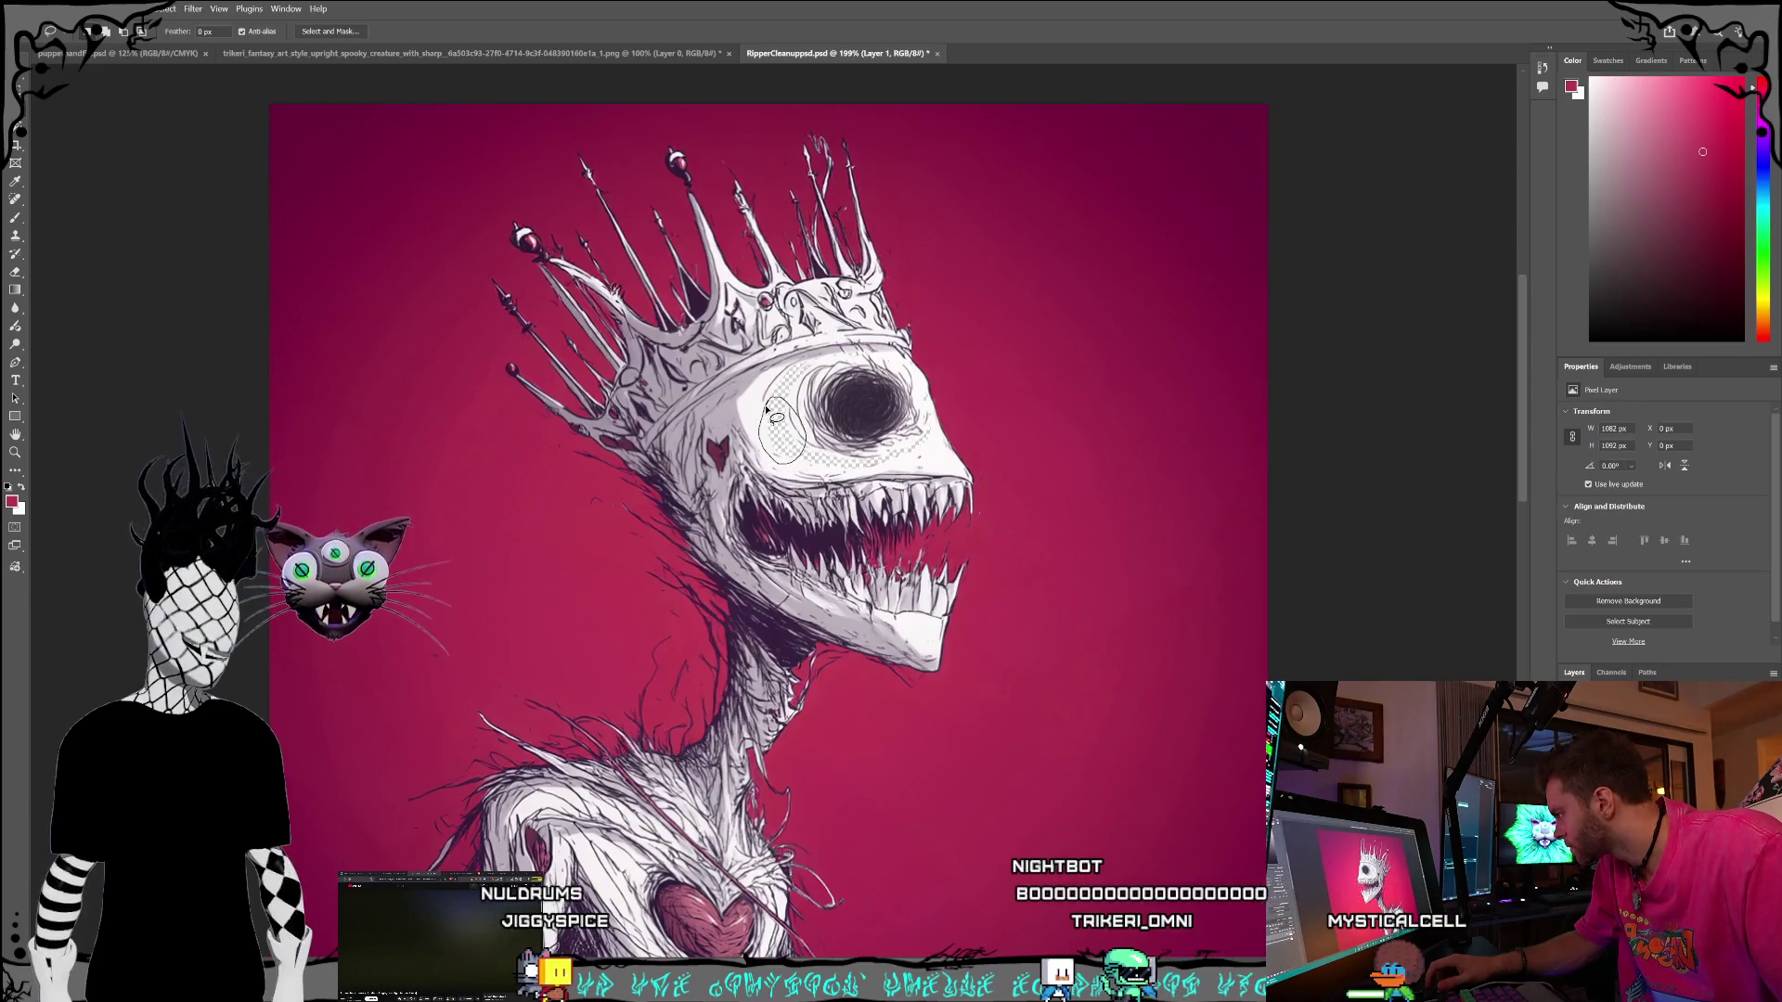
# - Lasso the patch by the eye and generate 'fill with the off white color in this area'
pyautogui.moveTo(766, 409); pyautogui.dragTo(798, 454)
pyautogui.click(682, 489)
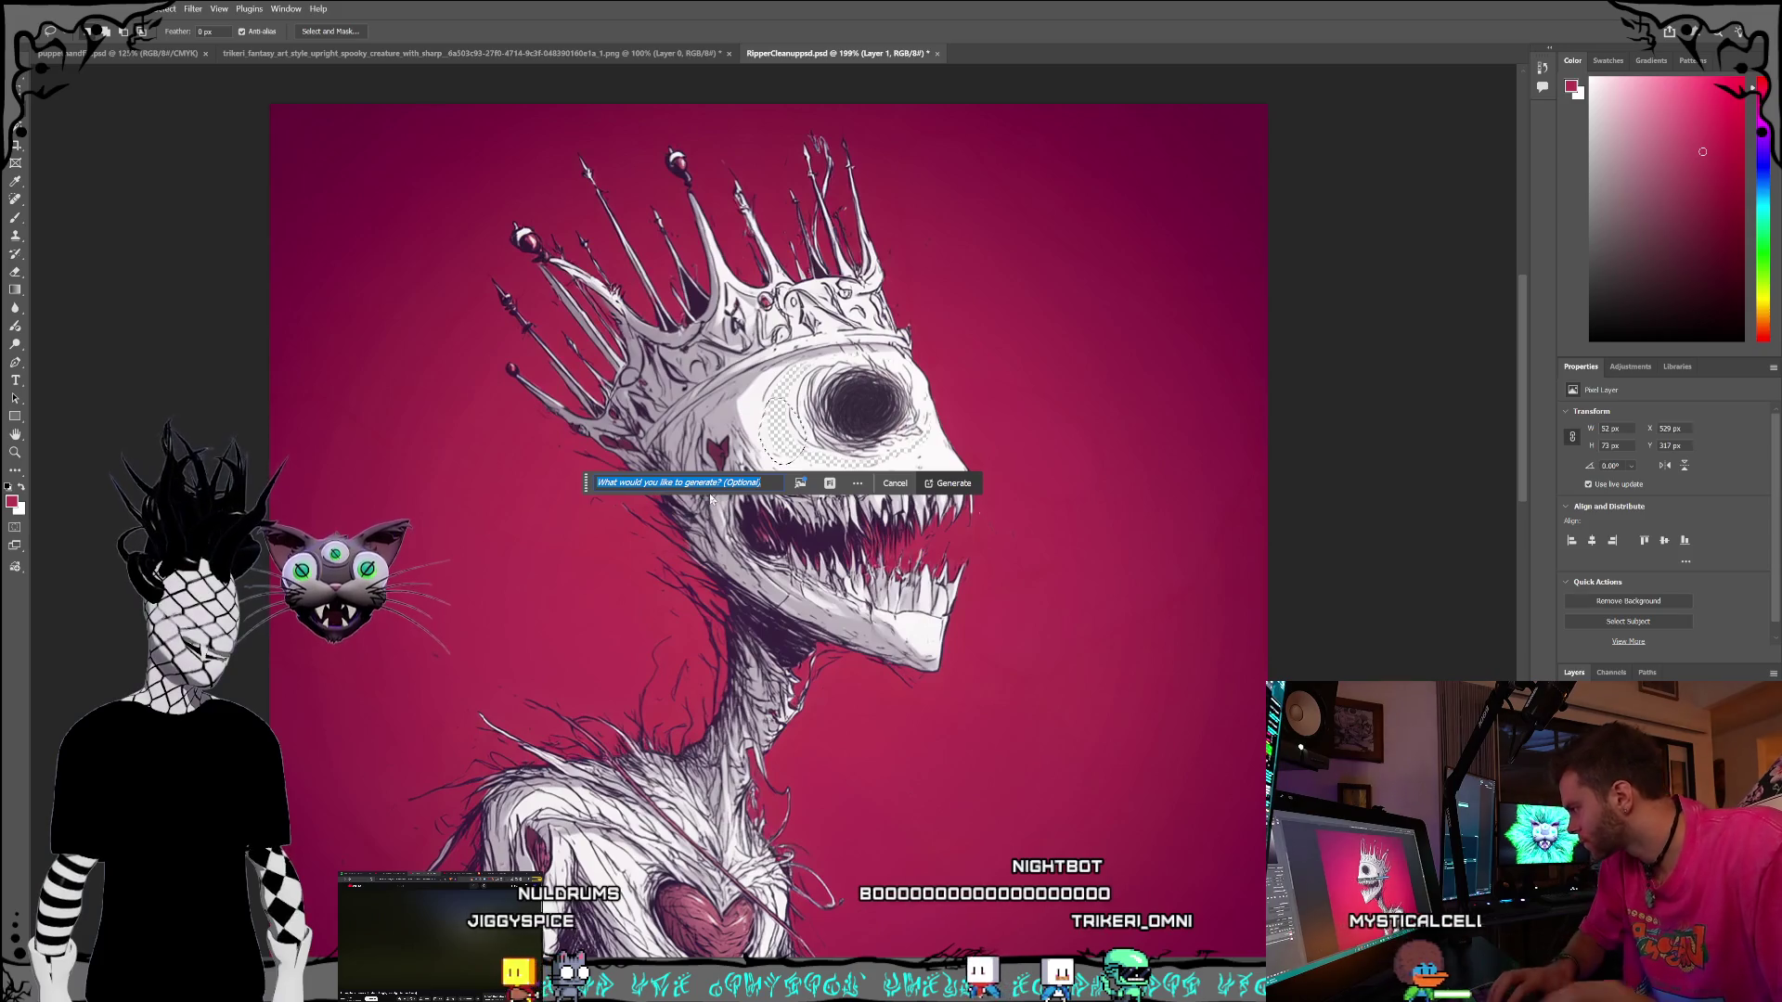
pyautogui.write('fill t')
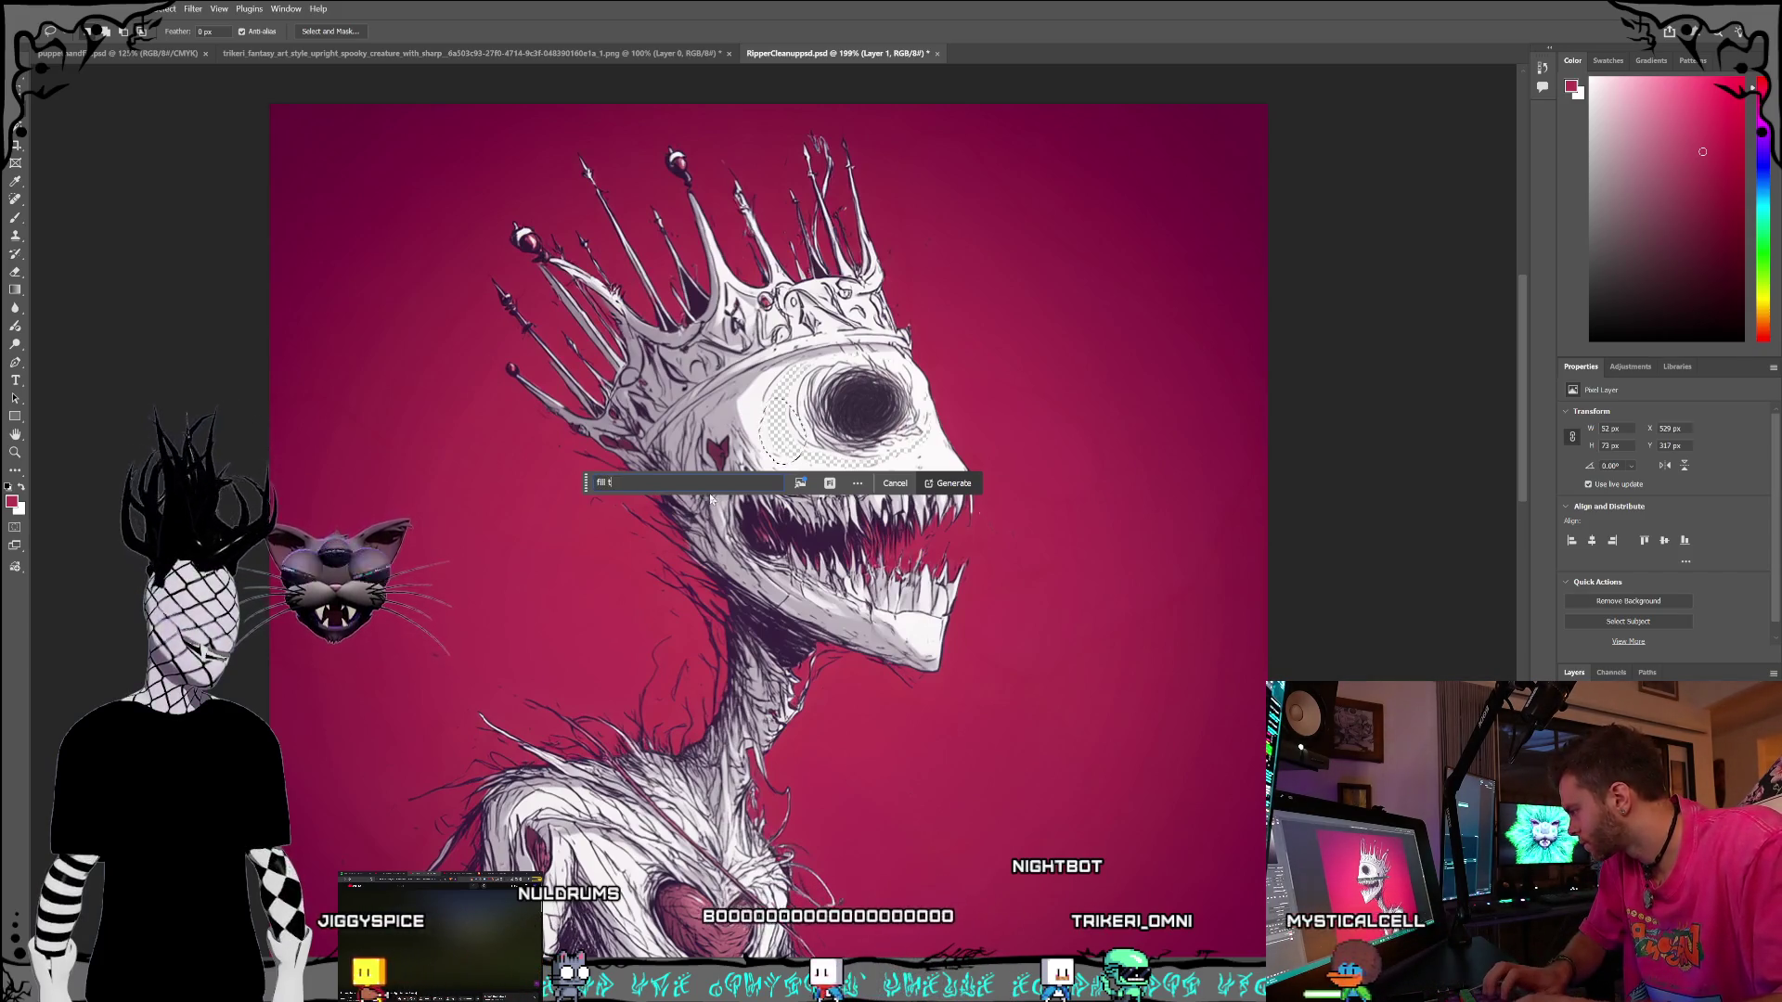
pyautogui.press('BackSpace')
pyautogui.write('with the off white ')
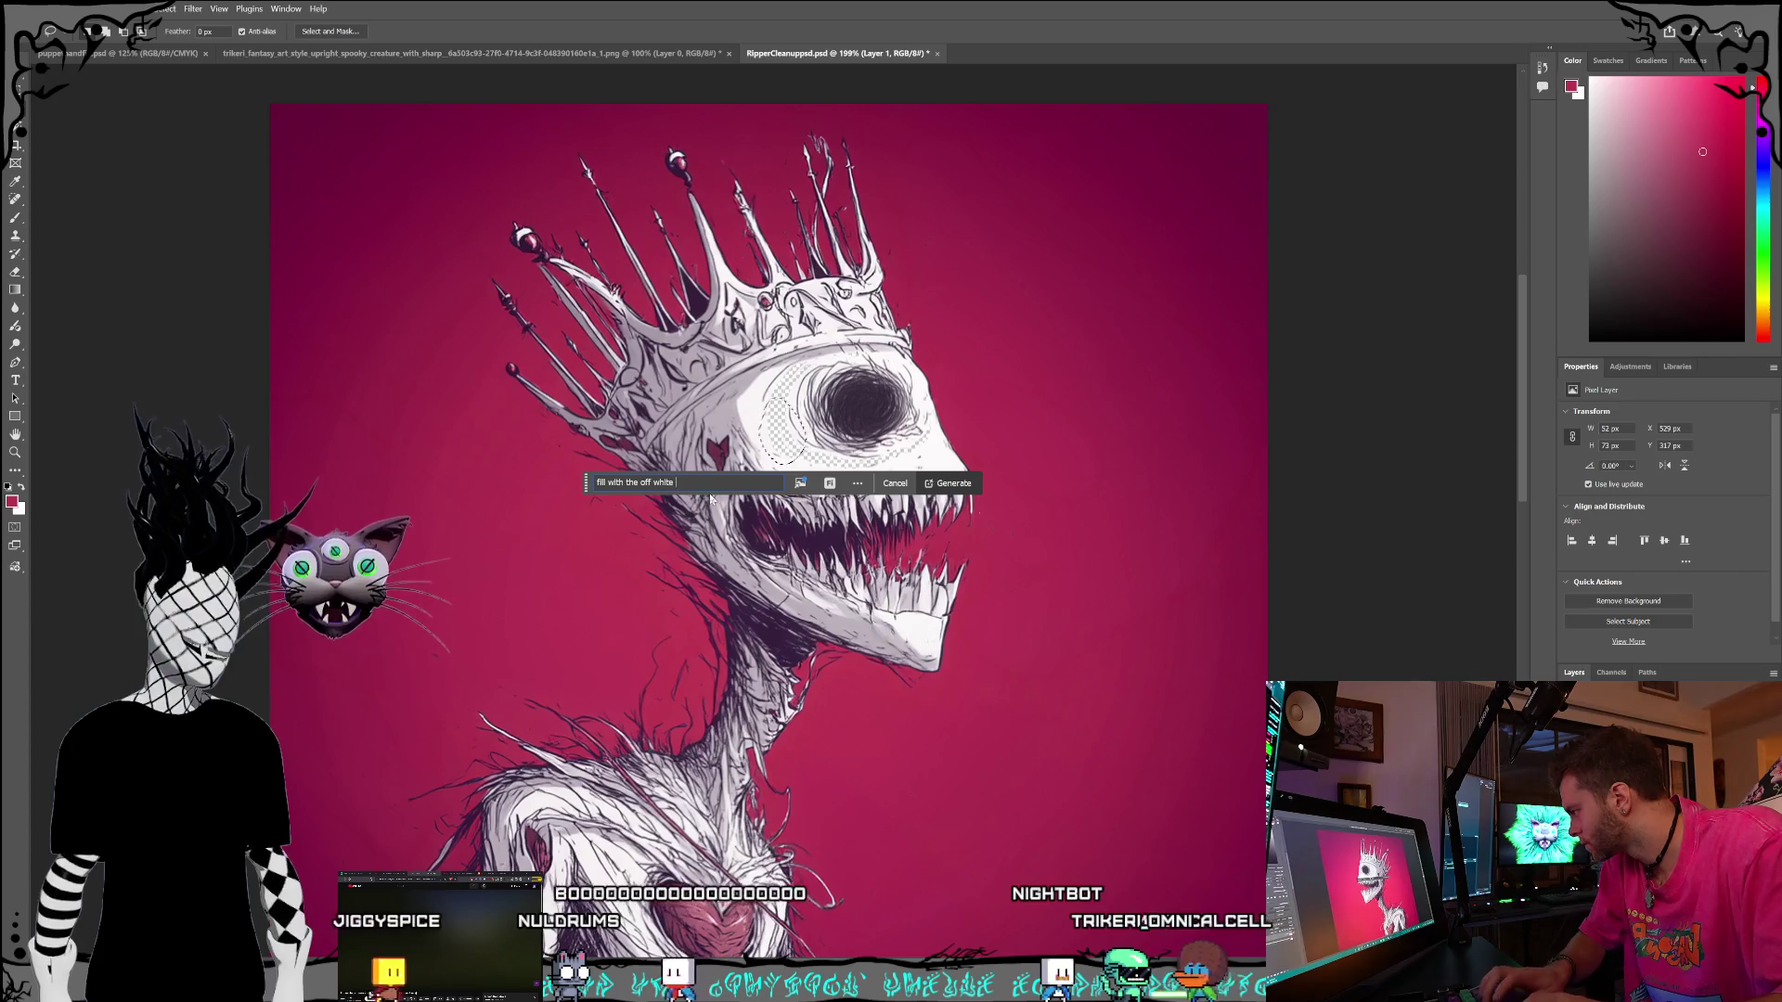
pyautogui.write('color in thi')
pyautogui.write('s area')
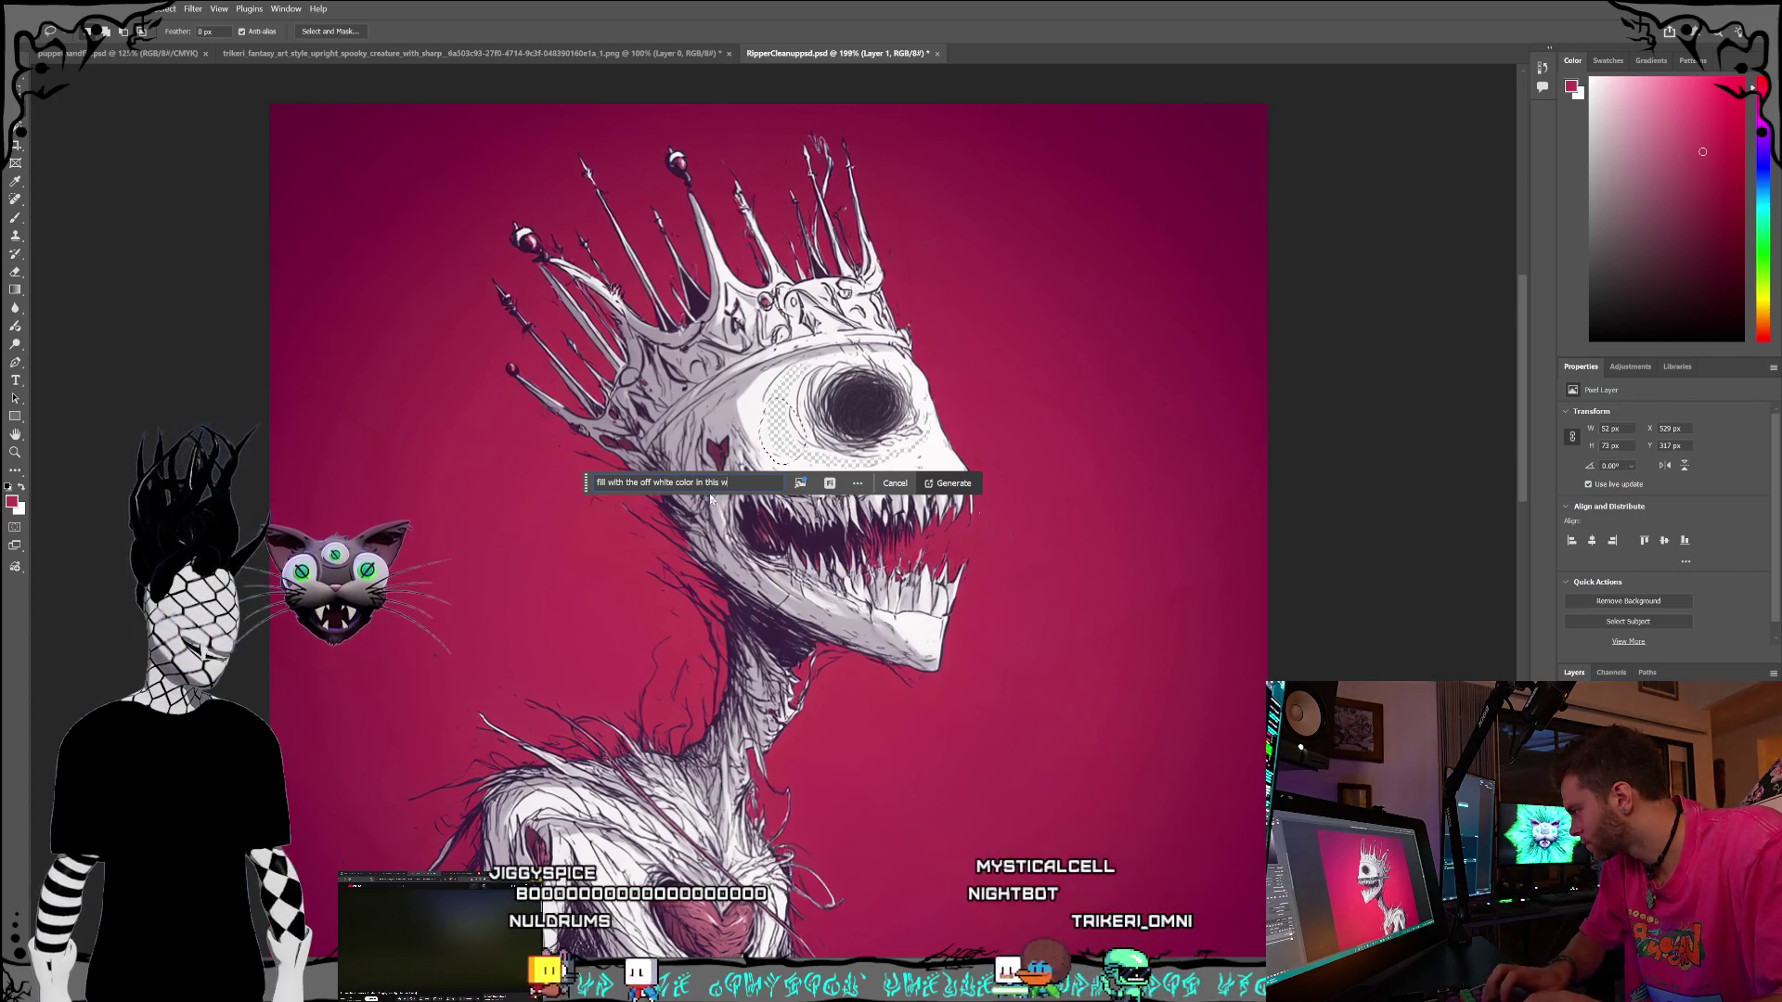
pyautogui.click(972, 481)
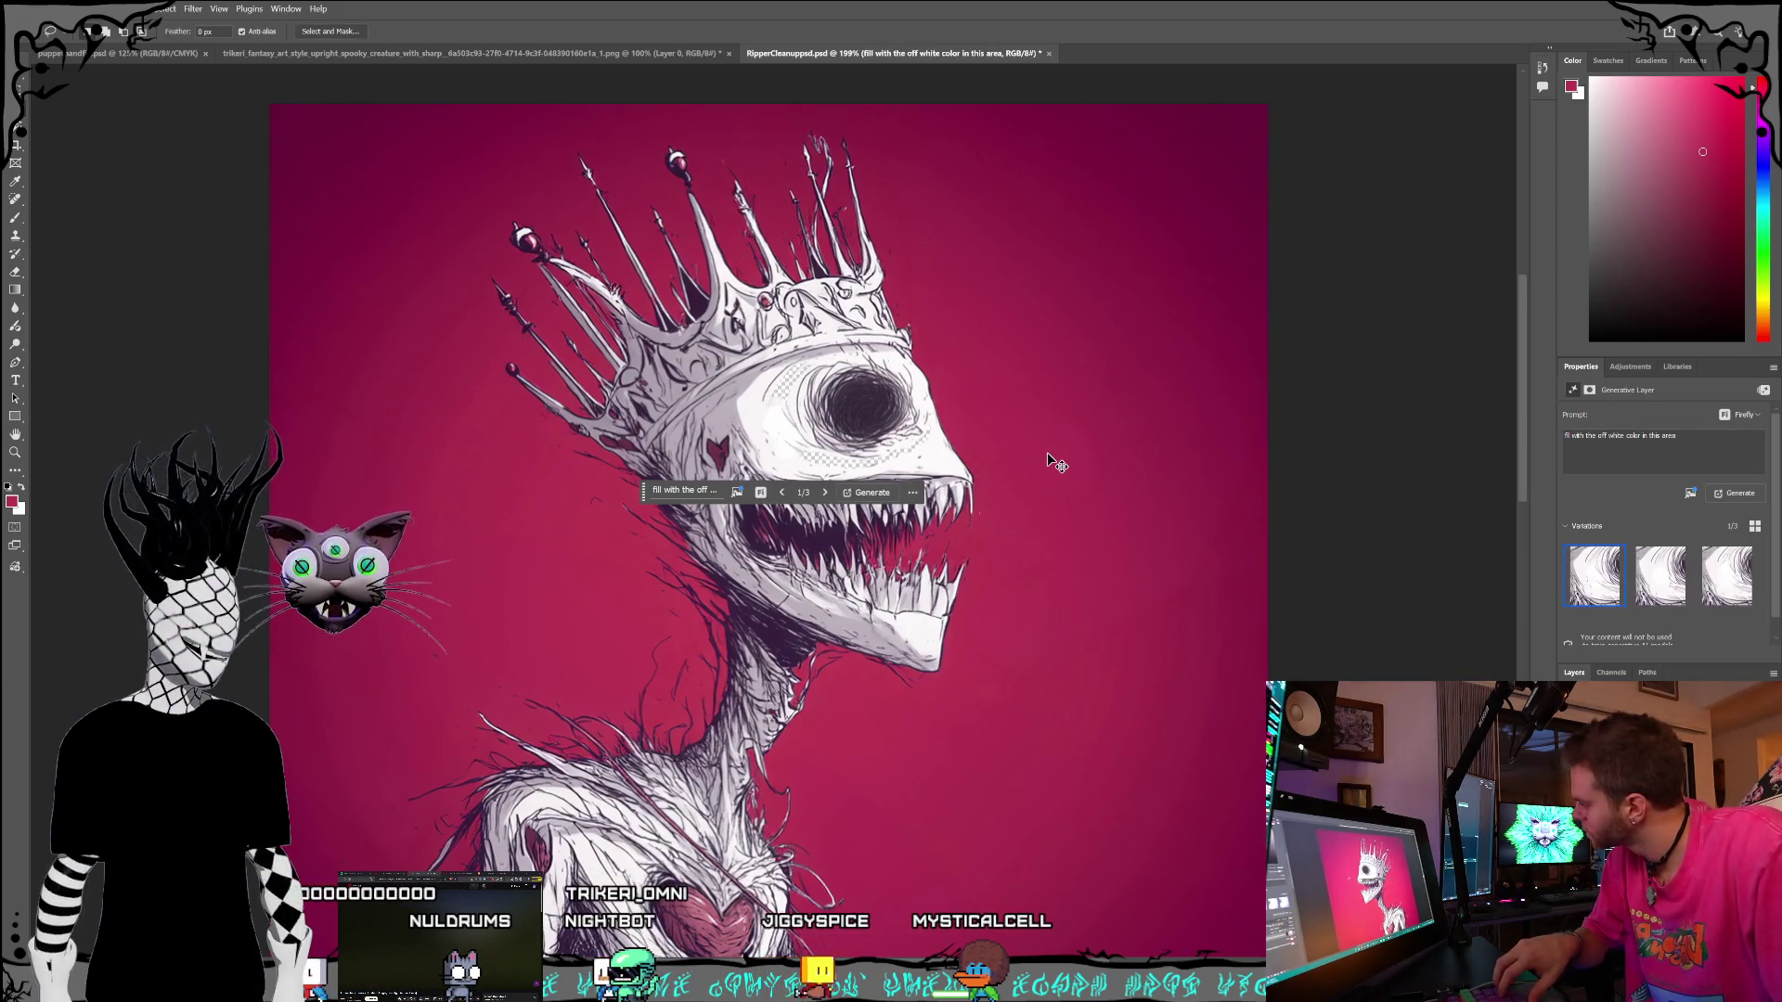
# - Undo the generated fill, deselect, and add a new empty Layer 2
pyautogui.hotkey('ctrl', 'z')
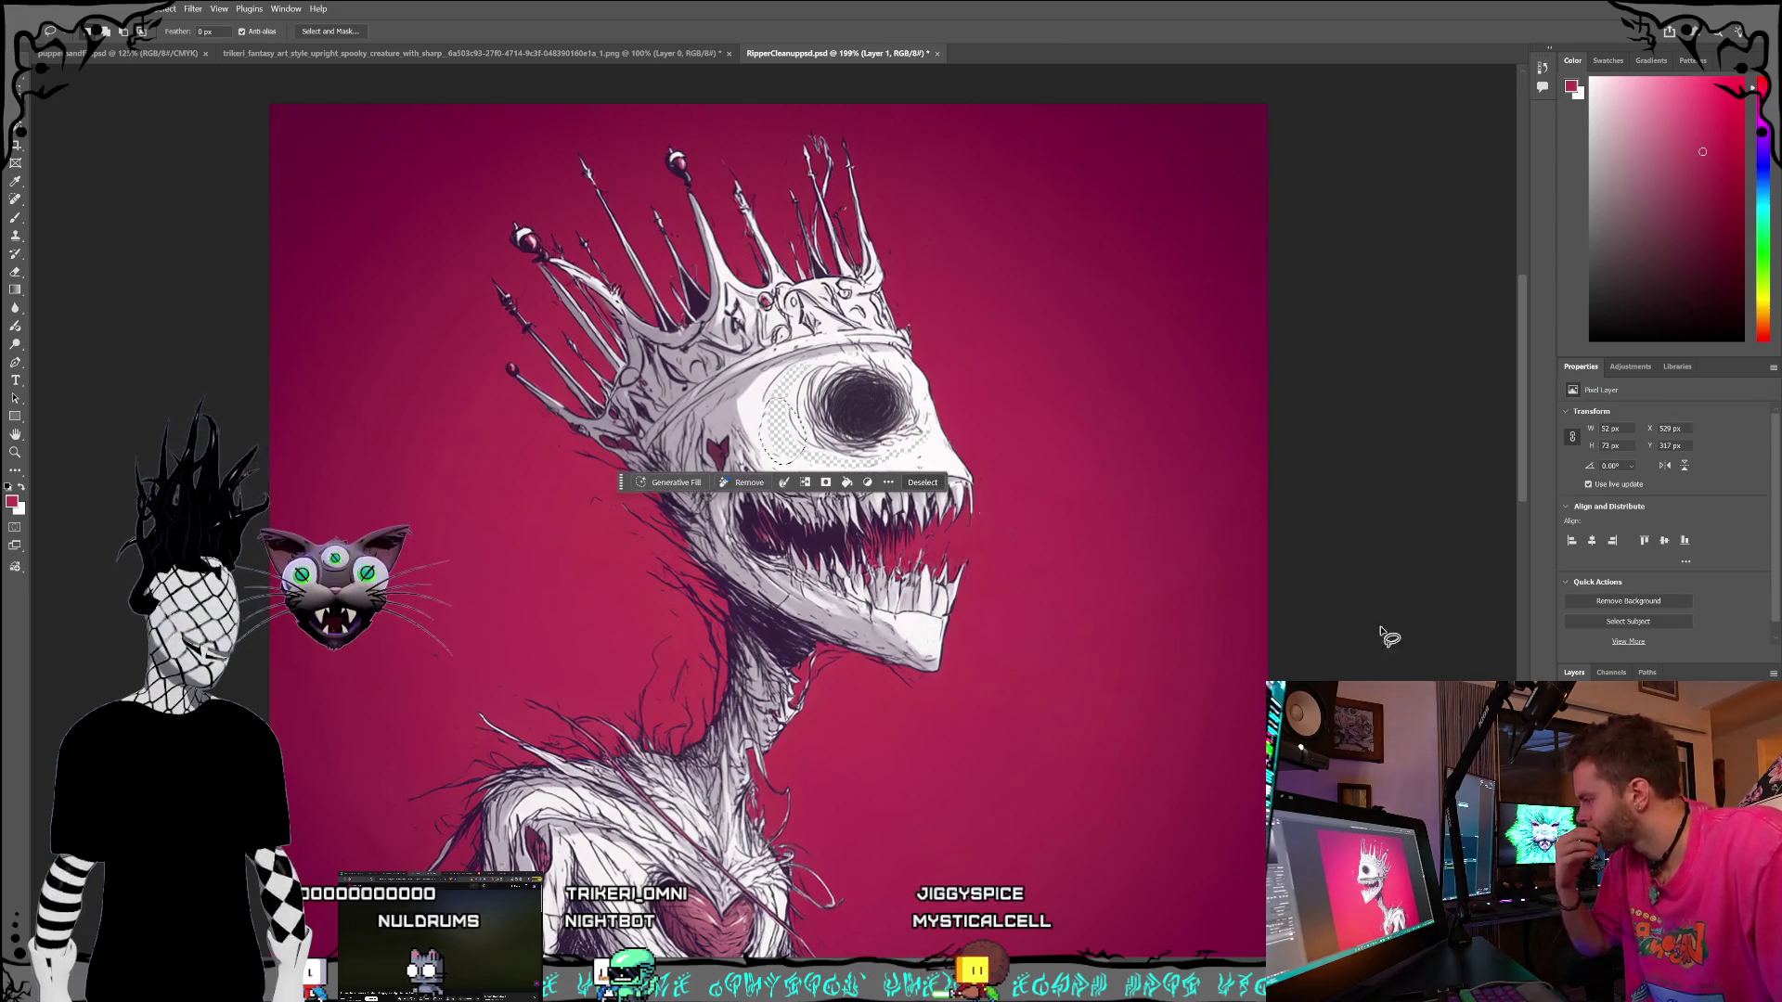
pyautogui.hotkey('ctrl', 'z')
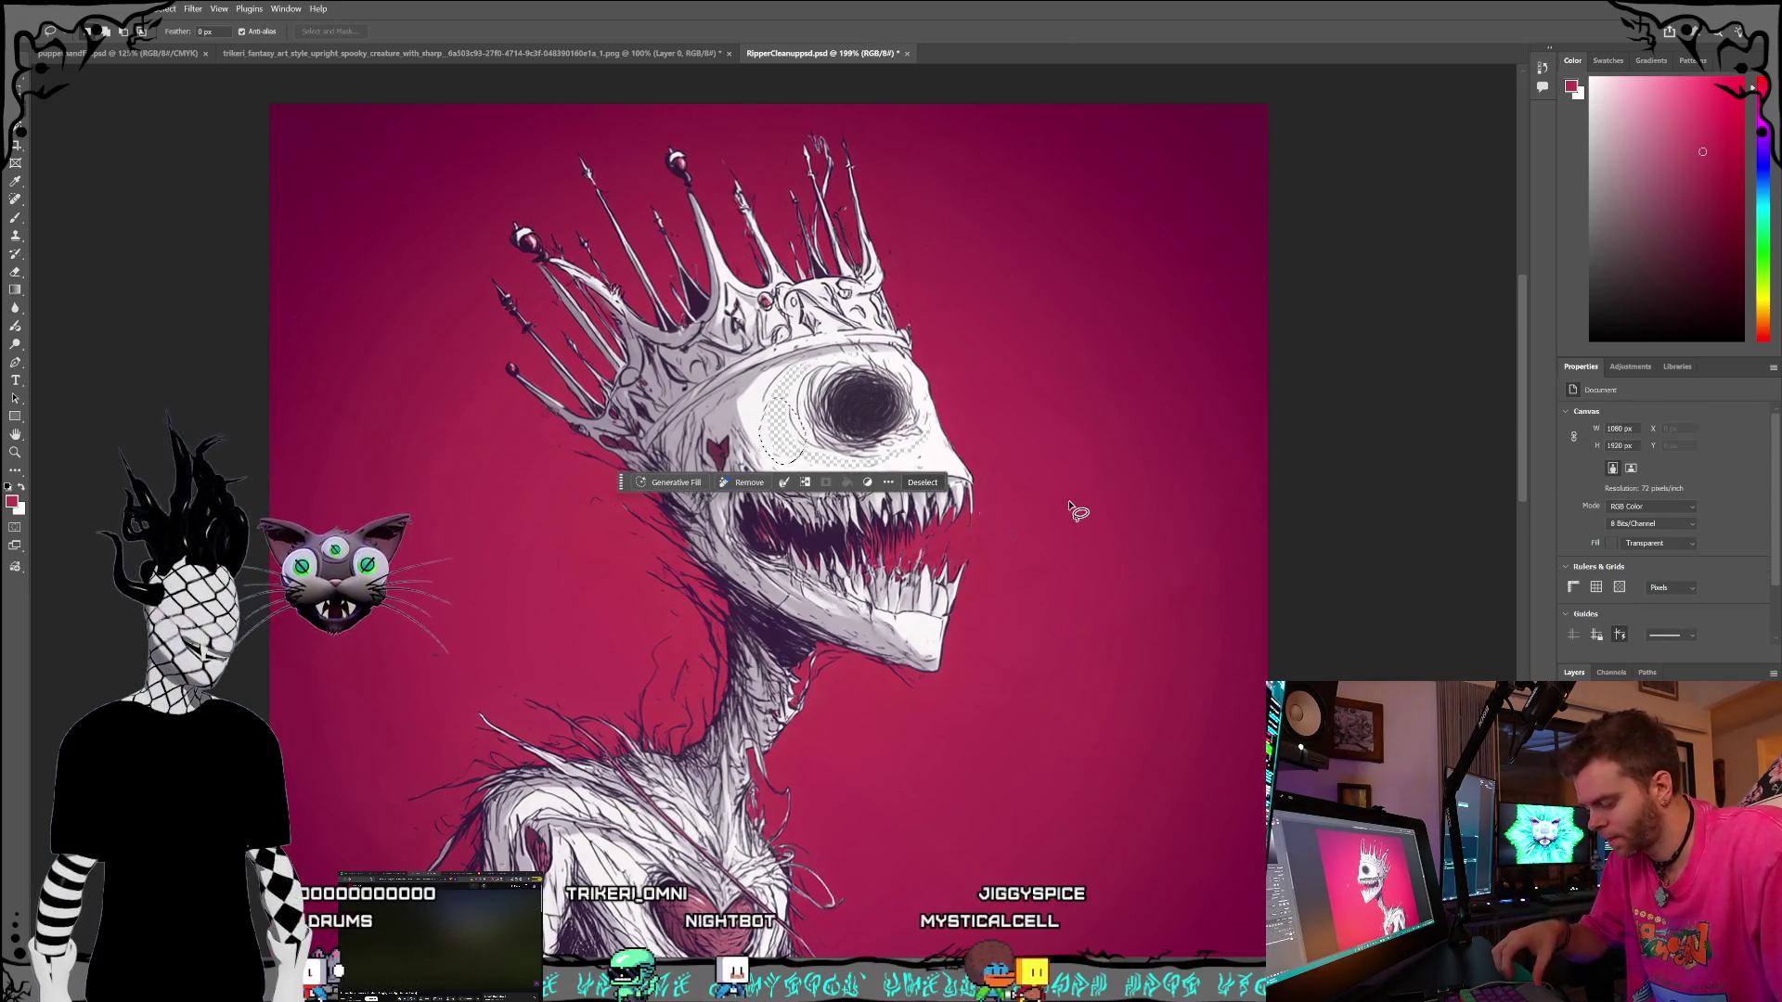
pyautogui.hotkey('ctrl', 'd')
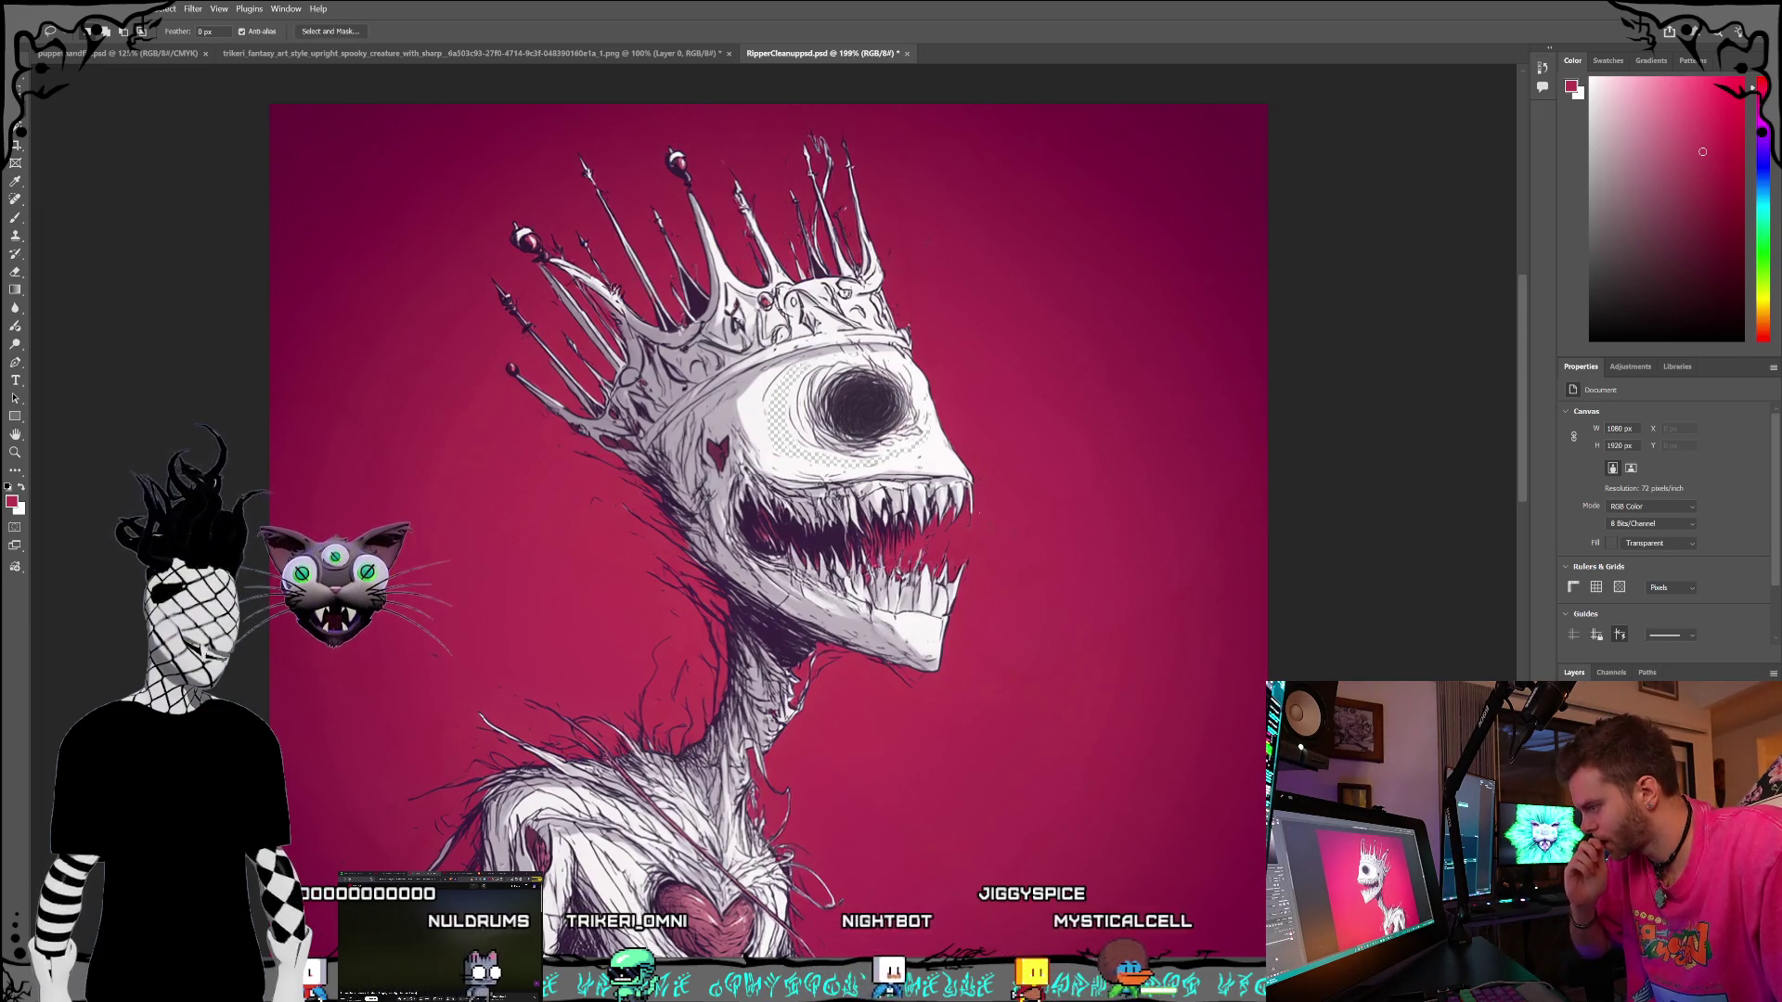
pyautogui.hotkey('ctrl', 'z')
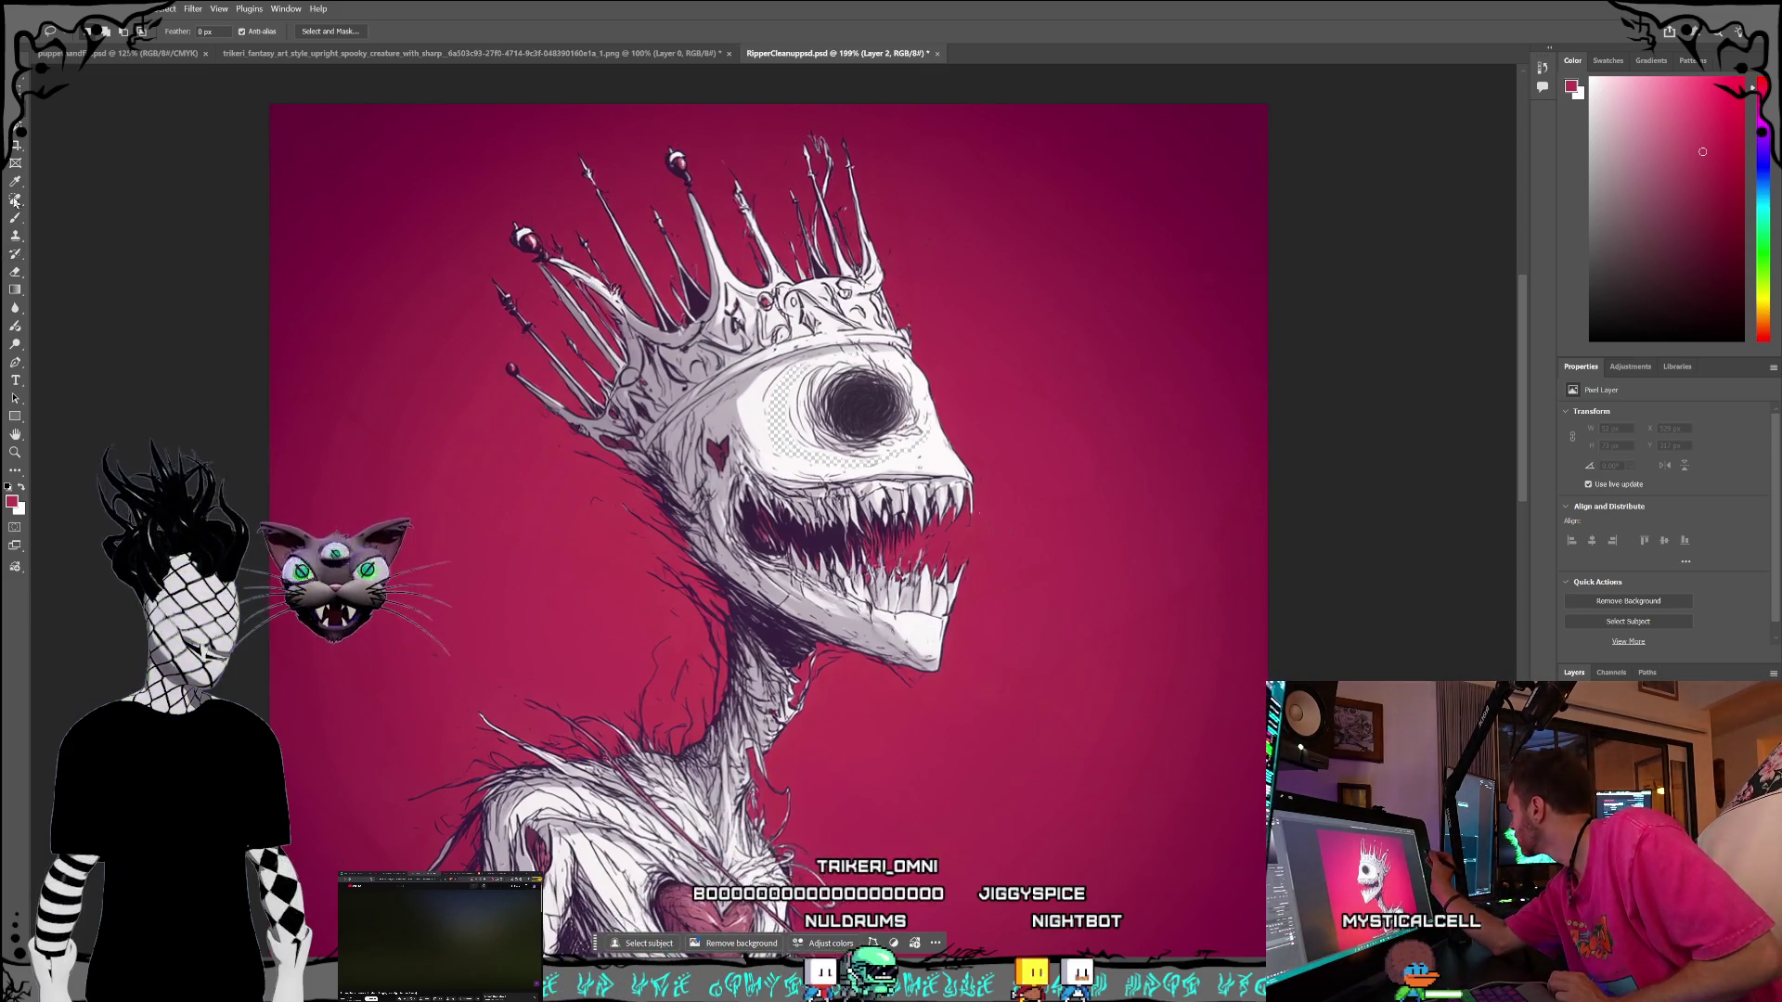
pyautogui.click(16, 182)
# - Paint over the eye patch with the face's off-white using a 12 px brush, then select Layer 1
pyautogui.click(762, 401)
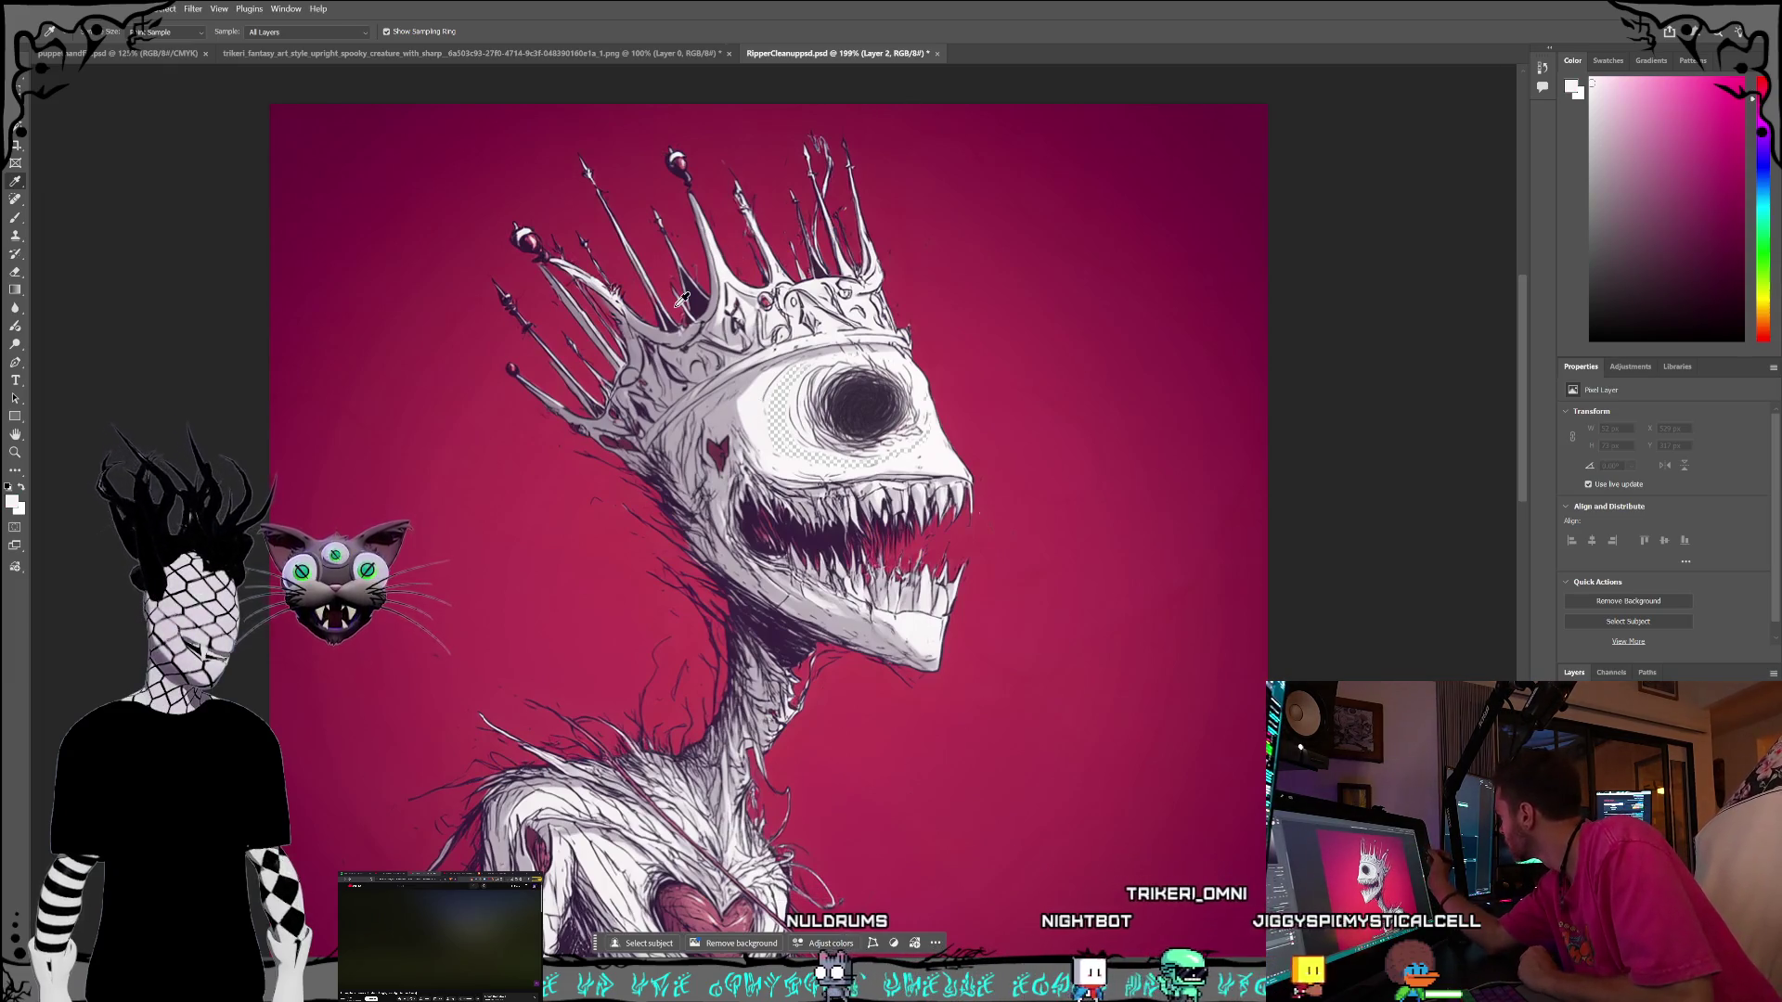
pyautogui.click(14, 217)
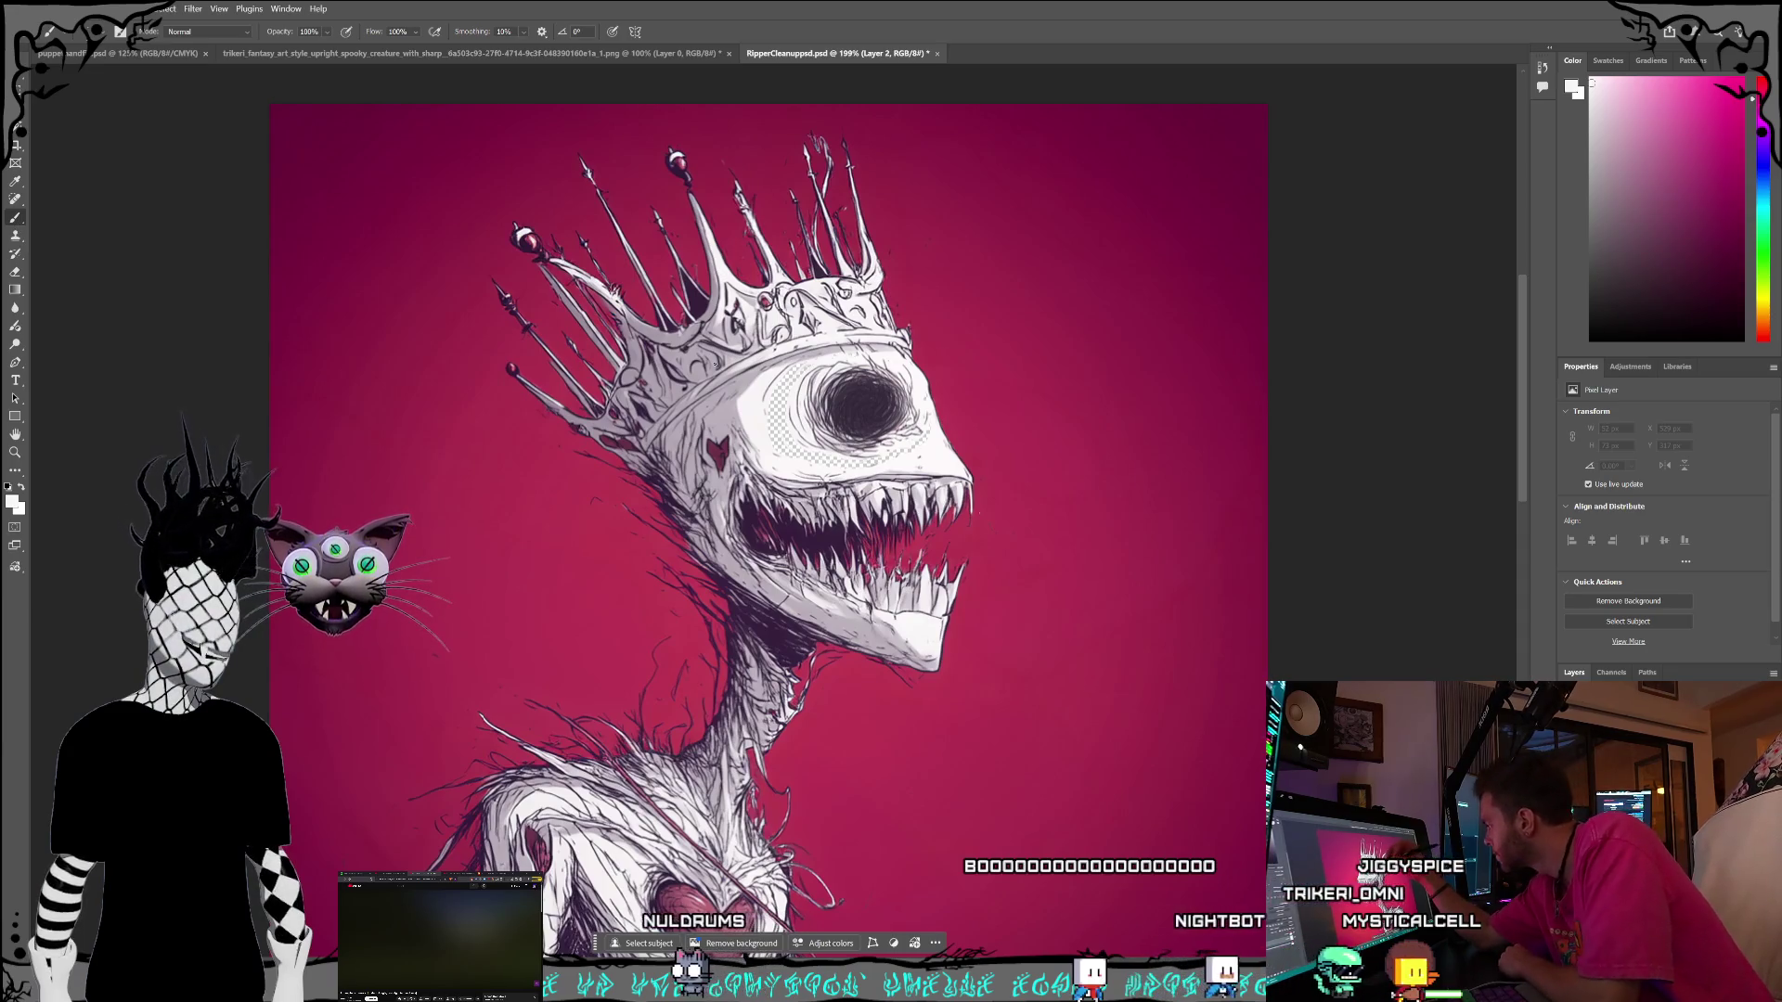
pyautogui.click(106, 33)
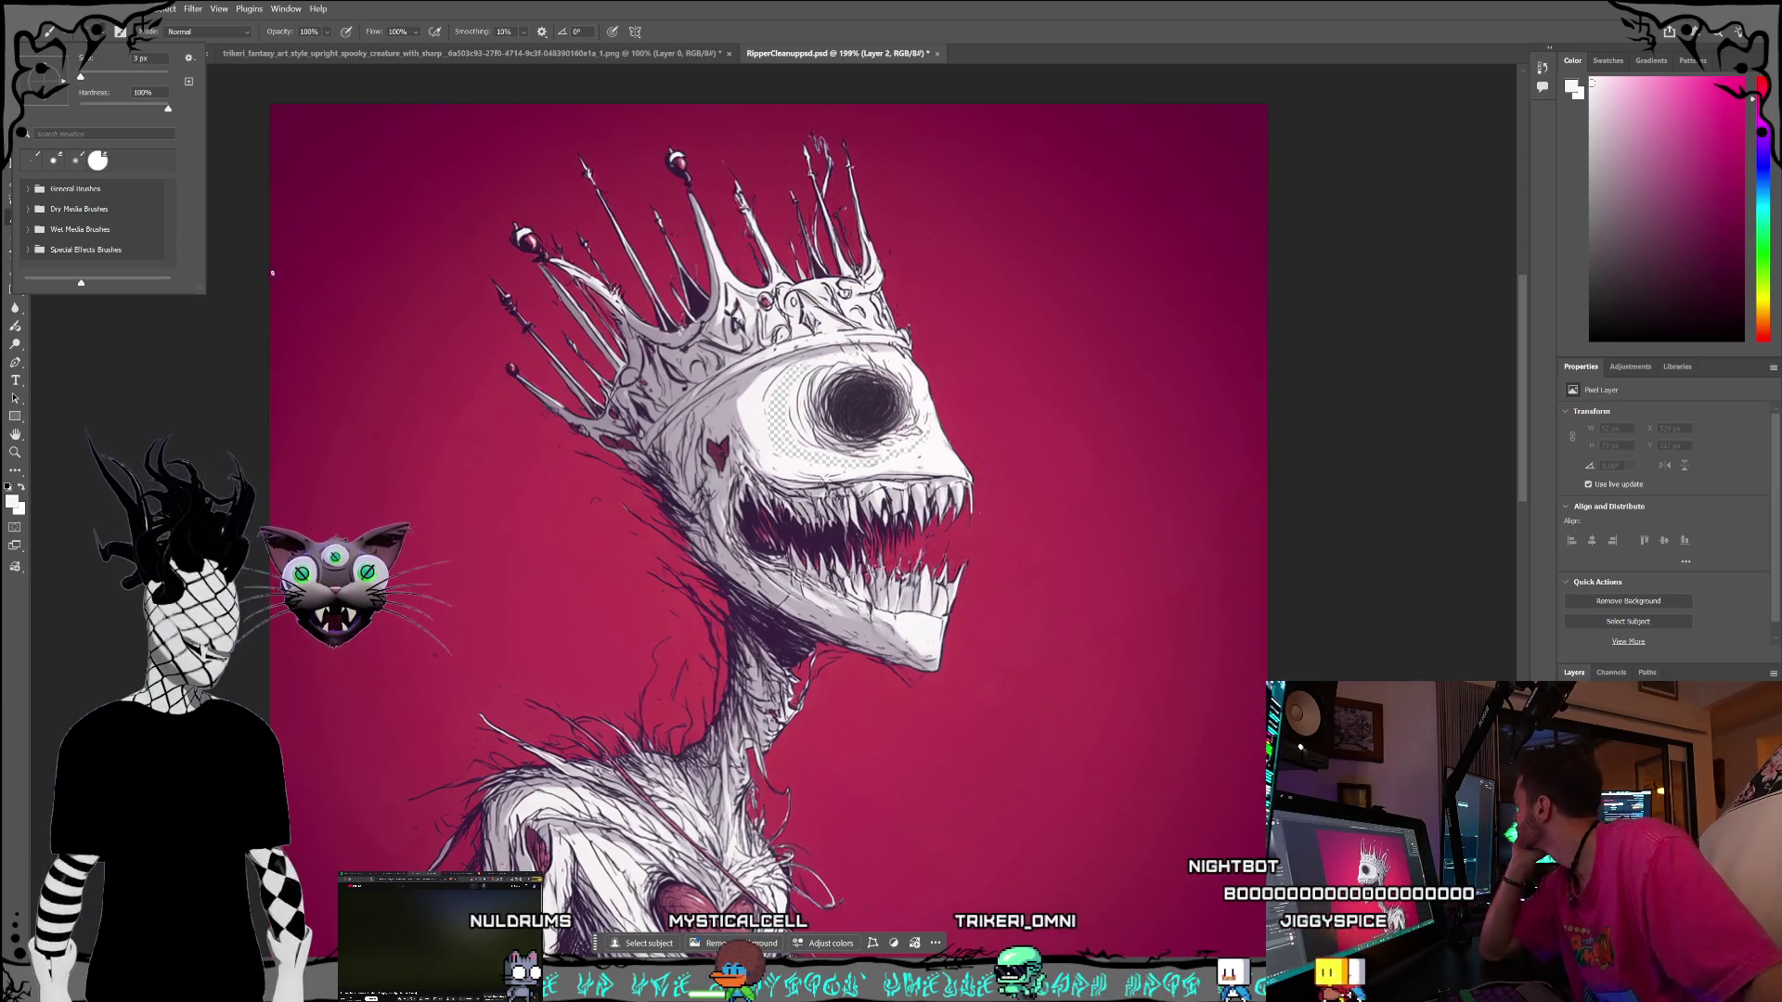
pyautogui.click(80, 79)
pyautogui.moveTo(80, 81); pyautogui.dragTo(85, 80)
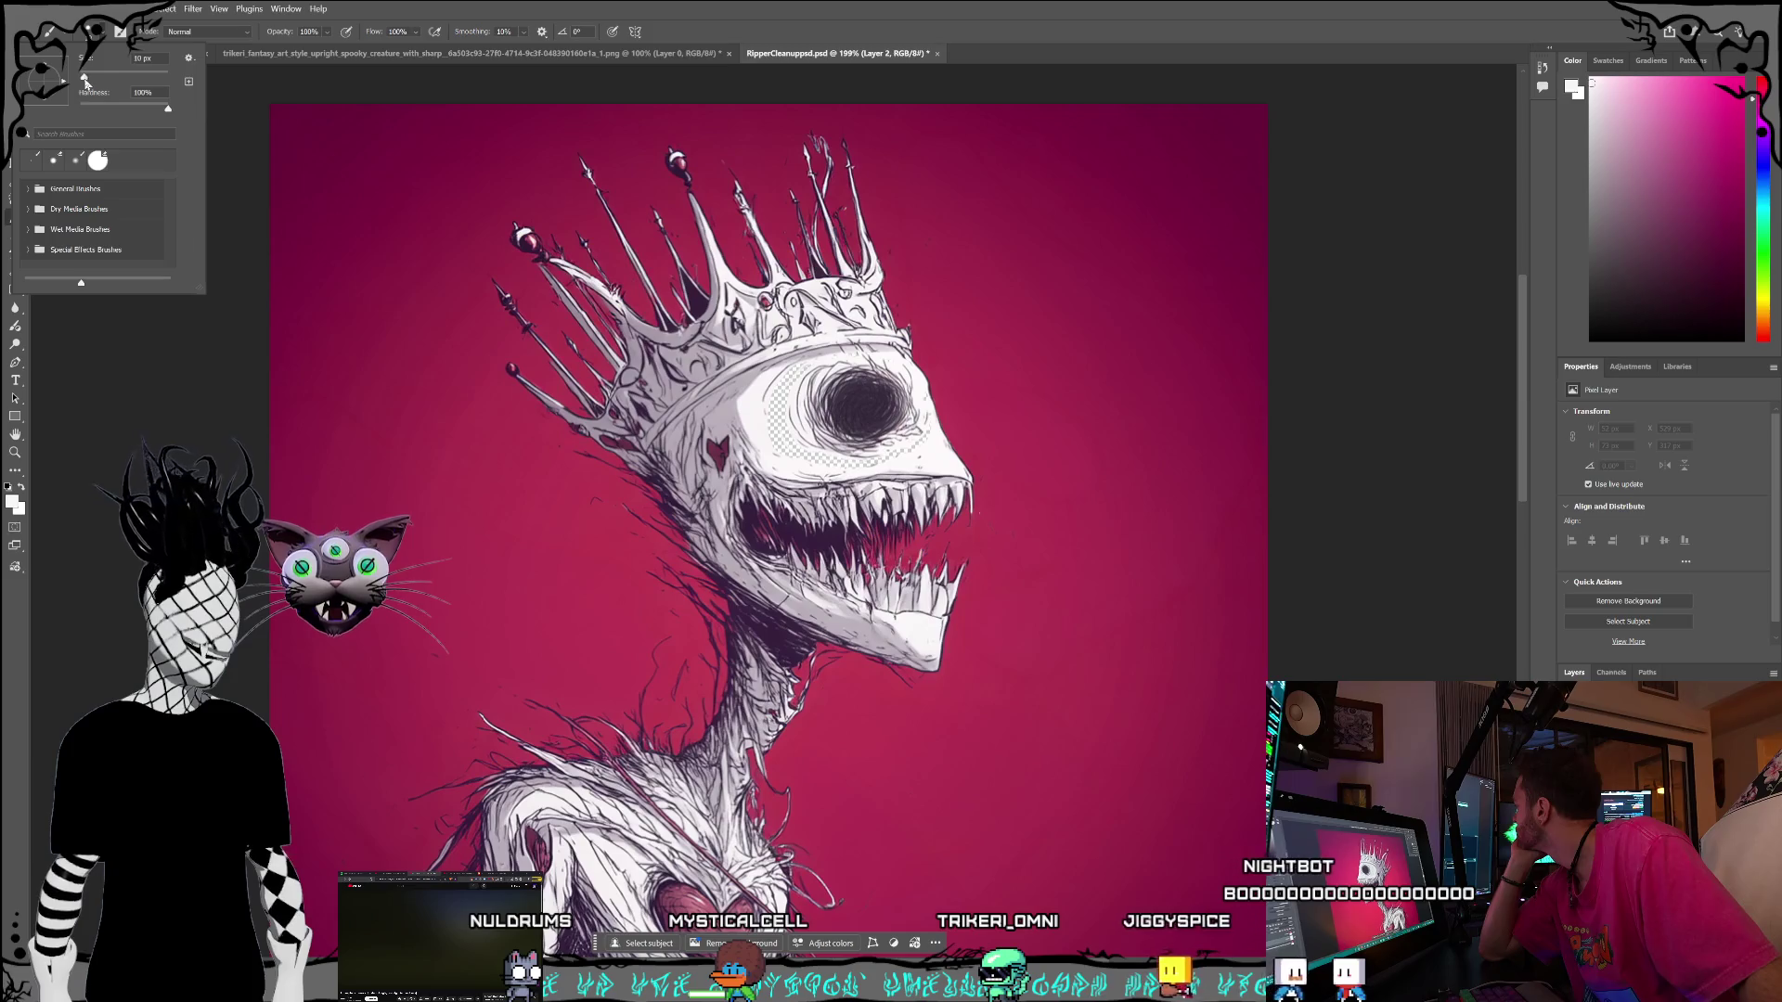
pyautogui.click(103, 39)
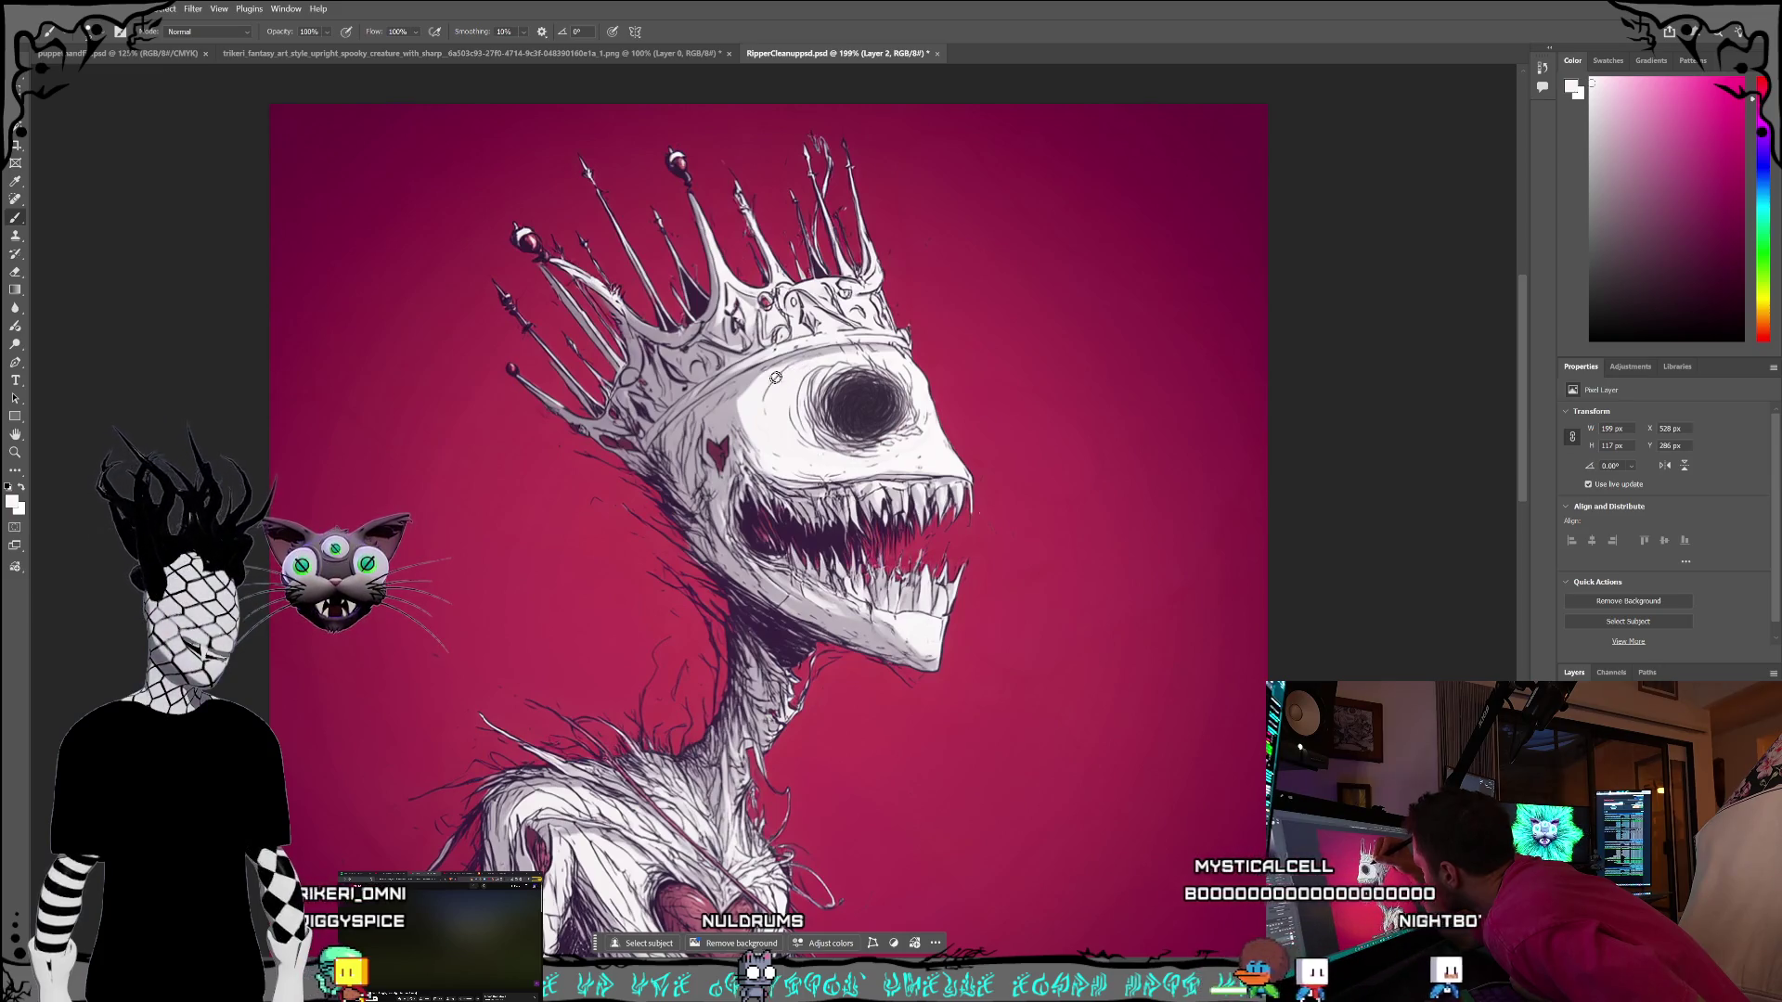
pyautogui.moveTo(801, 365); pyautogui.dragTo(792, 381)
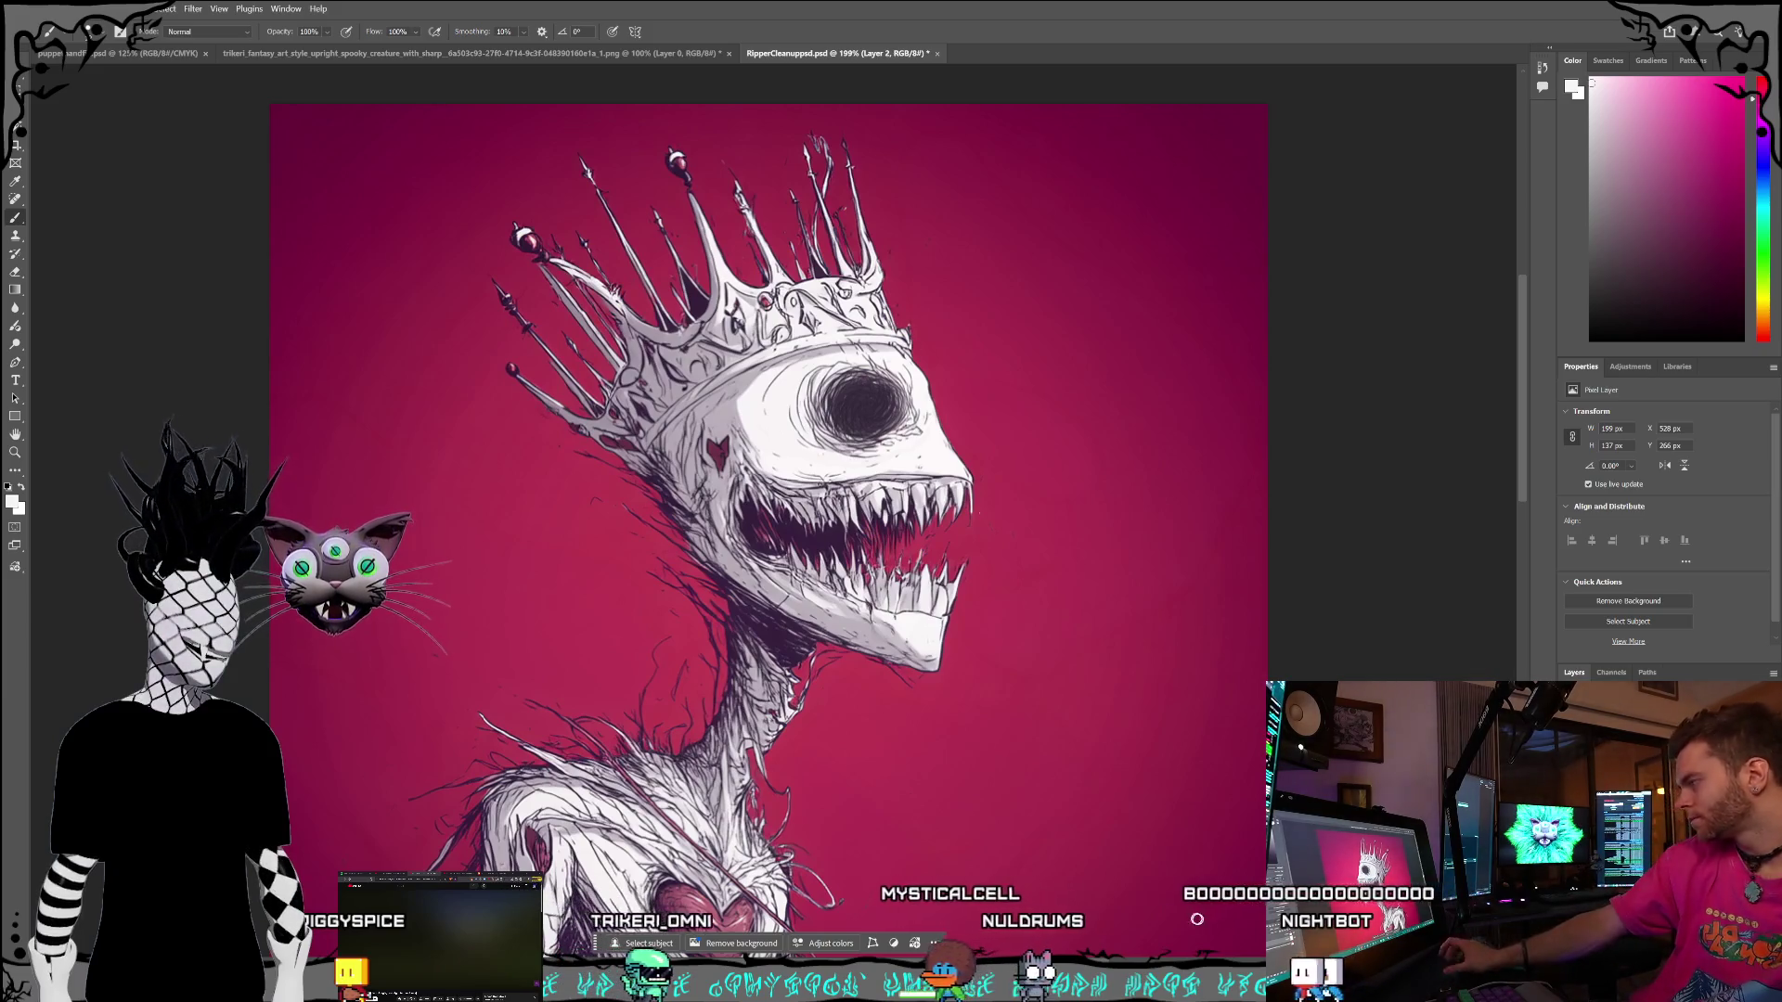
pyautogui.hotkey('alt', '[')
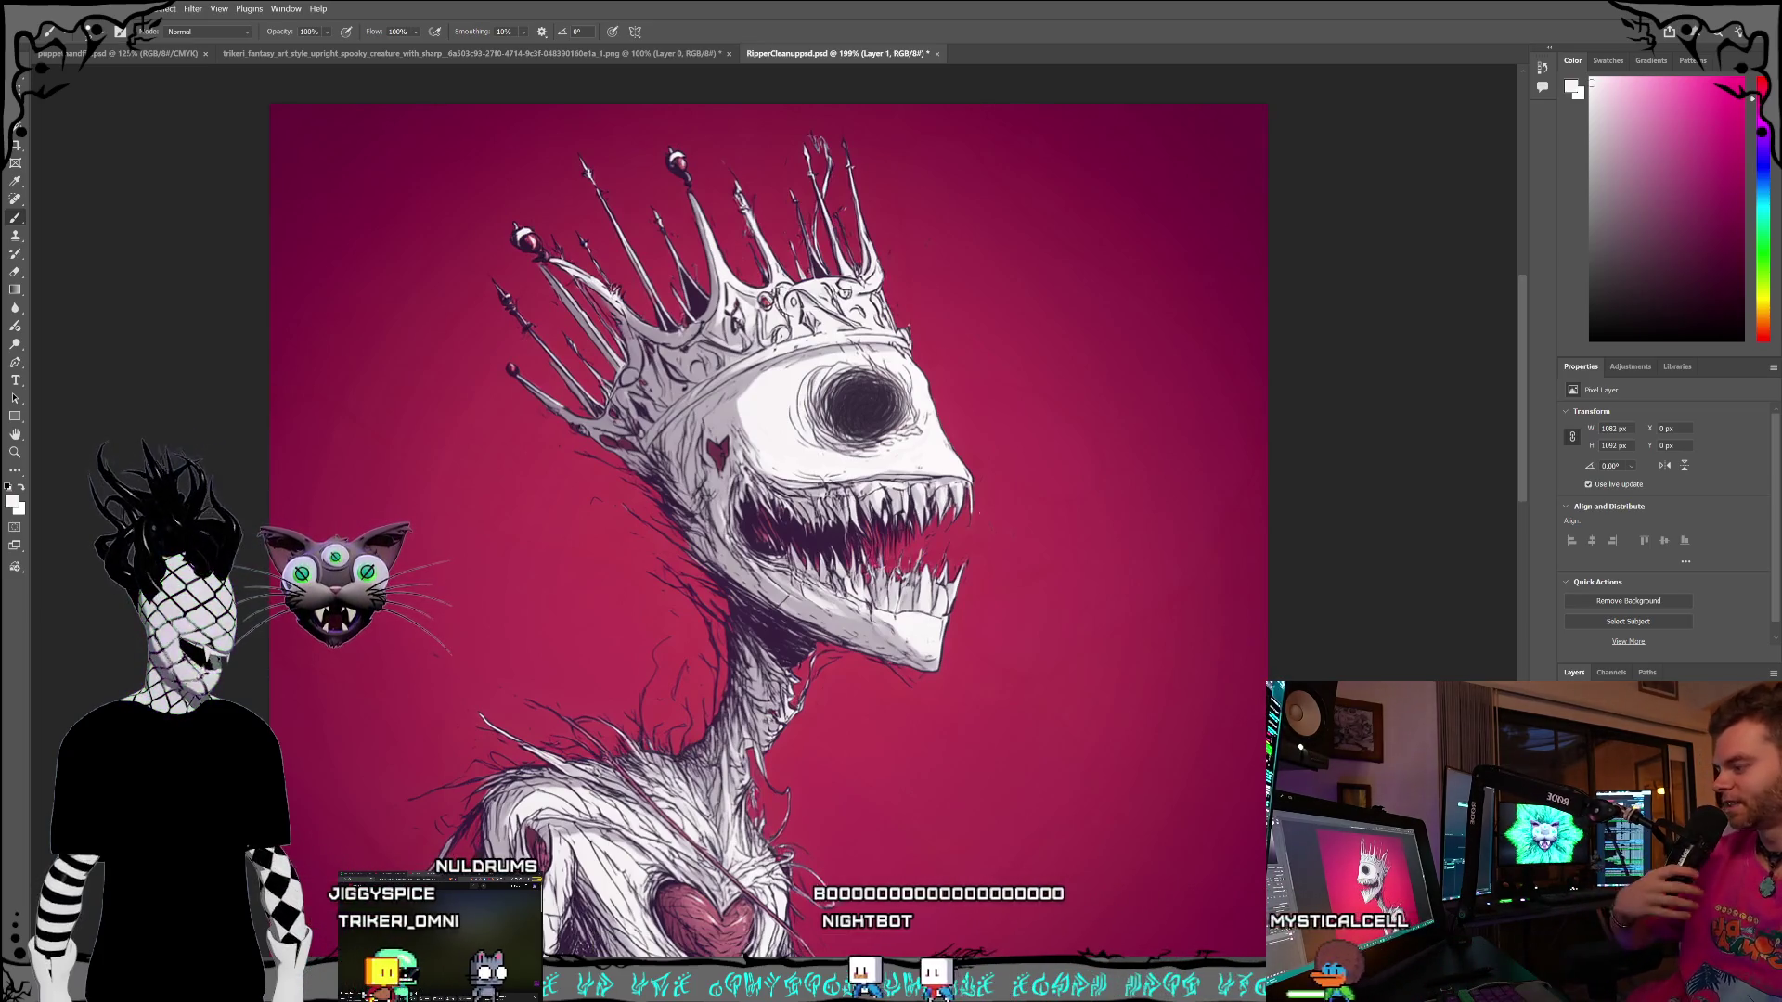
pyautogui.scroll(-5, 1052, 775)
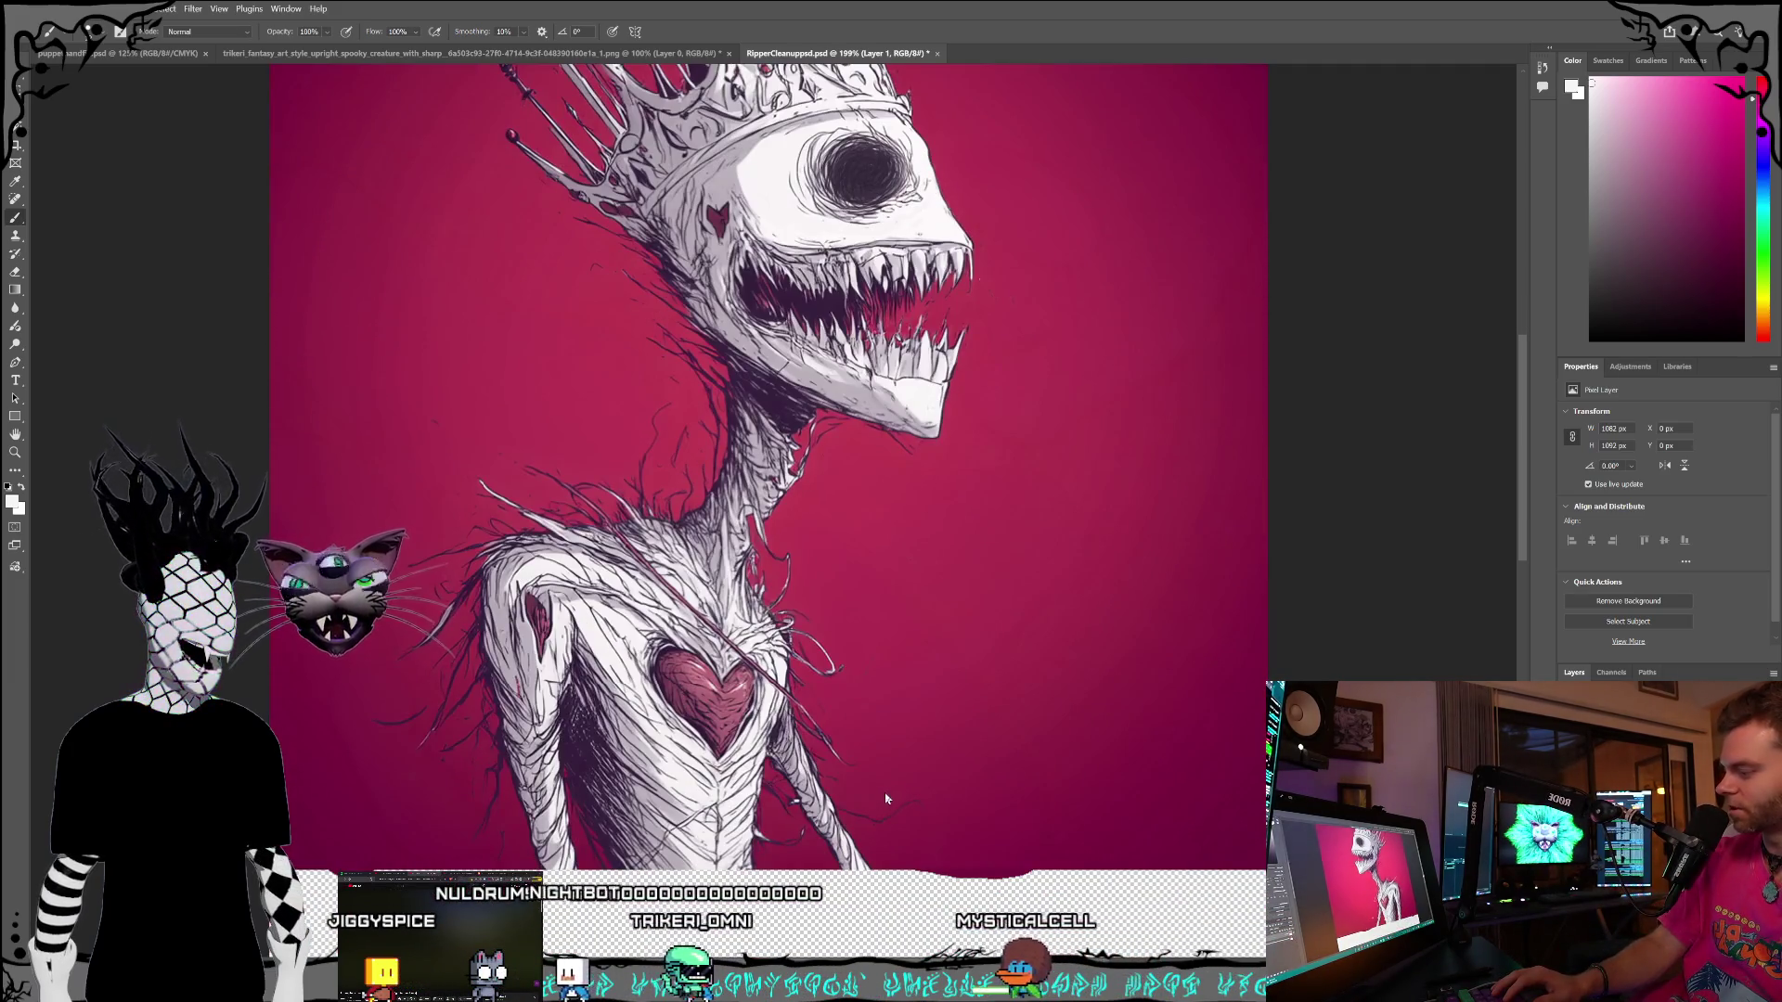
pyautogui.scroll(1, 893, 815)
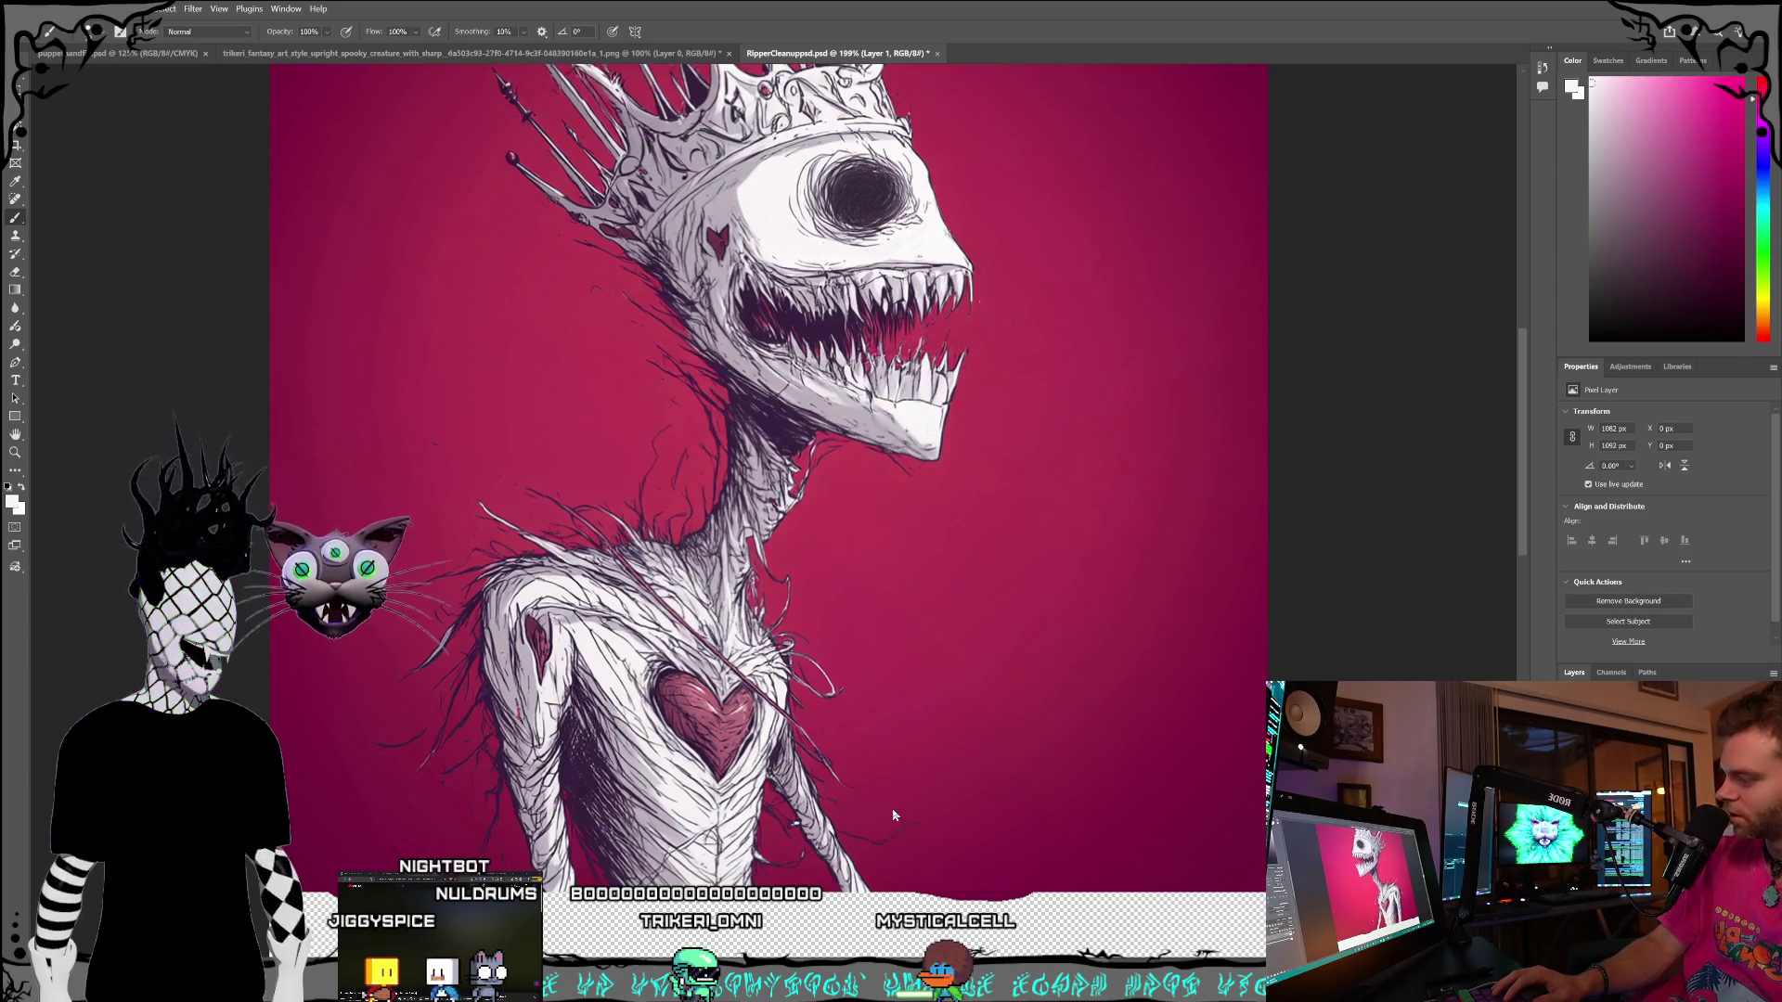
pyautogui.scroll(4, 895, 789)
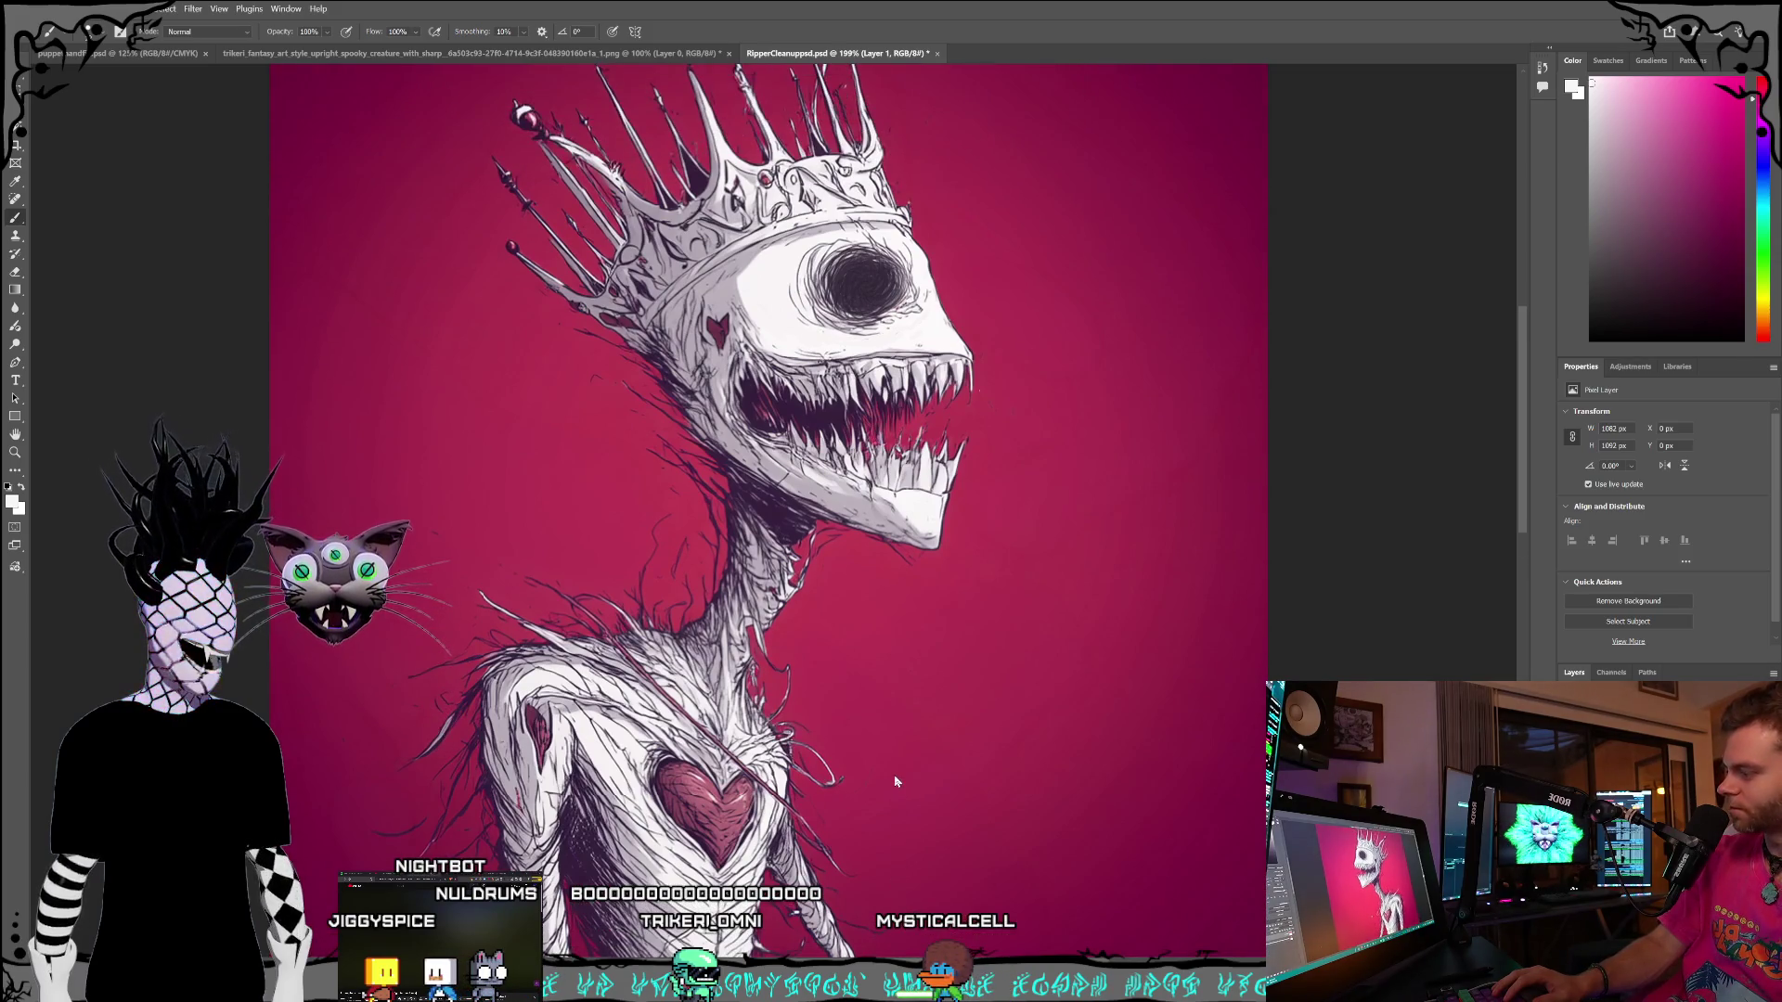
pyautogui.scroll(2, 893, 781)
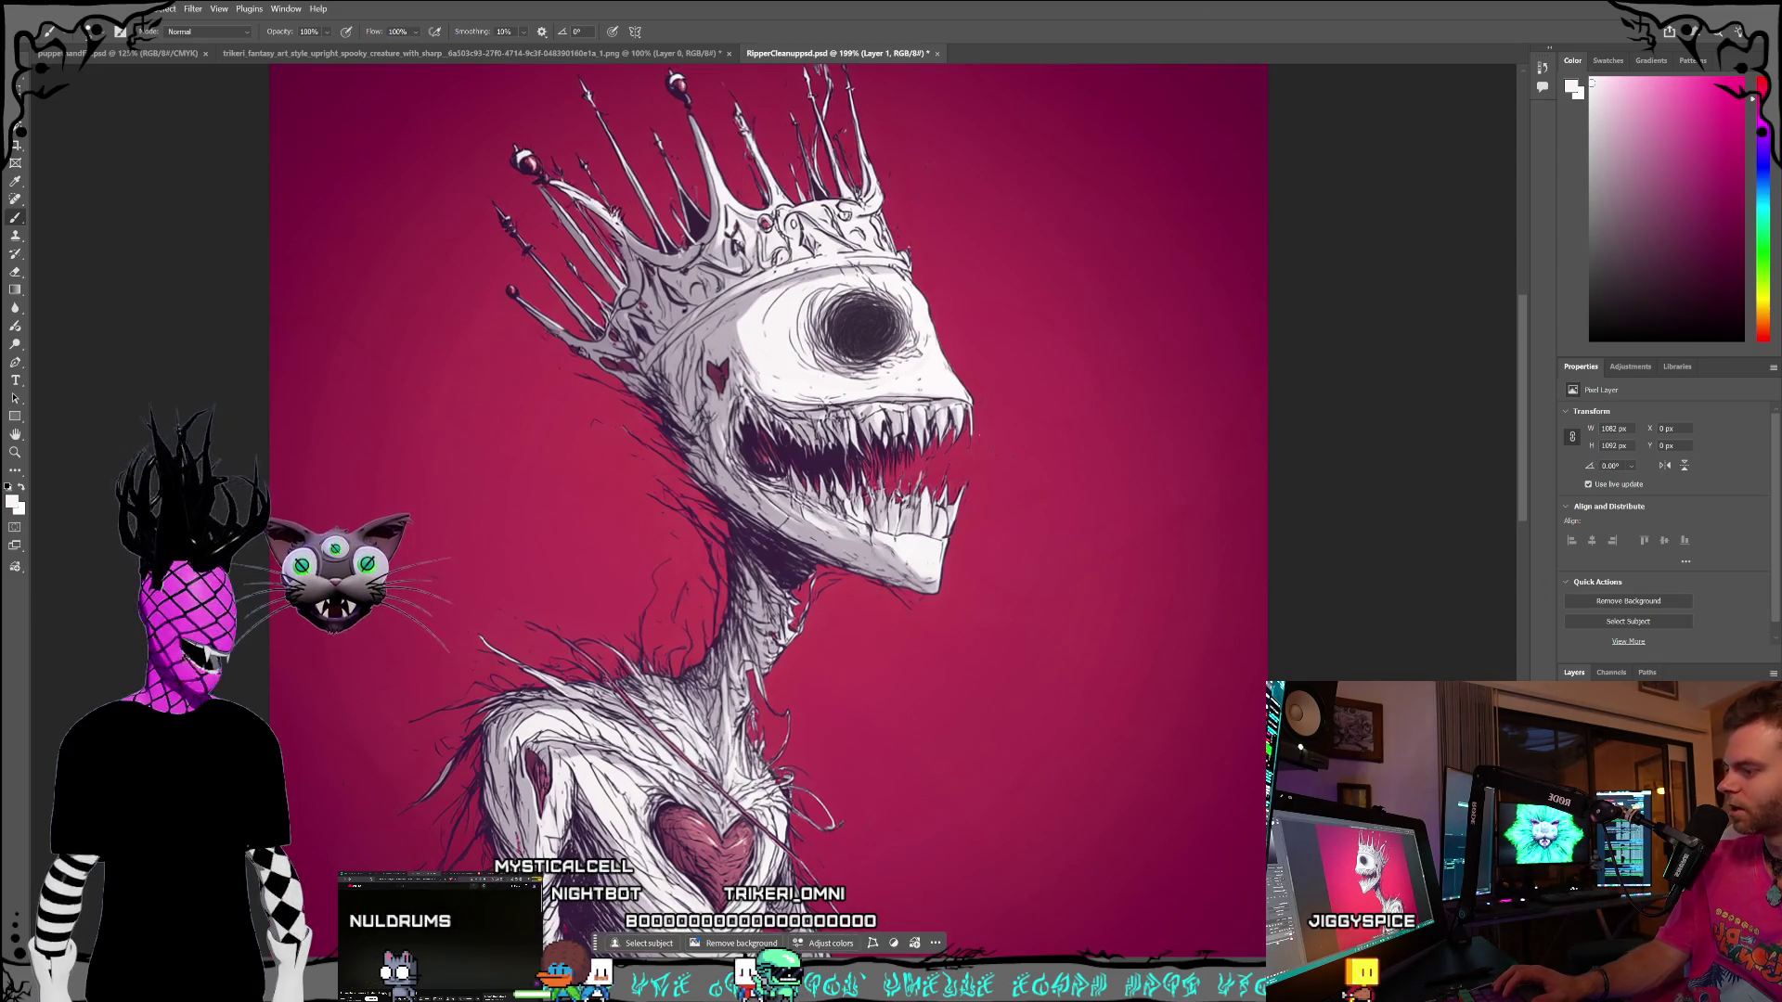
pyautogui.scroll(-5, 1185, 625)
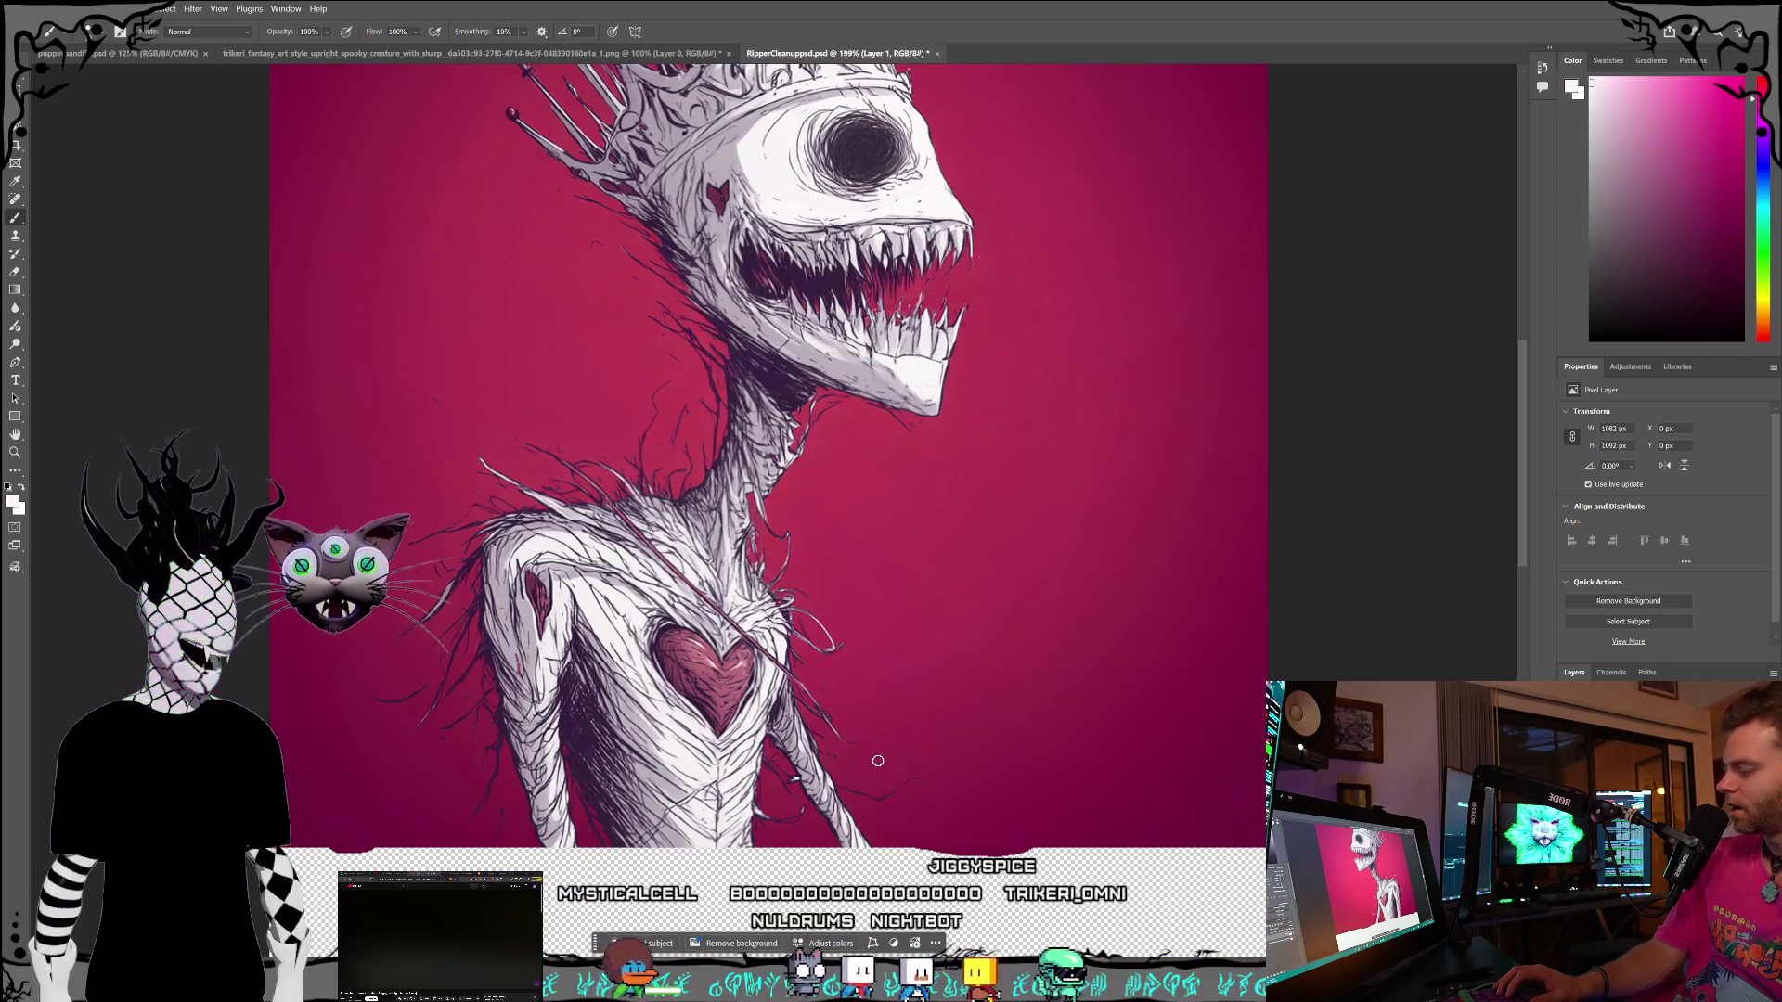
pyautogui.scroll(-1, 846, 784)
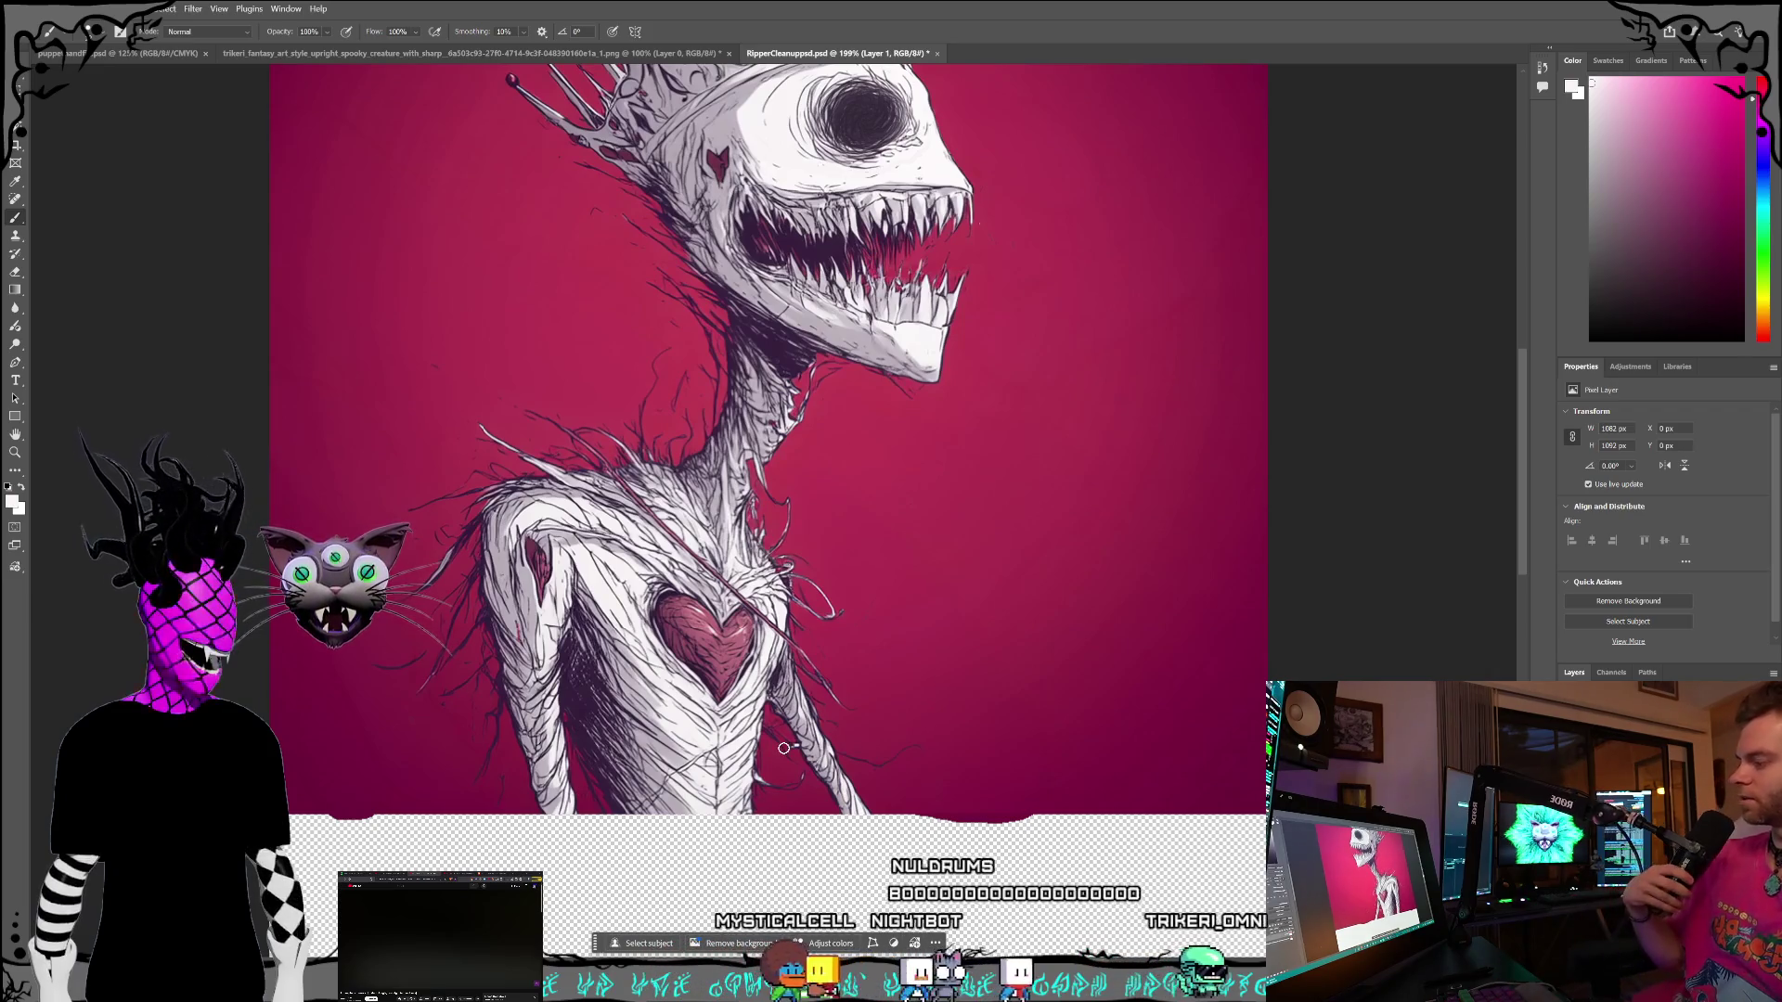
pyautogui.scroll(-10, 847, 724)
pyautogui.scroll(-3, 849, 725)
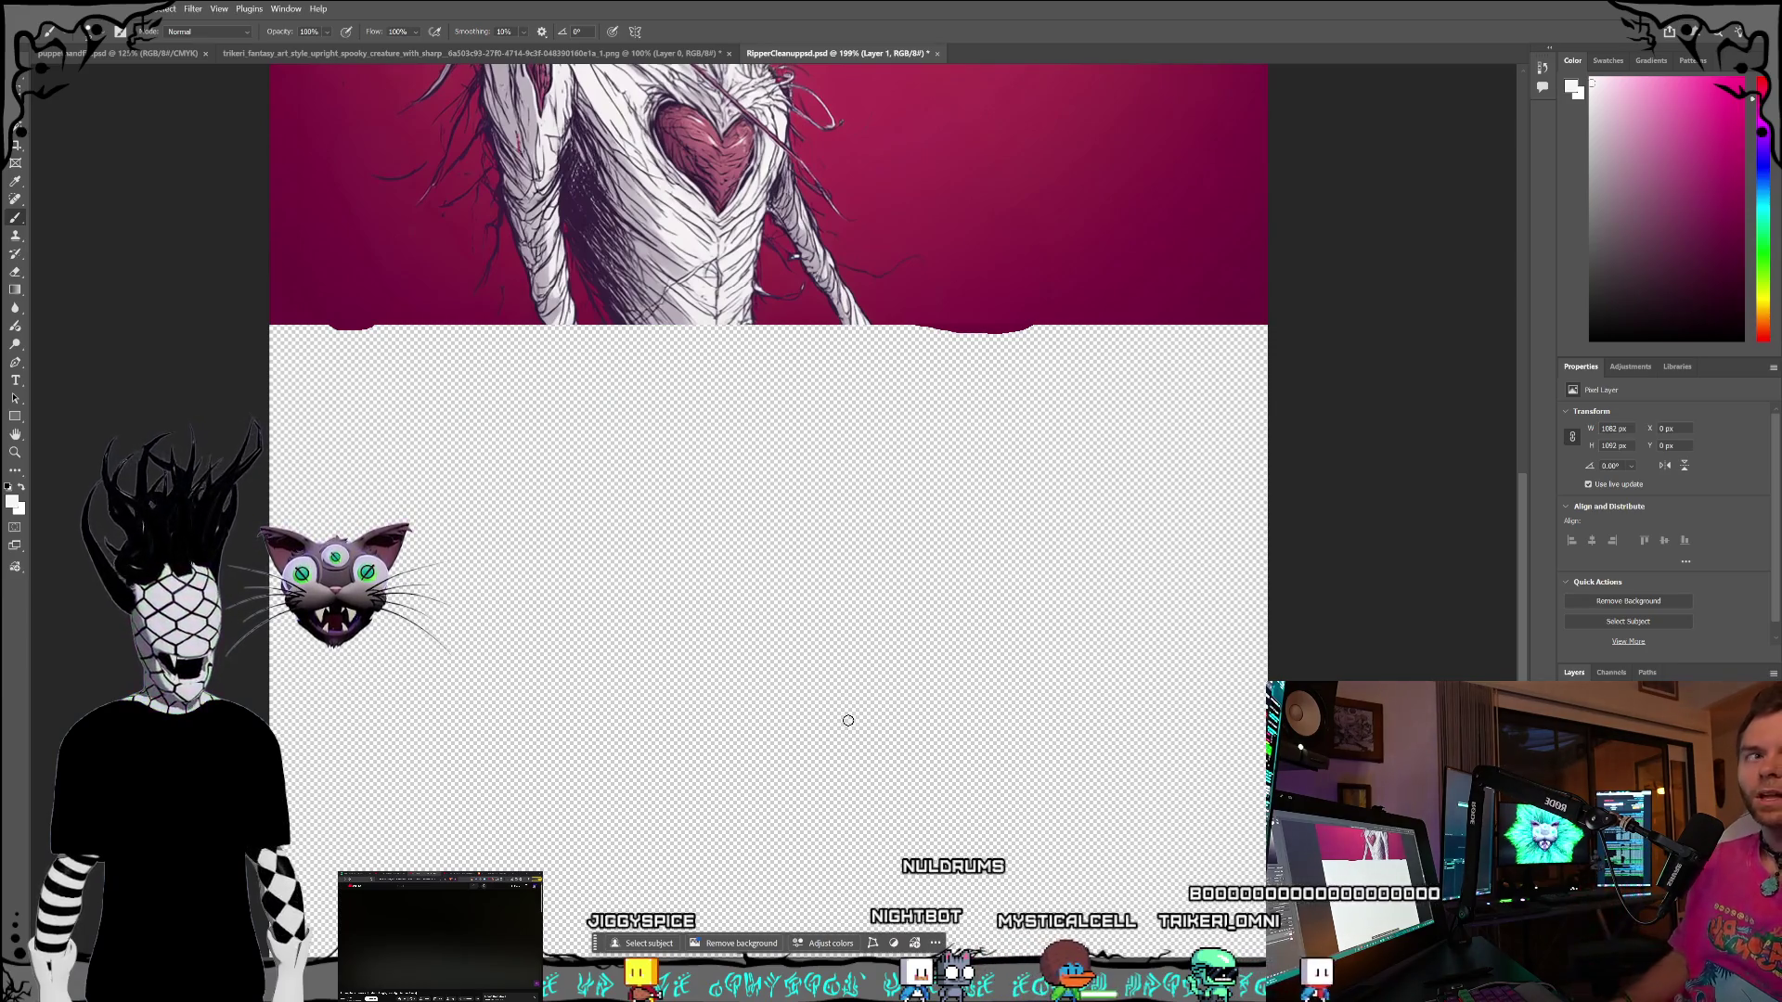
pyautogui.scroll(15, 846, 701)
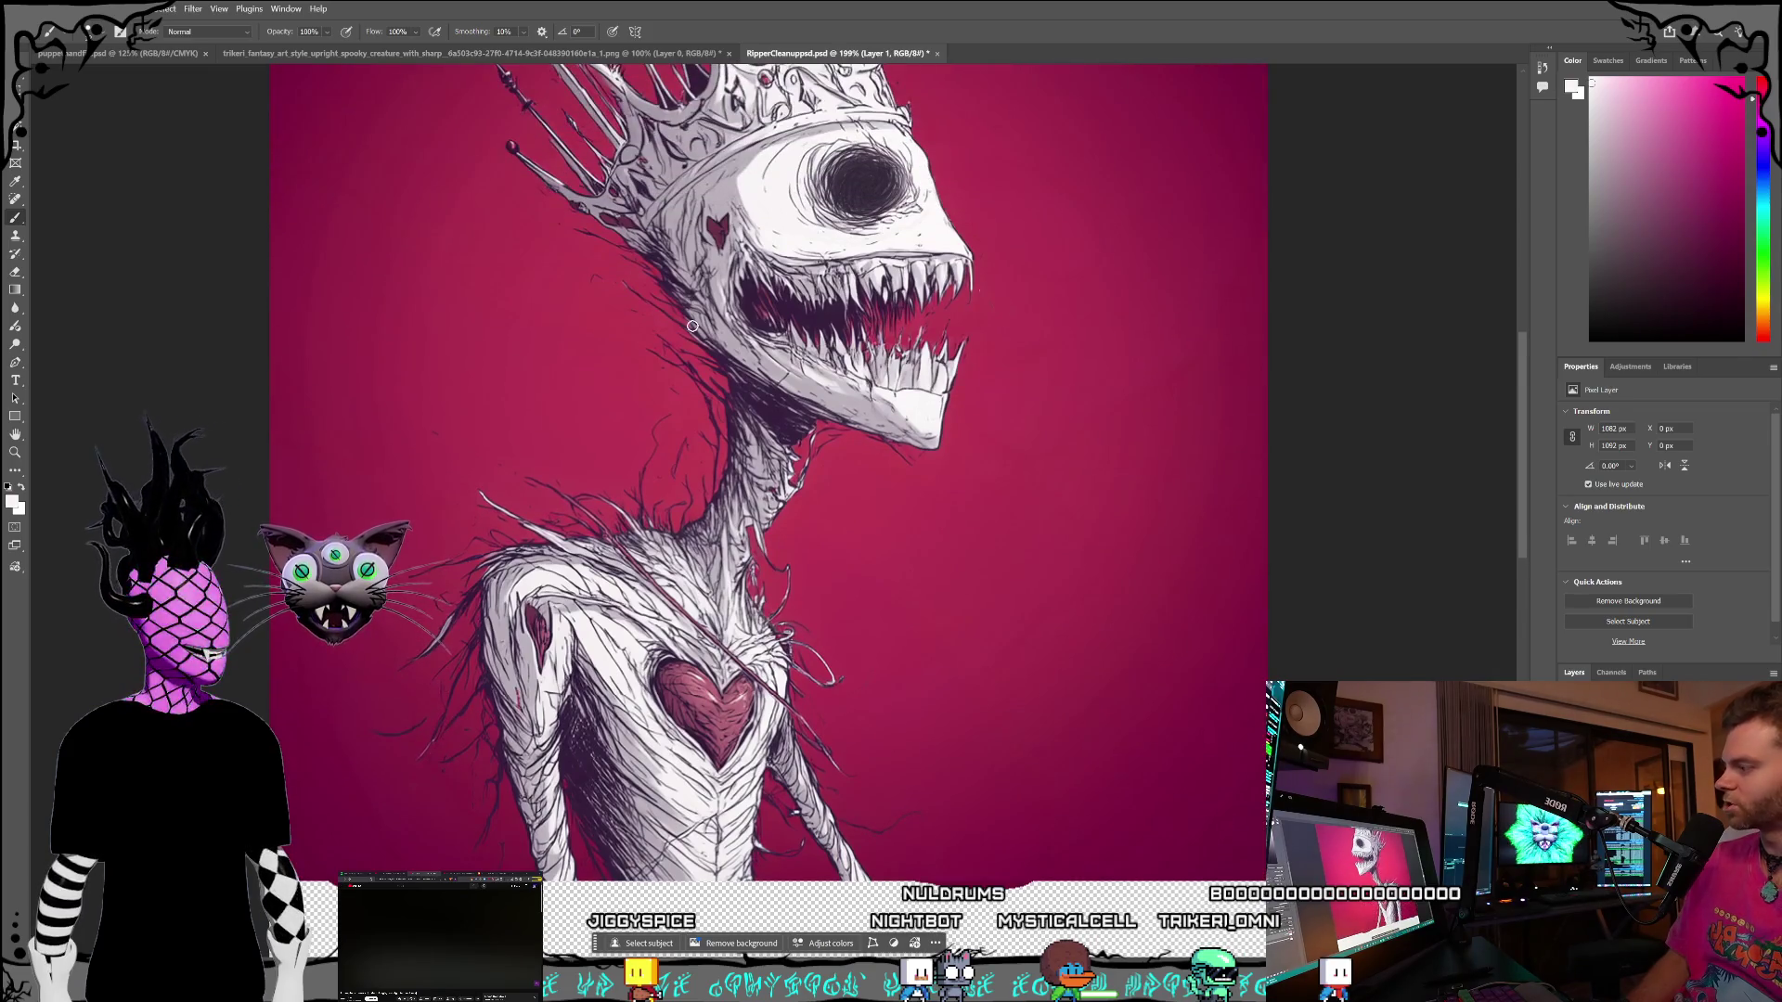
pyautogui.scroll(8, 858, 737)
# - Save RipperCleanupped.psd with File > Save
pyautogui.click(33, 8)
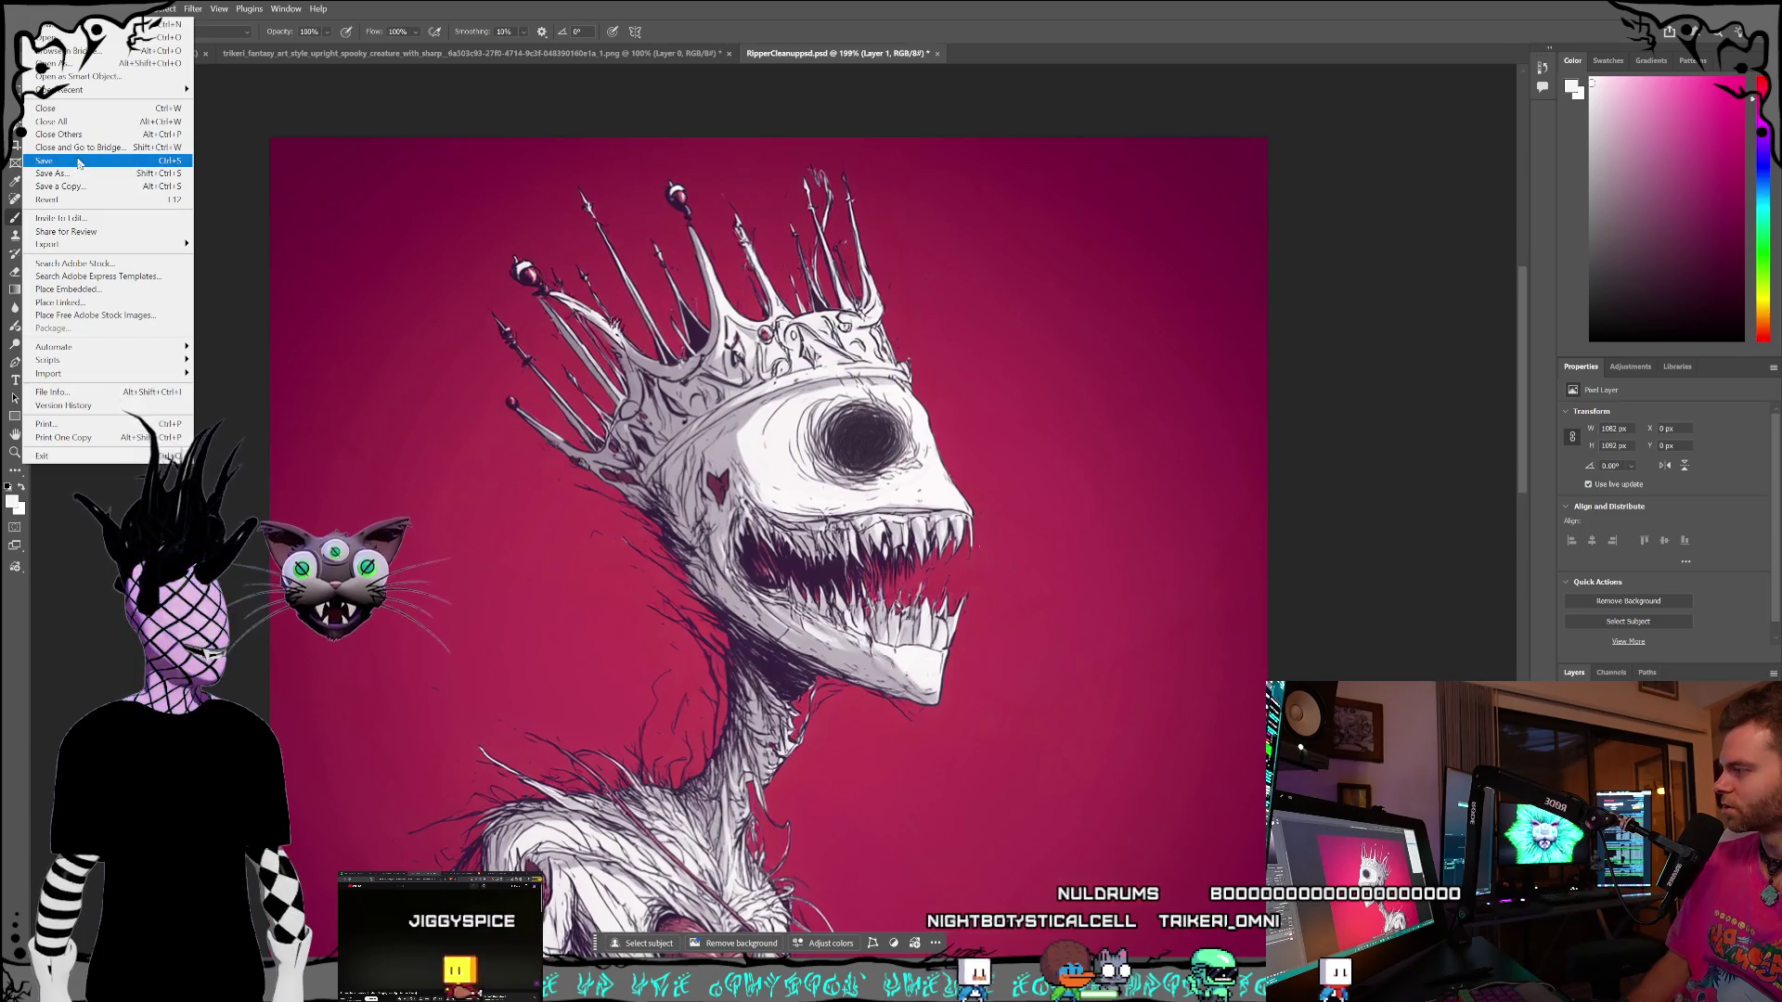
pyautogui.click(78, 163)
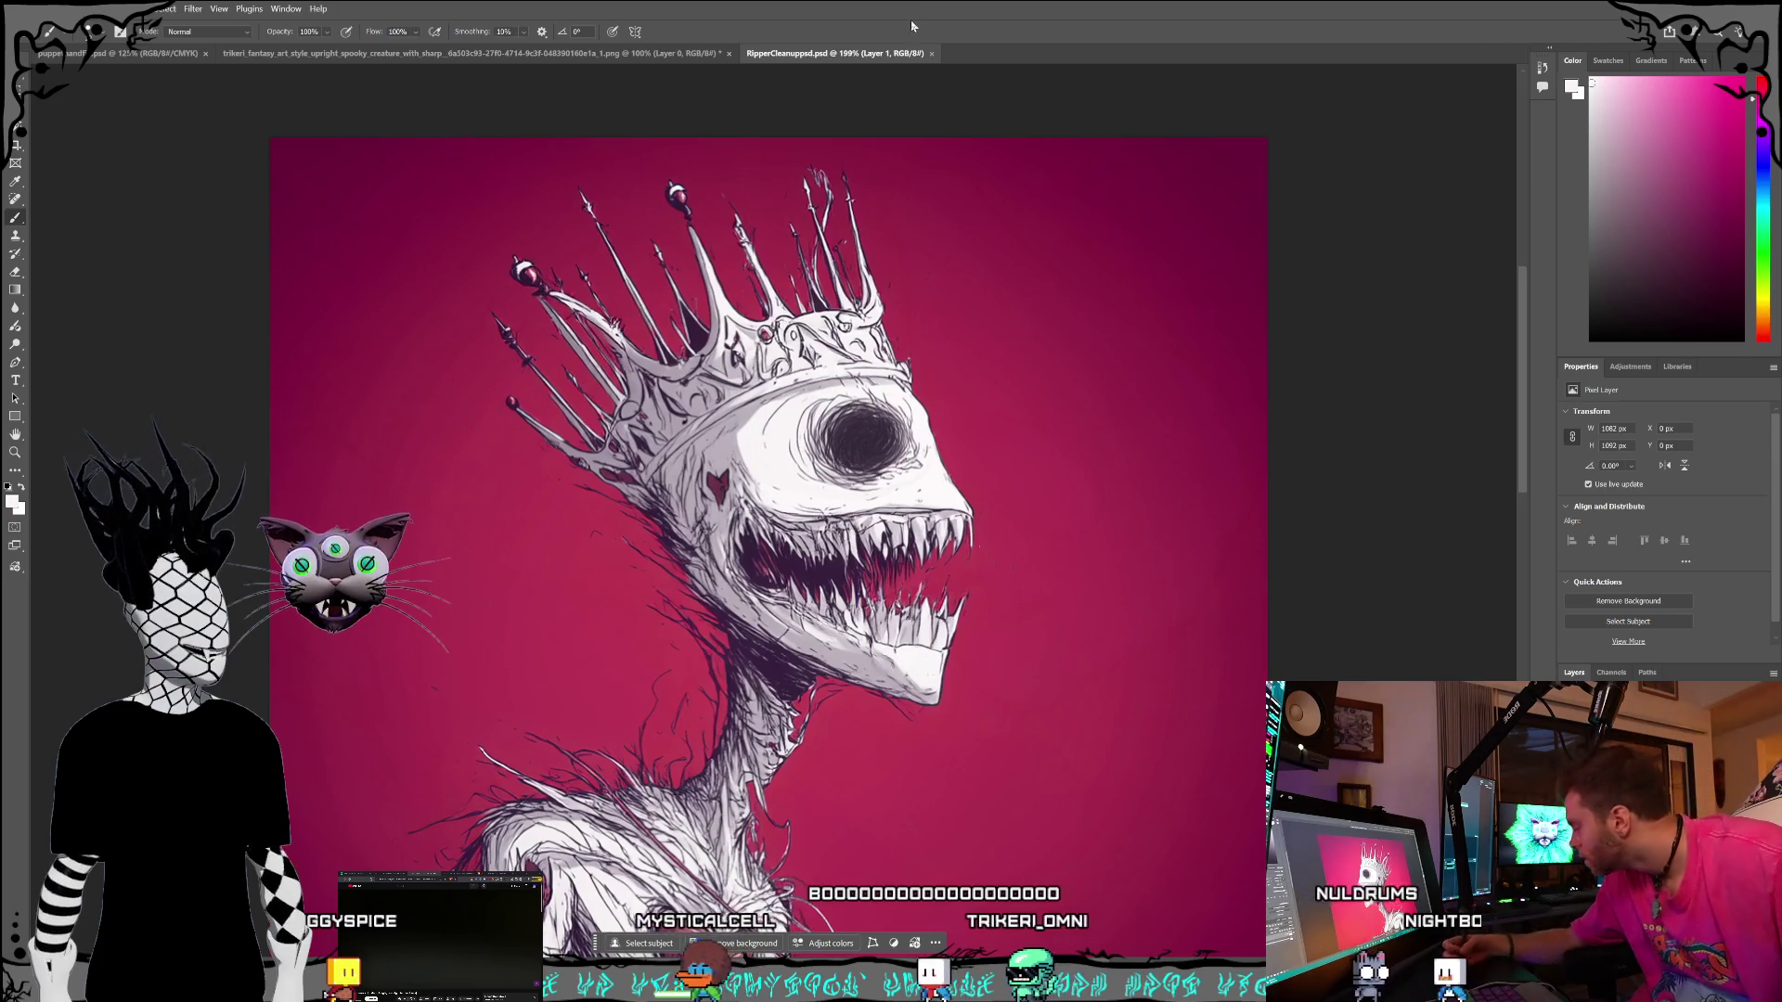
pyautogui.scroll(-3, 334, 381)
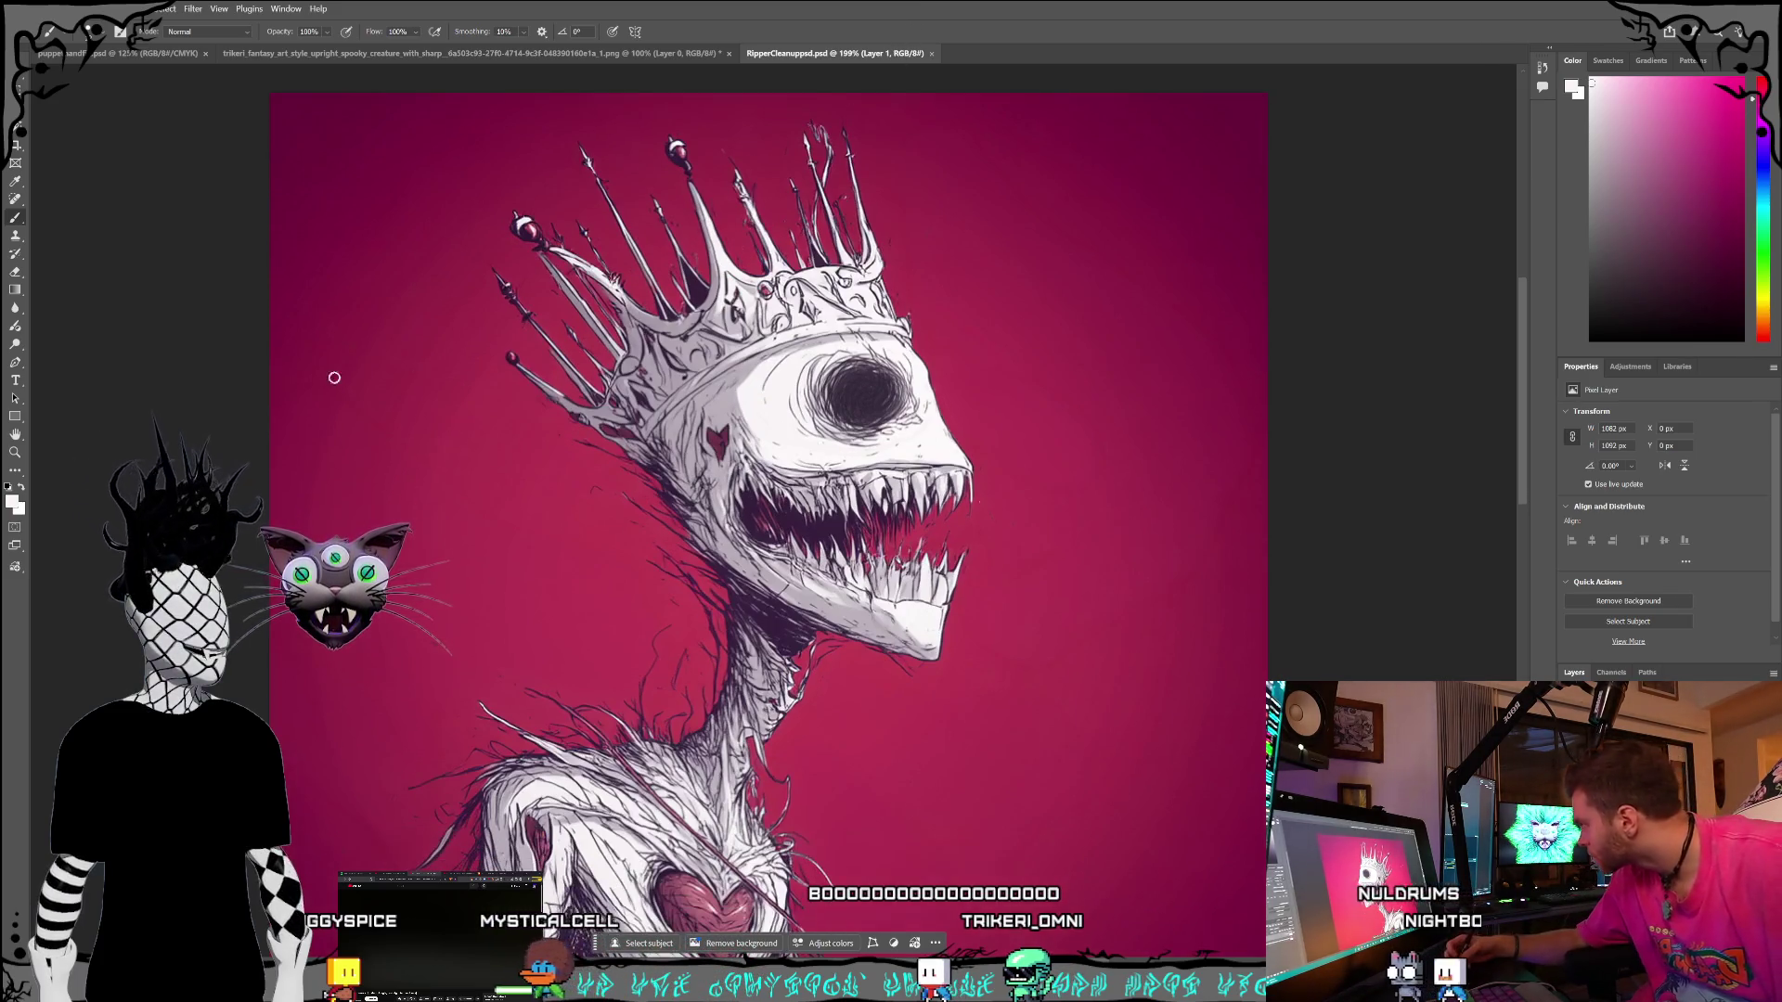
# - Lasso the strands left of the neck and generate 'fill with the red gradient background'
pyautogui.press('l')
pyautogui.scroll(-2, 483, 372)
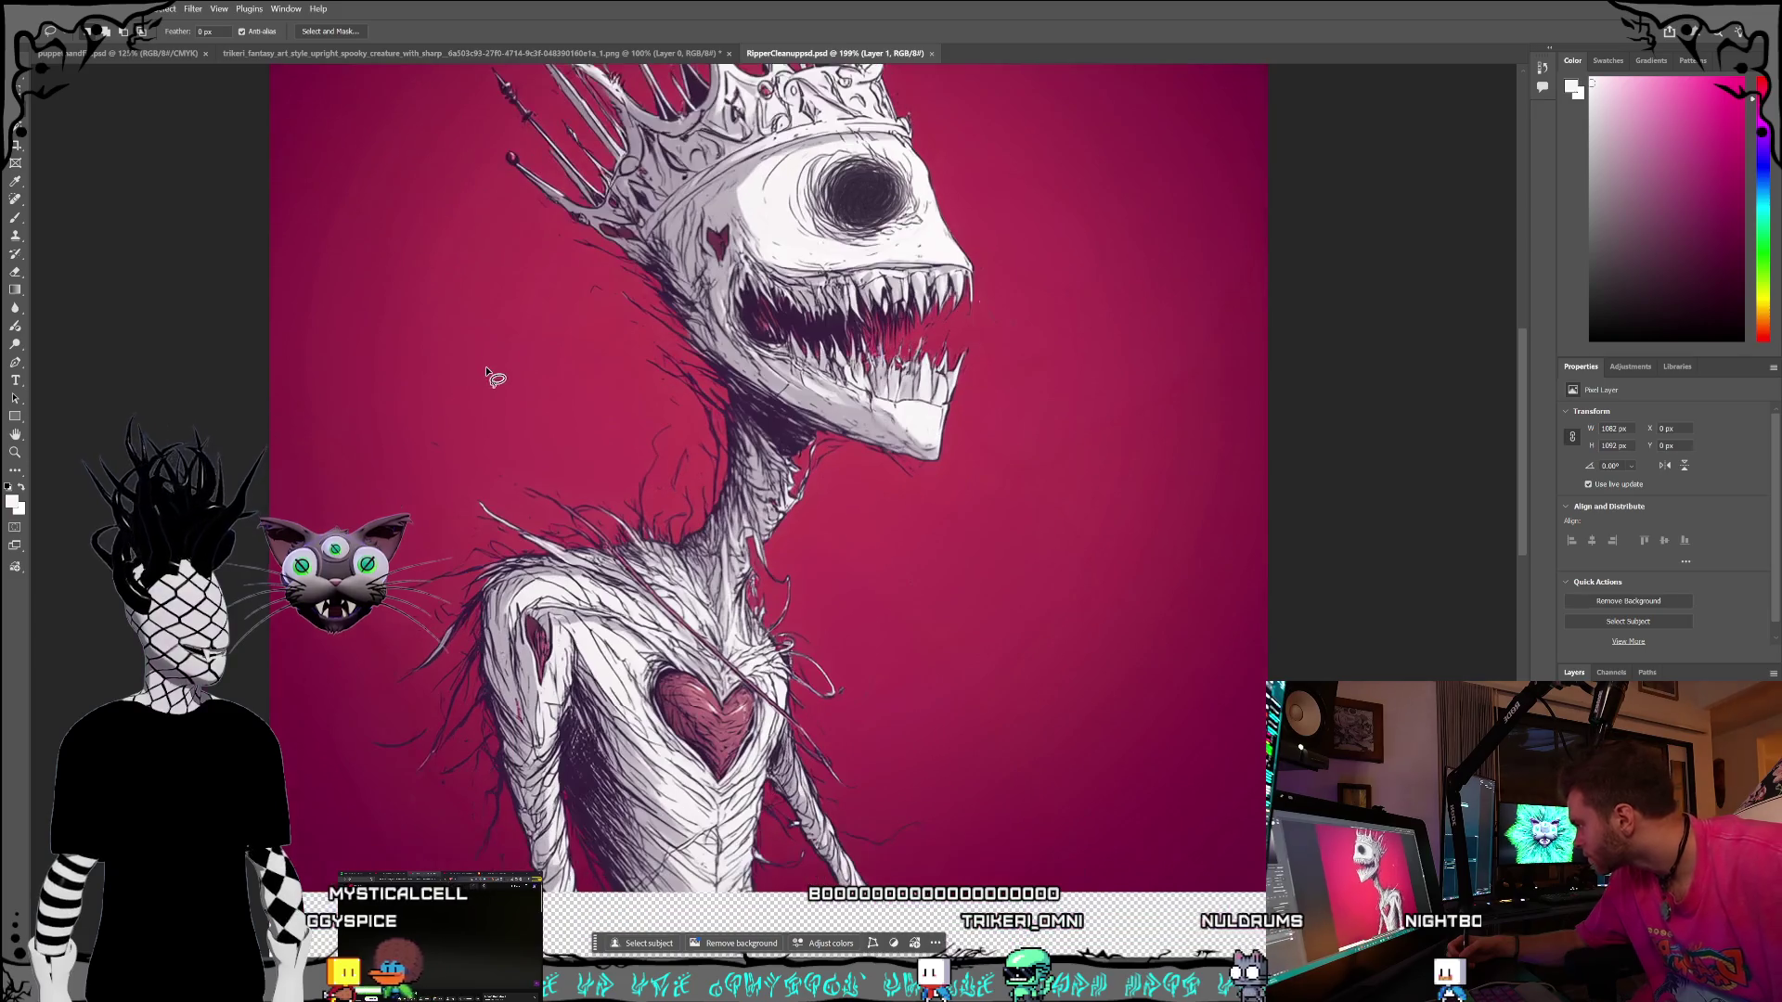
pyautogui.moveTo(631, 388); pyautogui.dragTo(664, 418)
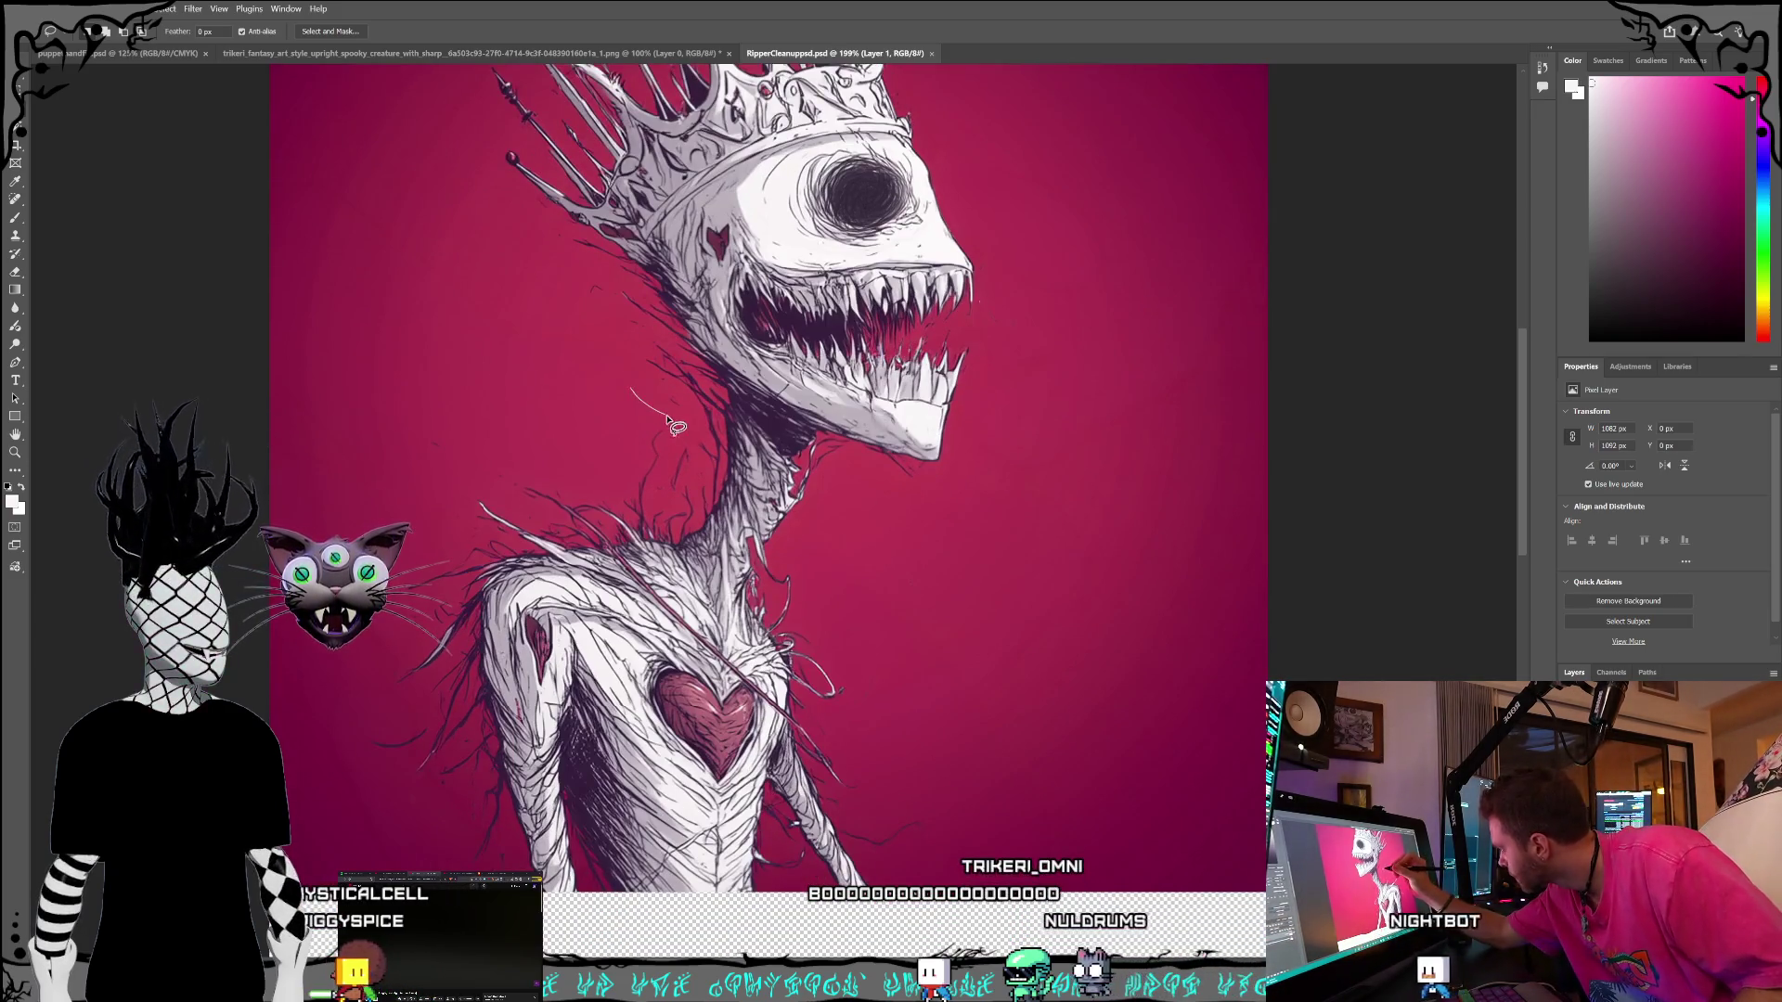
pyautogui.moveTo(699, 497)
pyautogui.mouseDown()
pyautogui.moveTo(666, 516)
pyautogui.moveTo(612, 494)
pyautogui.moveTo(620, 374)
pyautogui.mouseUp()
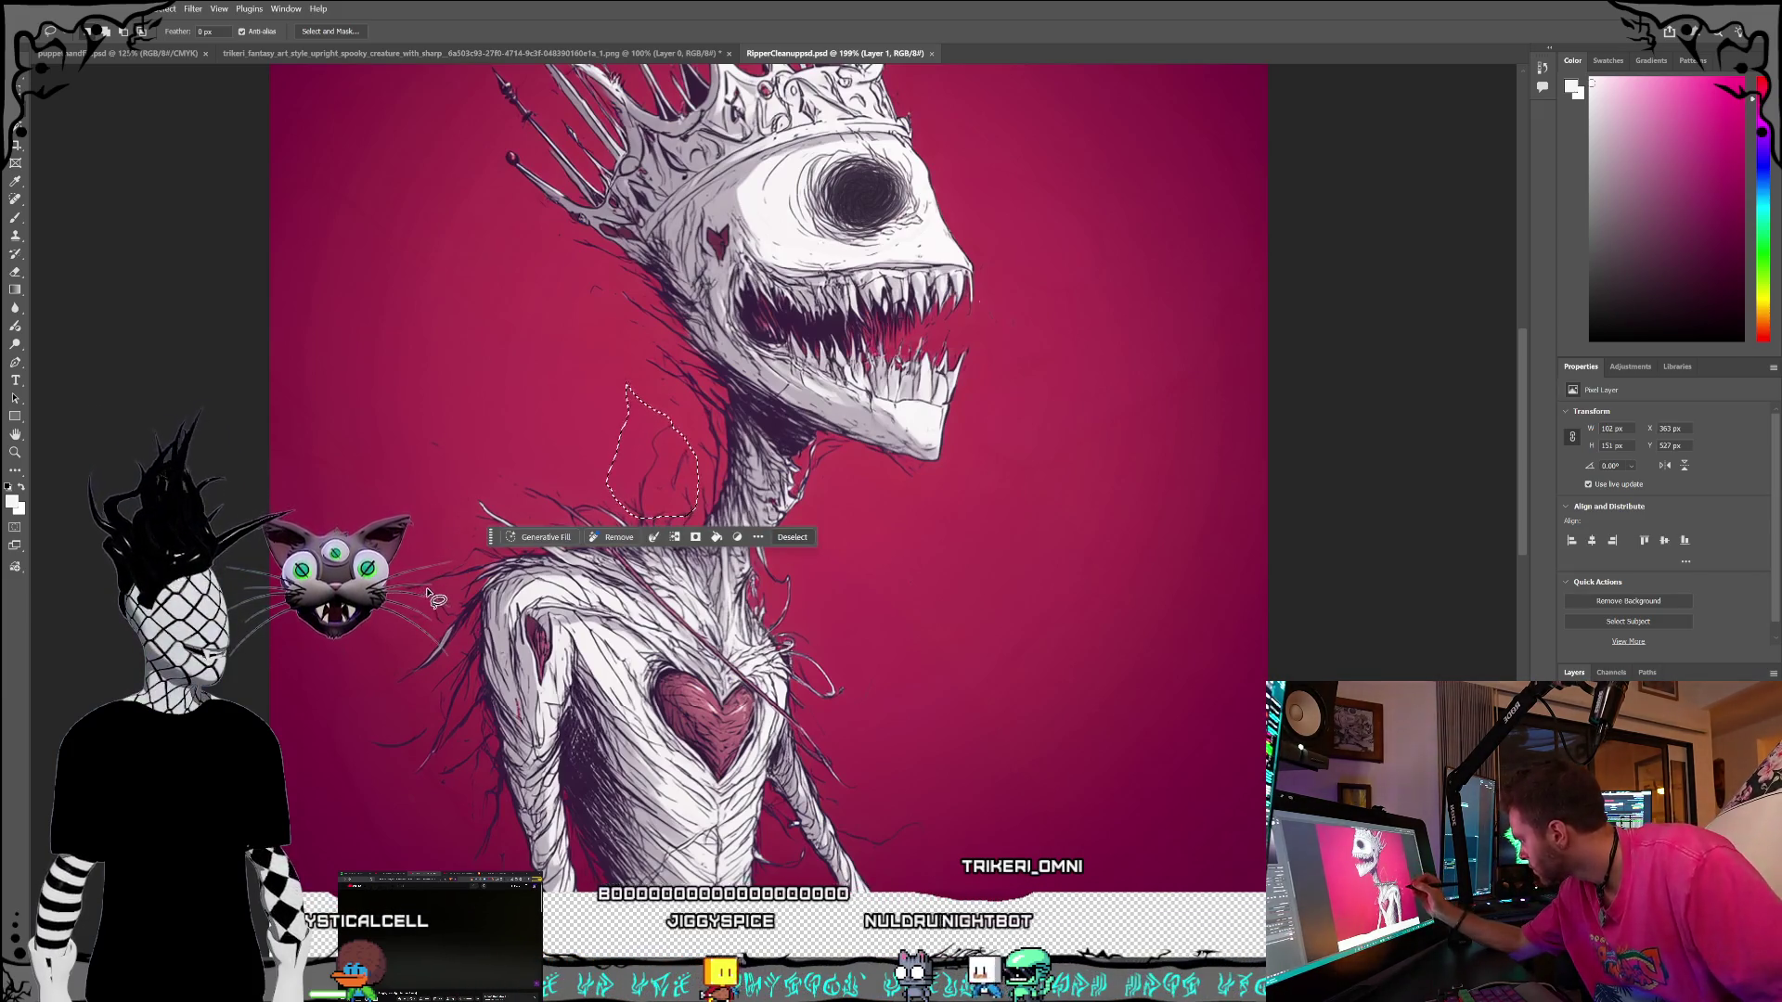
pyautogui.click(543, 537)
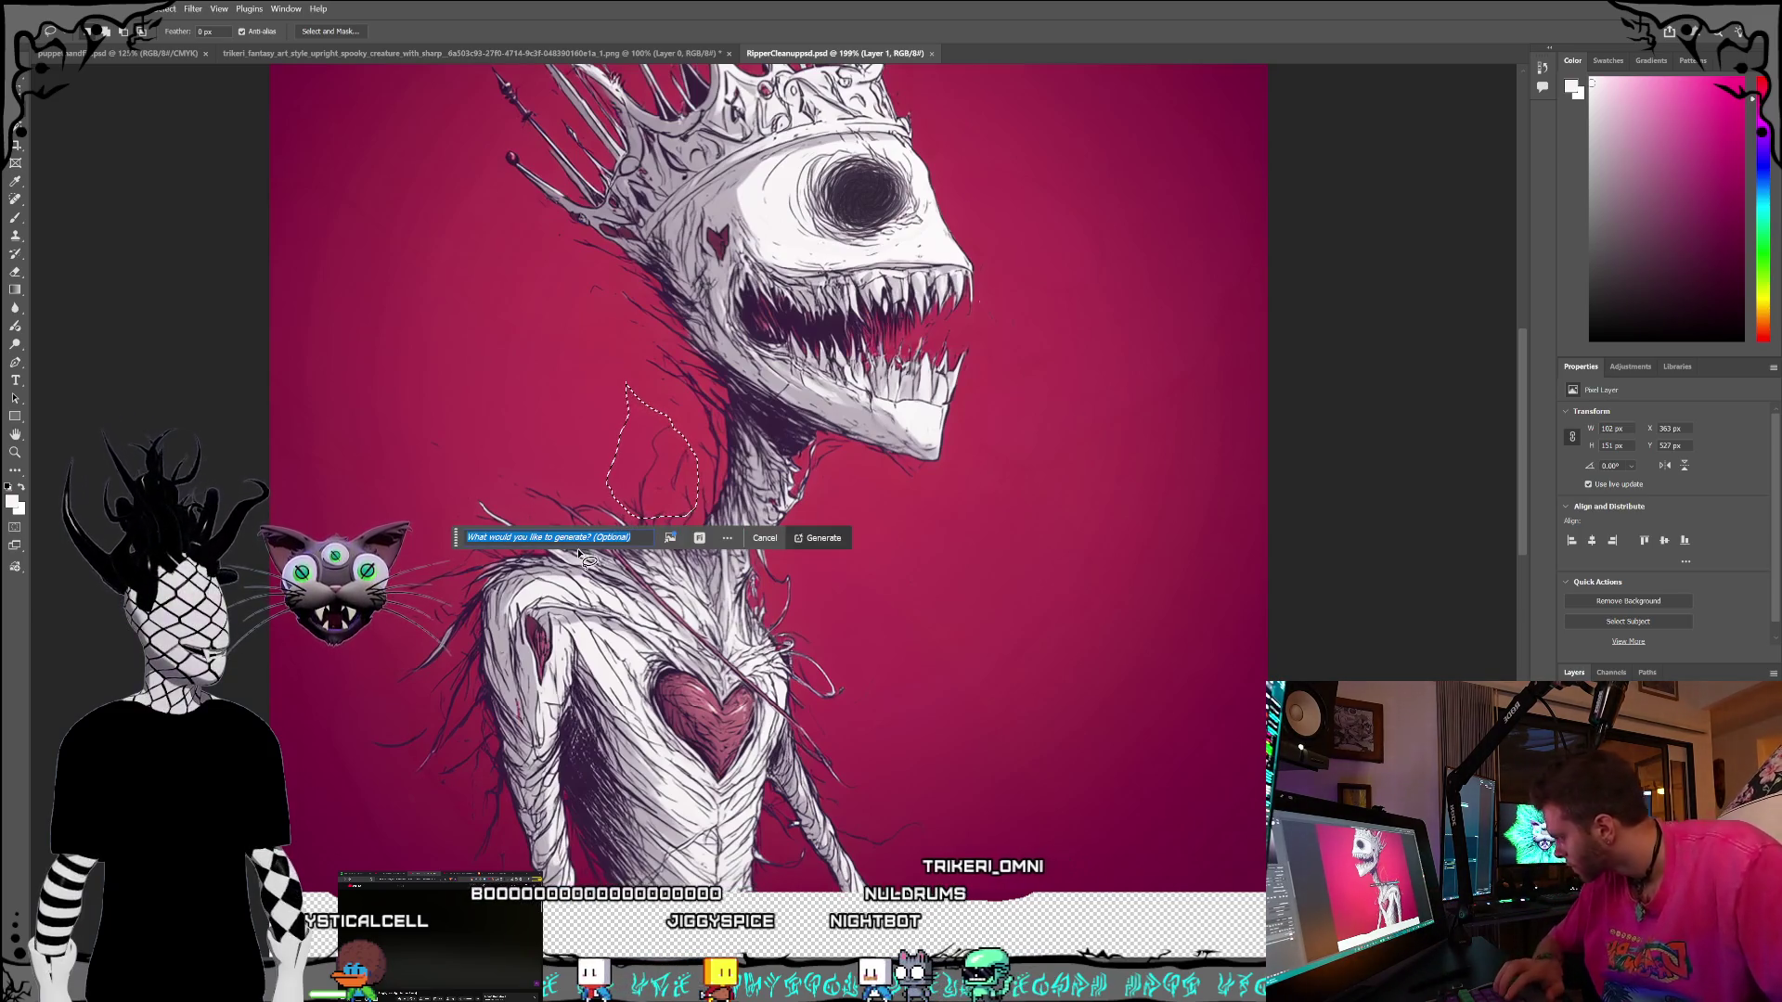
pyautogui.write('fill with the ')
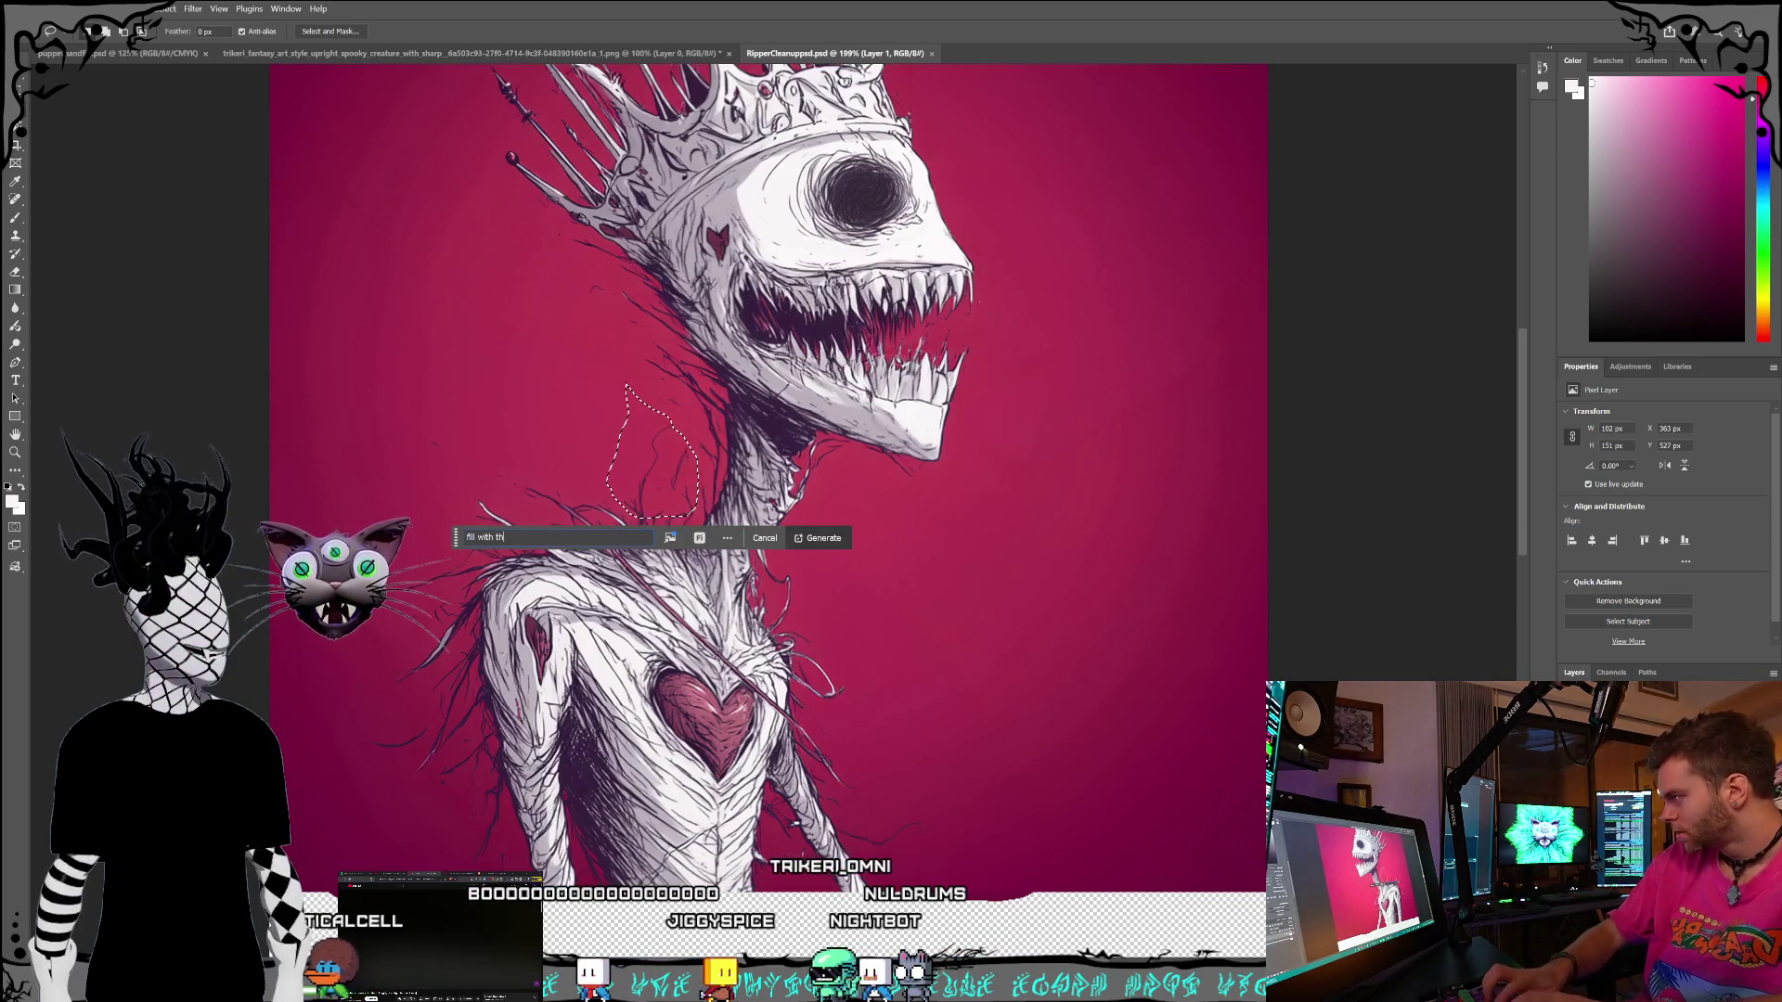
pyautogui.write('red gradient ')
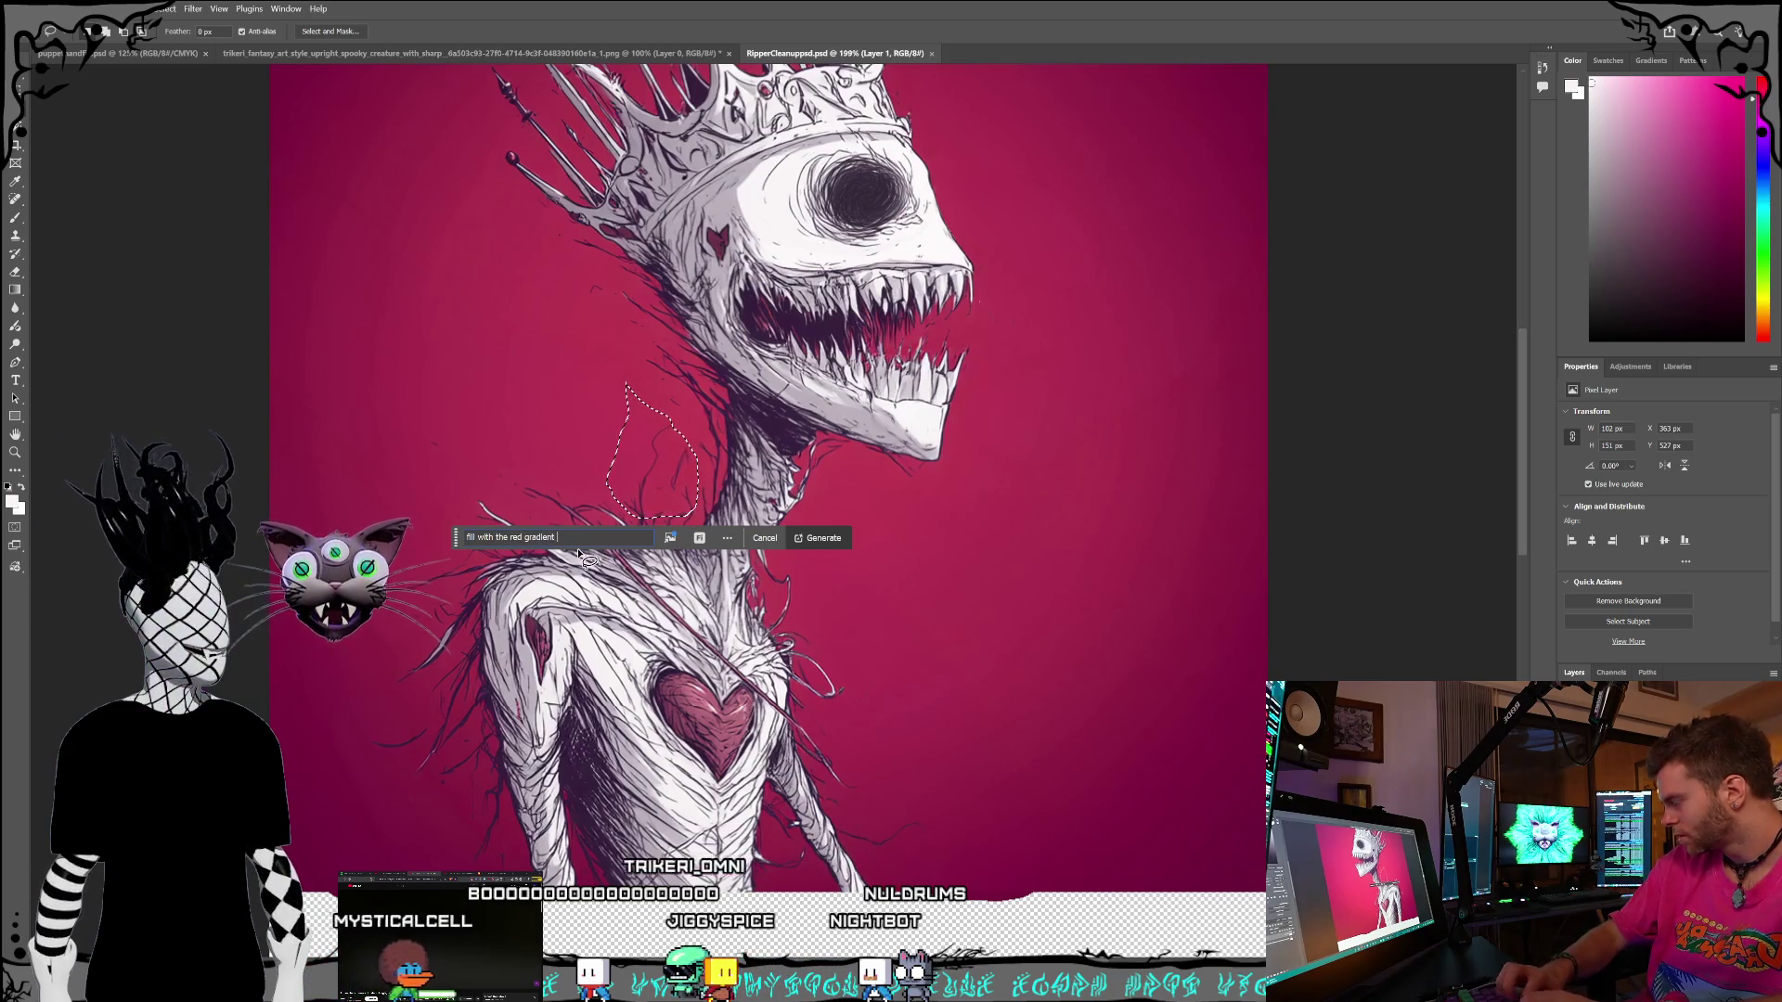
pyautogui.write('background')
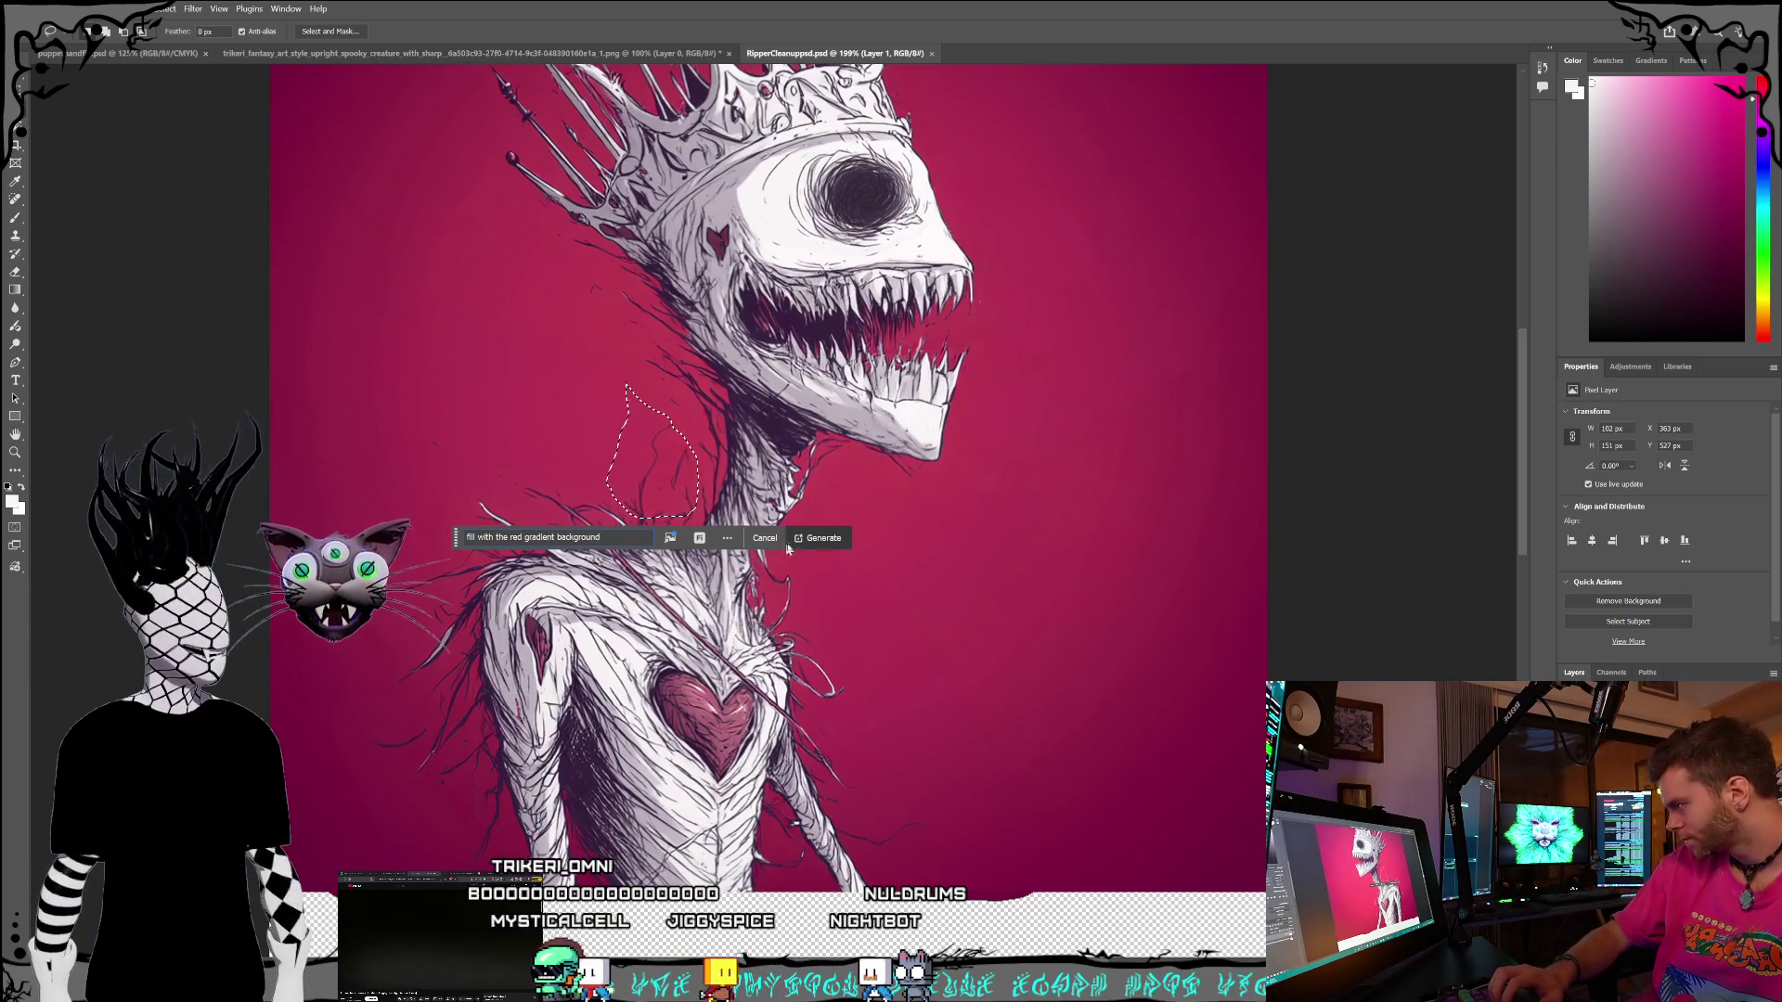
pyautogui.press('Return')
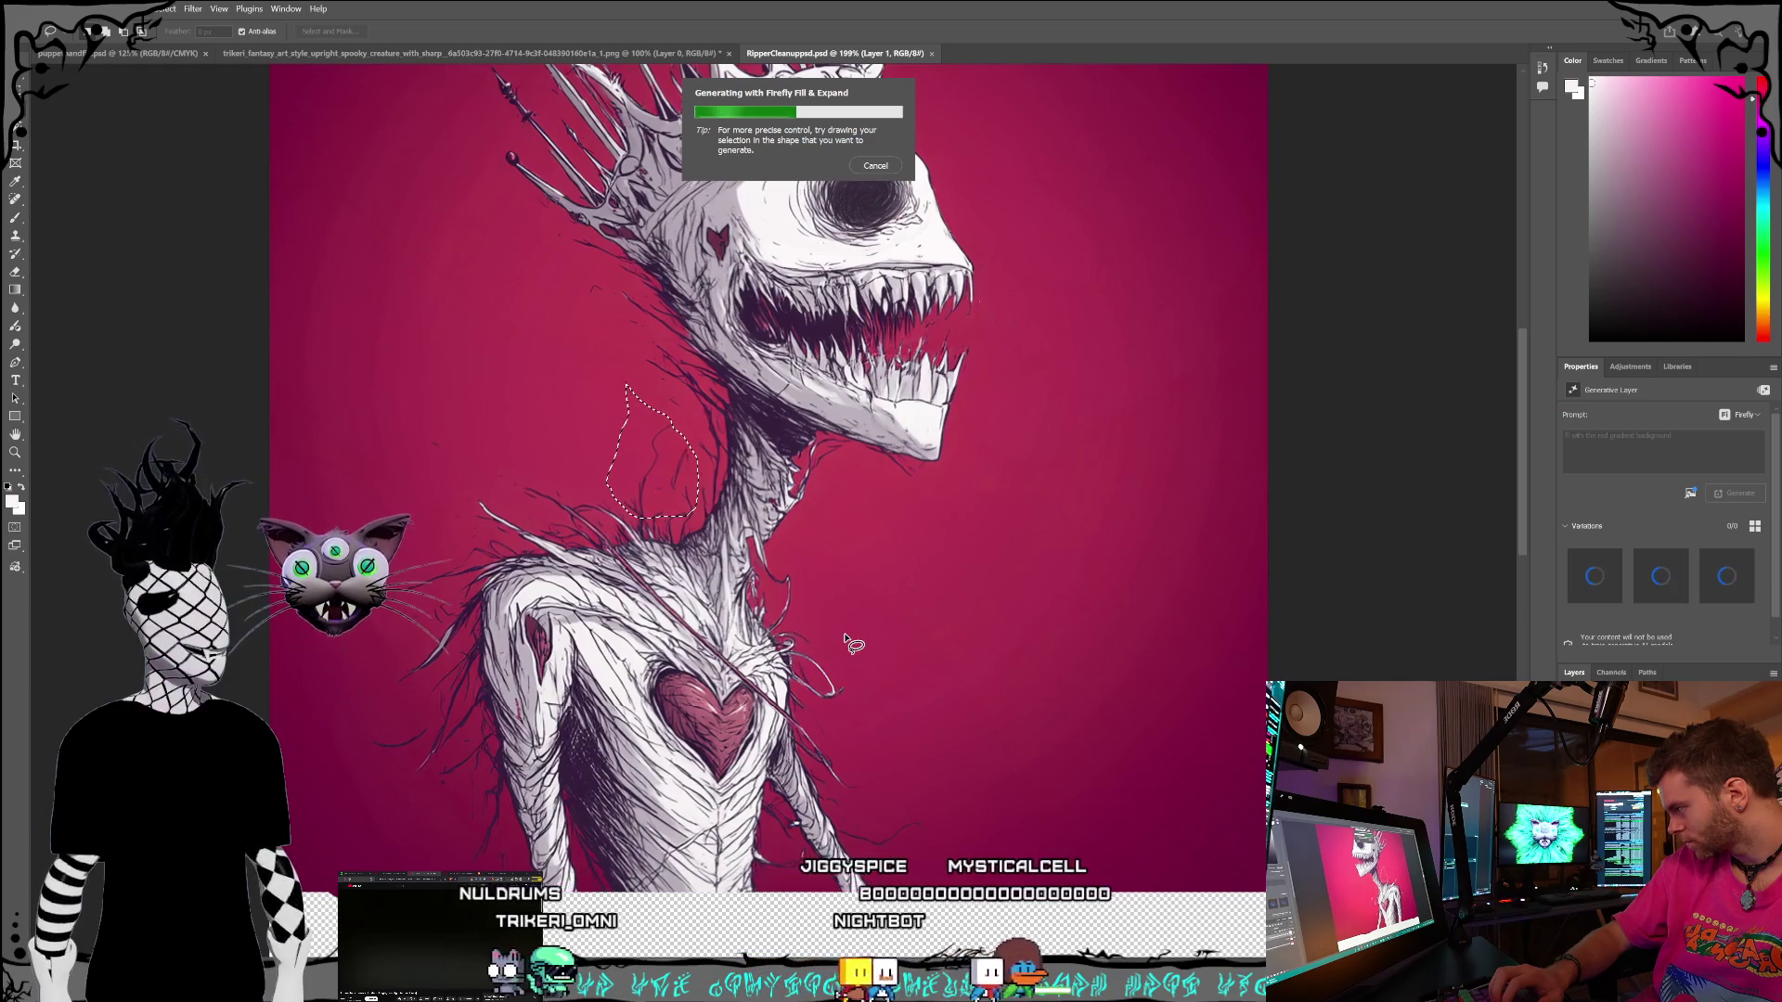
pyautogui.scroll(-1, 834, 629)
pyautogui.scroll(-1, 833, 629)
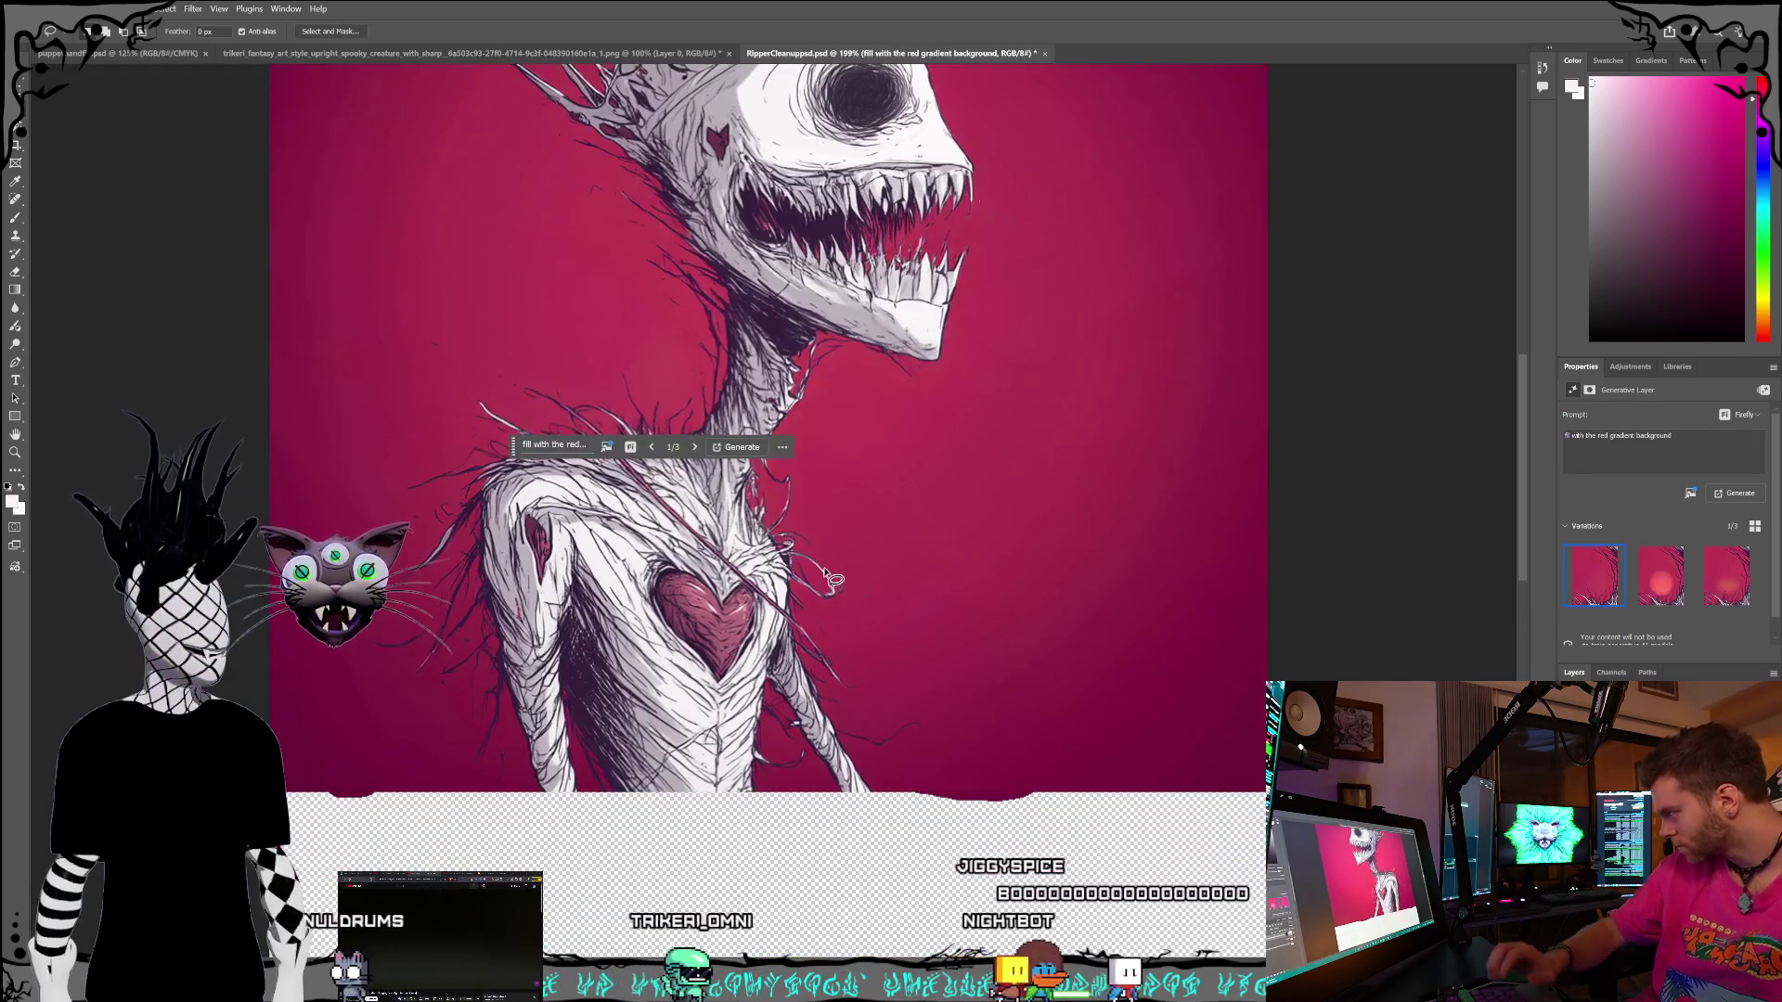
# - Lasso the patch right of the arm and regenerate it as red gradient background
pyautogui.moveTo(825, 553)
pyautogui.mouseDown()
pyautogui.moveTo(820, 538)
pyautogui.moveTo(835, 580)
pyautogui.moveTo(804, 591)
pyautogui.moveTo(842, 729)
pyautogui.mouseUp()
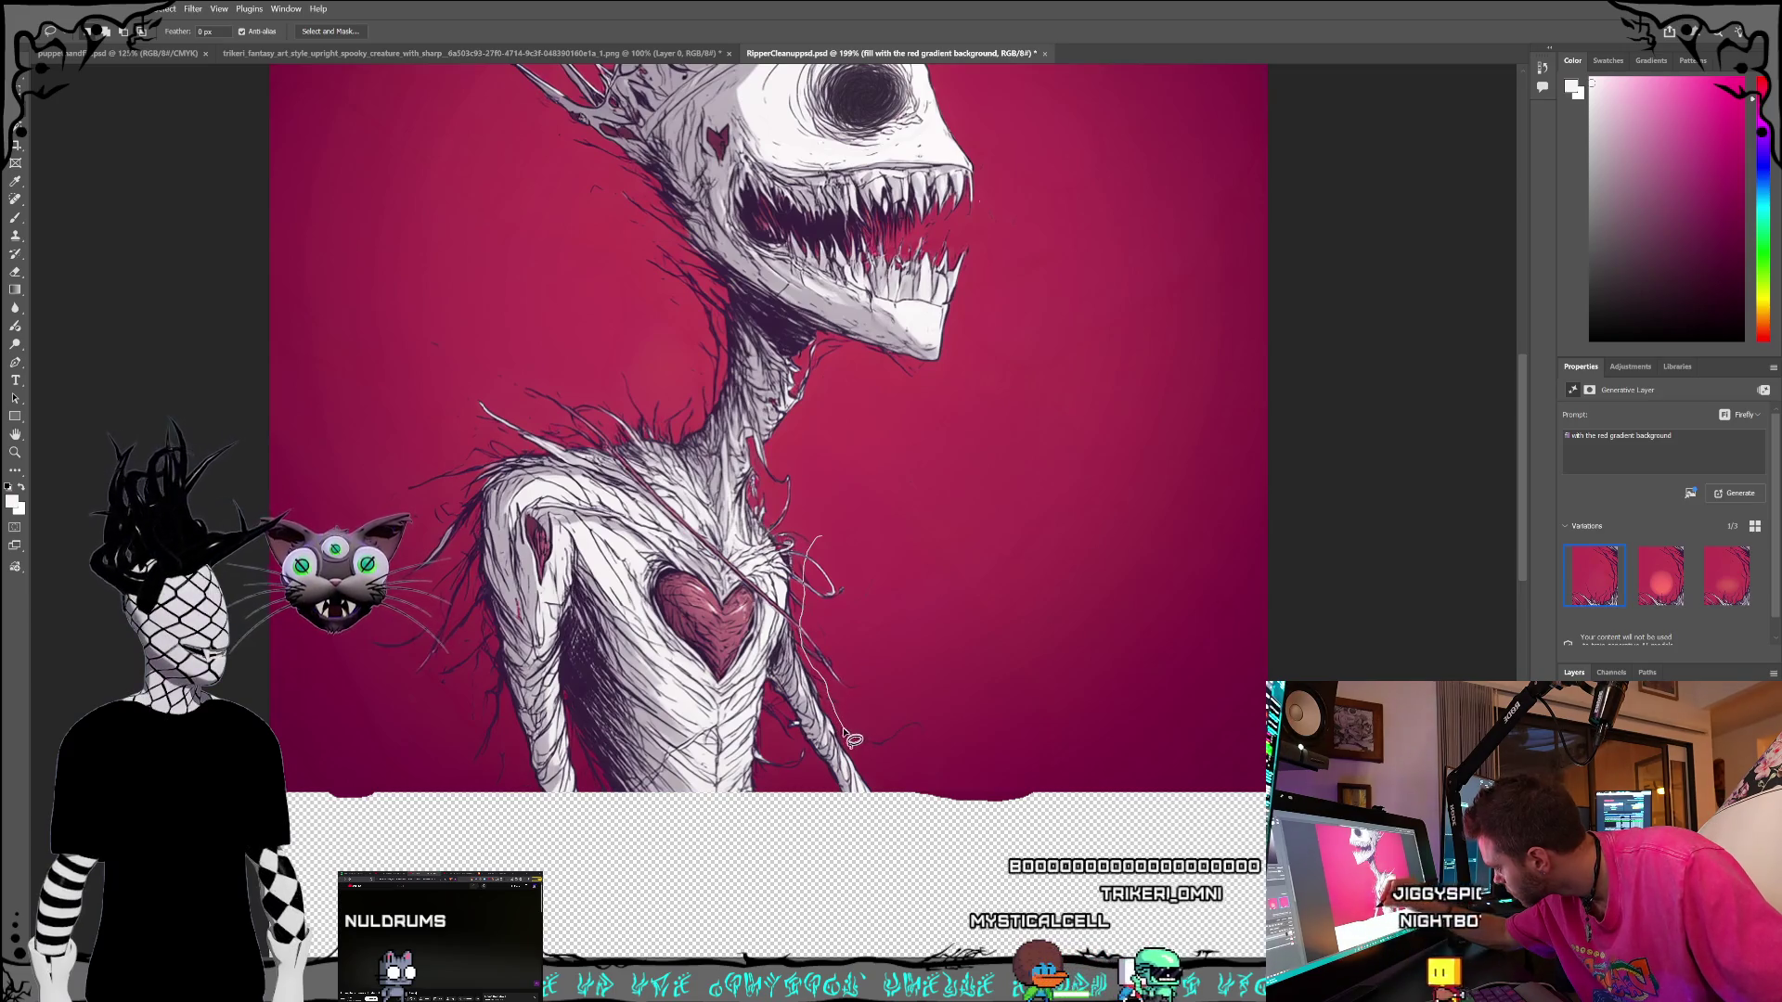
pyautogui.moveTo(908, 780)
pyautogui.mouseDown()
pyautogui.moveTo(927, 644)
pyautogui.moveTo(873, 566)
pyautogui.moveTo(810, 541)
pyautogui.mouseUp()
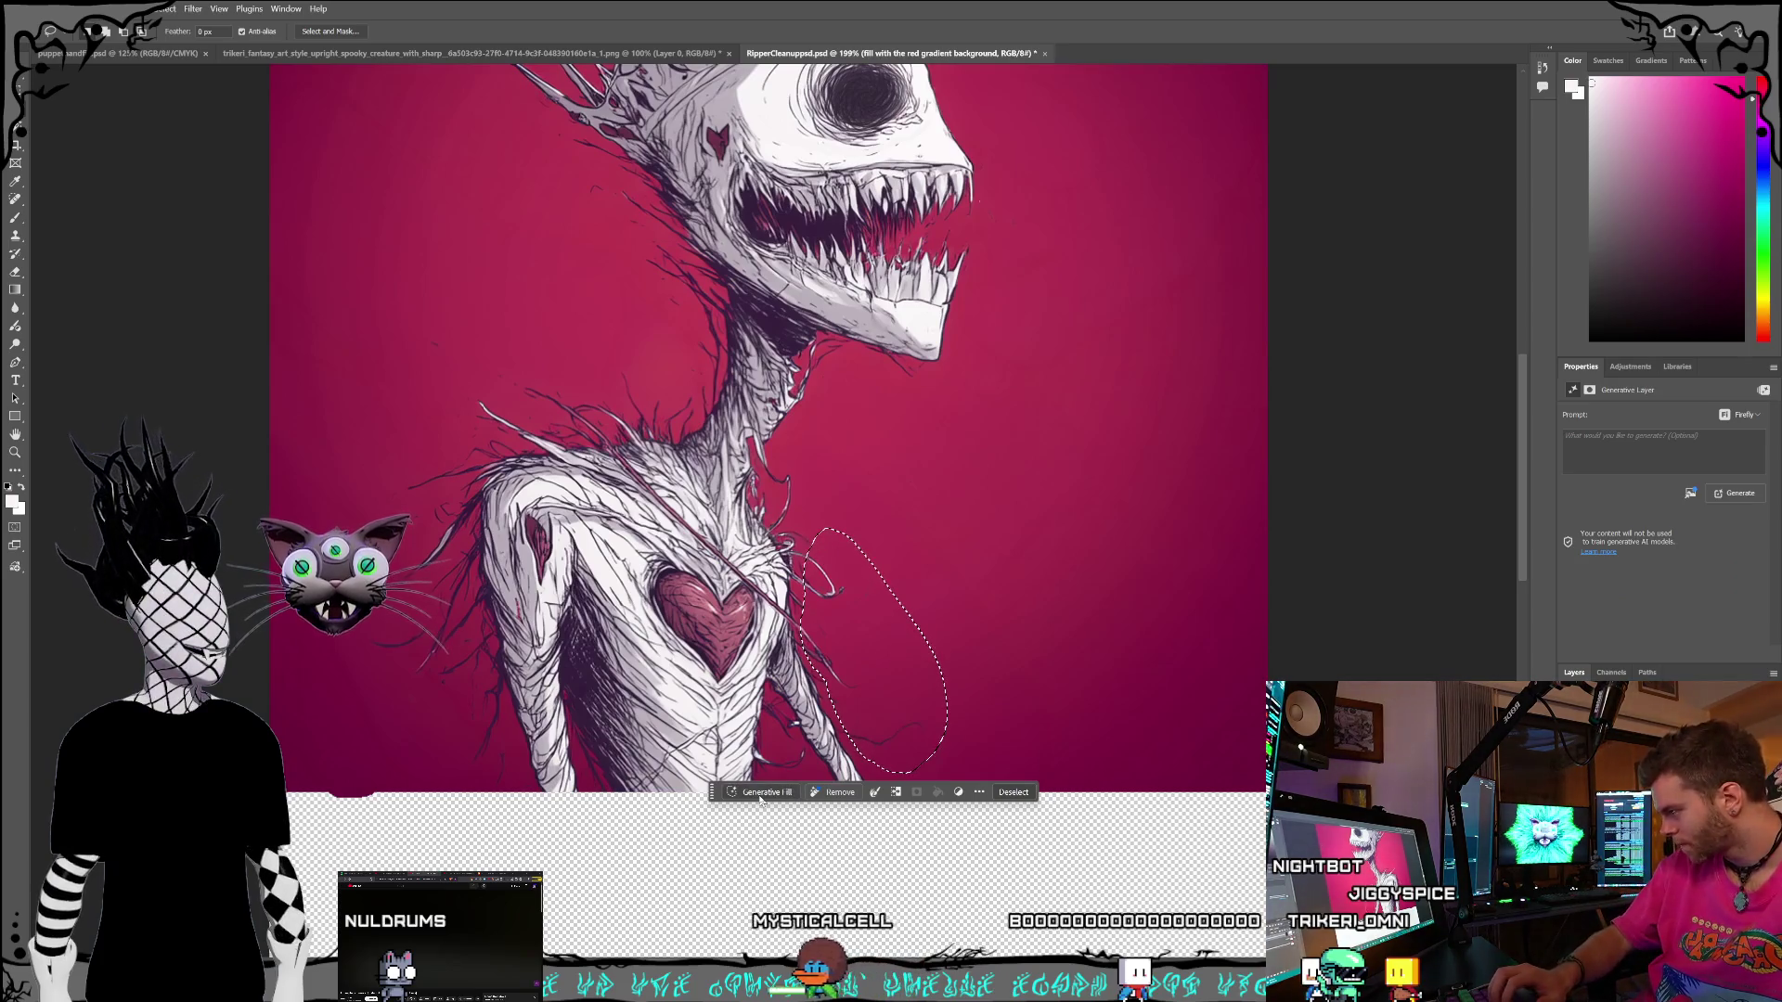
pyautogui.click(761, 795)
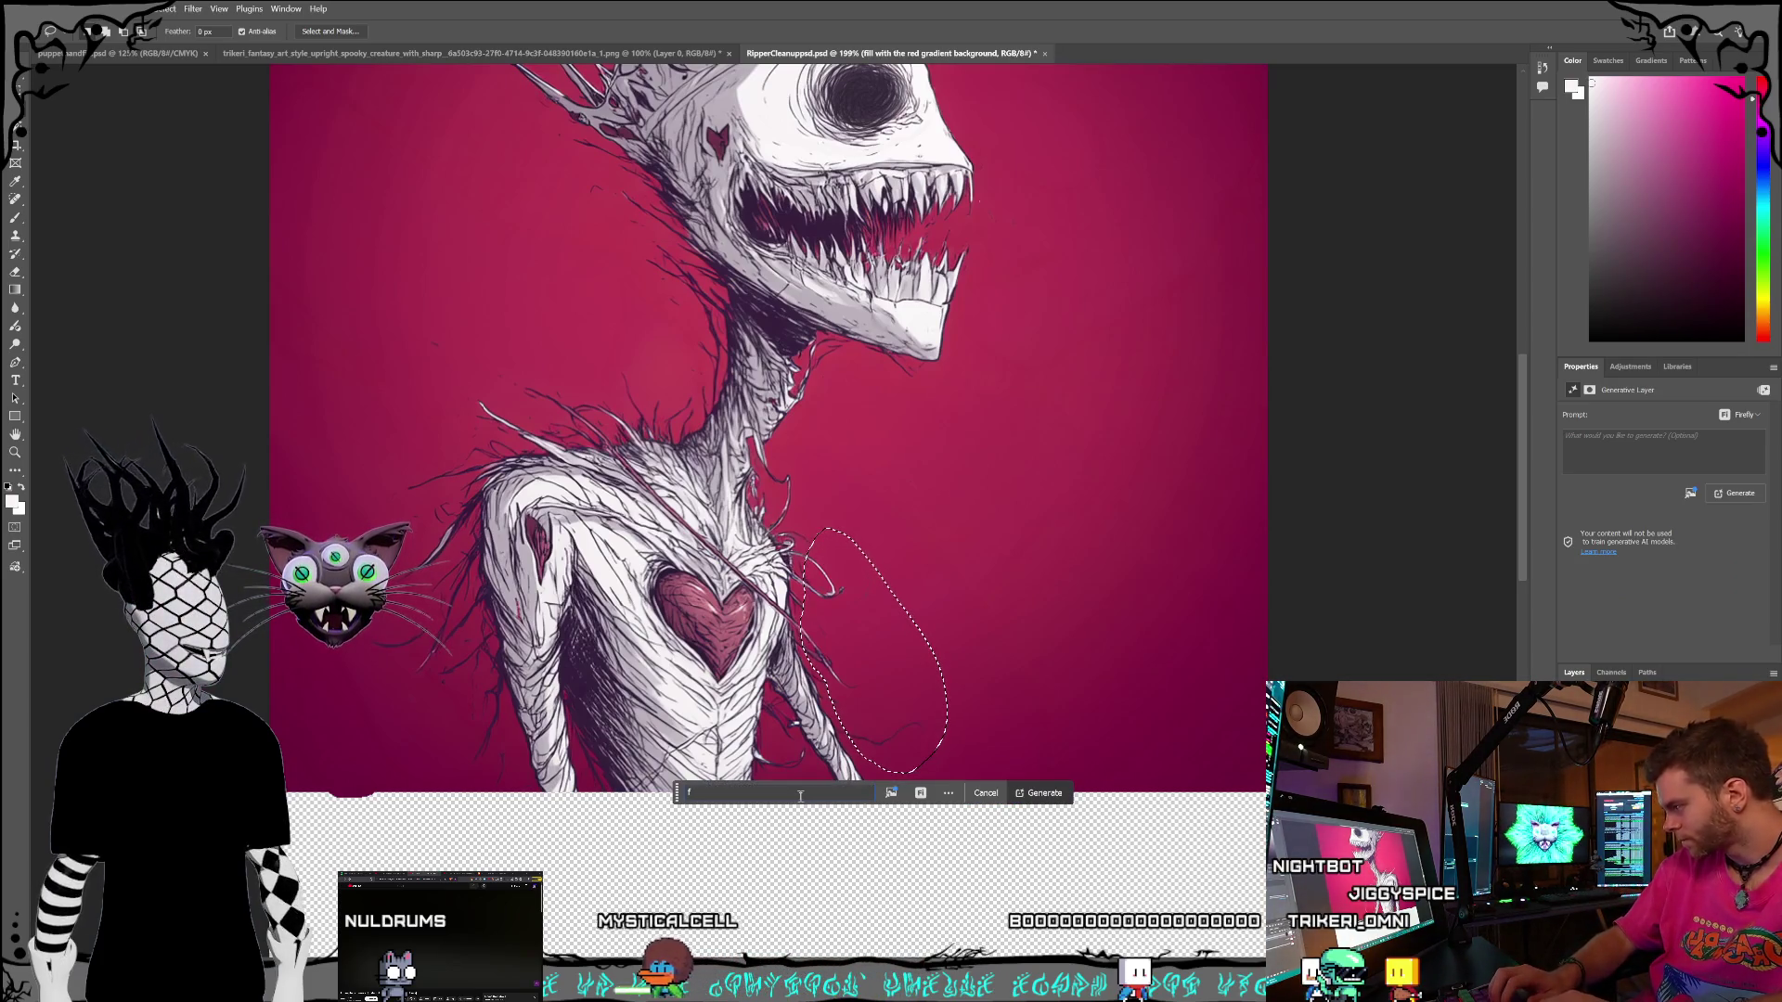
pyautogui.write('ill with the red gradient')
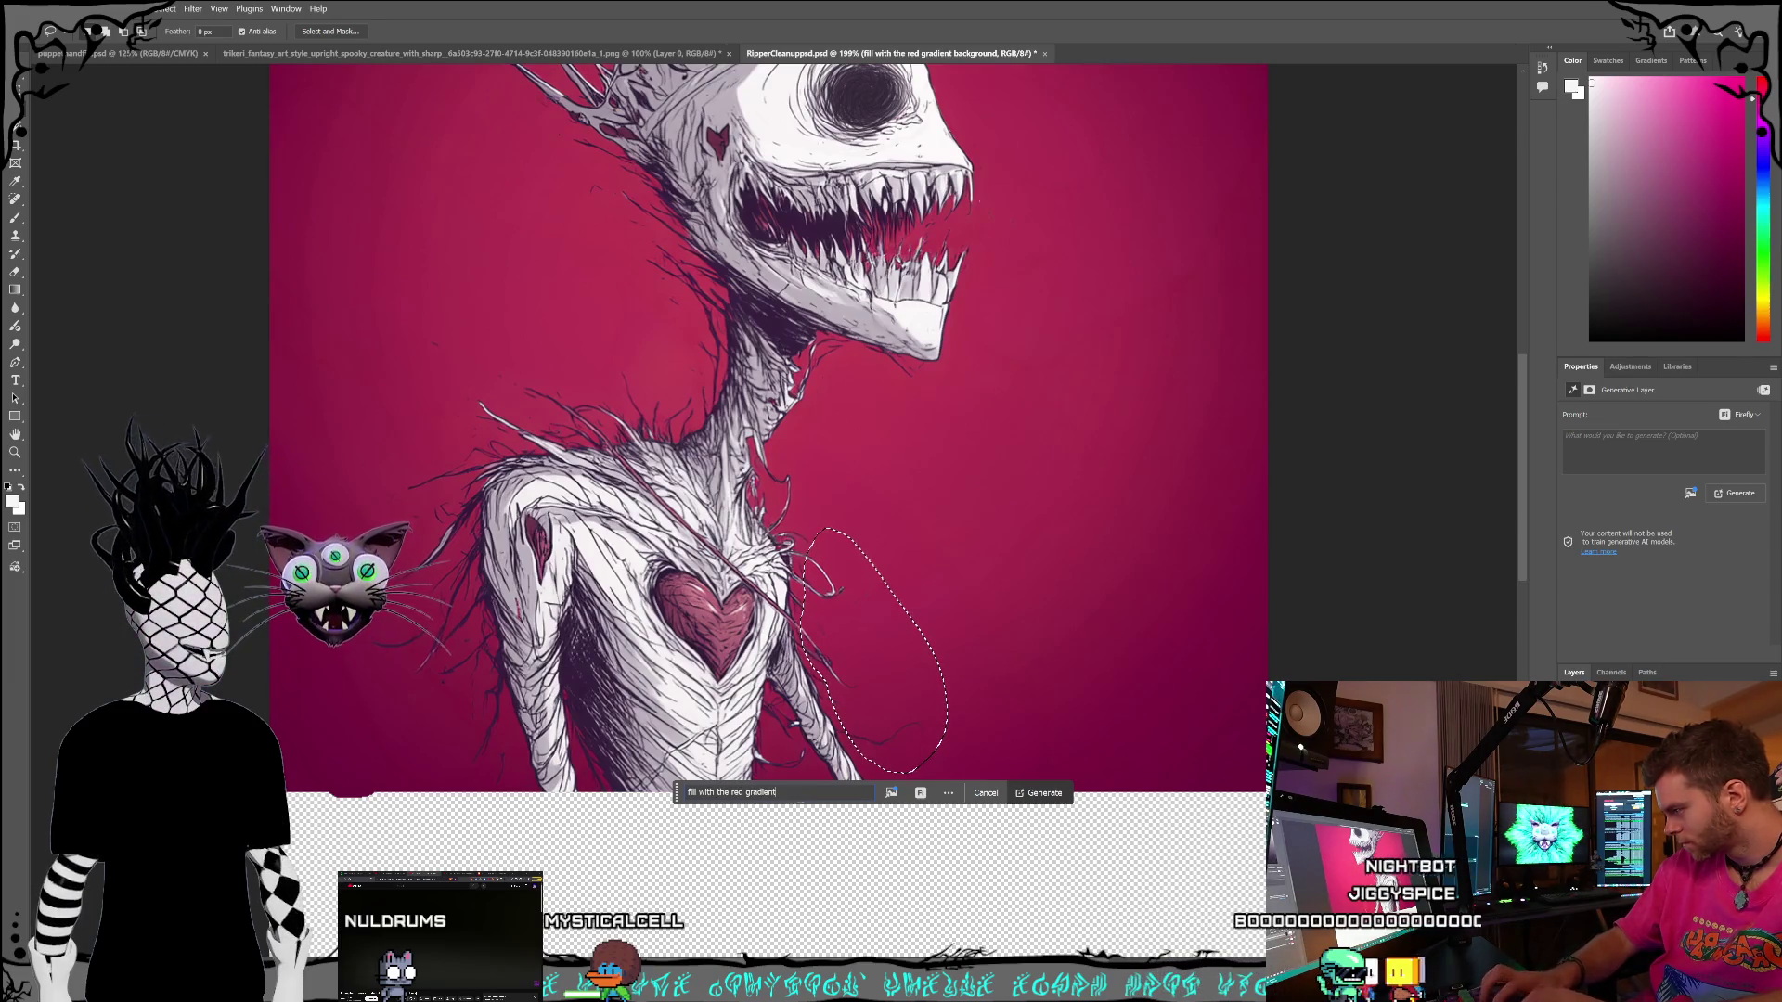
pyautogui.write('nd')
pyautogui.press('Return')
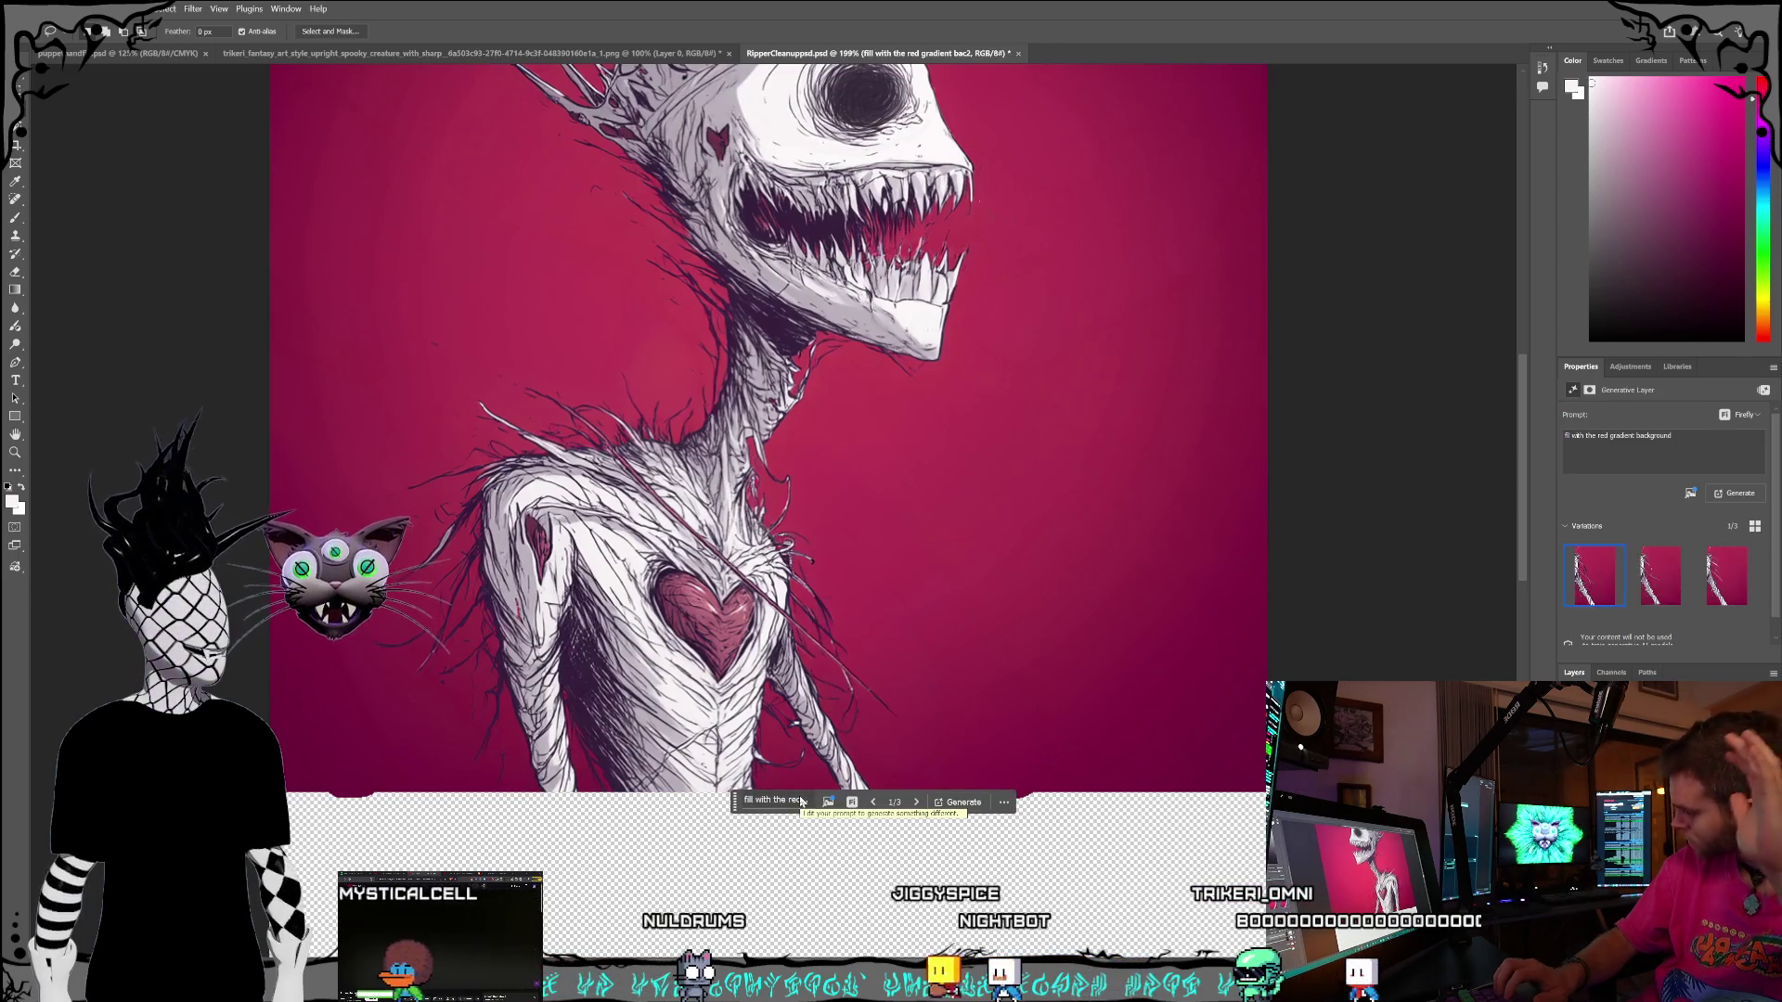
# - Outline another strand patch beside the arm for a further generative fill
pyautogui.moveTo(833, 557); pyautogui.dragTo(825, 564)
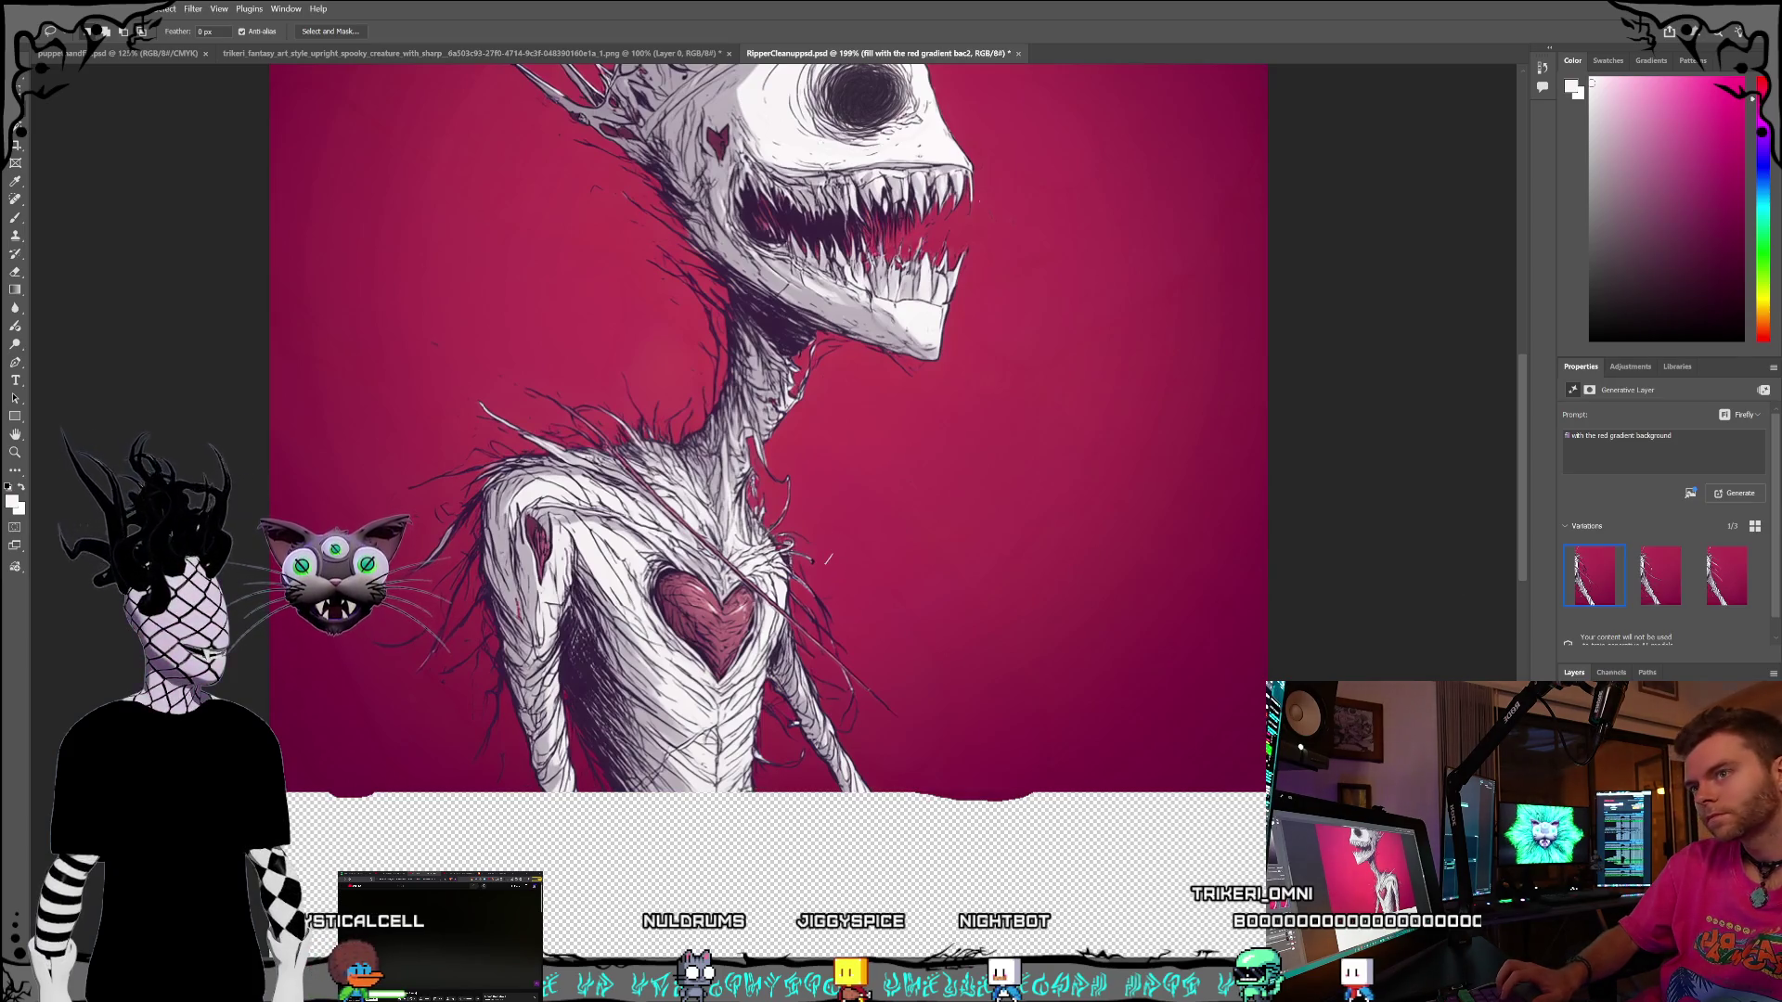
pyautogui.moveTo(857, 532)
pyautogui.mouseDown()
pyautogui.moveTo(809, 583)
pyautogui.moveTo(801, 631)
pyautogui.moveTo(888, 740)
pyautogui.moveTo(935, 684)
pyautogui.moveTo(859, 534)
pyautogui.mouseUp()
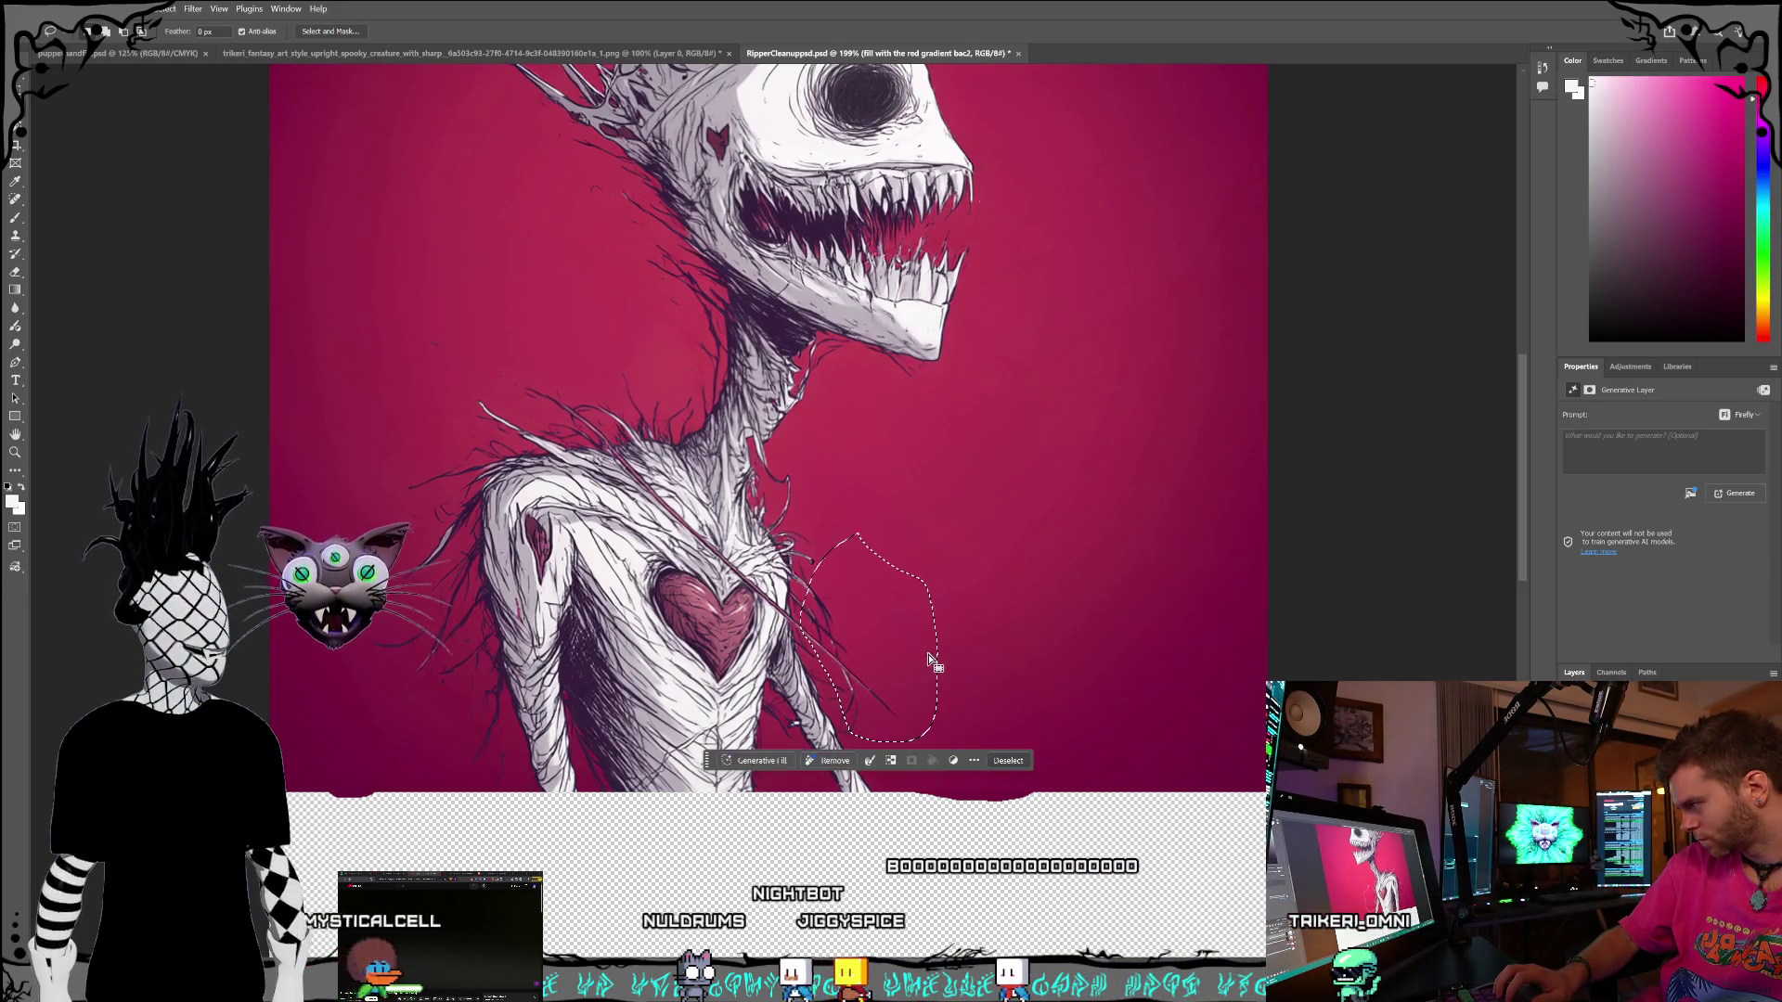
pyautogui.click(756, 760)
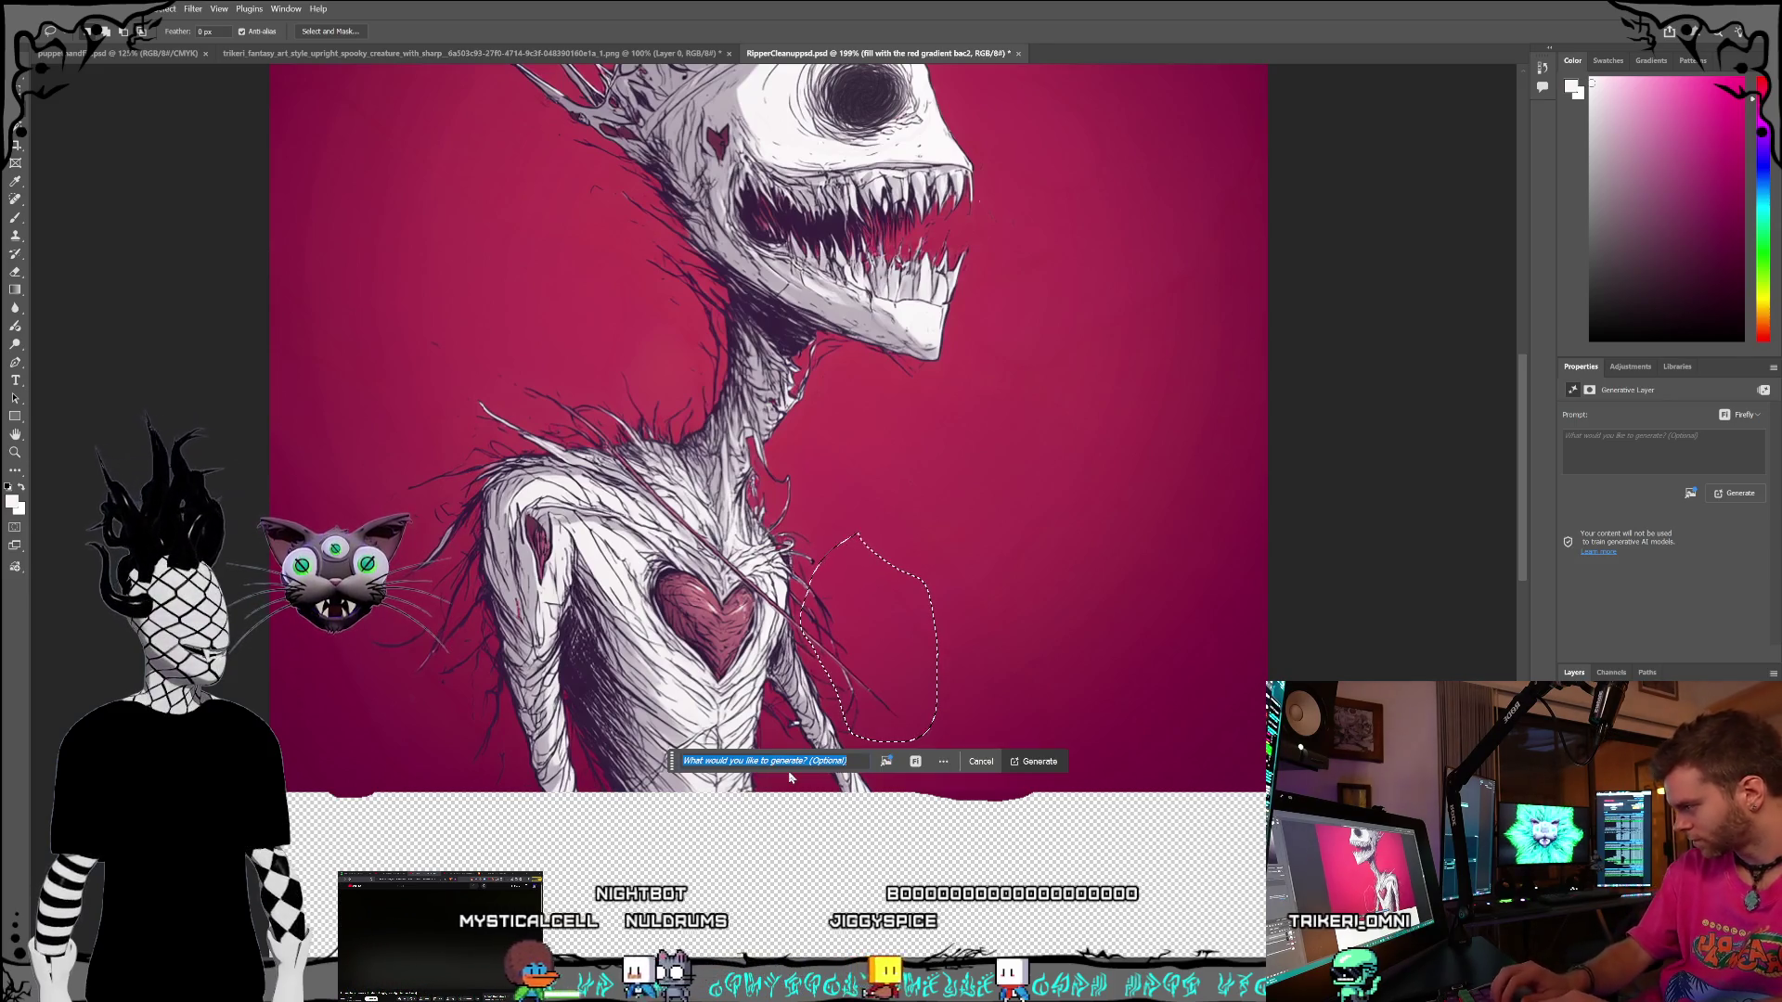
# - Generate 'fill with the red gradient background' over the chest-side strands, deselect, and return to Layer 1
pyautogui.write('fill with the red grad')
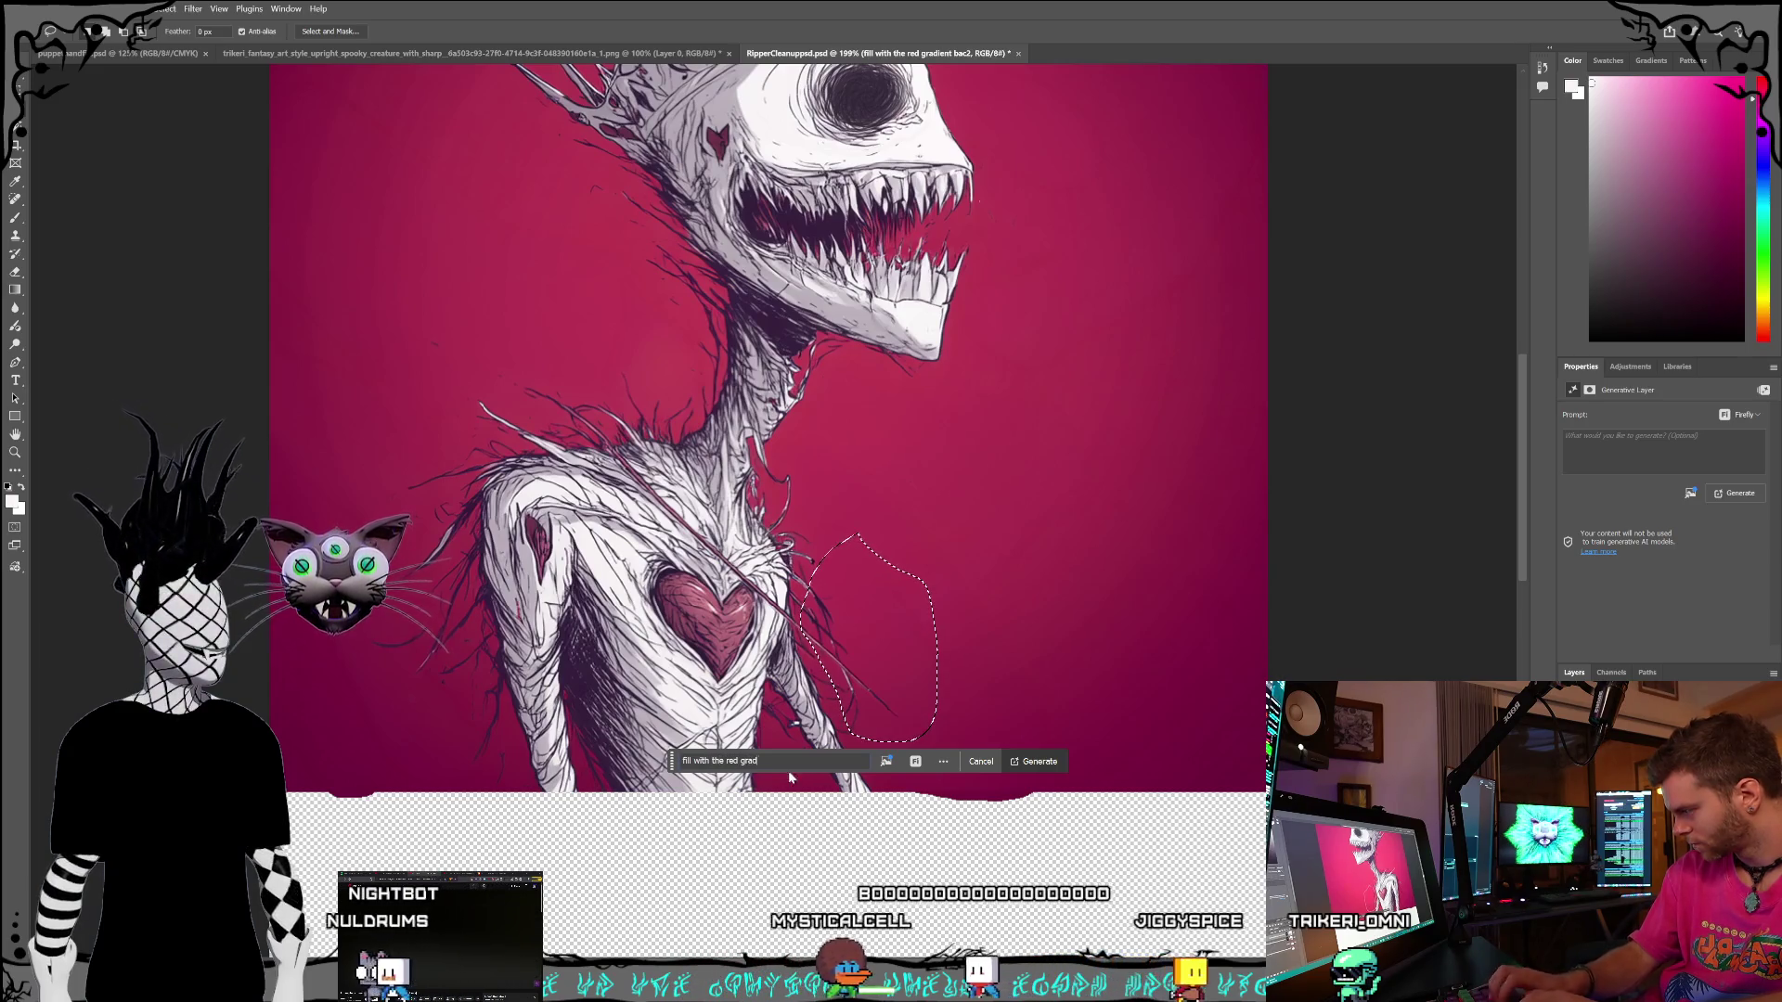
pyautogui.write('ient background')
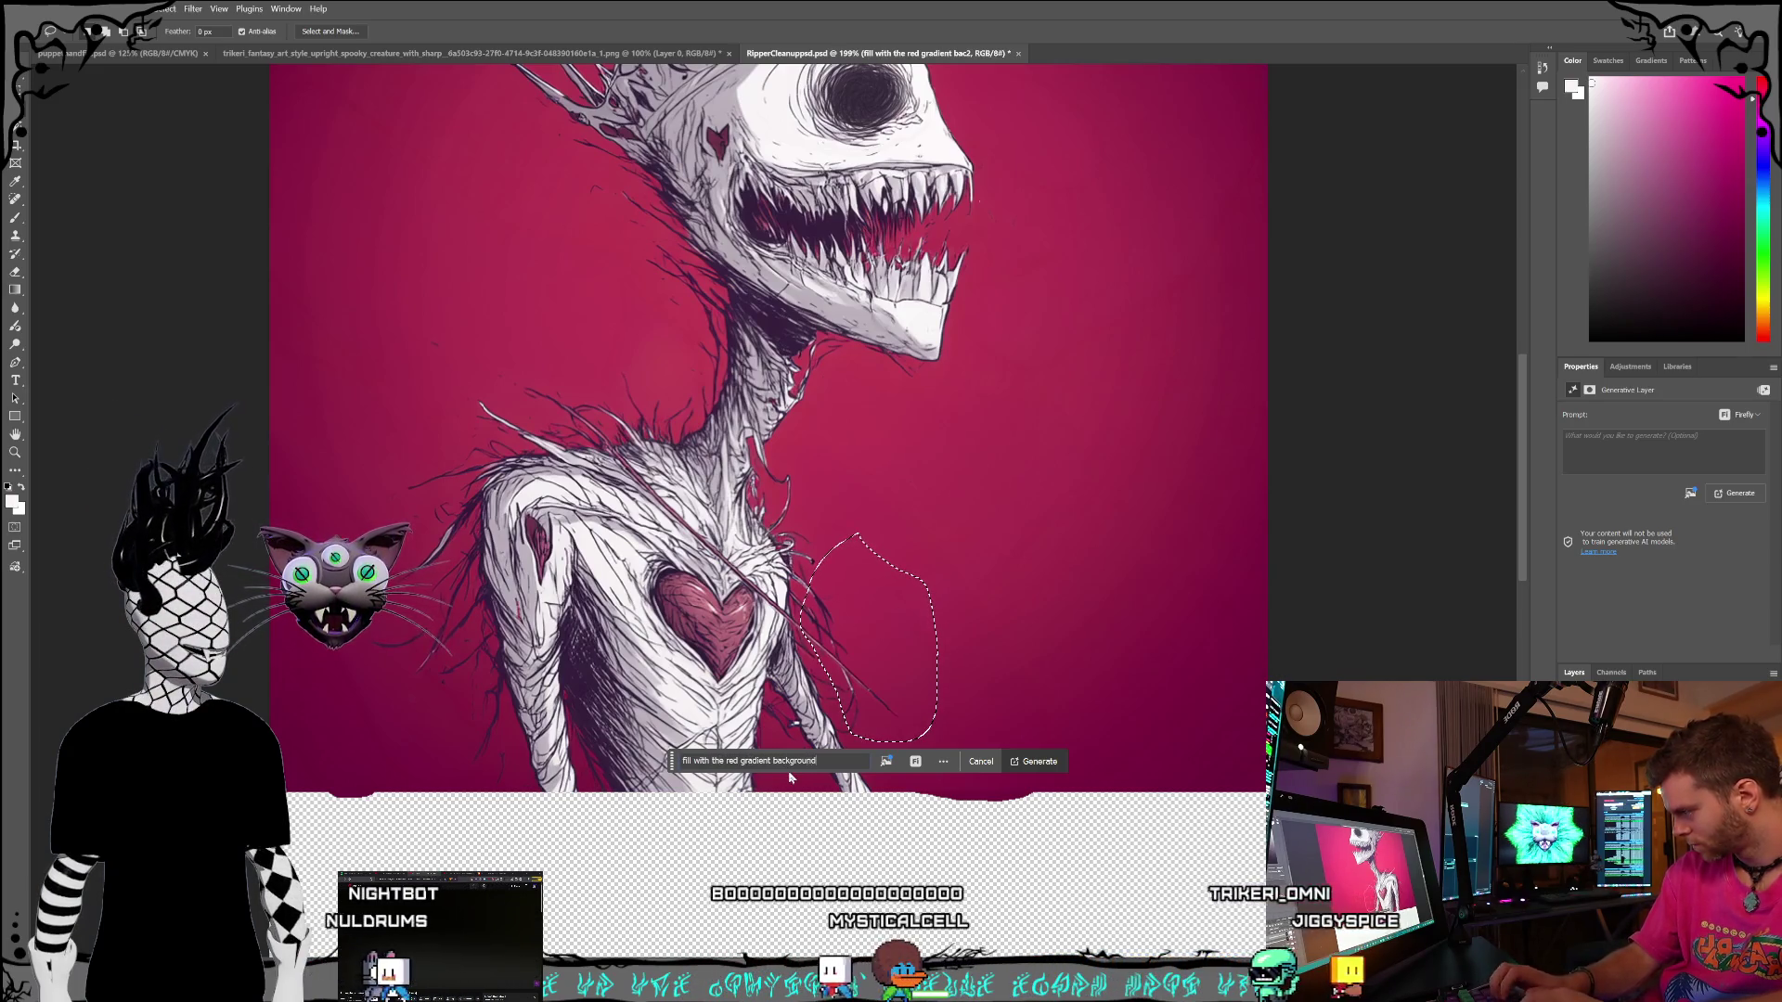
pyautogui.press('Return')
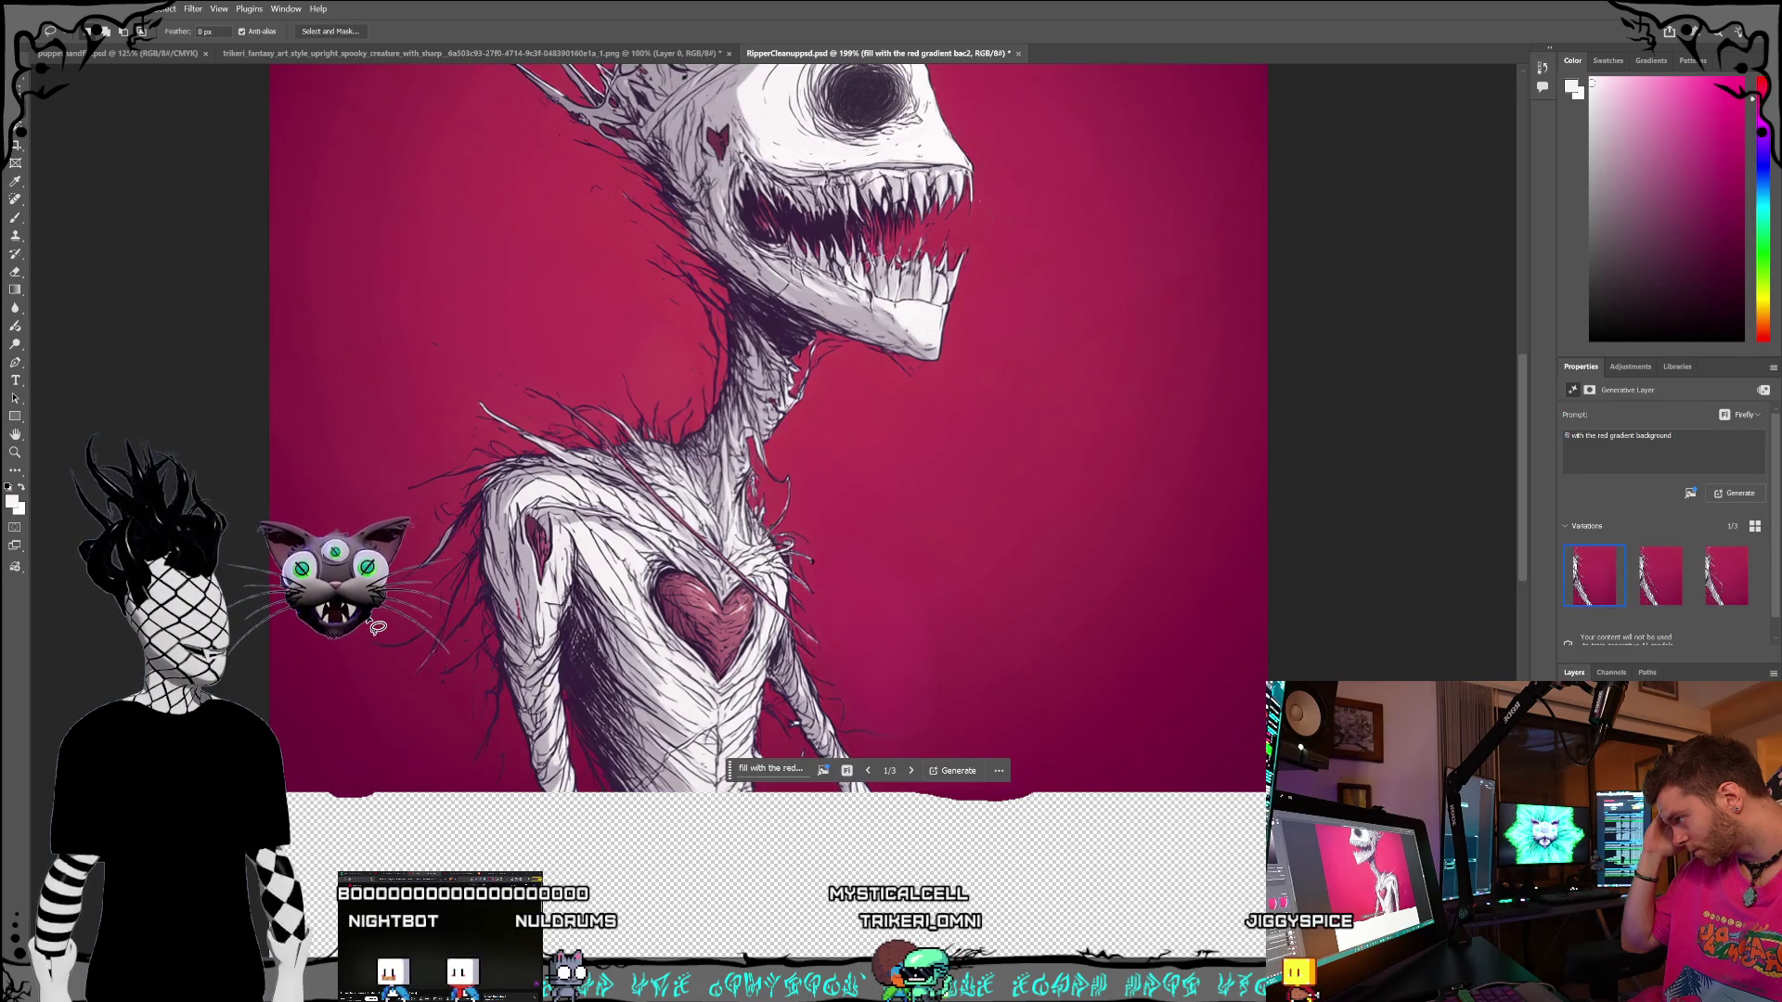
pyautogui.click(1134, 671)
pyautogui.click(1134, 671)
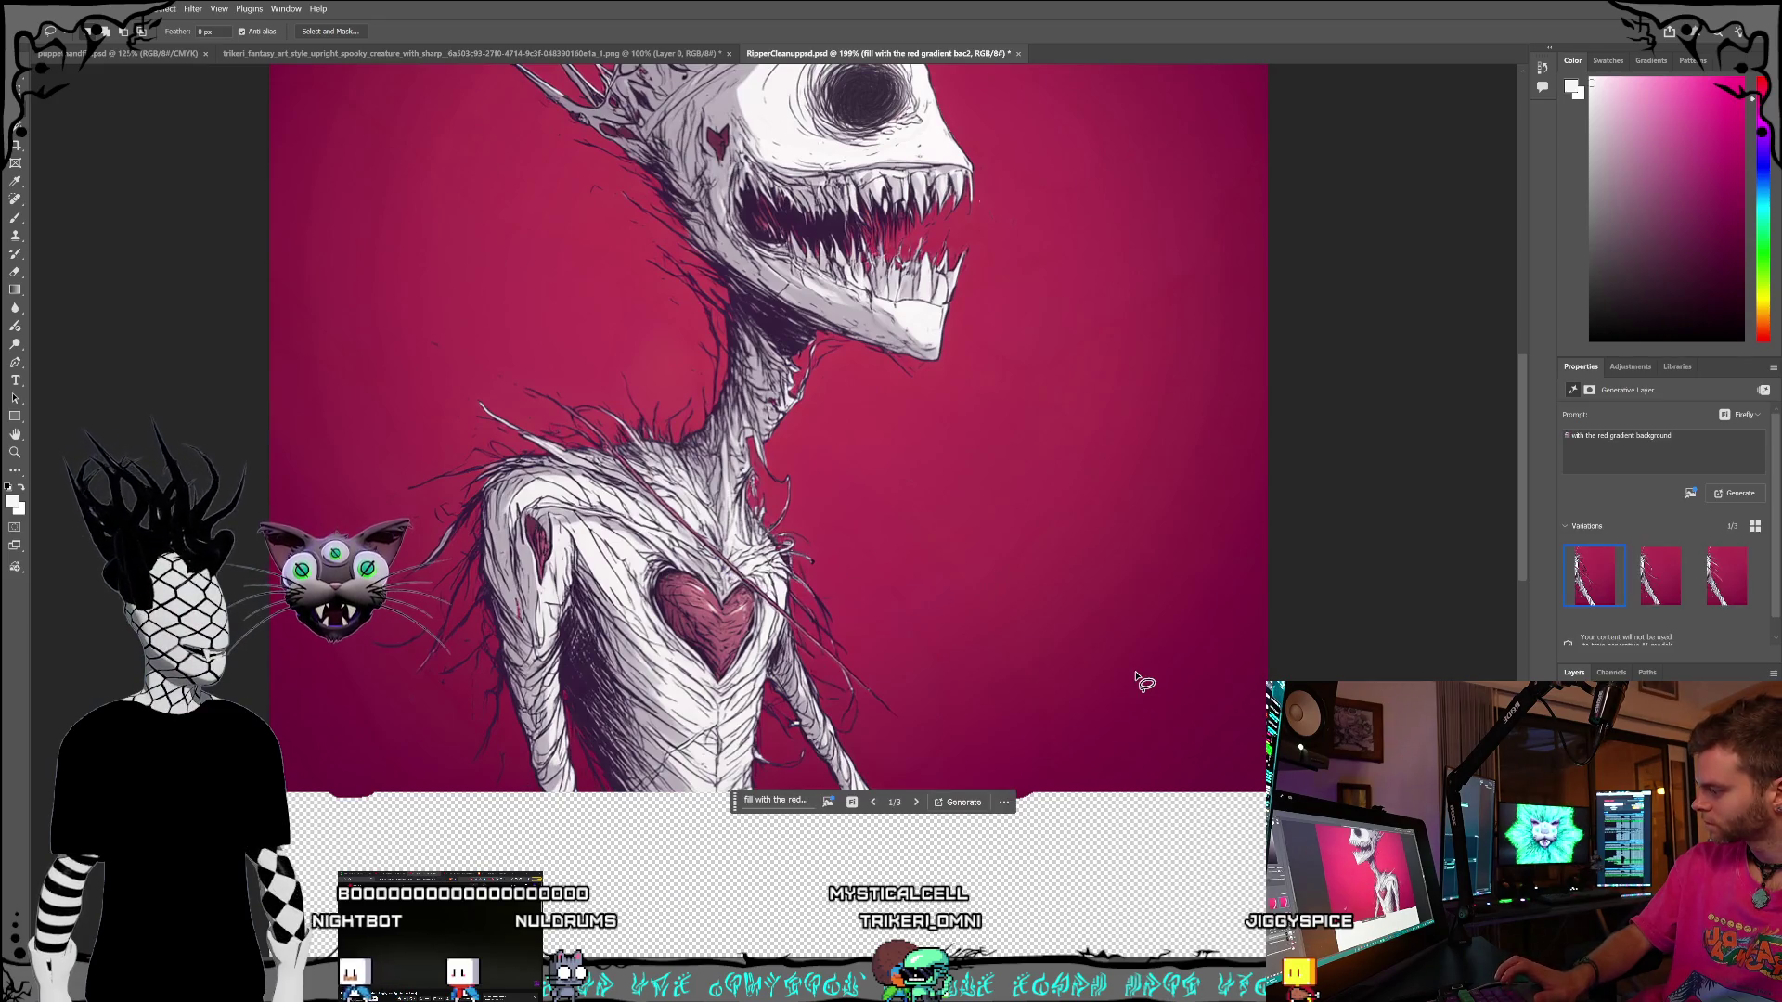
pyautogui.hotkey('alt', '[')
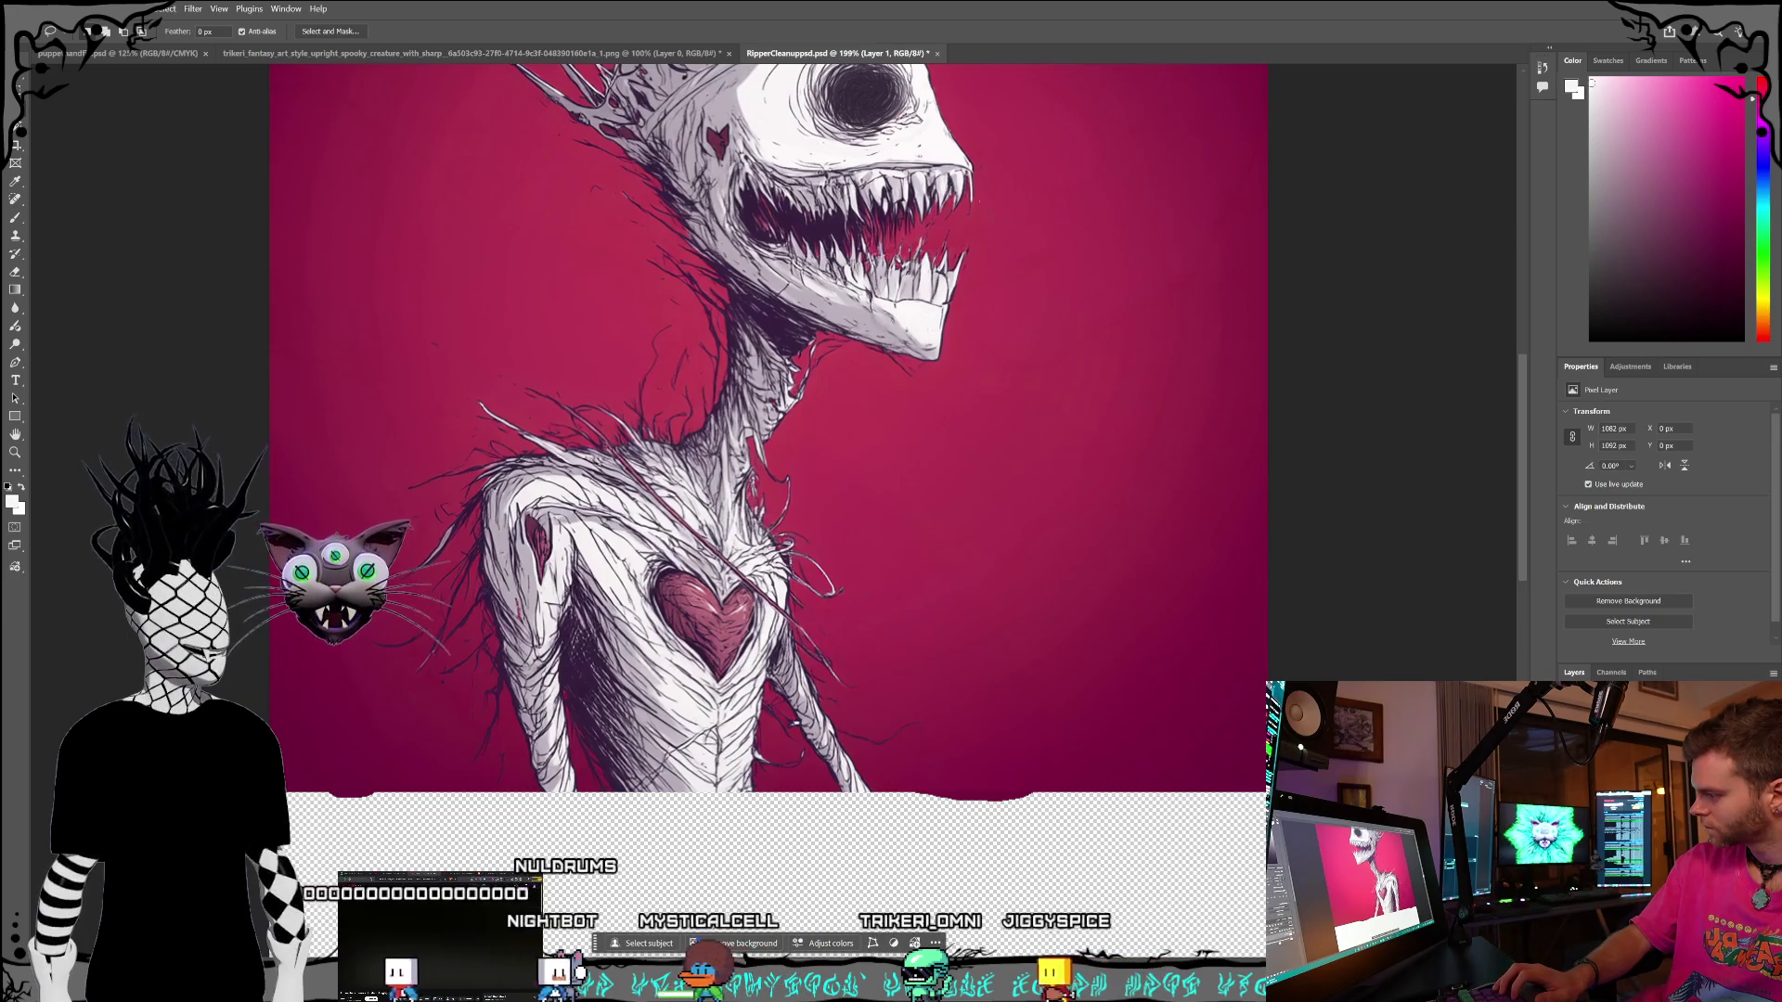
# - Zoom out to show the whole tall canvas with its empty transparent lower half
pyautogui.scroll(-5, 1121, 664)
pyautogui.scroll(-2, 1123, 702)
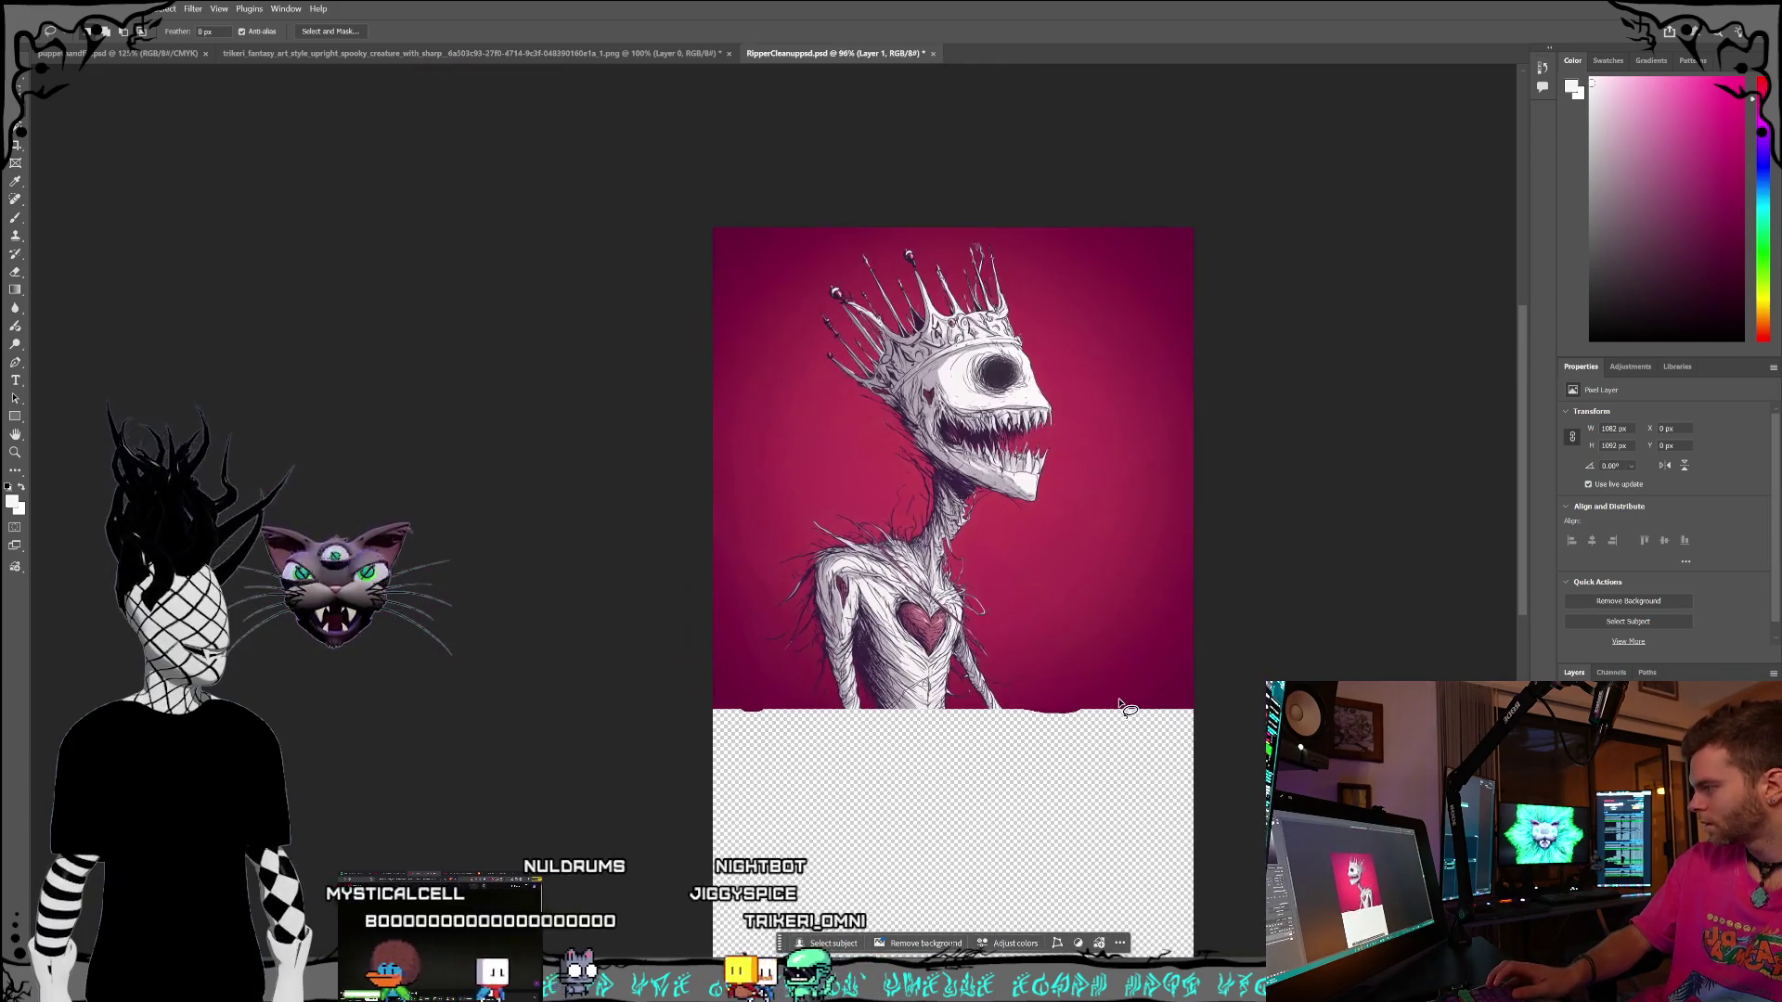
pyautogui.hscroll(3, 1186, 820)
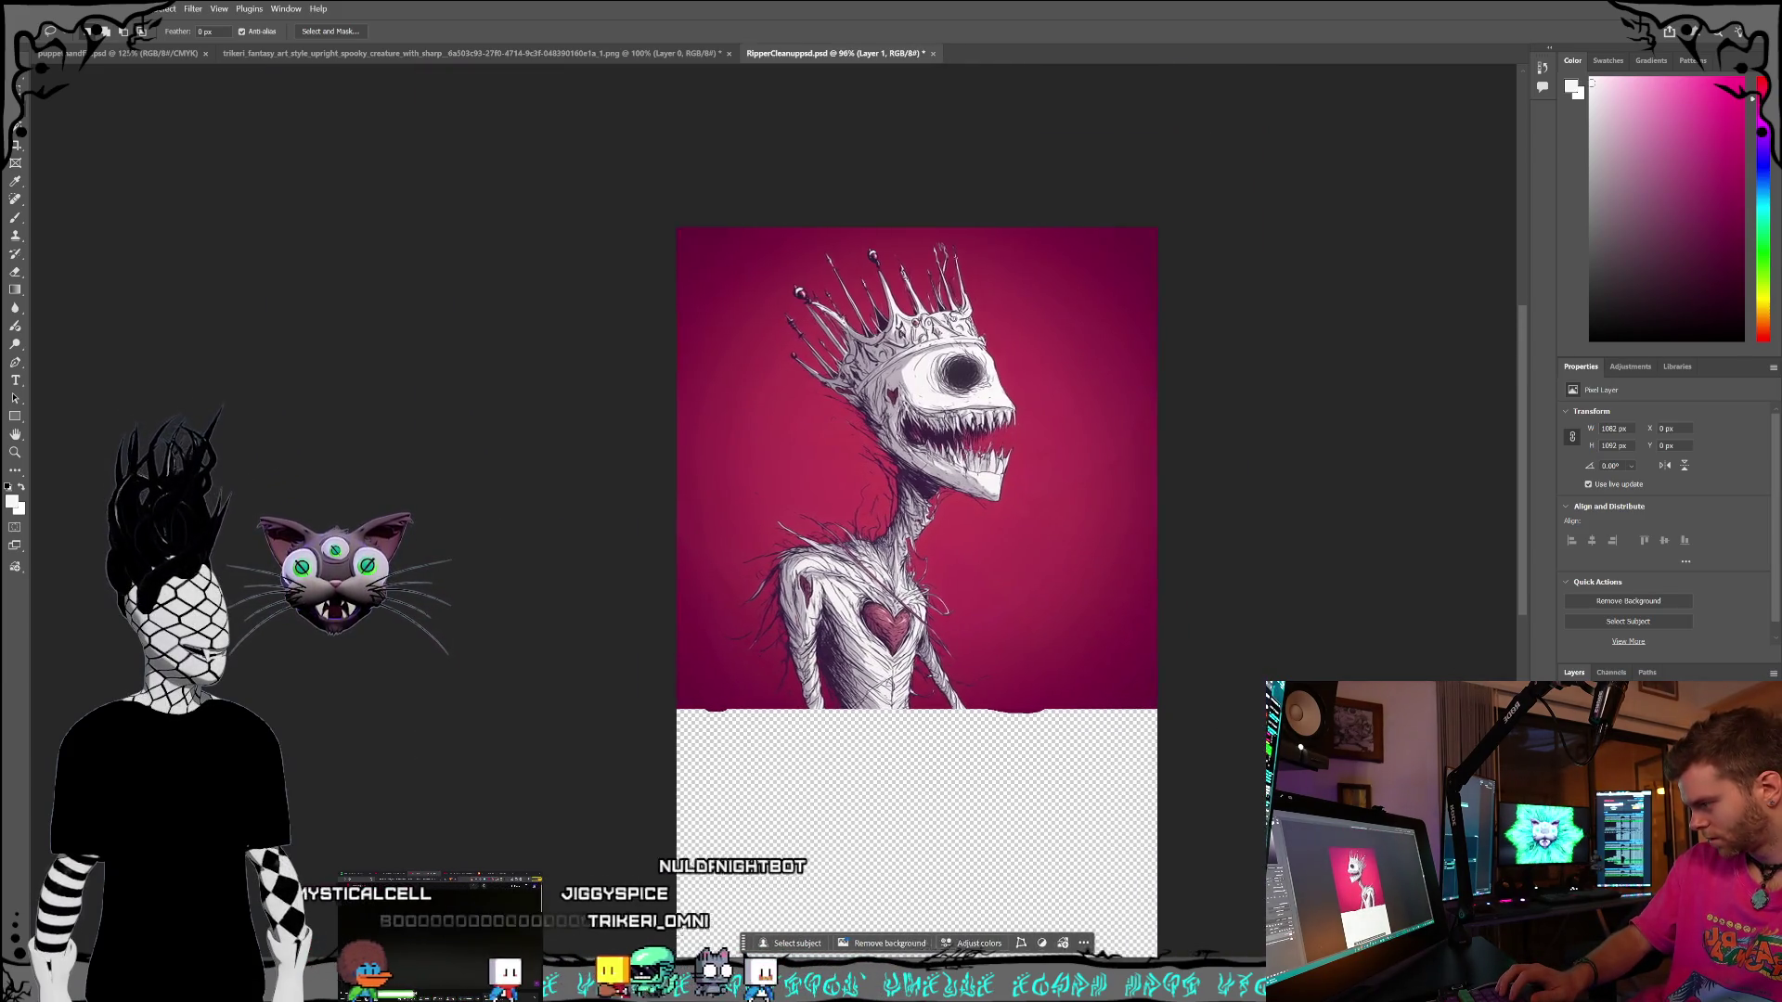
pyautogui.scroll(-5, 1180, 779)
pyautogui.scroll(1, 1171, 756)
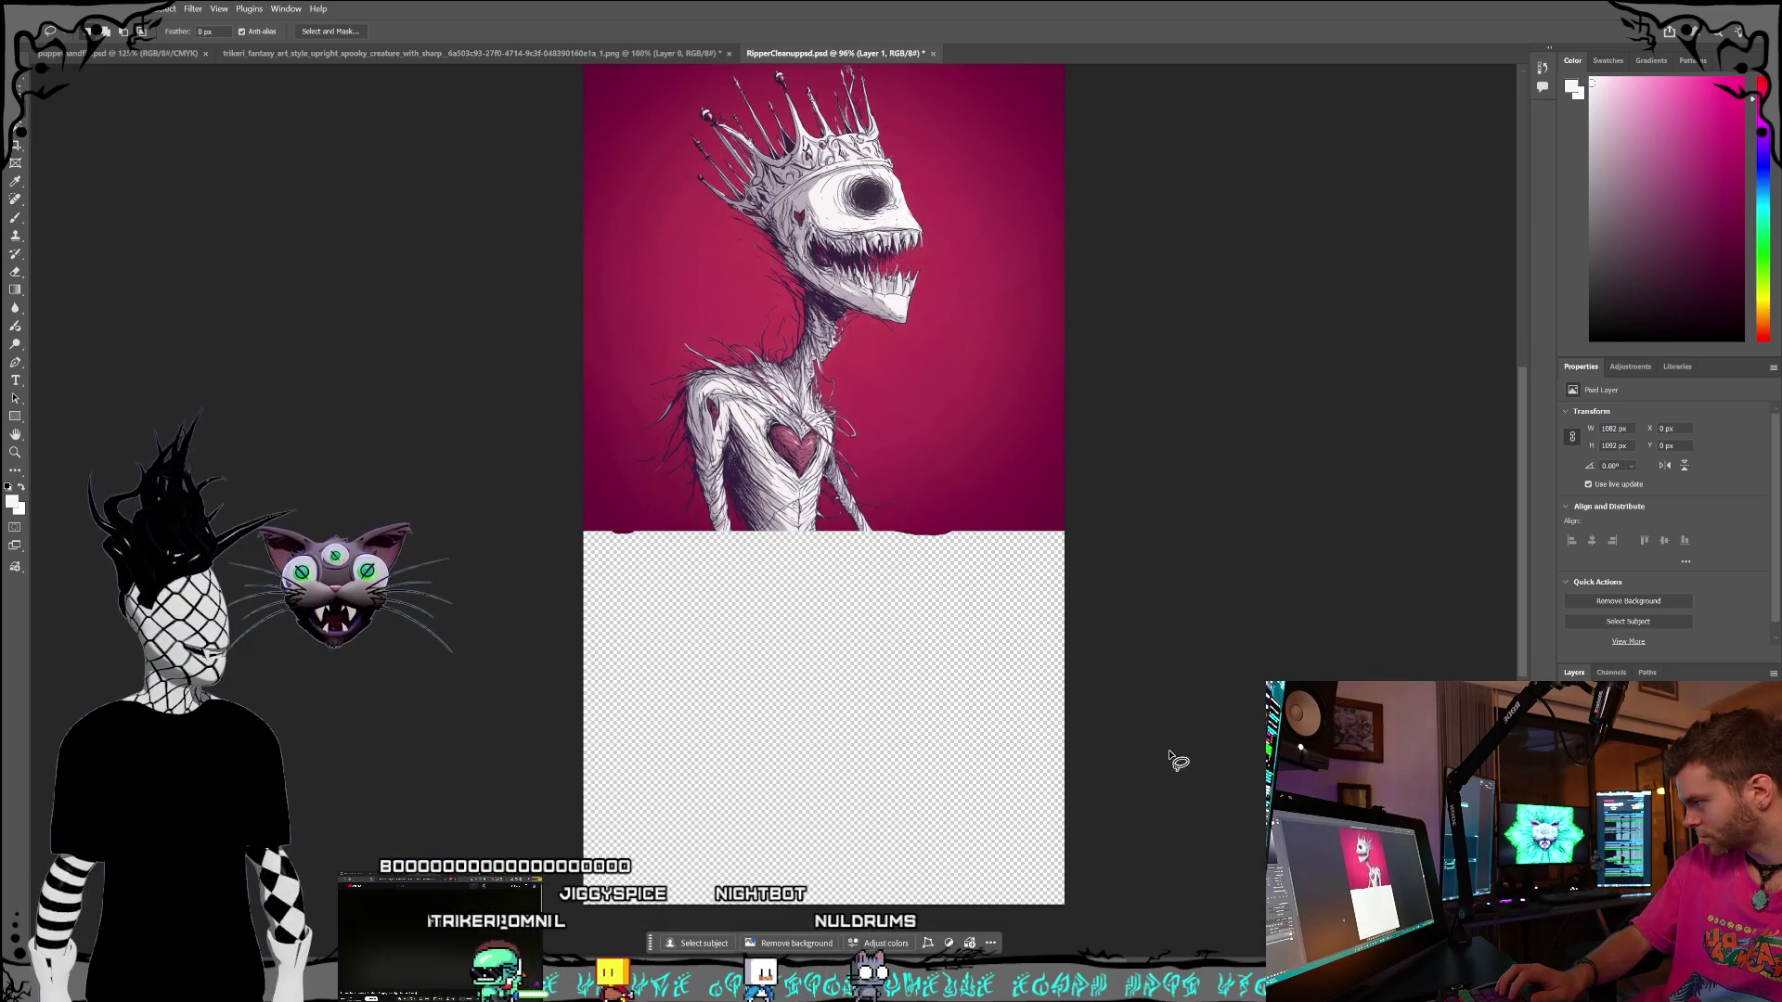
pyautogui.scroll(2, 527, 232)
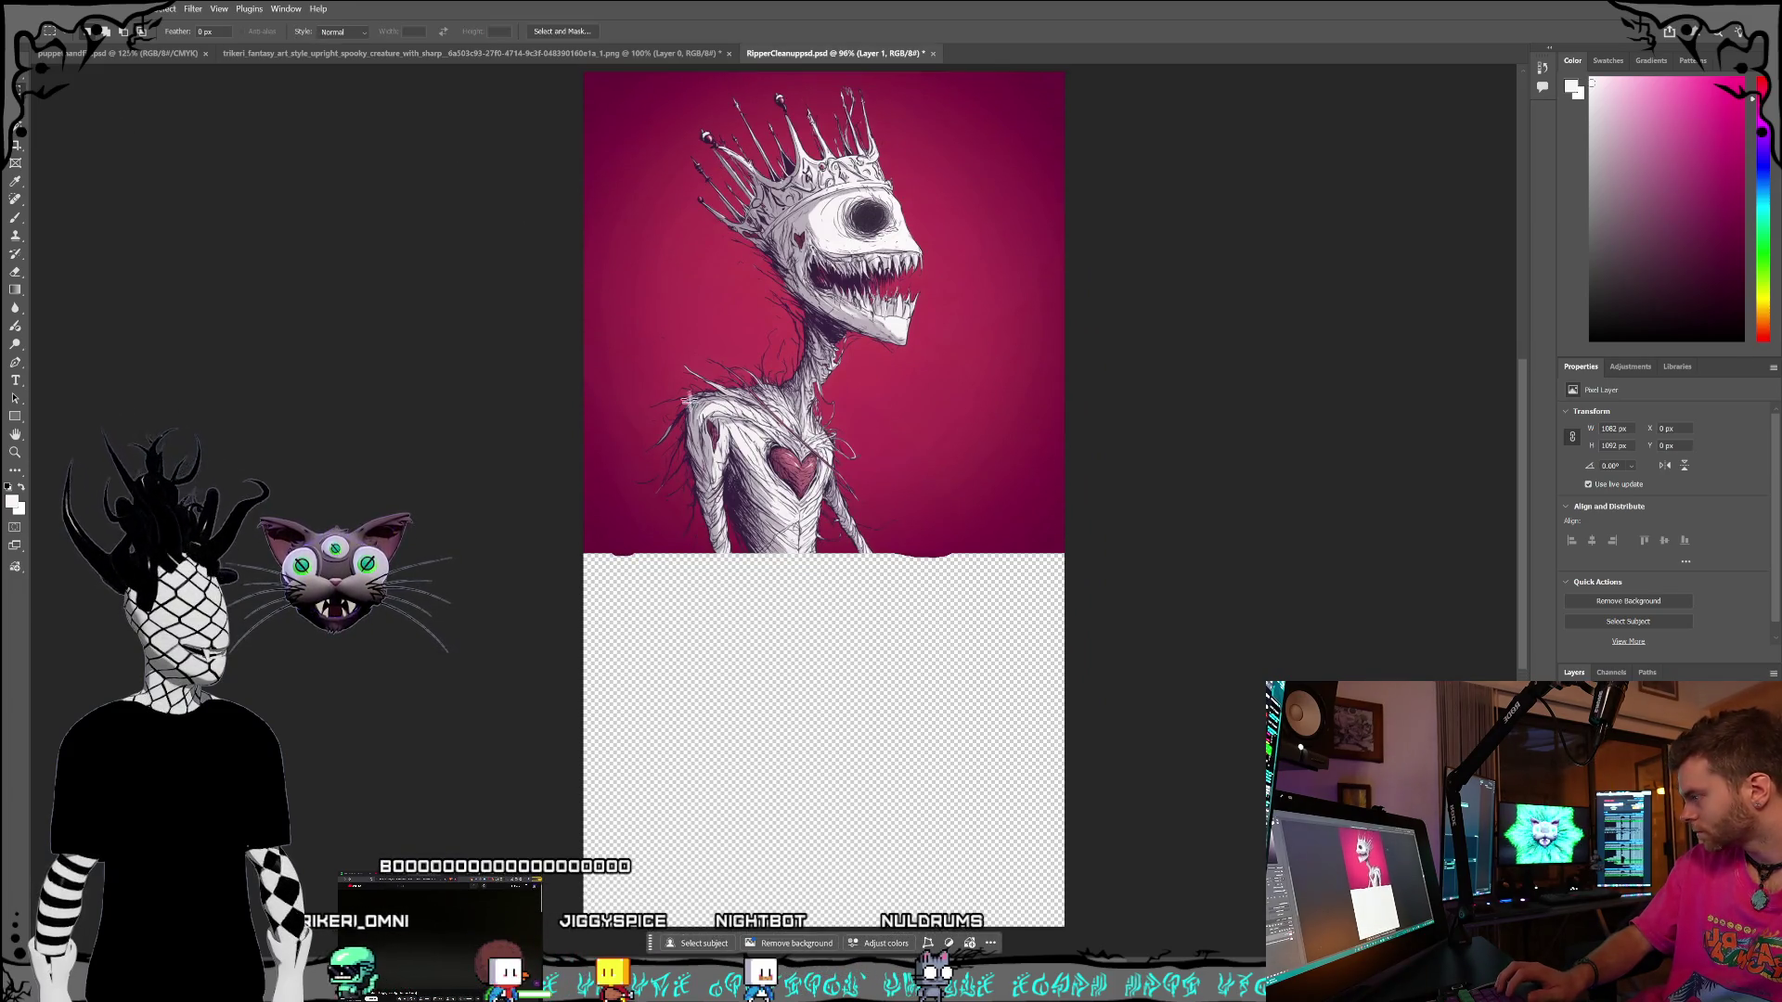
pyautogui.scroll(-1, 692, 404)
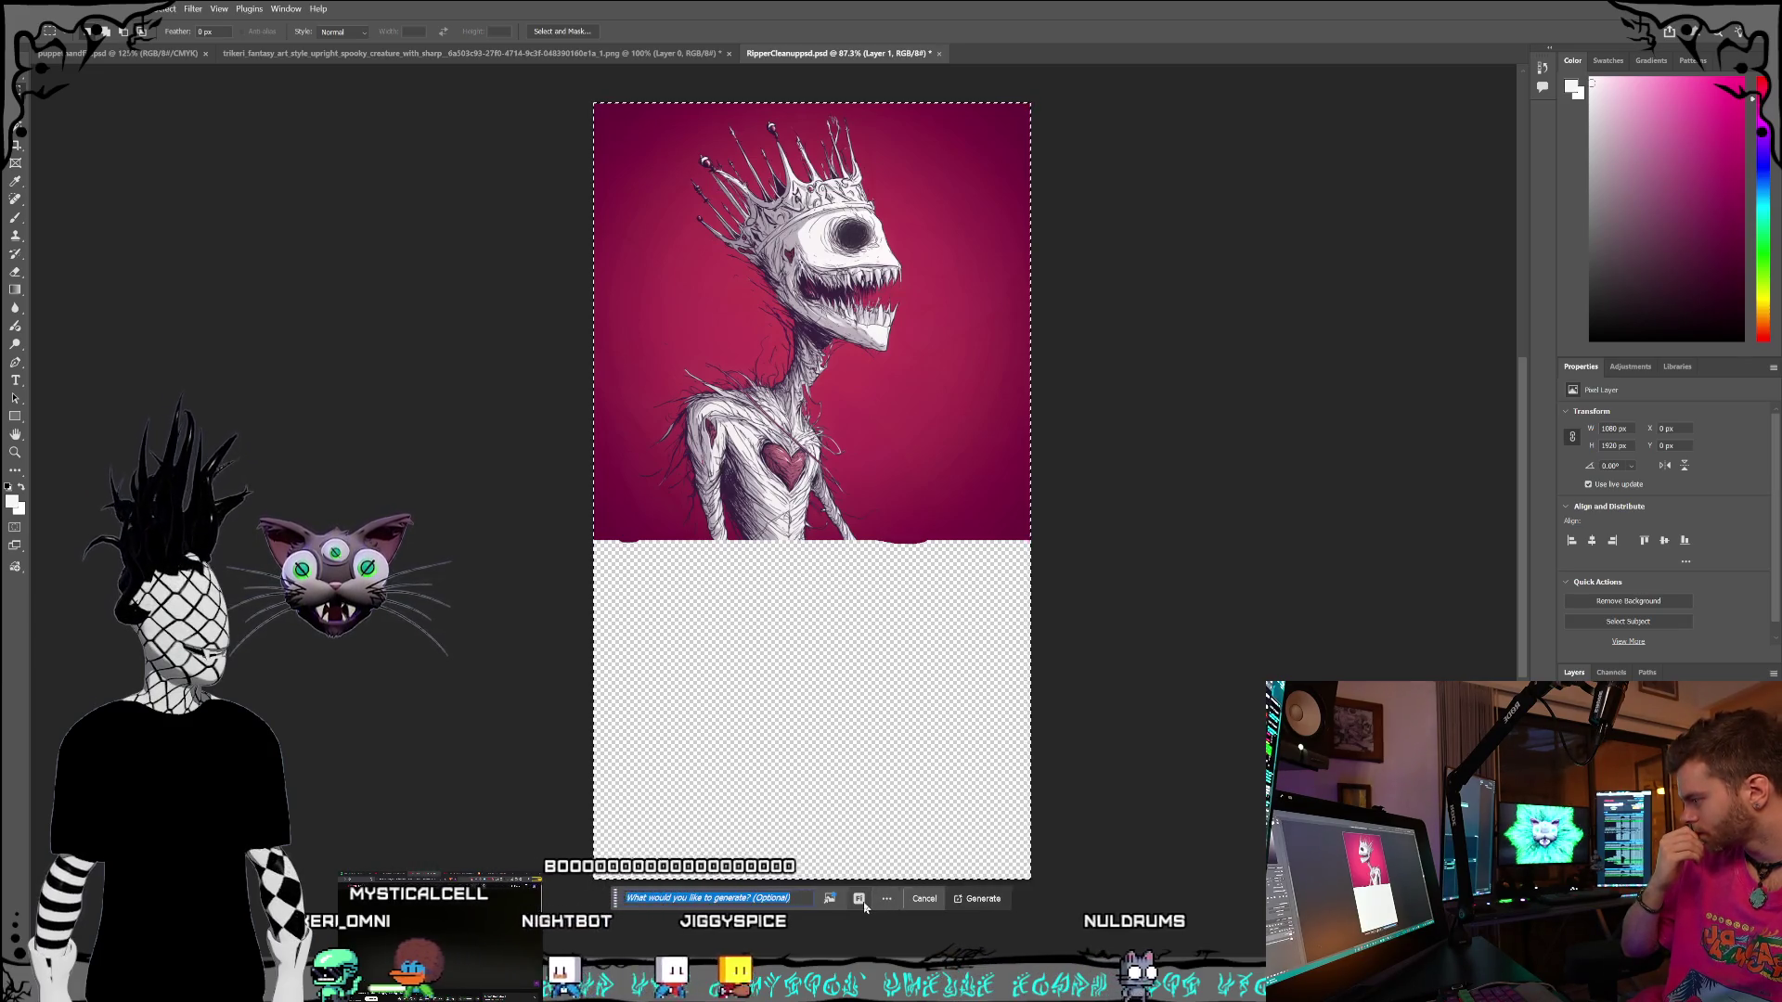
# - Generate a bottom-half fill describing lower body, armored pants, pointed shoes and spindly clawed bony hands
pyautogui.click(858, 898)
pyautogui.click(861, 826)
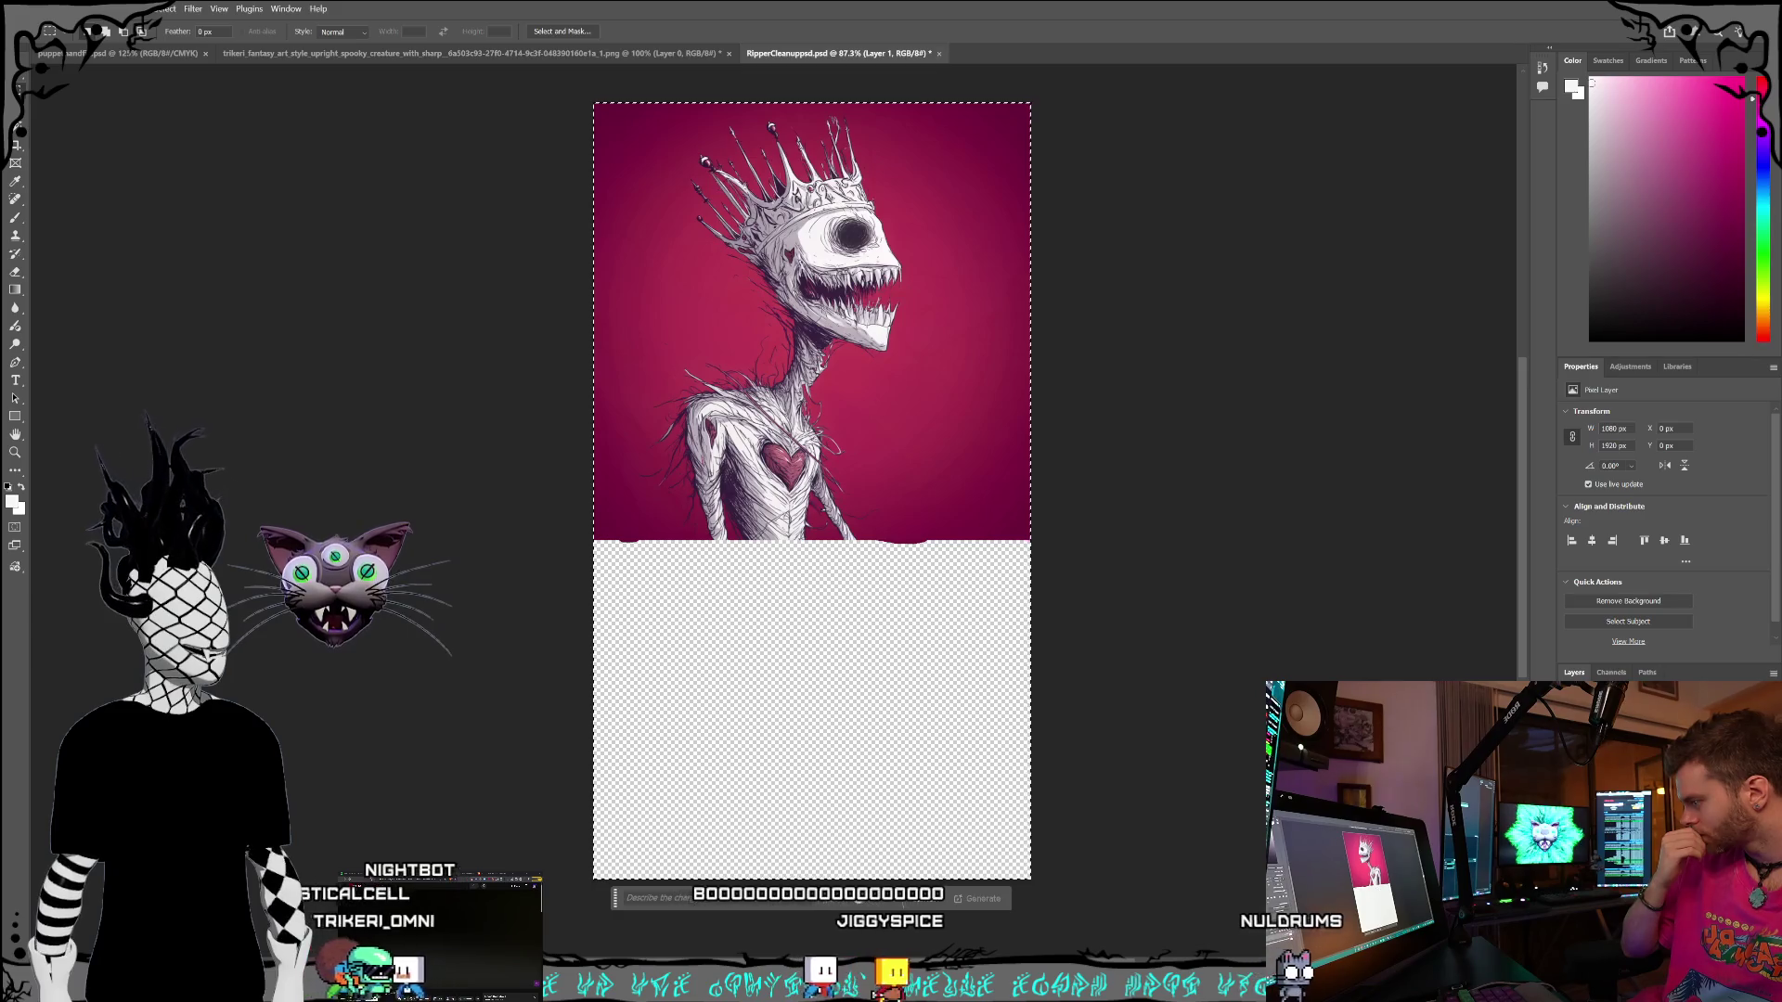
pyautogui.write('fill in the bot')
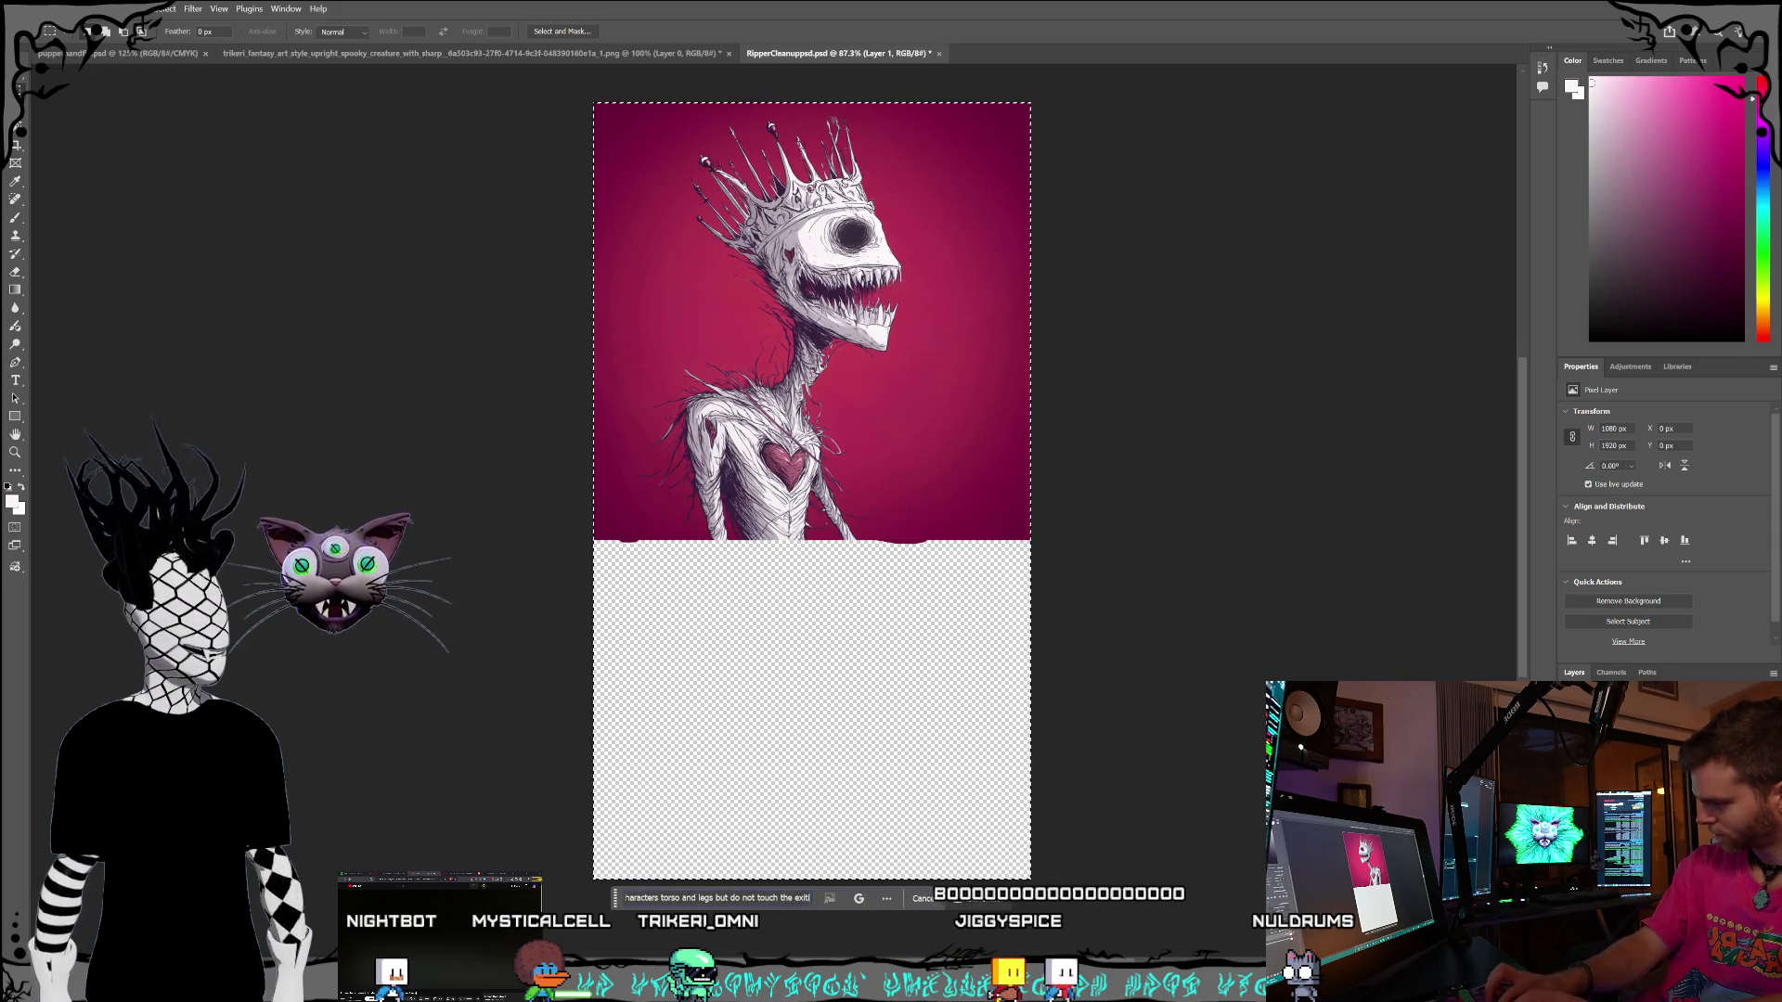
pyautogui.write('ting')
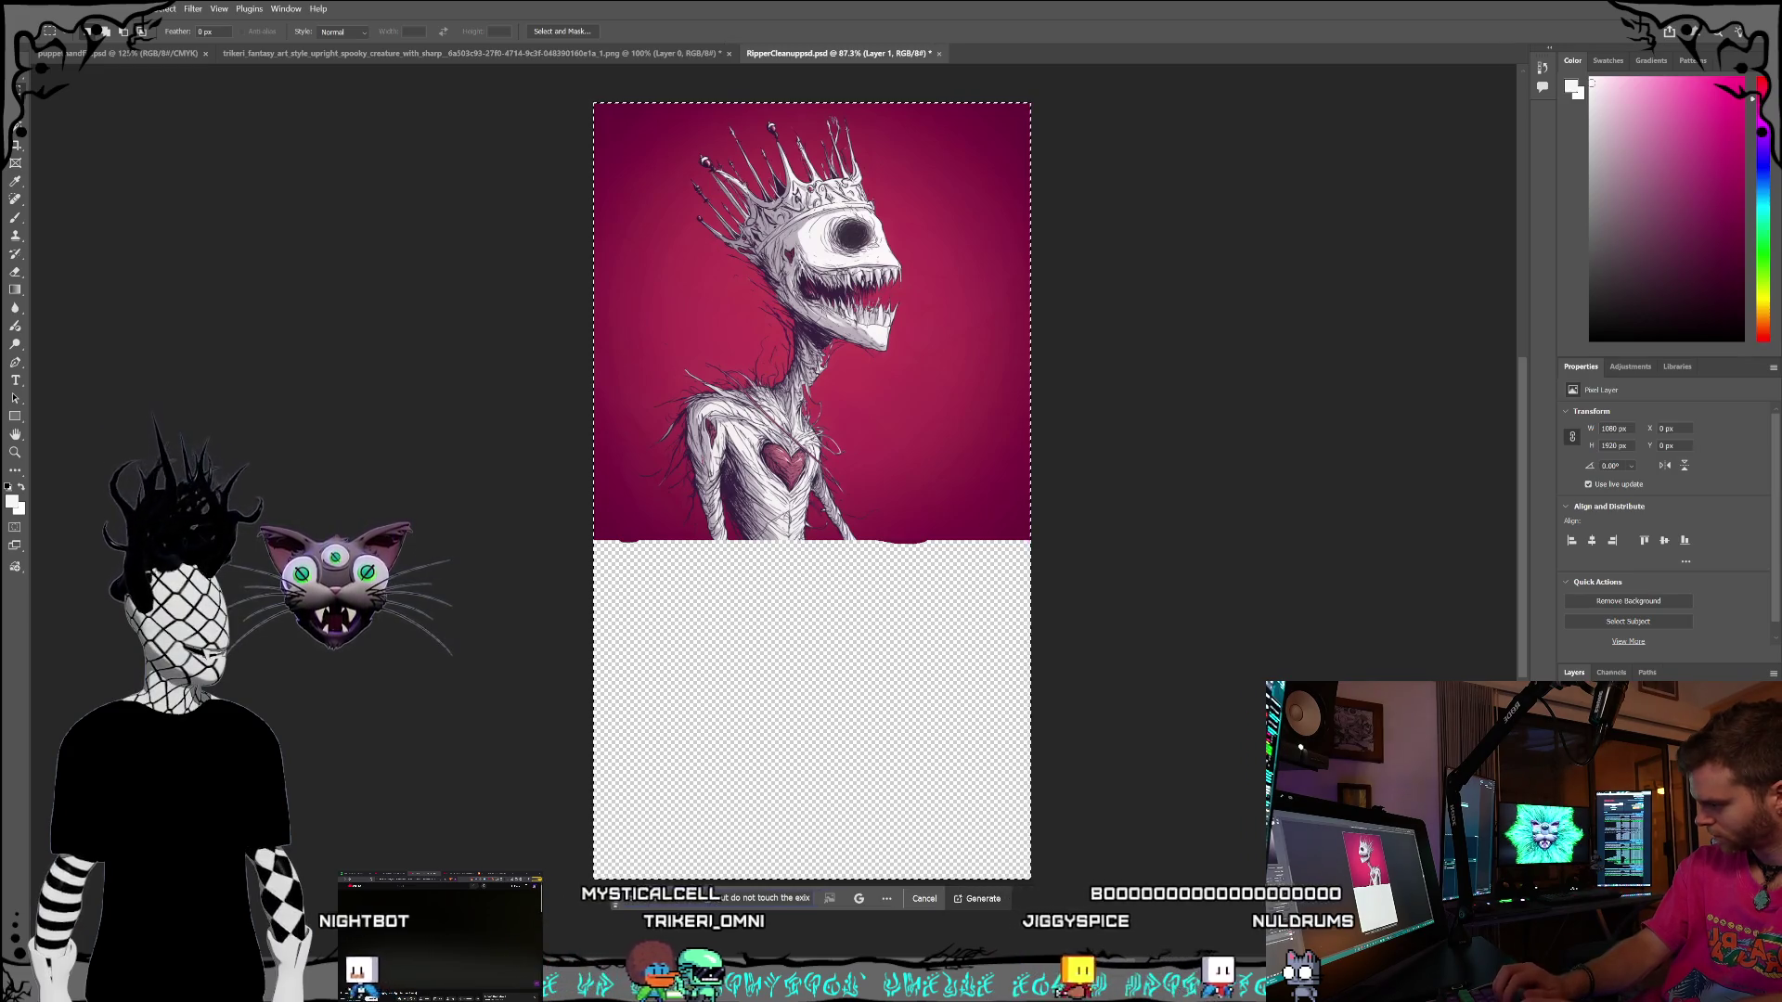
pyautogui.press('BackSpace')
pyautogui.press('BackSpace')
pyautogui.press('BackSpace')
pyautogui.write('ting art fo')
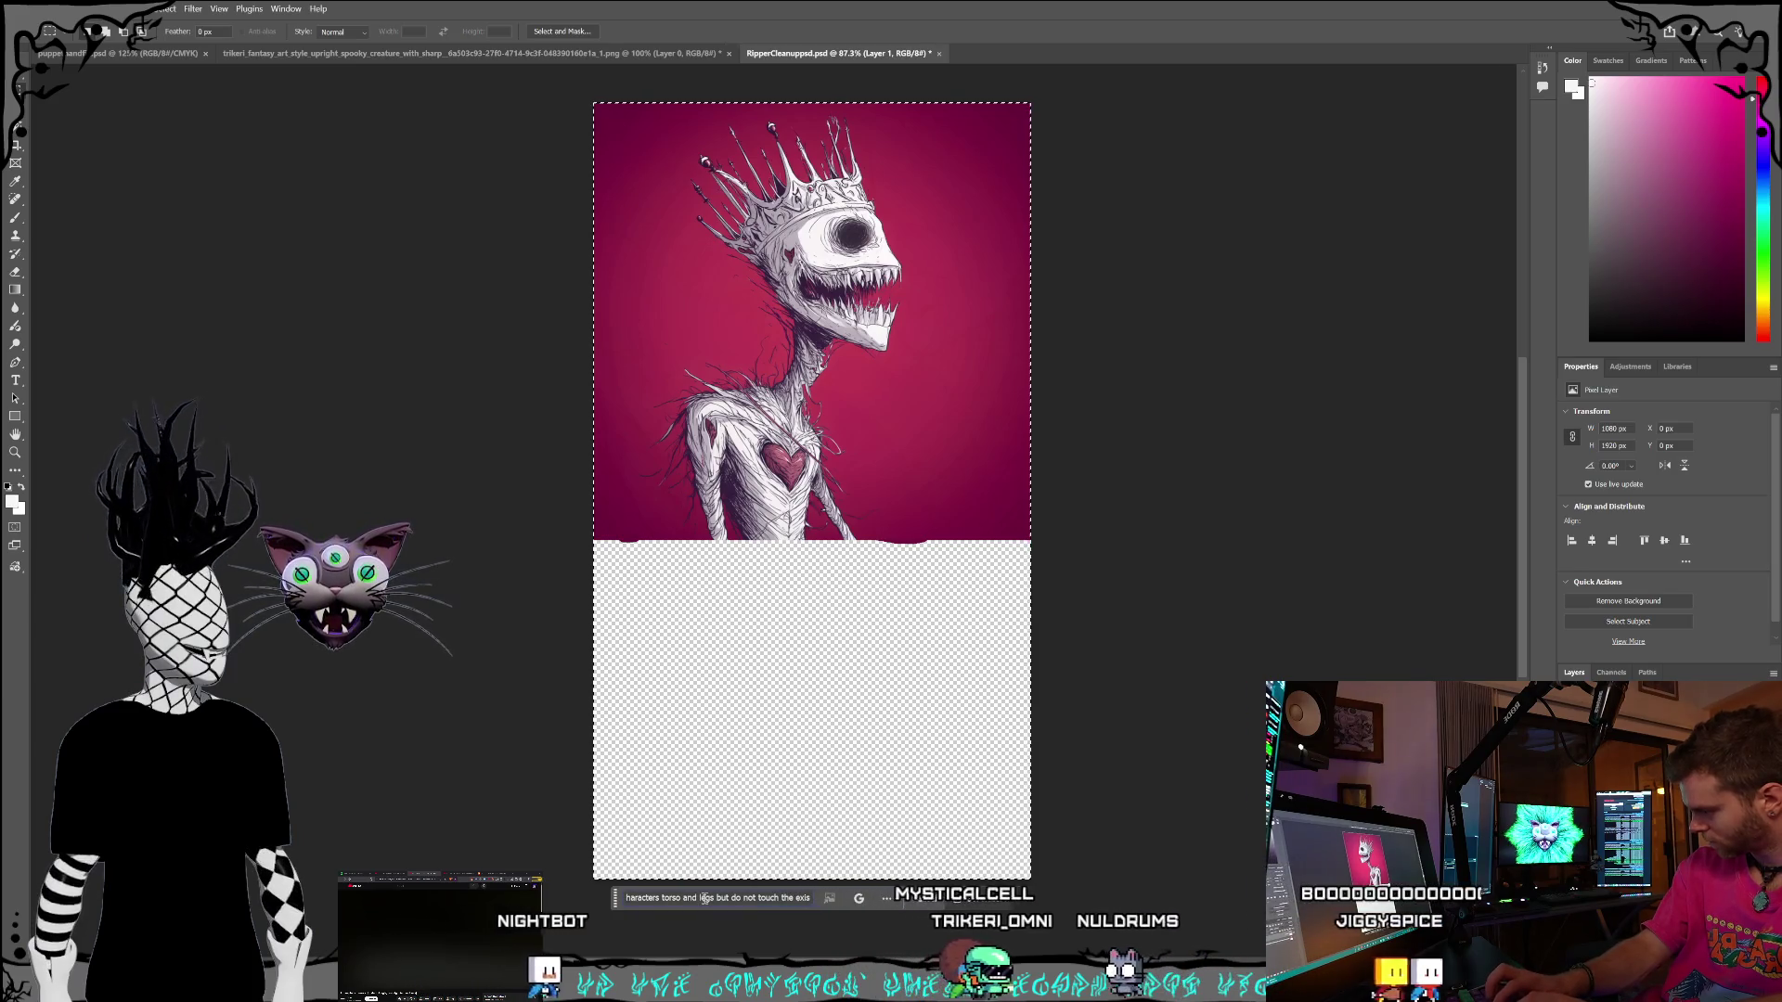
pyautogui.write('r the upper hal')
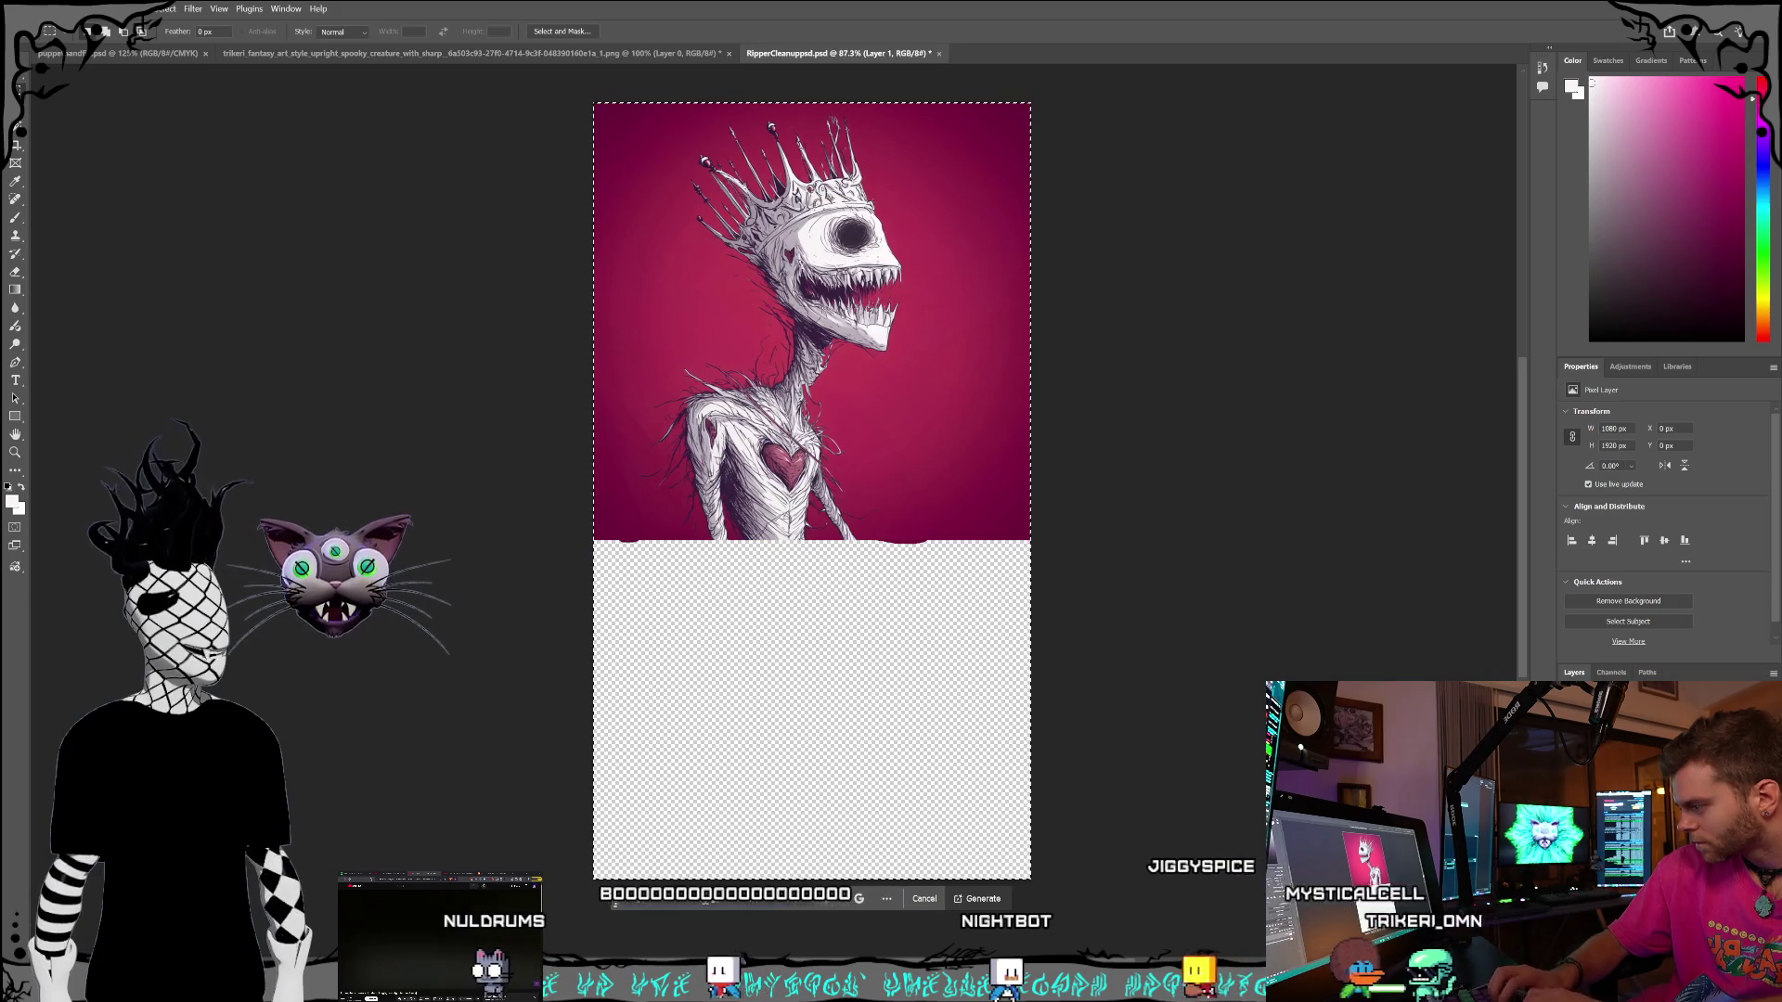
pyautogui.write('toe')
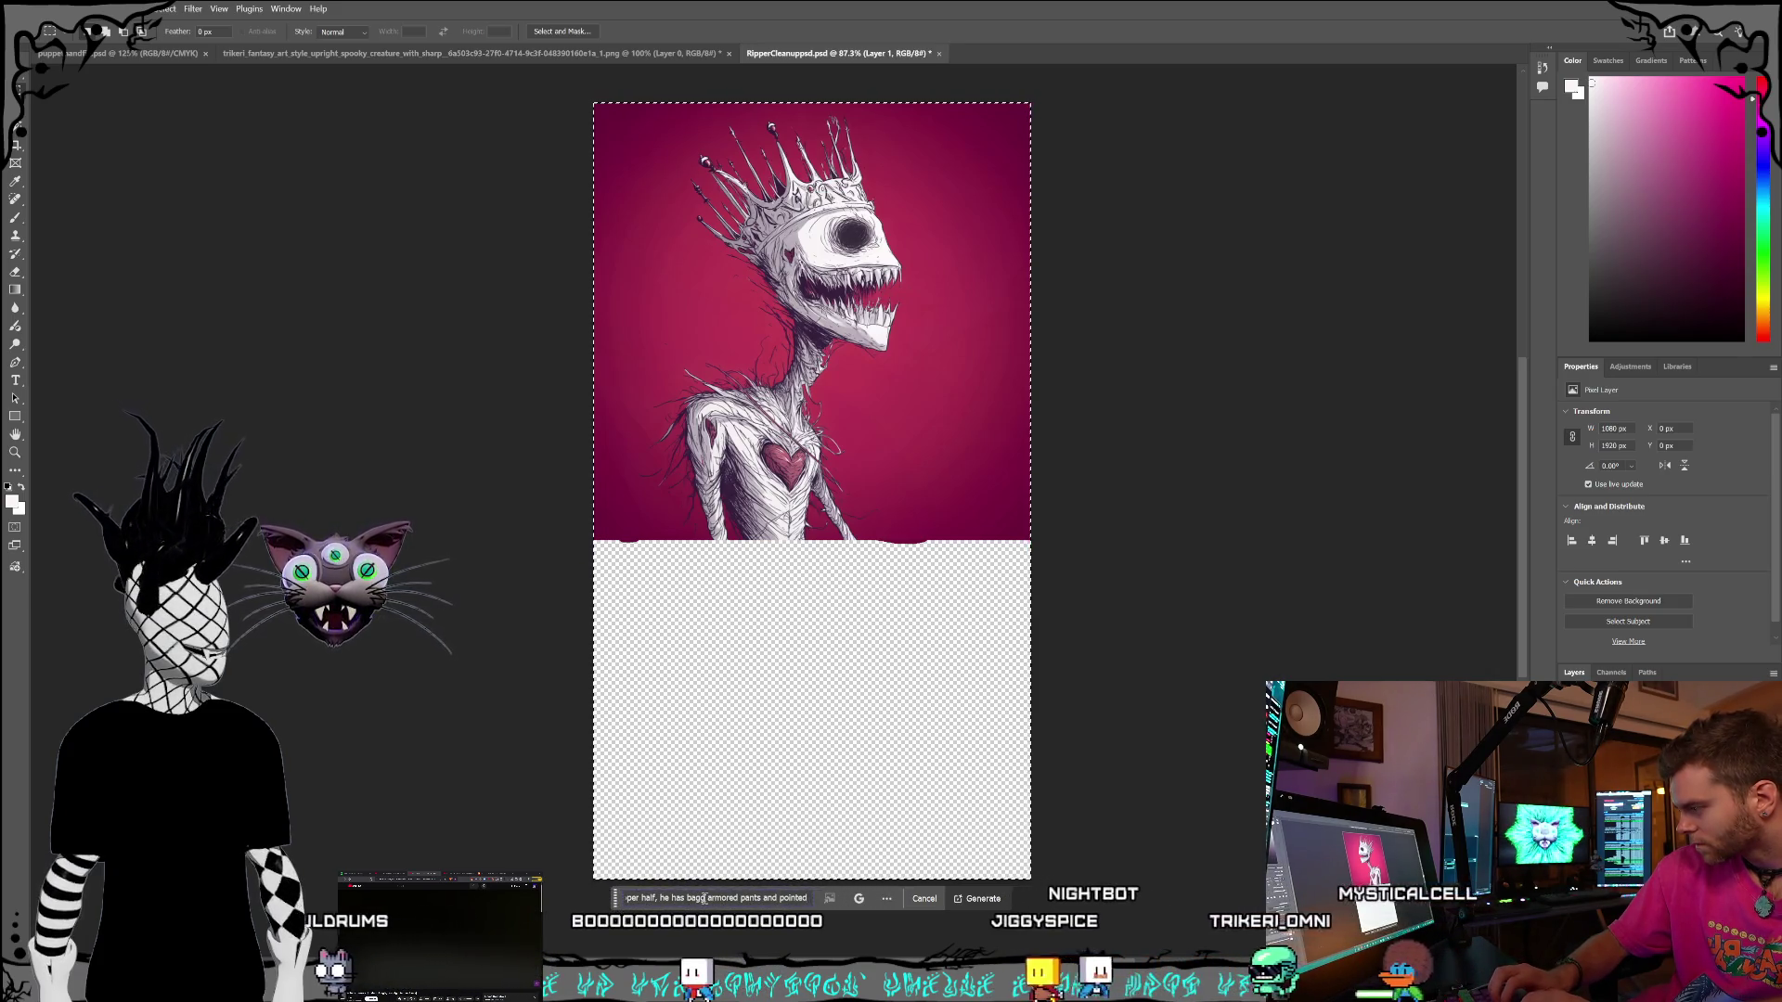
pyautogui.write('s')
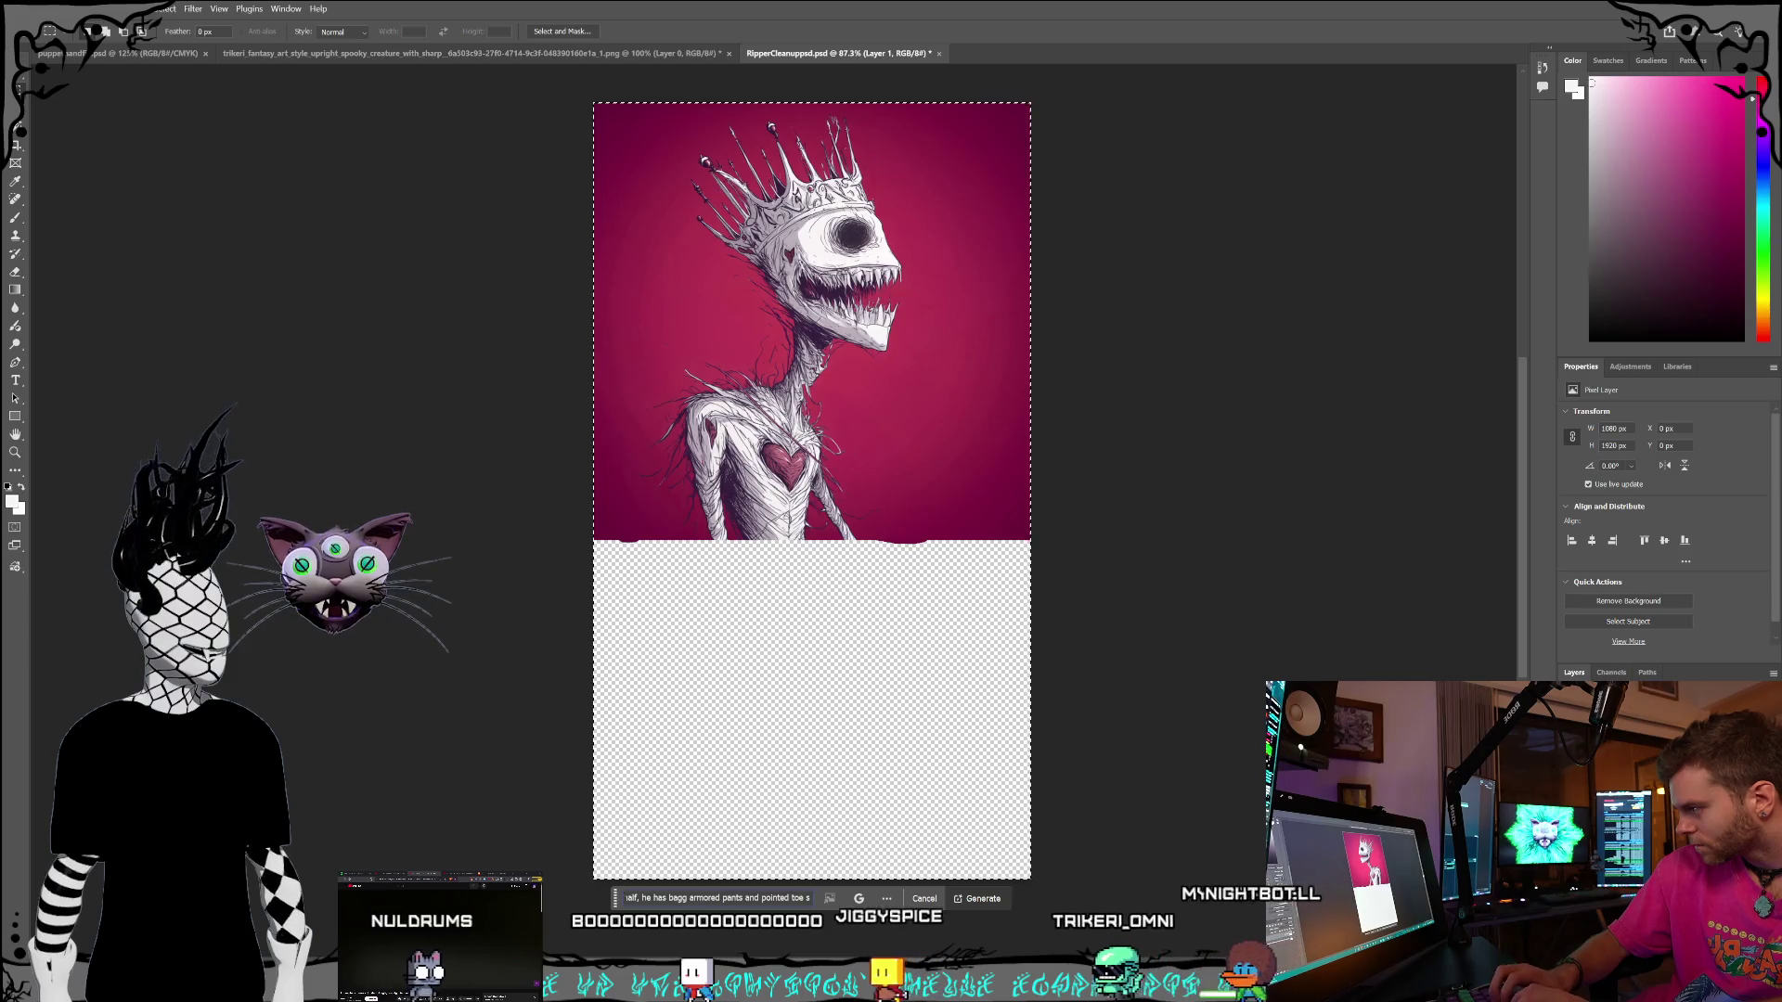
pyautogui.write(', shoes, his hands are larg')
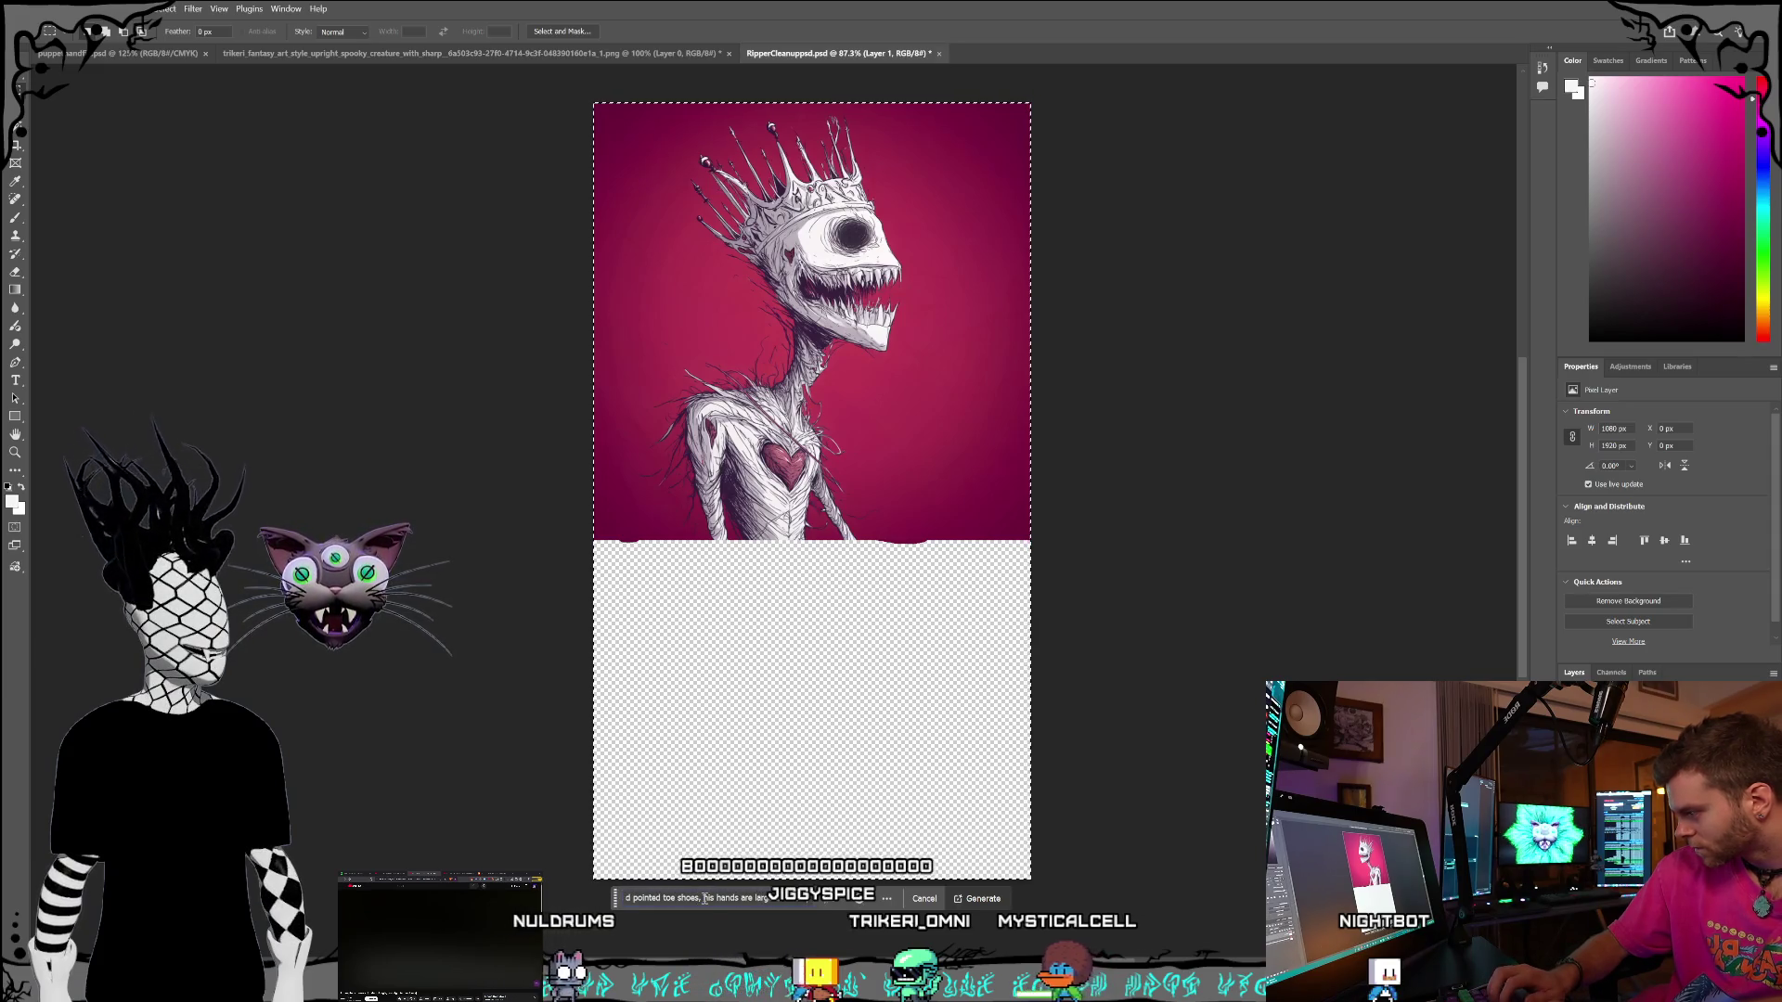
pyautogui.write('nd clawed, ')
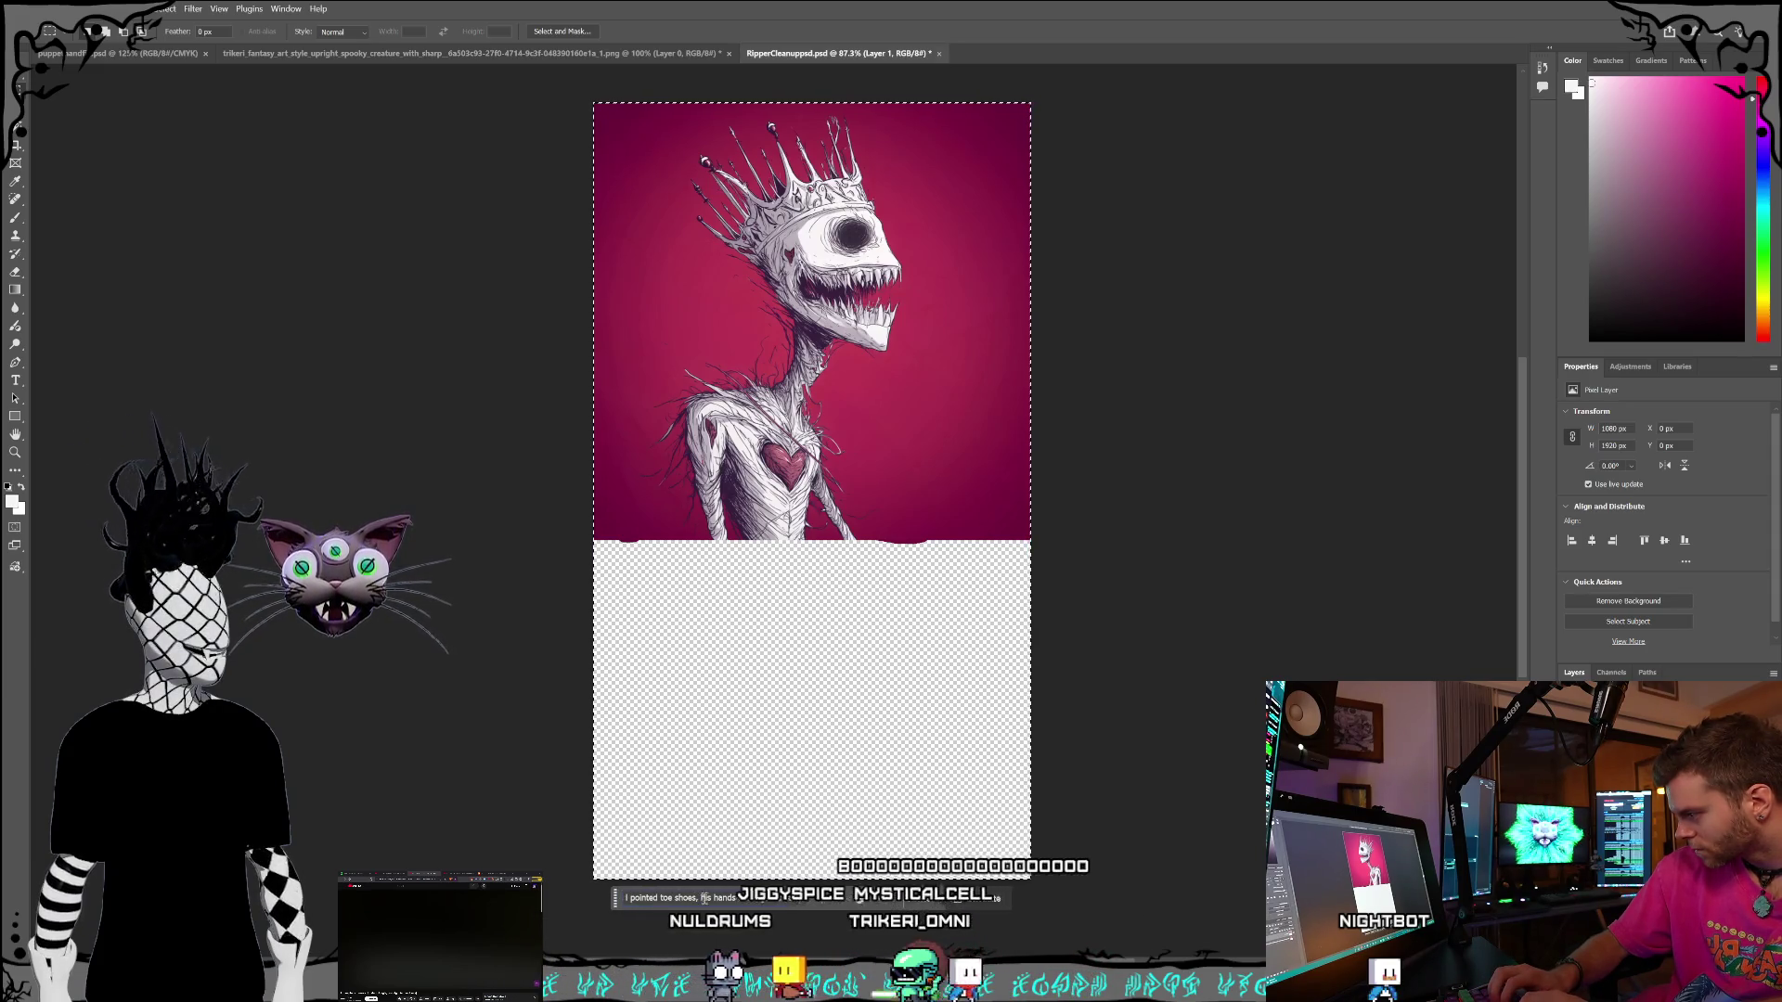
pyautogui.write('and bony and spindly')
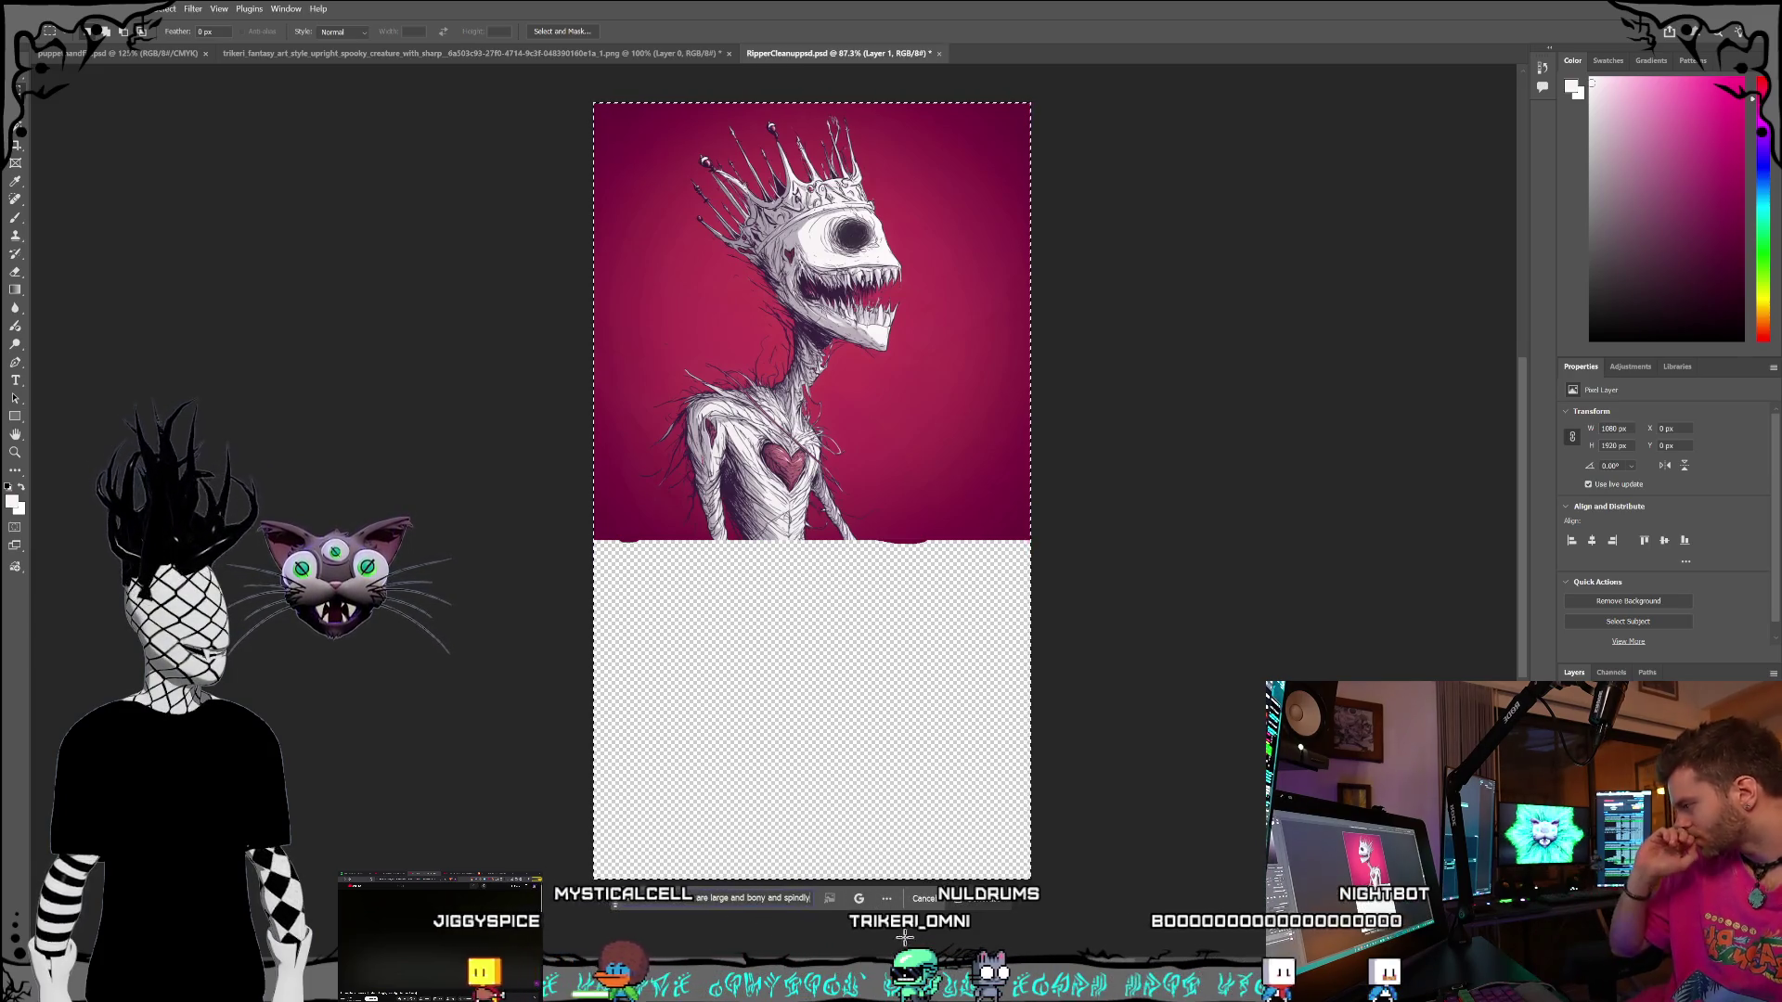
pyautogui.click(981, 905)
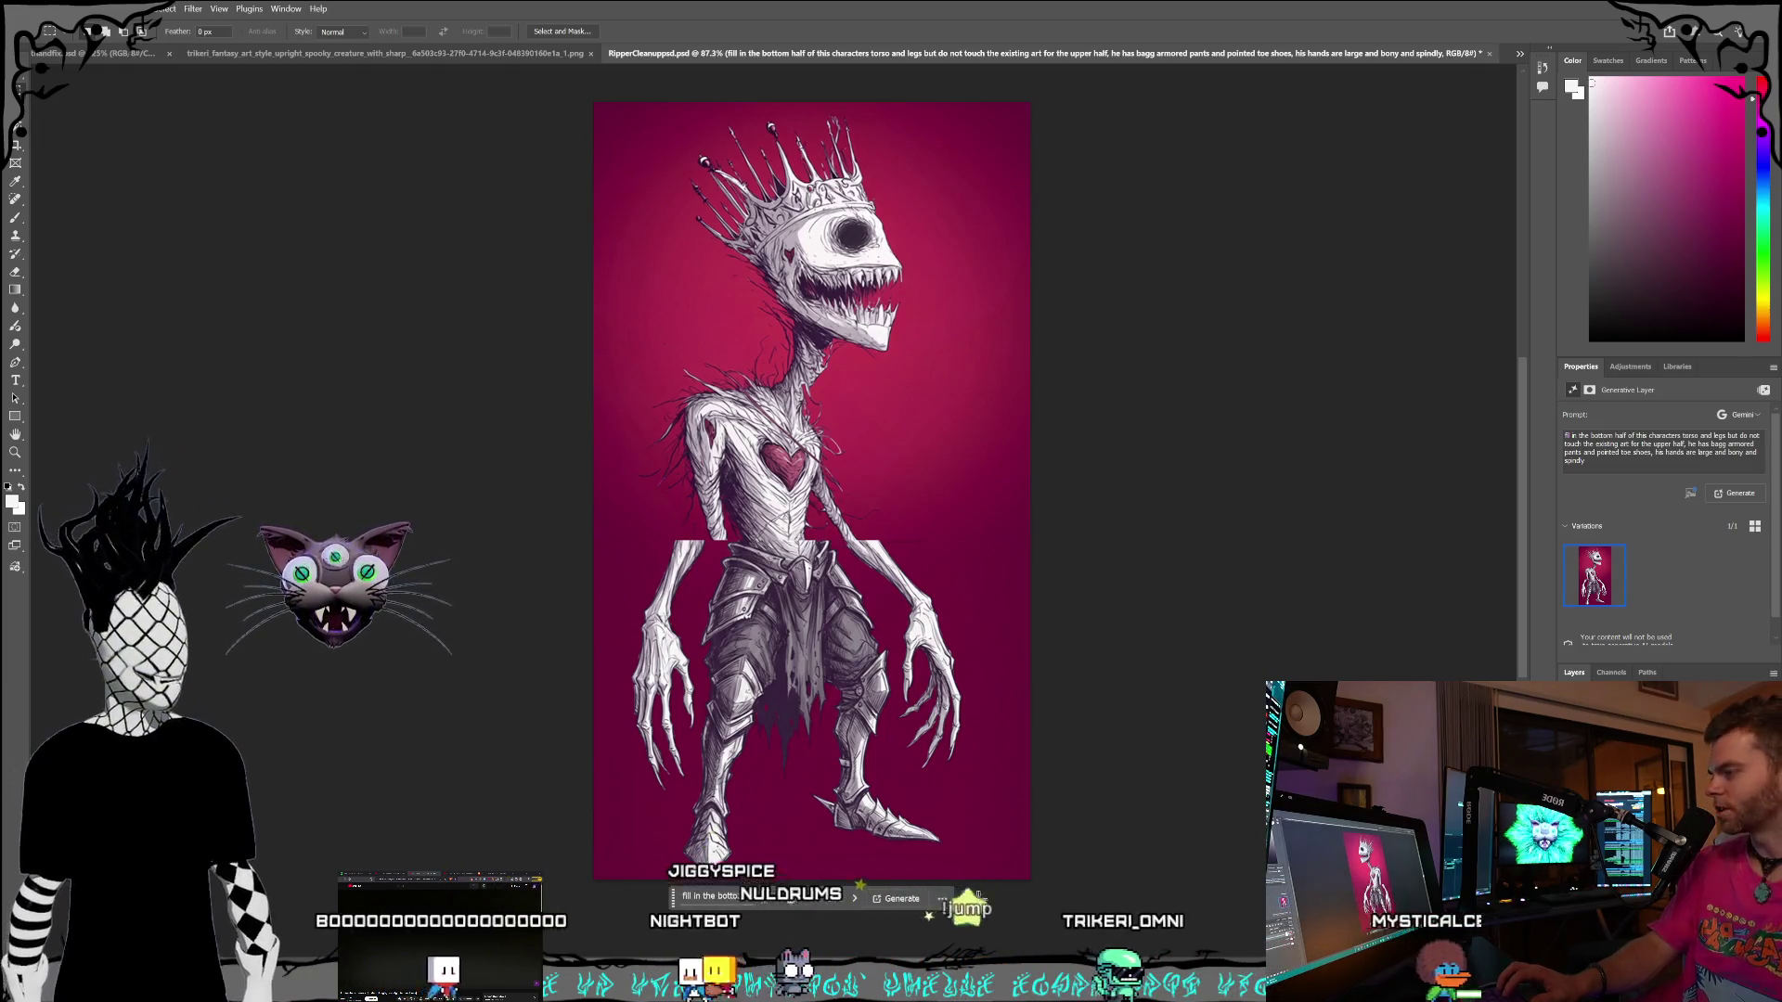
# - Select the fill prompt text, switch to the Move tool, and deselect the generated layer
pyautogui.tripleClick(1594, 467)
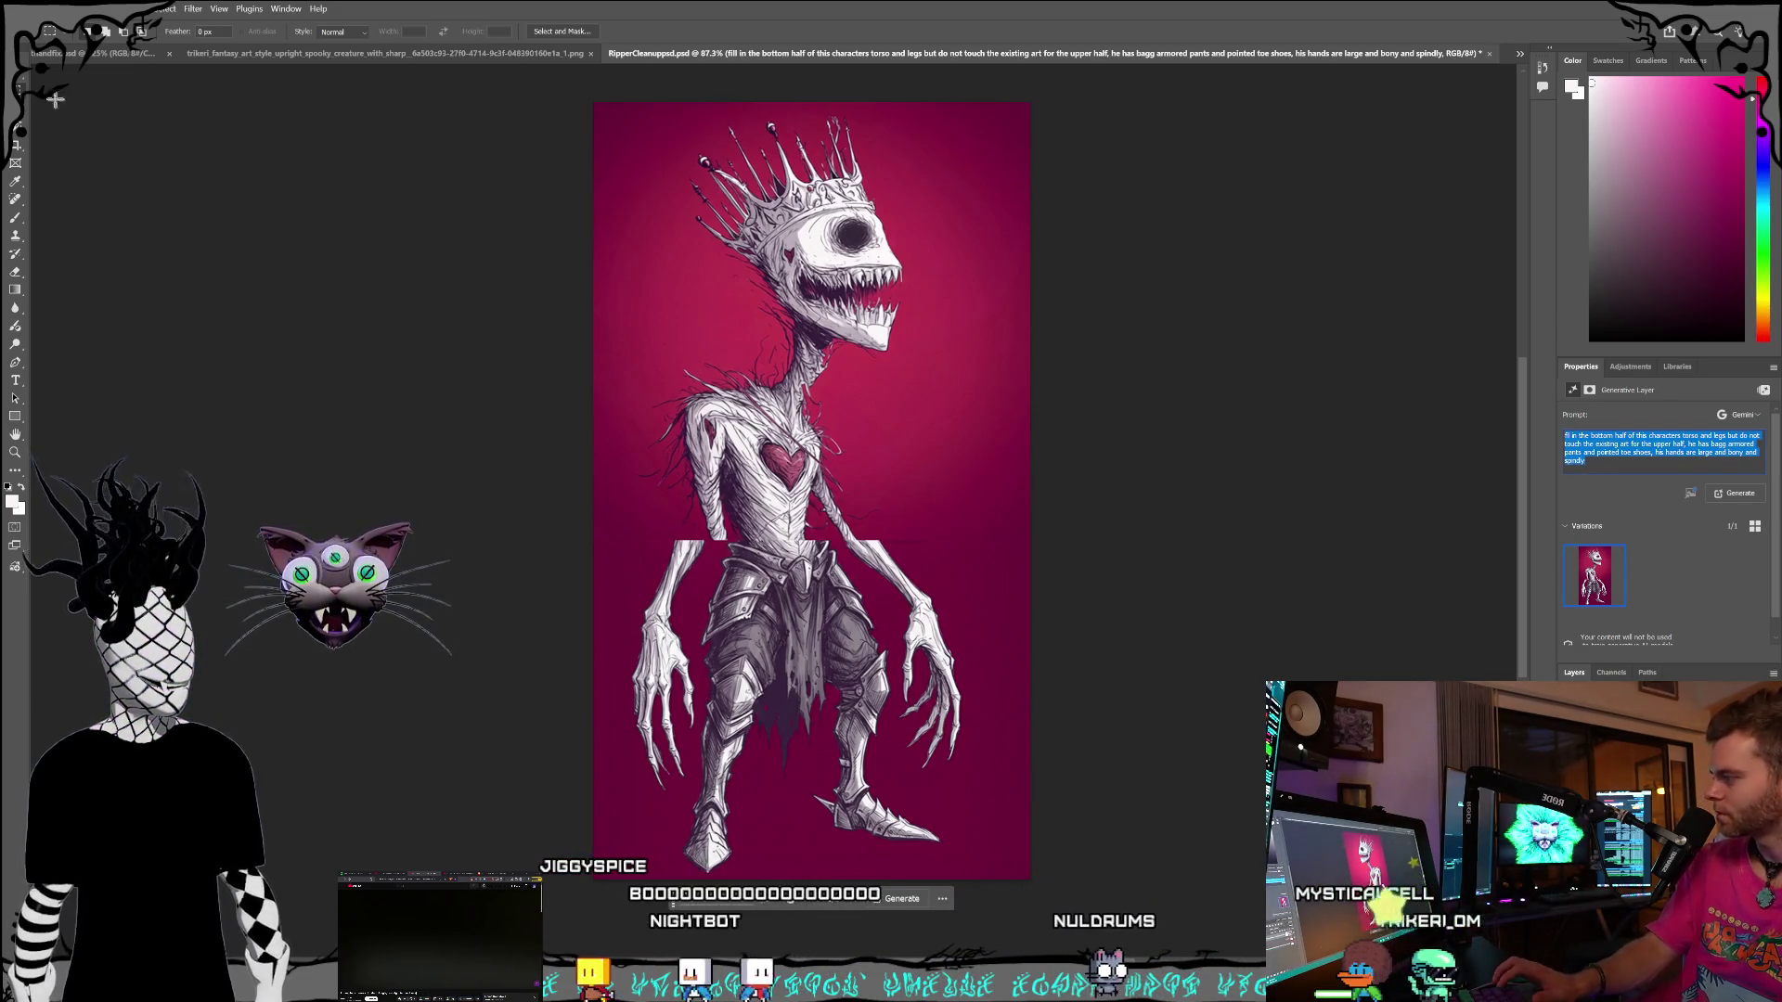
pyautogui.press('v')
pyautogui.click(1227, 558)
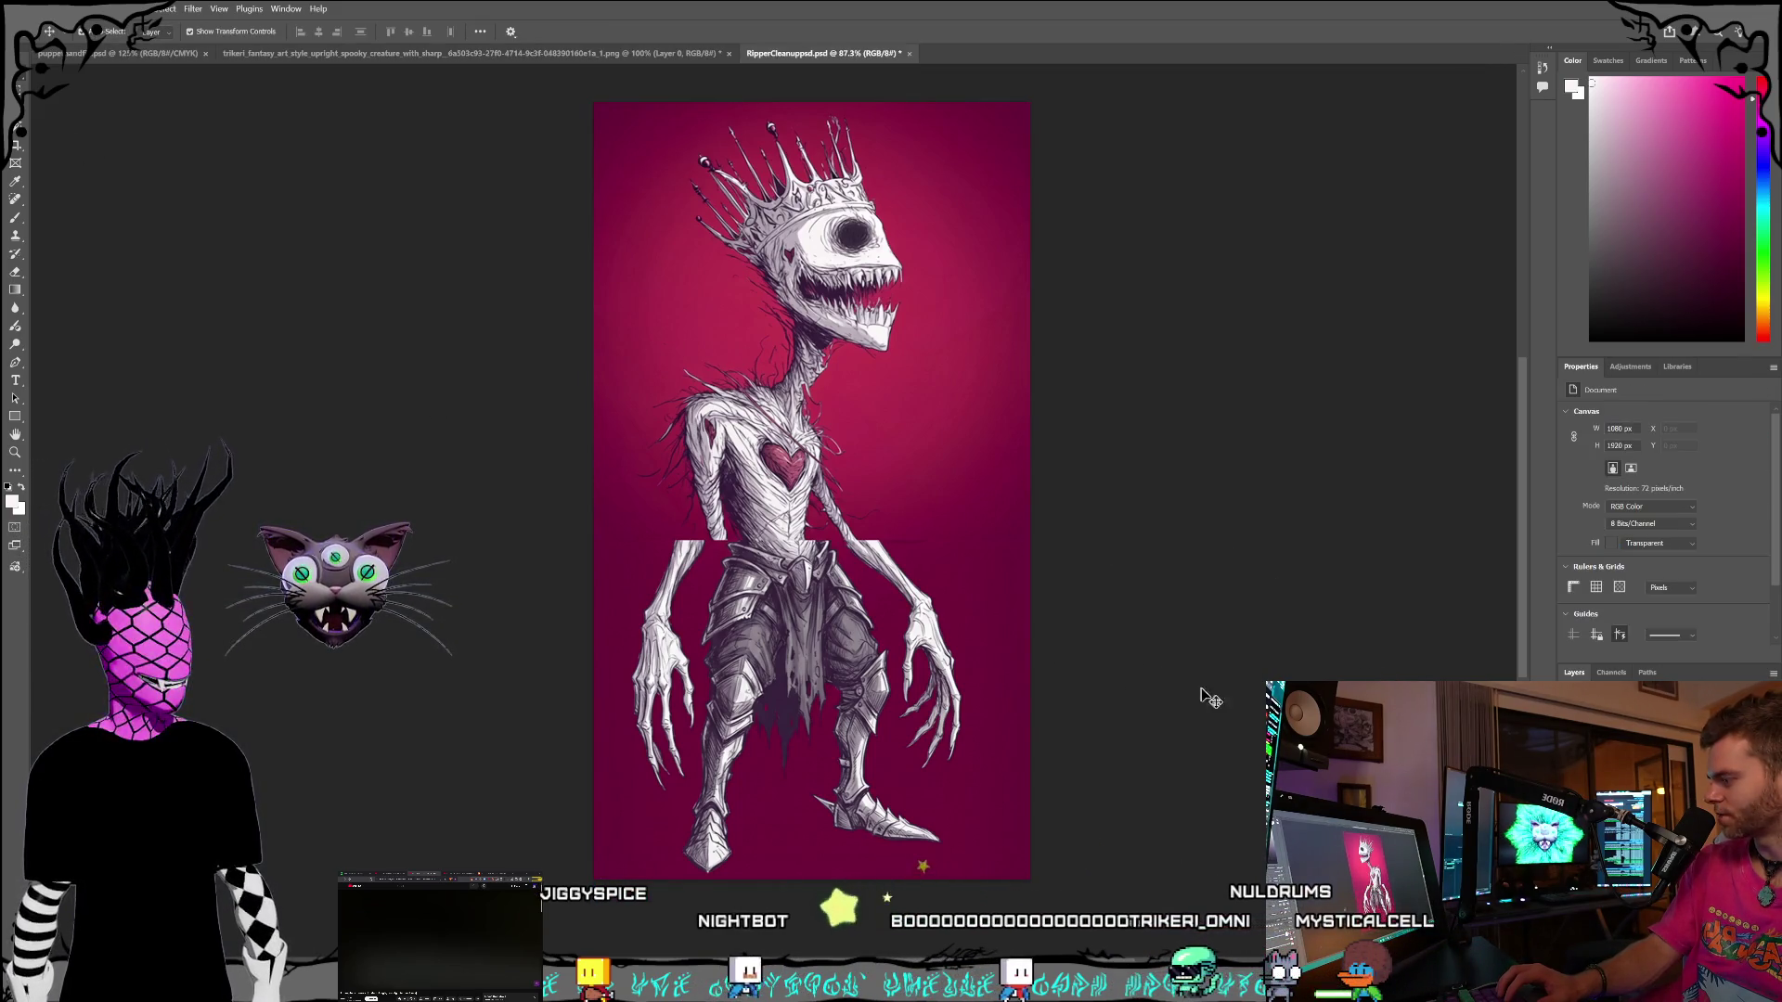
# - Delete the generated legs layer and marquee-select the whole canvas
pyautogui.click(975, 418)
pyautogui.press('Delete')
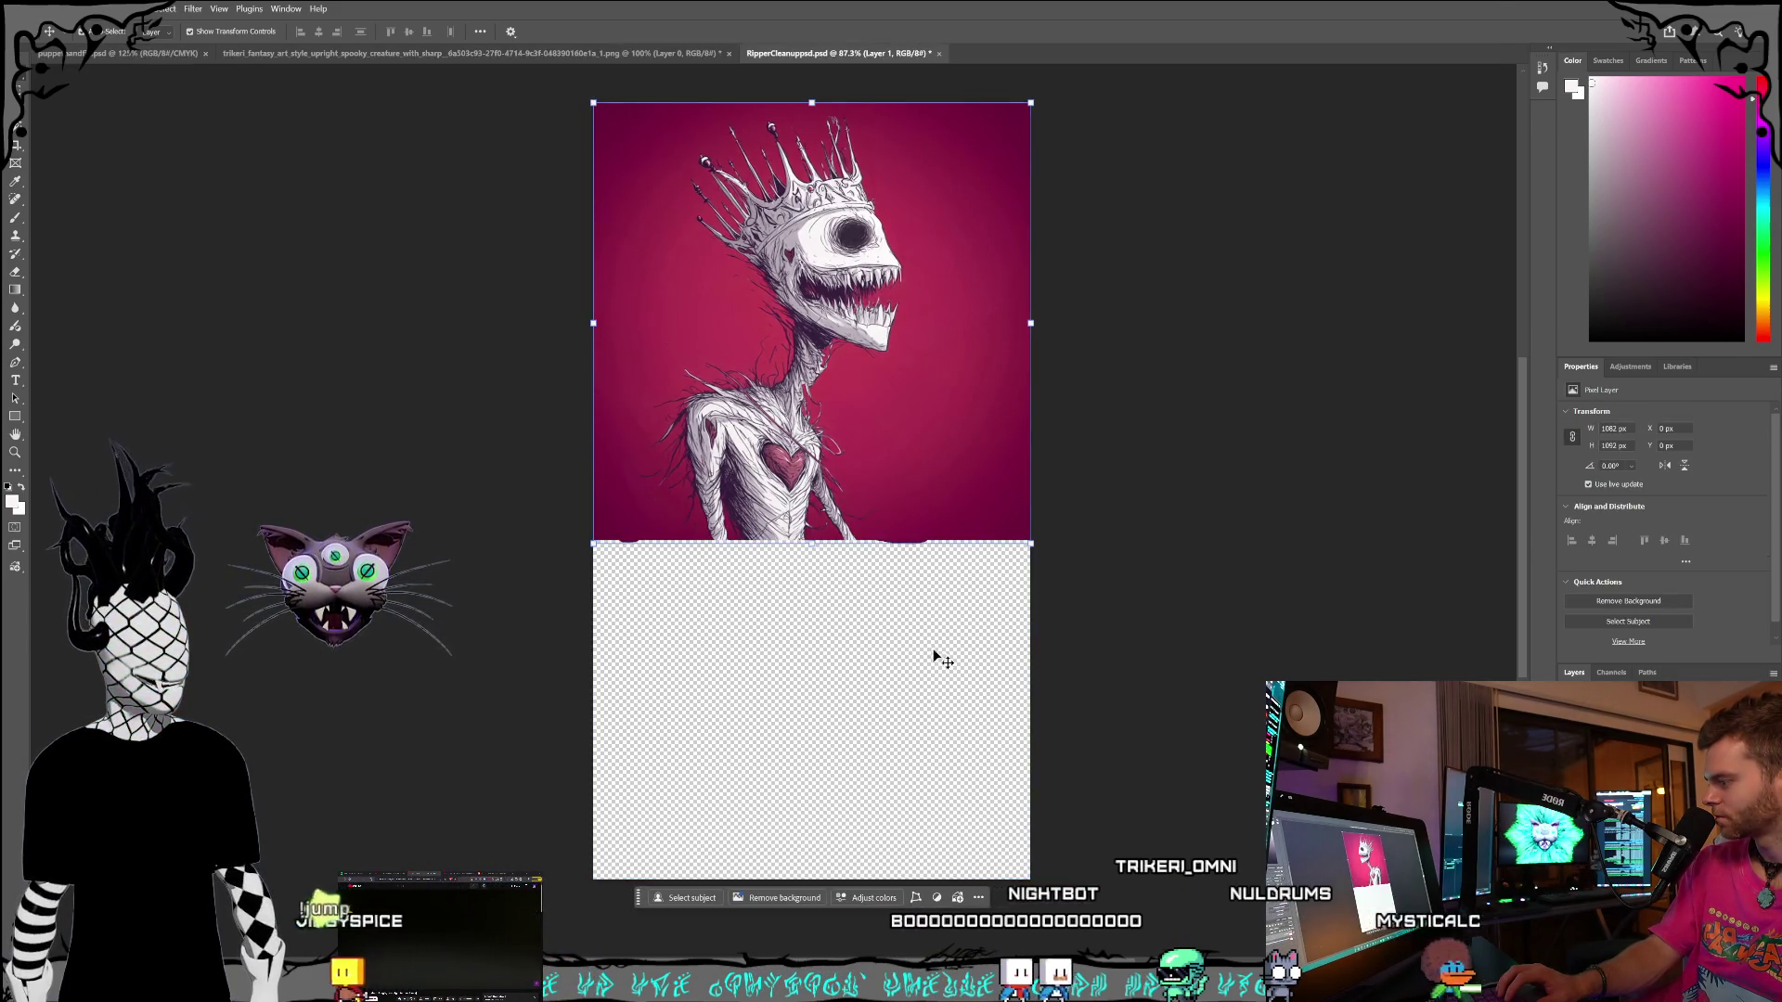
pyautogui.click(1142, 663)
pyautogui.press('m')
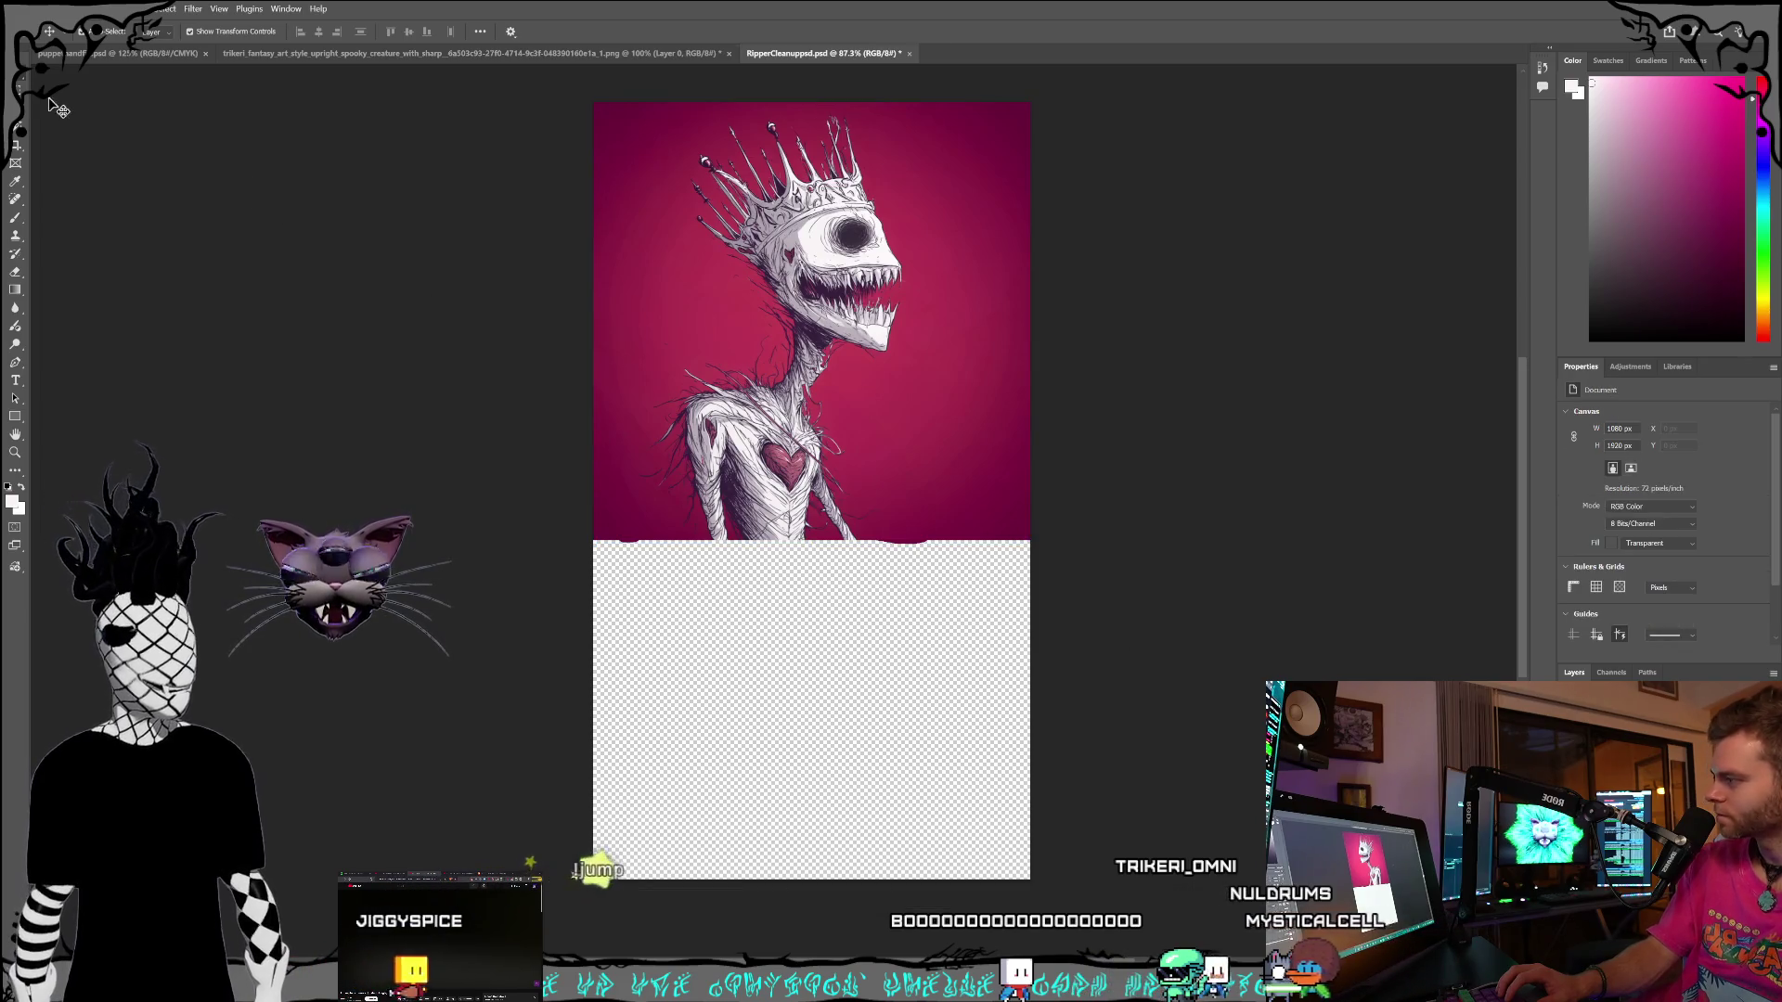
pyautogui.moveTo(579, 98); pyautogui.dragTo(1039, 984)
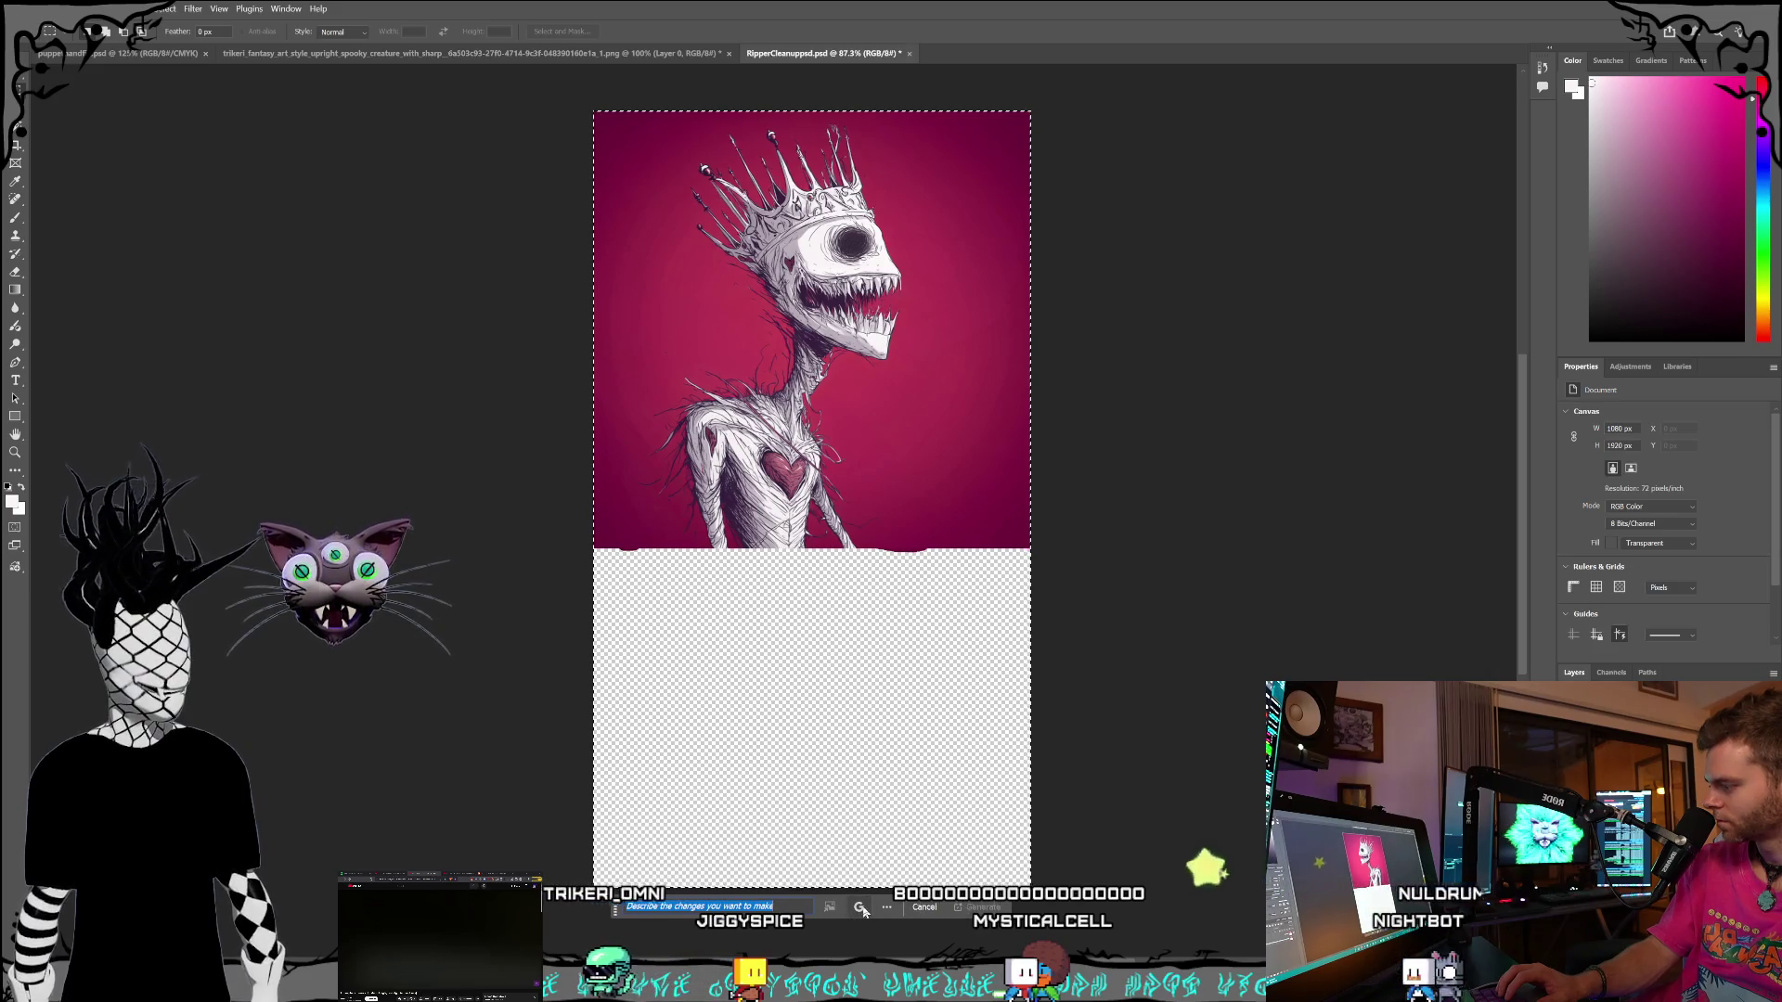
# - Generate a new fill asking for a lower body matching the upper half, with pants and shoes
pyautogui.write('fill in the bottom half of this char')
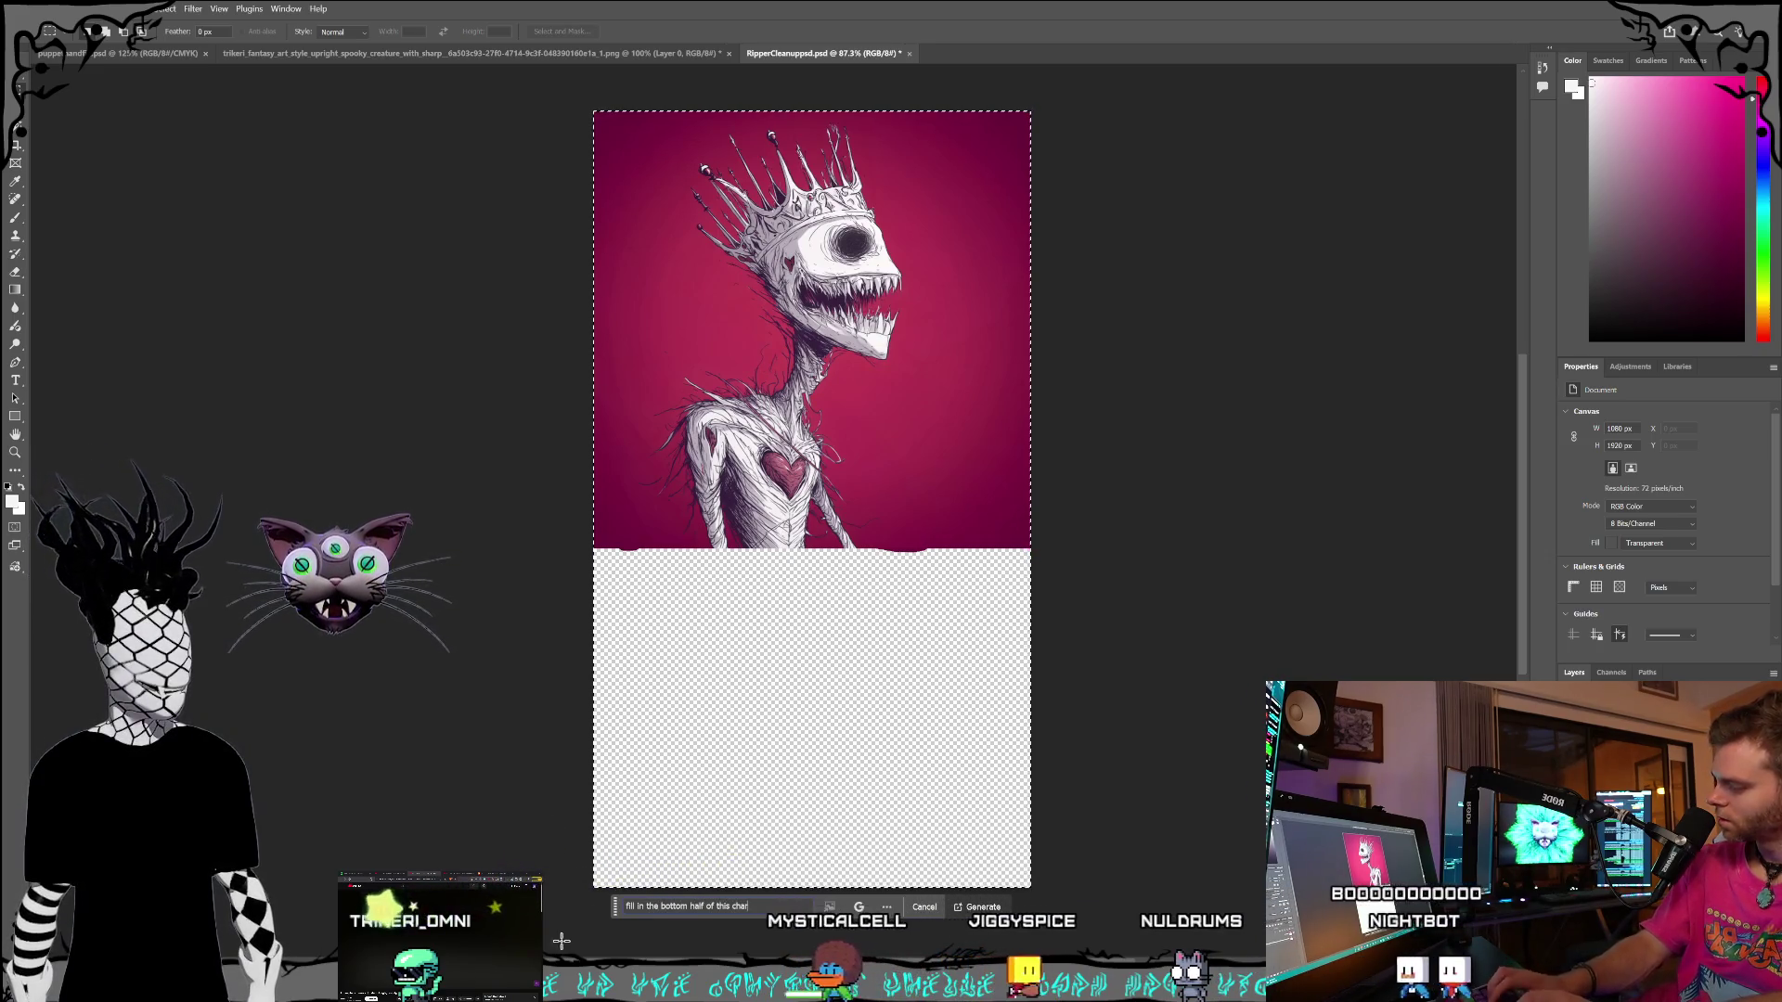
pyautogui.write('ut do not touch the upper half, make sure it blens')
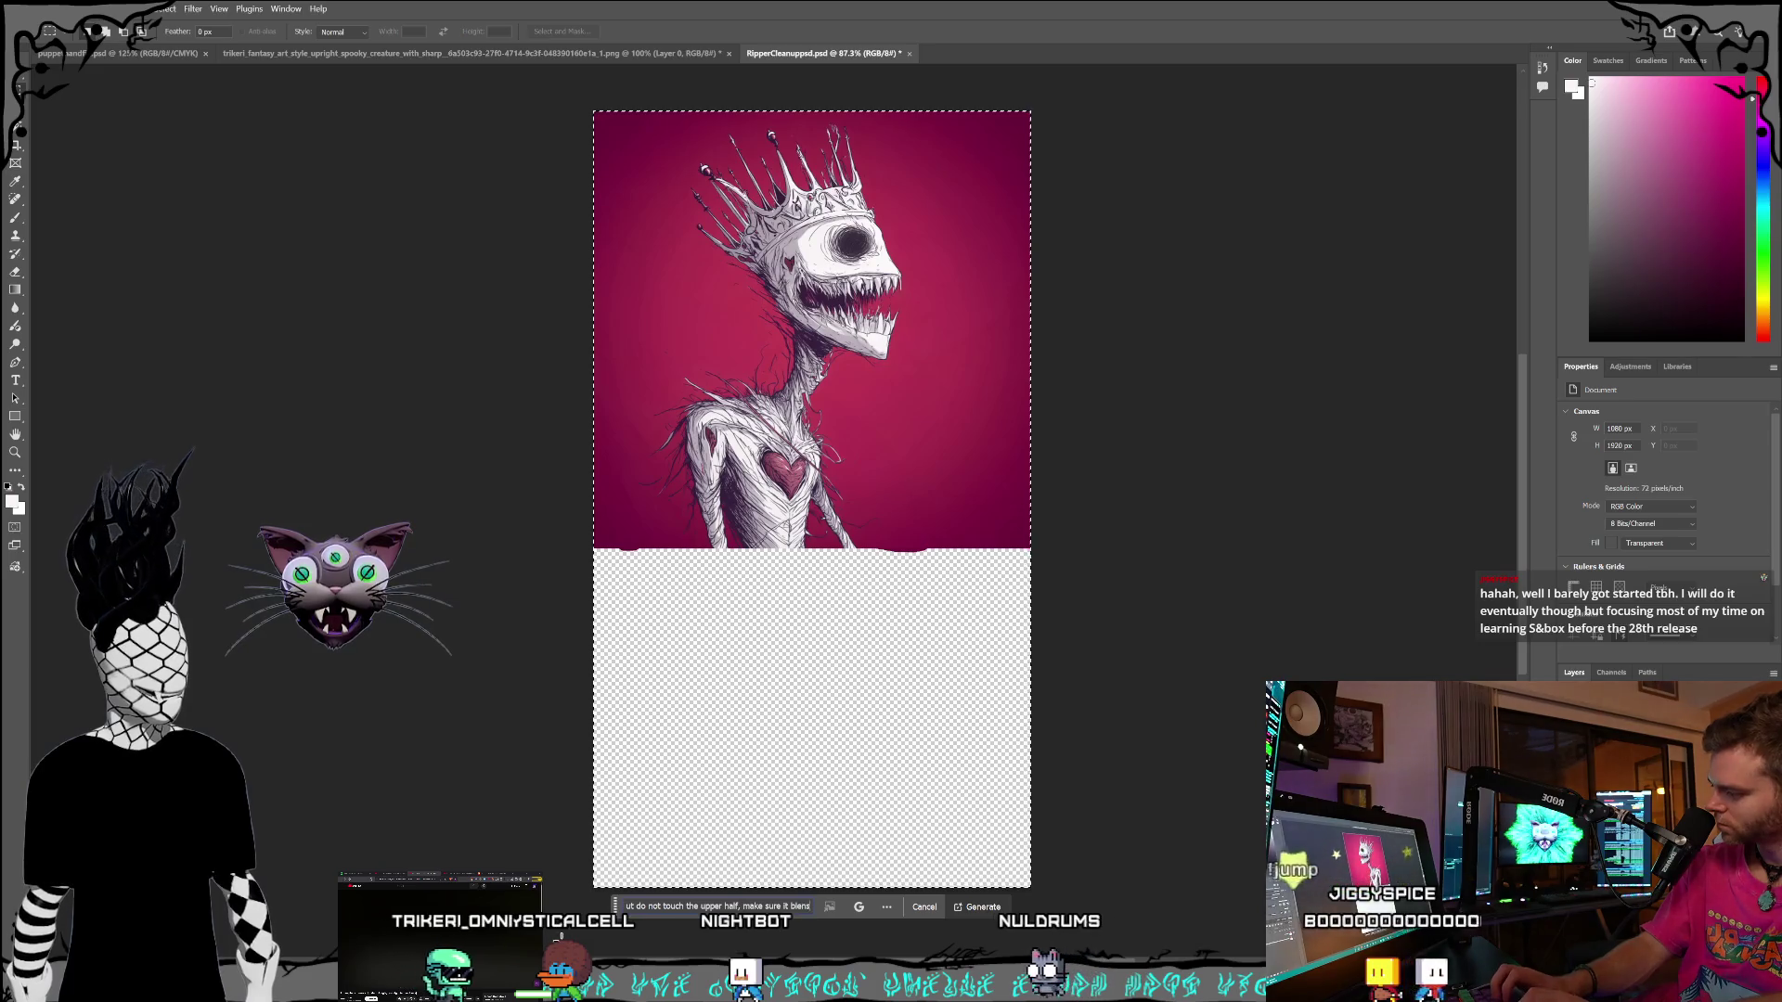
pyautogui.write('and his arms and torso match')
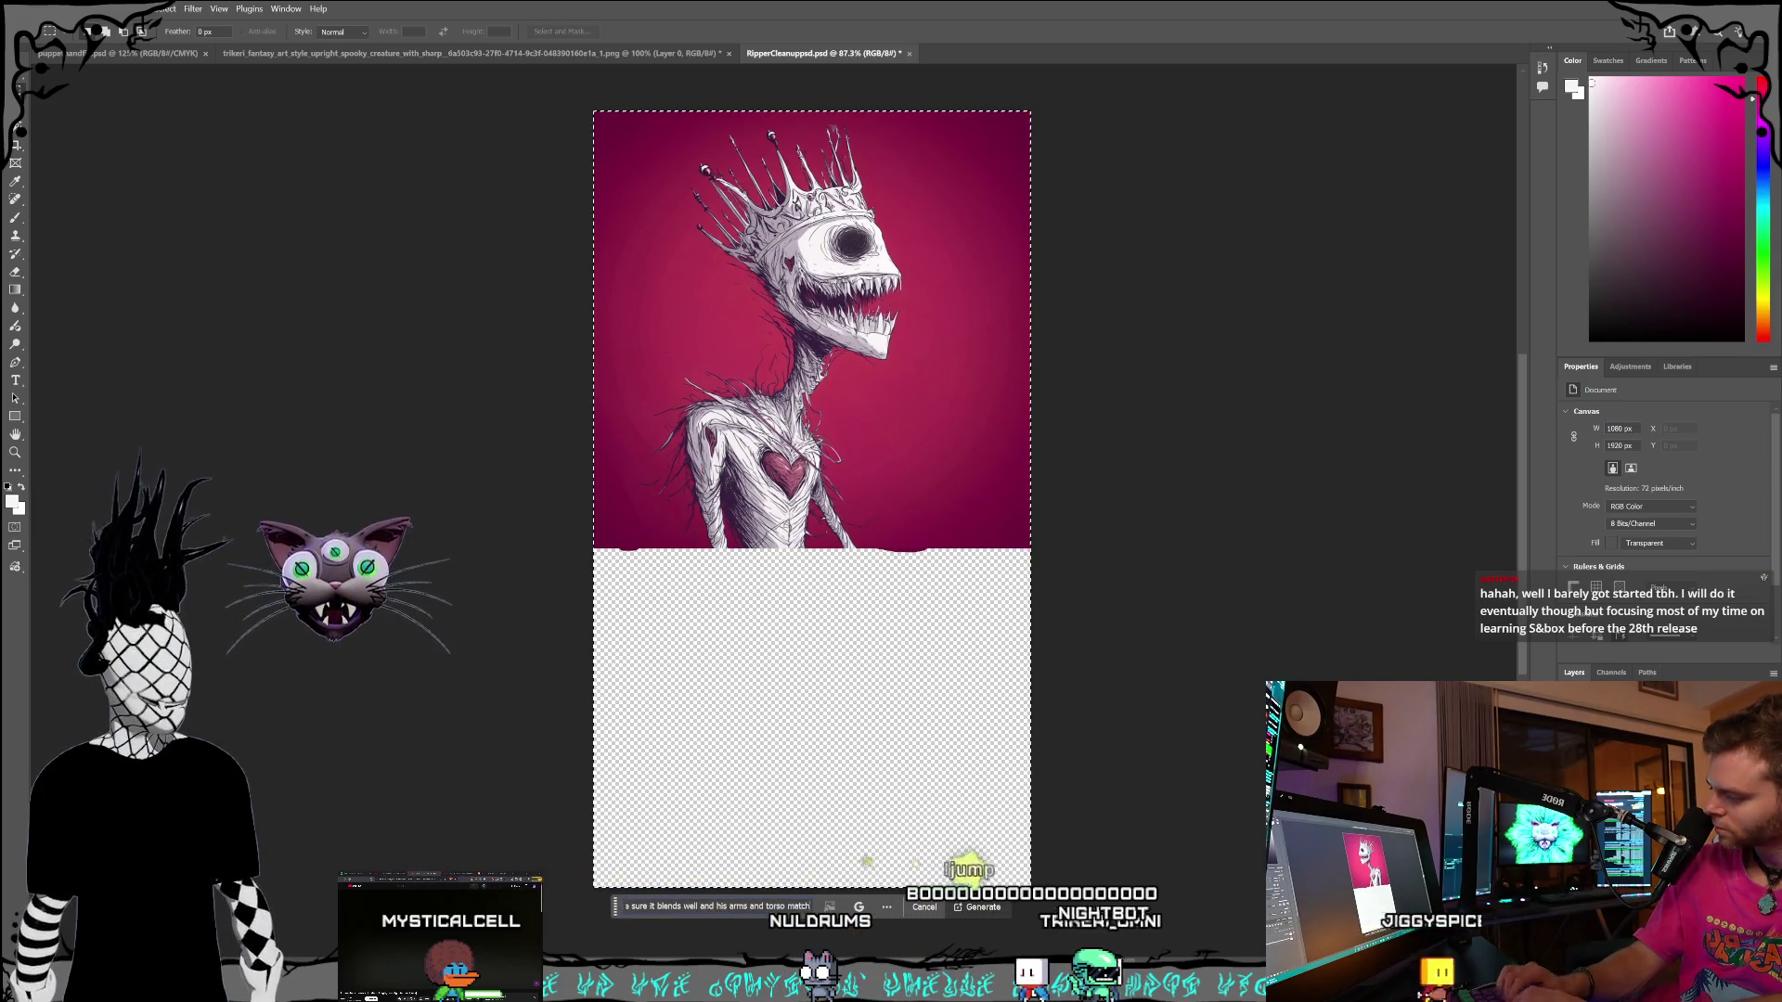
pyautogui.write('ths o')
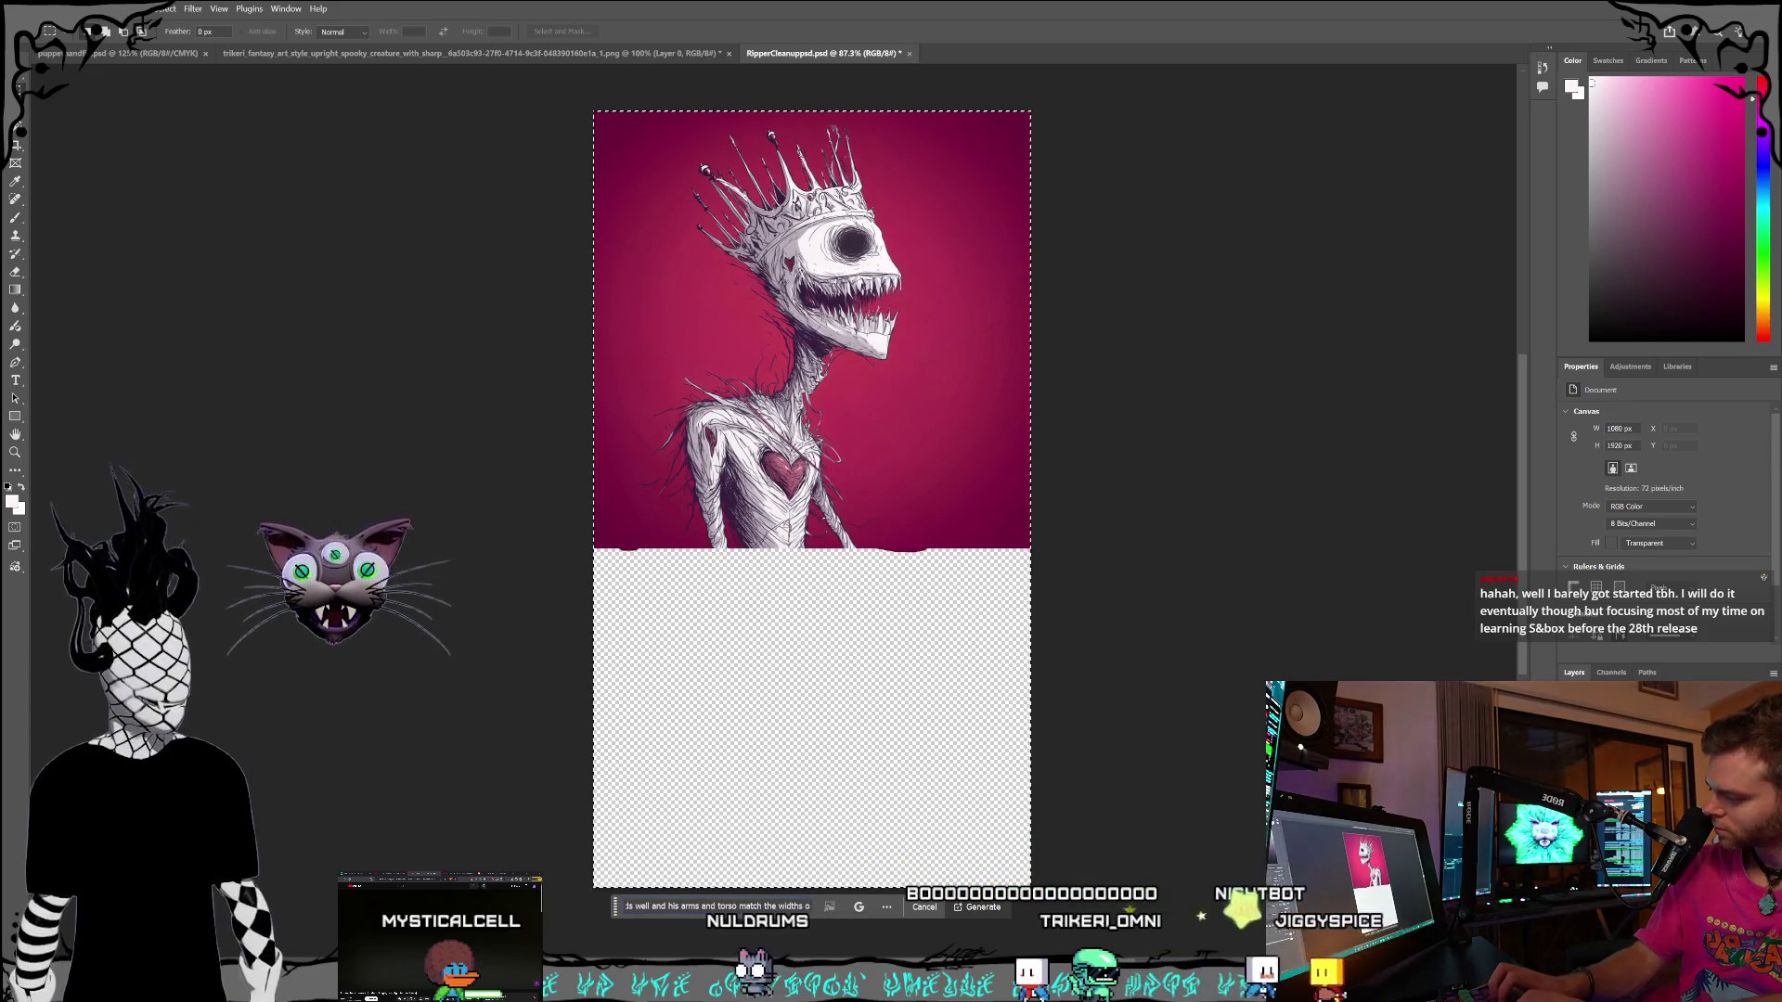
pyautogui.write('f the upper half,')
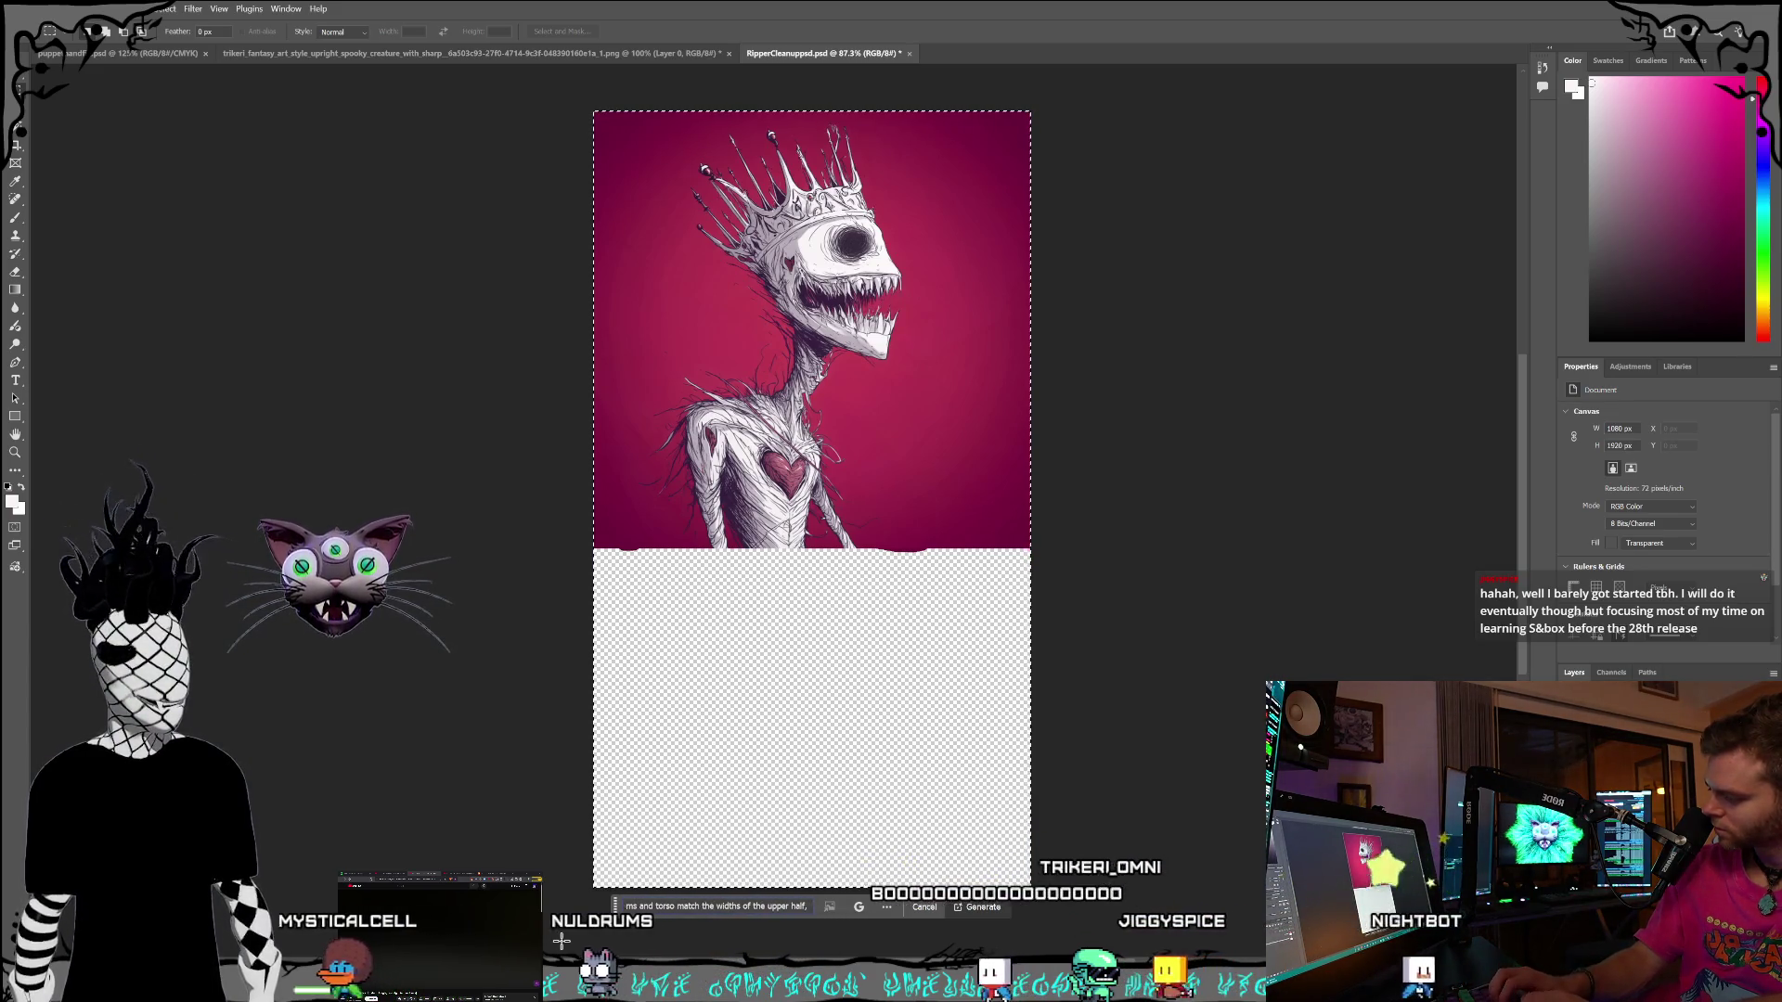
pyautogui.write(' give his')
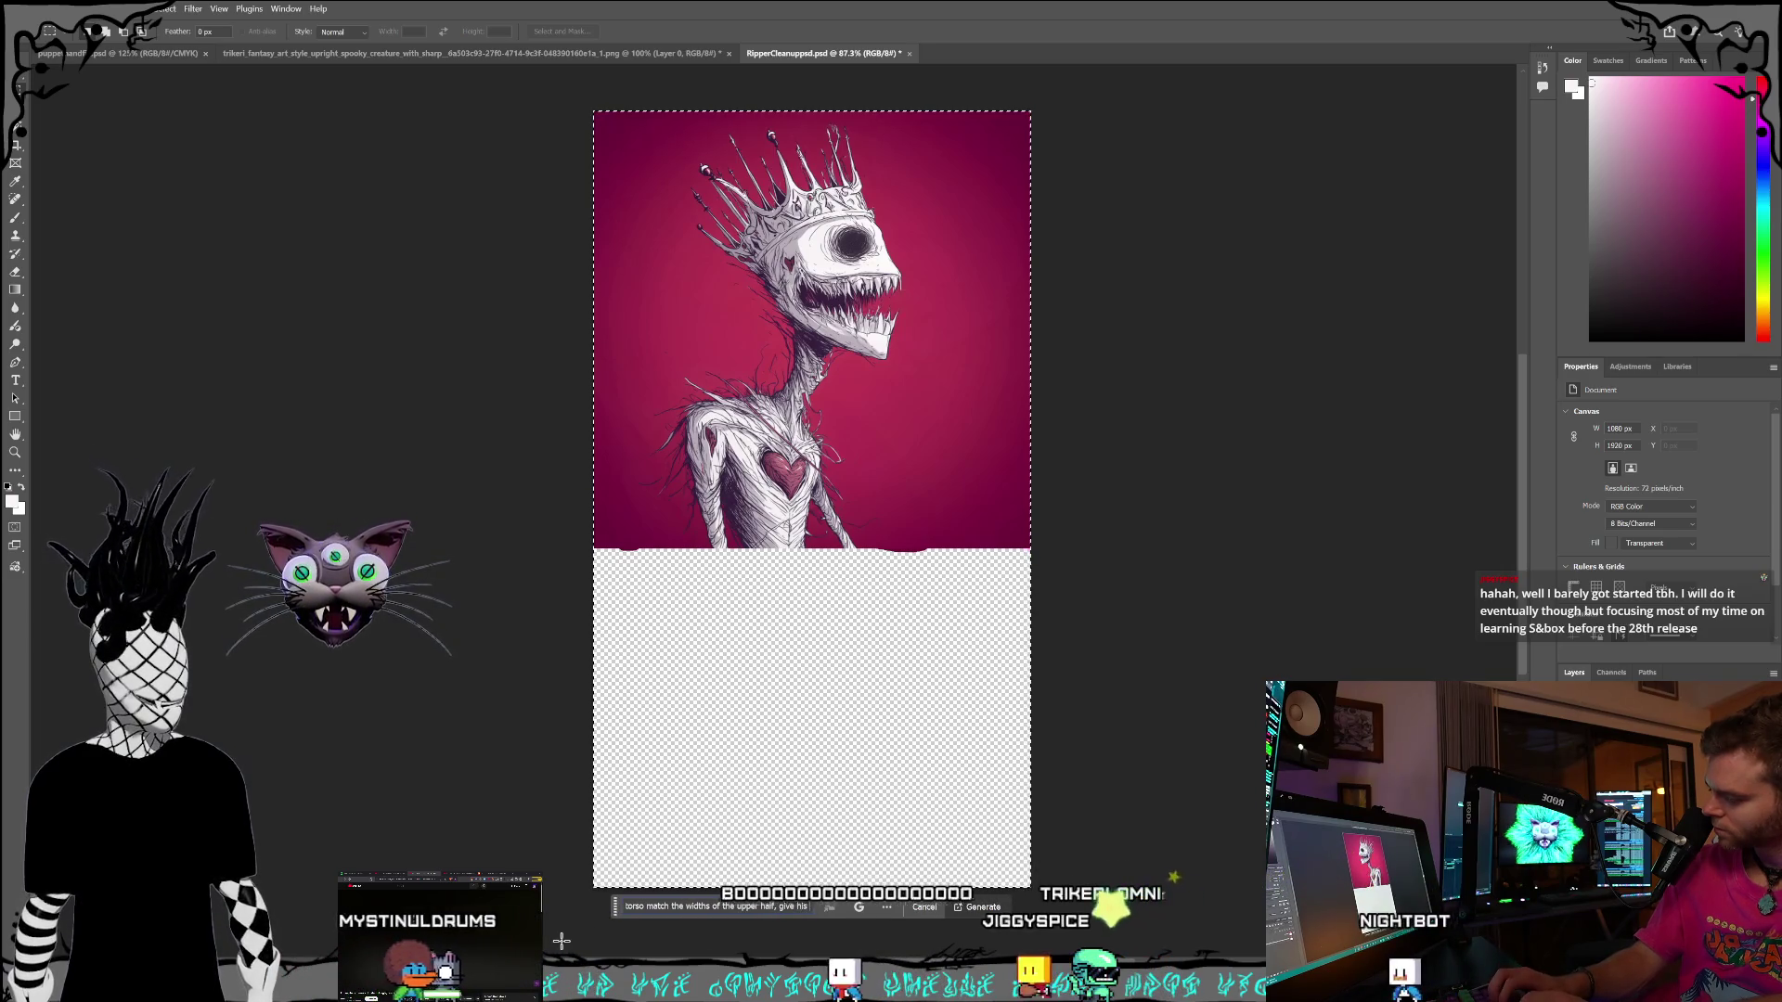
pyautogui.write(' legs some')
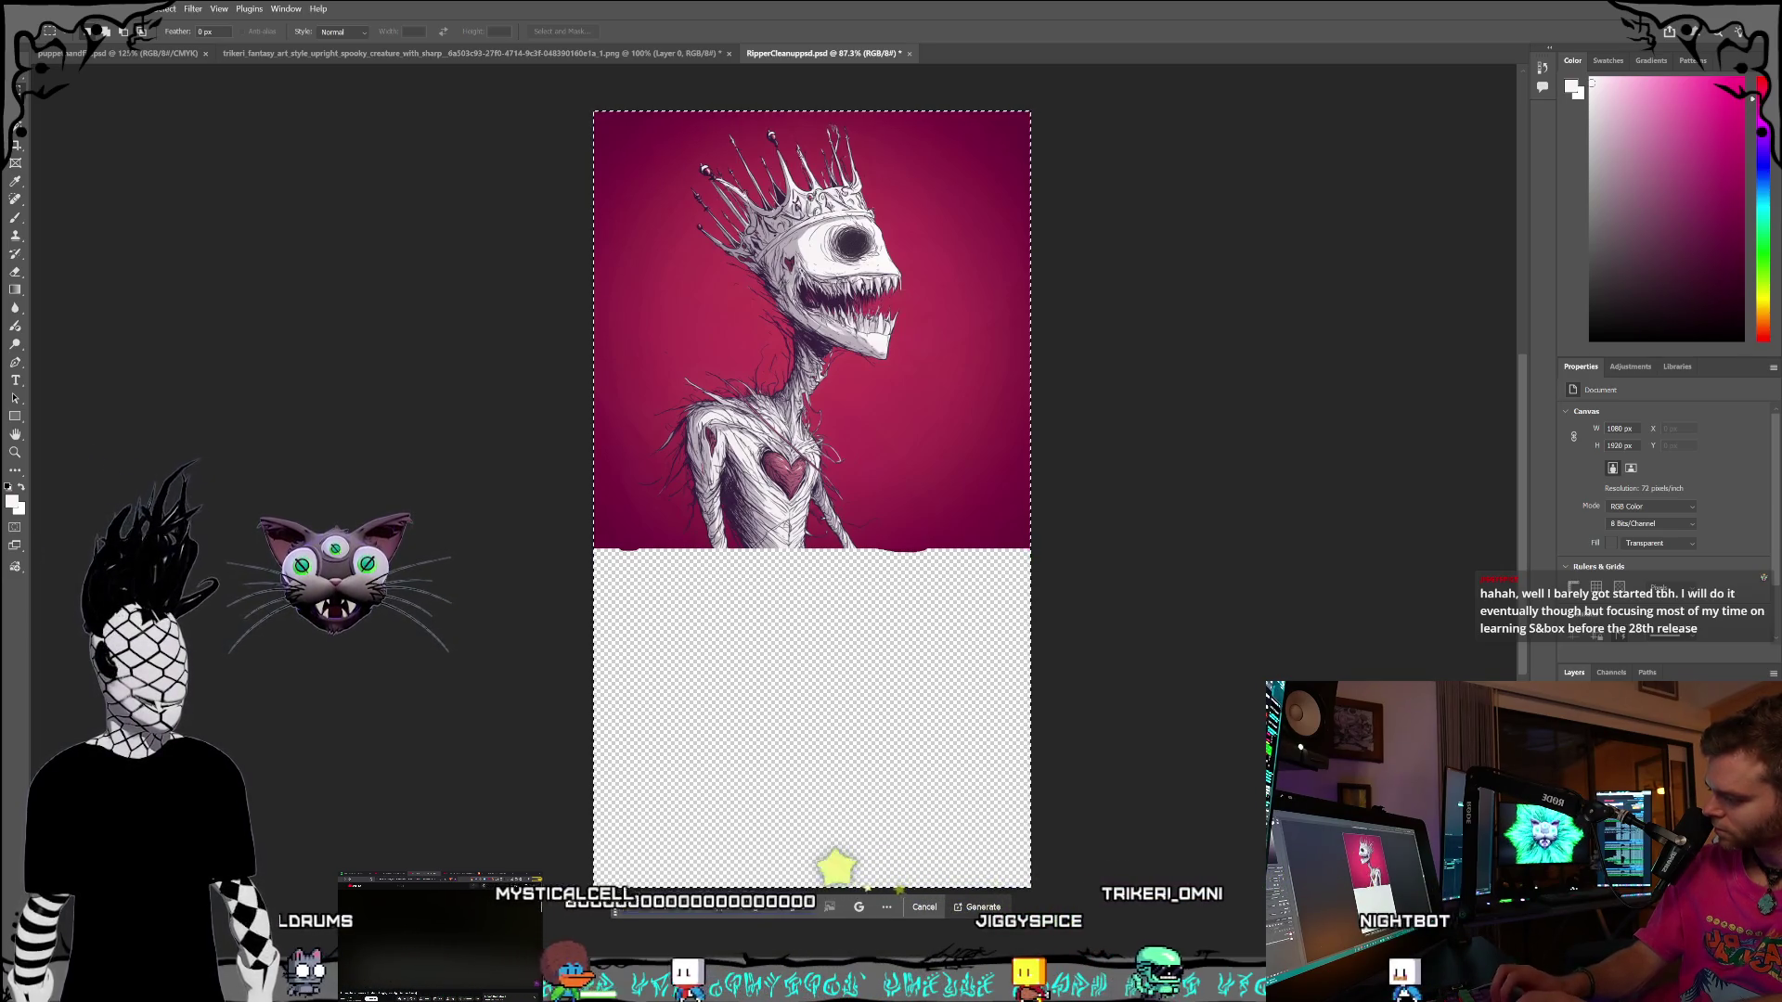
pyautogui.write('alf, give his legs some bagg')
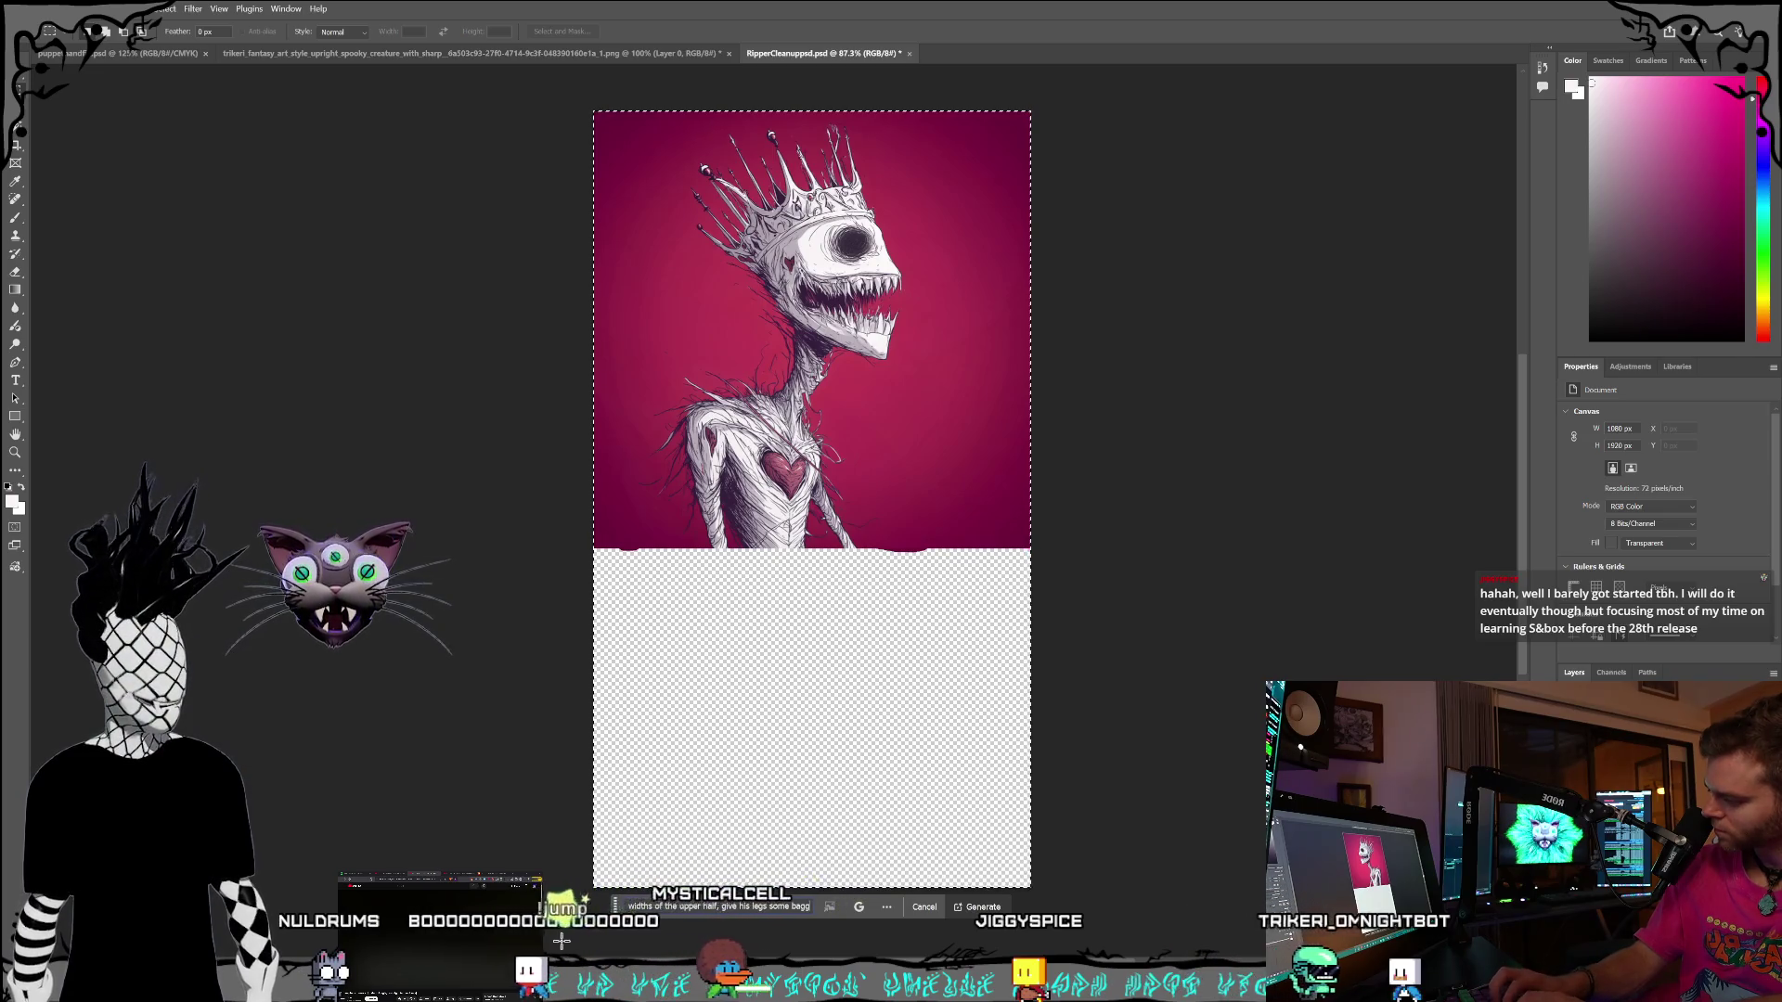
pyautogui.write('nts and his f')
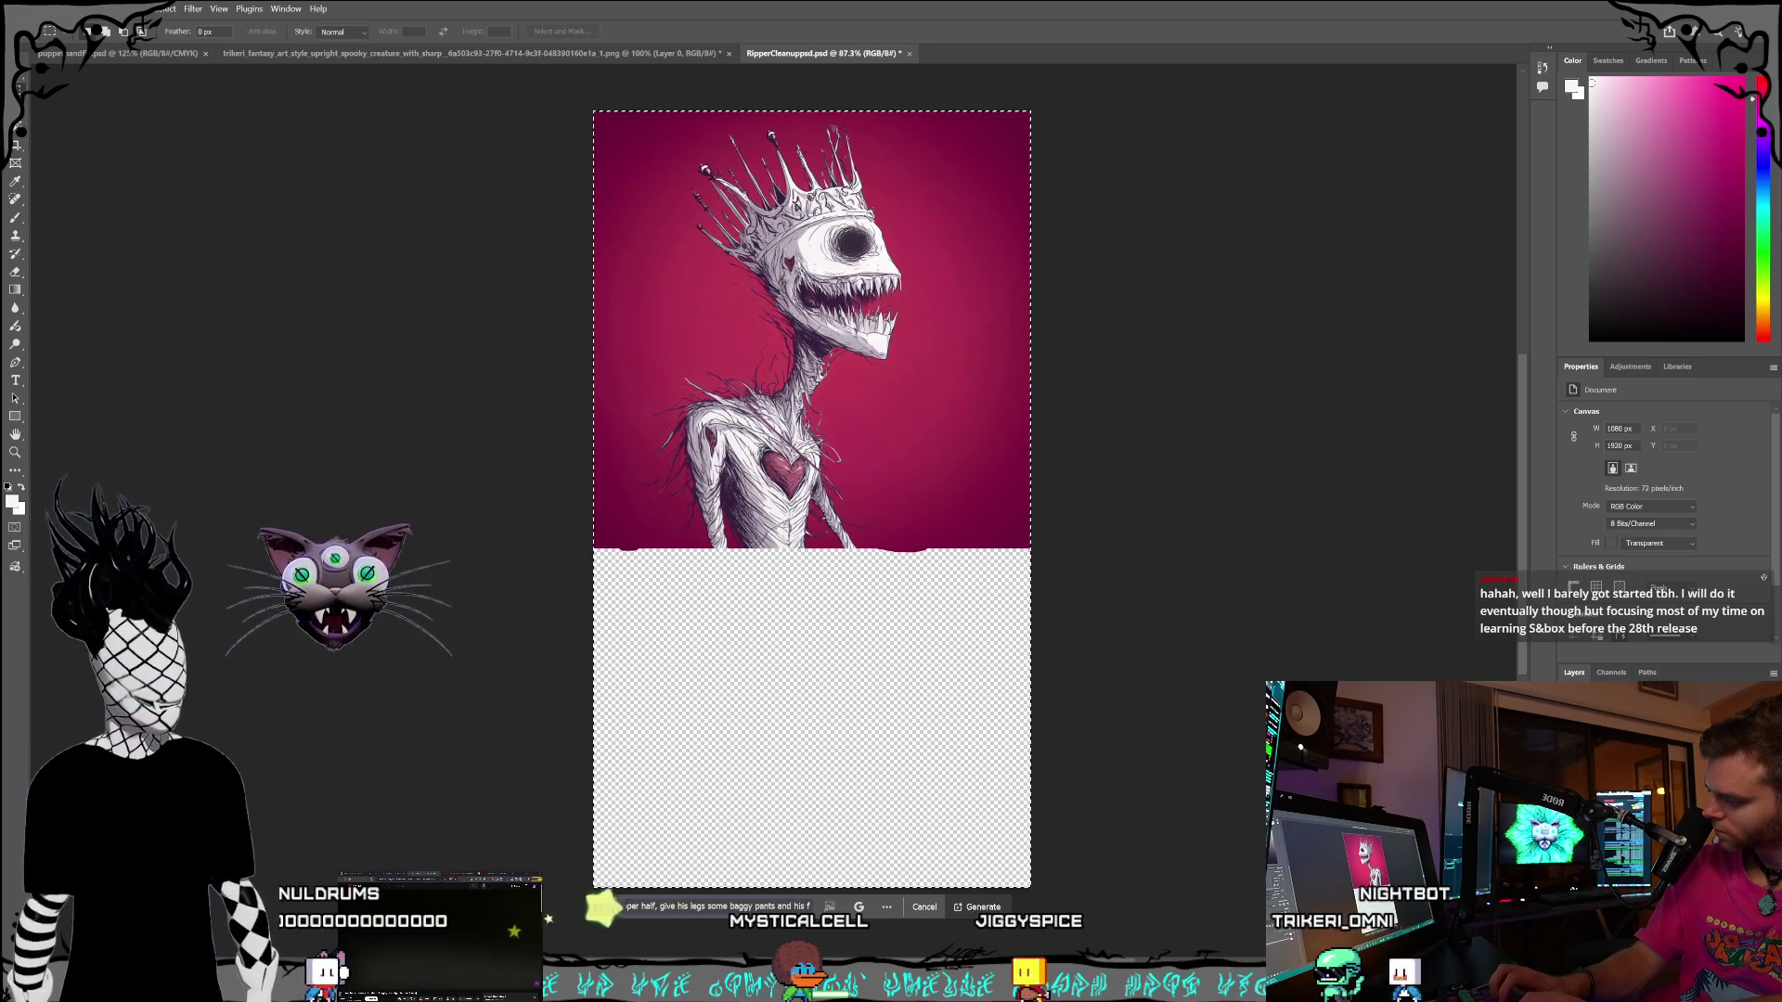
pyautogui.write('d shooes')
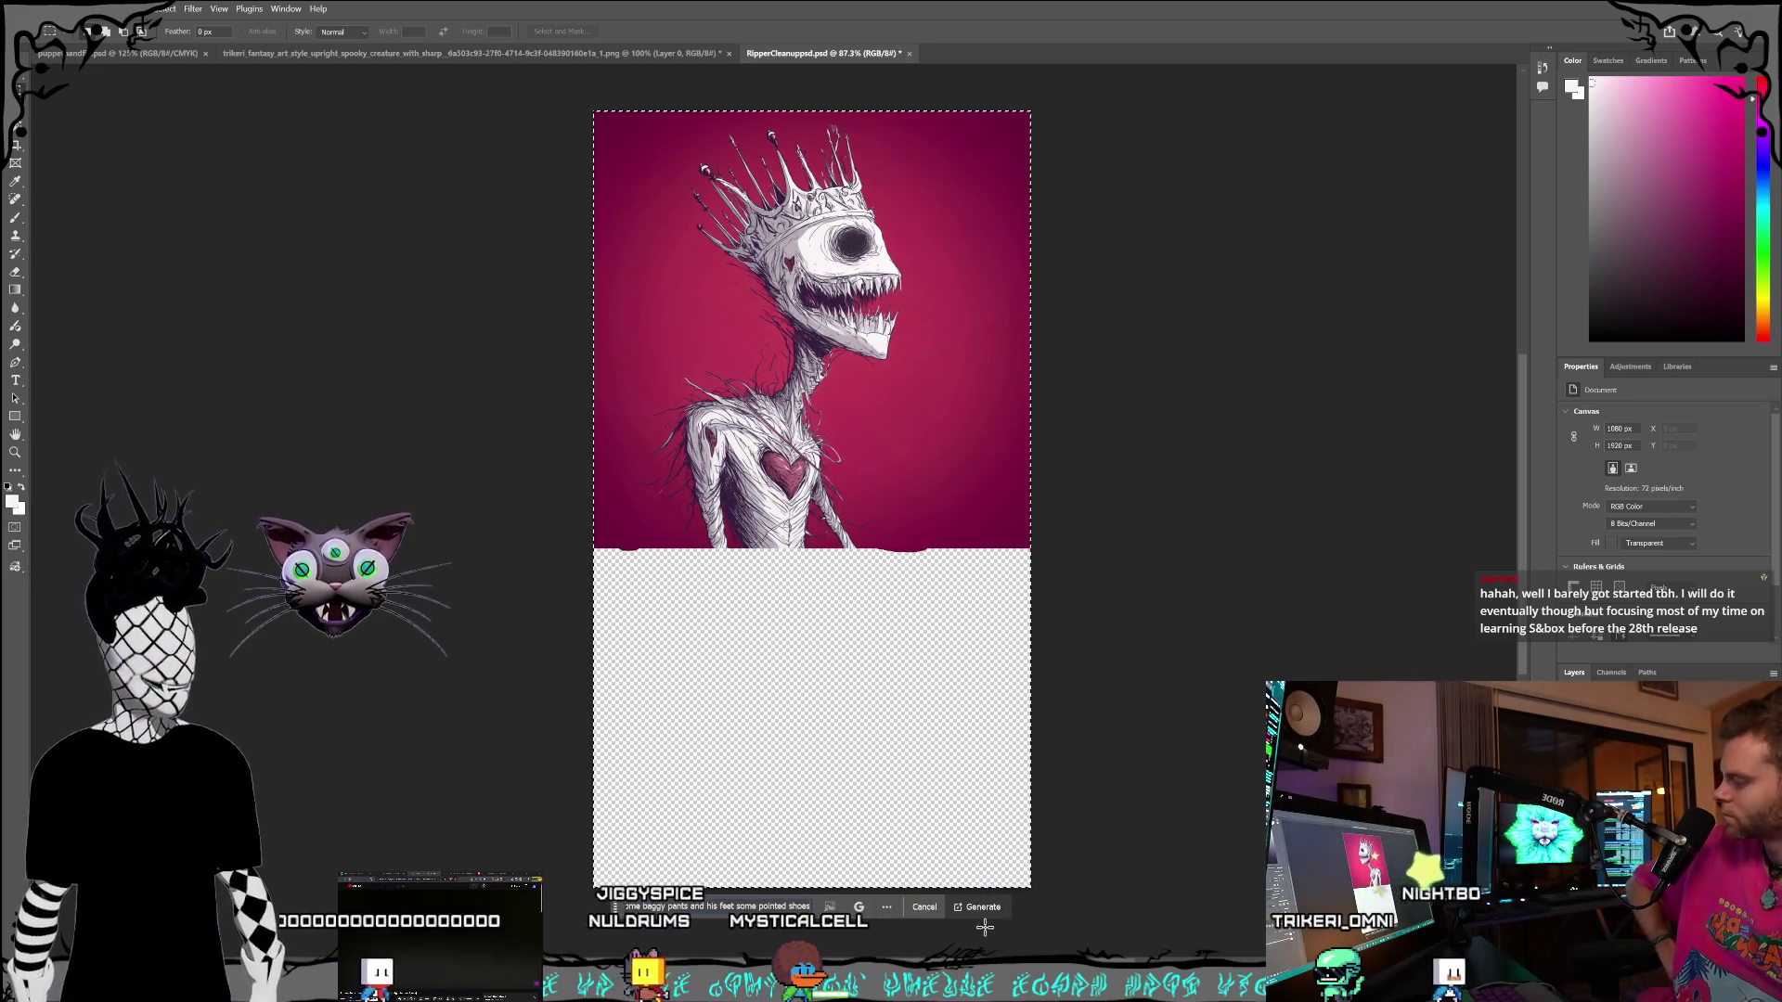
pyautogui.click(986, 909)
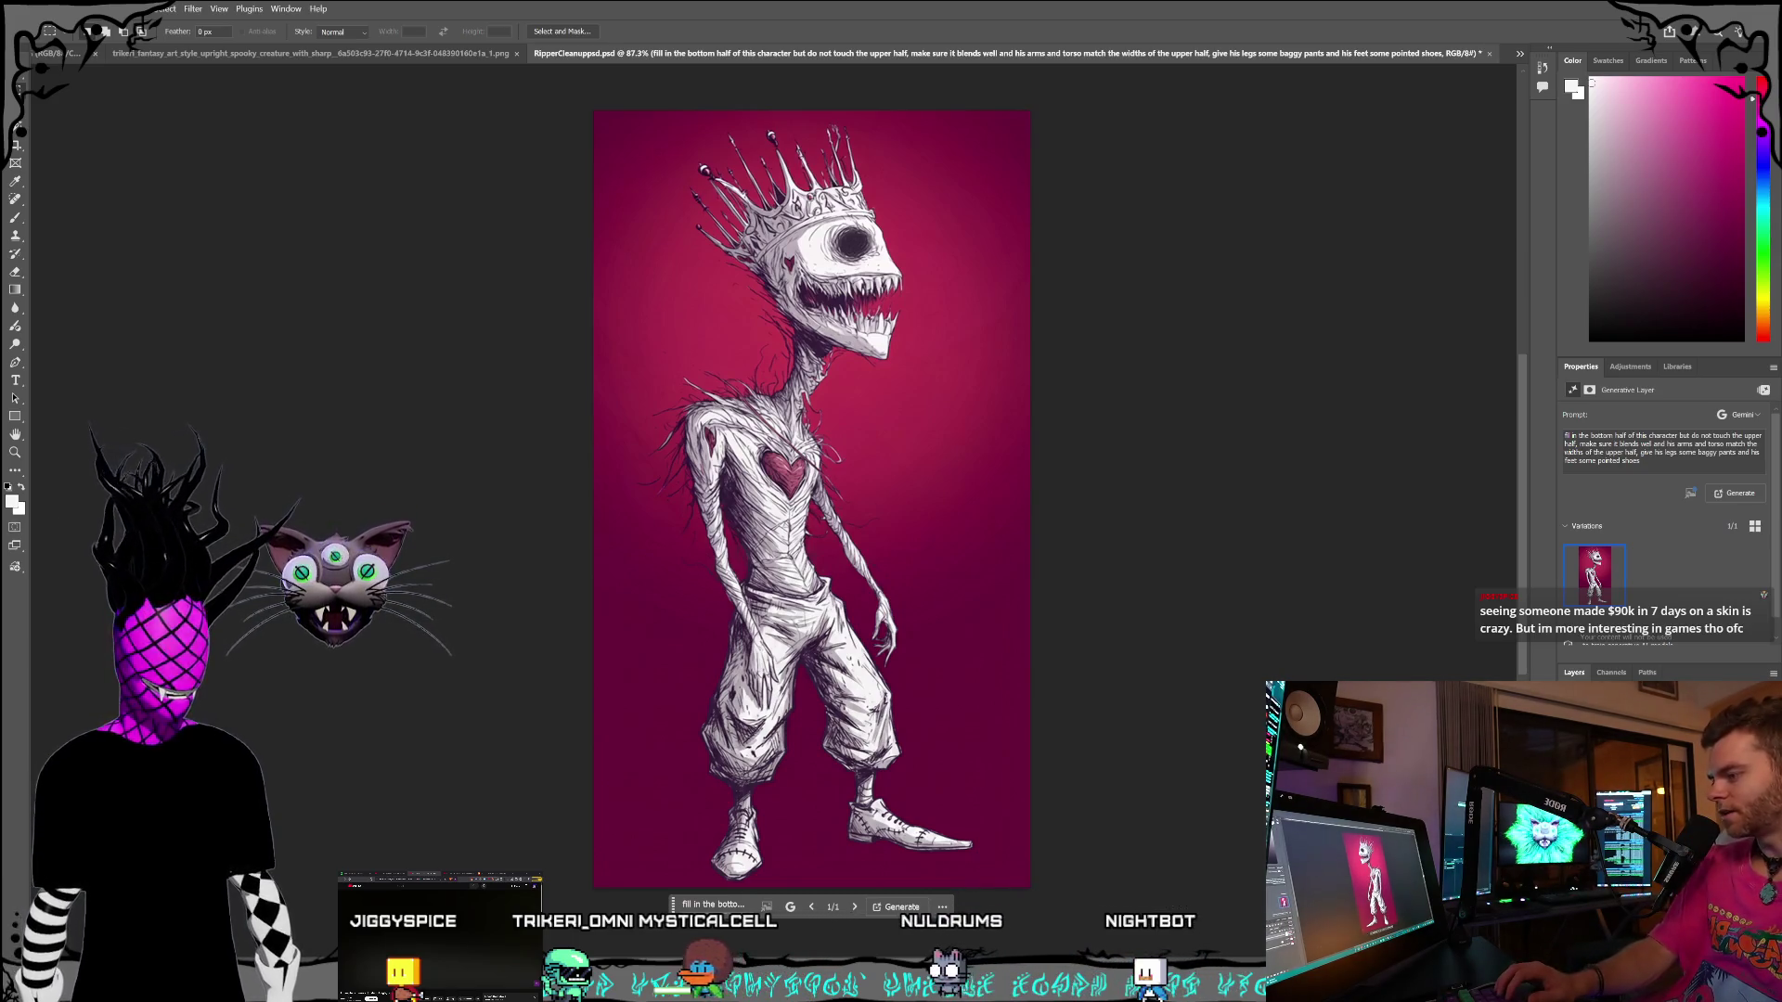
# - Delete the earlier generated full-body layer so only the original bust layer remains
pyautogui.hotkey('ctrl', 'e')
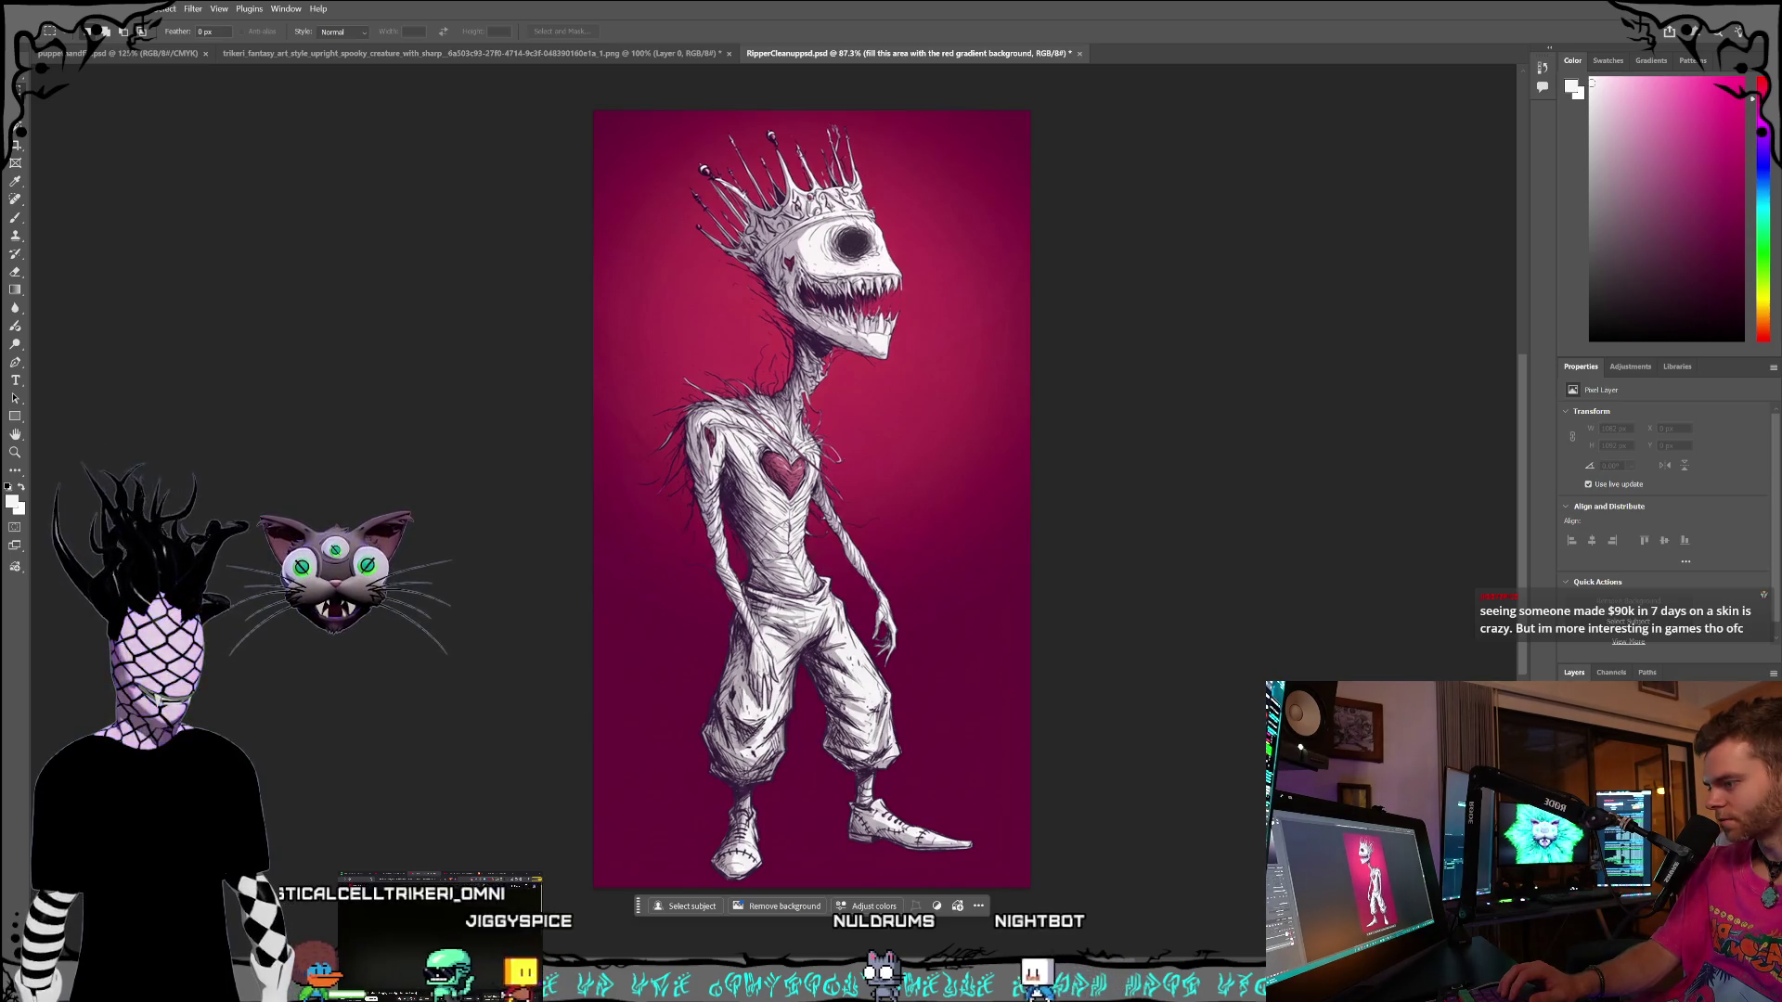
pyautogui.hotkey('ctrl', 'e')
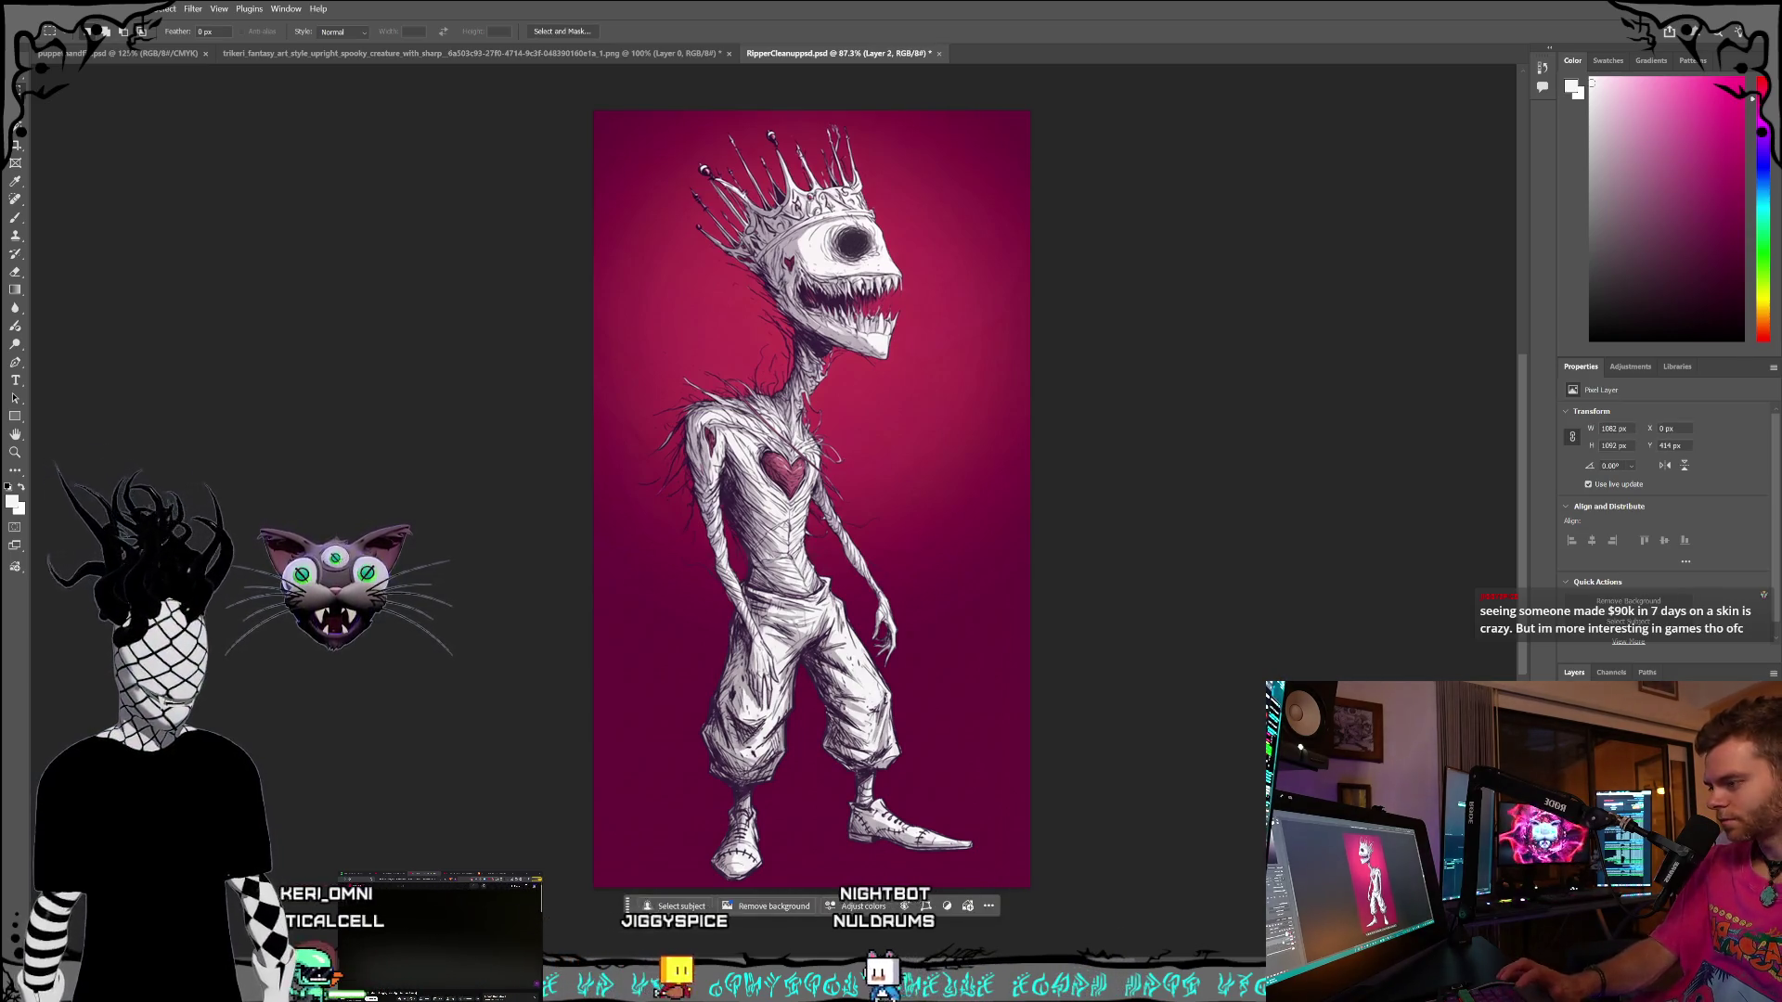
pyautogui.hotkey('ctrl', 'e')
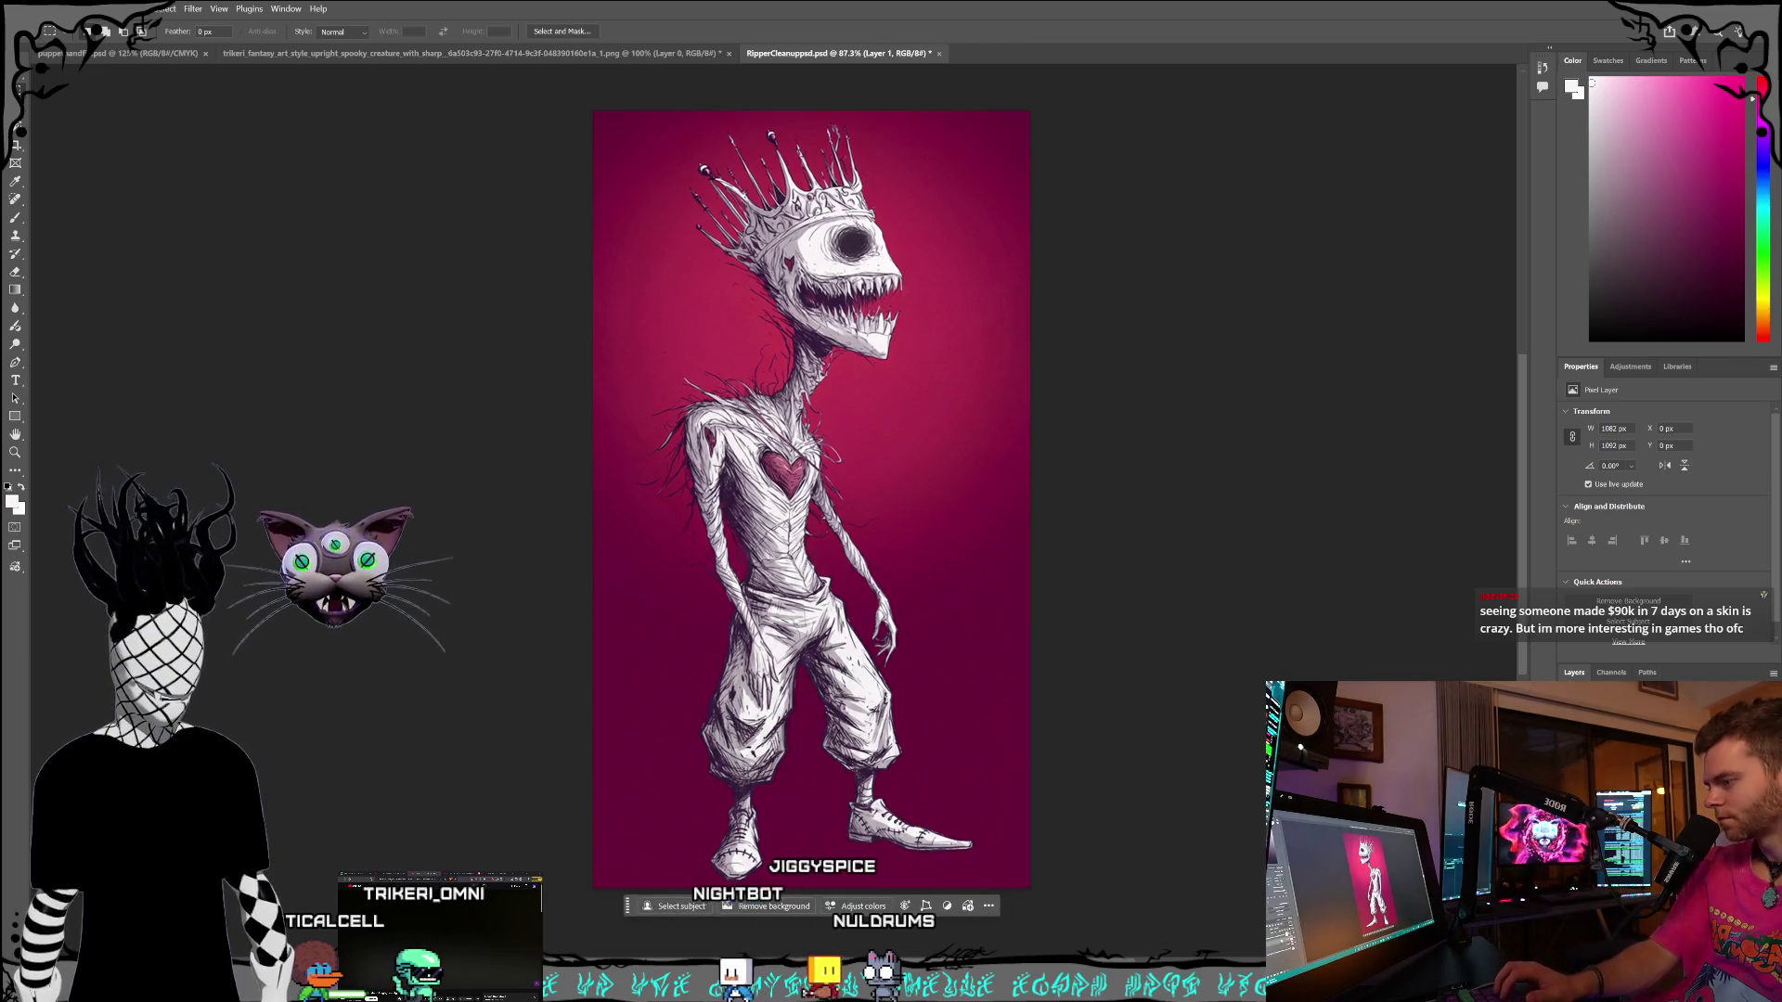
pyautogui.hotkey('ctrl', 'e')
pyautogui.hotkey('alt', '[')
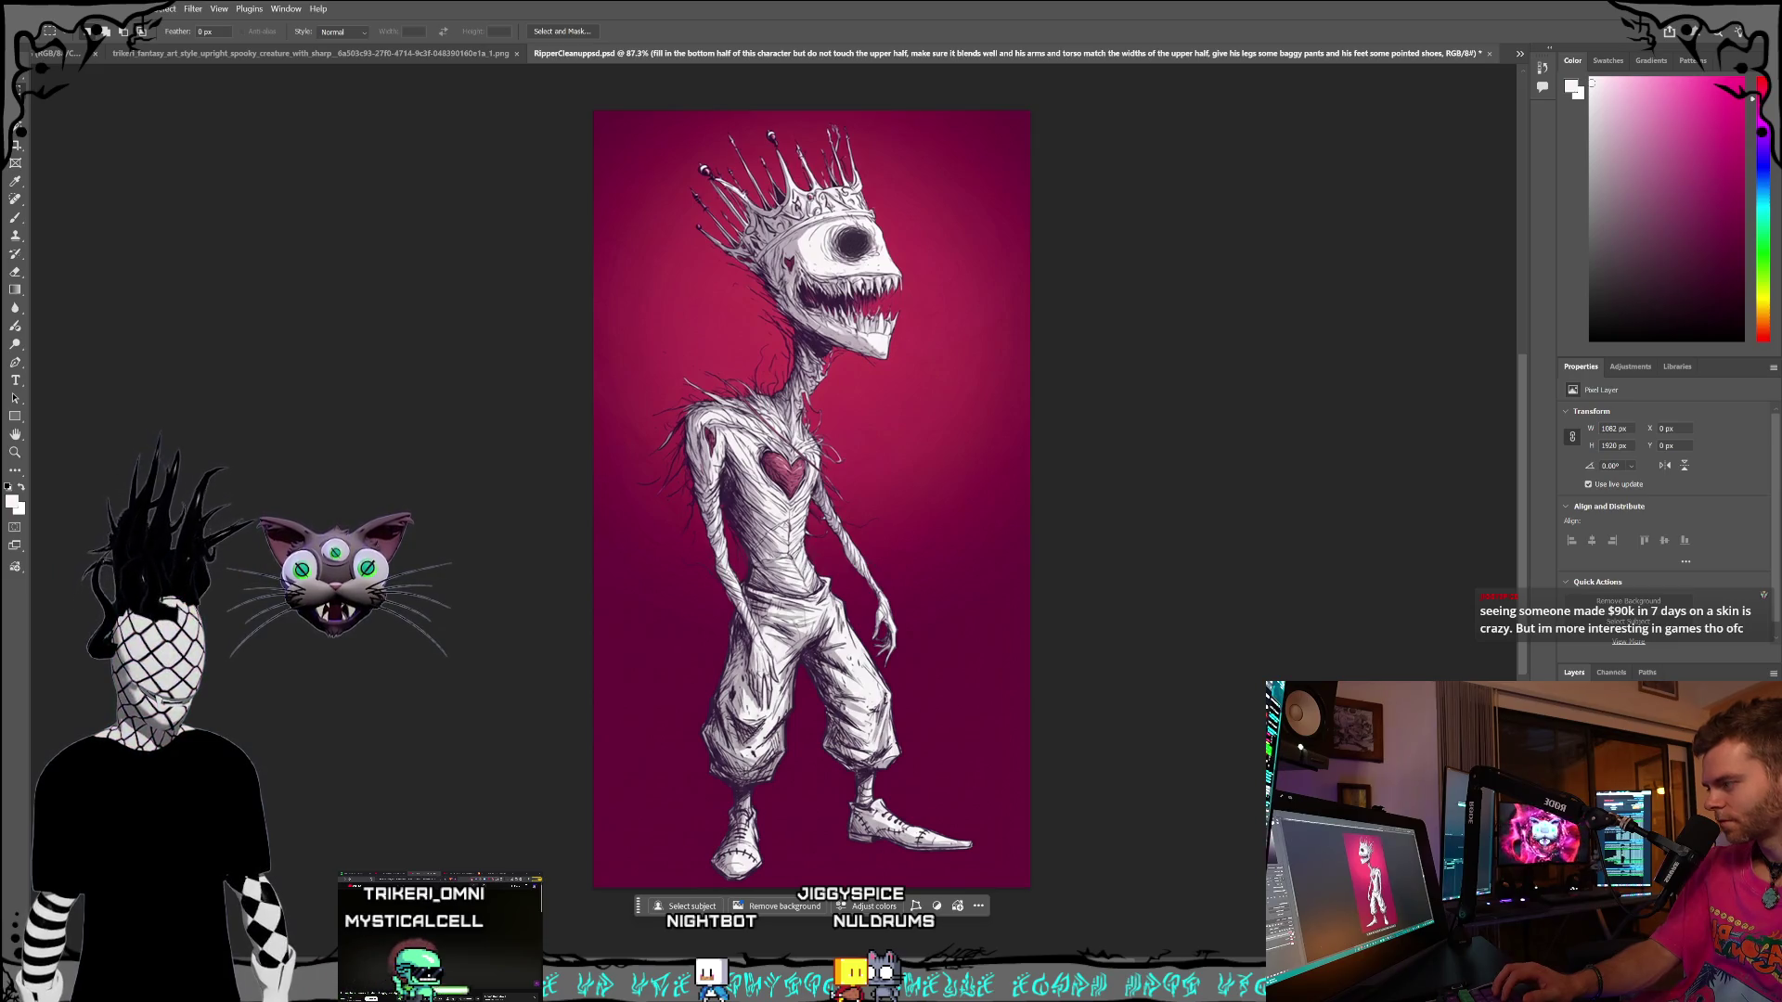
pyautogui.press('Delete')
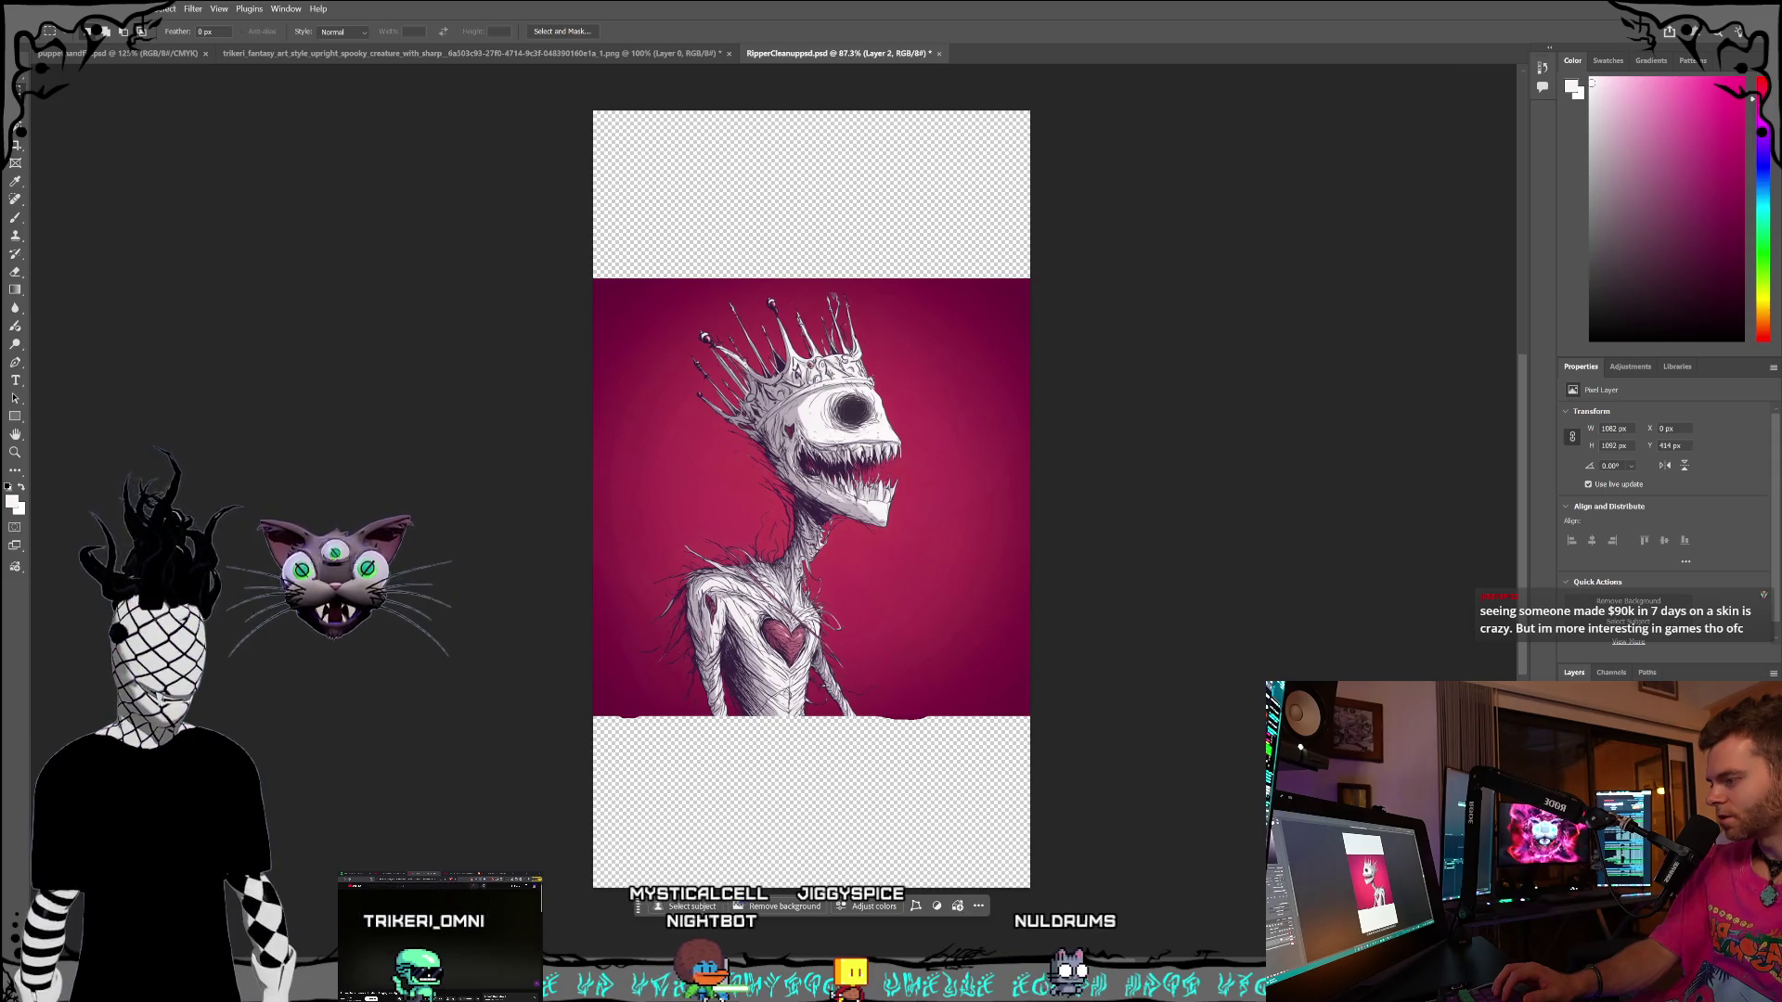
# - Move the bust to the top of the canvas and marquee-select the empty bottom half
pyautogui.press('v')
pyautogui.moveTo(656, 449); pyautogui.dragTo(658, 288)
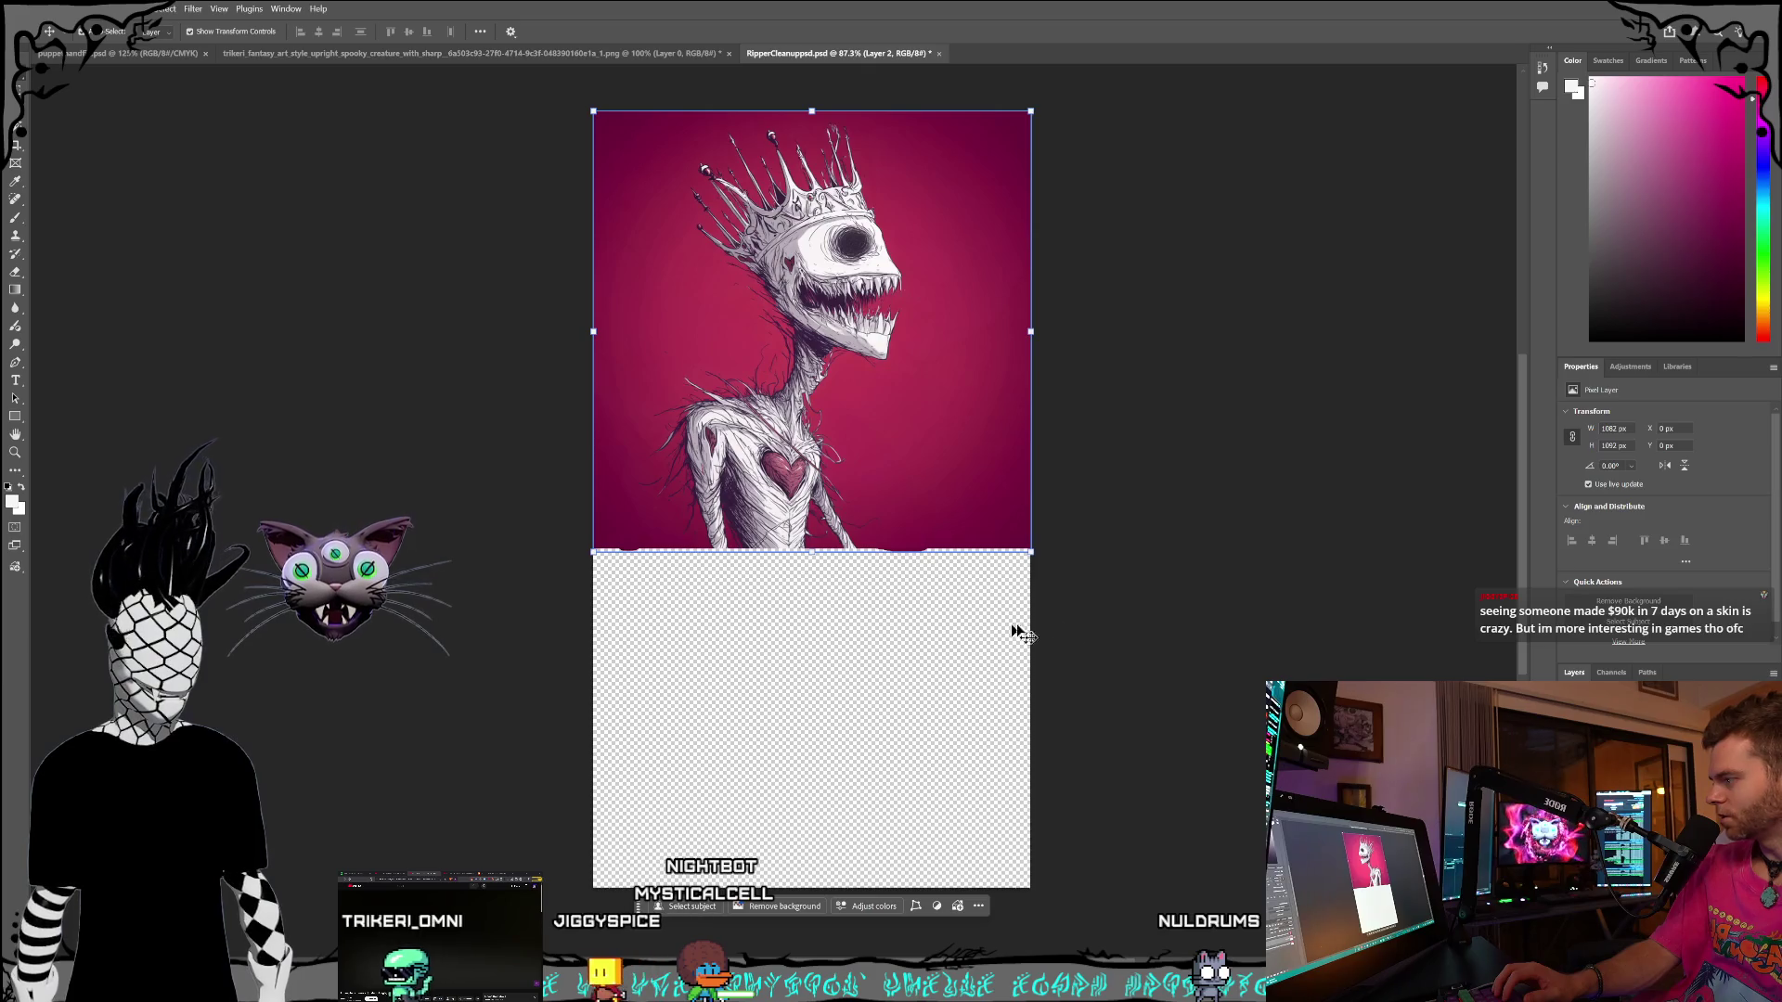
pyautogui.click(1133, 611)
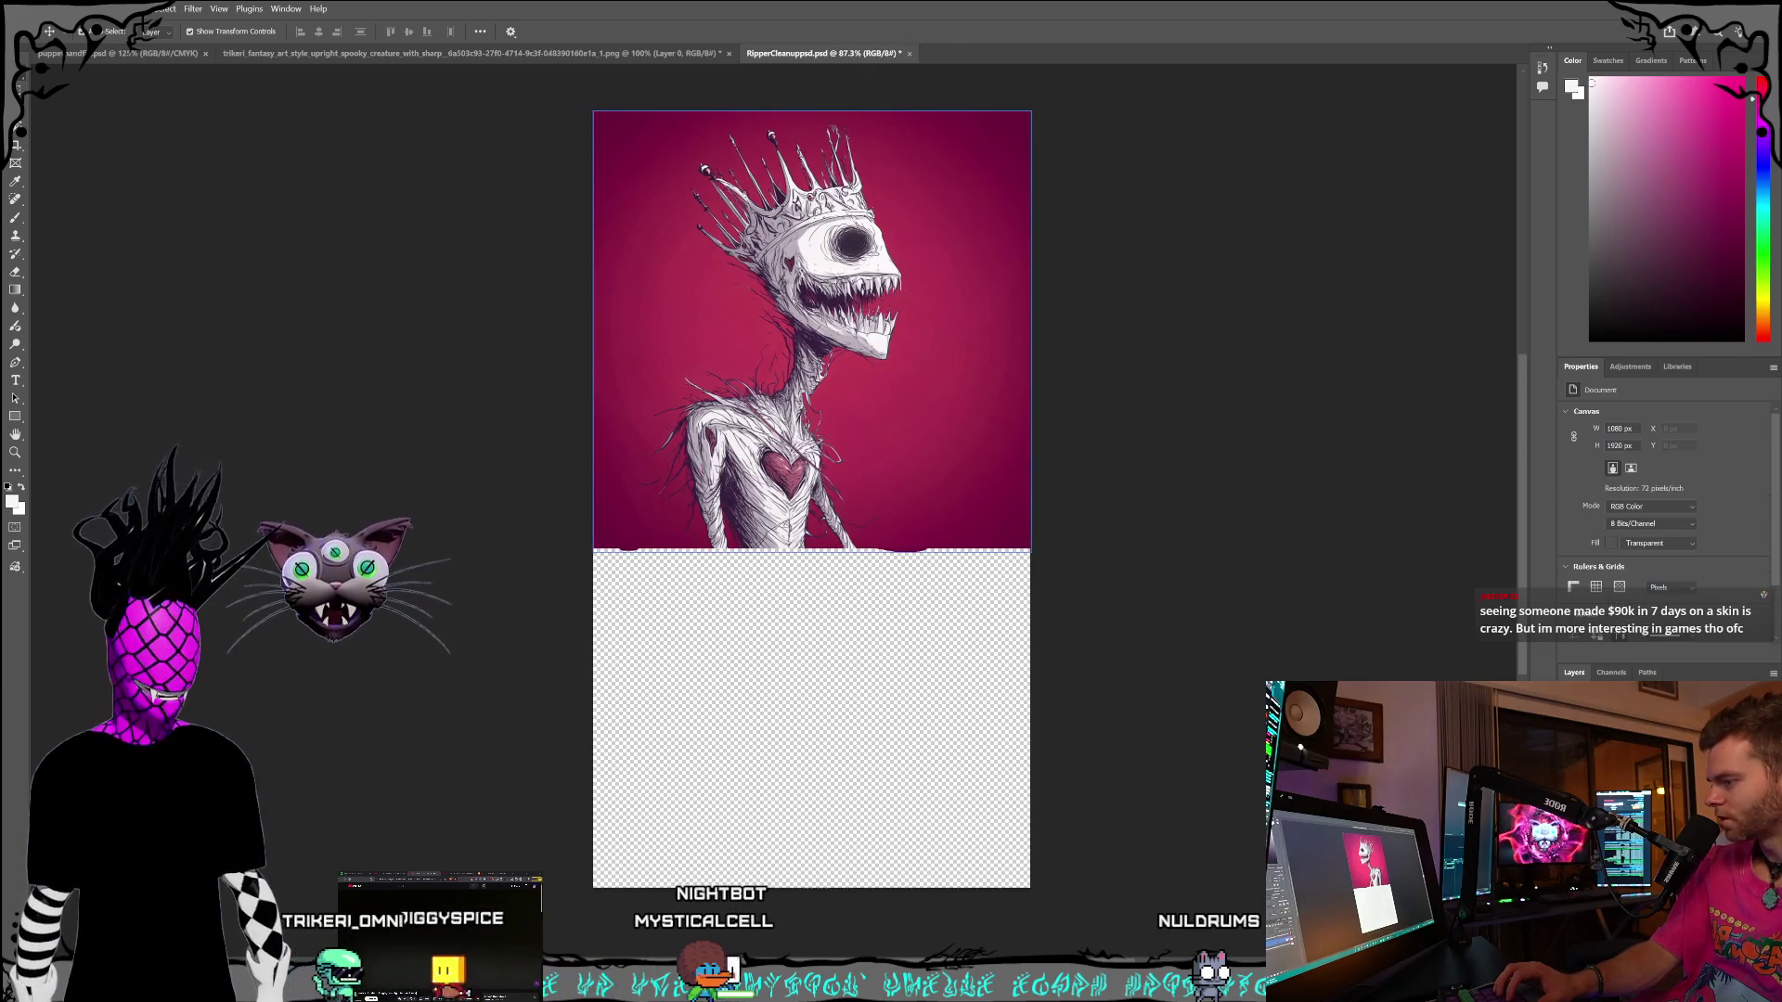
pyautogui.press('m')
pyautogui.moveTo(584, 92)
pyautogui.mouseDown()
pyautogui.moveTo(1042, 807)
pyautogui.moveTo(1256, 728)
pyautogui.moveTo(1213, 676)
pyautogui.mouseUp()
# - Write a Generative Fill prompt for skinny legs and clawed feet matching the torso, and generate
pyautogui.scroll(10, 1213, 677)
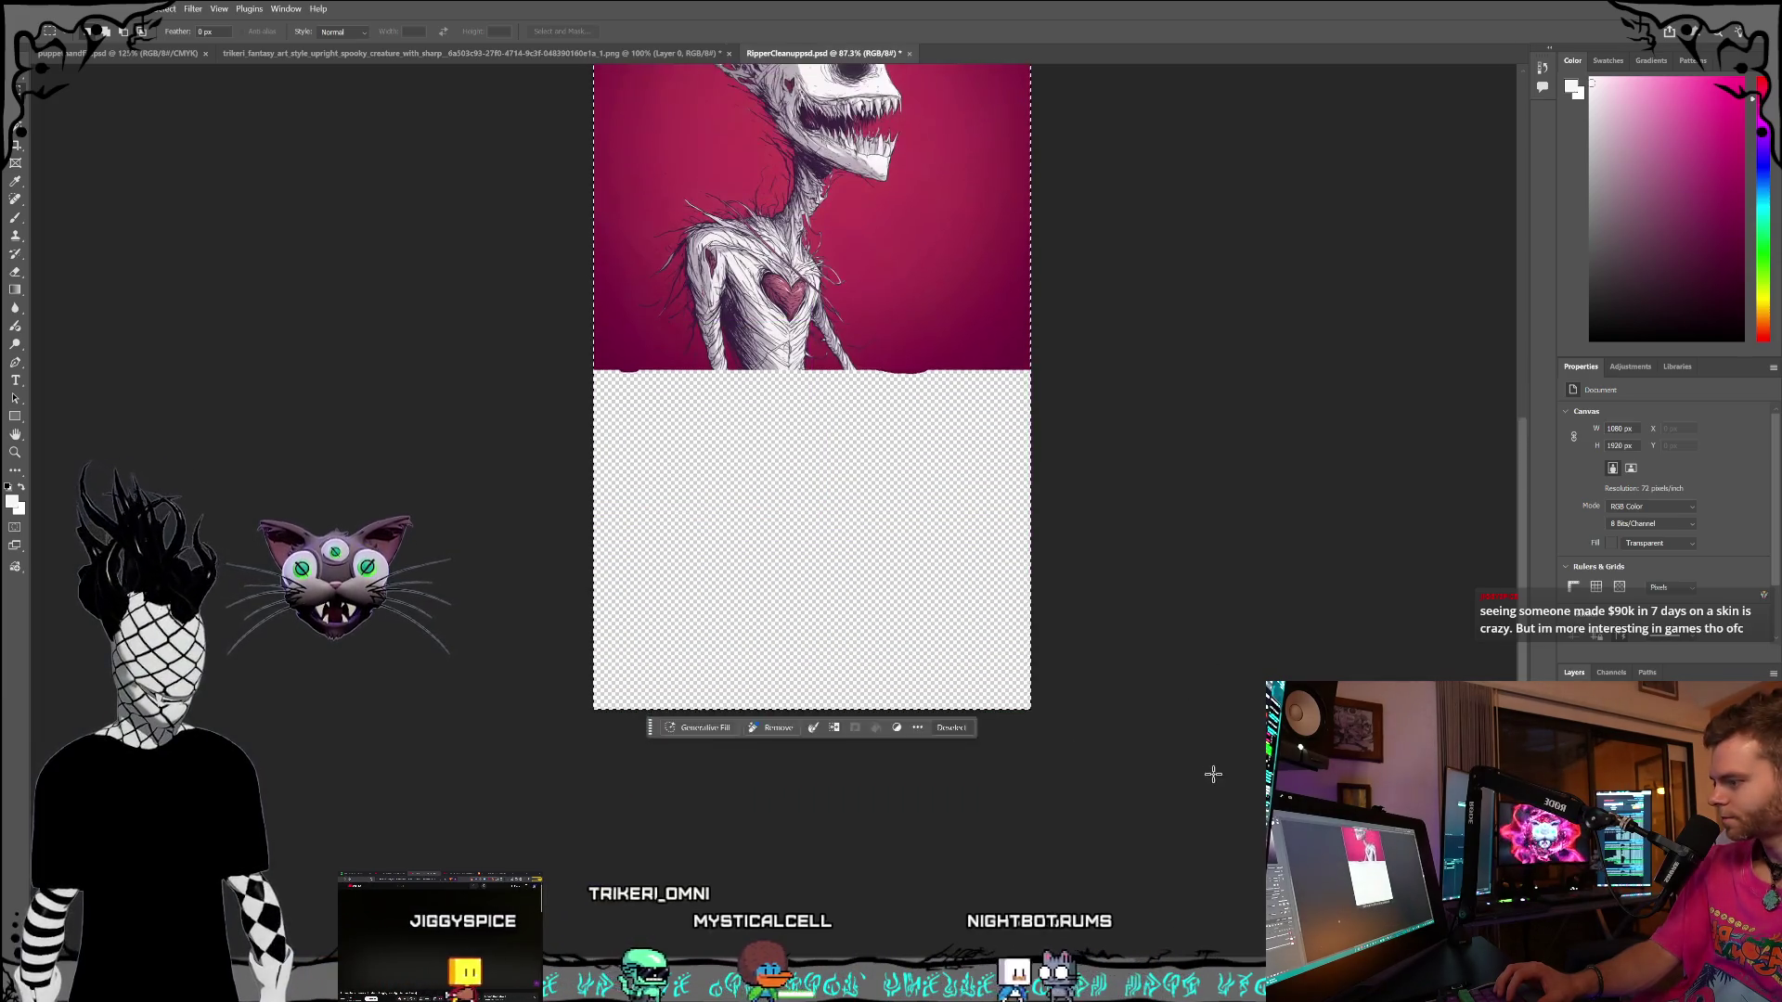
pyautogui.scroll(-2, 1162, 749)
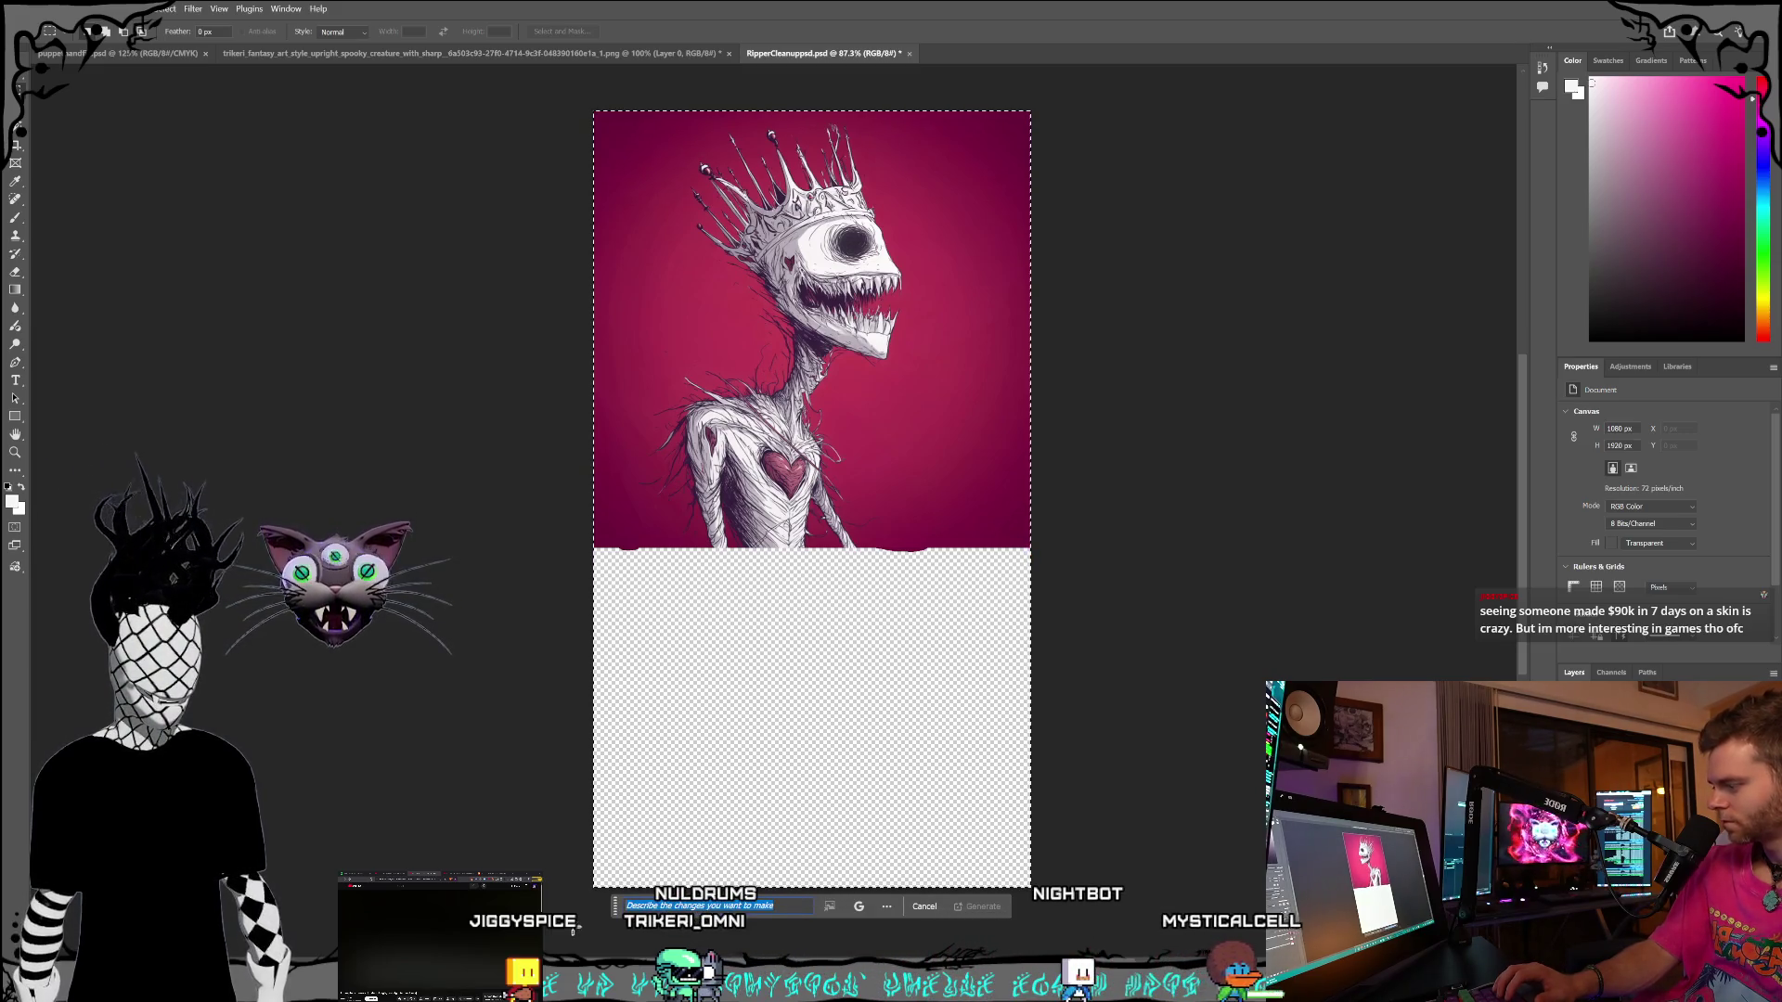
pyautogui.write('fill in the bottom half of this character,')
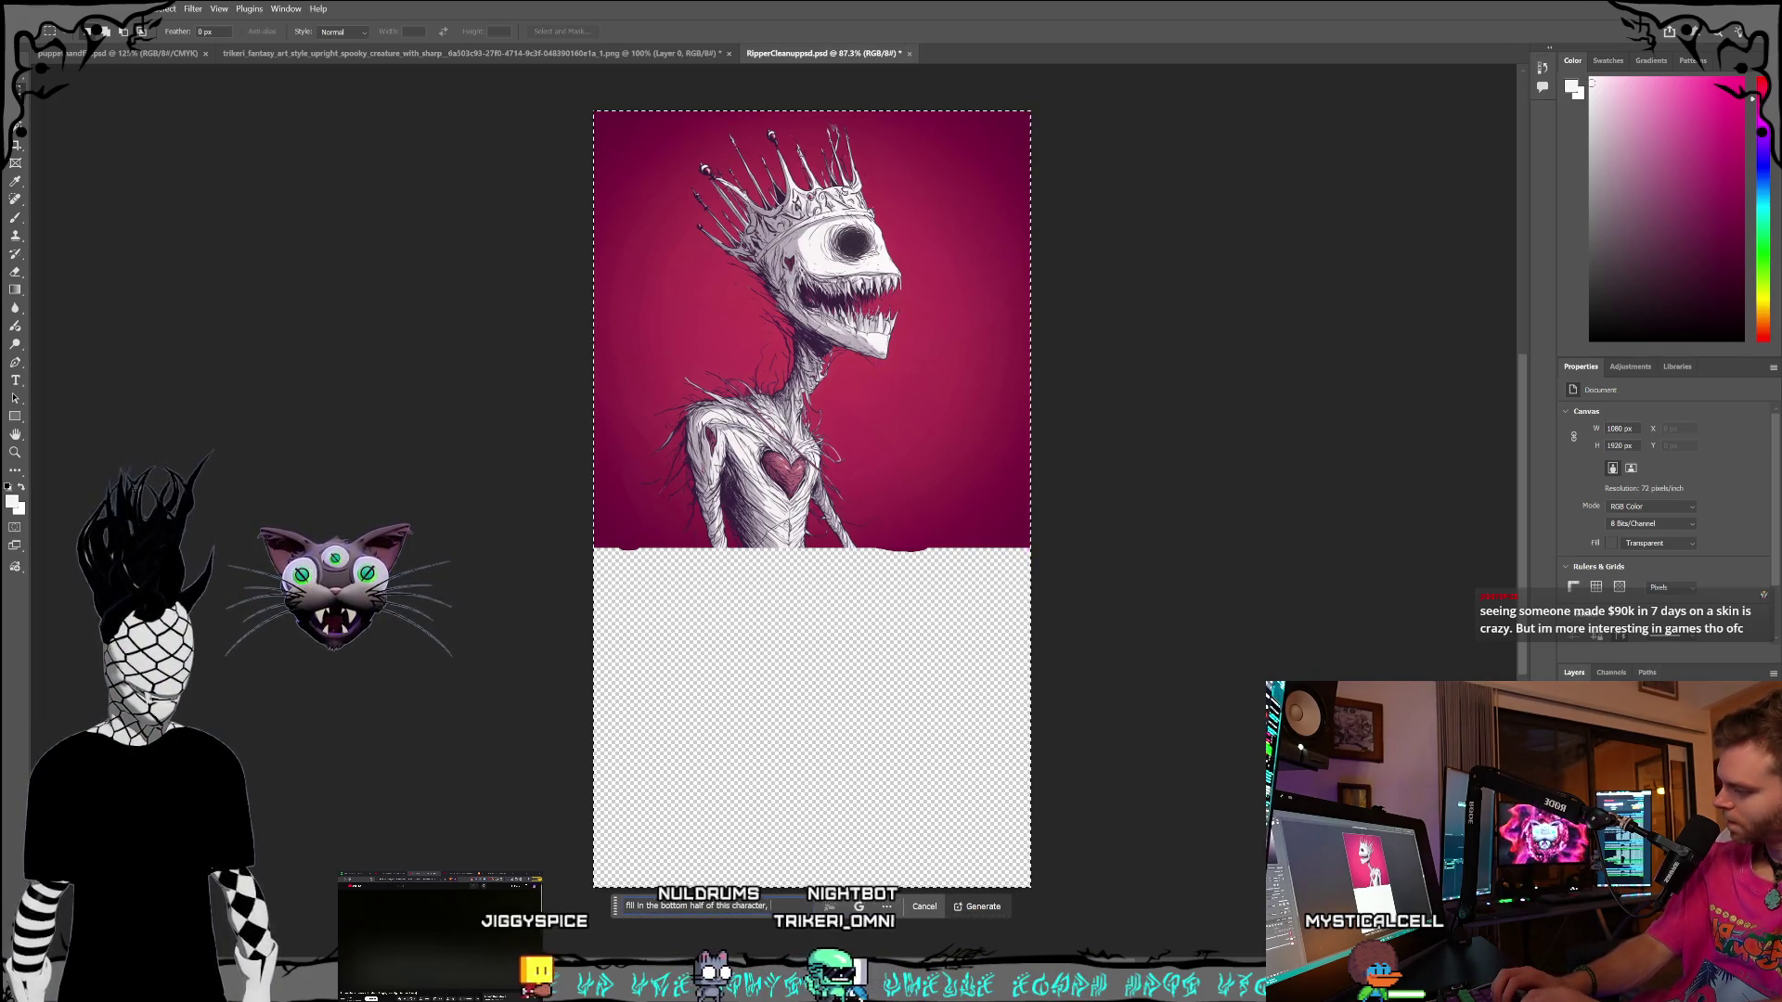
pyautogui.write('e the')
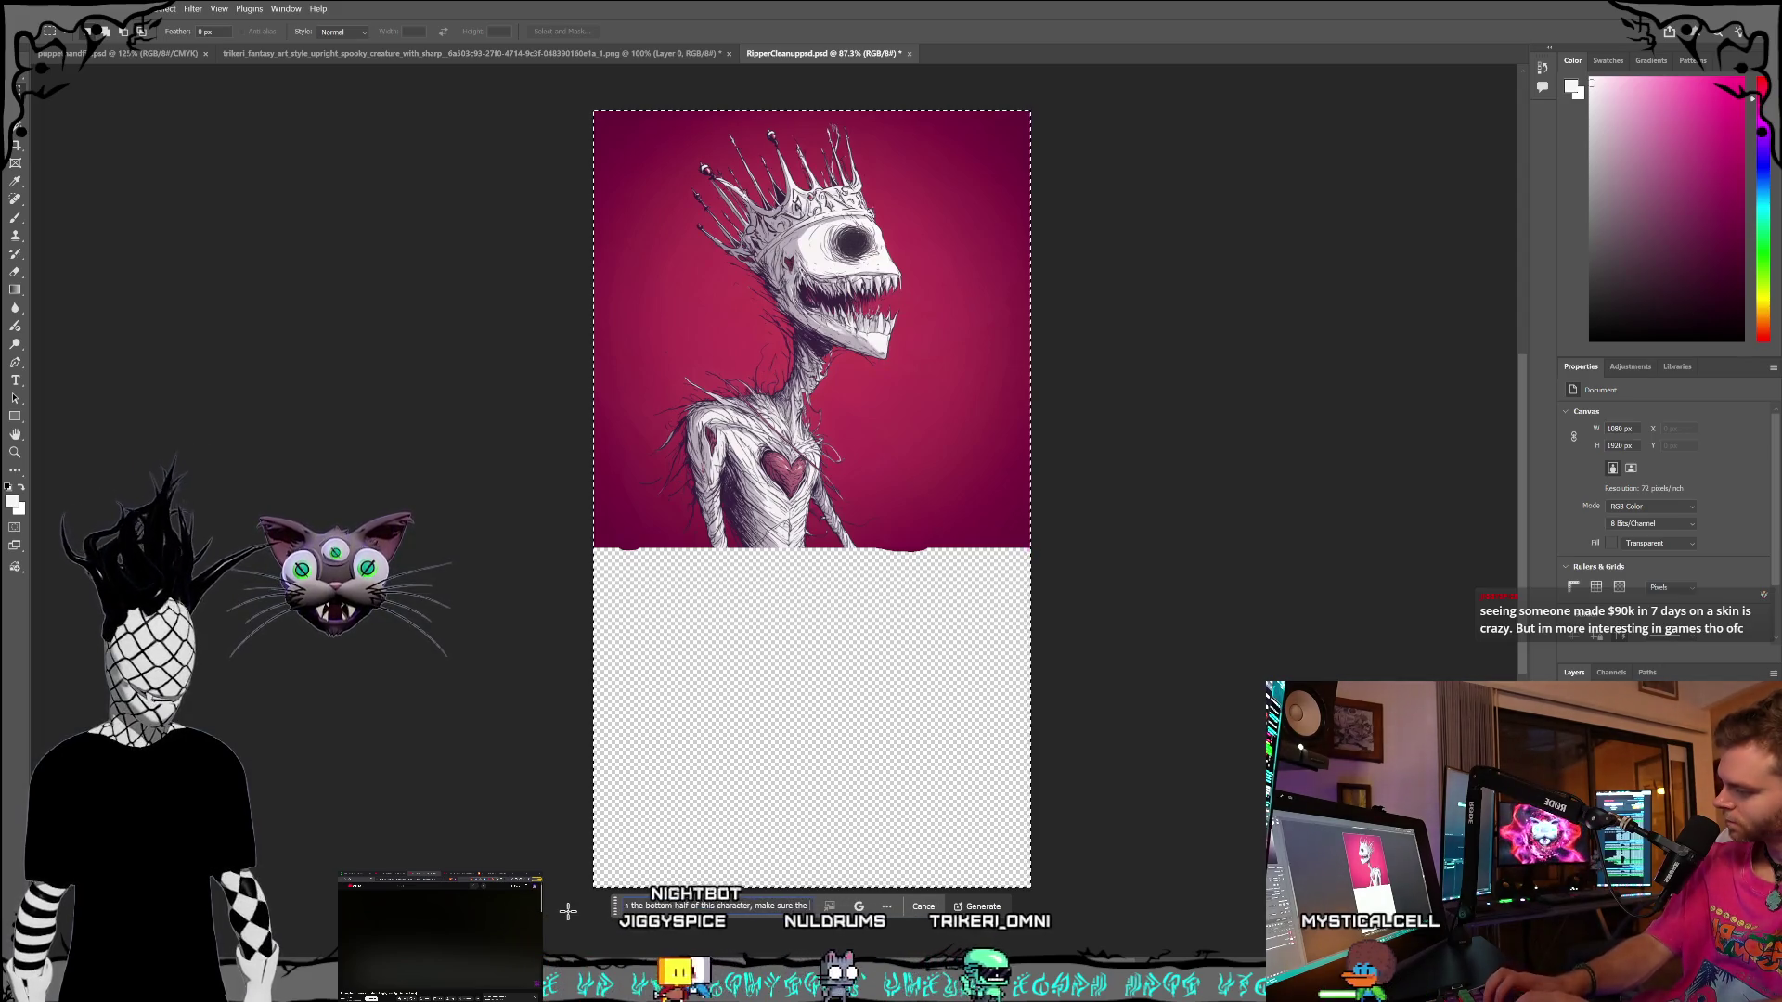
pyautogui.write(' topso')
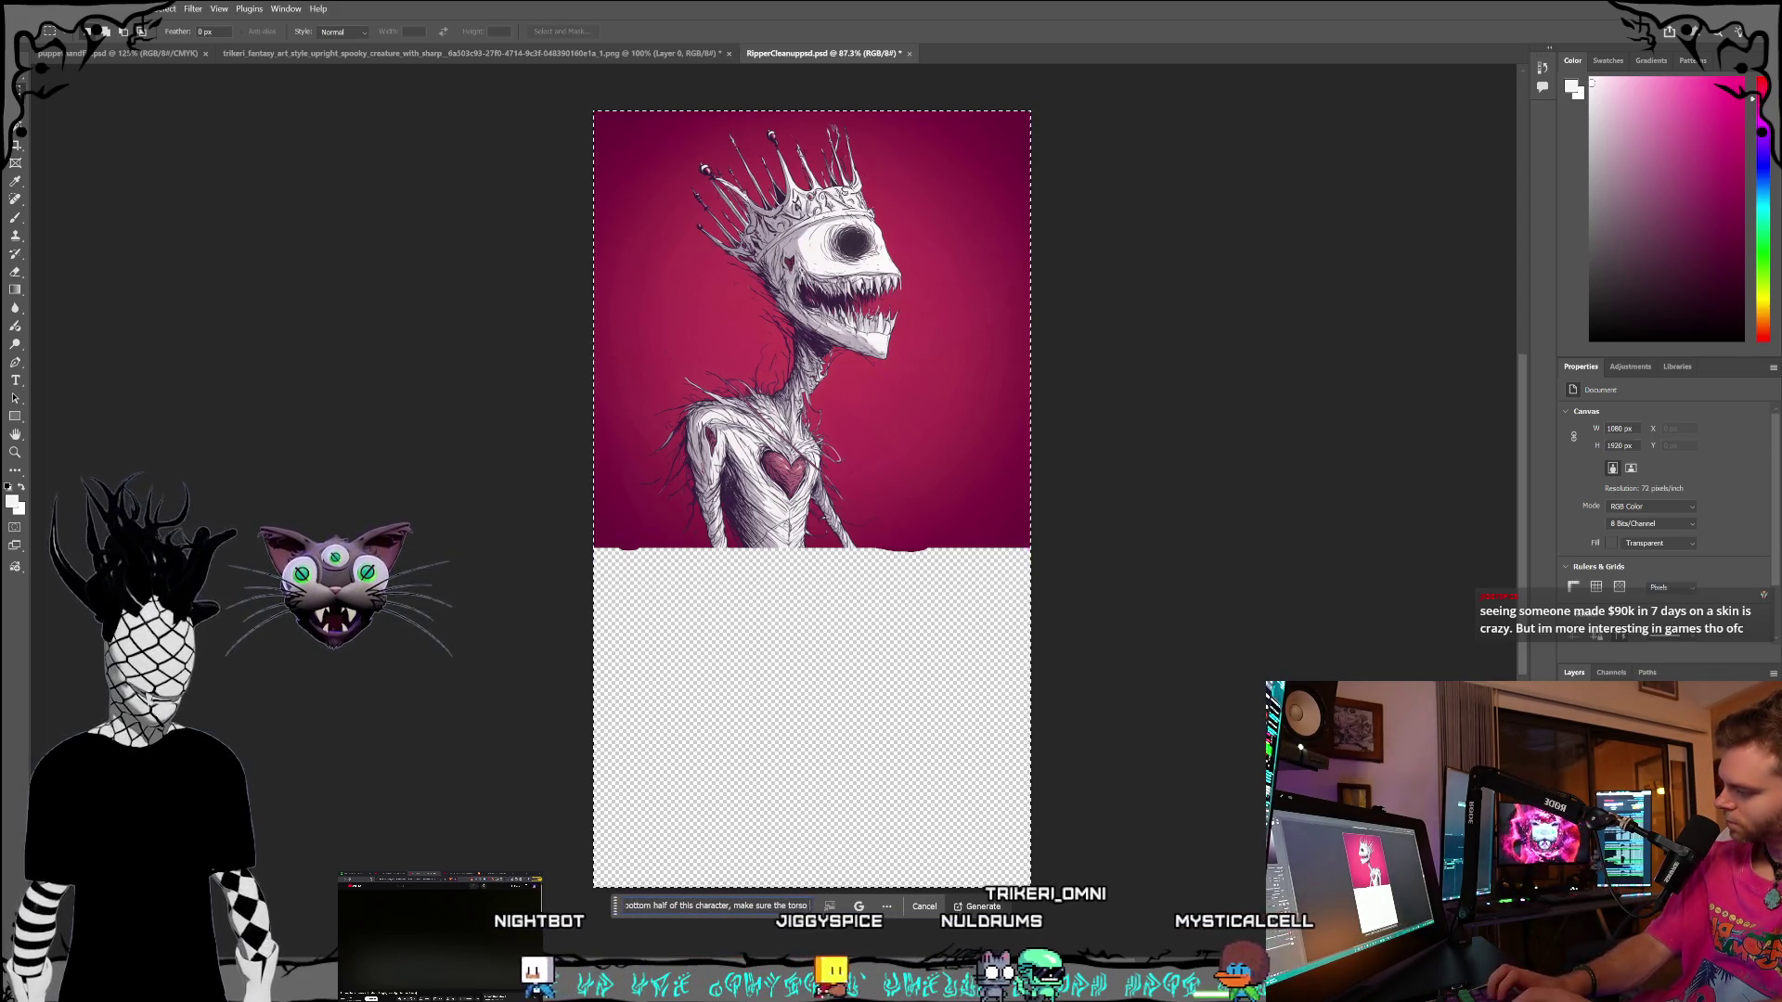
pyautogui.write(' and the arm width match, he has legs that are e')
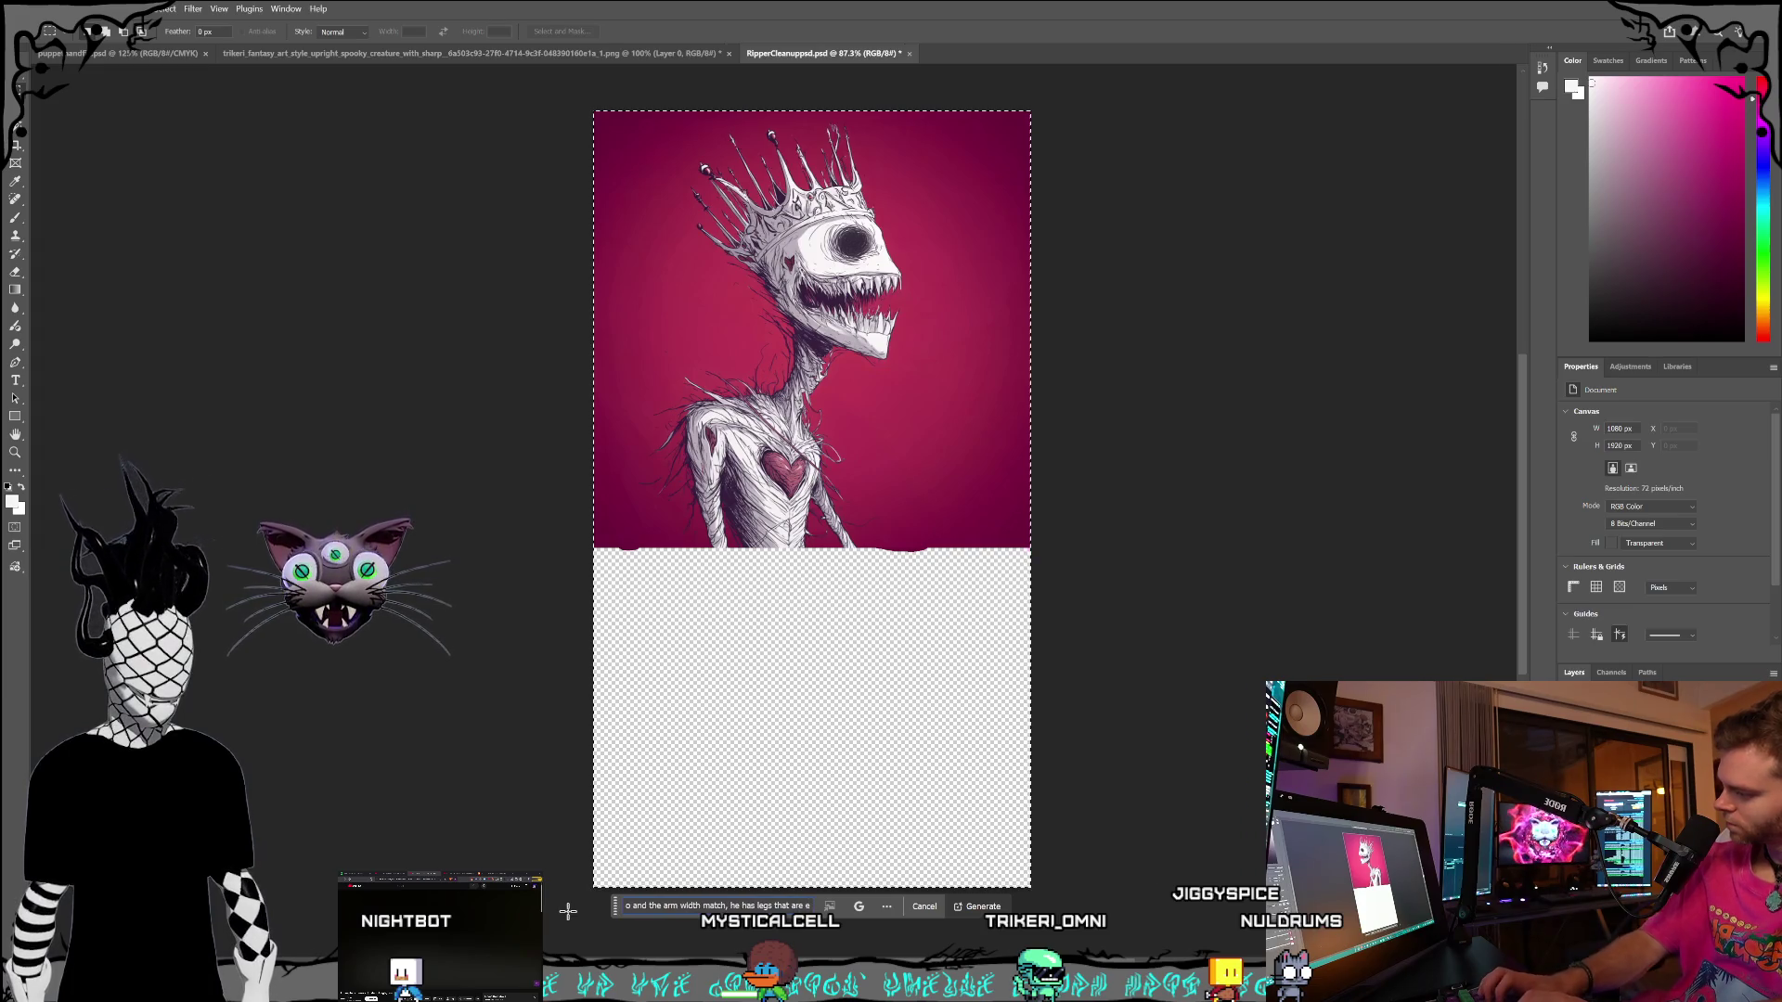
pyautogui.hotkey('ctrl', 'BackSpace')
pyautogui.hotkey('ctrl', 'BackSpace')
pyautogui.hotkey('ctrl', 'BackSpace')
pyautogui.press('Home')
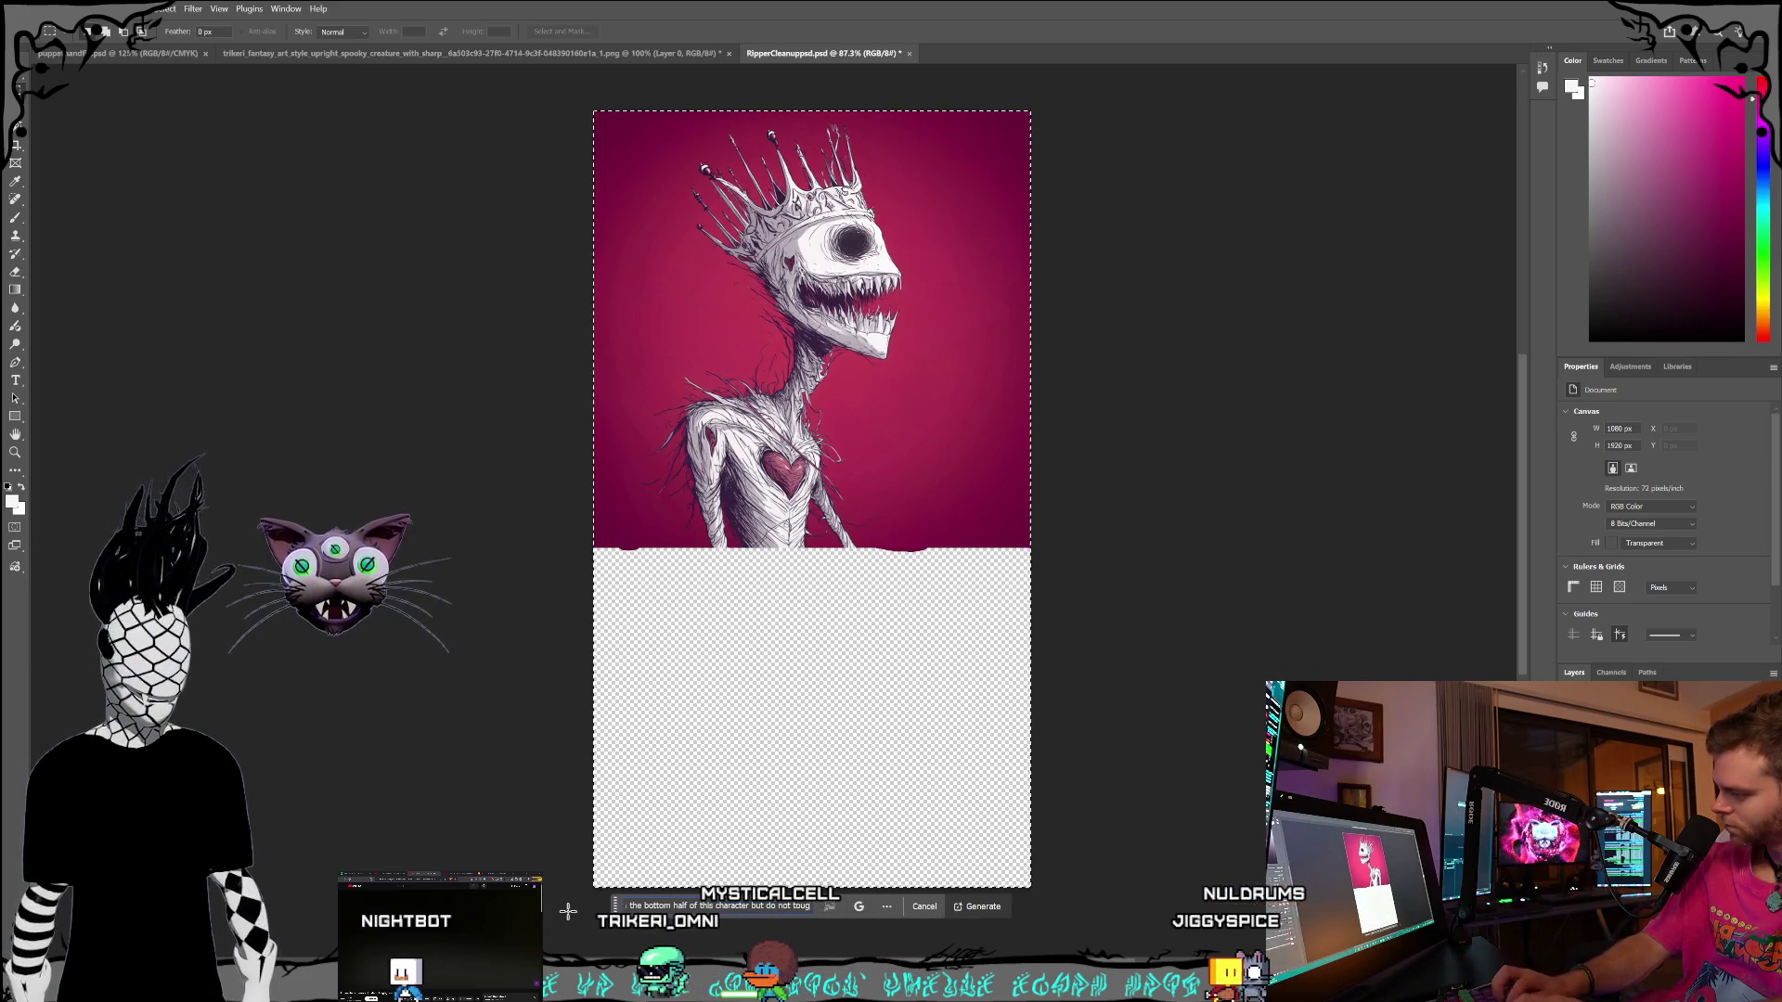
pyautogui.write('the original art in the upper half')
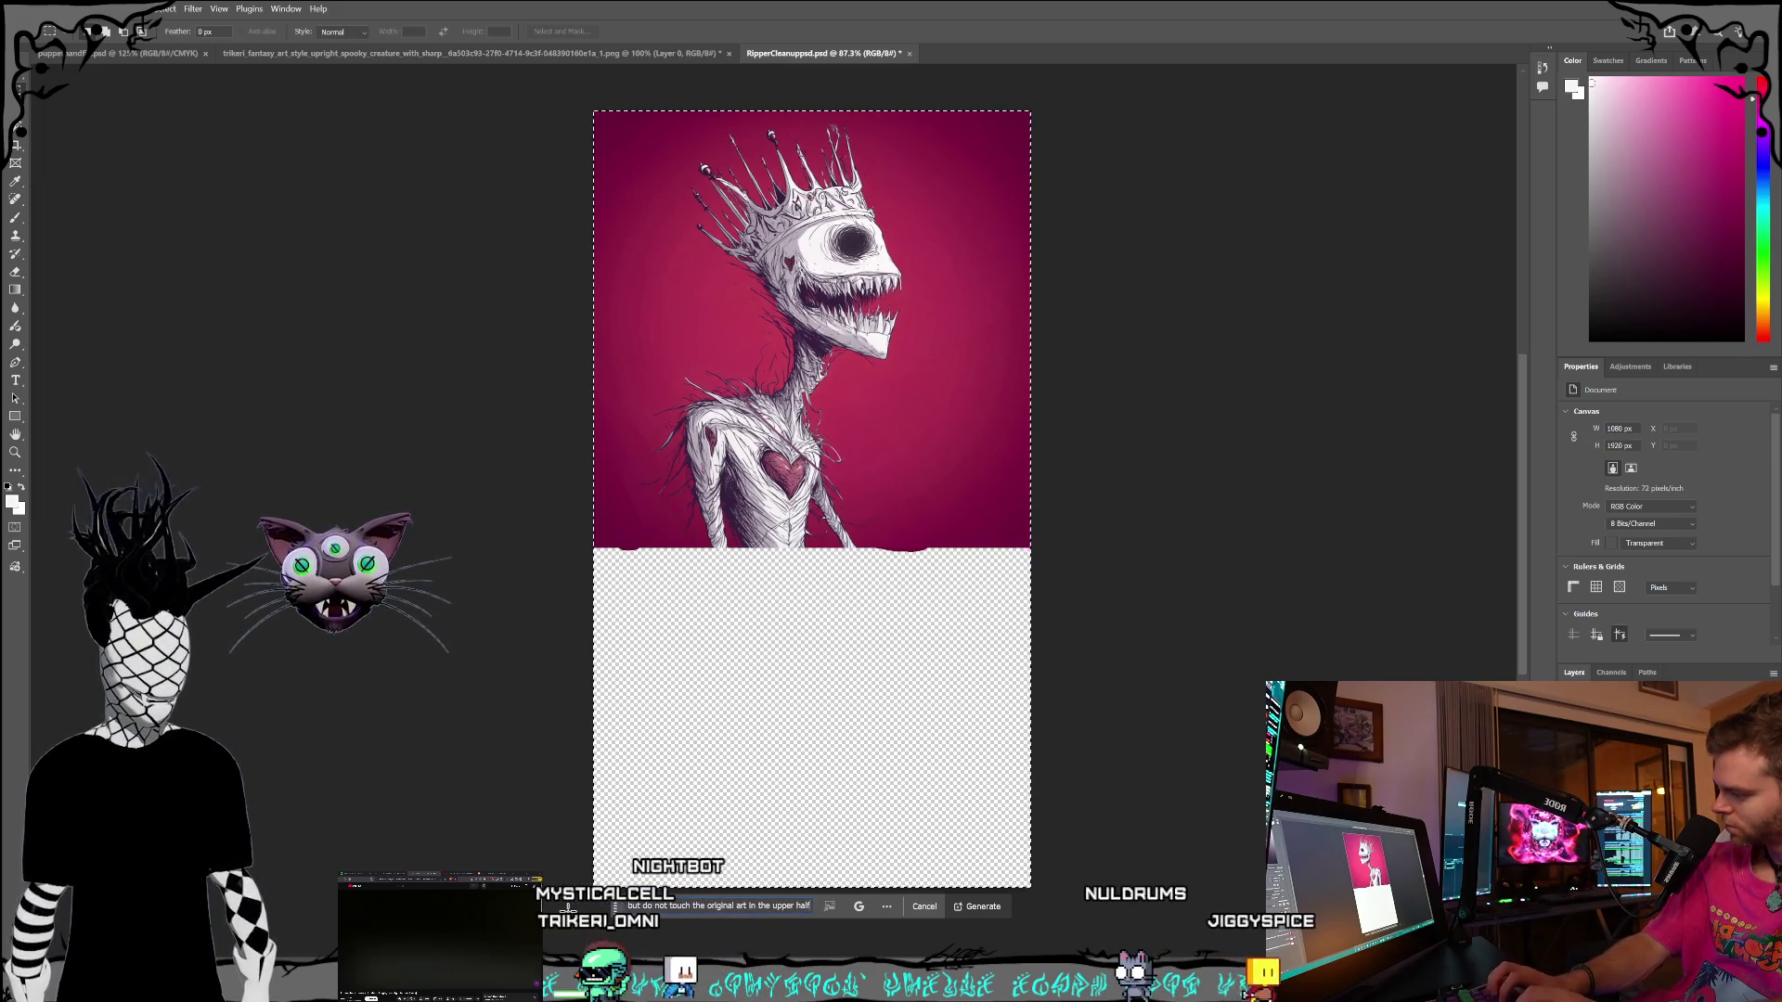
pyautogui.write('ma')
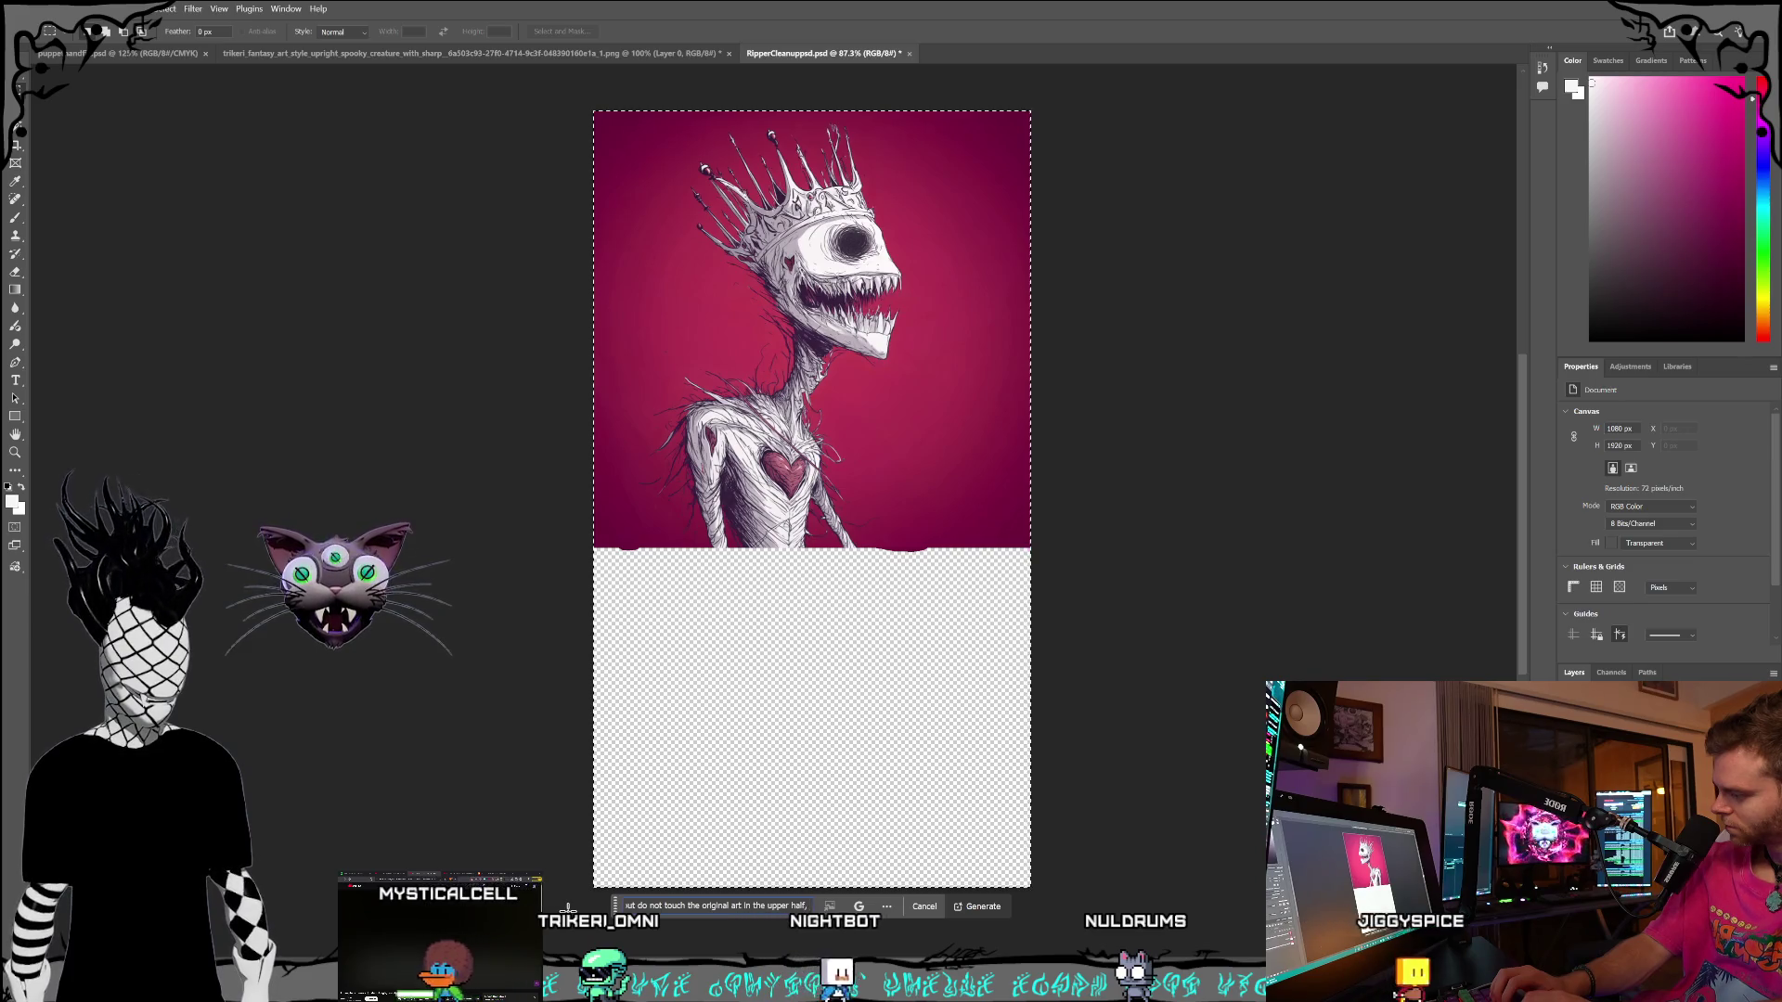
pyautogui.write('ke sure his tor')
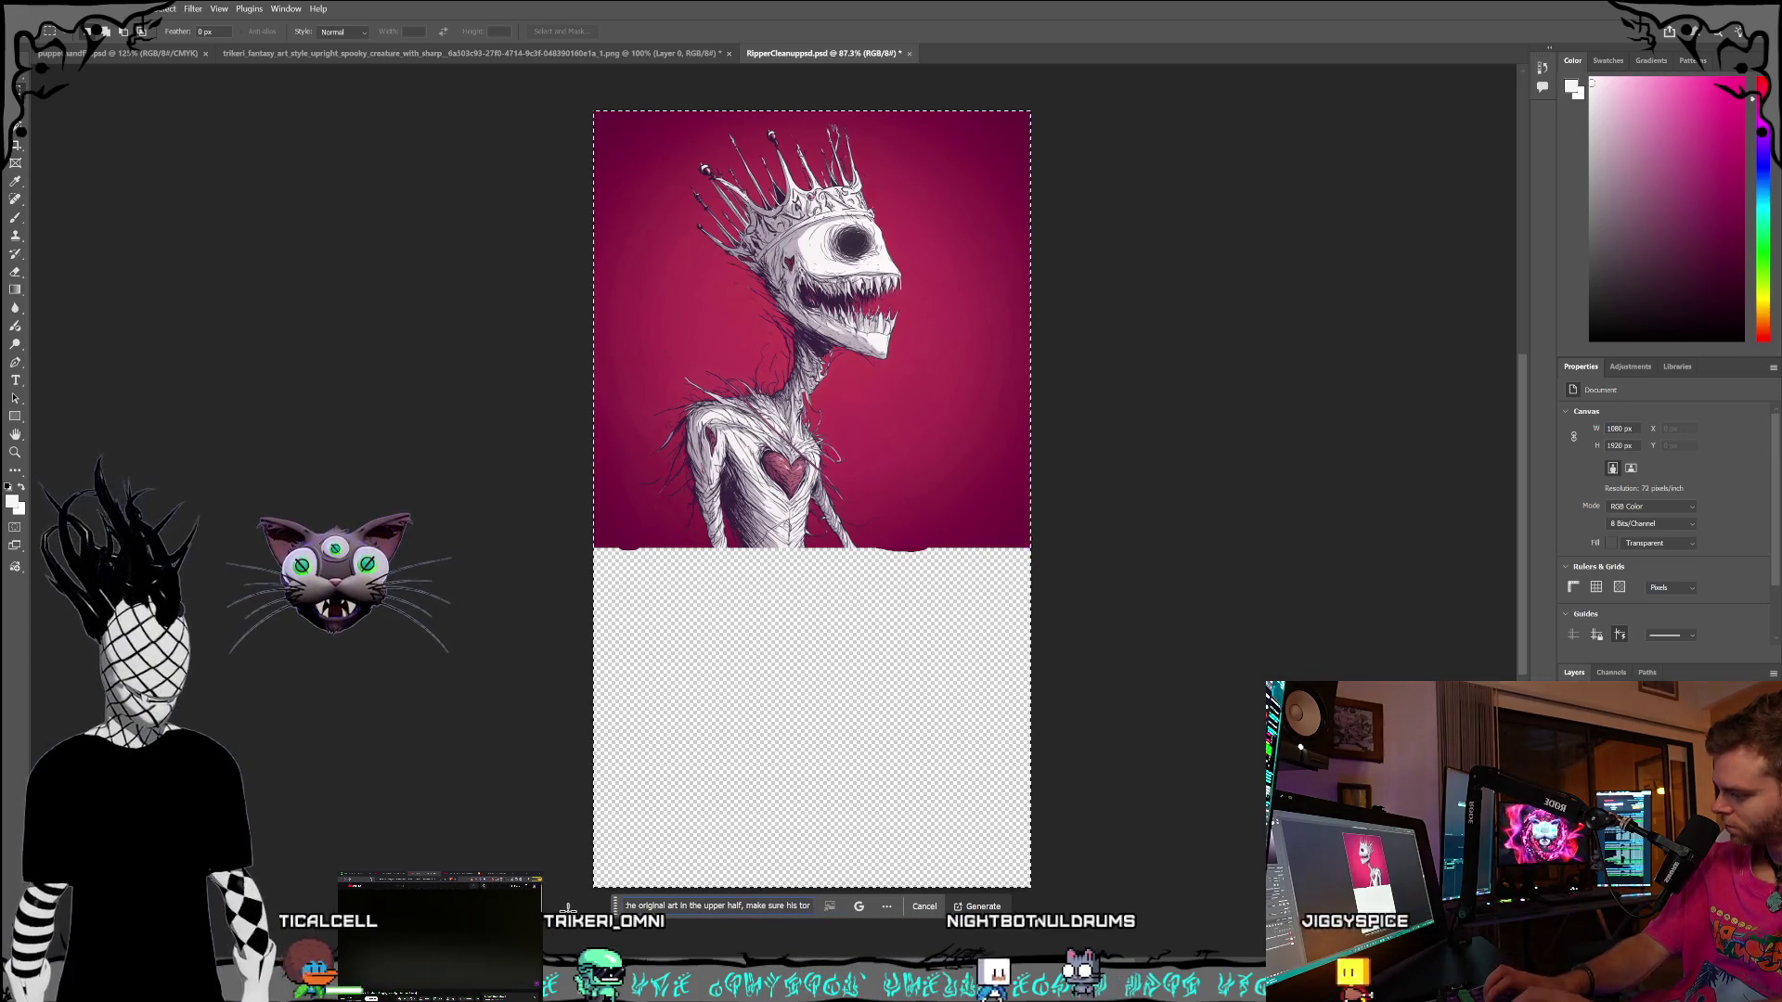
pyautogui.write('so and arm widths matc')
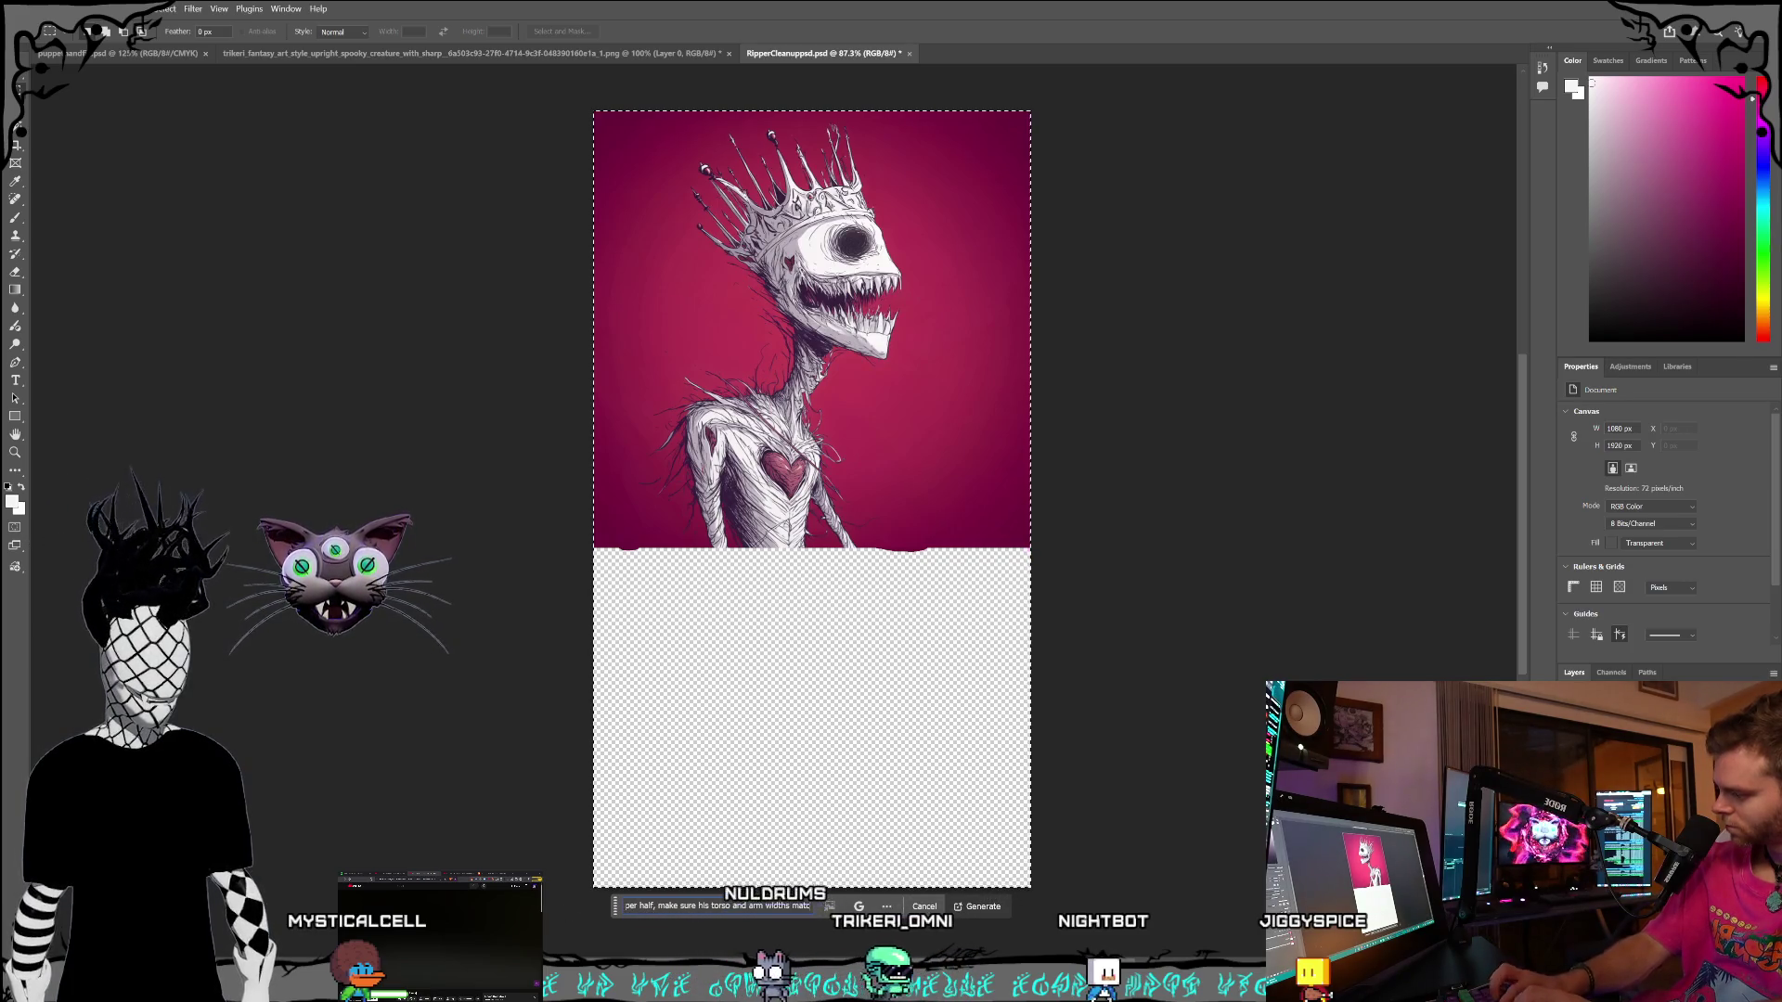
pyautogui.write('as legs')
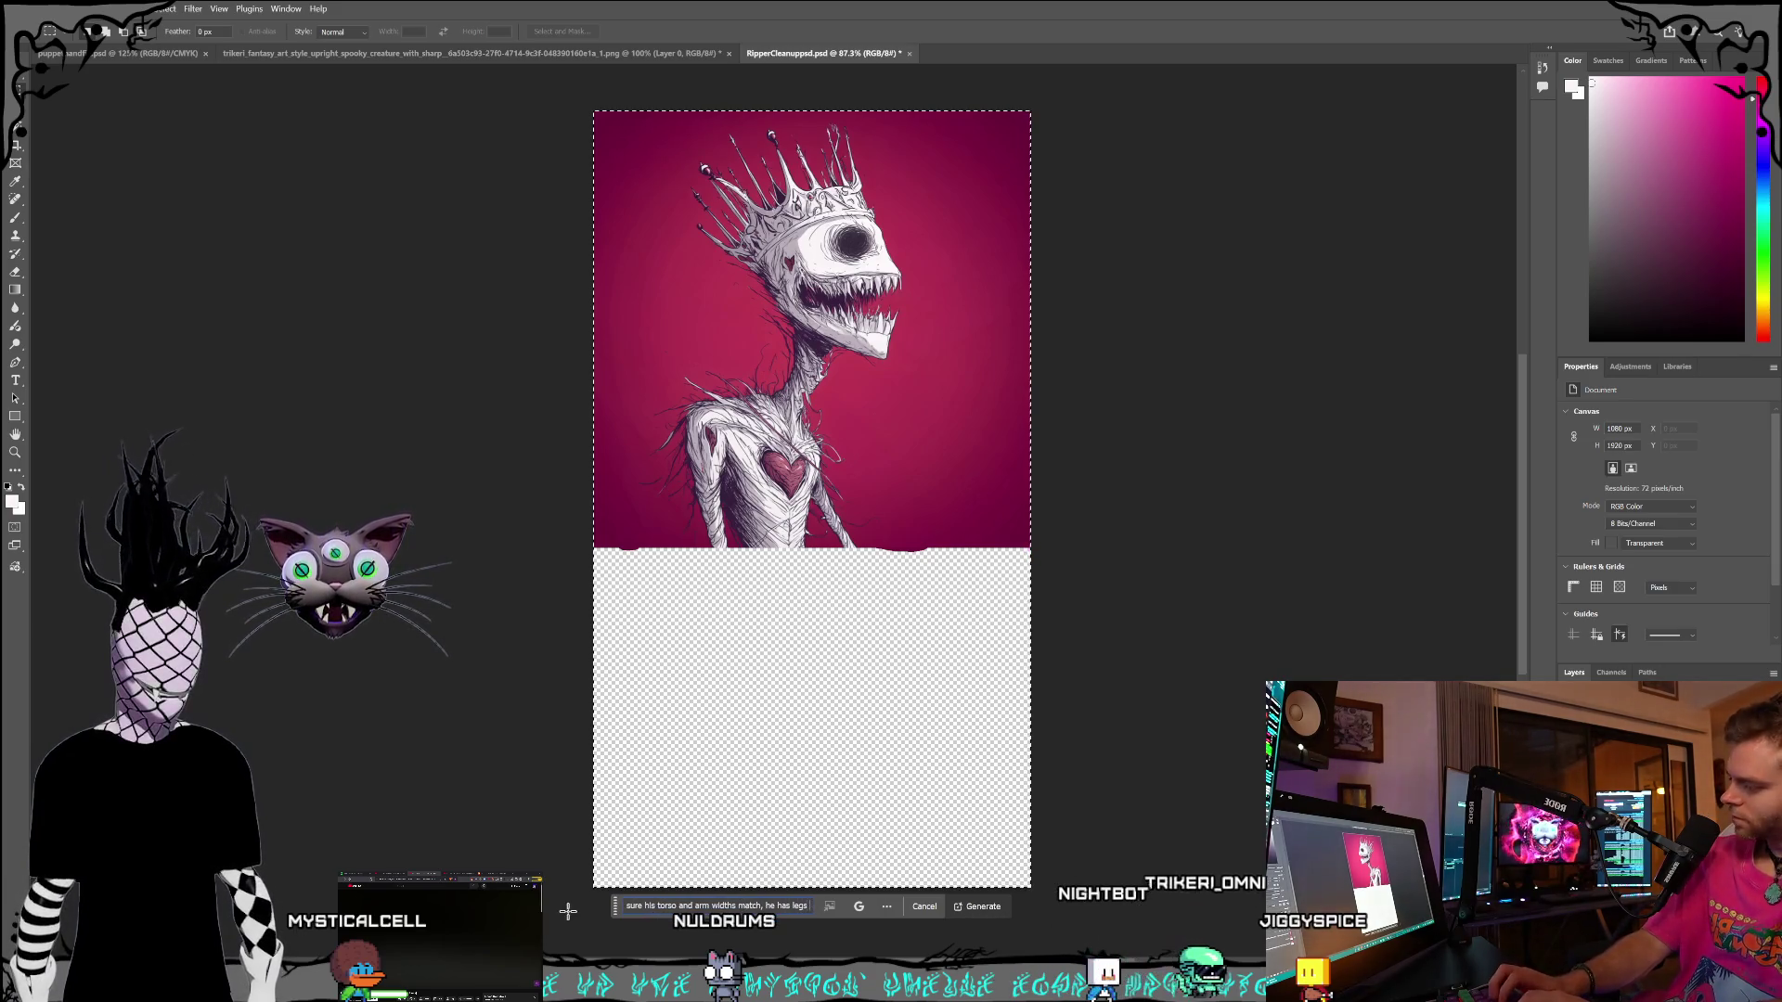
pyautogui.write(' are also sk')
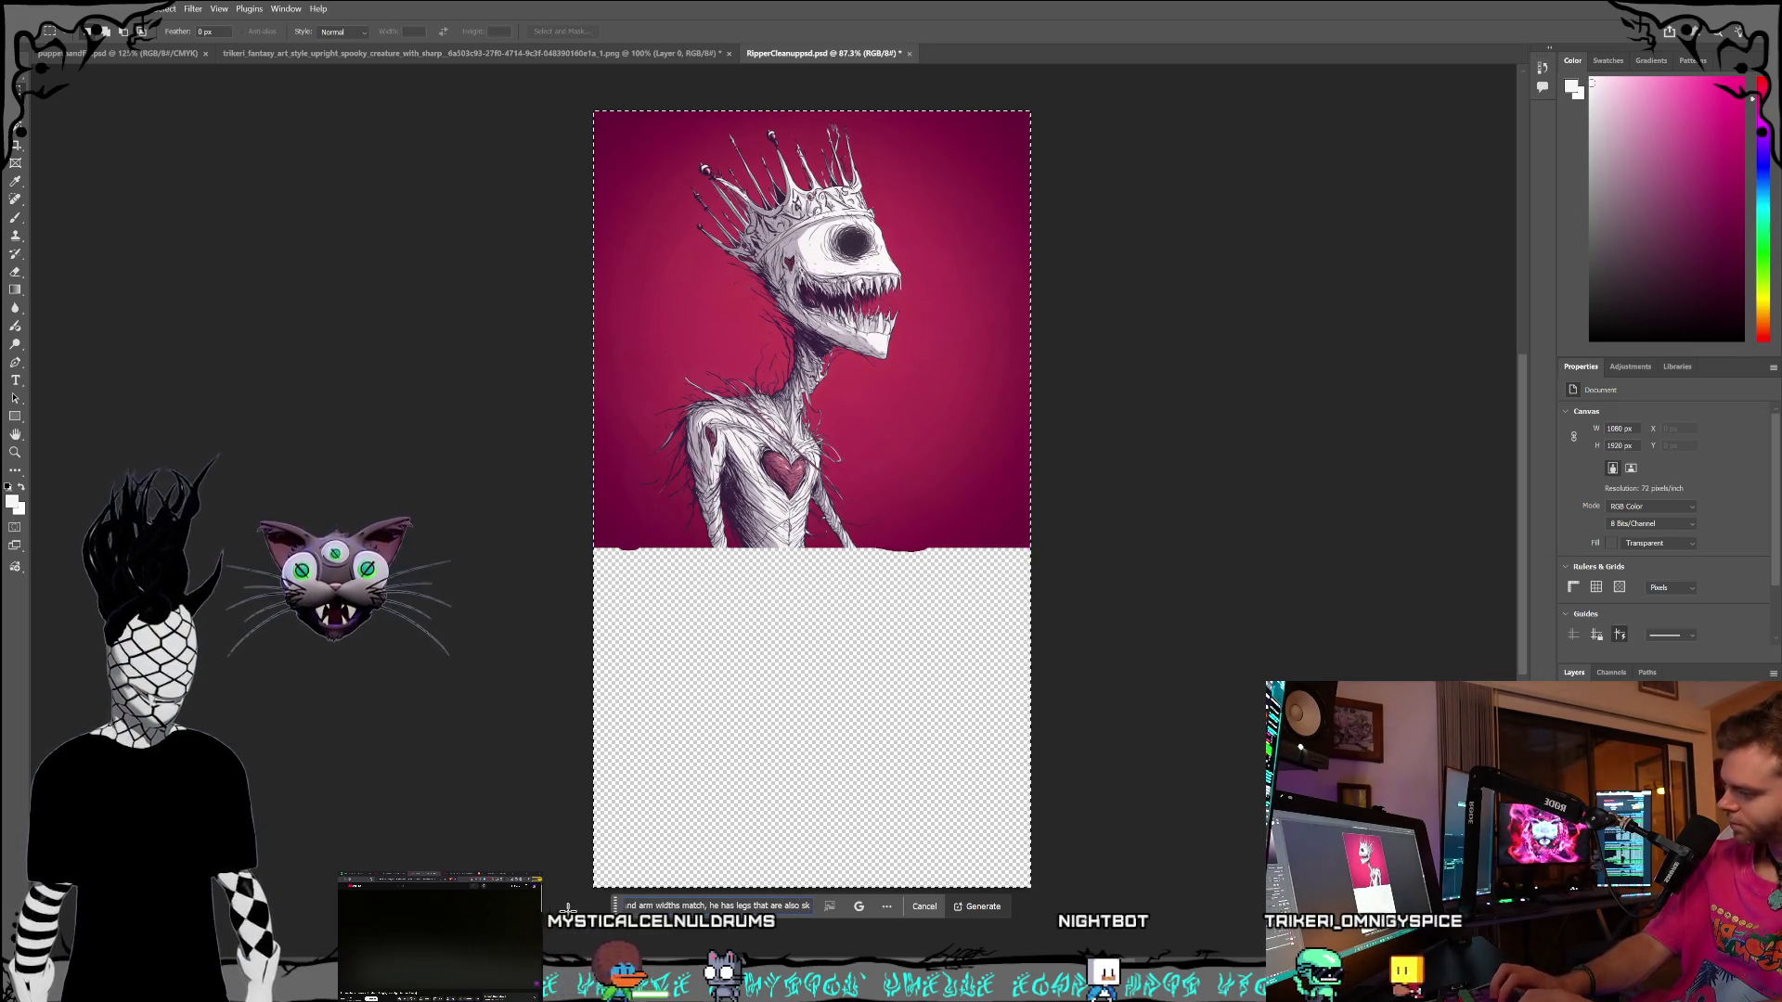
pyautogui.write(' and')
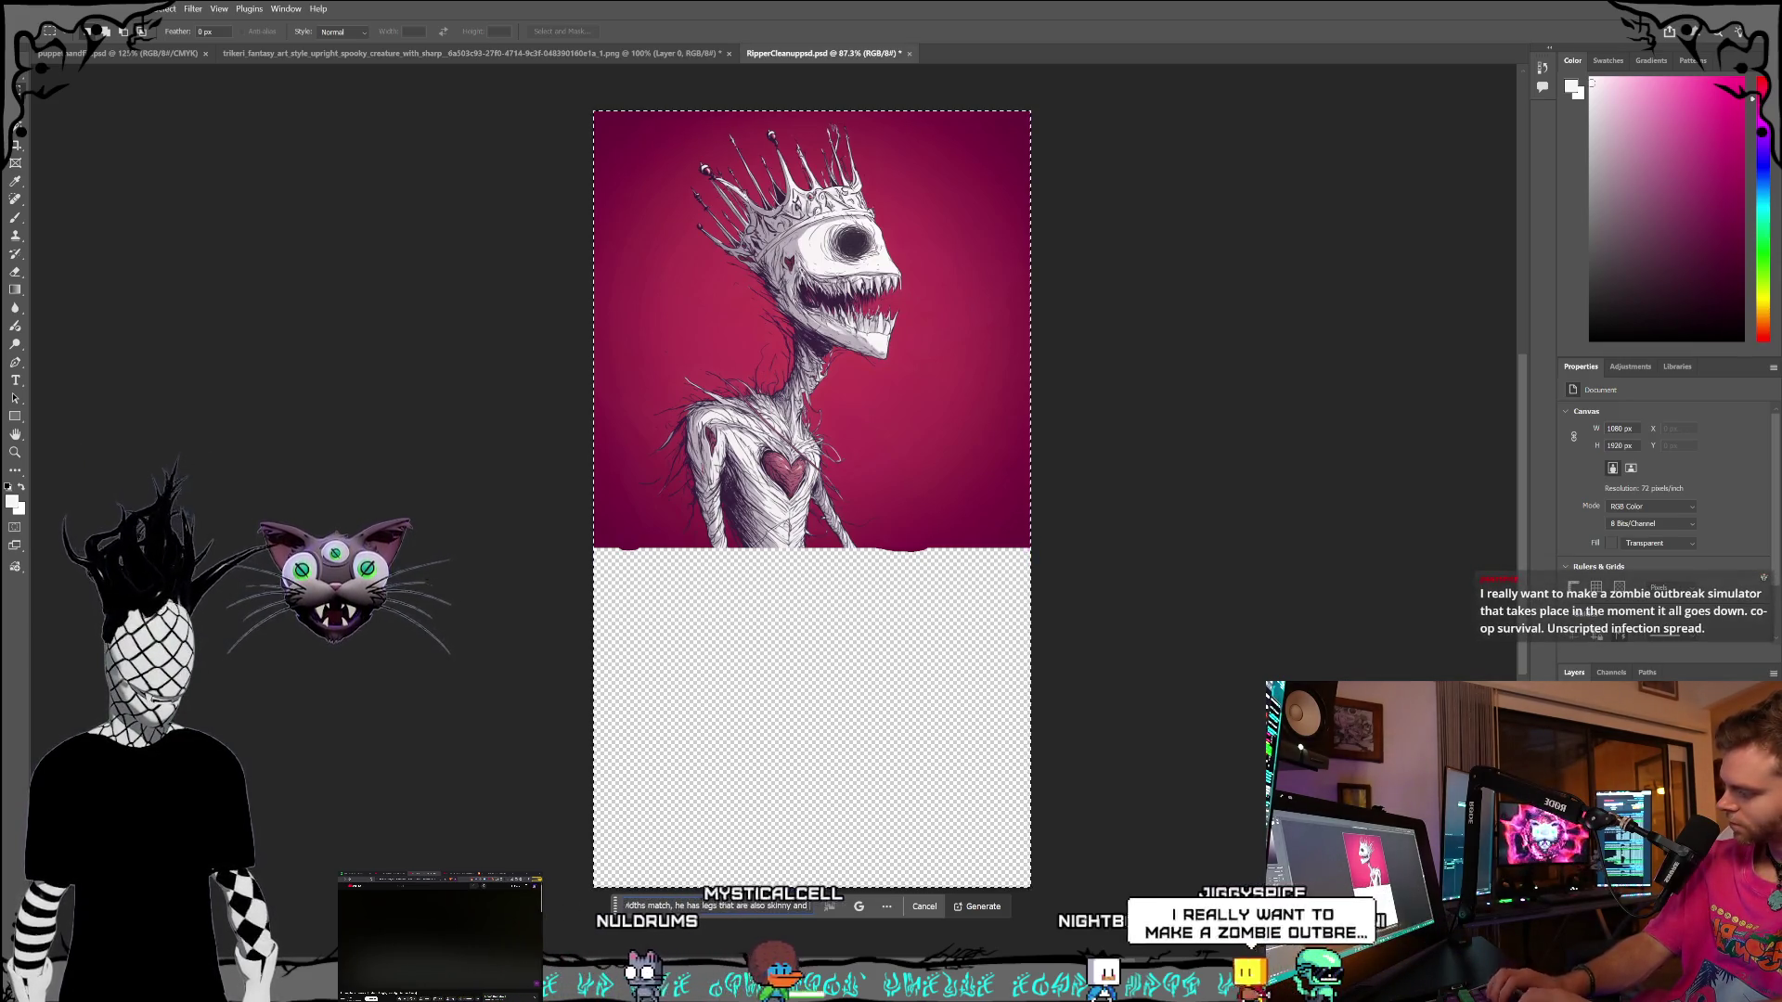
pyautogui.write(' some skinny')
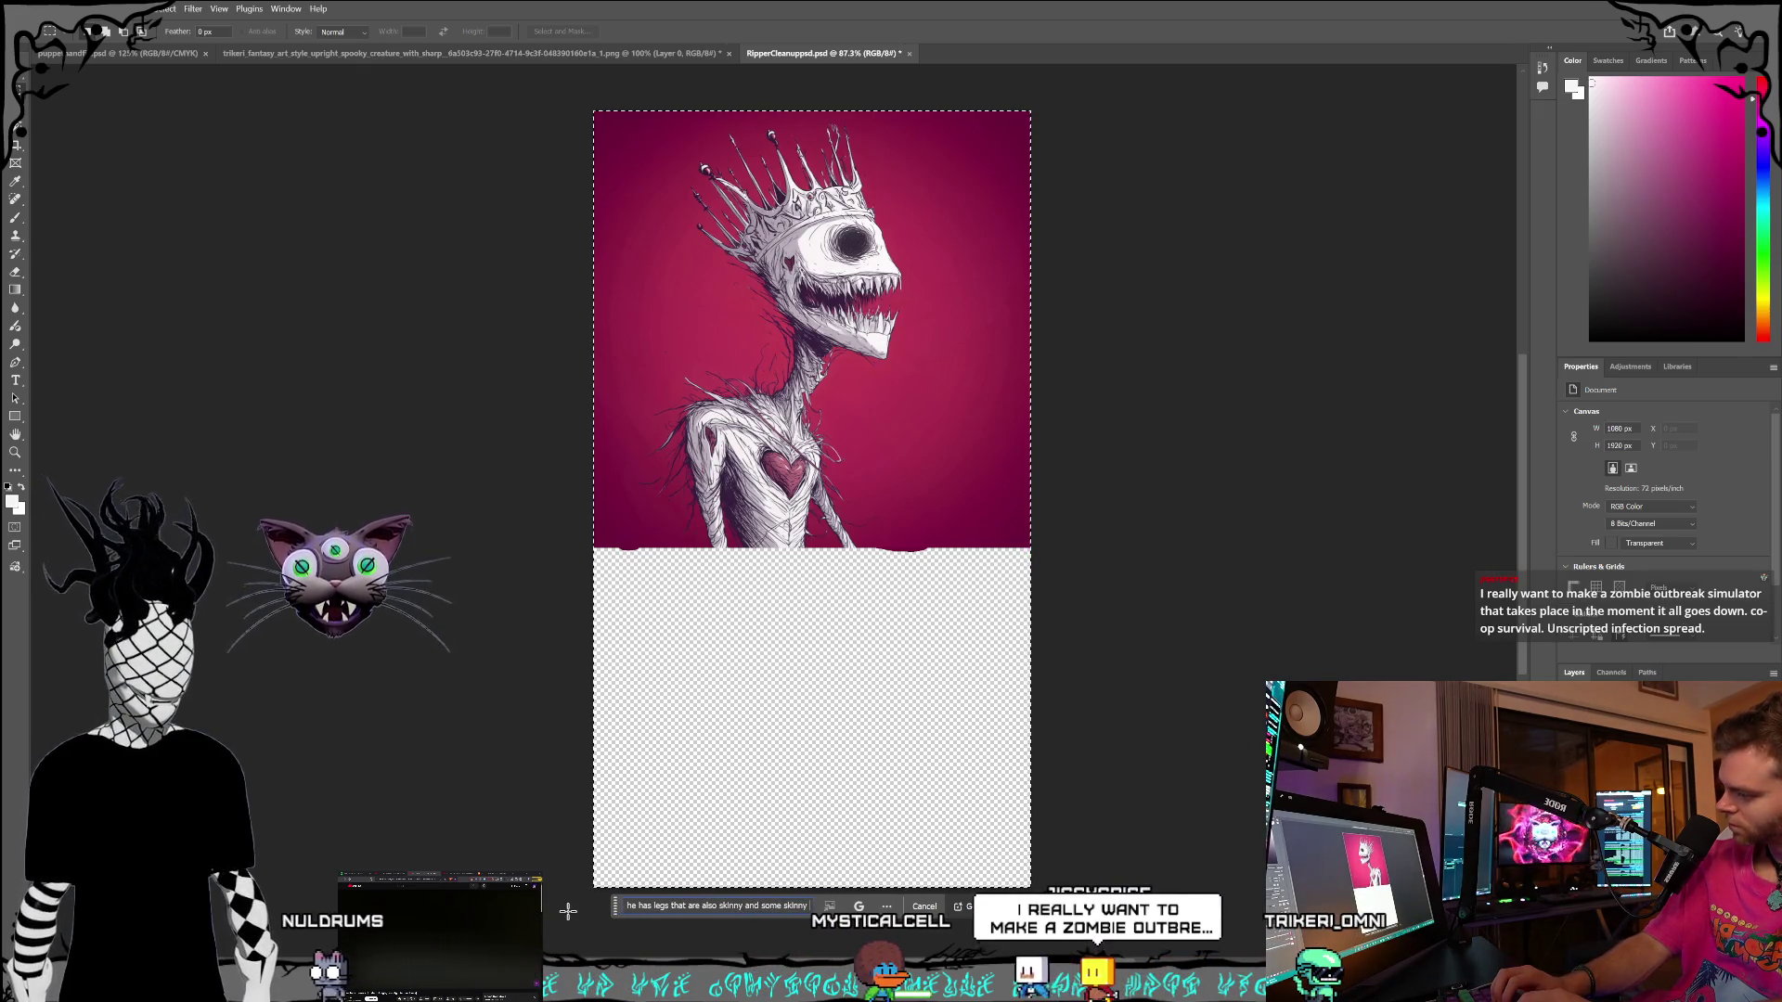
pyautogui.write('ere')
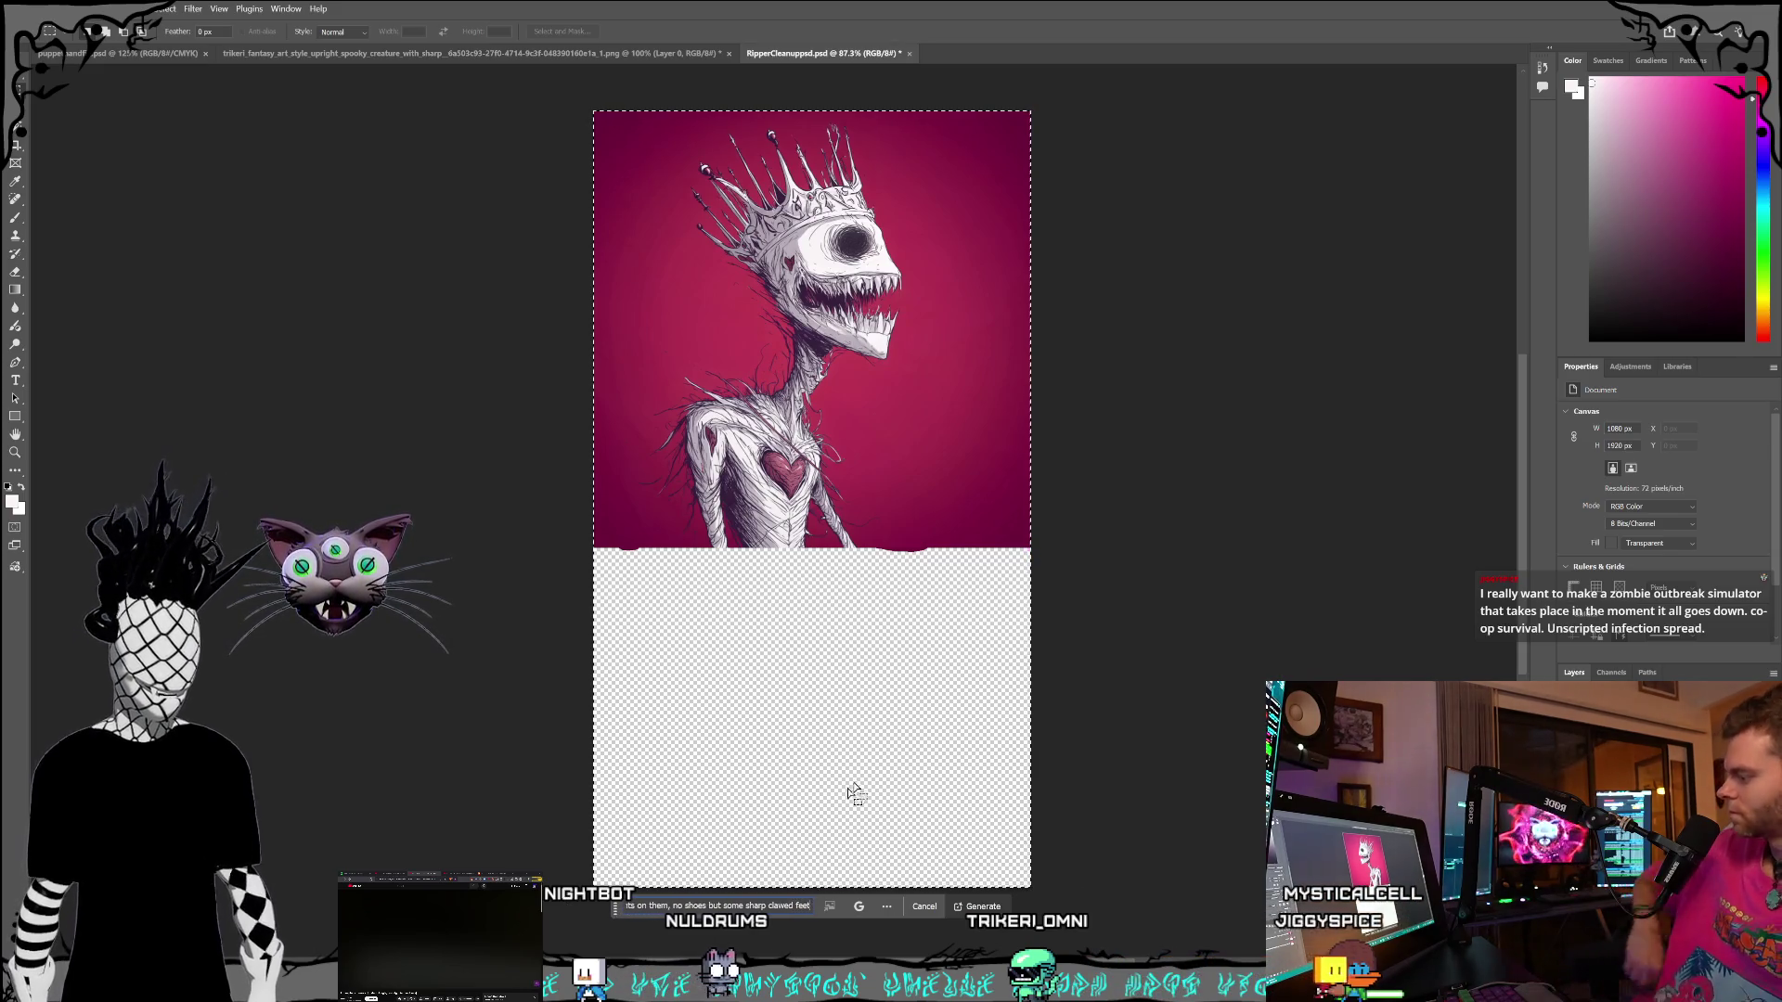
pyautogui.press('Return')
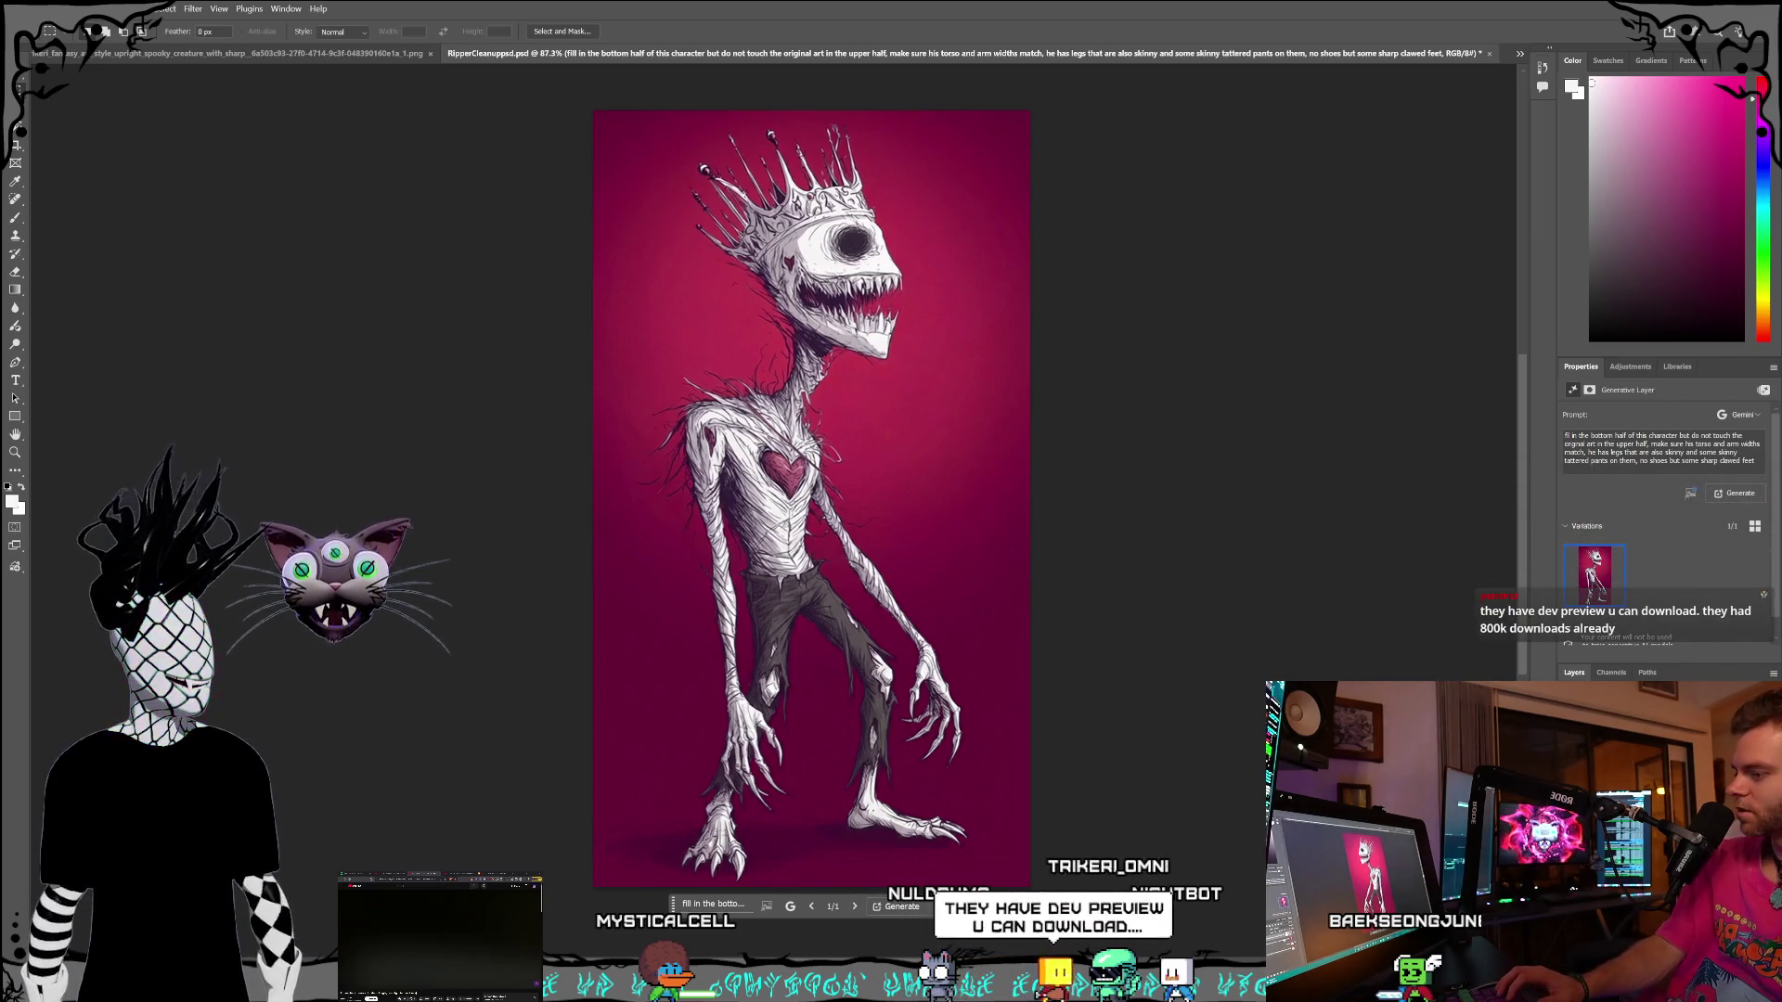
# - Compare the new generated legs layer against the earlier layers, ending on the new generative layer
pyautogui.hotkey('alt', '[')
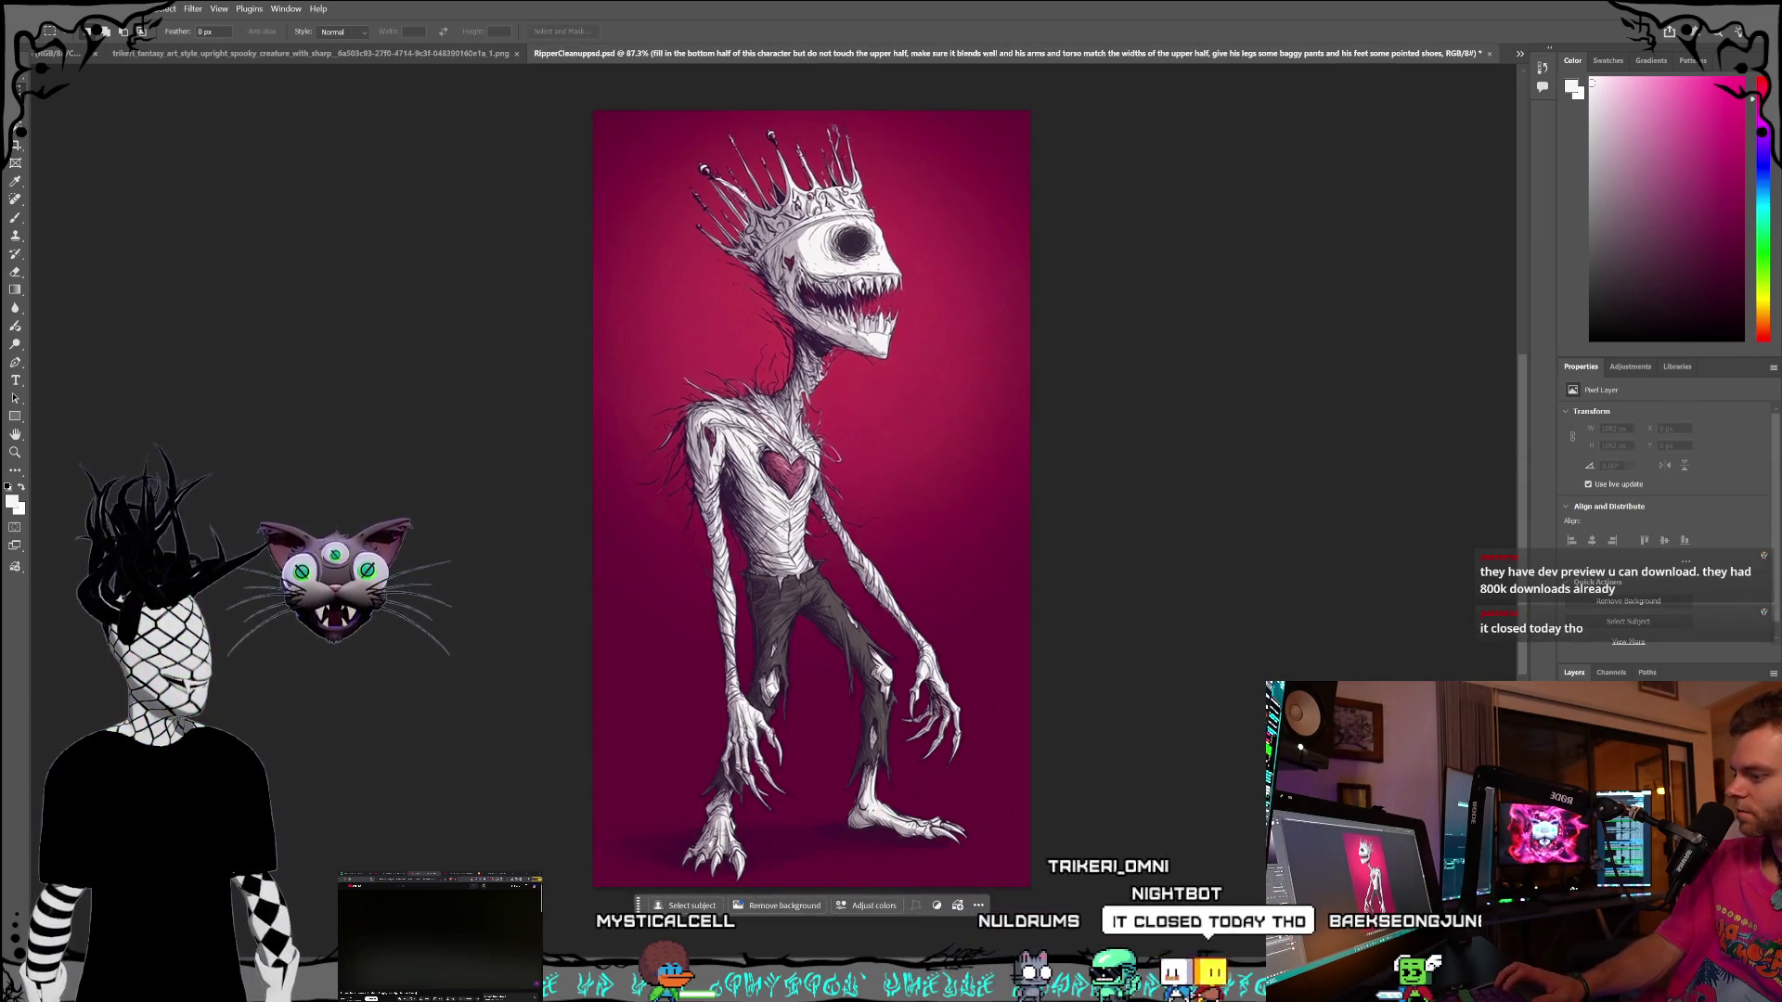
pyautogui.hotkey('alt', '[')
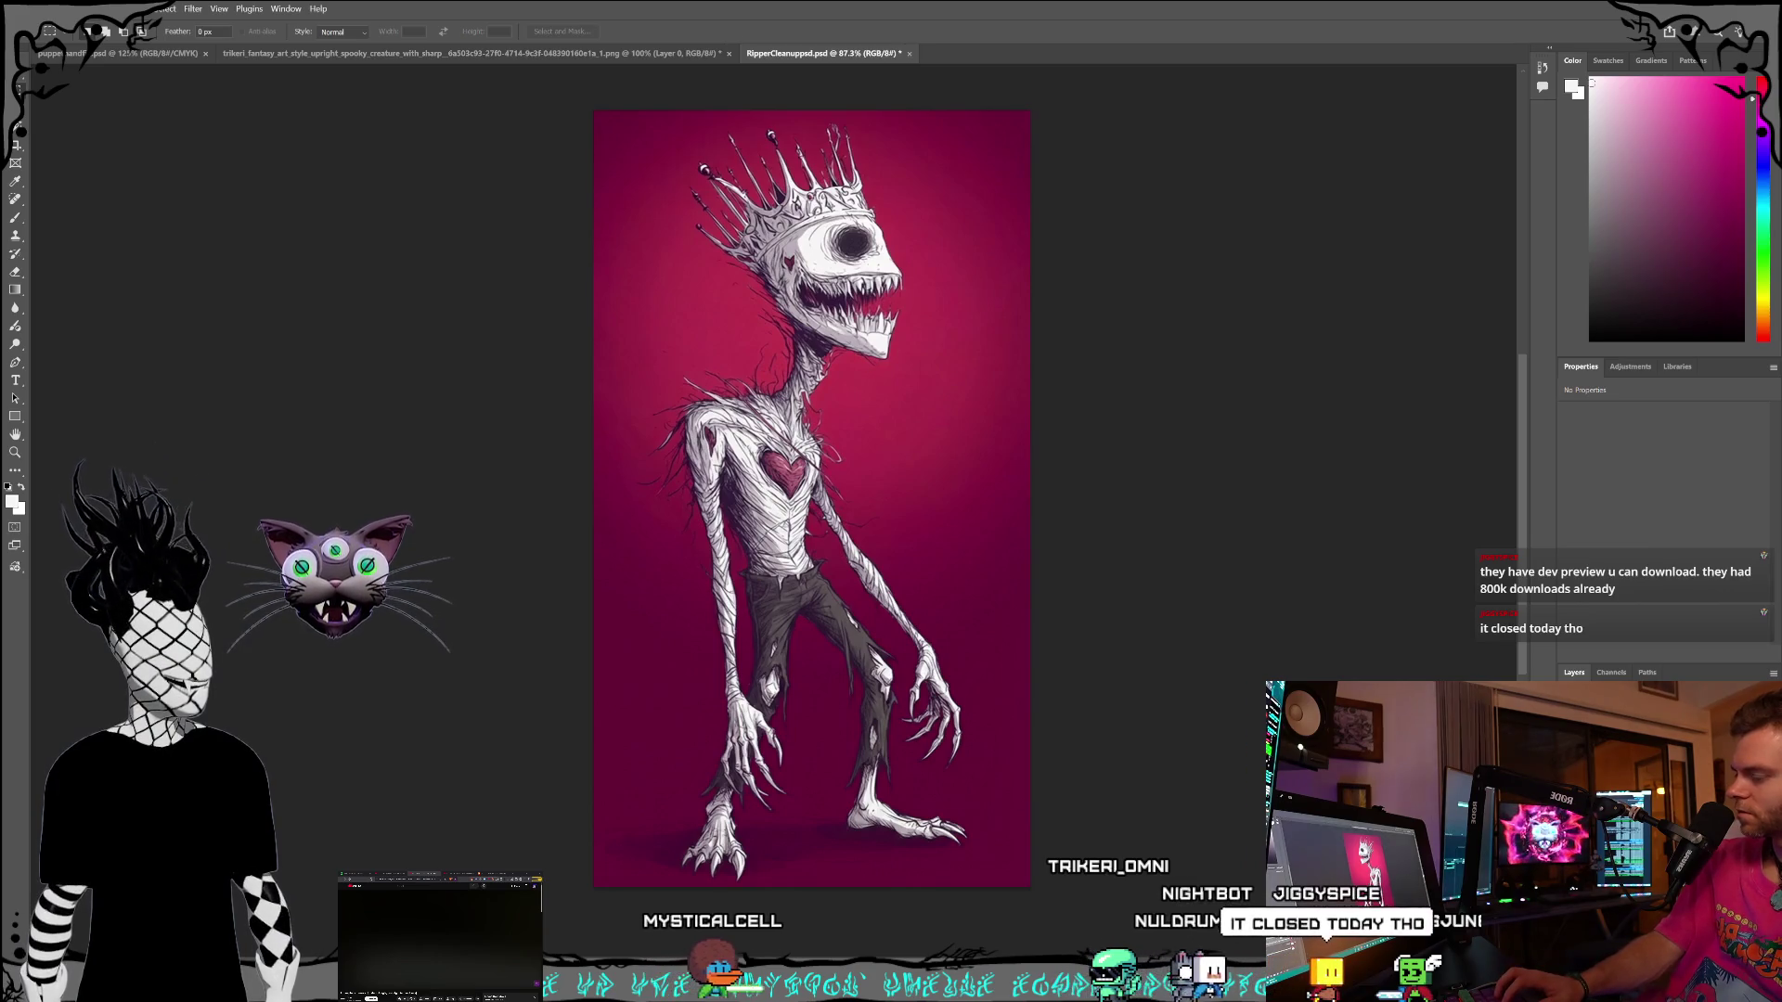
pyautogui.hotkey('alt', ']')
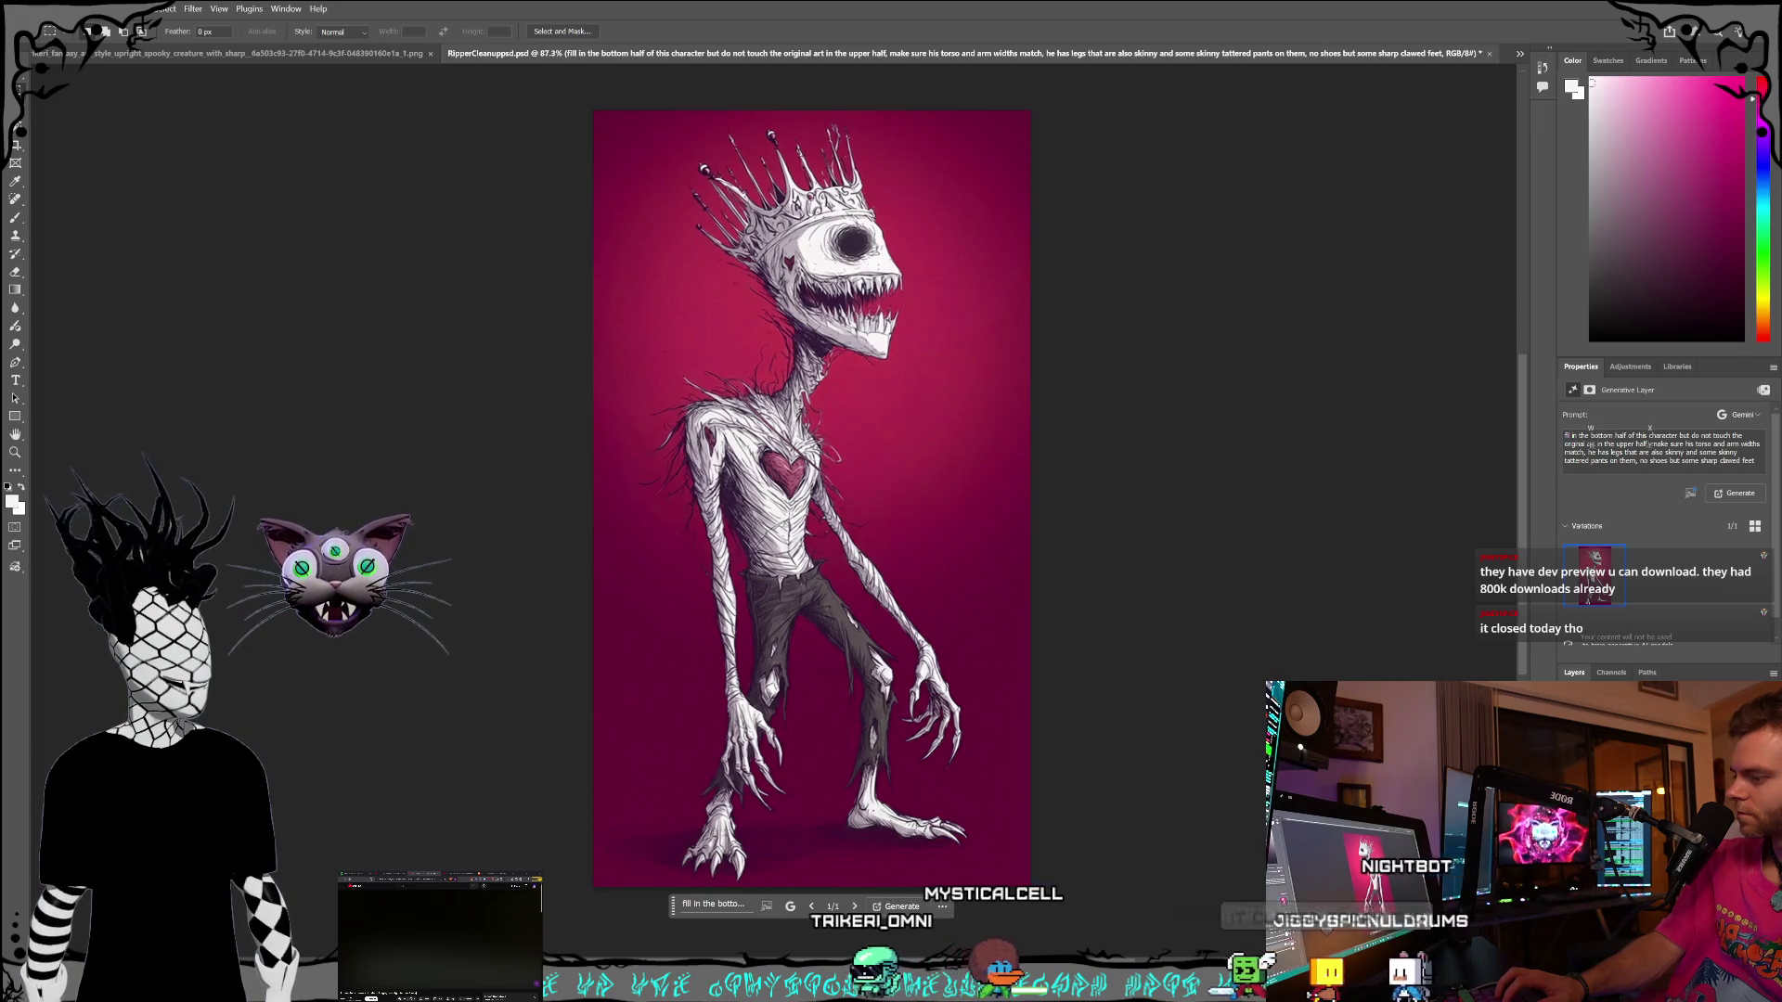
pyautogui.hotkey('alt', ']')
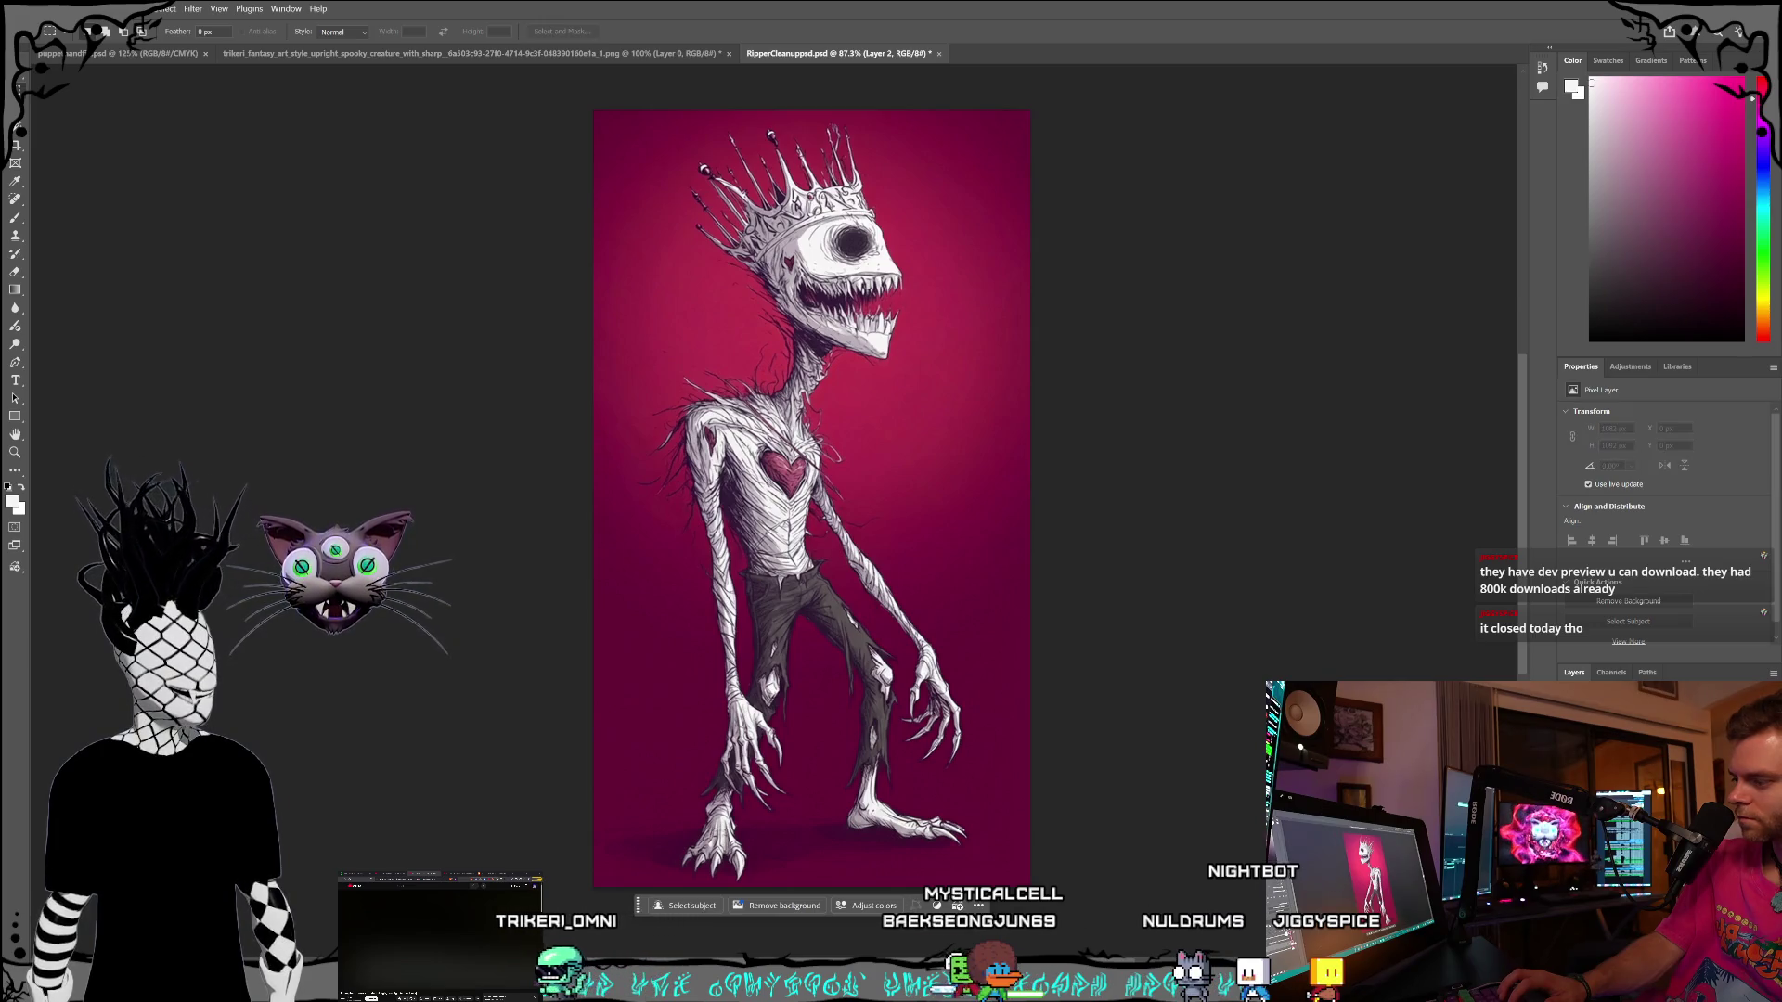
pyautogui.hotkey('alt', ']')
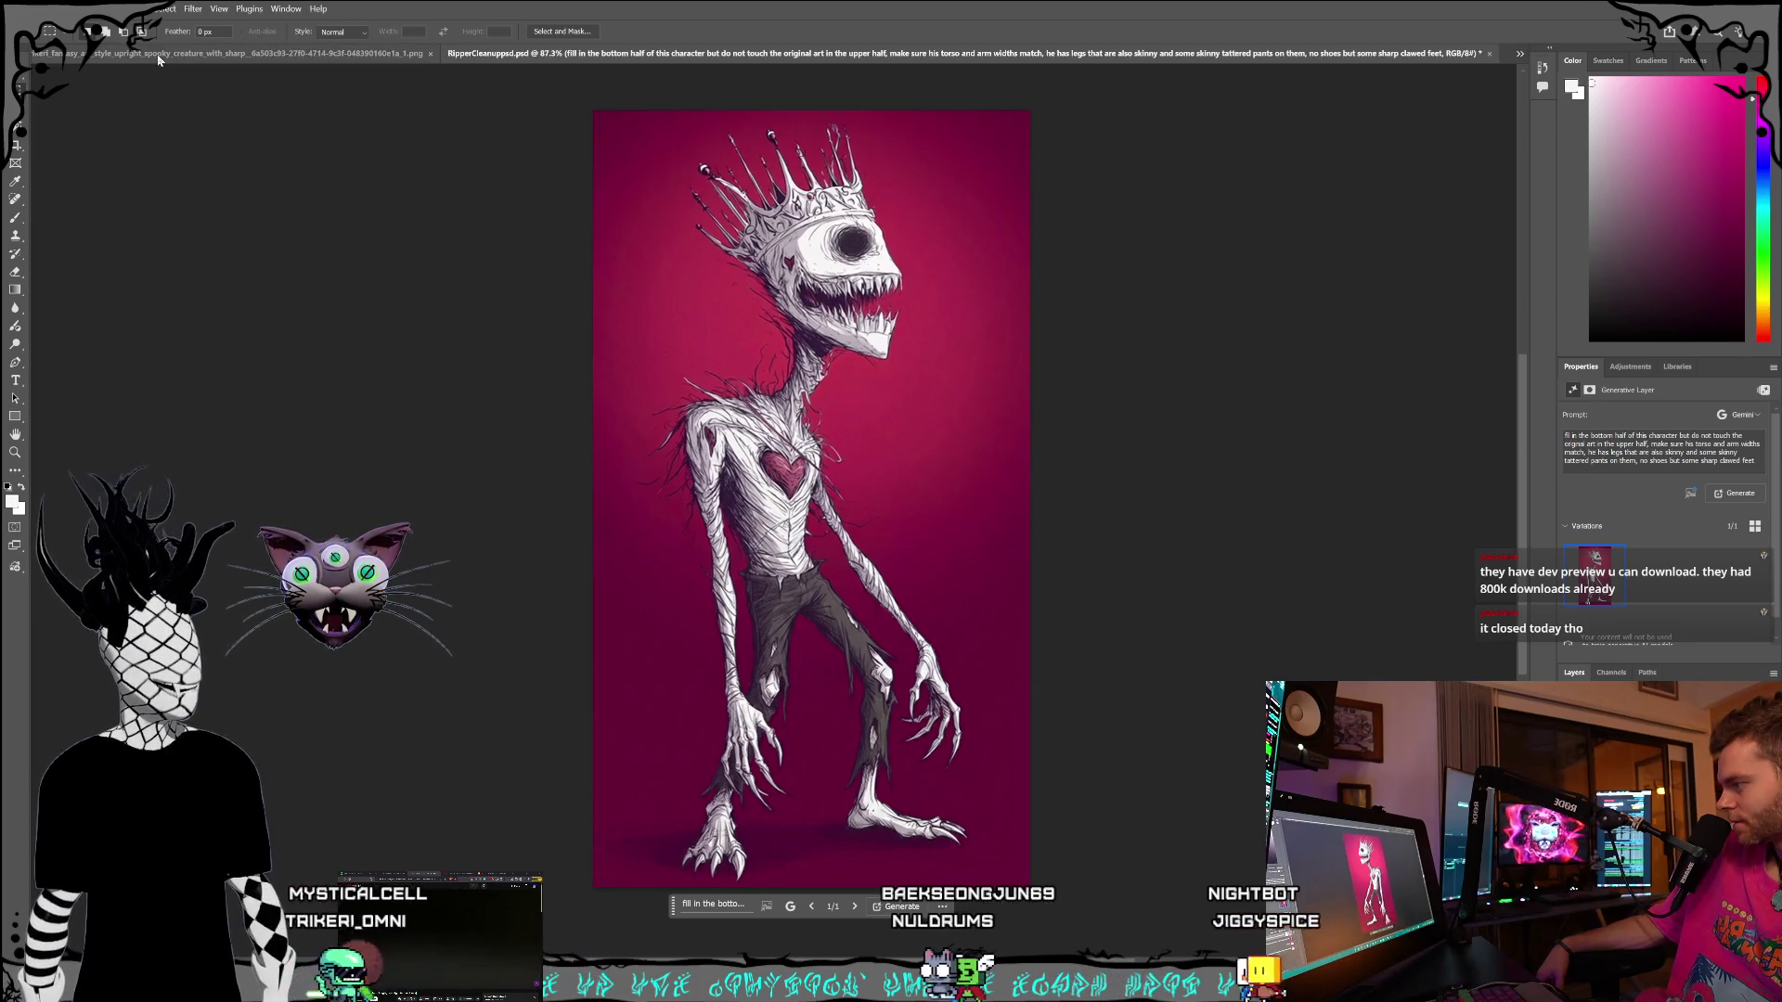
pyautogui.click(35, 8)
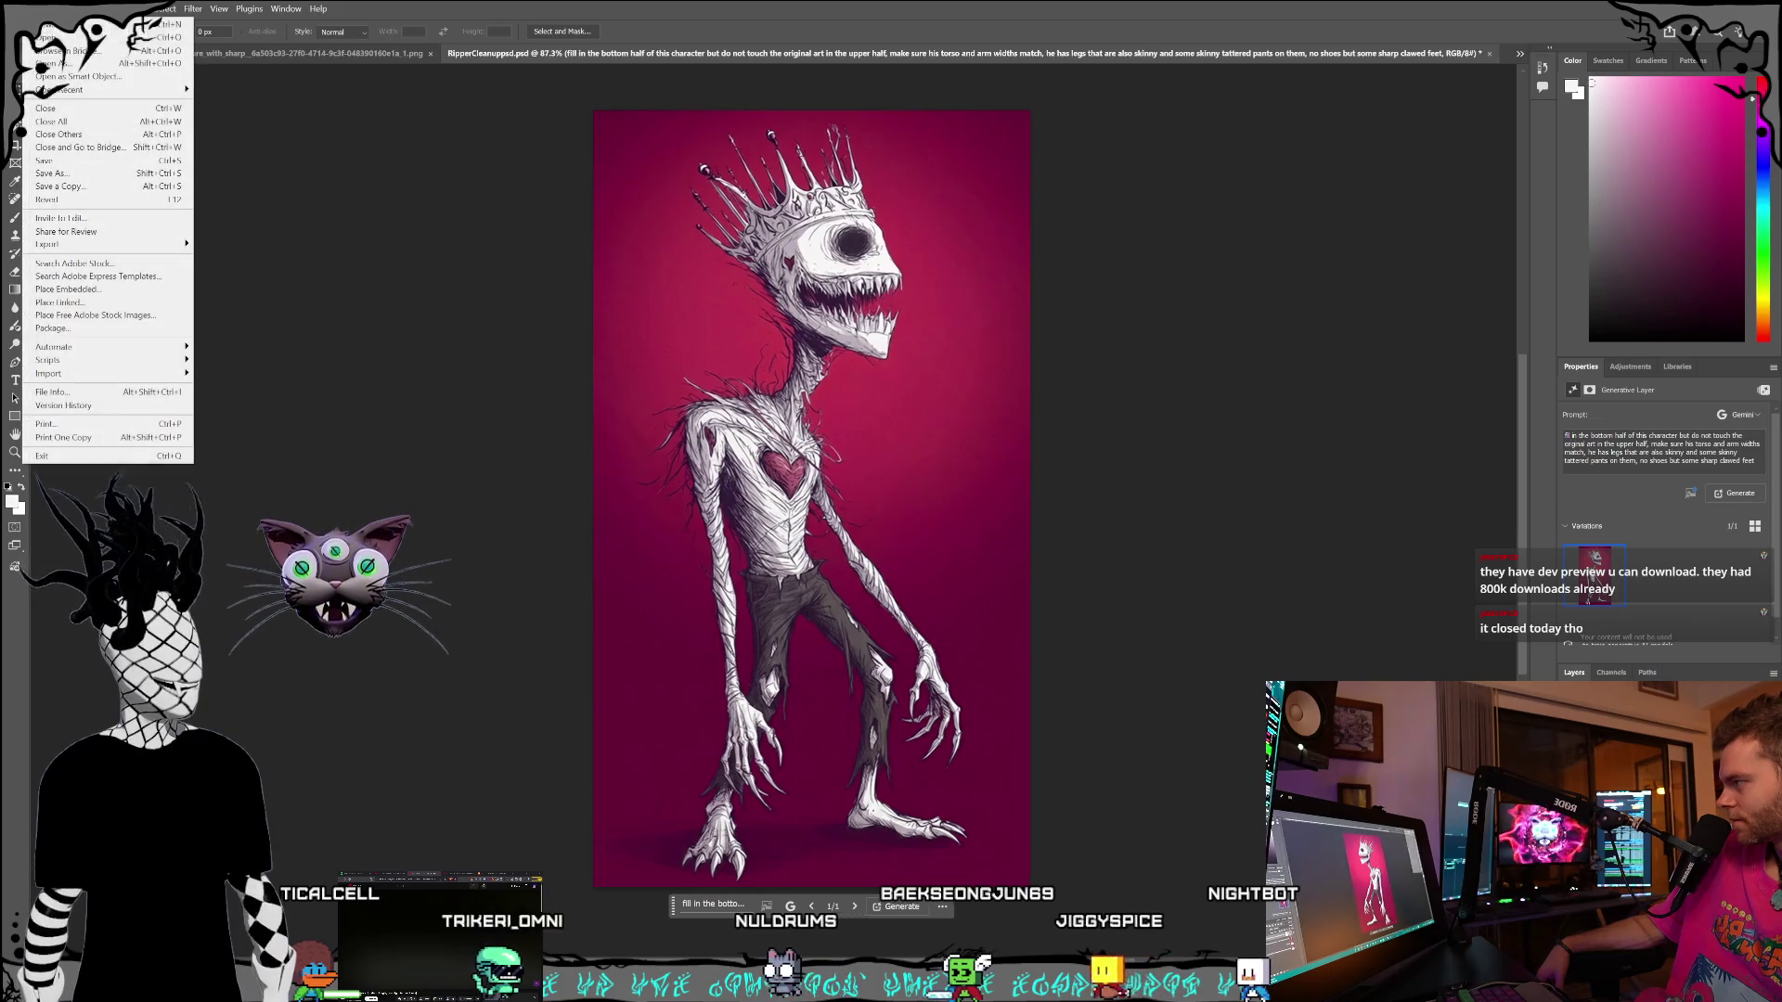
# - Start a Quick Export as PNG from the File menu
pyautogui.press('Escape')
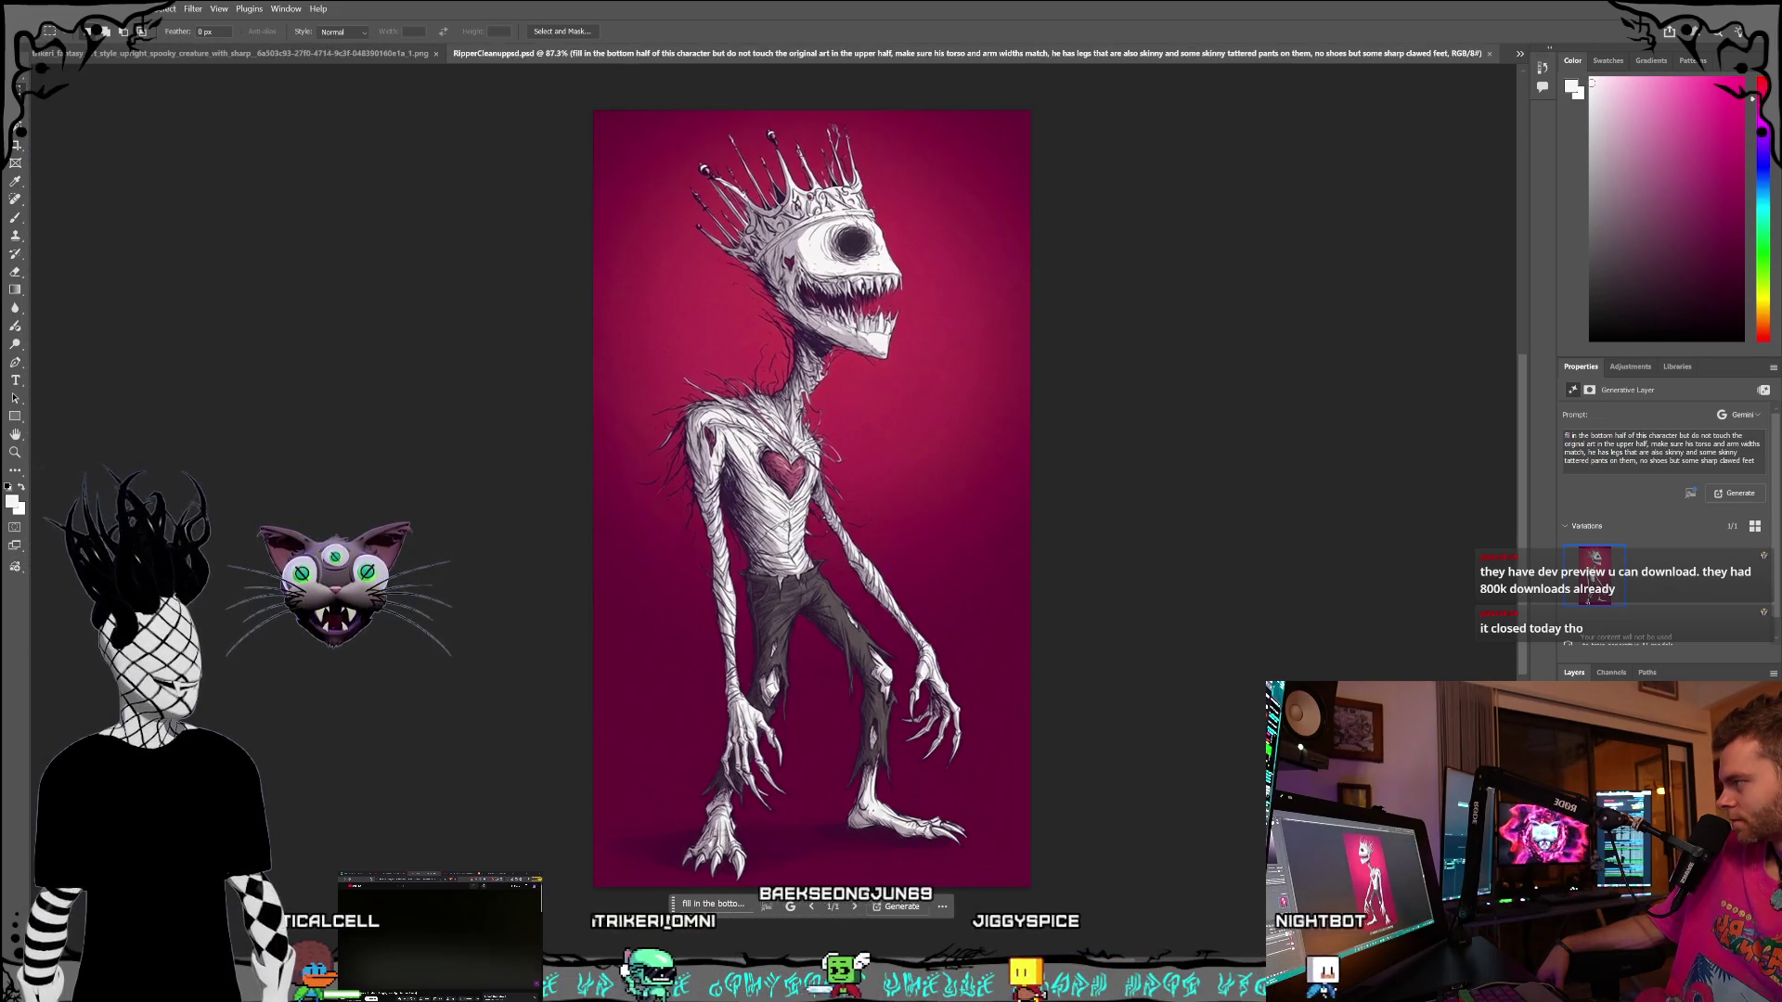
pyautogui.click(36, 8)
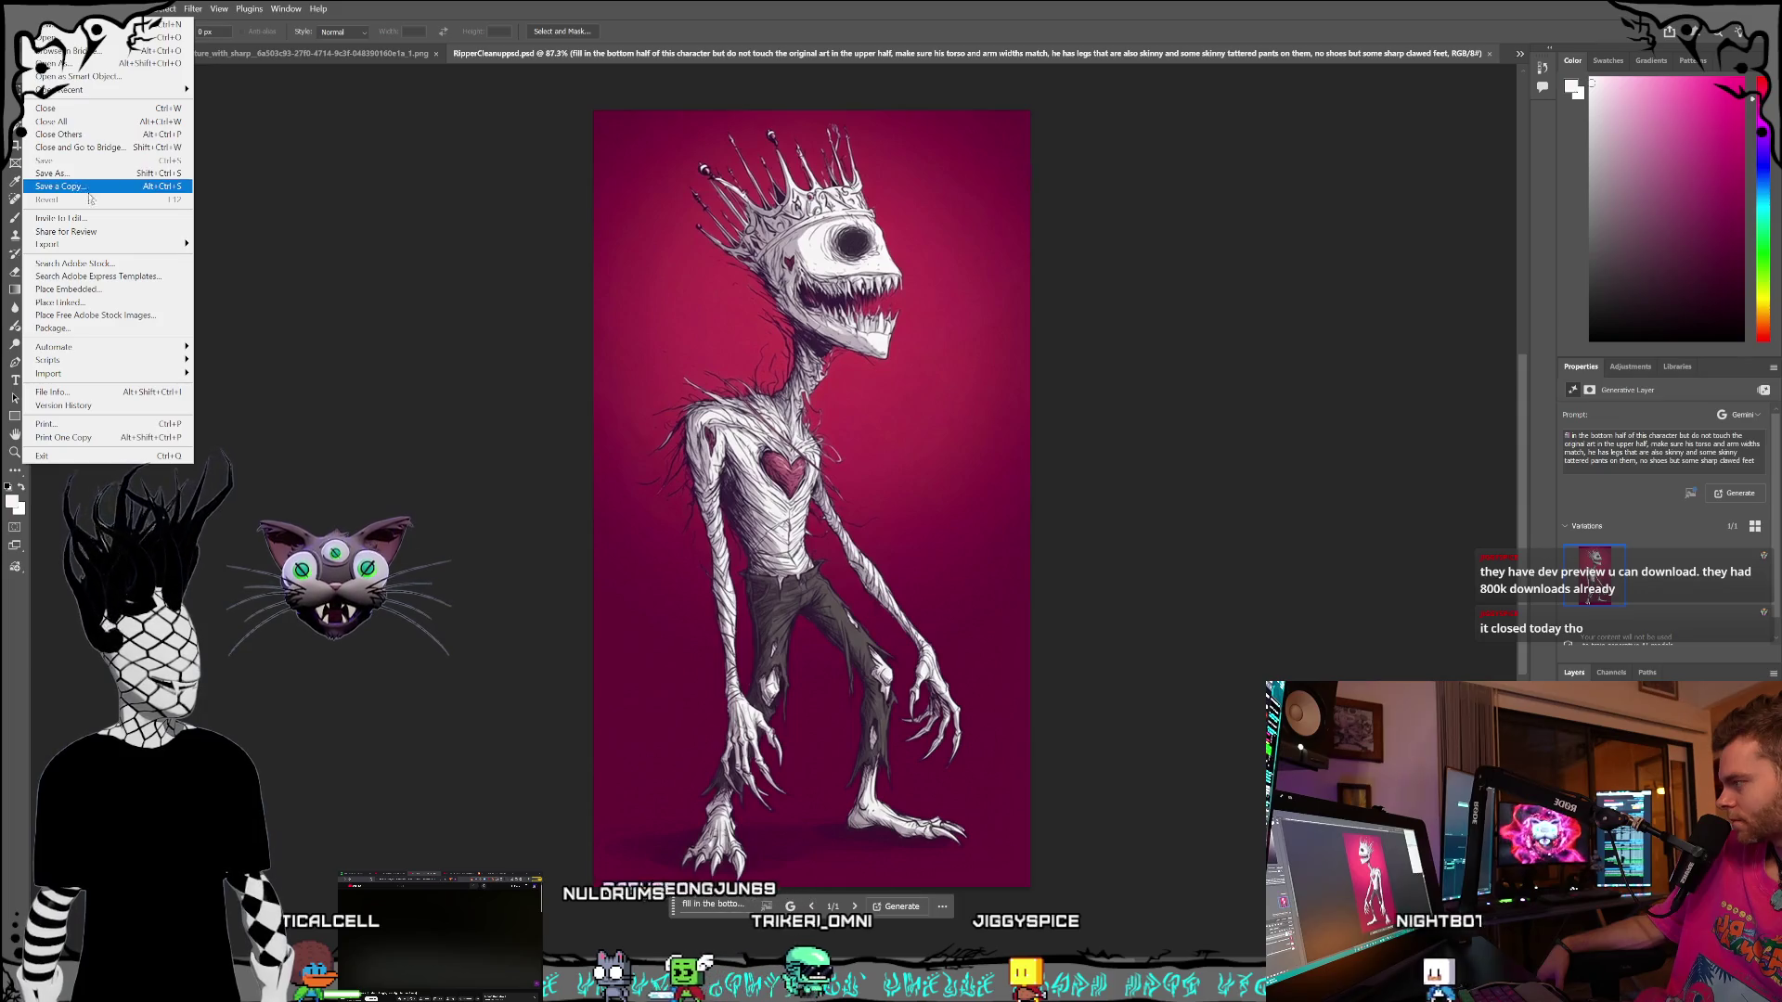
pyautogui.moveTo(93, 244)
pyautogui.click(242, 244)
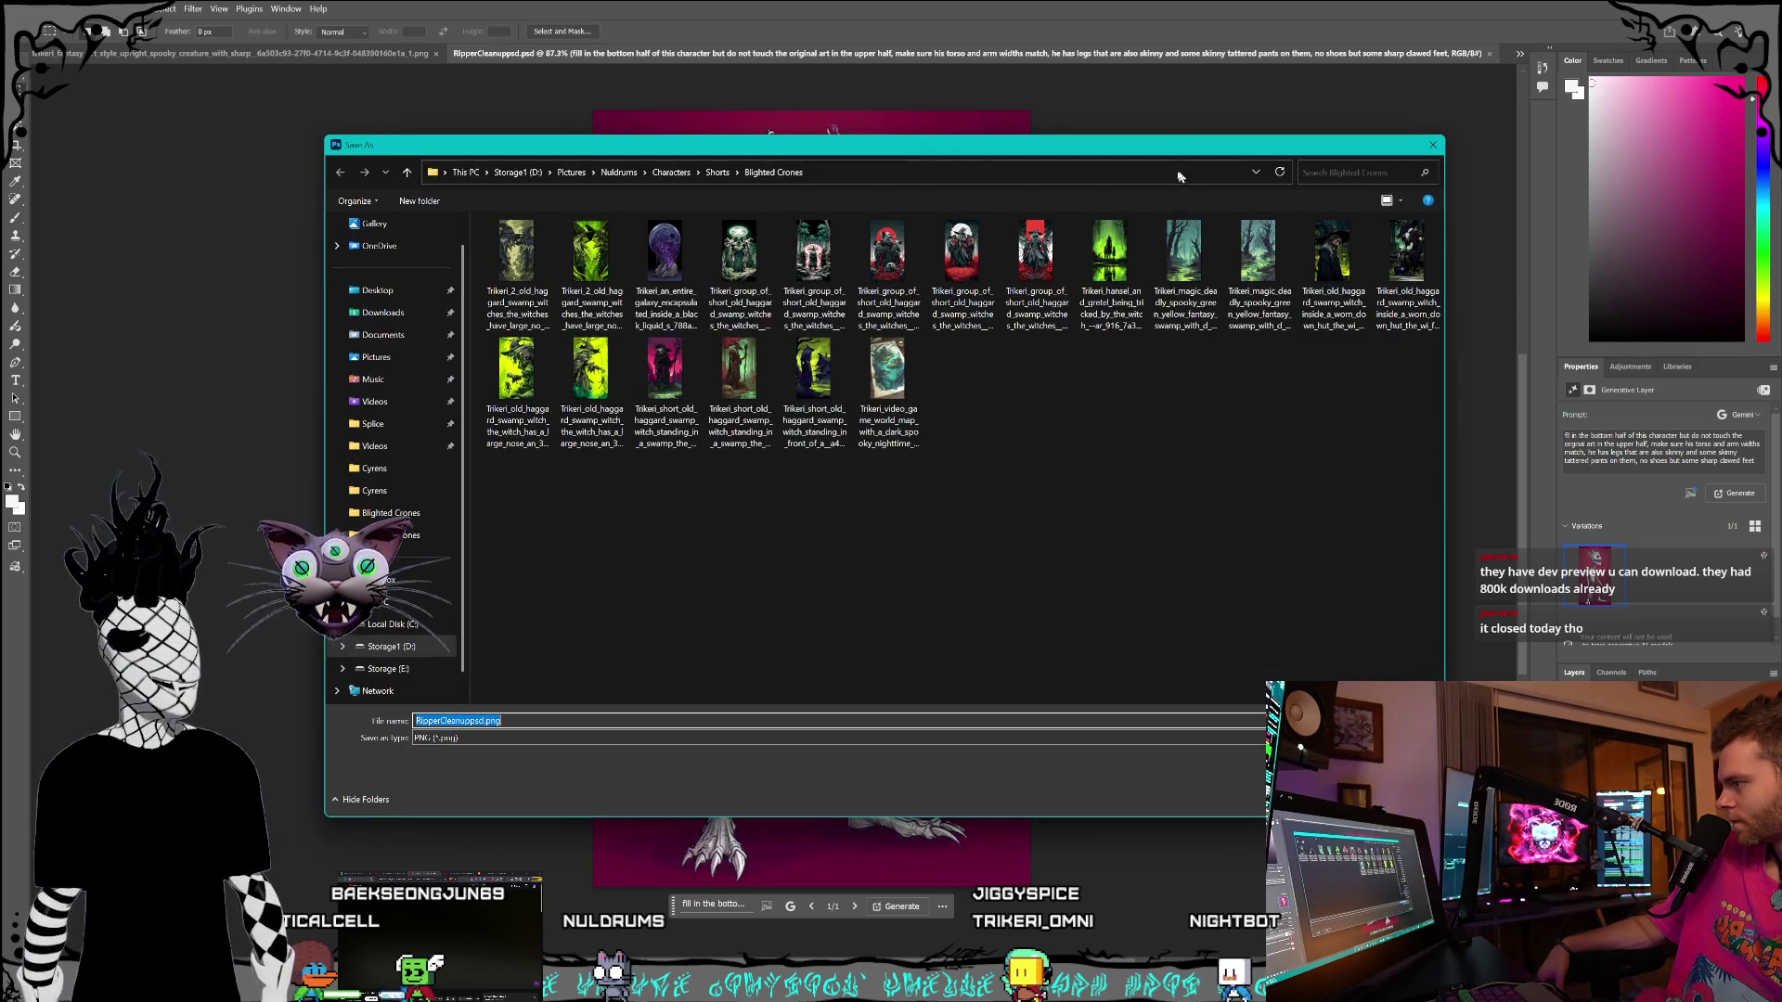
# - Save the PNG as RipperRef.png in the Shorts > Rippers folder
pyautogui.moveTo(1156, 156)
pyautogui.mouseDown()
pyautogui.moveTo(1181, 438)
pyautogui.moveTo(1065, 192)
pyautogui.moveTo(1126, 175)
pyautogui.mouseUp()
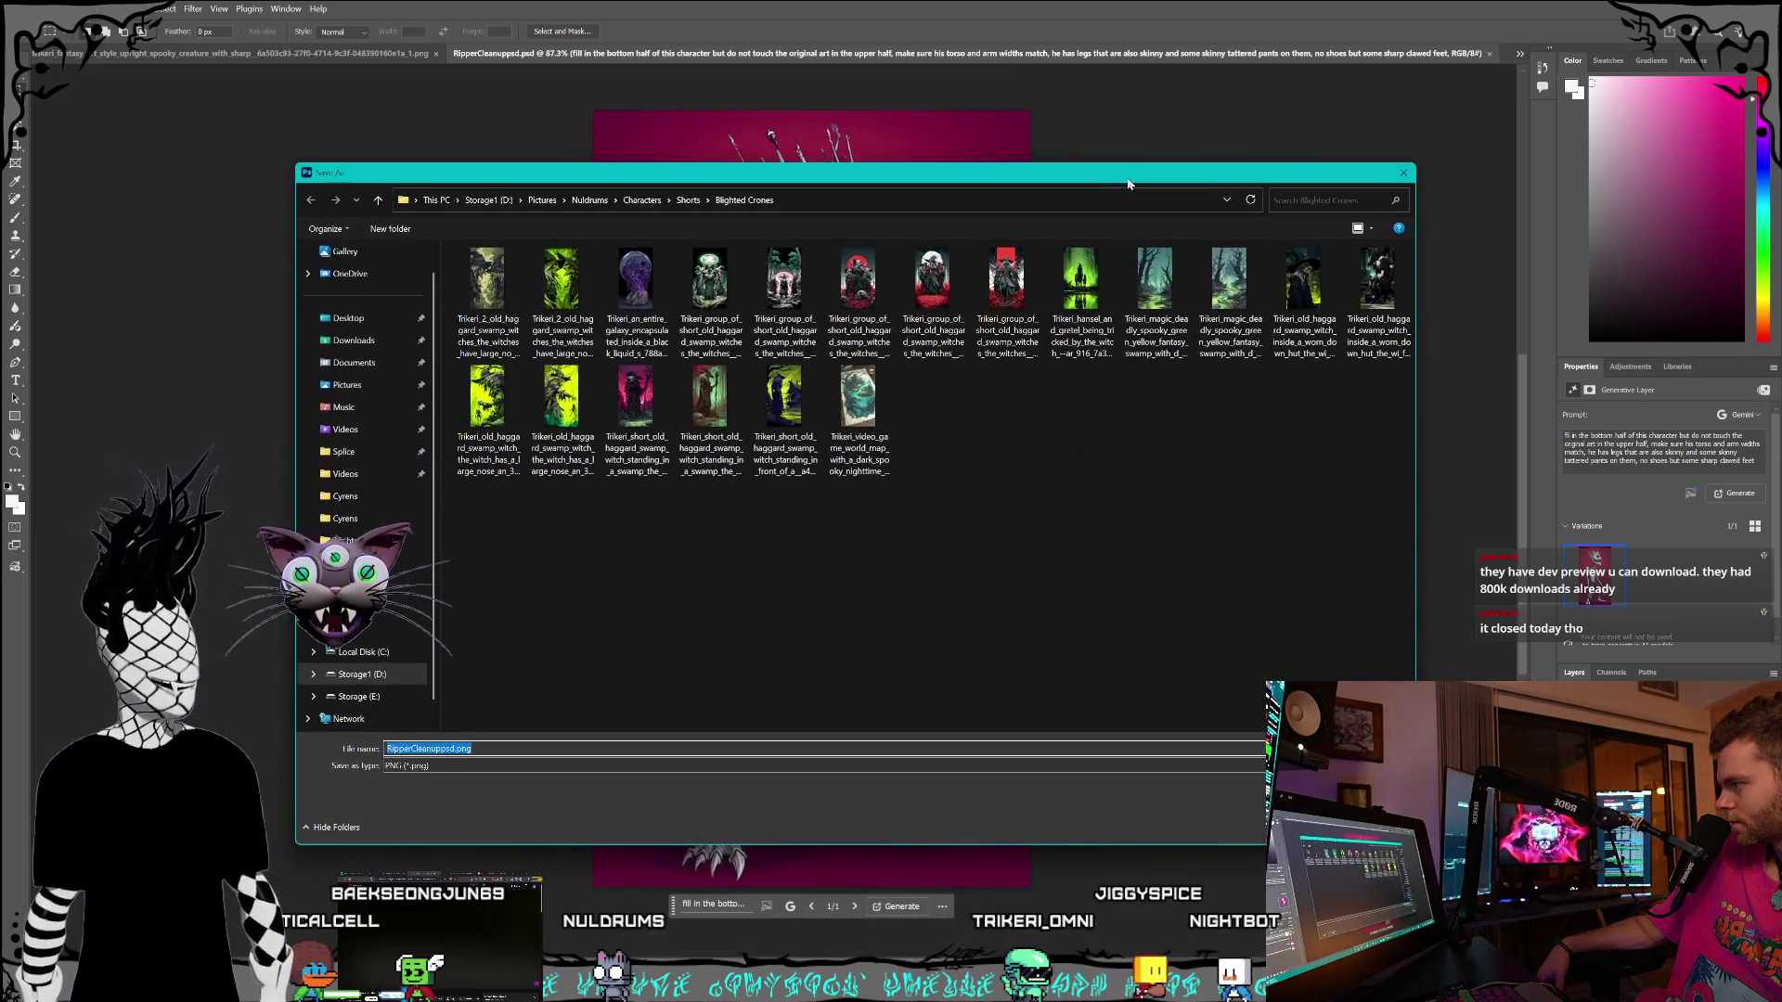
pyautogui.click(687, 200)
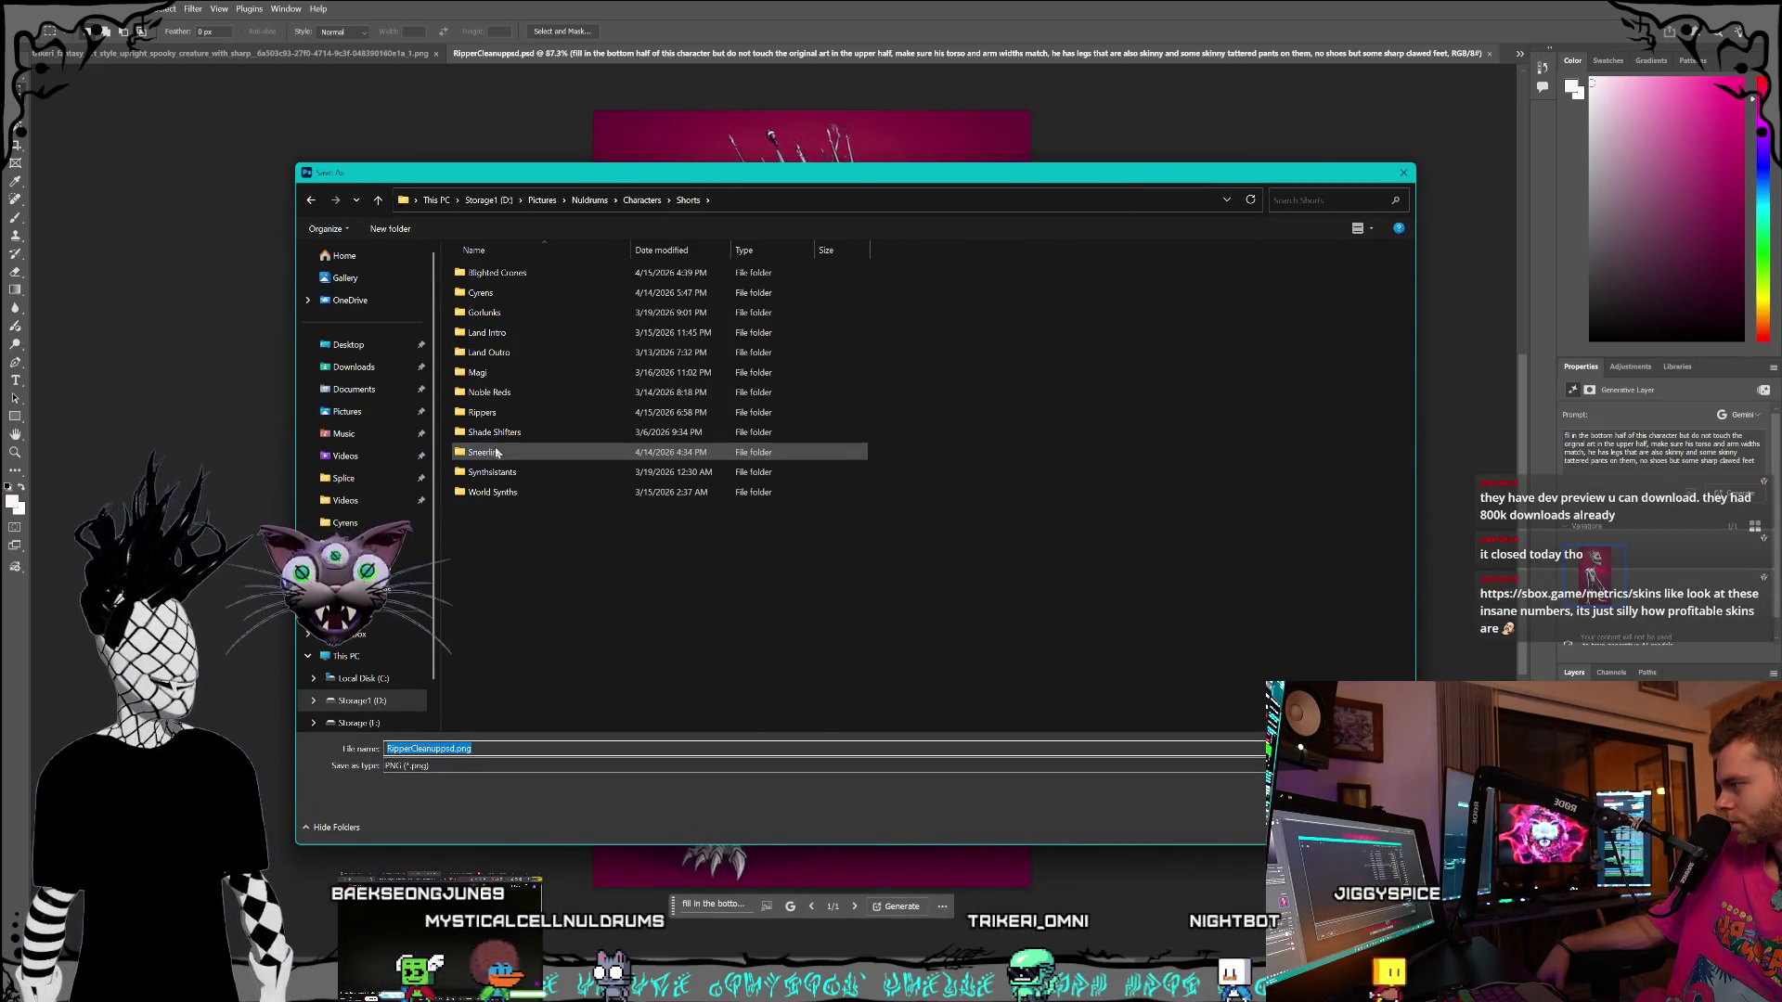
pyautogui.doubleClick(509, 418)
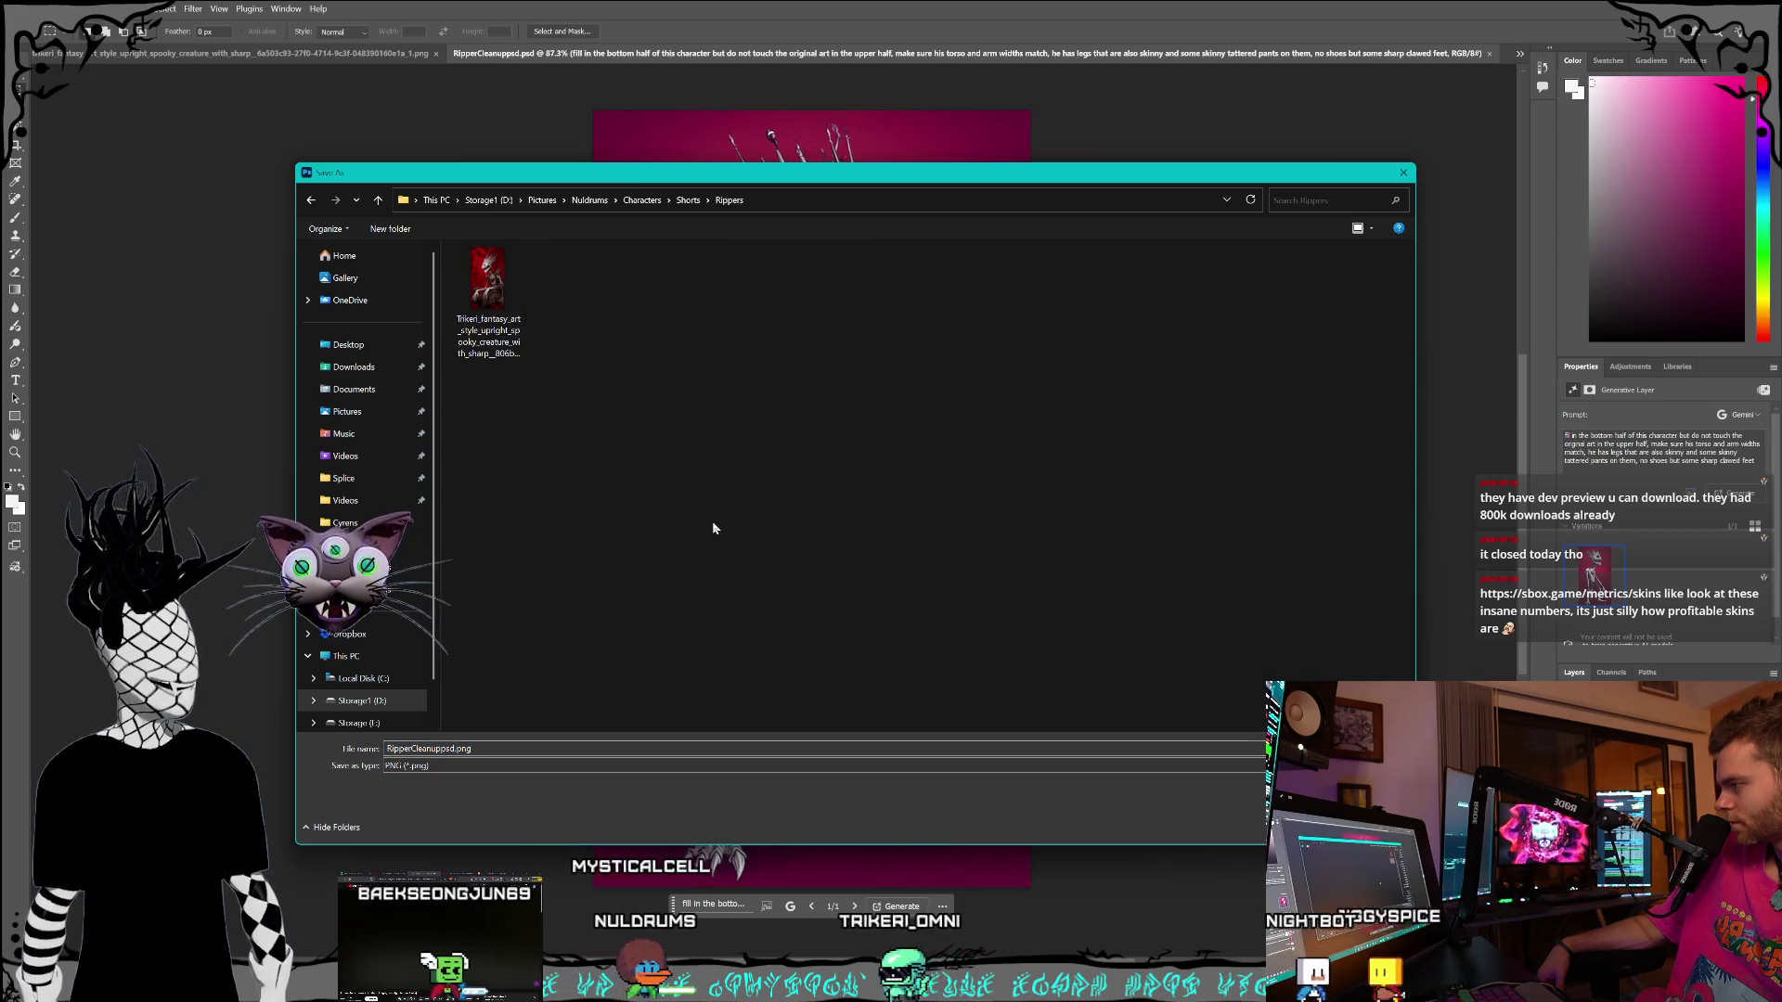
pyautogui.doubleClick(461, 749)
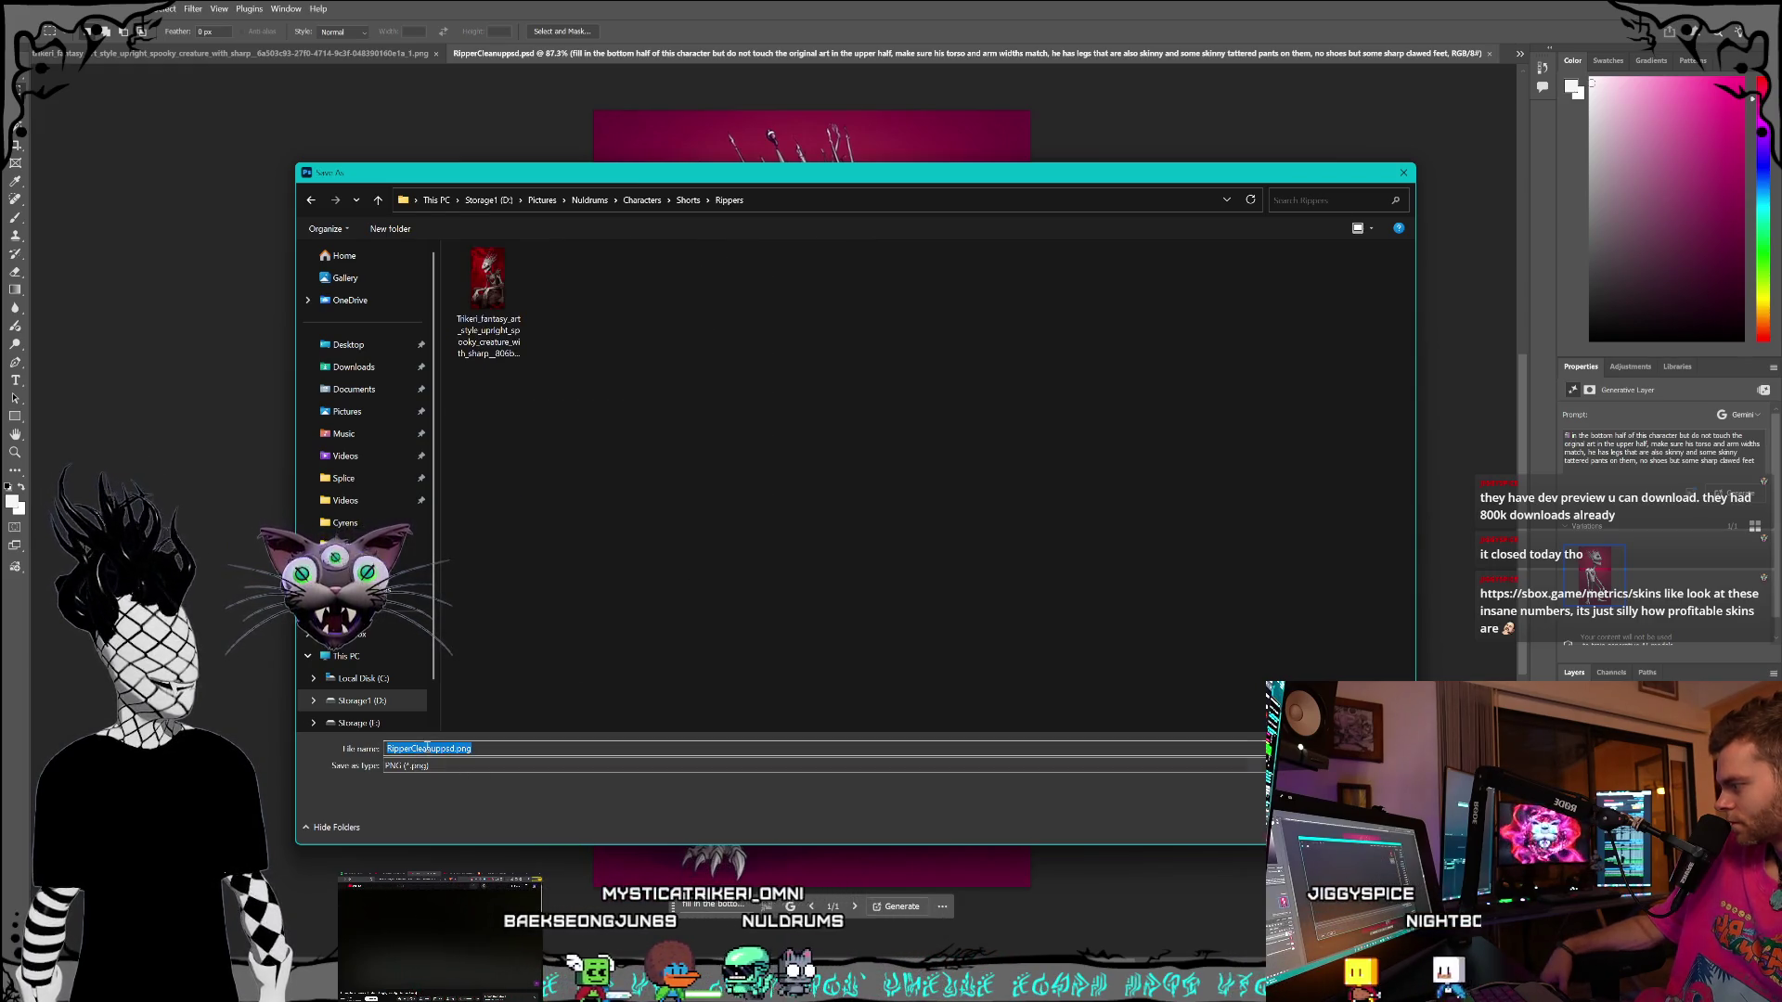
pyautogui.moveTo(456, 749); pyautogui.dragTo(410, 752)
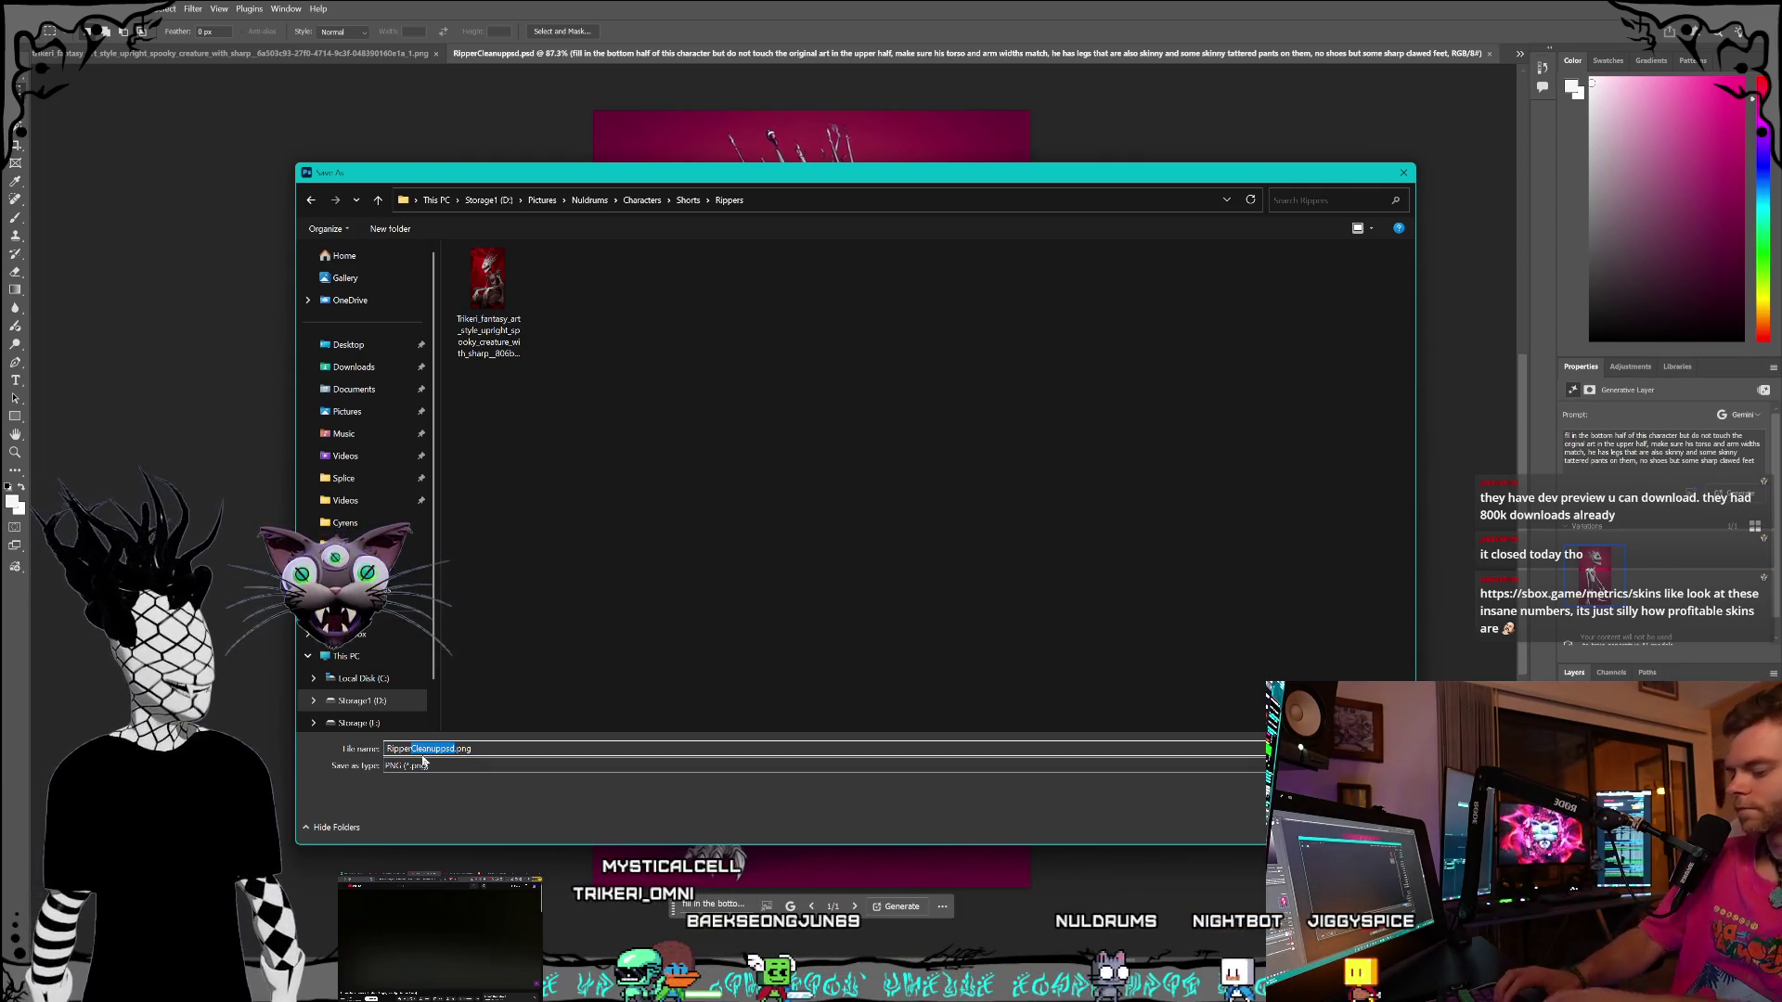
pyautogui.write('RE')
pyautogui.press('BackSpace')
pyautogui.write('ef')
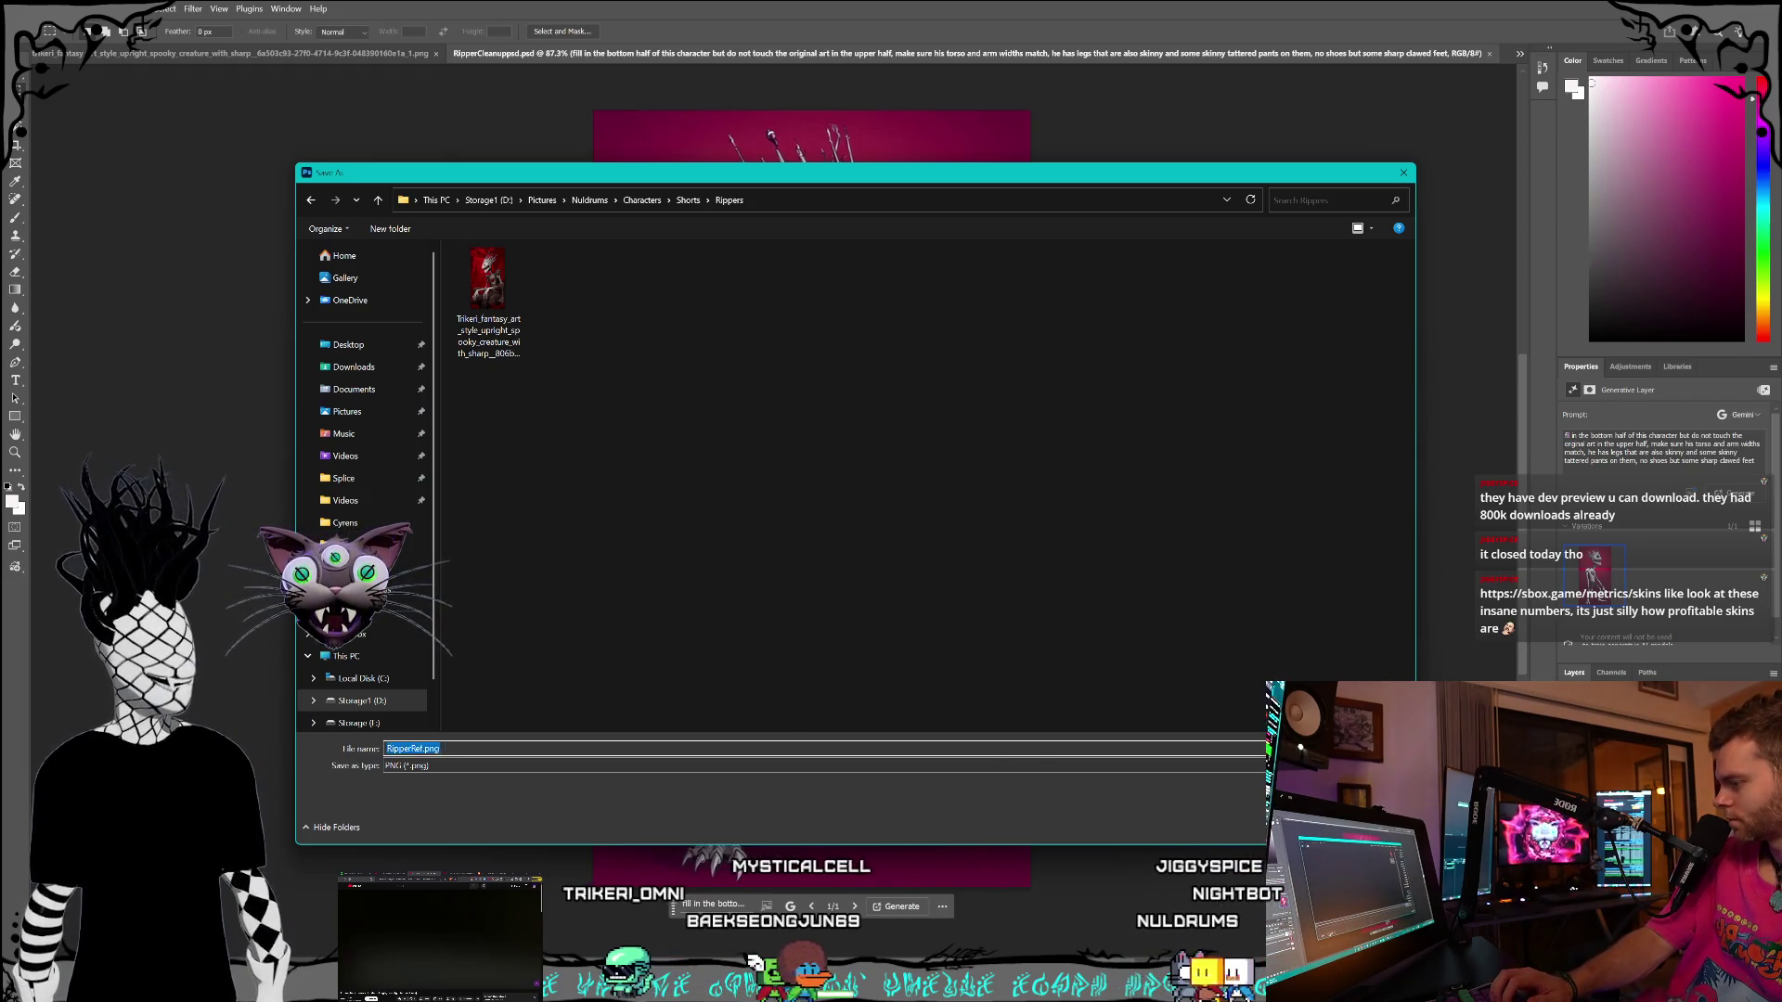
pyautogui.press('Return')
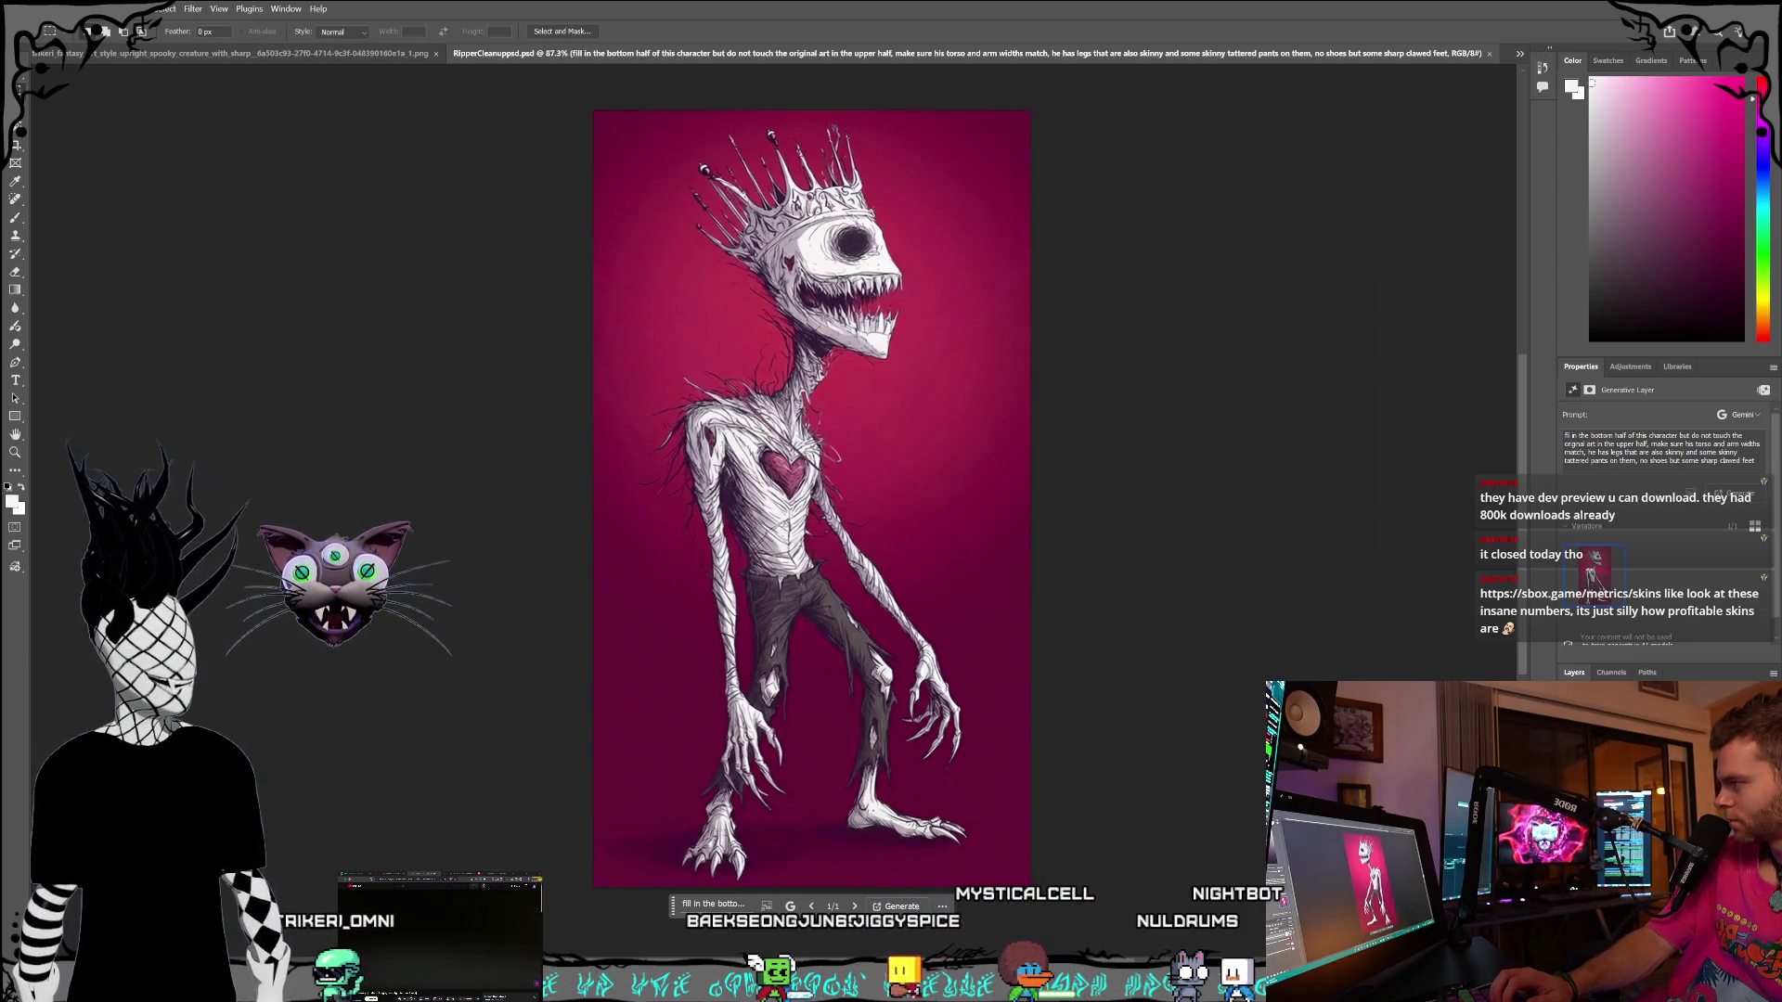
pyautogui.click(33, 8)
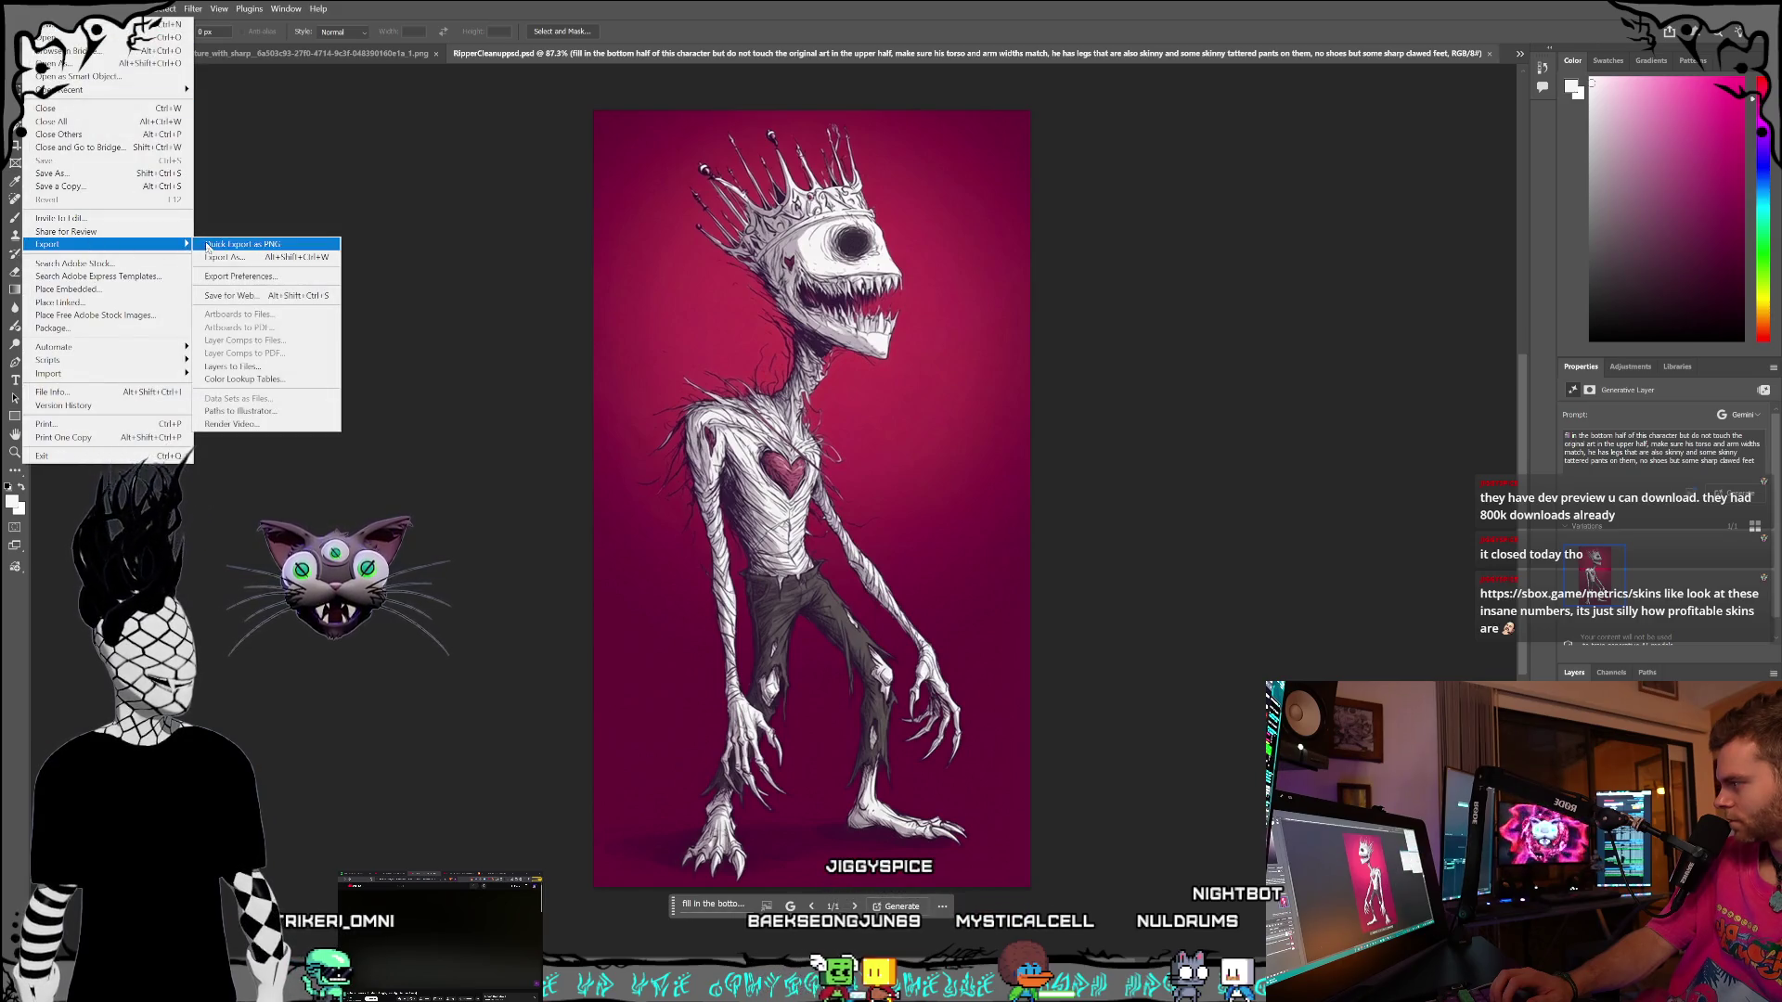
# - Quick-export a second PNG named RipperFullbodyRef.png into the Characters > Rippers folder
pyautogui.click(473, 399)
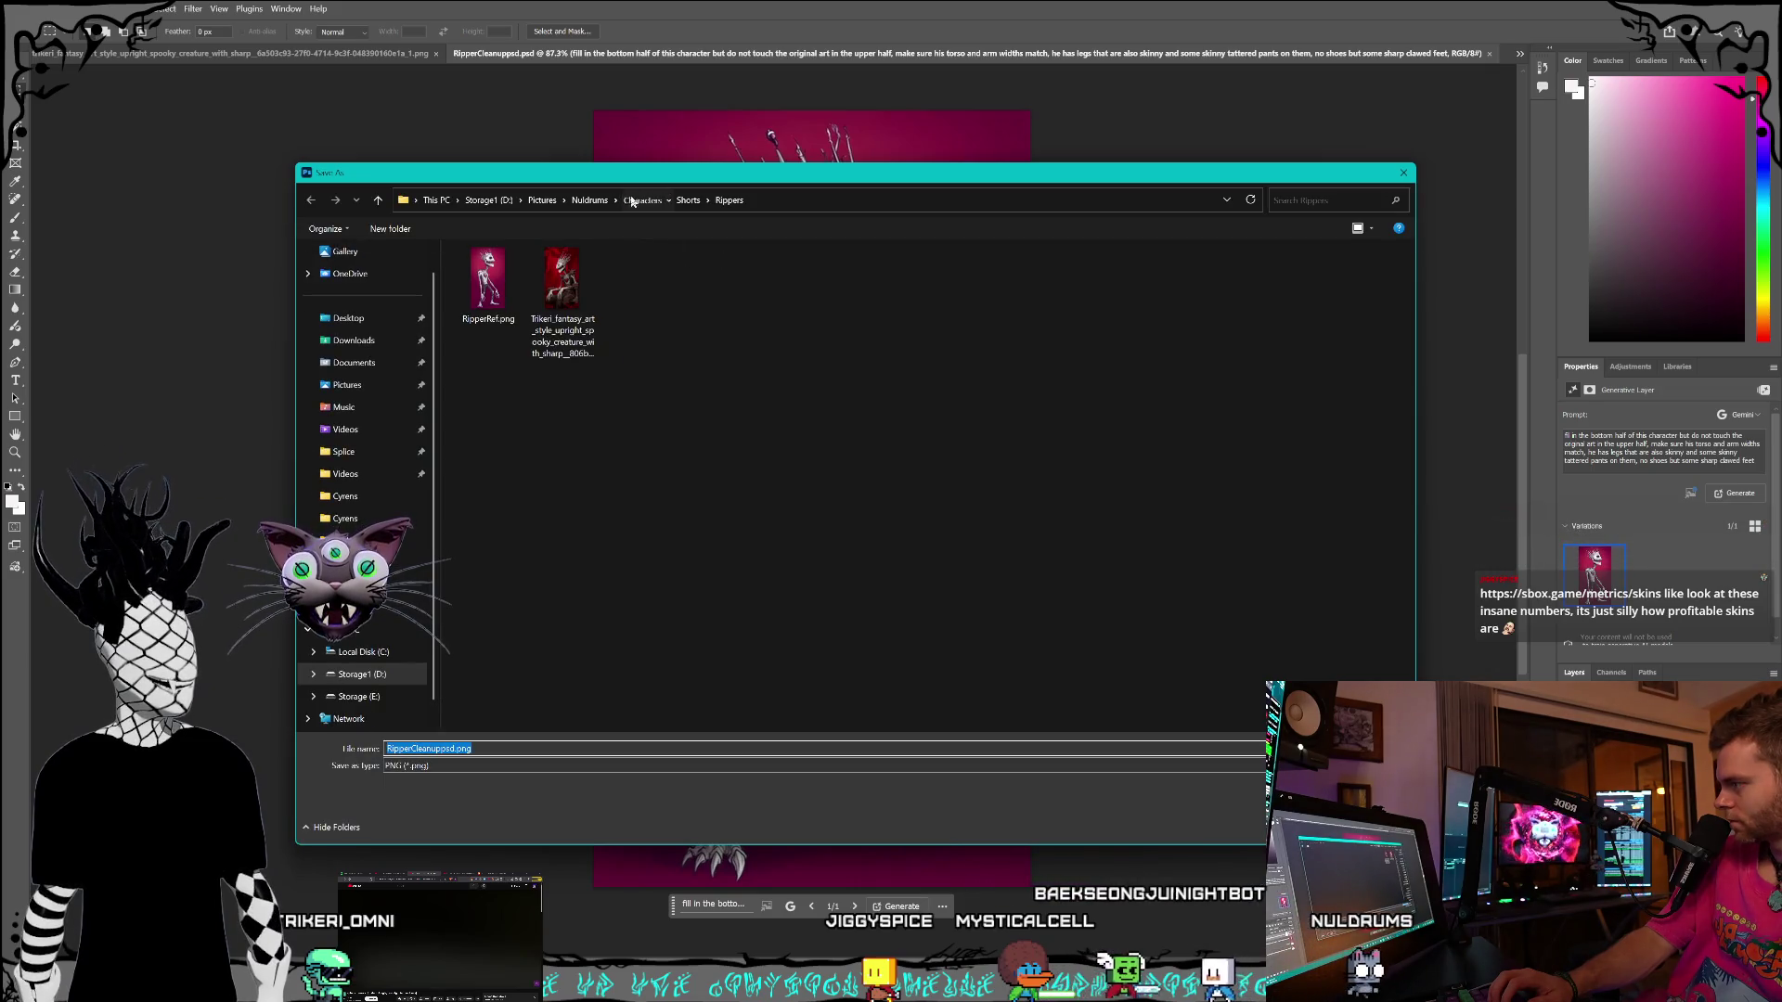
pyautogui.click(642, 201)
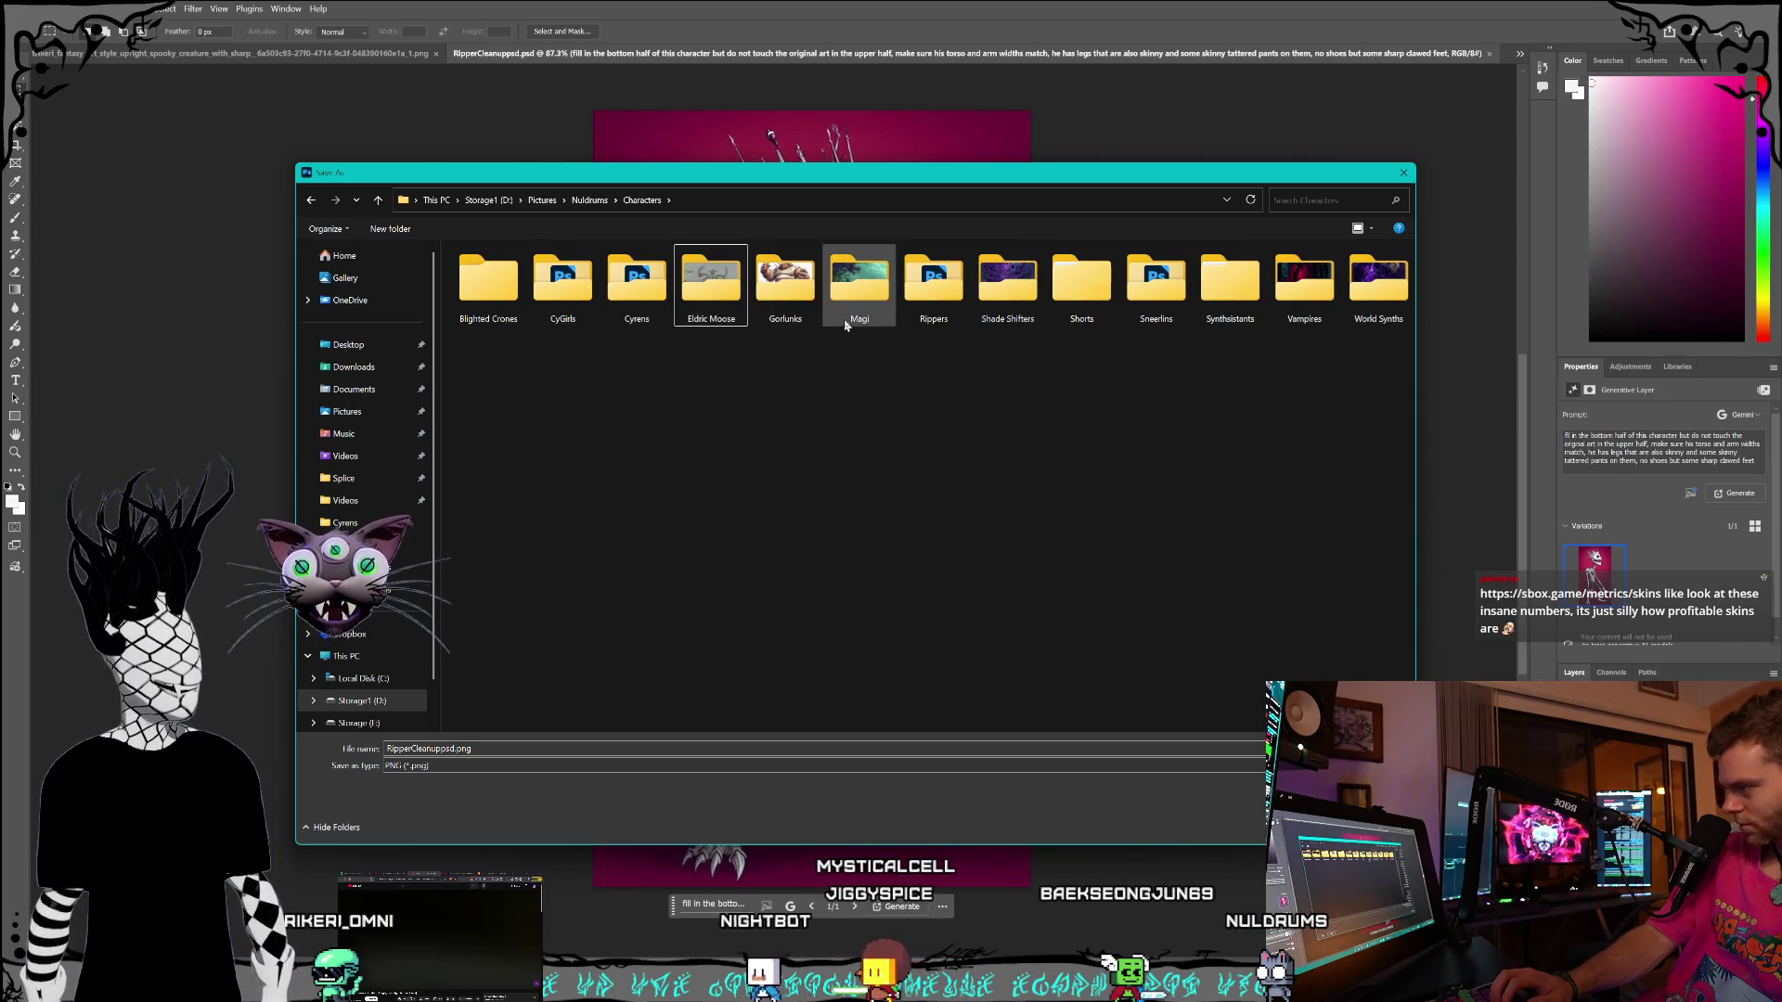
pyautogui.click(935, 295)
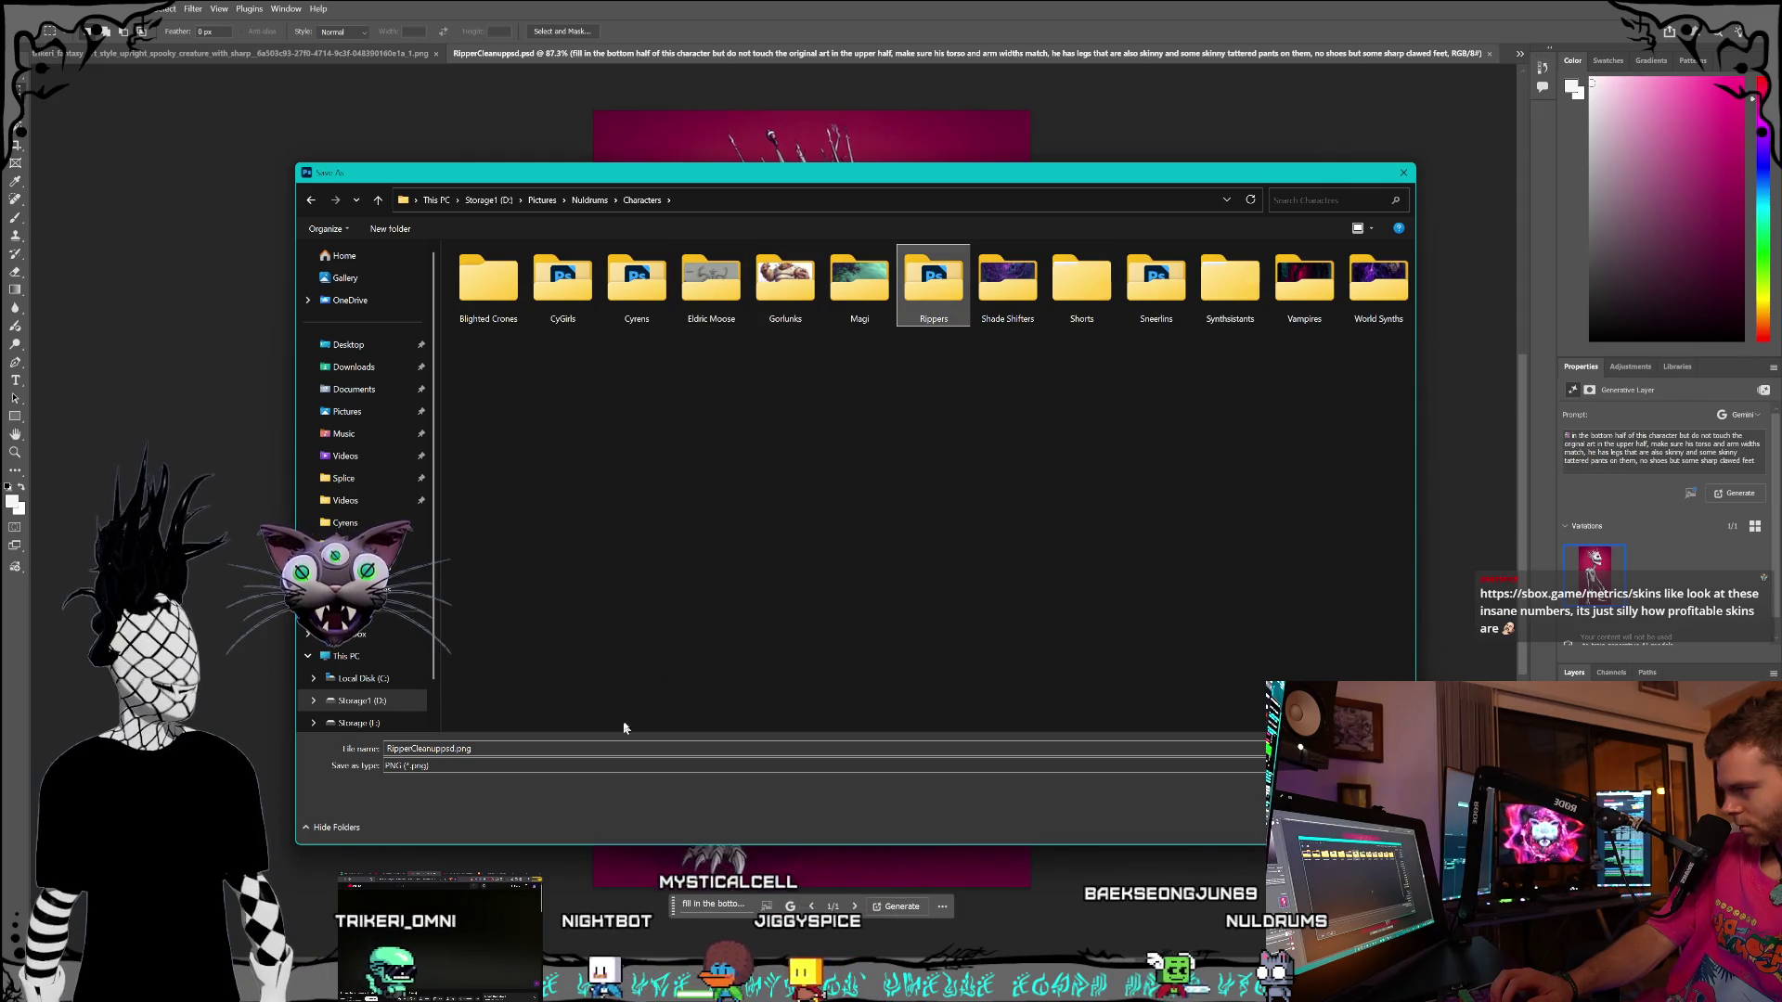
pyautogui.doubleClick(935, 295)
pyautogui.click(452, 749)
pyautogui.moveTo(455, 749); pyautogui.dragTo(412, 752)
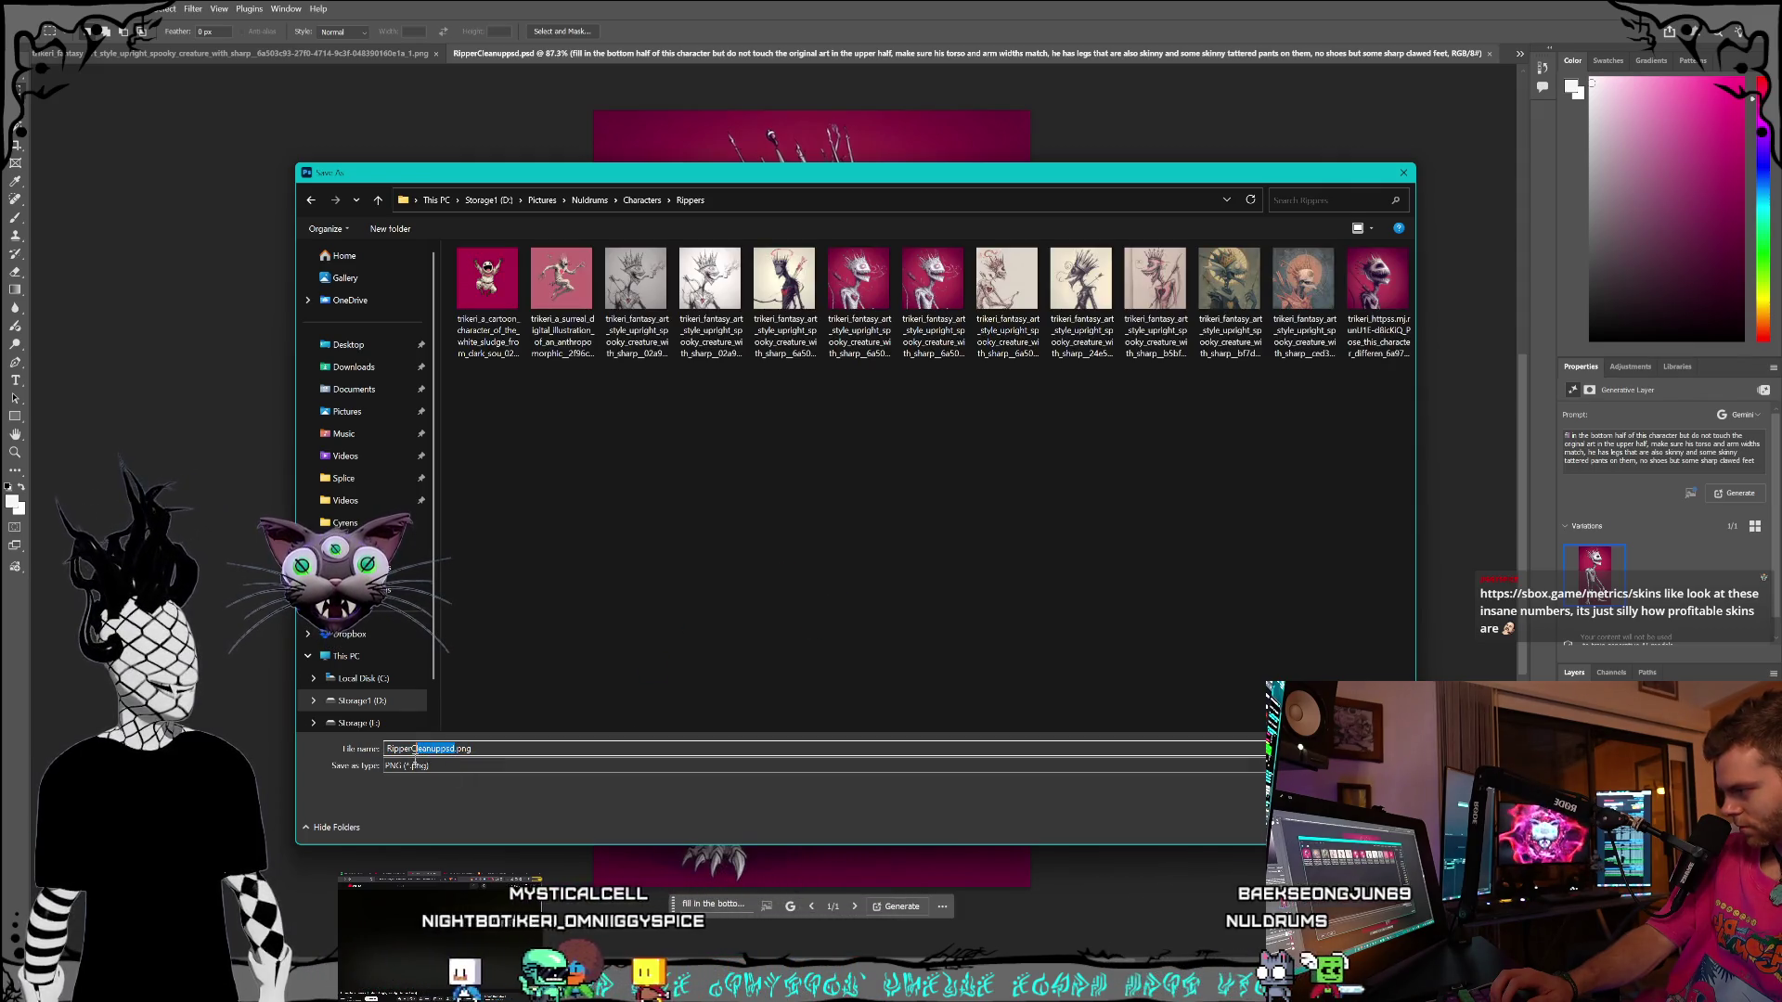
pyautogui.write('FullbodyRef')
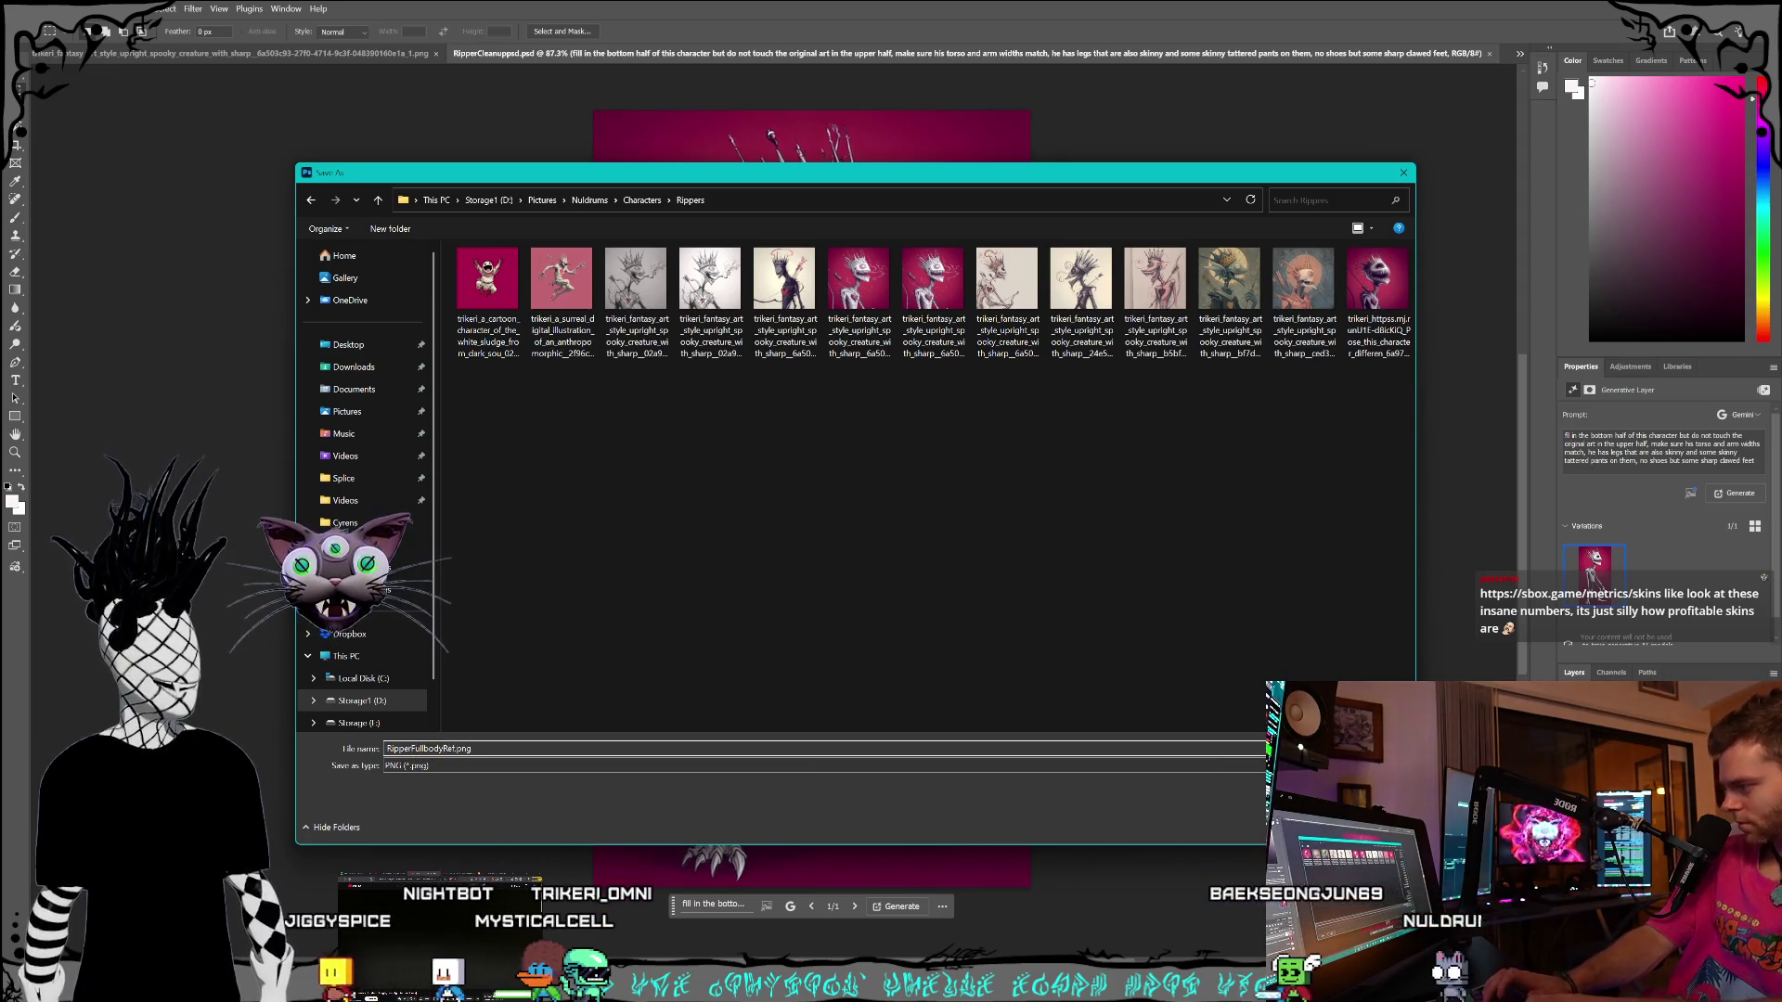
pyautogui.press('Return')
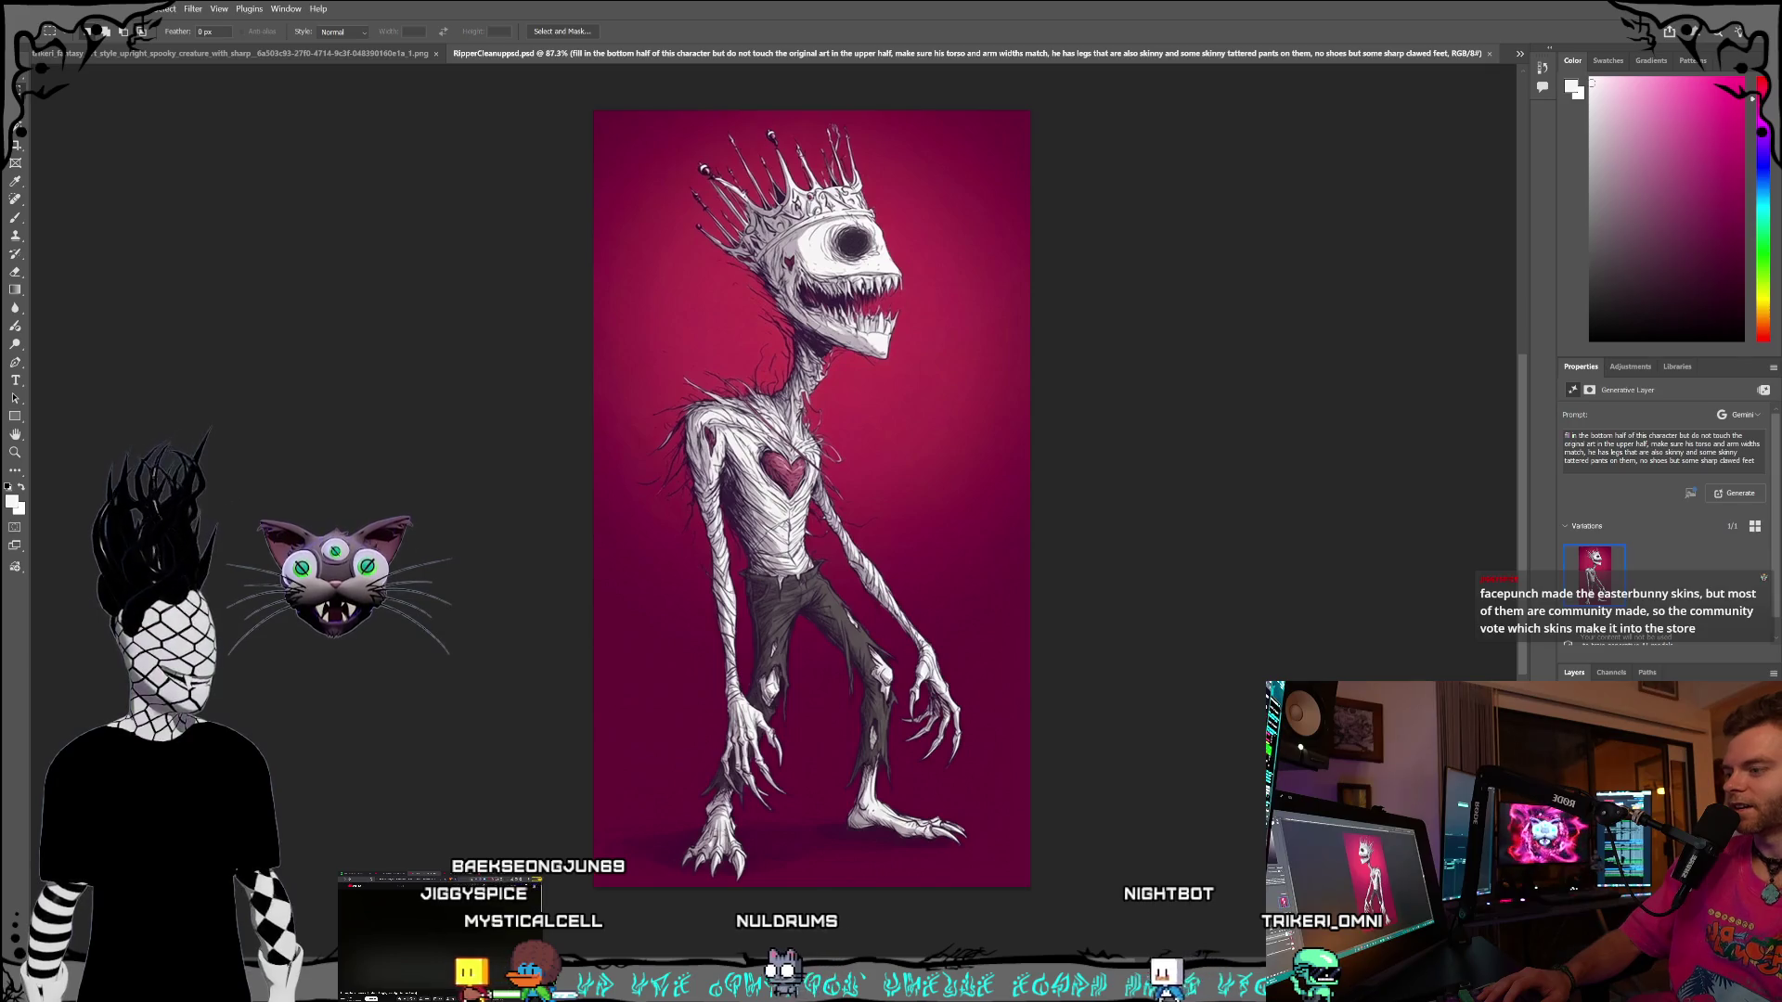
# - Switch to Premiere Pro and play the NulShort Cyrens intro short from the start
pyautogui.press('super+d')
pyautogui.press('super+d')
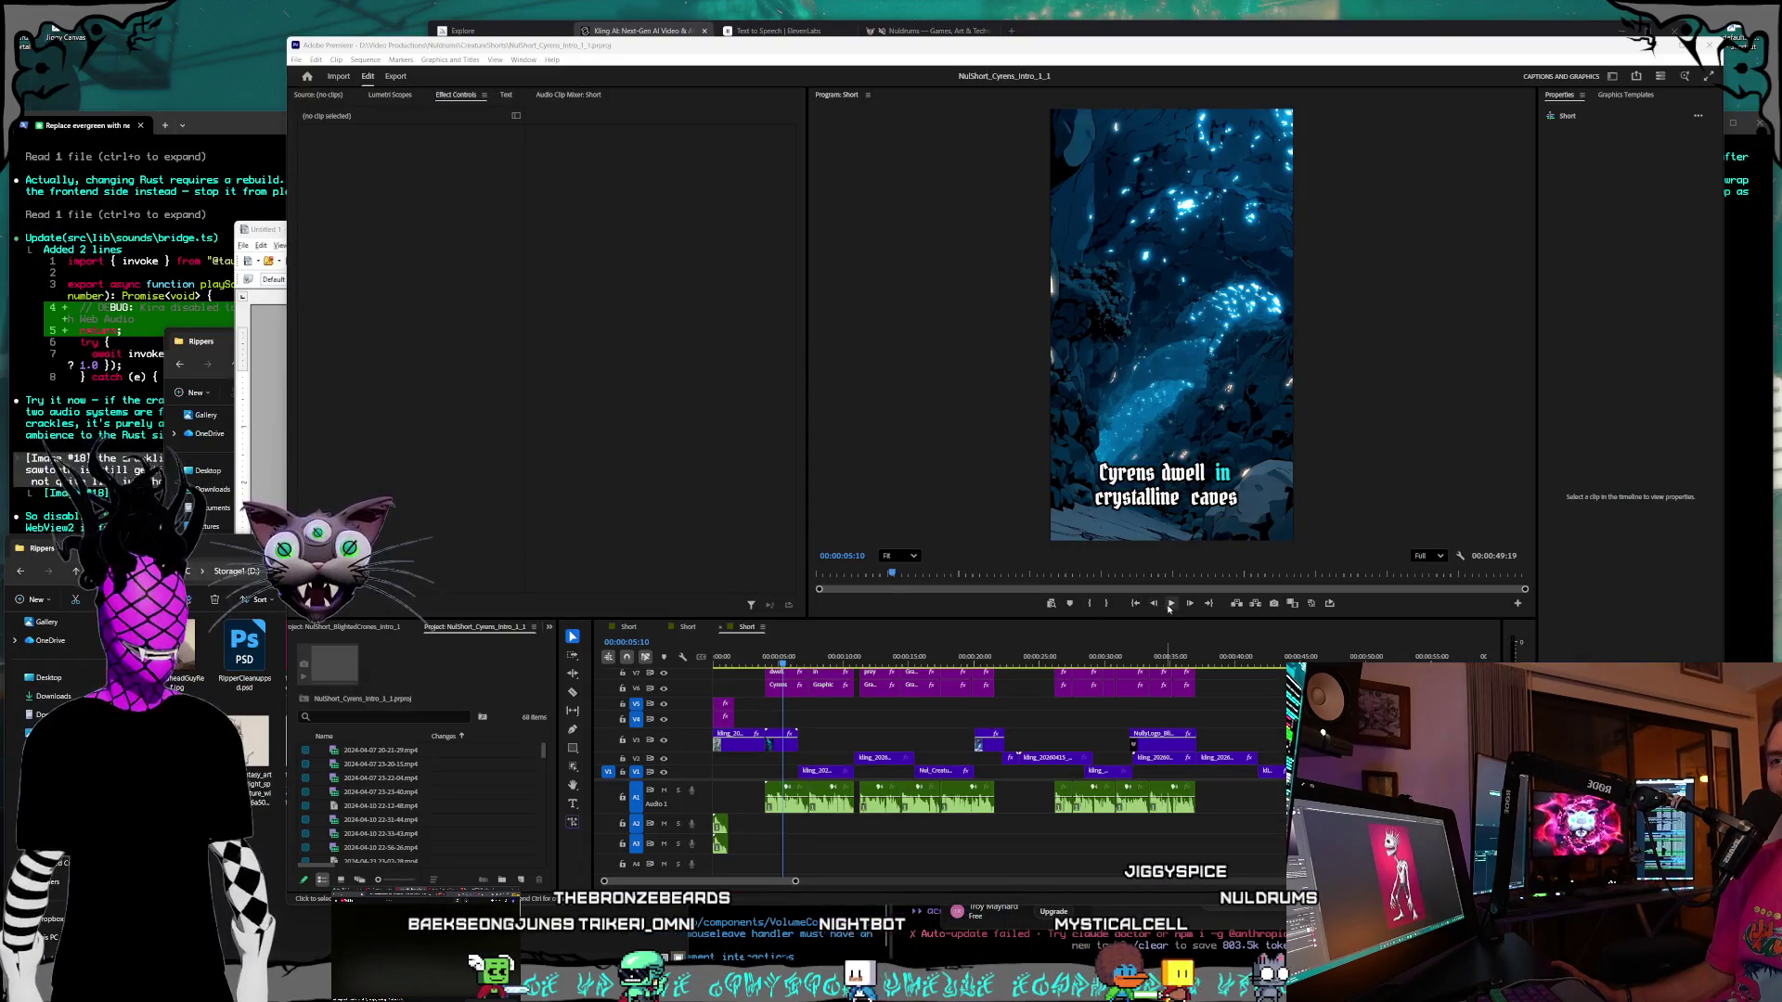
pyautogui.click(1170, 603)
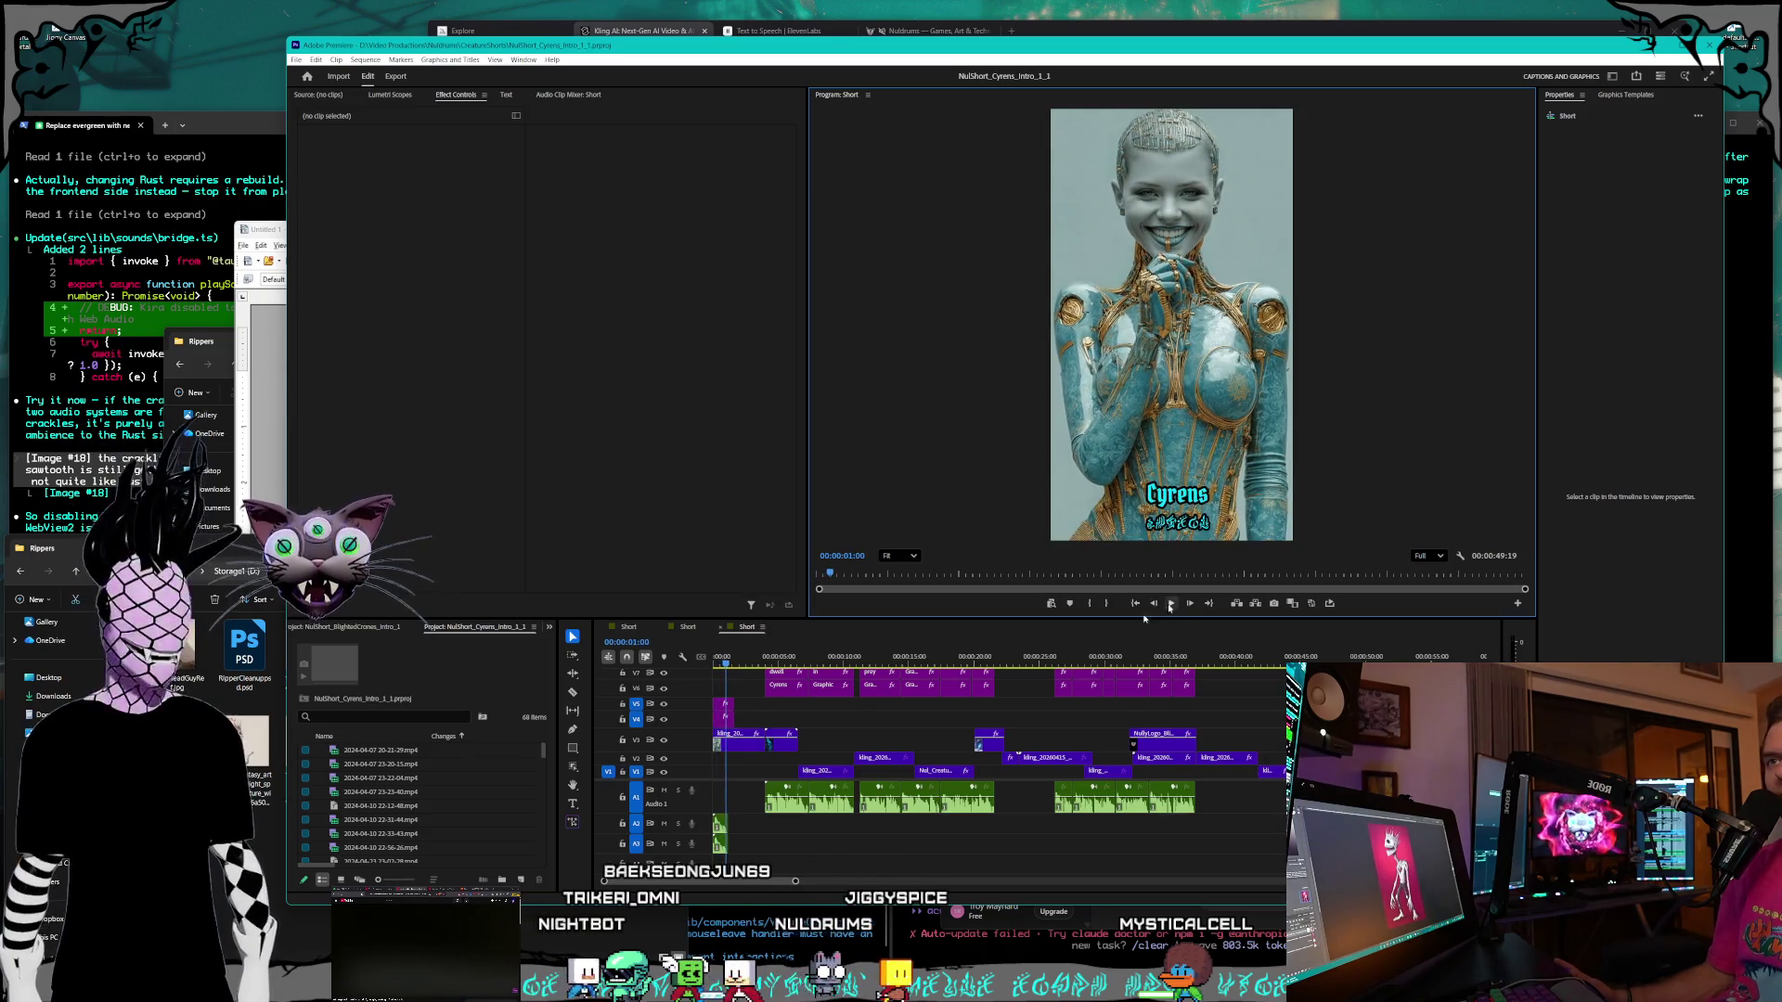
# - Open the Rippers creature short sequence in the timeline
pyautogui.click(680, 629)
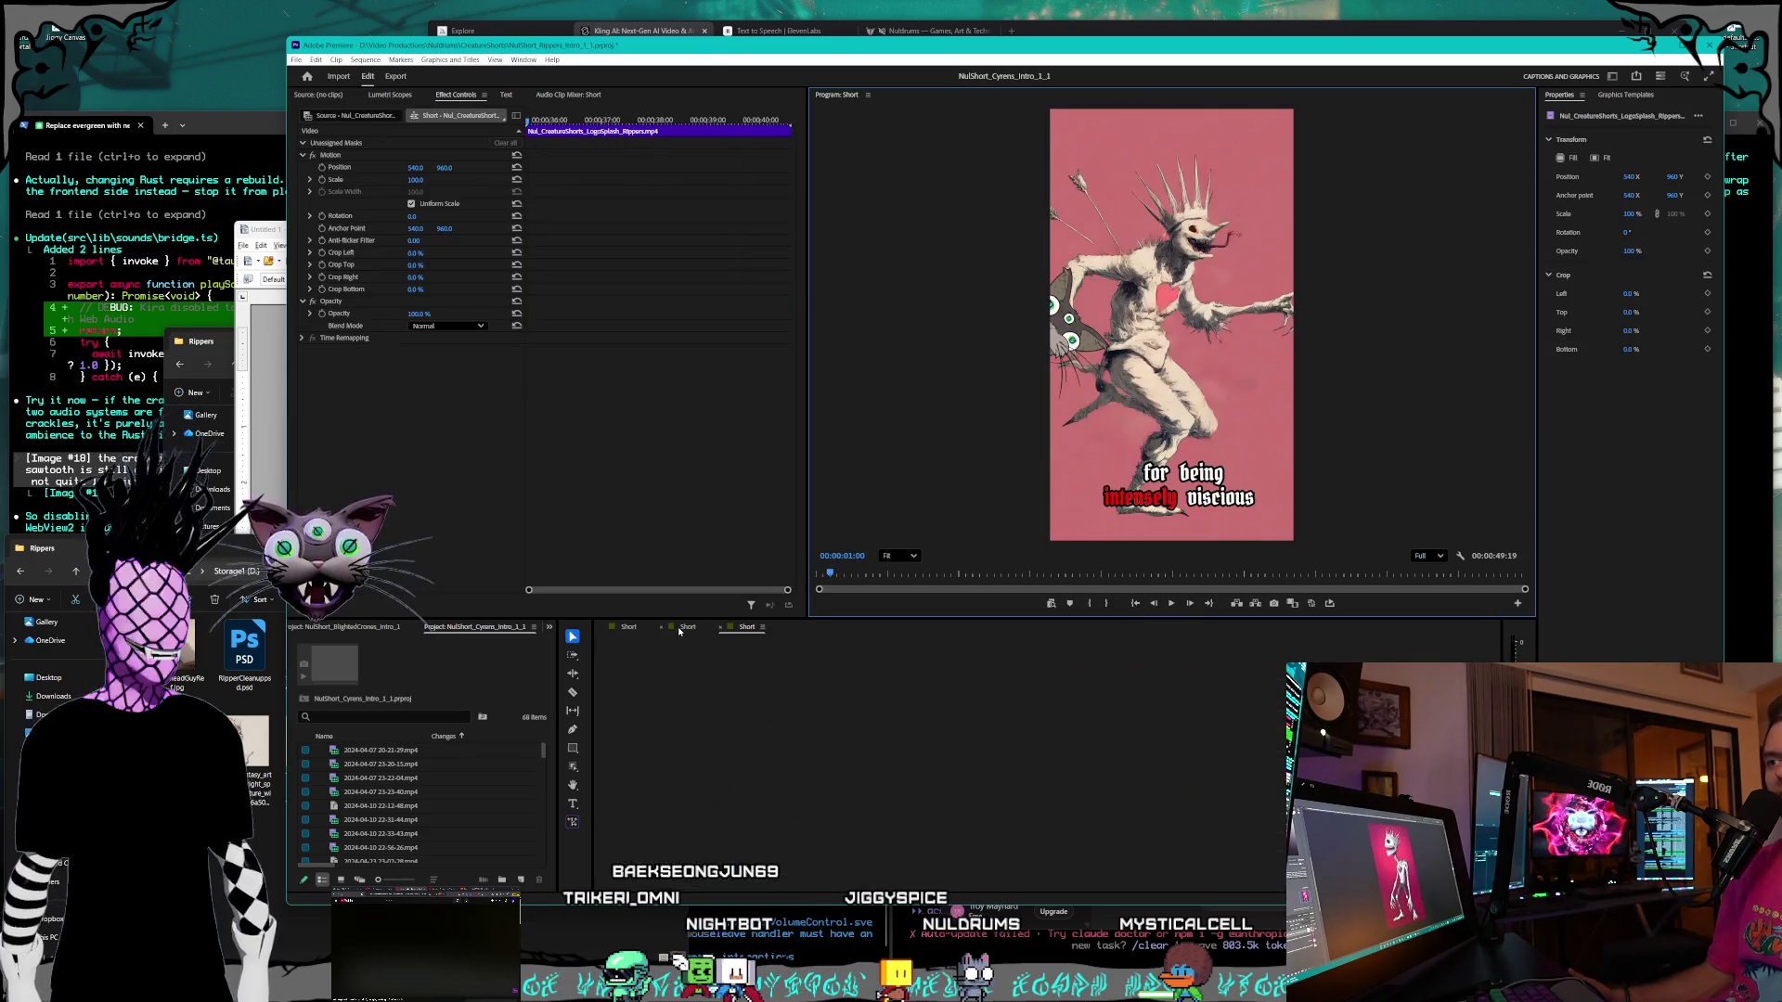
# - Open the Blighted Crones short maximized, check Photoshop's creature, then rewind the playhead to the start
pyautogui.click(618, 630)
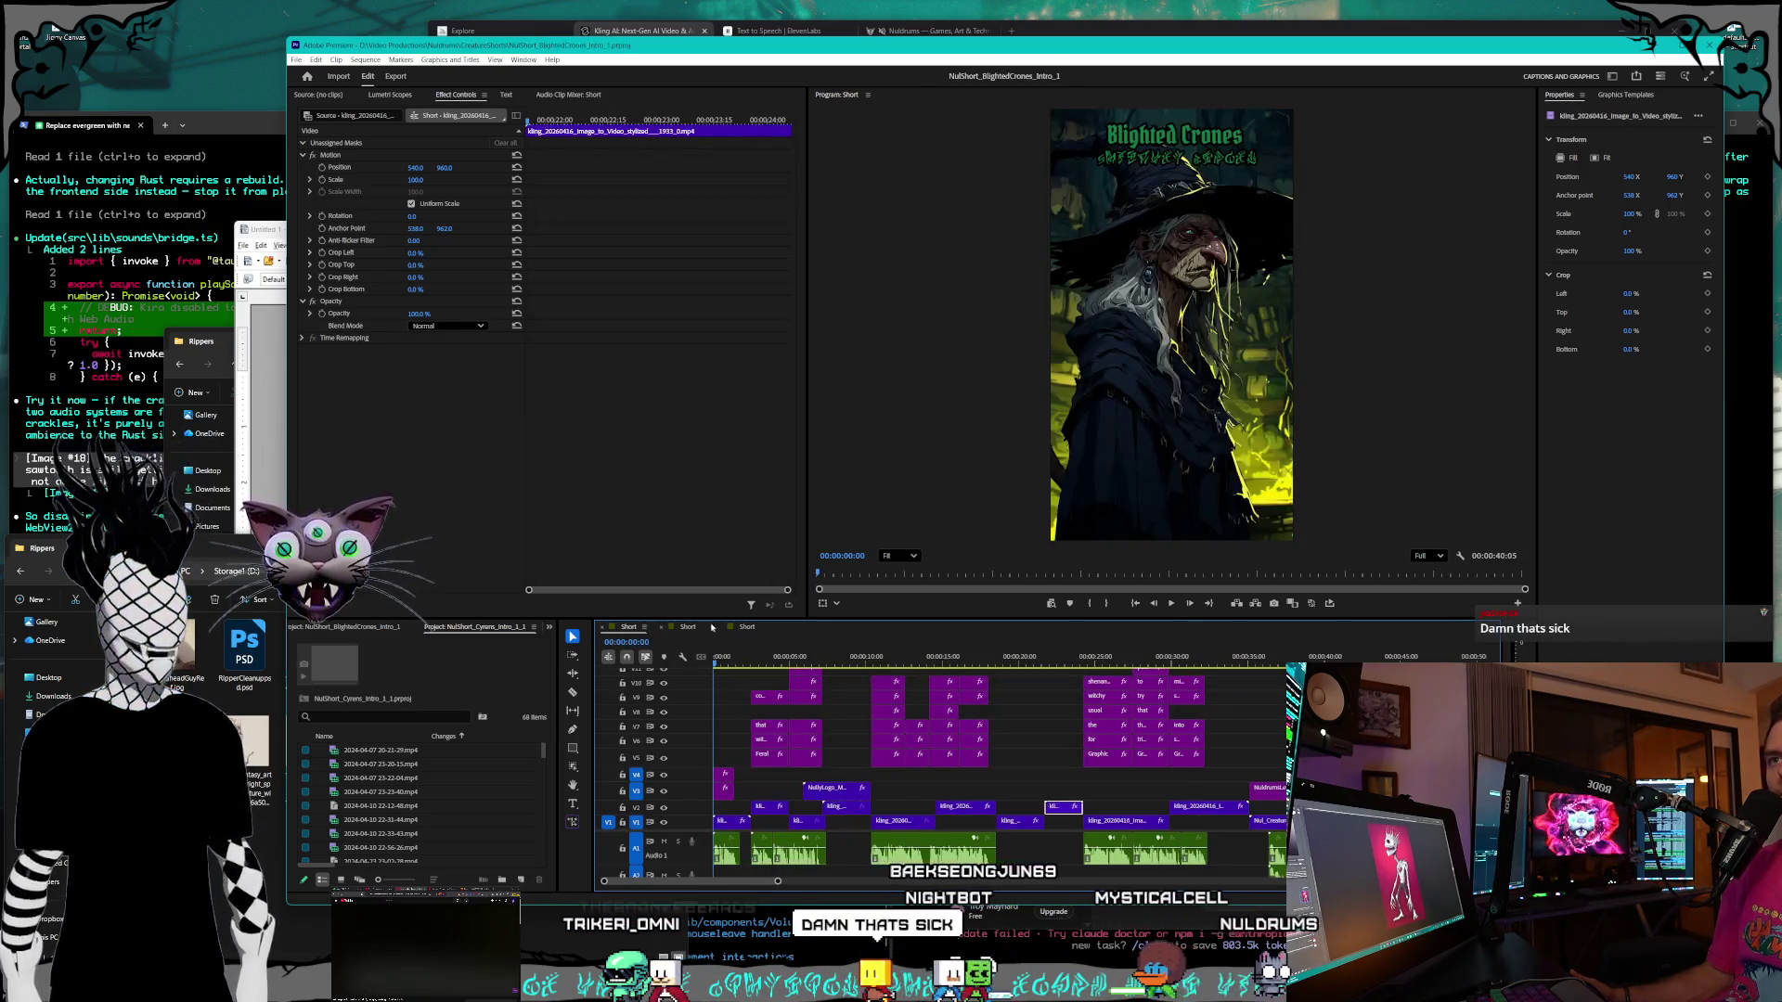
pyautogui.click(1689, 45)
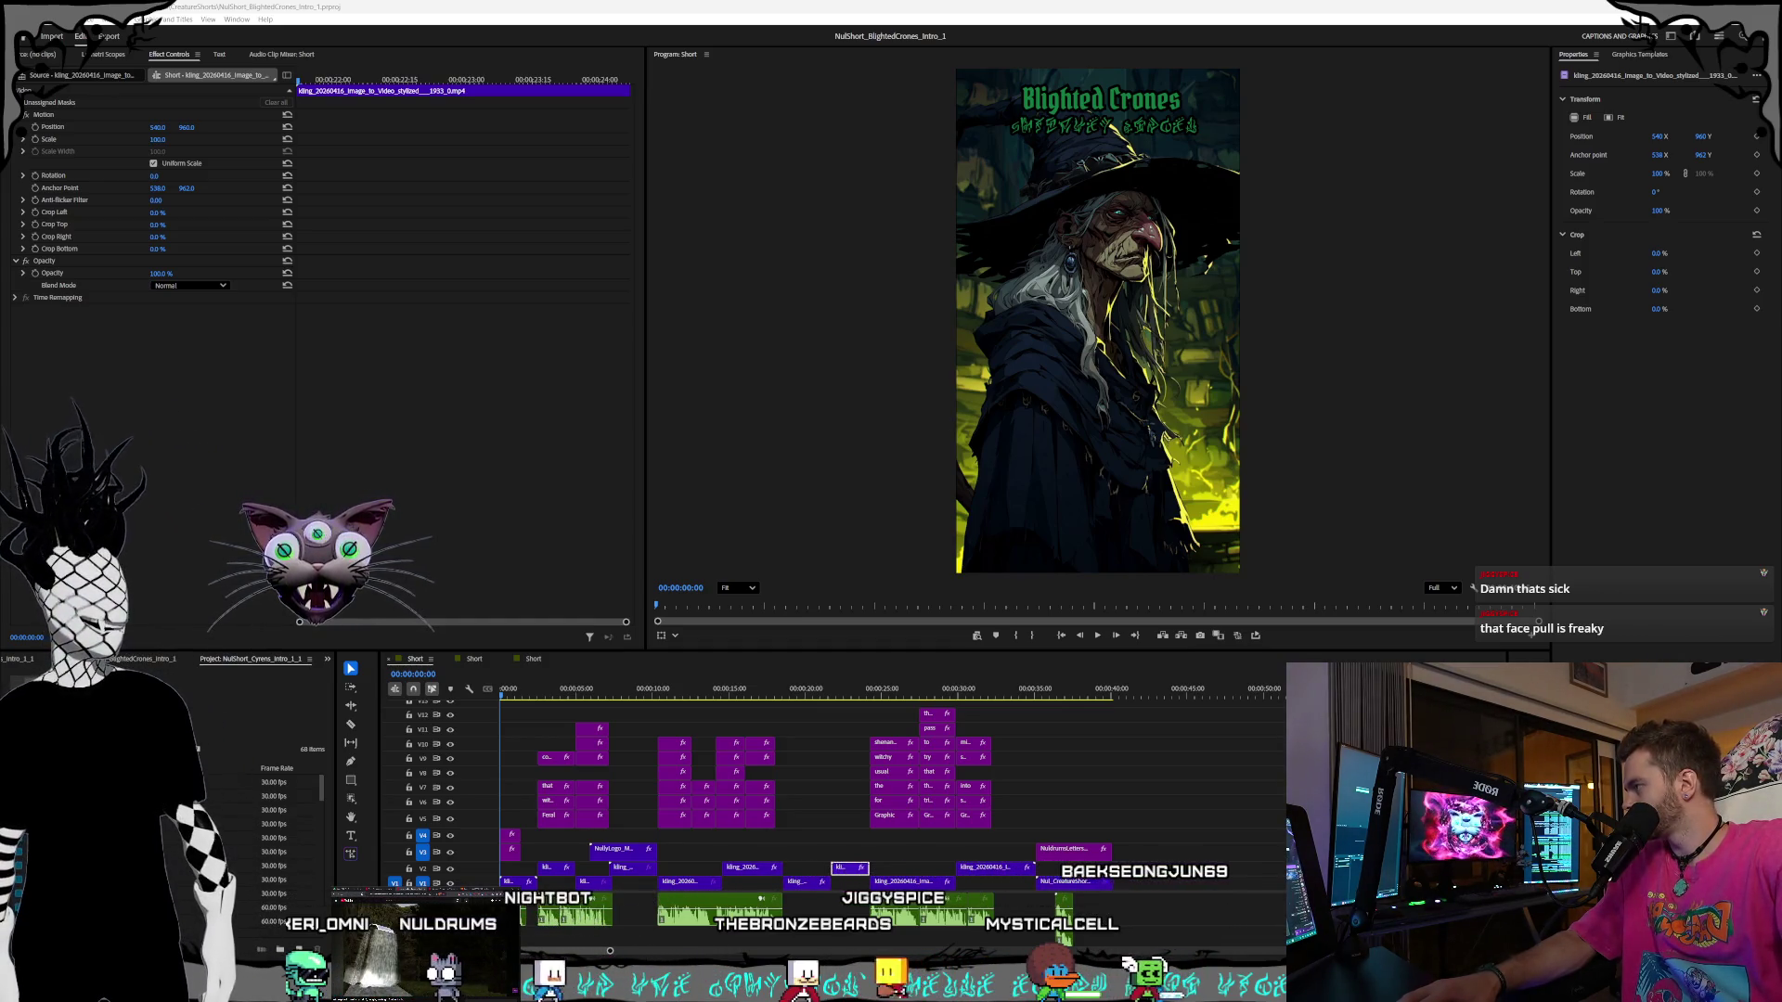
pyautogui.hotkey('alt', 'Tab')
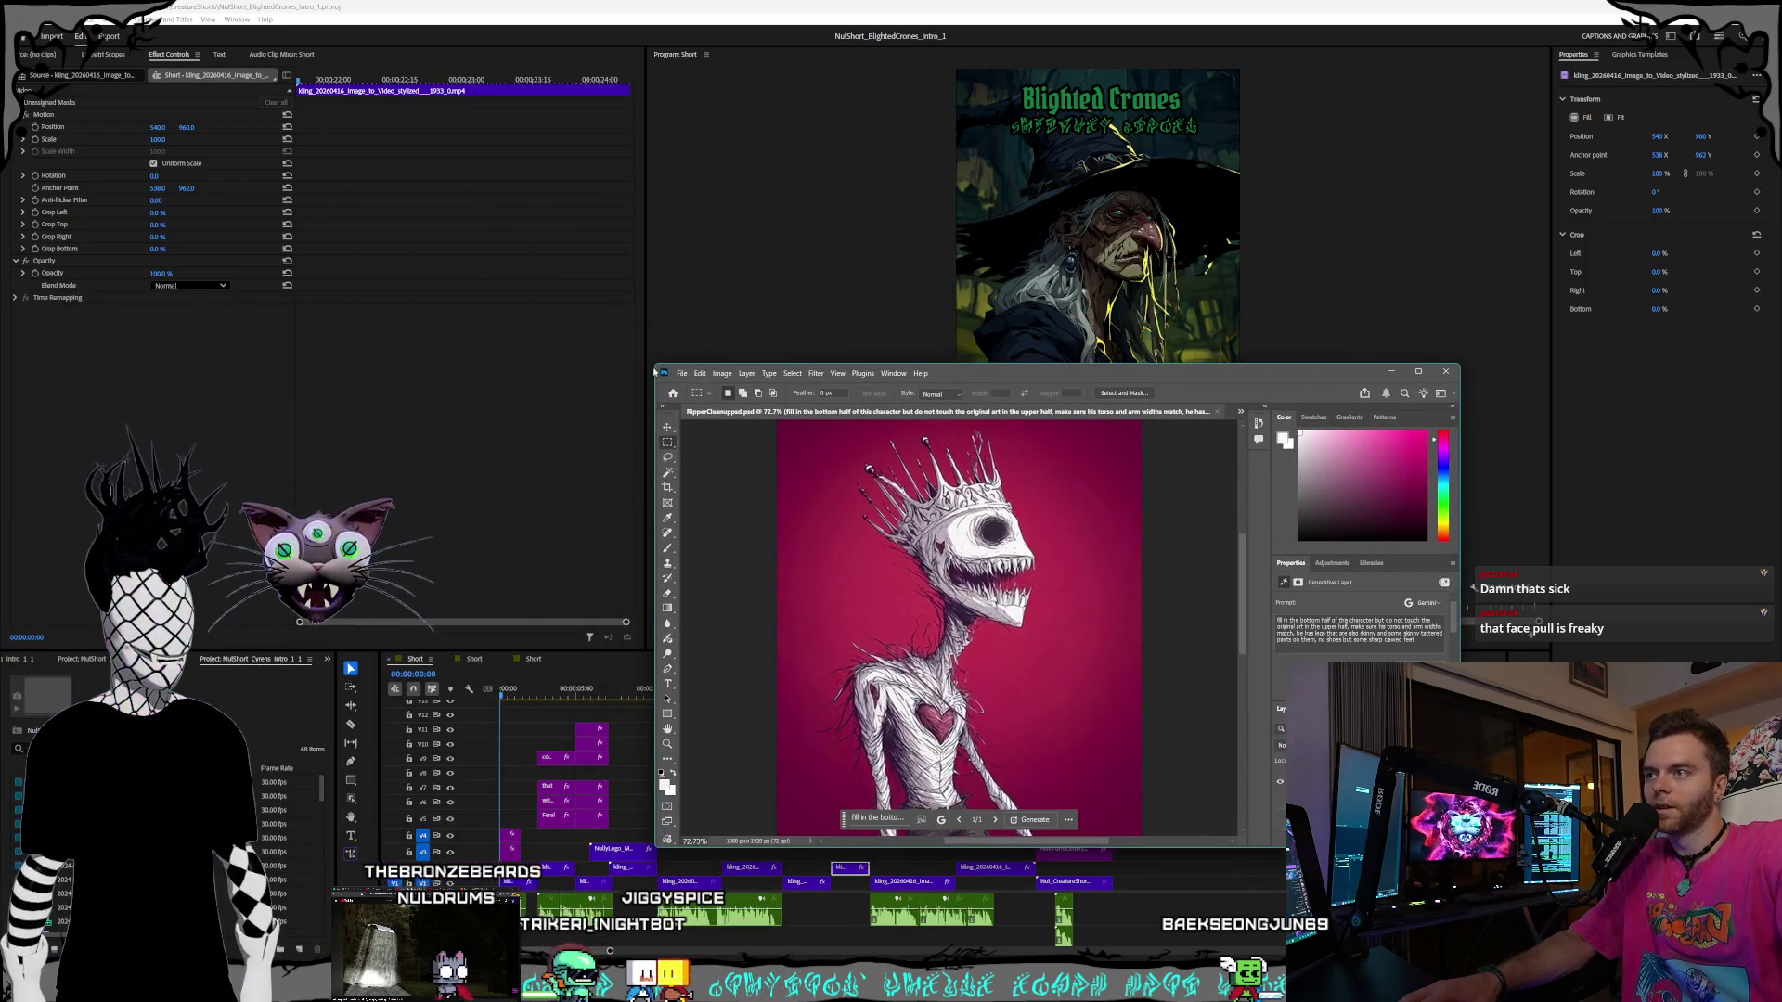
pyautogui.moveTo(654, 362)
pyautogui.mouseDown()
pyautogui.moveTo(546, 251)
pyautogui.moveTo(479, 226)
pyautogui.mouseUp()
pyautogui.moveTo(870, 244); pyautogui.dragTo(885, 231)
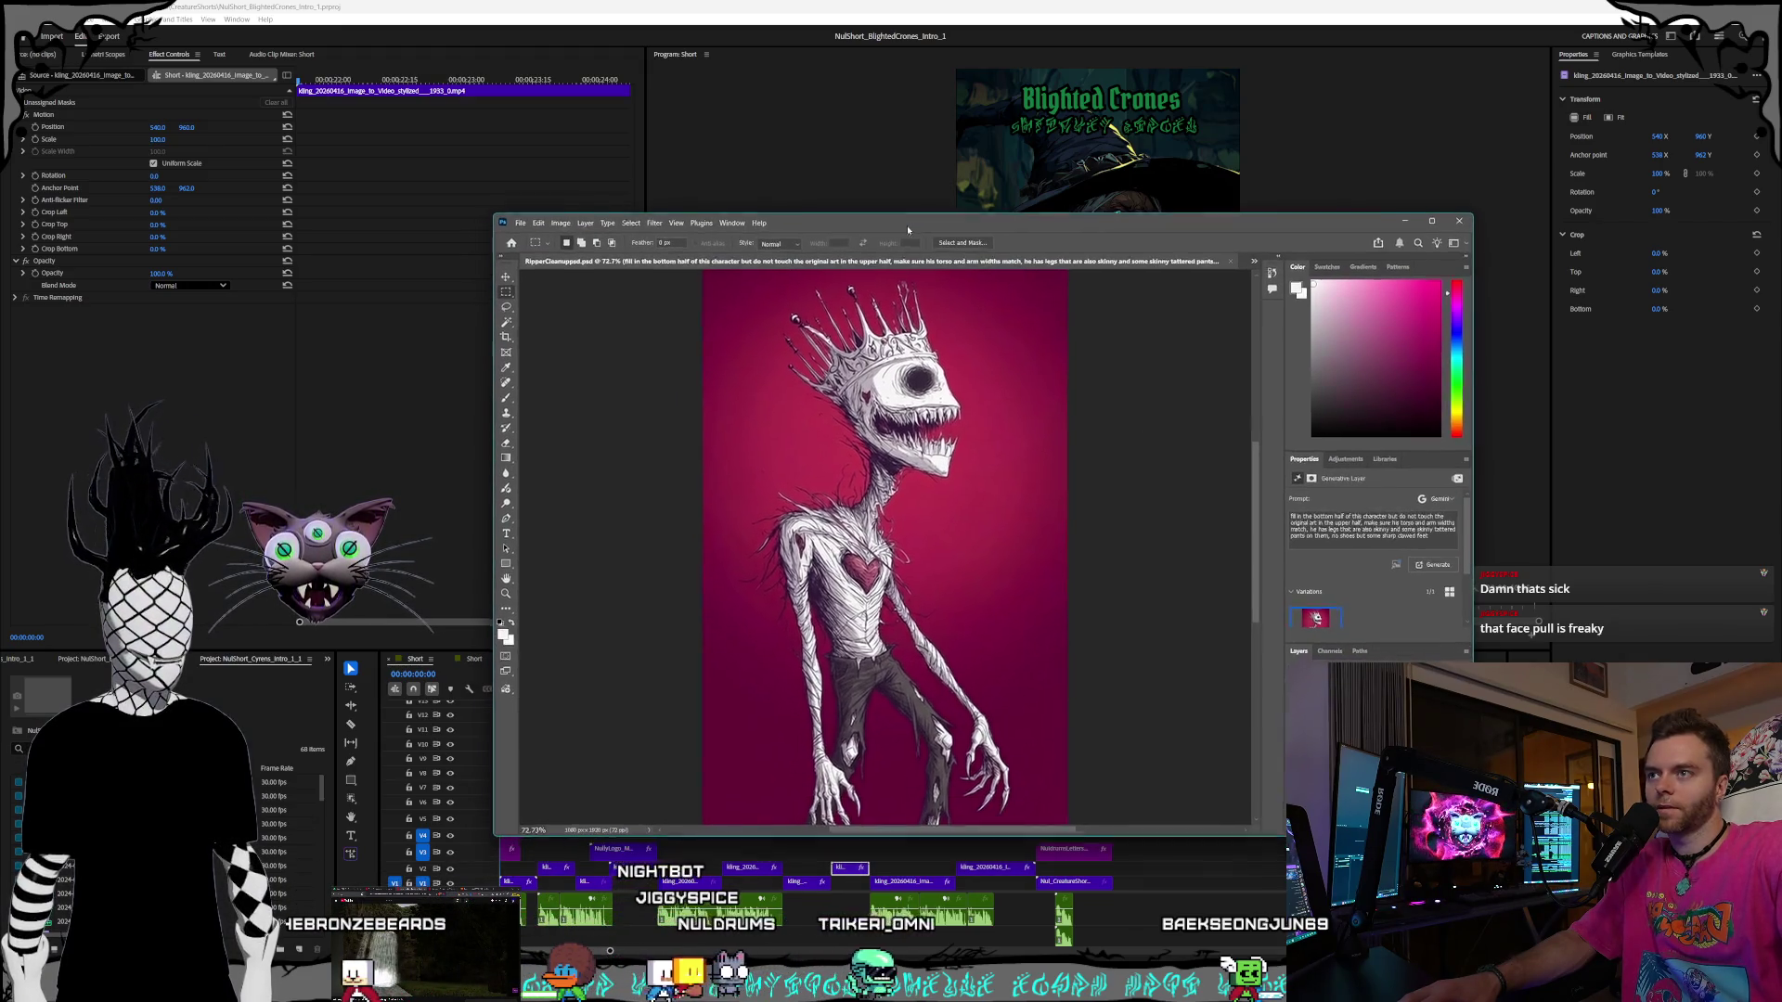
pyautogui.click(1406, 223)
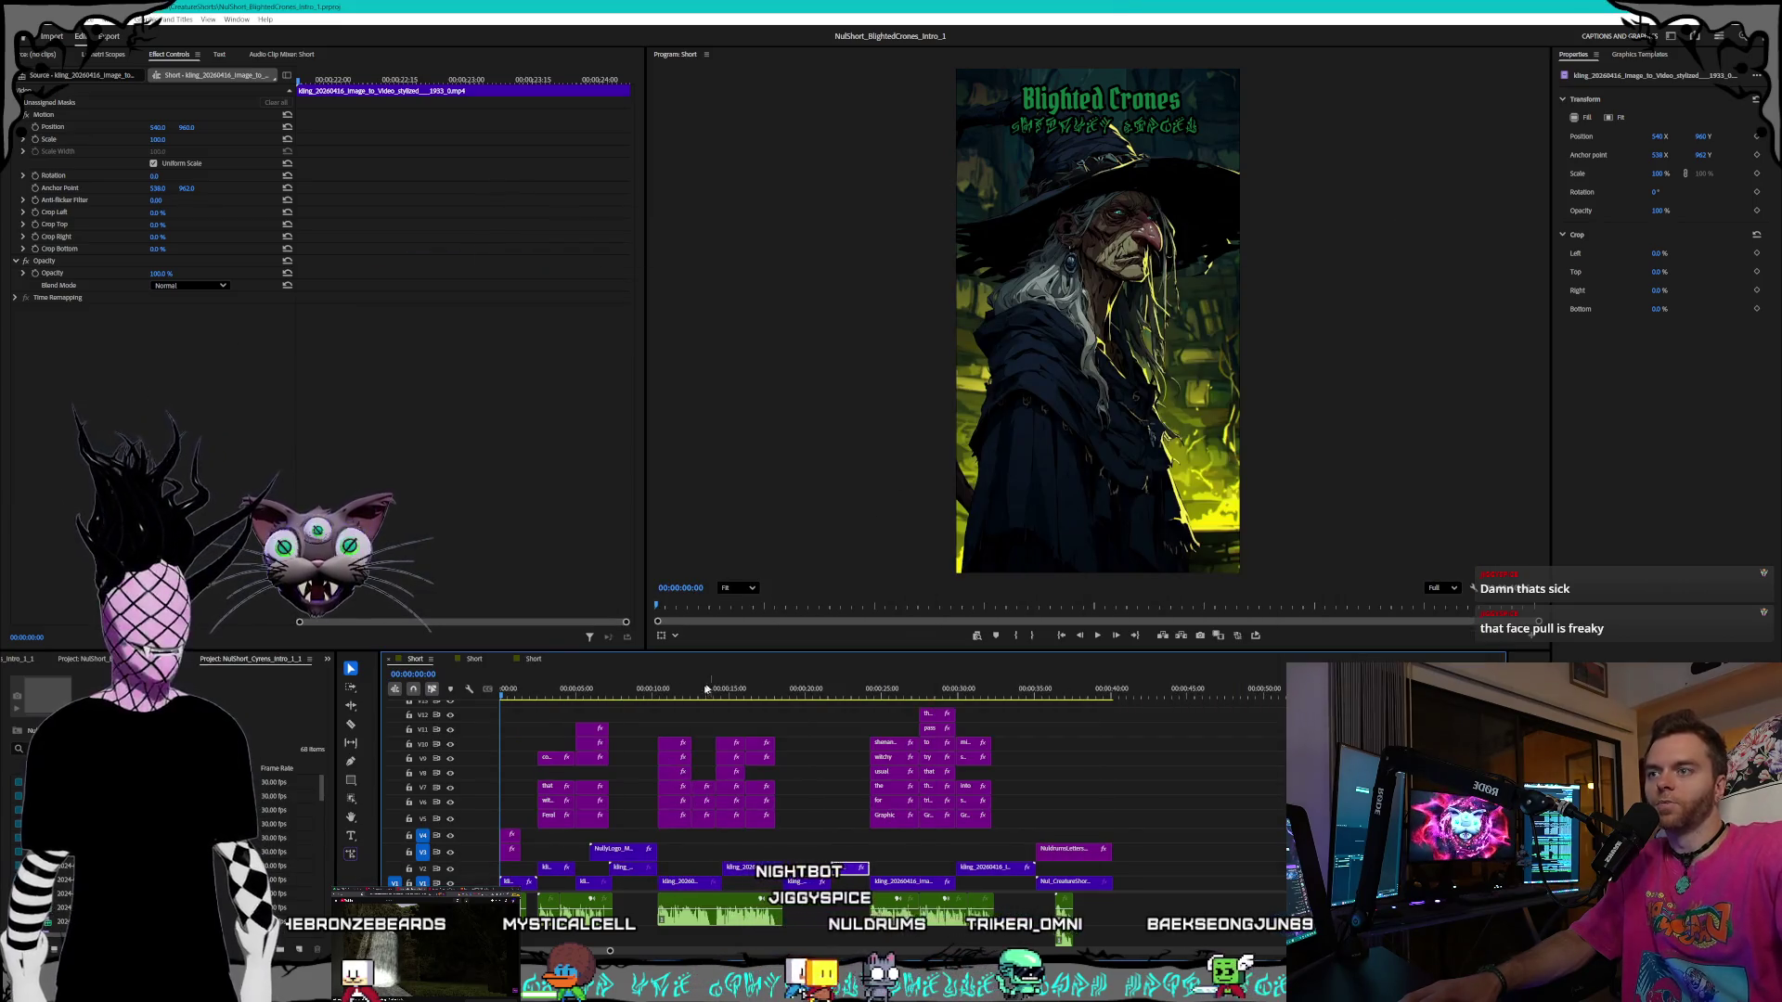
pyautogui.click(528, 690)
pyautogui.press('Home')
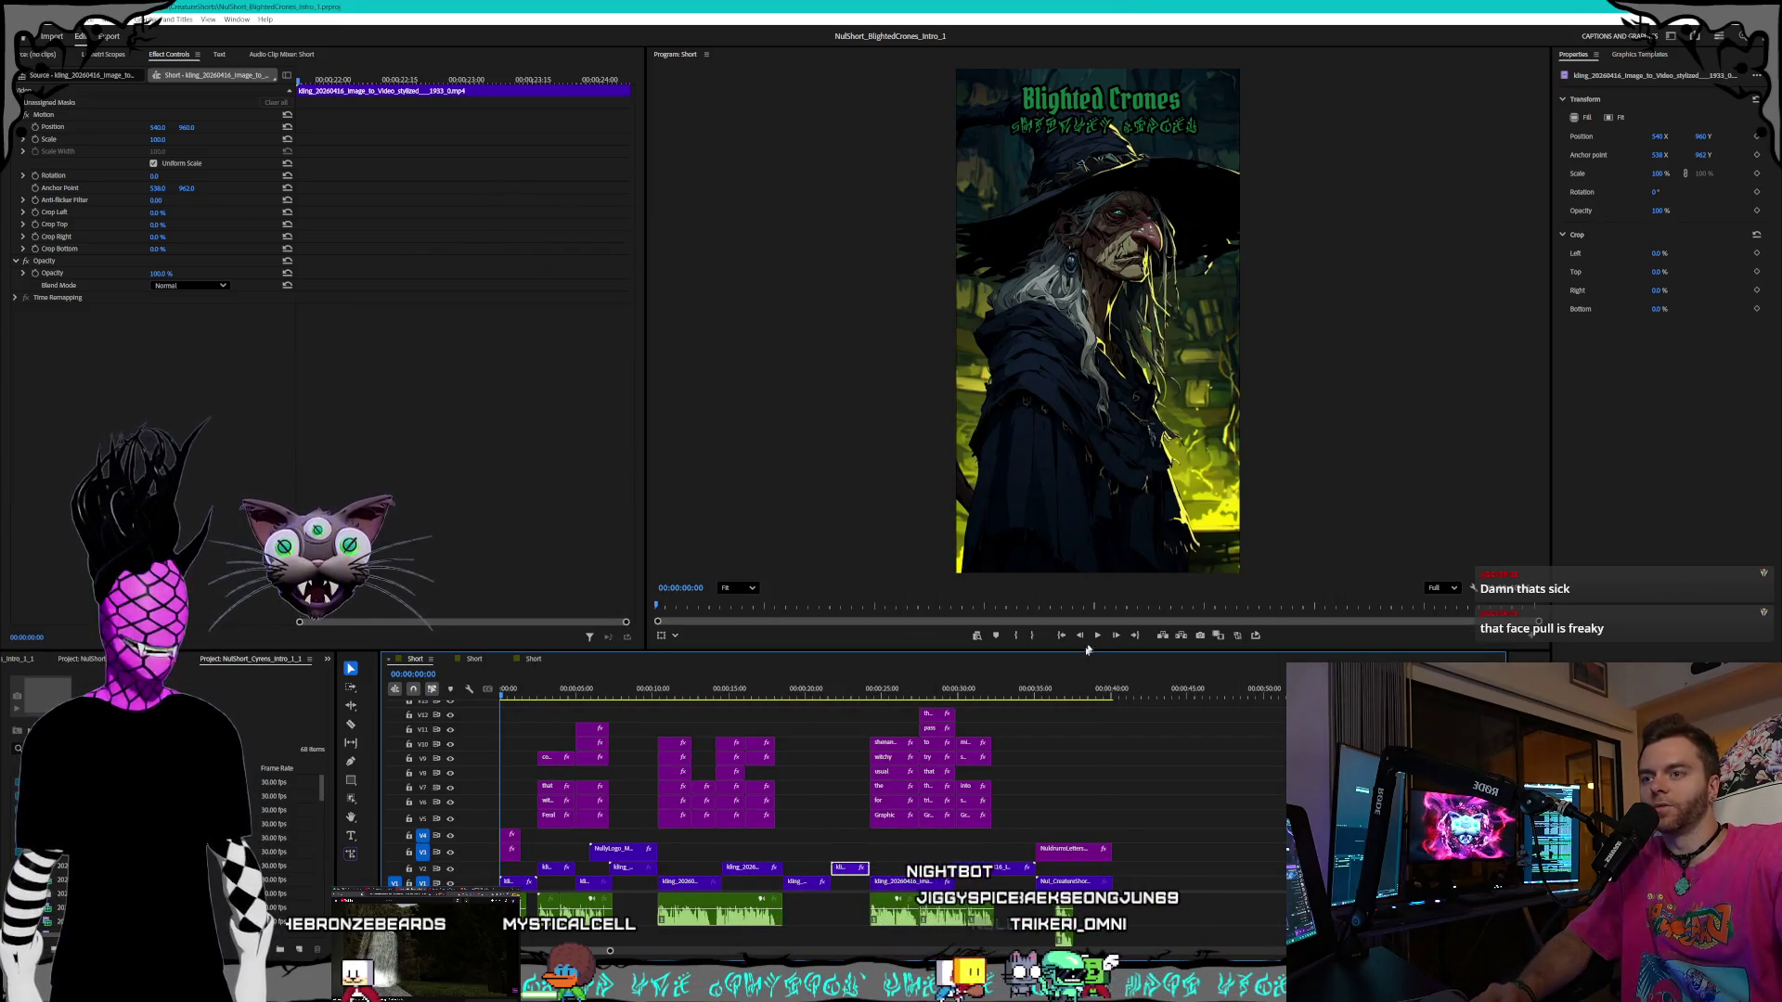
# - Play the Blighted Crones short, scrubbing back to the purple skull around 00:00:20:10
pyautogui.click(1098, 636)
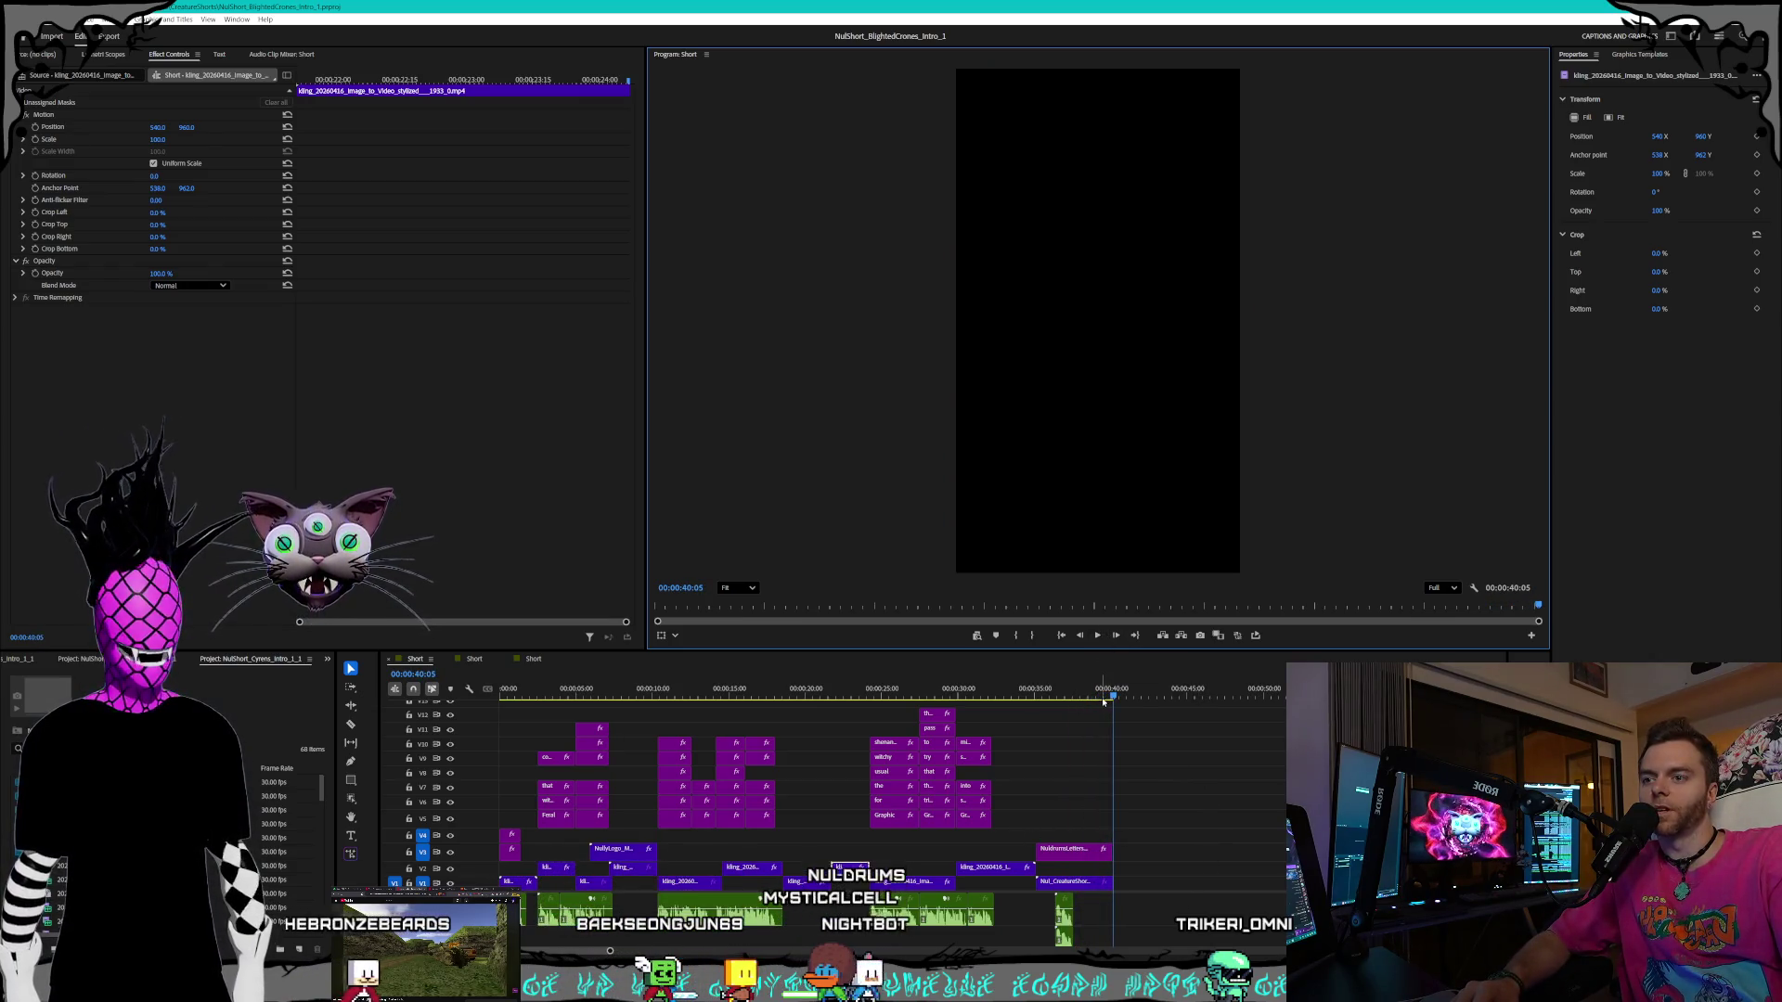
pyautogui.moveTo(1102, 696)
pyautogui.mouseDown()
pyautogui.moveTo(631, 698)
pyautogui.moveTo(914, 713)
pyautogui.moveTo(882, 723)
pyautogui.moveTo(985, 700)
pyautogui.moveTo(761, 674)
pyautogui.moveTo(459, 677)
pyautogui.mouseUp()
pyautogui.press('space')
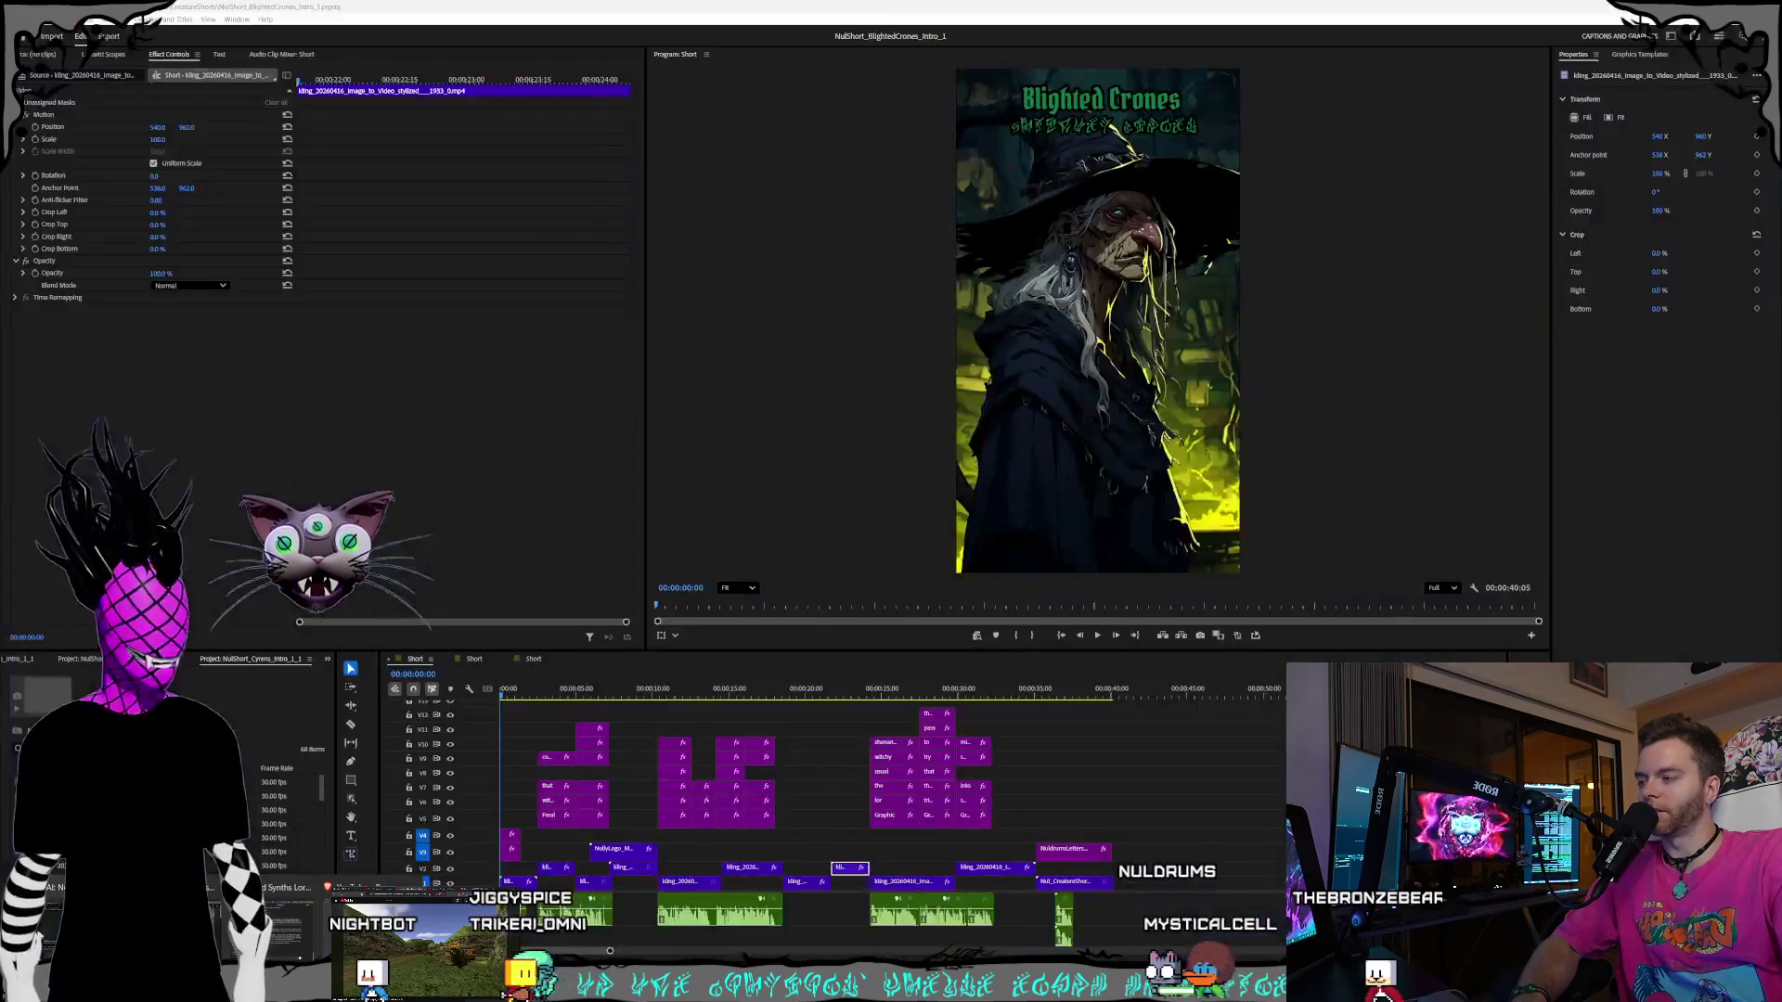
# - Bring the browser forward on the Midjourney Style Creator page, alternating with Premiere
pyautogui.hotkey('alt', 'Tab')
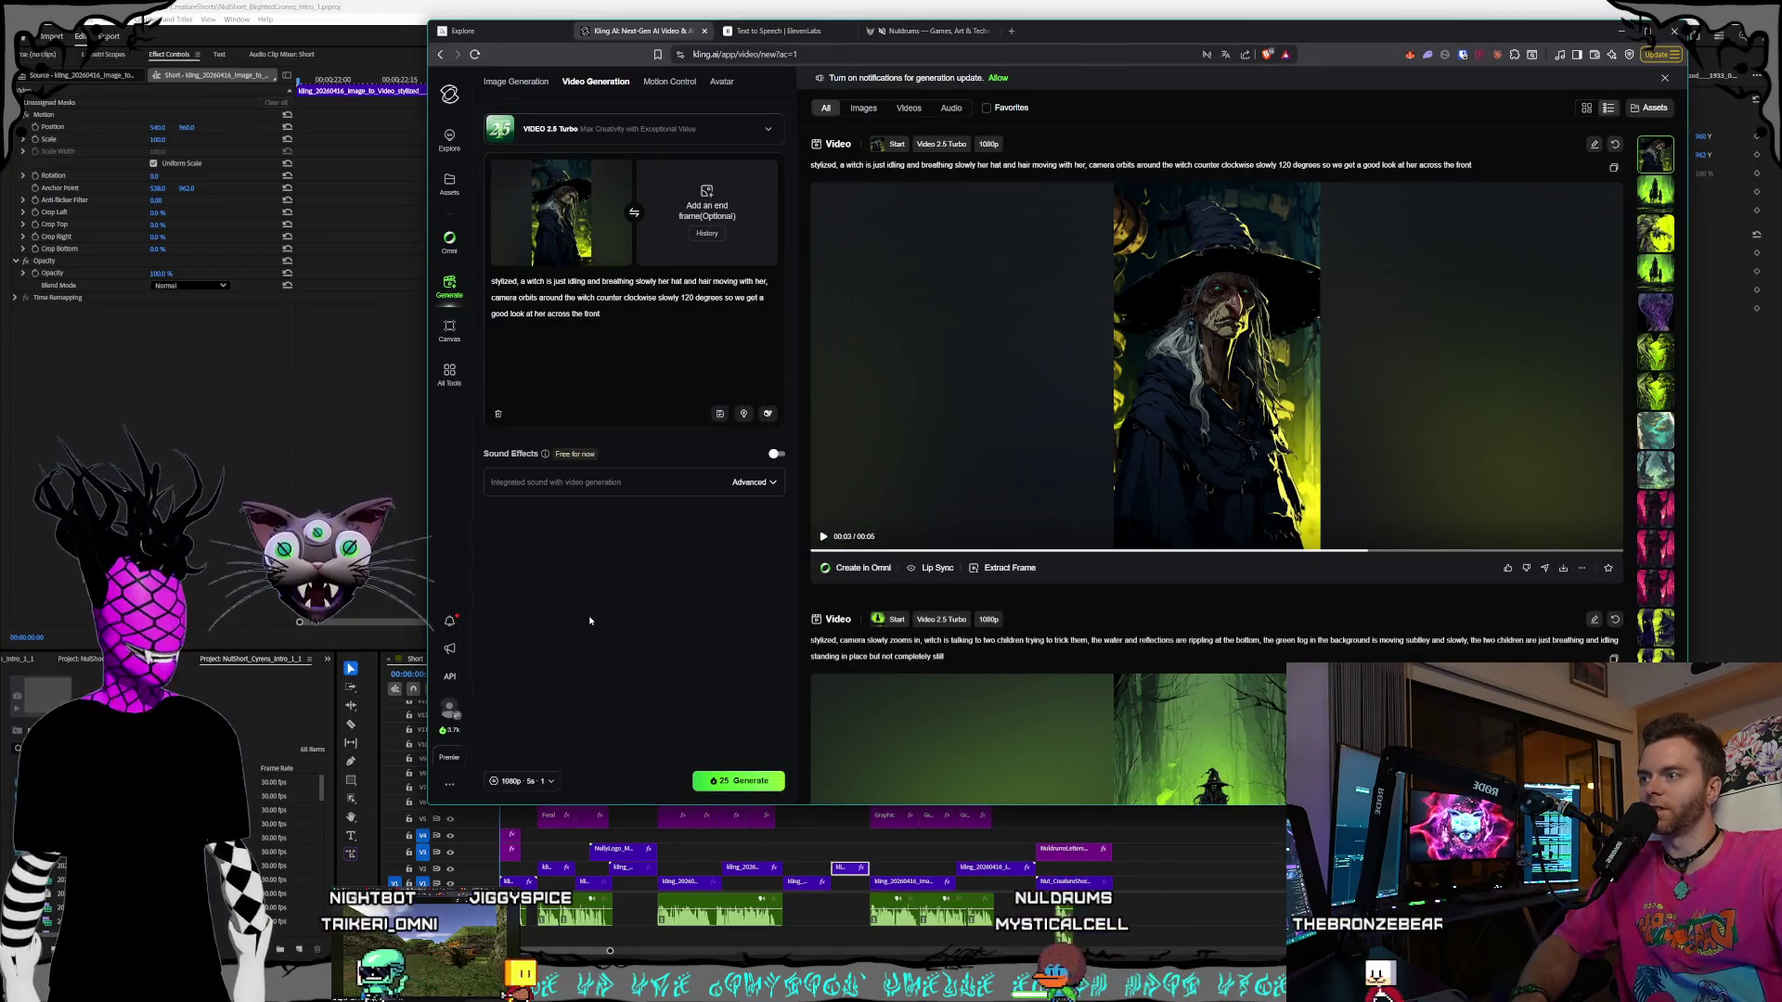
pyautogui.moveTo(1082, 42); pyautogui.dragTo(1051, 61)
pyautogui.click(475, 52)
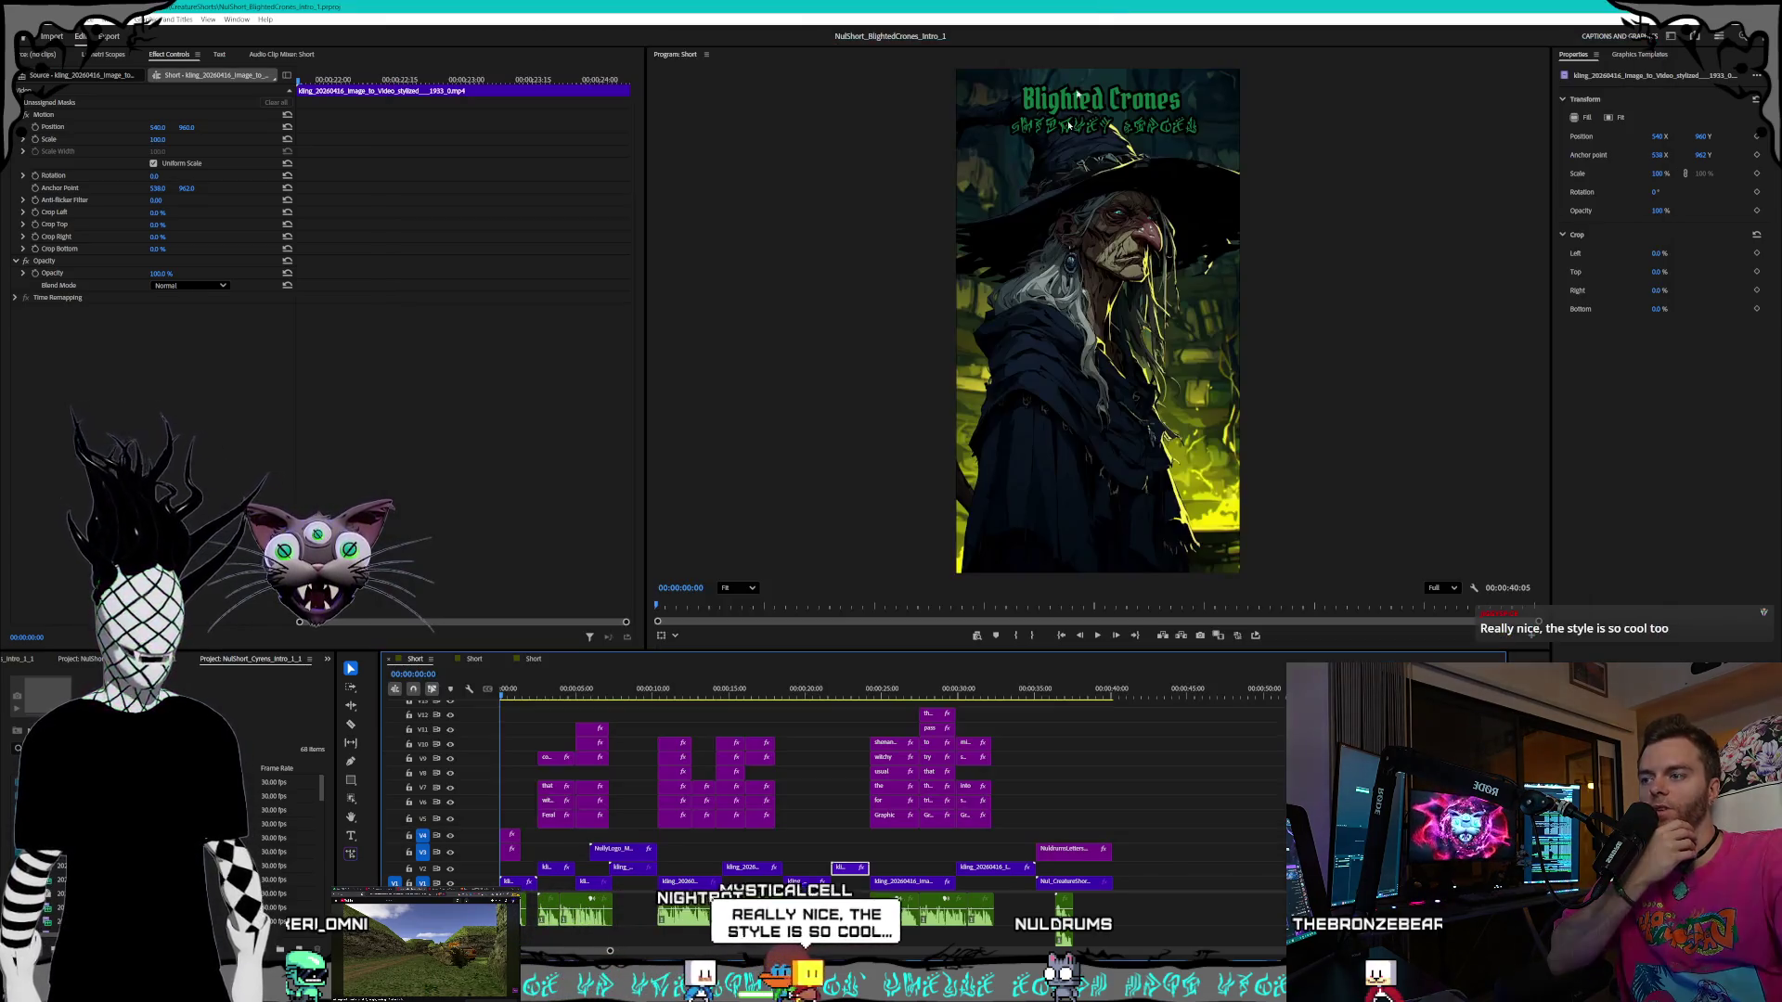
pyautogui.click(1106, 10)
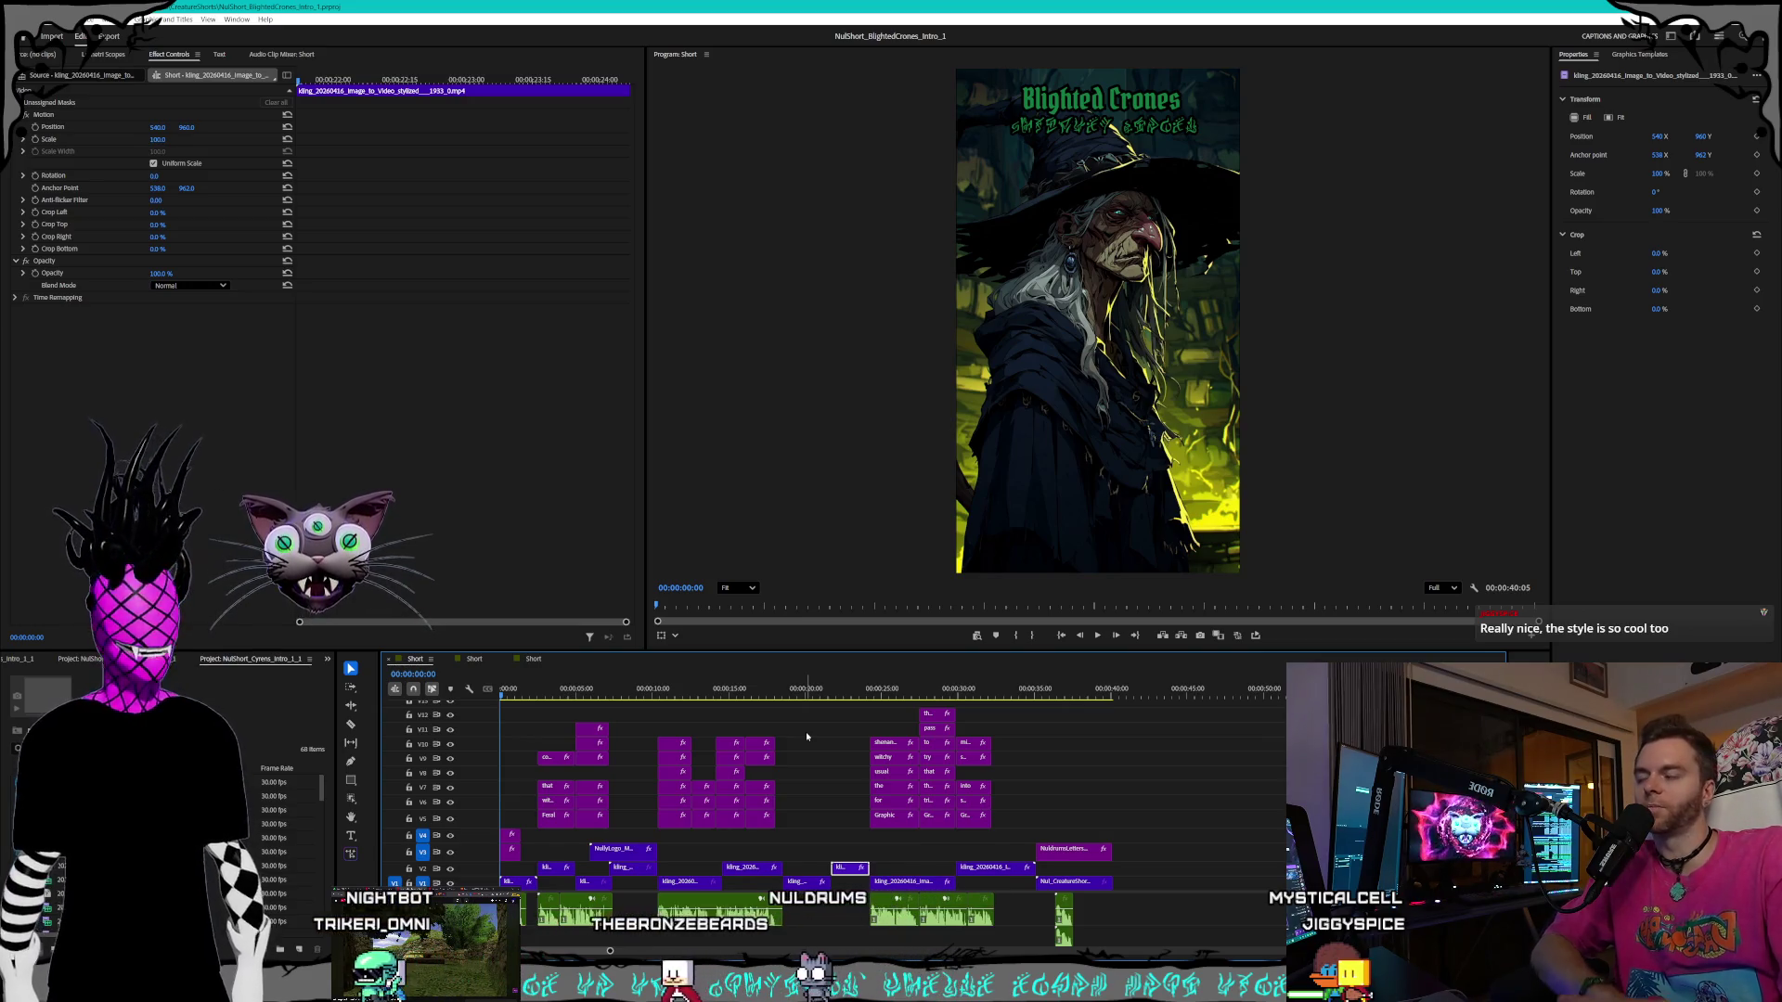
pyautogui.moveTo(292, 945)
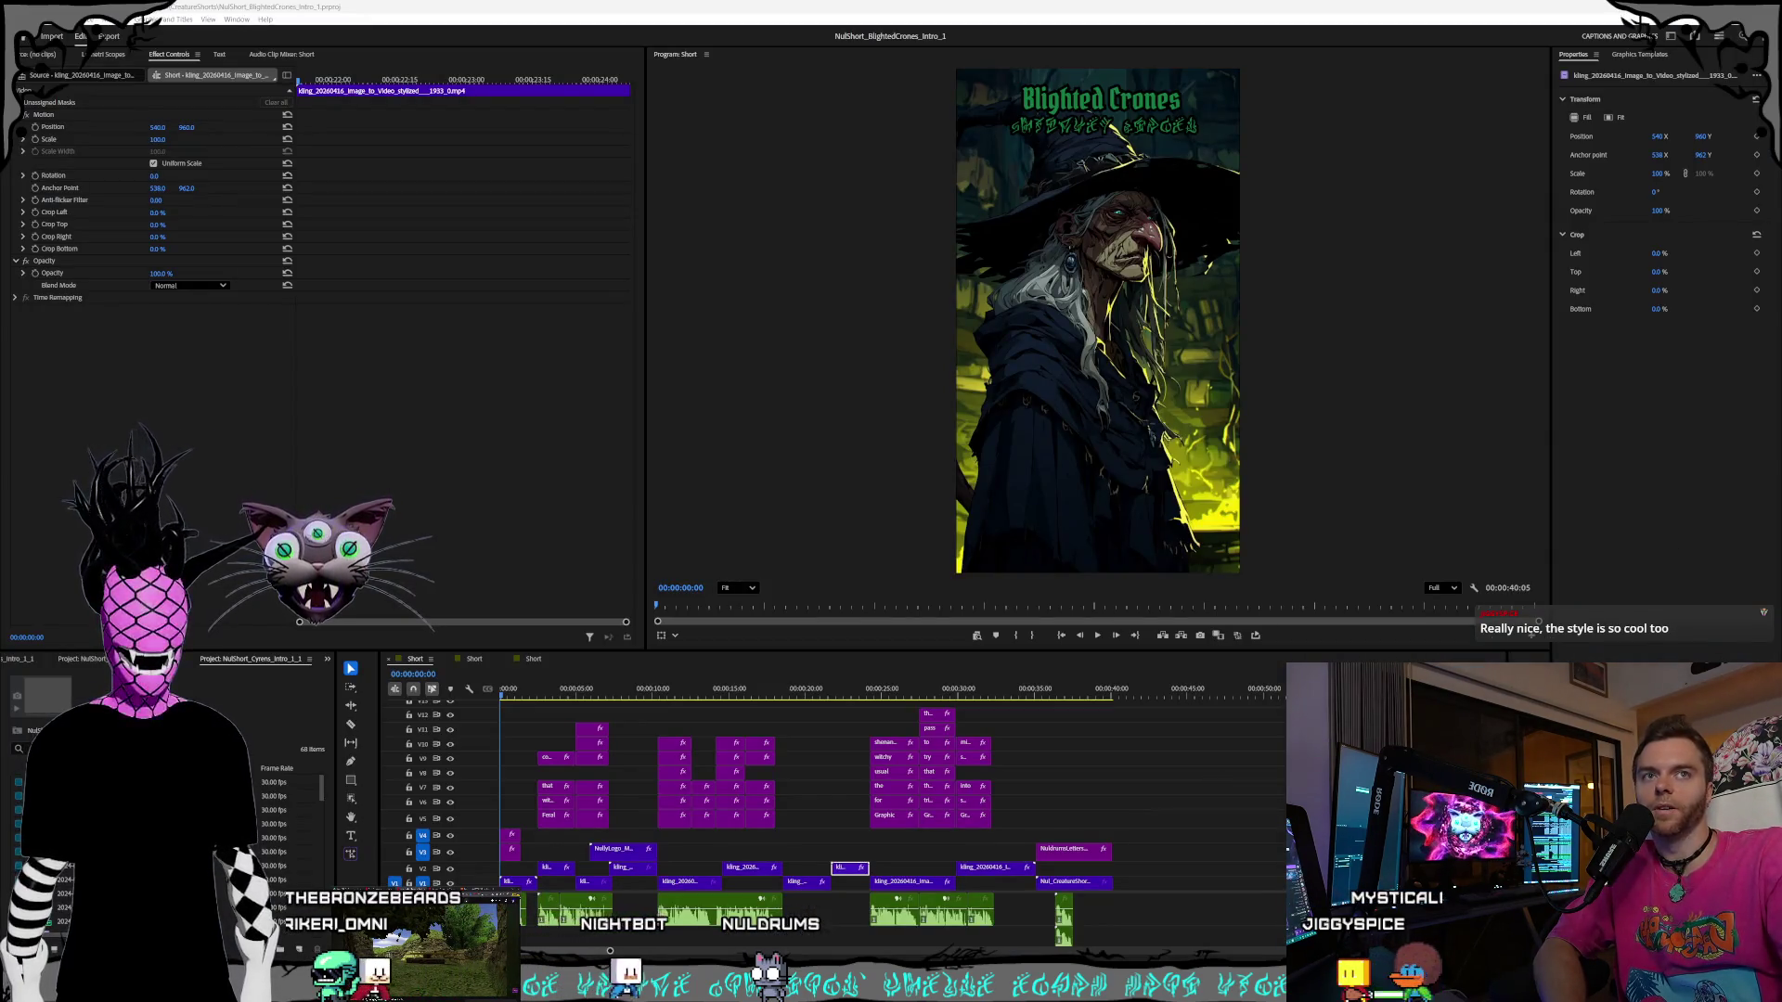
pyautogui.click(399, 928)
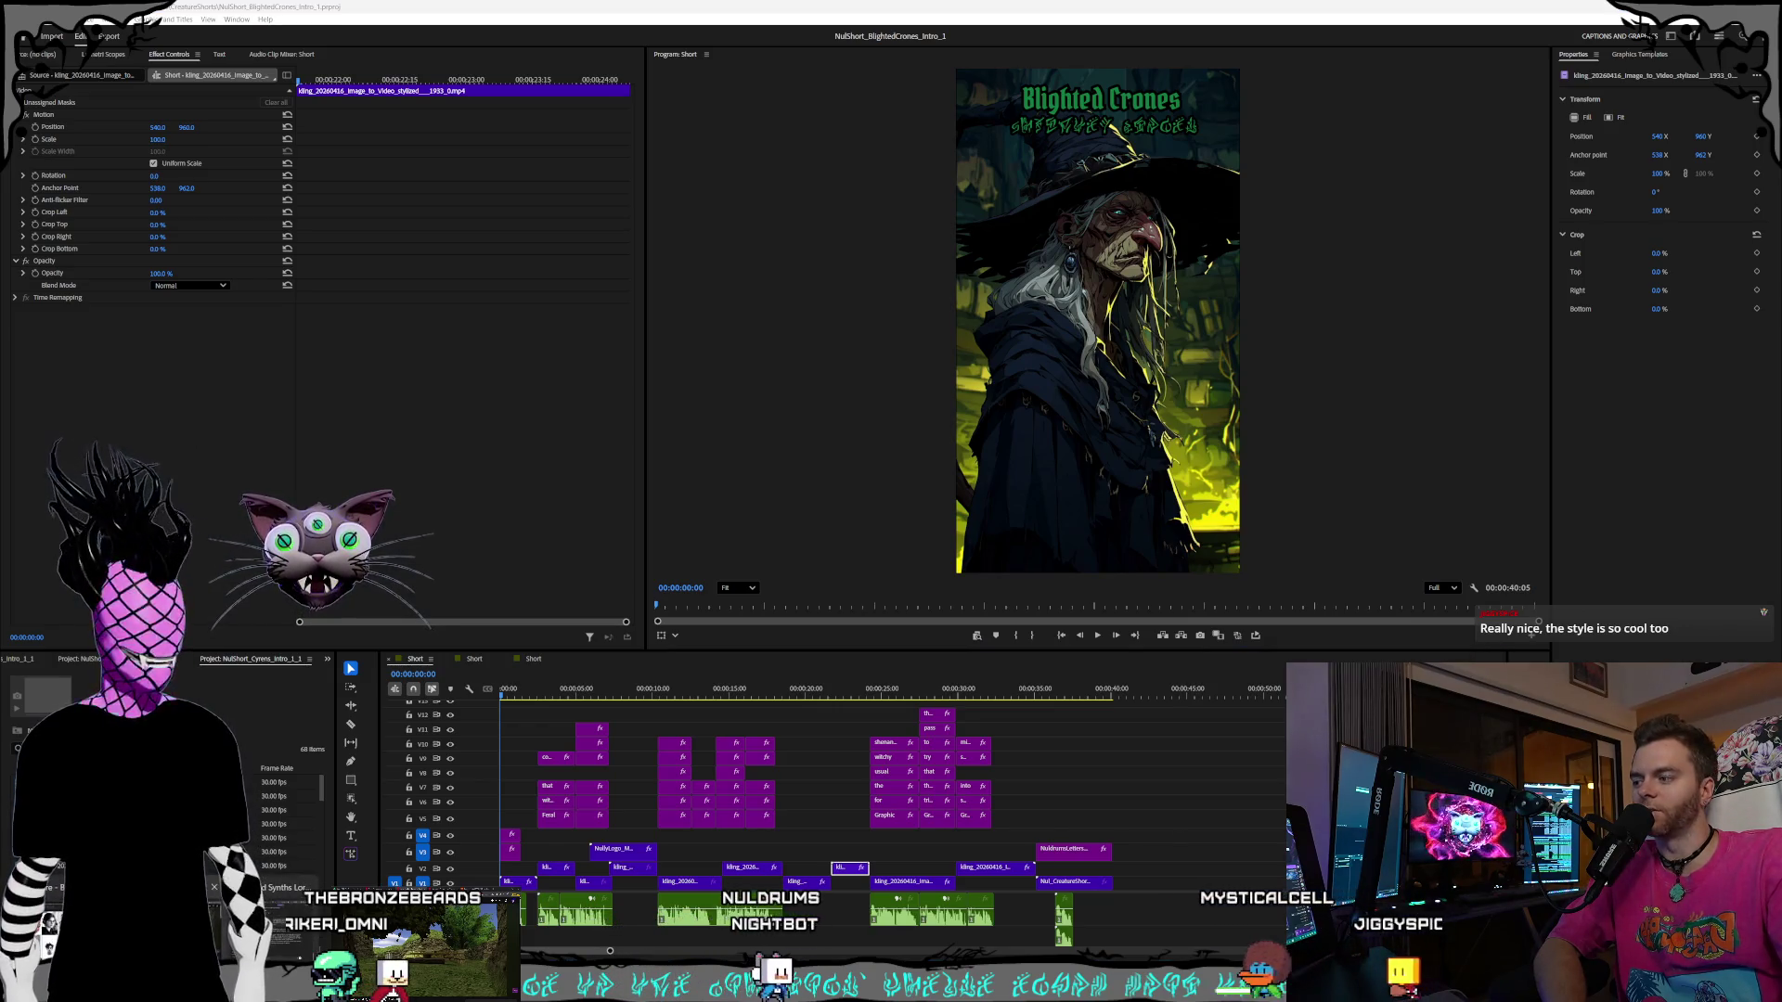
pyautogui.hotkey('alt', 'Tab')
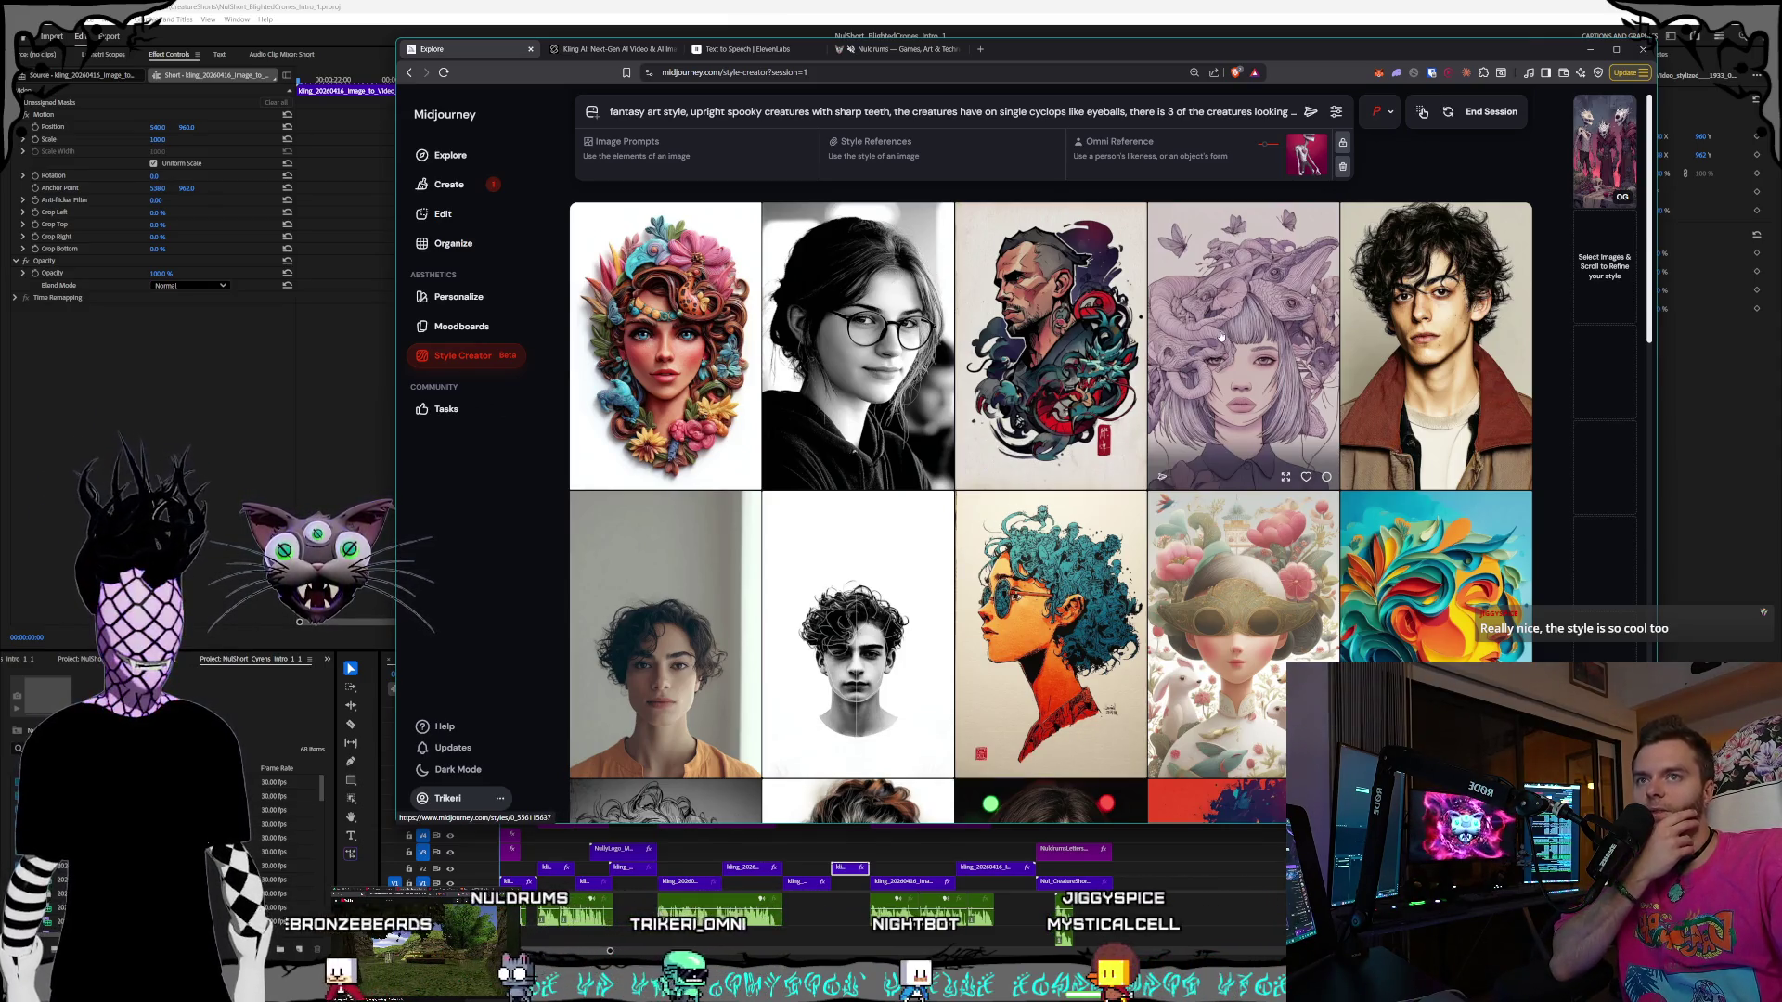
# - Scroll through the Midjourney Style Creator portrait grid, then return to Premiere's Blighted Crones short
pyautogui.scroll(-8, 1222, 336)
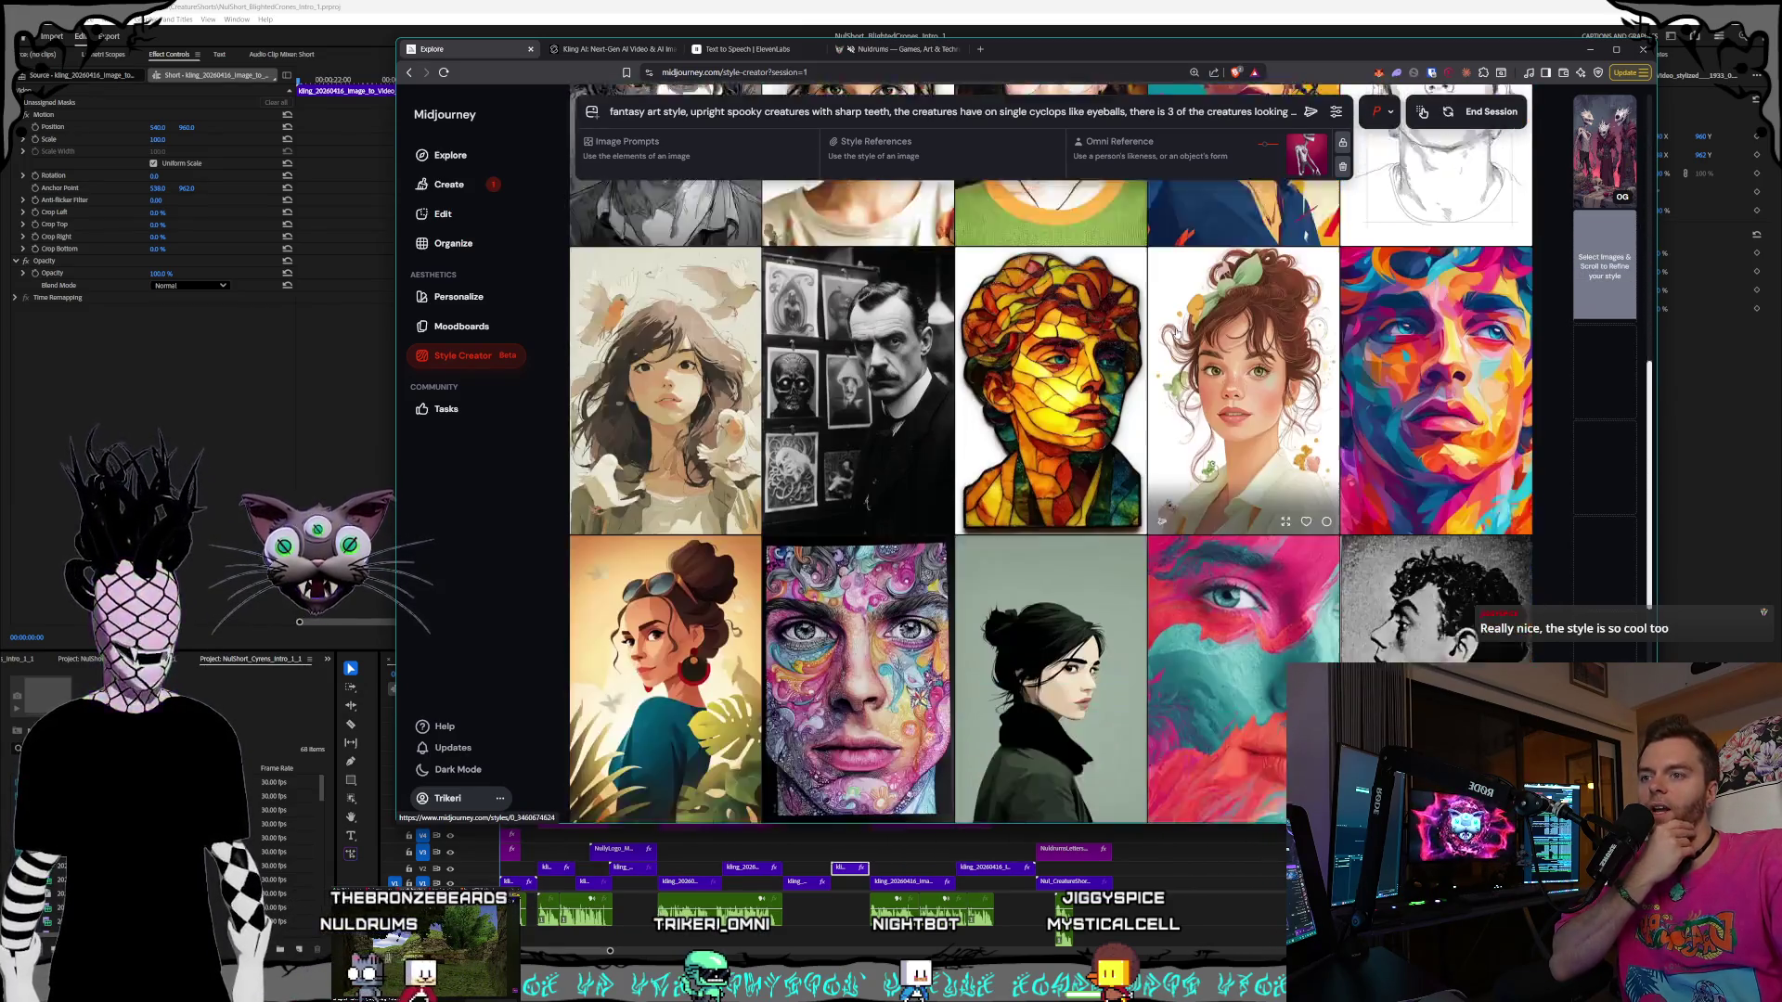
pyautogui.scroll(-2, 1176, 332)
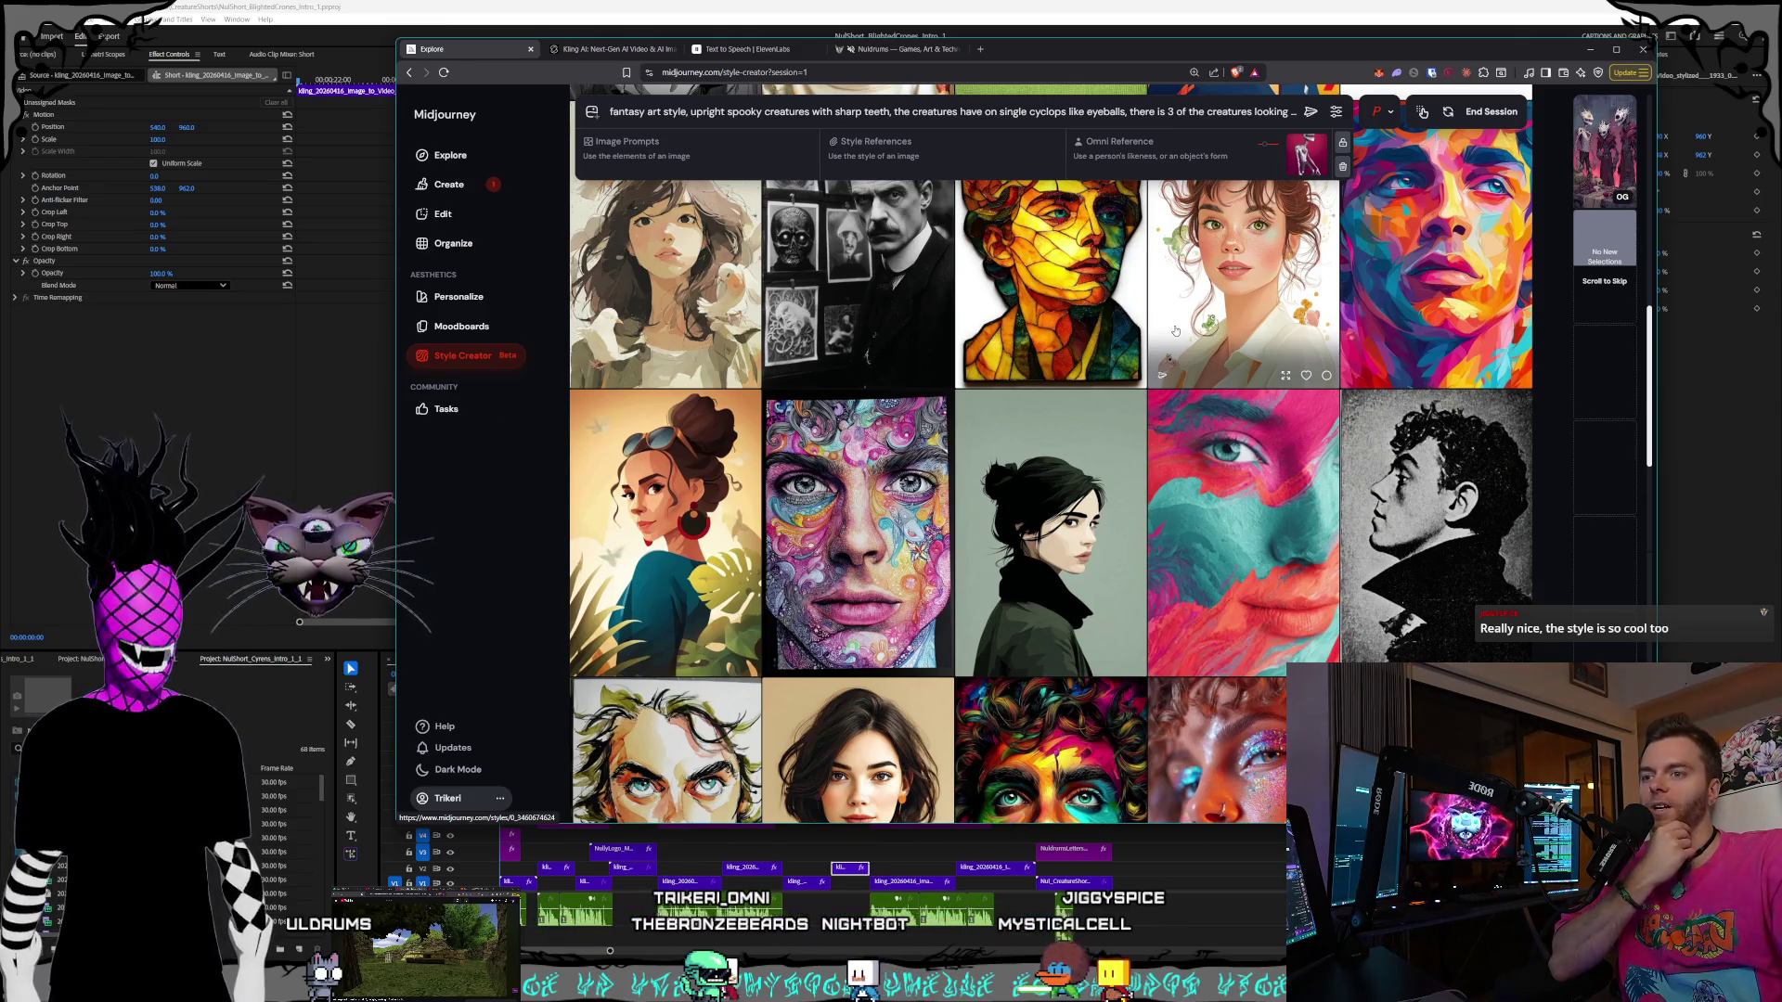
pyautogui.scroll(-1, 1175, 332)
pyautogui.scroll(-2, 1175, 331)
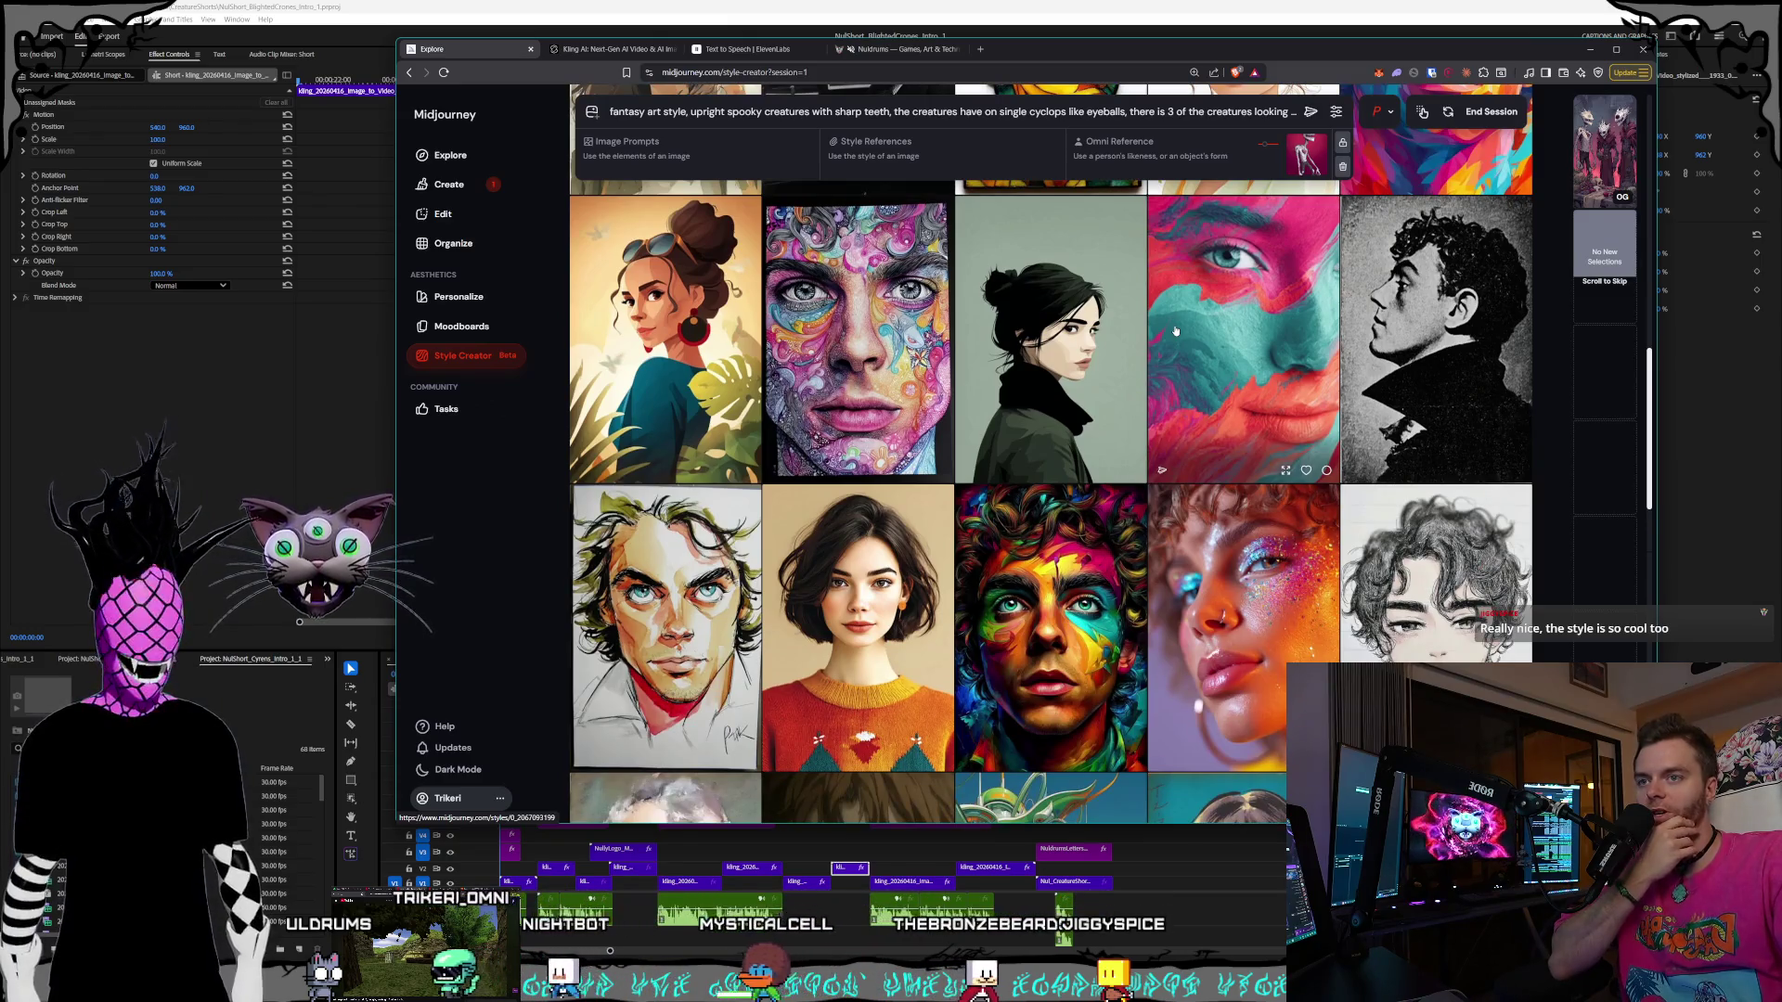
pyautogui.scroll(-2, 1174, 331)
pyautogui.scroll(-2, 1174, 328)
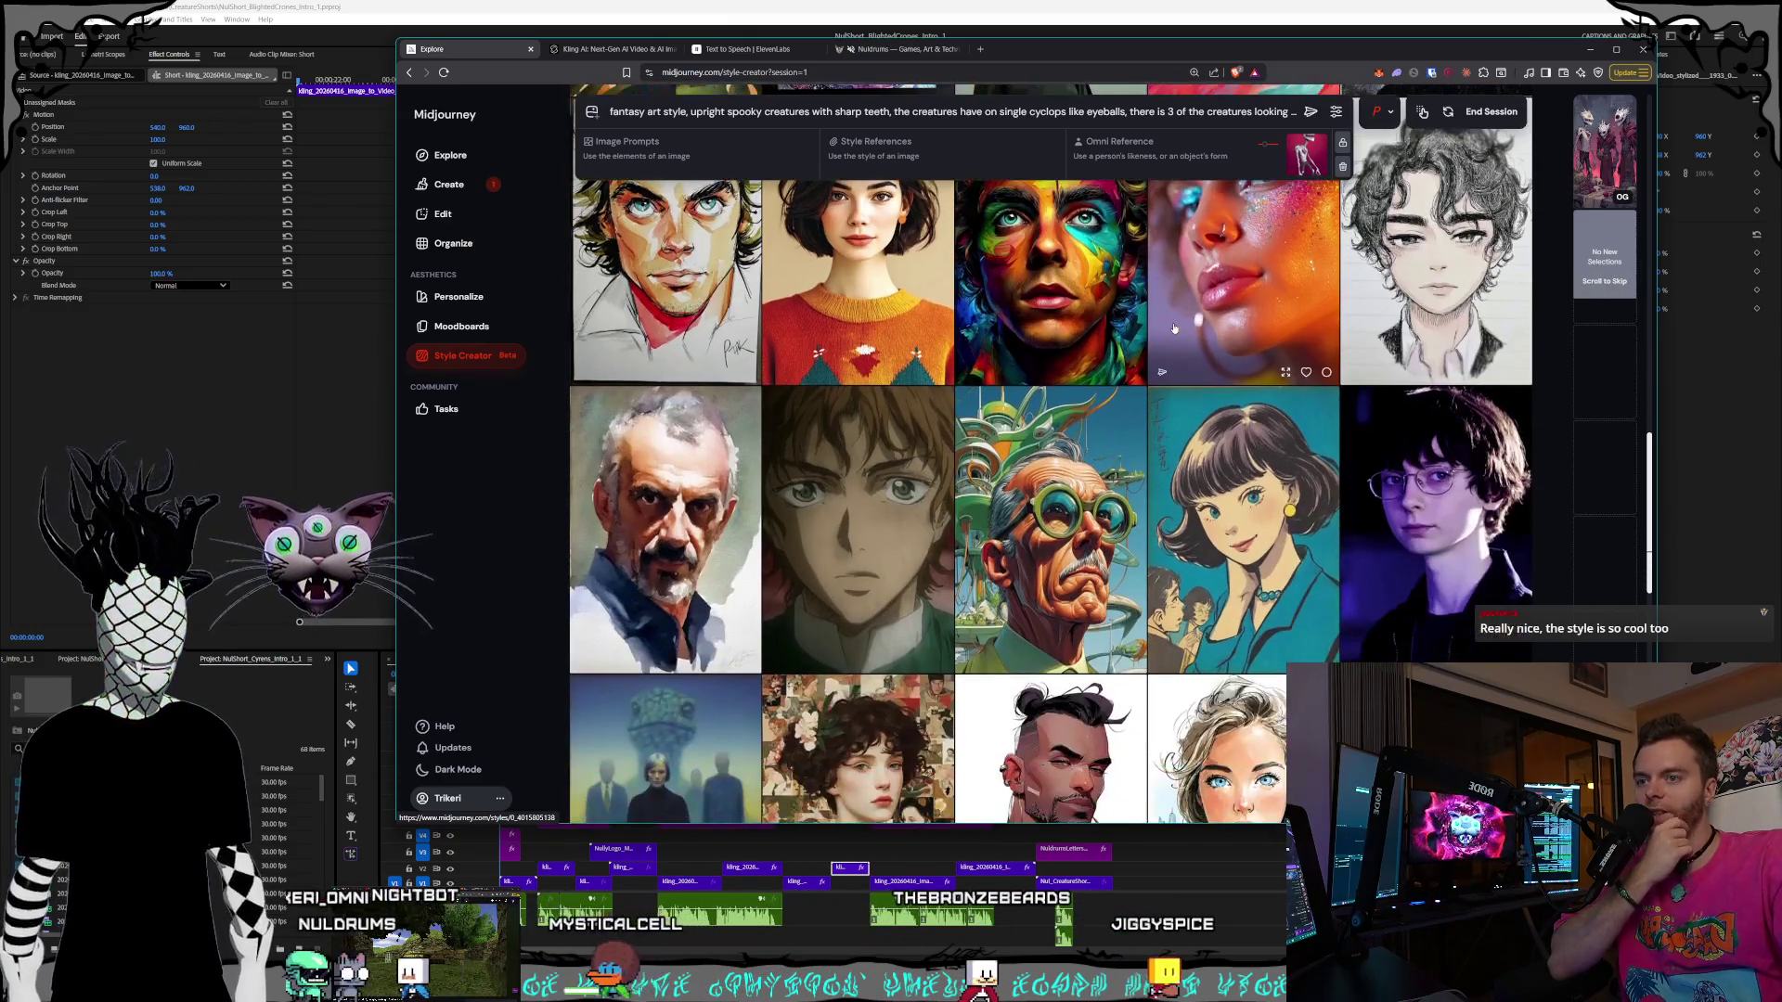
pyautogui.scroll(-1, 1174, 328)
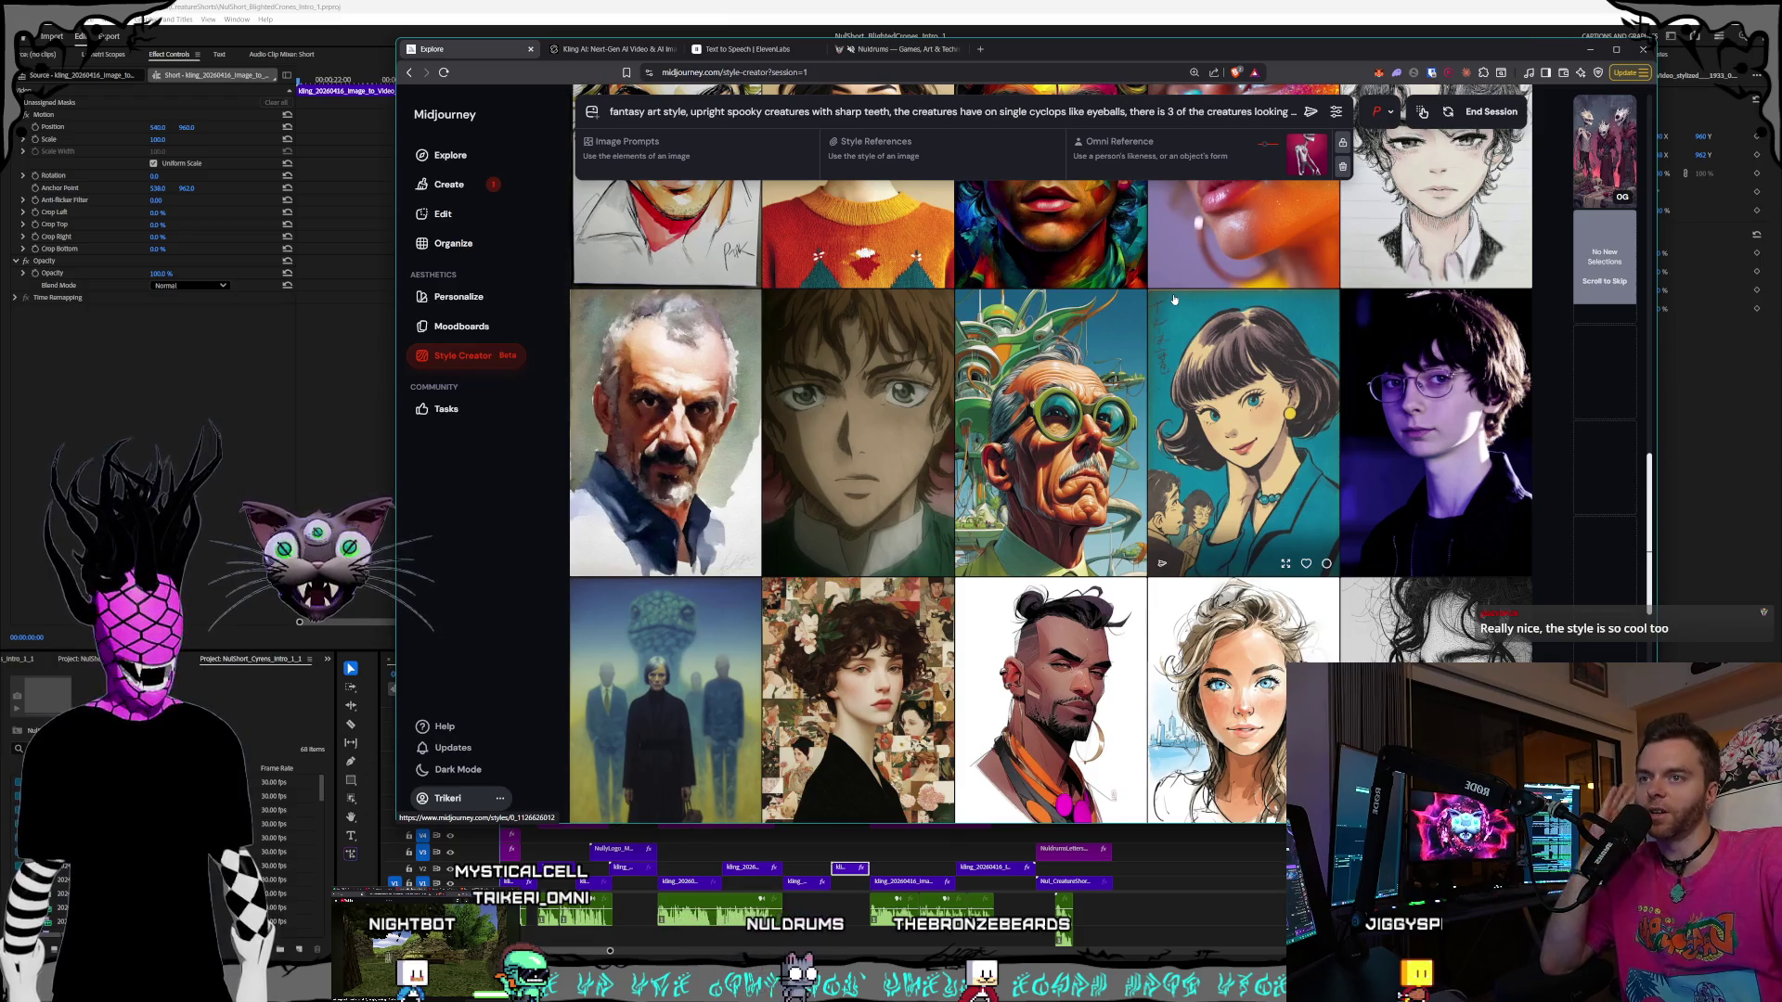
pyautogui.scroll(-2, 1174, 300)
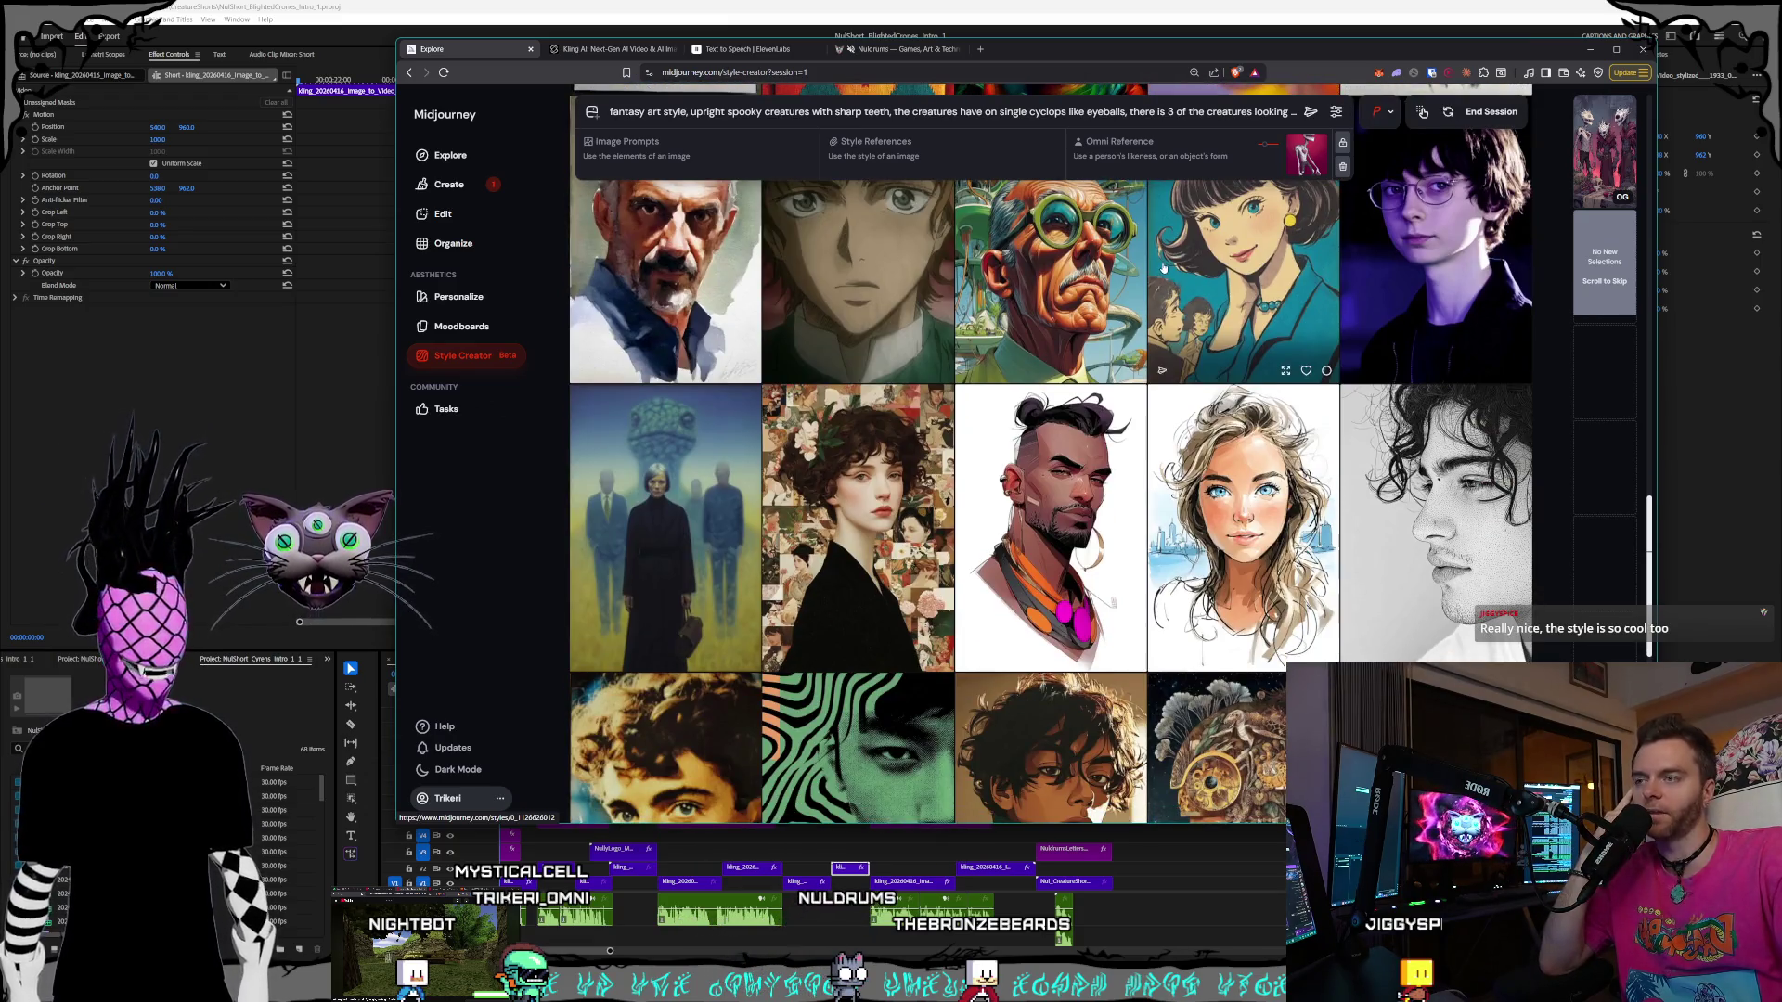
pyautogui.scroll(-2, 1164, 268)
pyautogui.scroll(-2, 1164, 268)
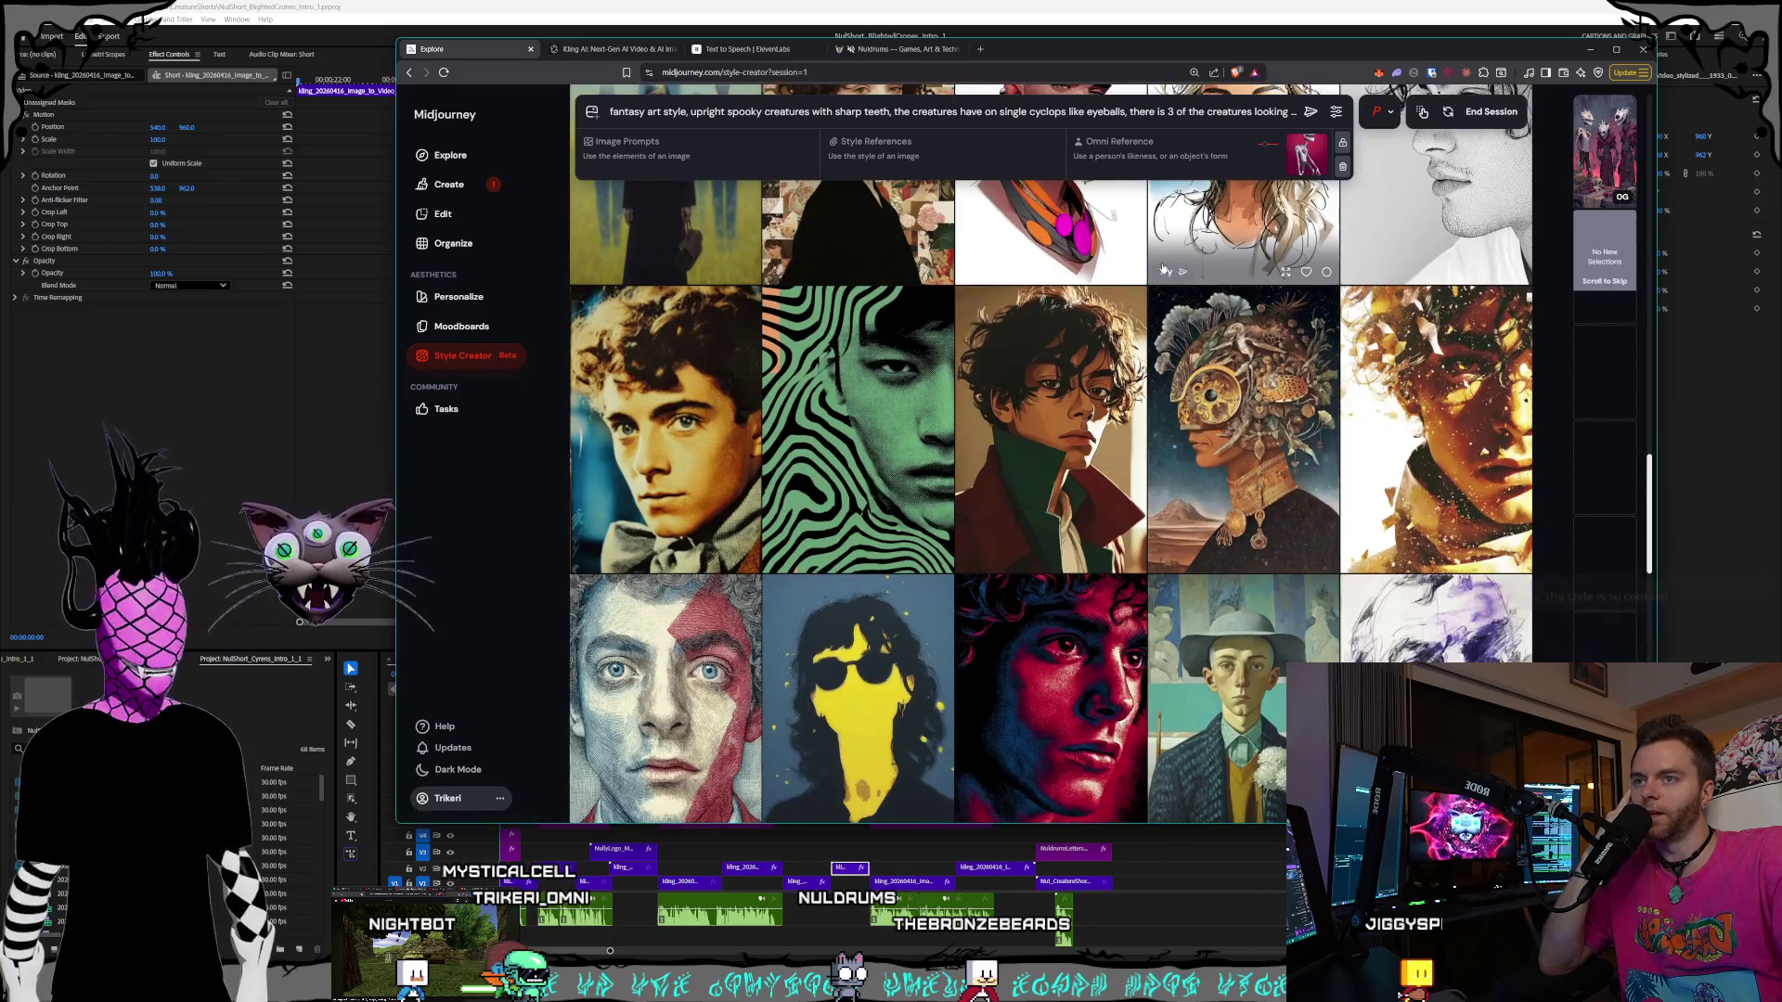
pyautogui.scroll(-3, 1160, 268)
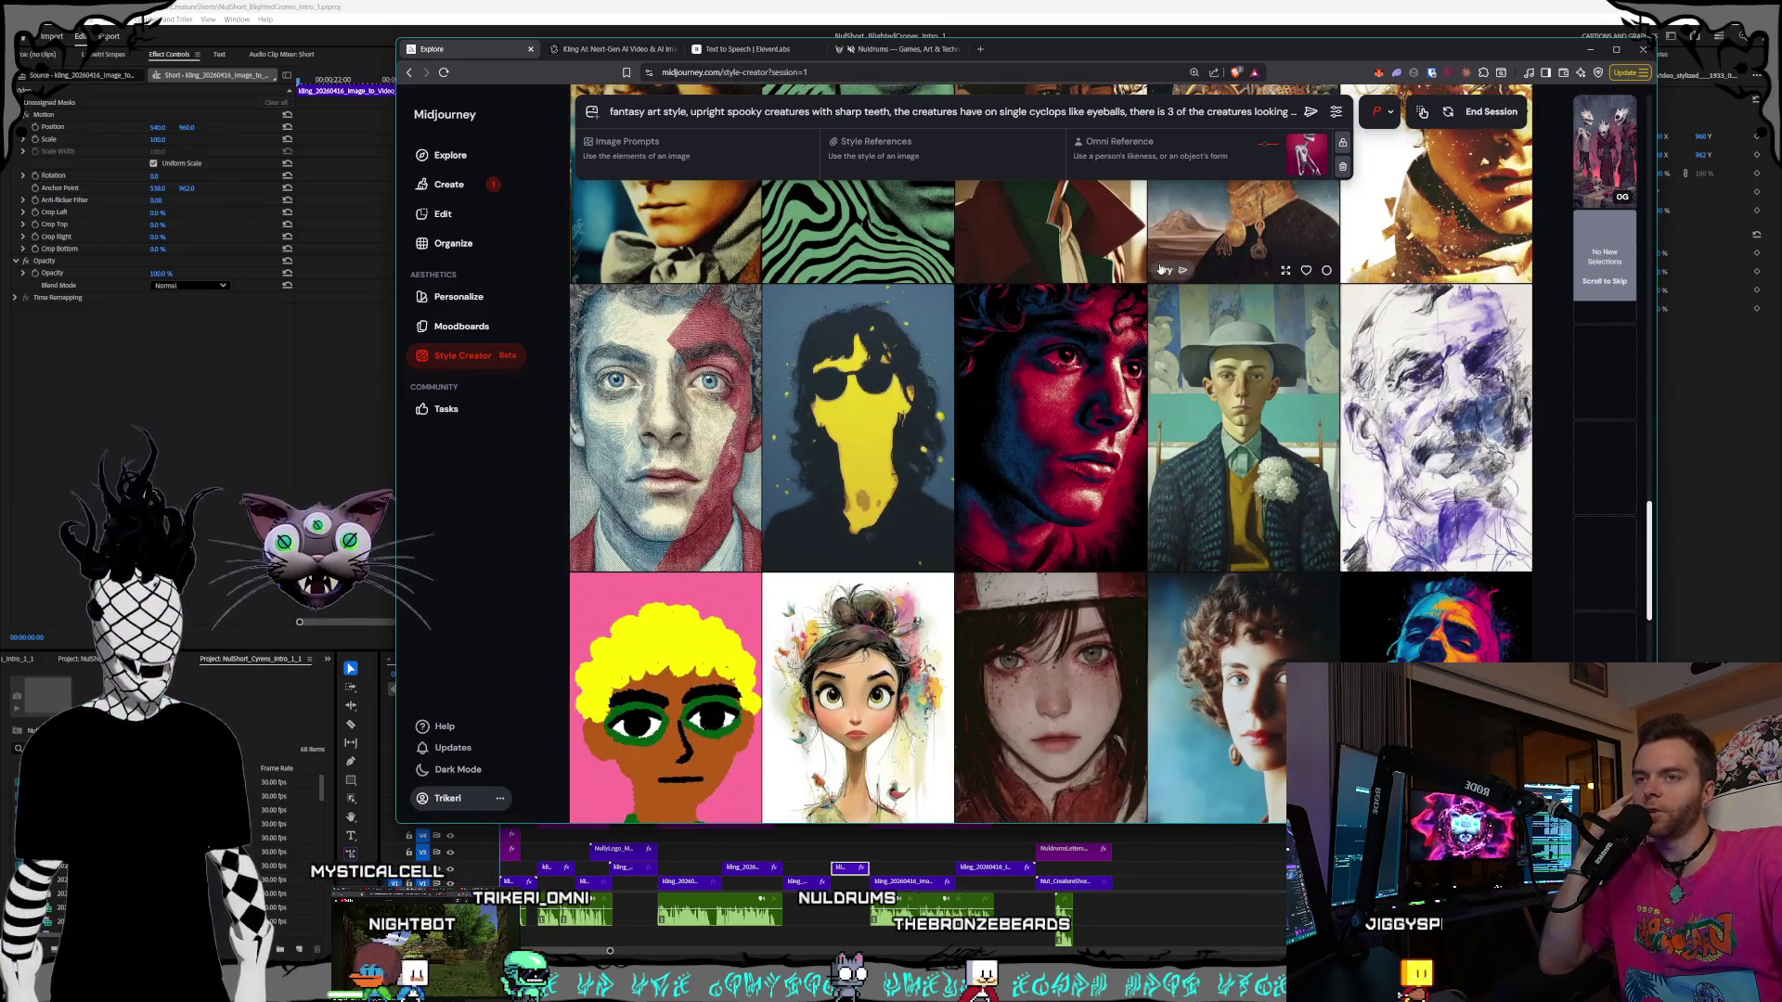
pyautogui.scroll(-2, 1161, 269)
pyautogui.scroll(-10, 1159, 269)
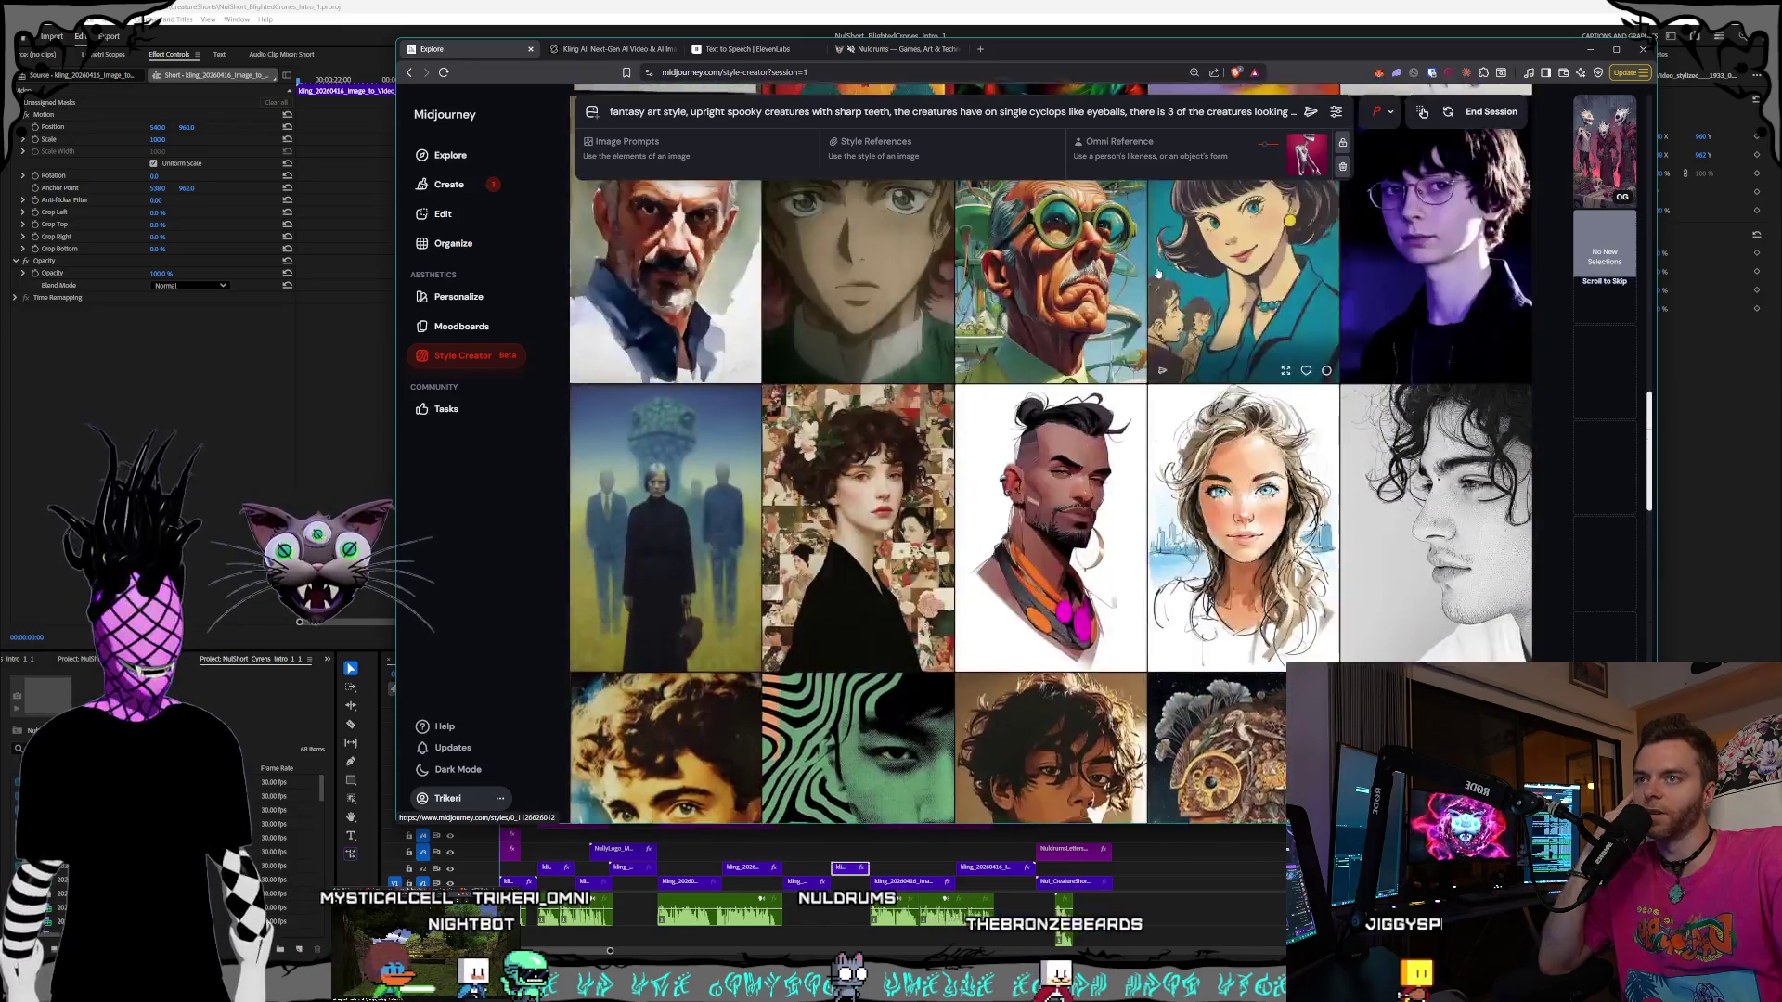
pyautogui.scroll(2, 1155, 277)
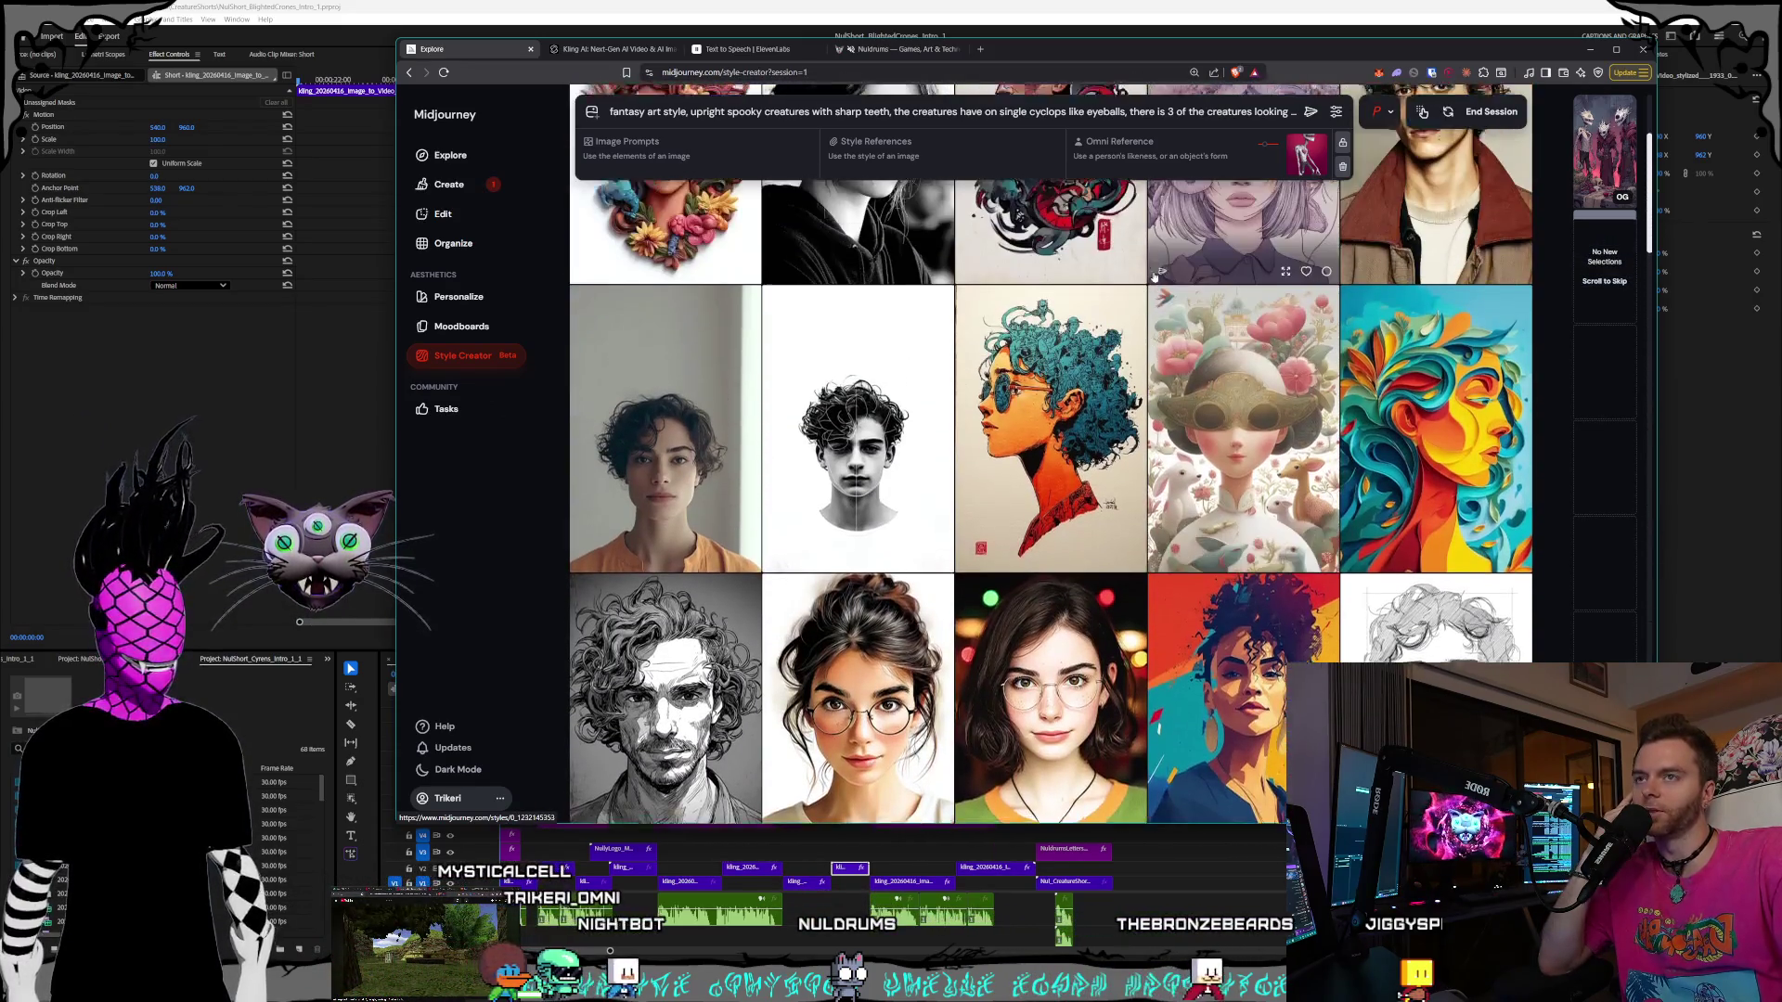
pyautogui.scroll(-3, 1158, 280)
pyautogui.scroll(5, 1158, 278)
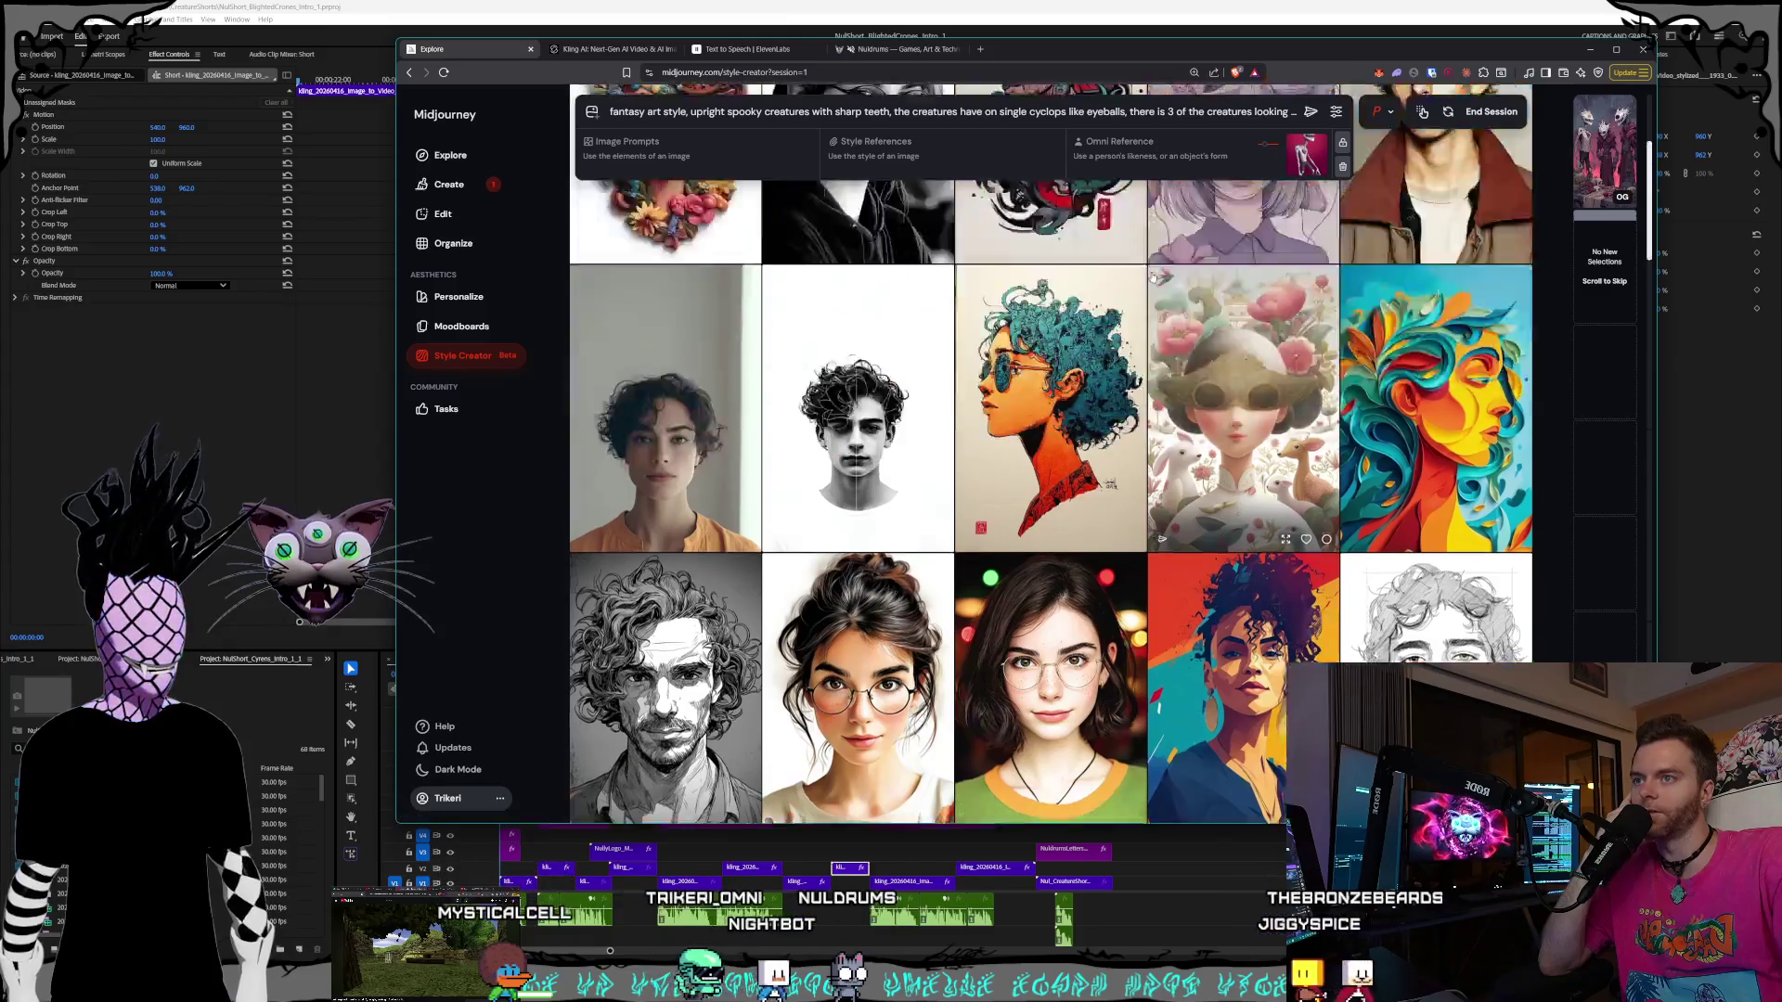
pyautogui.moveTo(1077, 51); pyautogui.dragTo(1077, 98)
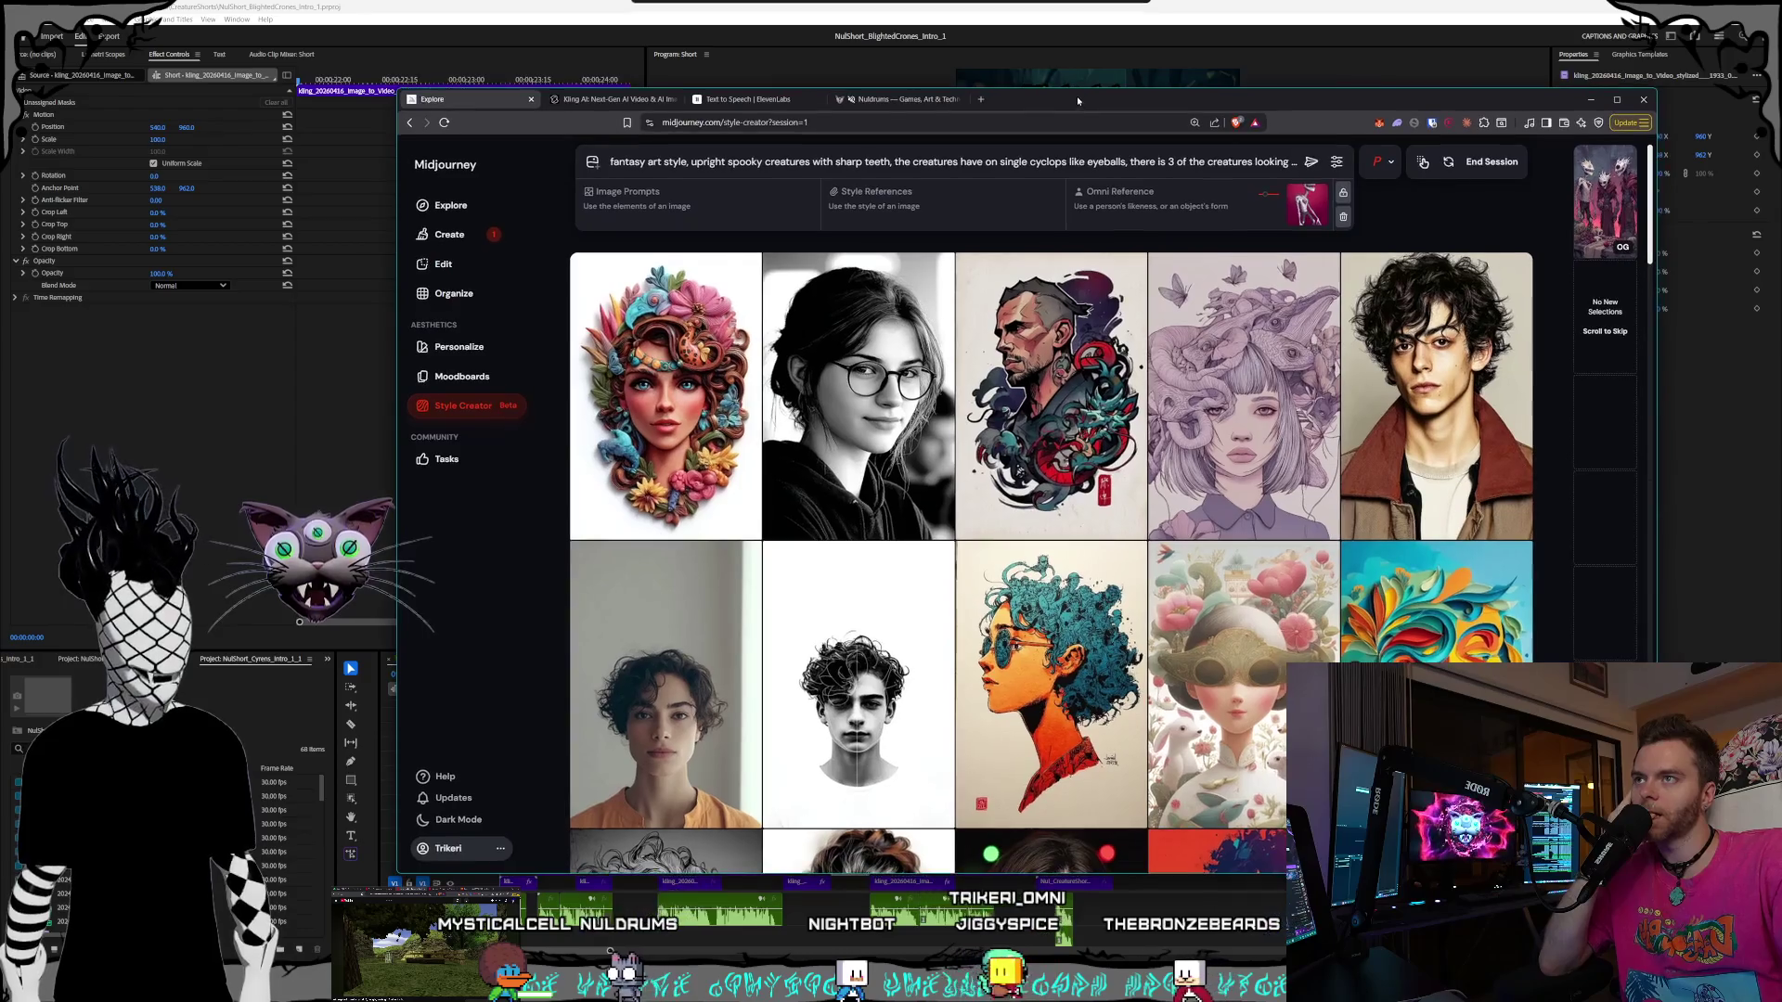
pyautogui.click(1211, 7)
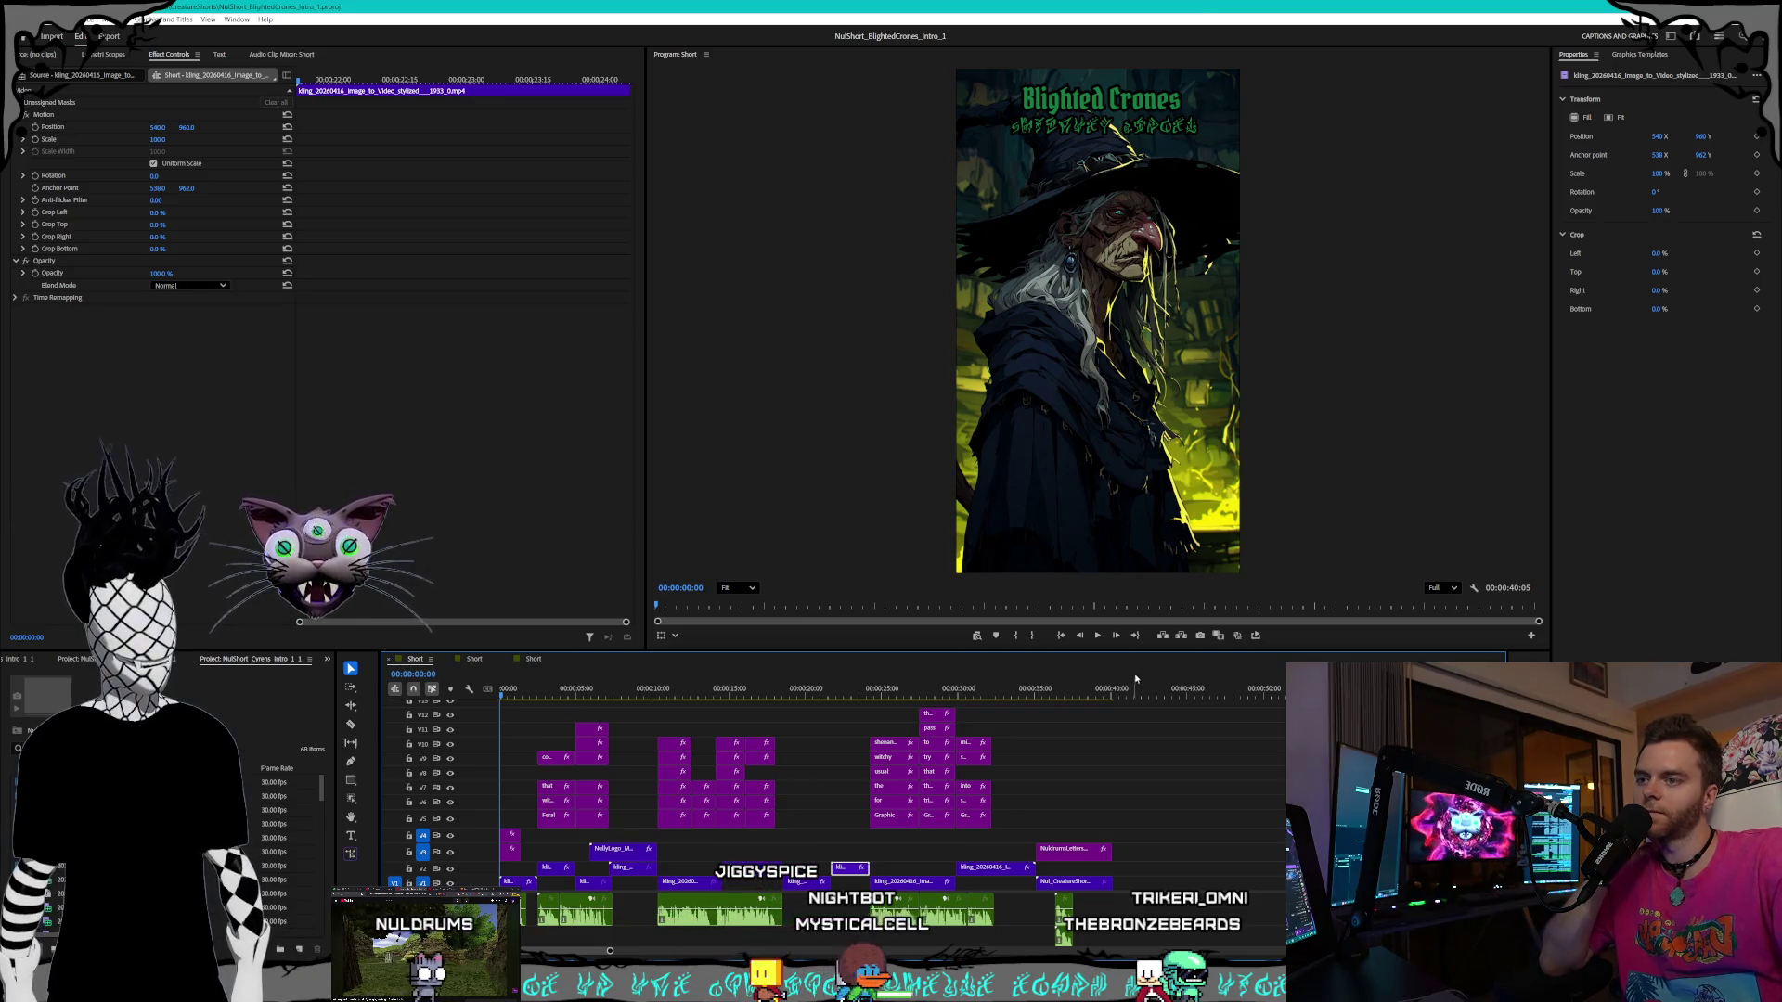
# - Preview the Blighted Crones short to 00:00:02:01, stop it, and restore the Premiere window down
pyautogui.click(1098, 636)
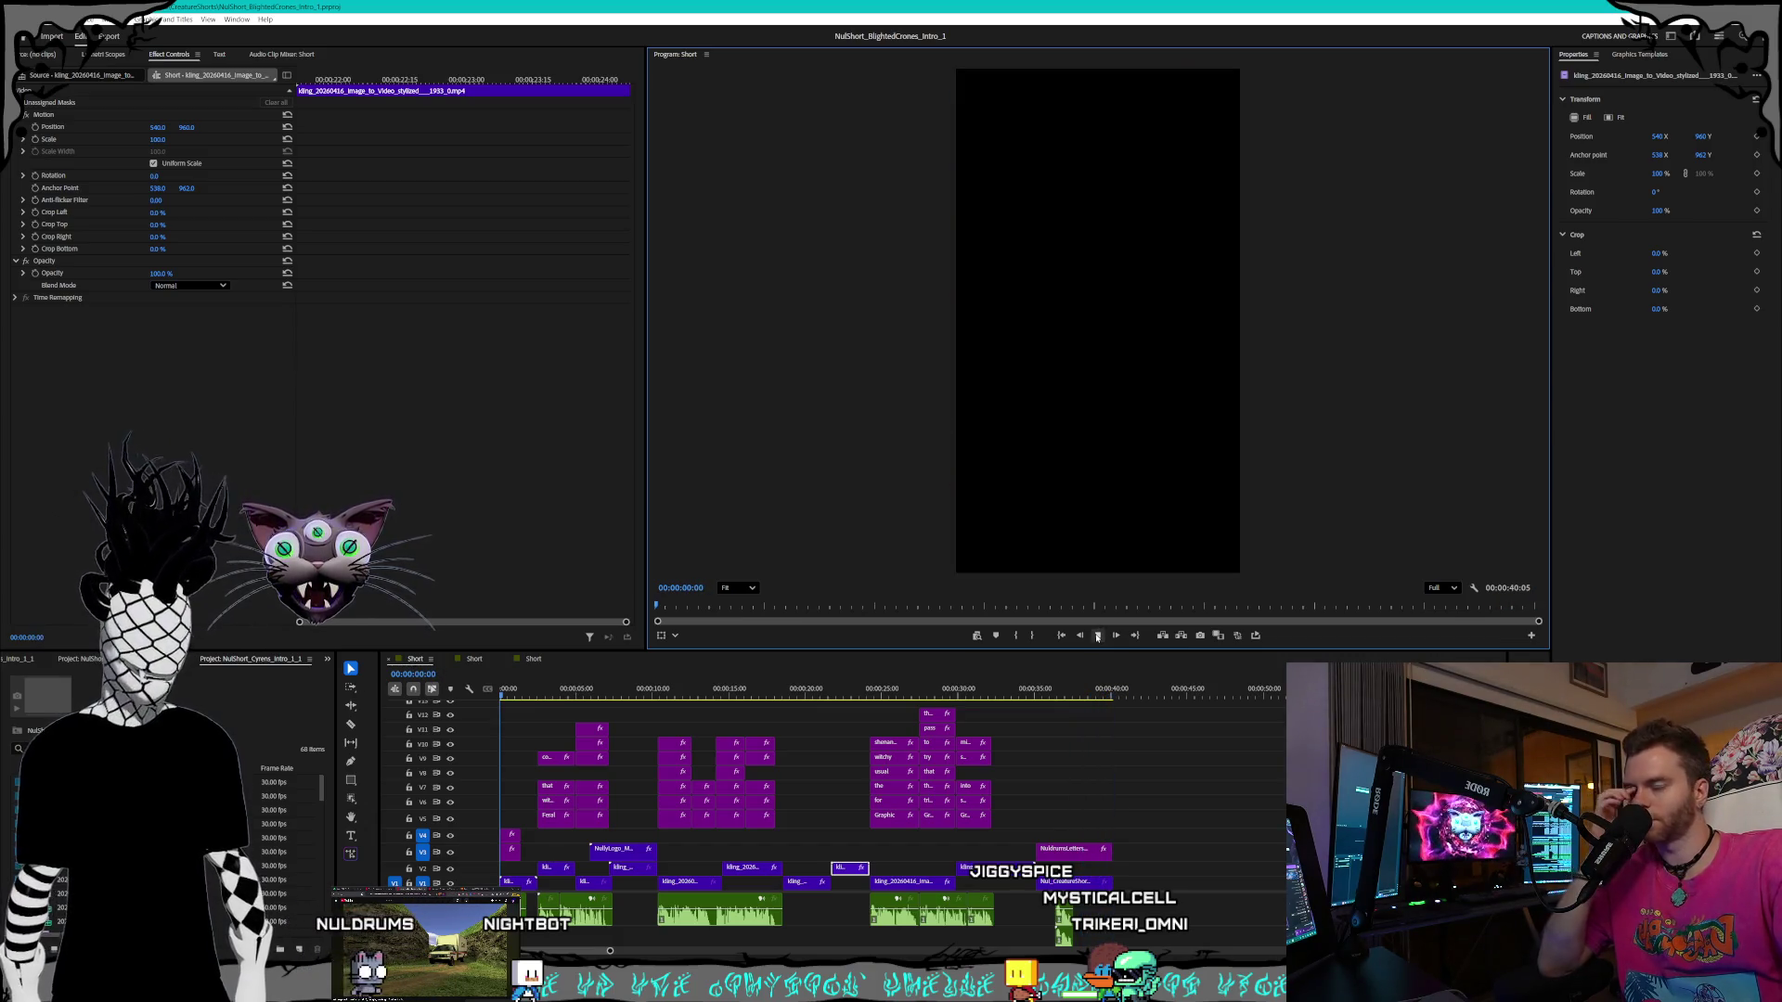
pyautogui.click(1097, 635)
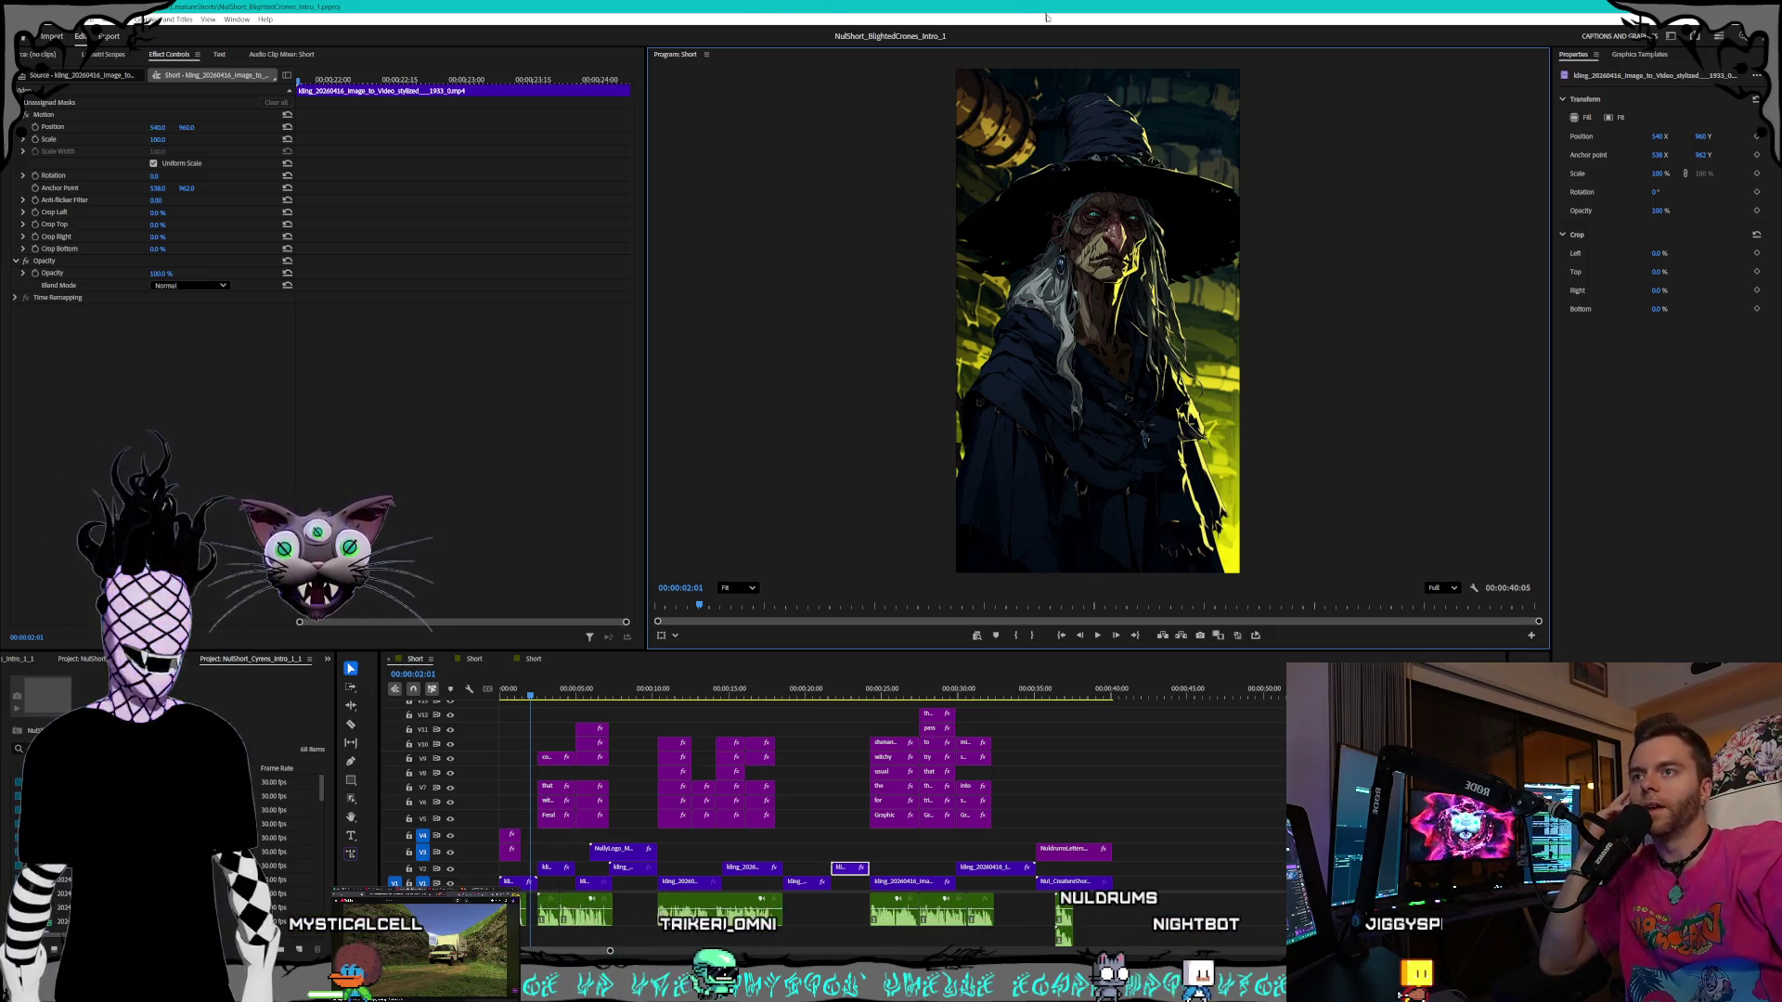
pyautogui.moveTo(1042, 11)
pyautogui.mouseDown()
pyautogui.moveTo(1067, 28)
pyautogui.moveTo(1020, 63)
pyautogui.mouseUp()
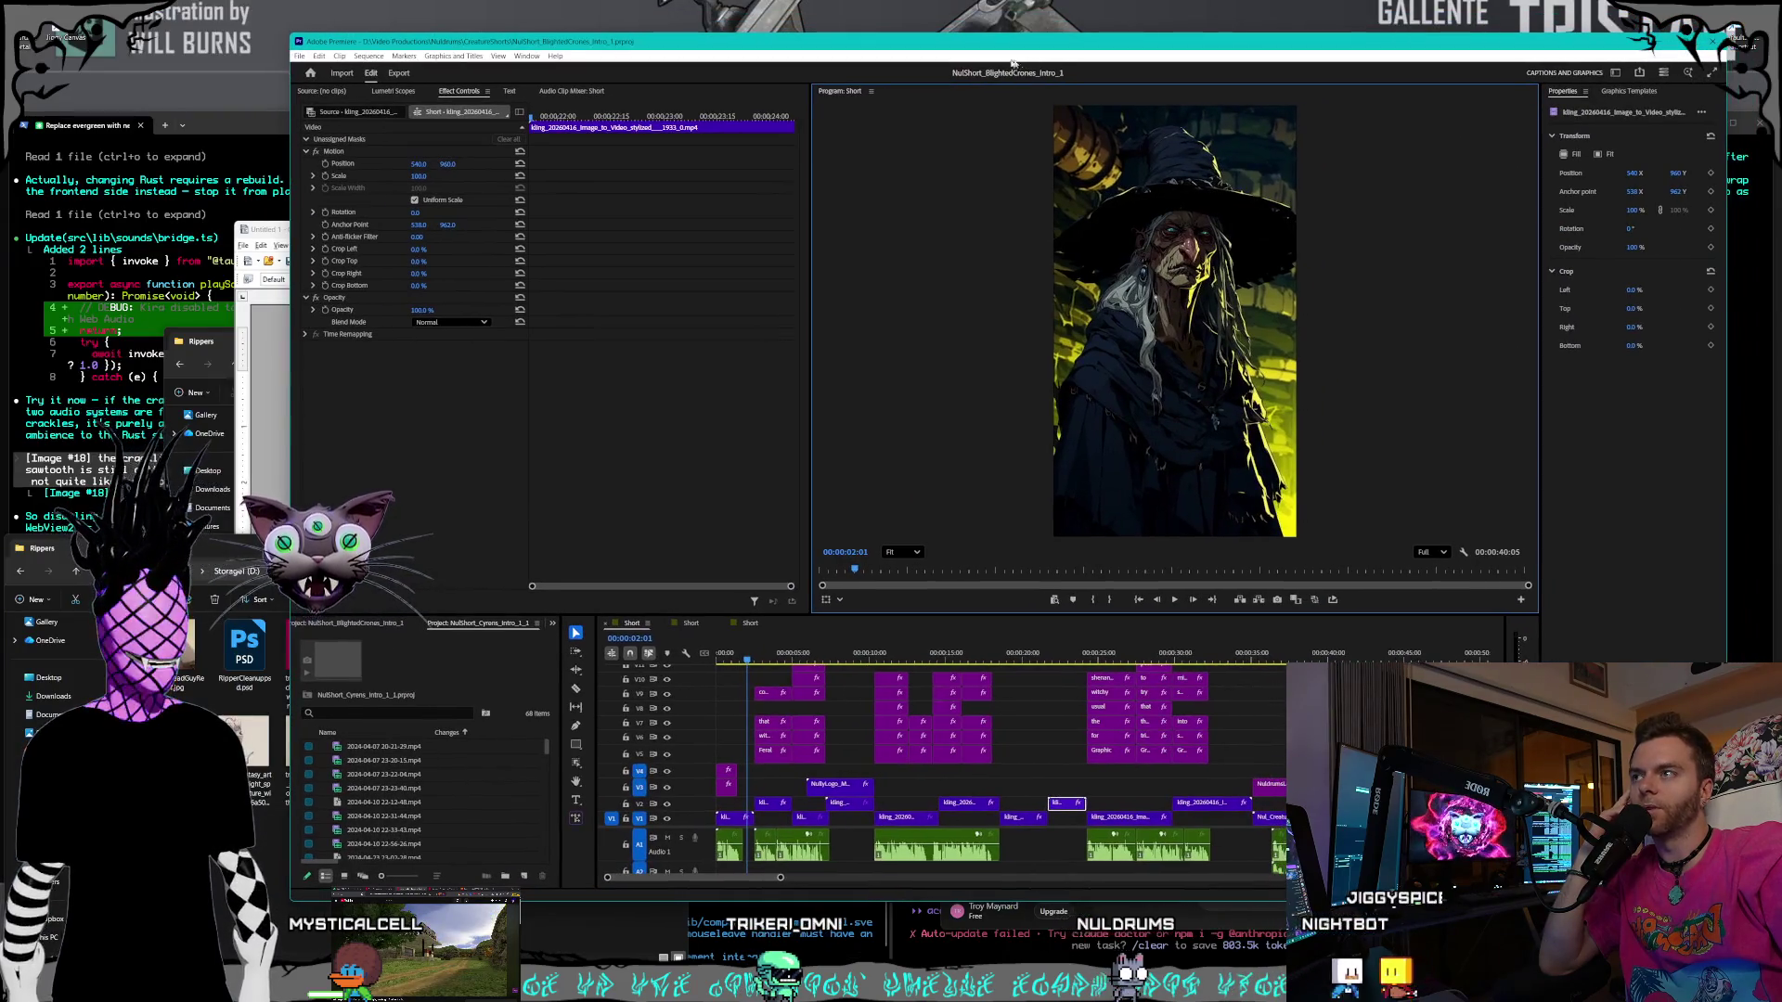
# - Bring the Writer prompt notes forward and close them without saving
pyautogui.moveTo(531, 46); pyautogui.dragTo(534, 75)
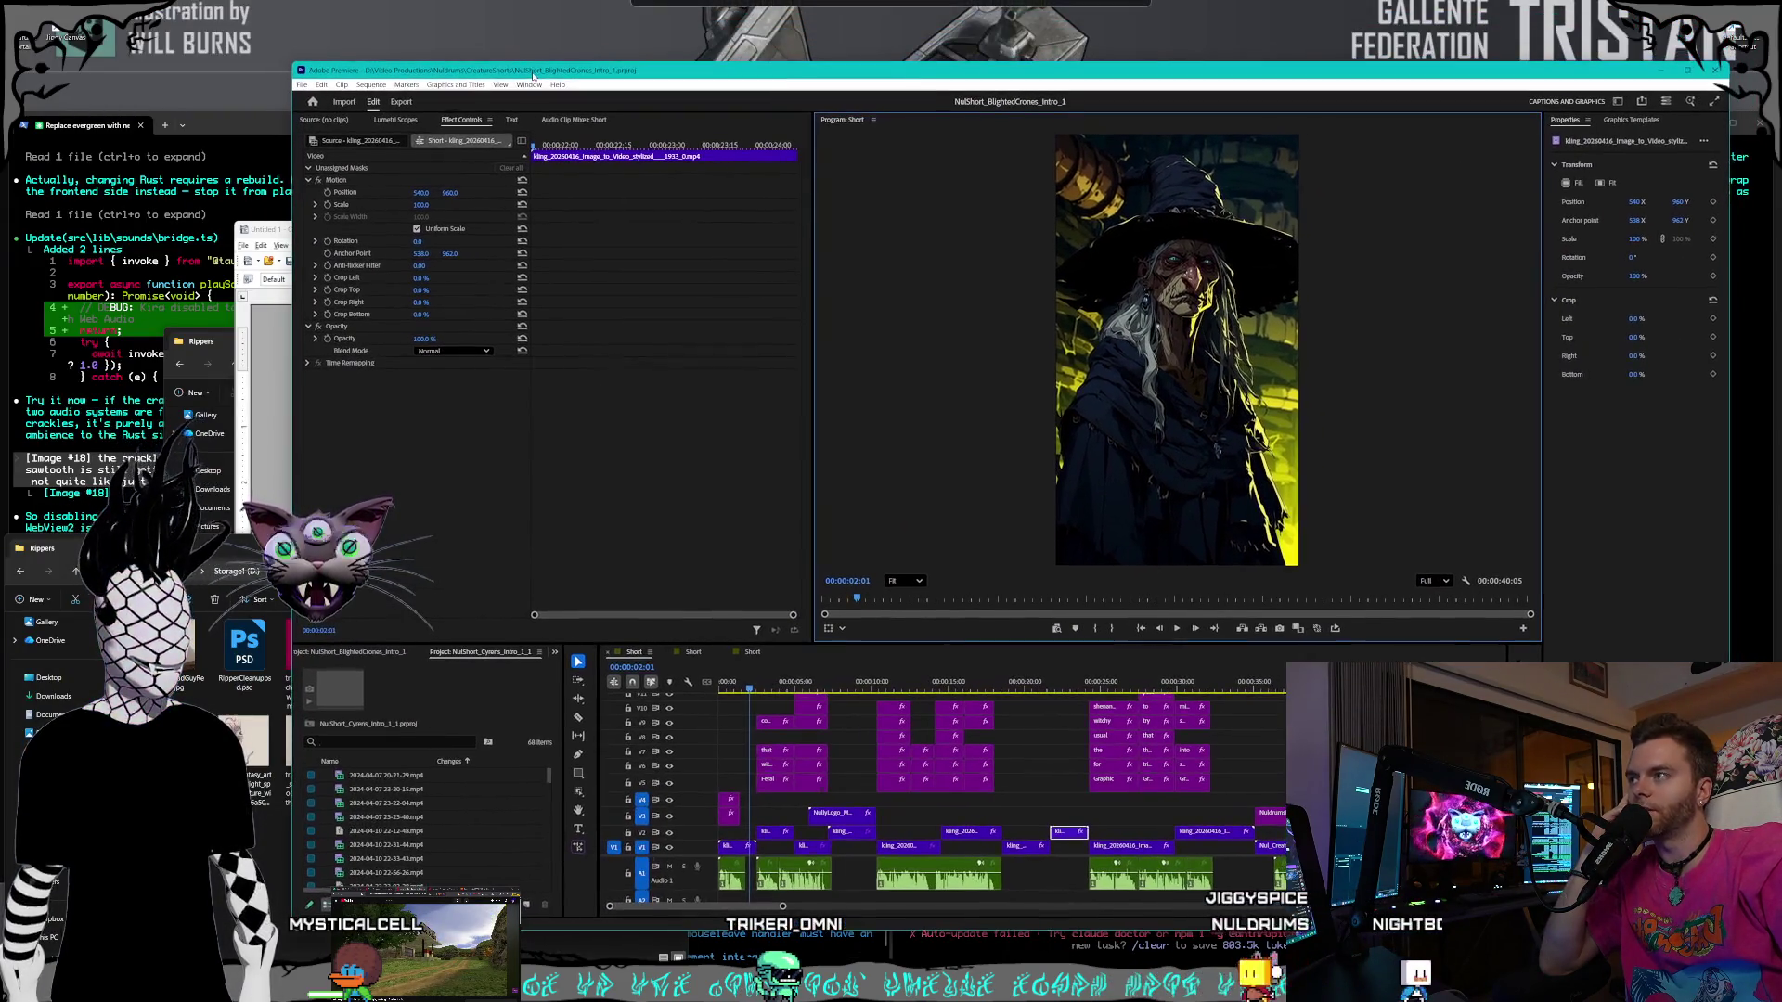
pyautogui.click(272, 230)
pyautogui.moveTo(272, 232); pyautogui.dragTo(274, 232)
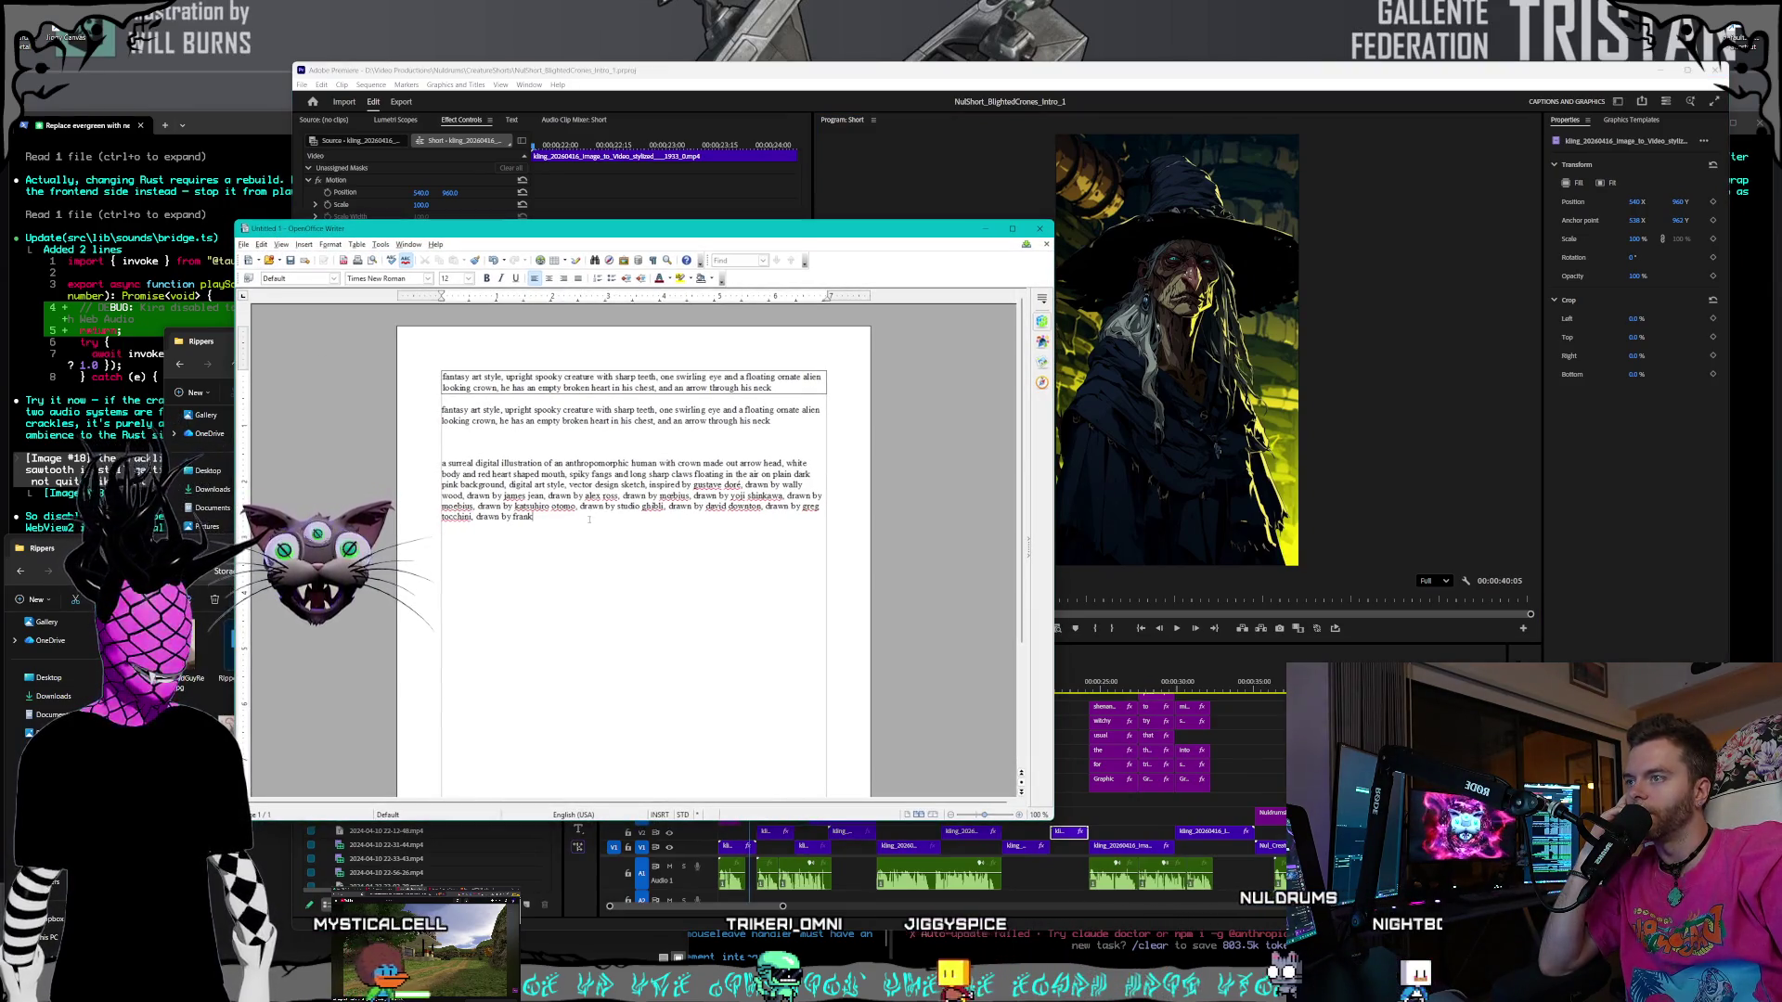
pyautogui.click(1040, 228)
pyautogui.click(561, 555)
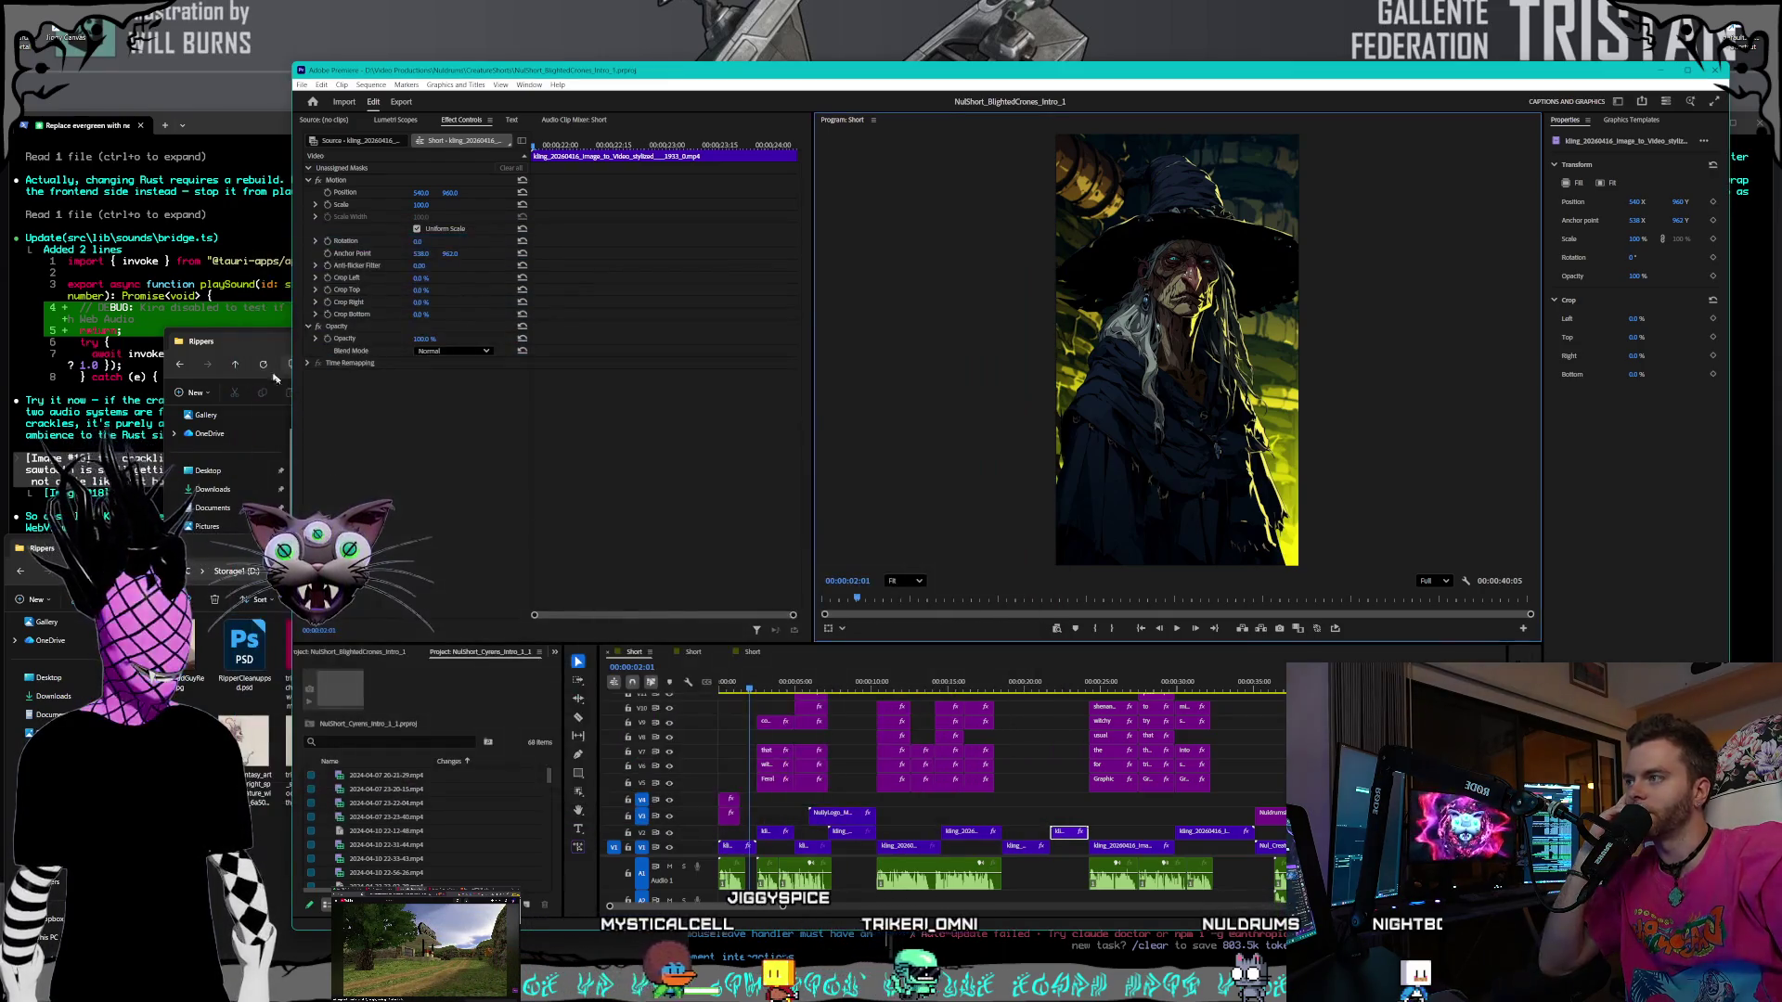
# - Return to Premiere's Cyrens project, open the other Short sequence and scrub to about 15 seconds
pyautogui.click(278, 362)
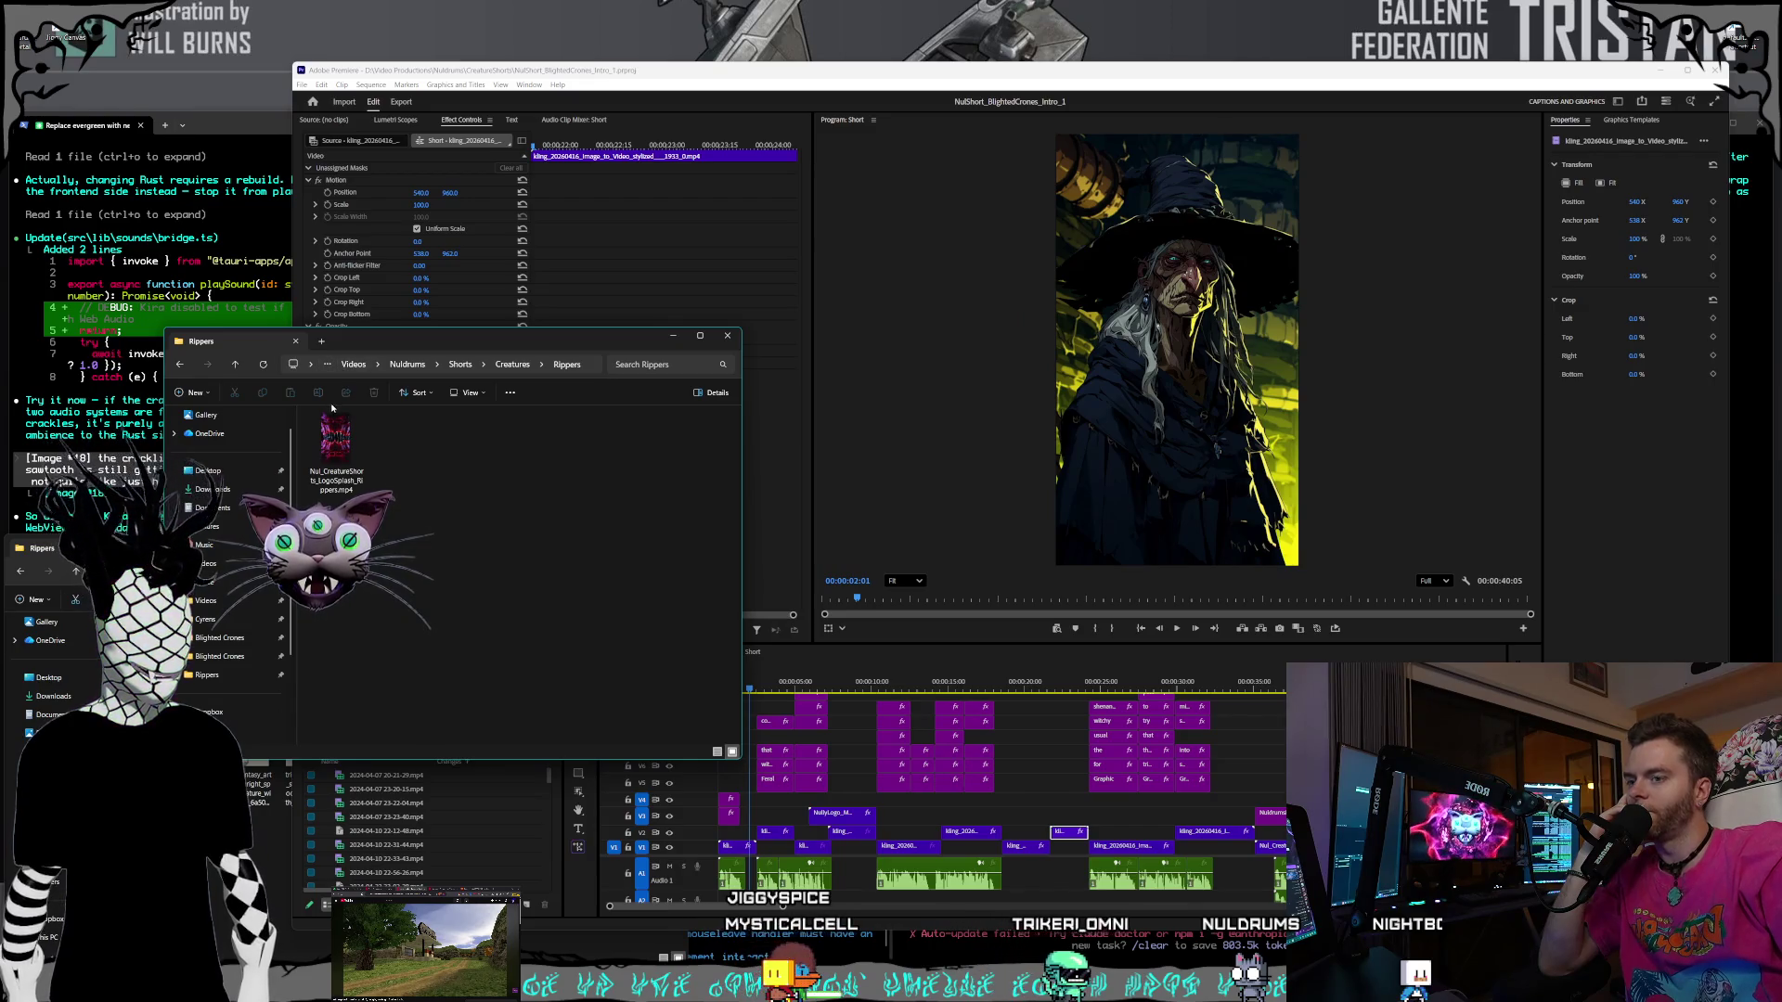
pyautogui.click(954, 677)
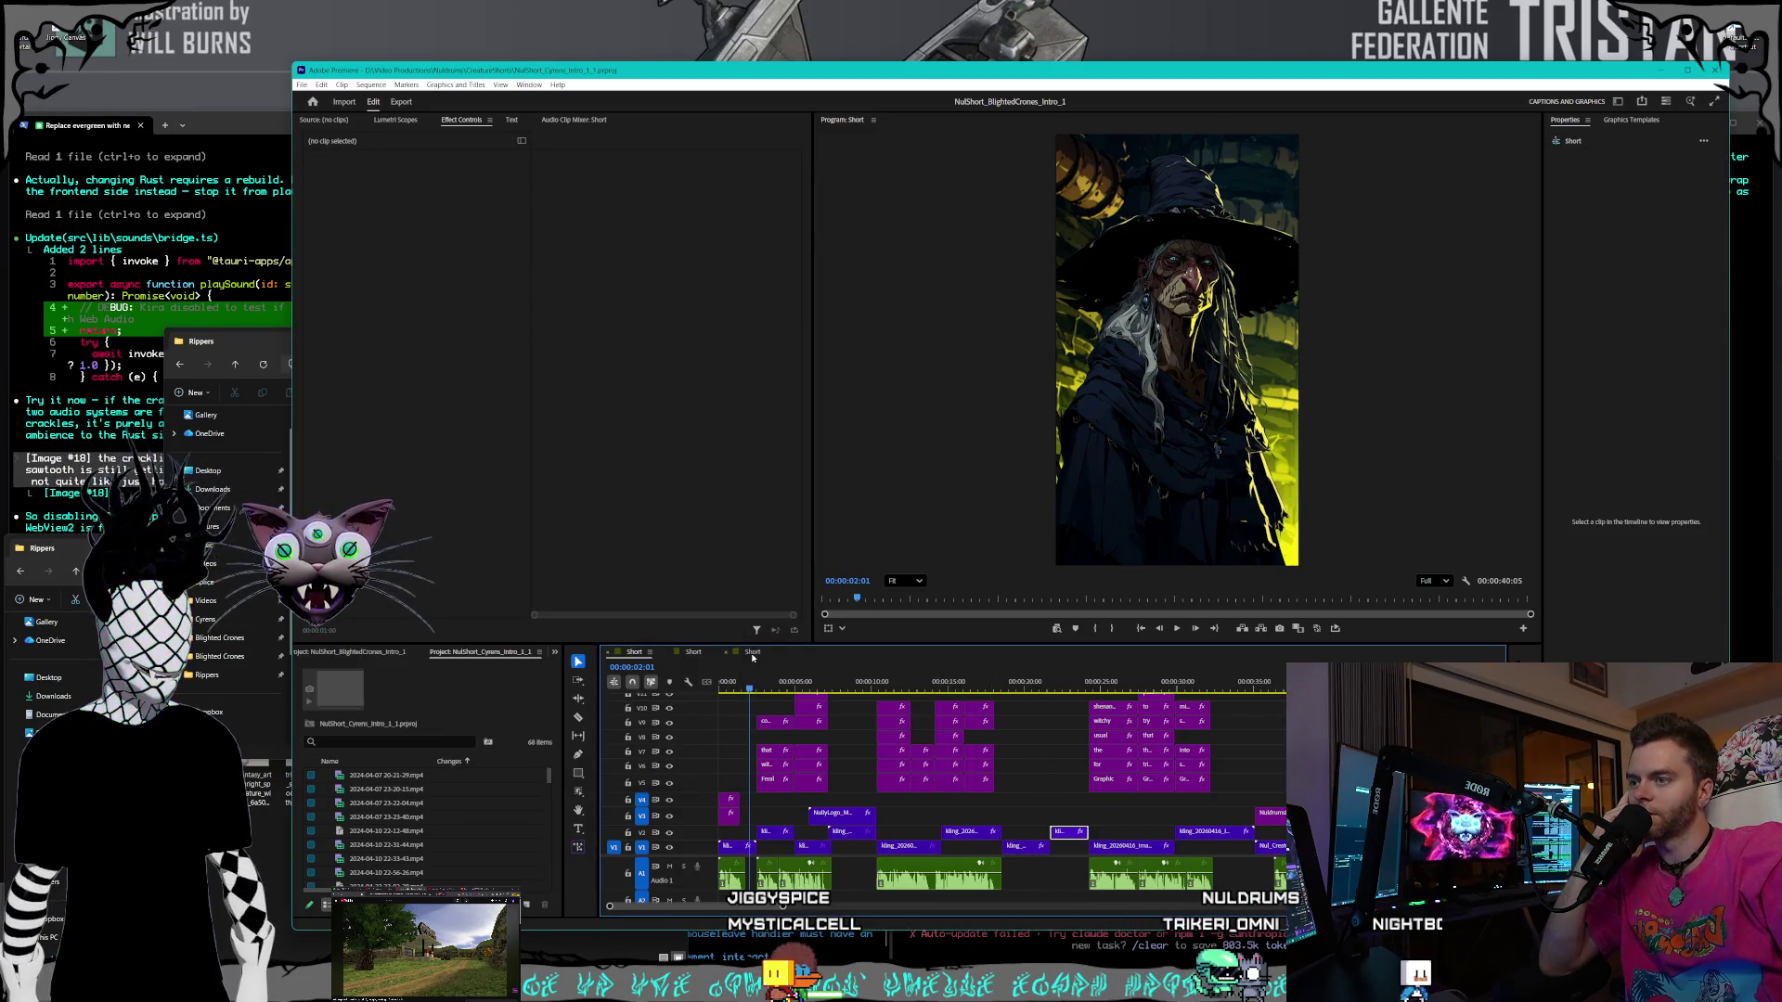
pyautogui.click(689, 656)
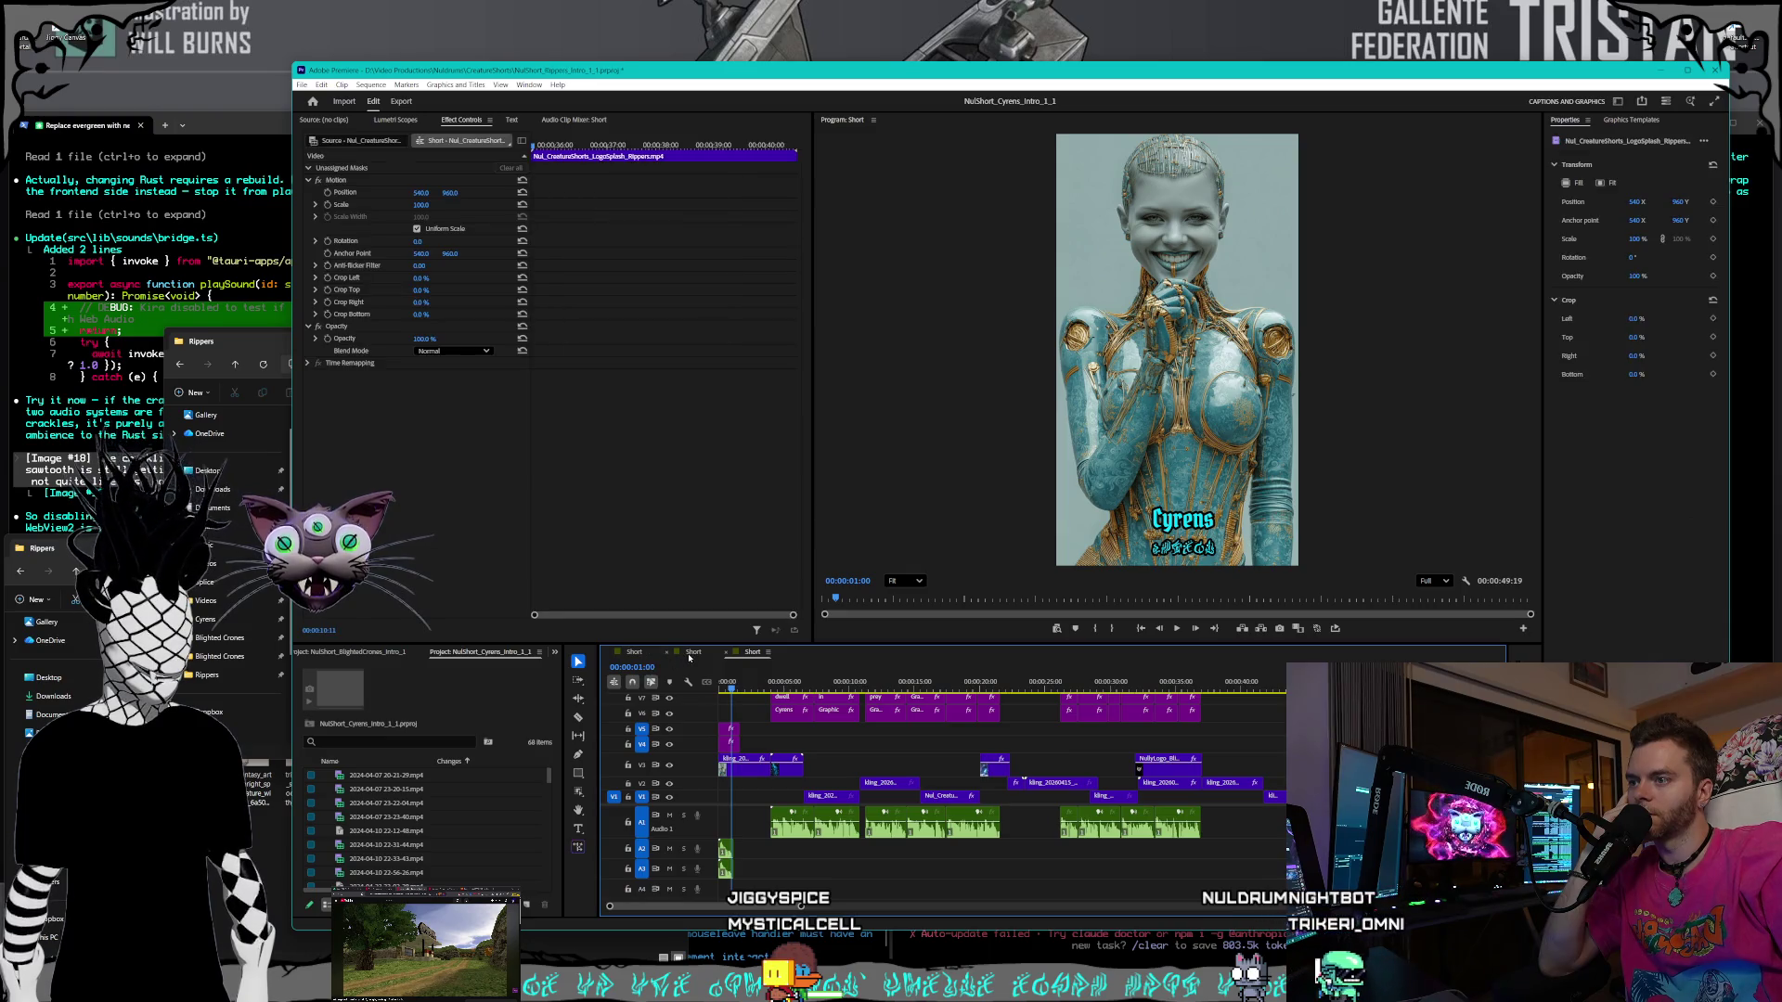
pyautogui.moveTo(729, 685)
pyautogui.mouseDown()
pyautogui.moveTo(1352, 673)
pyautogui.moveTo(759, 672)
pyautogui.mouseUp()
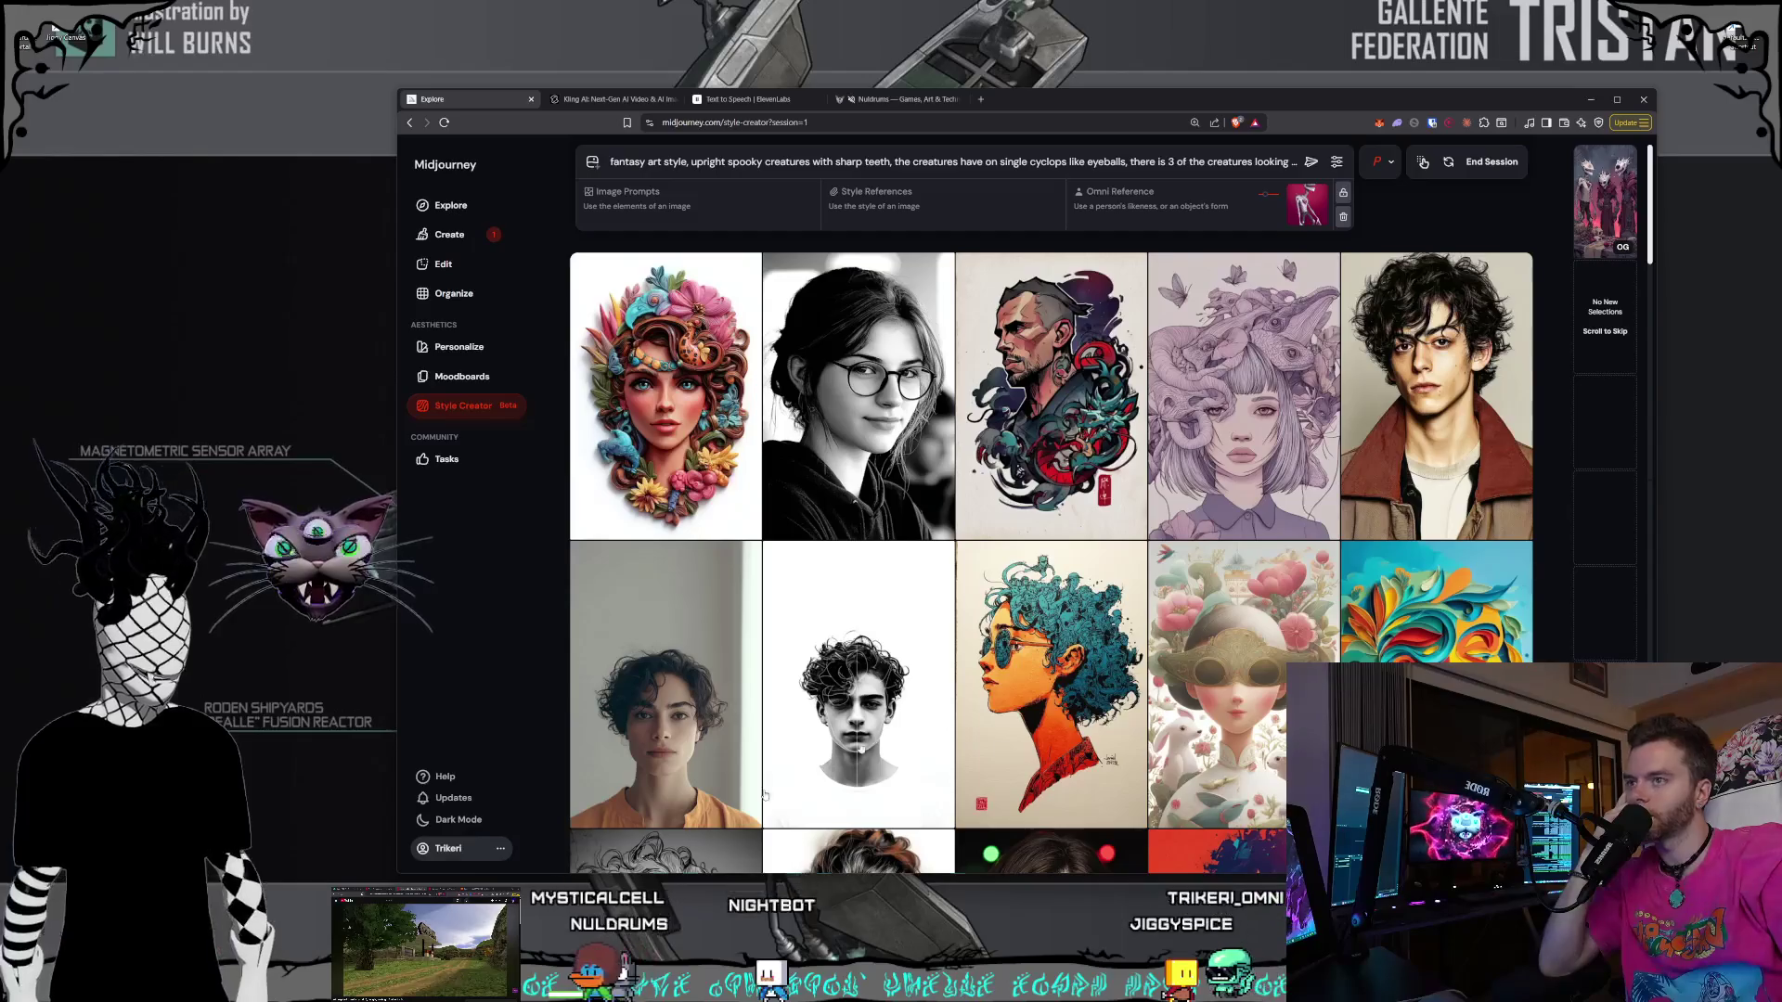
# - On the Nuldrums About page, enlarge and close the Rippers portrait, then bring up the shorts notes
pyautogui.moveTo(1059, 105); pyautogui.dragTo(1099, 29)
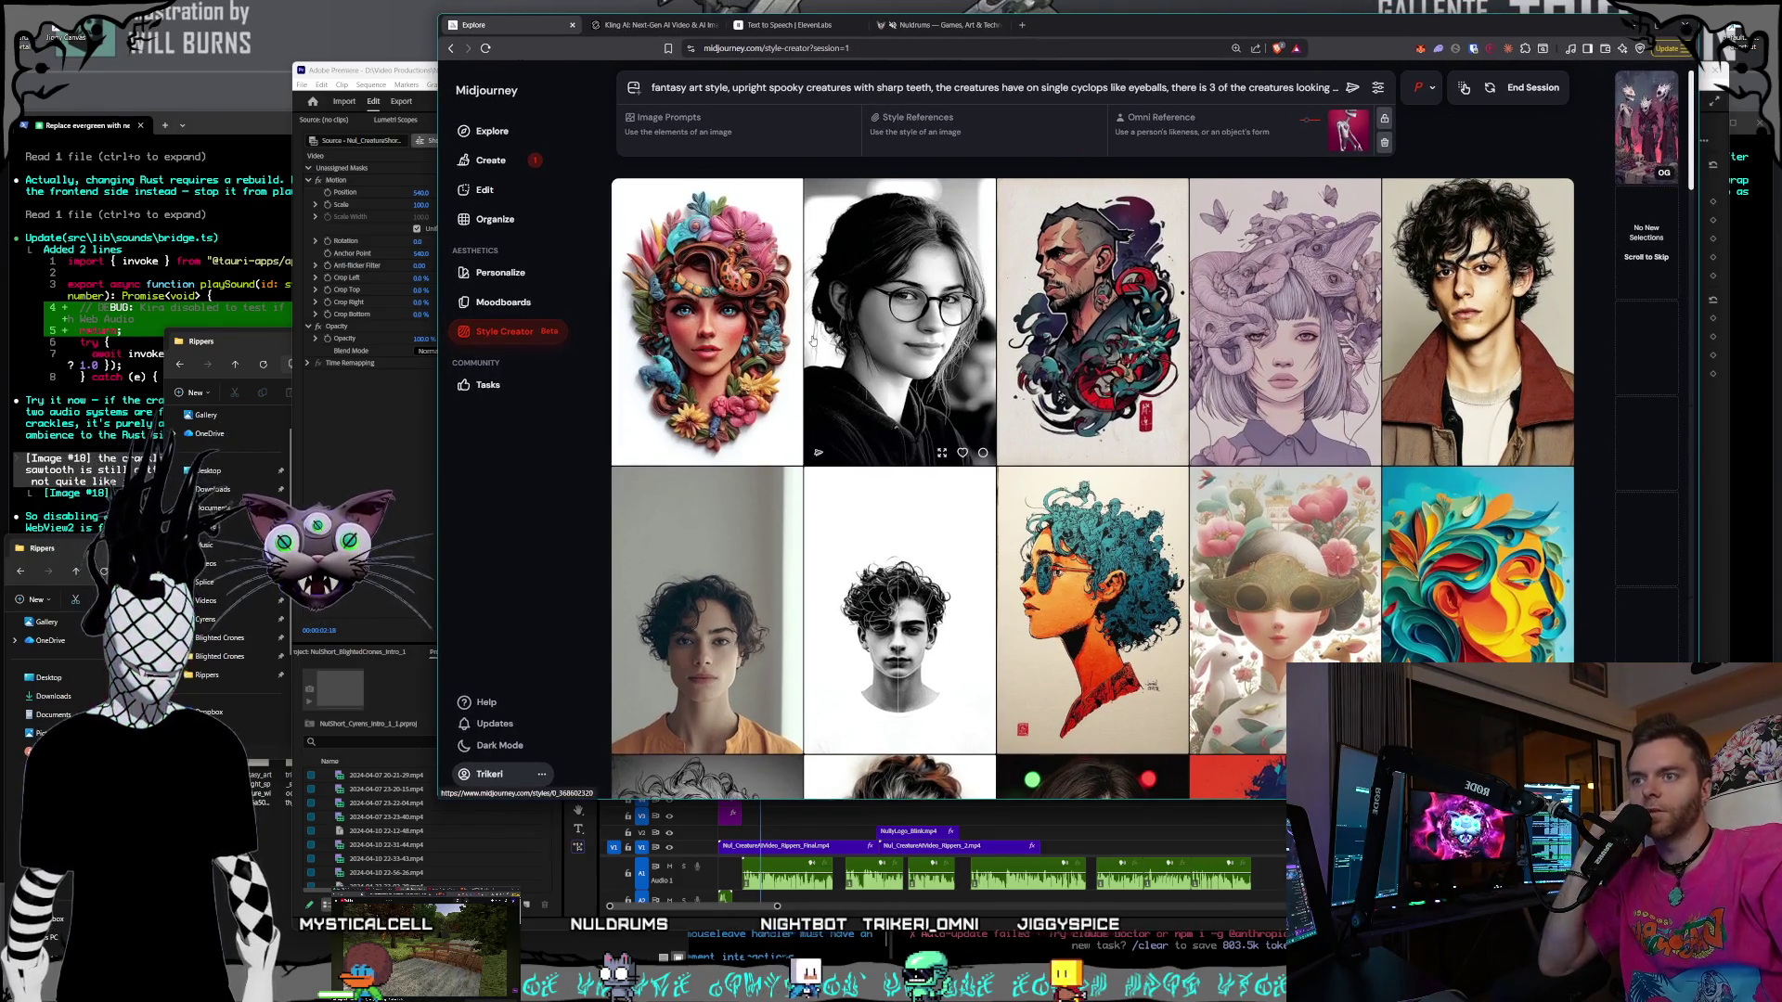
pyautogui.click(945, 27)
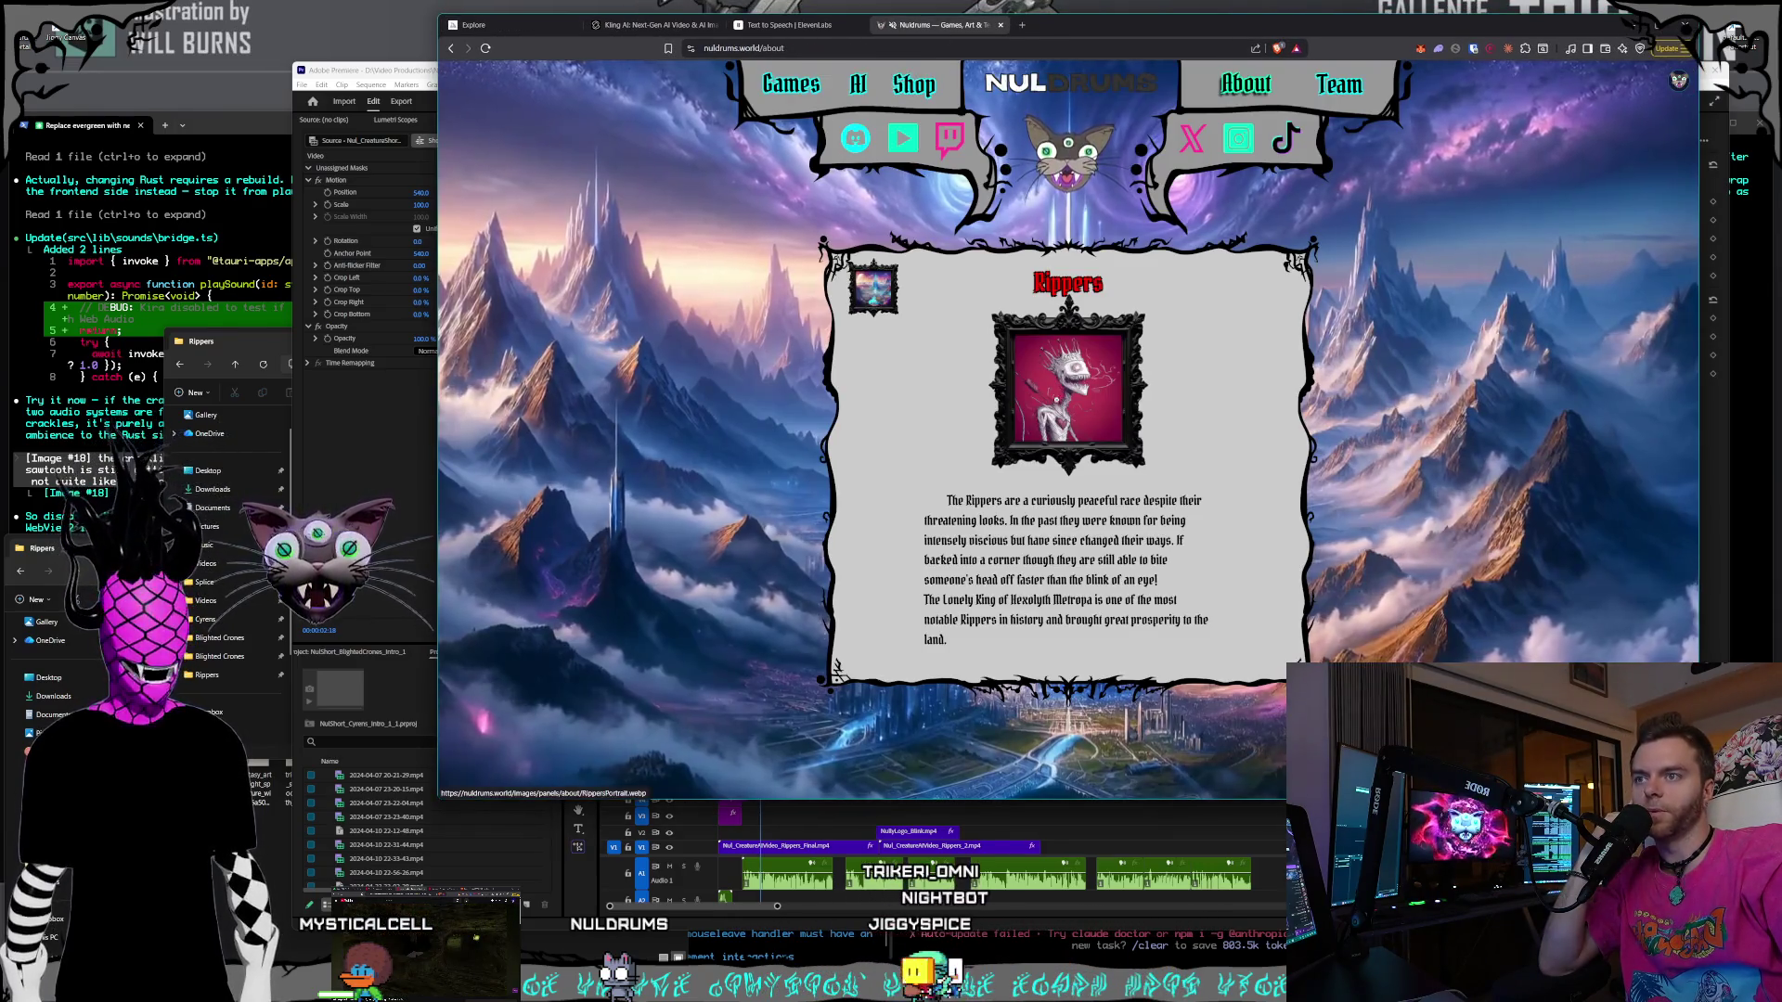
pyautogui.click(1053, 362)
pyautogui.click(1392, 467)
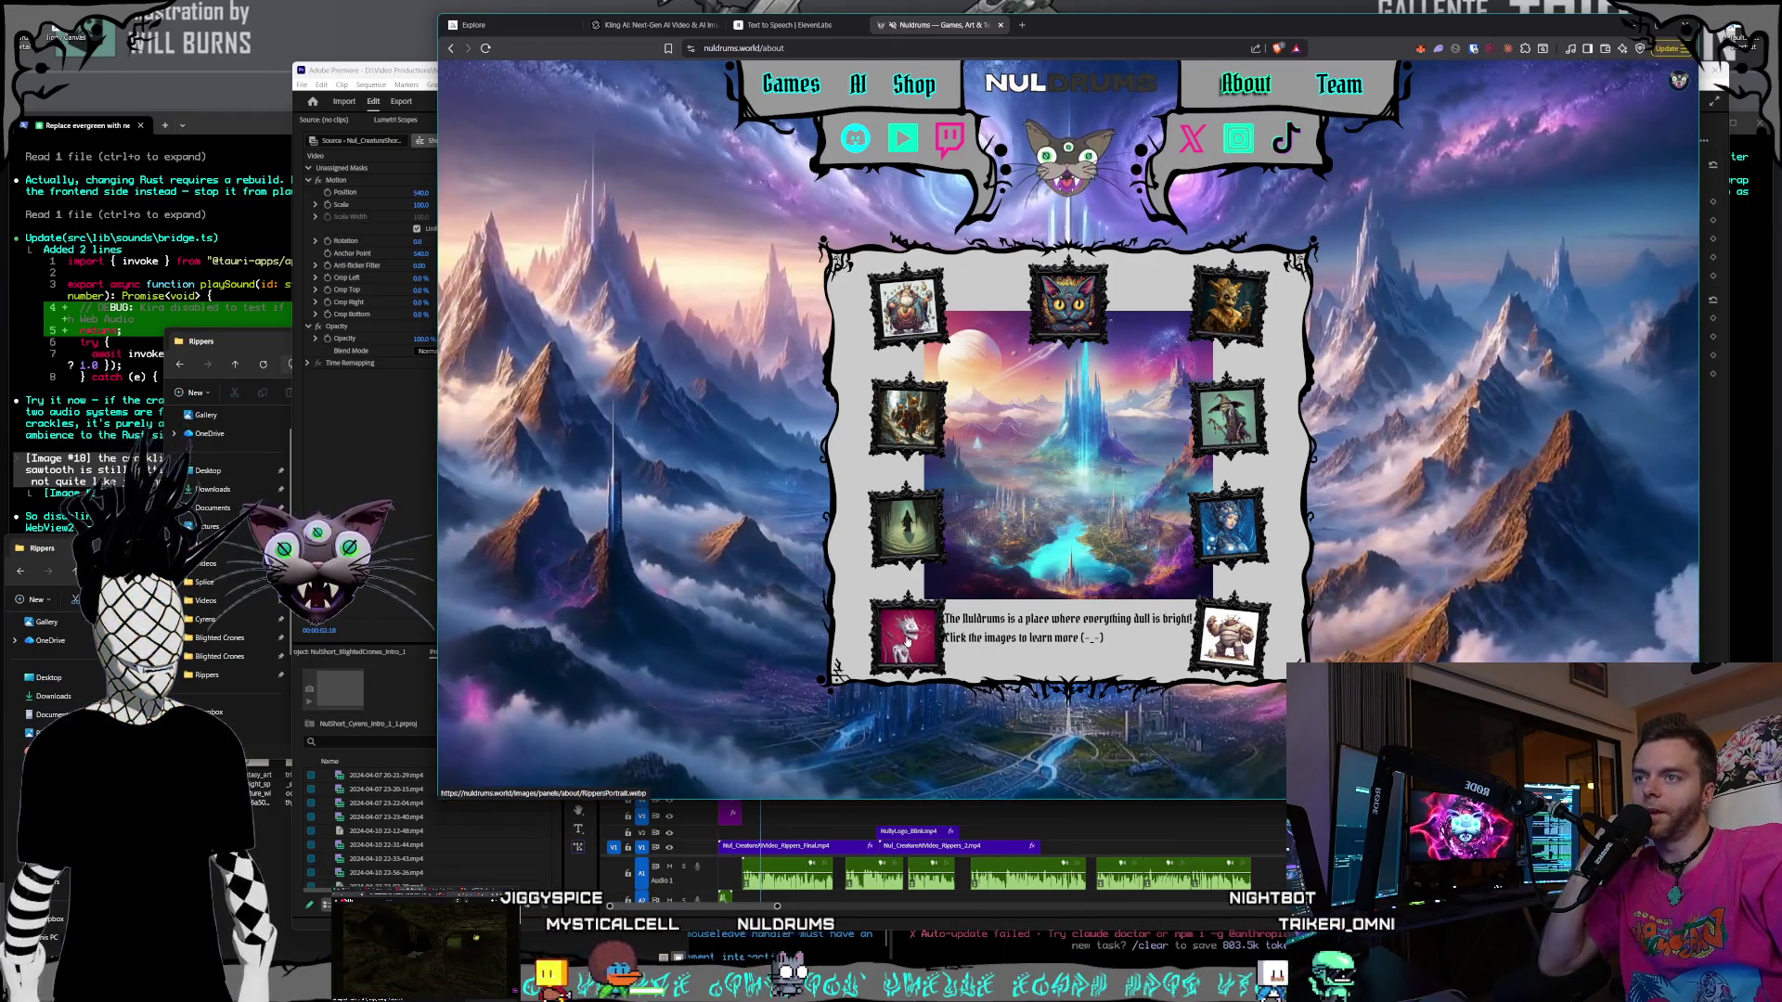
pyautogui.click(905, 640)
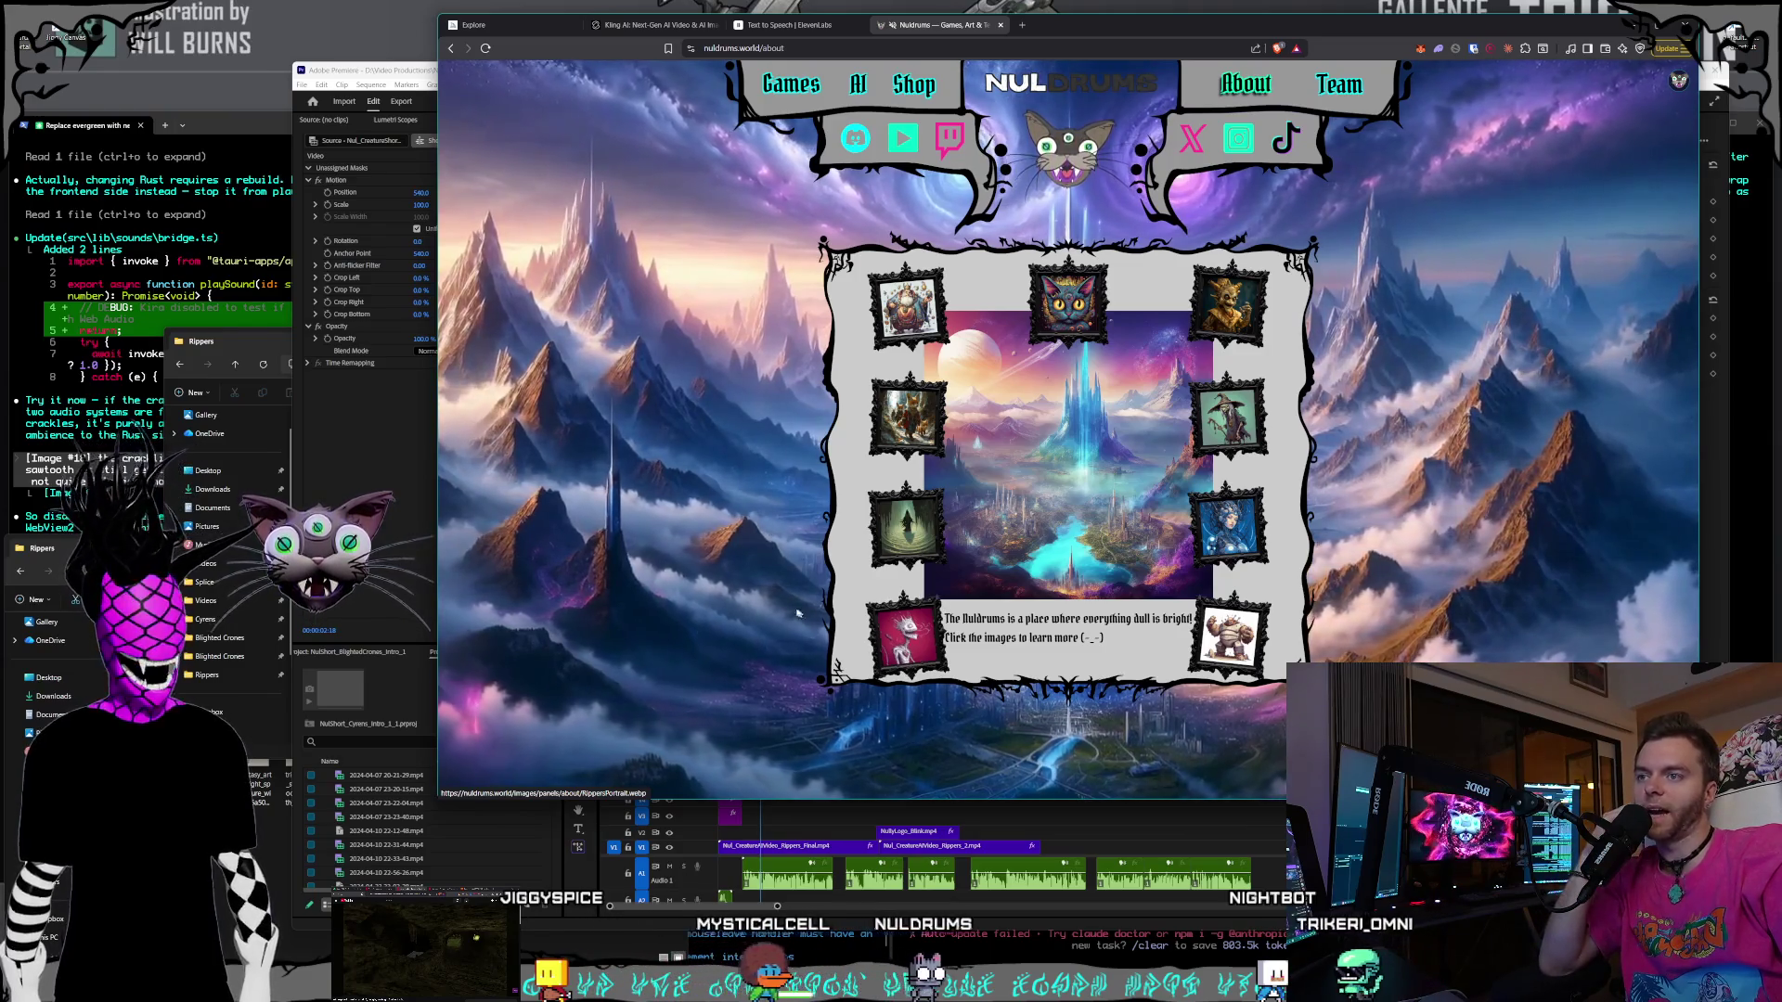
pyautogui.hotkey('alt', 'Tab')
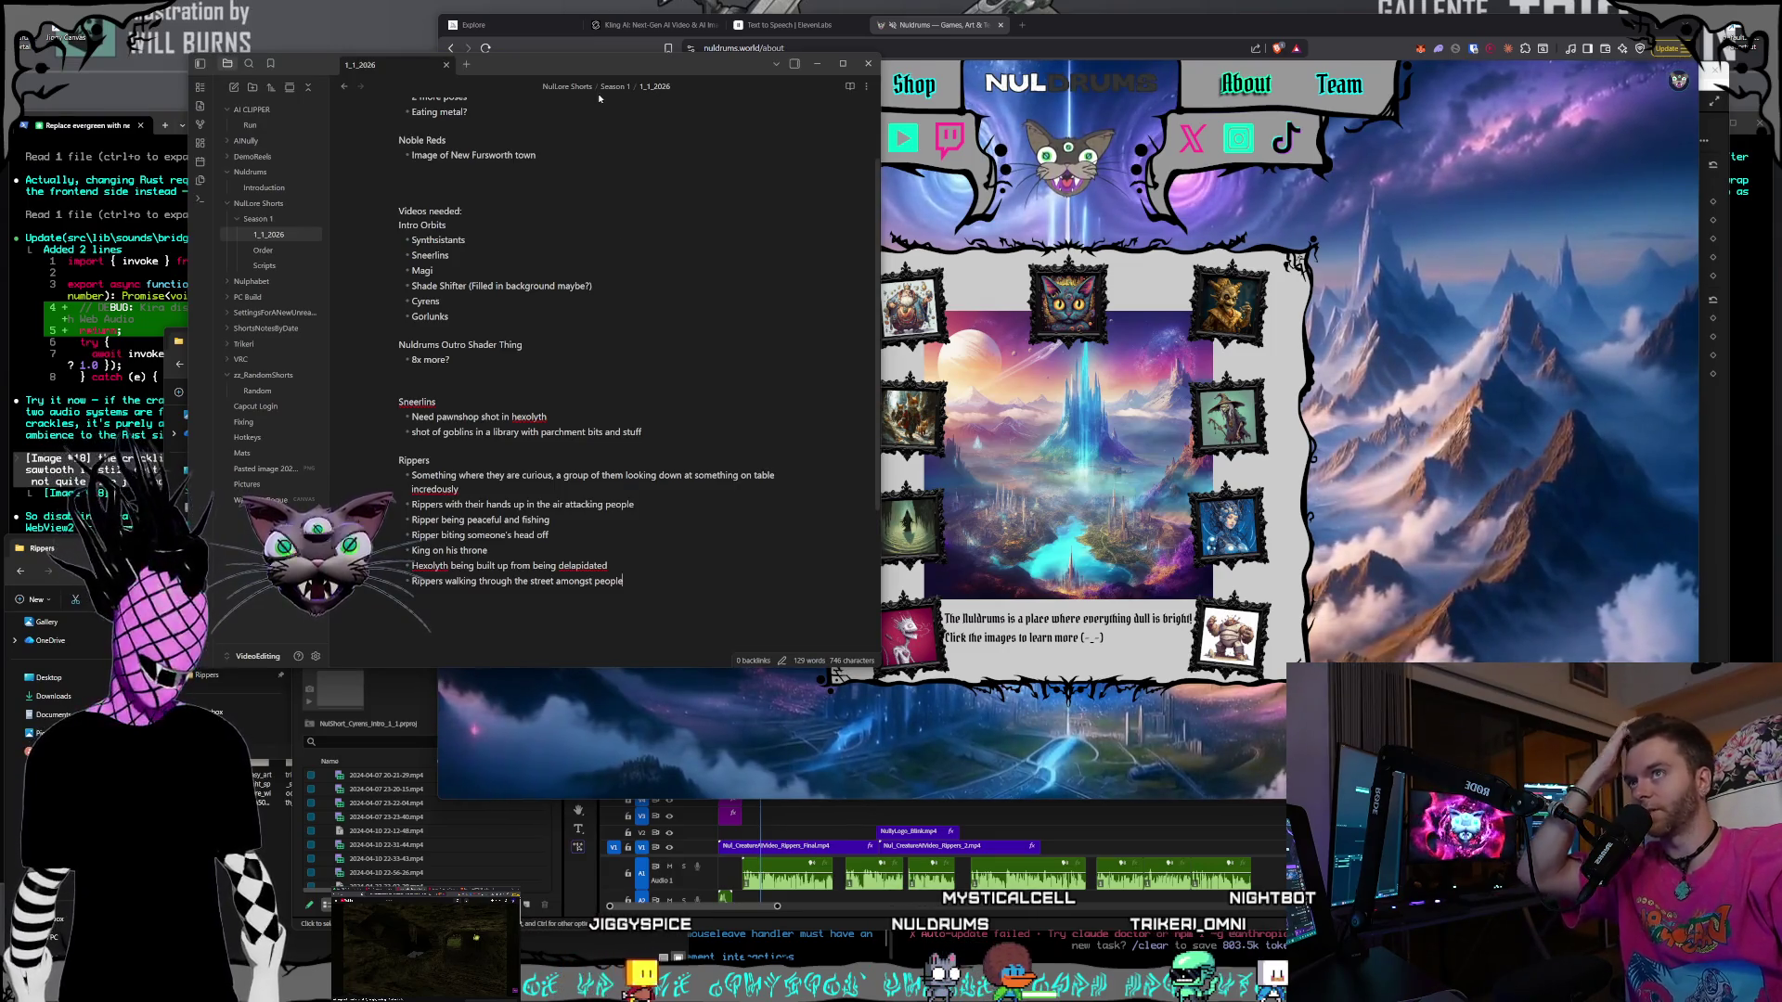
# - Centre the Obsidian window and open the Order note
pyautogui.moveTo(599, 74)
pyautogui.mouseDown()
pyautogui.moveTo(845, 78)
pyautogui.moveTo(1004, 188)
pyautogui.mouseUp()
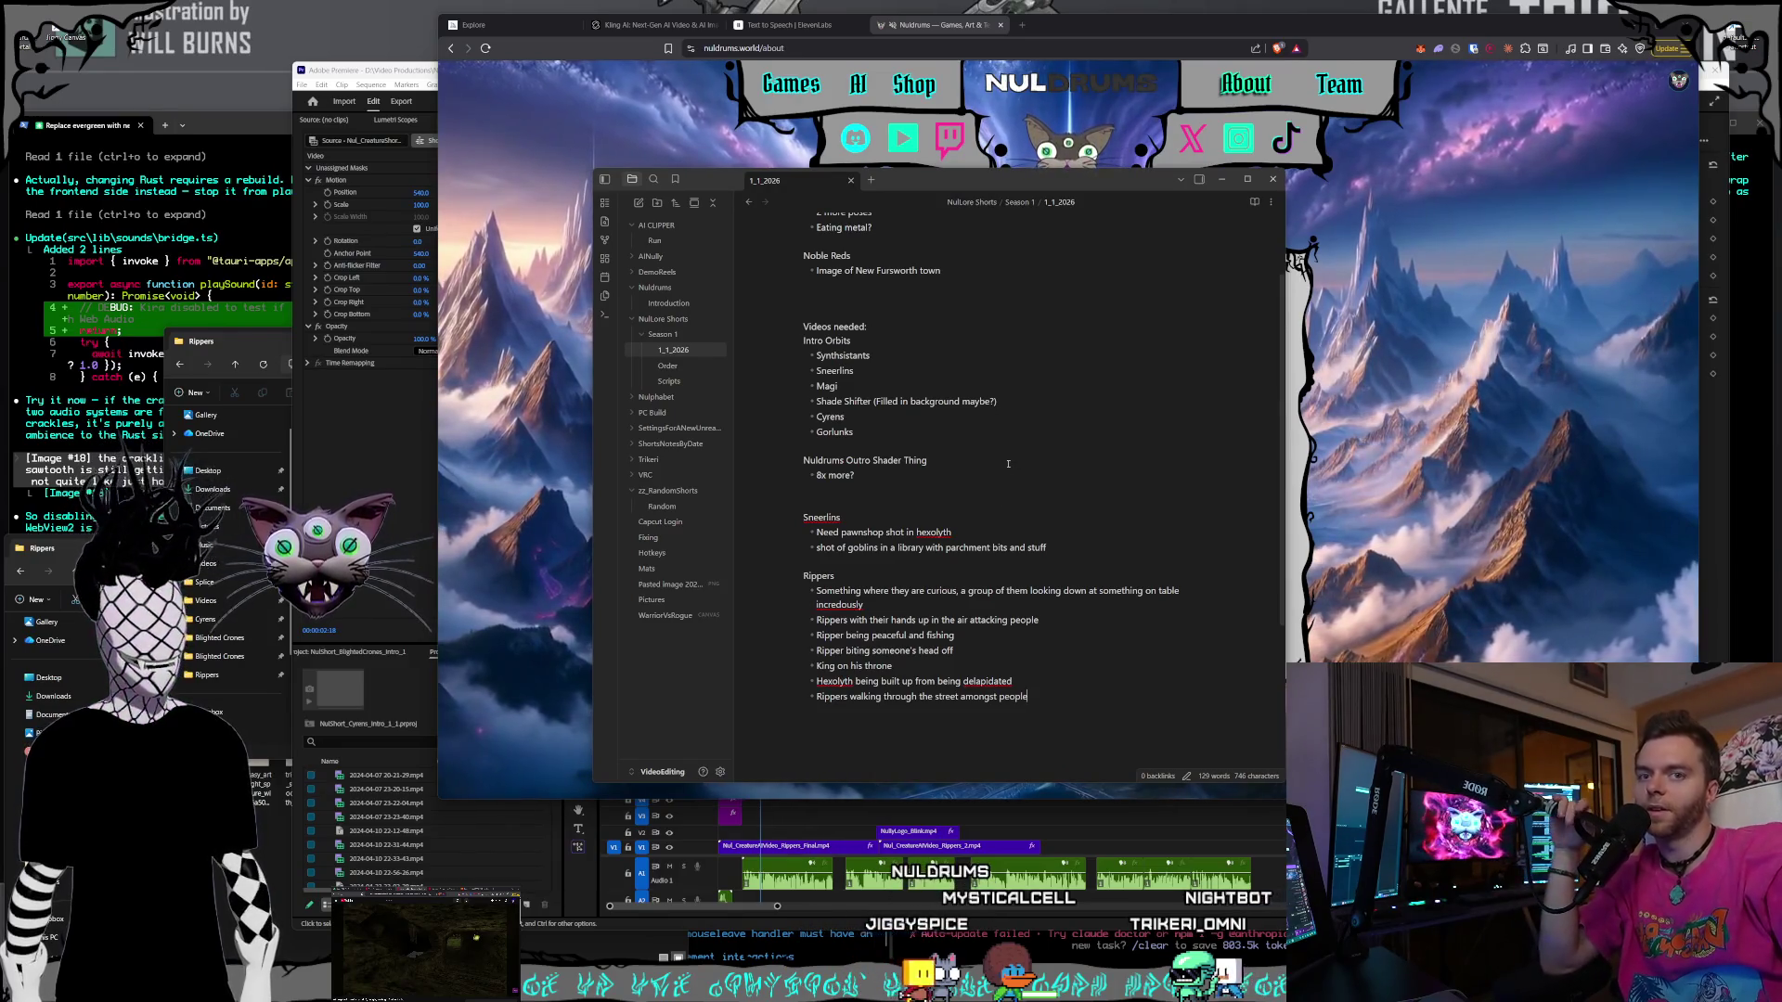
pyautogui.scroll(2, 1003, 491)
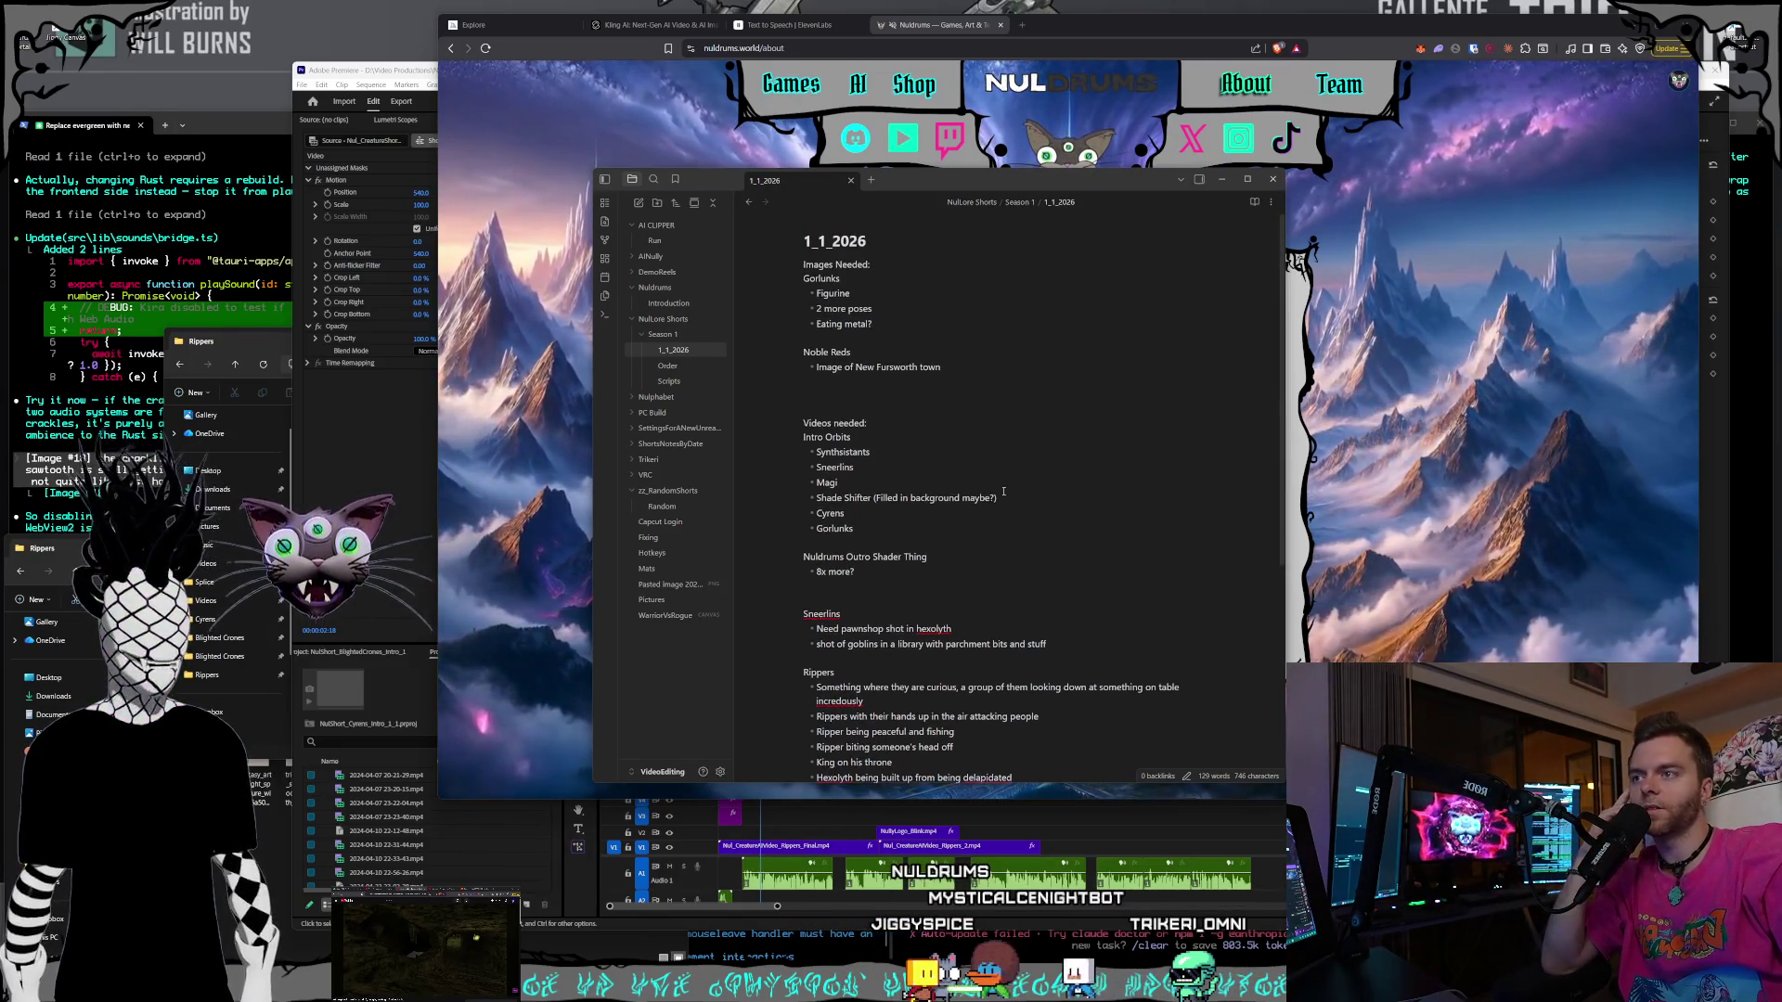
pyautogui.click(668, 366)
pyautogui.scroll(-3, 967, 465)
pyautogui.scroll(3, 967, 465)
# - Review the Order note by selecting the Land 1, World Synths and Land 2 entries
pyautogui.moveTo(804, 307)
pyautogui.mouseDown()
pyautogui.moveTo(885, 321)
pyautogui.moveTo(753, 316)
pyautogui.mouseUp()
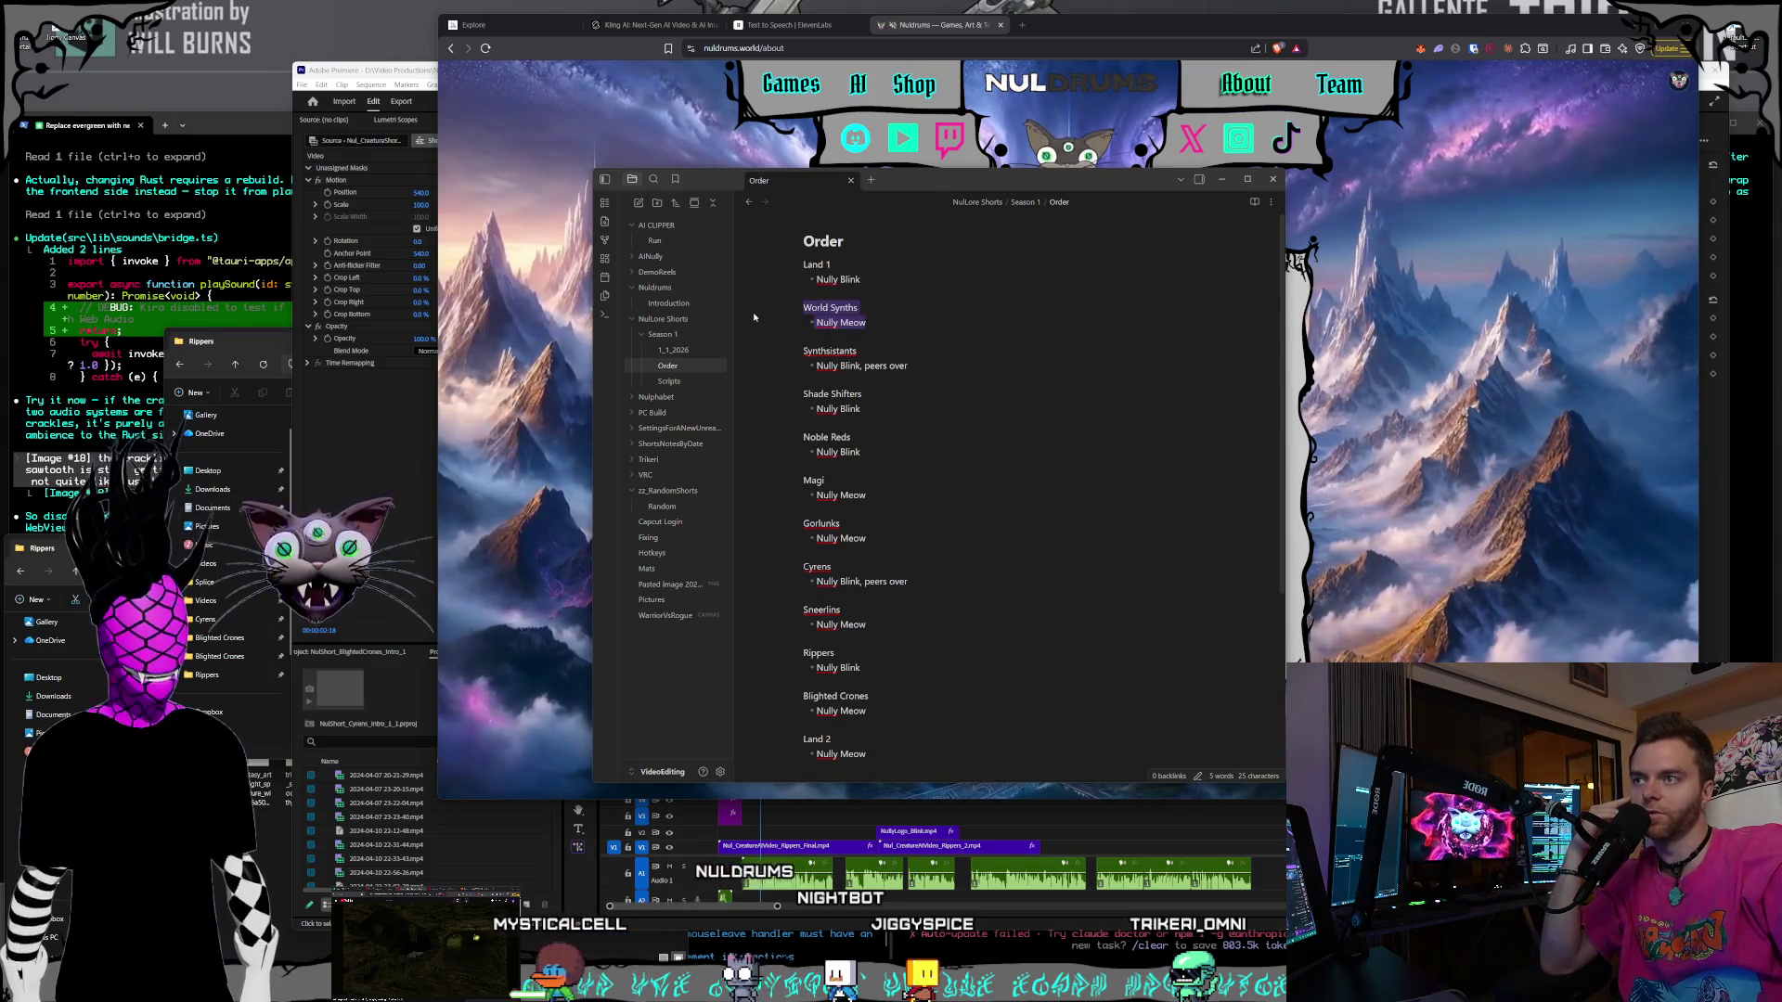
pyautogui.click(798, 318)
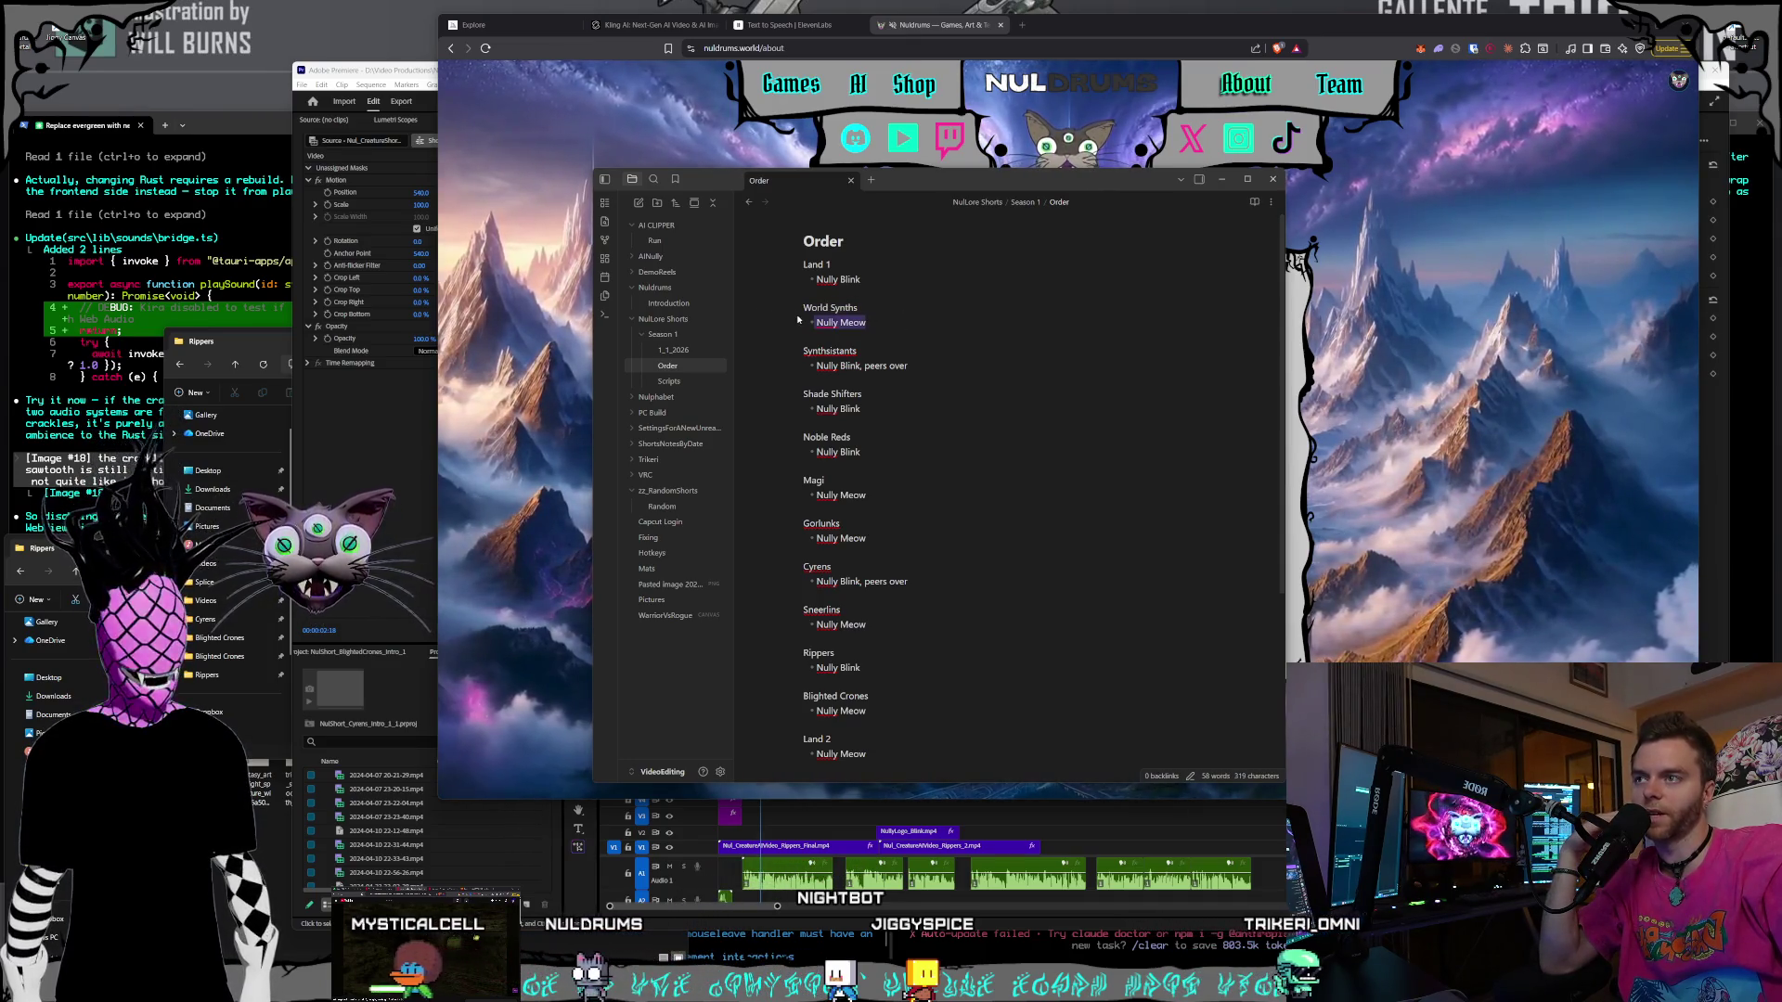
pyautogui.click(894, 295)
pyautogui.moveTo(771, 260); pyautogui.dragTo(771, 264)
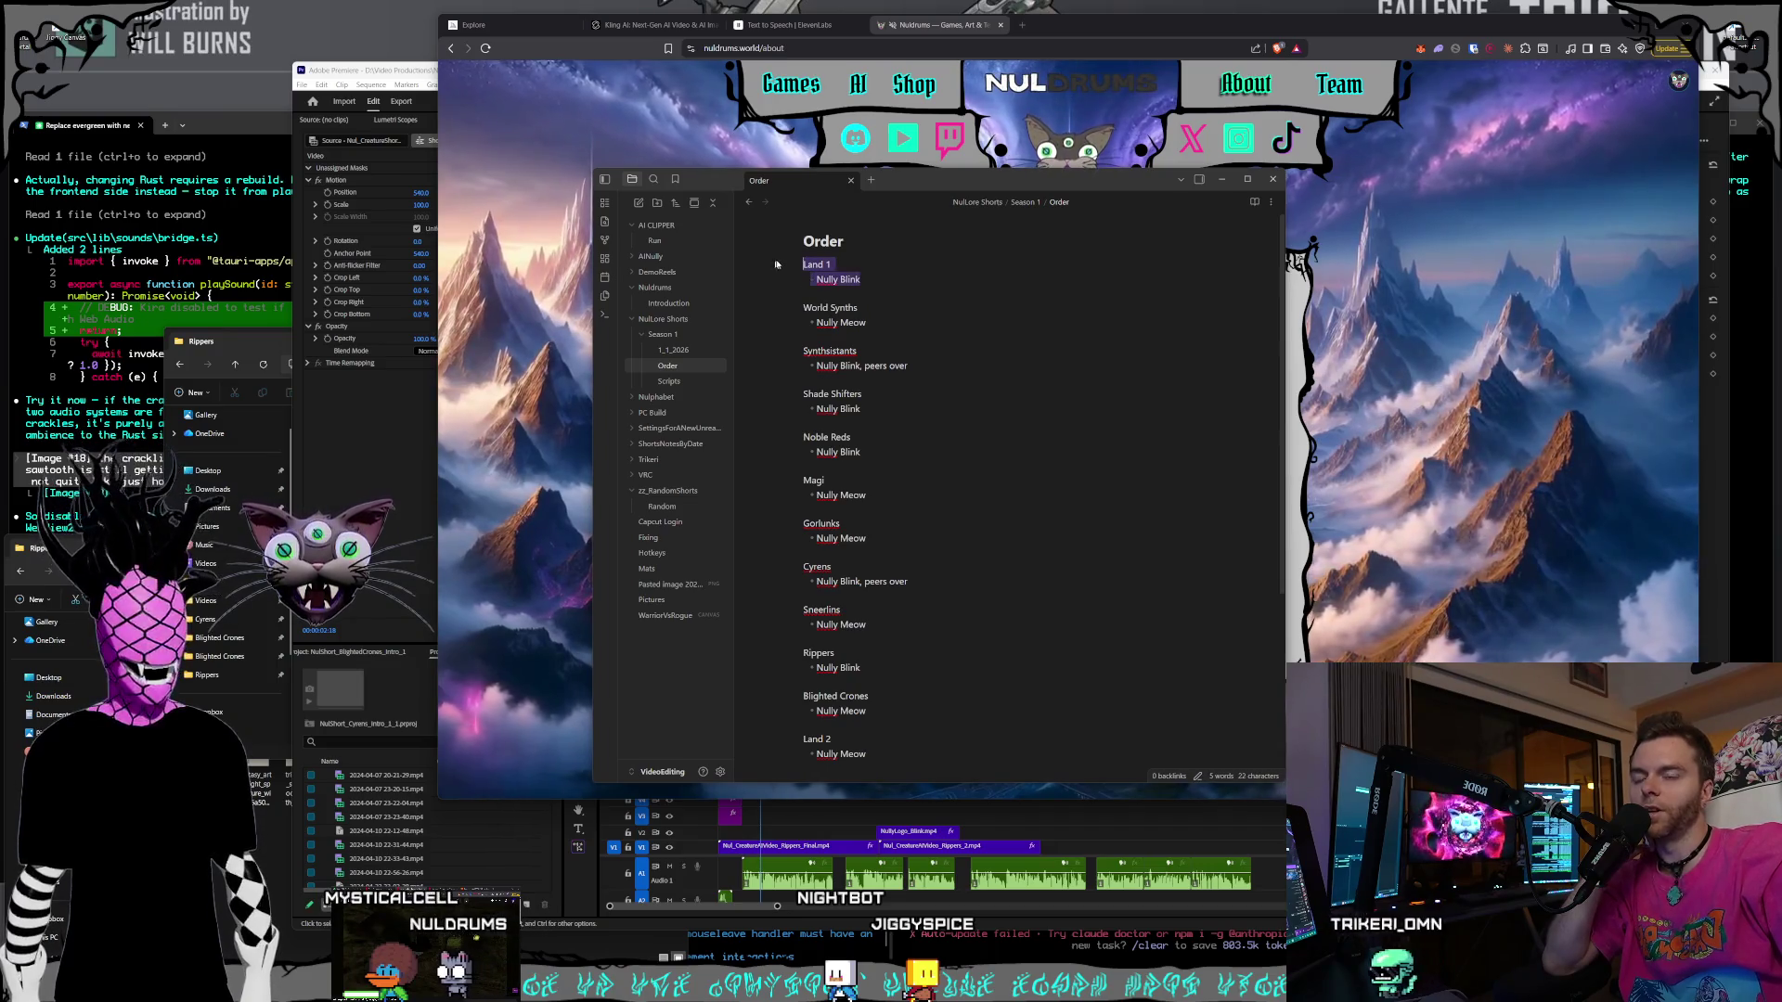
pyautogui.scroll(-1, 835, 464)
pyautogui.moveTo(755, 638); pyautogui.dragTo(756, 651)
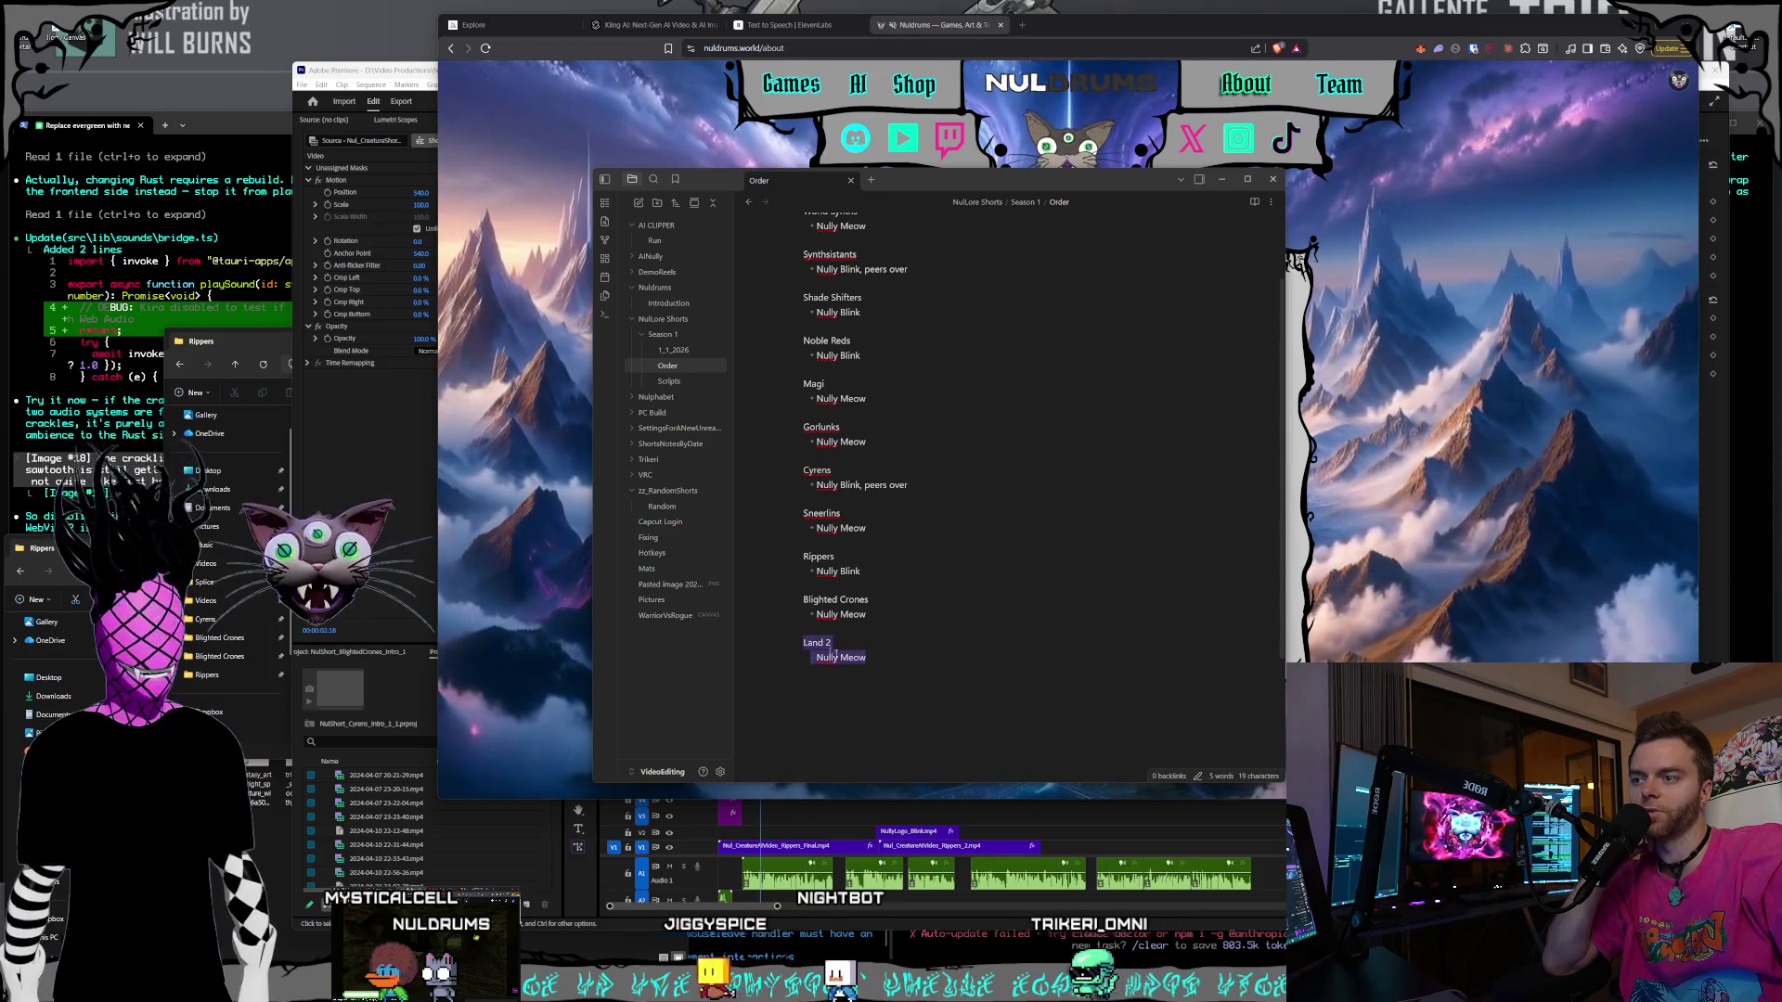
pyautogui.click(981, 664)
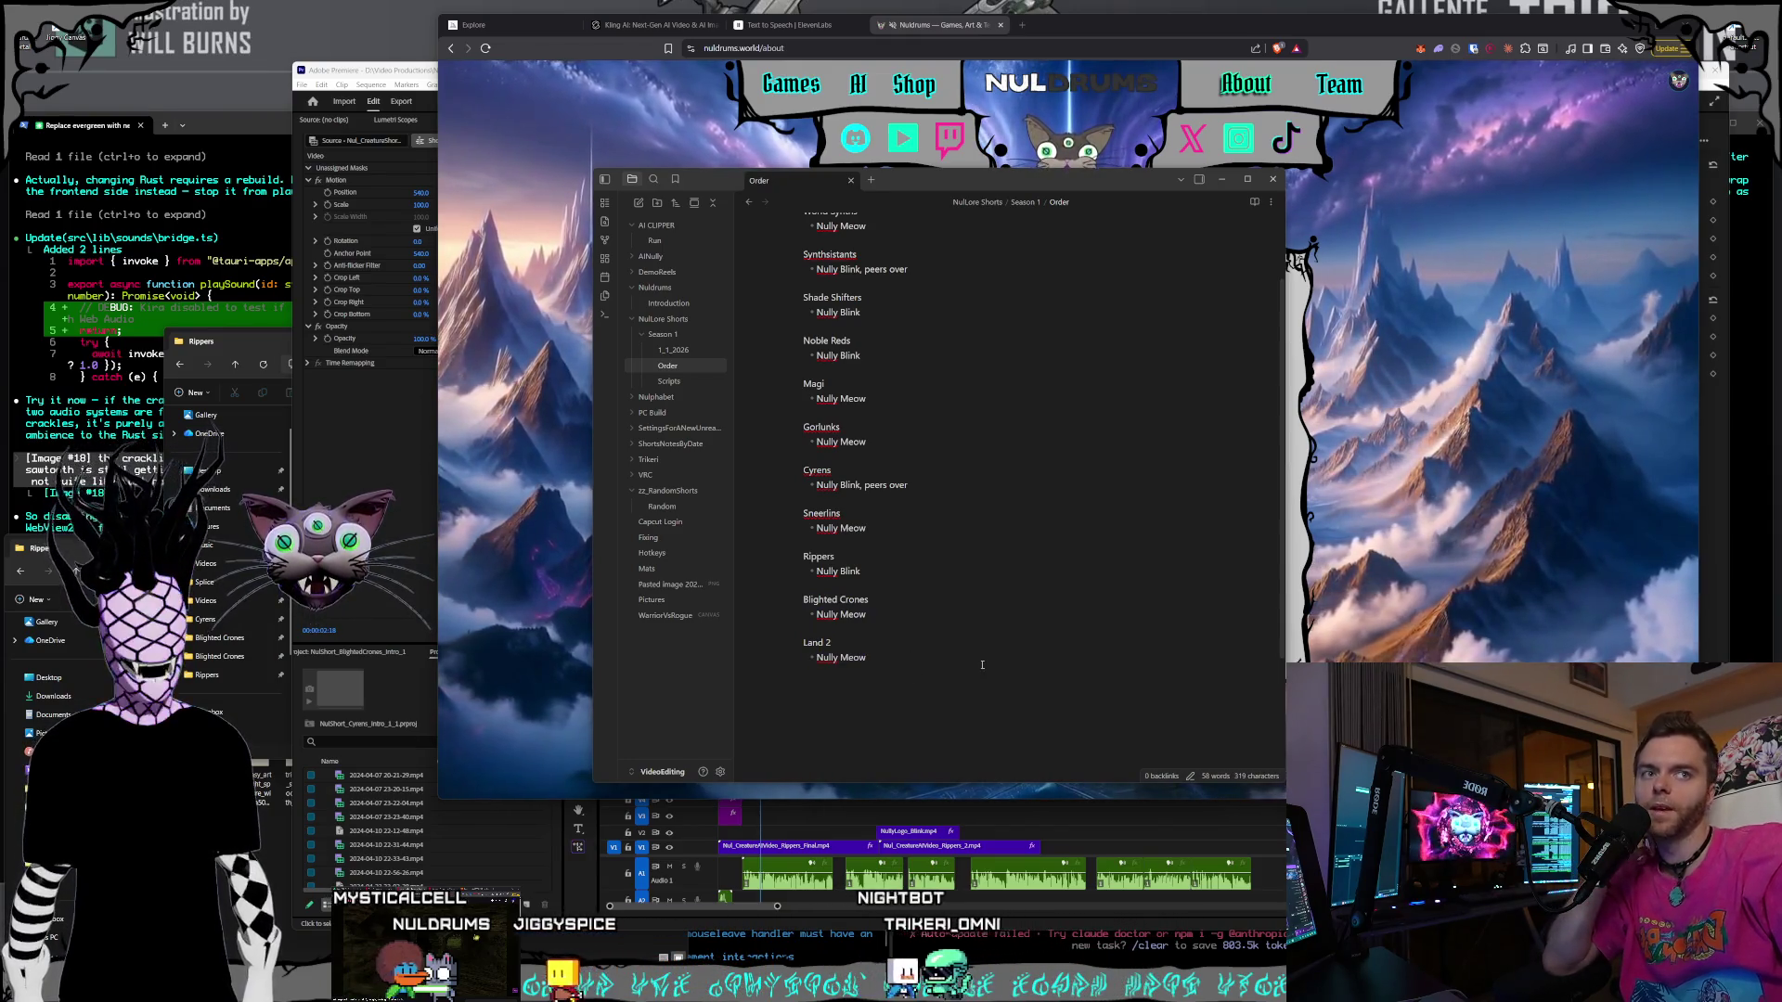
pyautogui.moveTo(804, 642); pyautogui.dragTo(866, 657)
pyautogui.scroll(1, 862, 335)
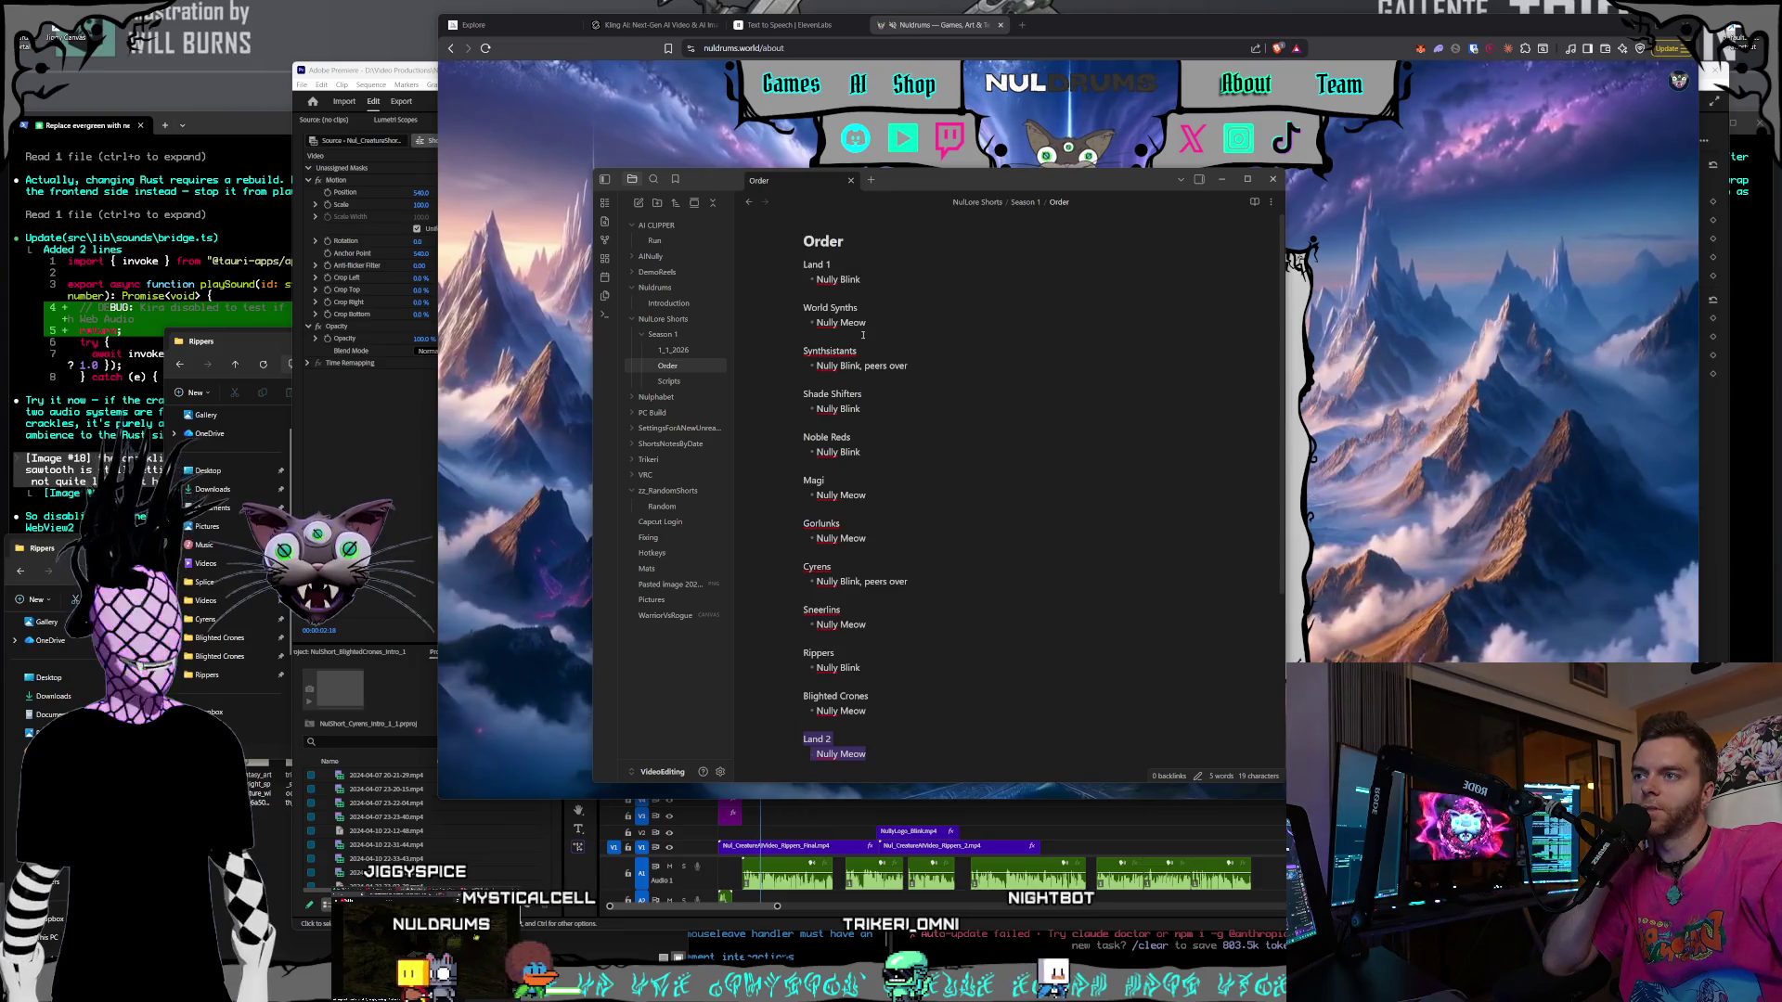
pyautogui.moveTo(804, 264); pyautogui.dragTo(845, 307)
pyautogui.click(935, 317)
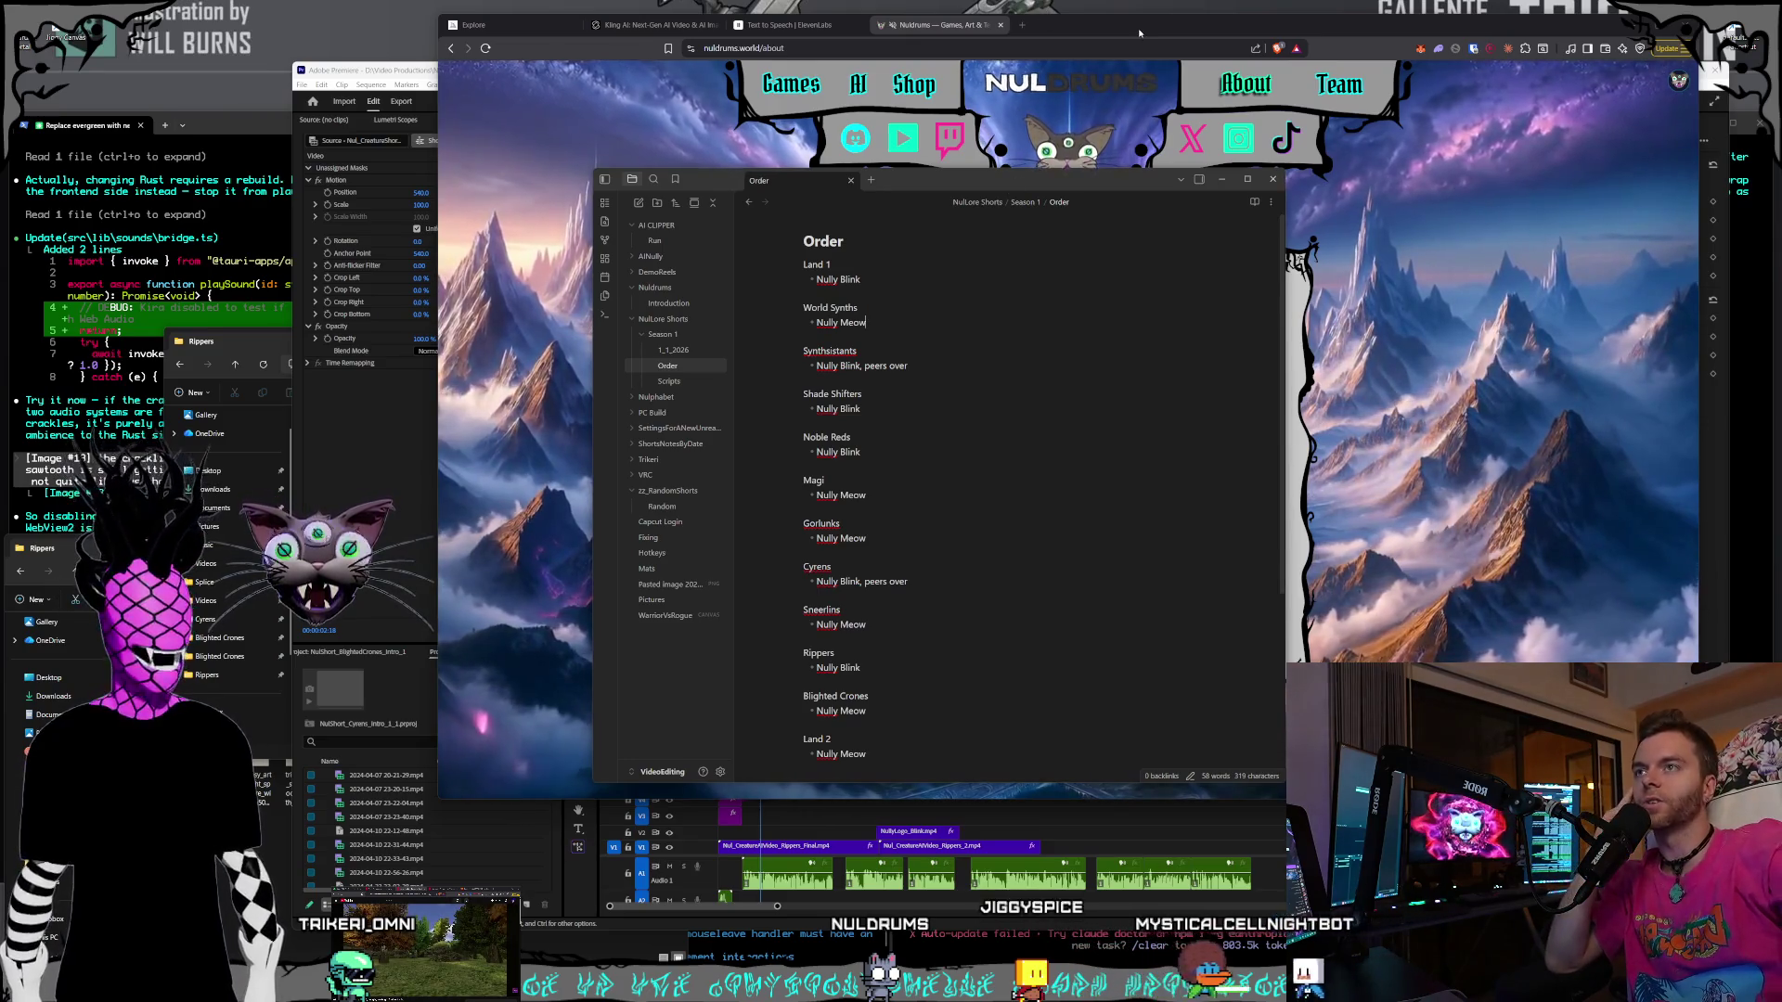
# - From the Nuldrums home page, visit the Magic Mountains' Nyxweald Forest and Castle Torwind scenes
pyautogui.click(1104, 102)
pyautogui.click(1033, 84)
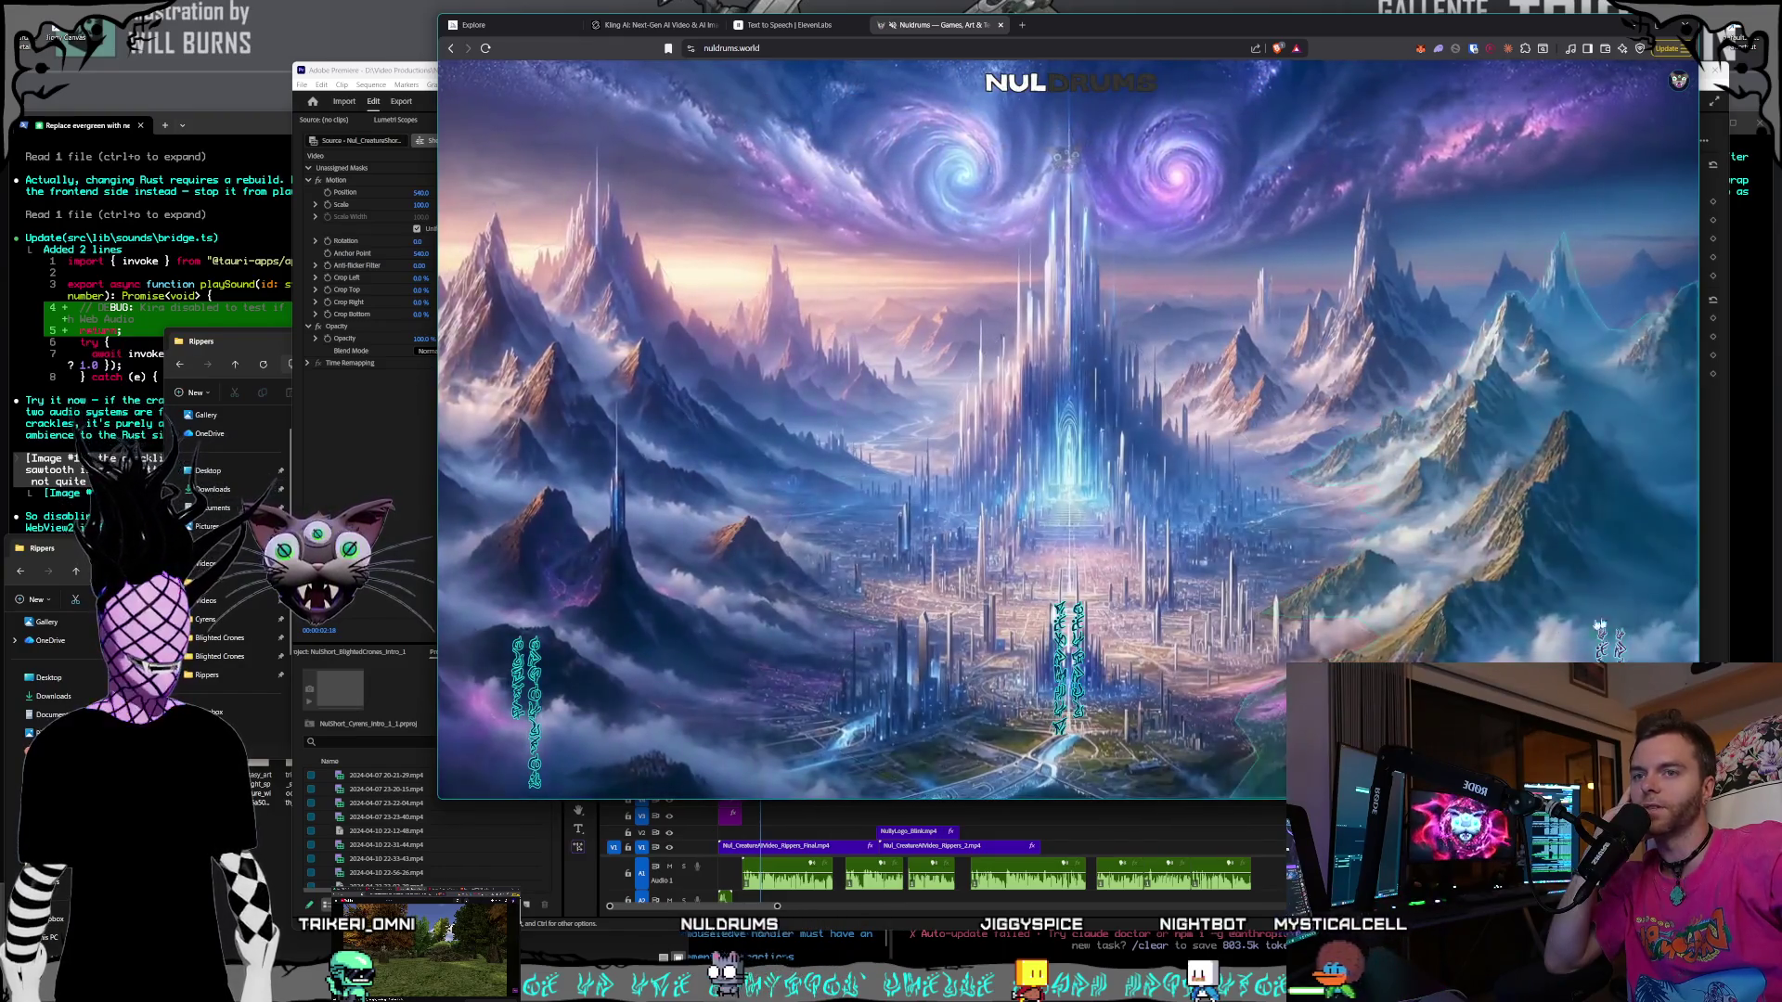
pyautogui.click(619, 548)
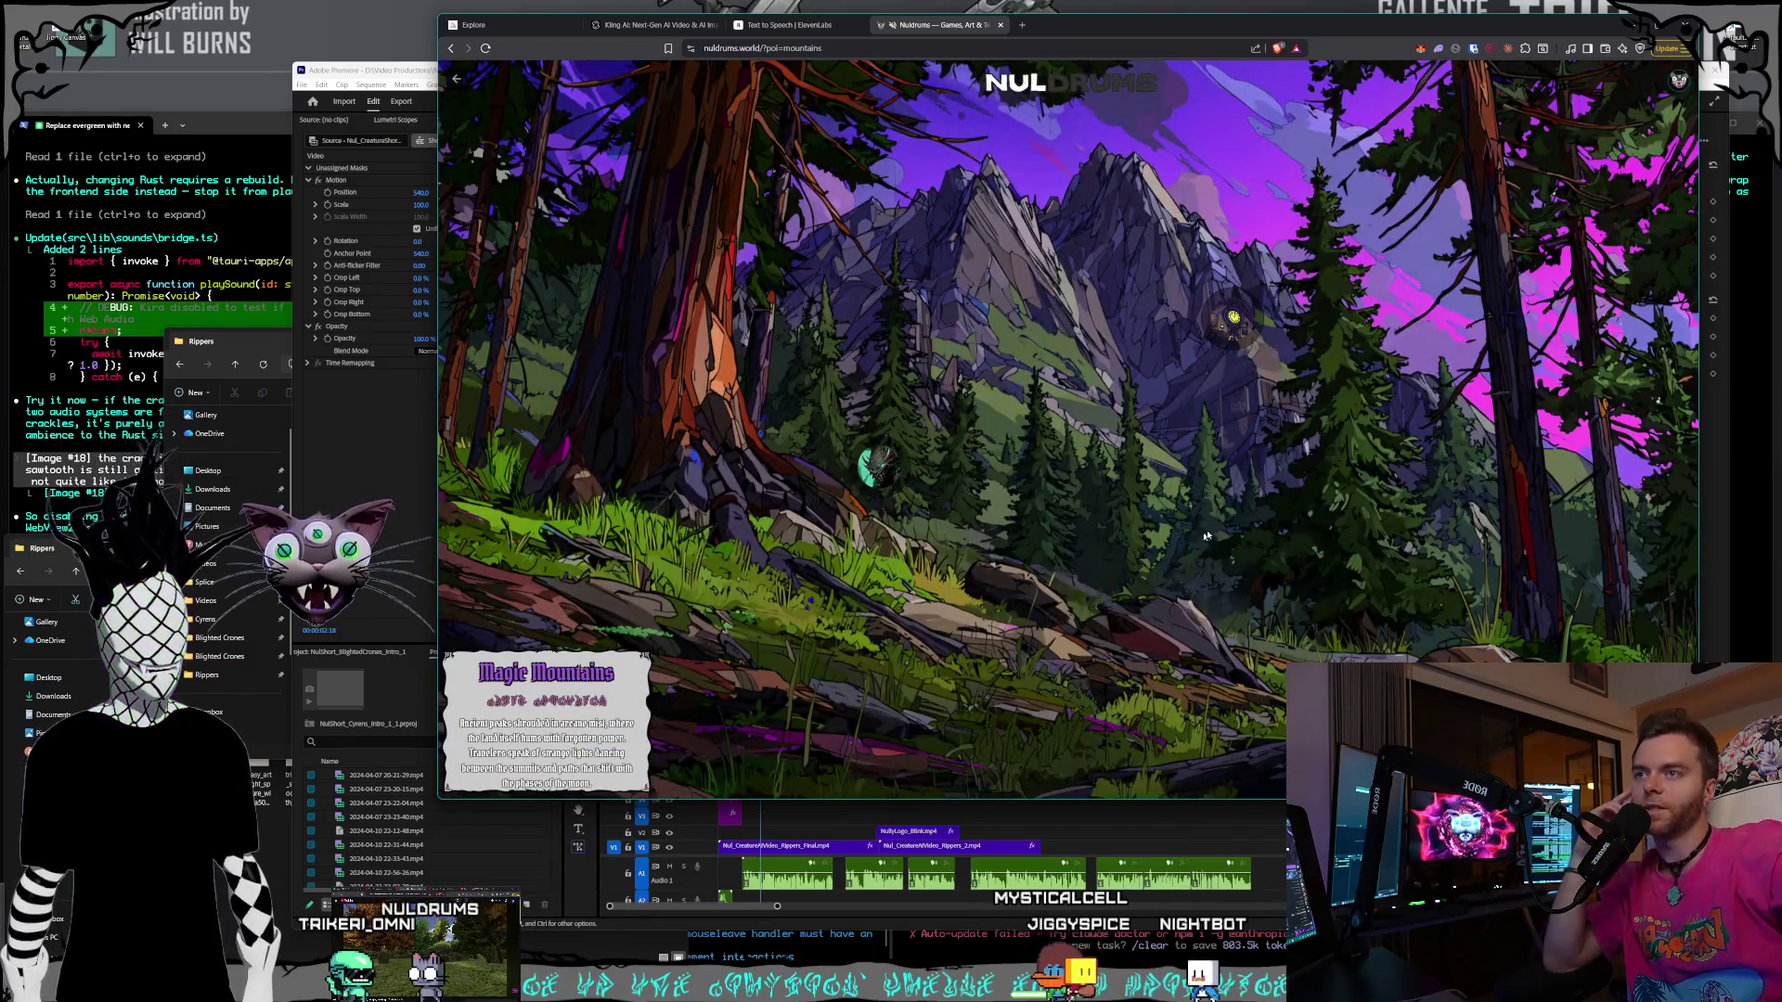
pyautogui.click(874, 466)
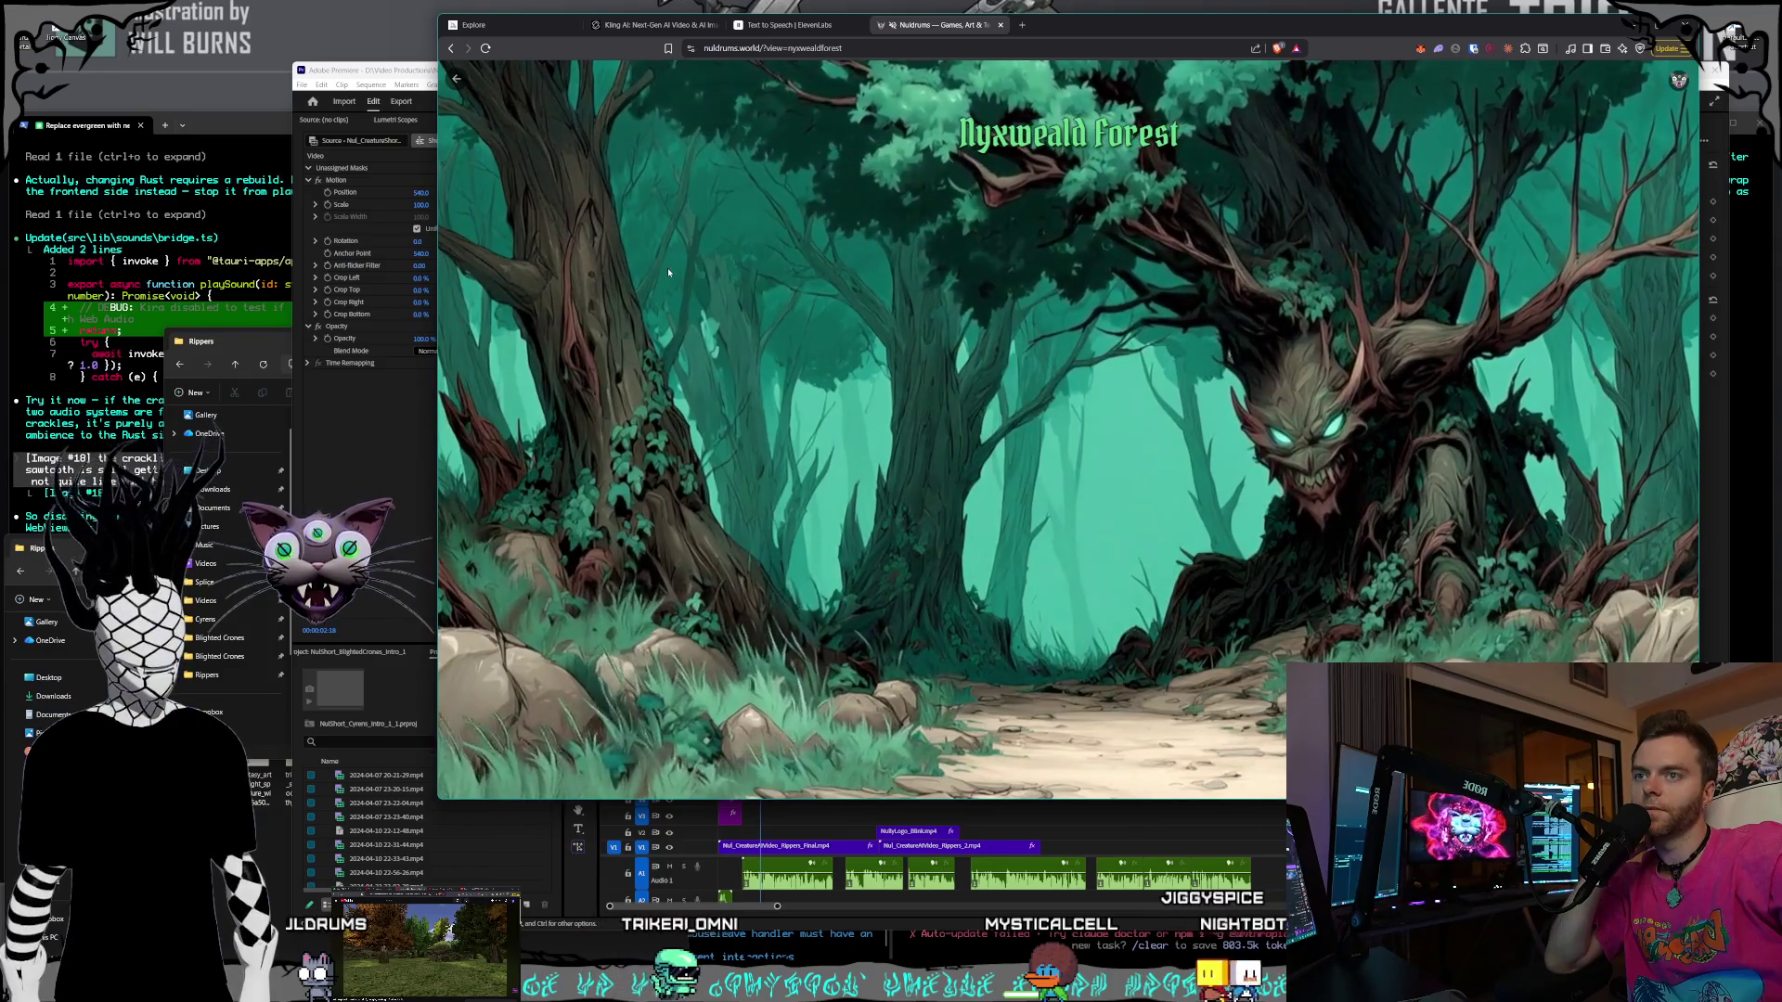
pyautogui.click(457, 79)
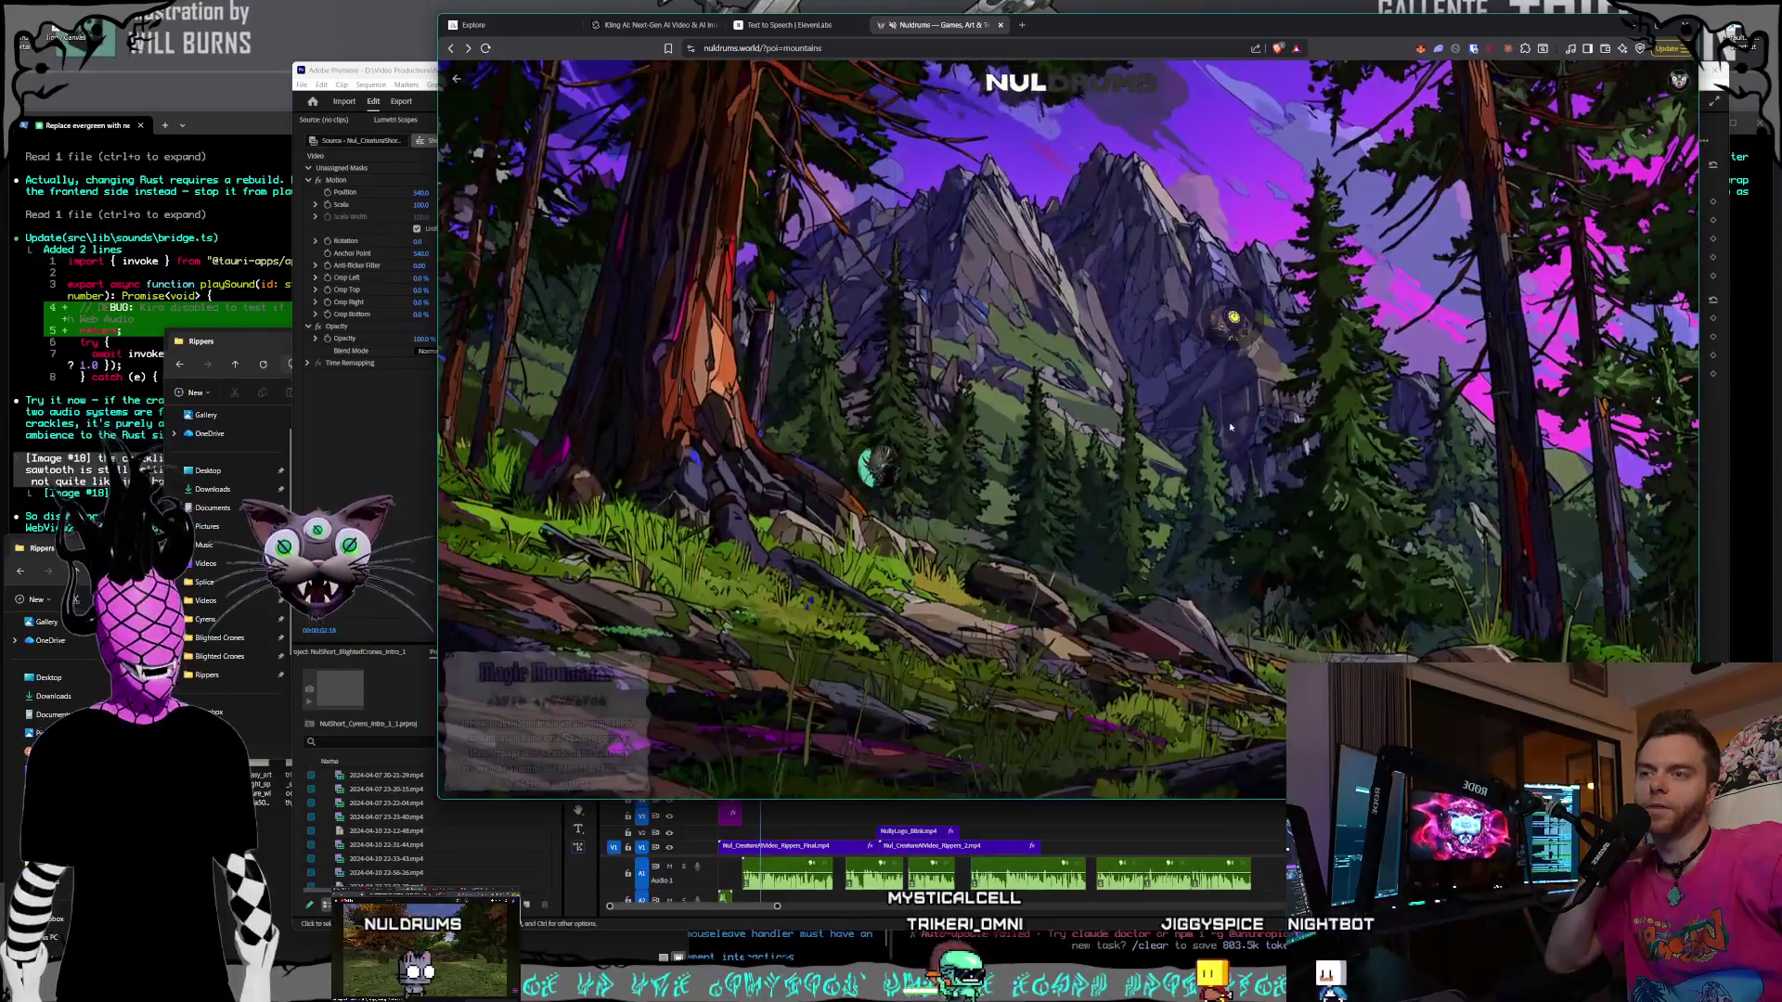
pyautogui.click(1233, 316)
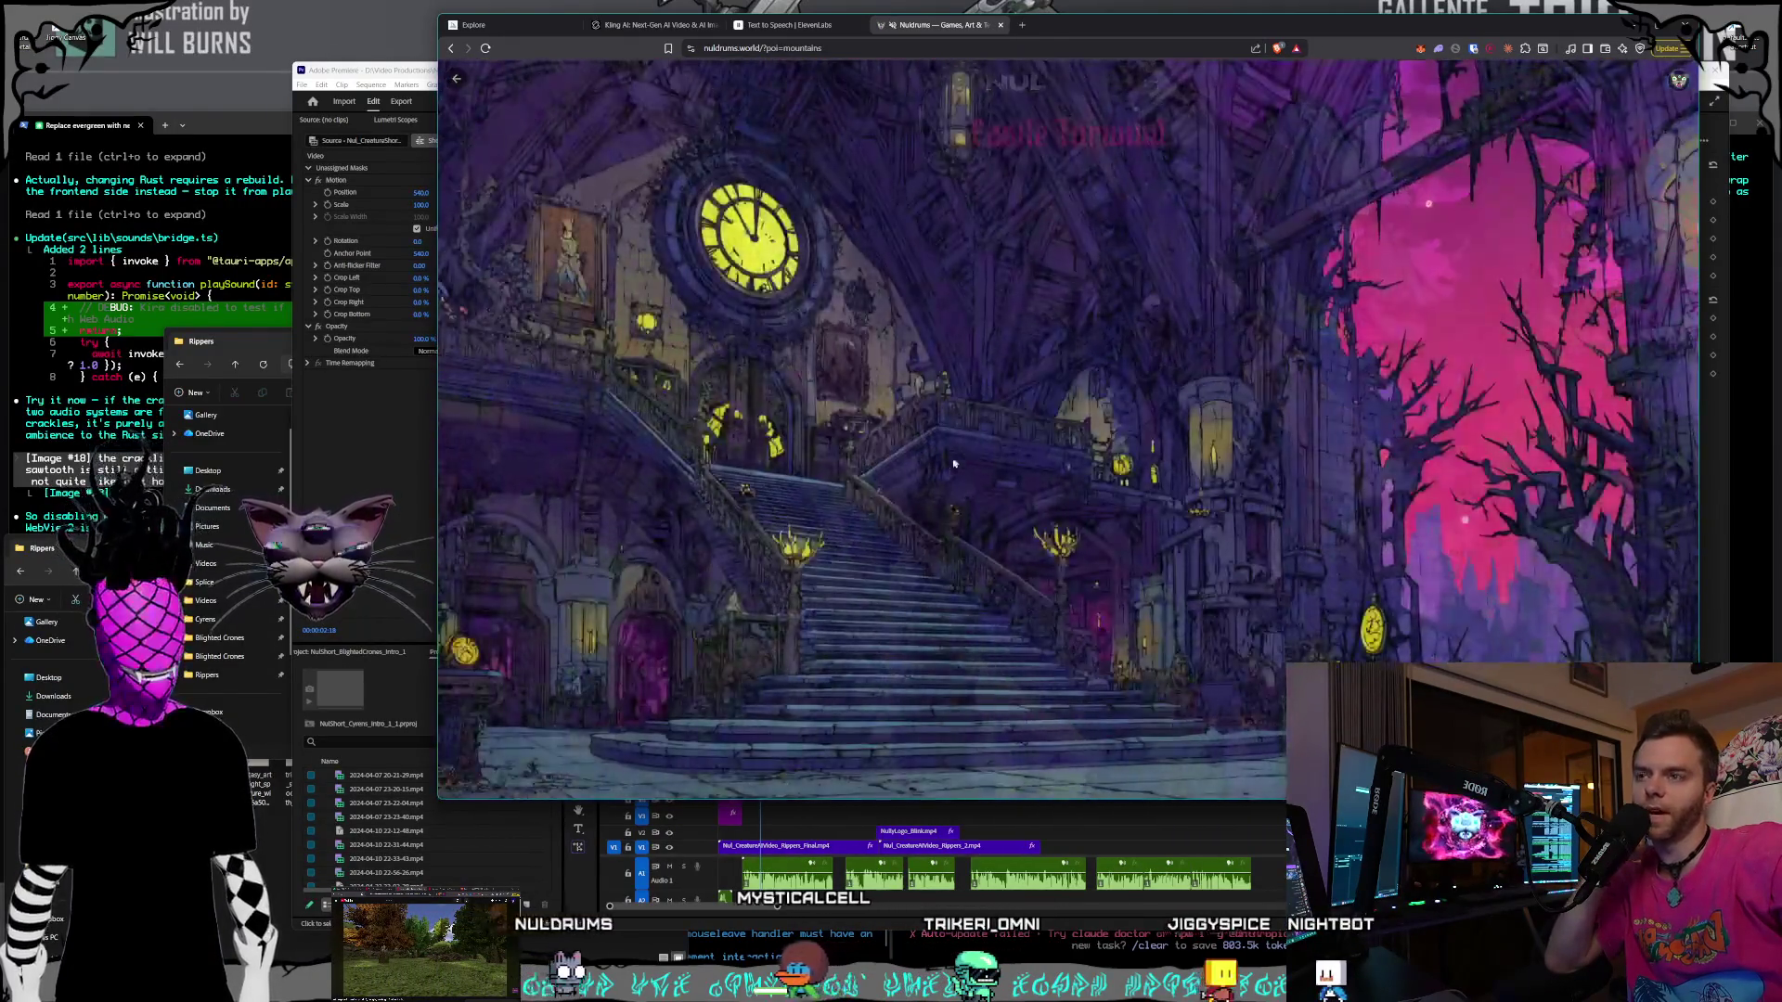
pyautogui.click(454, 82)
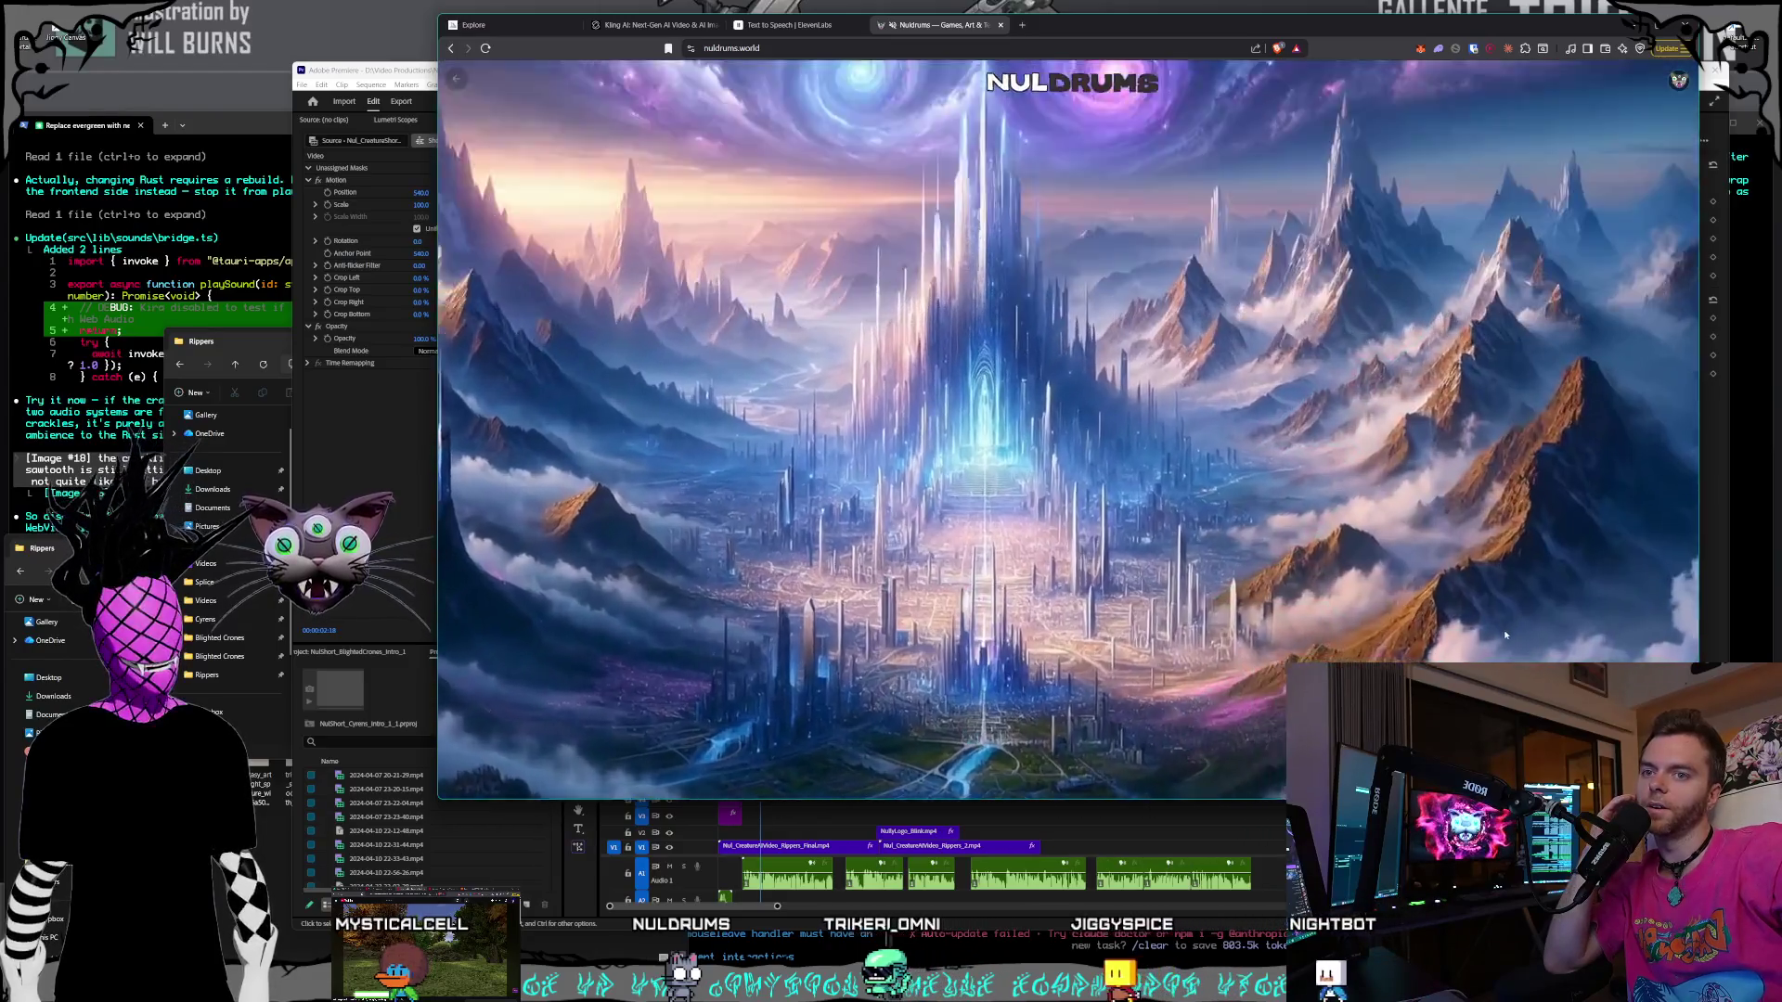
# - Tour the PsyTek towers and Omni-Artist Consortium, ending on the Smort Science lab scene
pyautogui.click(849, 359)
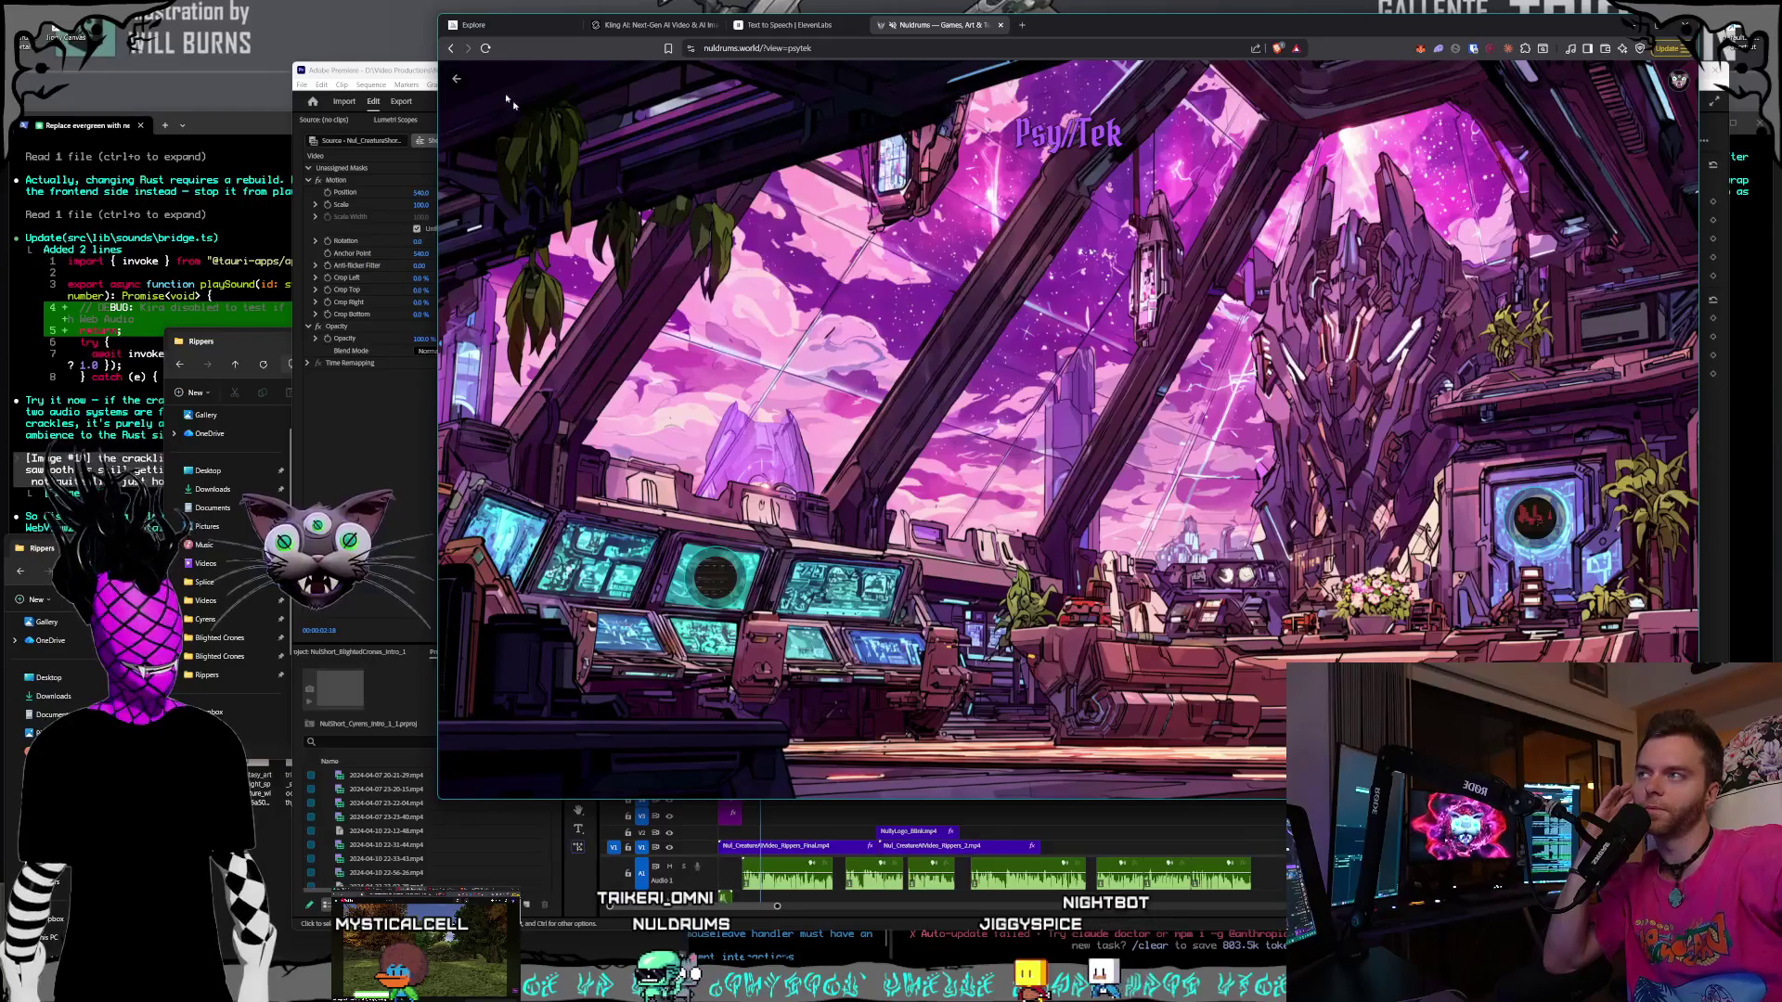
pyautogui.click(453, 81)
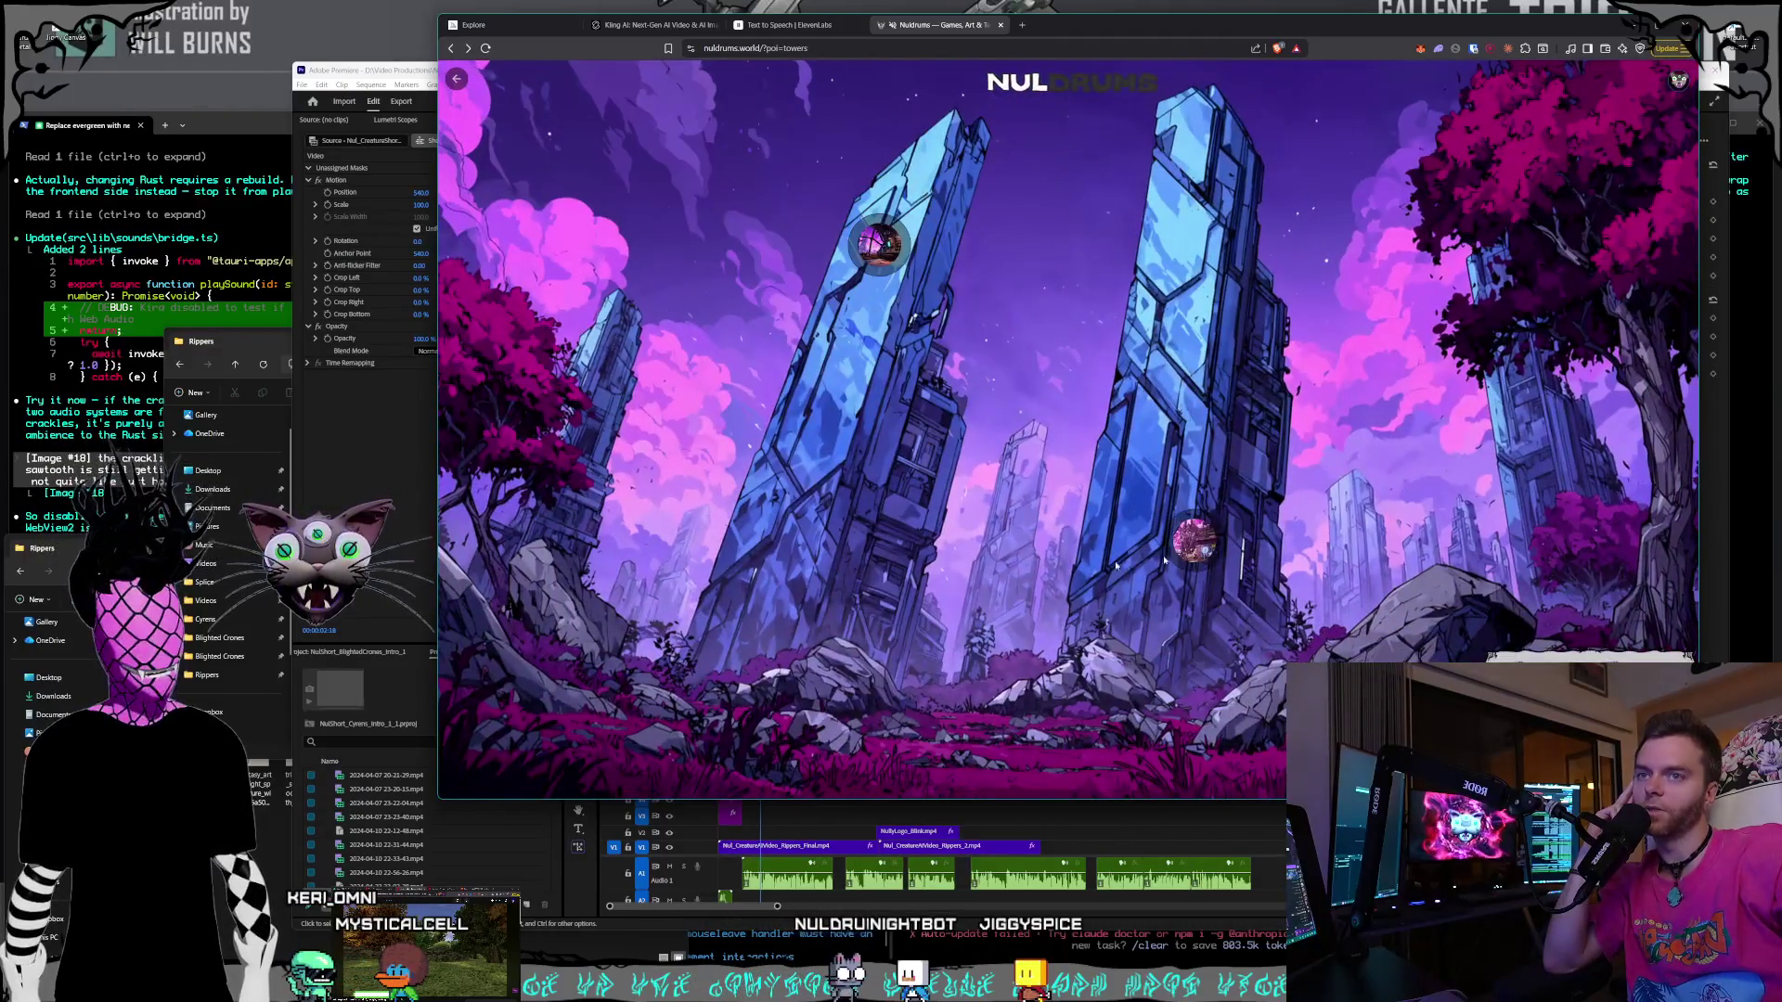
pyautogui.click(459, 82)
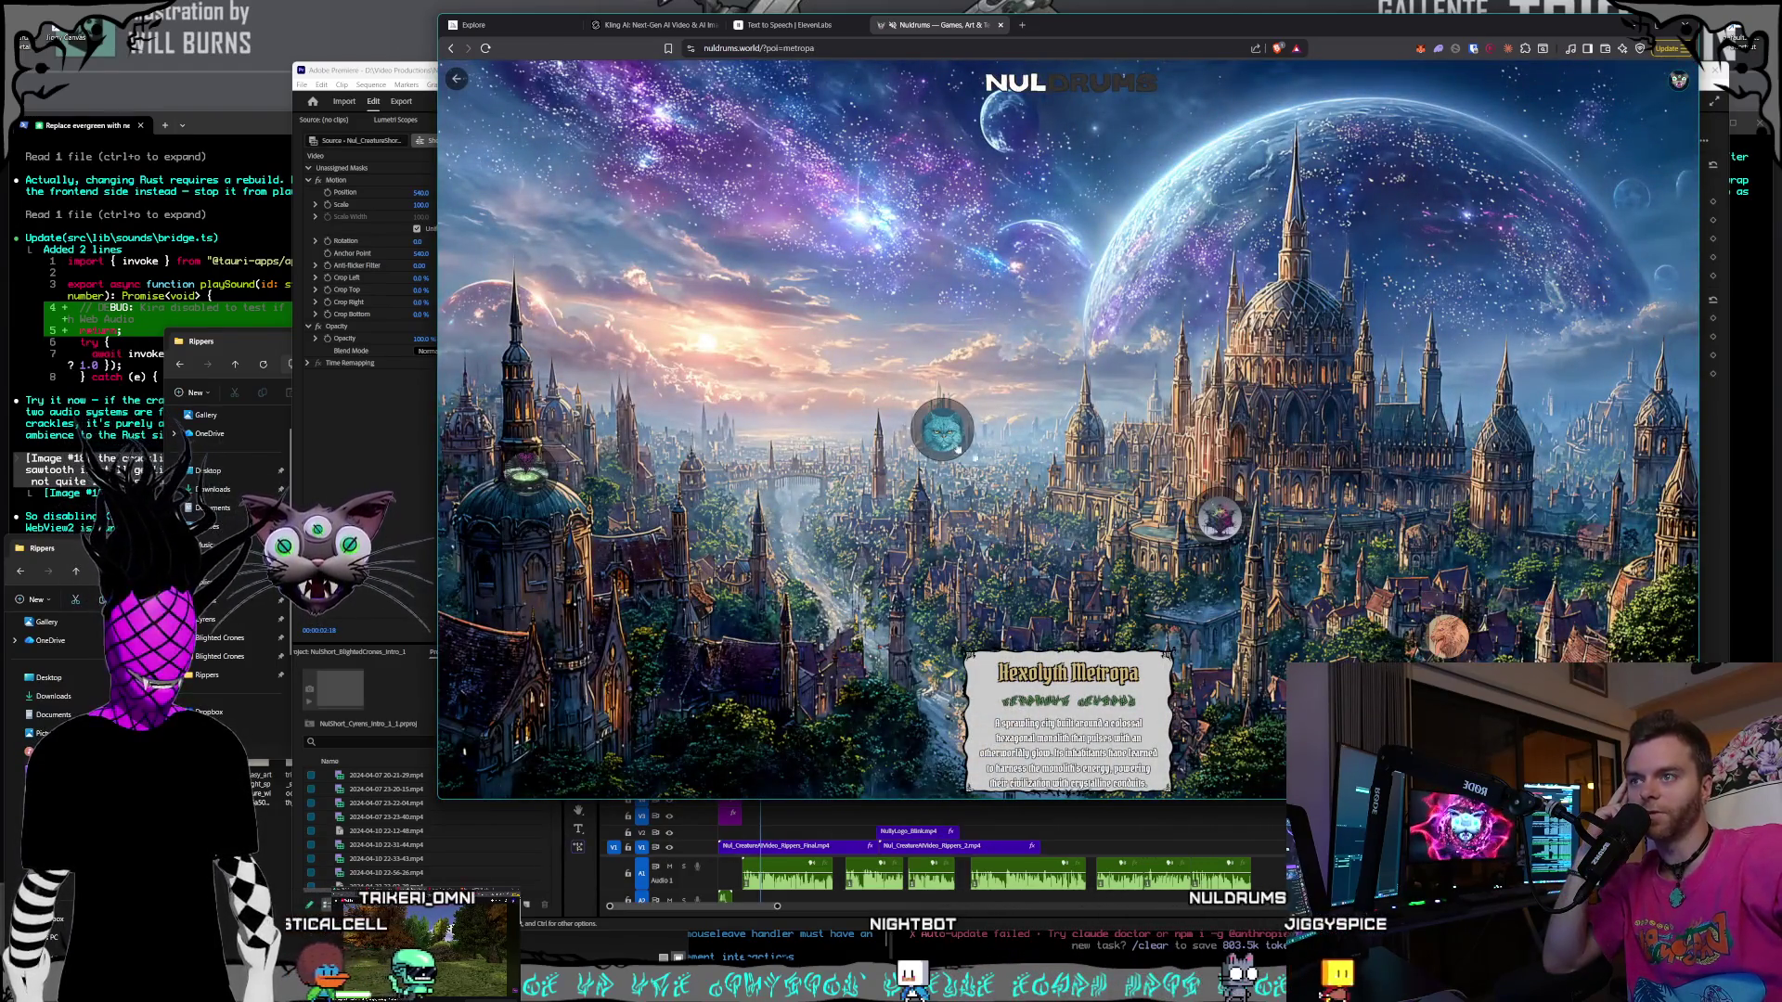
pyautogui.click(1204, 522)
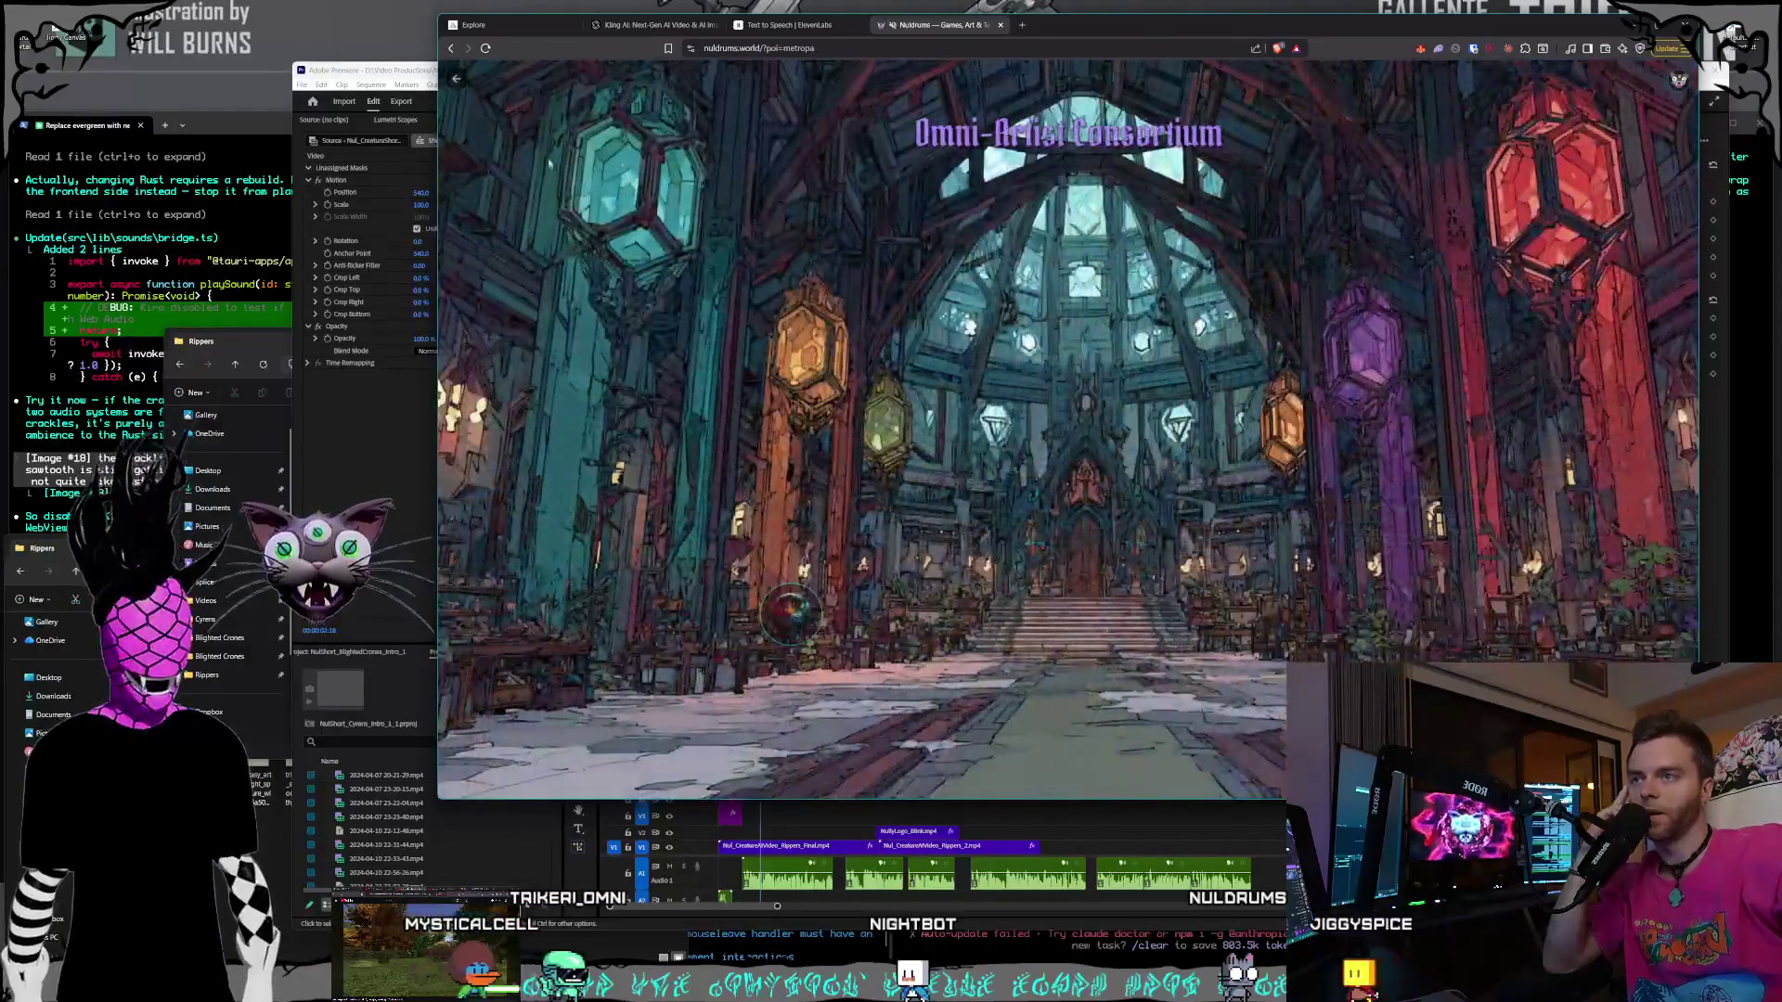
pyautogui.click(453, 80)
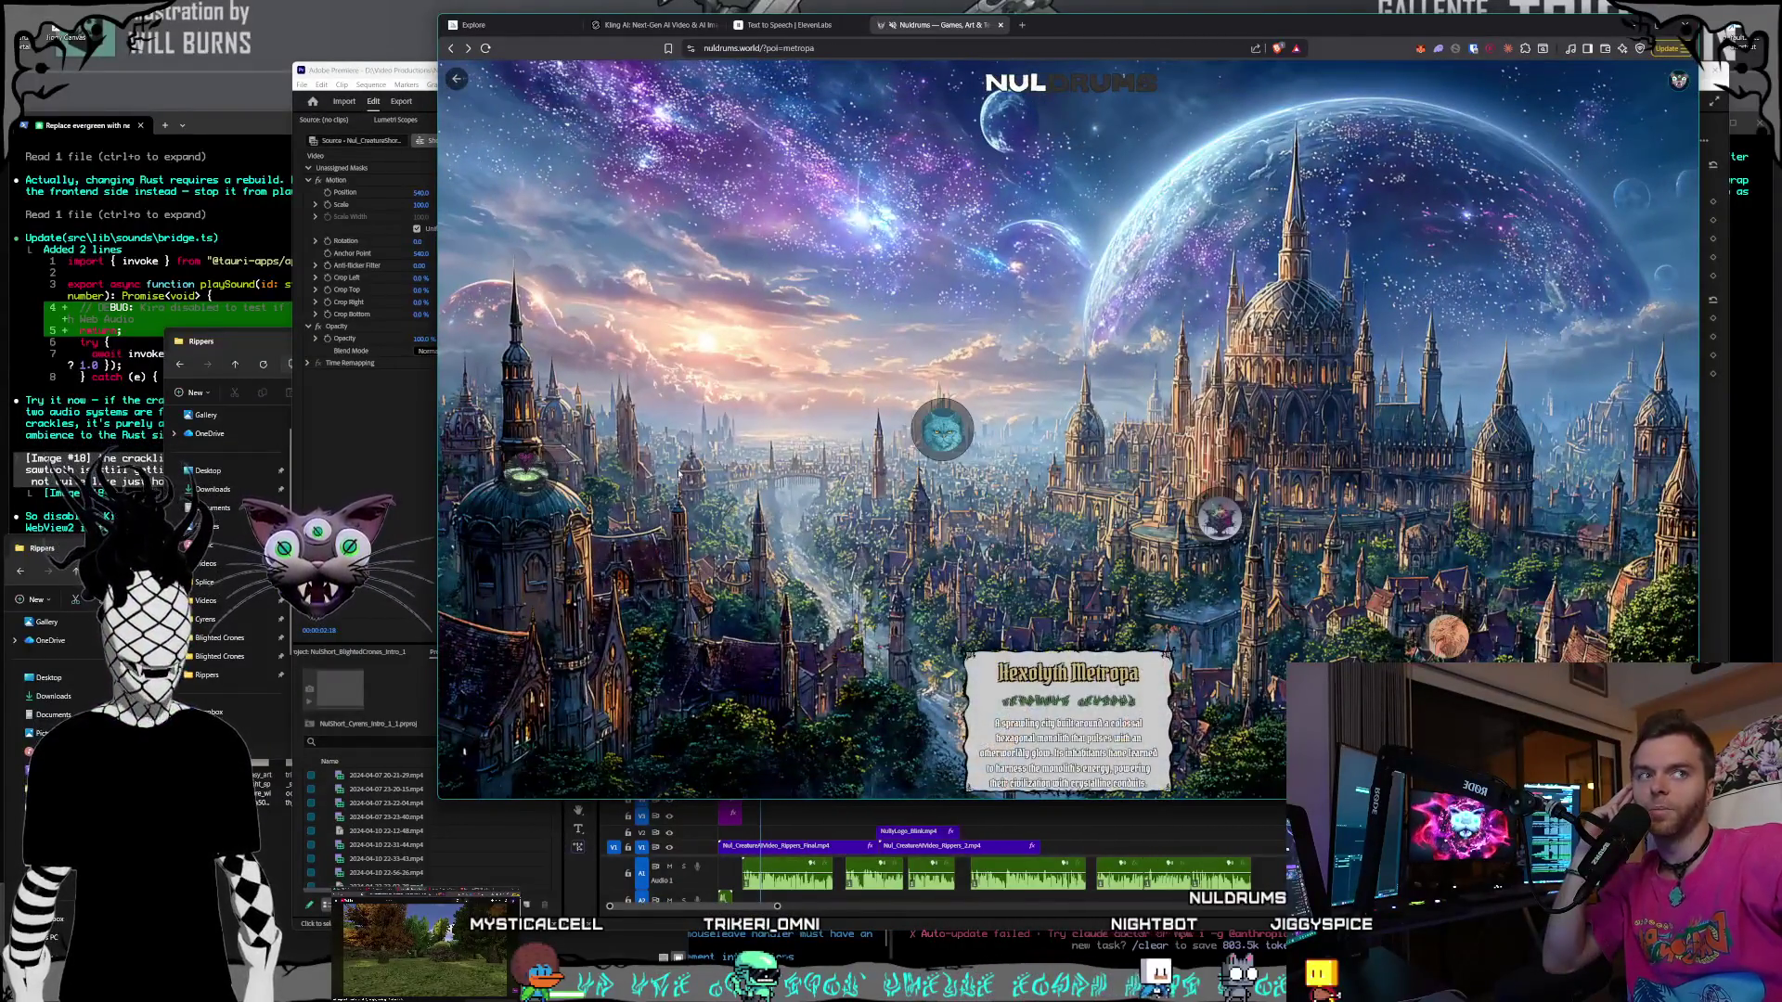
pyautogui.click(525, 473)
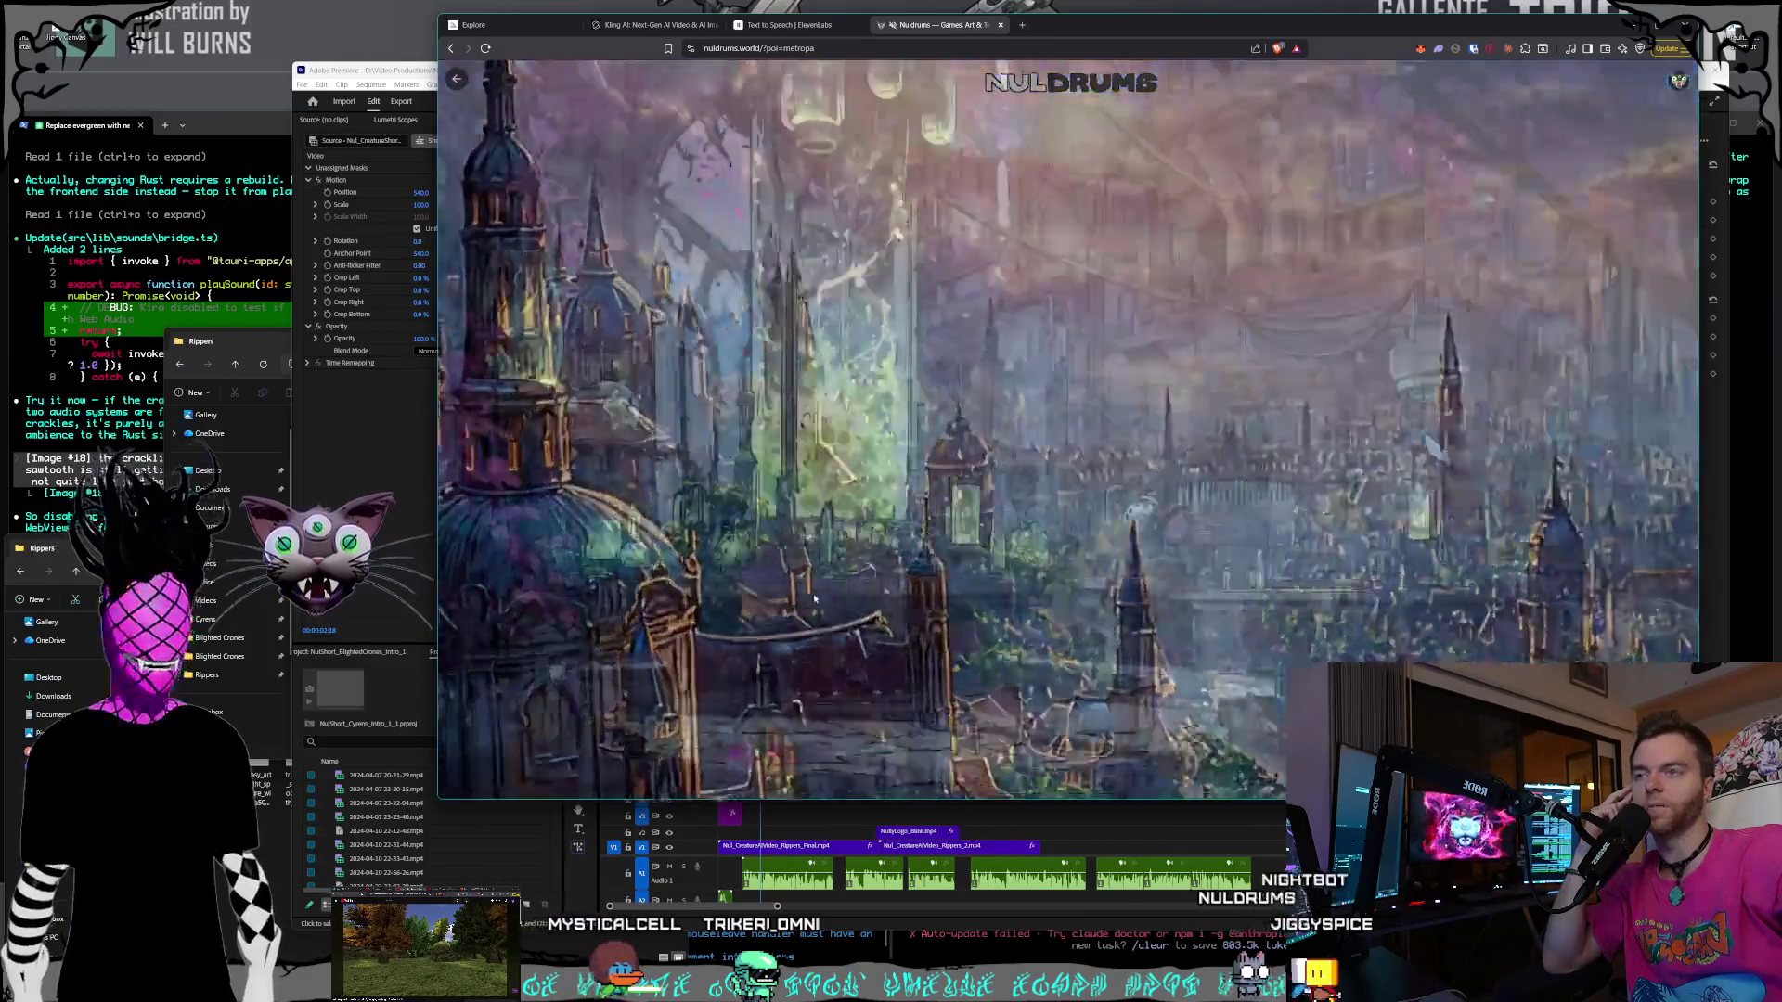
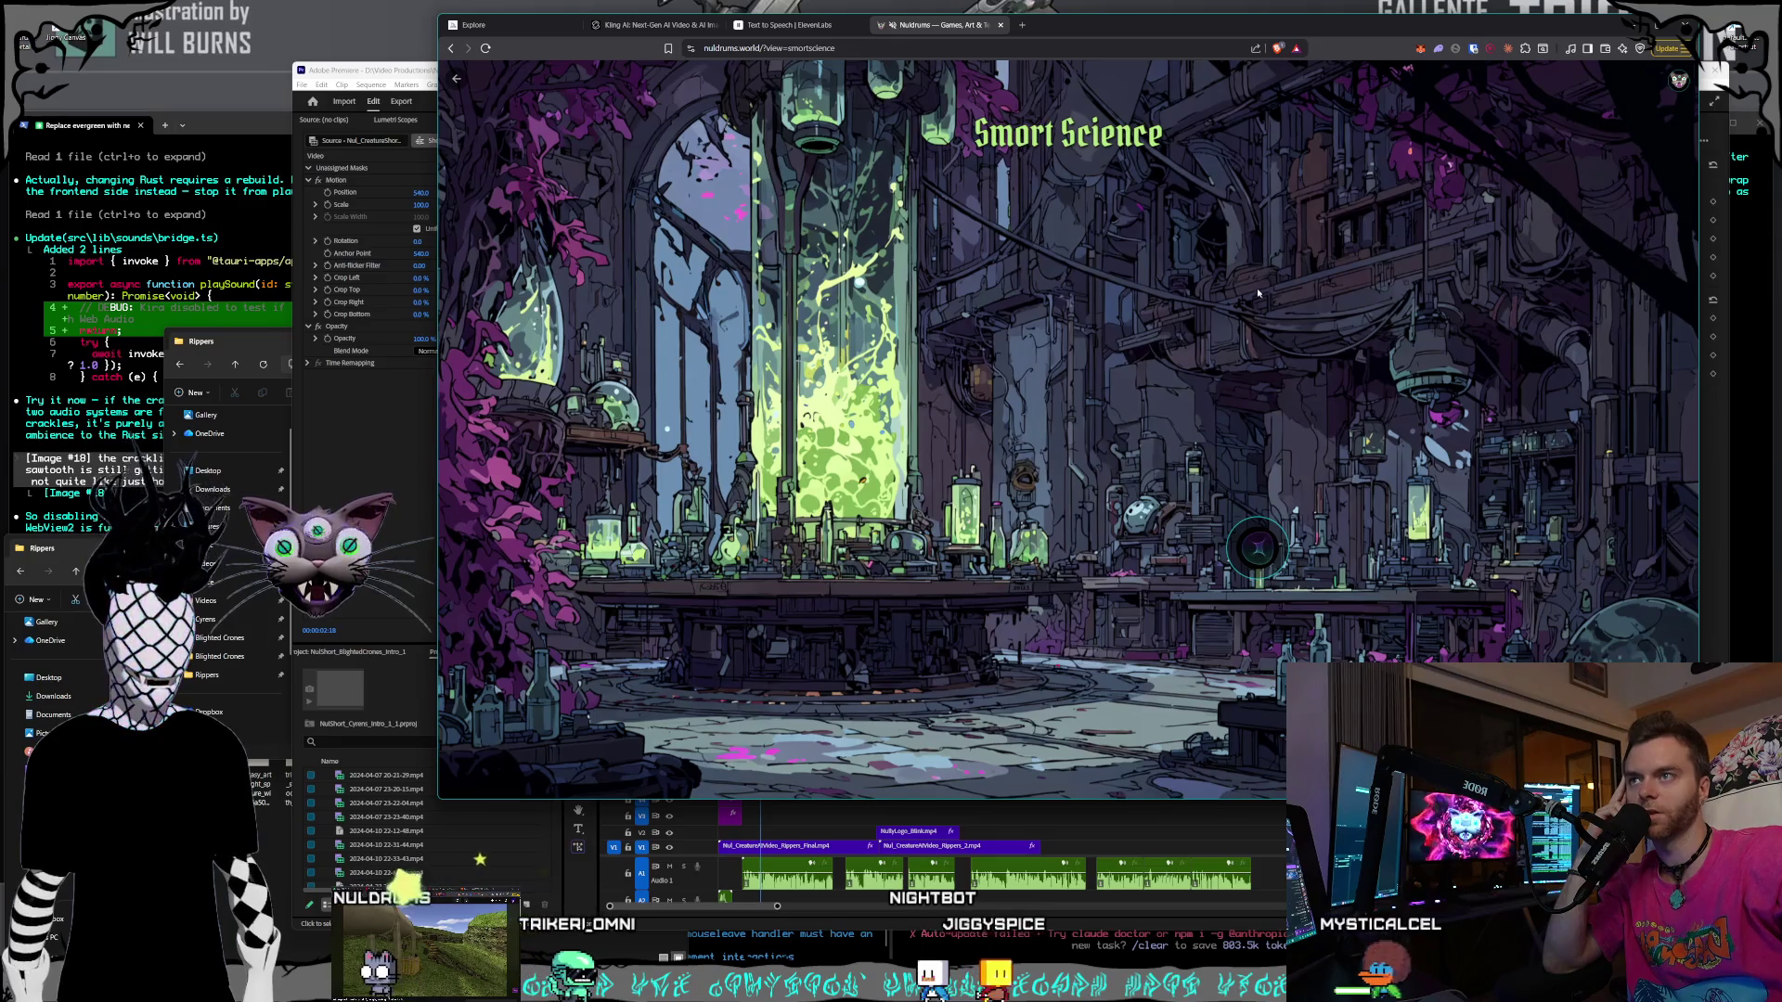
# - Return the Nuldrums map from Smort Science to the world overview, then show Midjourney's Style Creator
pyautogui.click(454, 79)
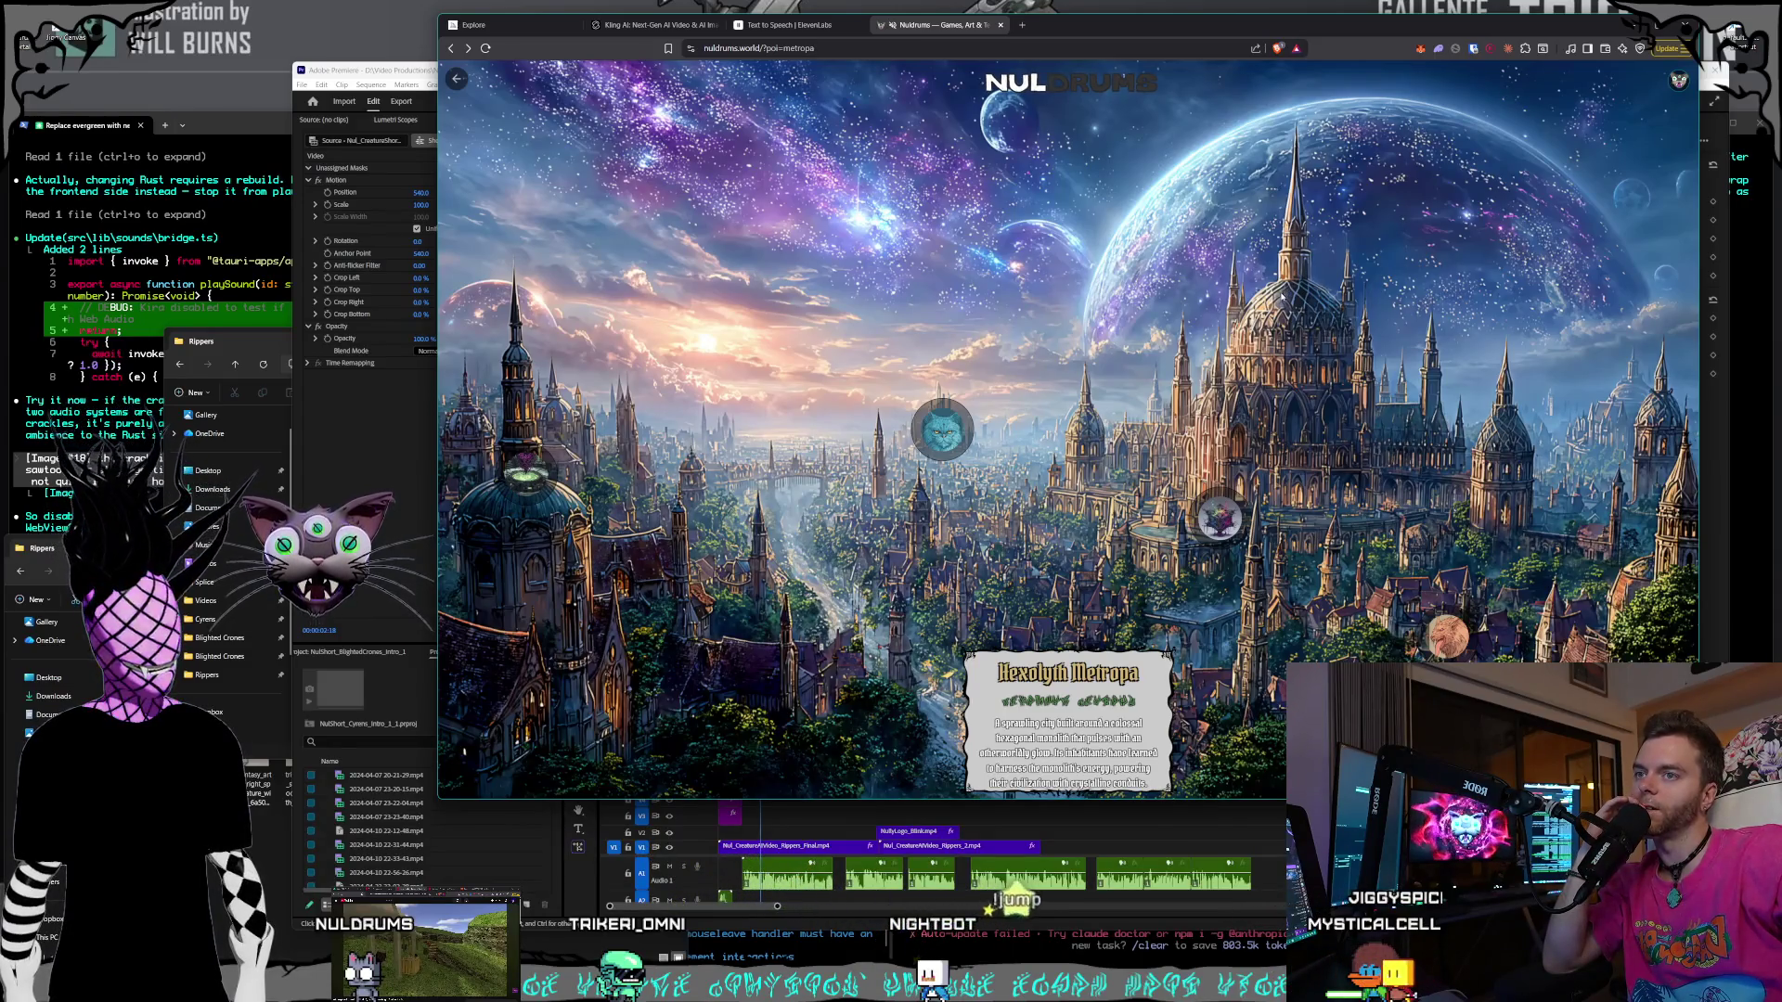
pyautogui.click(456, 81)
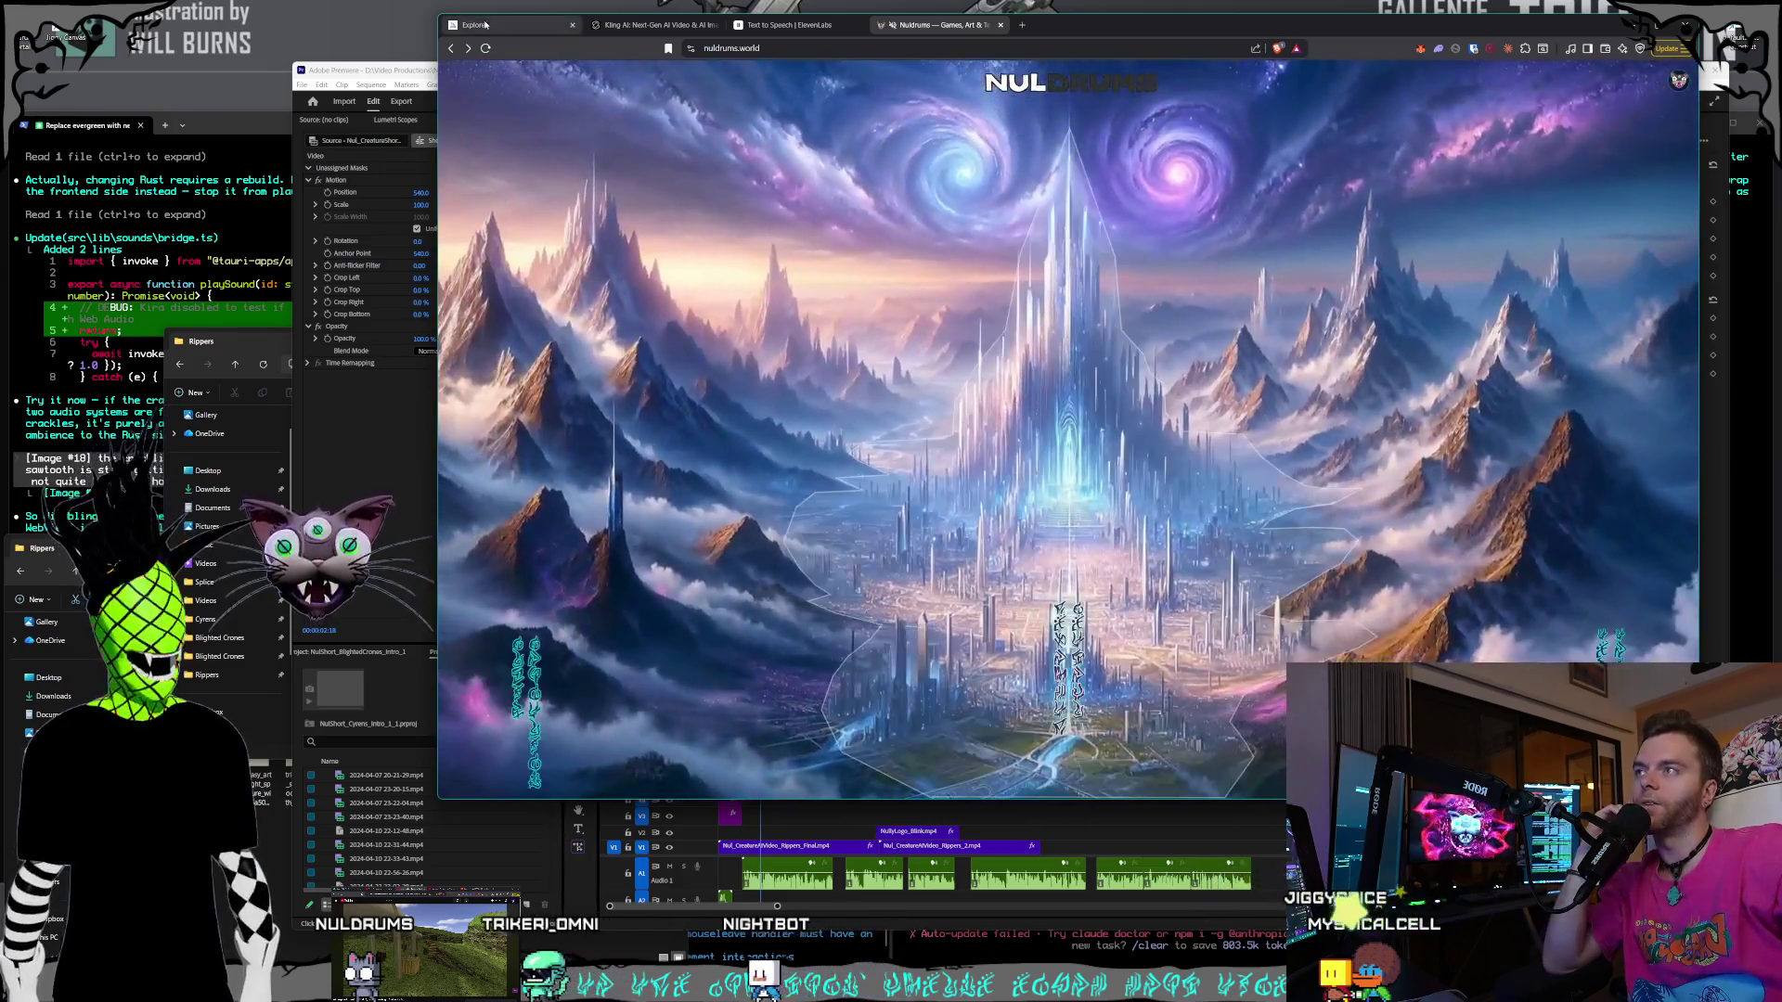
pyautogui.click(485, 25)
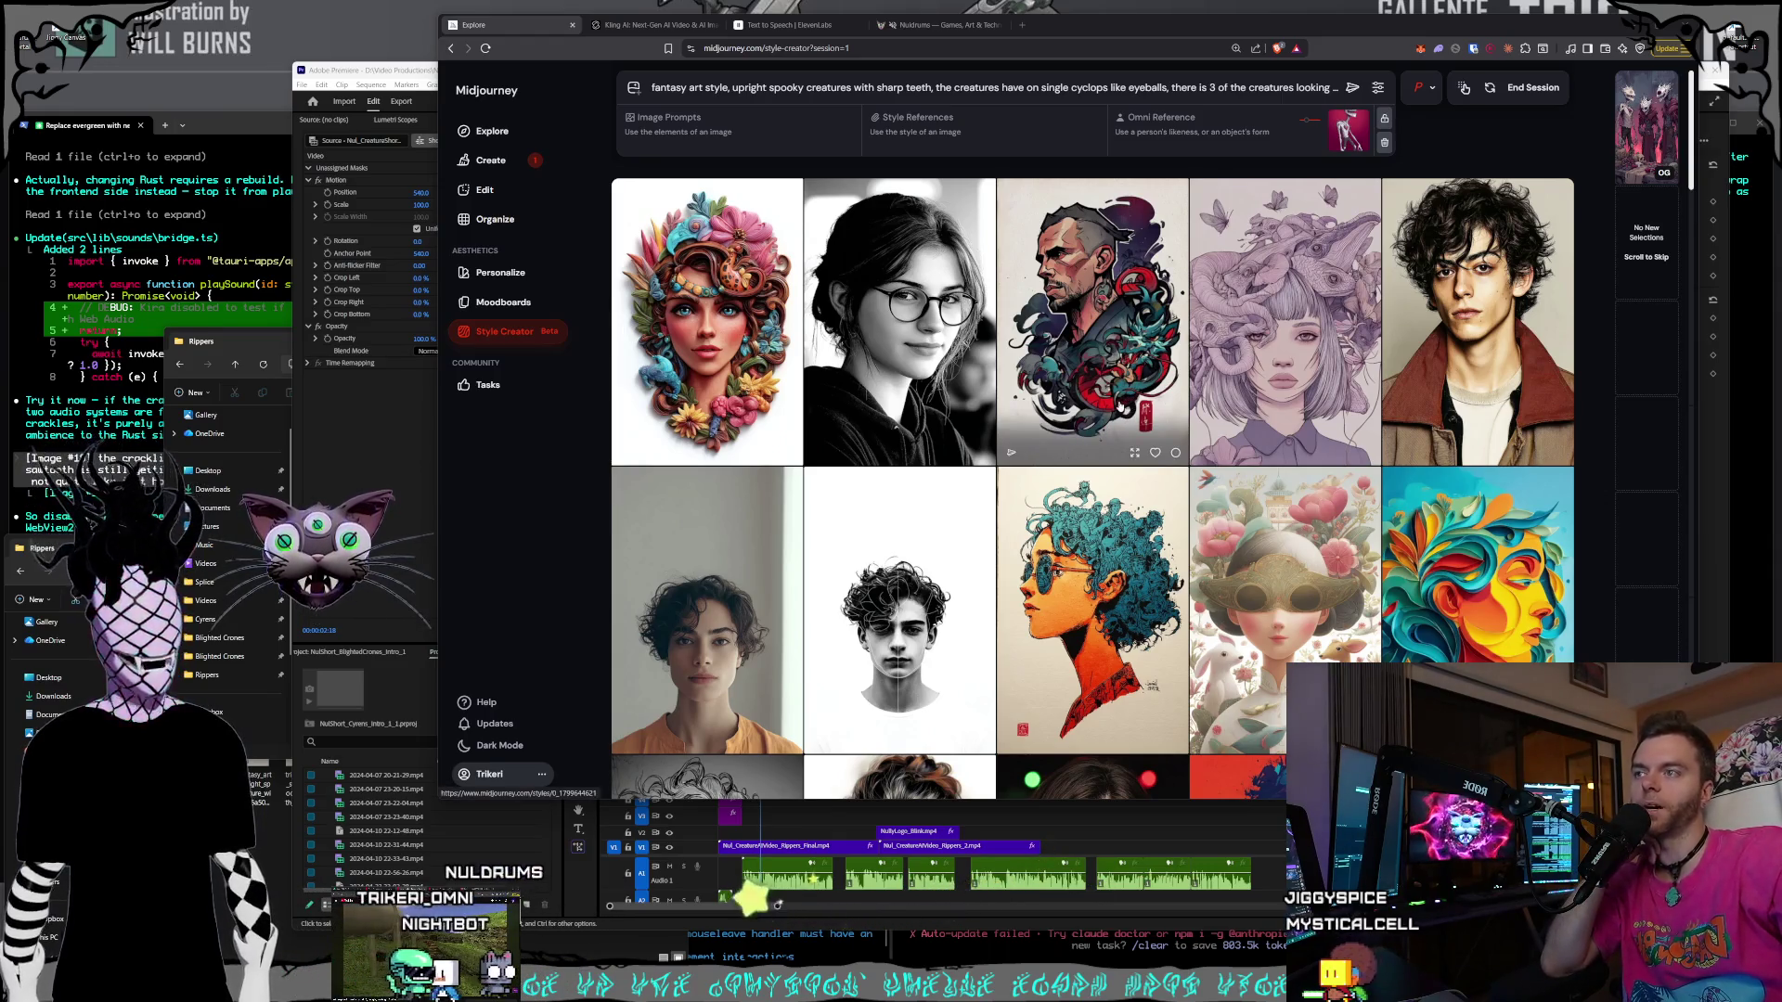
pyautogui.scroll(-10, 1127, 411)
pyautogui.scroll(-10, 1126, 411)
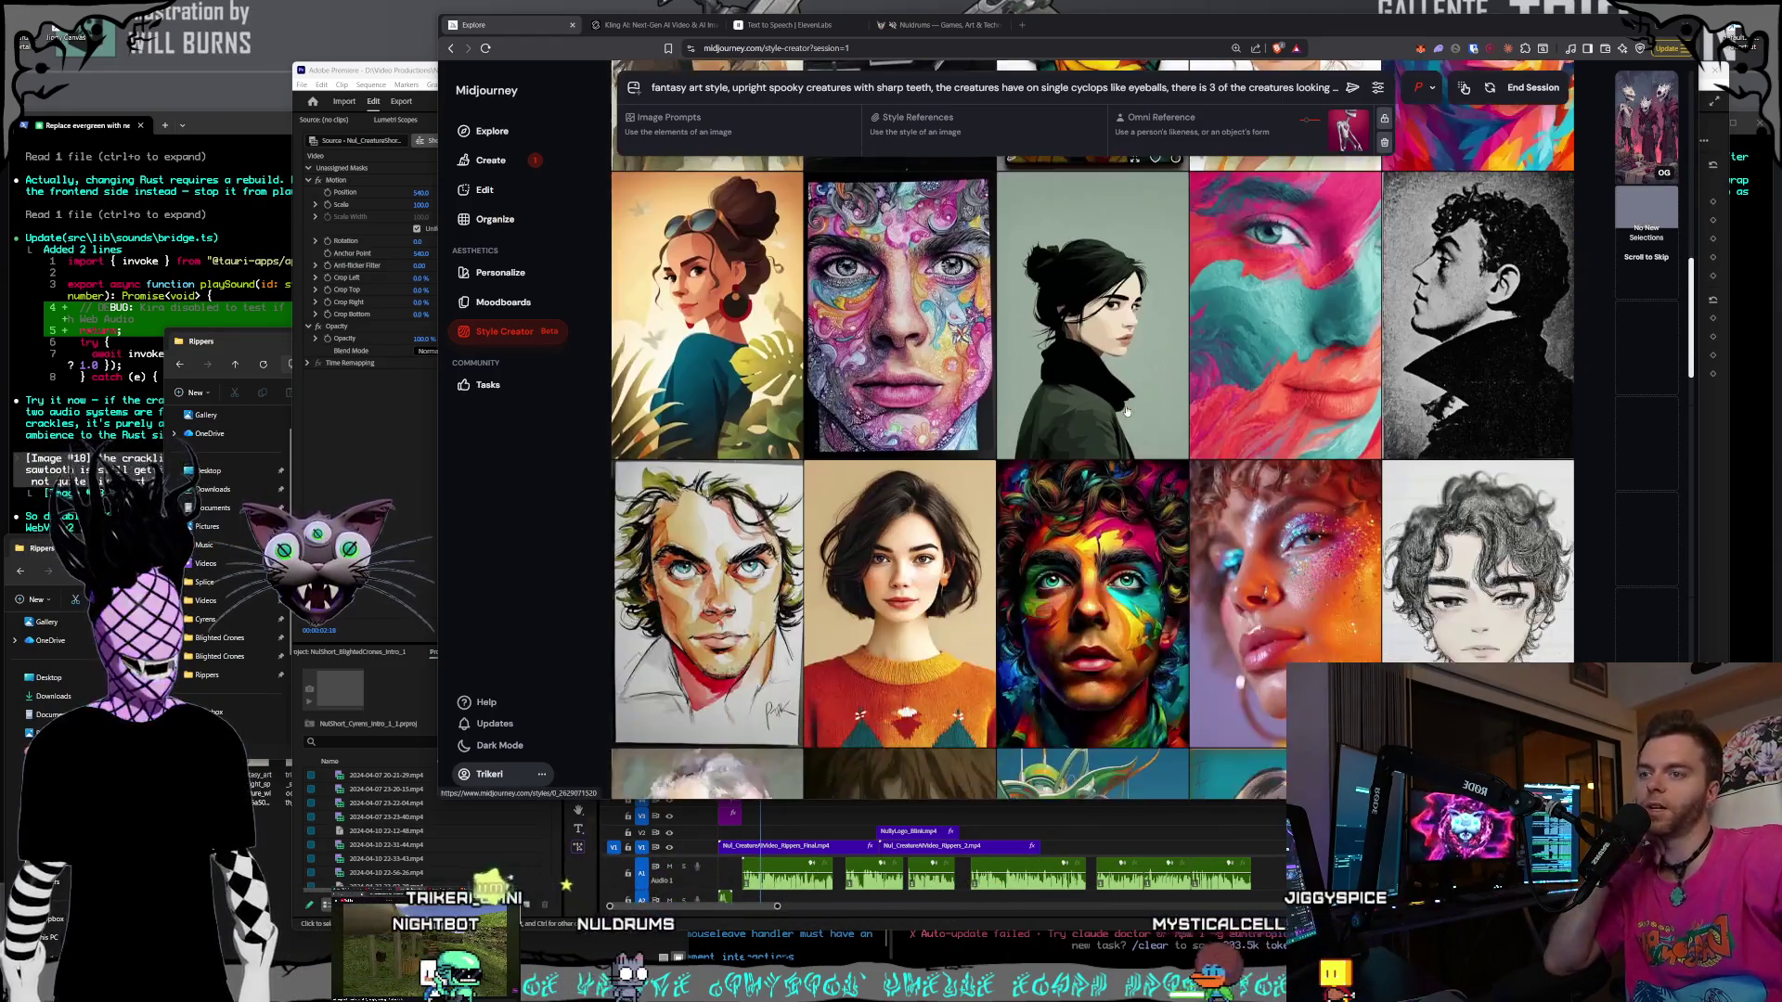
pyautogui.scroll(-10, 1126, 411)
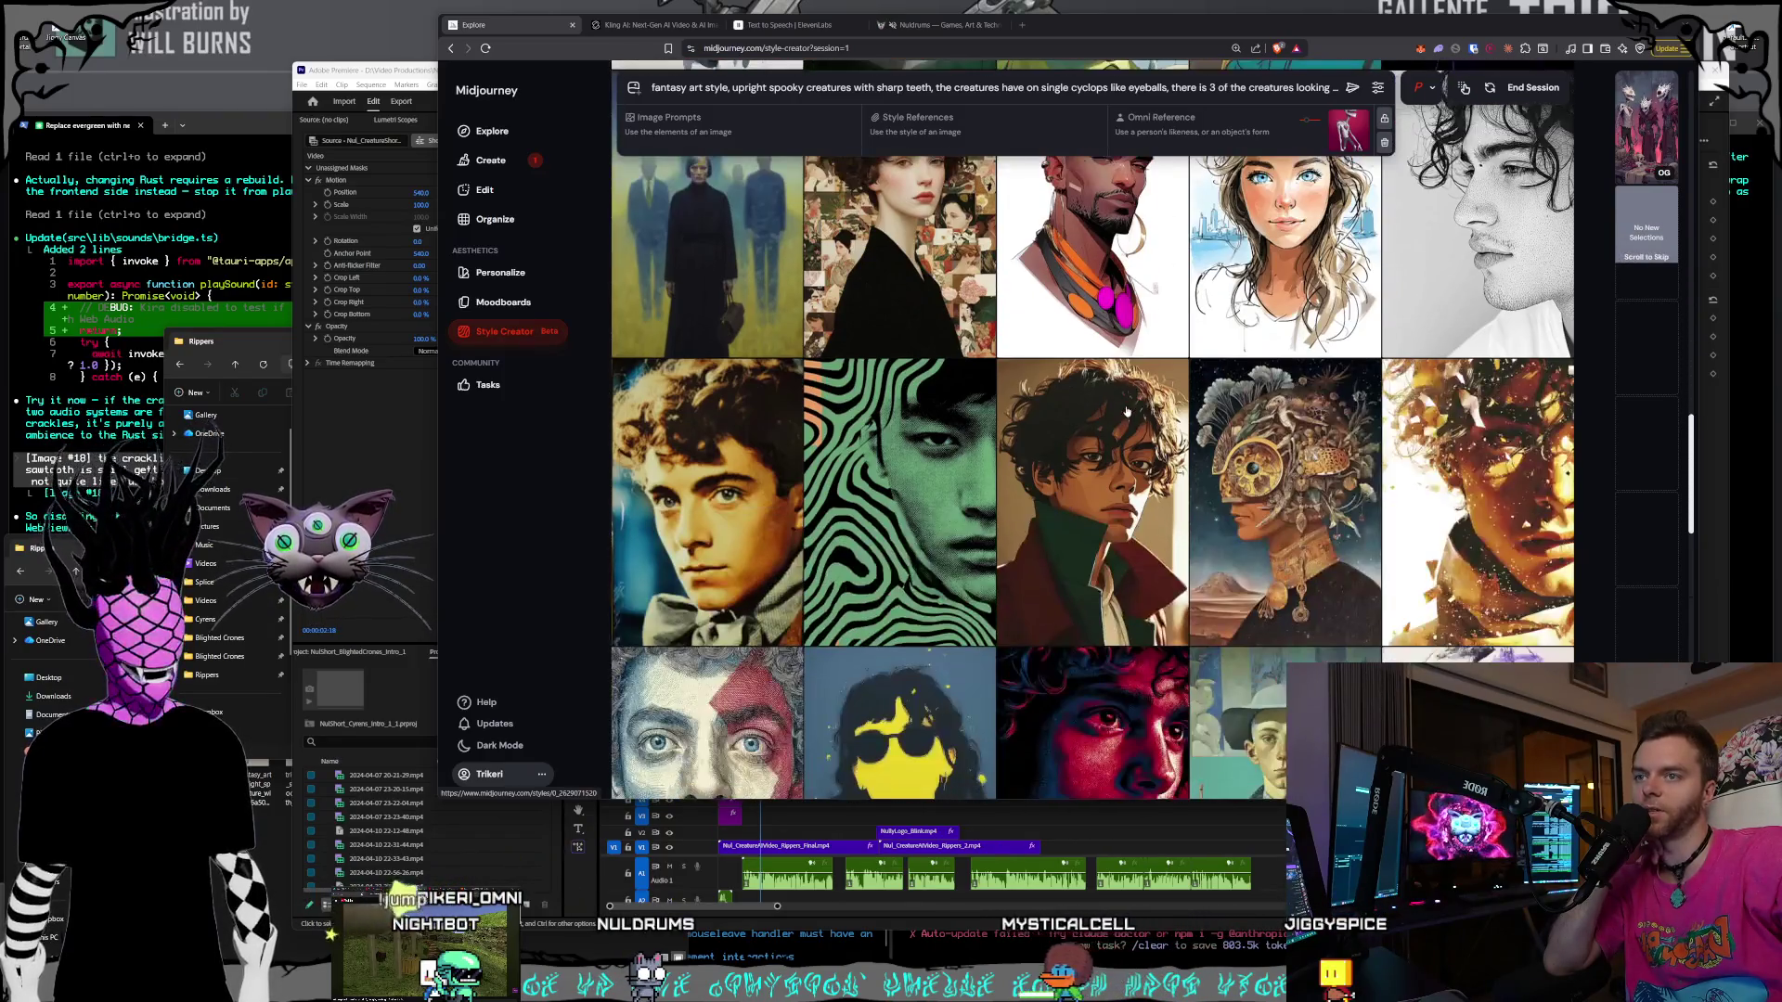
pyautogui.scroll(-10, 1127, 411)
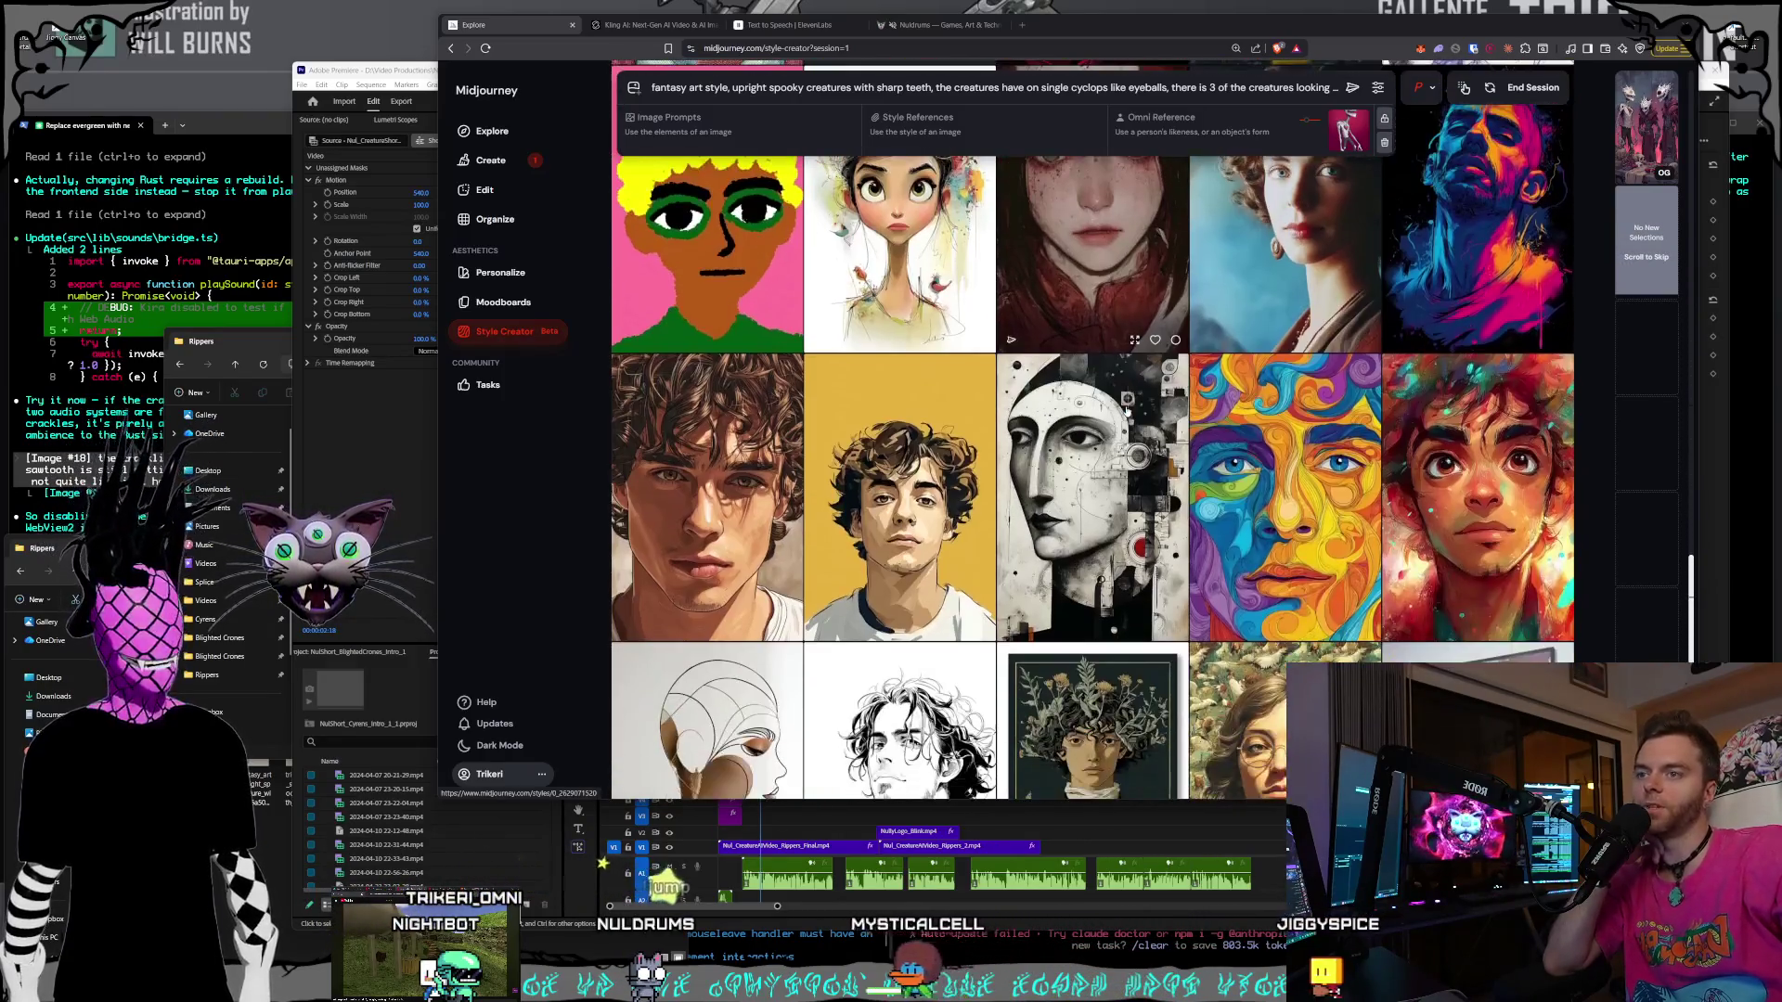
pyautogui.scroll(-10, 1126, 411)
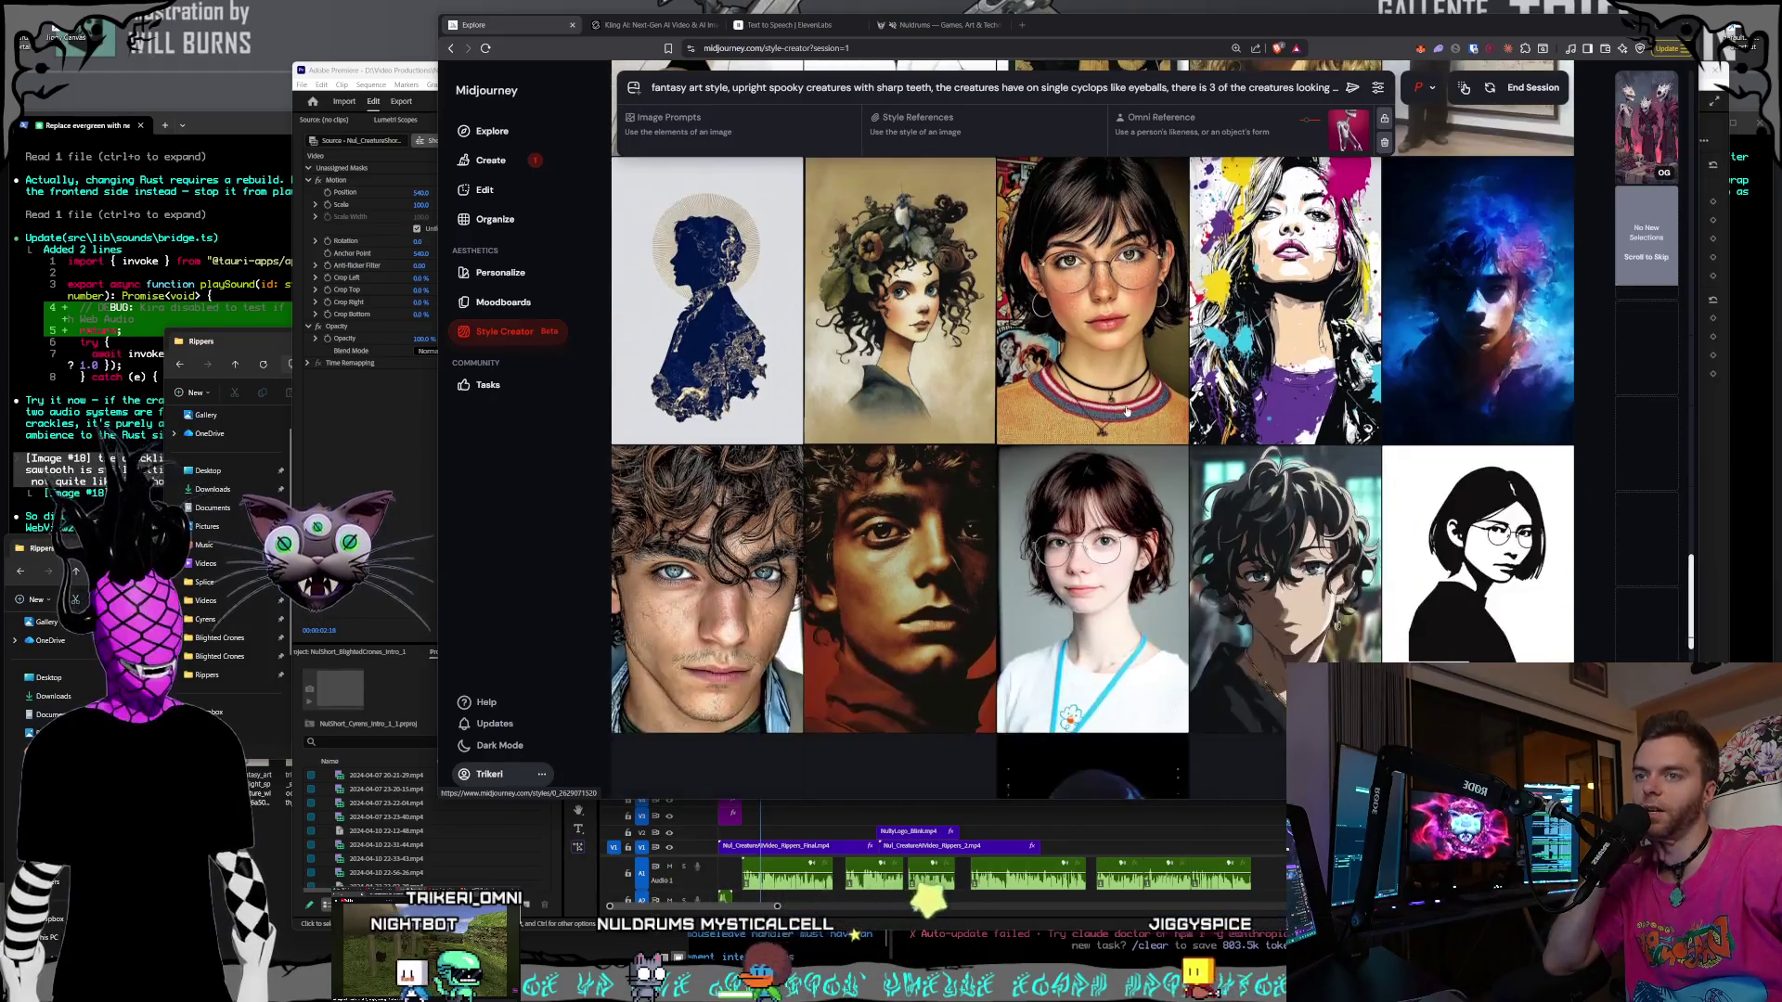
pyautogui.scroll(-4, 1114, 385)
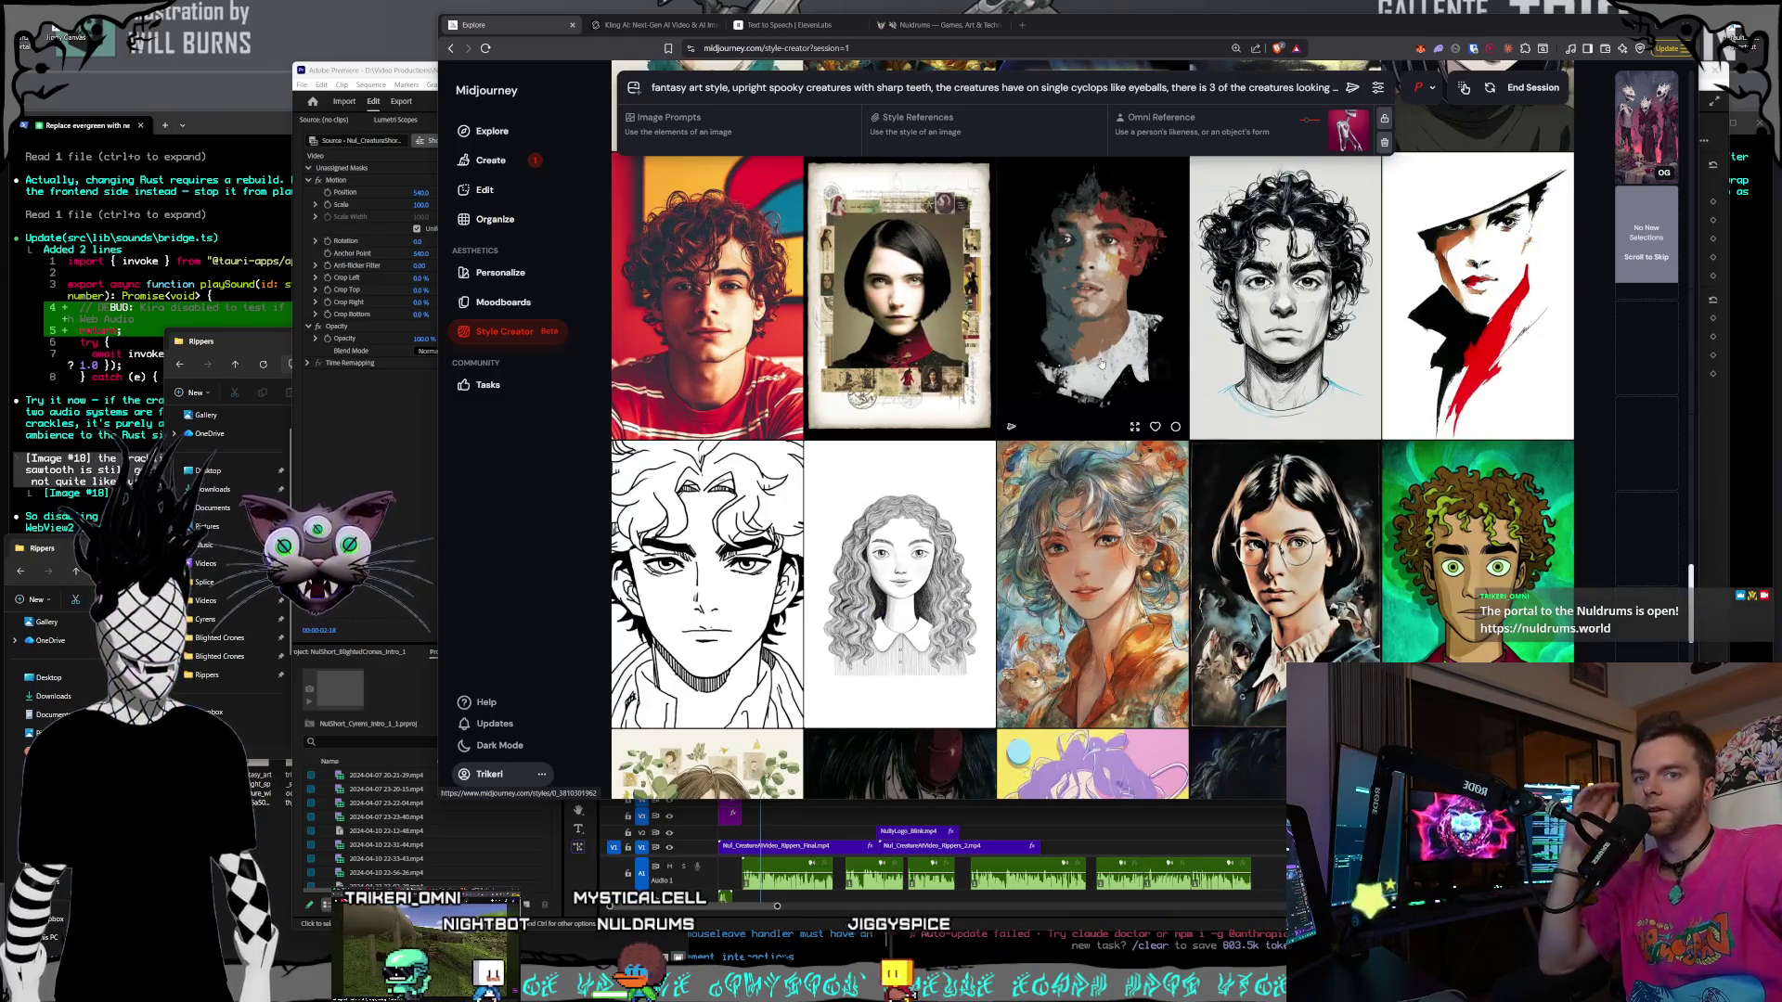
pyautogui.scroll(-10, 1101, 365)
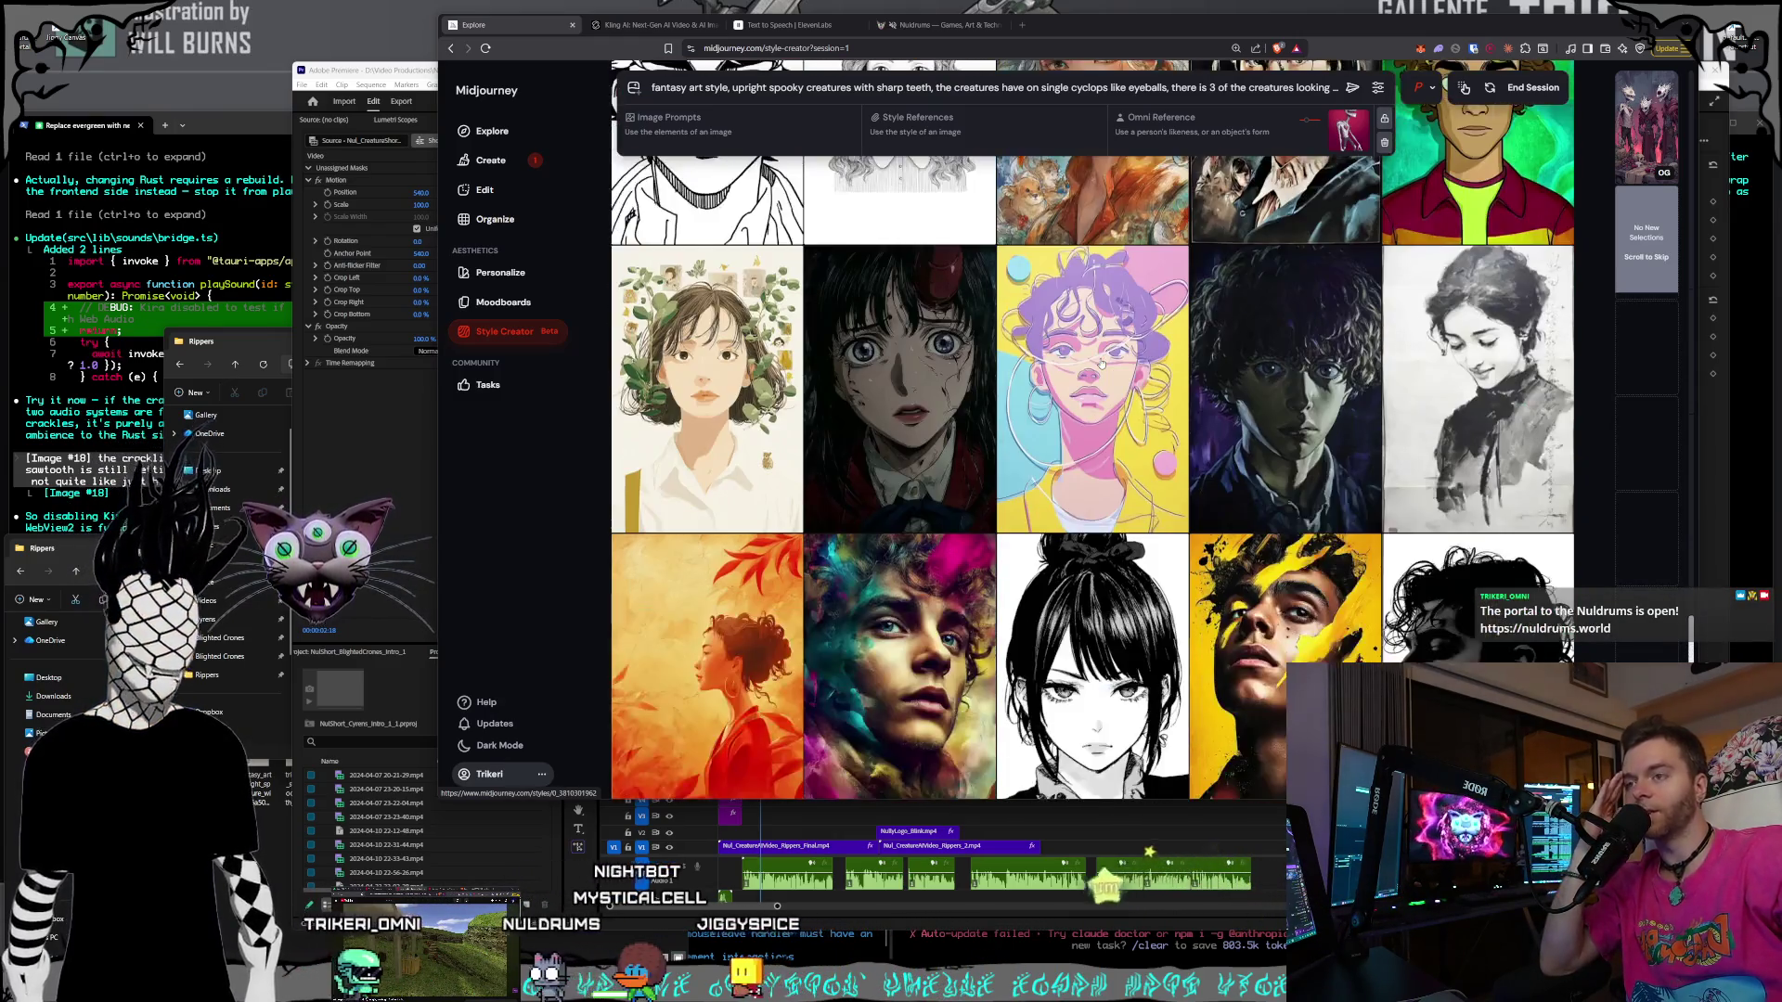
pyautogui.scroll(-5, 1101, 365)
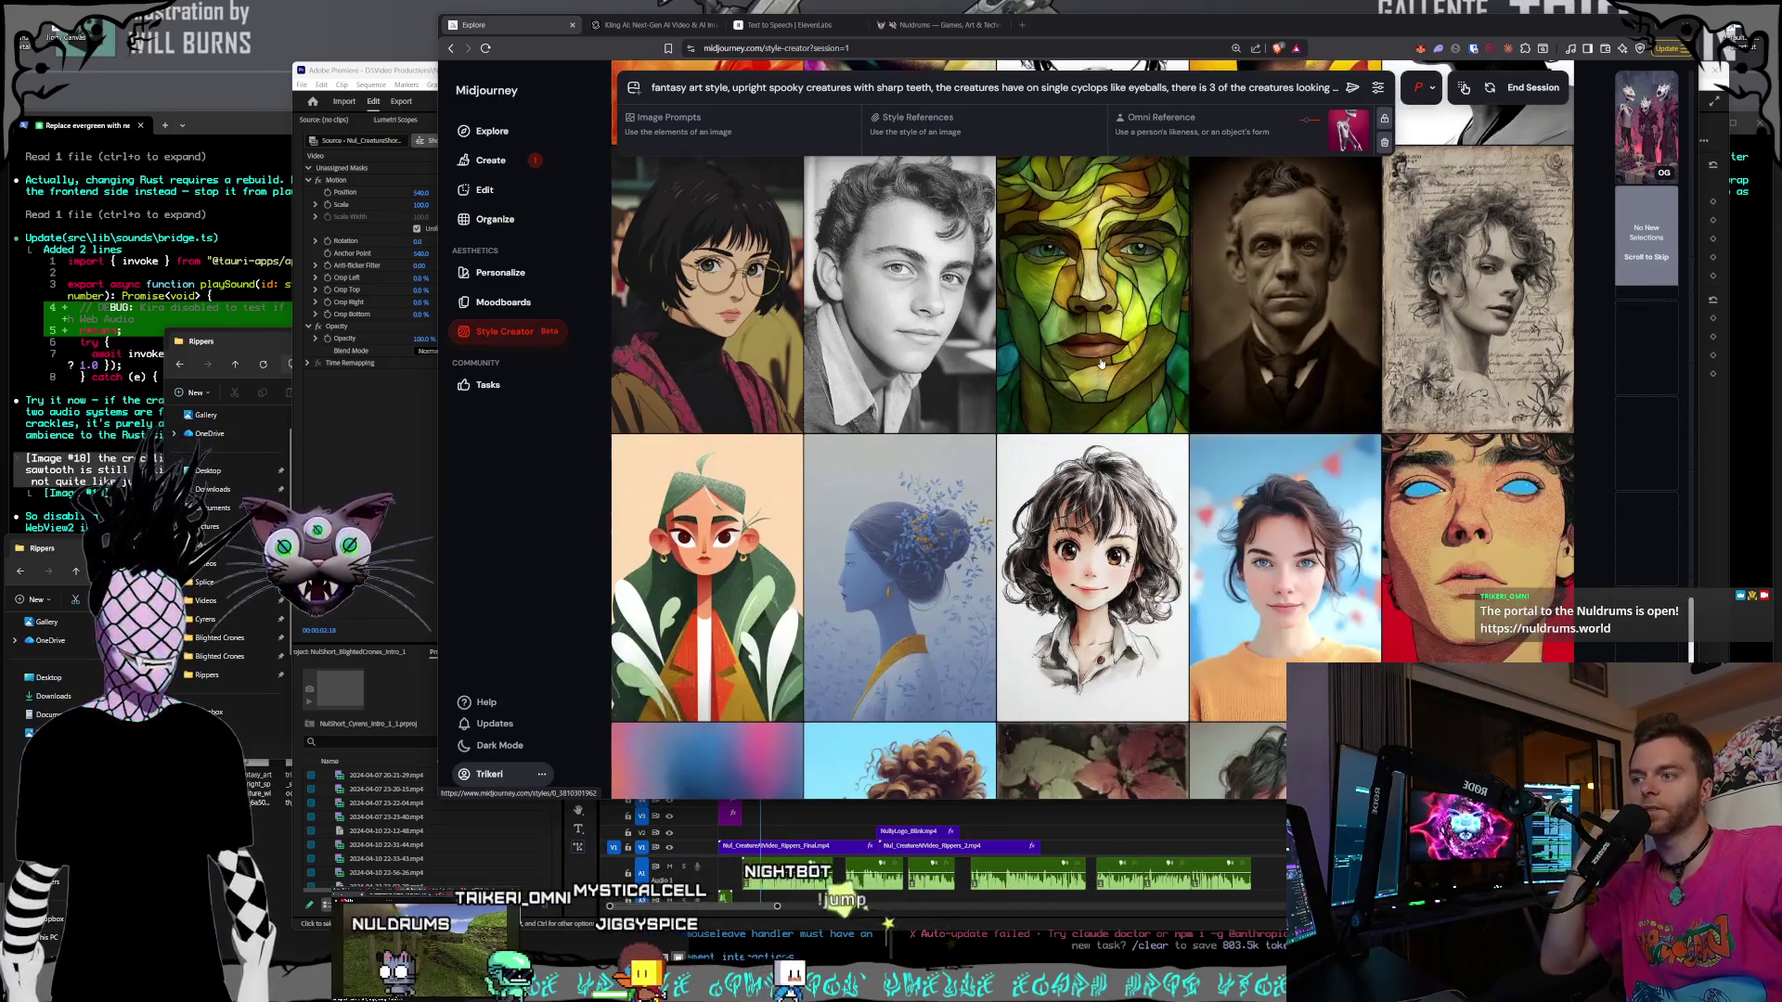
pyautogui.scroll(-15, 1101, 364)
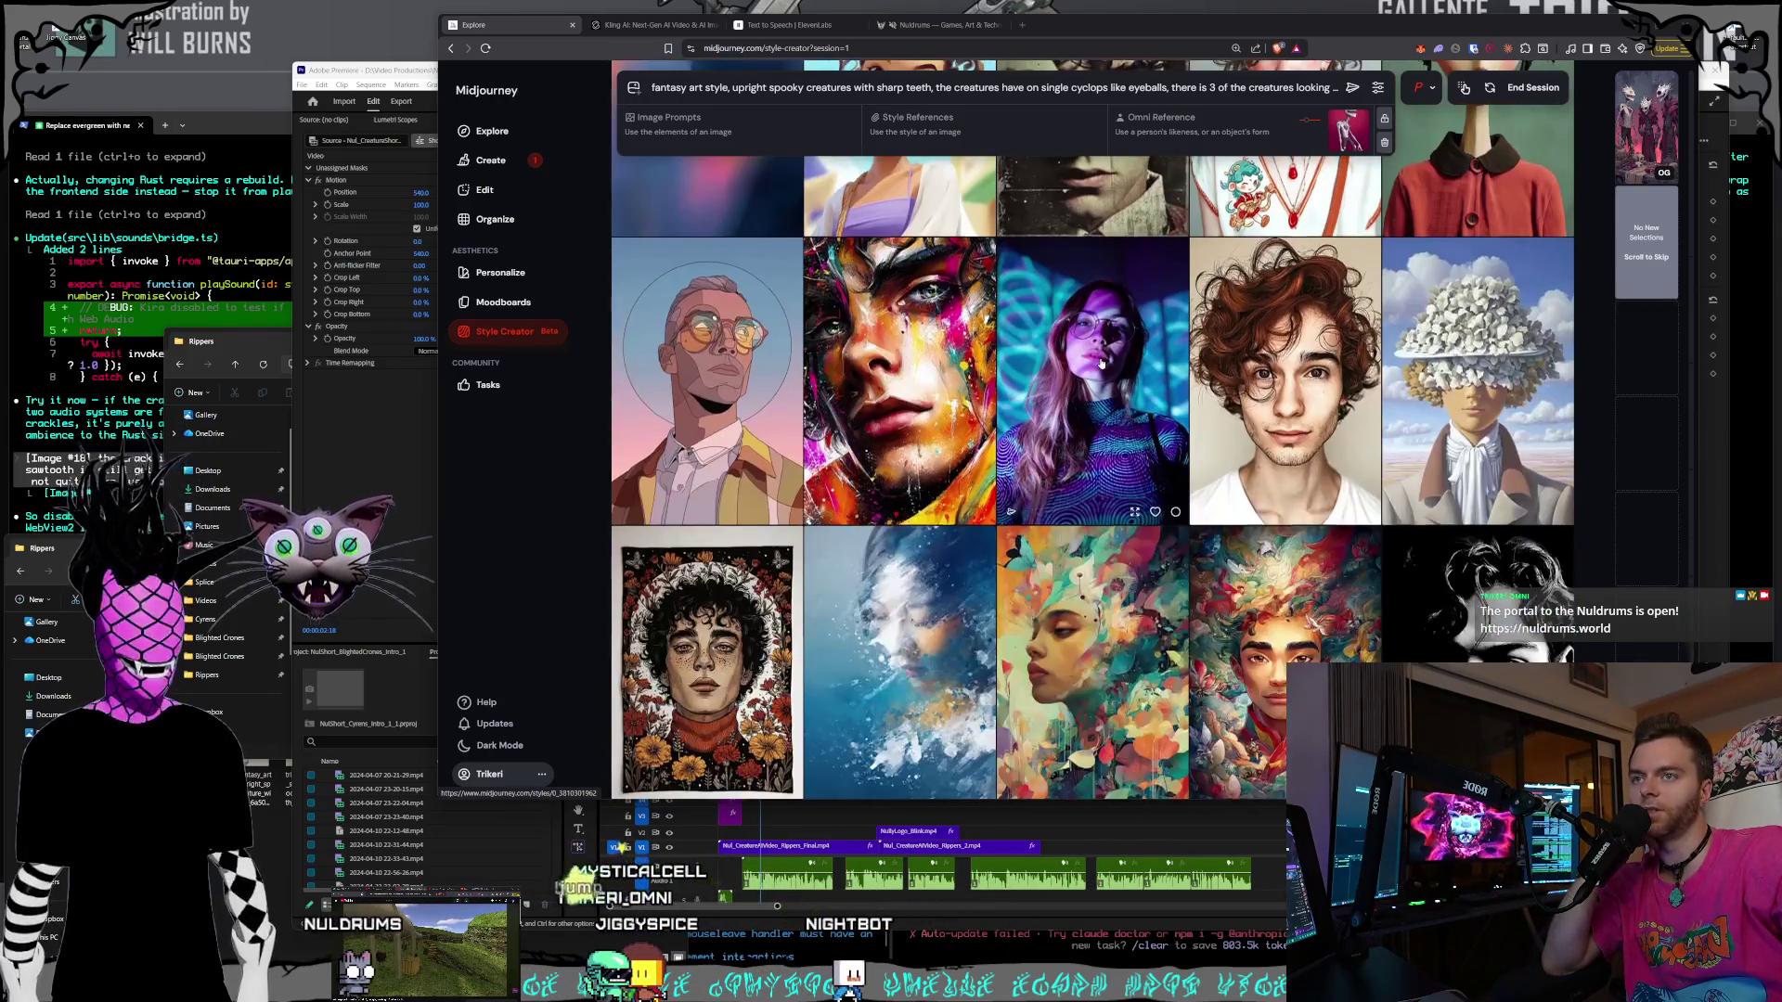
pyautogui.scroll(-5, 1102, 364)
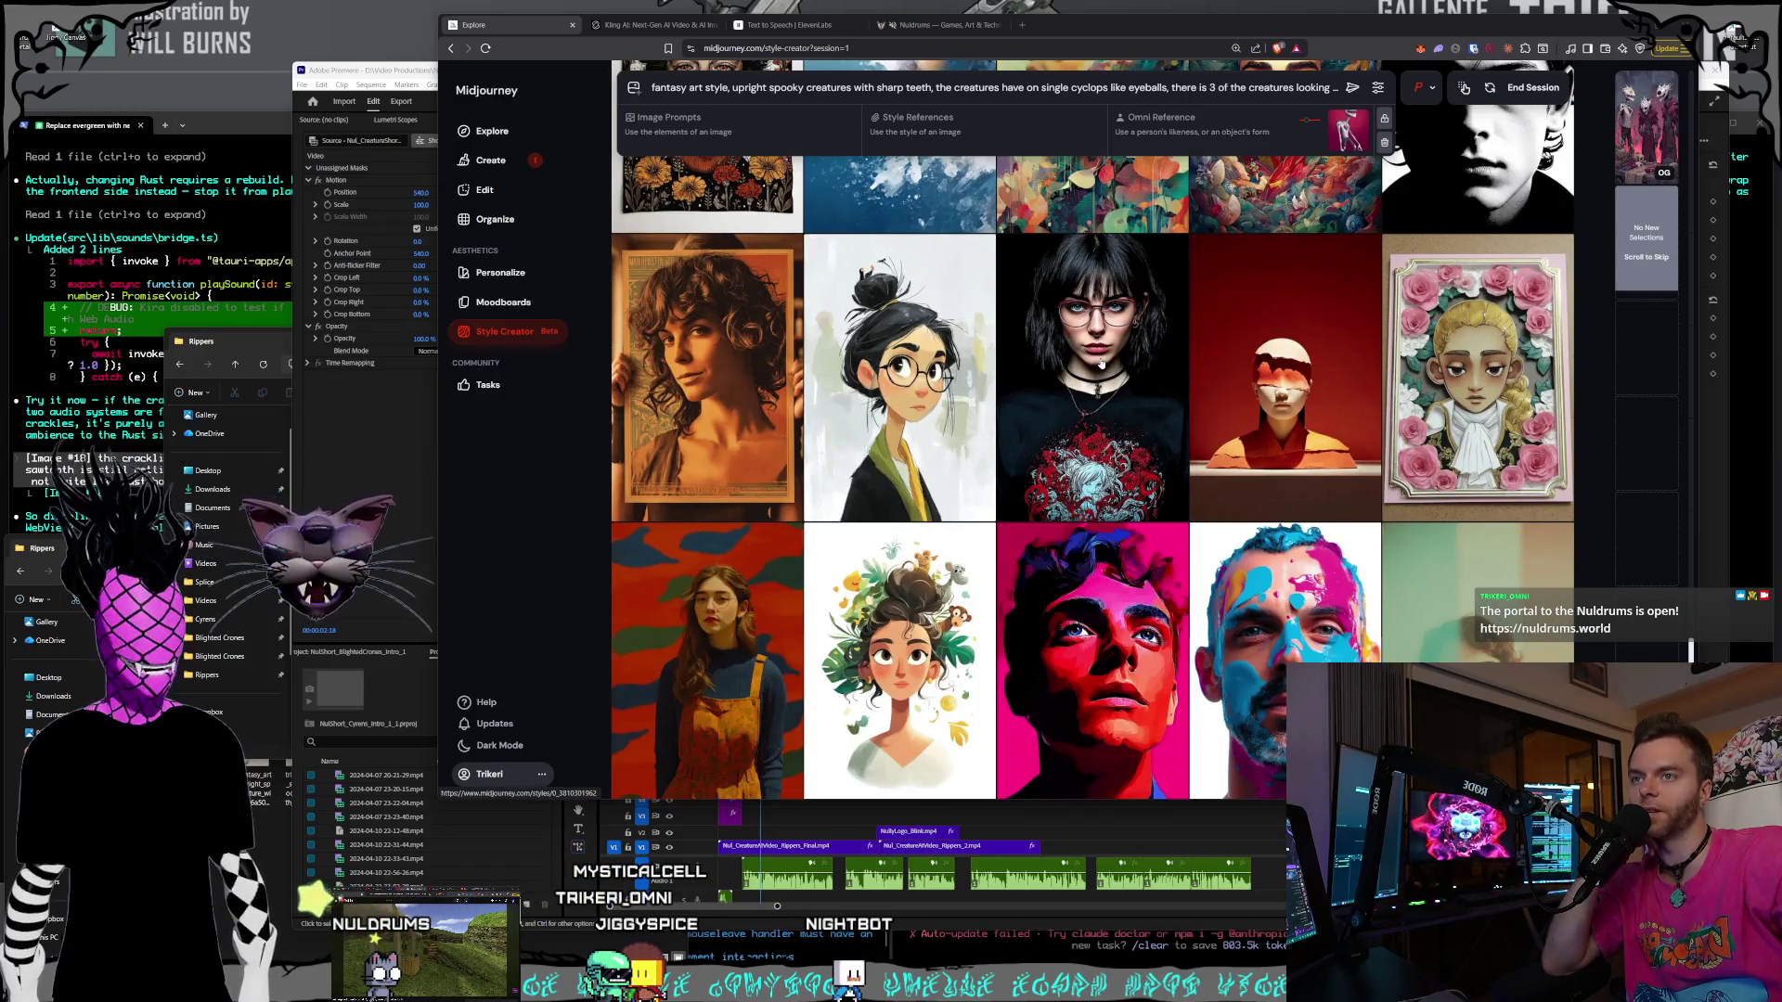
pyautogui.scroll(-2, 1102, 365)
pyautogui.scroll(-3, 1102, 365)
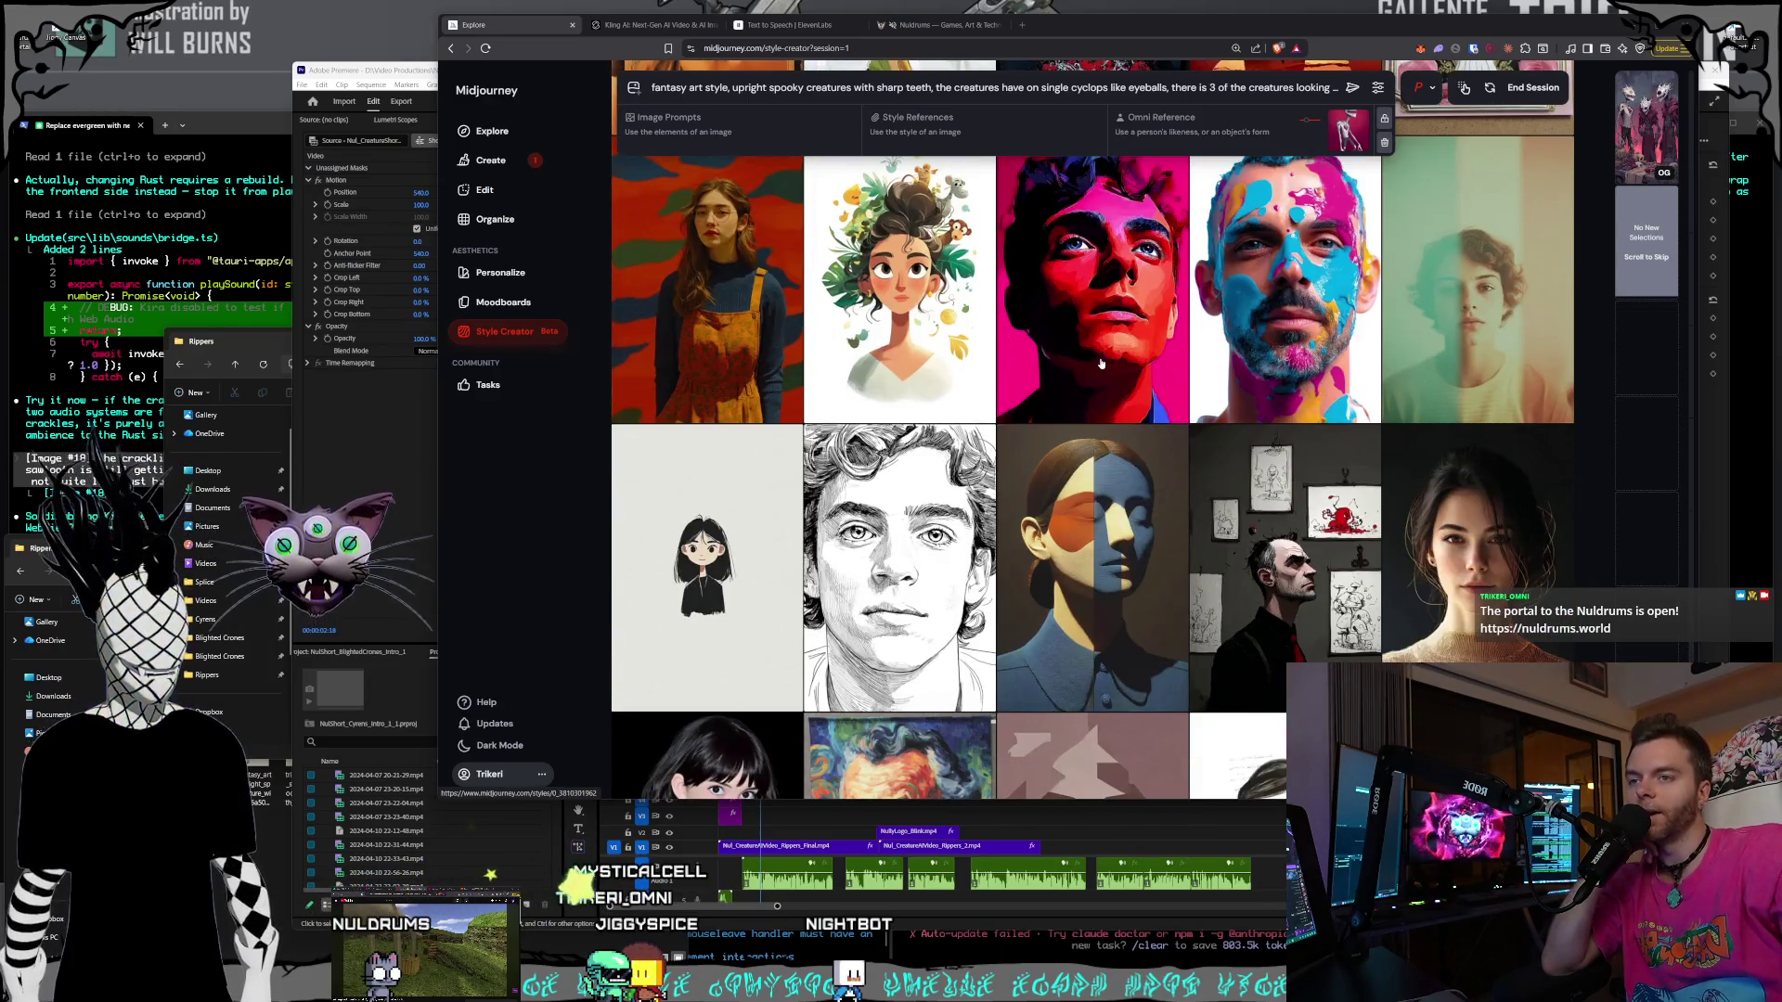
pyautogui.scroll(-2, 1101, 365)
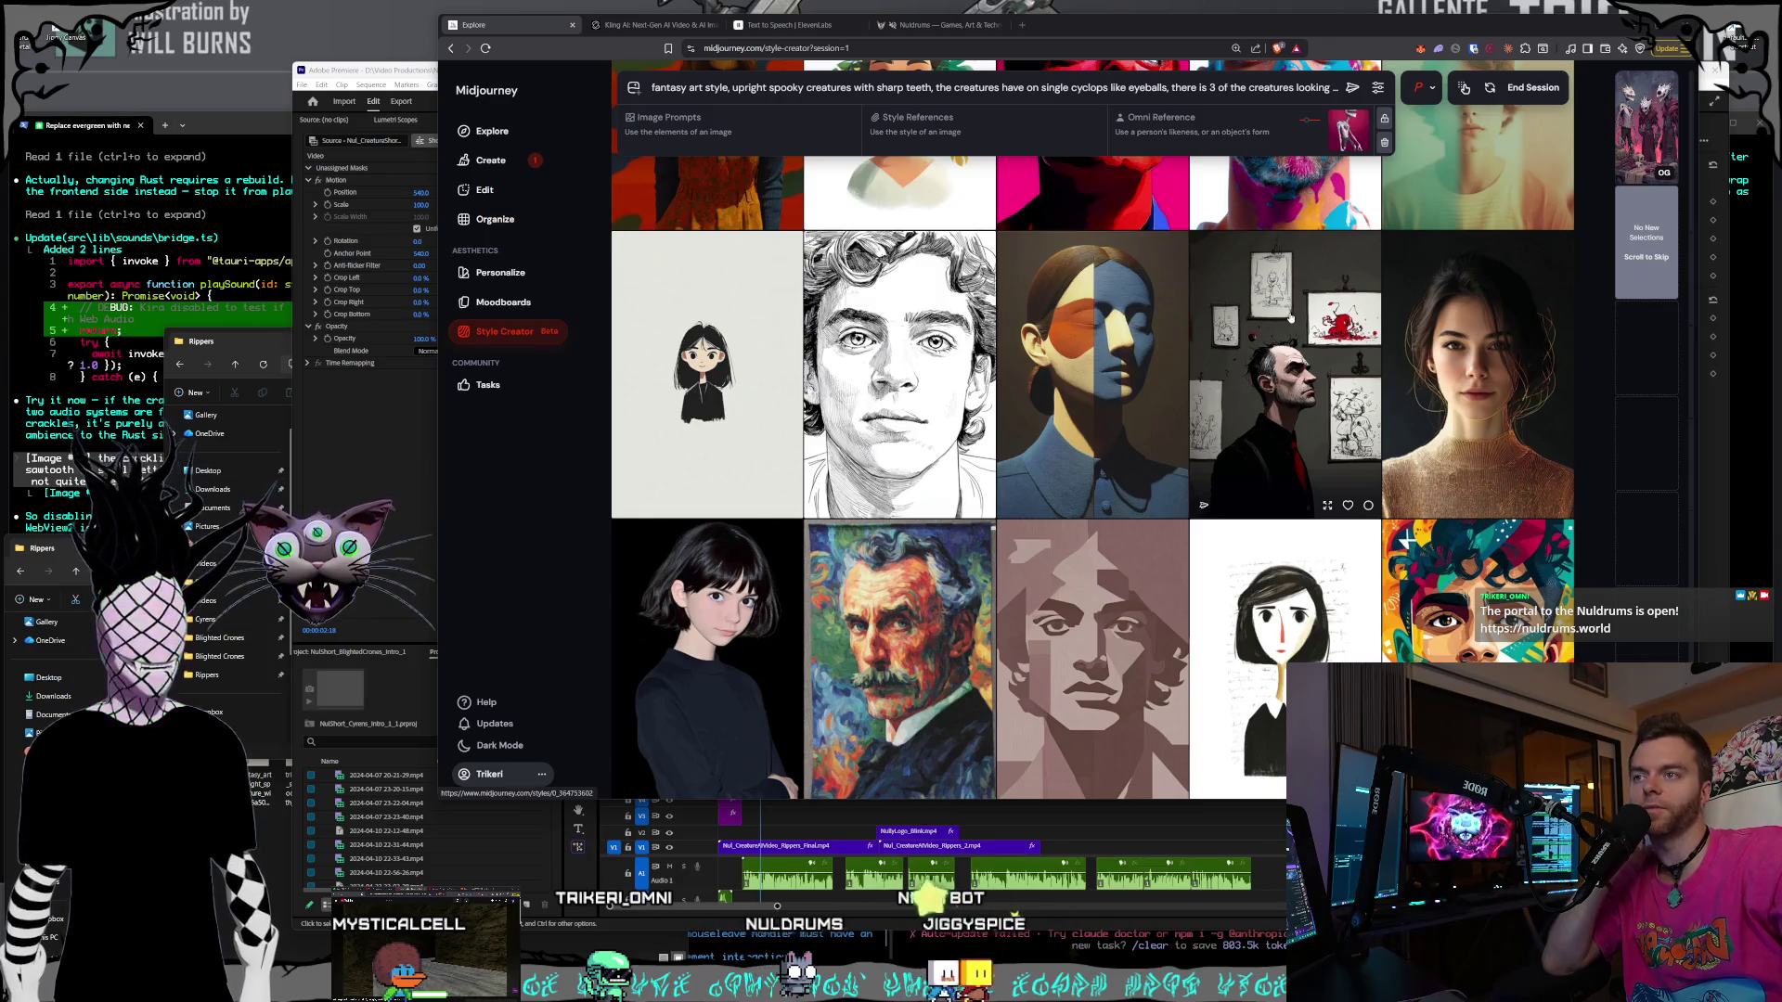
pyautogui.scroll(-2, 1290, 318)
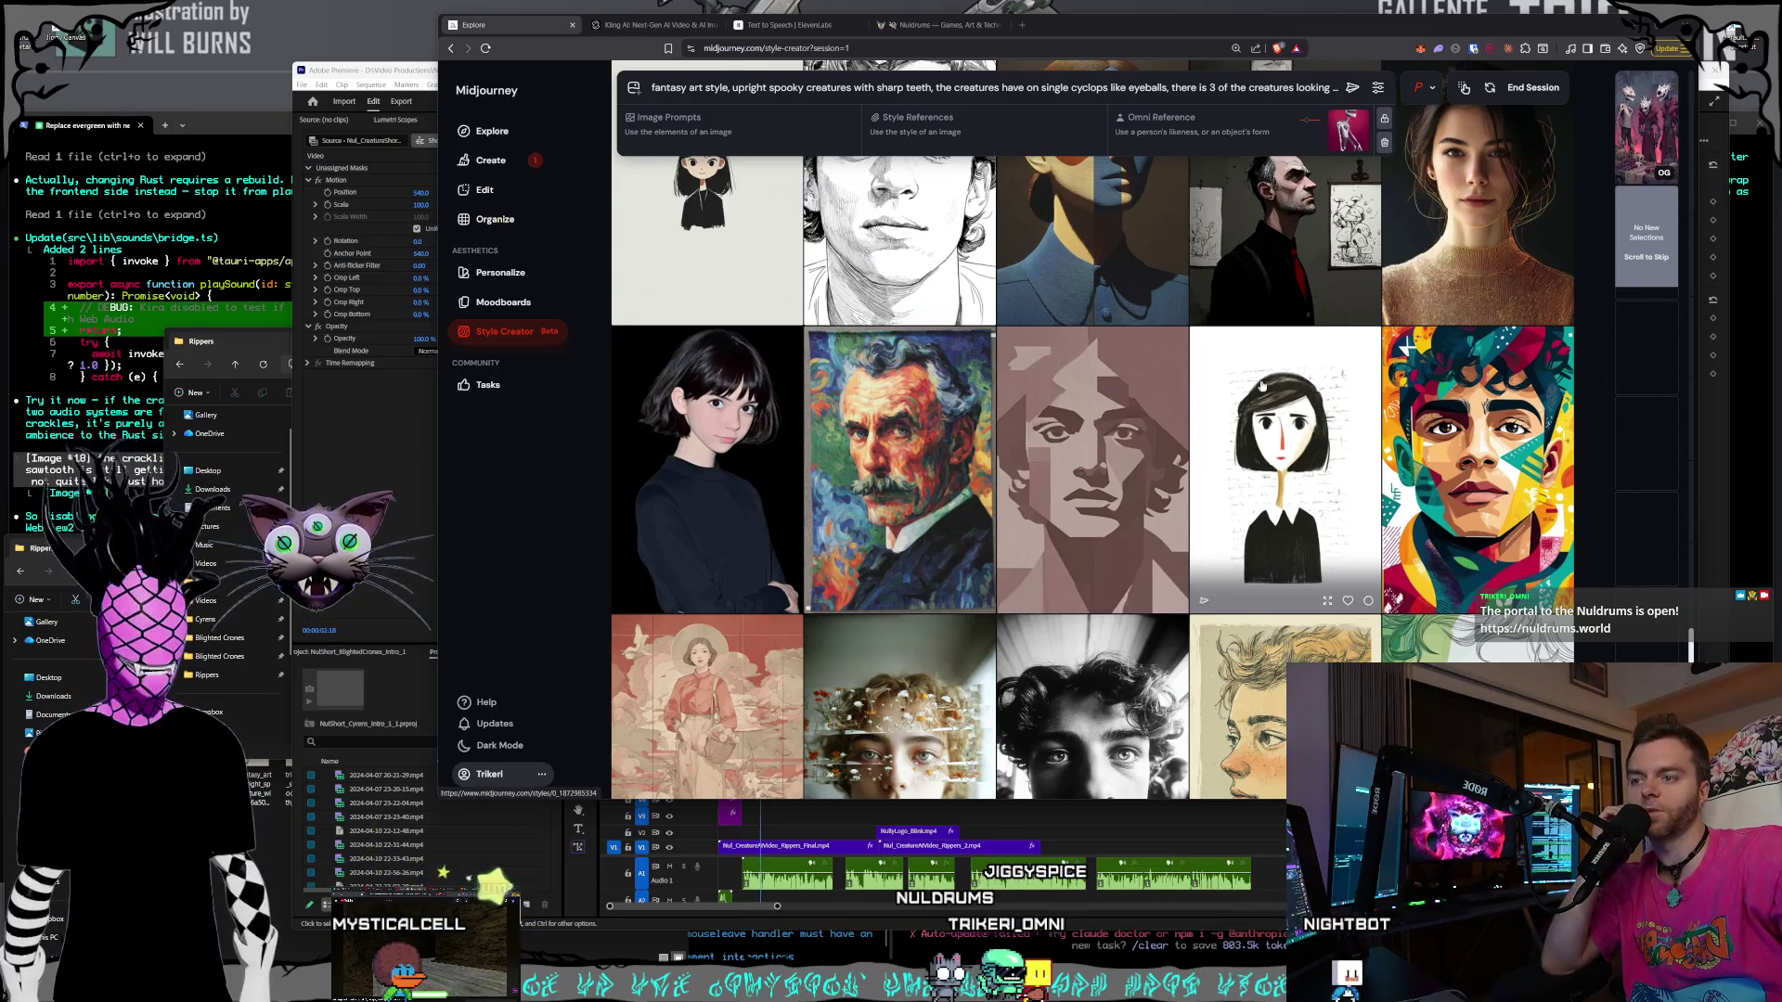
pyautogui.scroll(-2, 1276, 381)
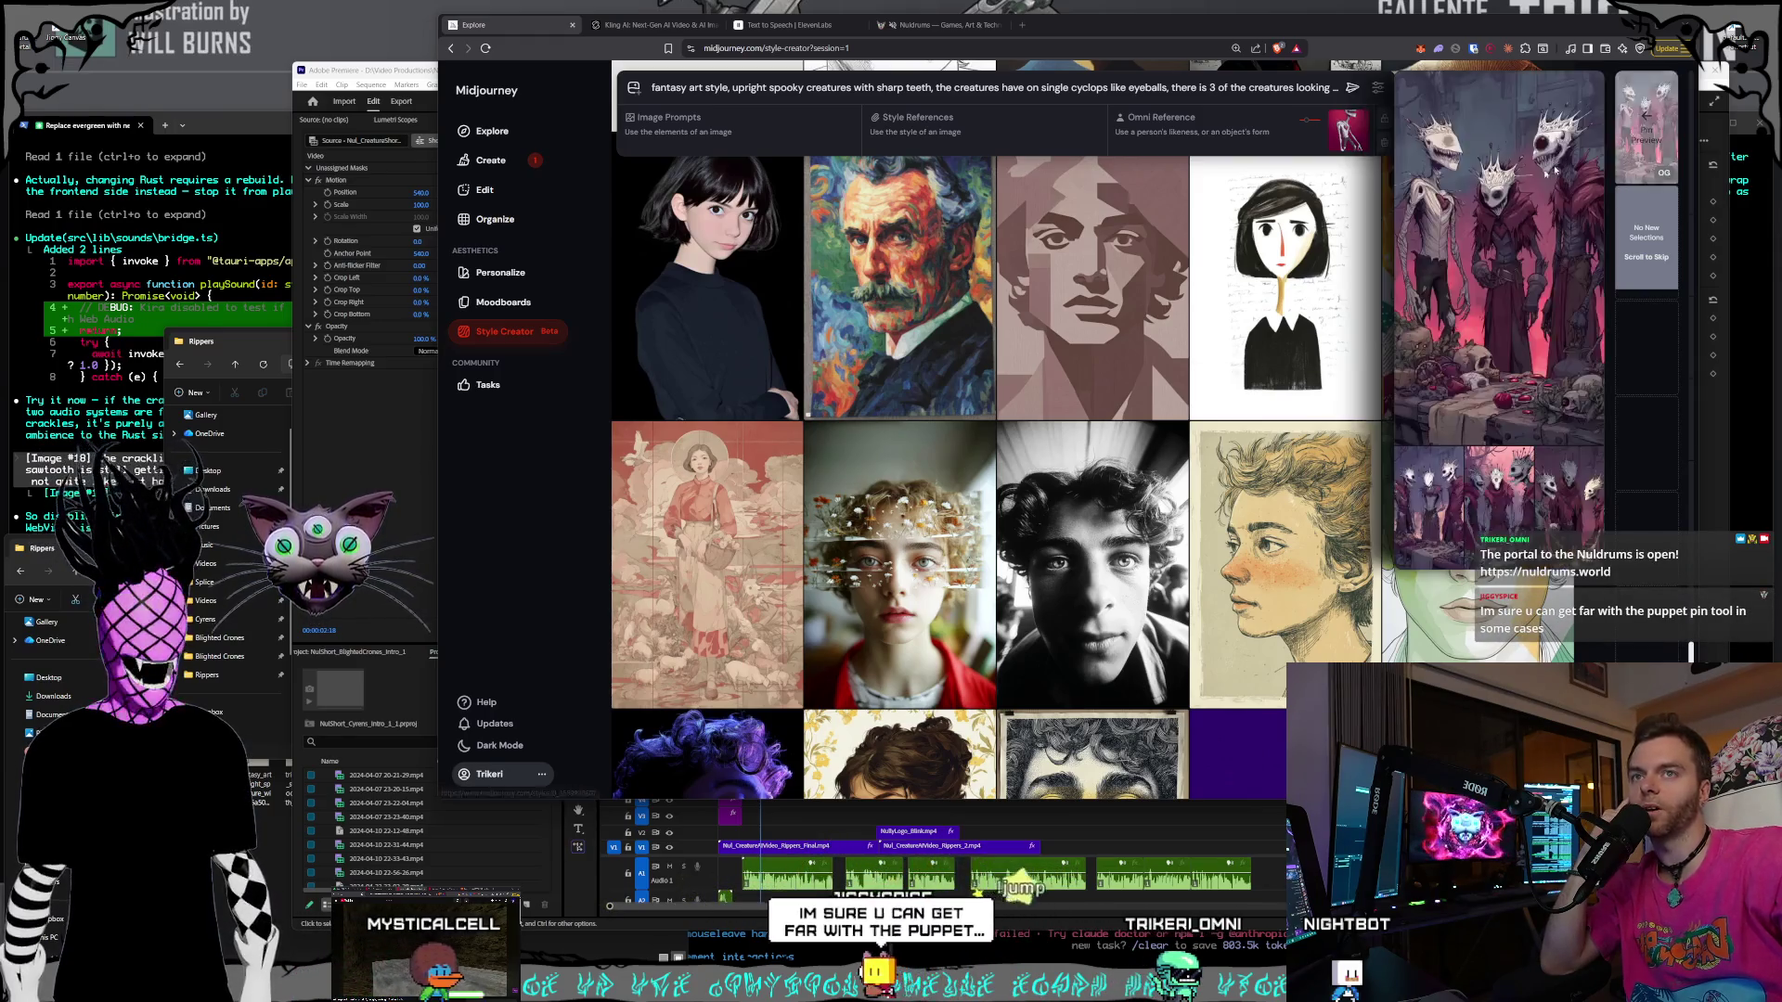
pyautogui.moveTo(1638, 162)
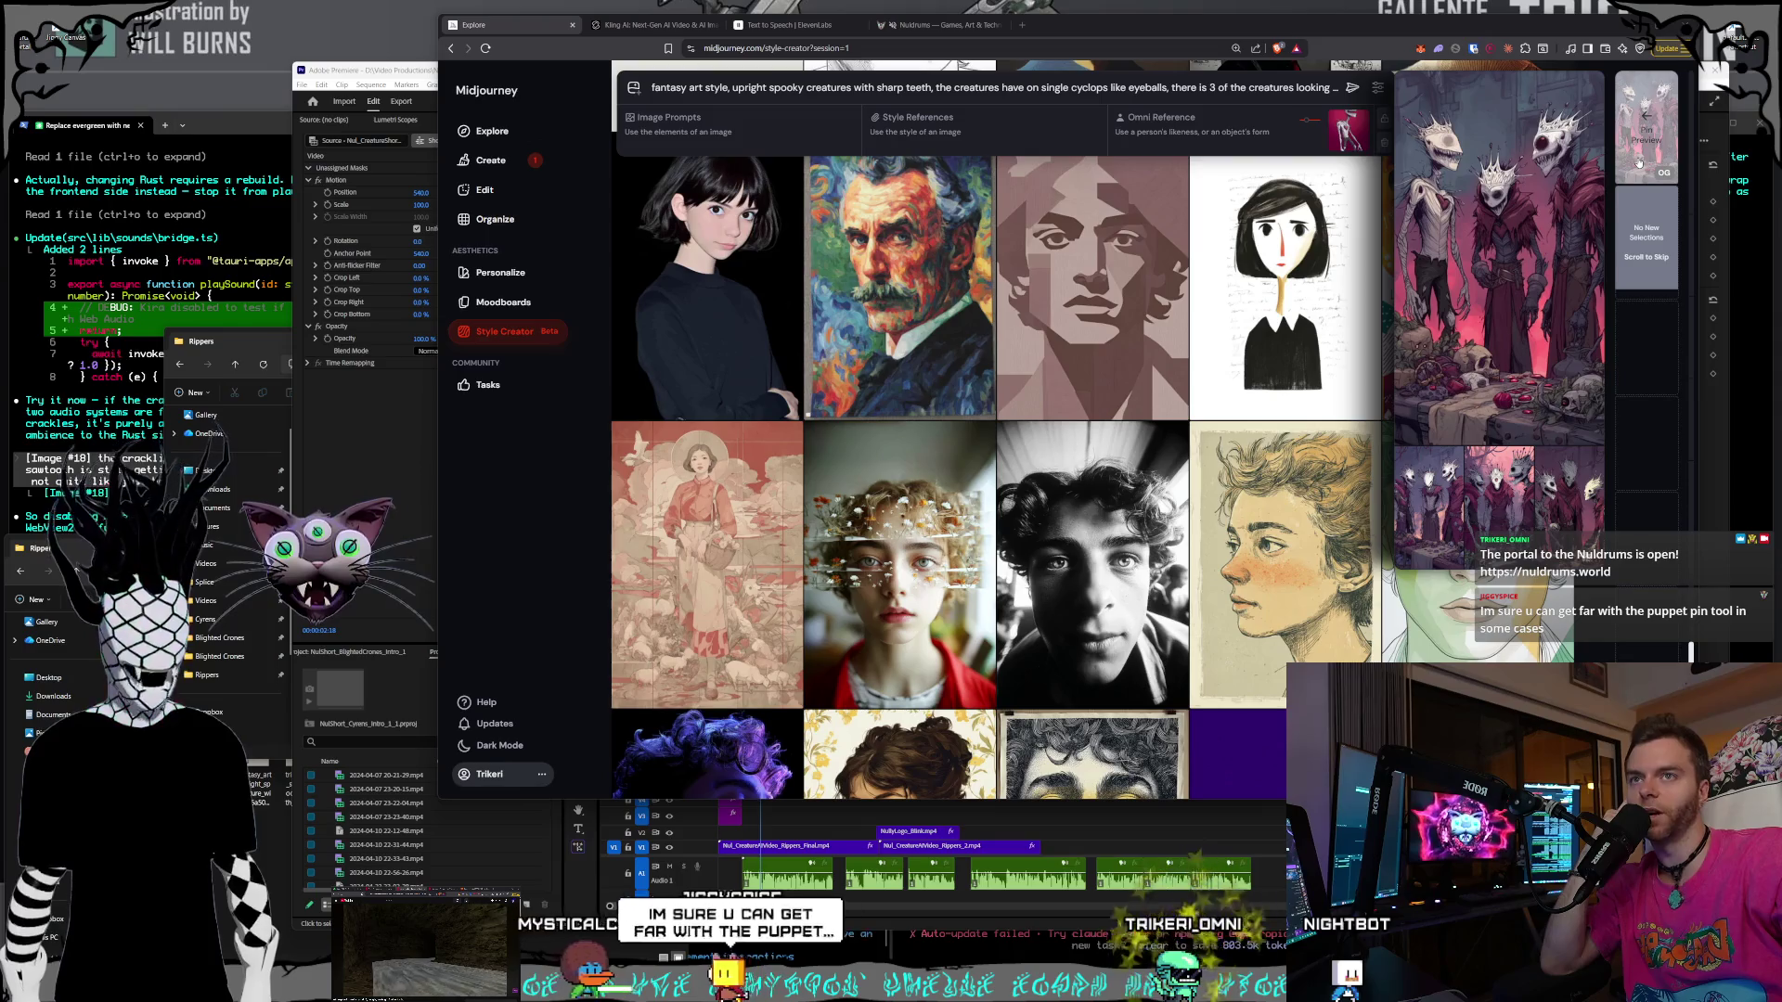
pyautogui.scroll(-4, 1269, 343)
pyautogui.scroll(-4, 1268, 343)
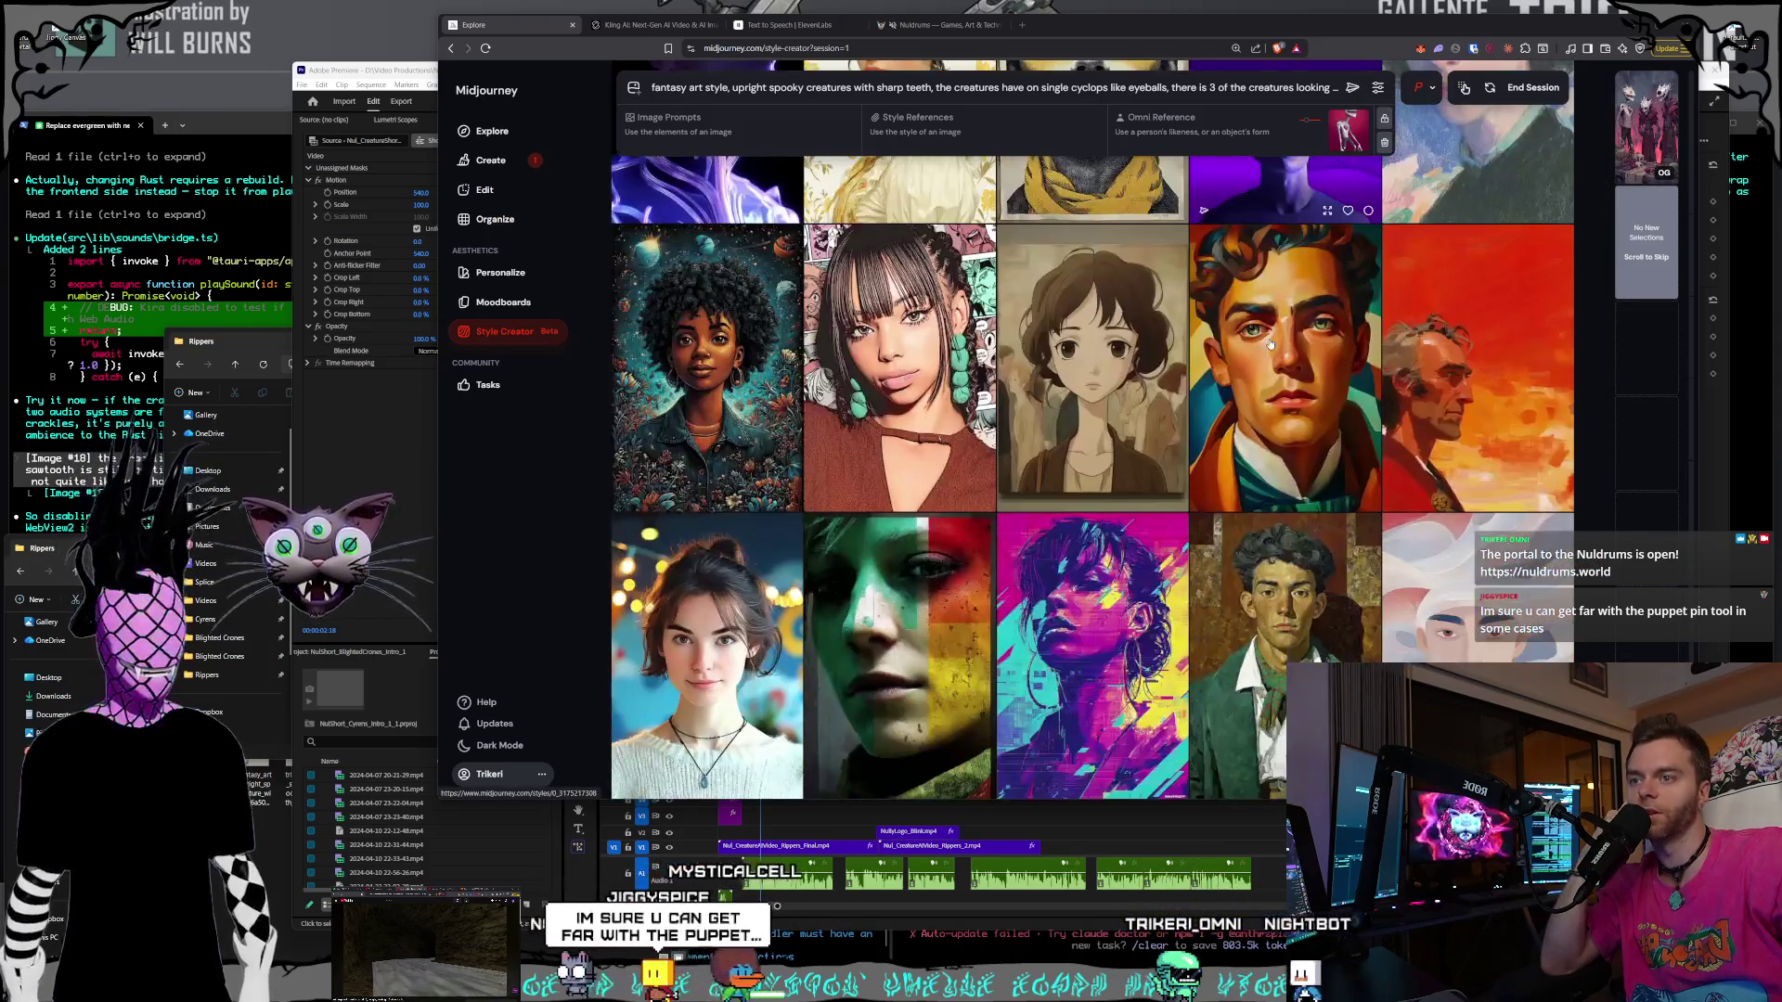
pyautogui.scroll(-2, 1270, 346)
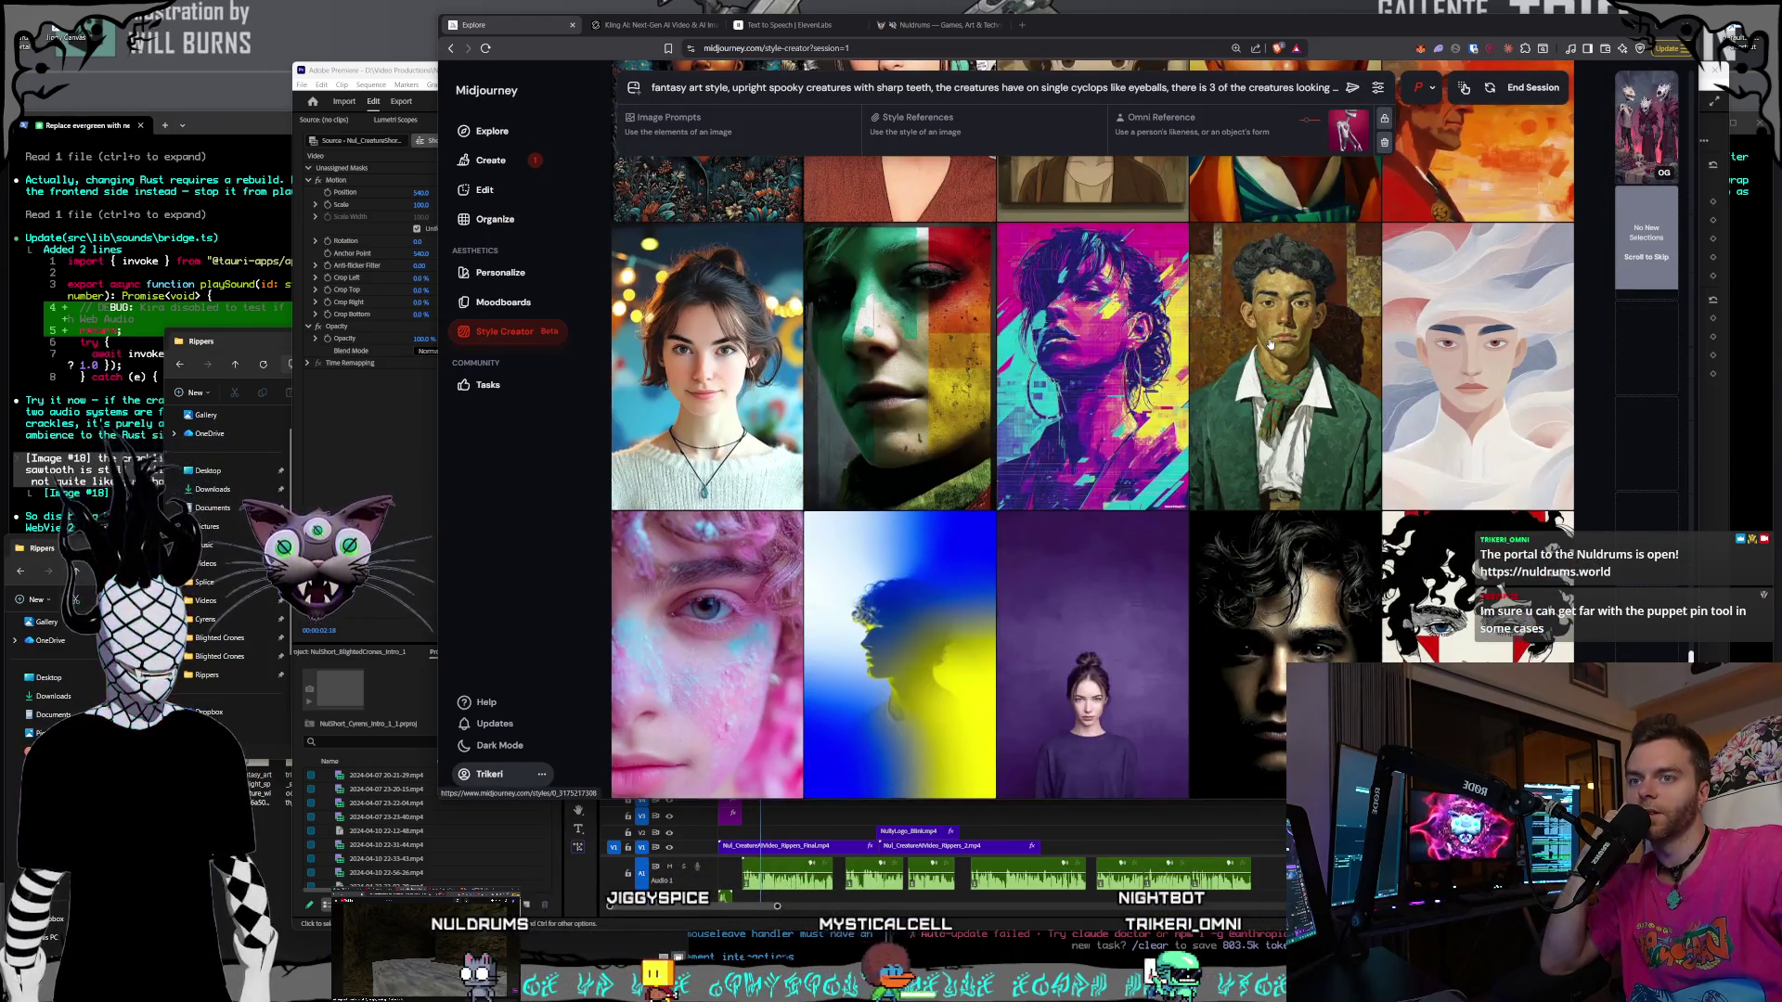
pyautogui.scroll(-3, 1270, 344)
pyautogui.scroll(1, 1270, 344)
pyautogui.scroll(-6, 1270, 344)
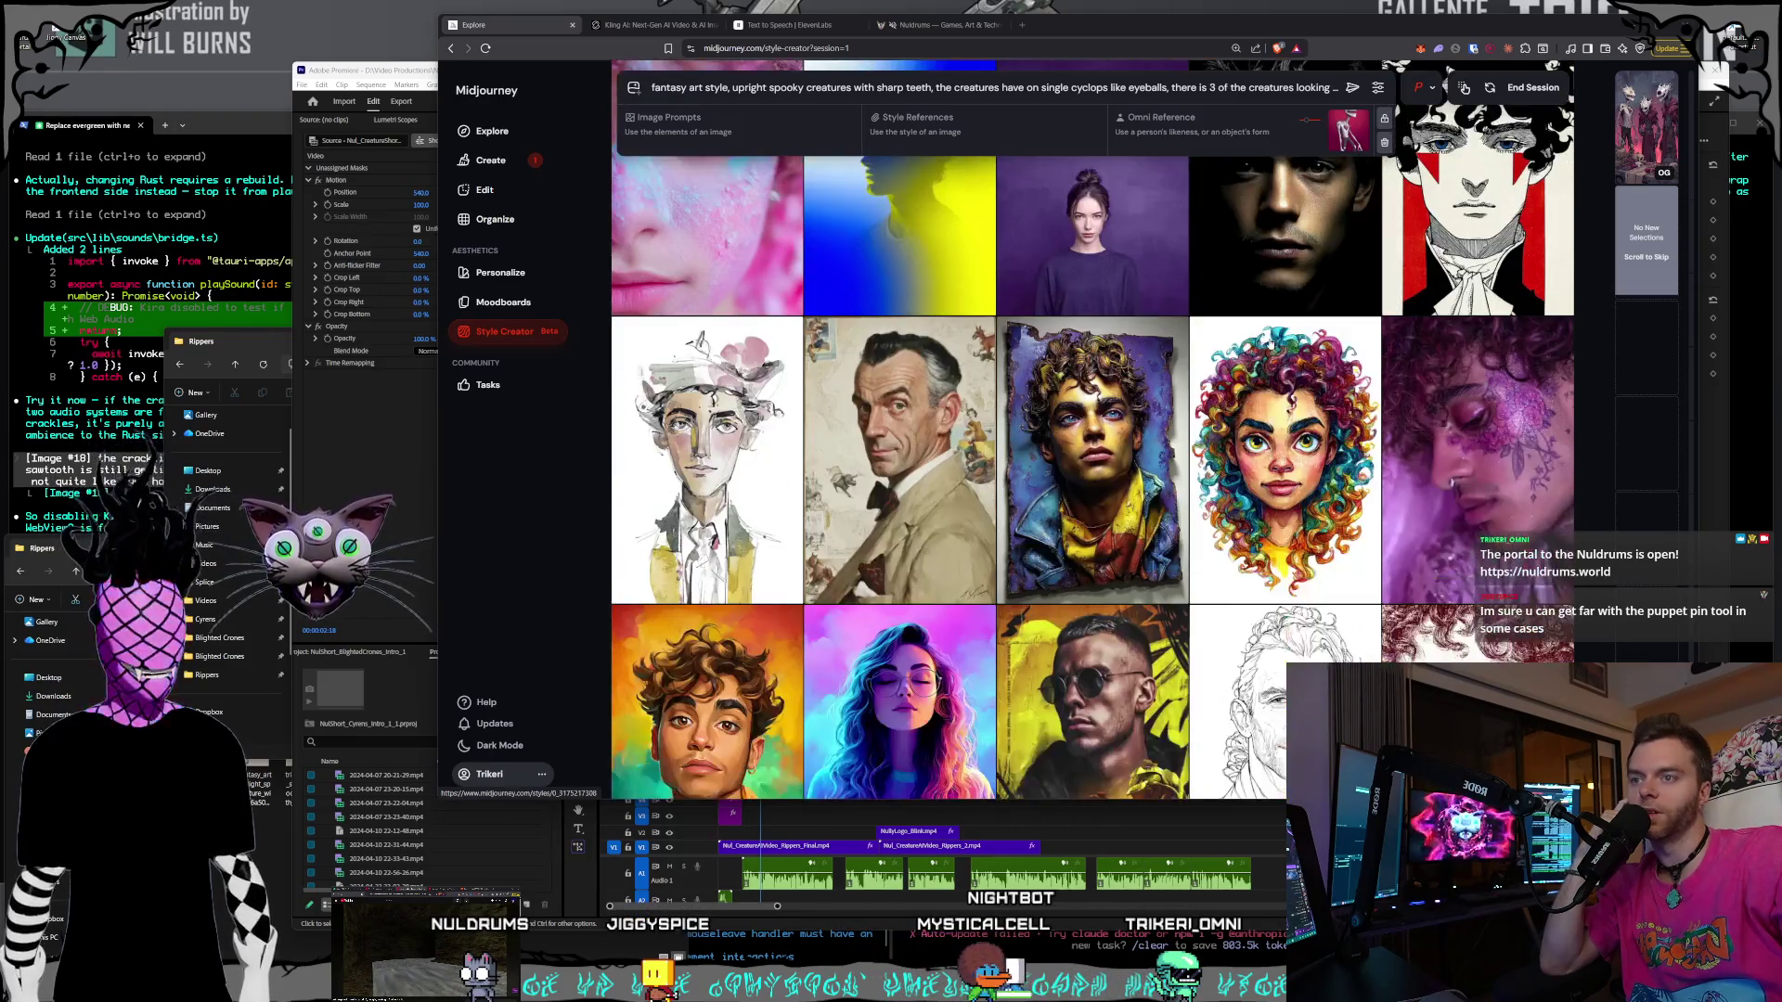
pyautogui.scroll(6, 1270, 344)
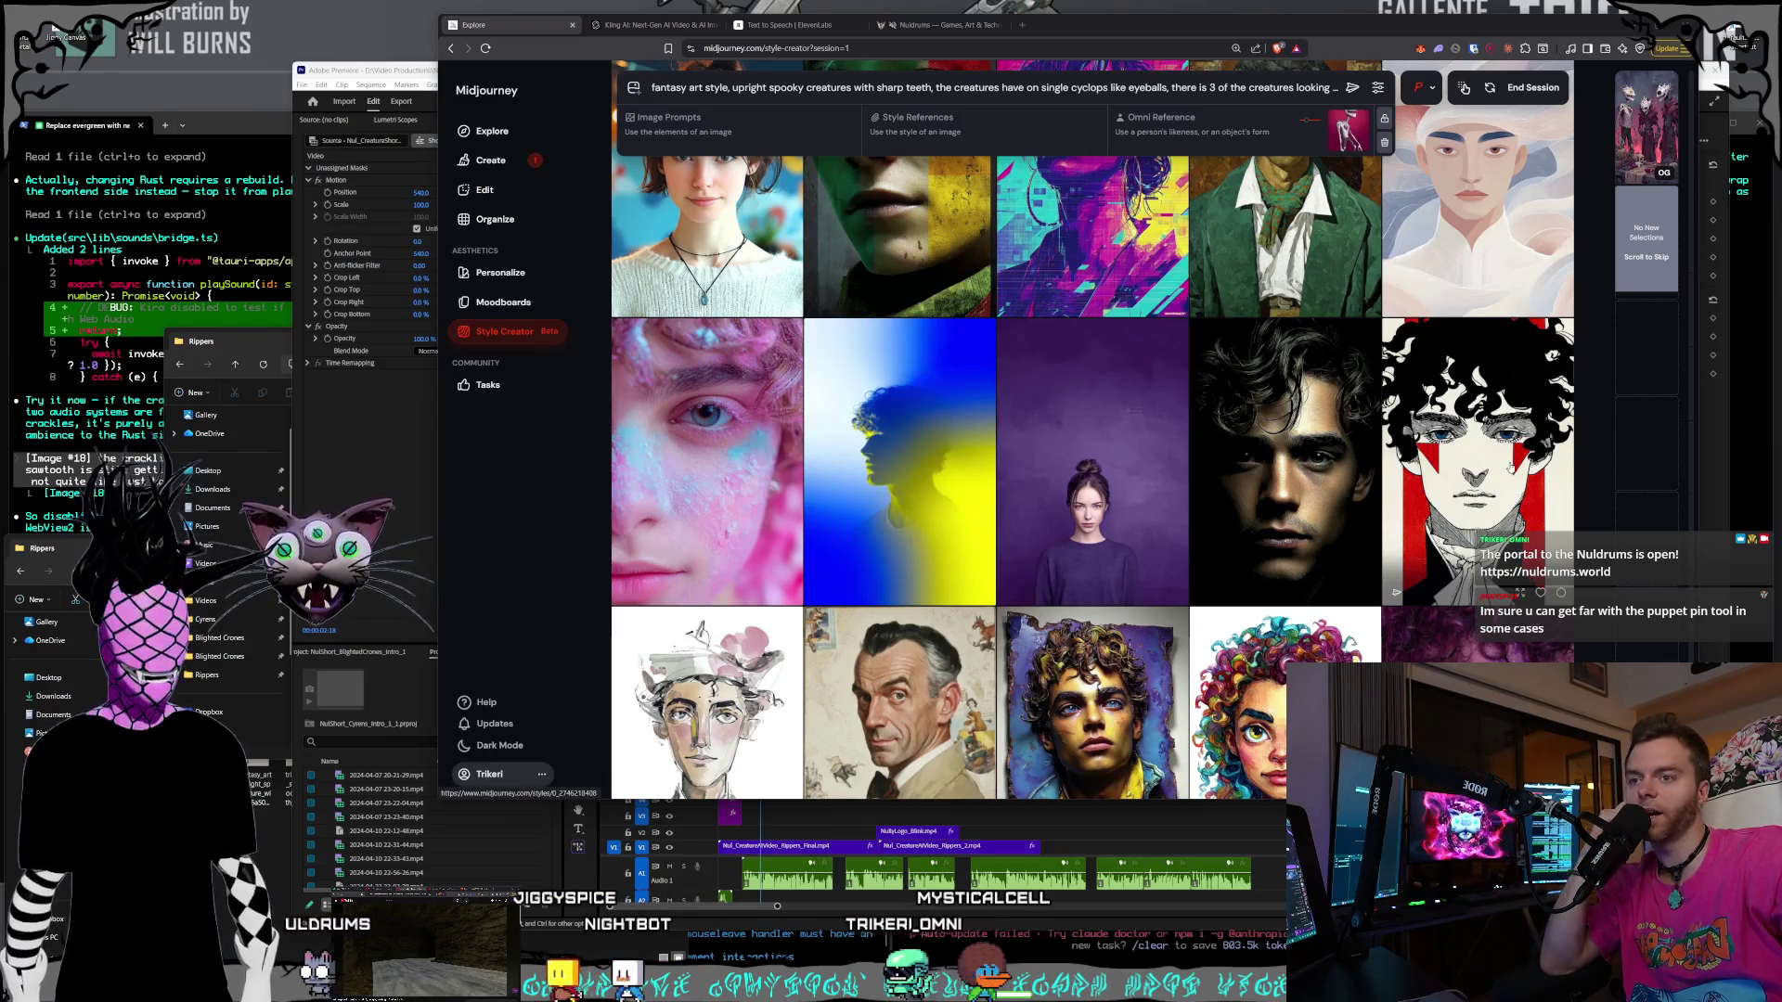
pyautogui.scroll(-7, 1092, 427)
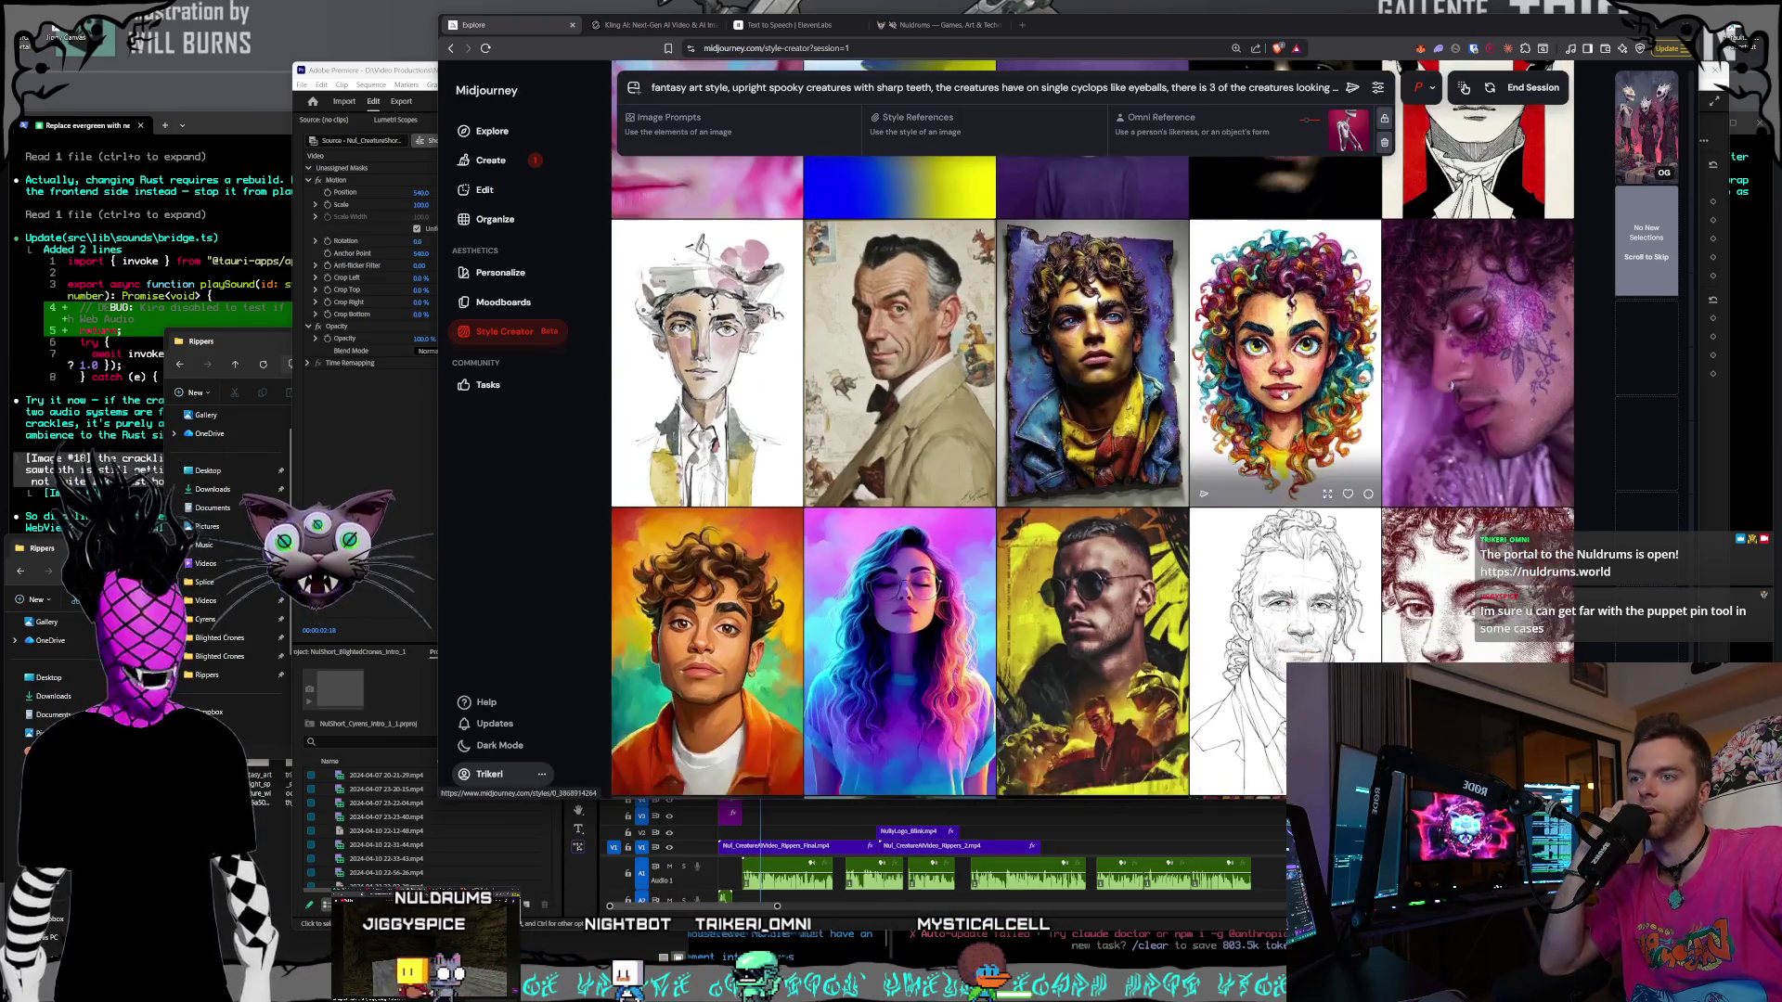
pyautogui.scroll(-5, 1284, 394)
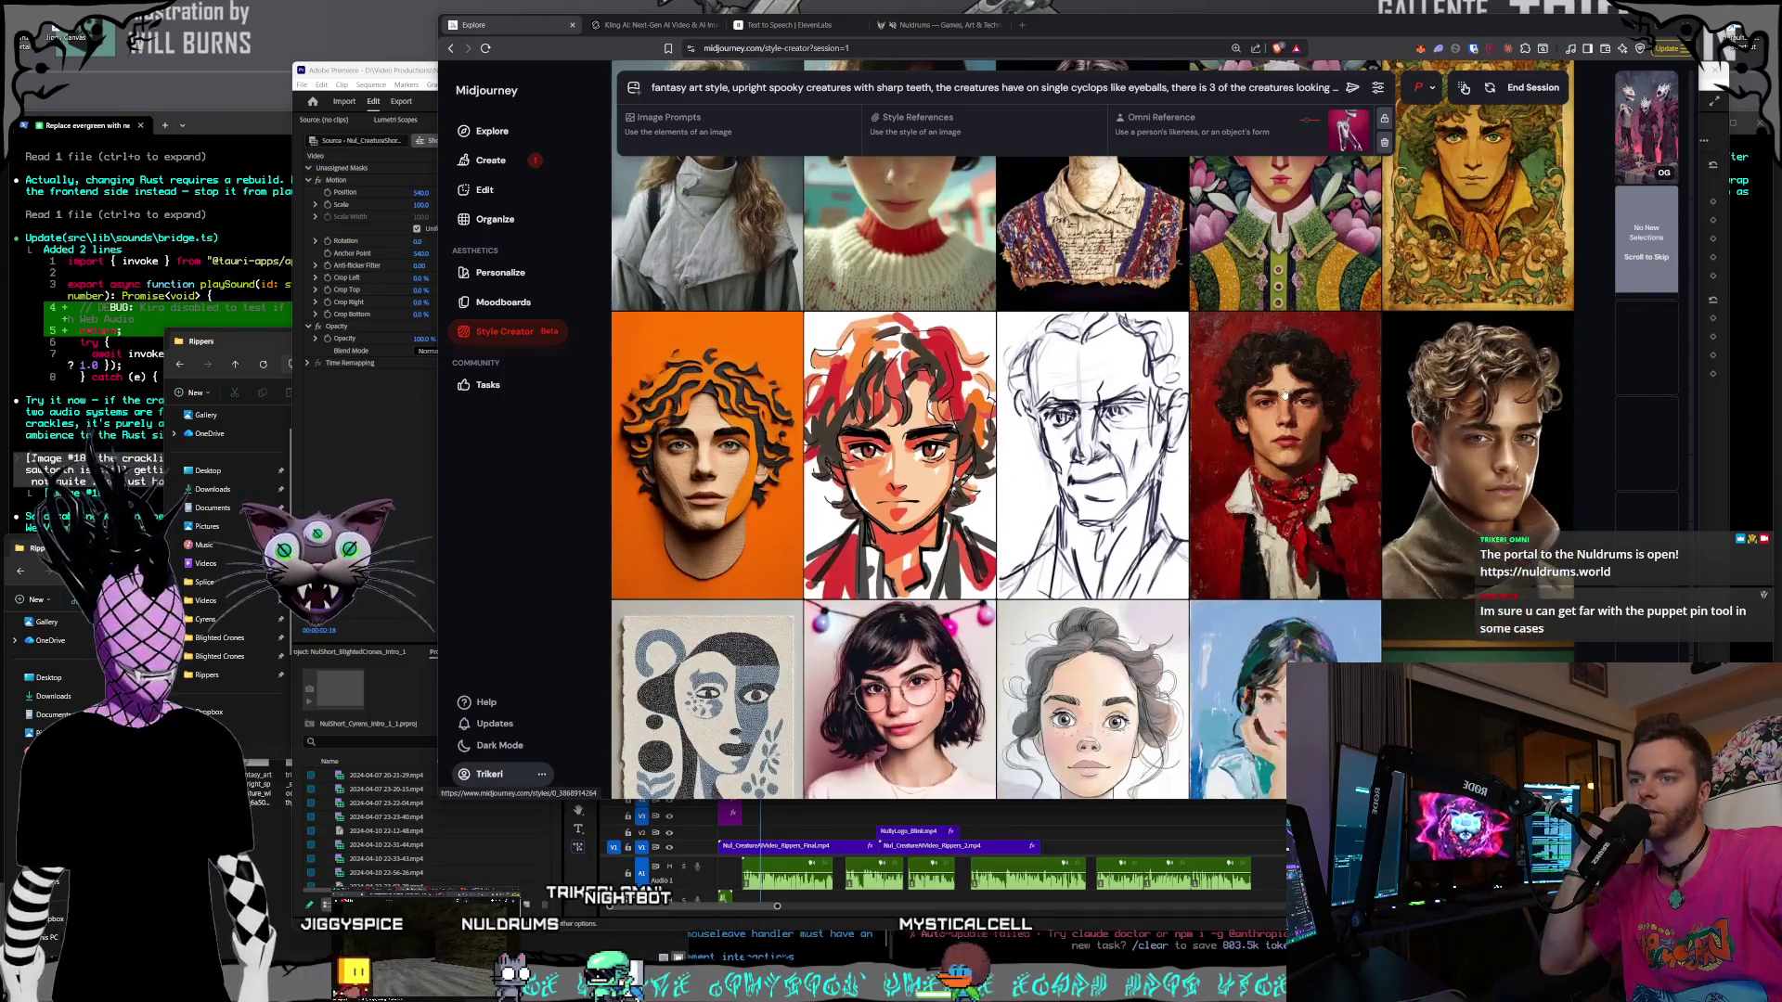
pyautogui.scroll(-3, 1285, 394)
pyautogui.scroll(4, 1284, 394)
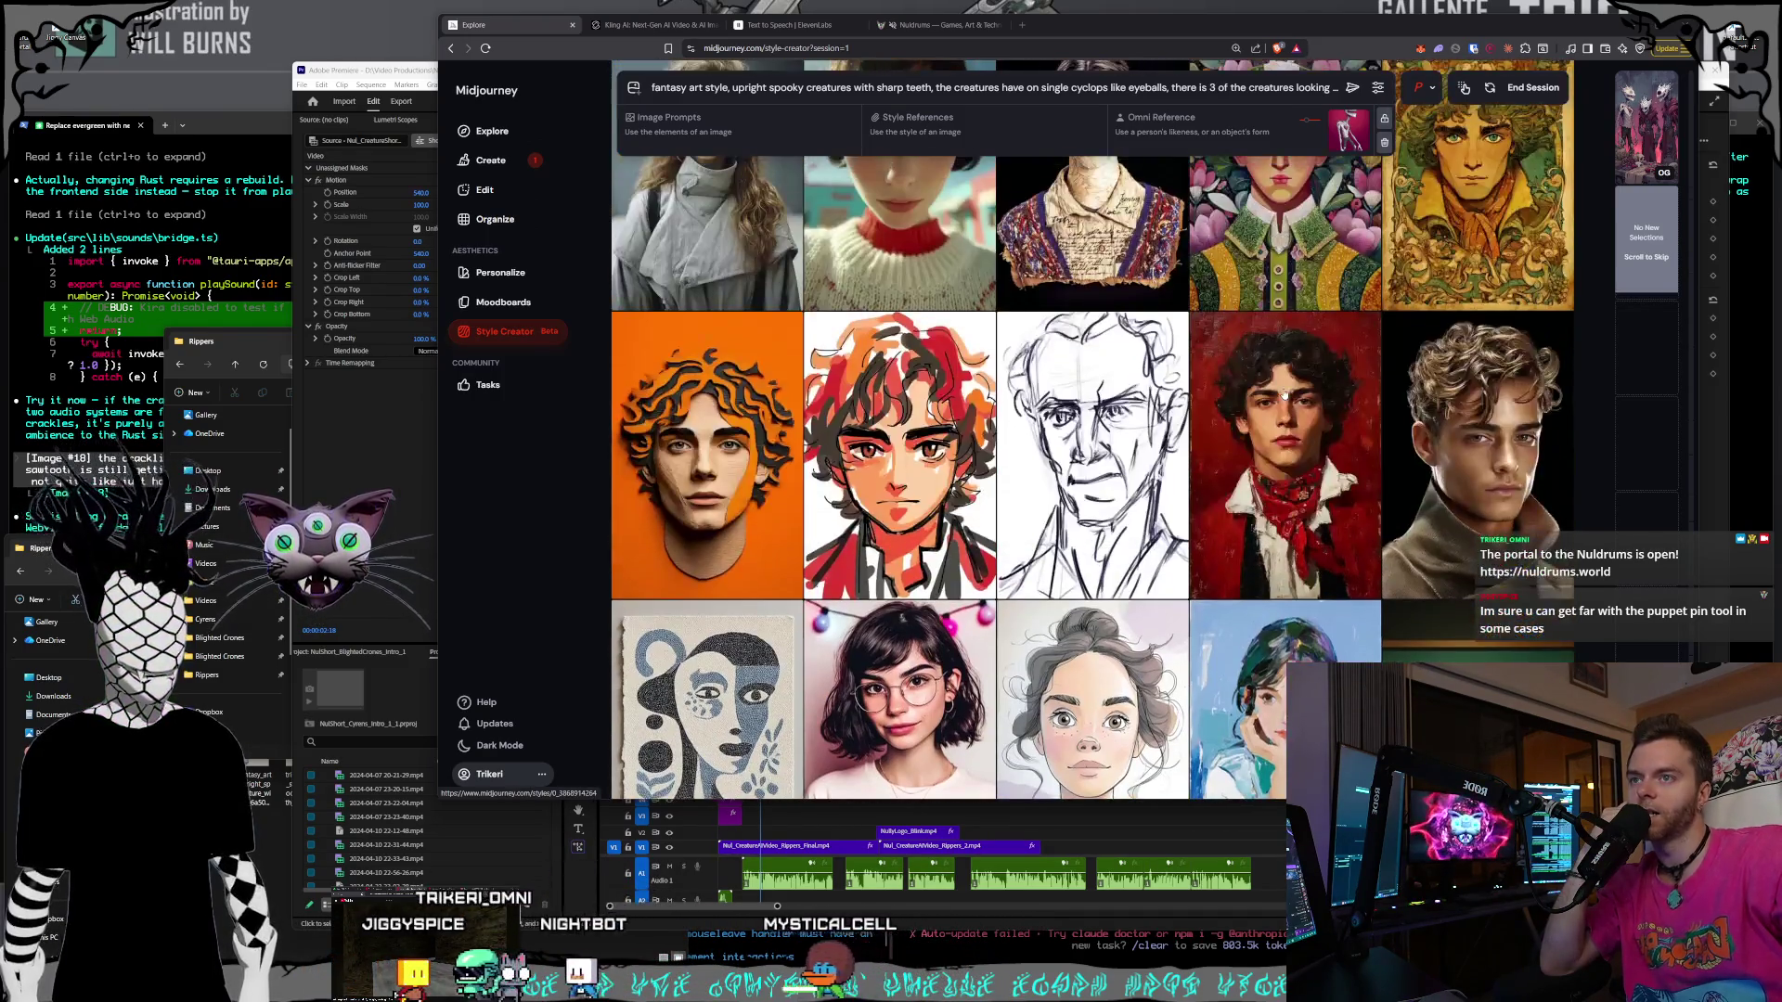
pyautogui.scroll(-15, 1284, 394)
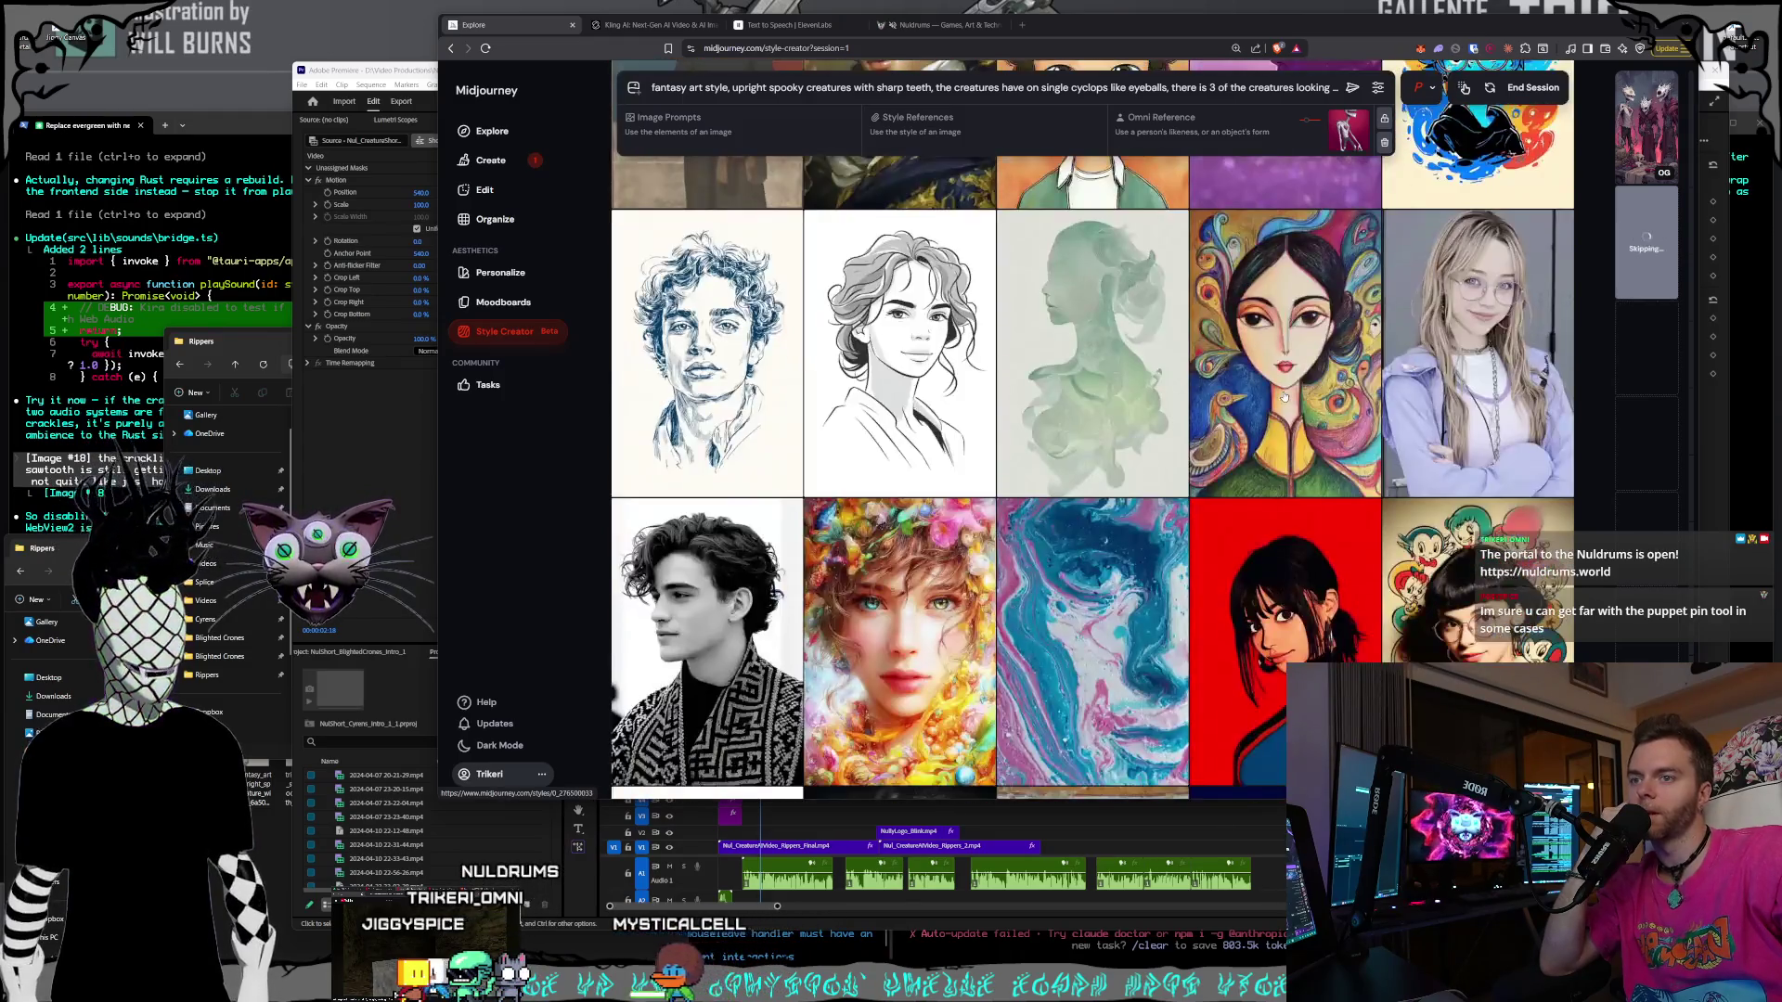
pyautogui.scroll(-5, 1284, 398)
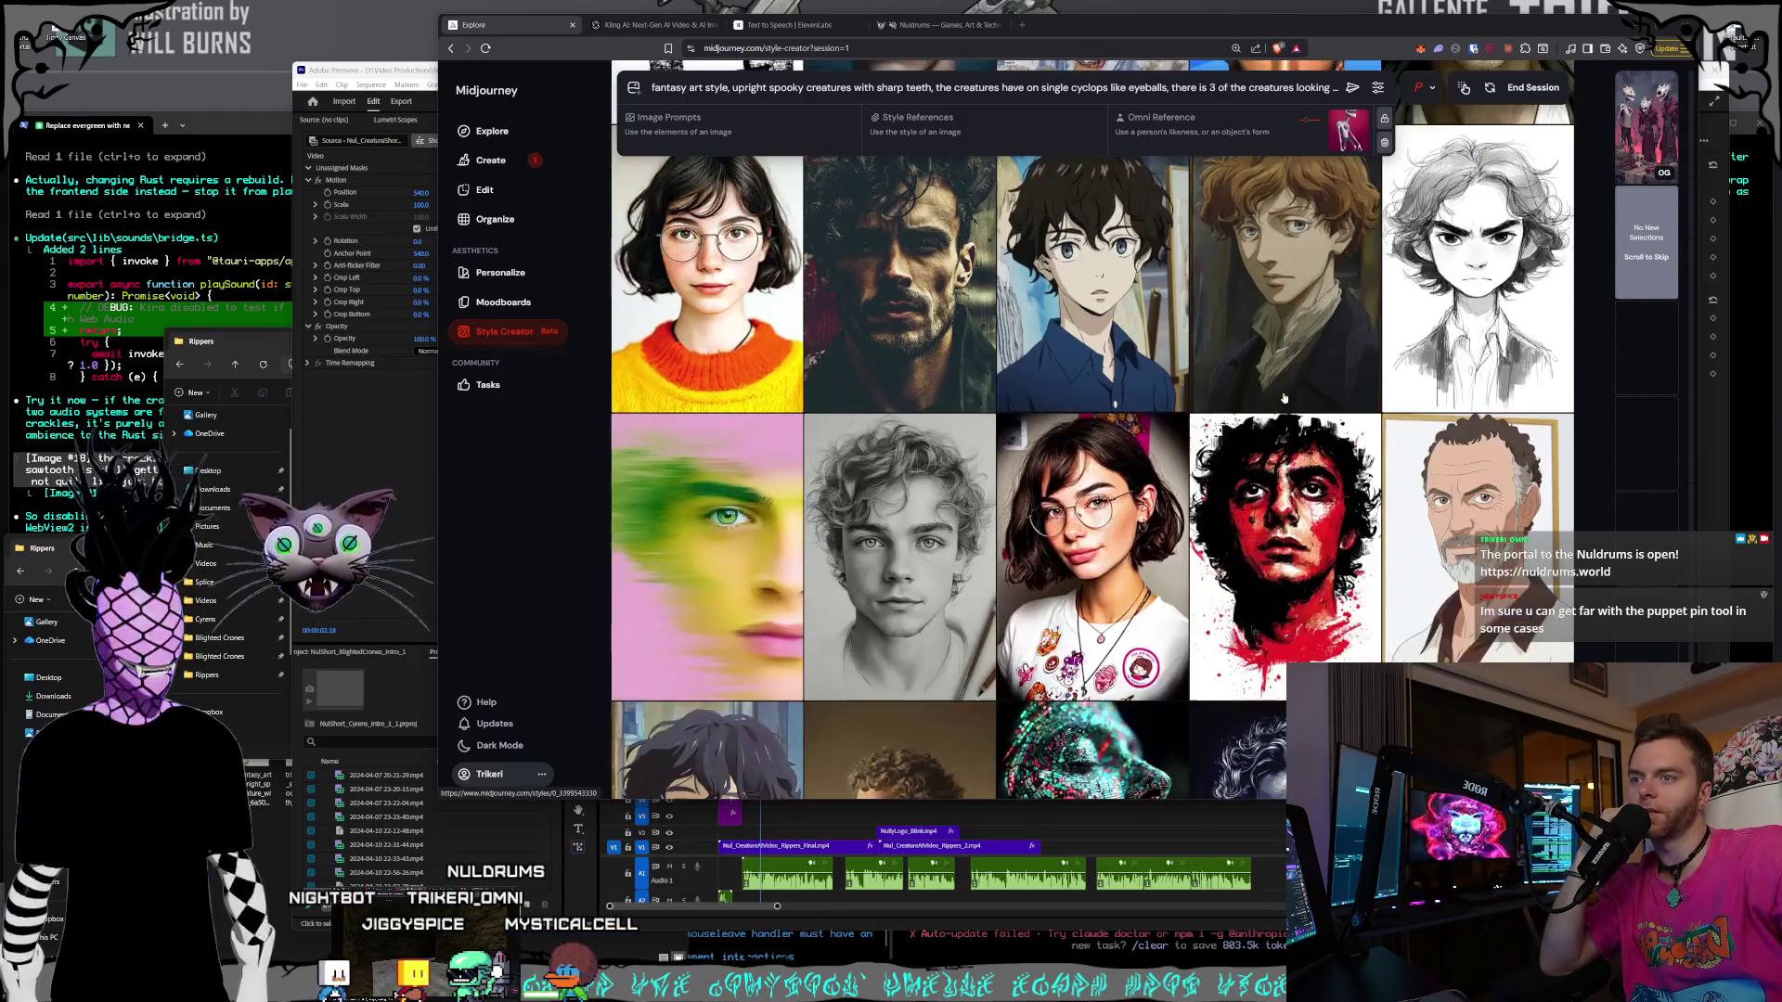
pyautogui.scroll(-6, 1284, 397)
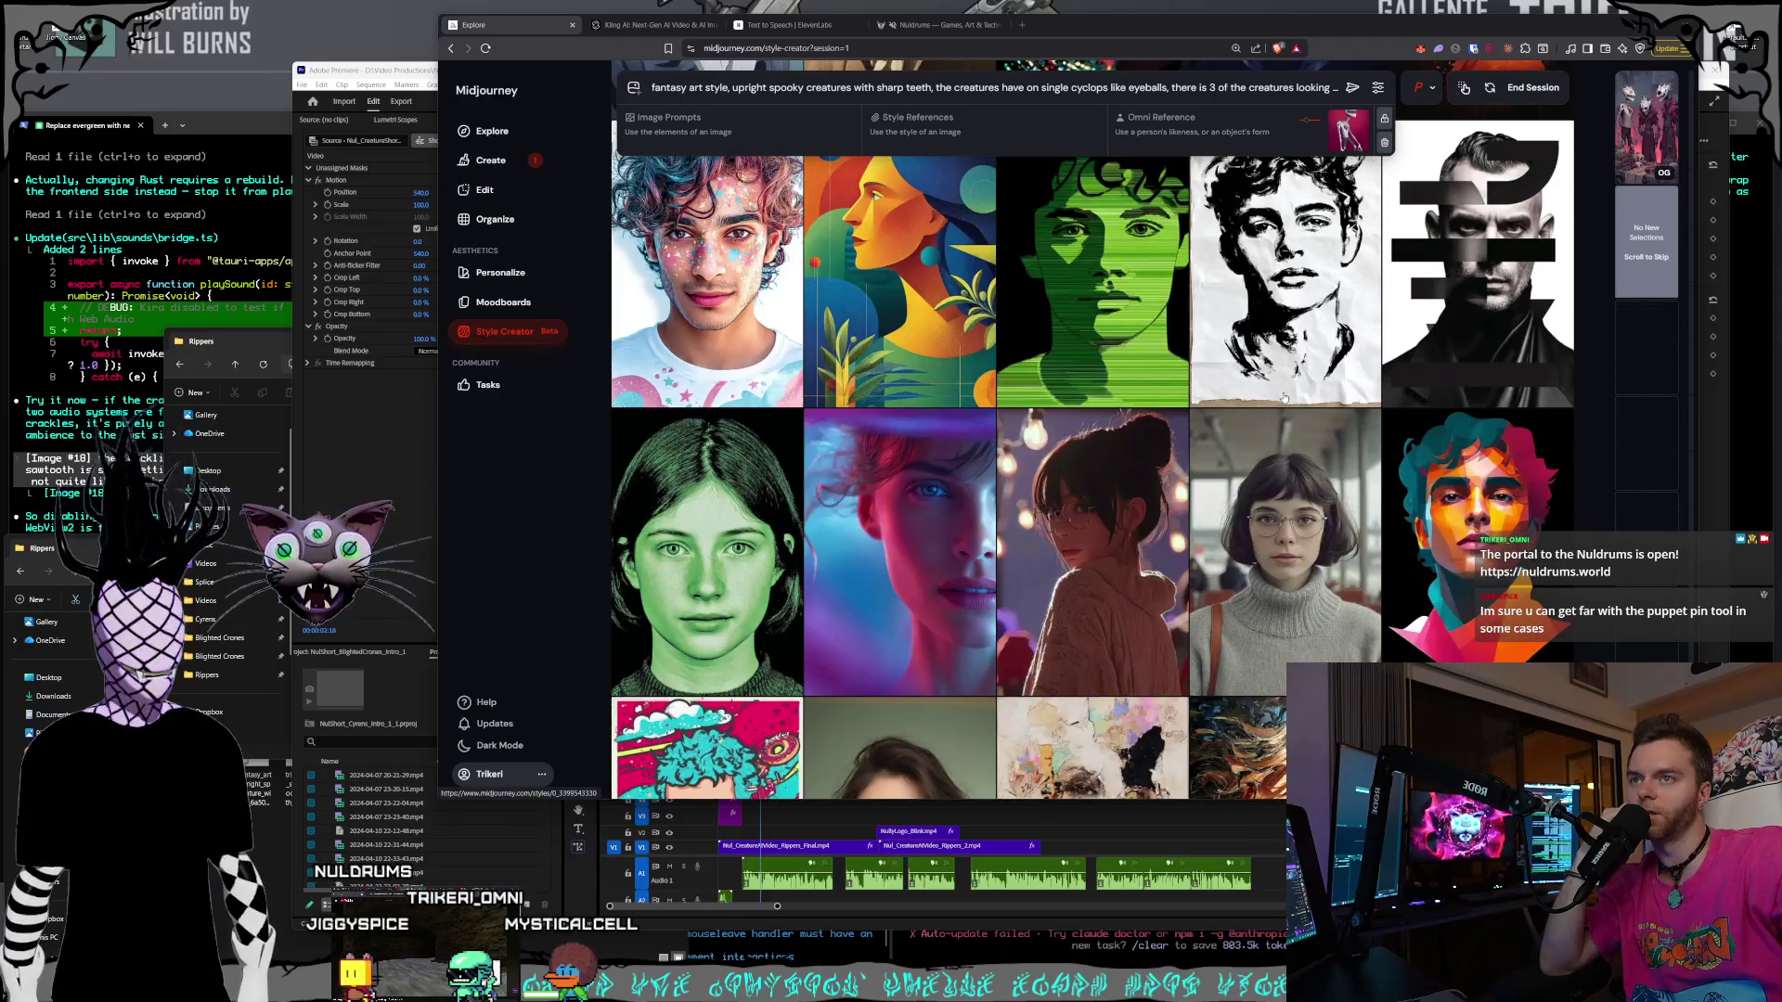
pyautogui.scroll(-15, 1284, 398)
pyautogui.scroll(-15, 1285, 397)
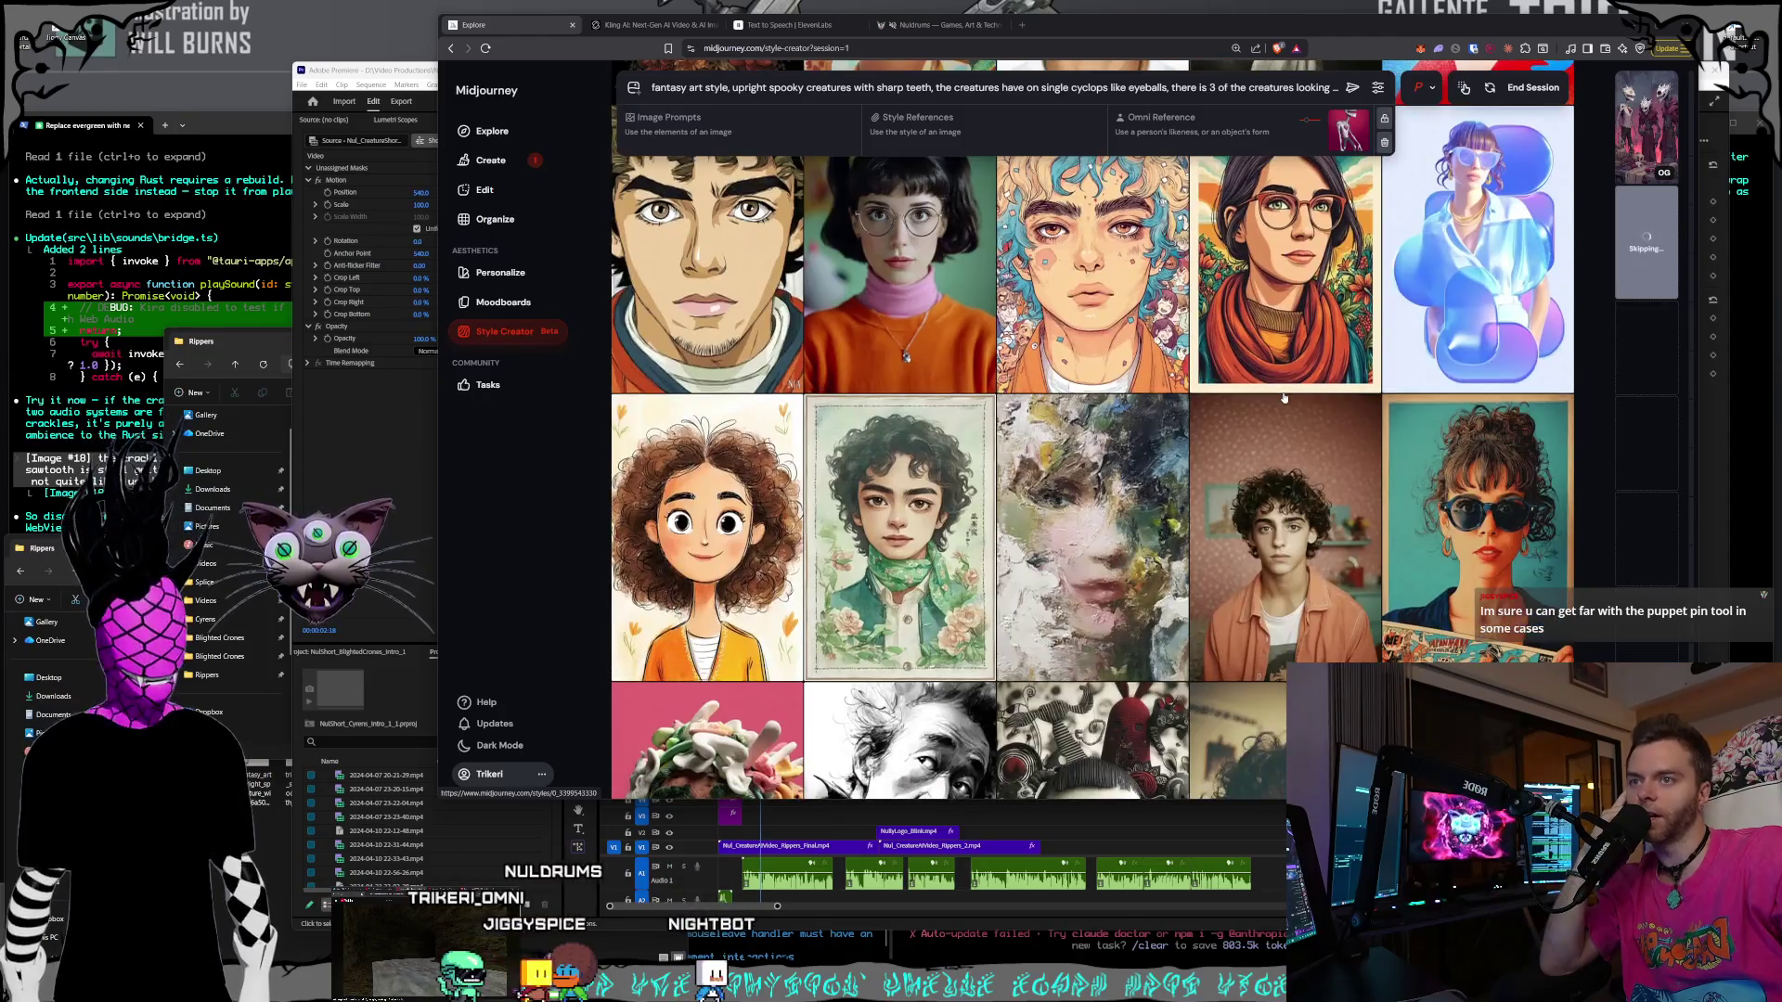
pyautogui.scroll(-15, 1284, 397)
pyautogui.scroll(-15, 1254, 369)
pyautogui.scroll(-10, 1271, 329)
pyautogui.scroll(-3, 1259, 316)
pyautogui.scroll(6, 1392, 329)
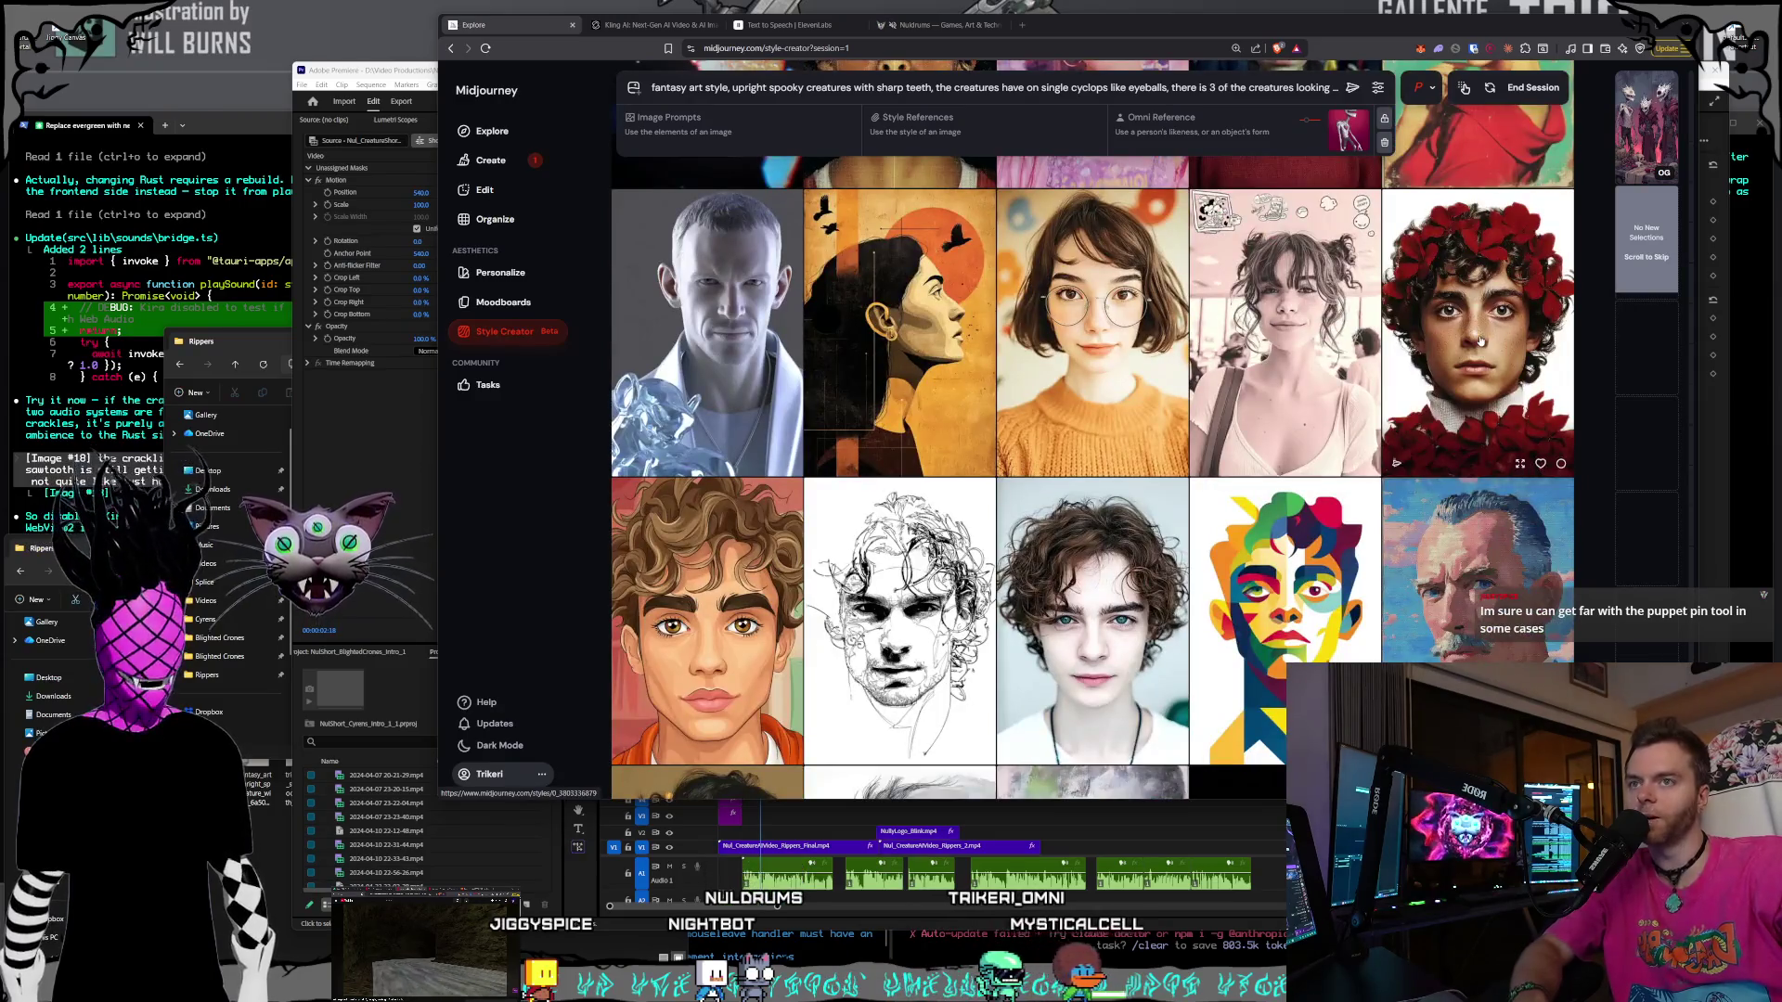
pyautogui.scroll(-5, 1480, 342)
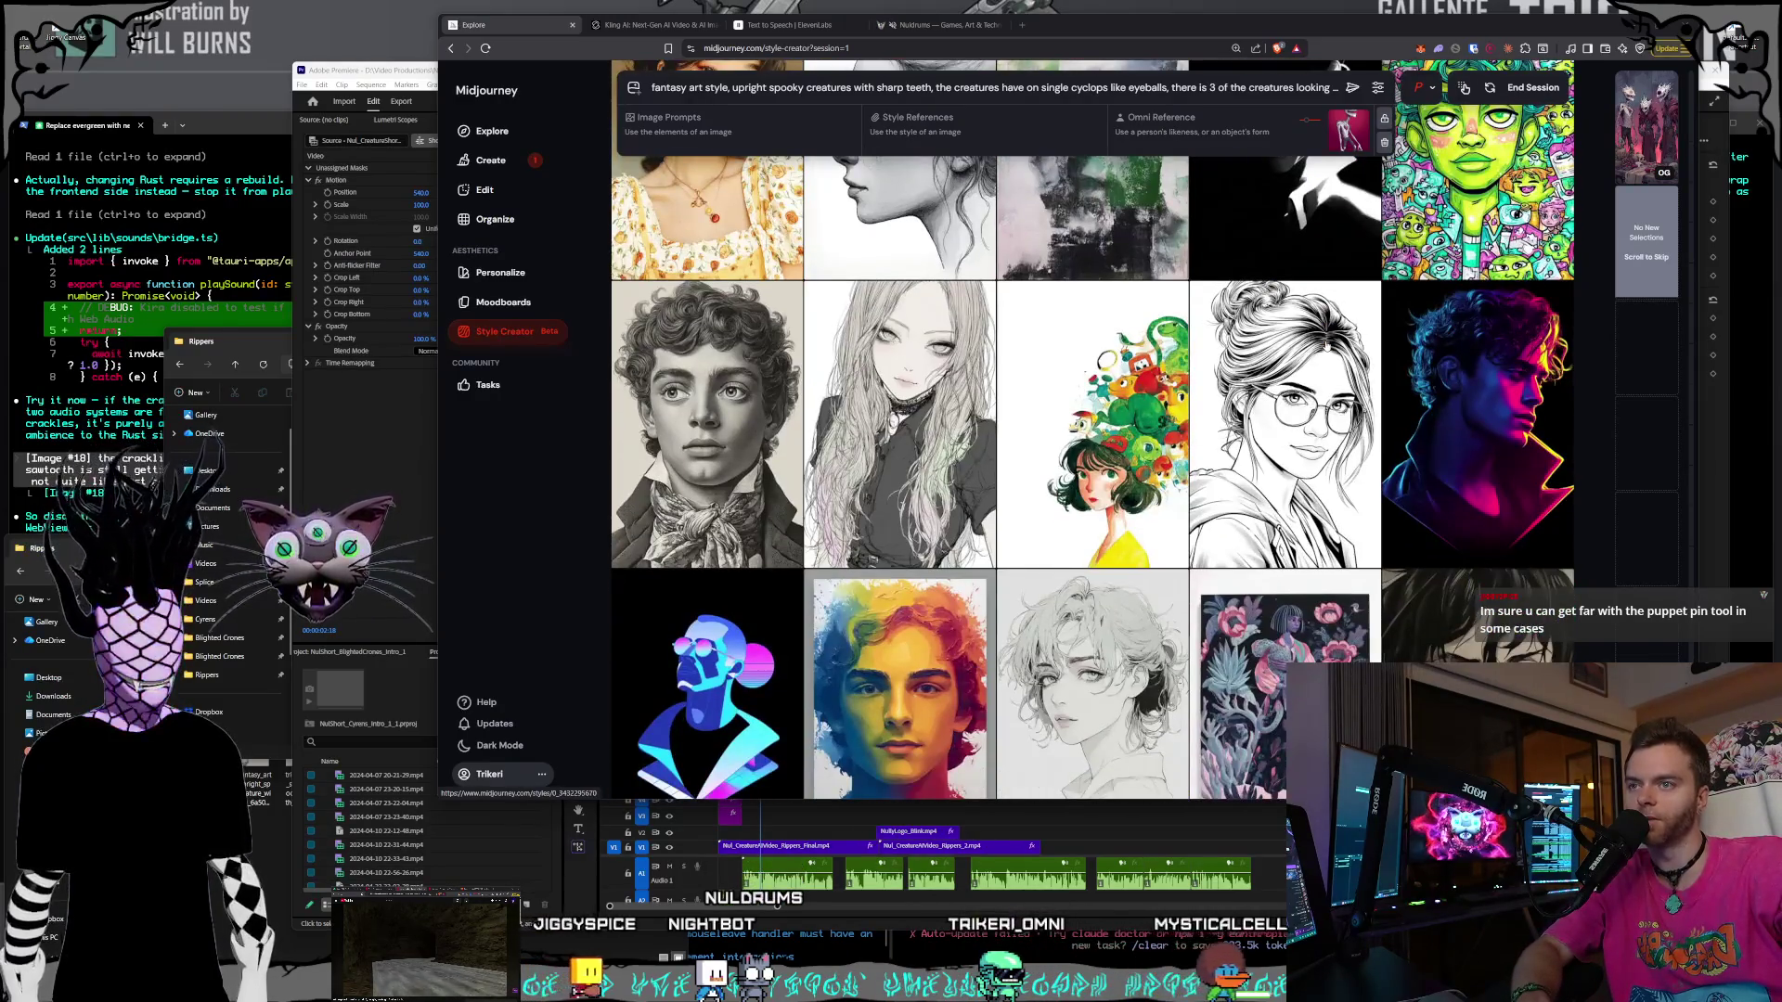
pyautogui.scroll(-10, 1323, 346)
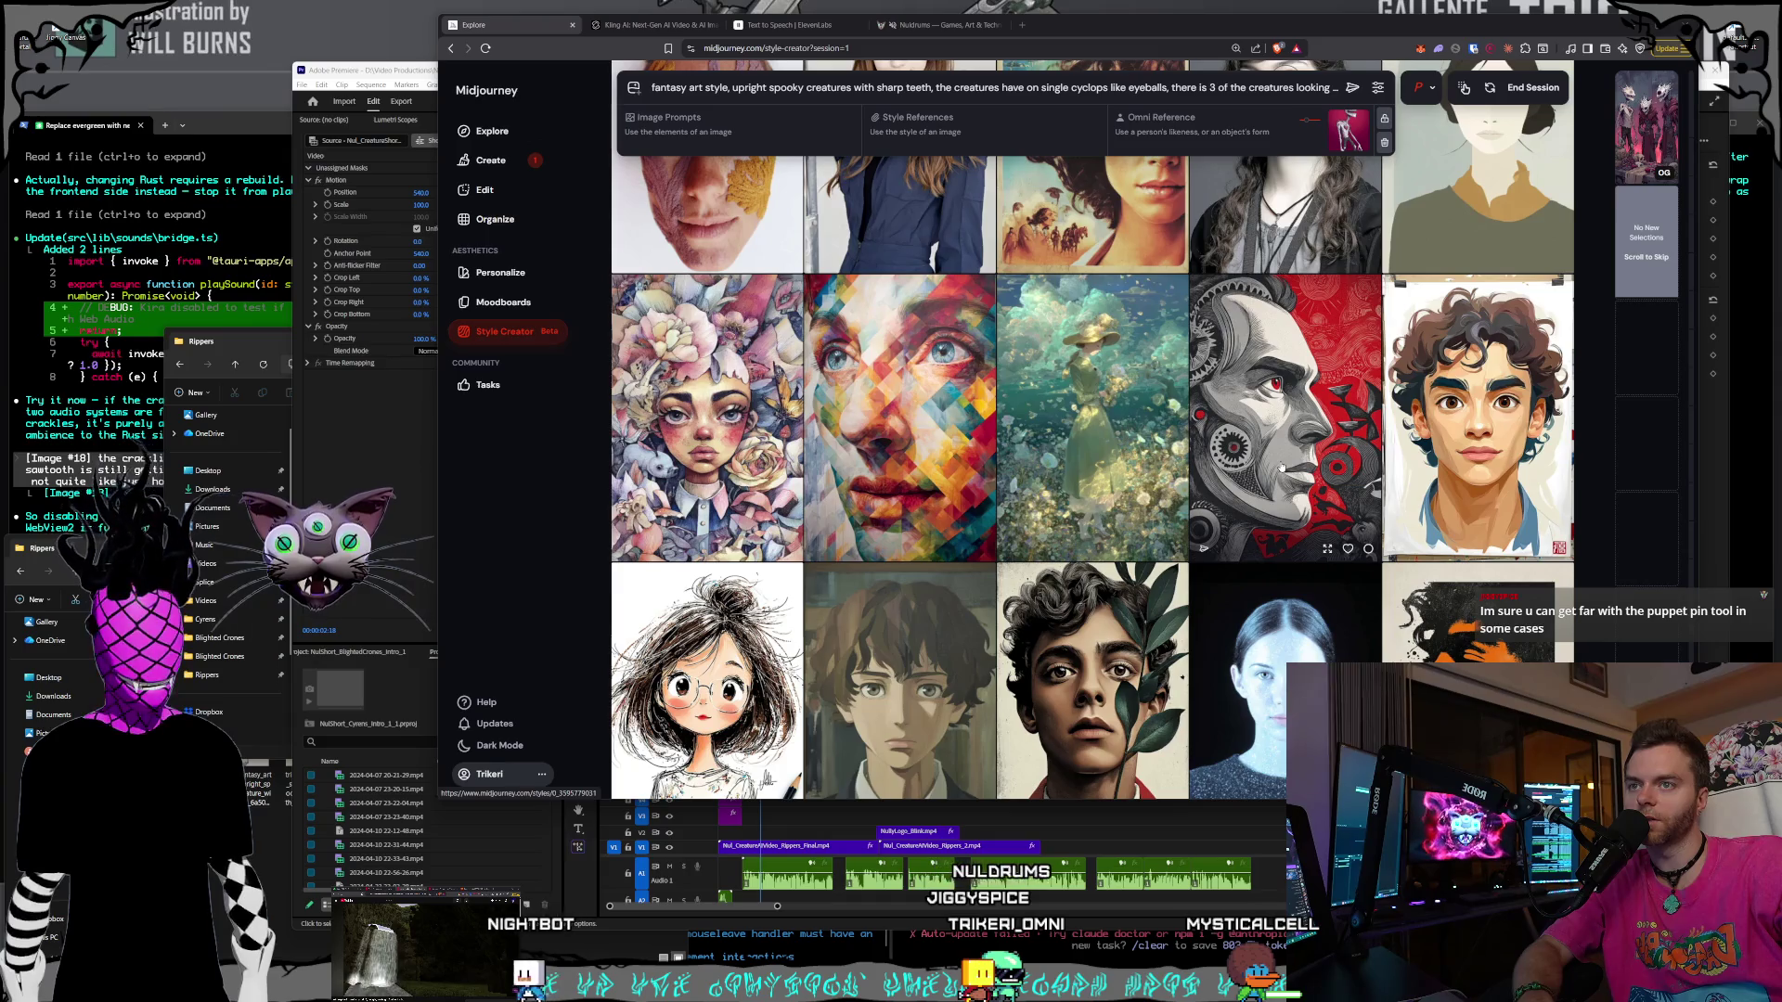
pyautogui.click(1277, 442)
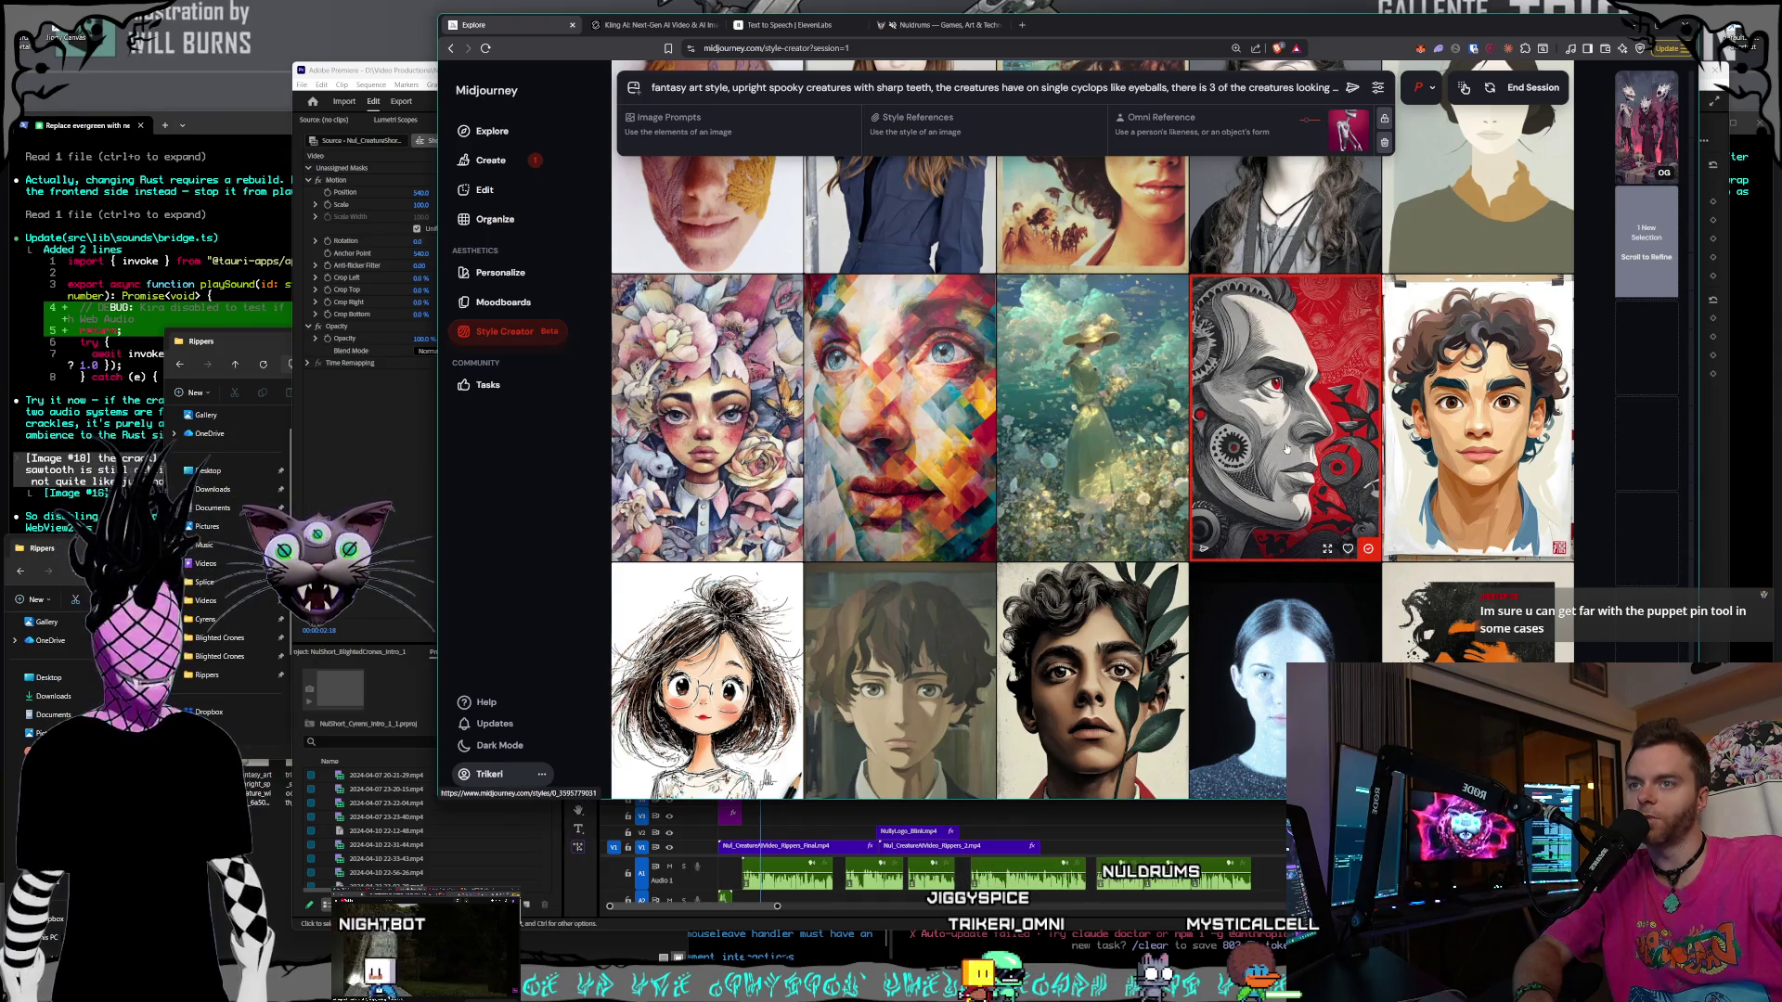
# - Scroll the Style Creator grid and pick the red crow image for the style
pyautogui.scroll(-1, 1287, 449)
pyautogui.scroll(-8, 1281, 440)
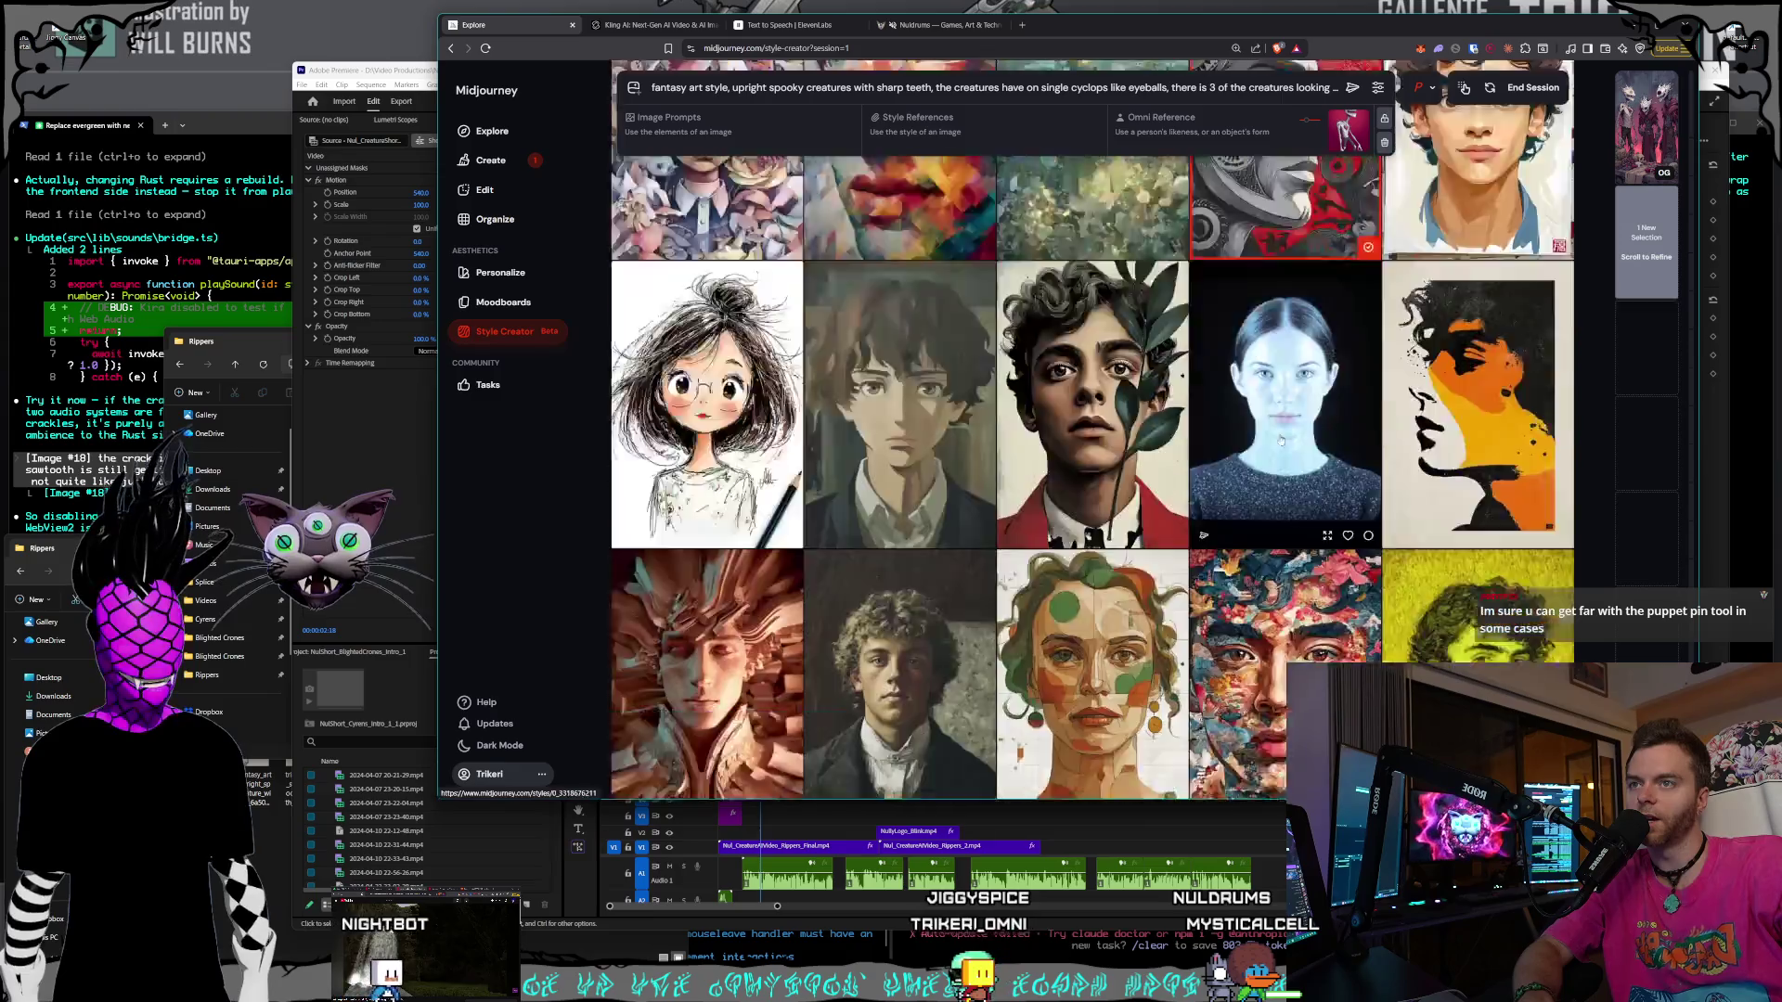
pyautogui.scroll(-4, 1281, 440)
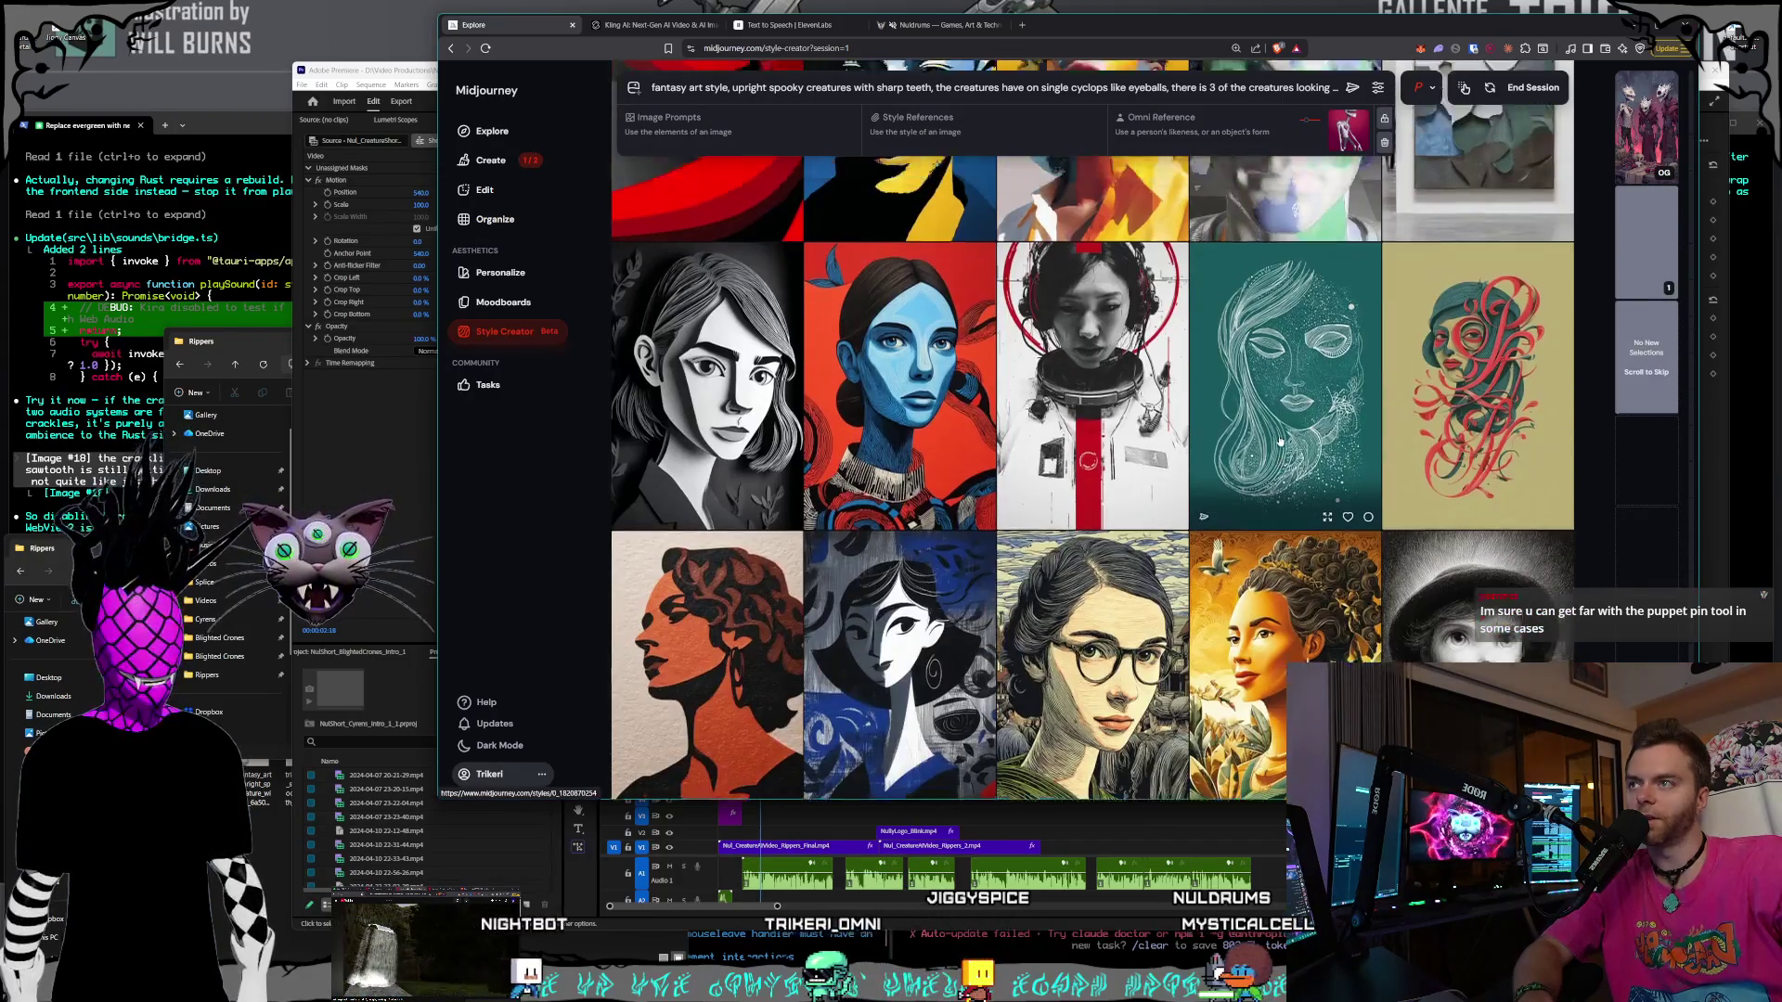
pyautogui.scroll(-3, 1016, 266)
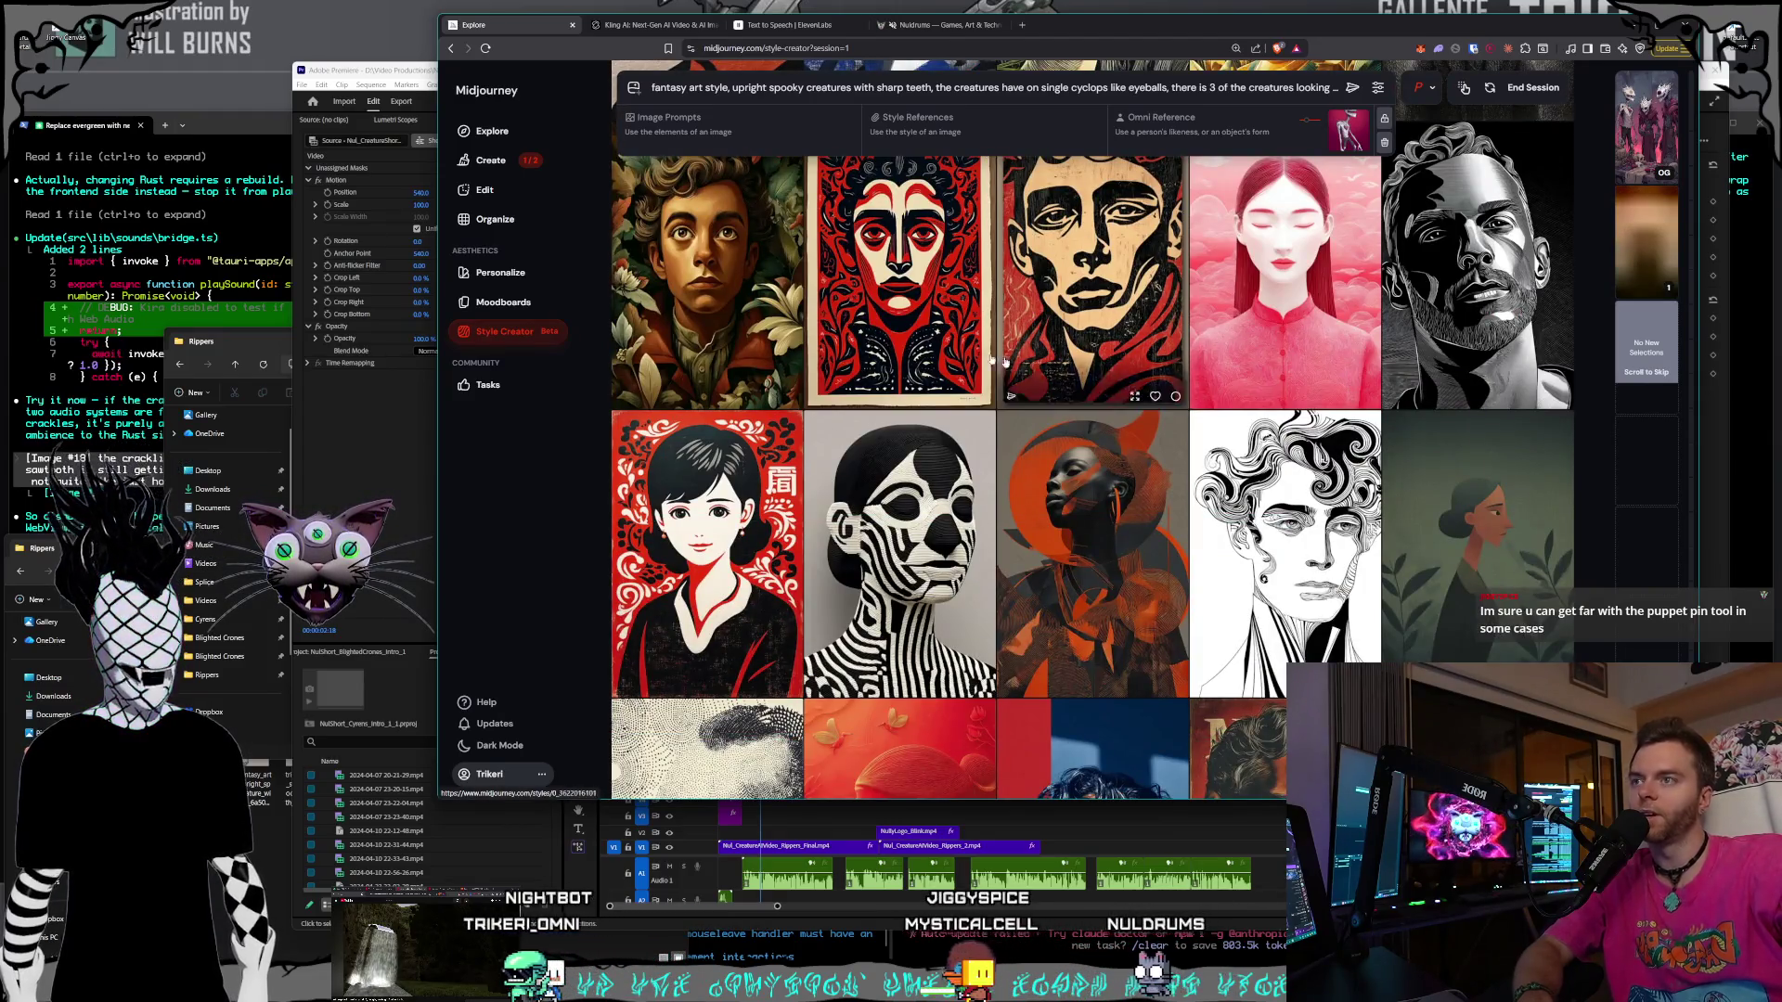
pyautogui.scroll(-5, 1193, 449)
pyautogui.scroll(-5, 1194, 449)
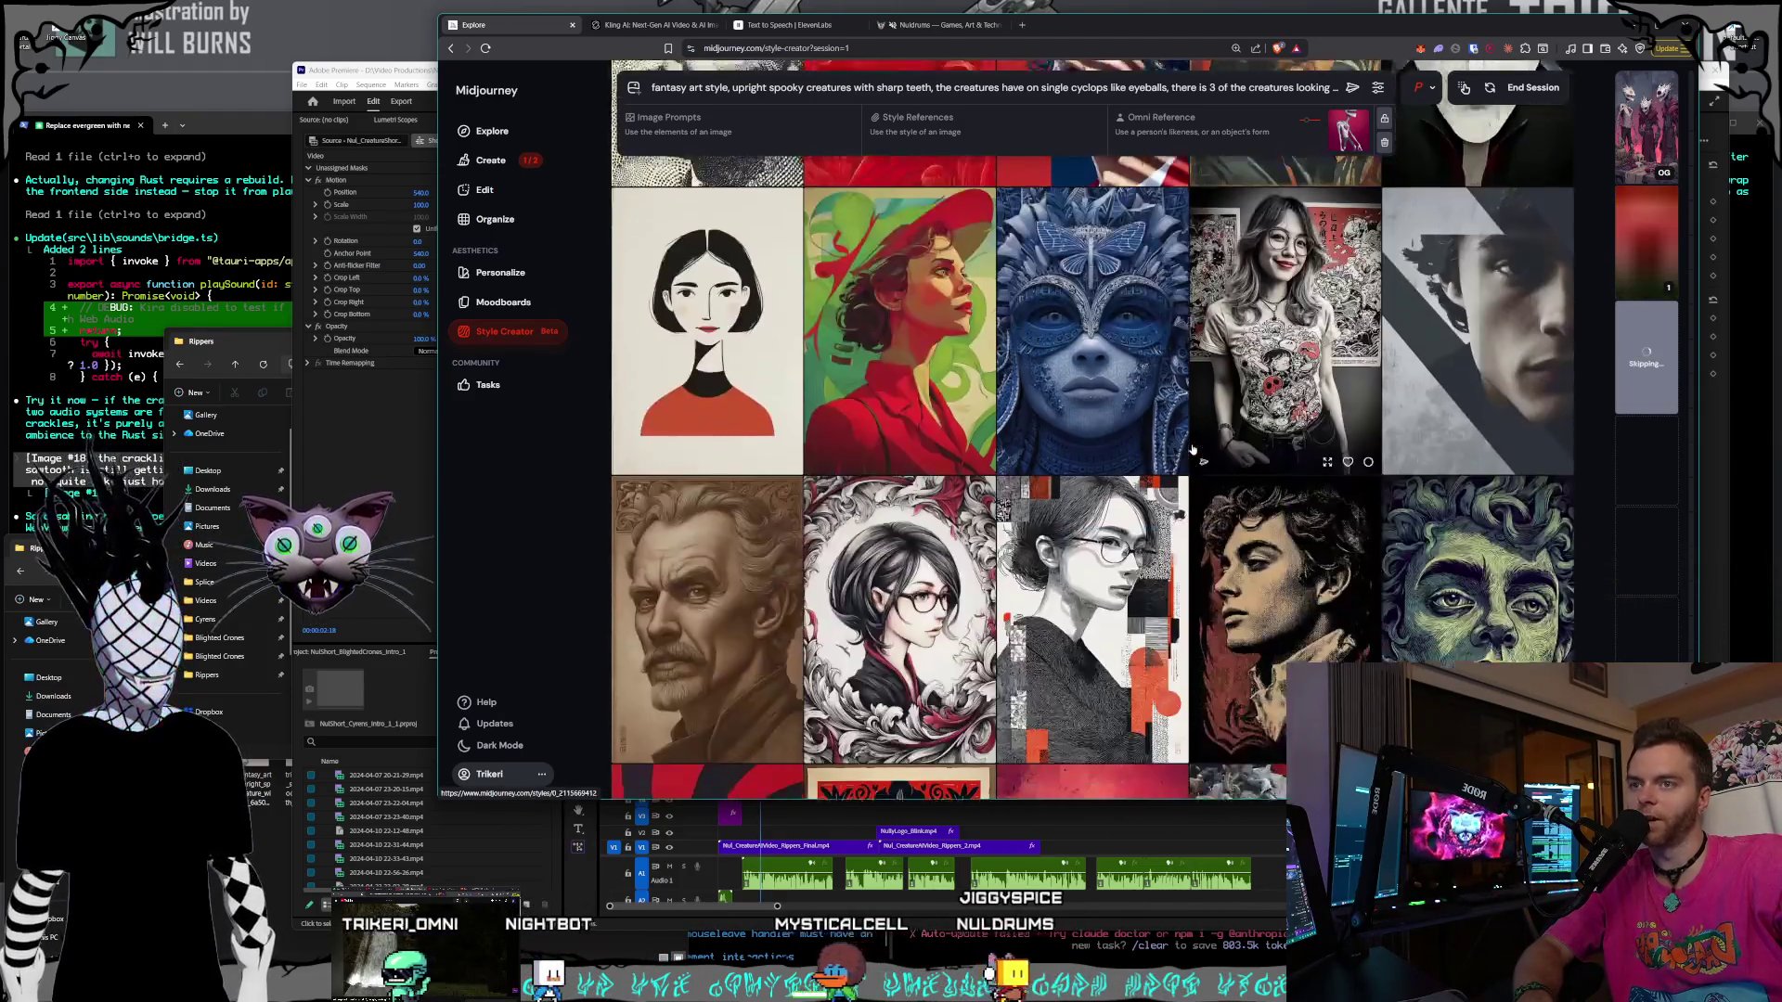
pyautogui.scroll(-1, 1193, 449)
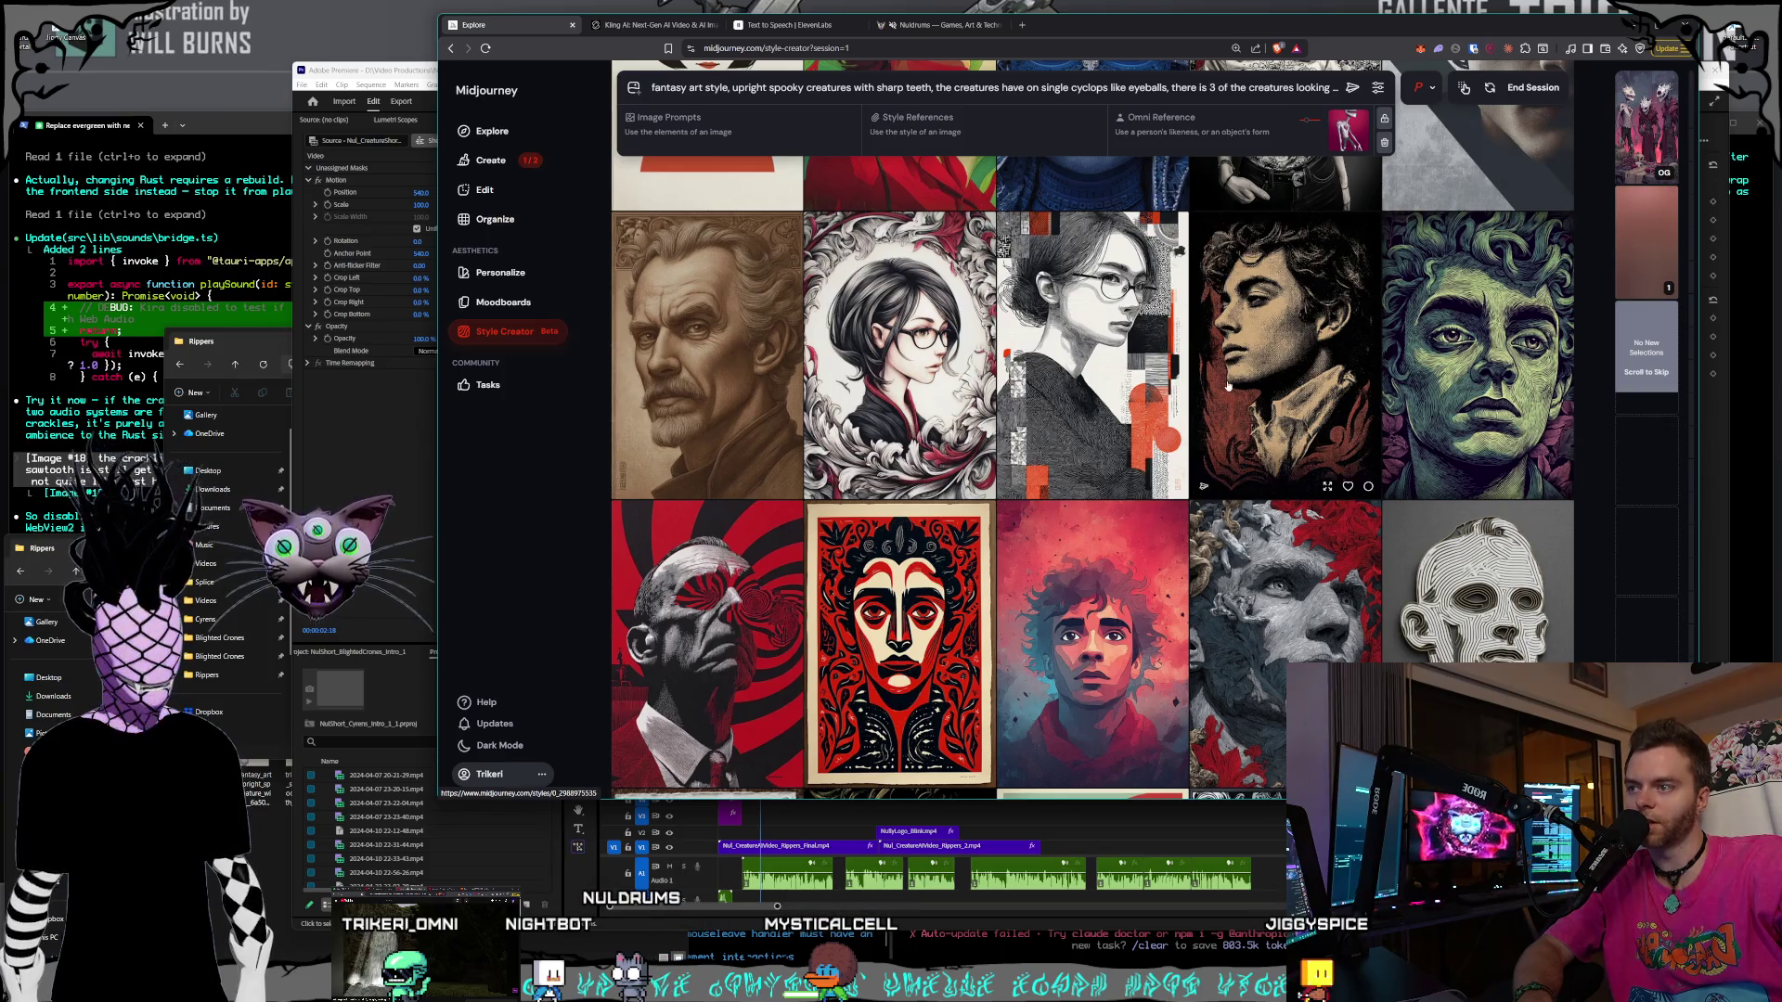
pyautogui.scroll(-1, 1219, 391)
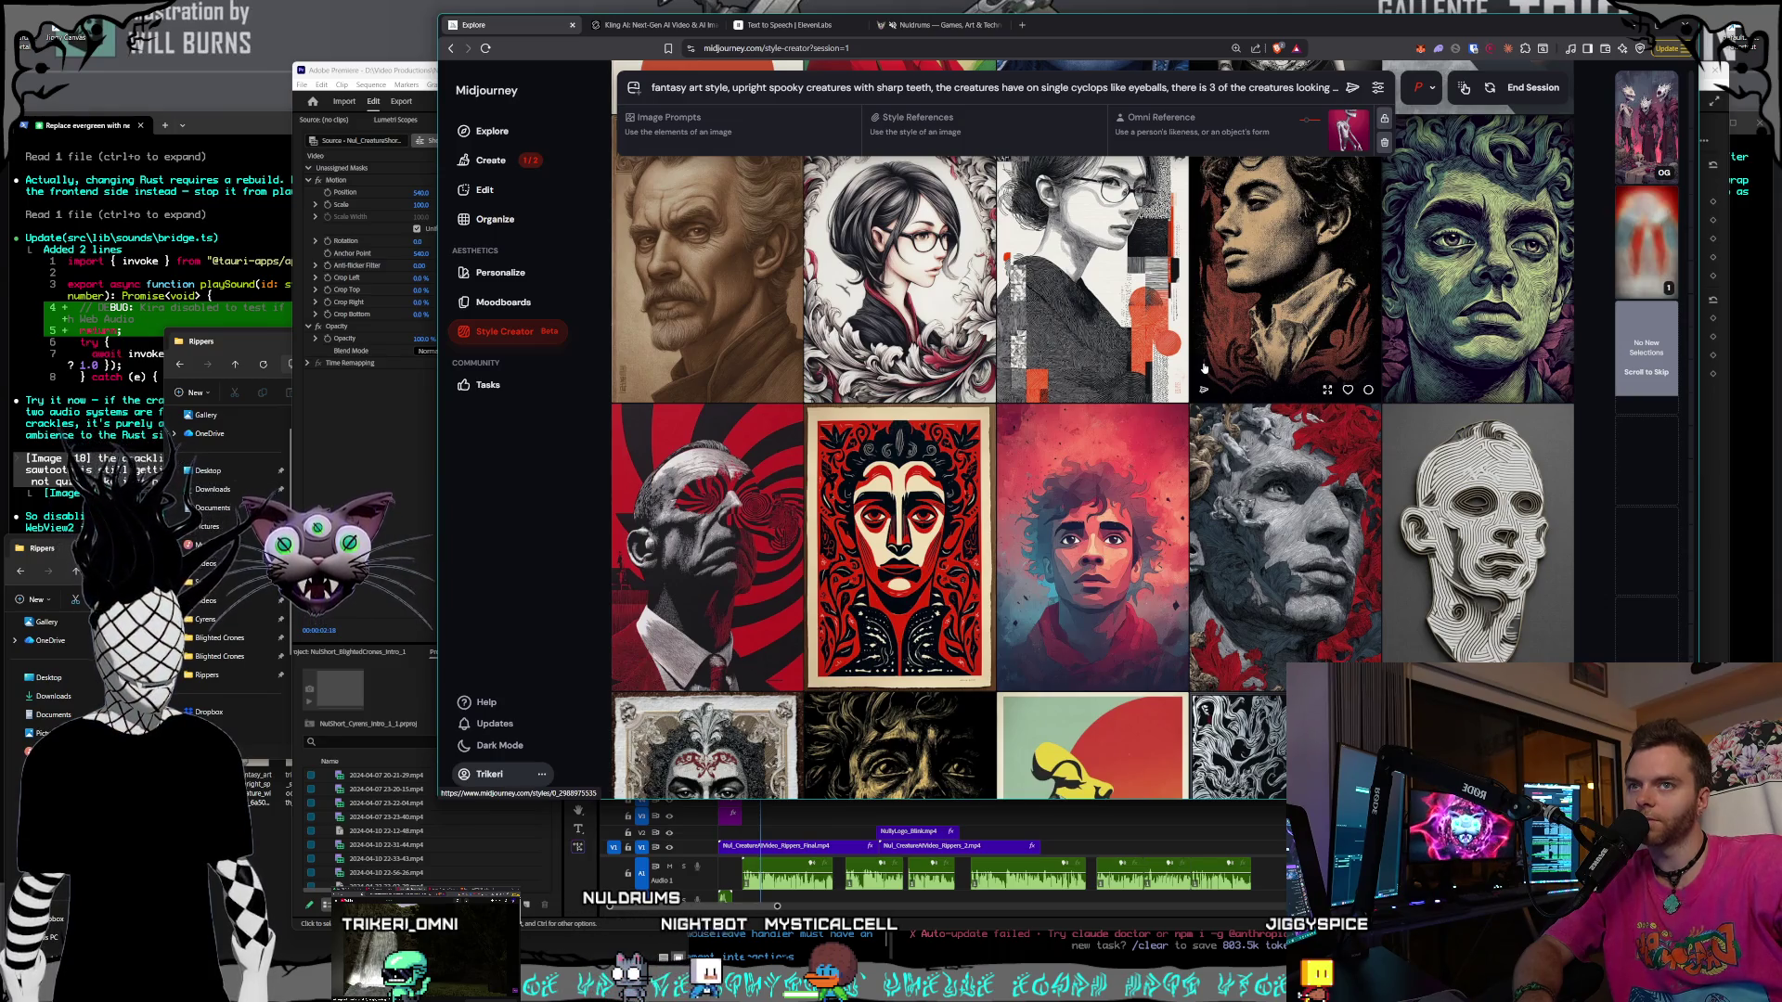
pyautogui.scroll(-3, 1203, 369)
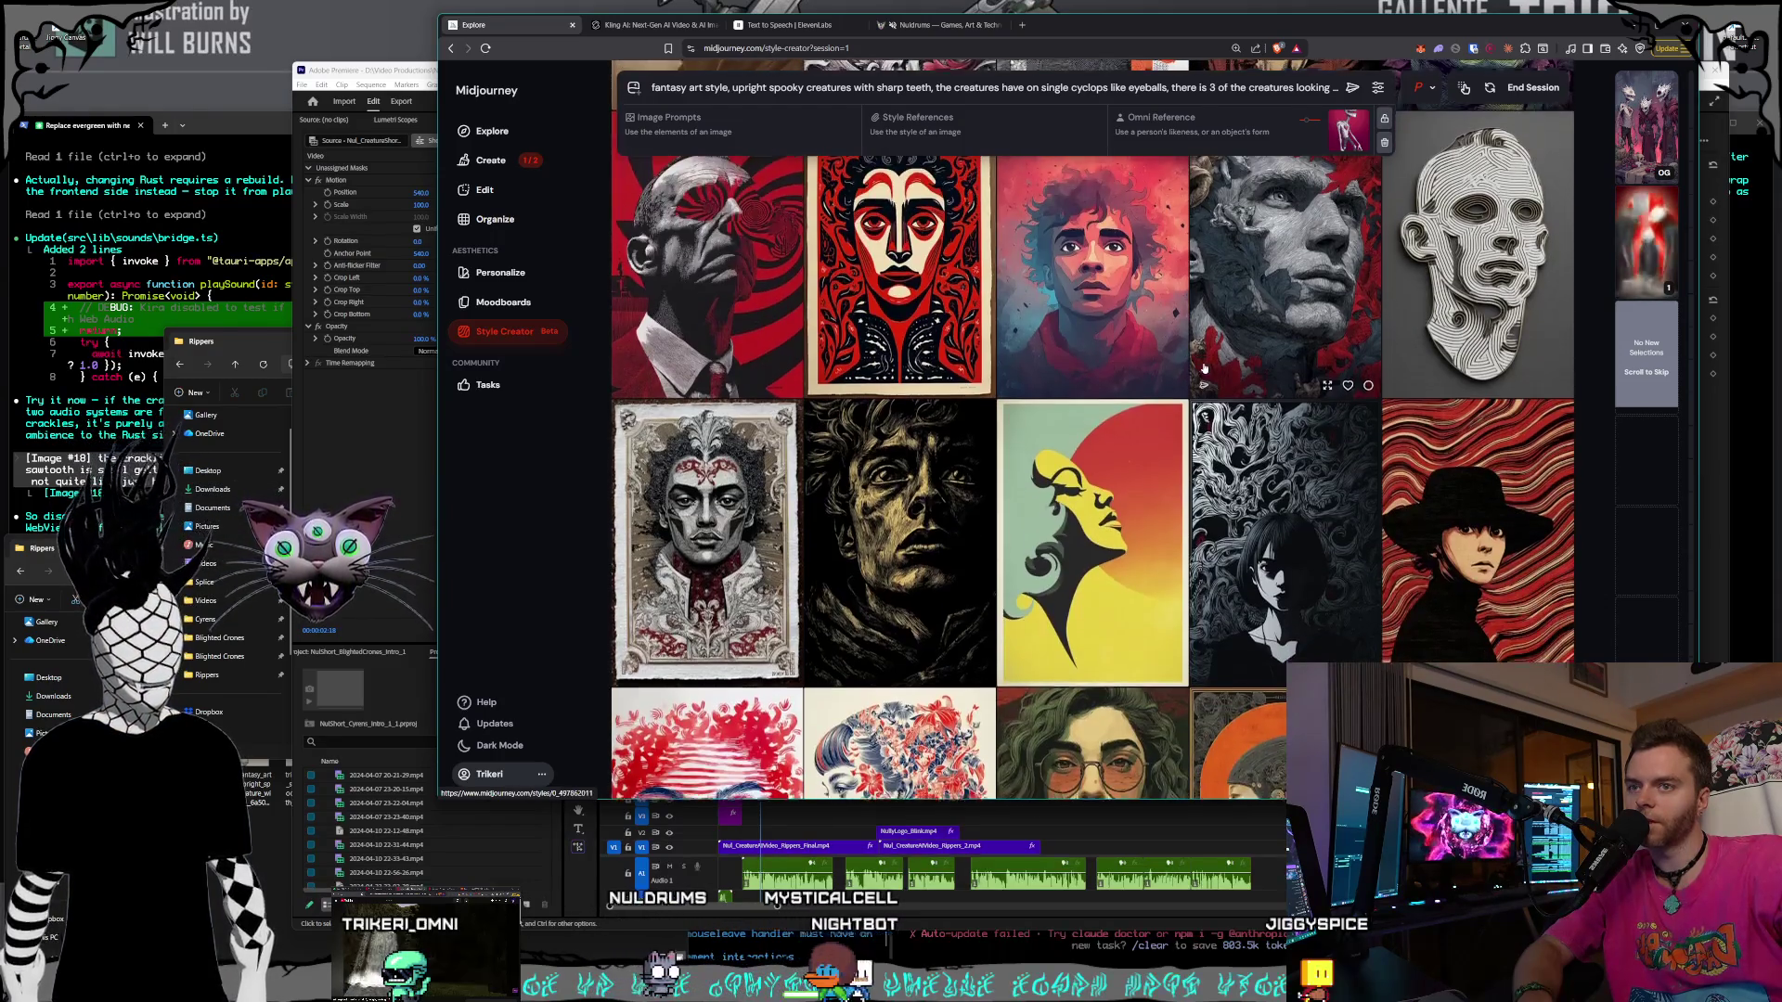
pyautogui.scroll(-3, 1204, 368)
pyautogui.scroll(-3, 1204, 369)
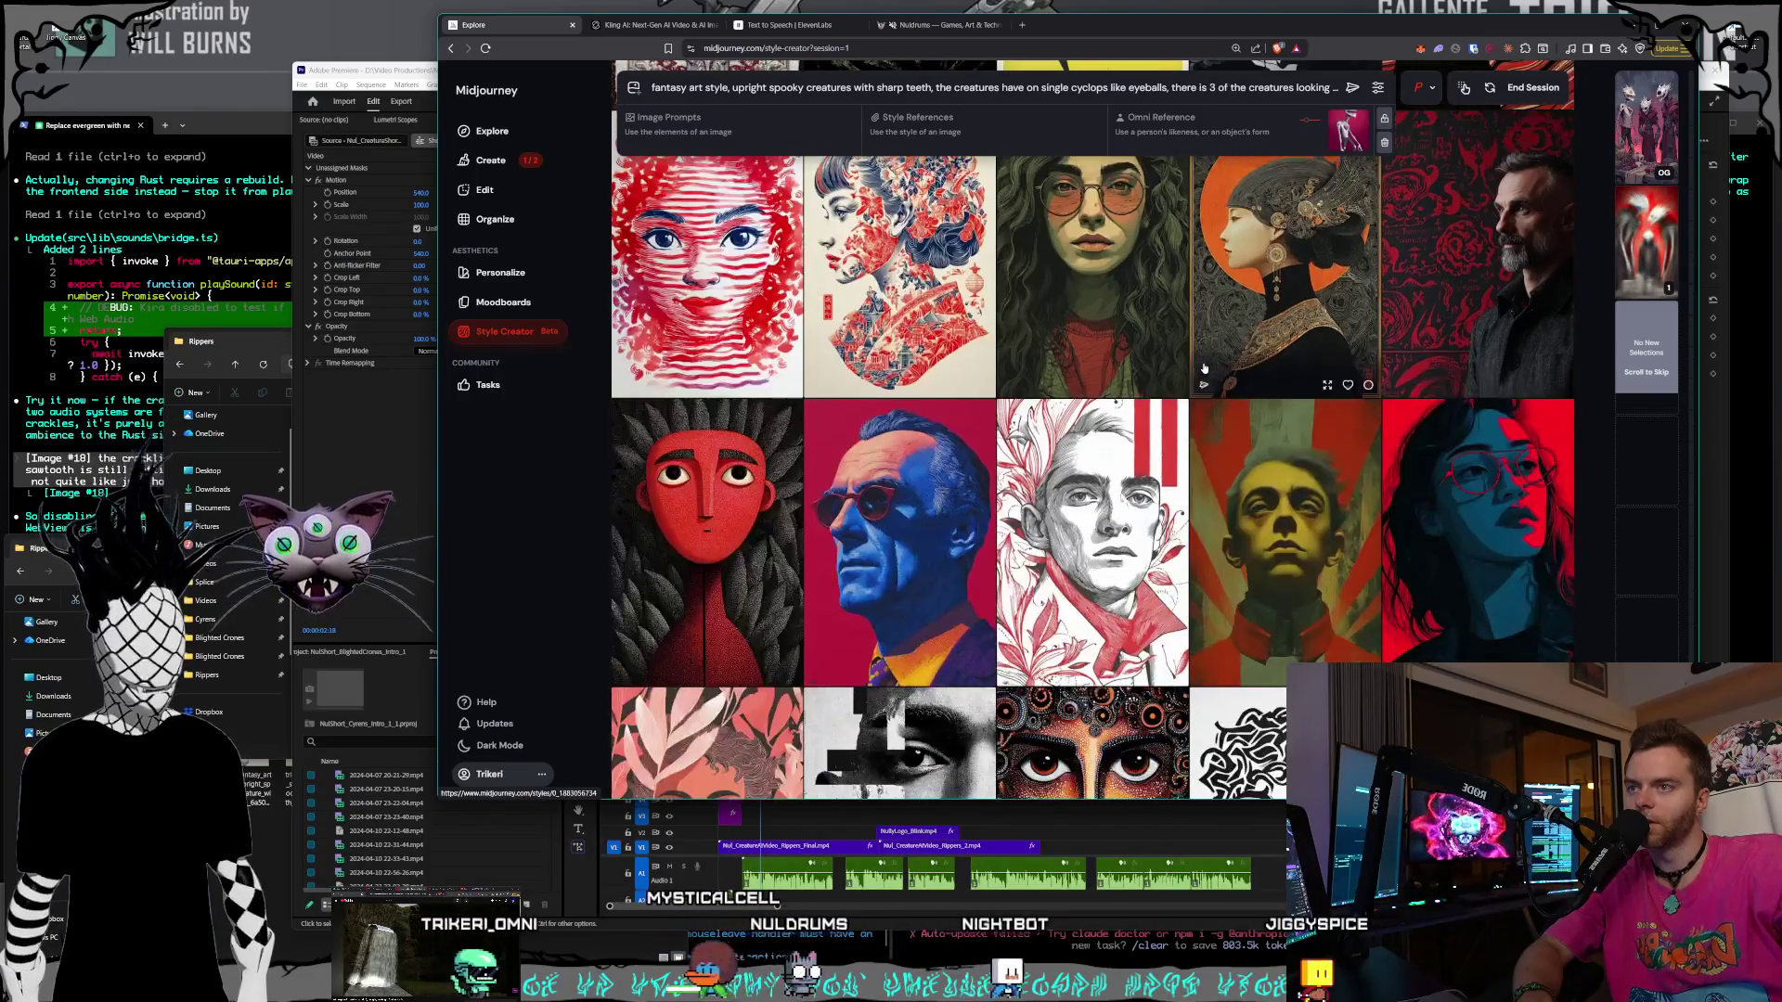
pyautogui.scroll(-2, 1203, 368)
pyautogui.scroll(-3, 1203, 369)
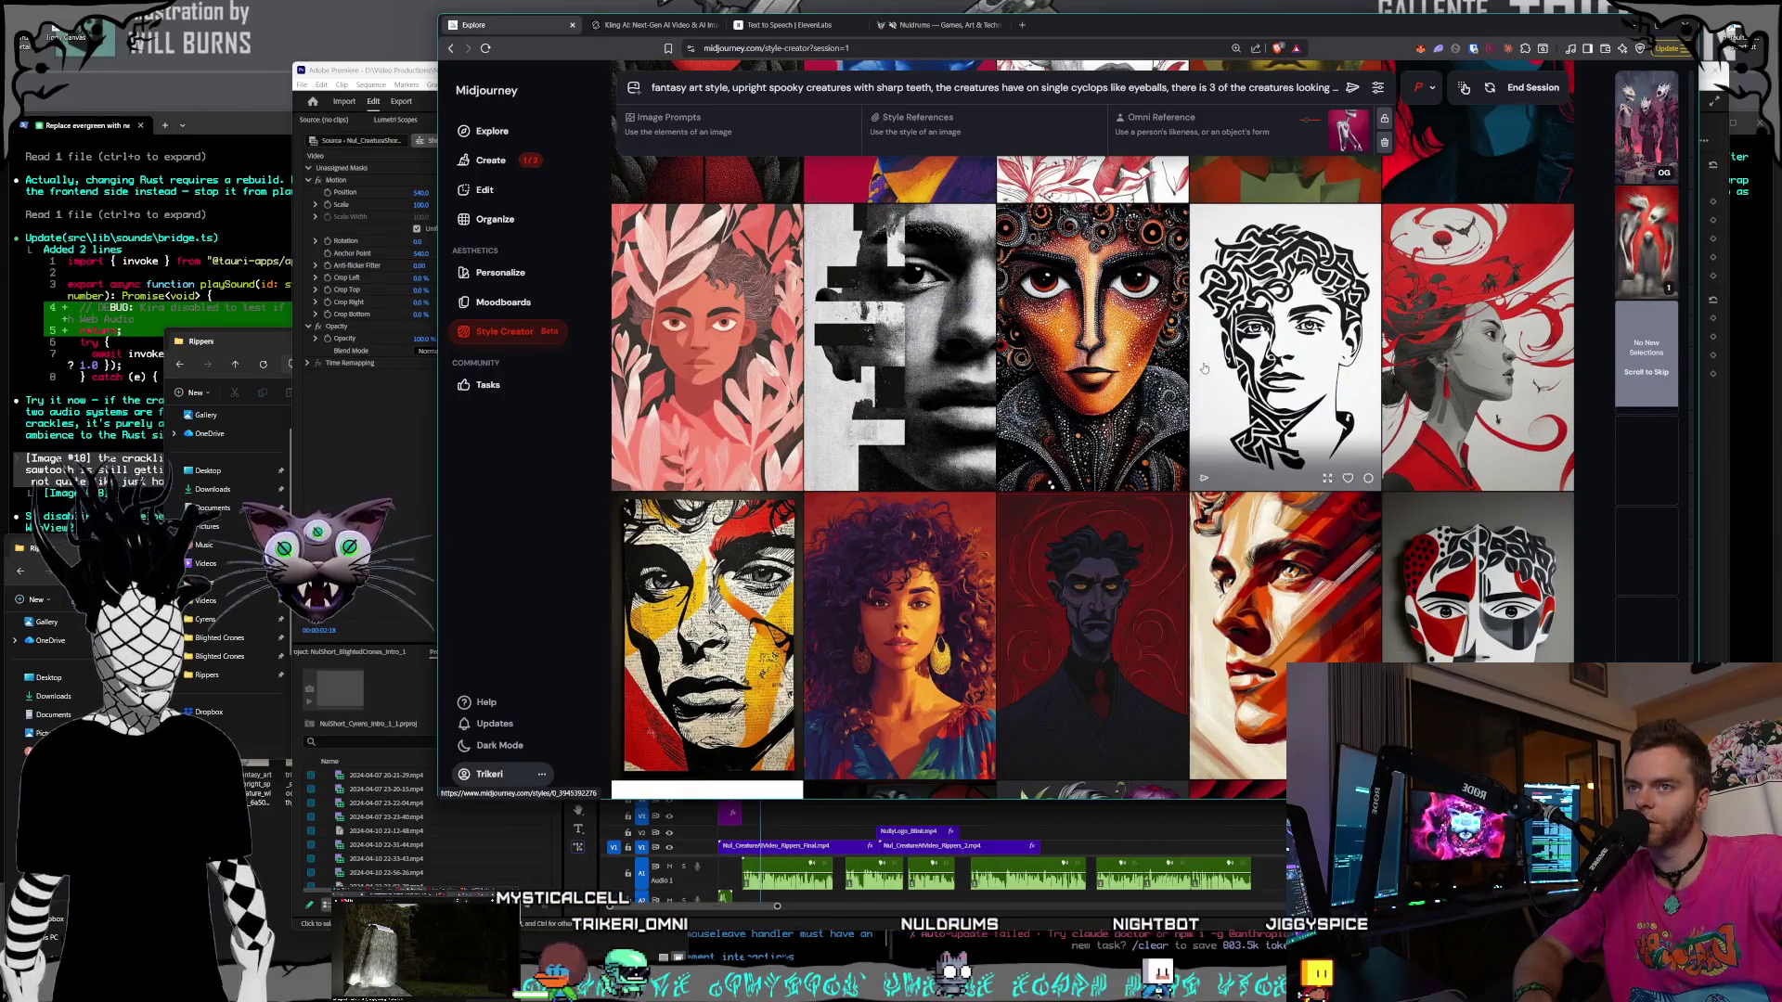
pyautogui.scroll(-9, 1204, 368)
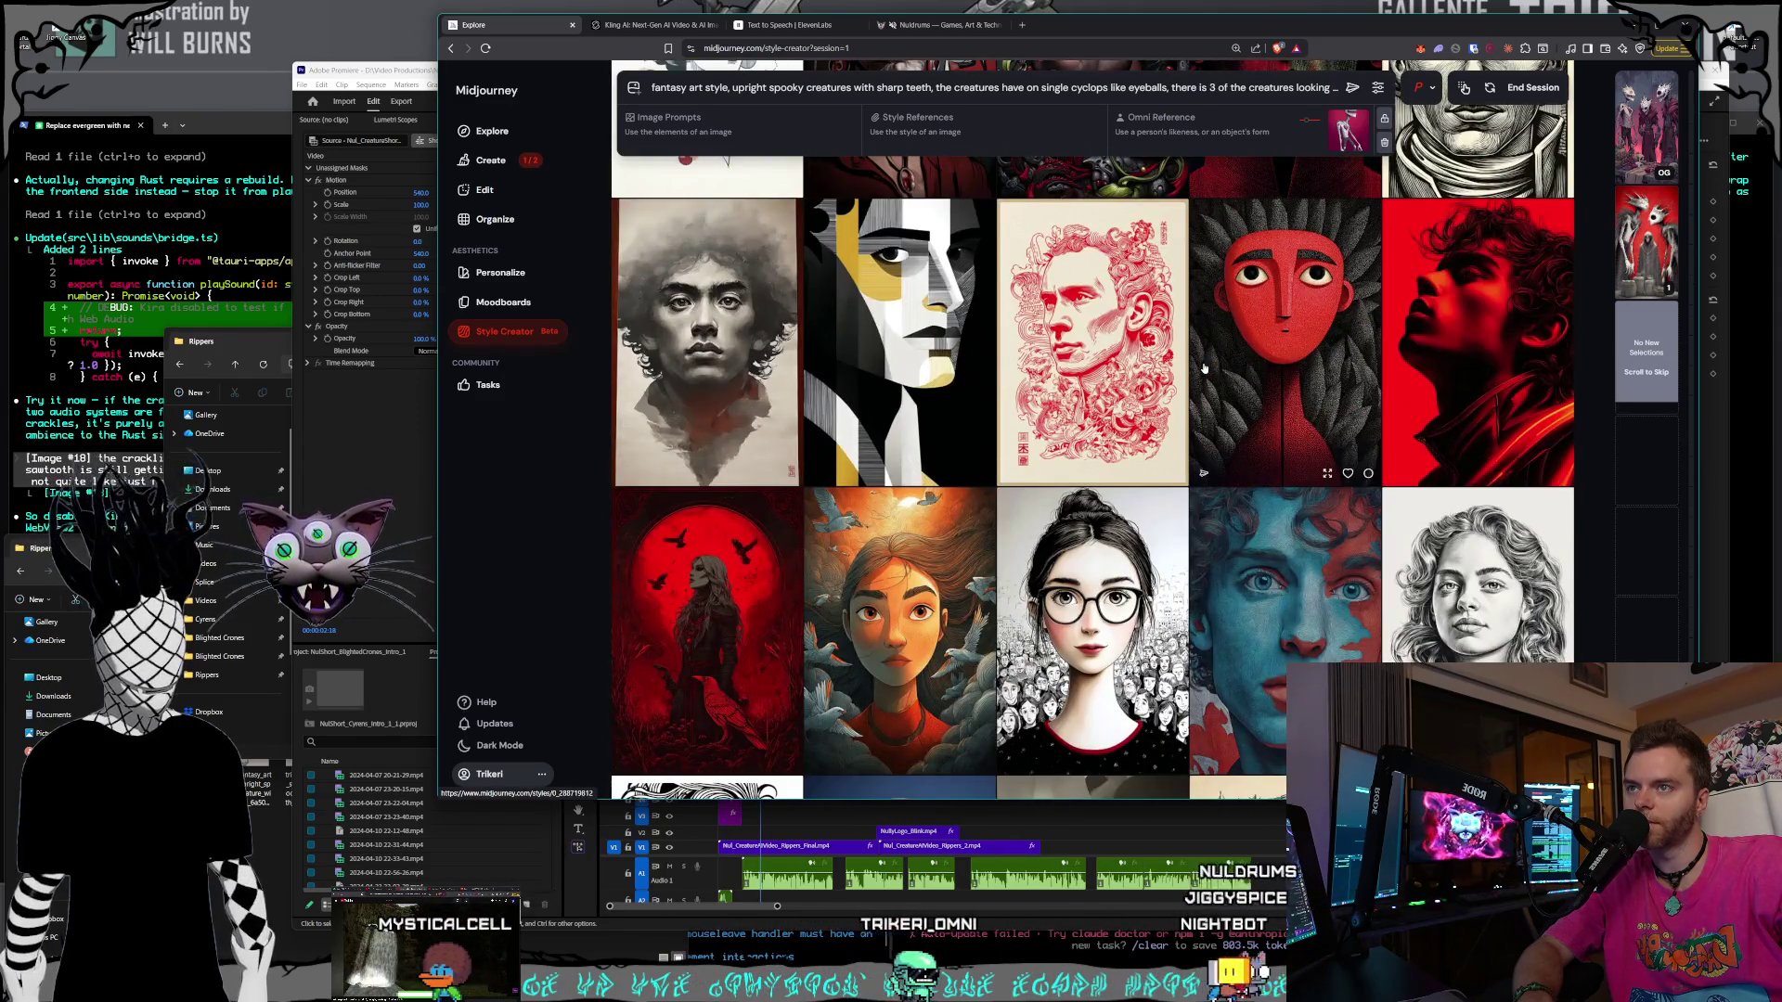
pyautogui.scroll(-2, 1203, 369)
pyautogui.click(732, 415)
# - Scroll further down the candidates and pick another preferred portrait for the custom style
pyautogui.scroll(-10, 1172, 399)
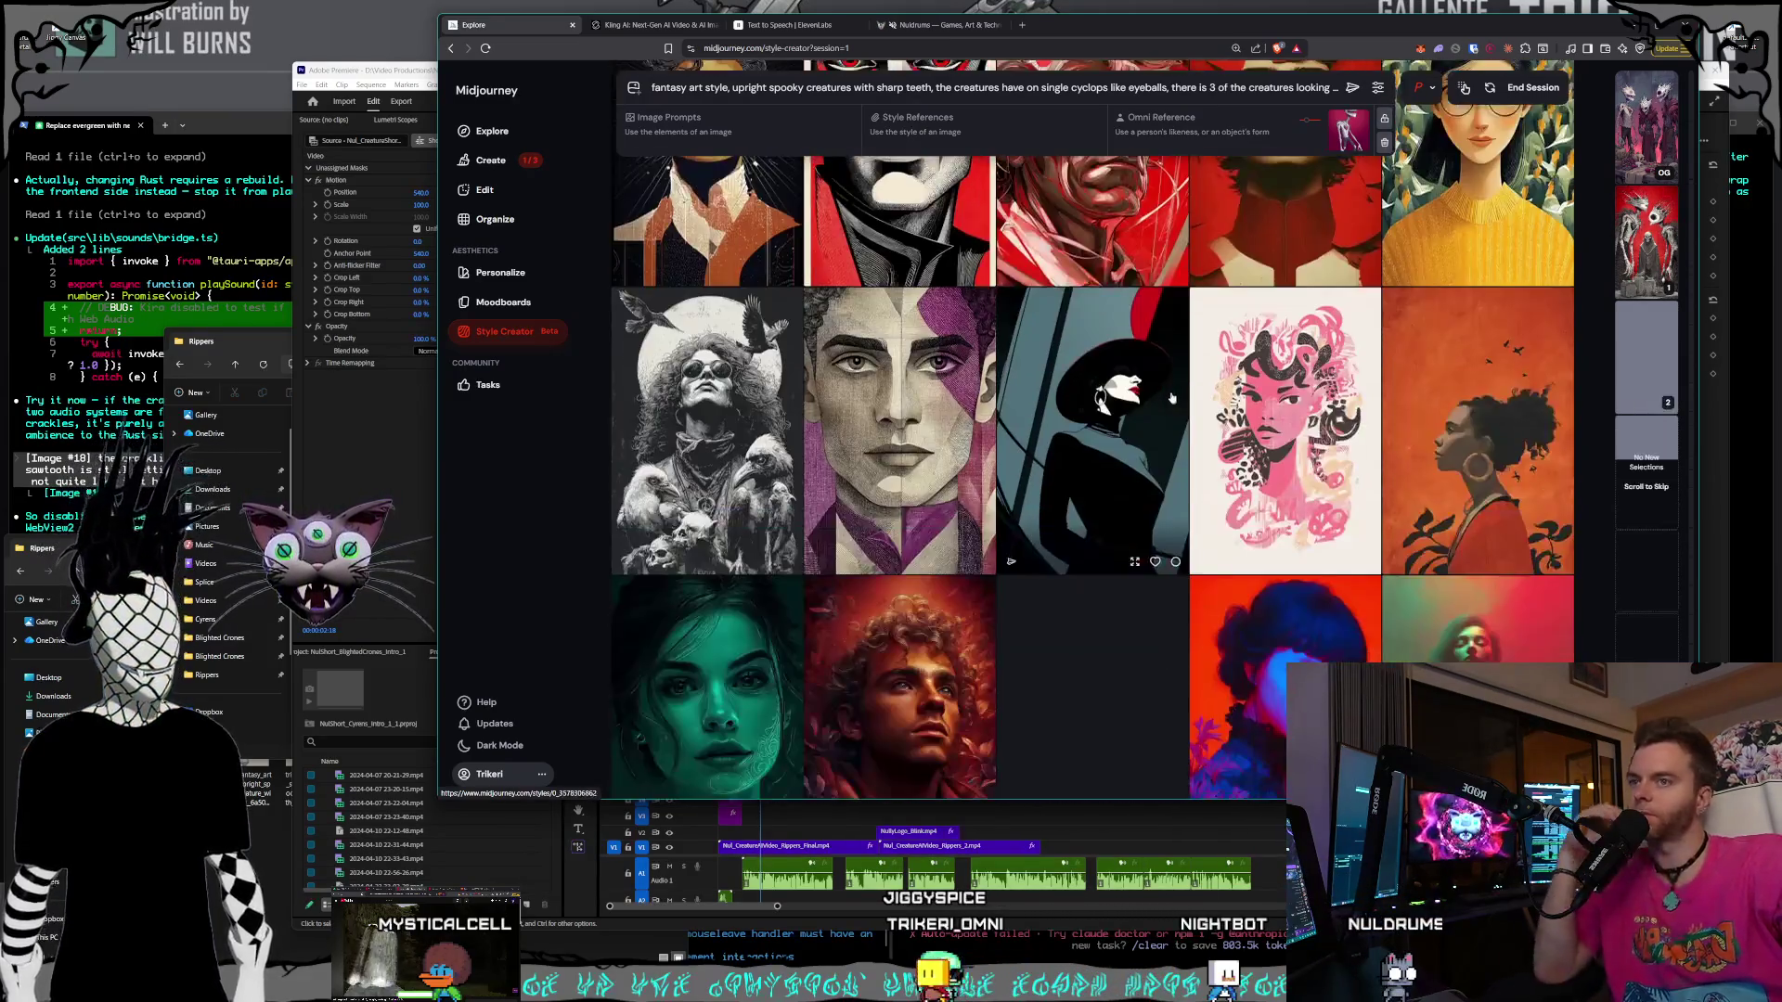
pyautogui.scroll(-7, 1172, 399)
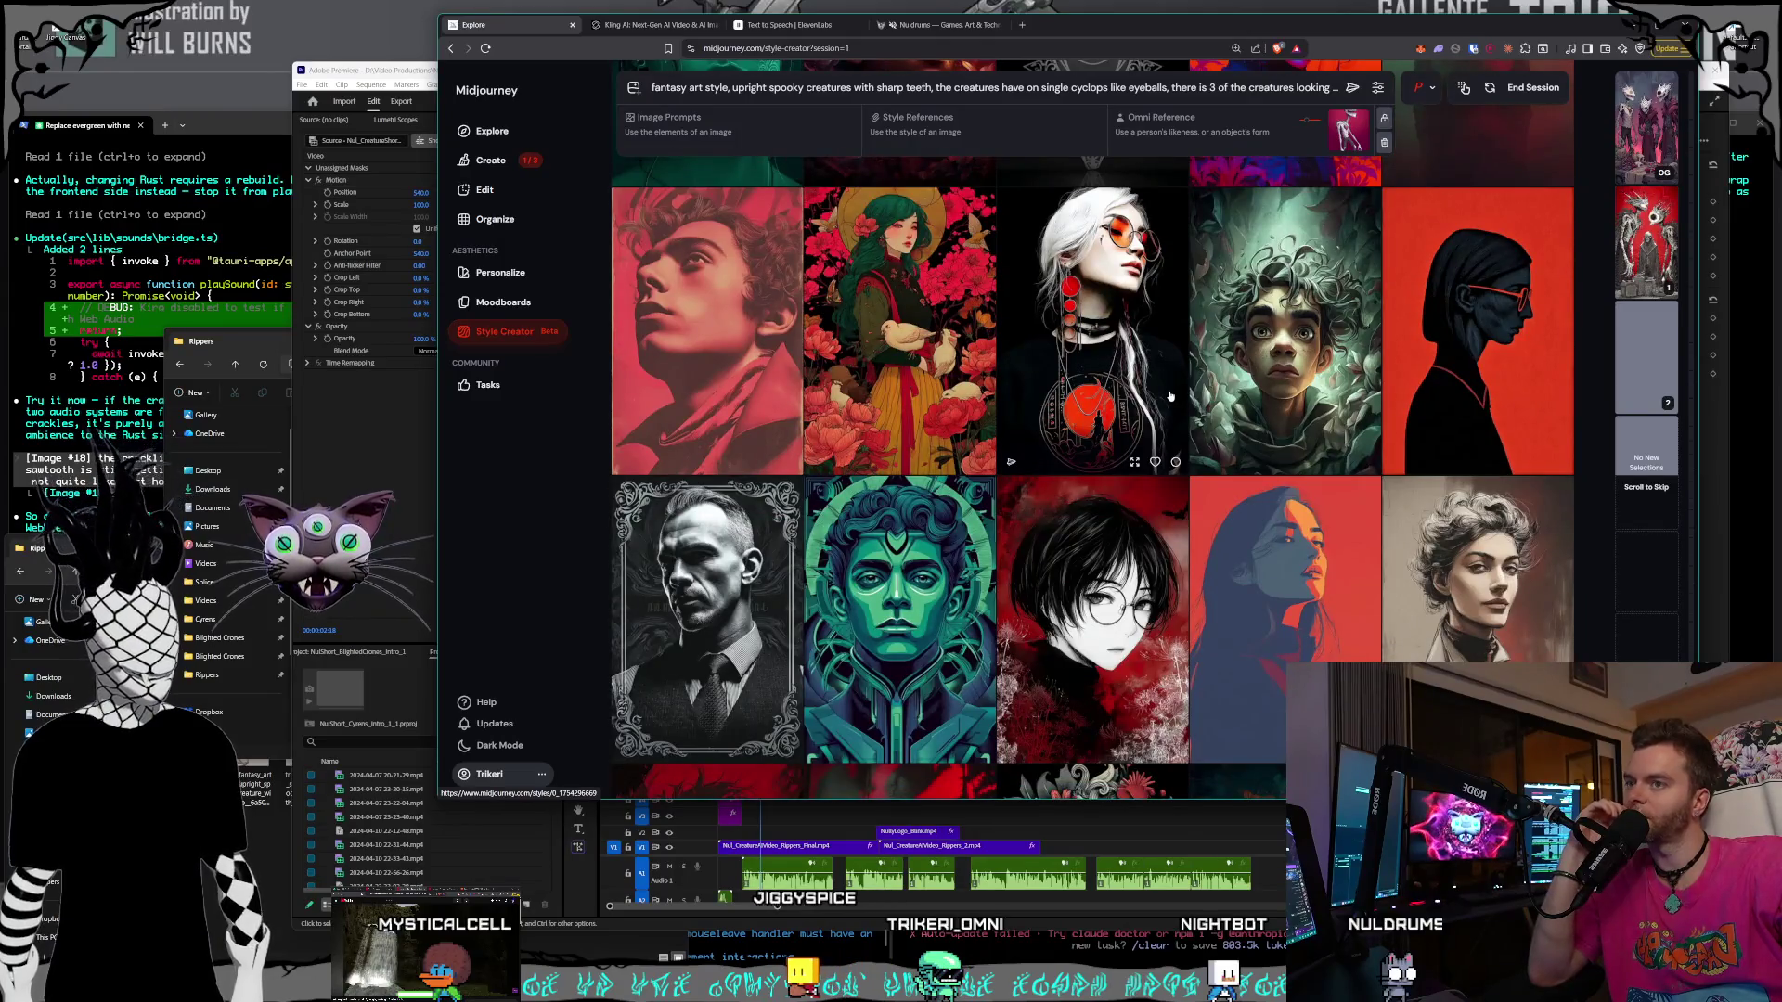
pyautogui.scroll(-5, 1170, 396)
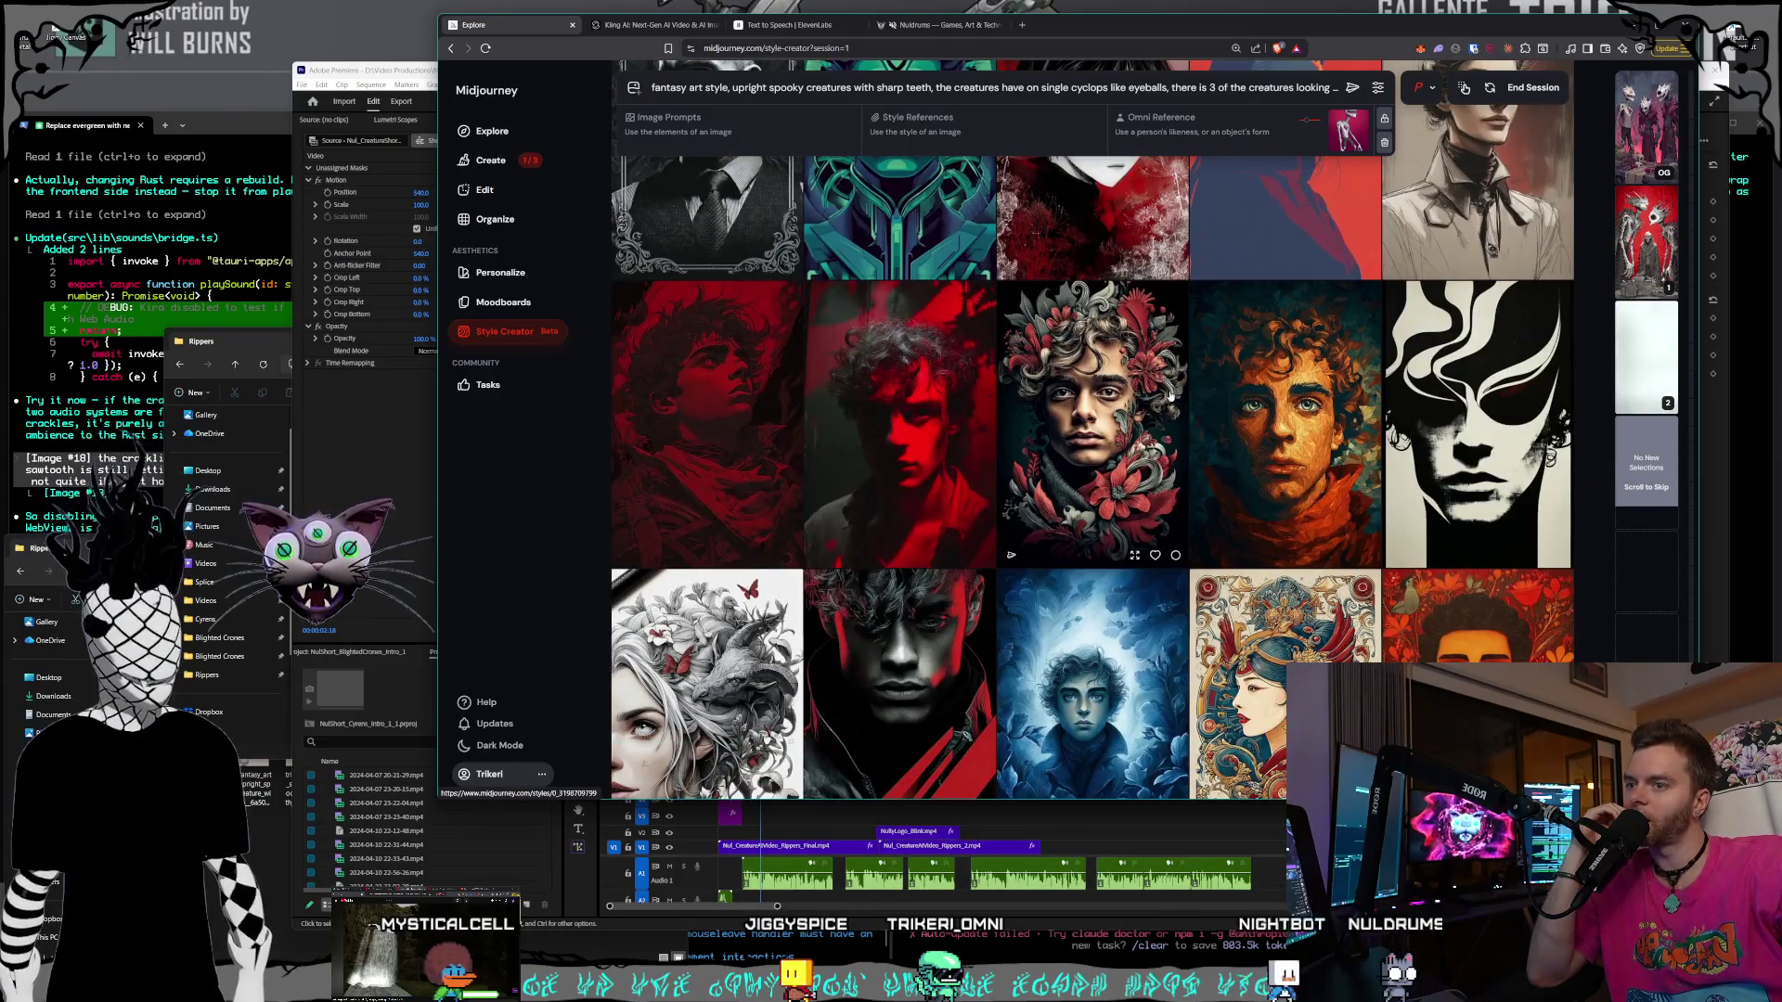
pyautogui.scroll(-5, 1170, 396)
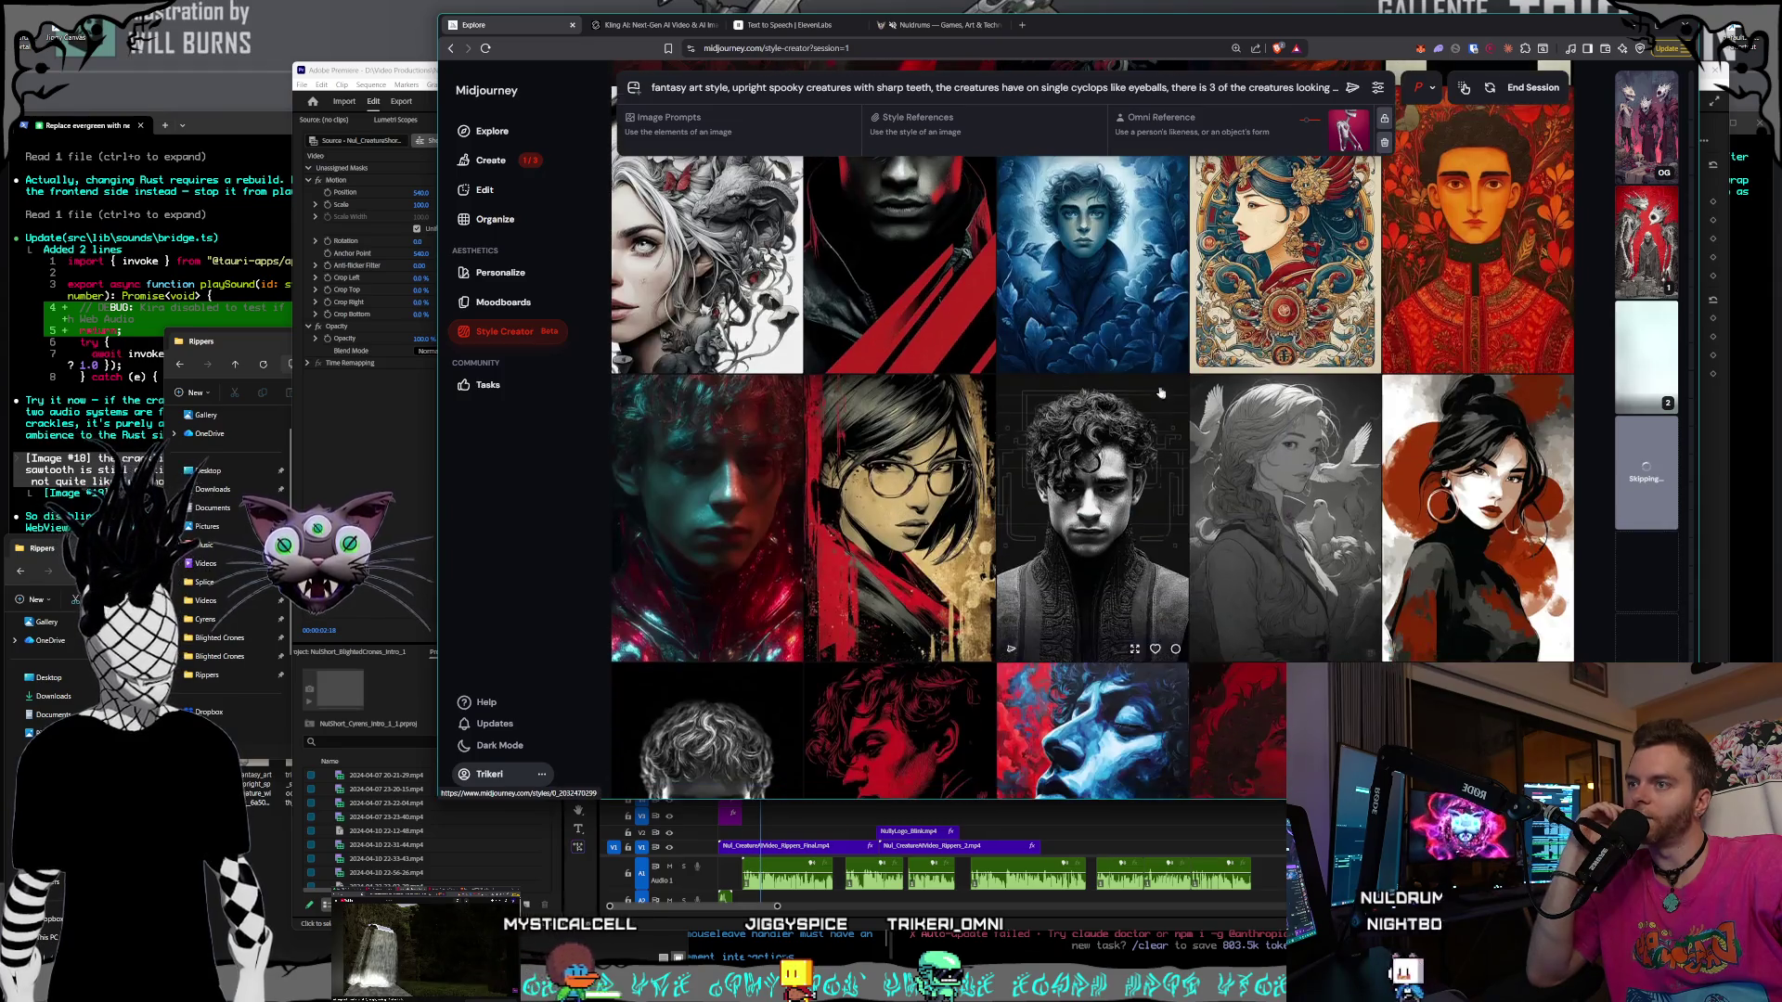
pyautogui.scroll(-3, 1144, 388)
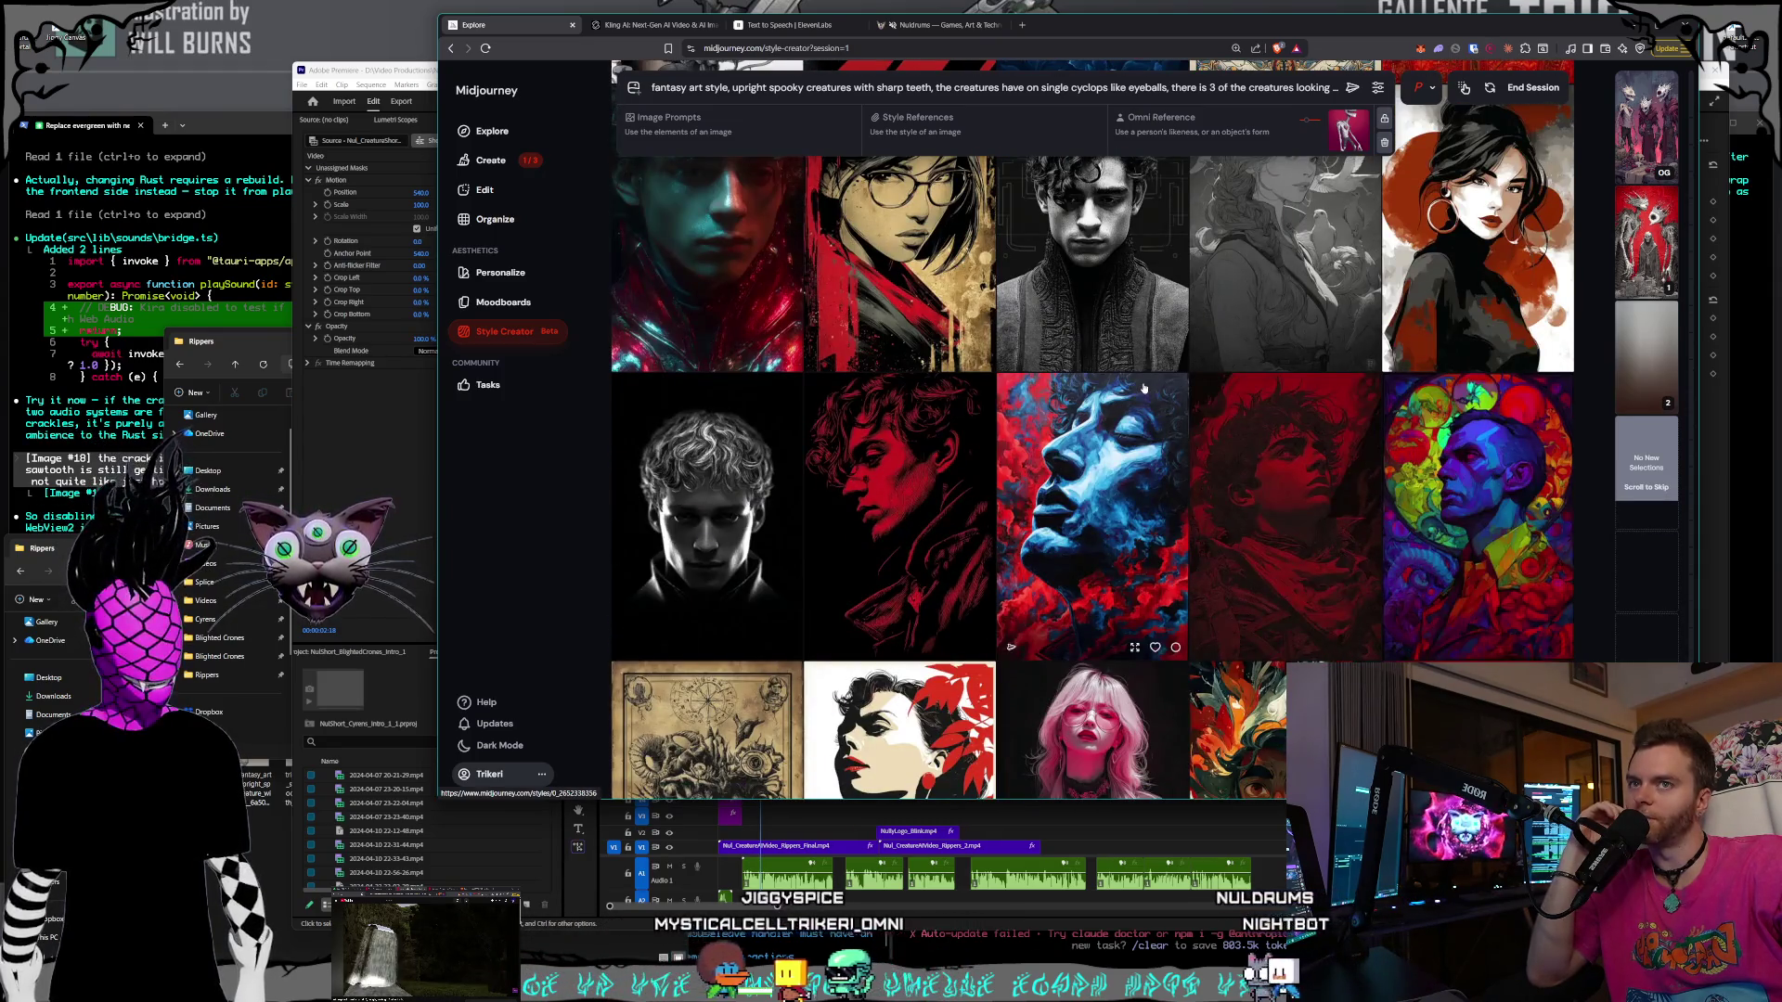
pyautogui.scroll(-1, 1144, 388)
pyautogui.scroll(-1, 1144, 388)
pyautogui.scroll(-2, 1144, 388)
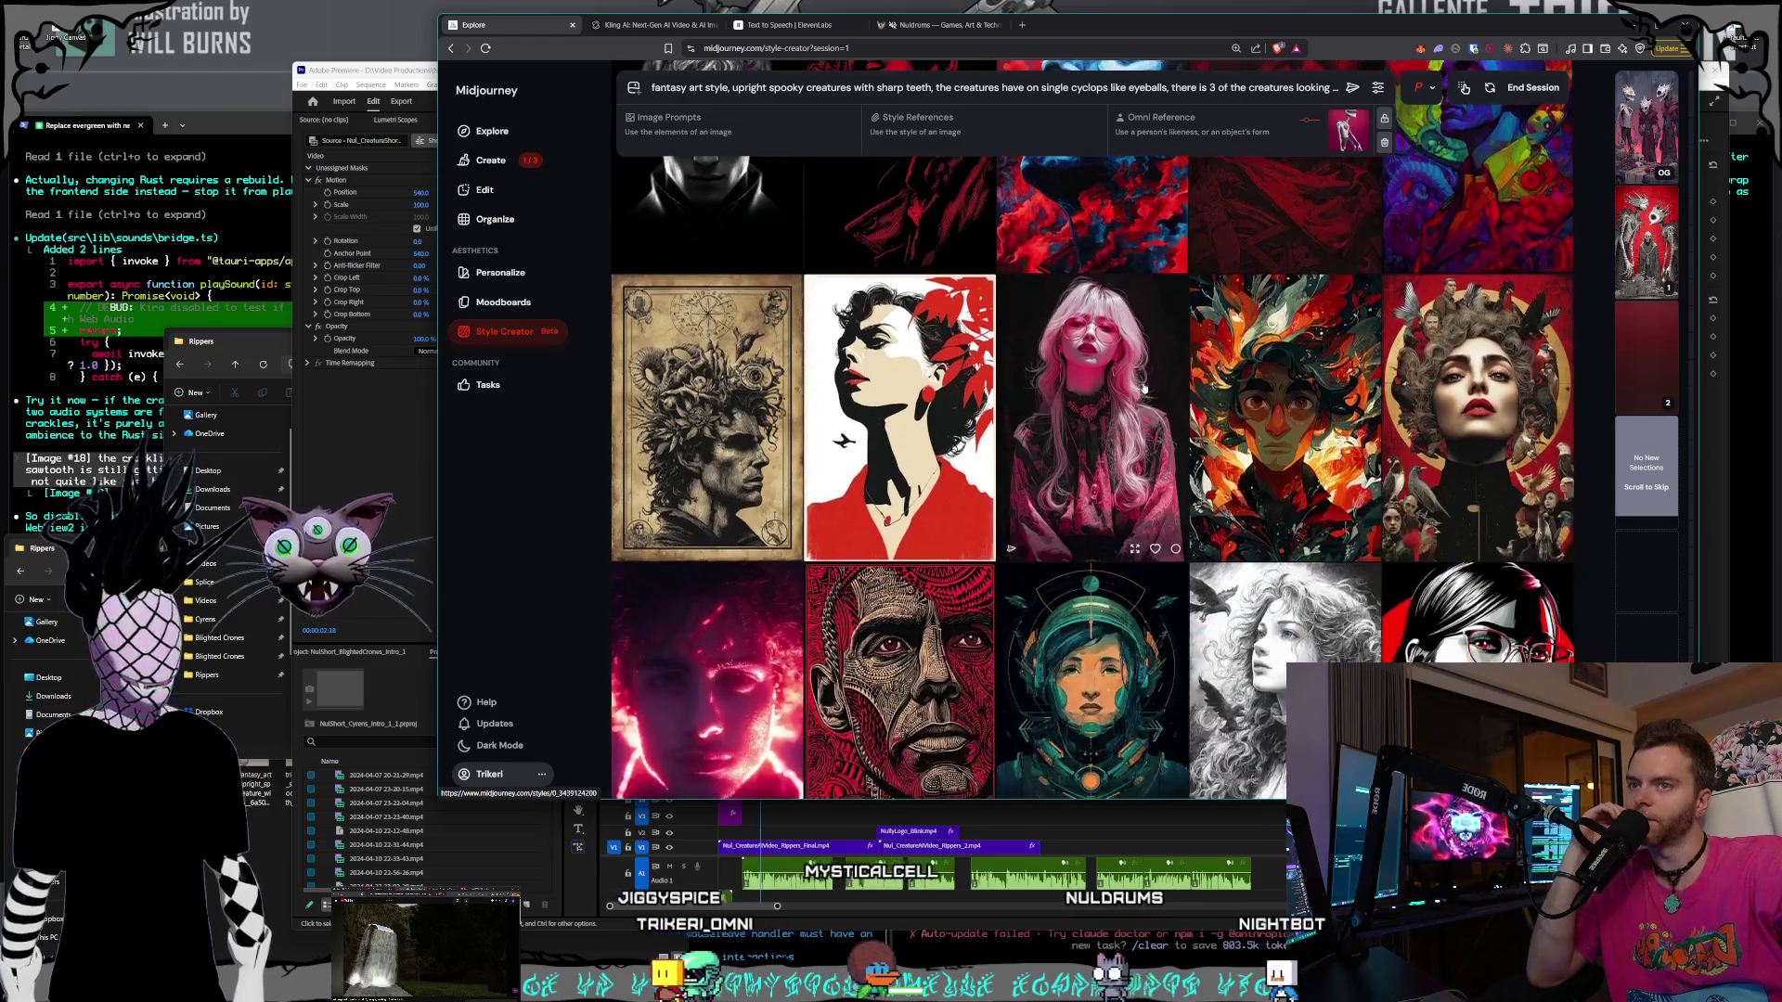
pyautogui.scroll(-4, 1144, 388)
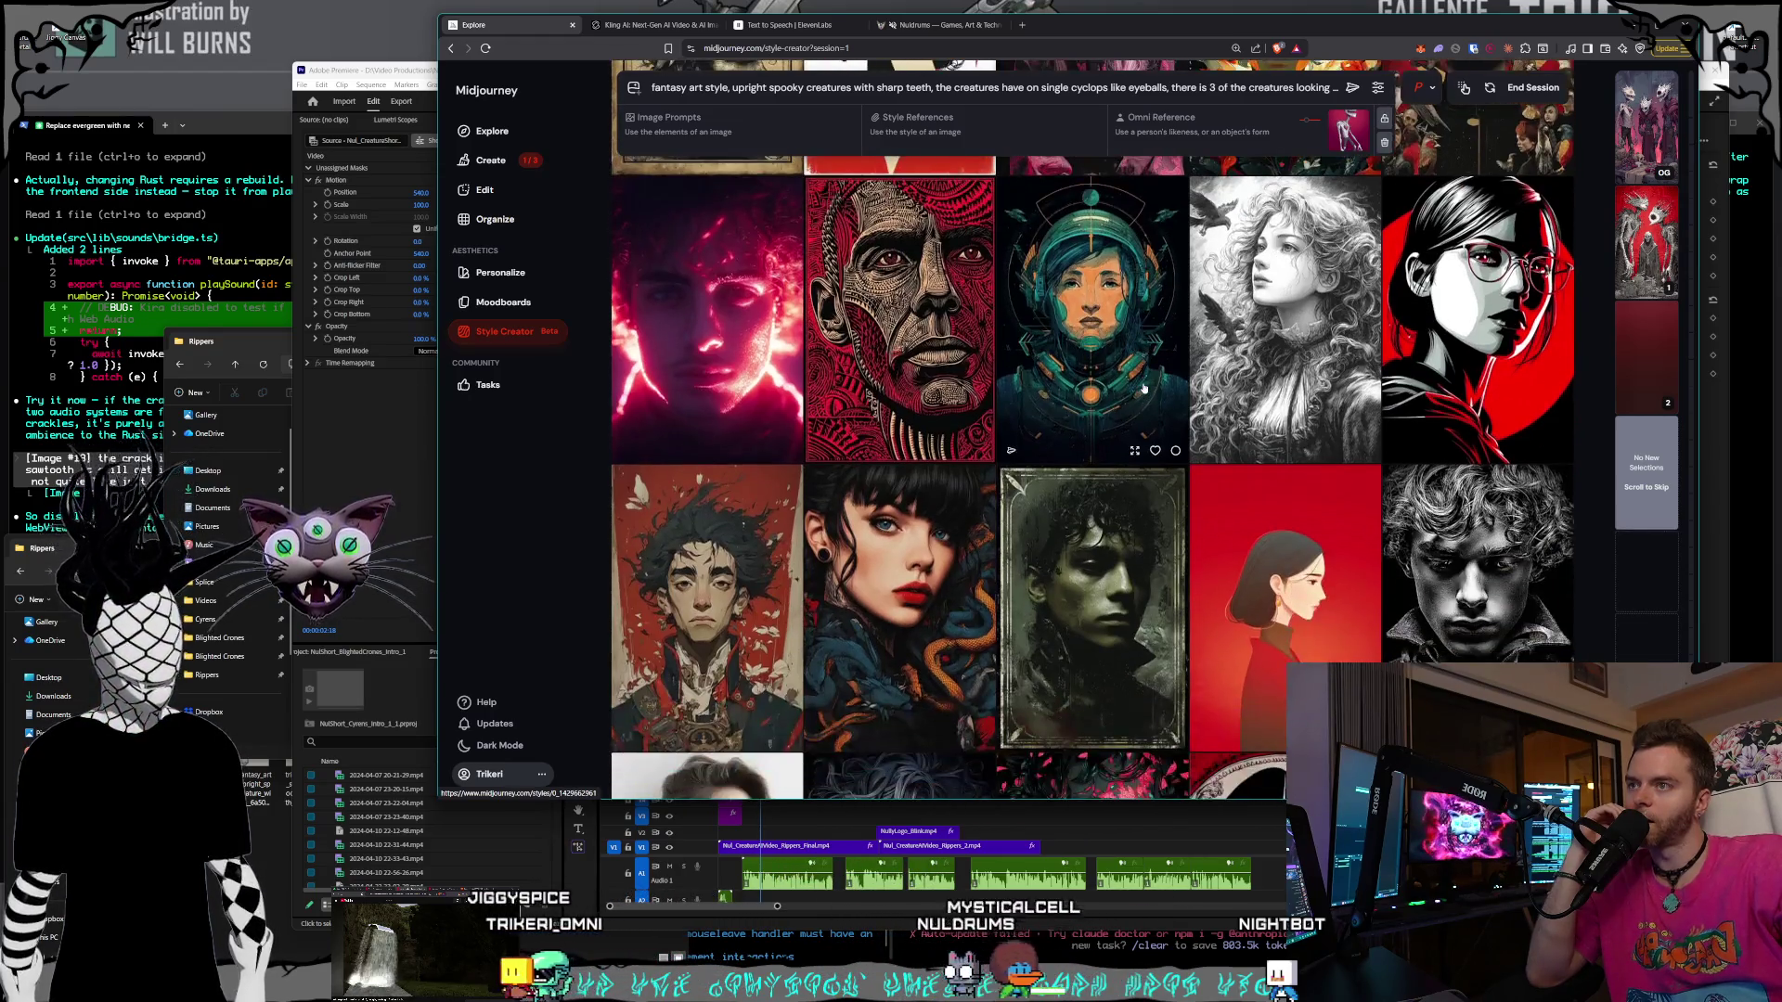
pyautogui.scroll(-3, 1144, 388)
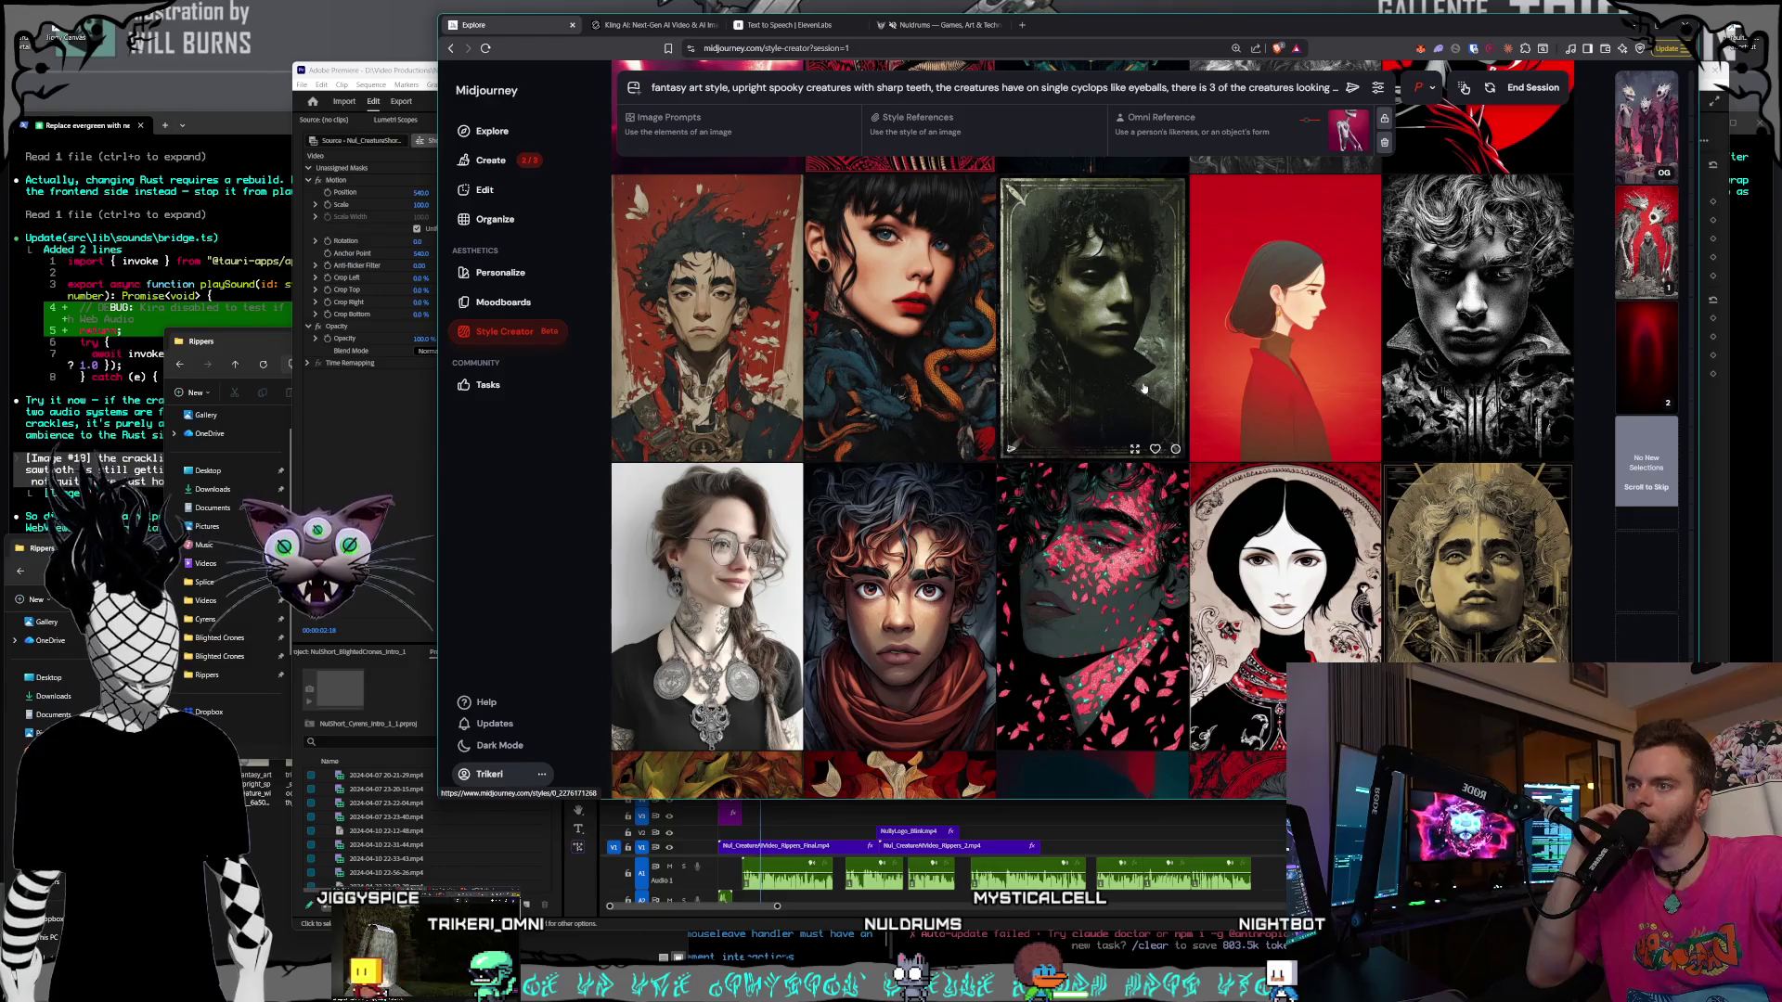
pyautogui.scroll(-2, 1144, 388)
pyautogui.scroll(-3, 1144, 388)
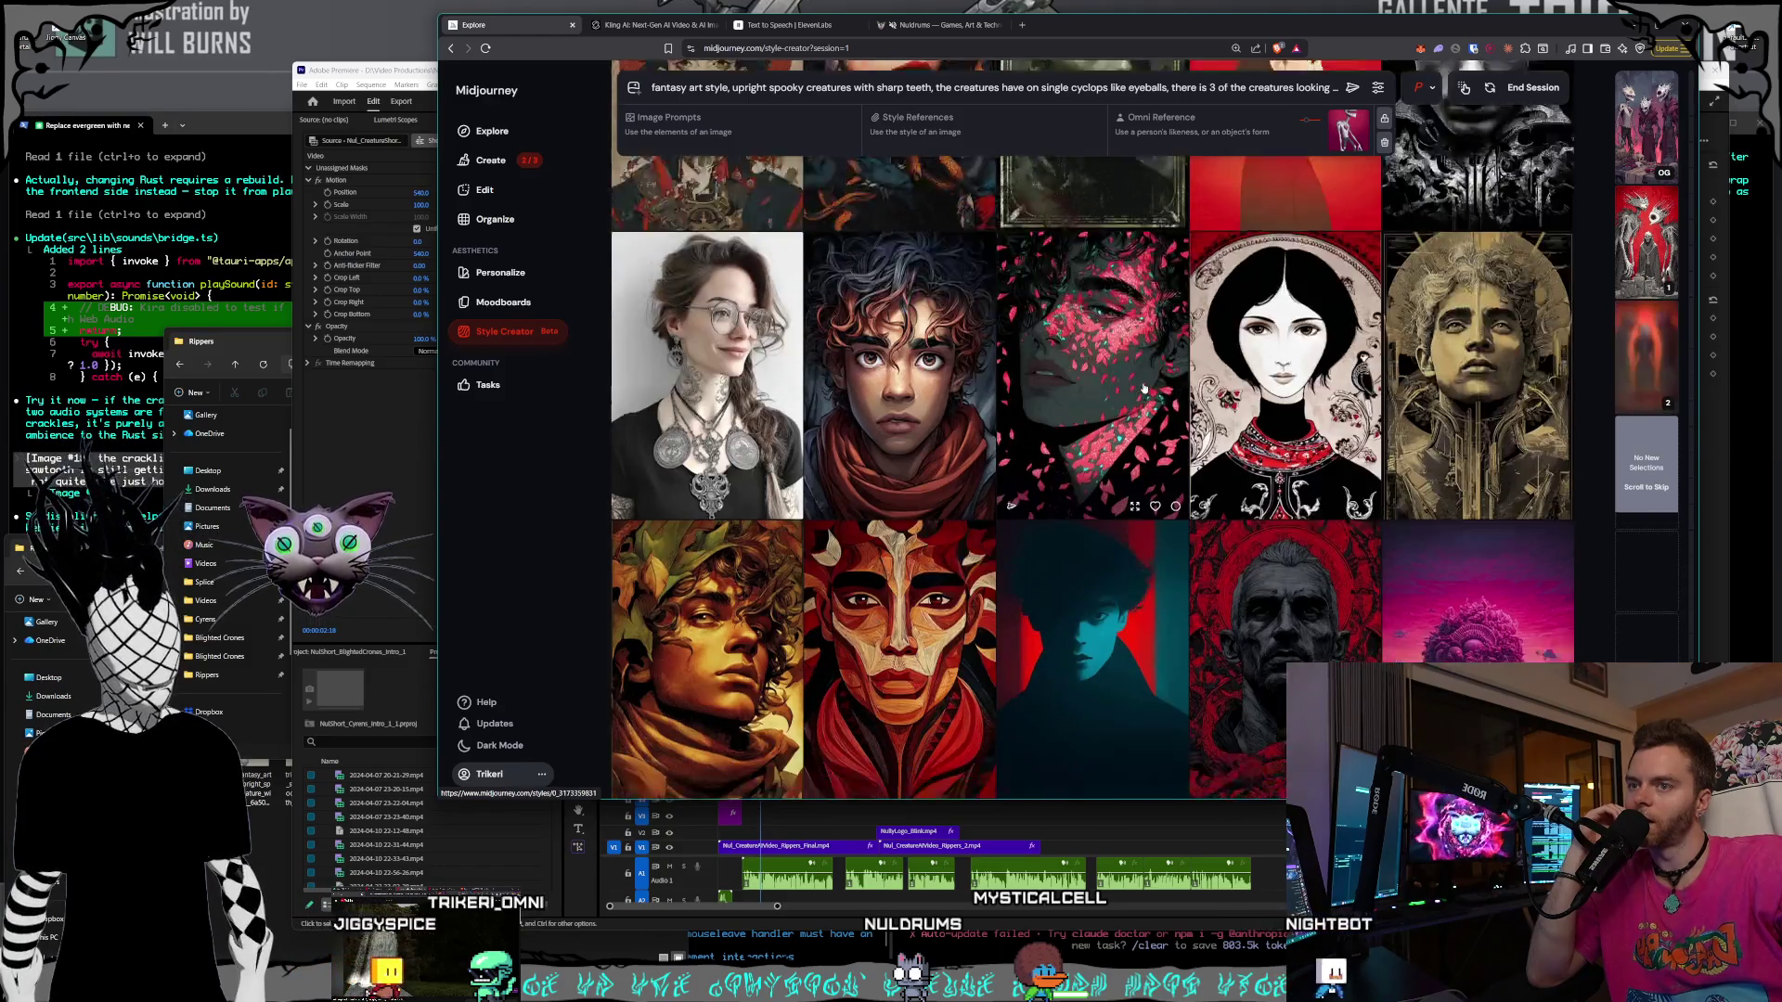
pyautogui.scroll(-4, 1144, 388)
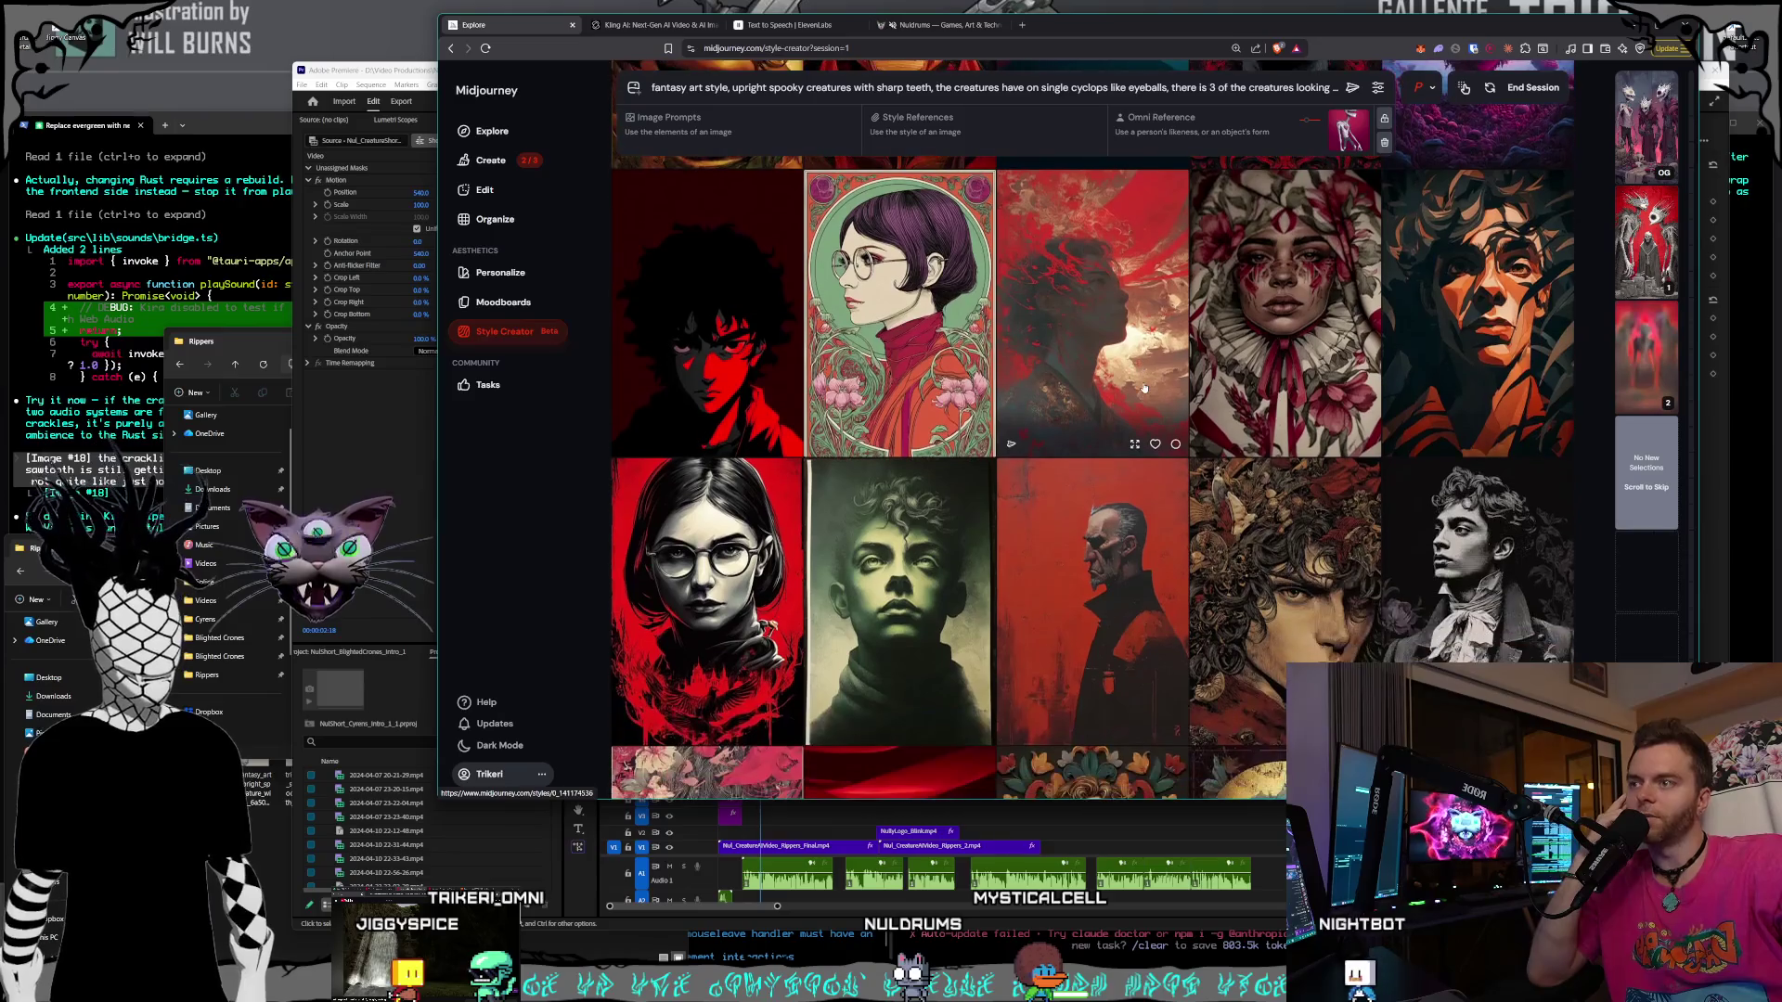
pyautogui.scroll(-1, 1145, 388)
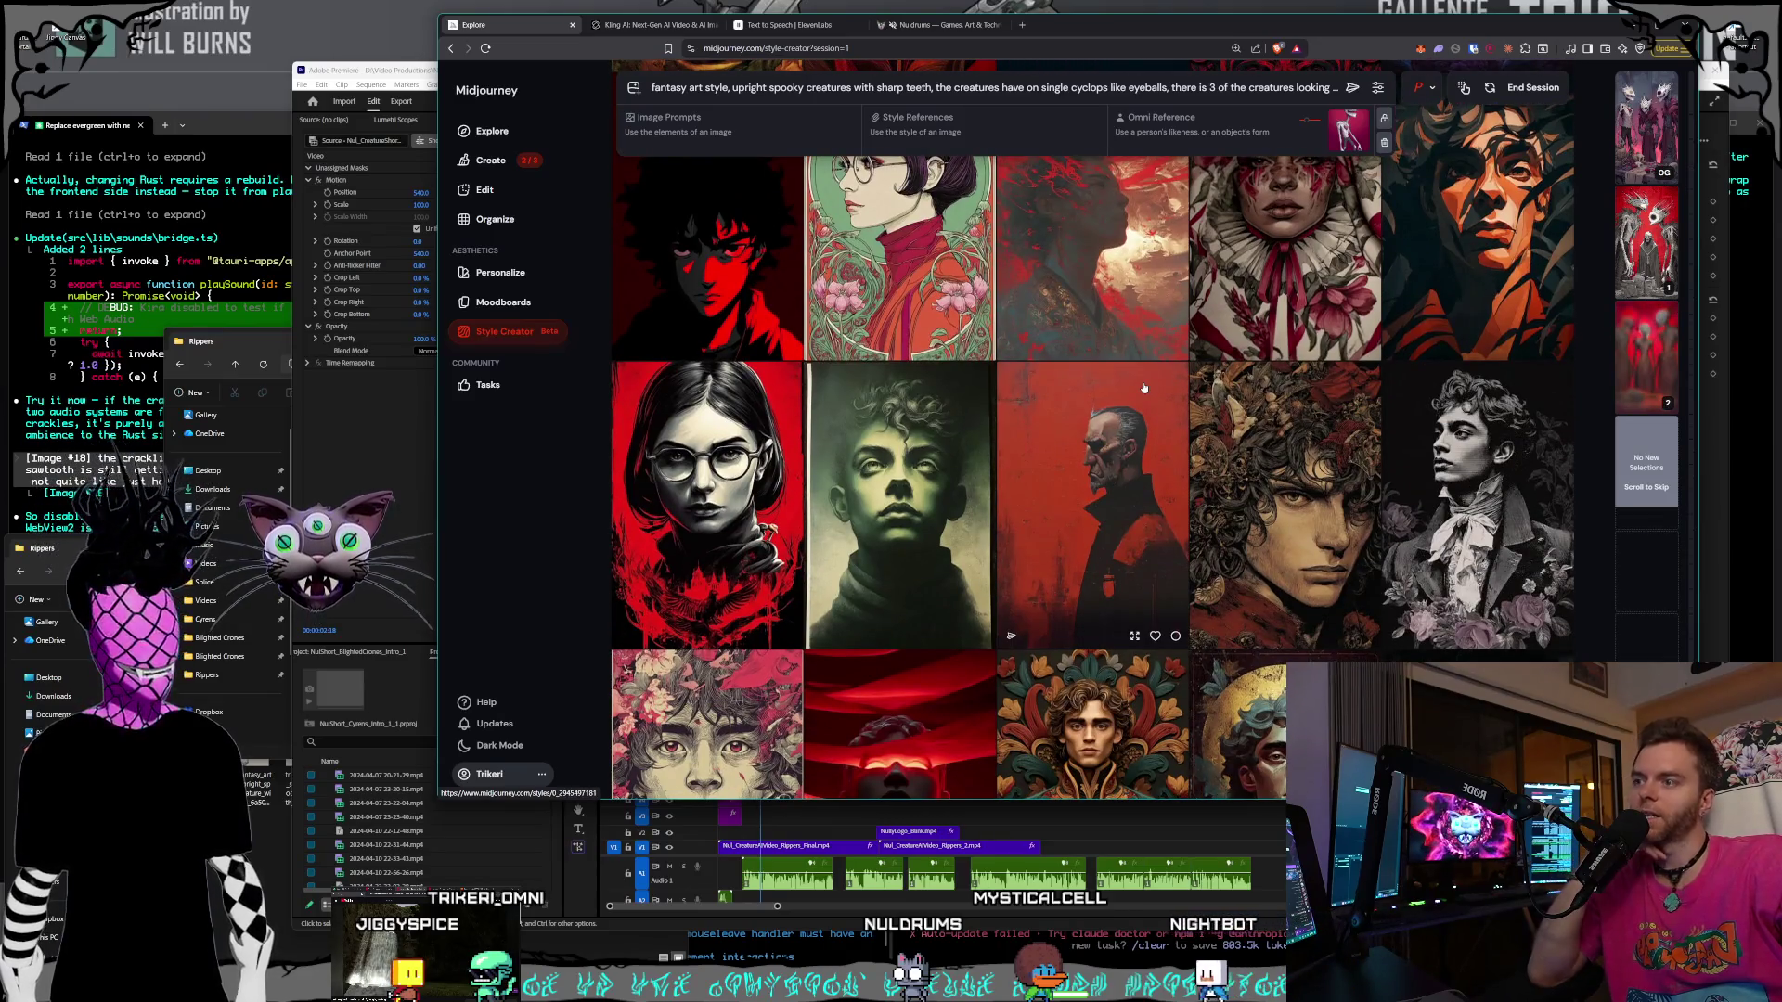
pyautogui.scroll(-1, 1079, 386)
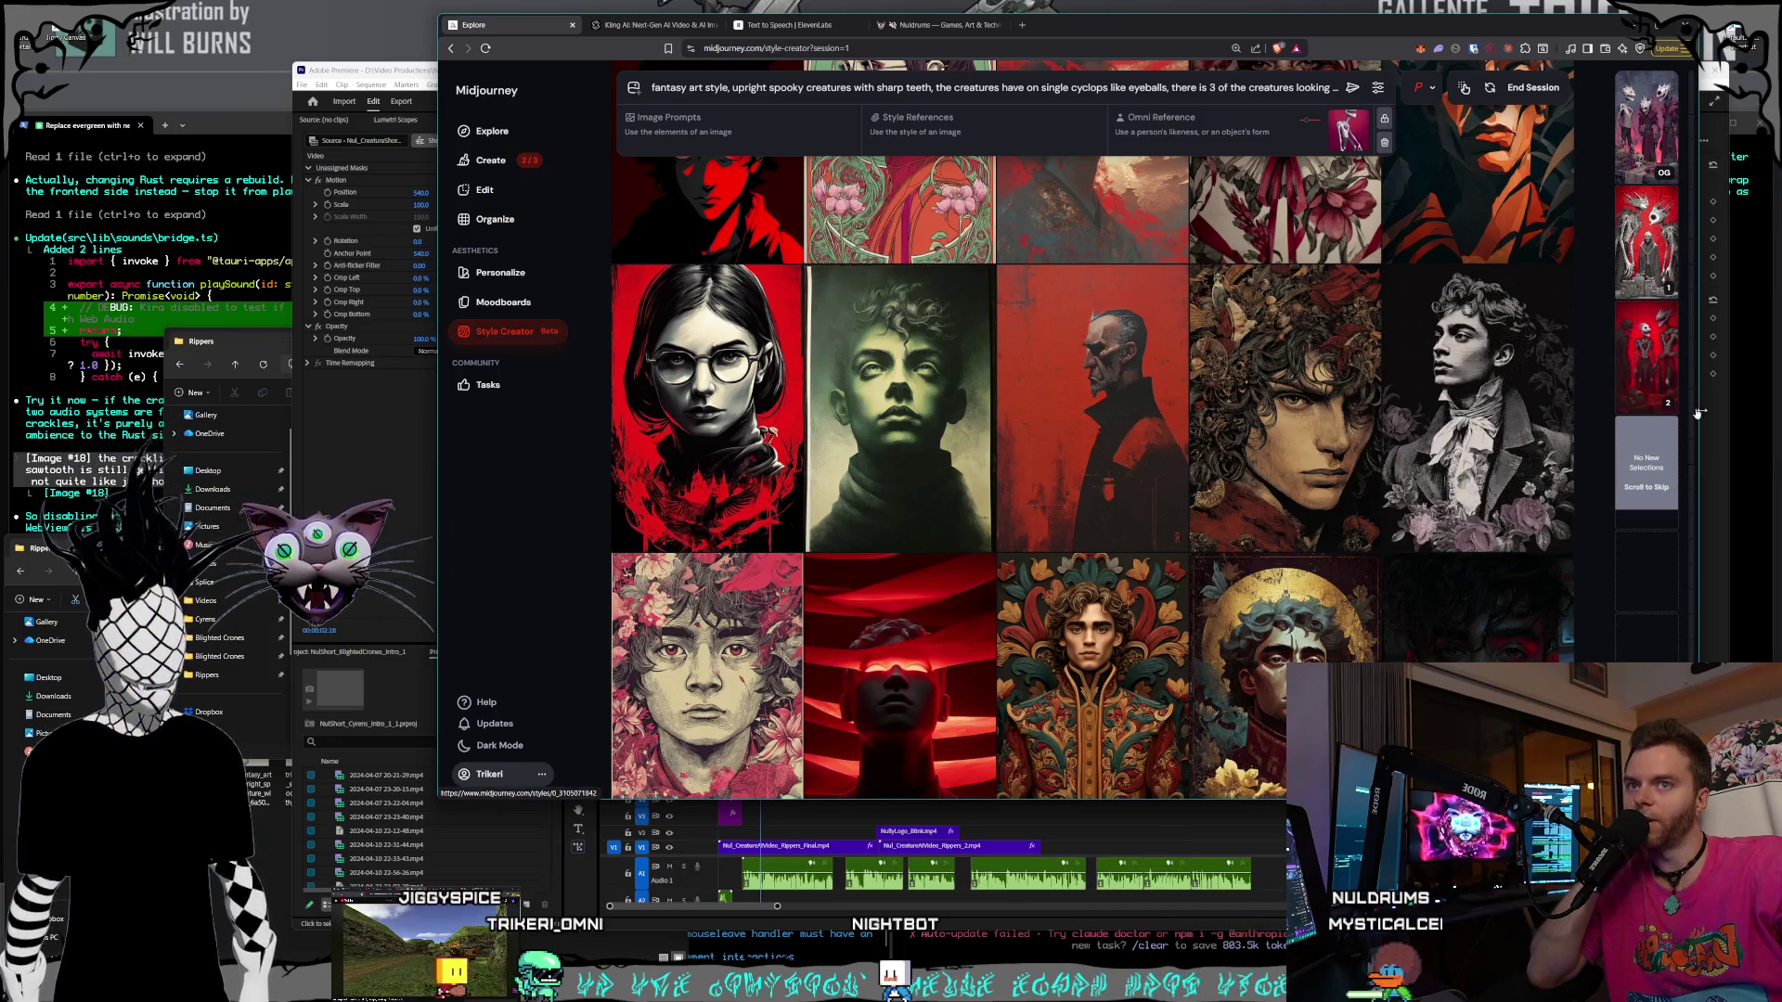
pyautogui.moveTo(1639, 379)
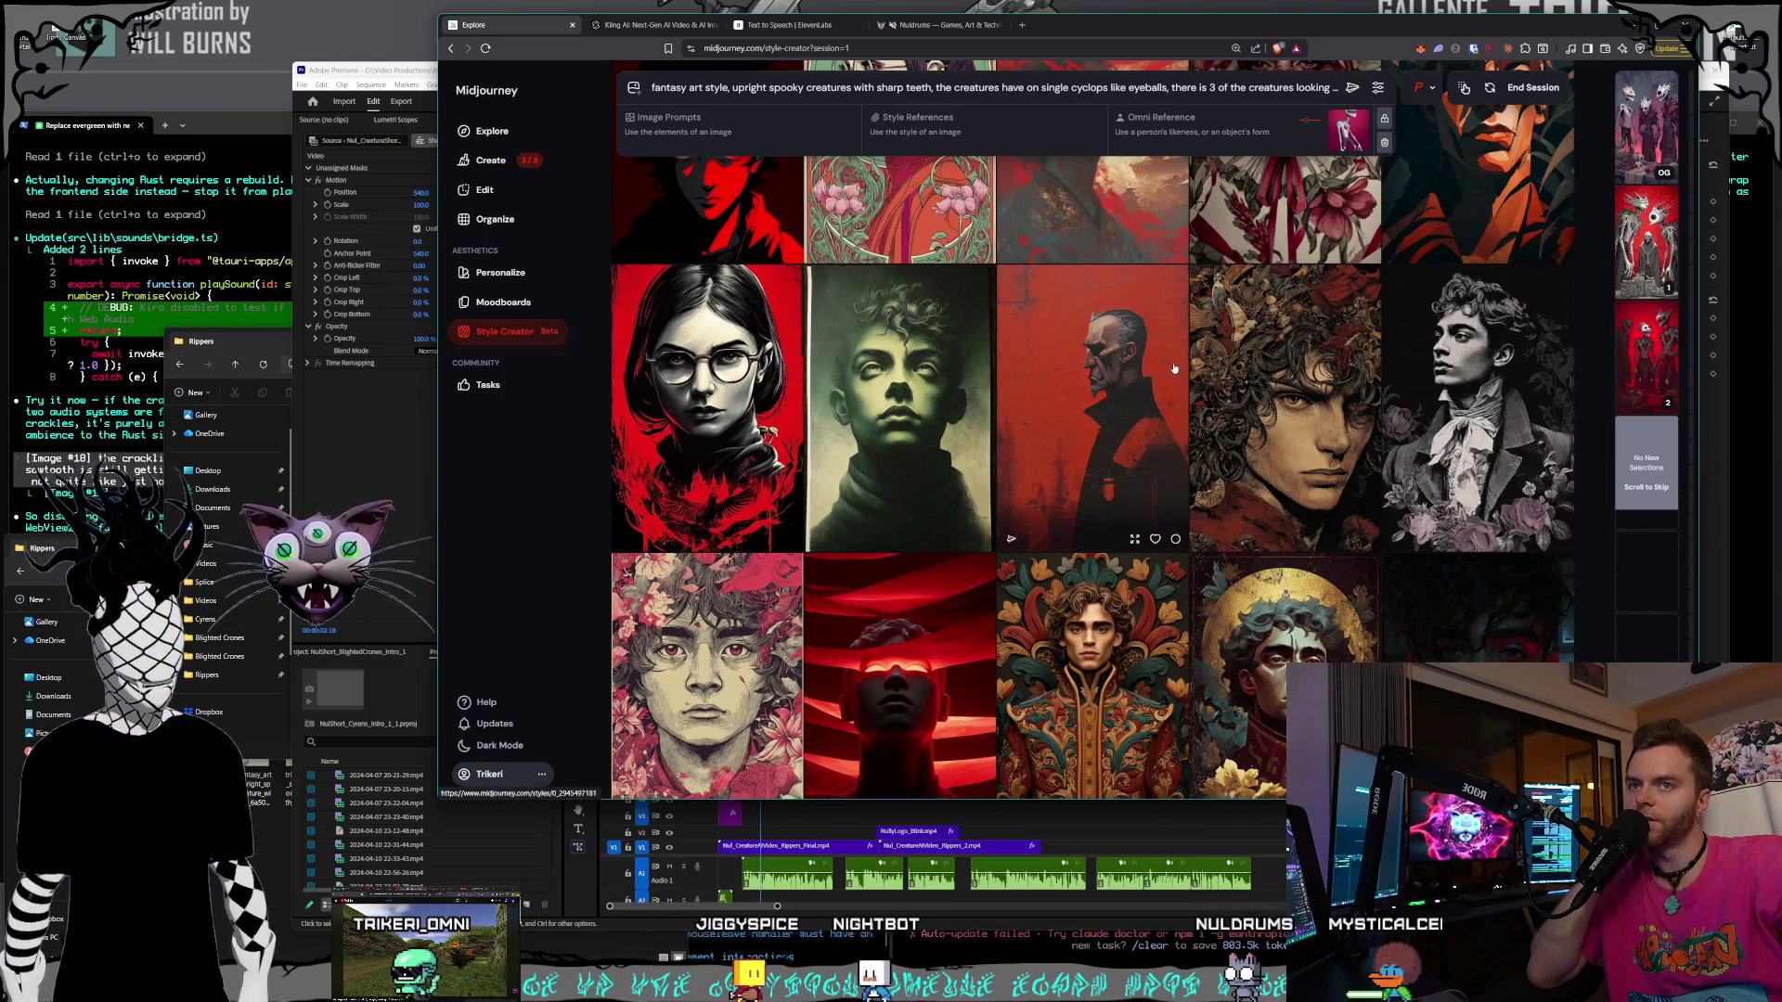
pyautogui.scroll(-4, 1174, 368)
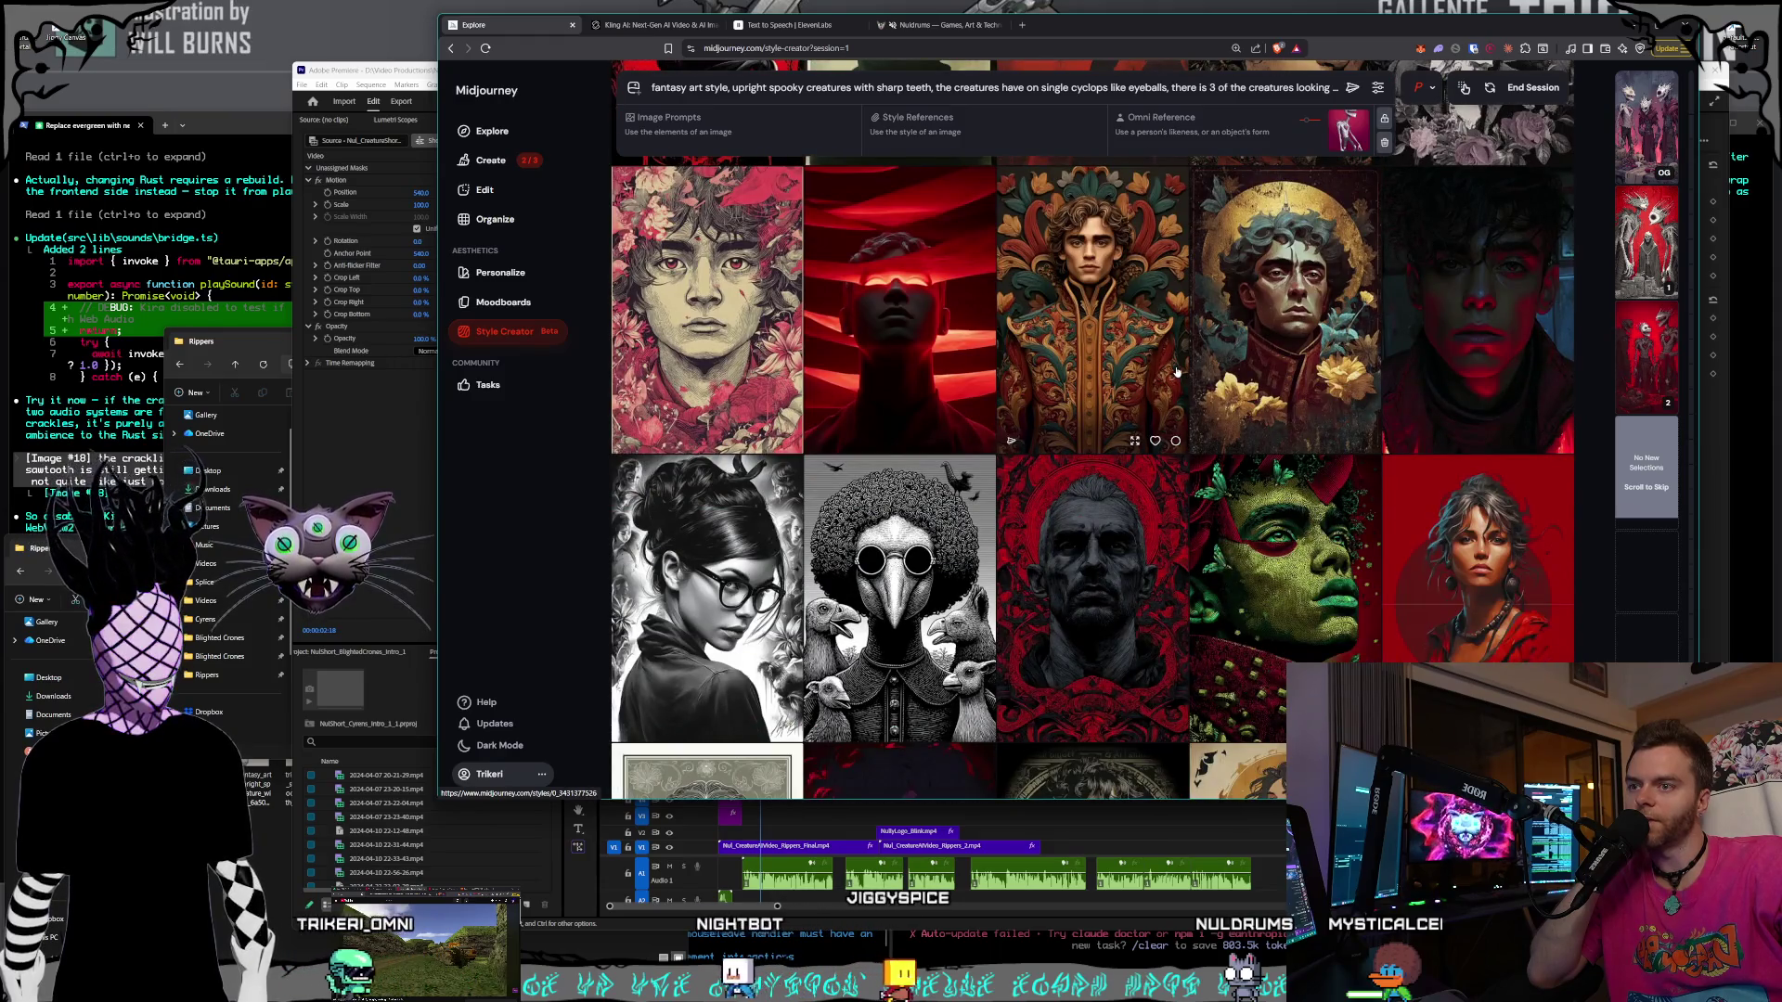
pyautogui.scroll(-3, 1176, 371)
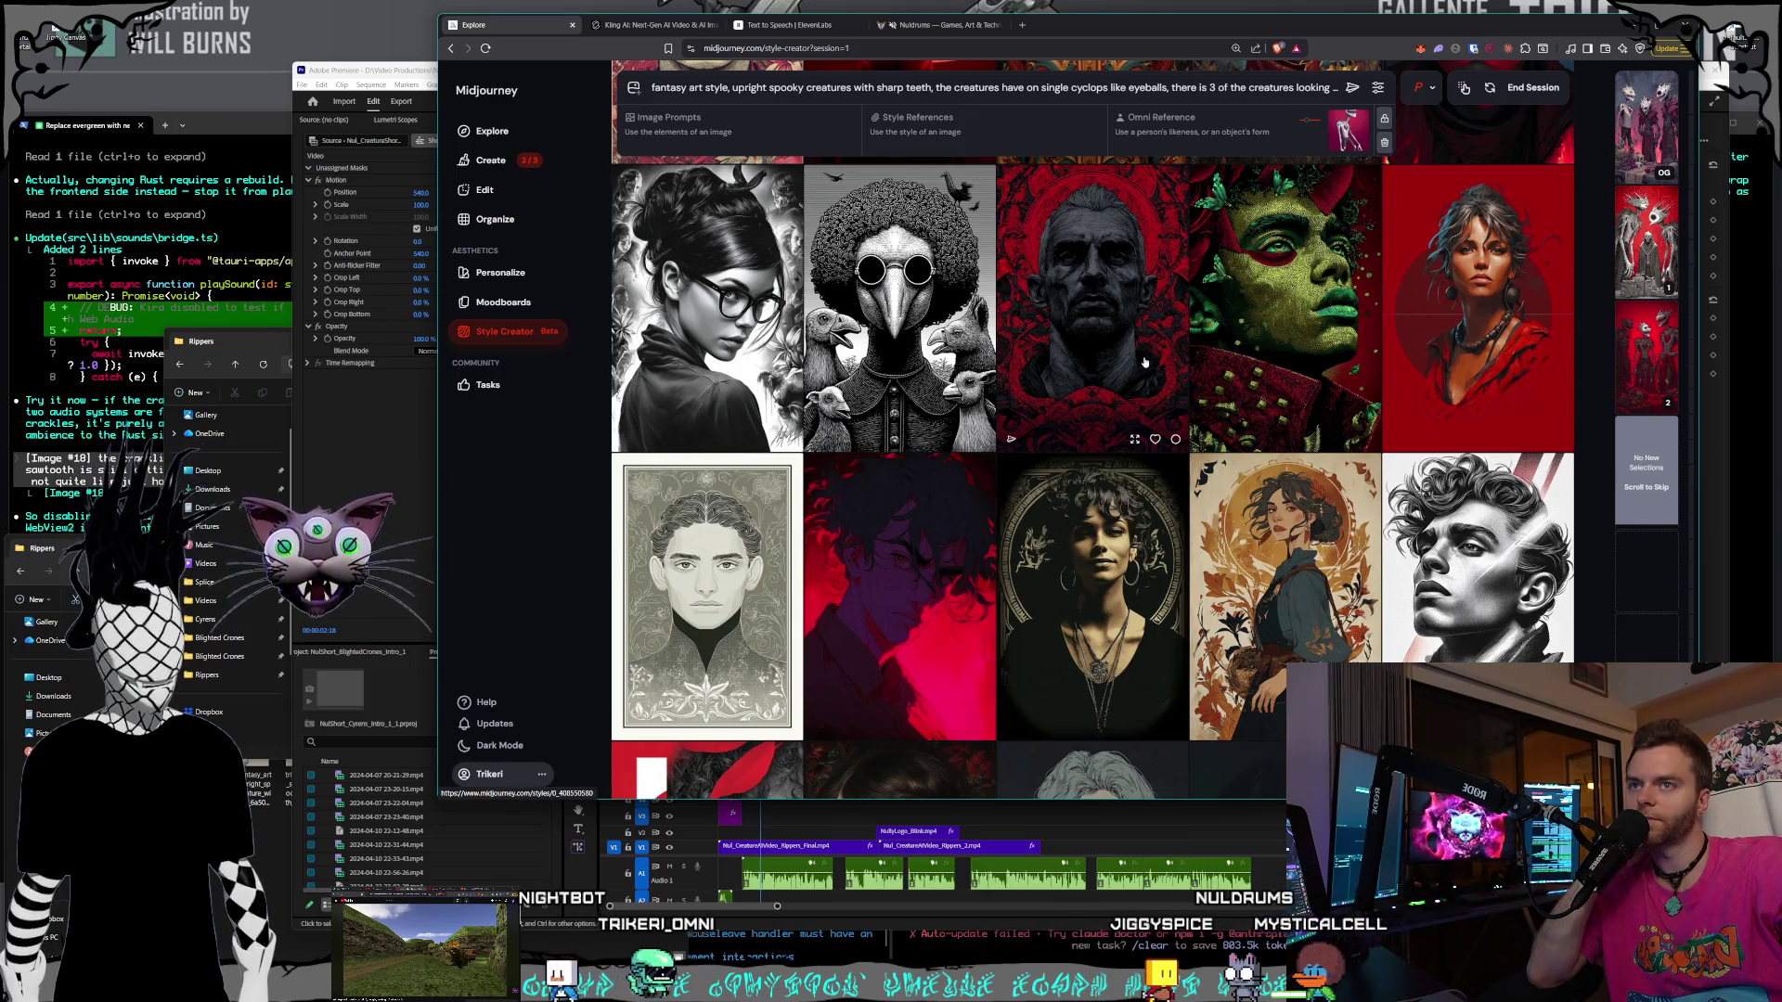
pyautogui.scroll(-4, 1160, 366)
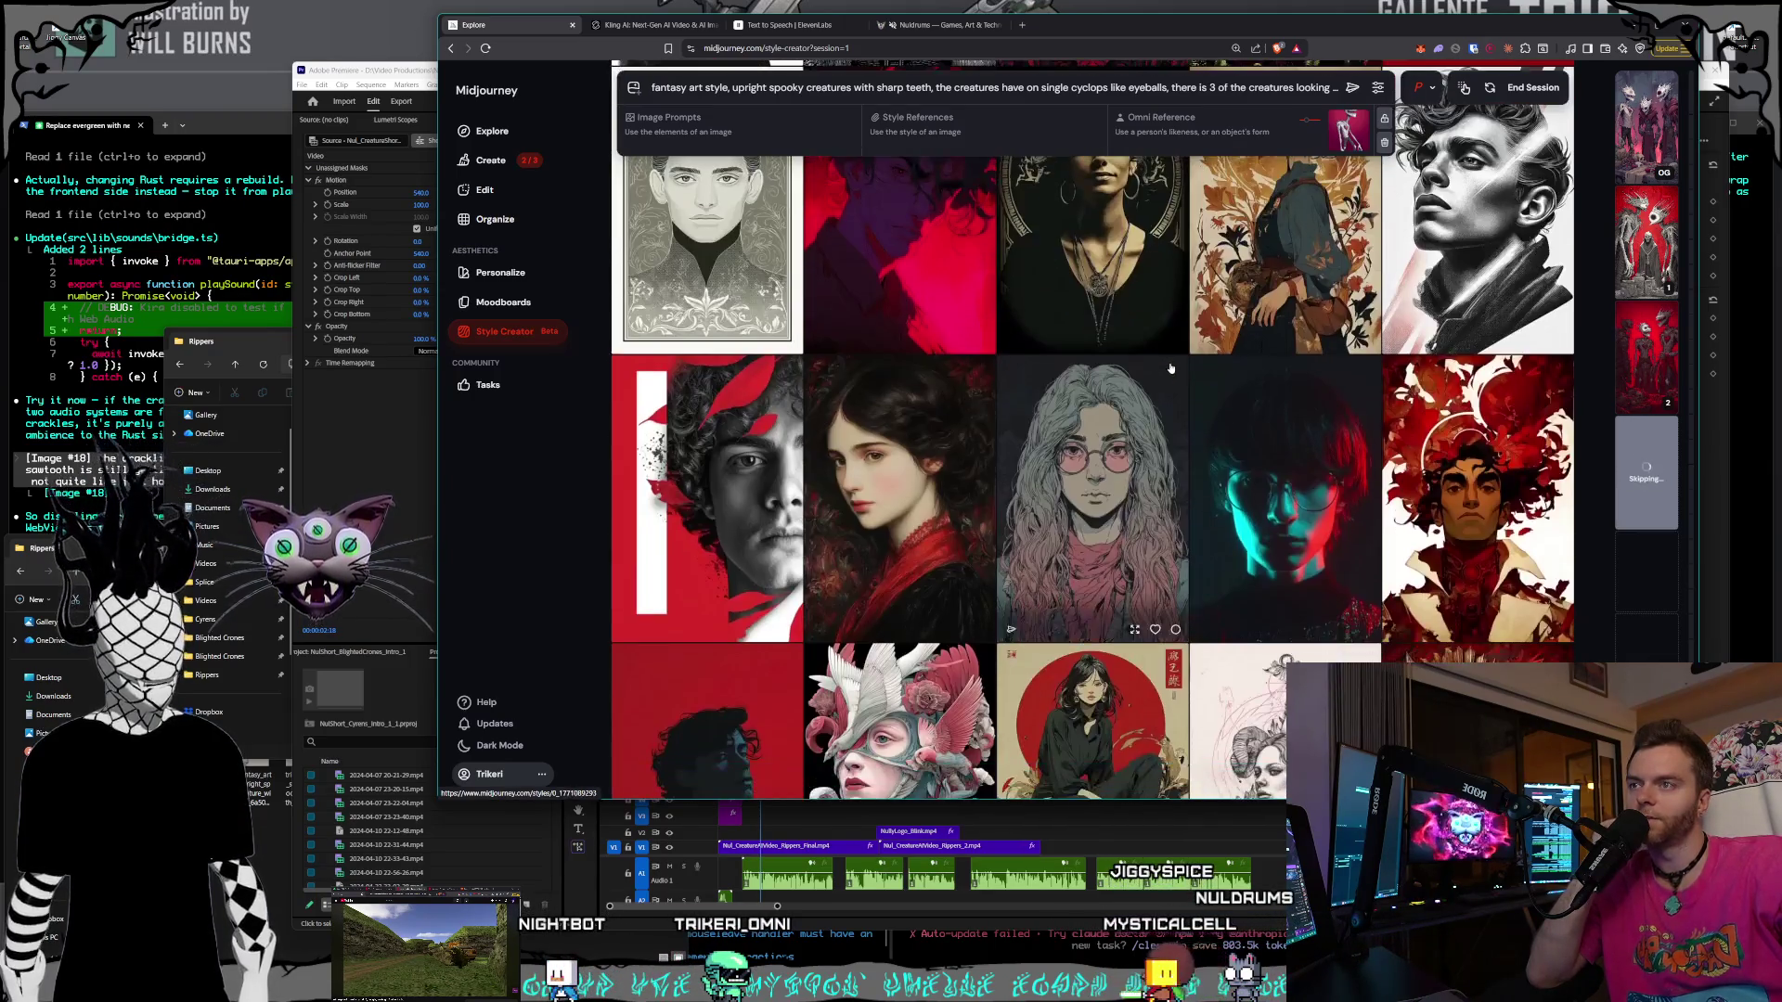
pyautogui.scroll(-2, 1171, 368)
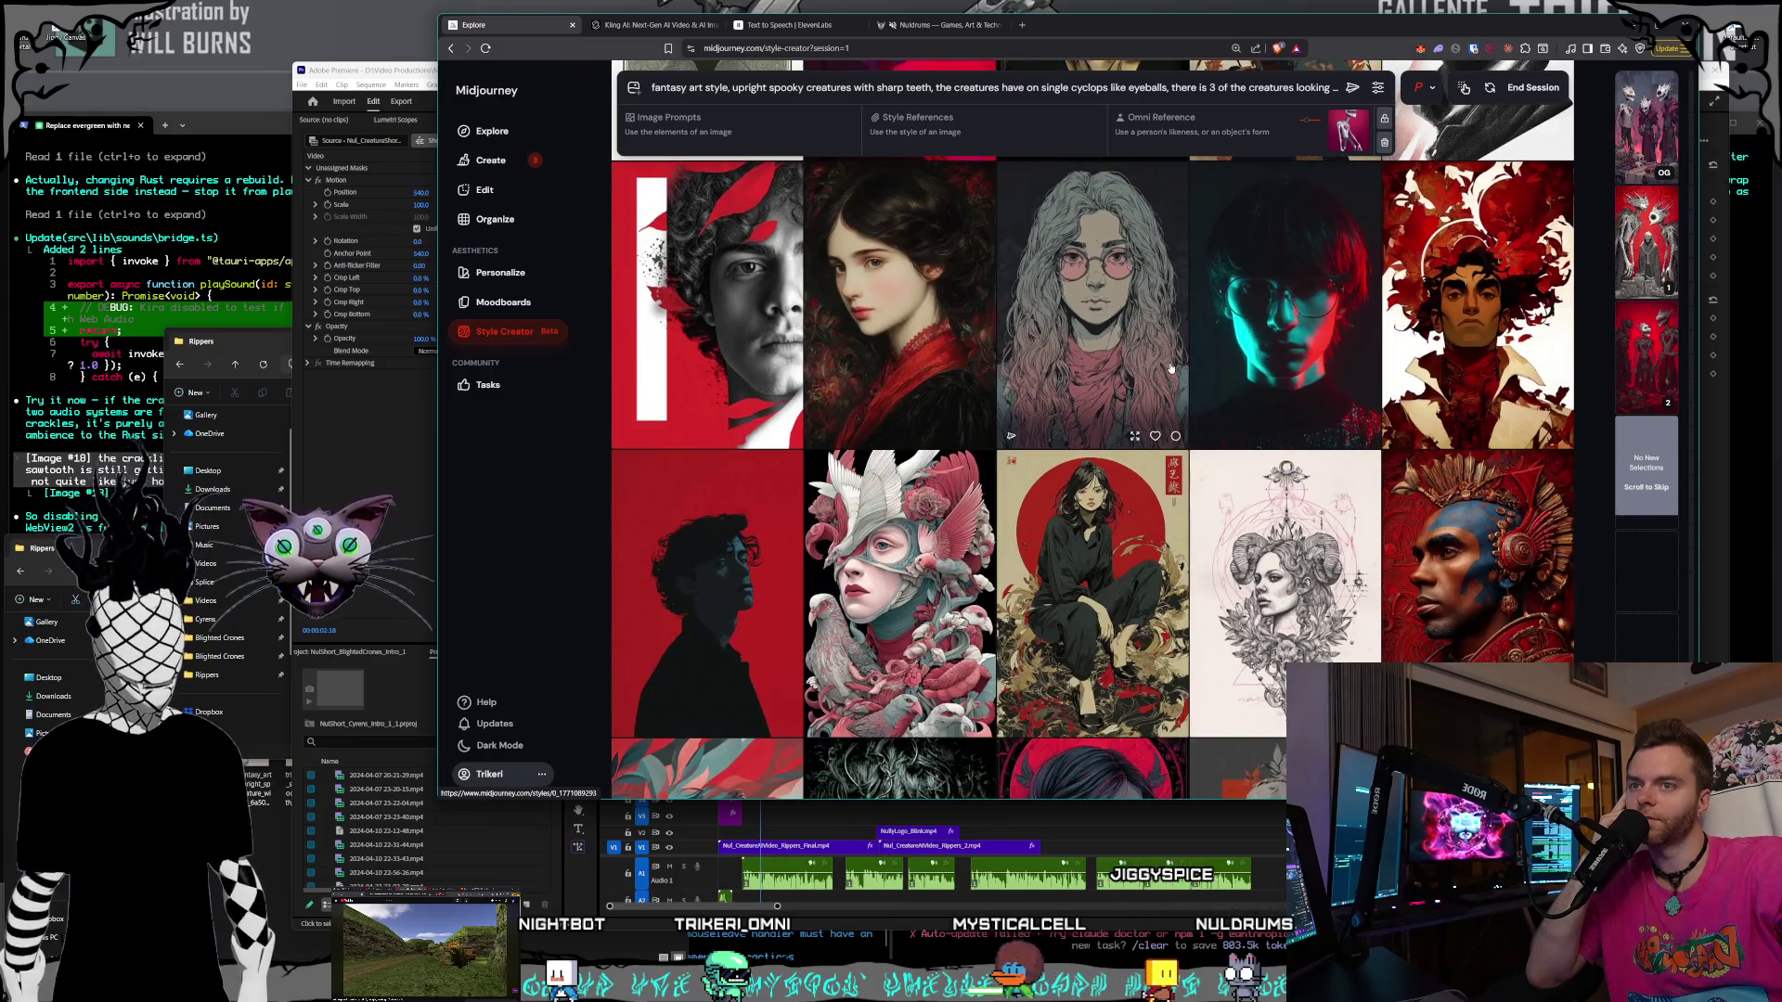
pyautogui.scroll(-3, 1171, 369)
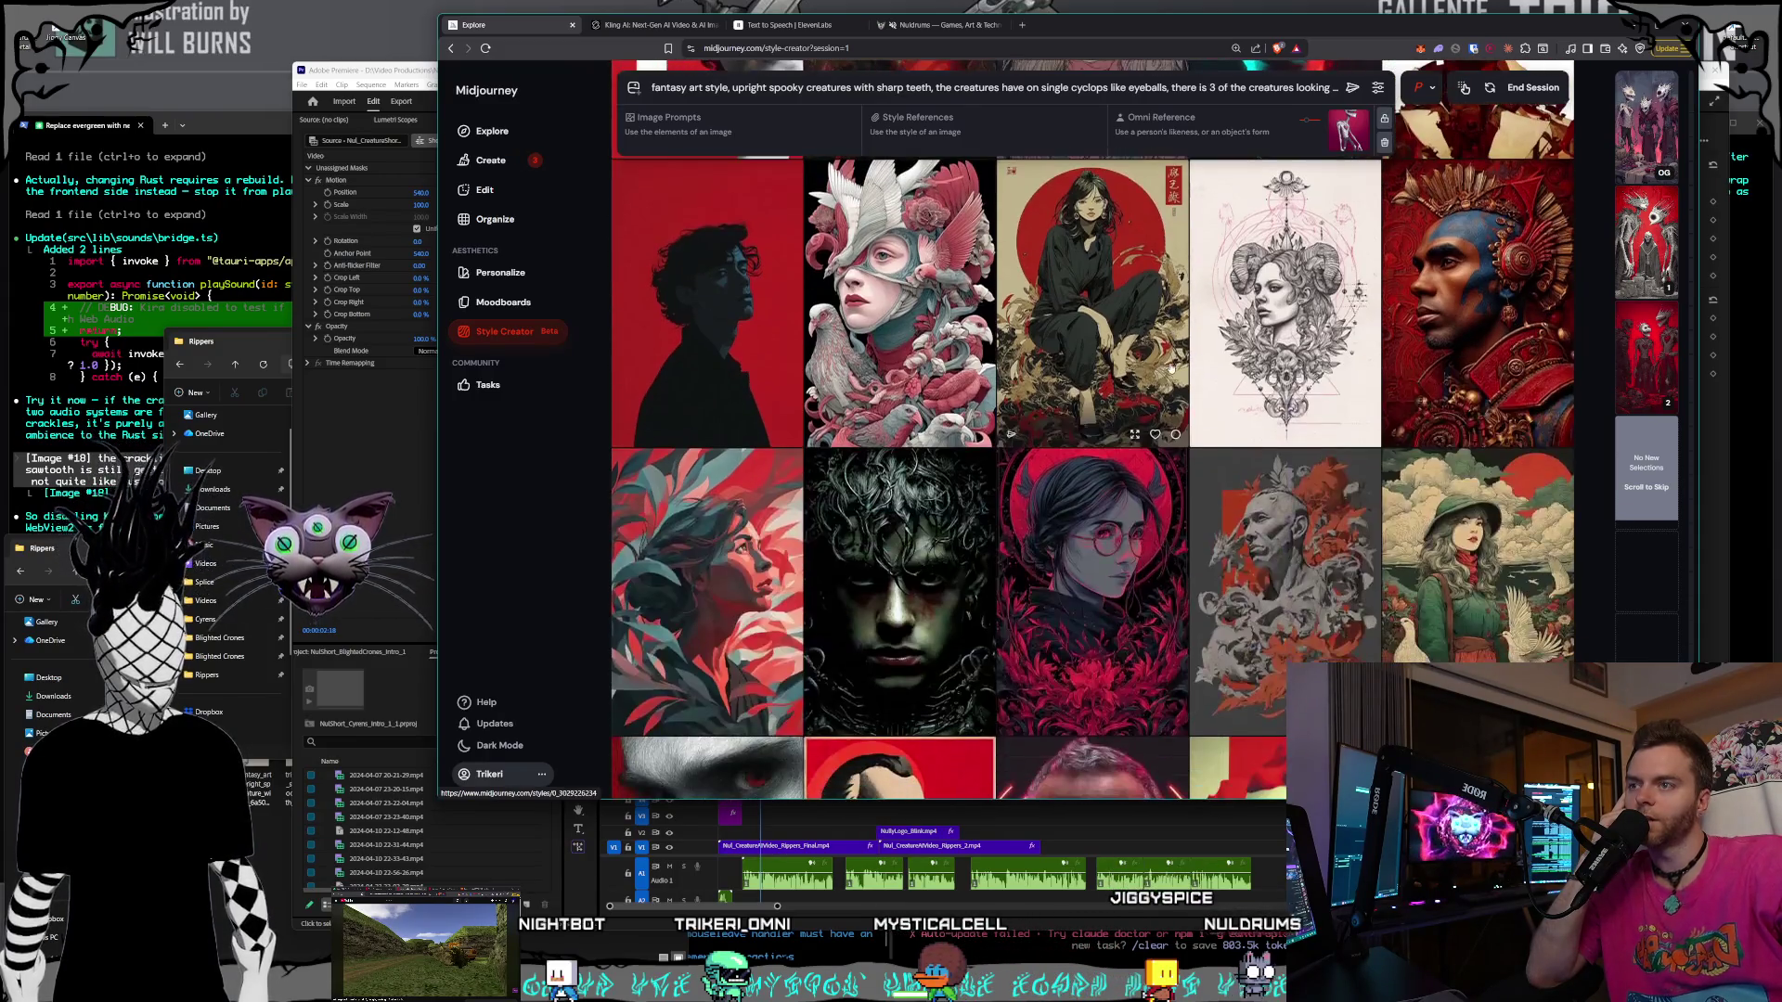
pyautogui.scroll(-2, 1171, 369)
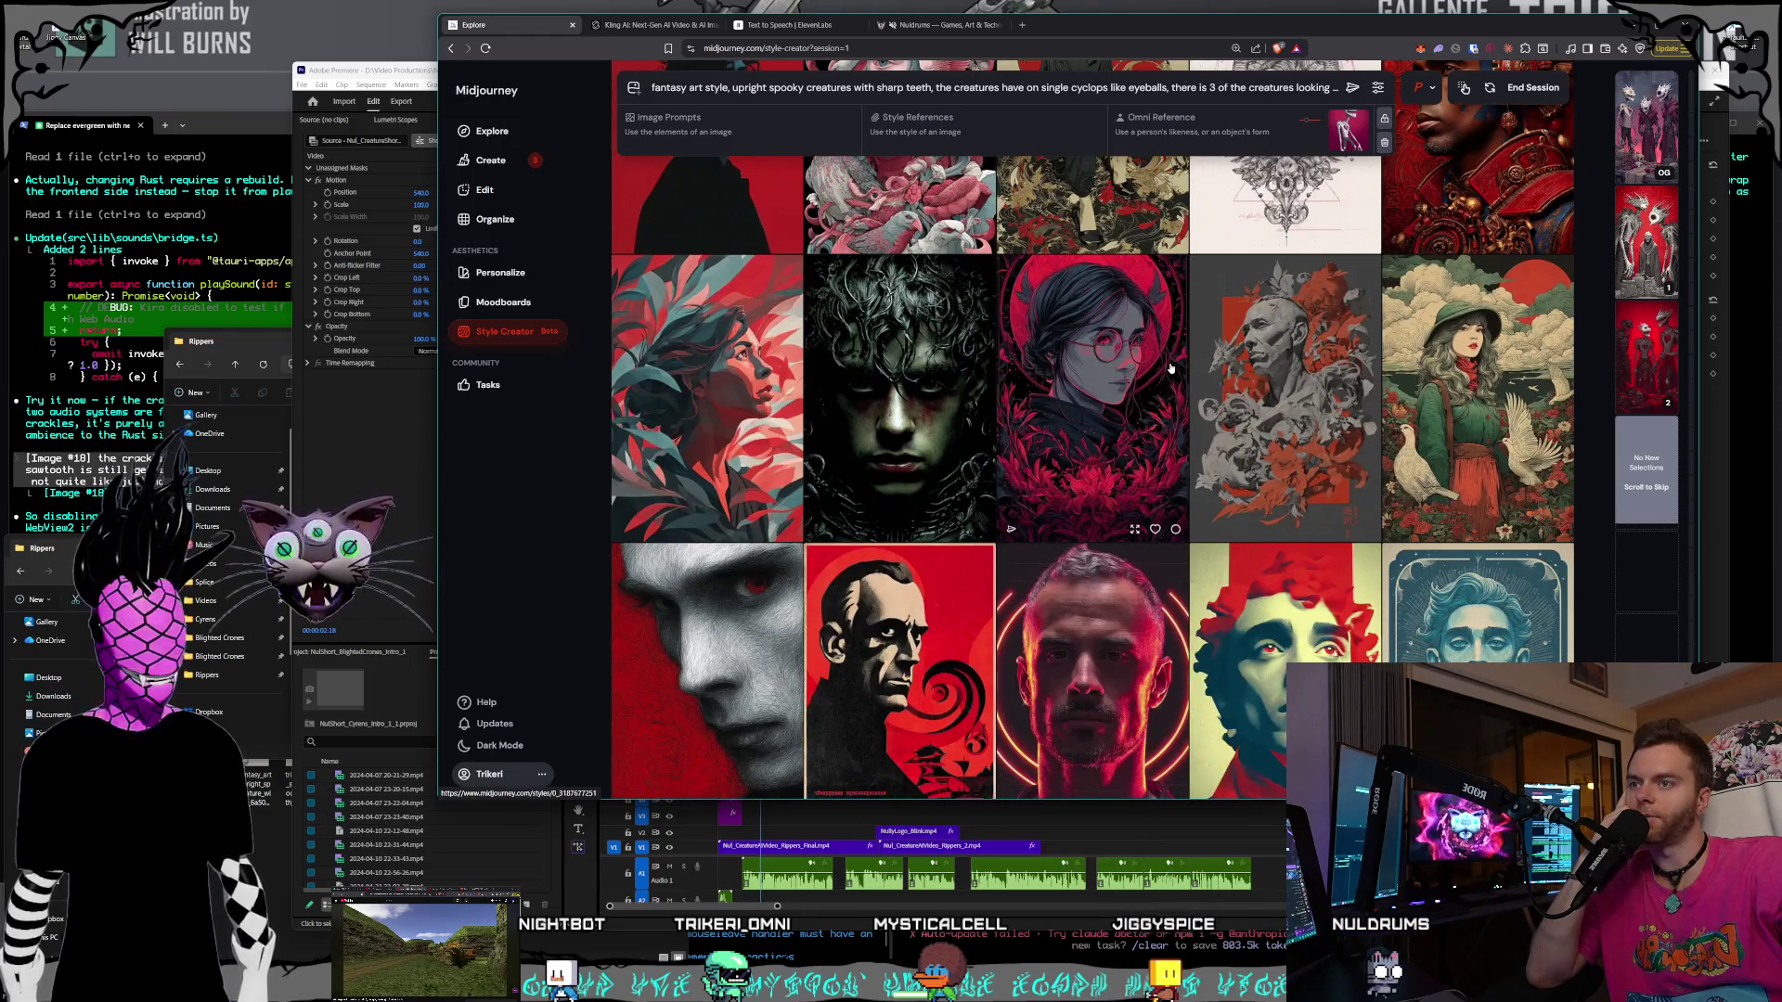
pyautogui.click(1137, 366)
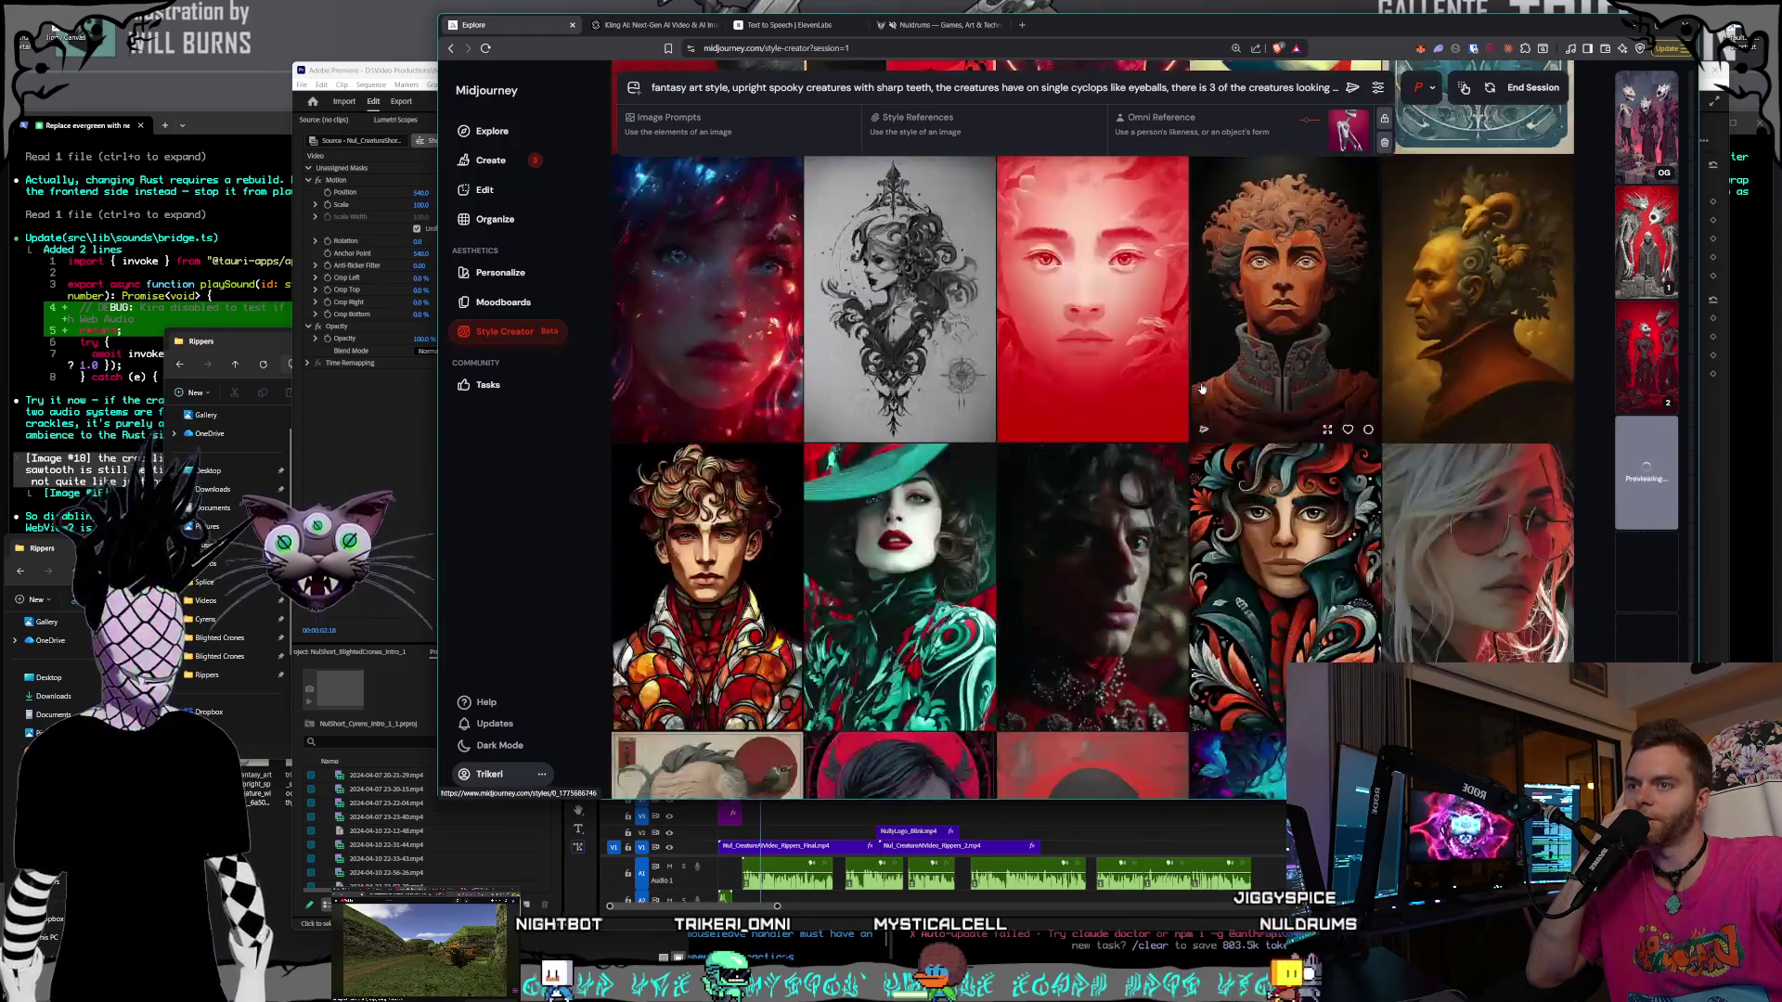
pyautogui.scroll(-3, 1198, 389)
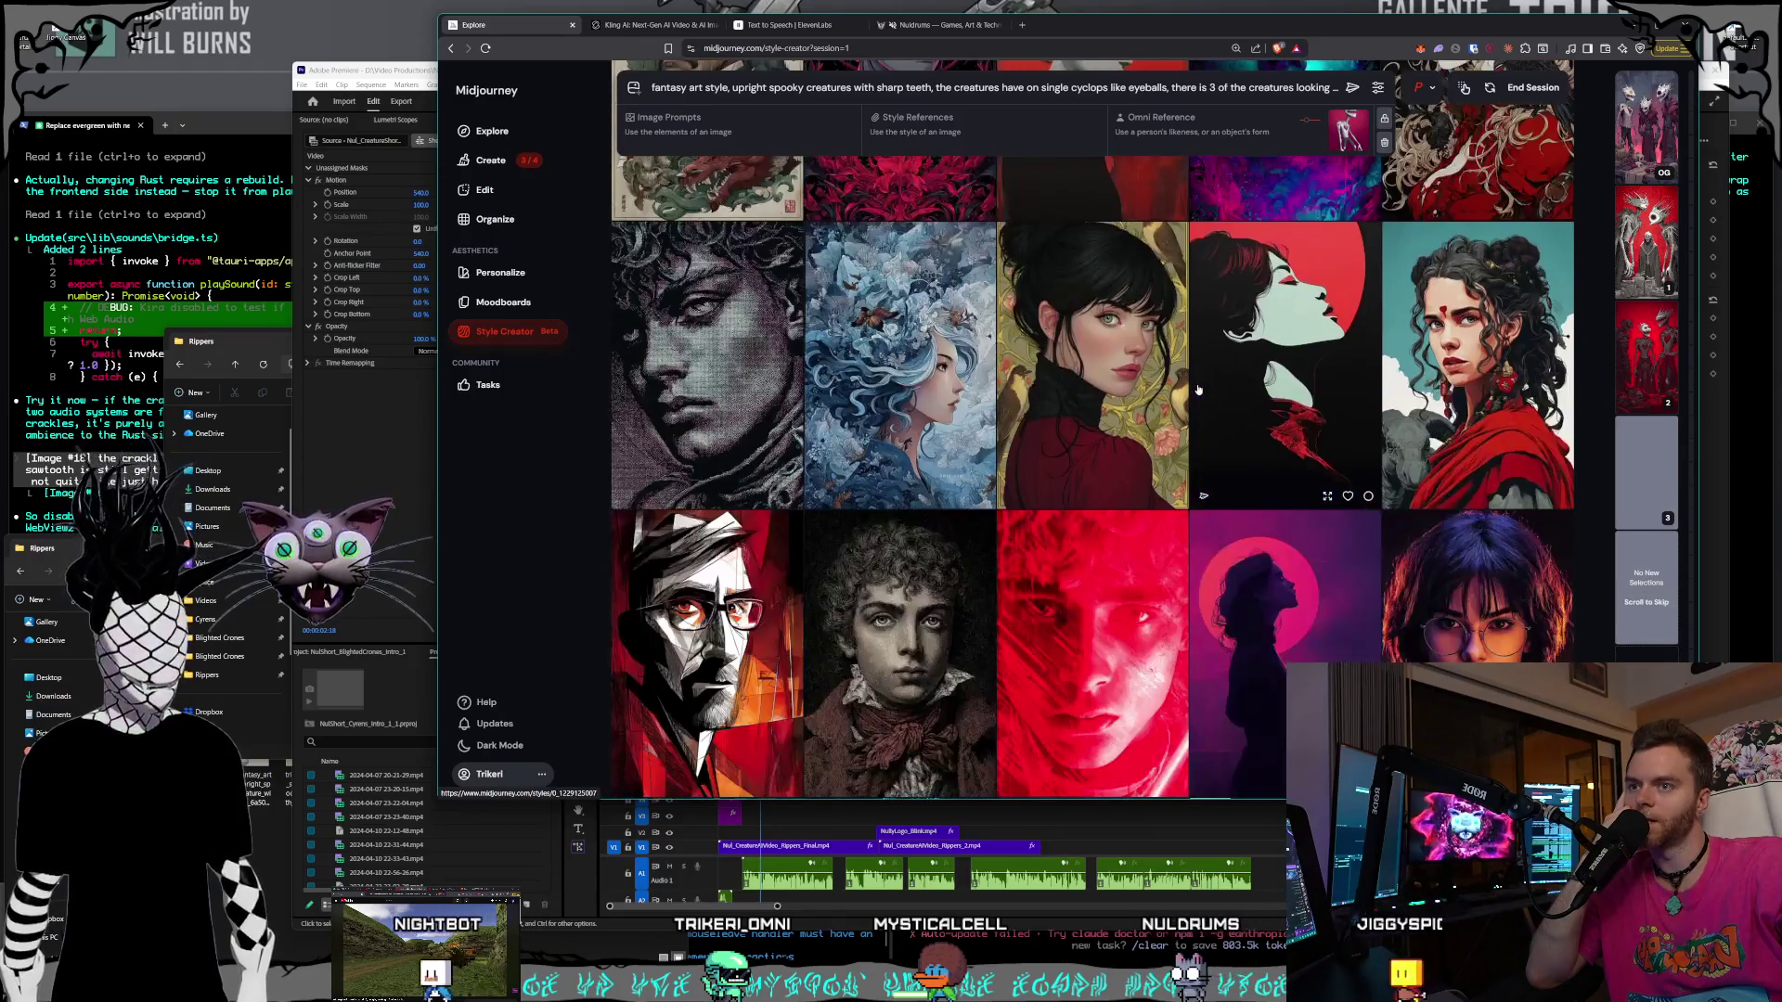
pyautogui.scroll(-6, 1198, 390)
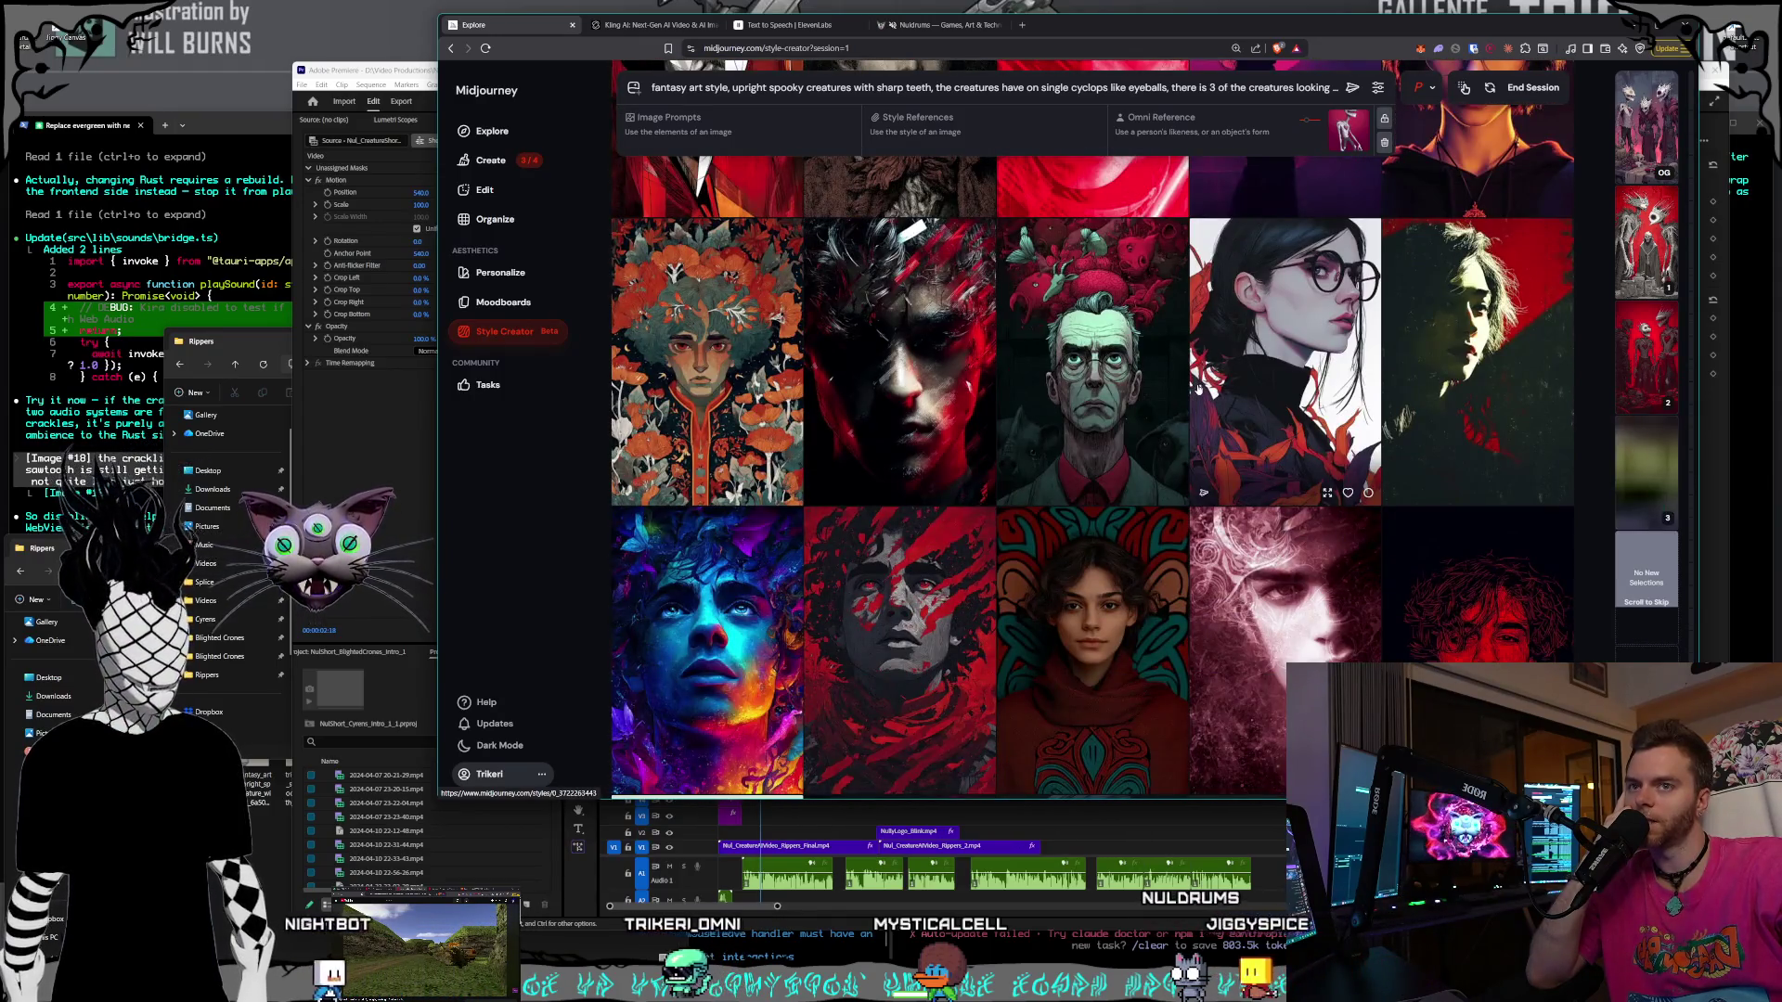
pyautogui.scroll(-10, 1198, 390)
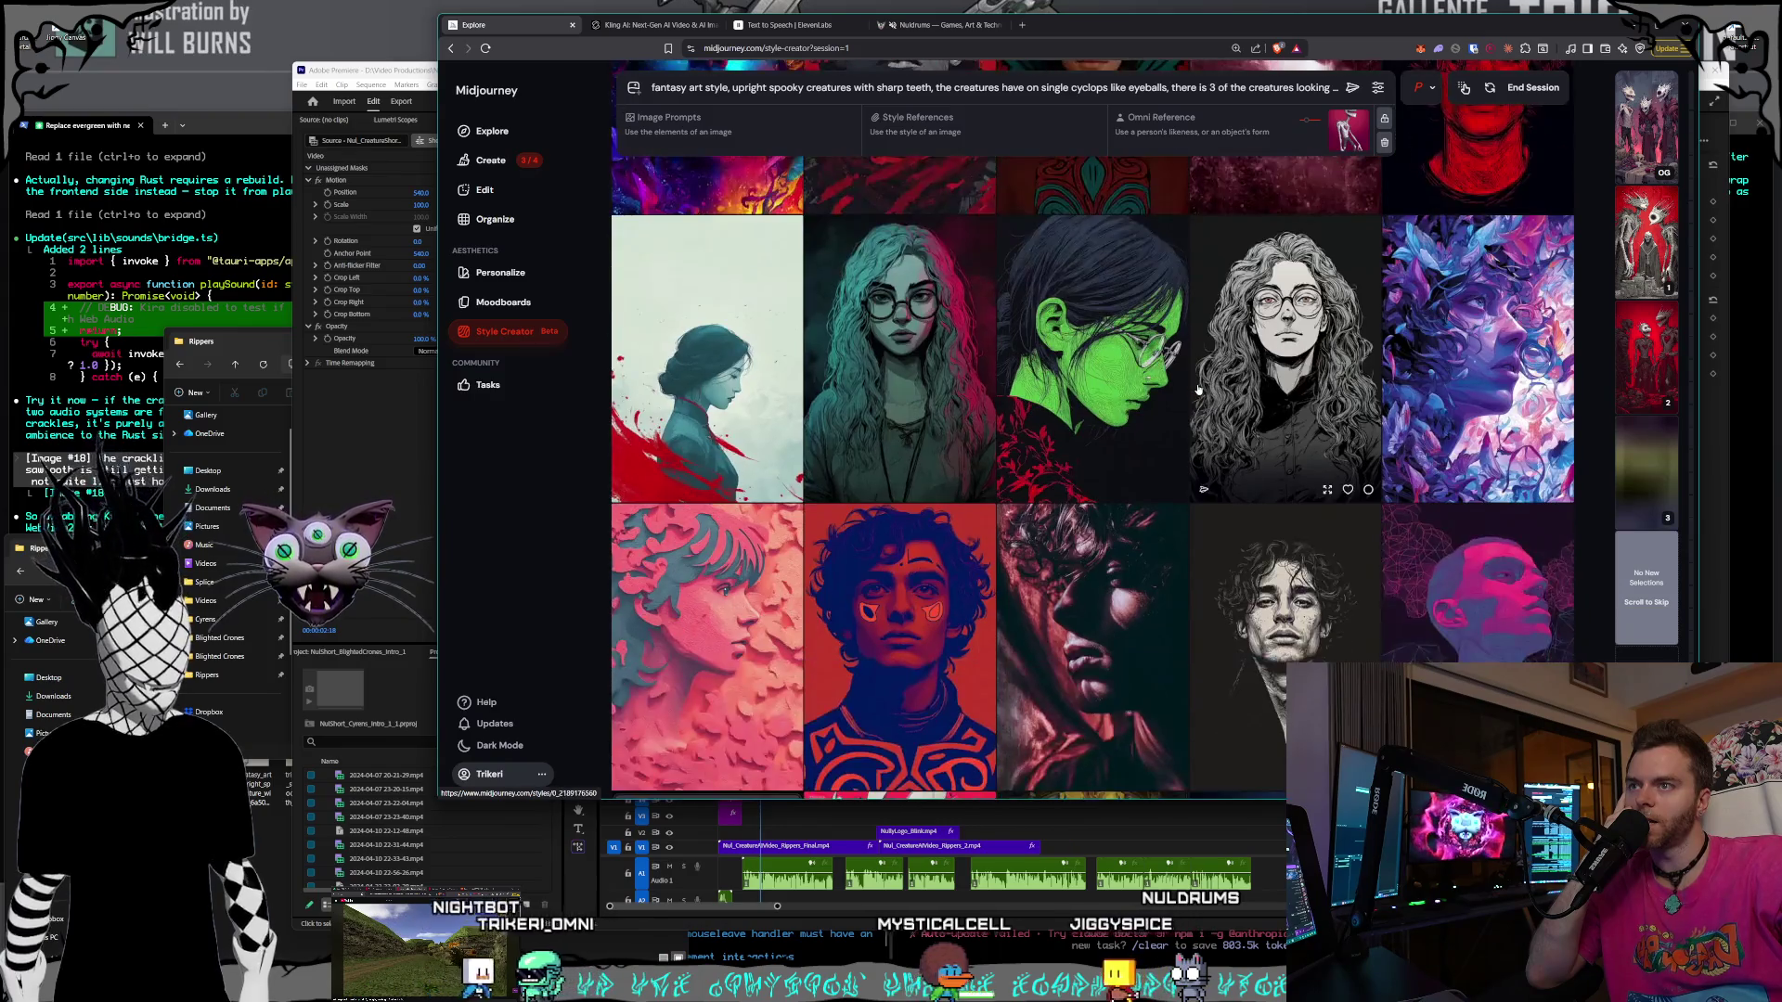
pyautogui.scroll(-5, 1198, 390)
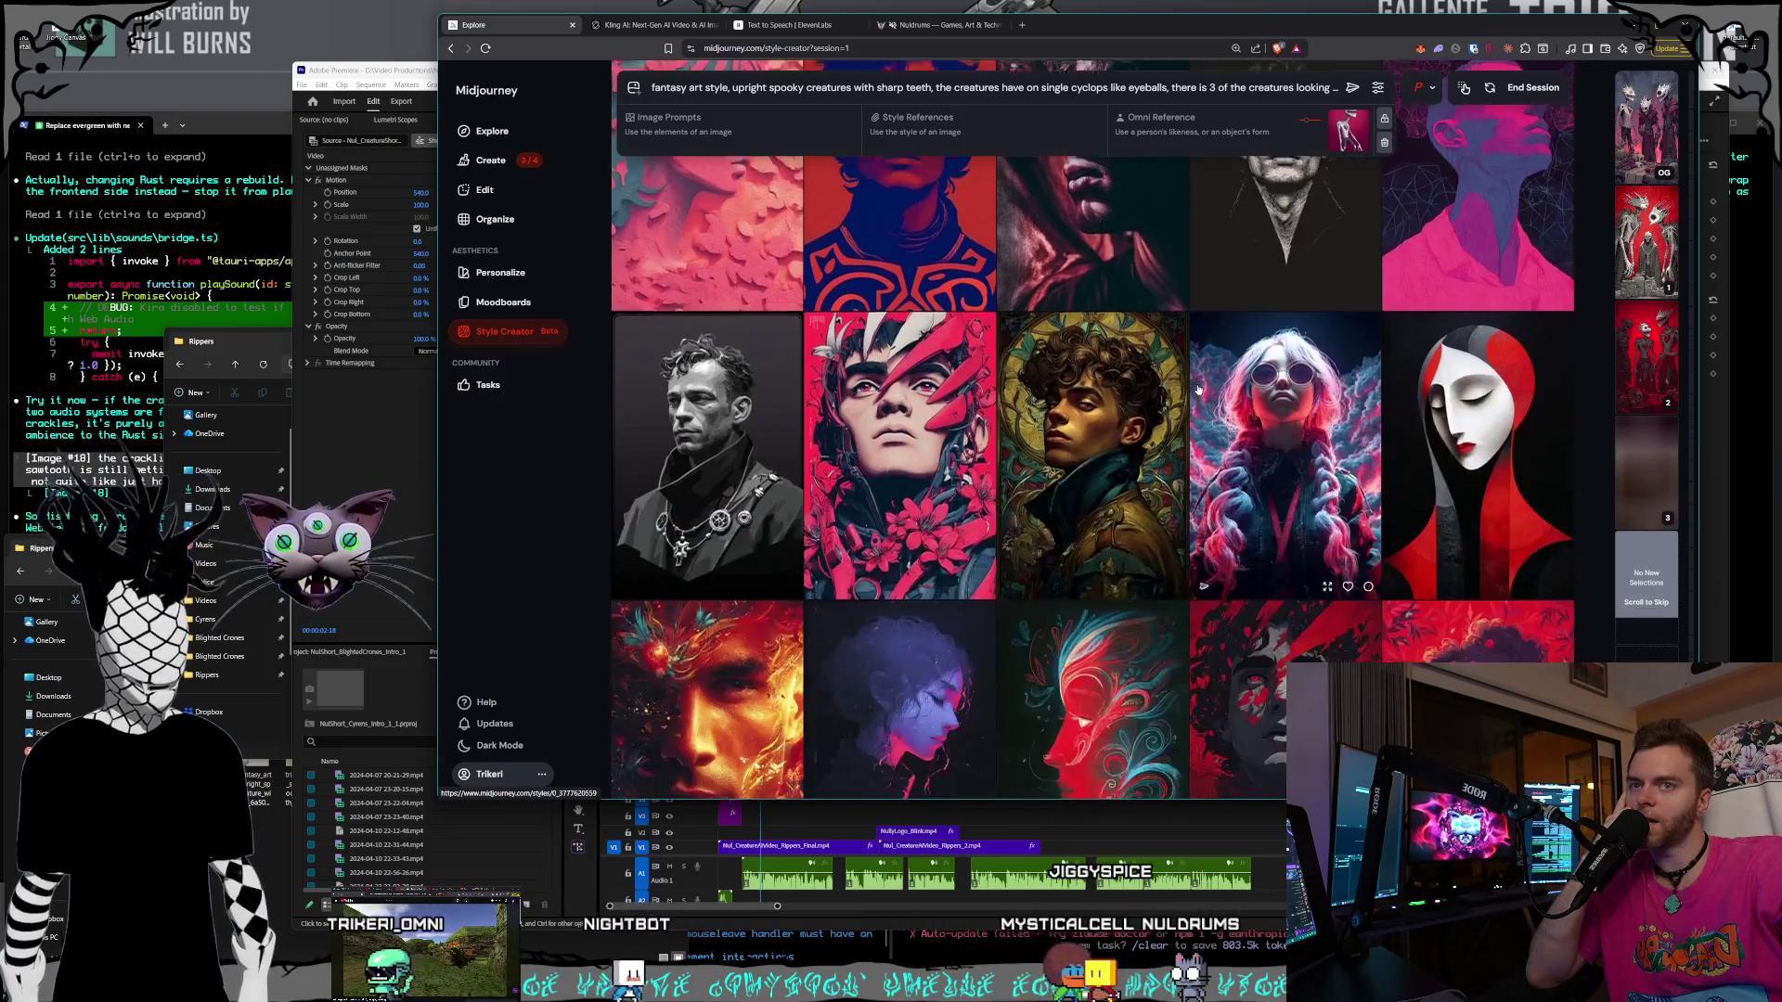
pyautogui.scroll(-10, 1197, 389)
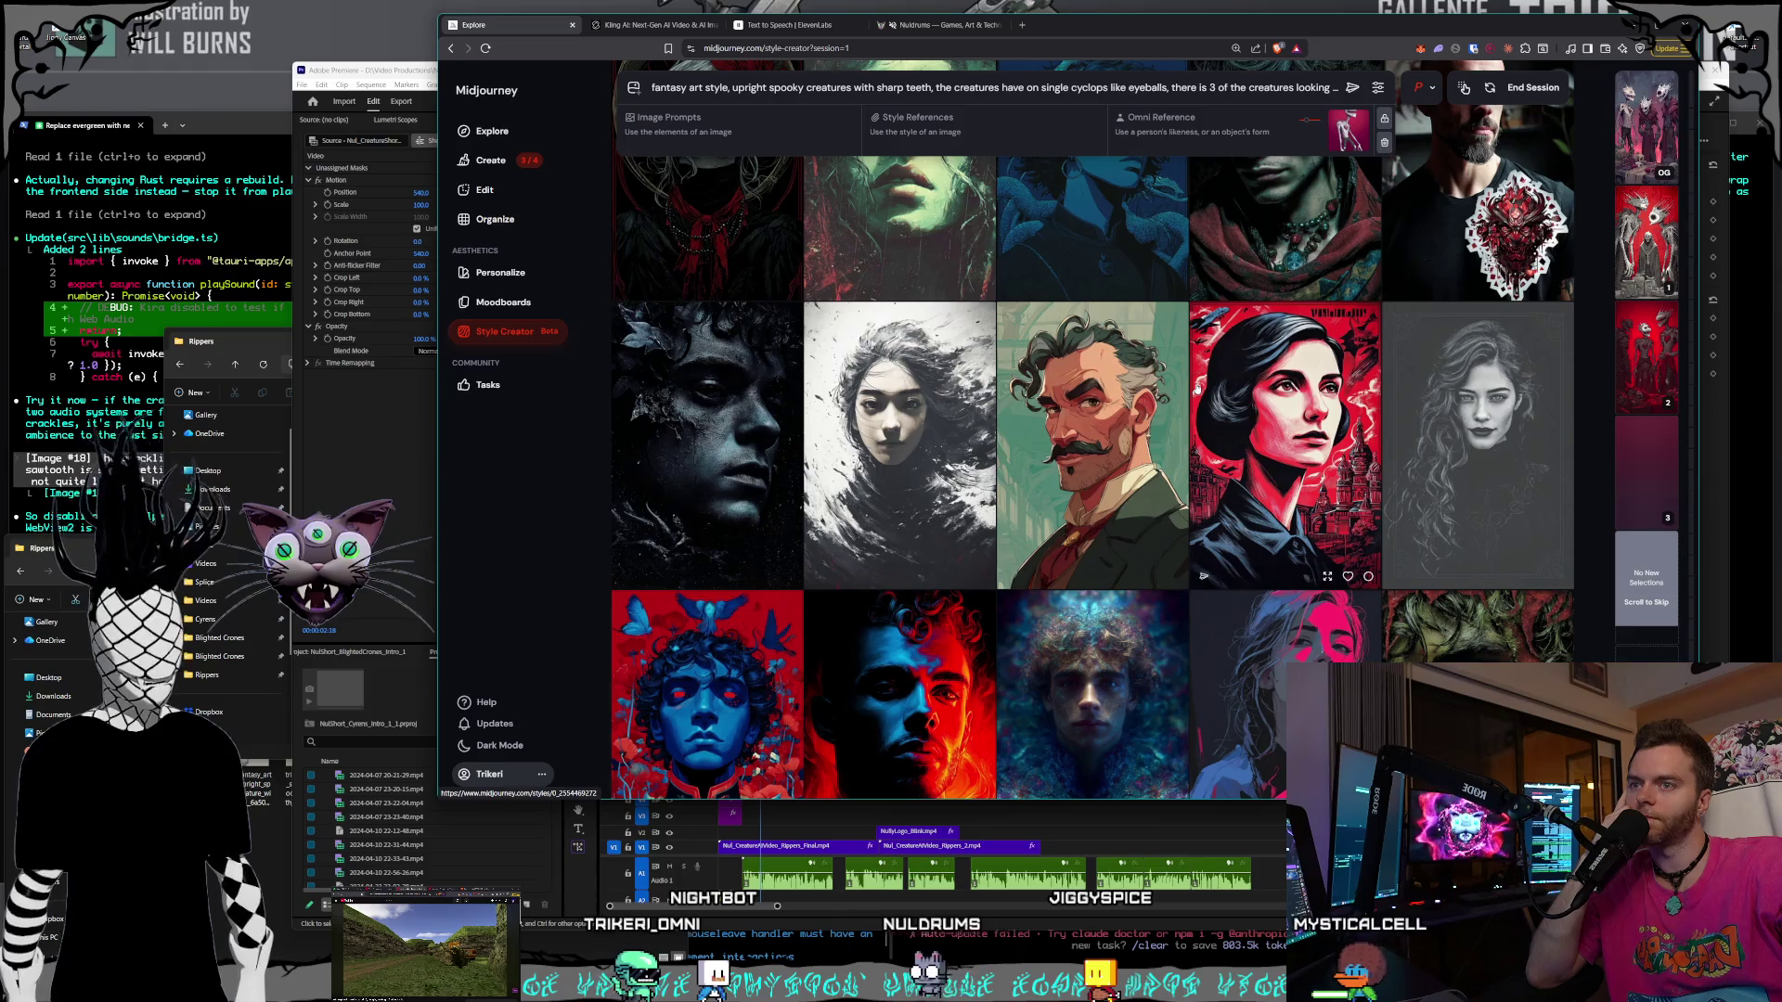
pyautogui.scroll(-10, 1197, 390)
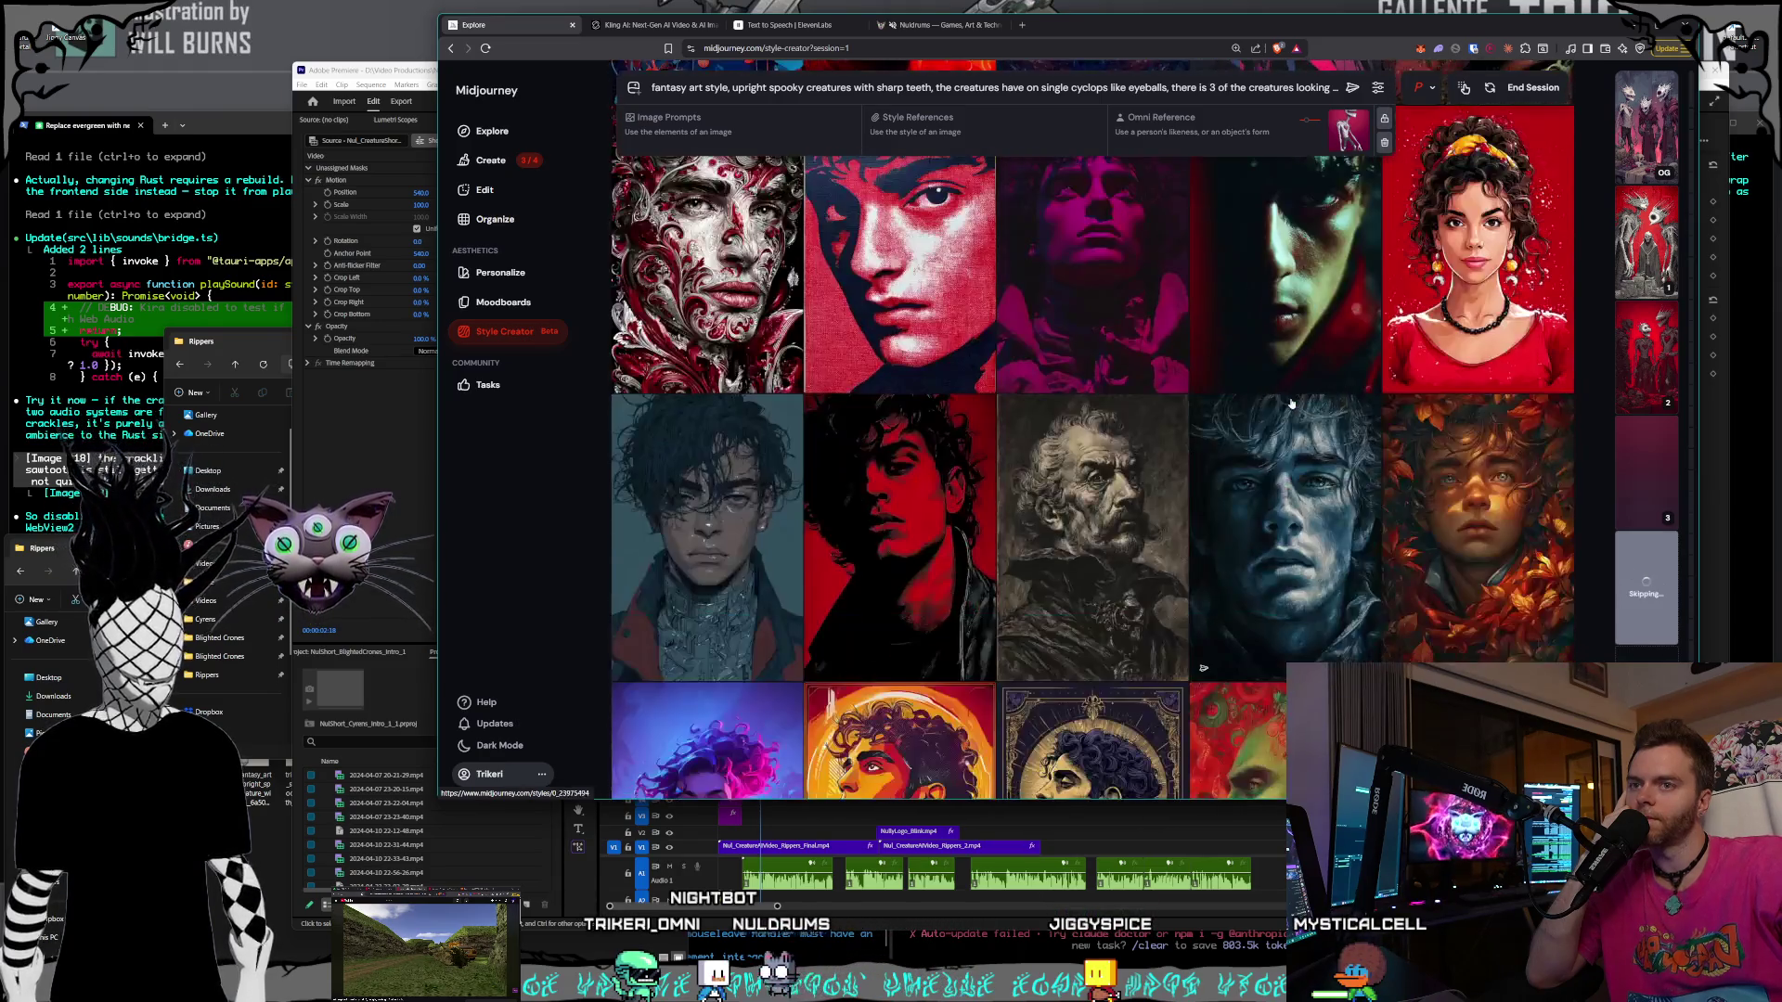
pyautogui.scroll(-15, 1289, 404)
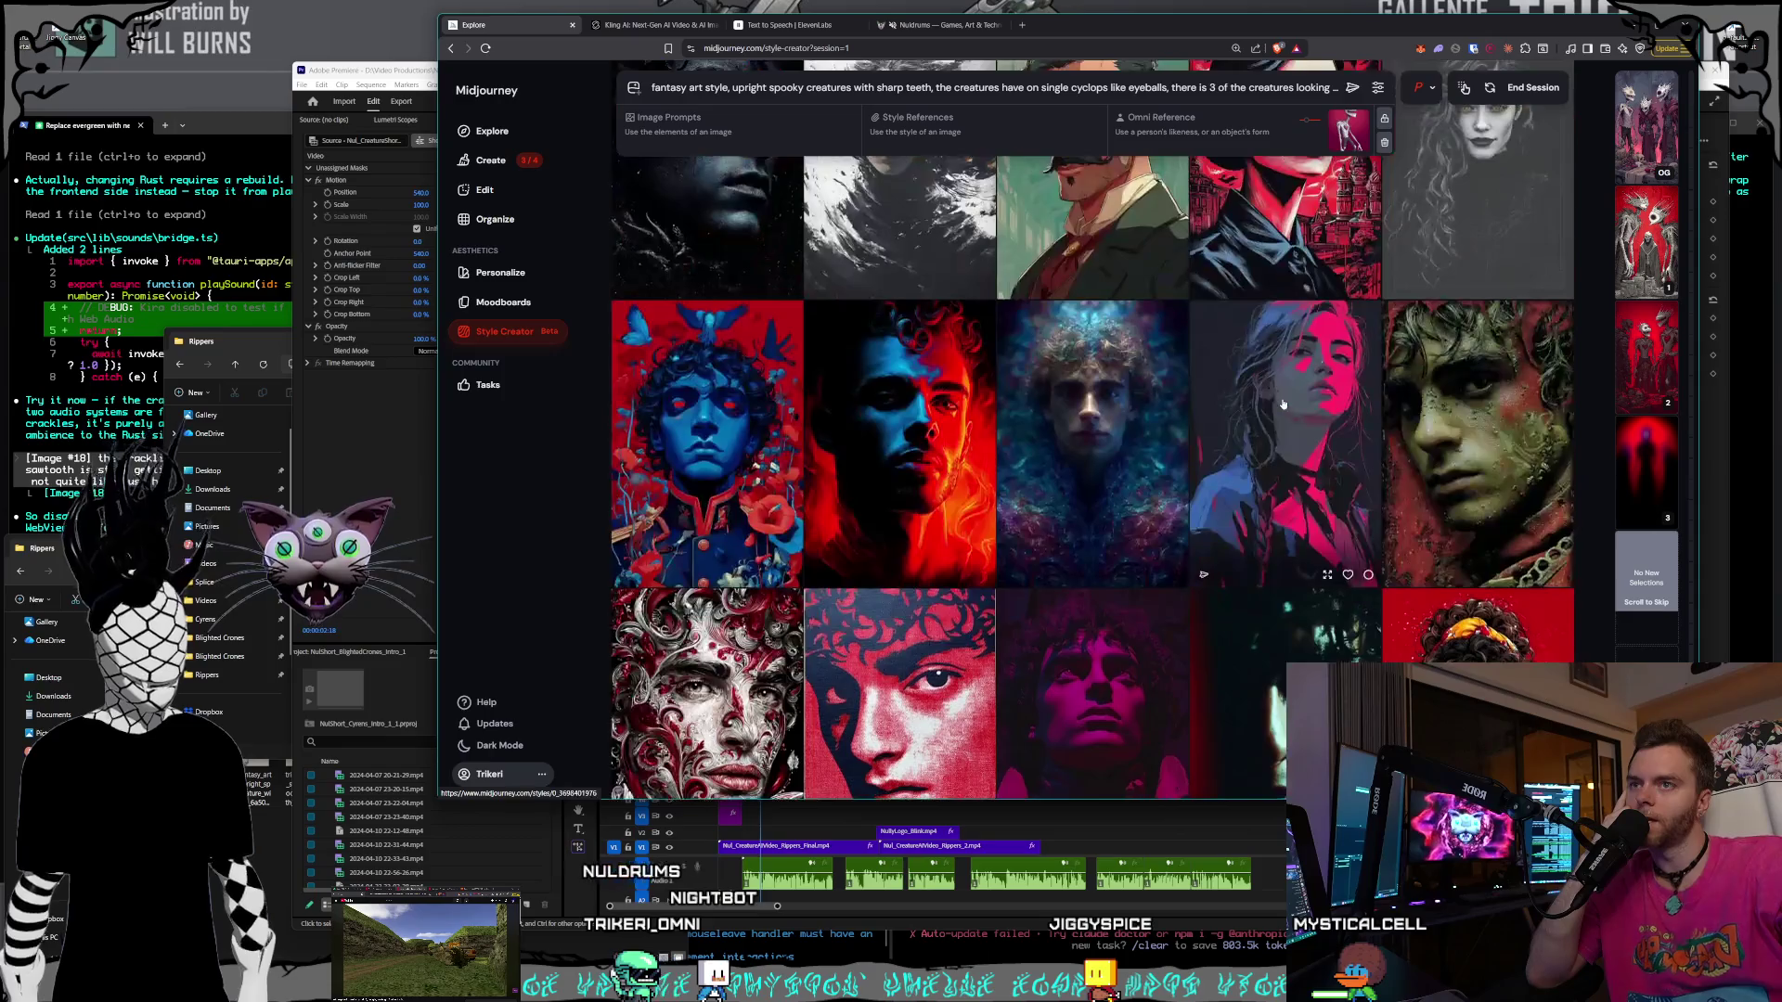
pyautogui.scroll(-15, 1290, 385)
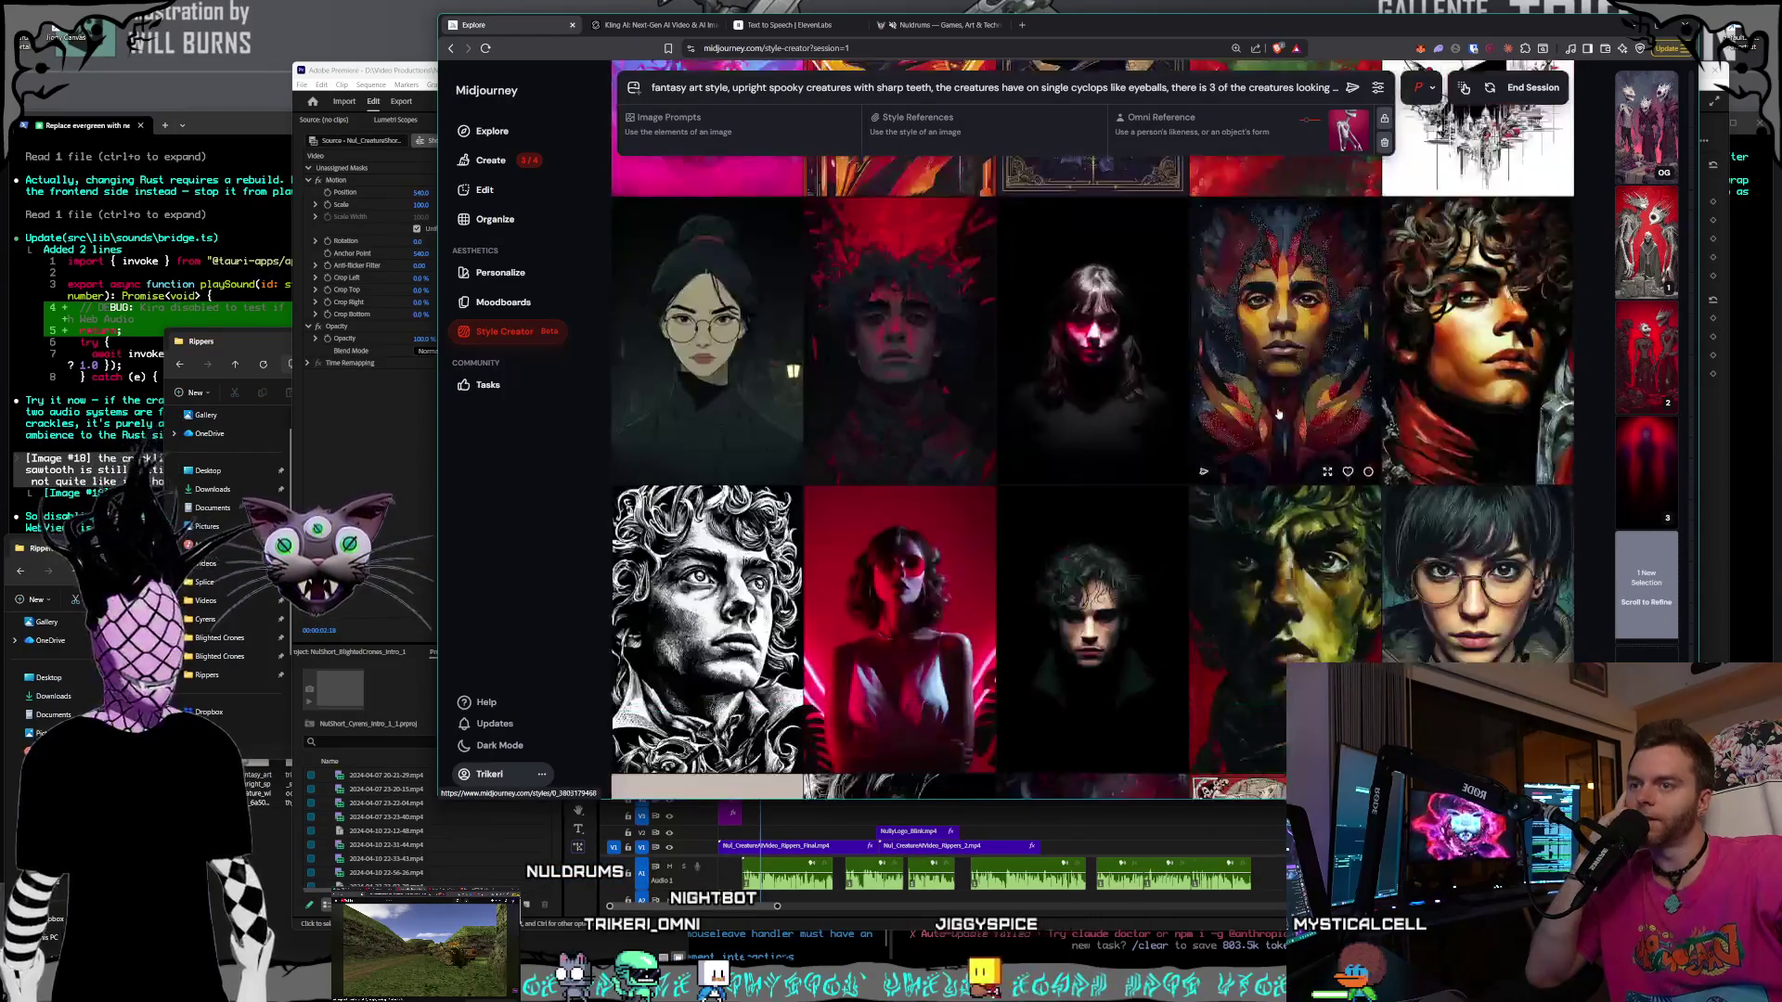
pyautogui.scroll(-15, 1279, 408)
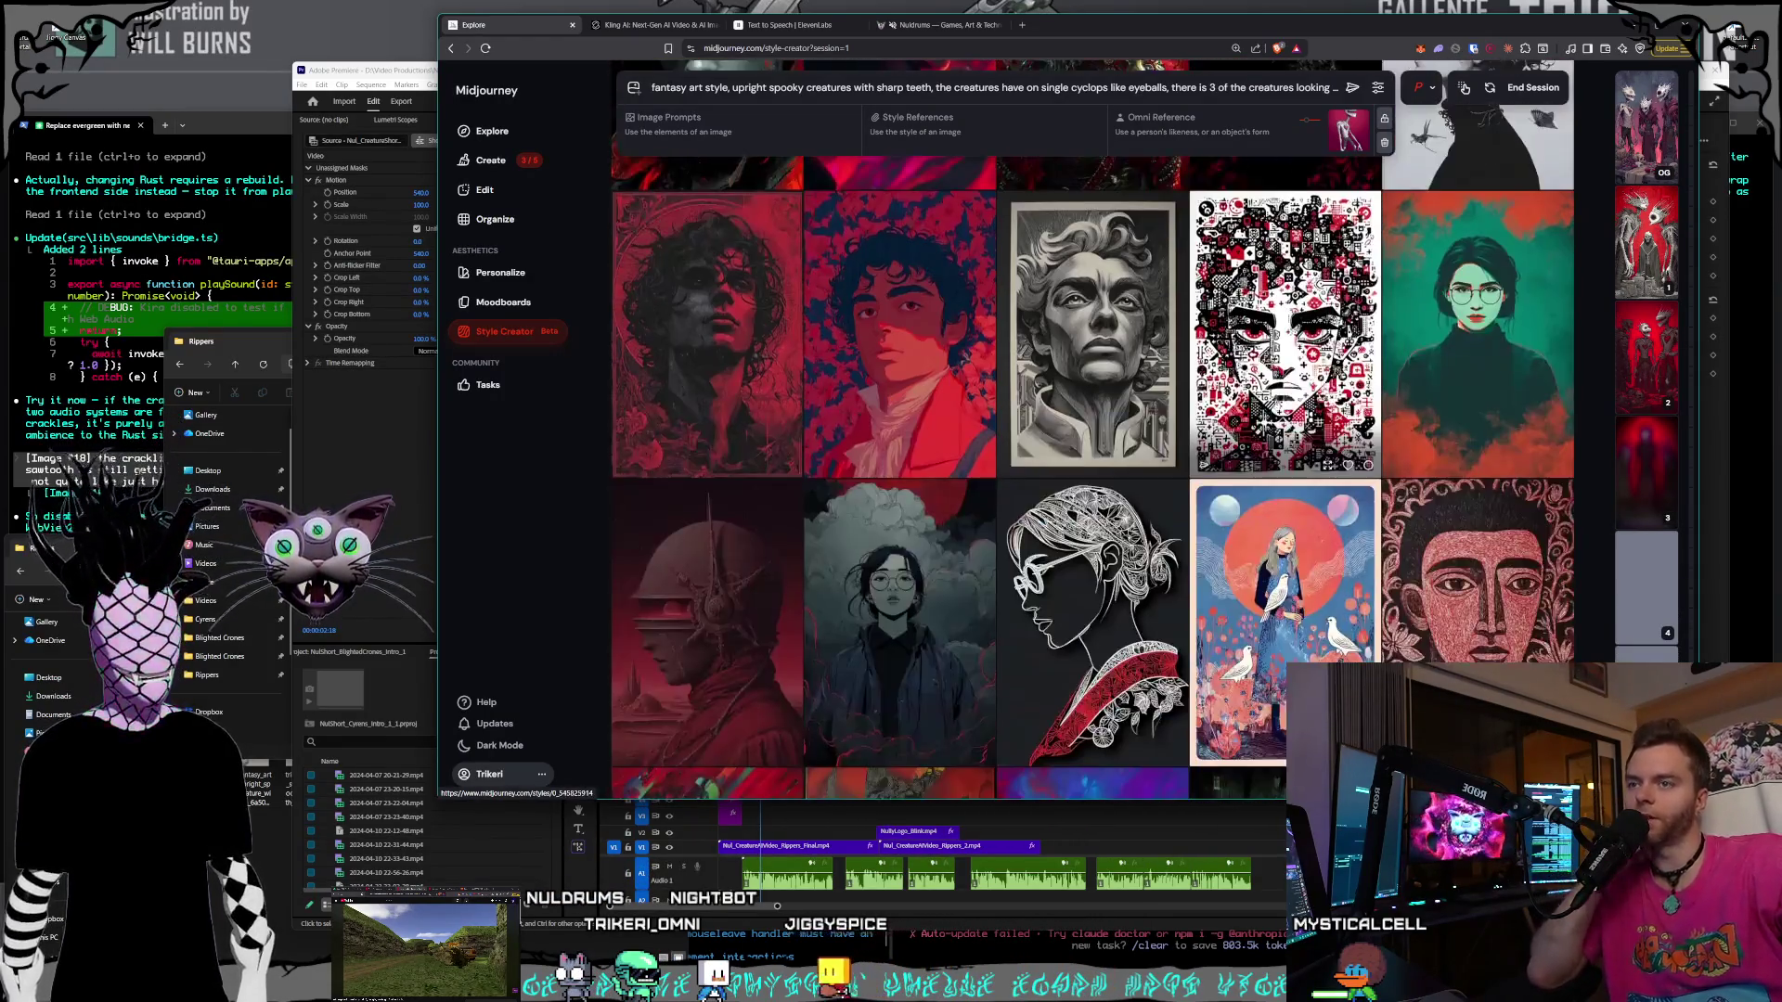
pyautogui.scroll(-3, 1277, 429)
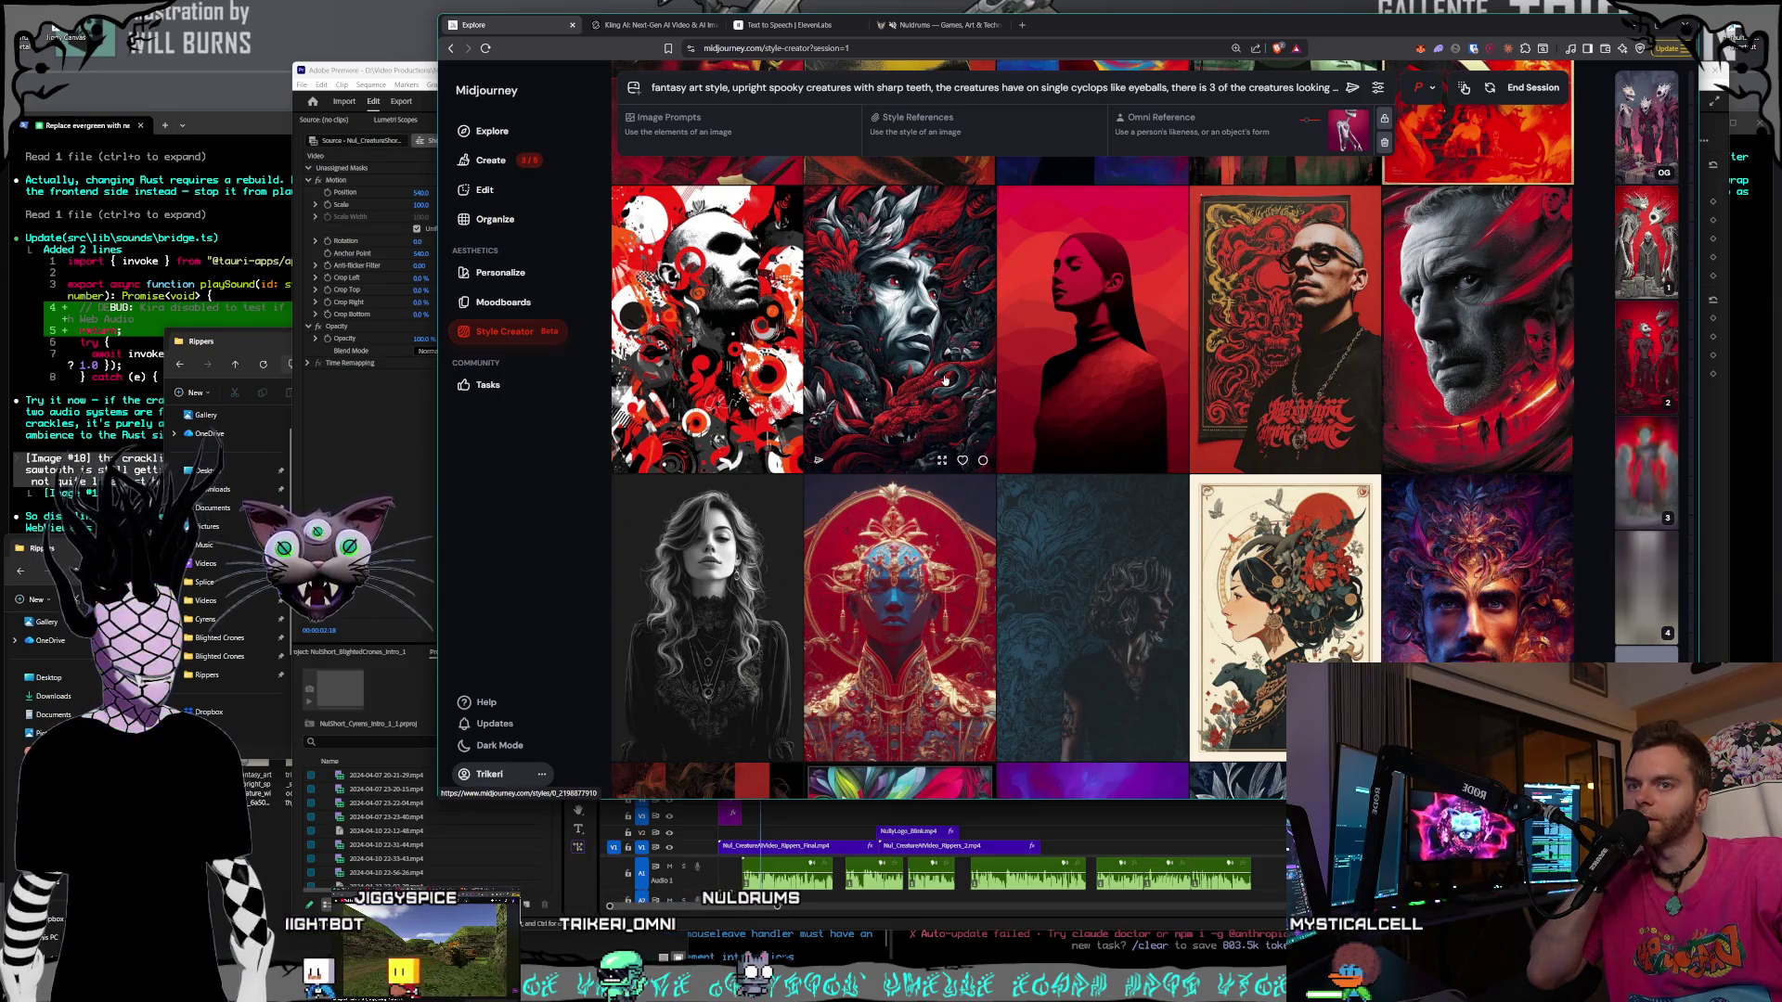
pyautogui.scroll(-5, 1118, 421)
pyautogui.scroll(-10, 1118, 420)
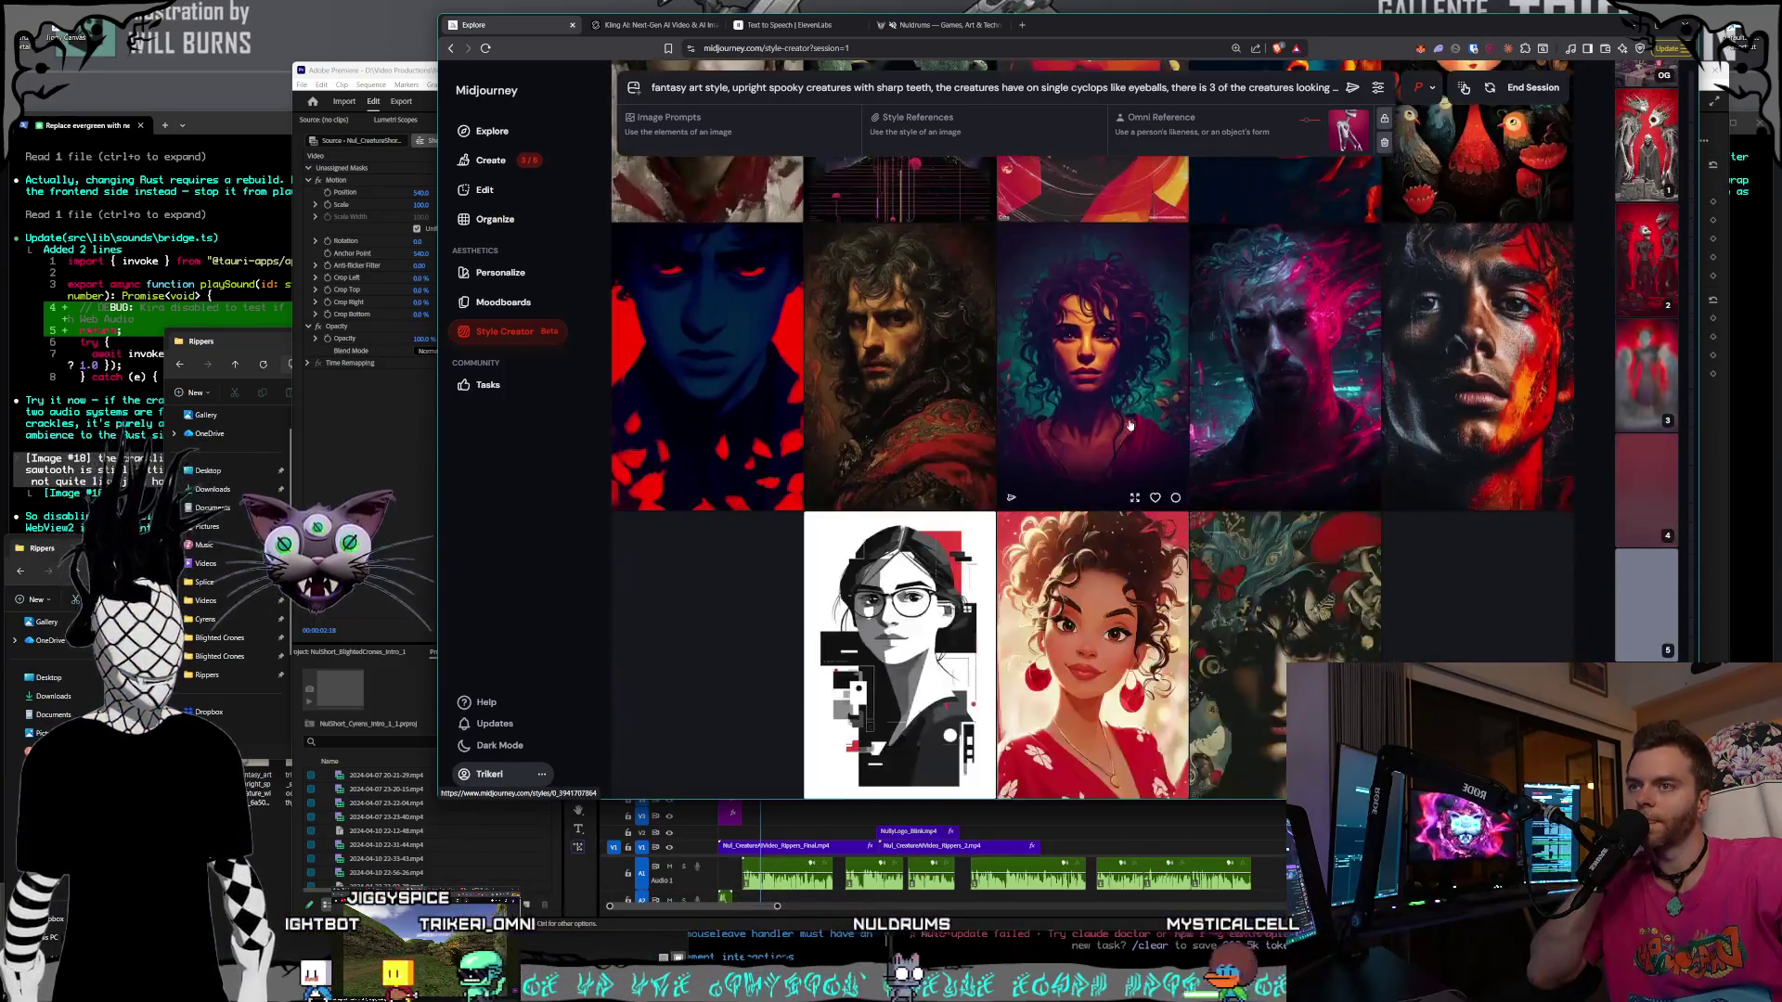
pyautogui.scroll(-10, 1129, 425)
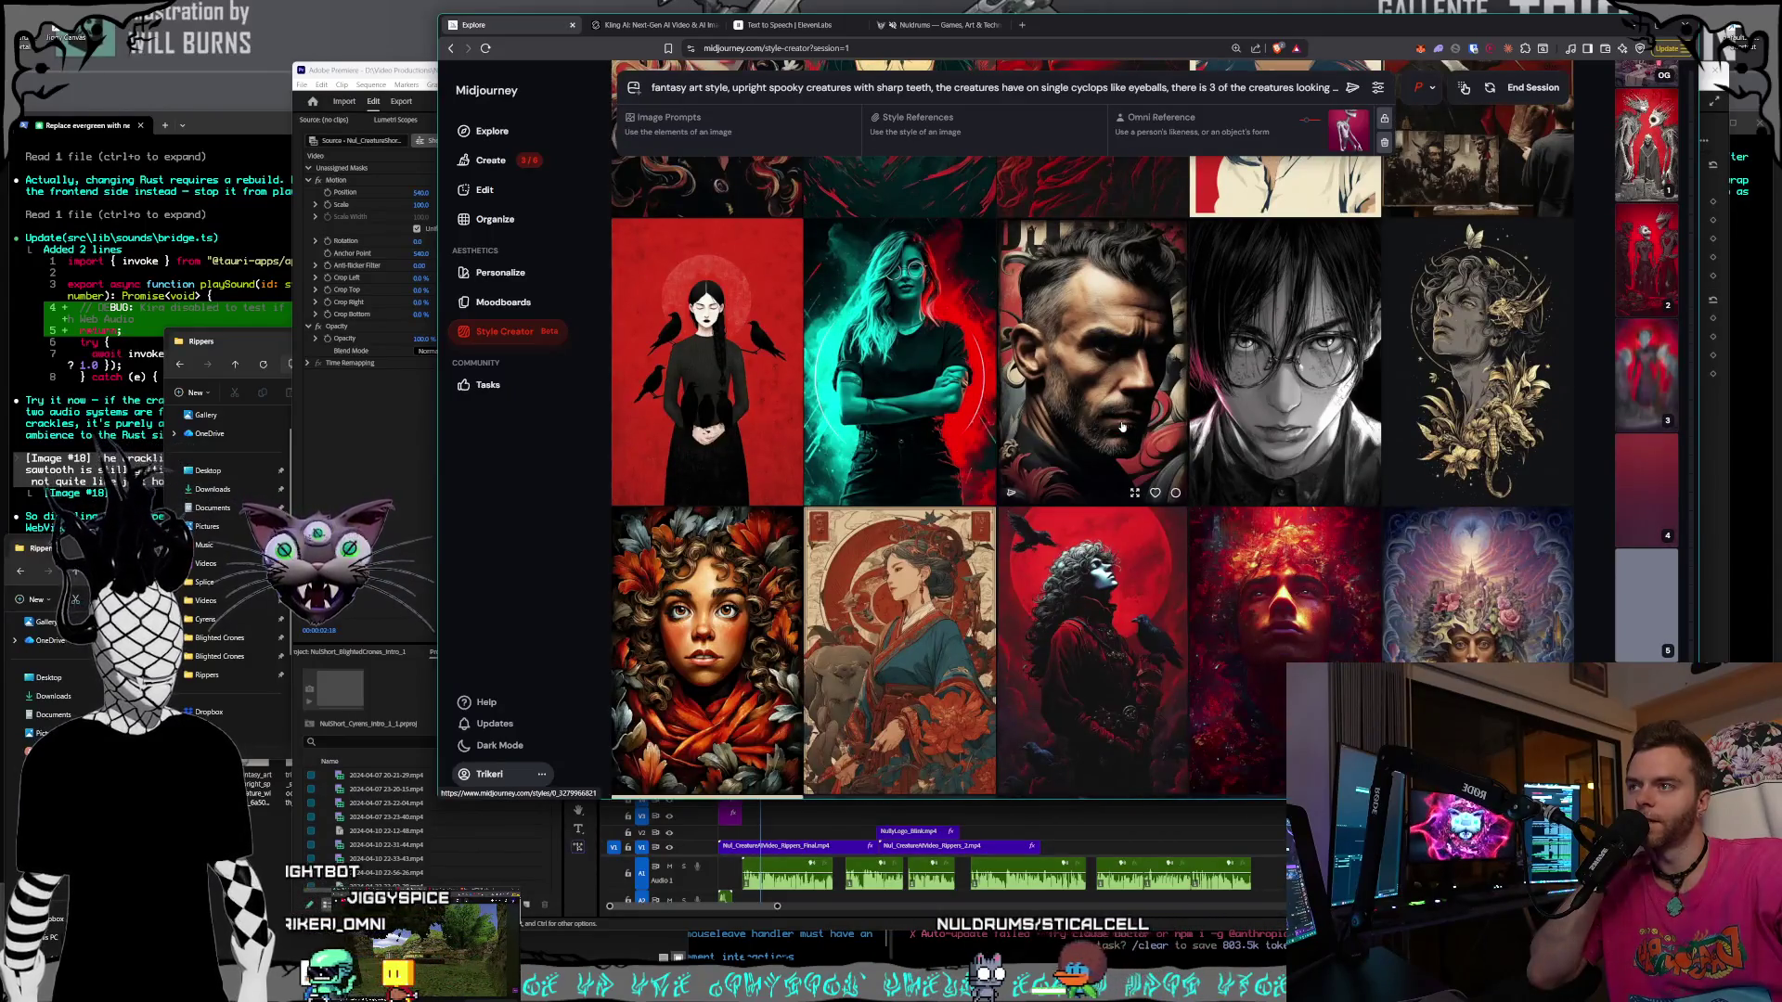
pyautogui.scroll(-5, 1121, 419)
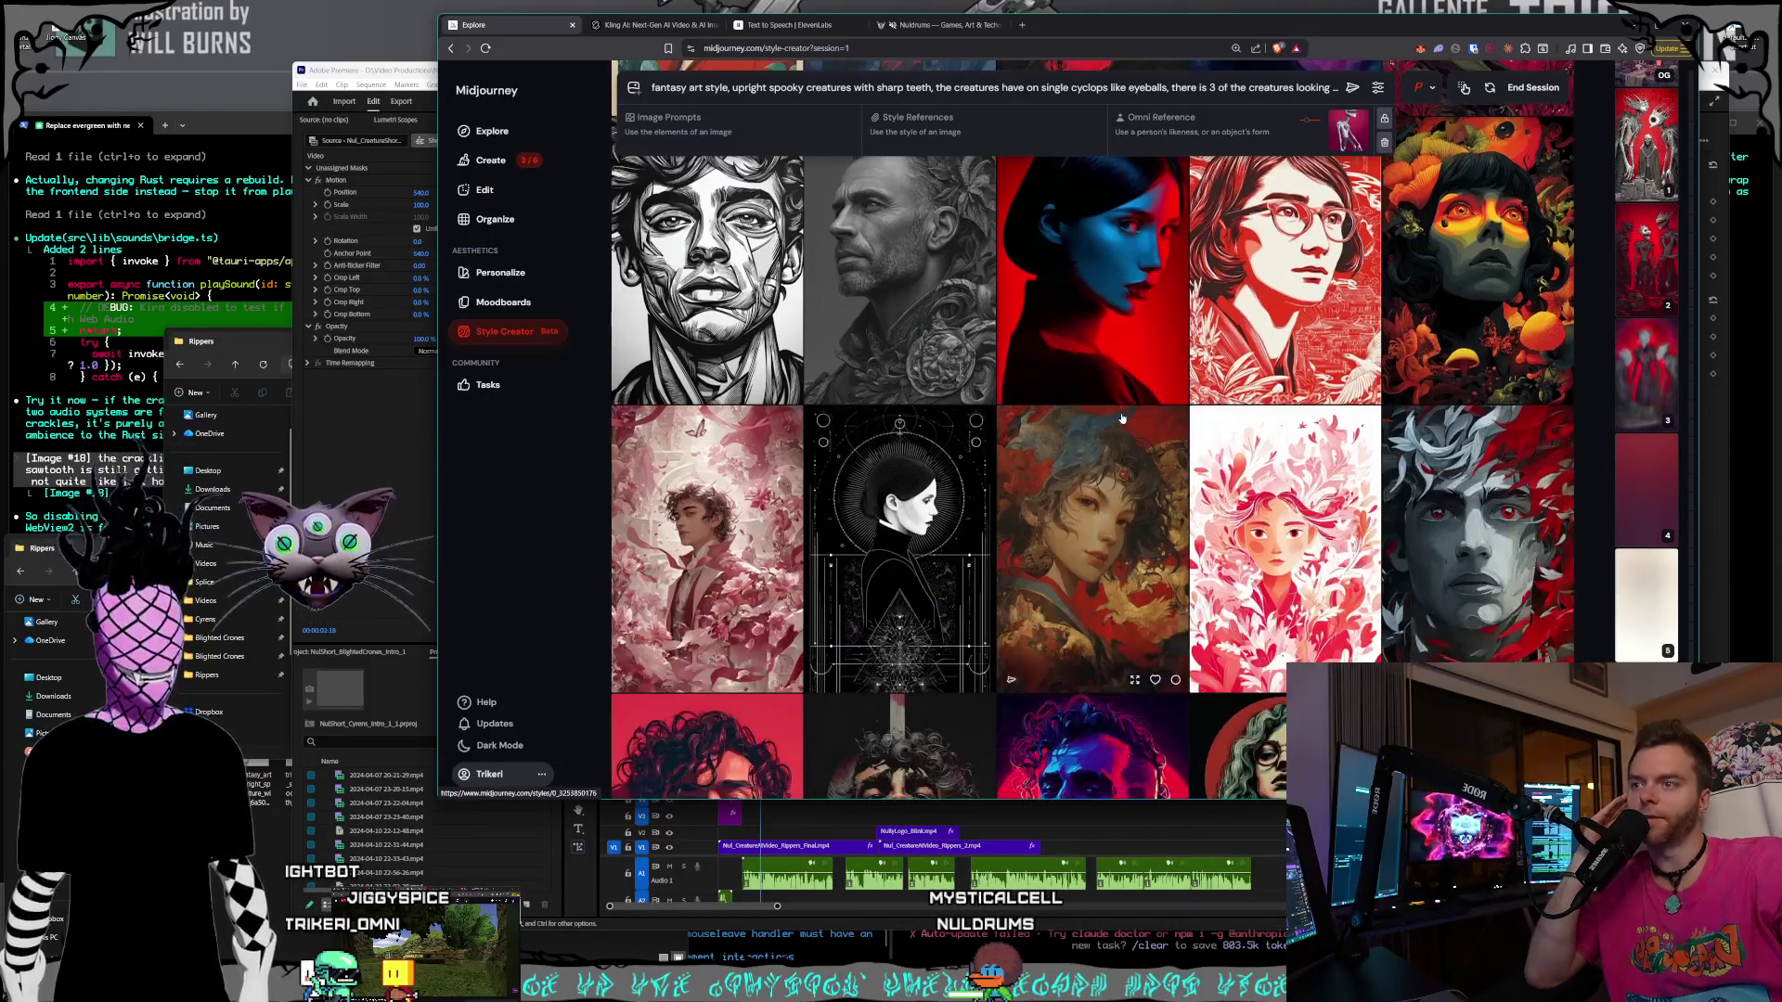
pyautogui.scroll(-2, 1122, 419)
pyautogui.scroll(-5, 1122, 419)
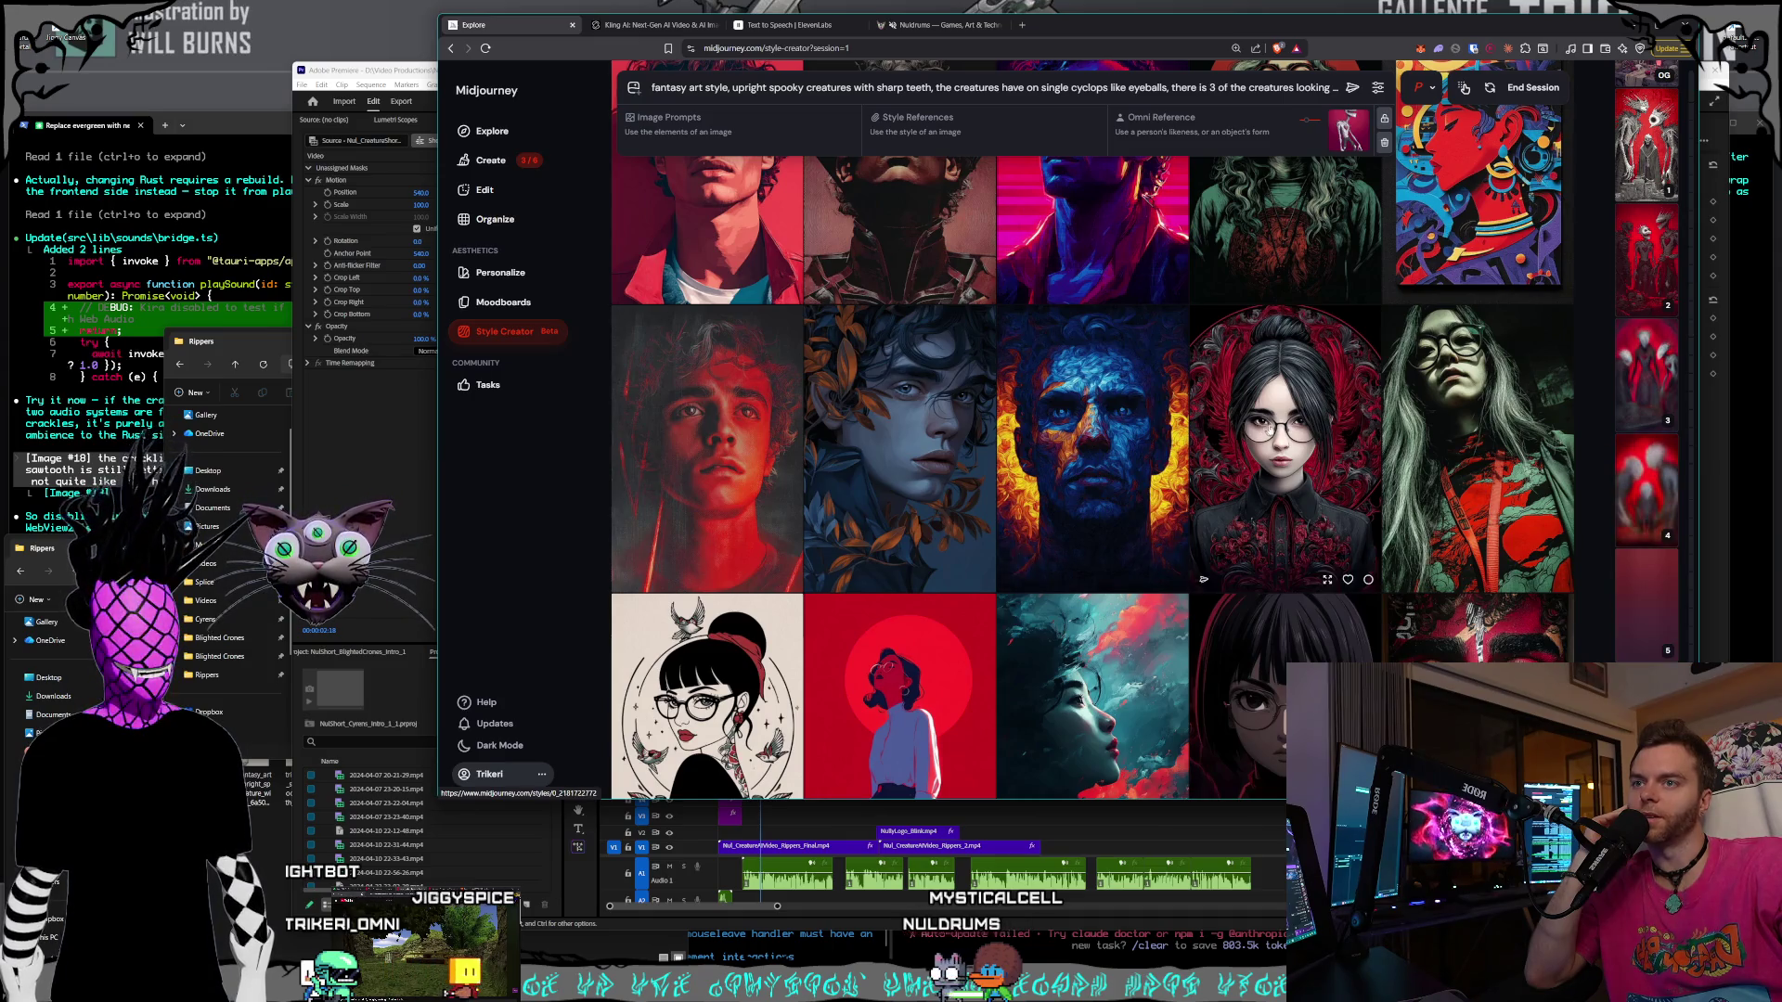
pyautogui.scroll(-10, 1151, 428)
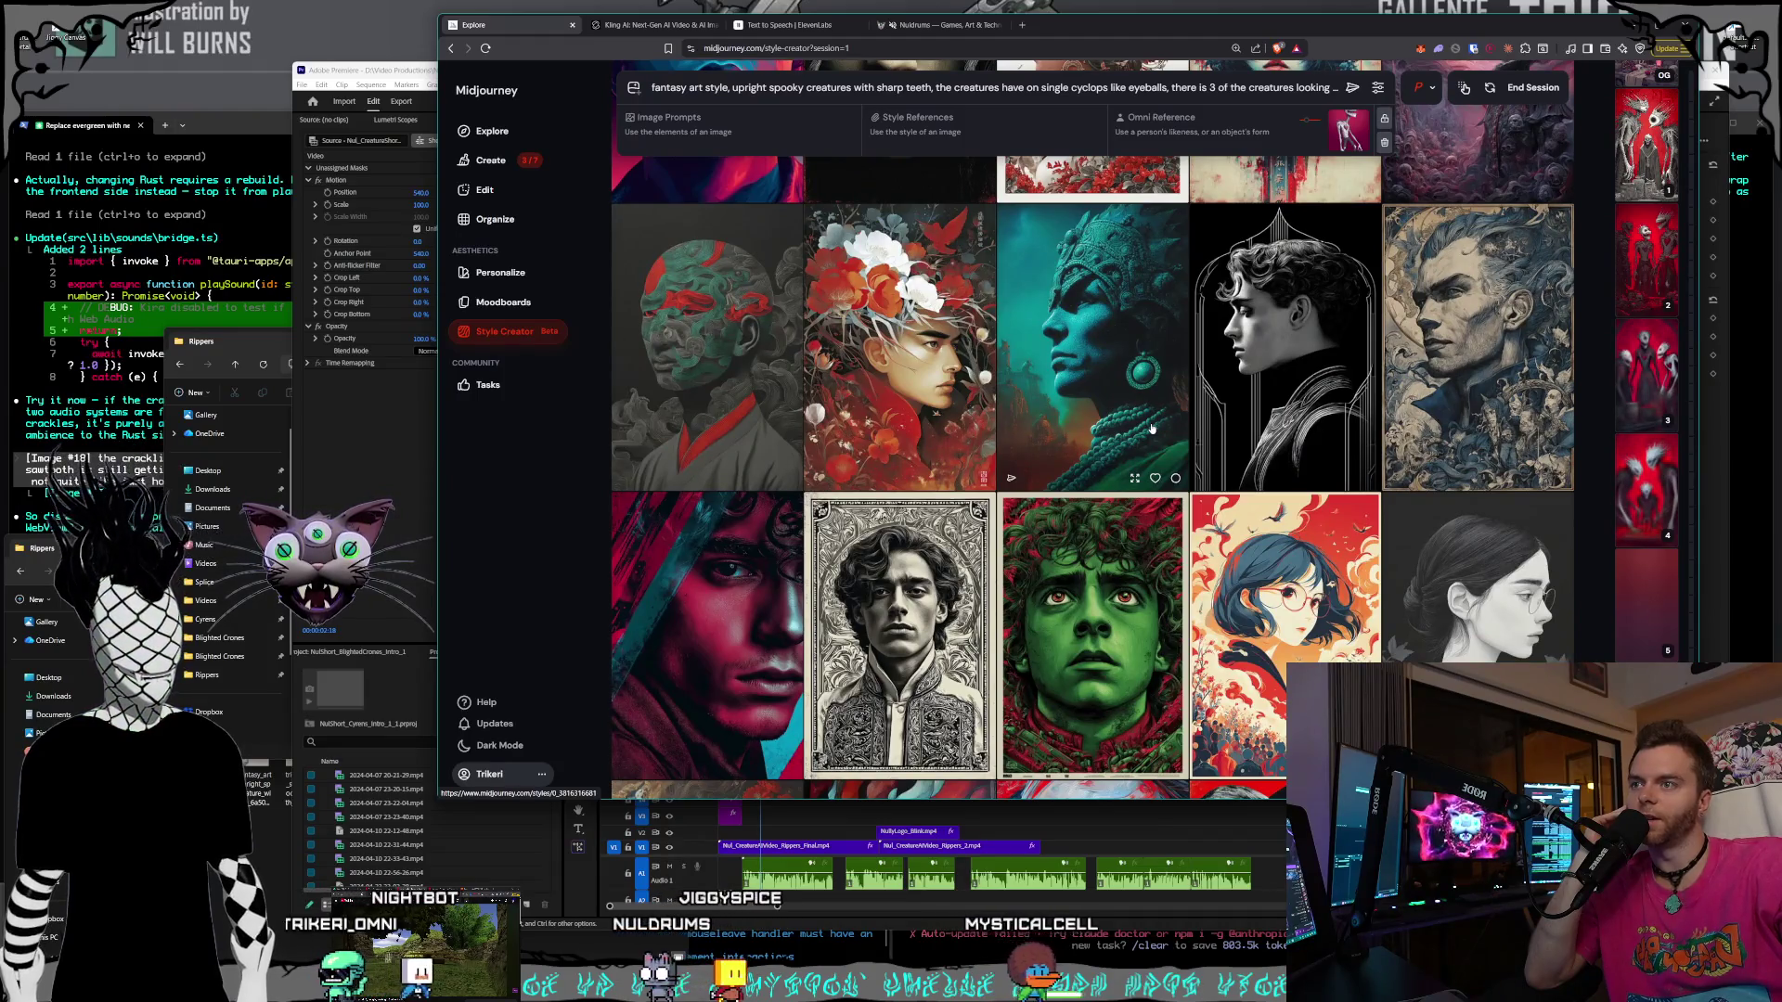
pyautogui.scroll(-15, 968, 342)
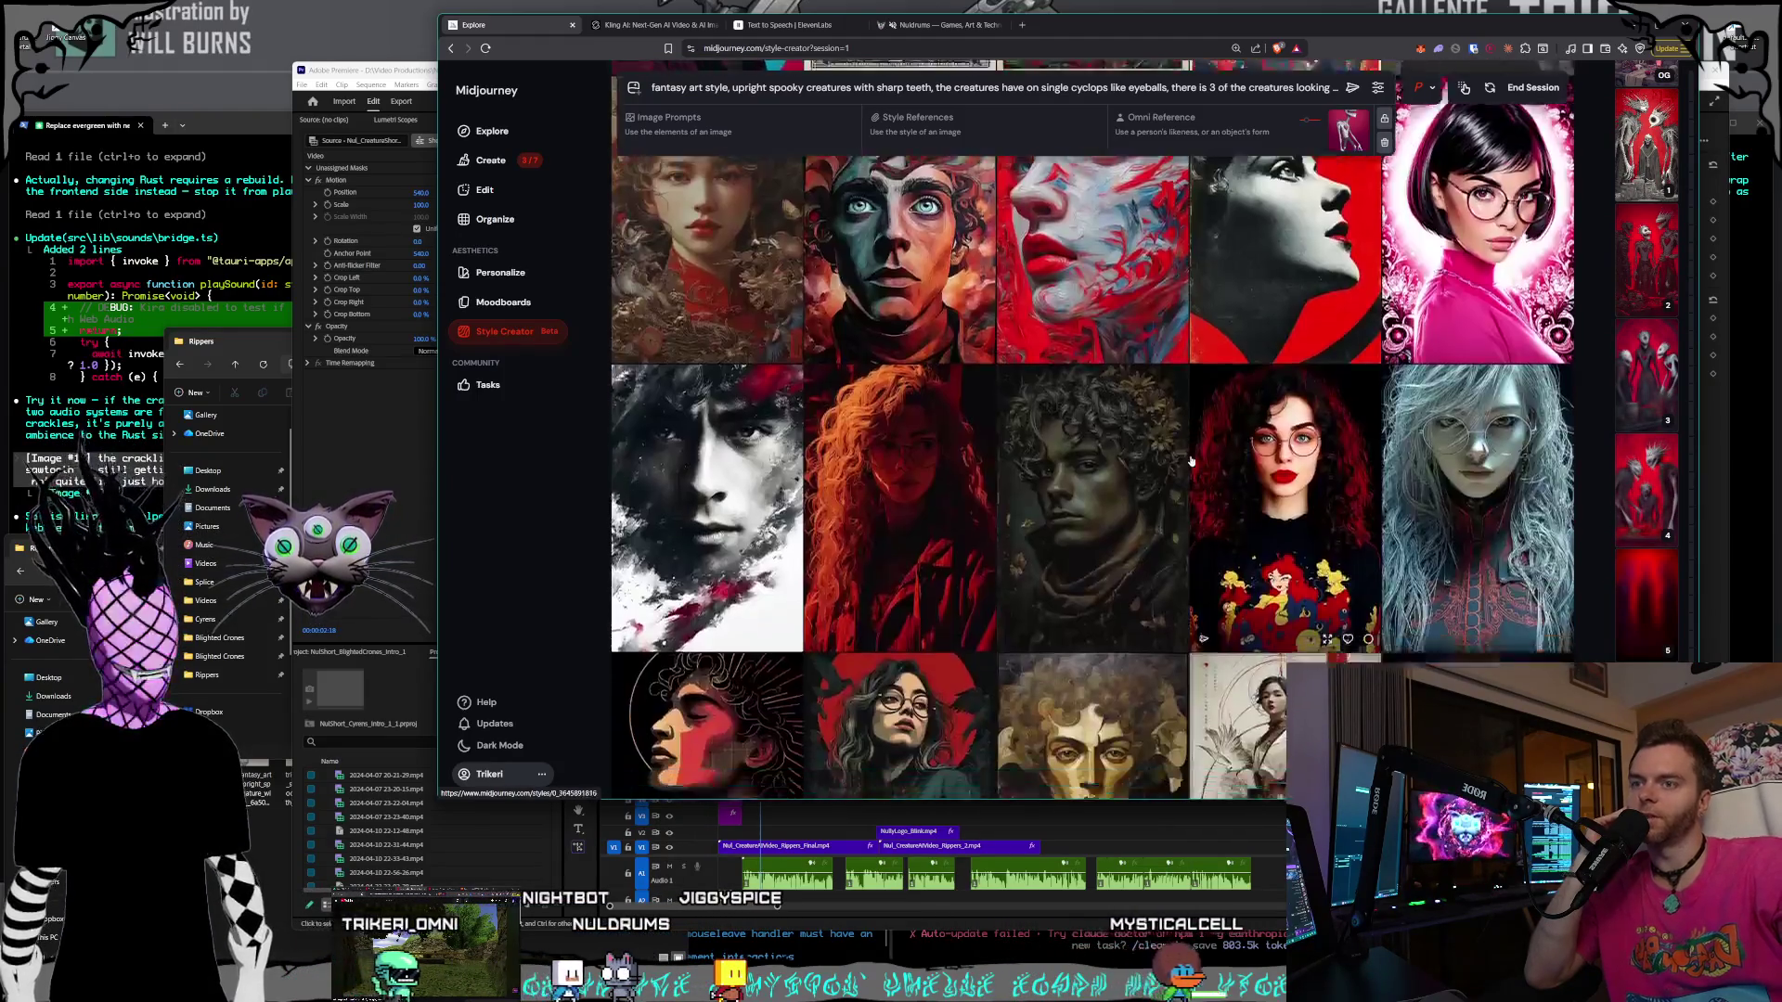
pyautogui.scroll(-5, 1189, 453)
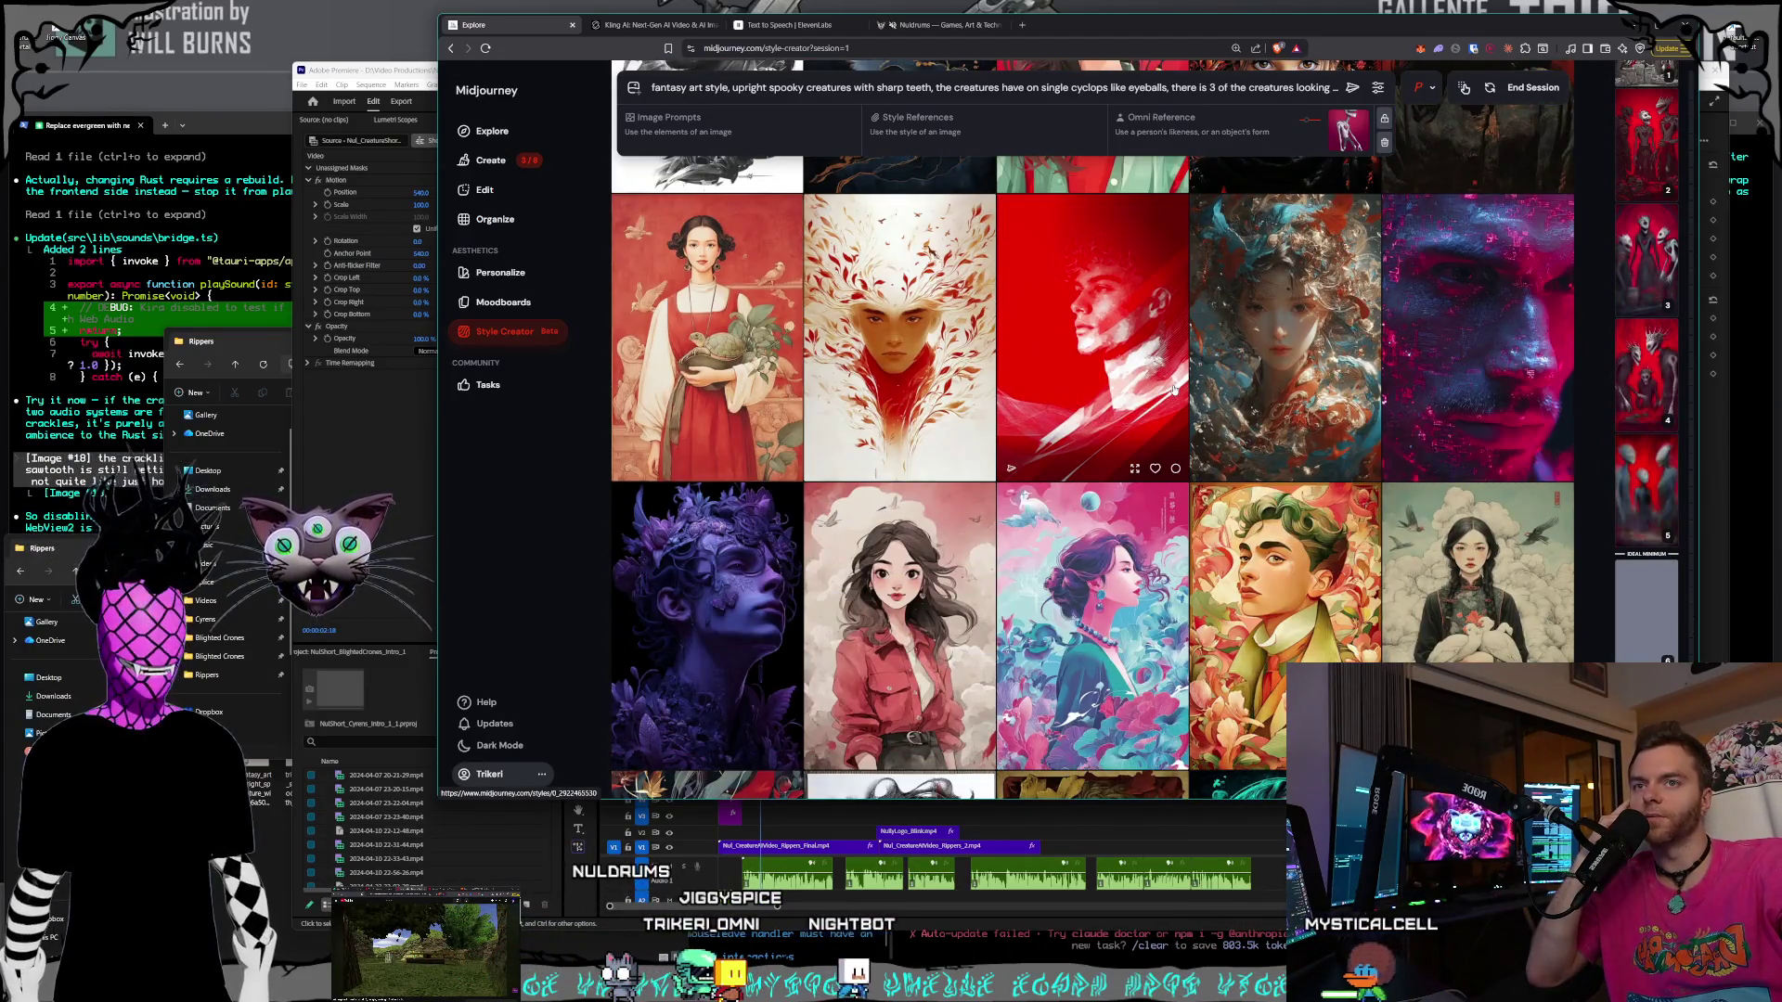
pyautogui.scroll(-3, 1174, 390)
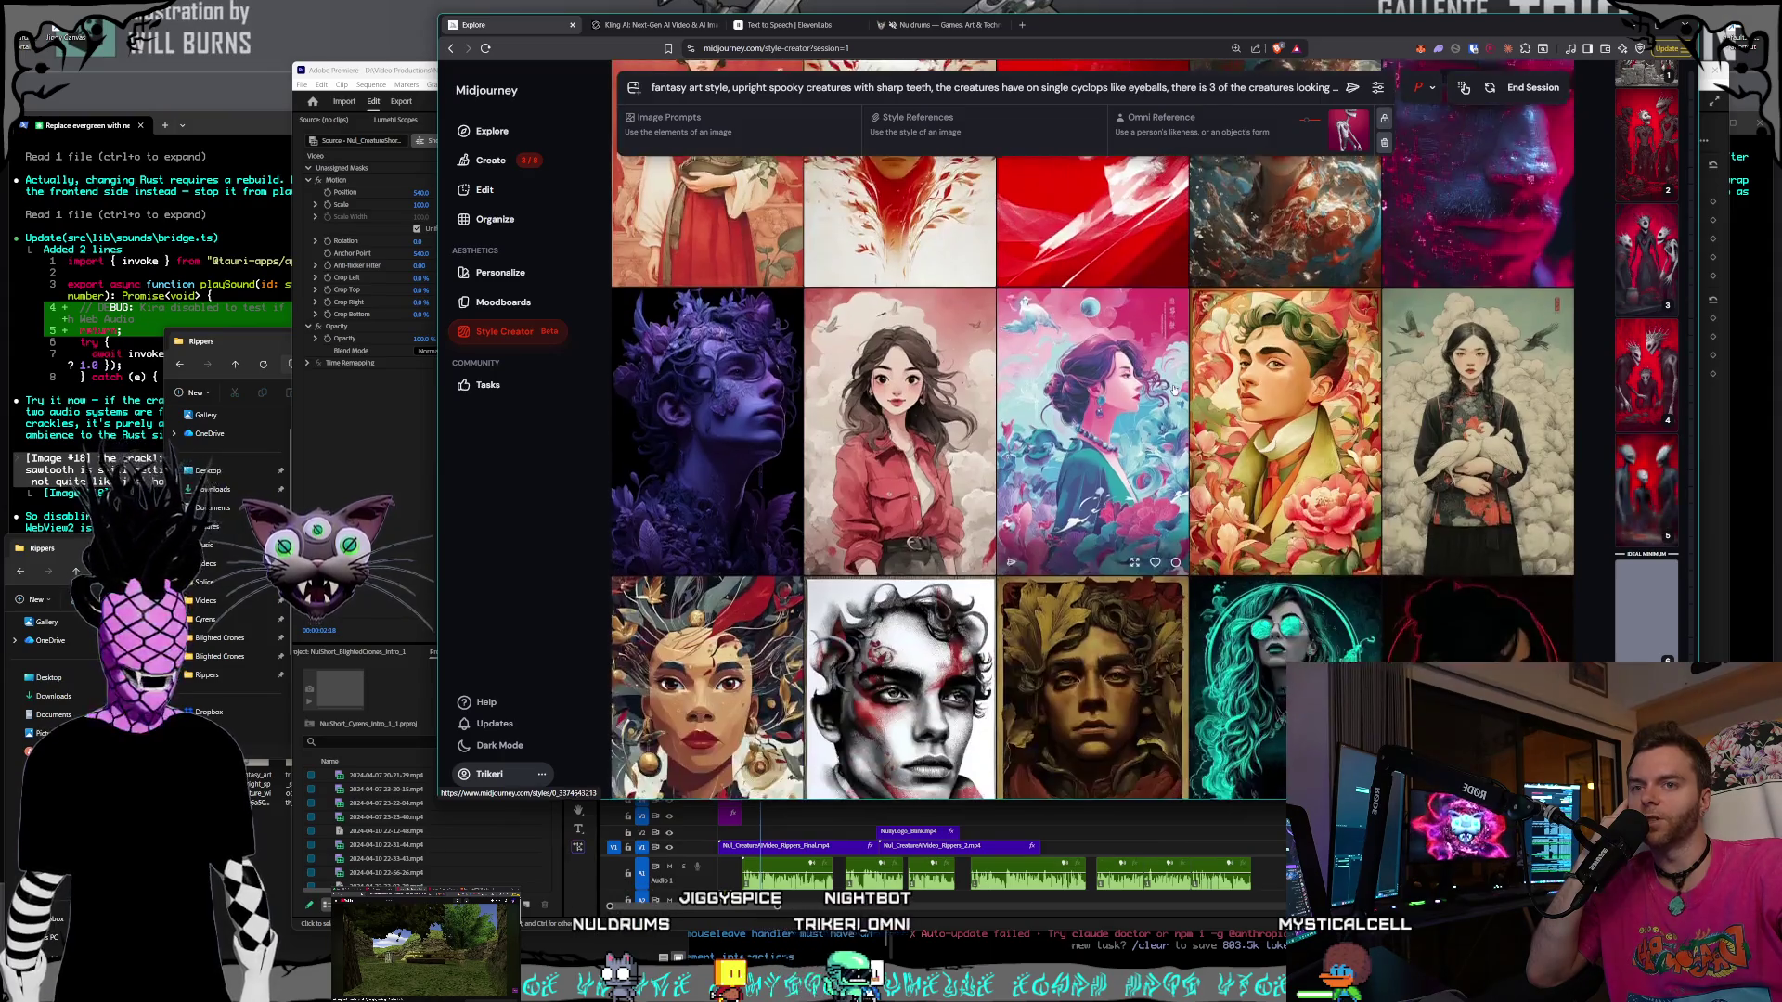
pyautogui.scroll(-1, 1174, 391)
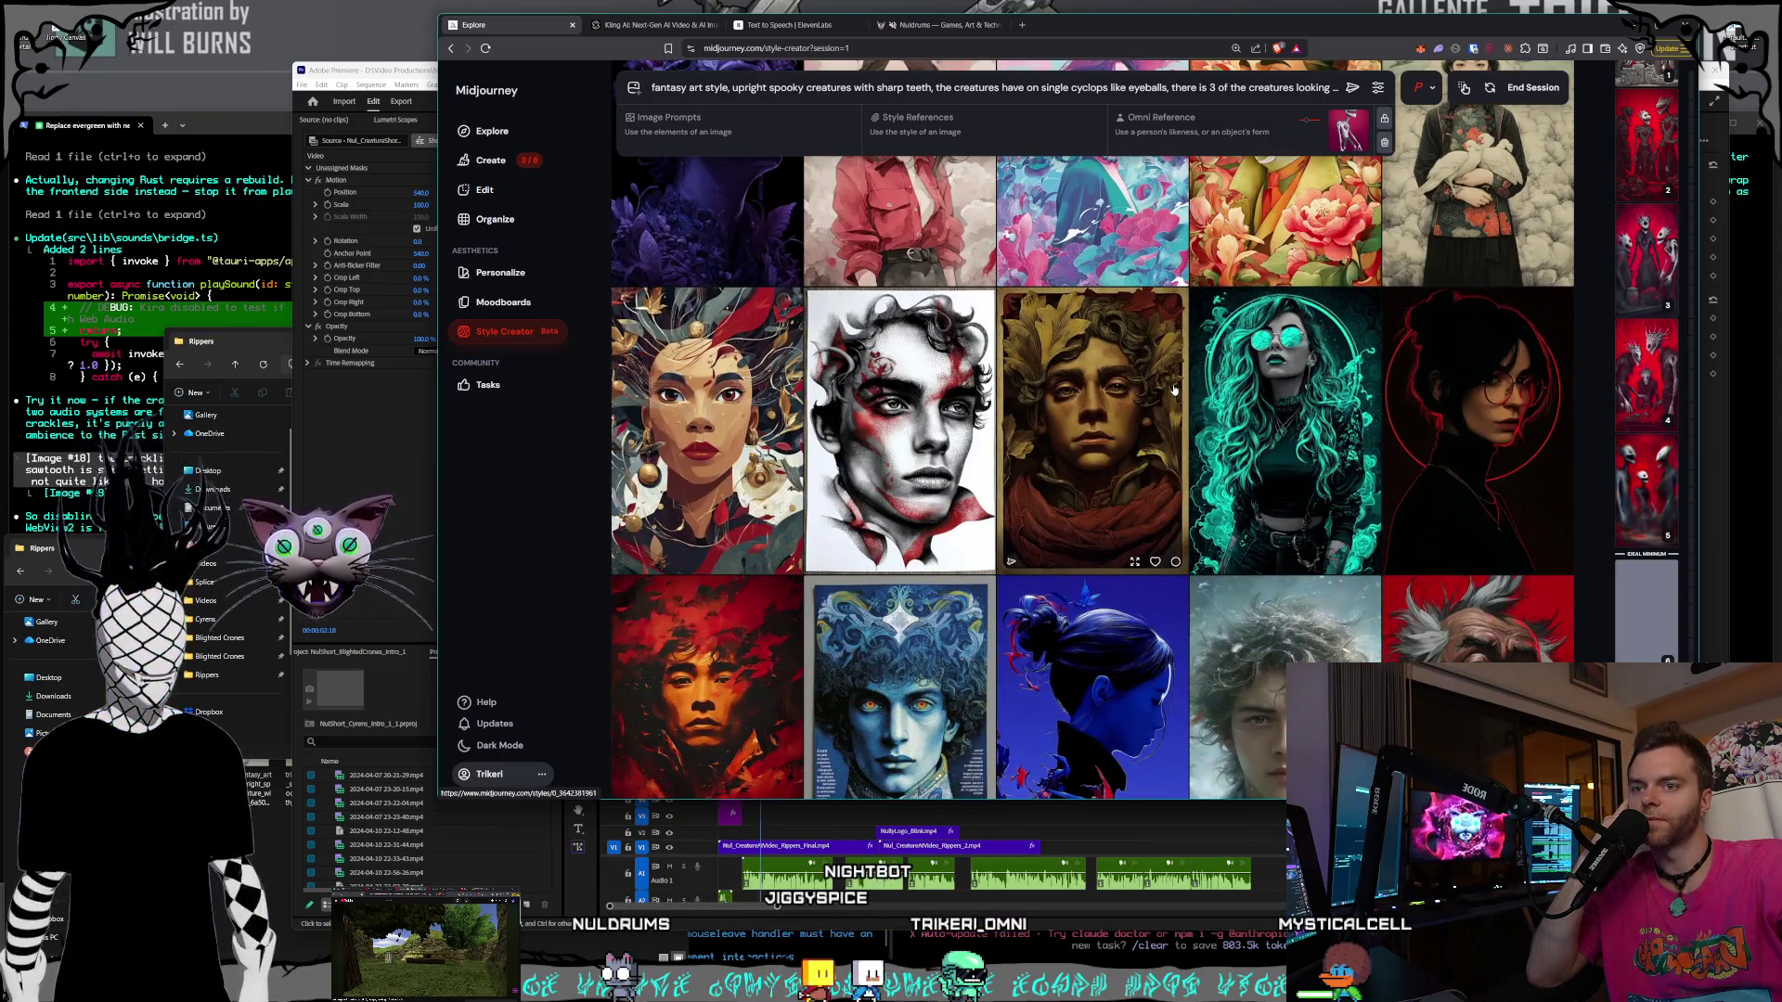
pyautogui.scroll(-5, 1174, 390)
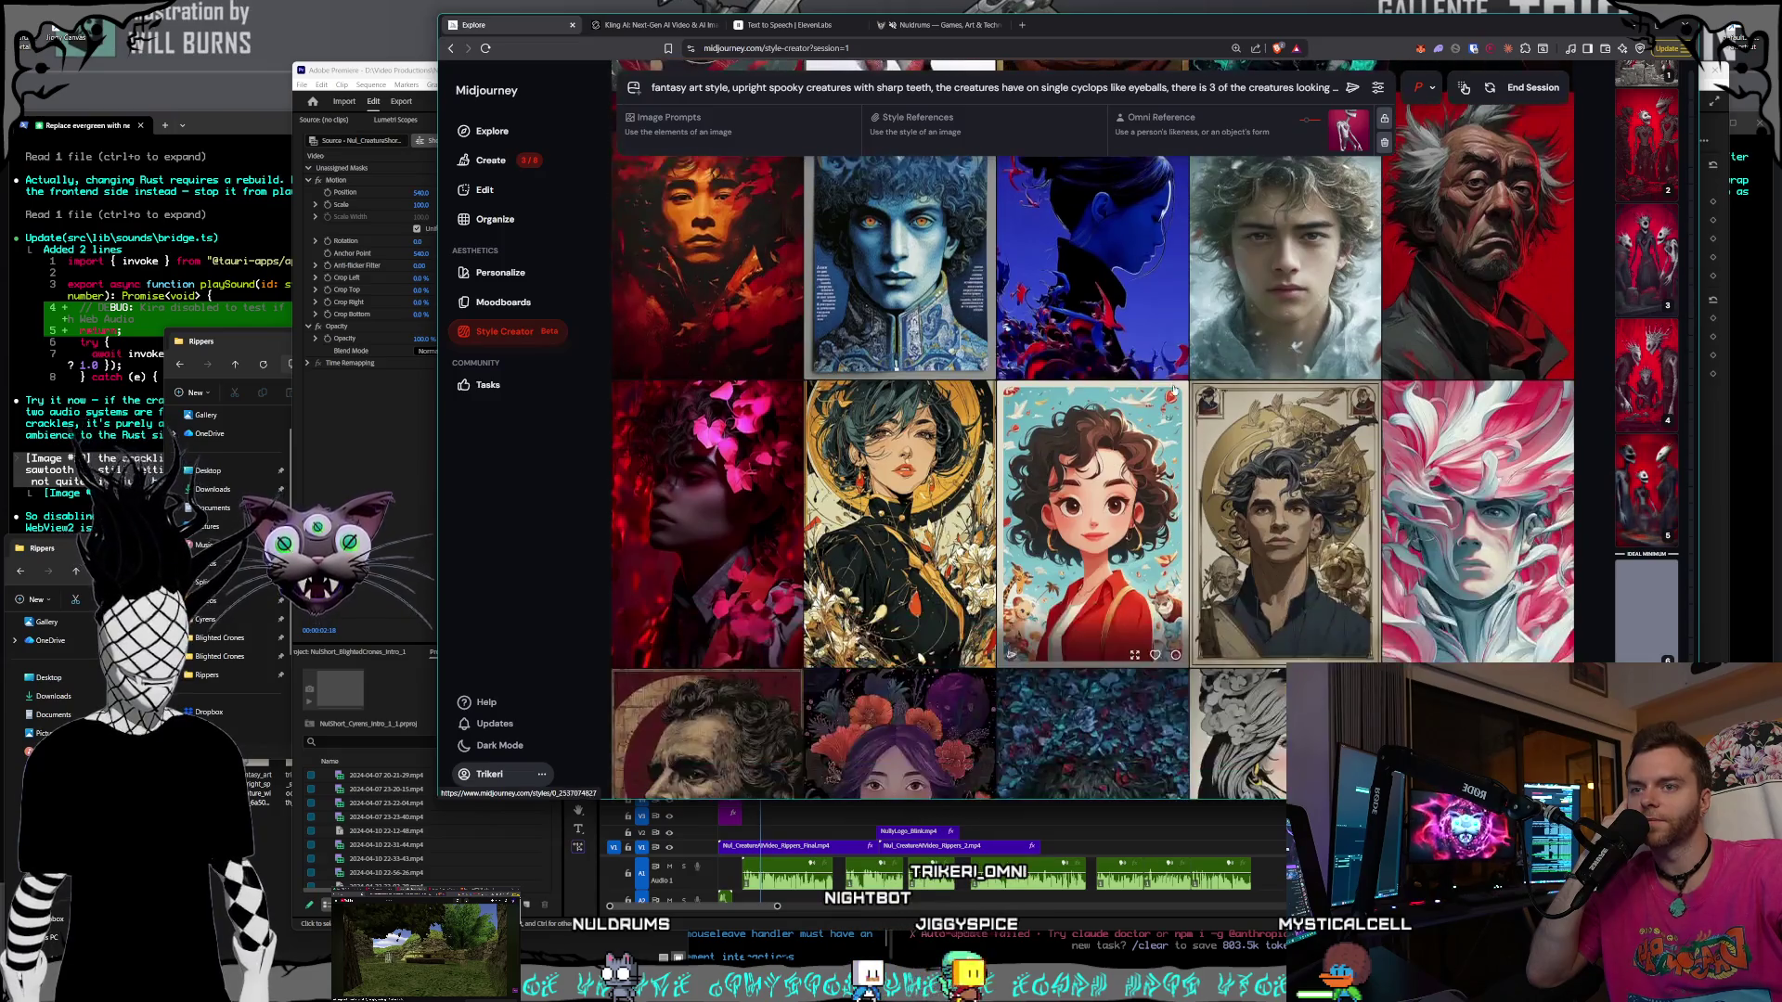
# - End the style session and browse the new red spooky-creature generations on the Create page
pyautogui.click(1531, 88)
pyautogui.click(492, 157)
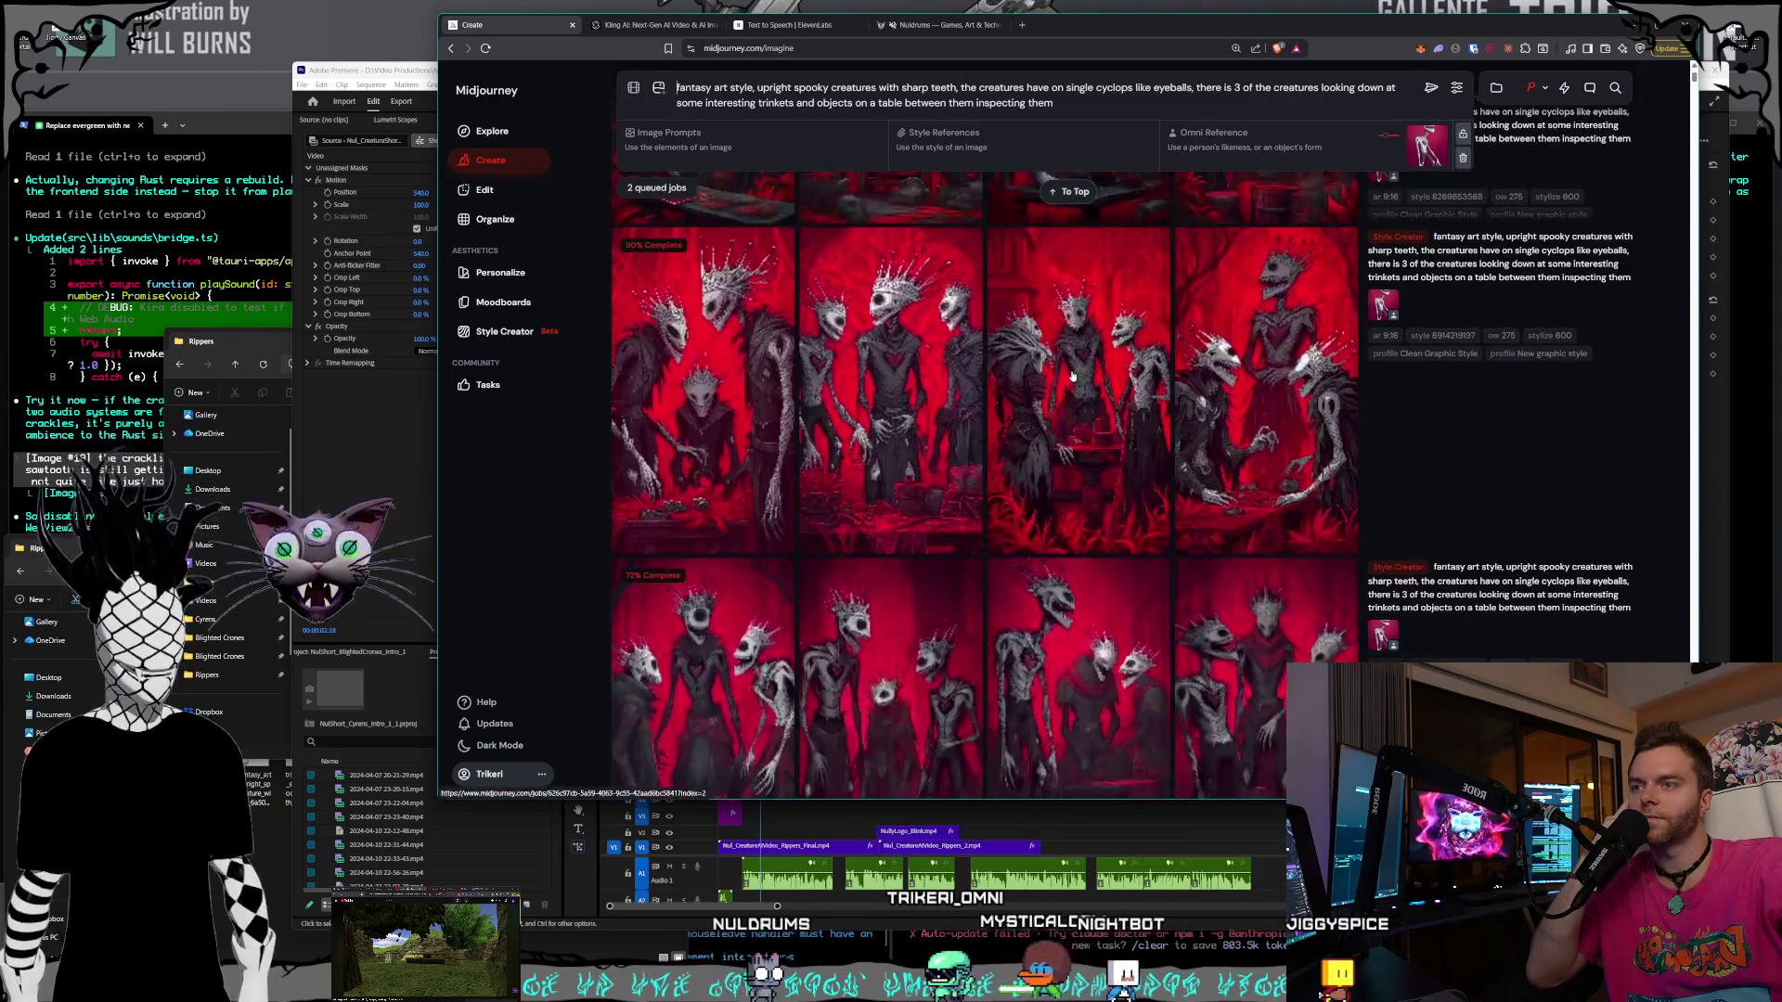
pyautogui.scroll(-6, 1070, 378)
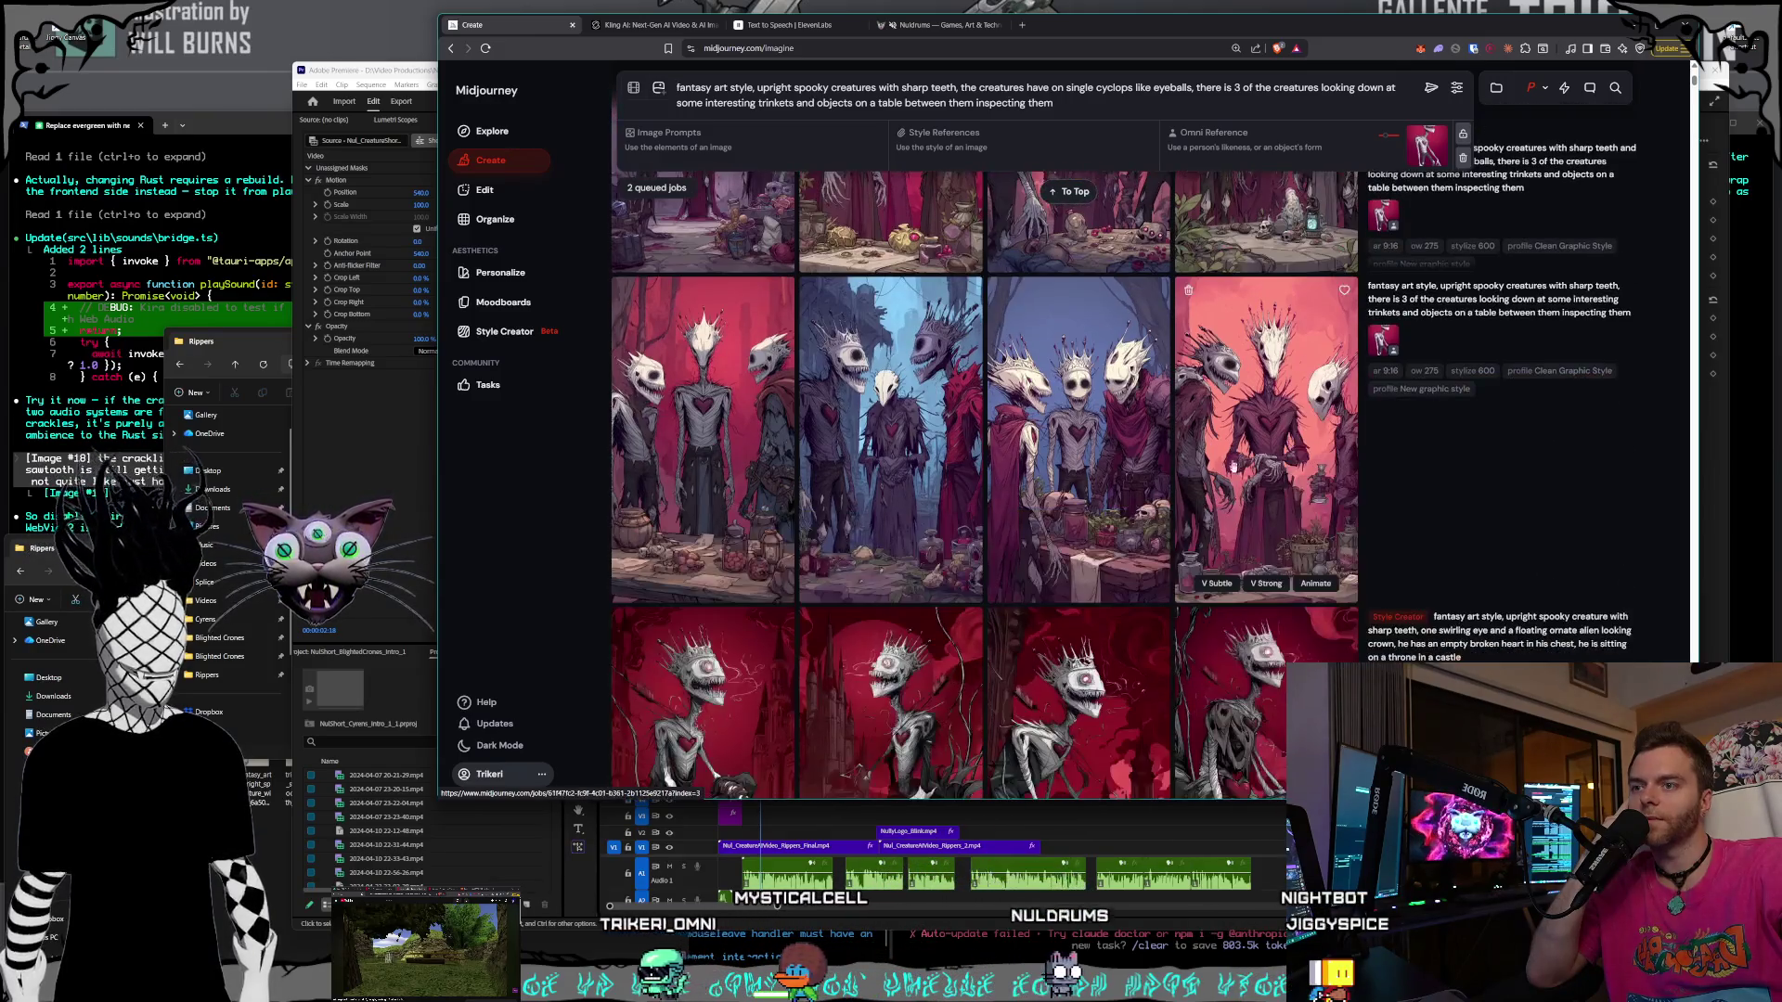
# - Enlarge a creature image and page back through the earlier variations
pyautogui.click(1259, 468)
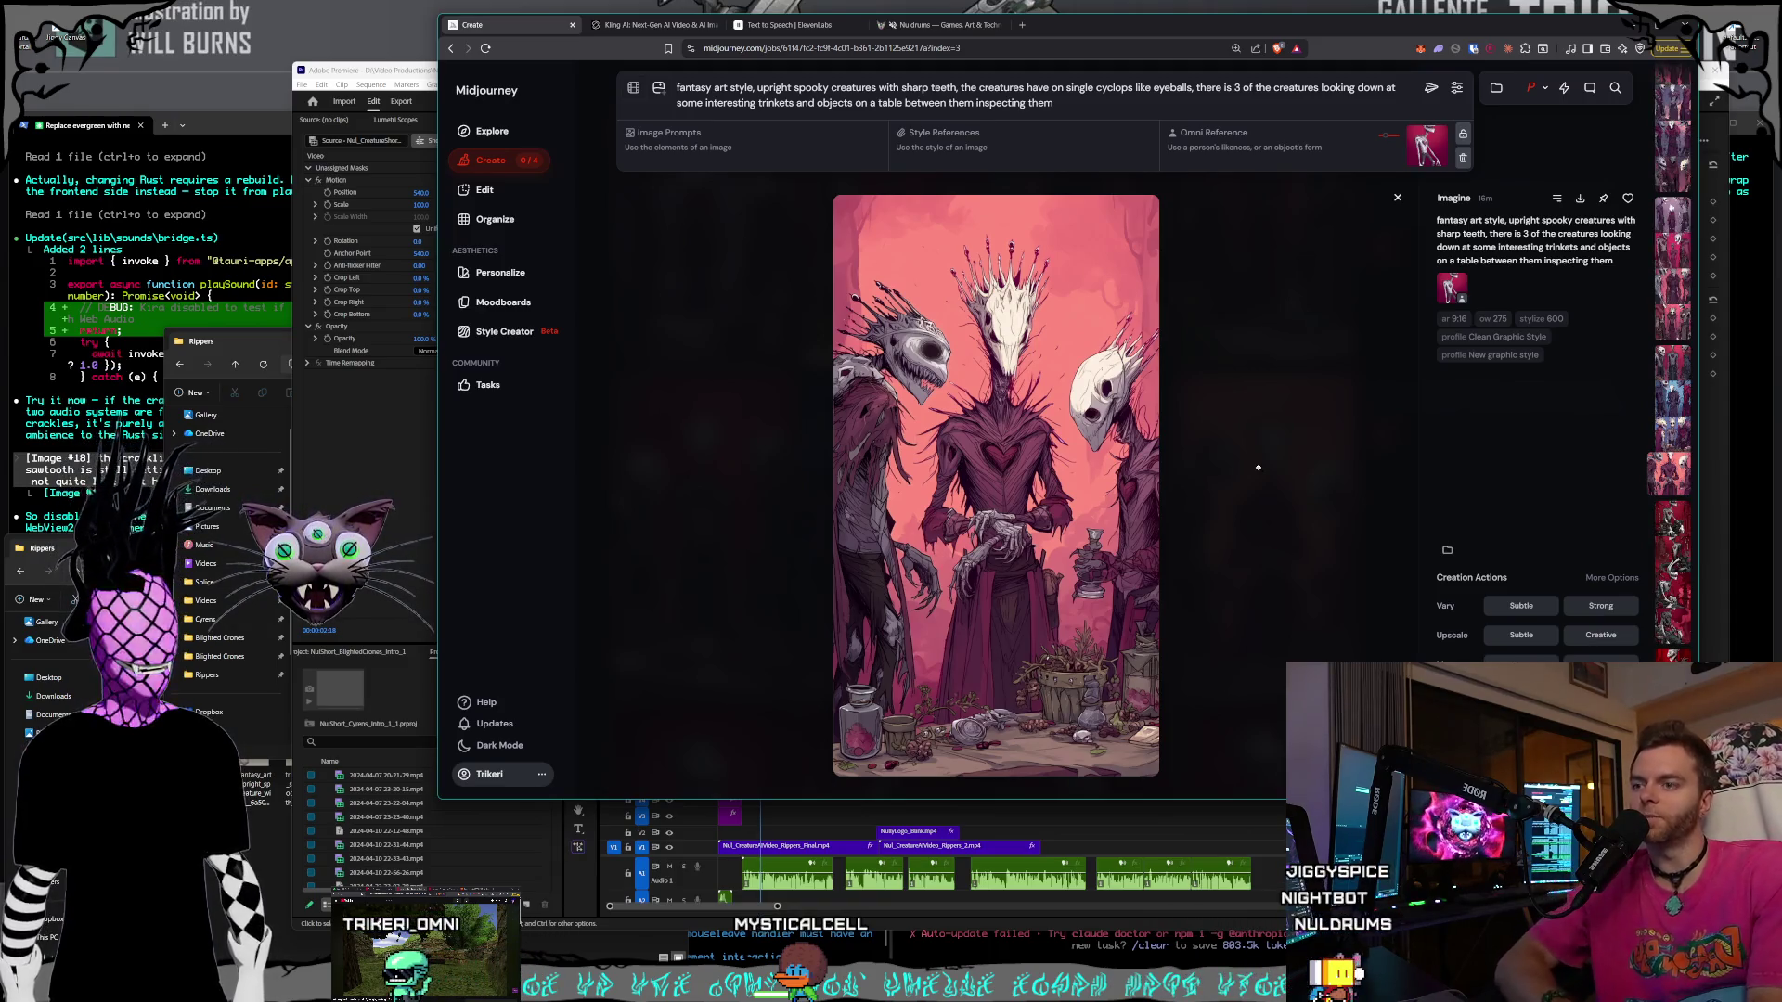
pyautogui.press('Left')
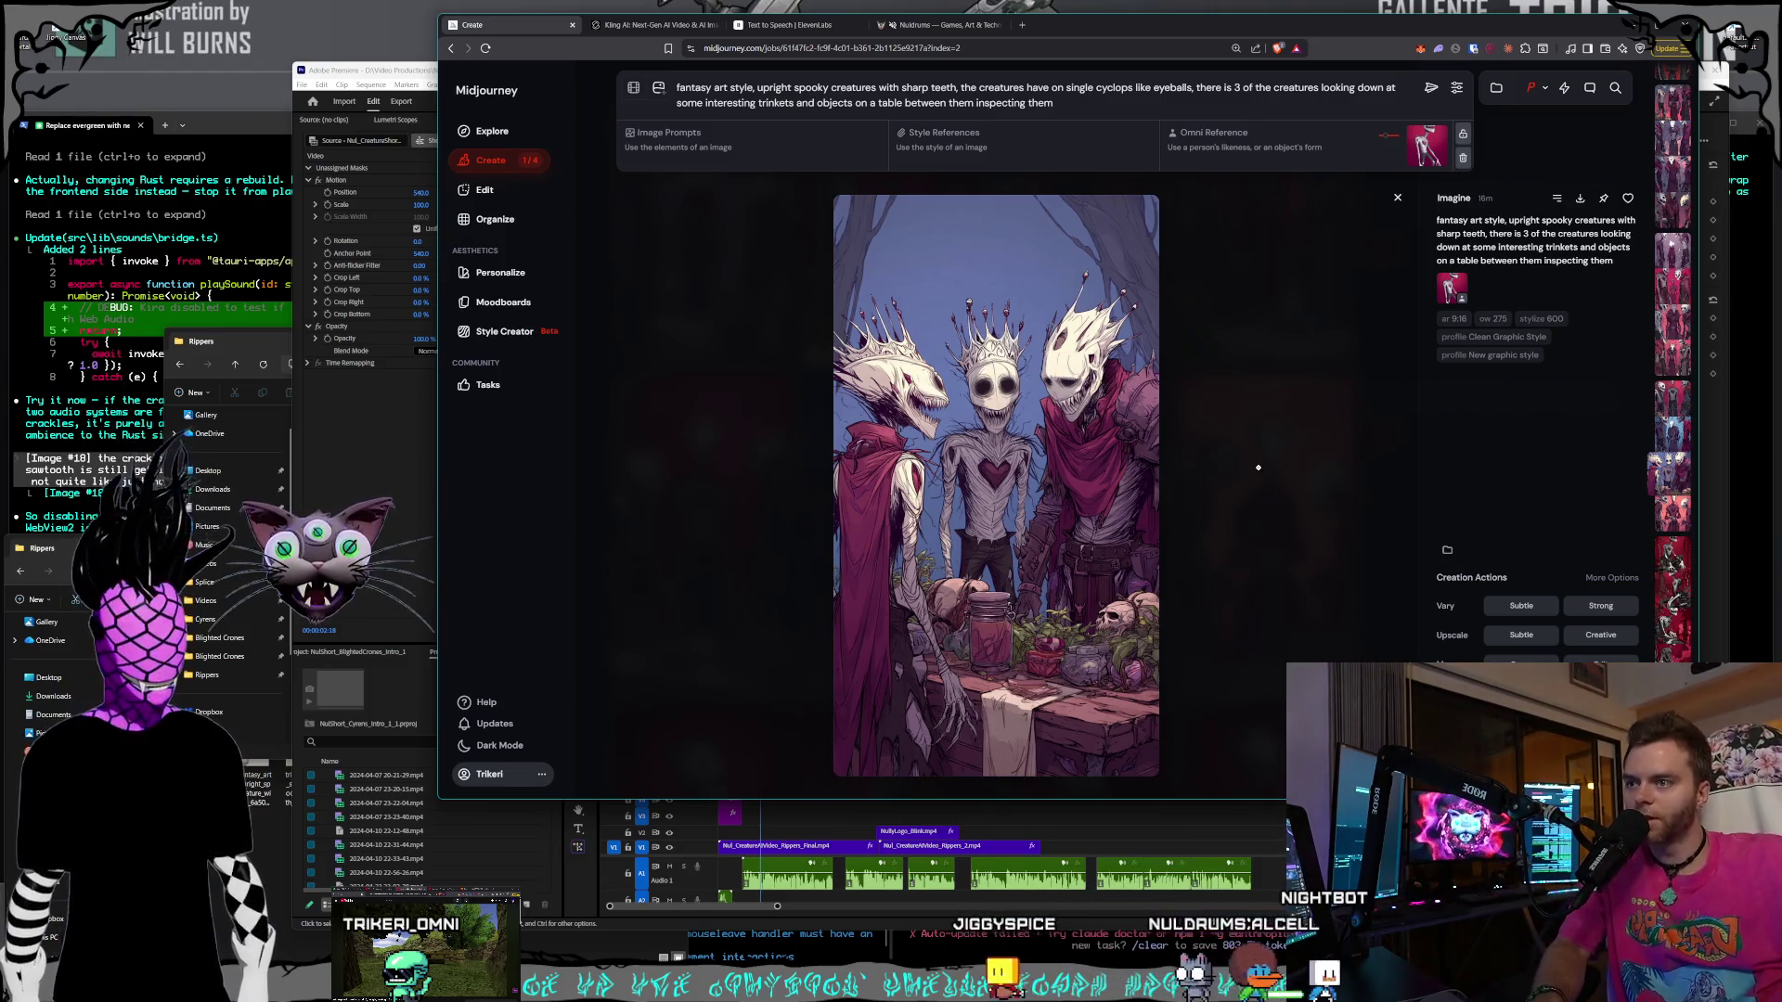
pyautogui.press('Left')
pyautogui.press('Left')
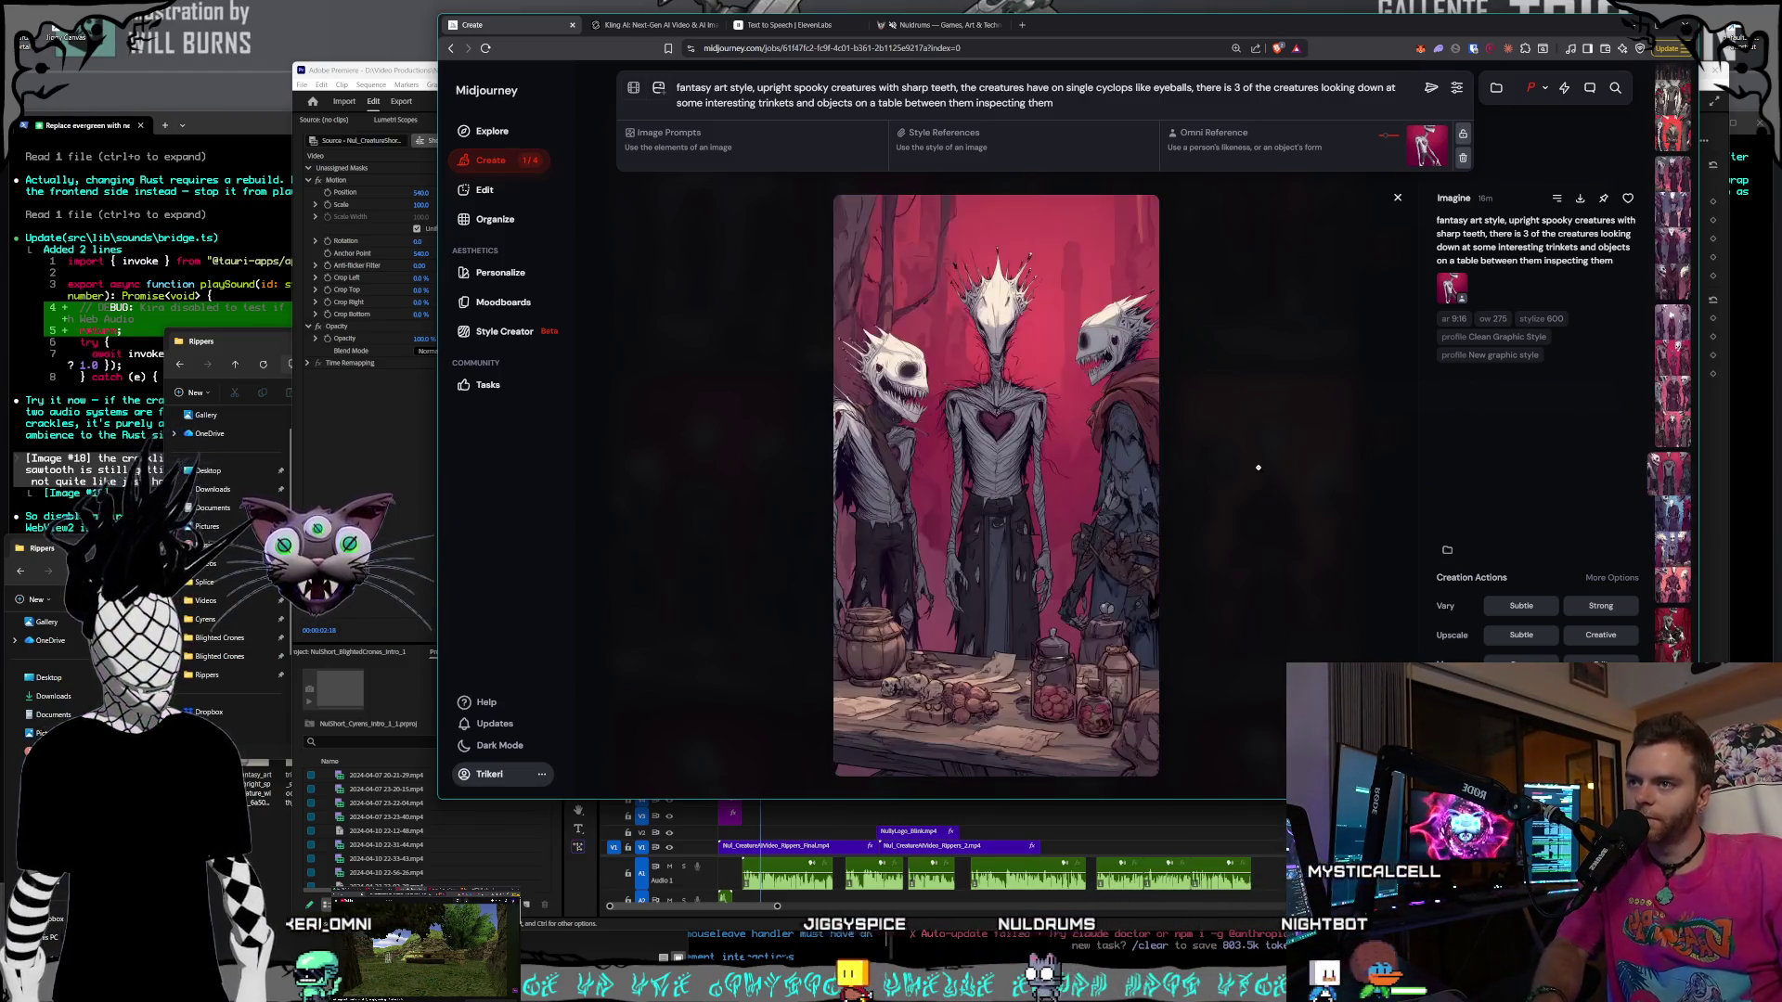
pyautogui.press('Left')
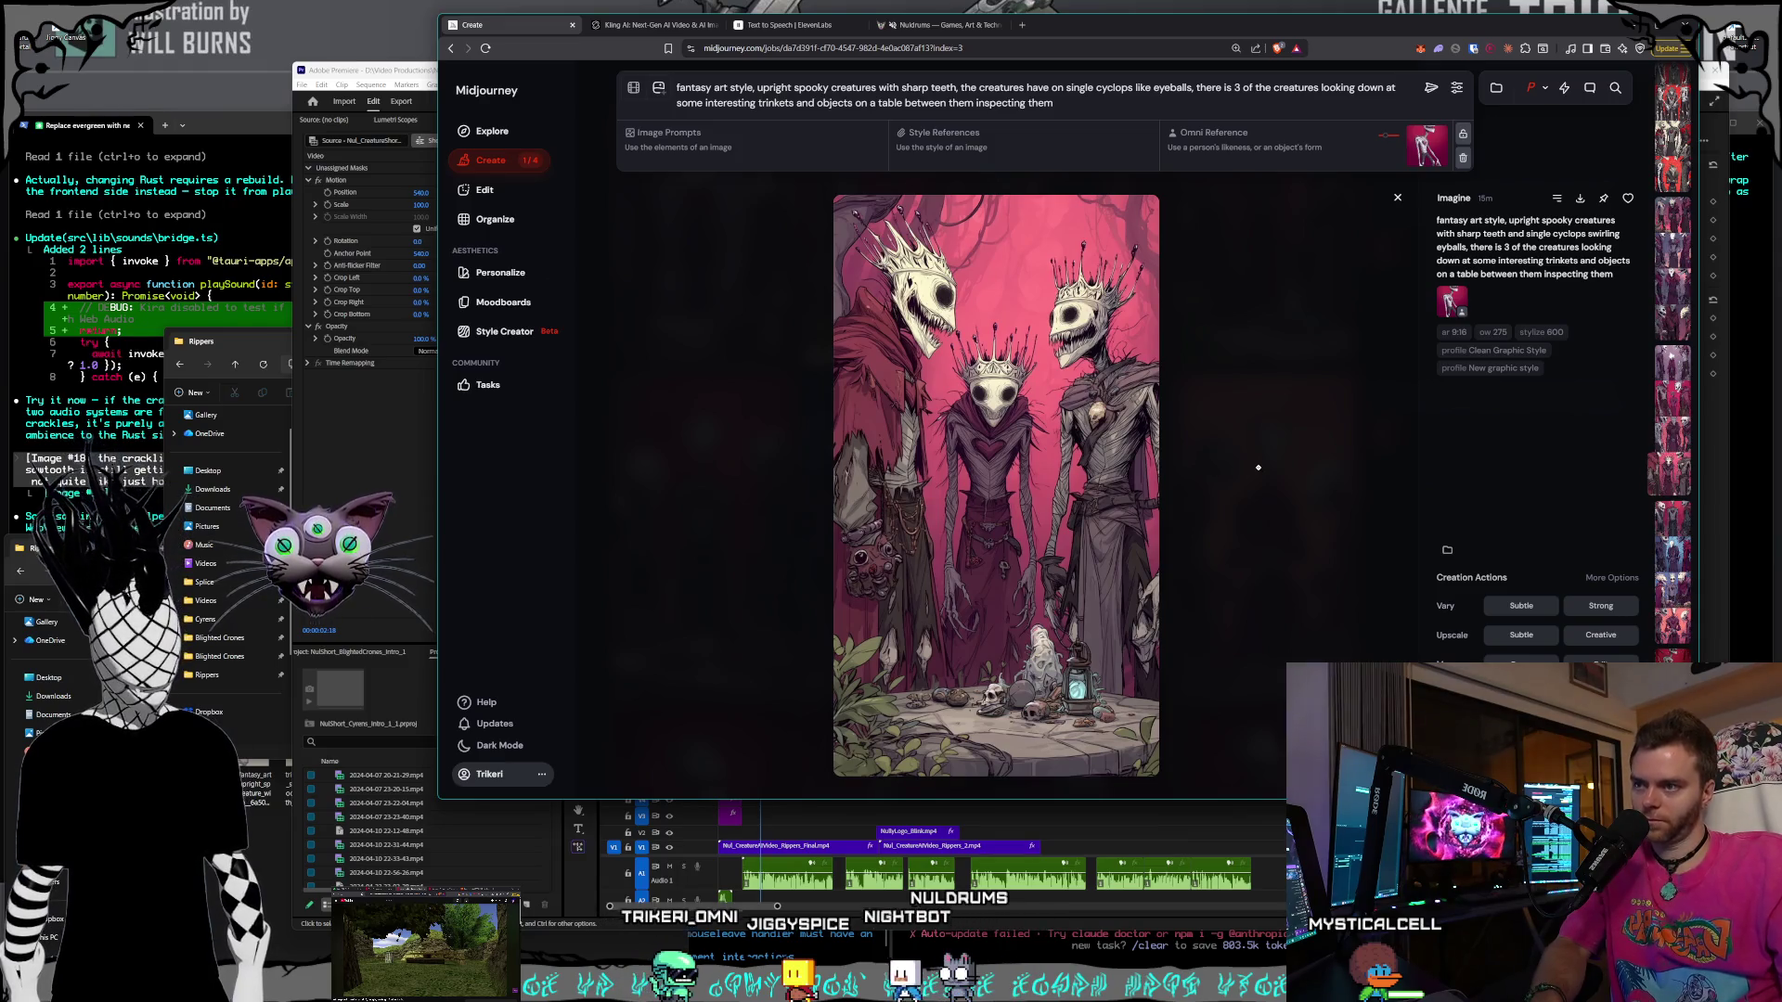
pyautogui.press('Left')
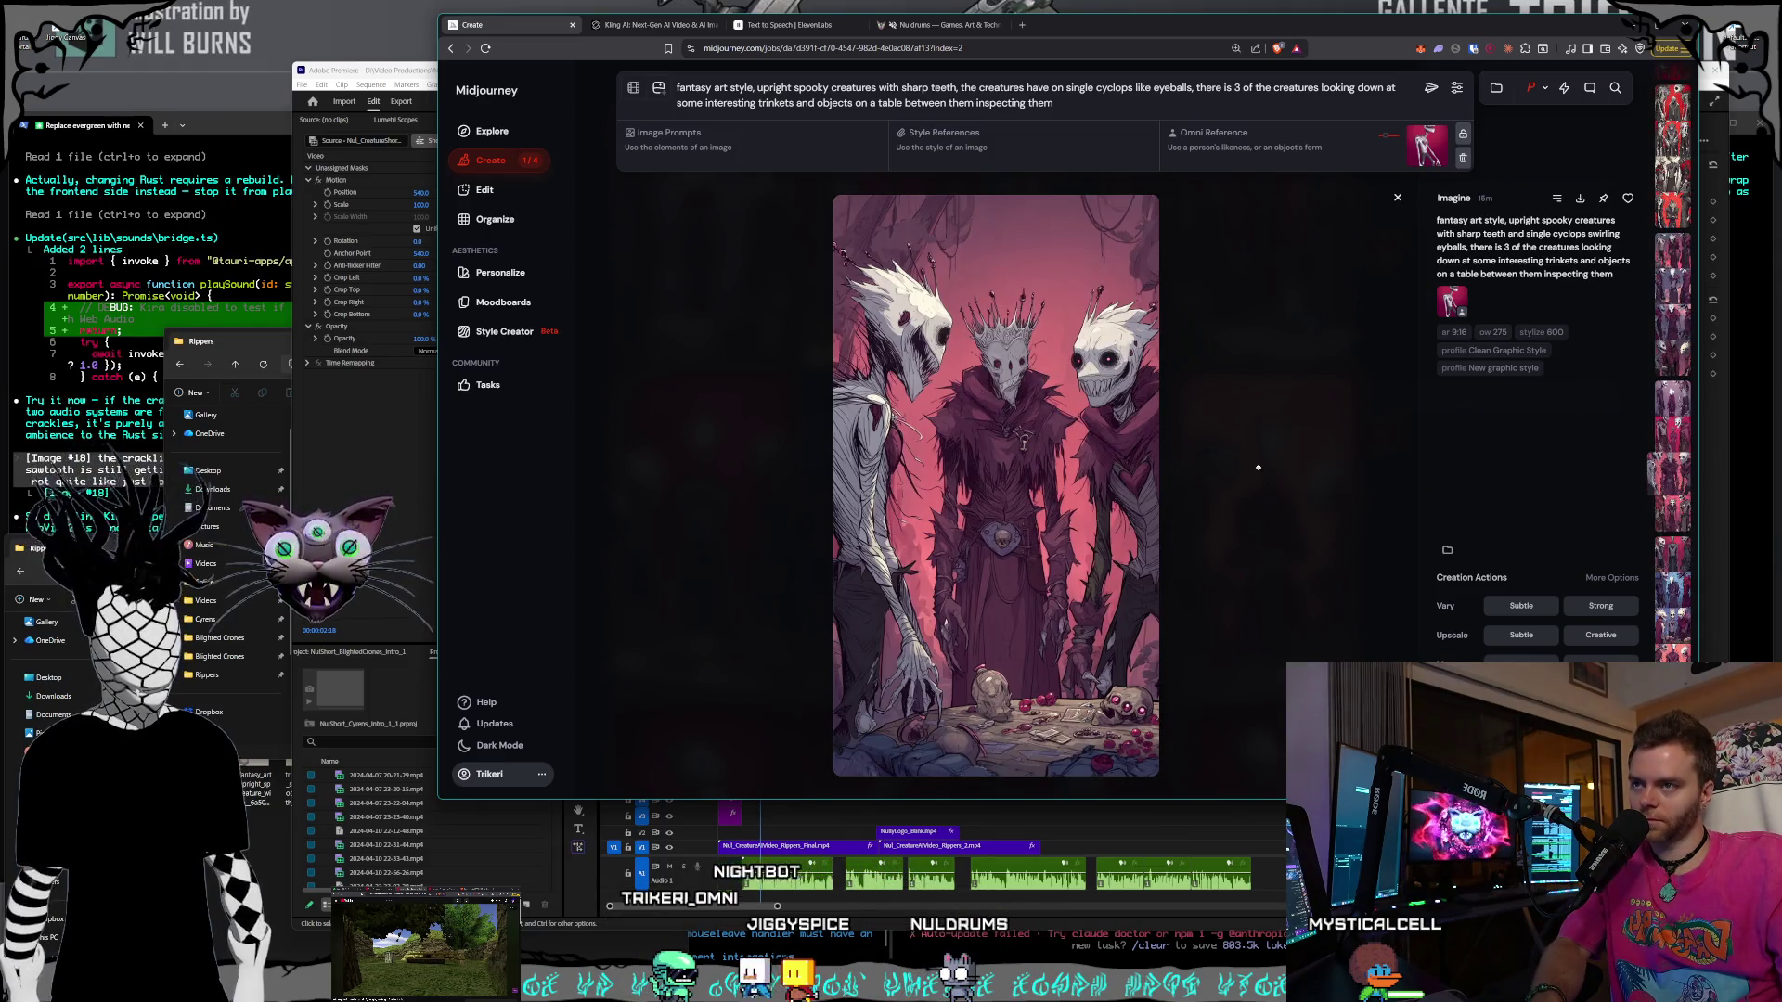
pyautogui.press('Left')
pyautogui.press('Left')
pyautogui.press('Left')
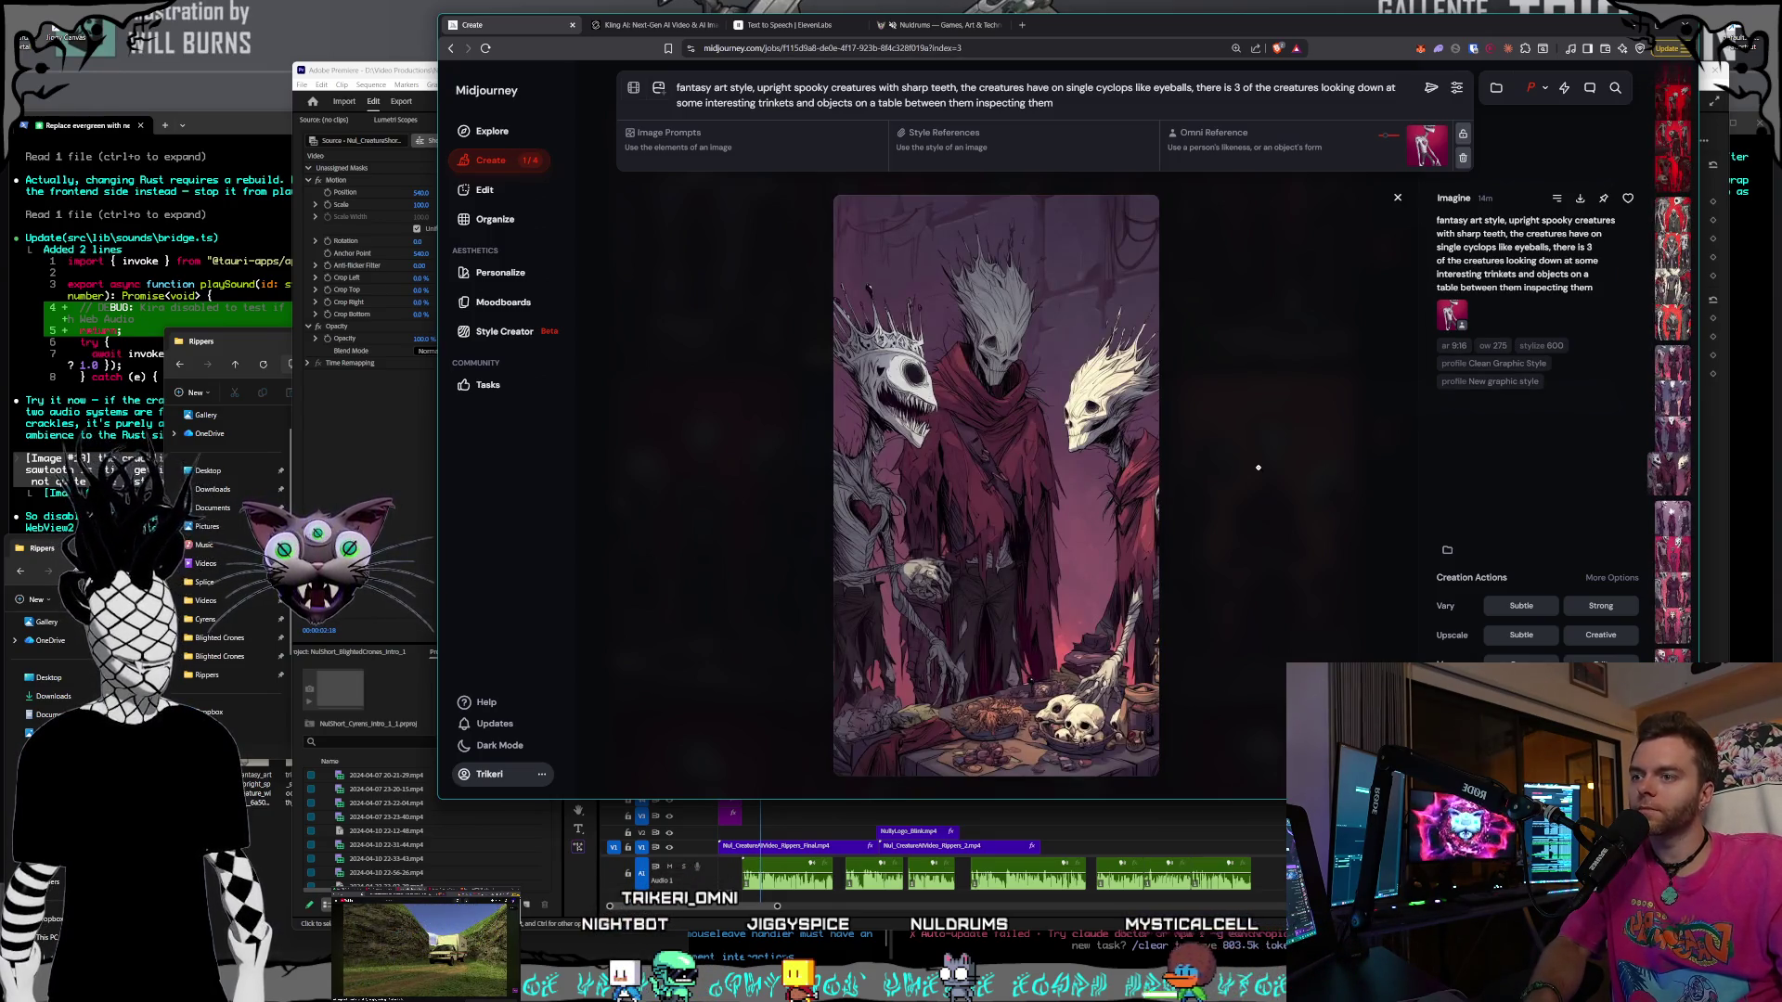
pyautogui.press('Left')
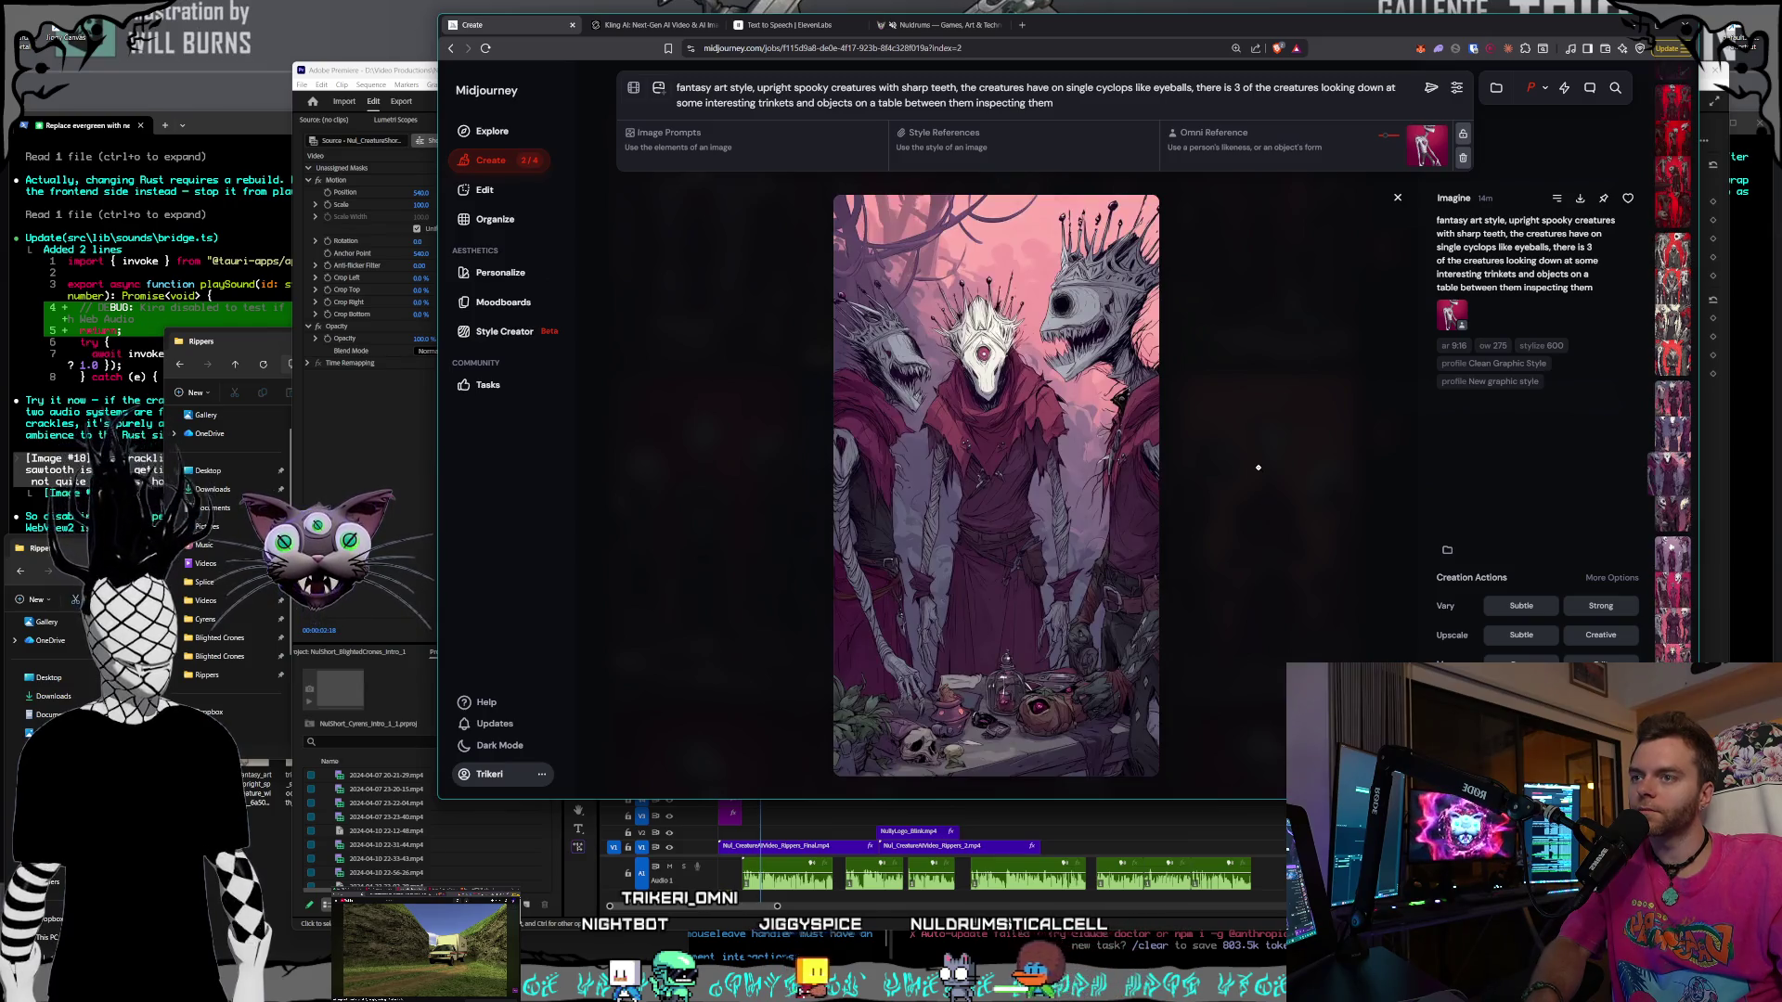
pyautogui.press('Left')
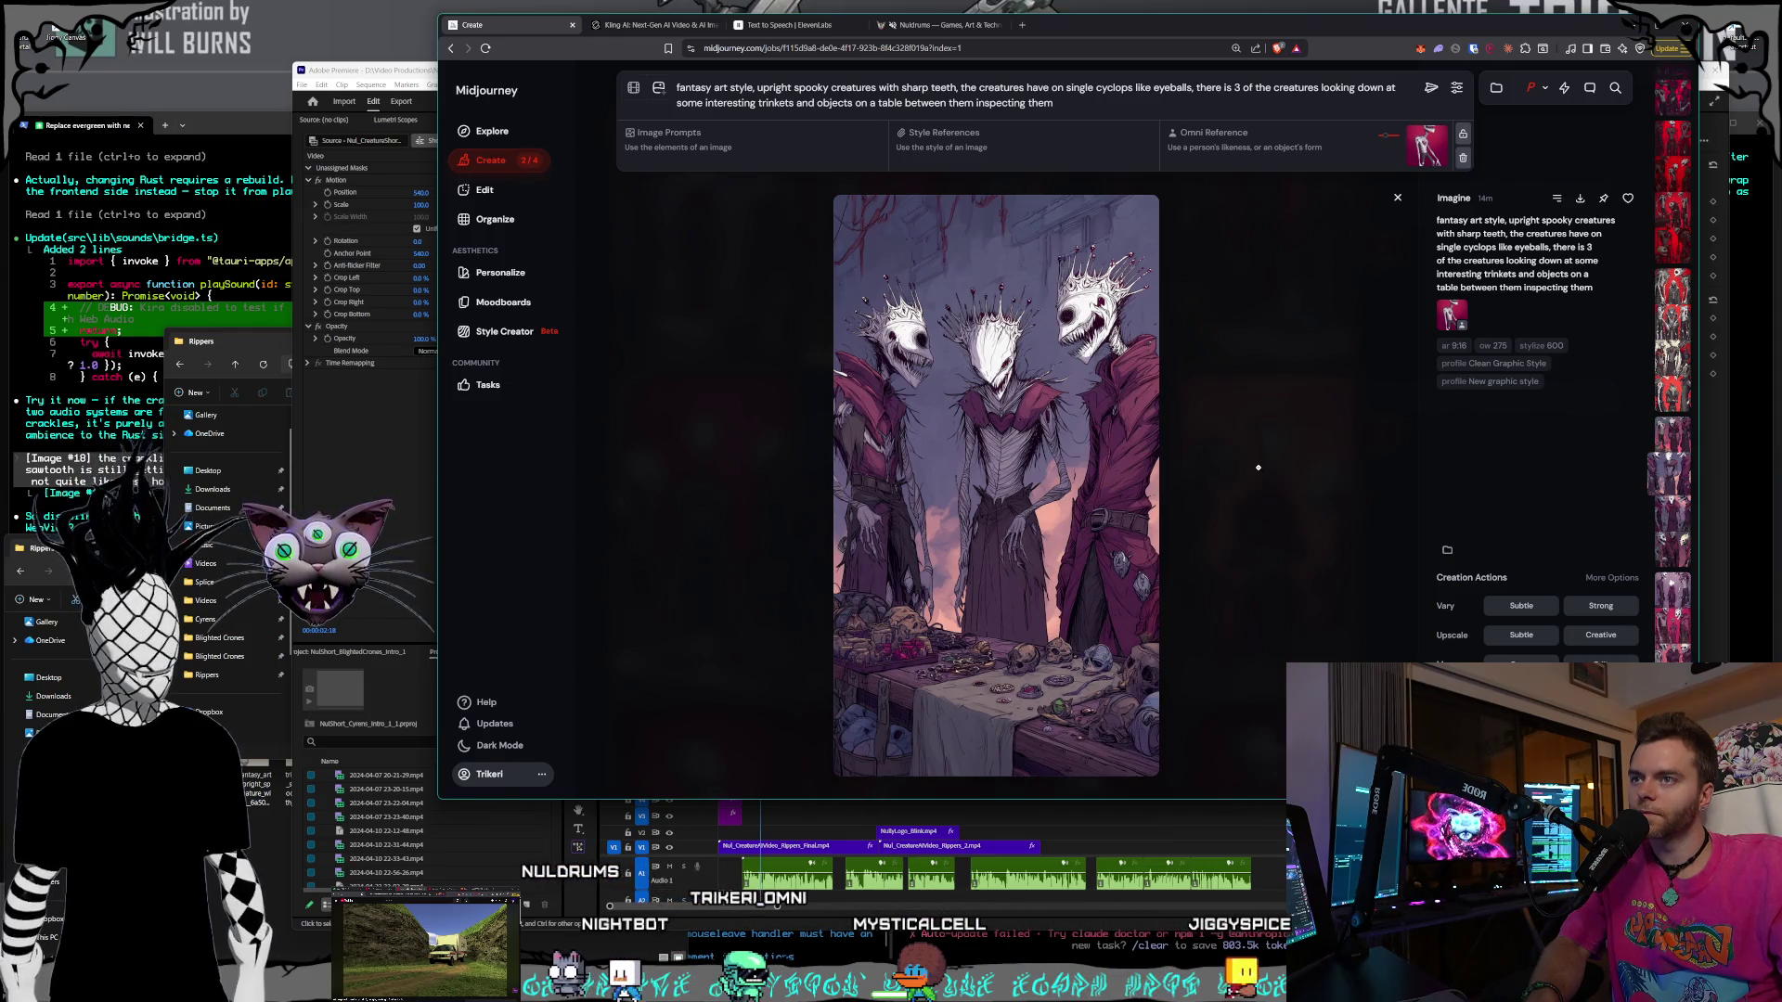
pyautogui.press('Left')
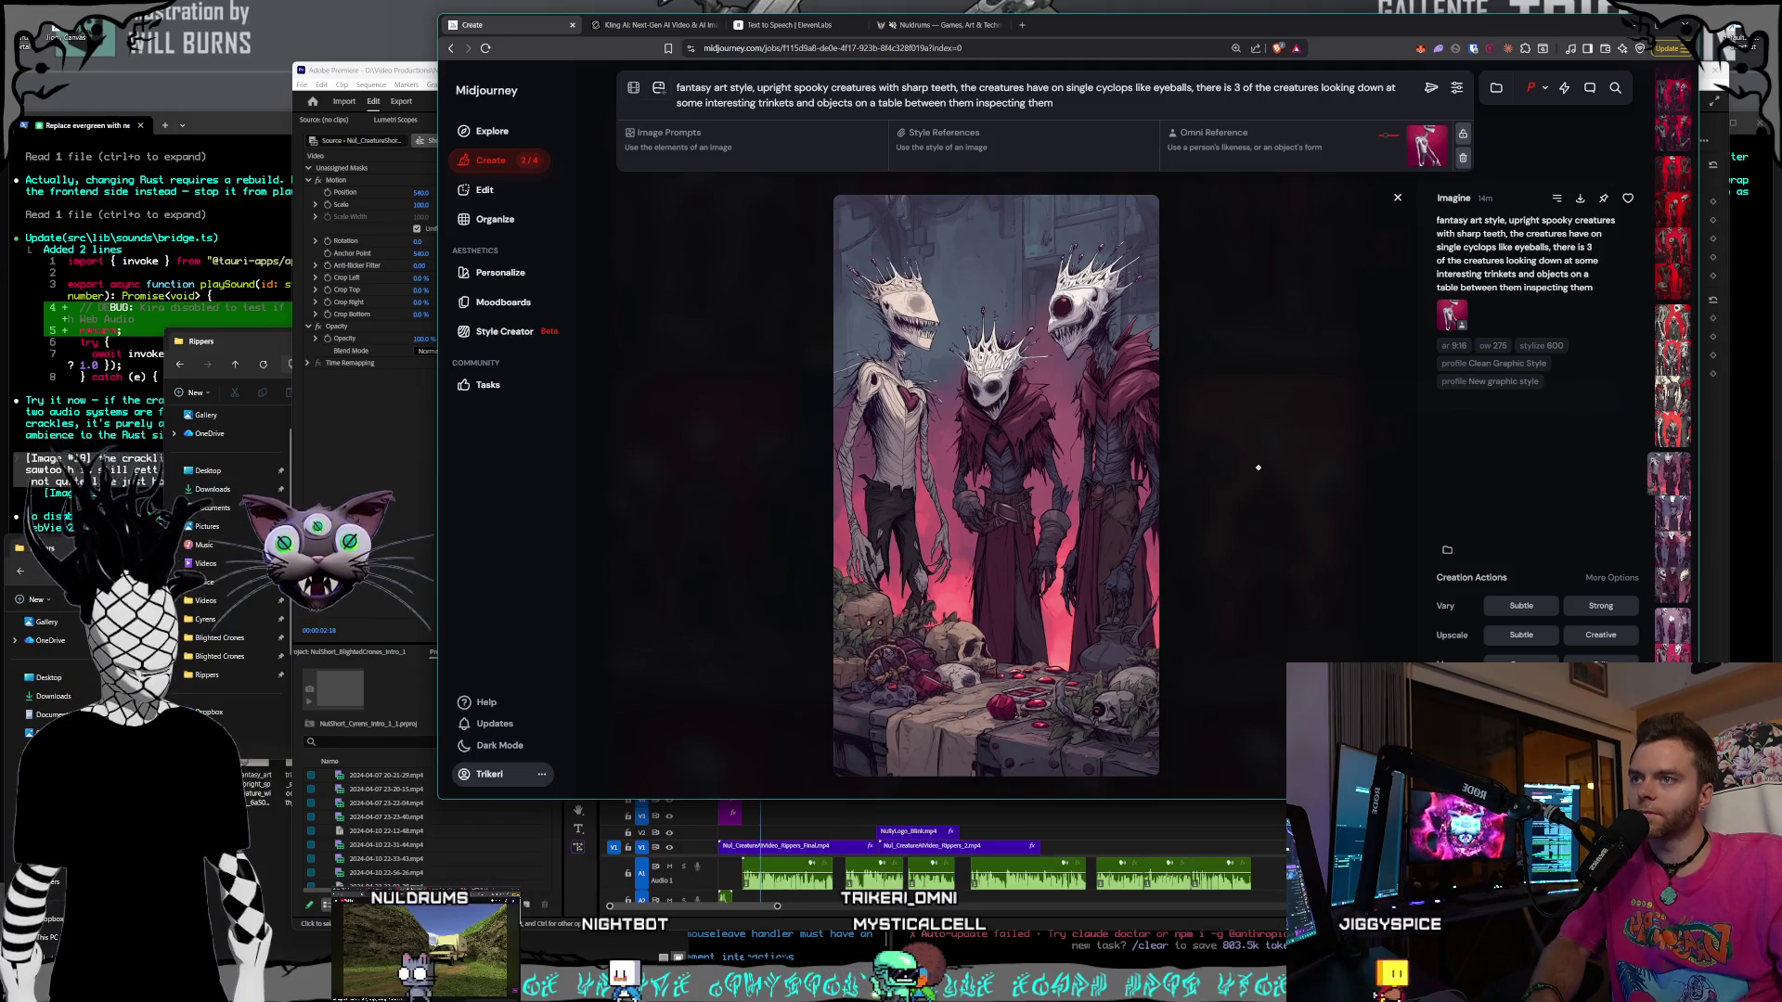
# - Step through the red batches to the three crowned creatures image and start saving it
pyautogui.press('Left')
pyautogui.press('Left')
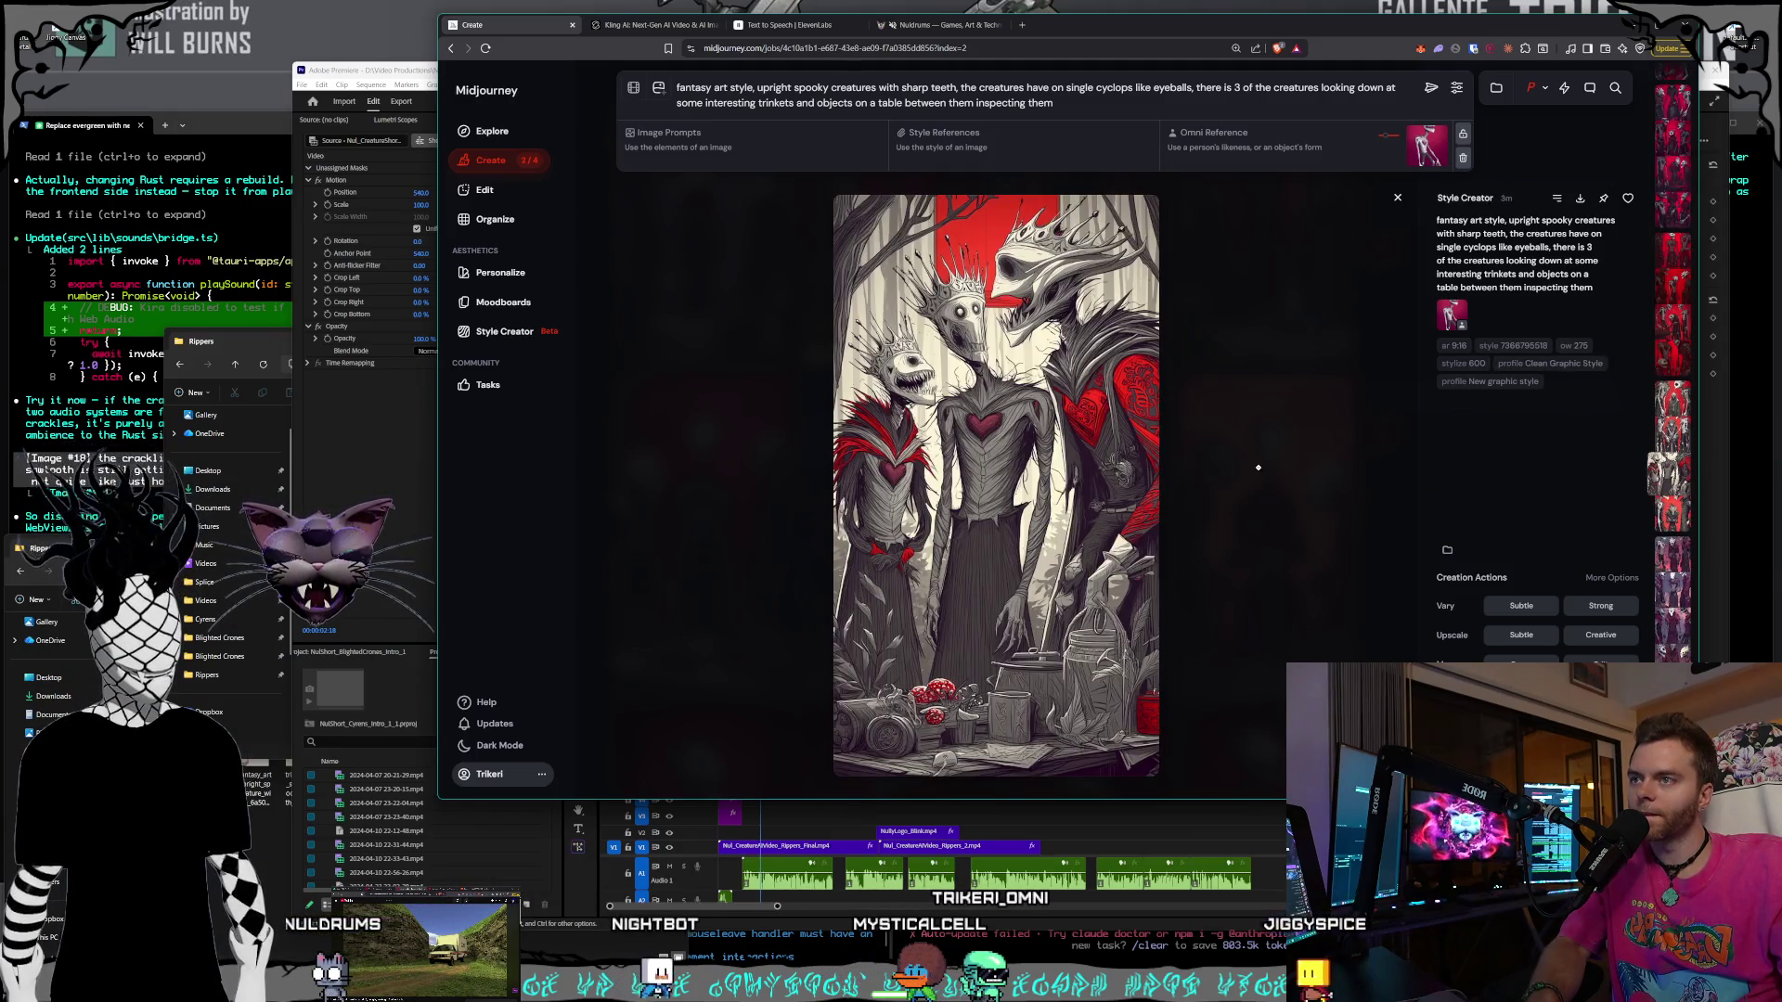
pyautogui.press('Left')
pyautogui.press('Left')
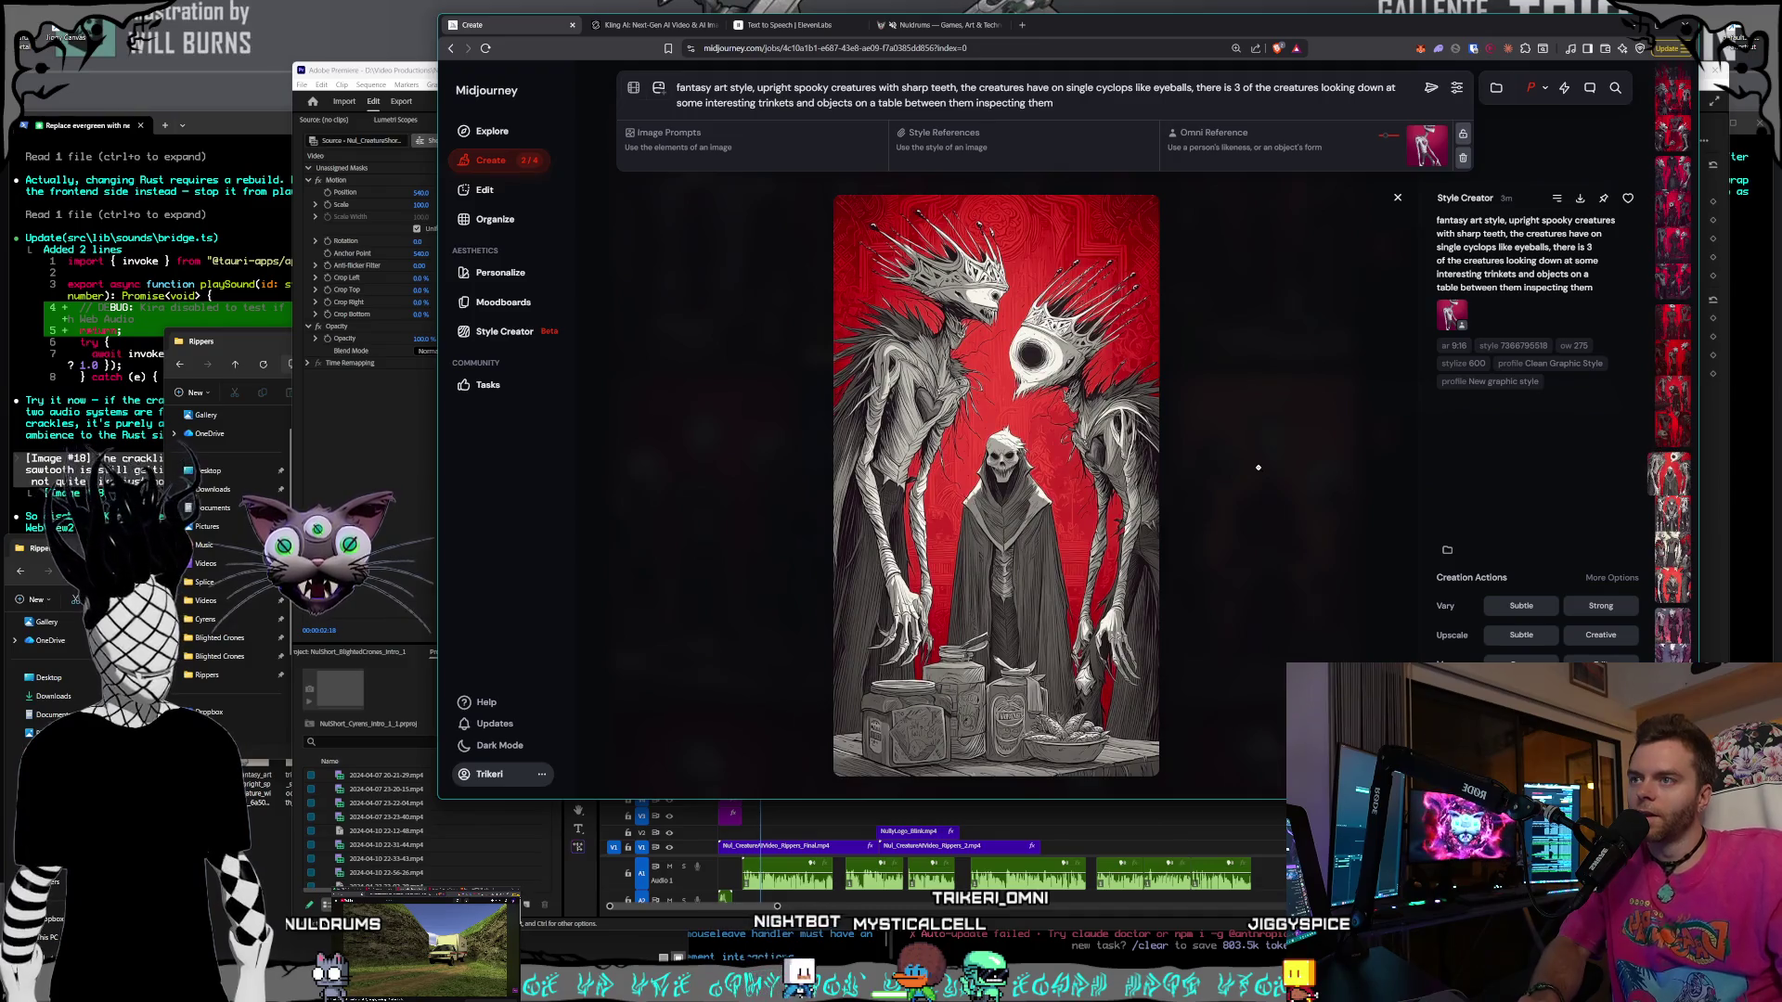
pyautogui.press('Left')
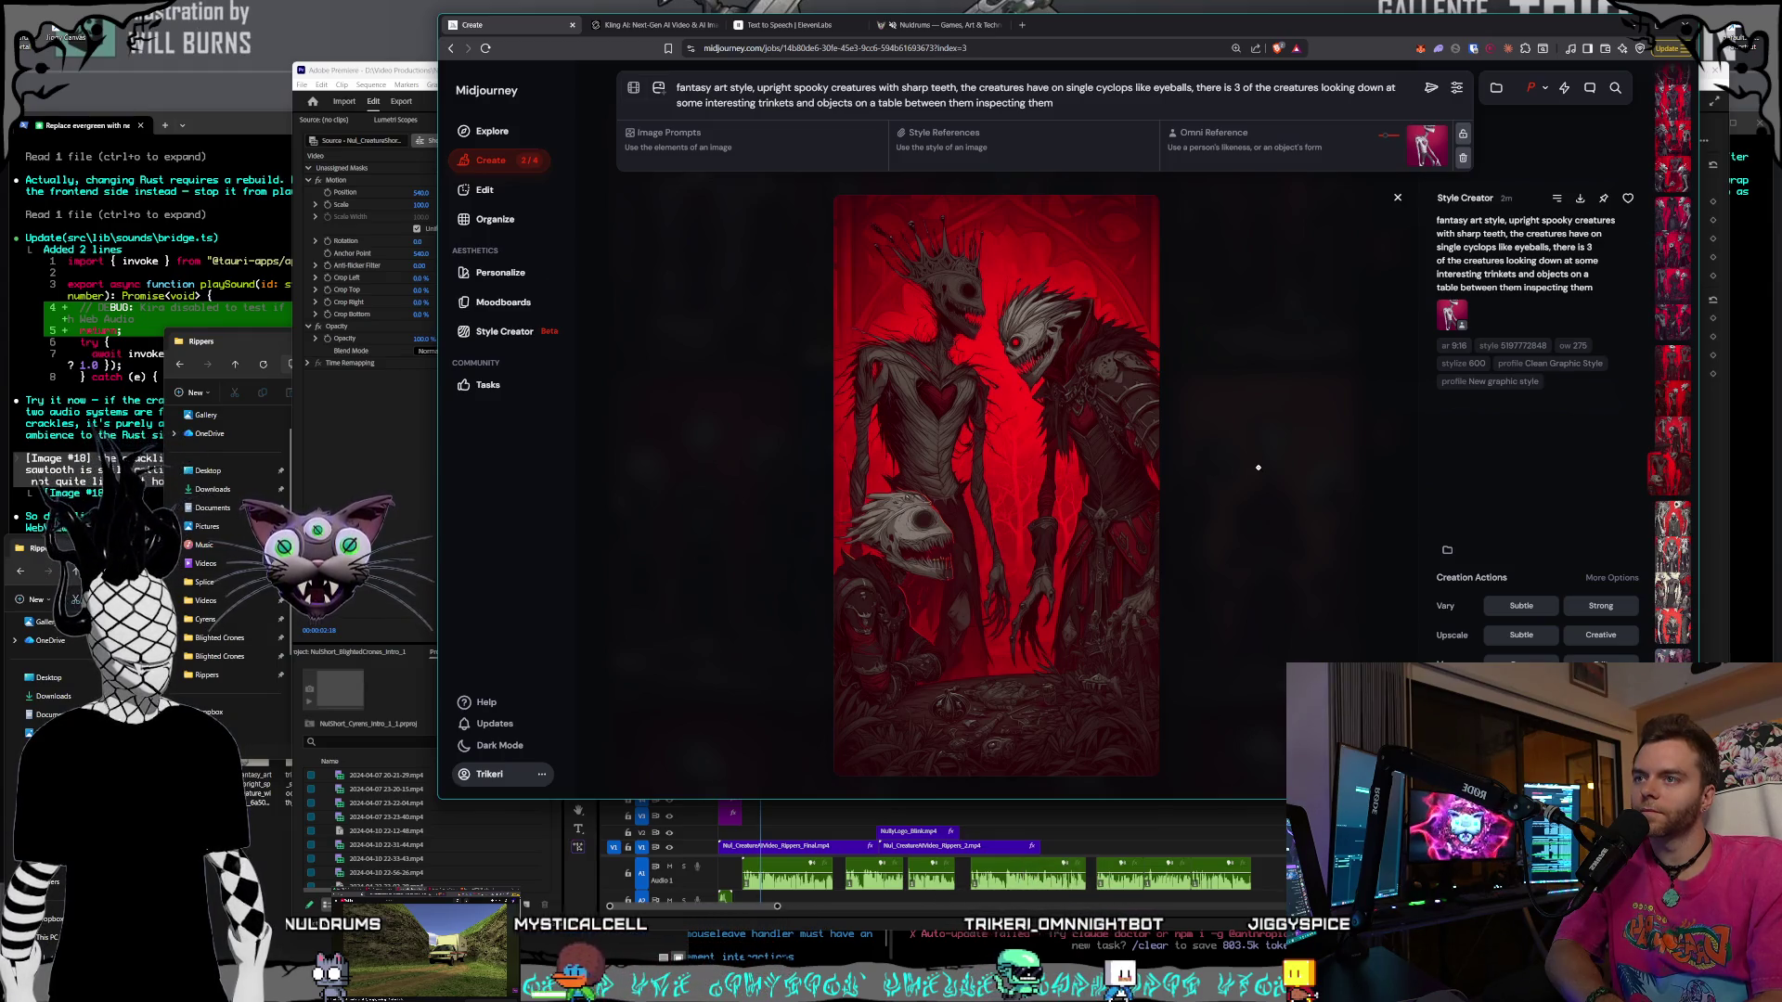
pyautogui.press('Left')
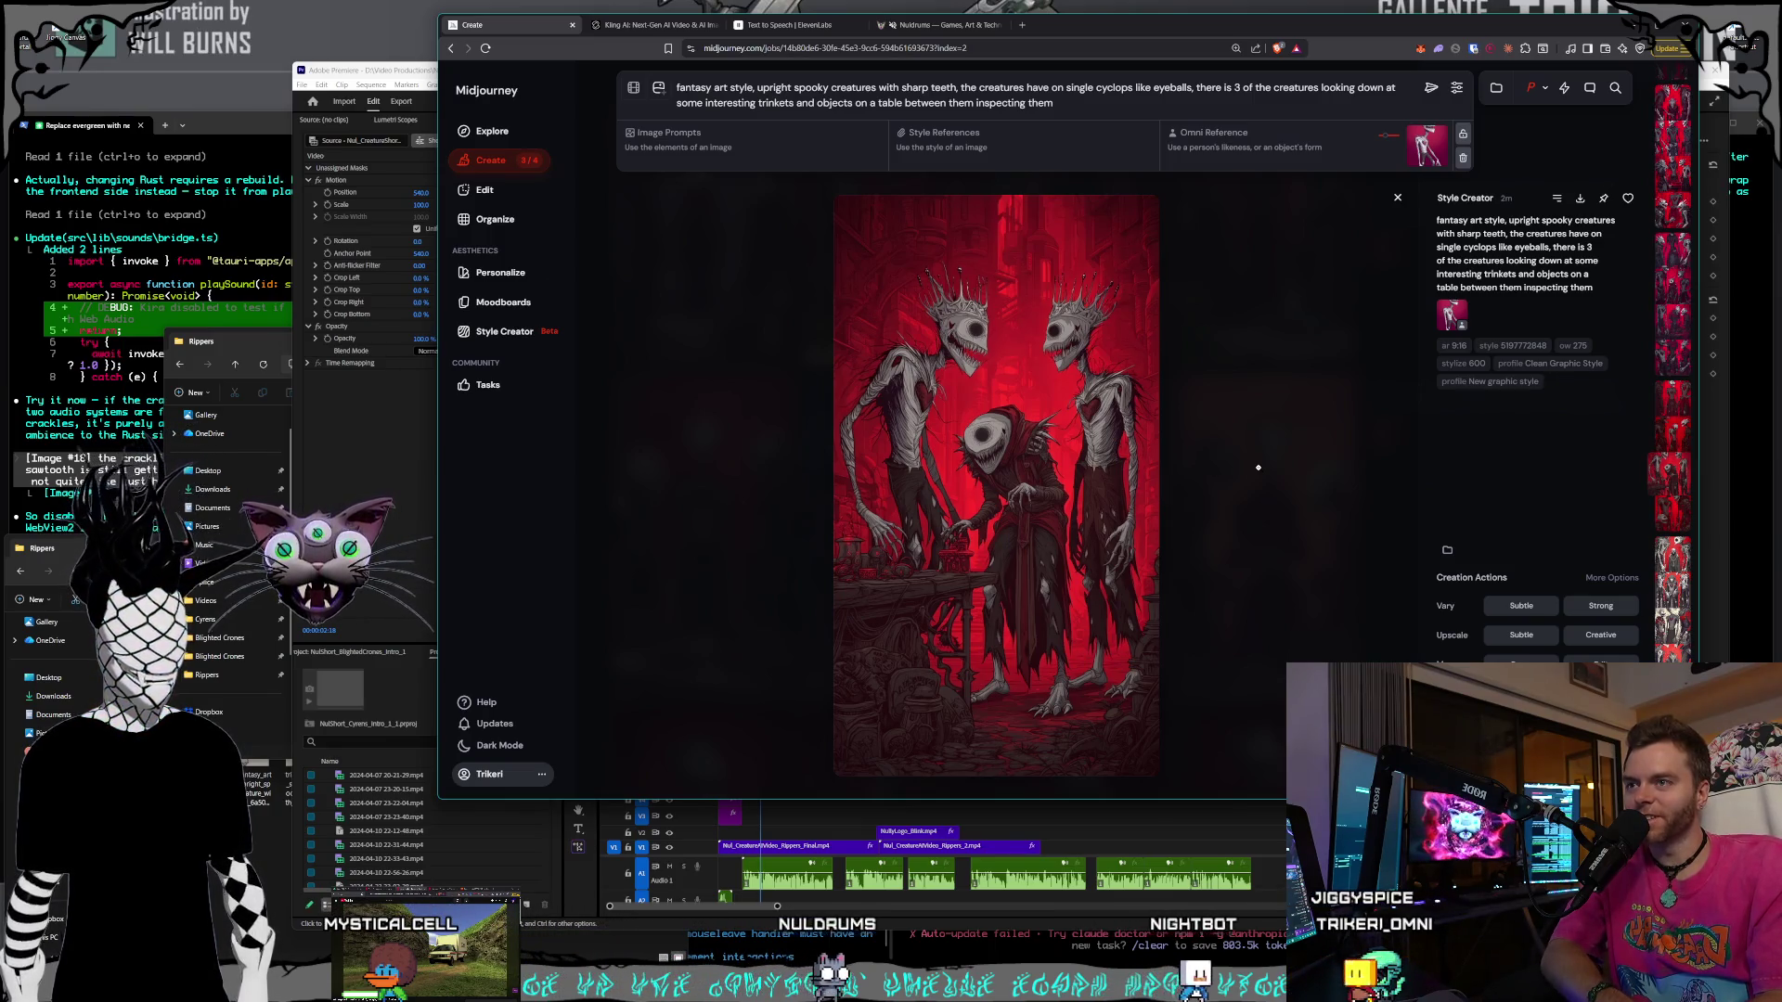
pyautogui.press('Left')
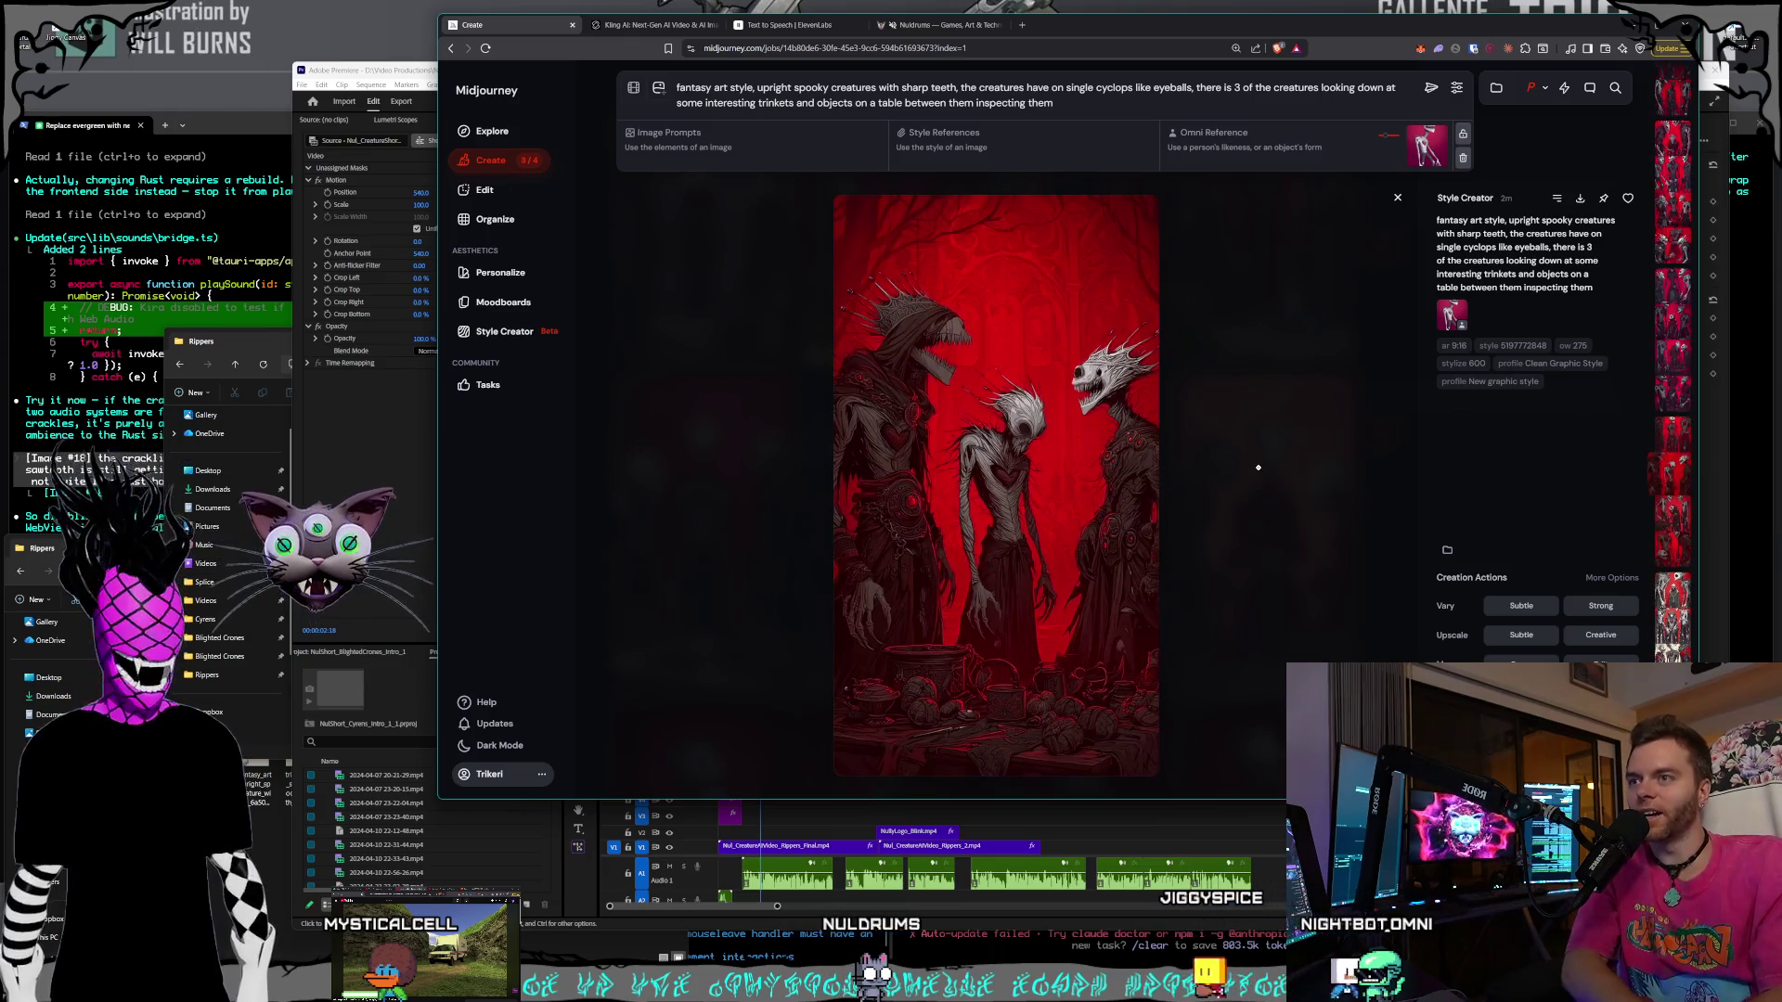
pyautogui.press('Right')
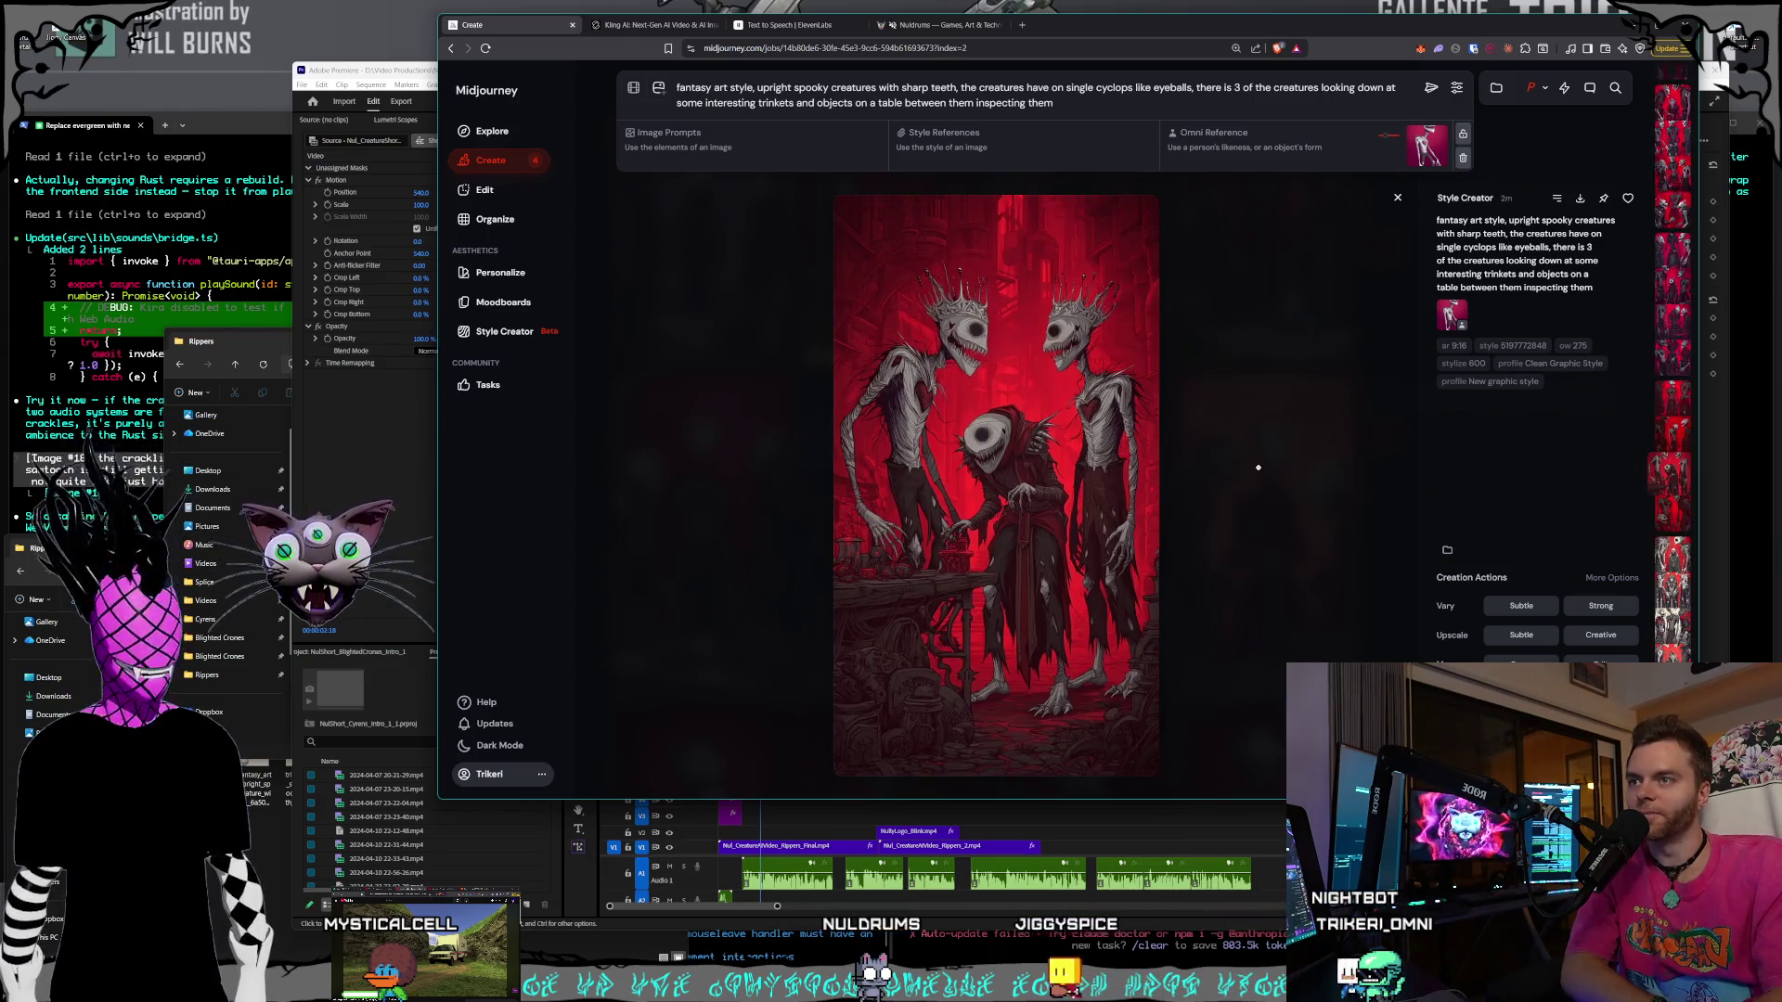
pyautogui.press('Right')
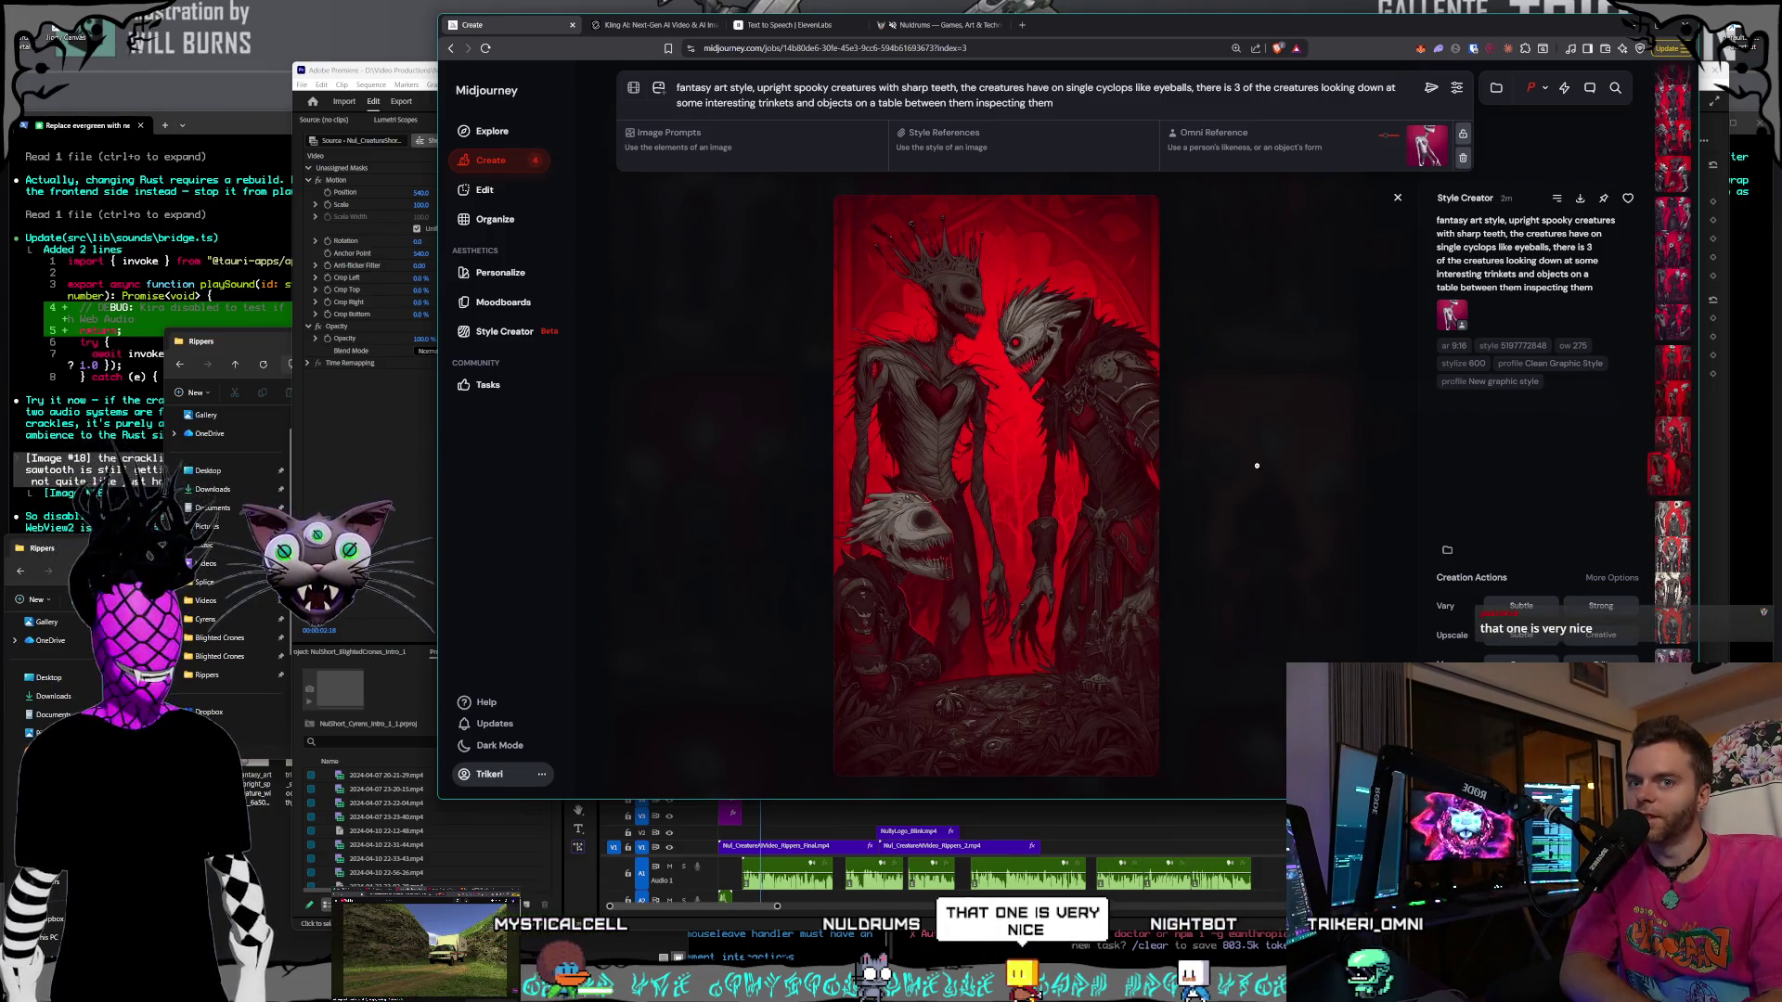
pyautogui.press('Left')
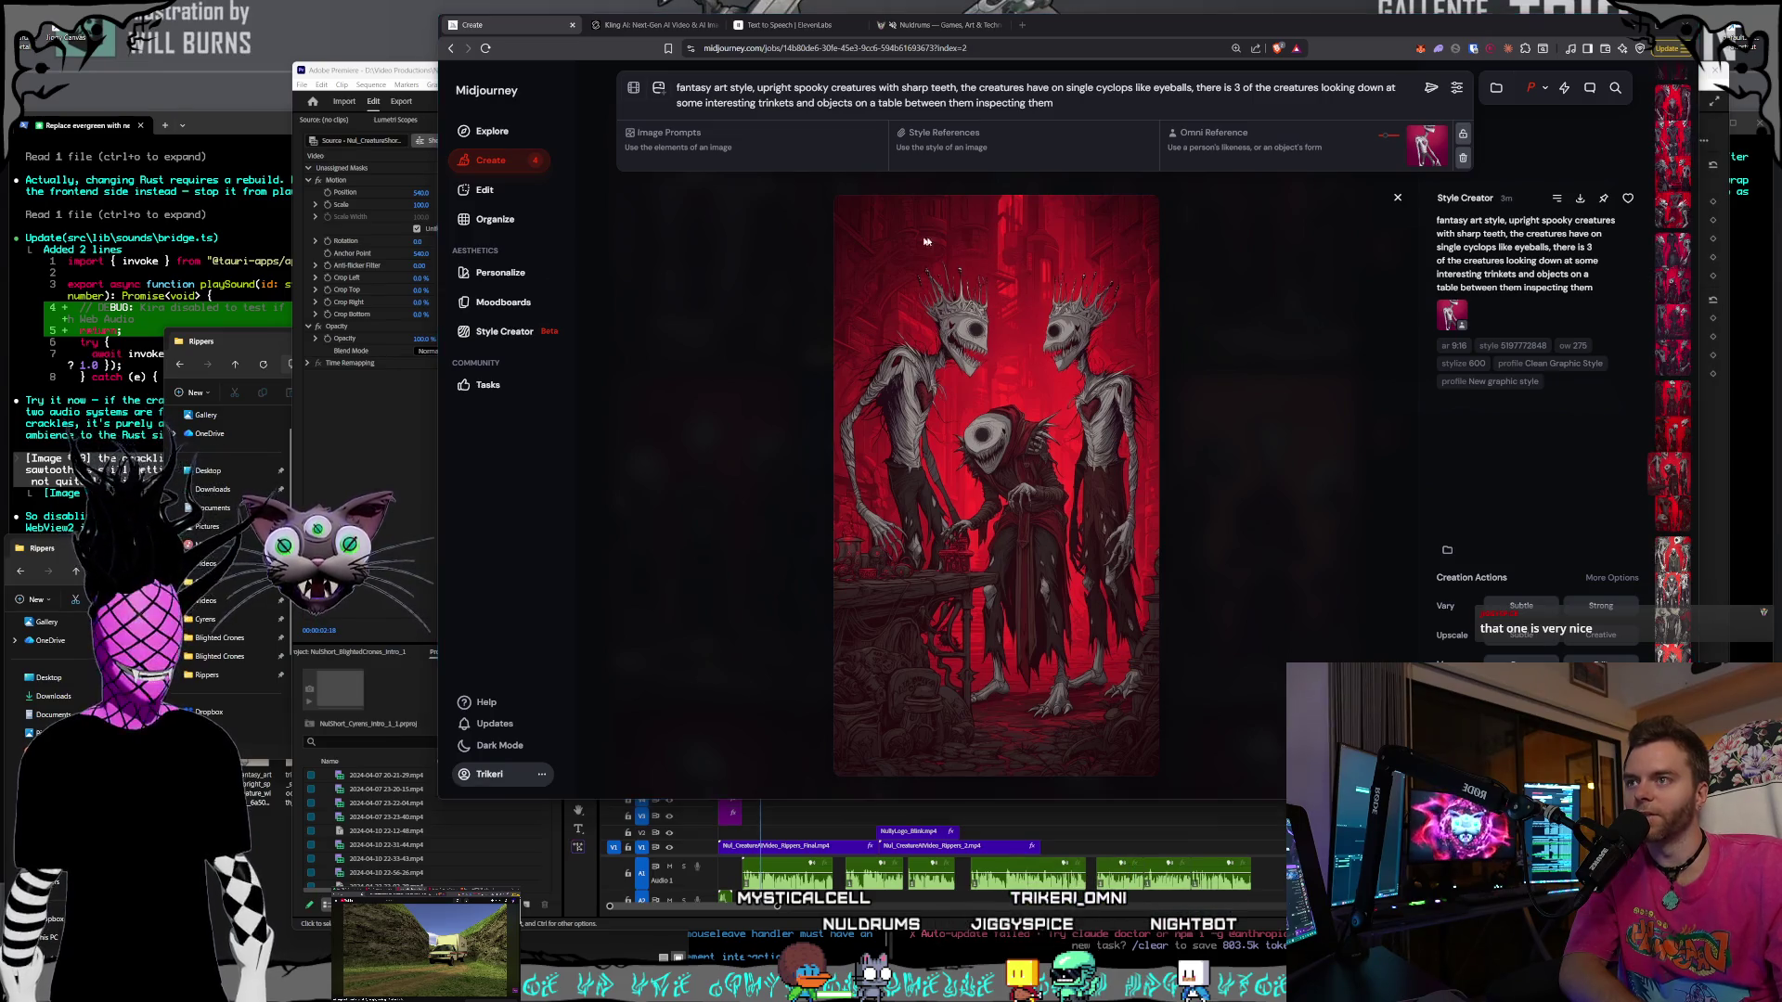
pyautogui.hotkey('ctrl', 's')
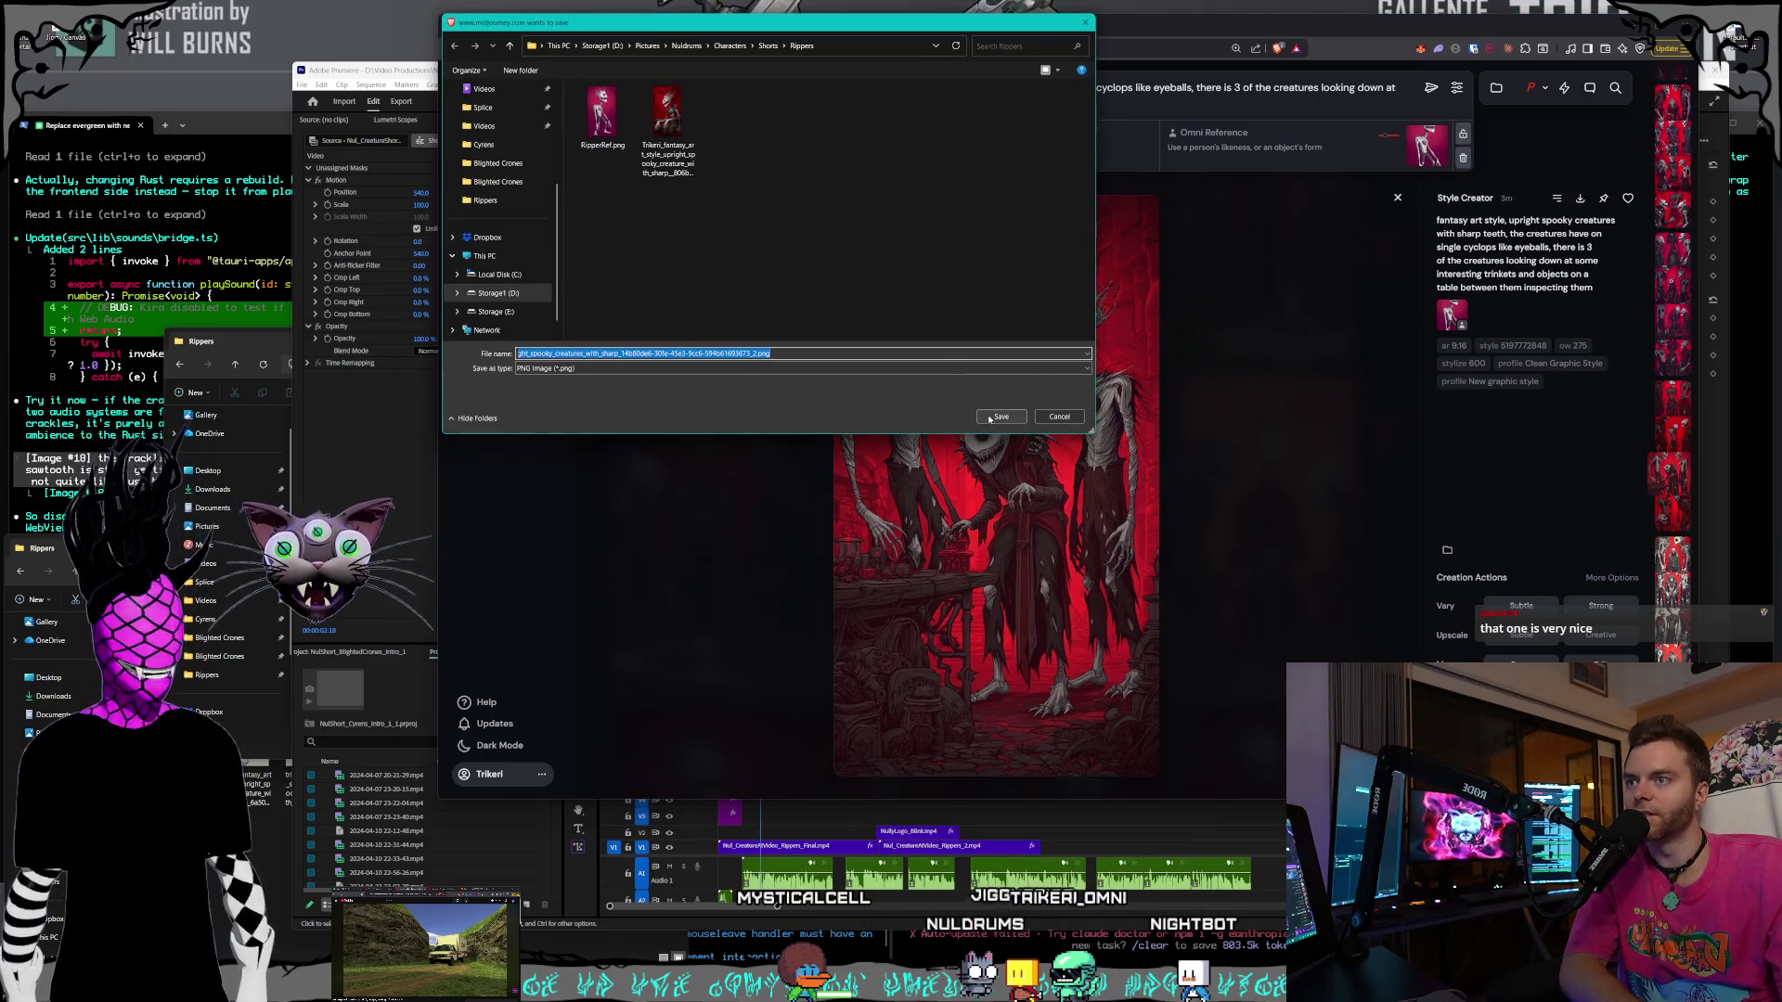
# - Save the red three-creature image as a PNG and browse back through older batches
pyautogui.click(990, 419)
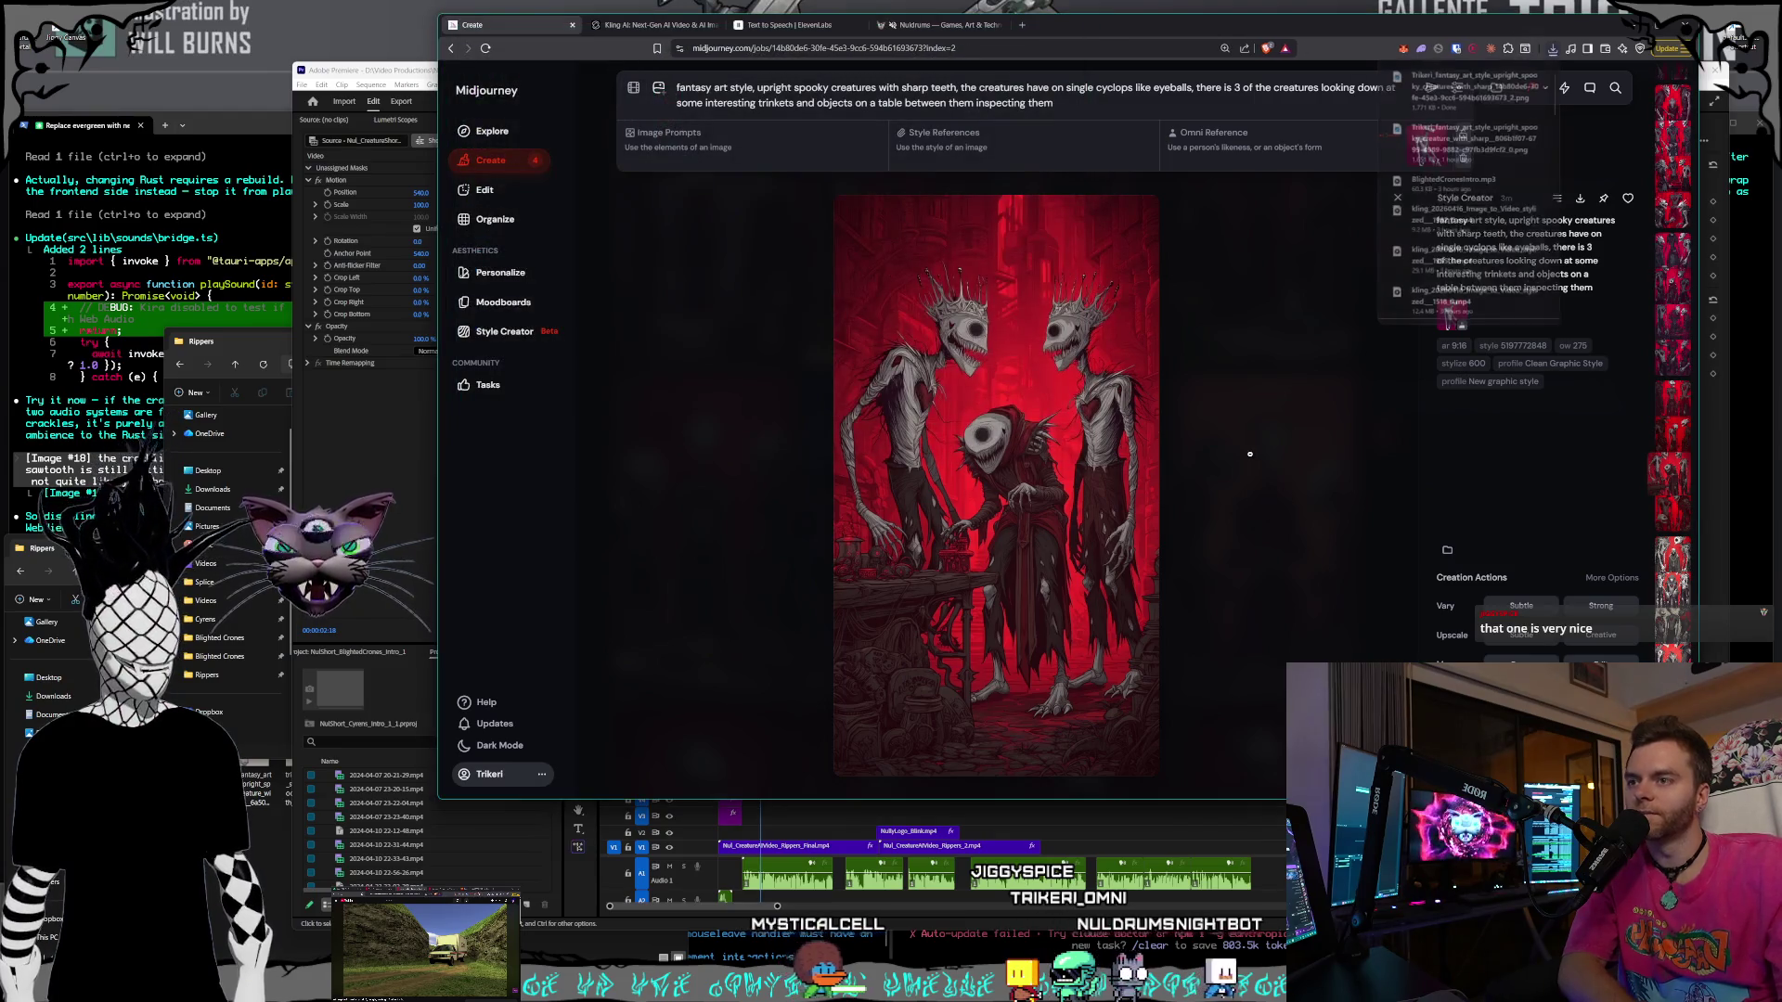
pyautogui.press('Left')
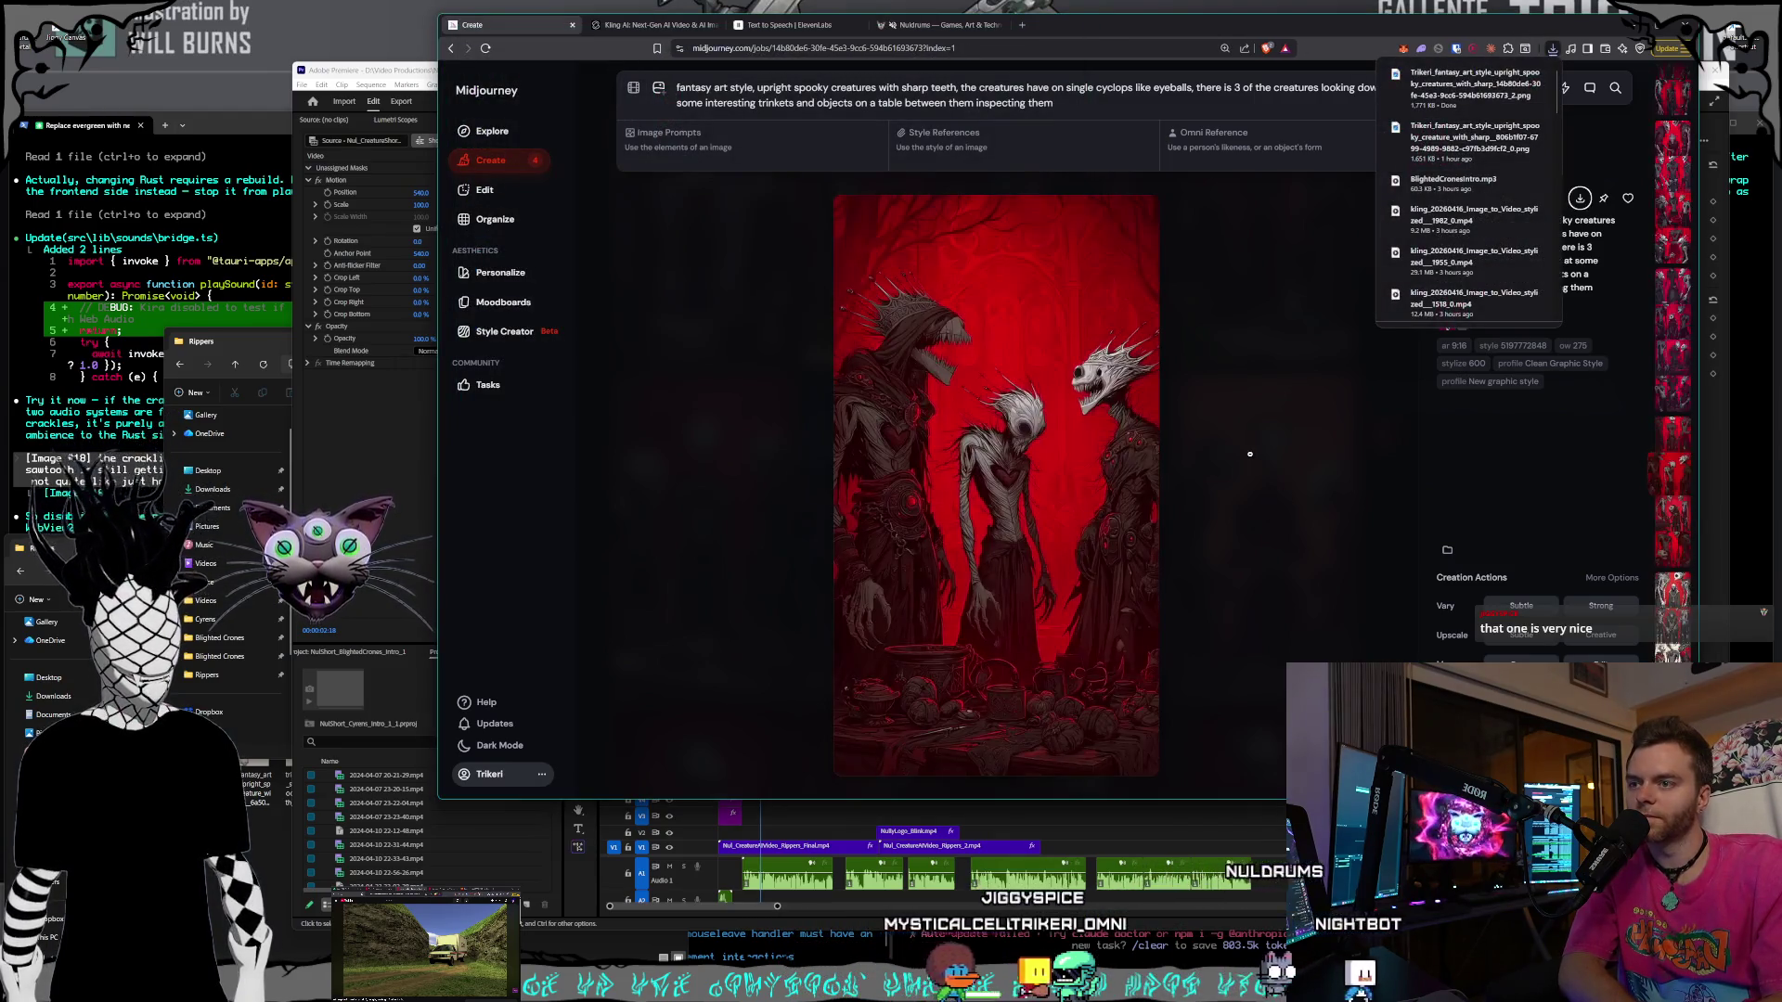
pyautogui.press('Left')
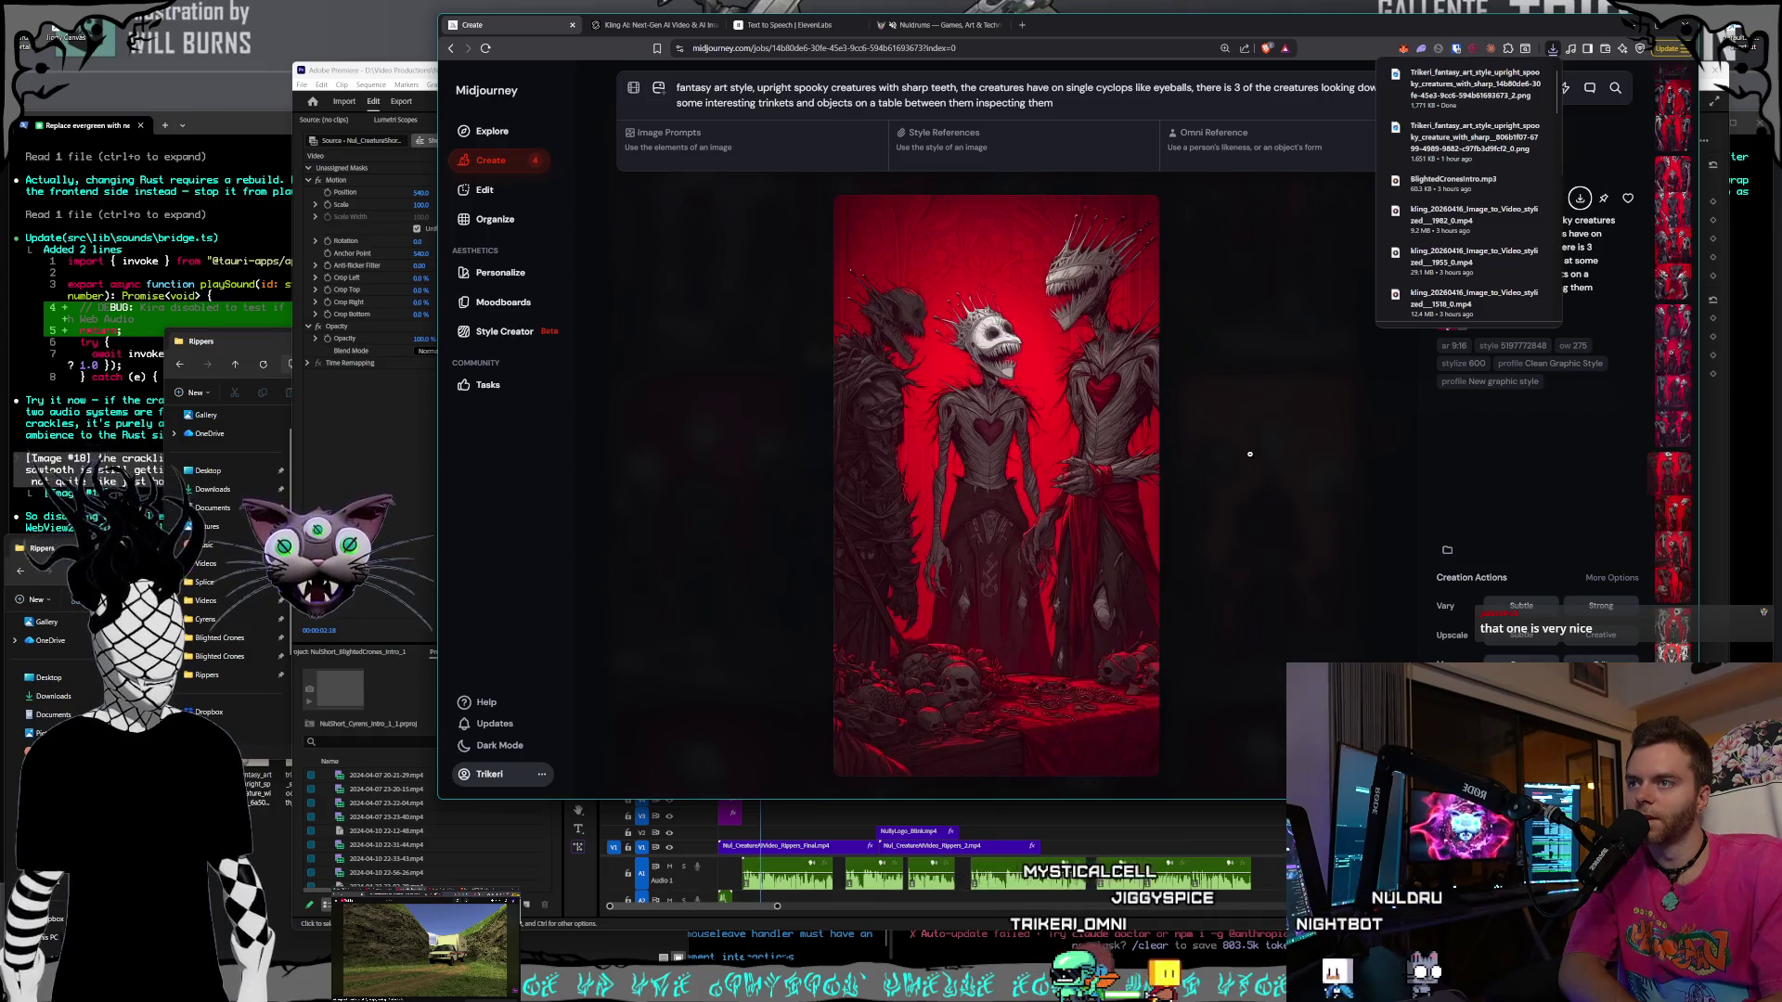
pyautogui.press('Left')
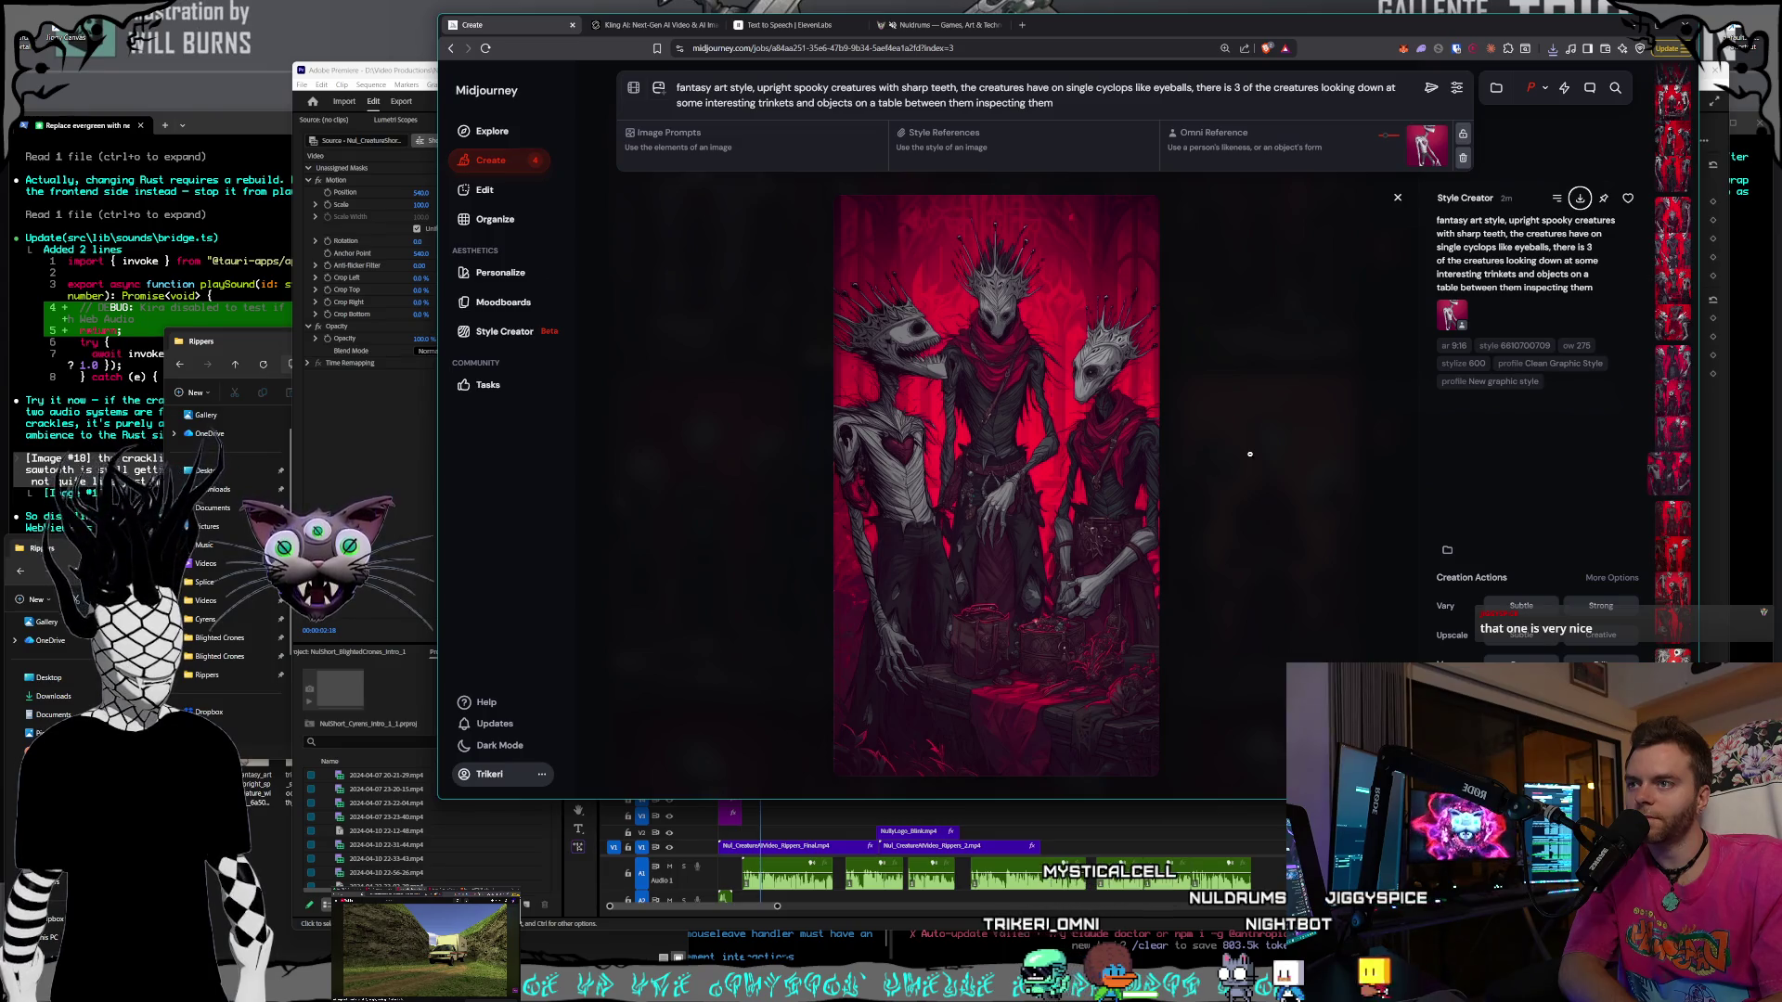
pyautogui.press('Left')
pyautogui.press('Left')
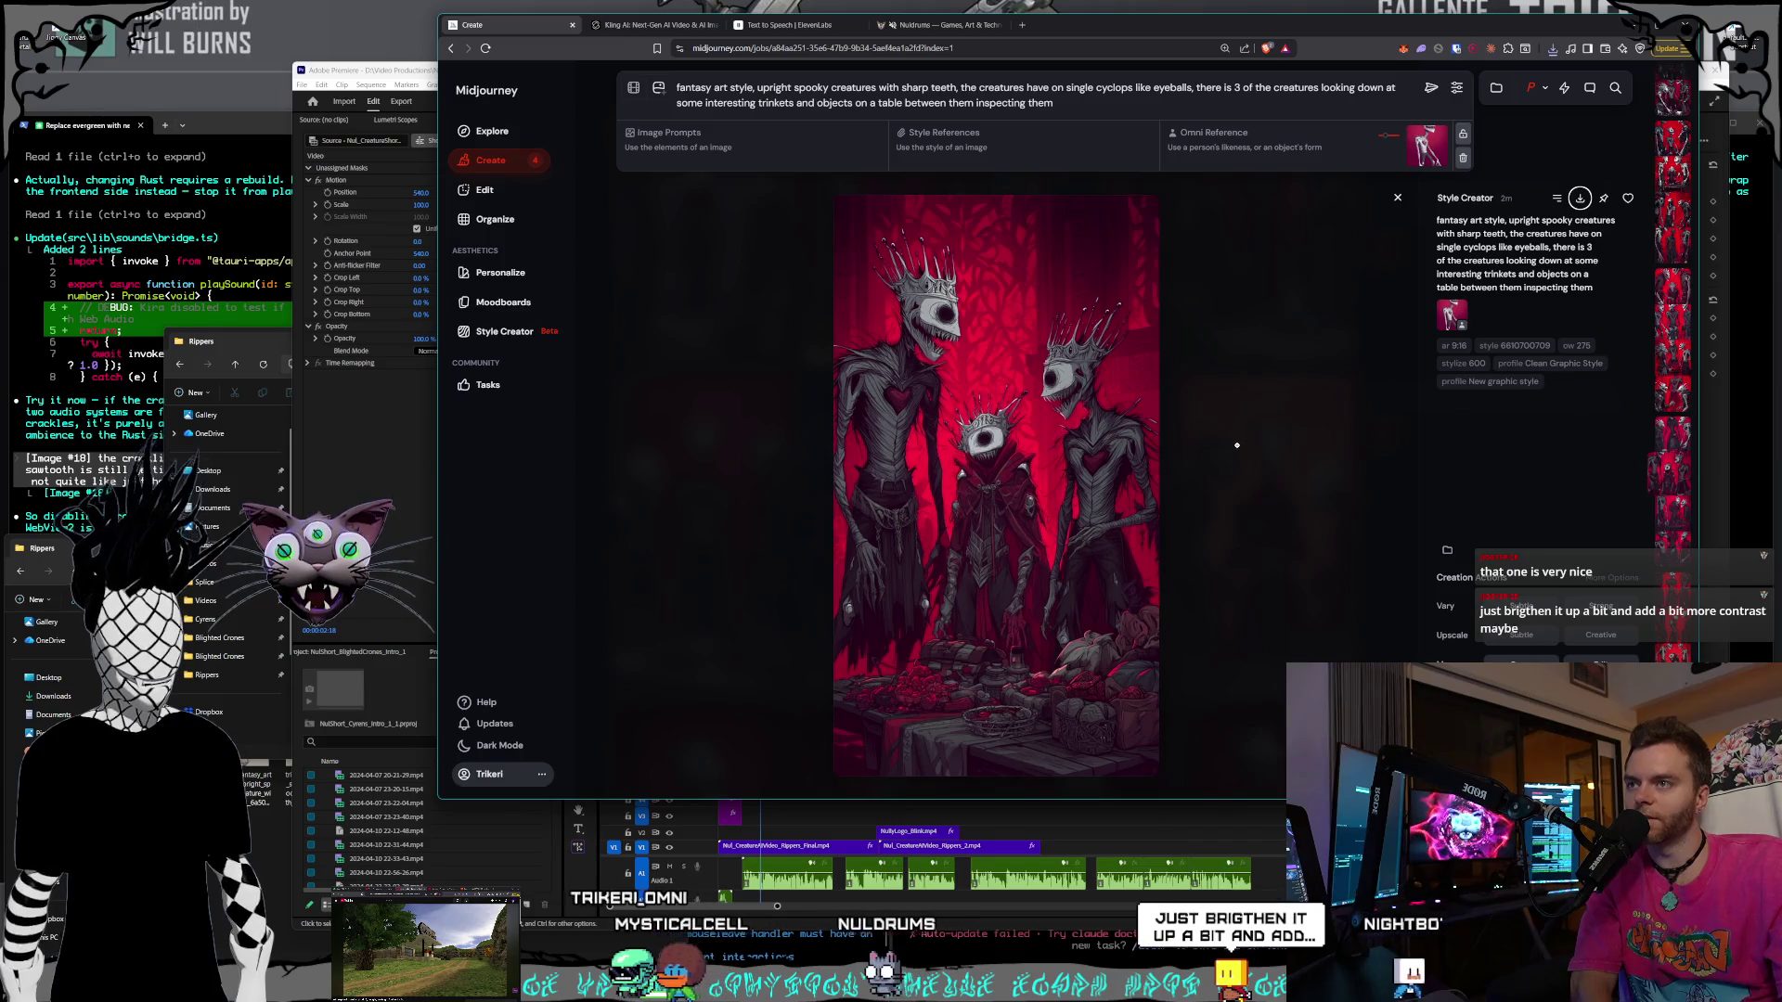
pyautogui.press('Left')
pyautogui.press('Down')
pyautogui.press('Down')
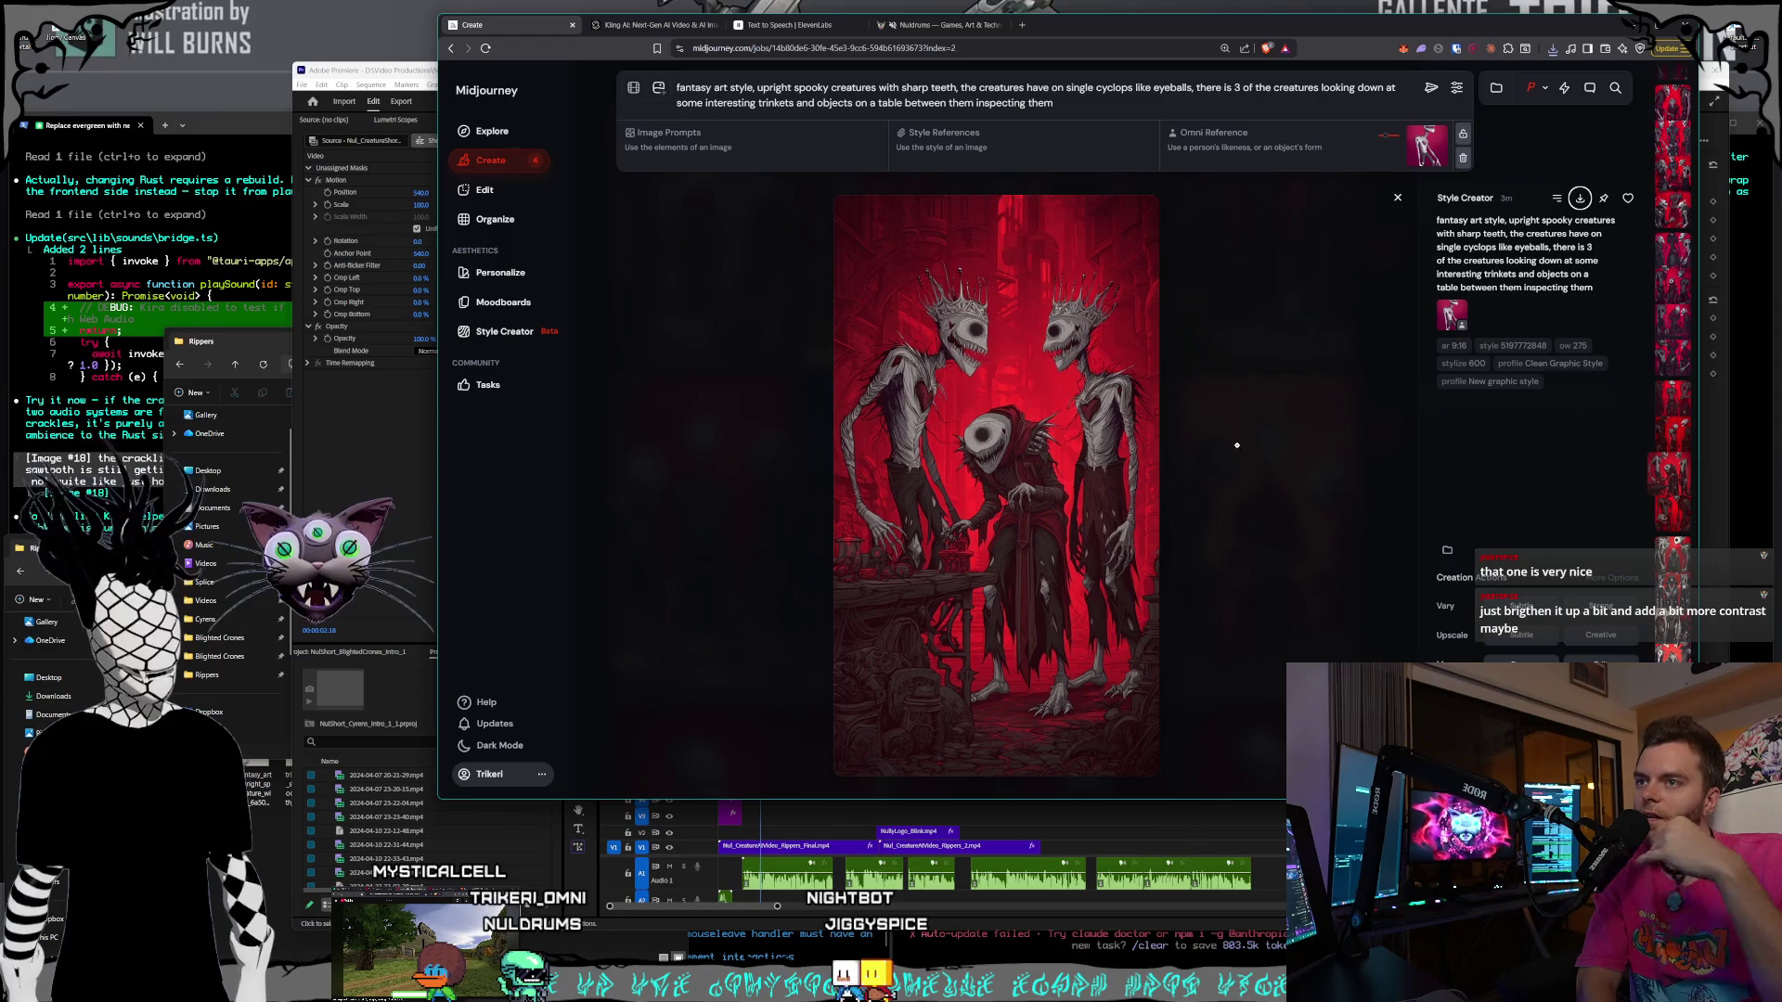
pyautogui.press('Down')
pyautogui.press('Down')
pyautogui.press('Down')
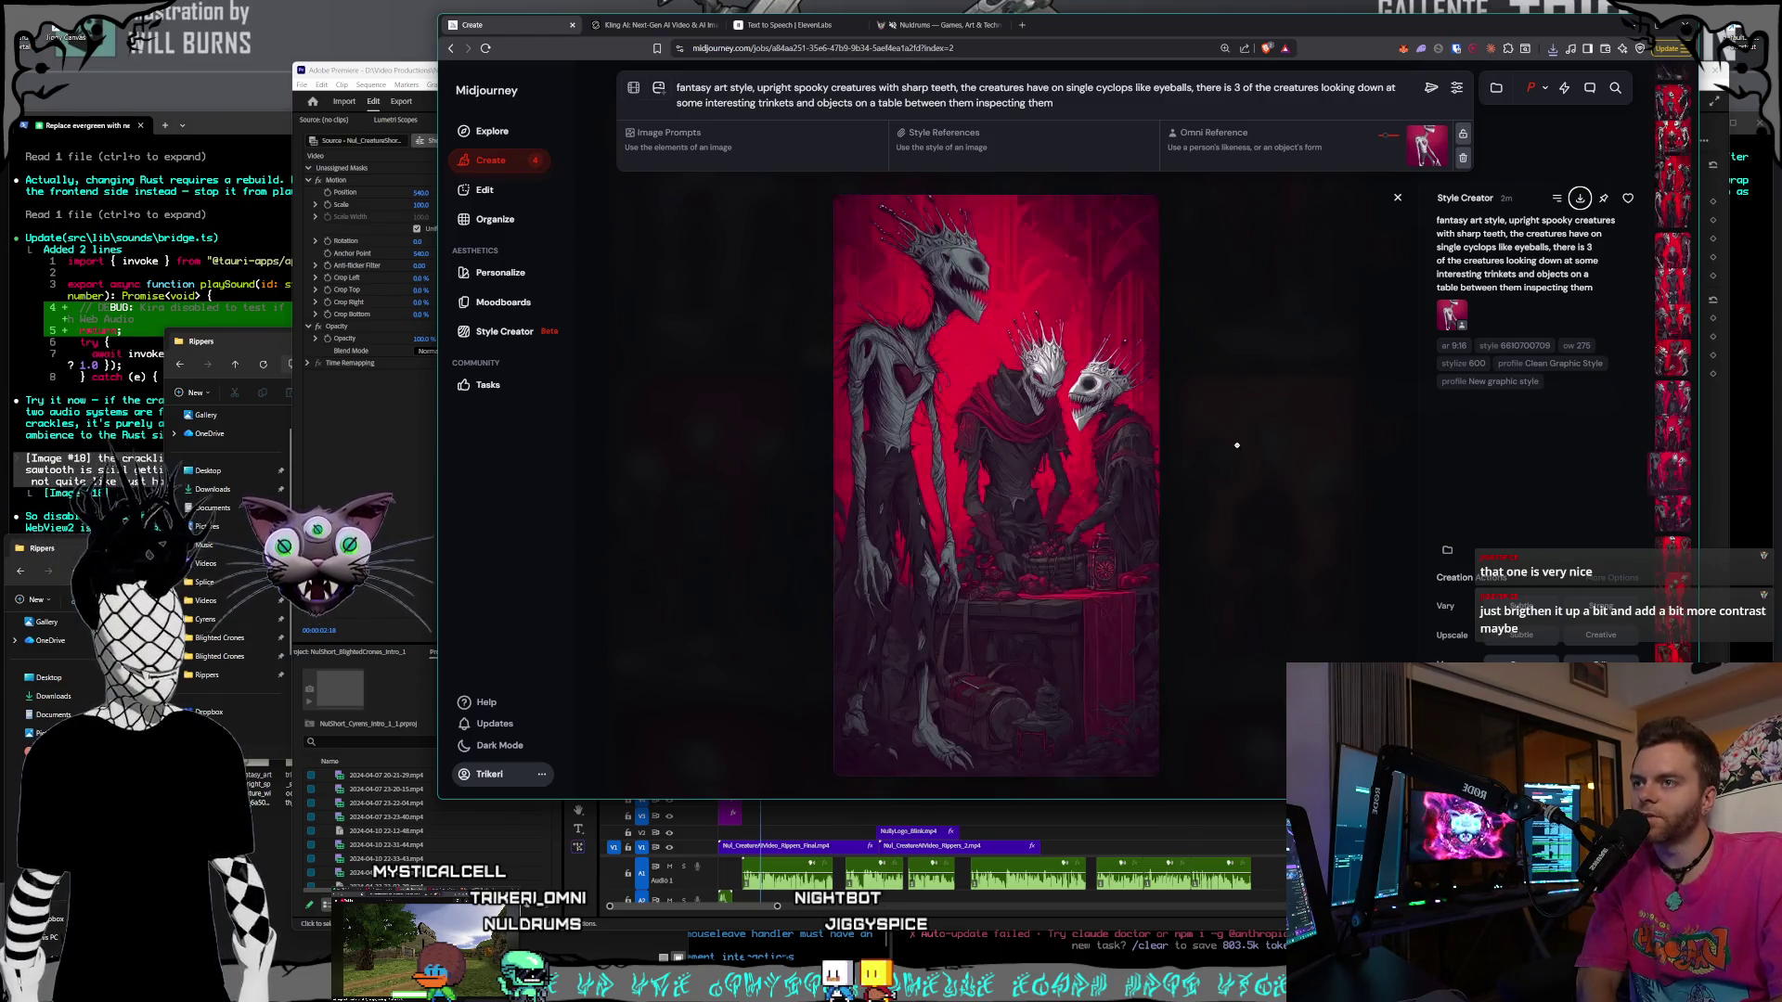
pyautogui.press('Up')
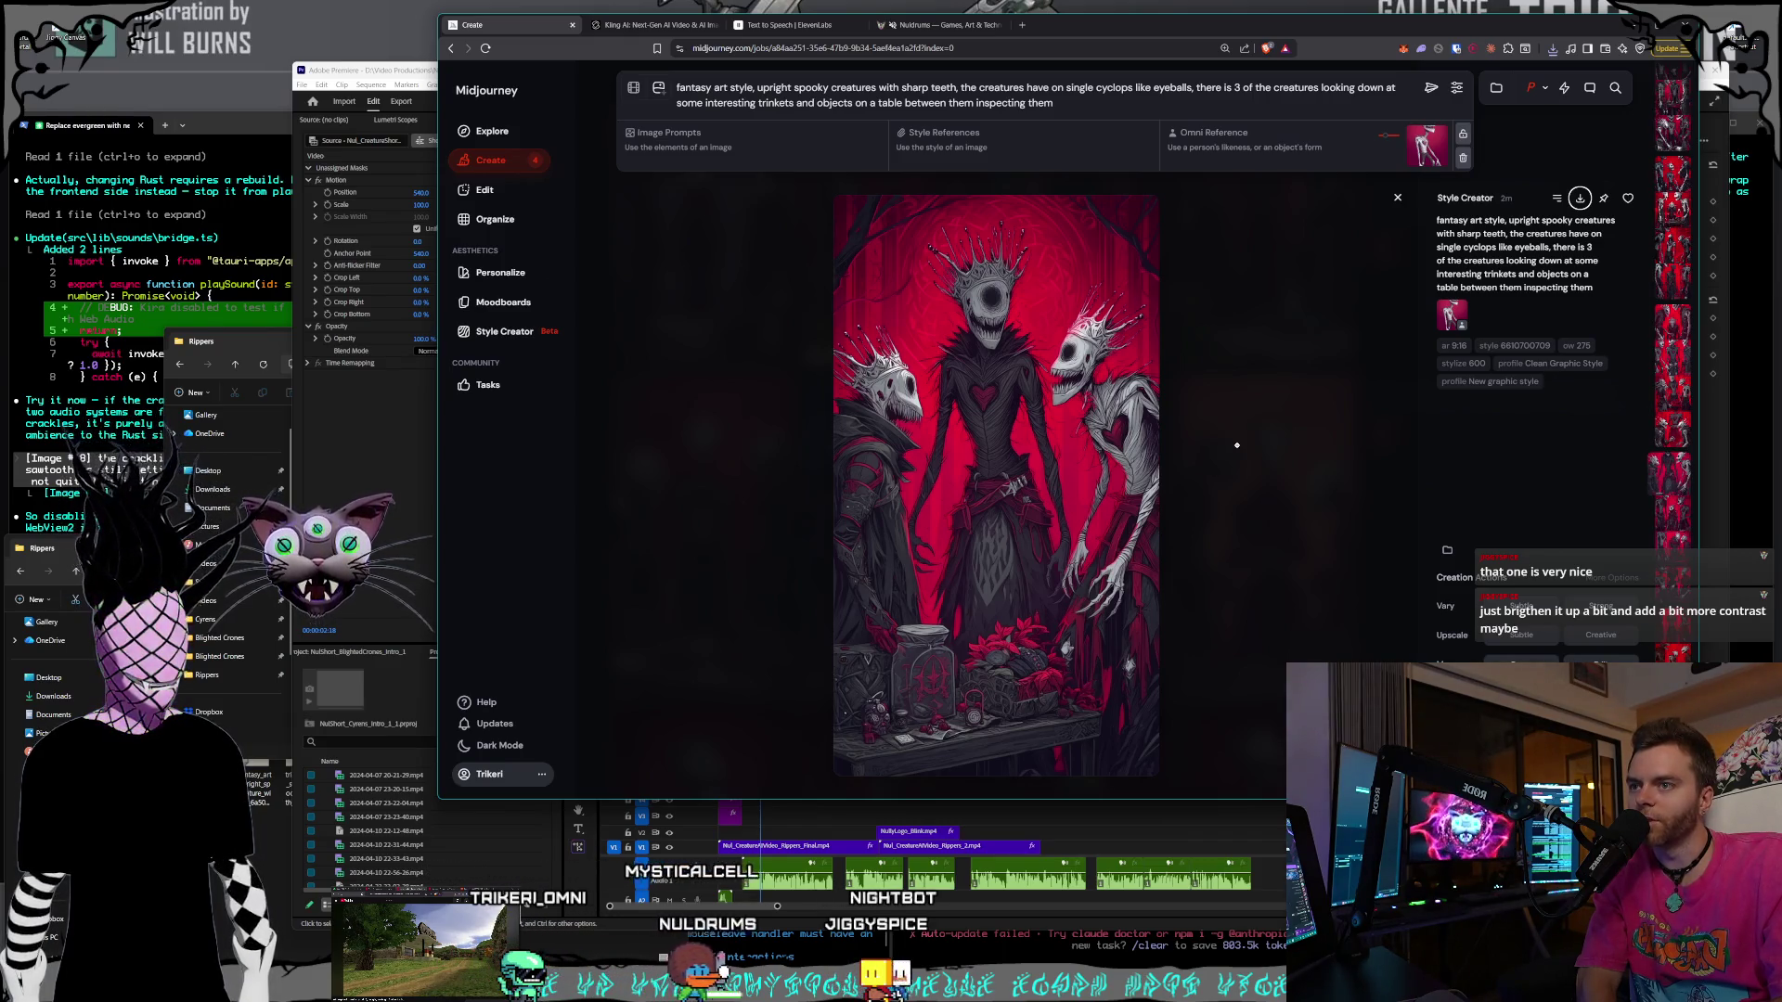
# - Flip through the brighter red three-creature batches to reach the red-caped cyclops variant
pyautogui.press('Up')
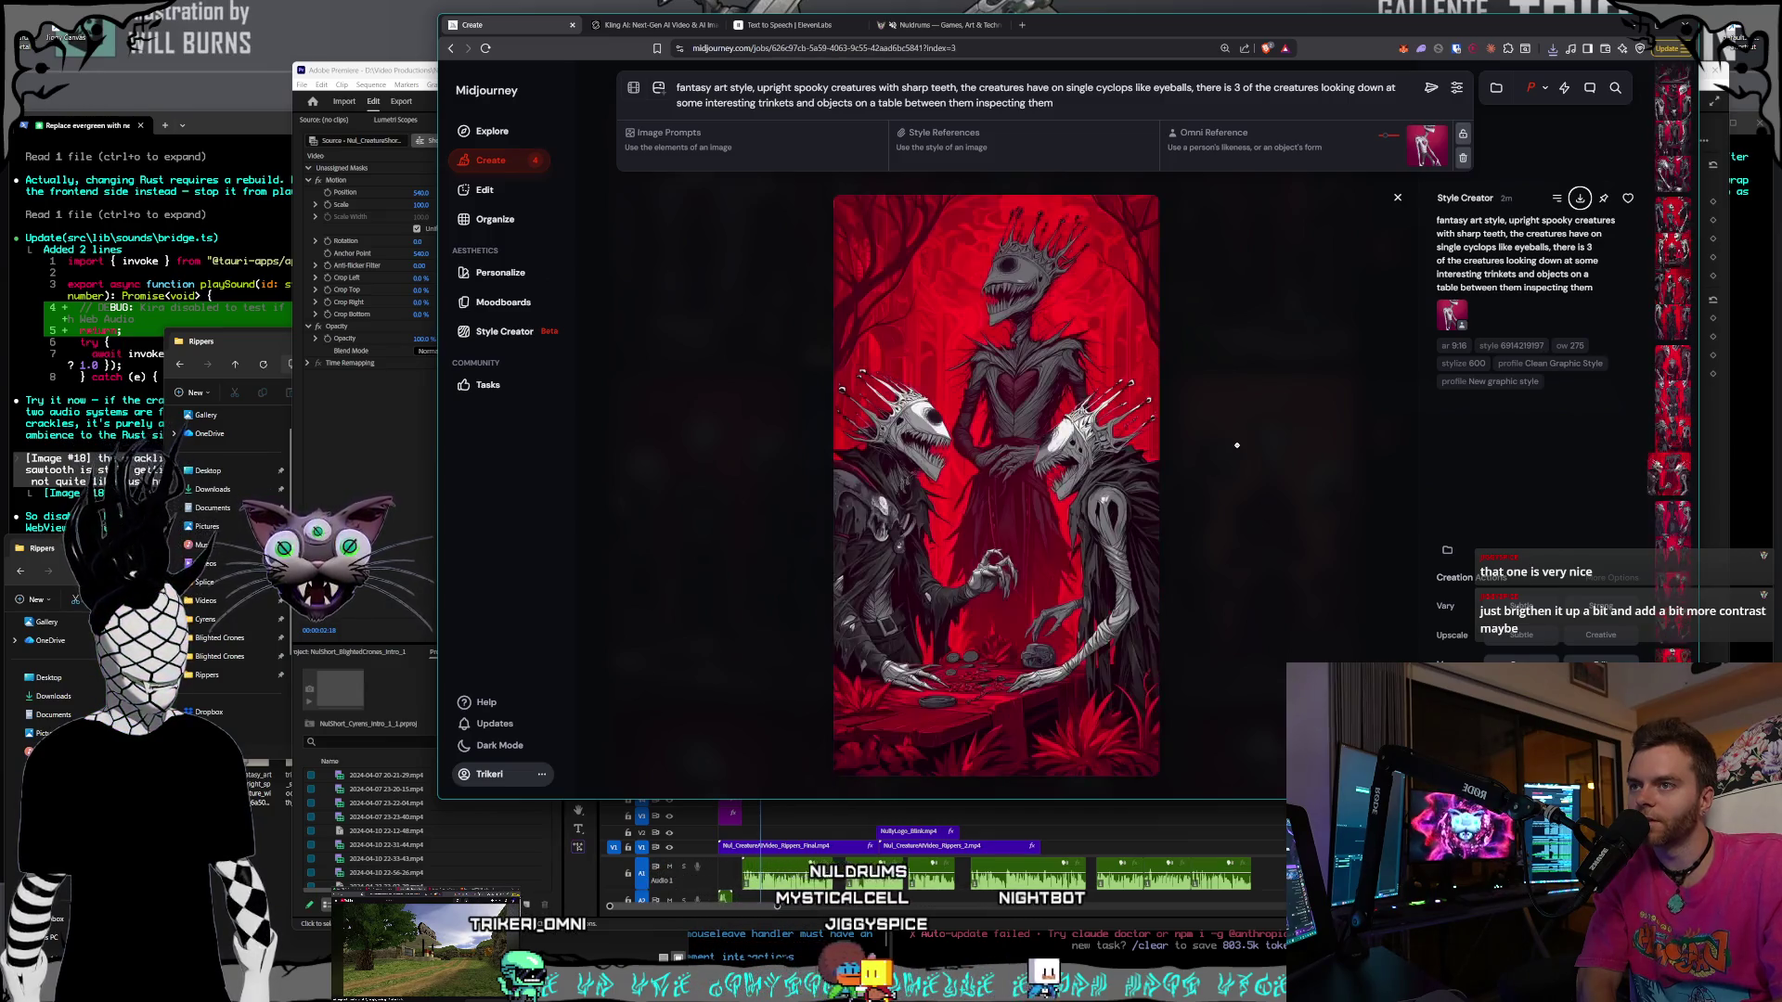
pyautogui.press('Up')
pyautogui.press('Down')
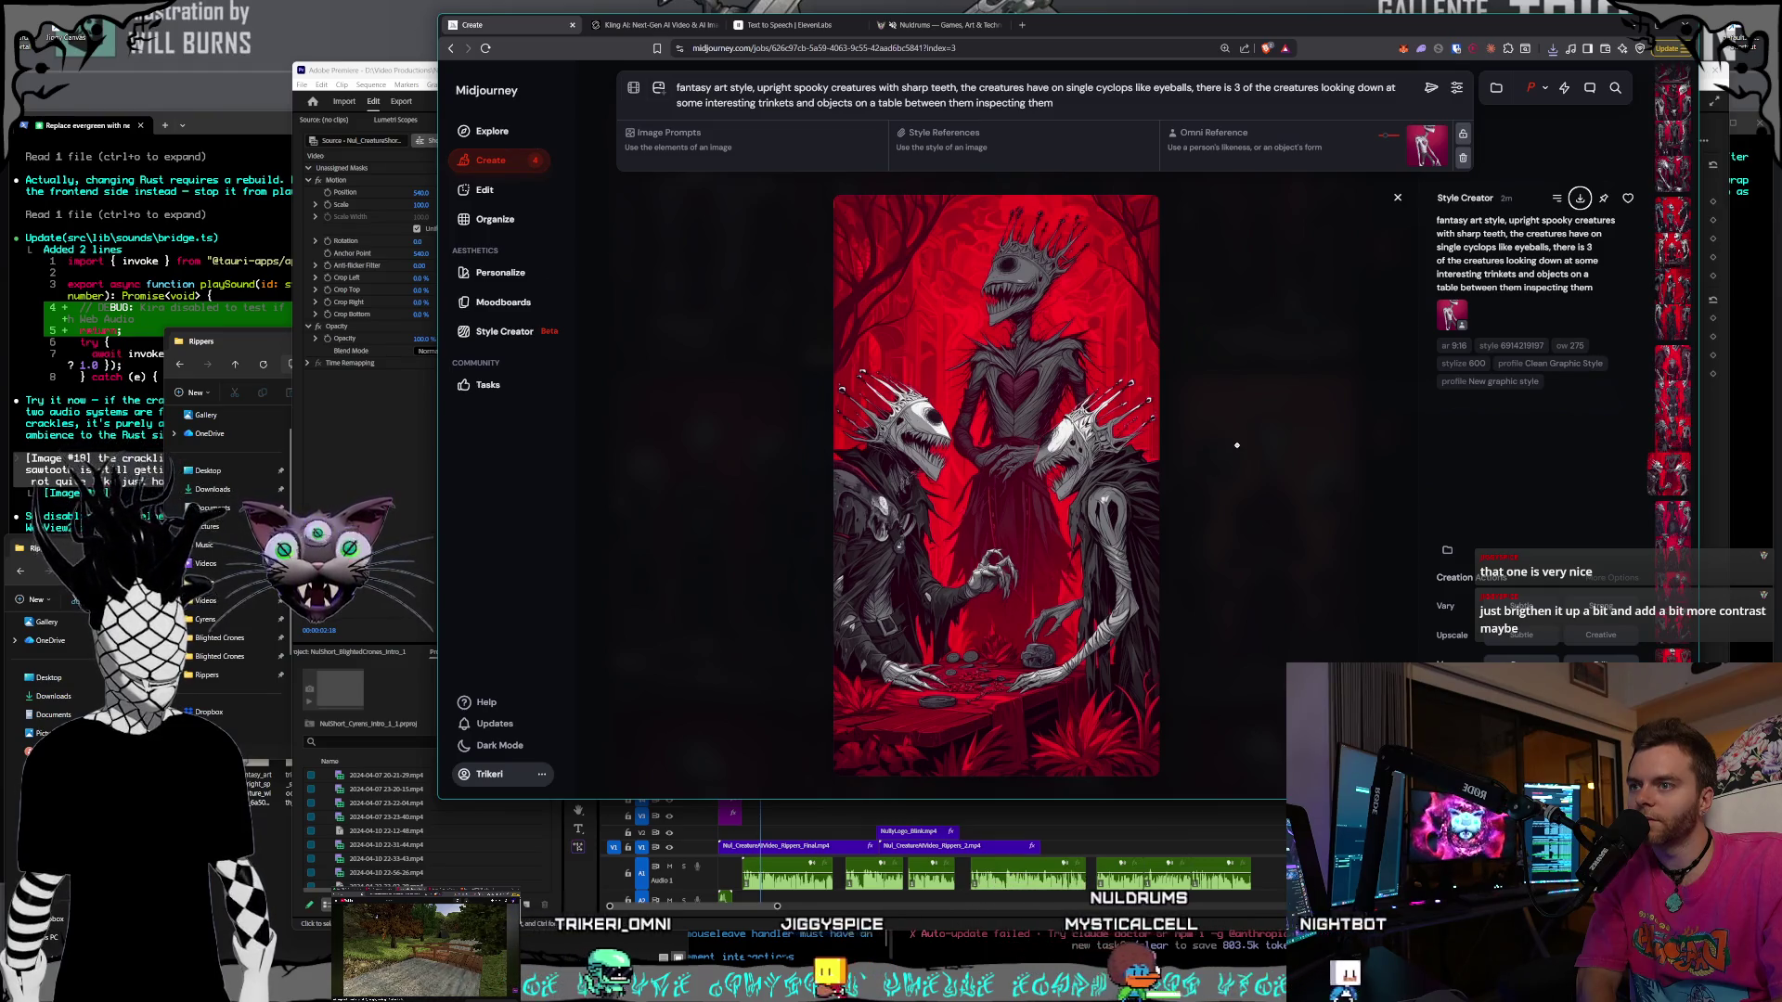
pyautogui.press('Down')
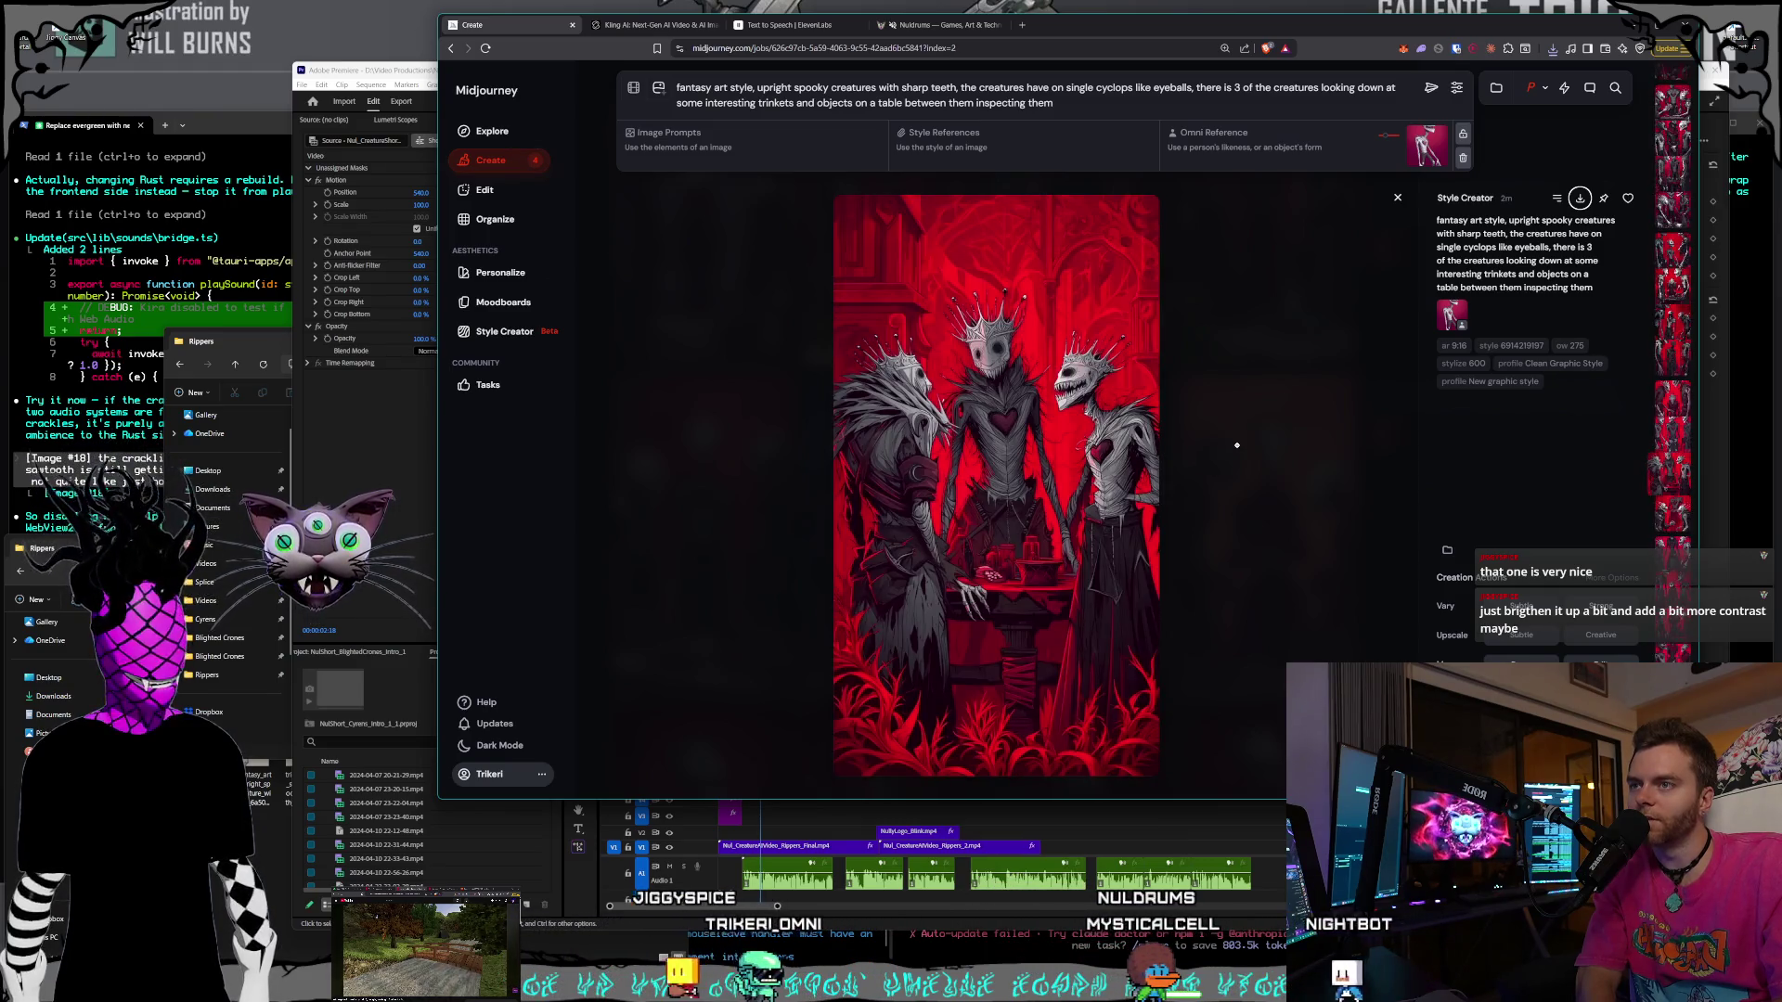
pyautogui.press('Down')
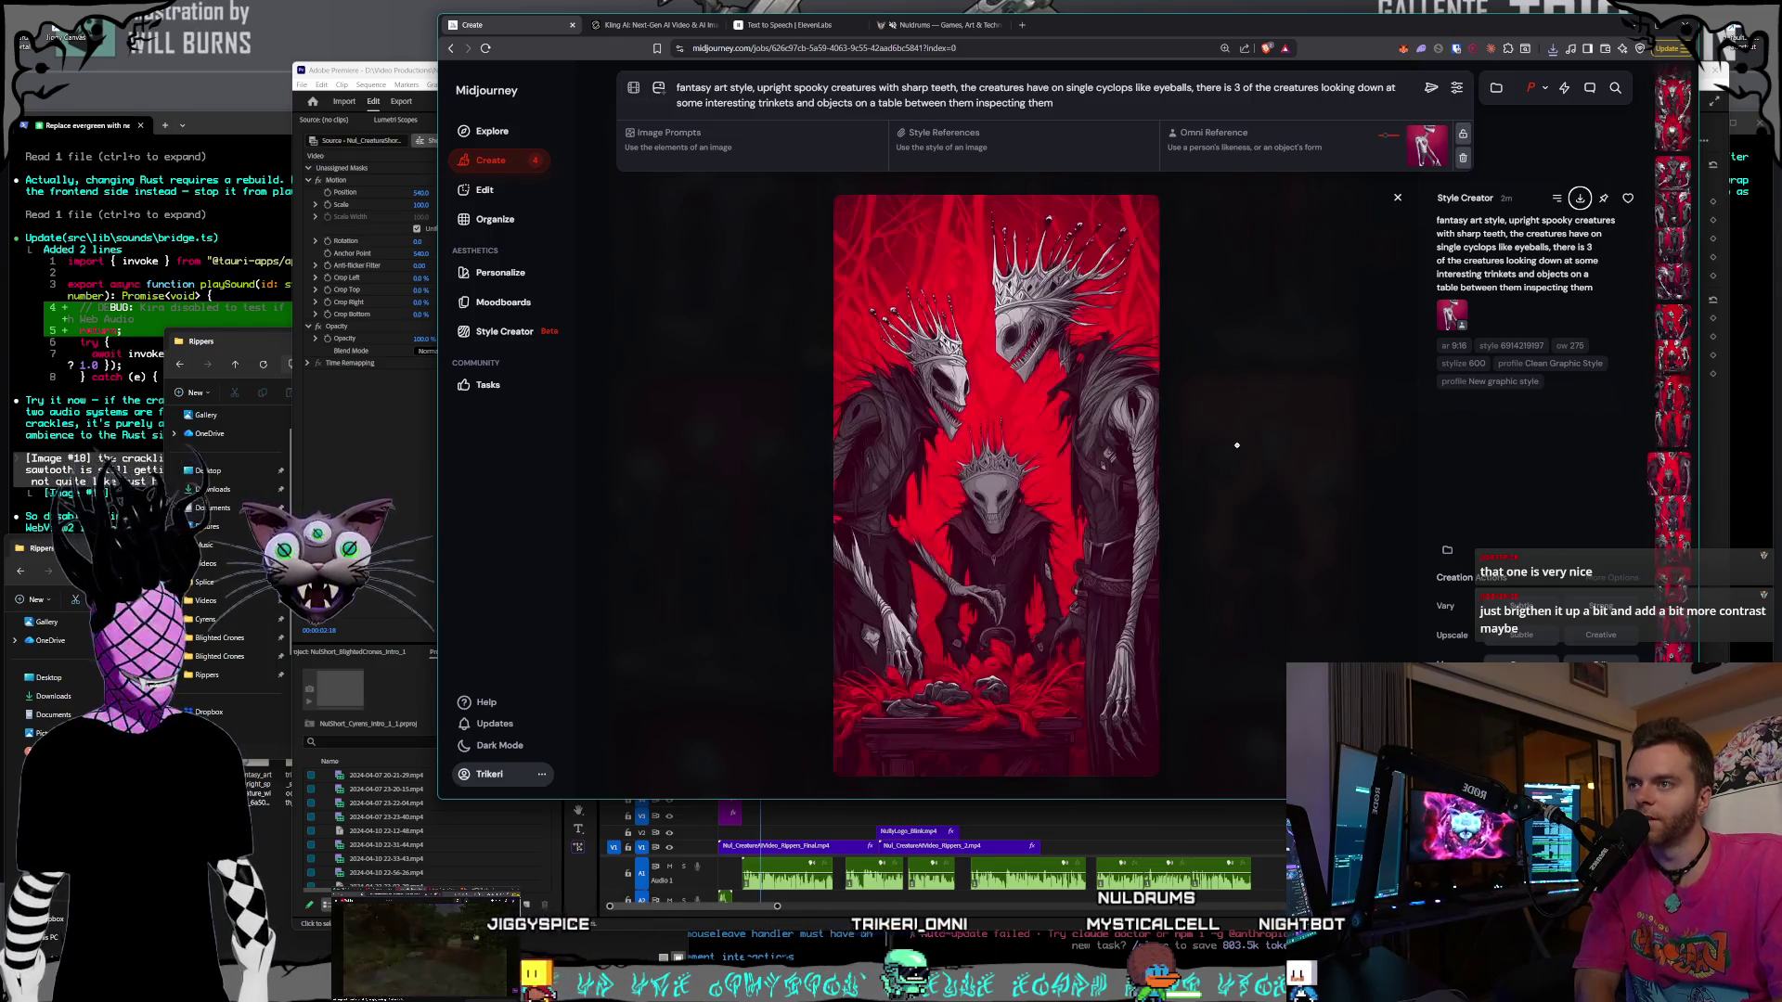
pyautogui.press('Down')
pyautogui.press('Left')
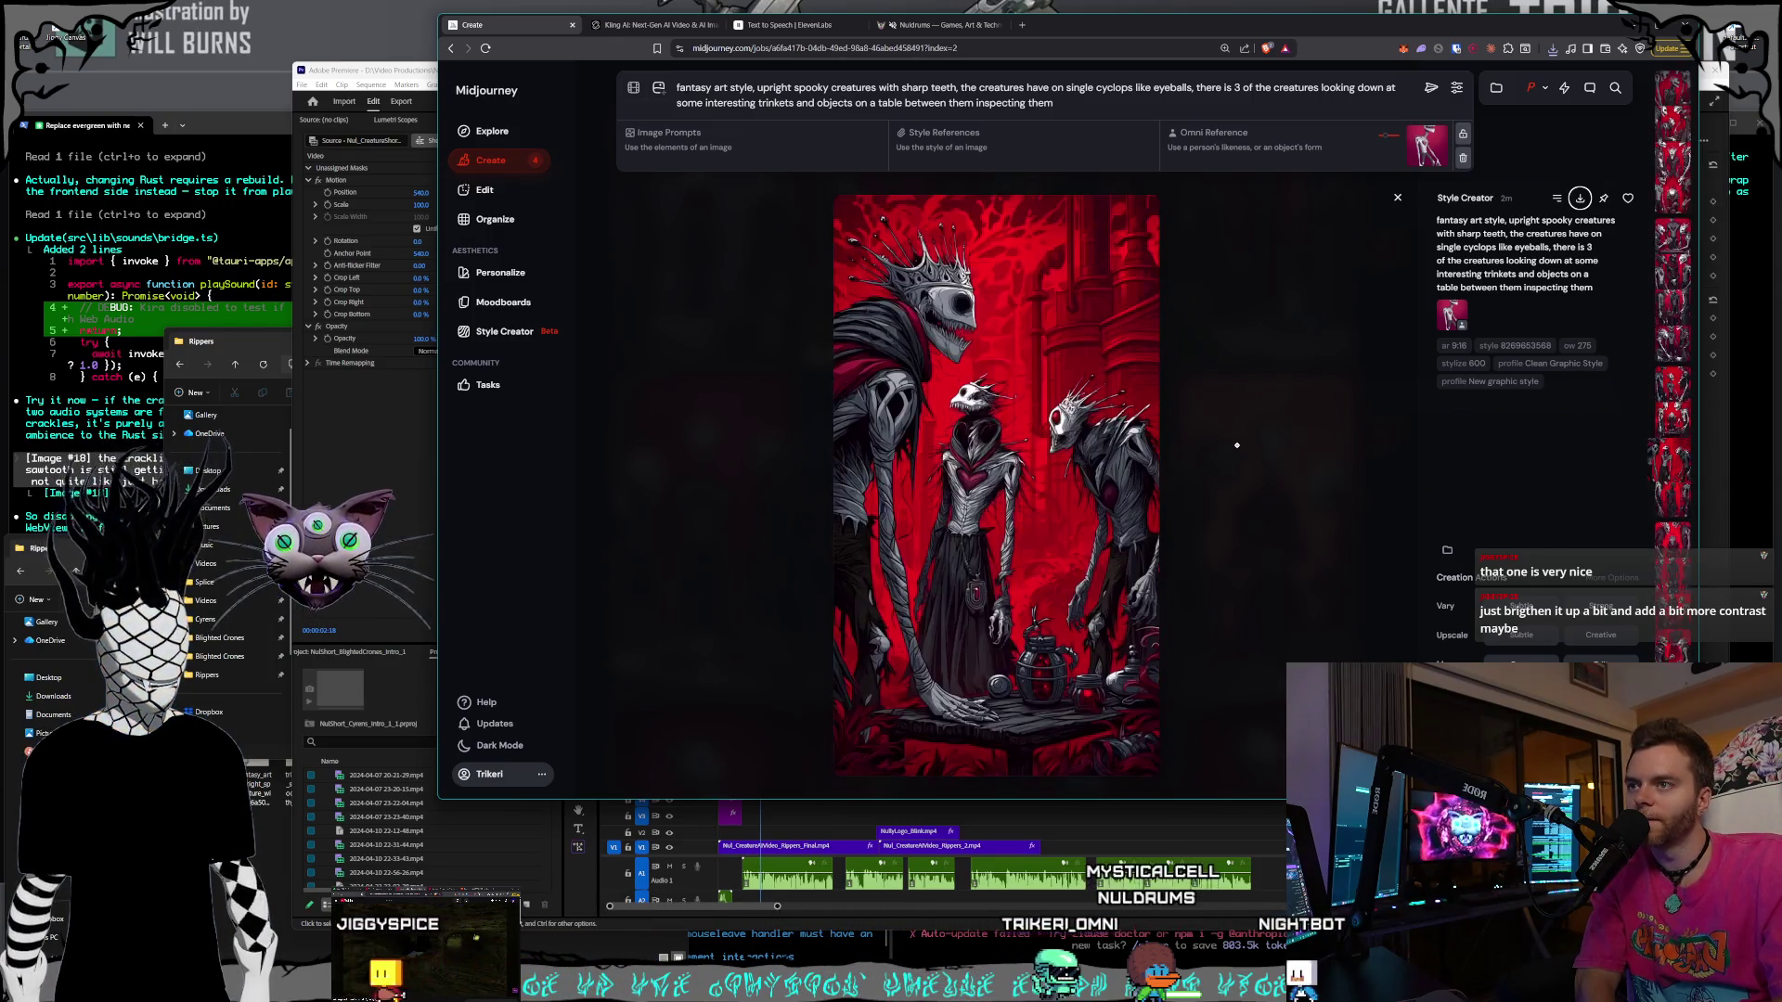
pyautogui.press('Right')
pyautogui.press('Down')
pyautogui.press('Down')
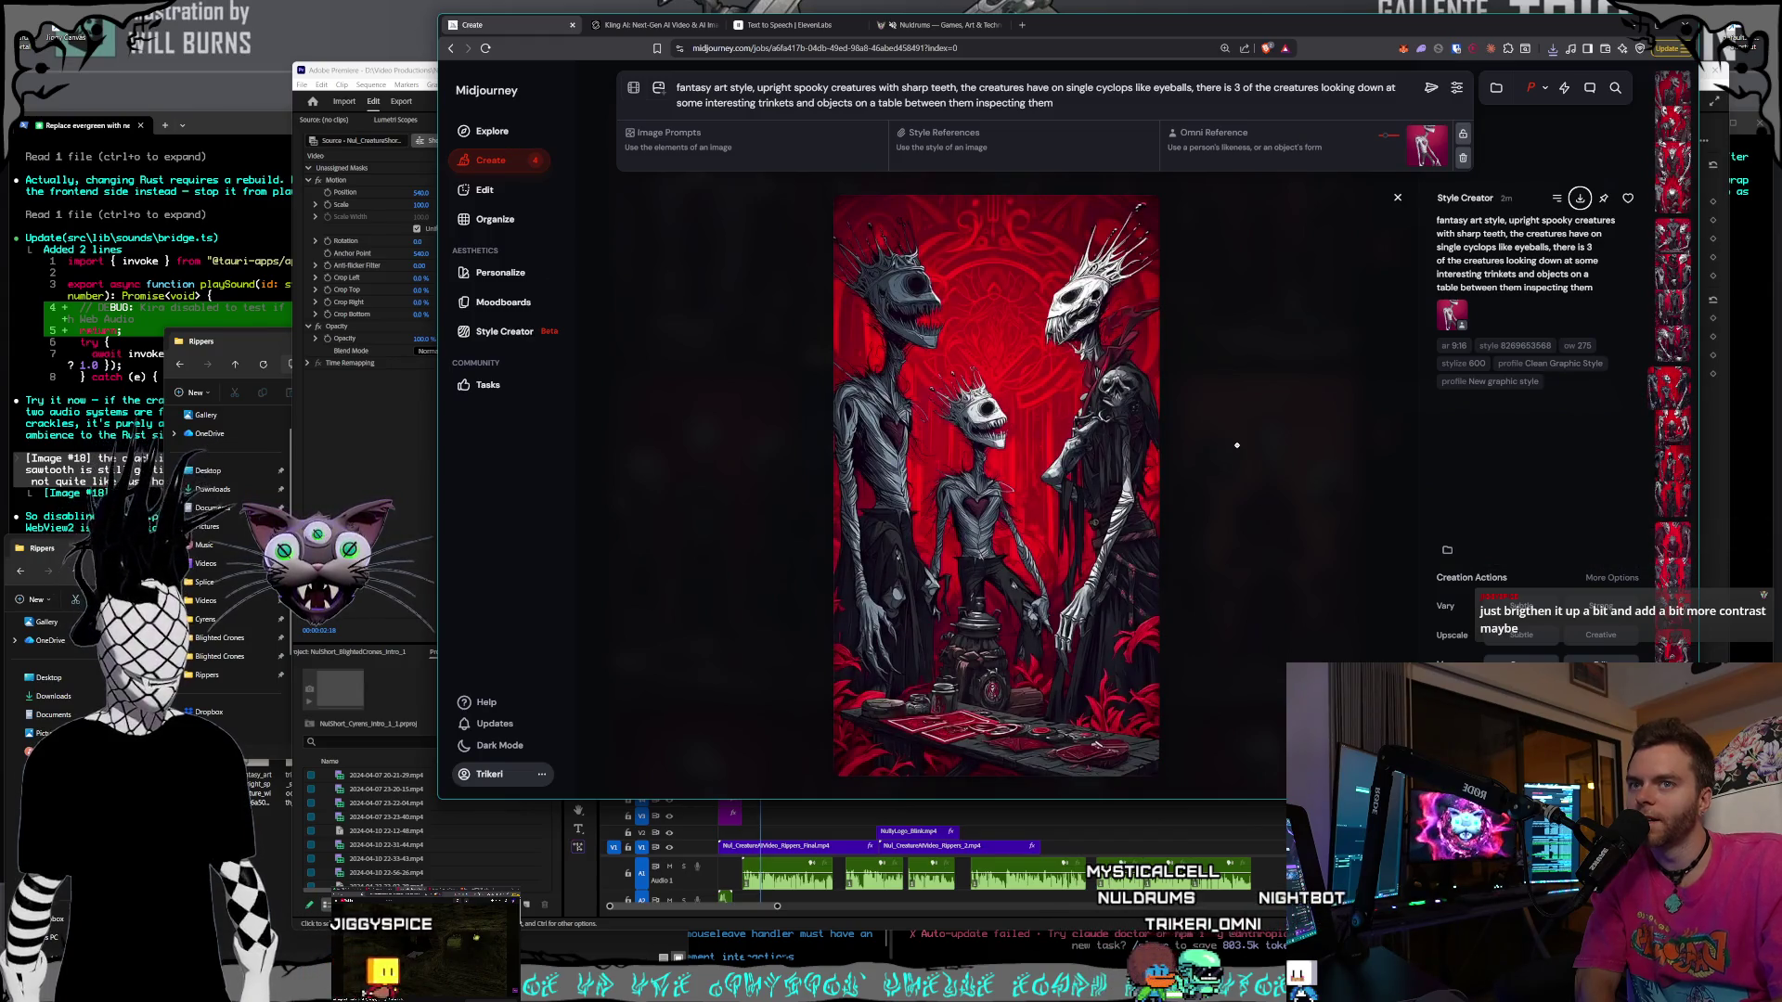
pyautogui.press('Left')
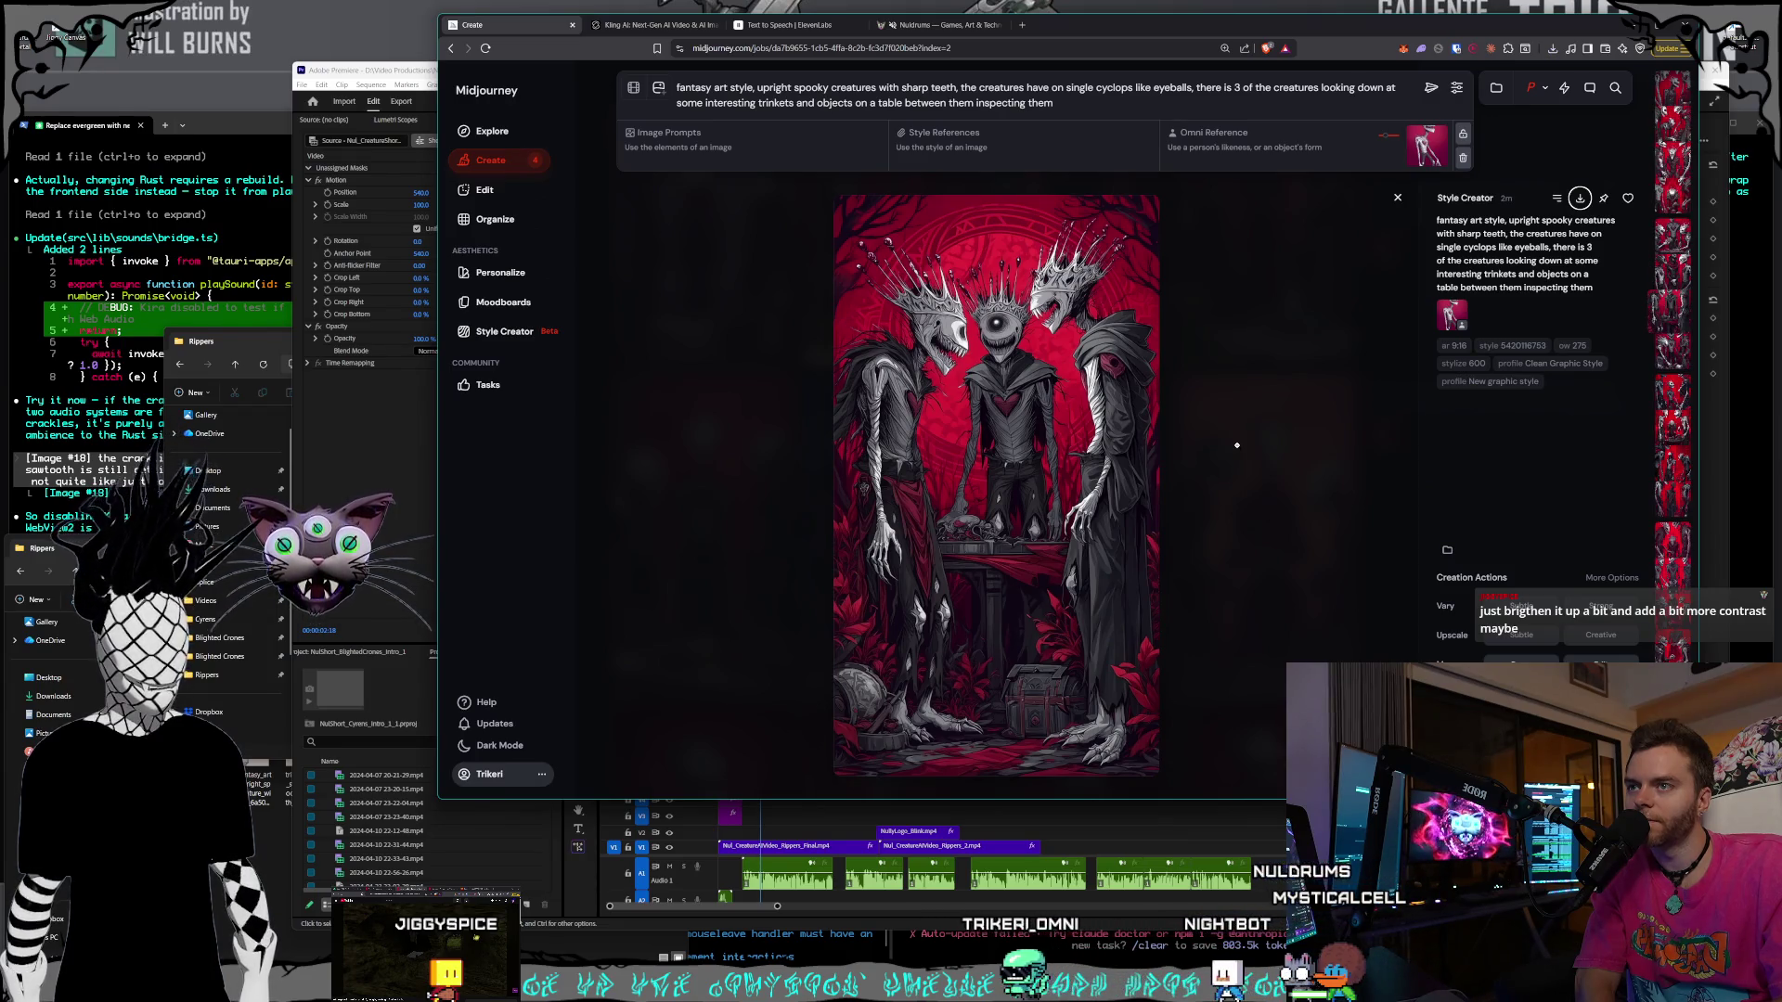
pyautogui.press('Left')
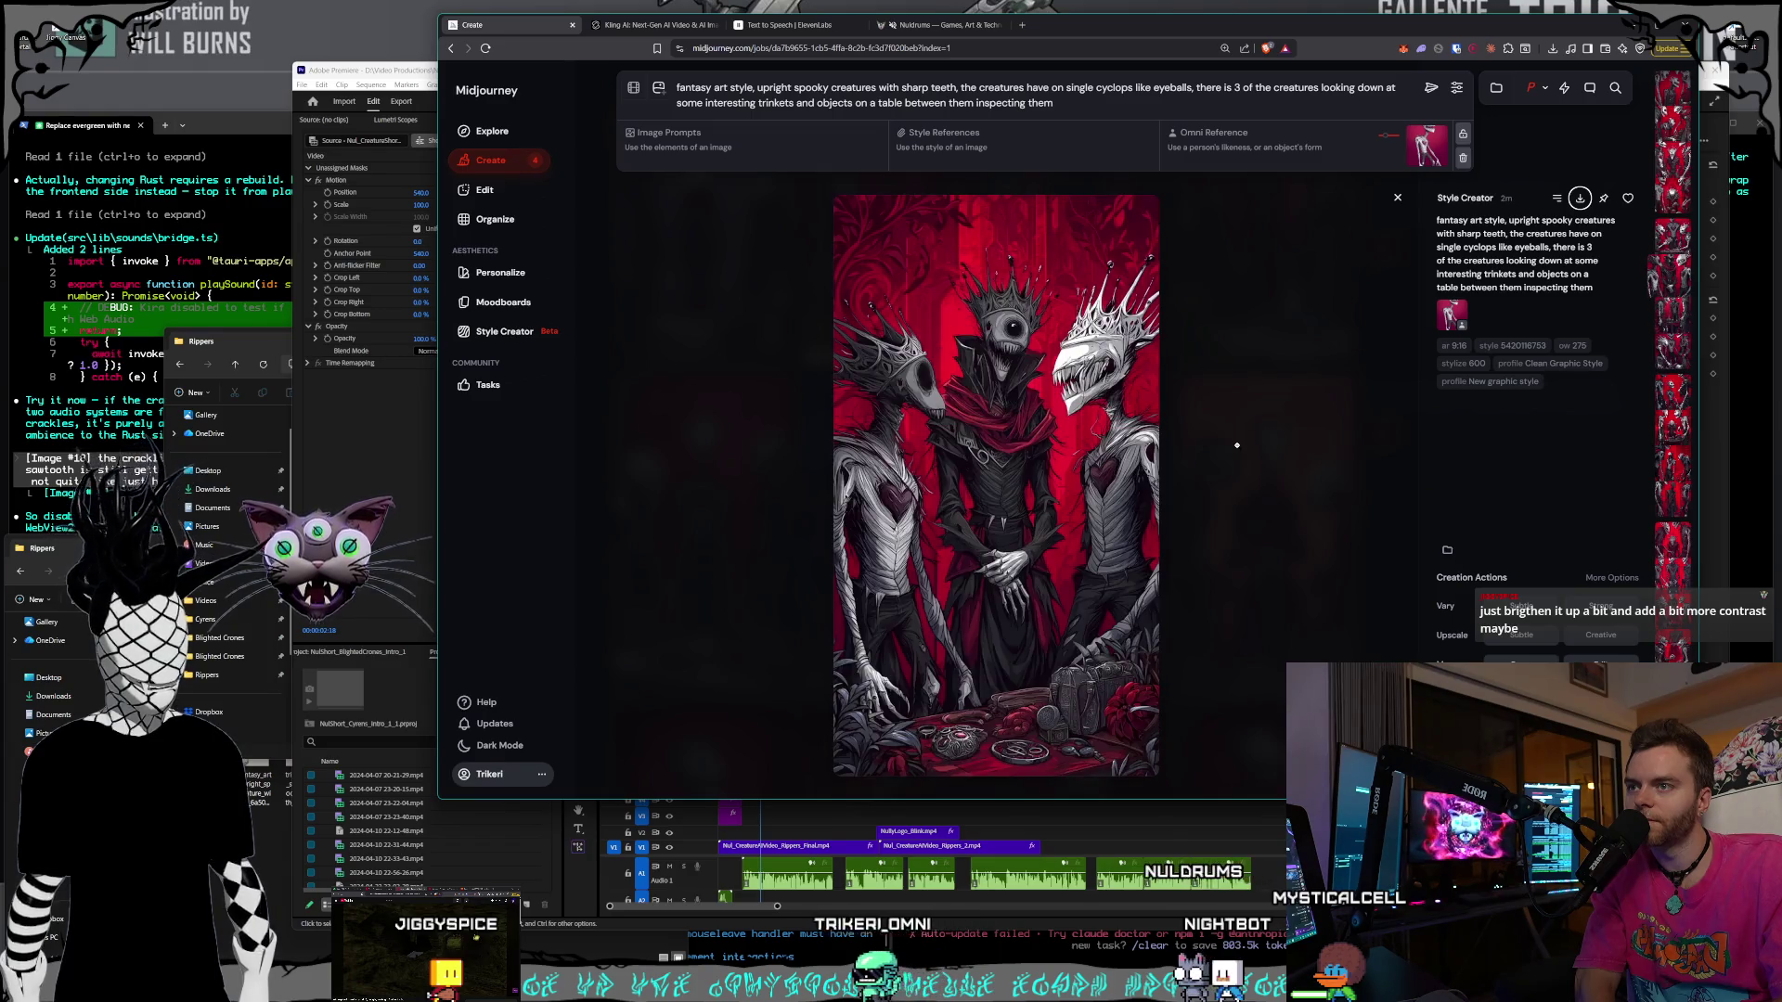
pyautogui.press('Left')
pyautogui.press('Left')
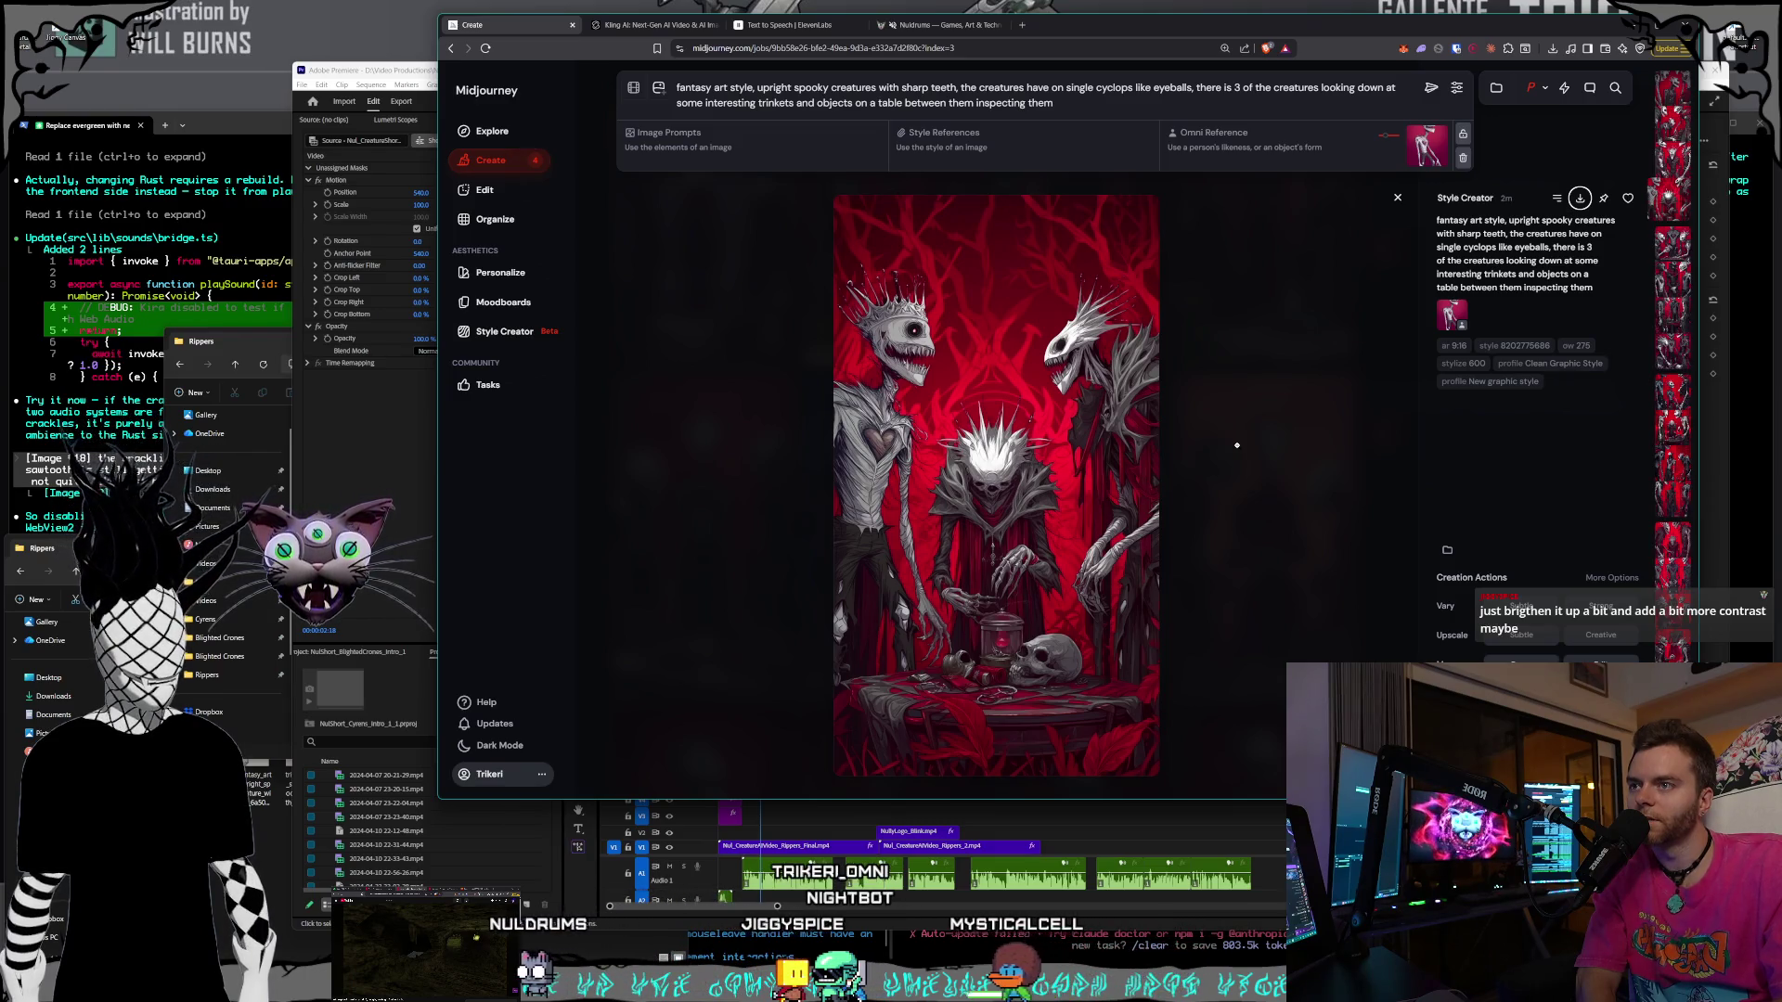
# - Arrow ahead to the crowned cyclops variation and open its PNG Save As dialog for Rippers
pyautogui.press('Right')
pyautogui.press('Right')
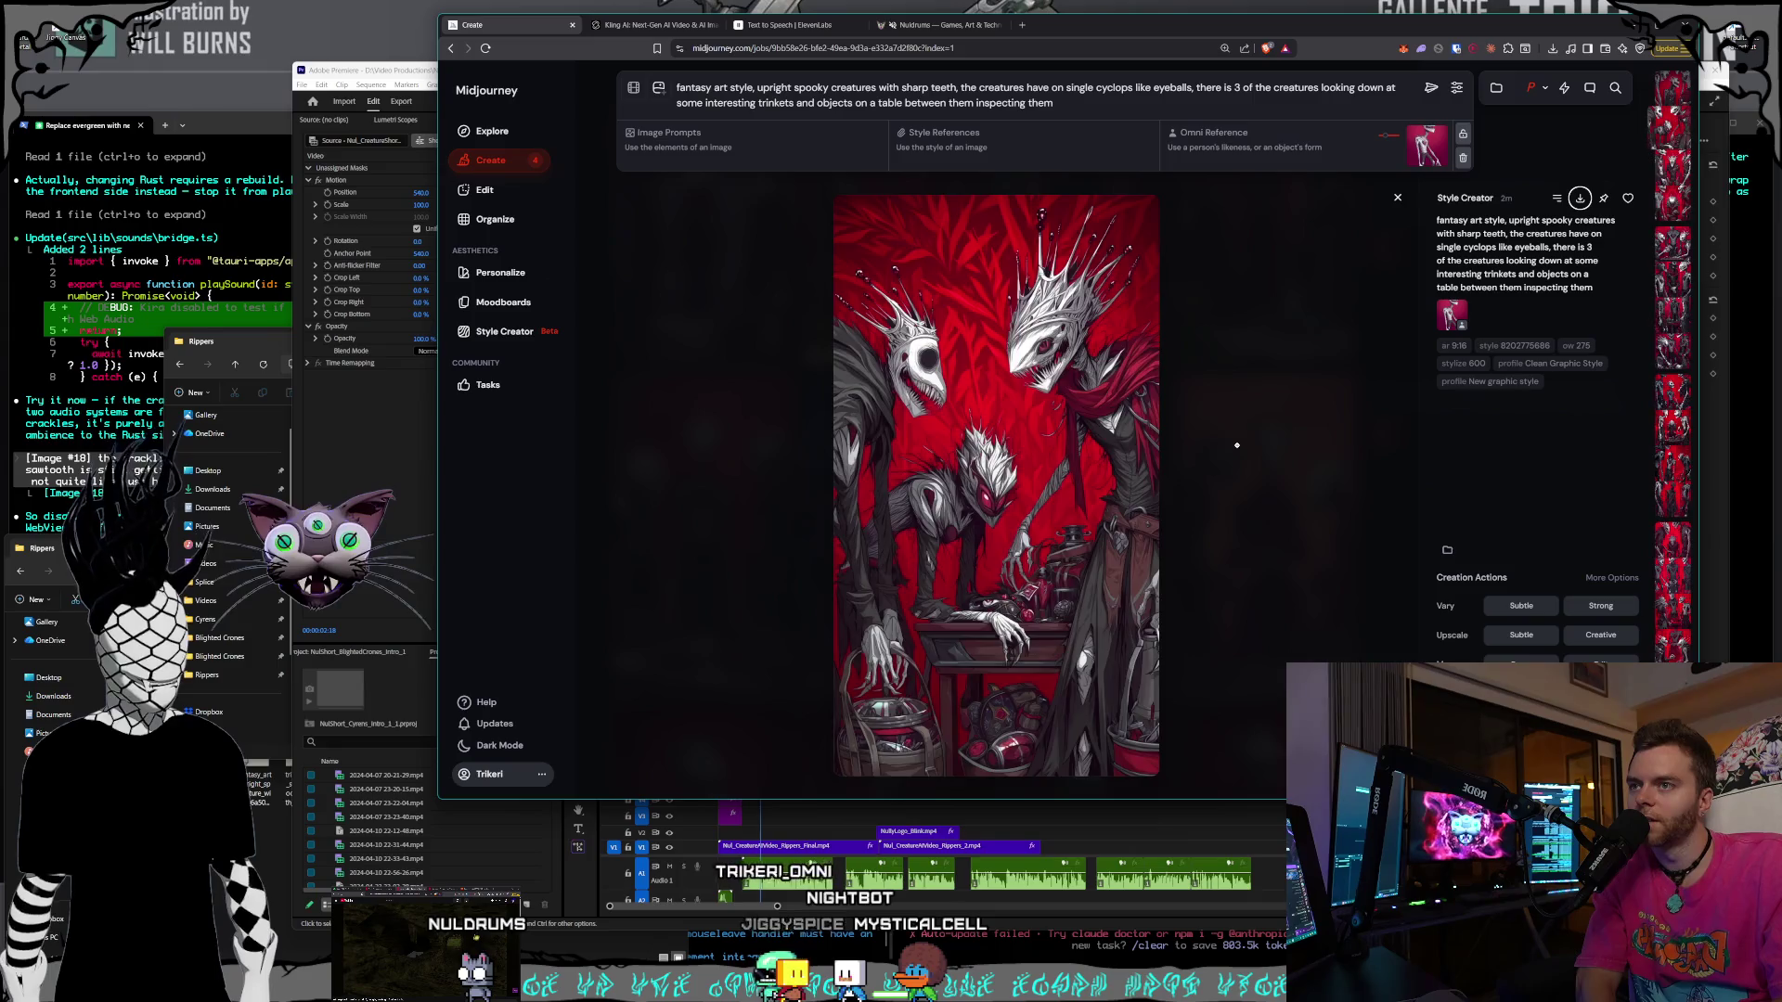
pyautogui.press('Left')
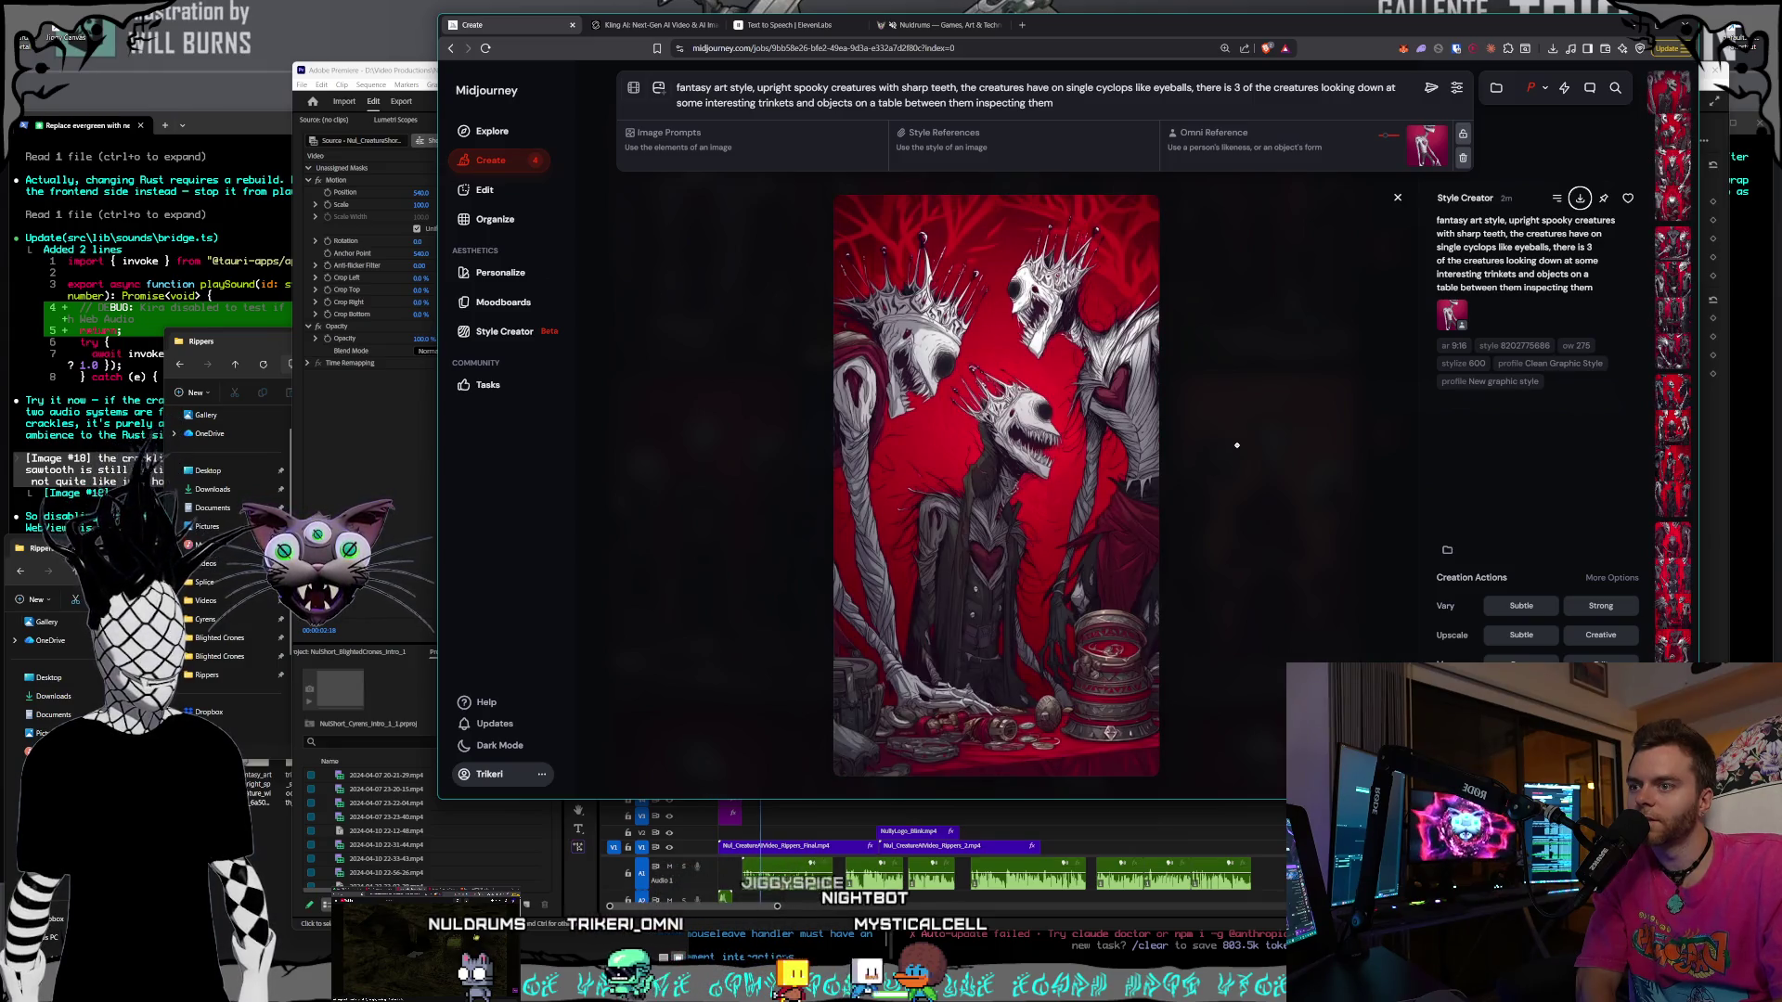
pyautogui.press('Right')
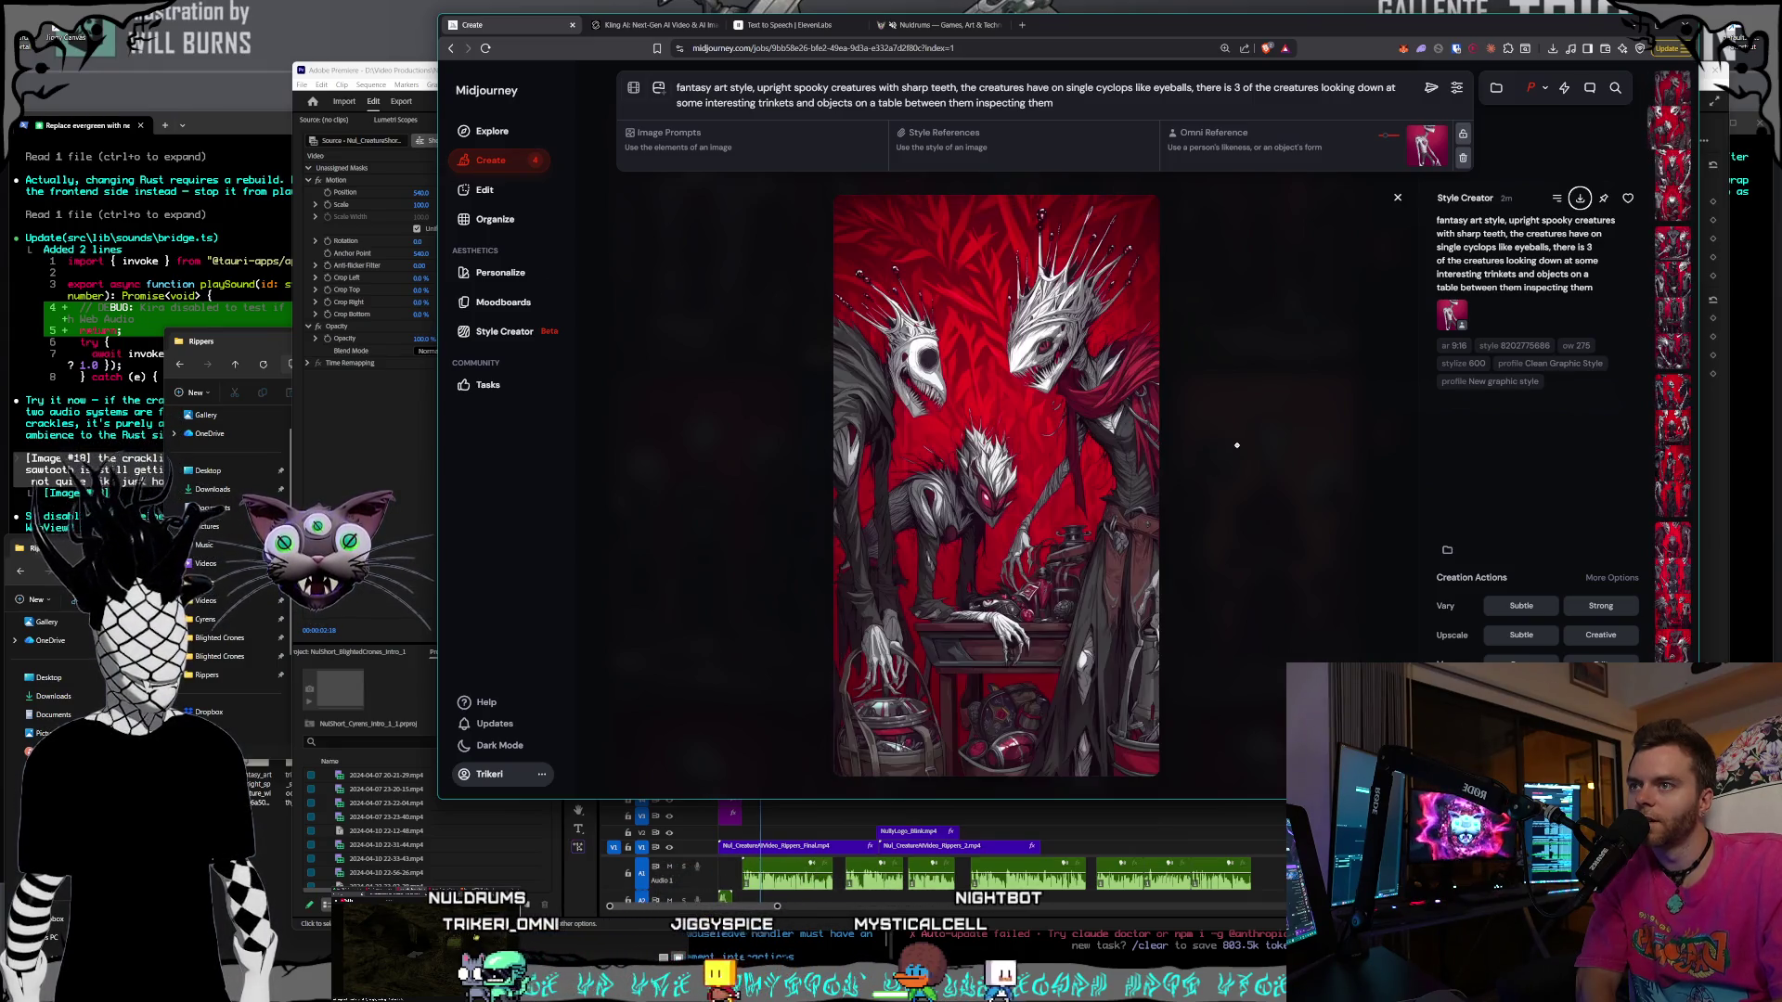
pyautogui.press('Right')
pyautogui.press('Right')
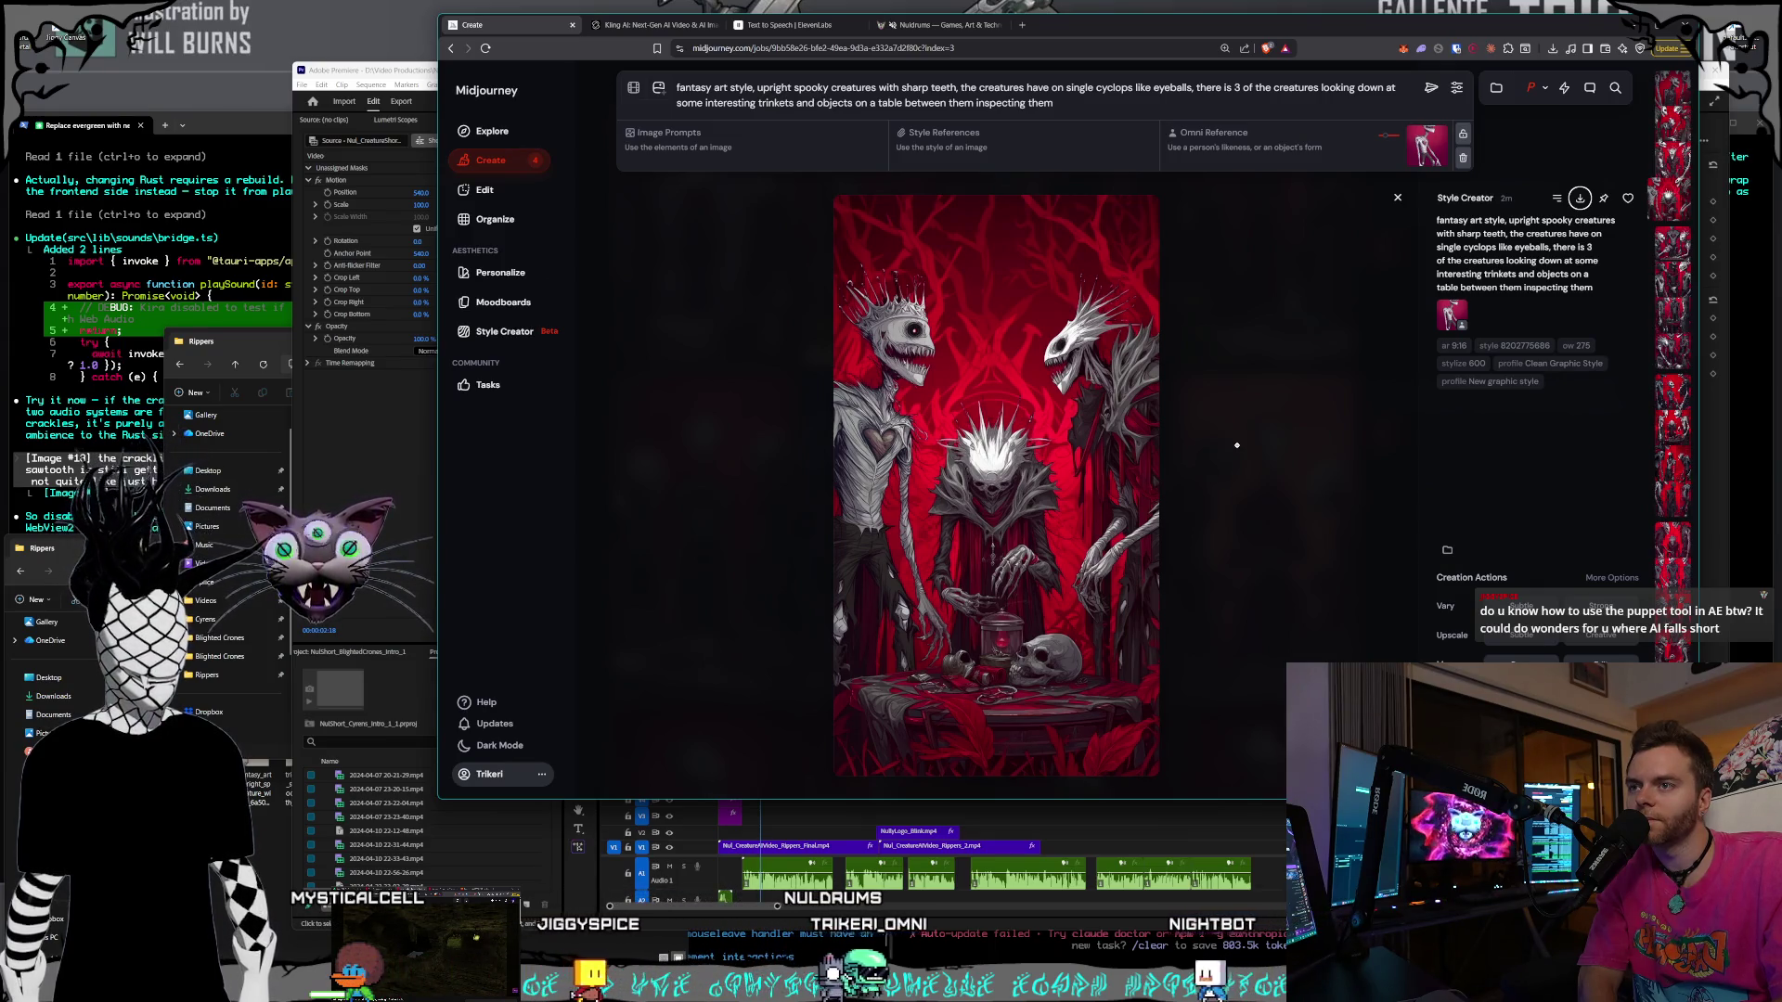
pyautogui.press('Right')
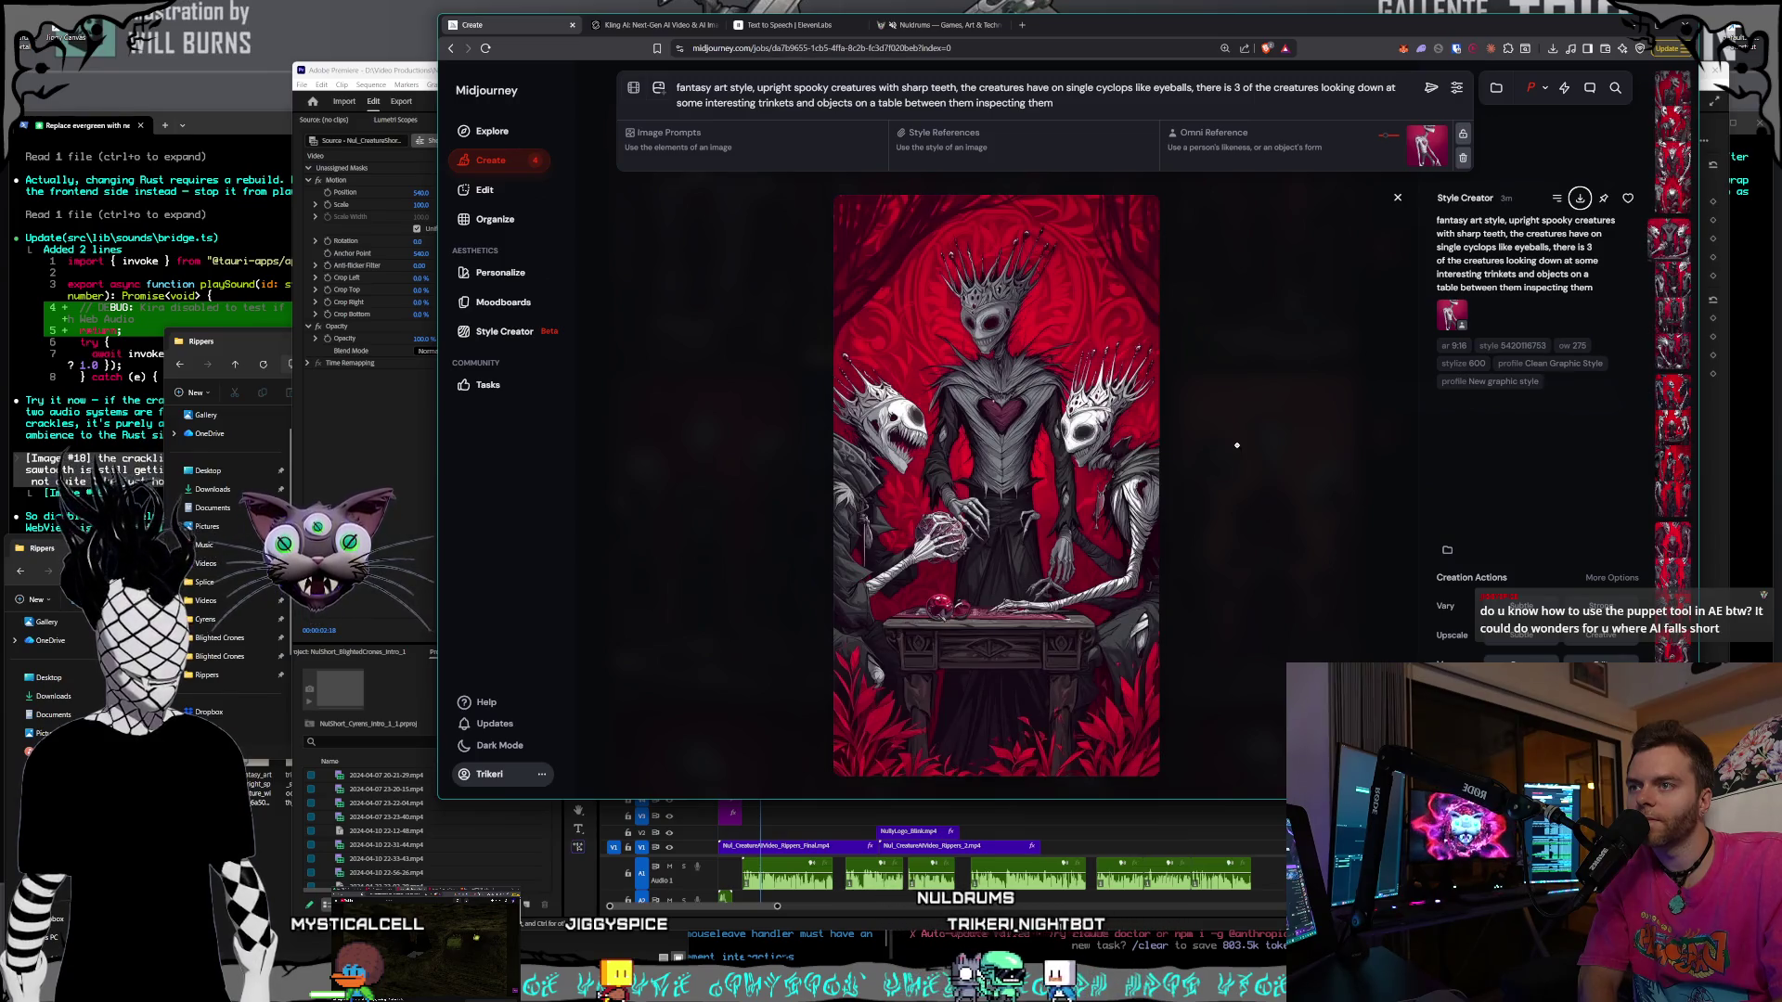
pyautogui.press('Right')
pyautogui.press('Right')
pyautogui.press('Right')
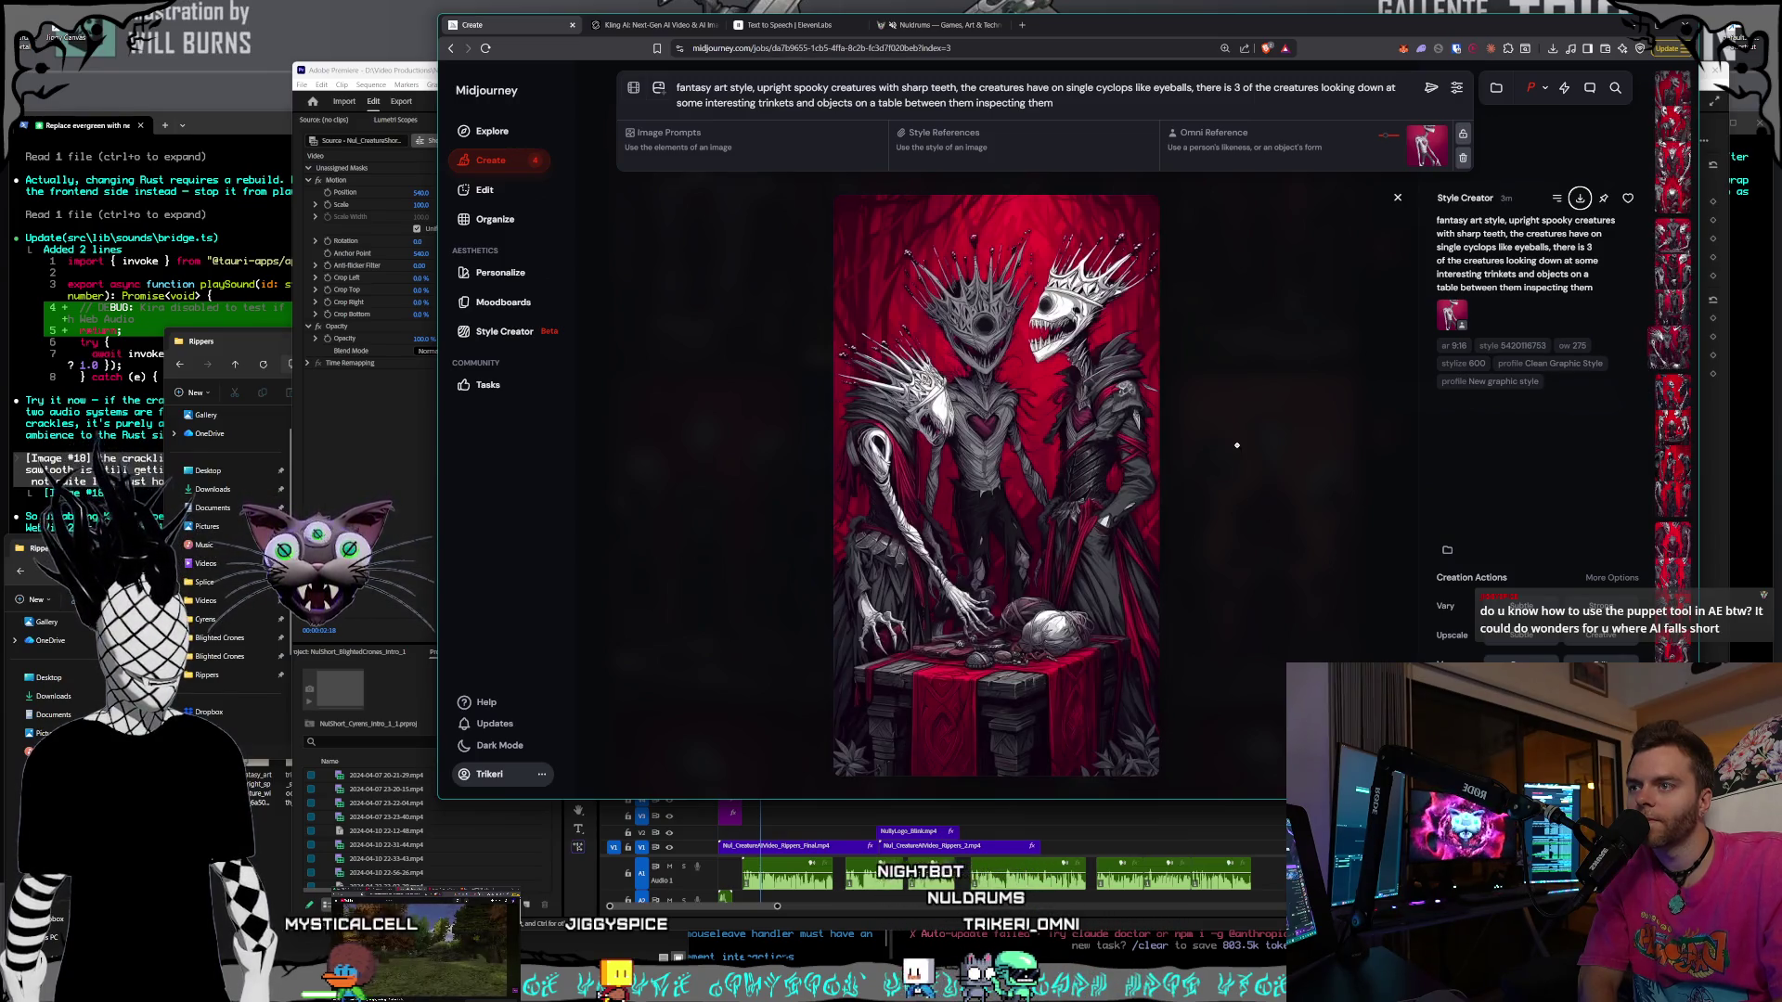
pyautogui.press('Right')
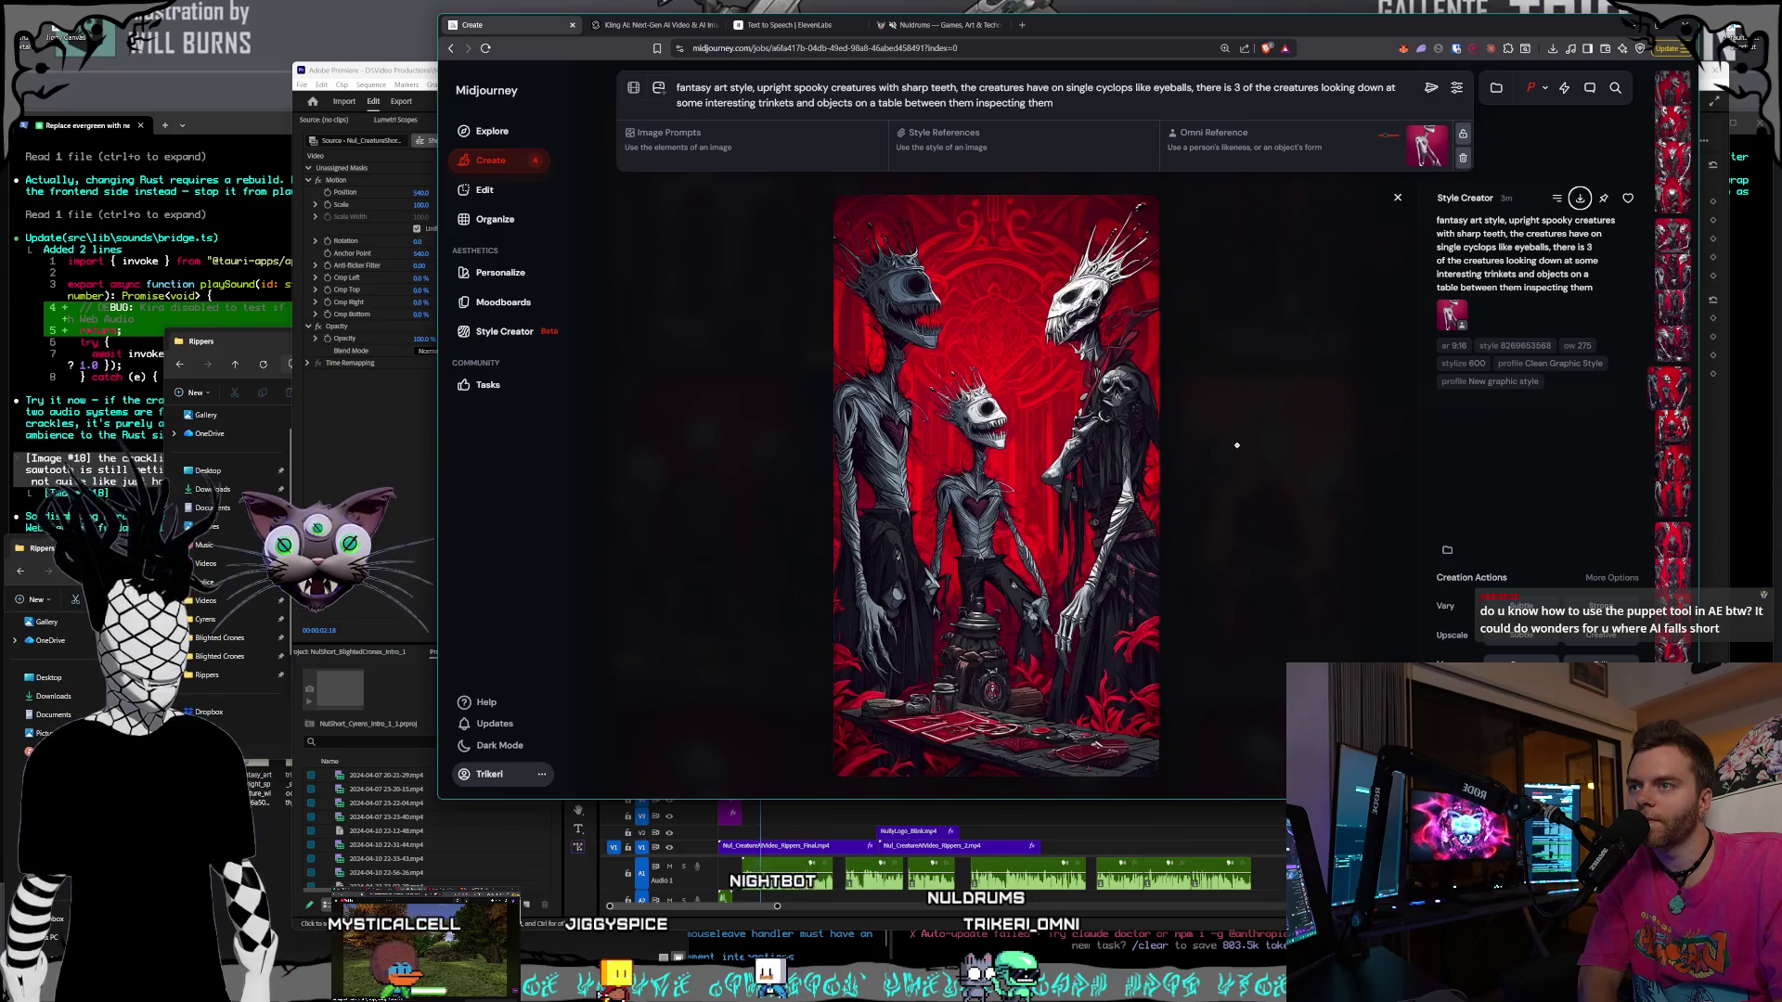
pyautogui.press('Right')
pyautogui.press('Right')
pyautogui.press('Right')
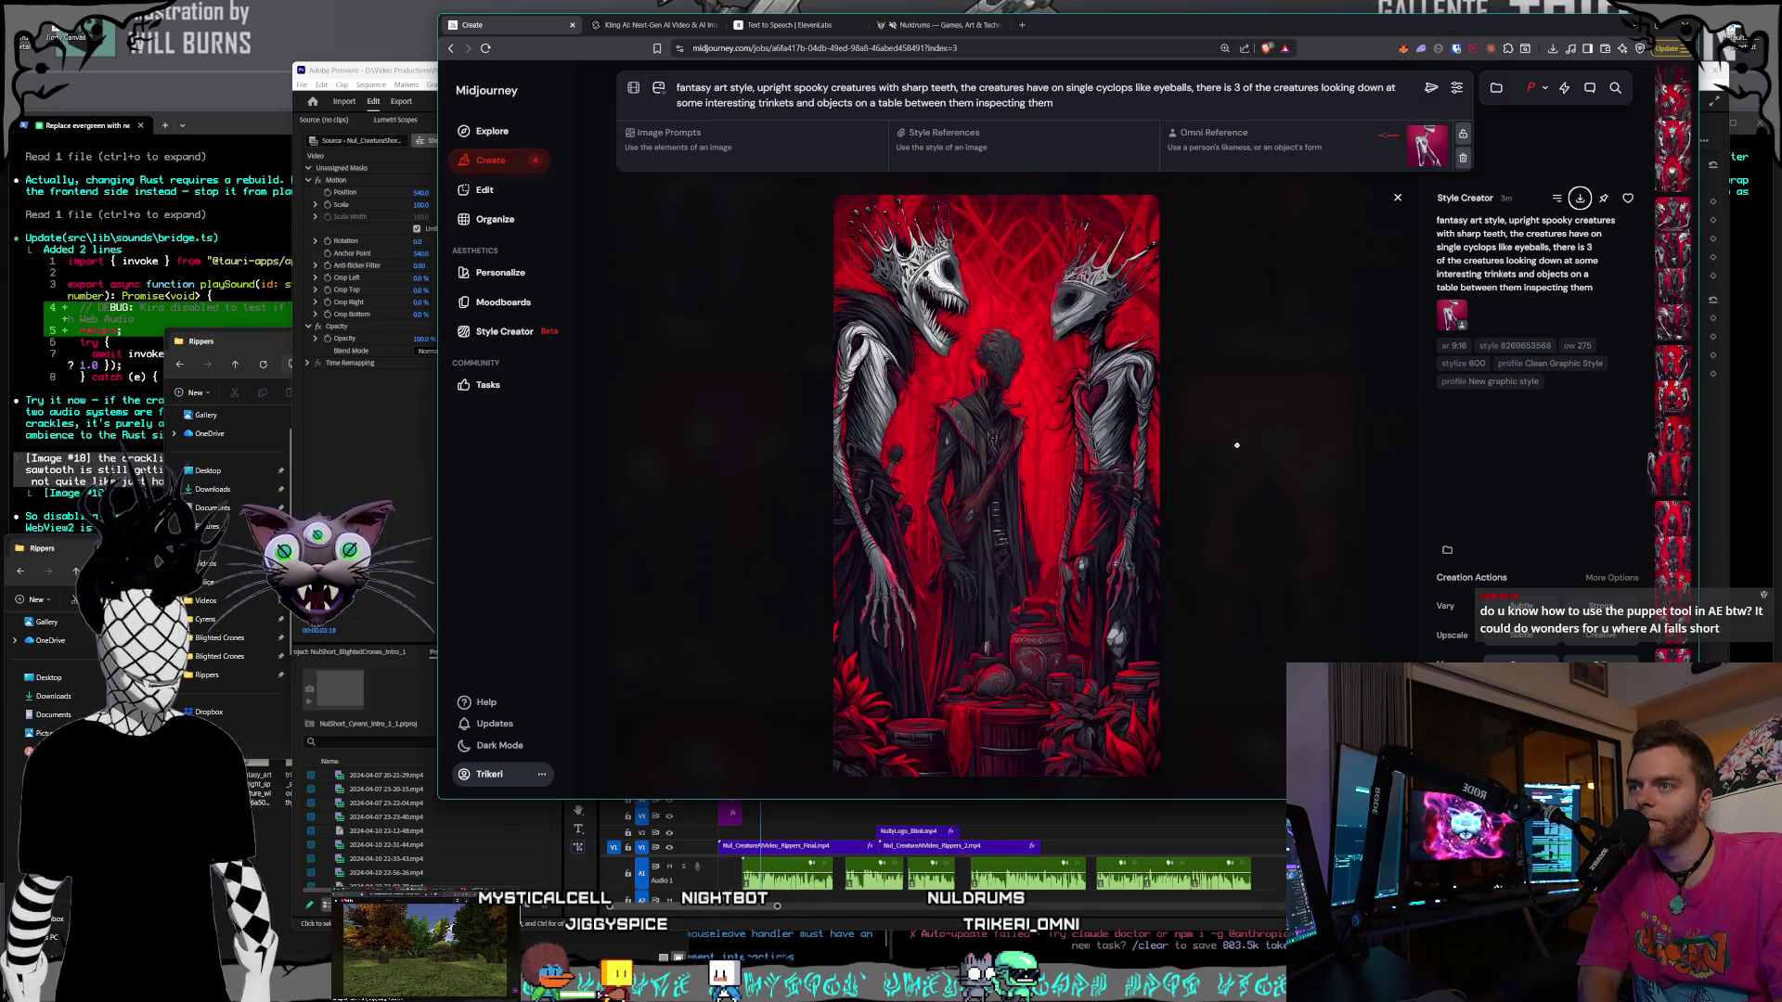
pyautogui.press('Right')
pyautogui.press('Right')
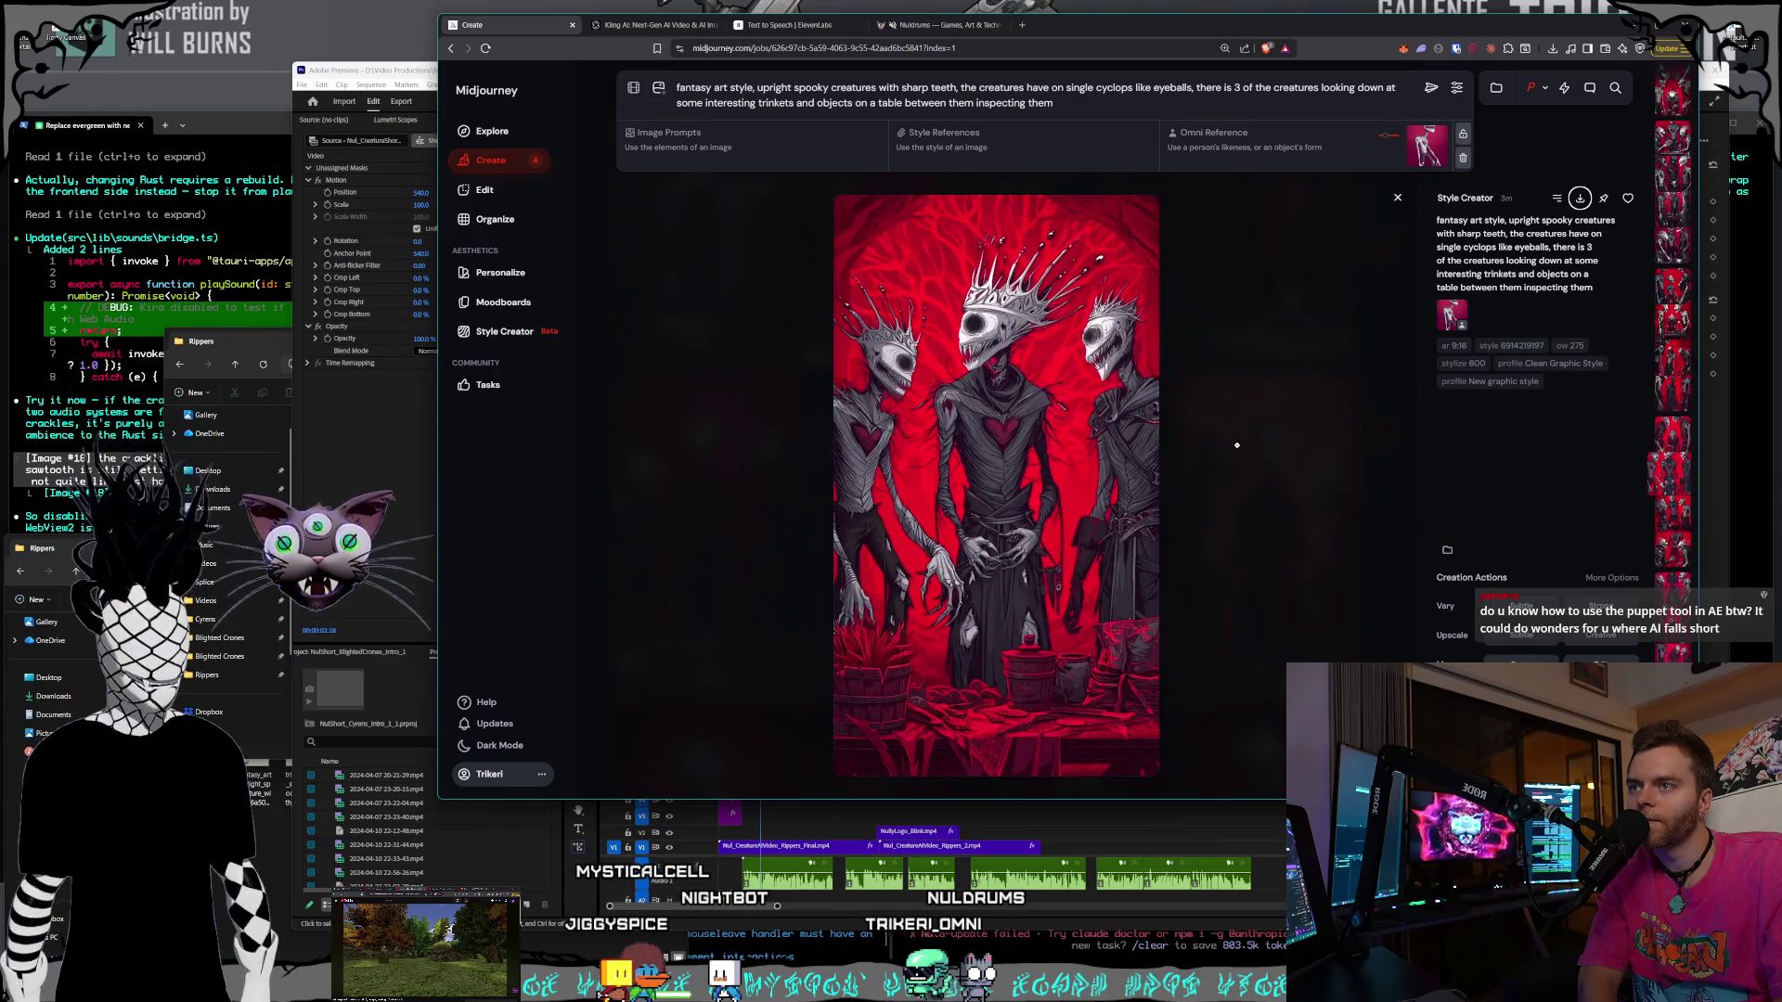
pyautogui.press('Right')
pyautogui.press('Right')
pyautogui.press('Right')
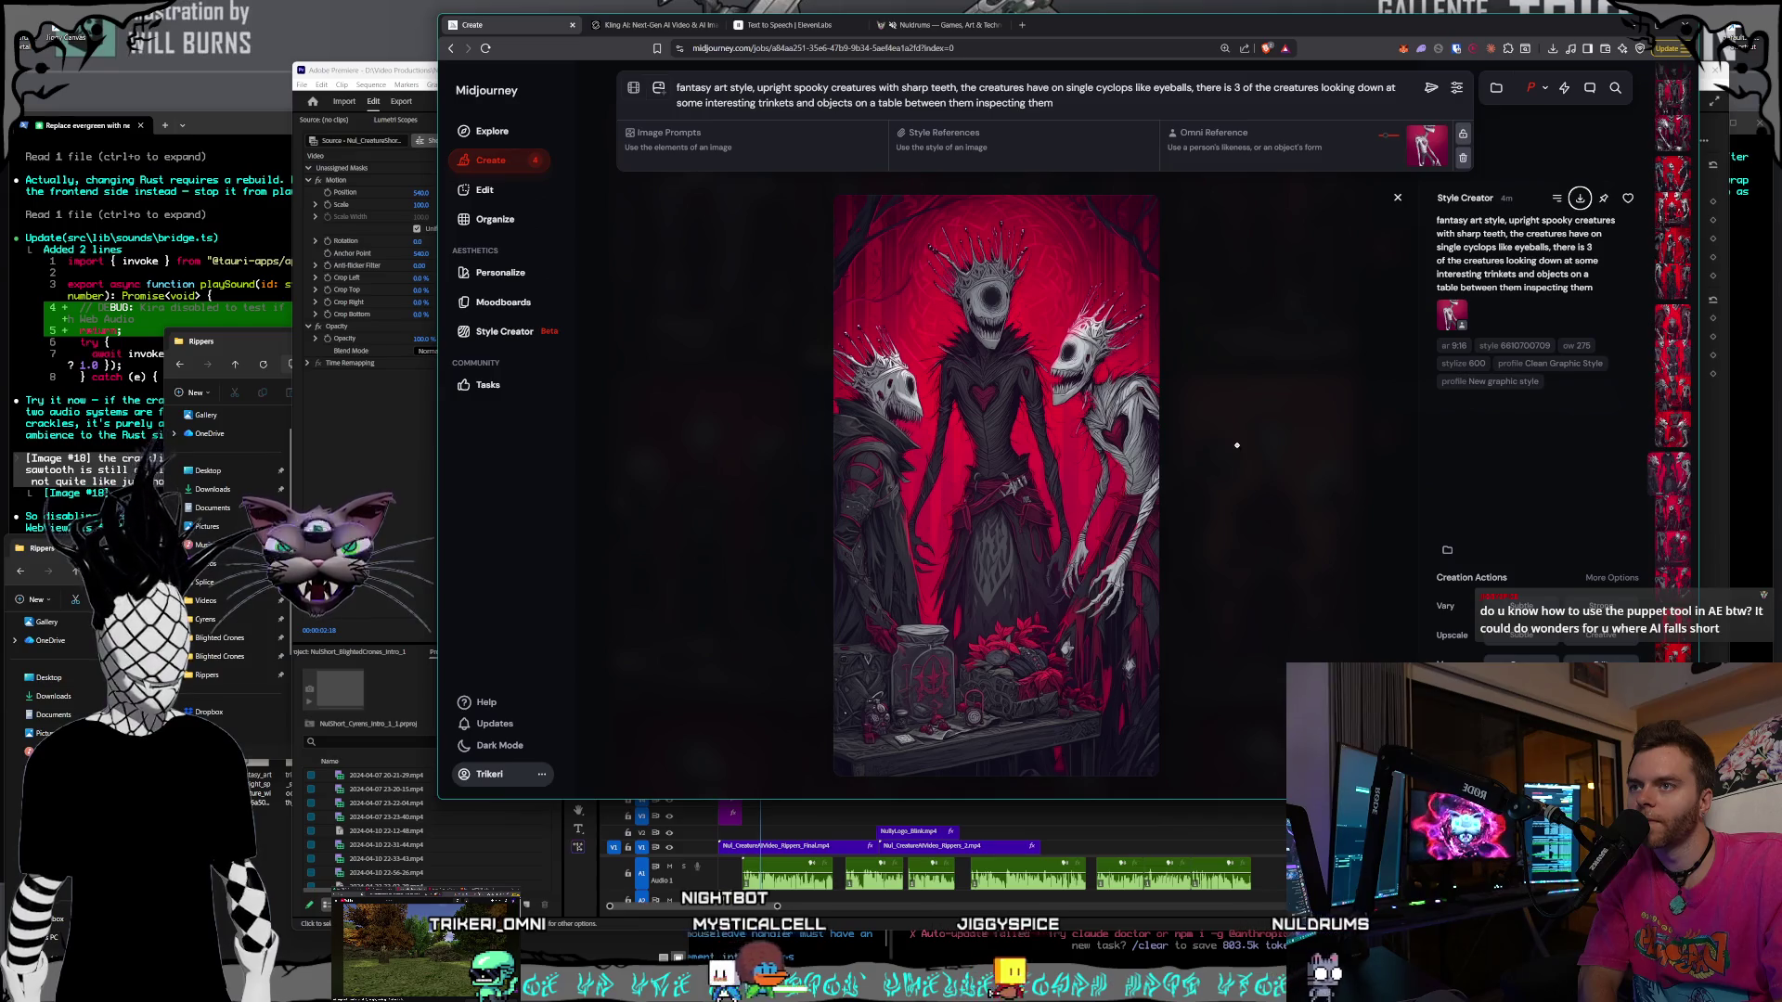
pyautogui.moveTo(1542, 236)
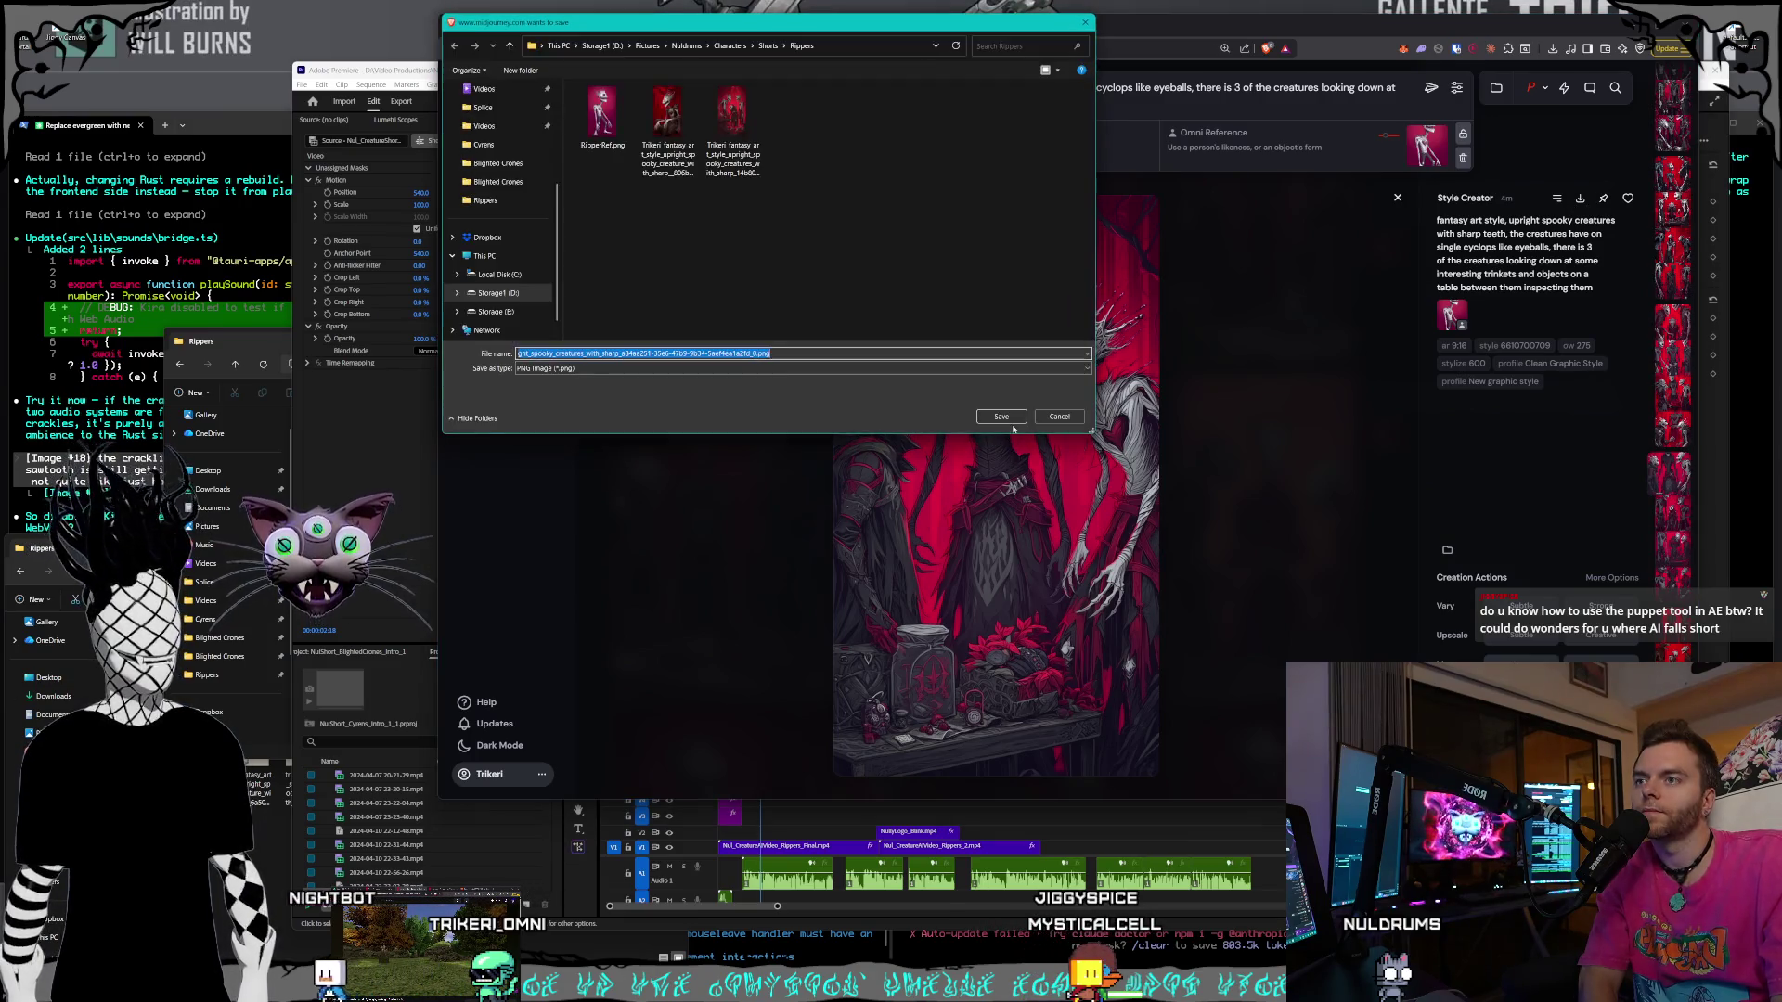
# - Save the crowned cyclops PNG into Rippers and browse down to another generation
pyautogui.click(1000, 419)
pyautogui.press('Down')
pyautogui.press('Down')
pyautogui.press('Down')
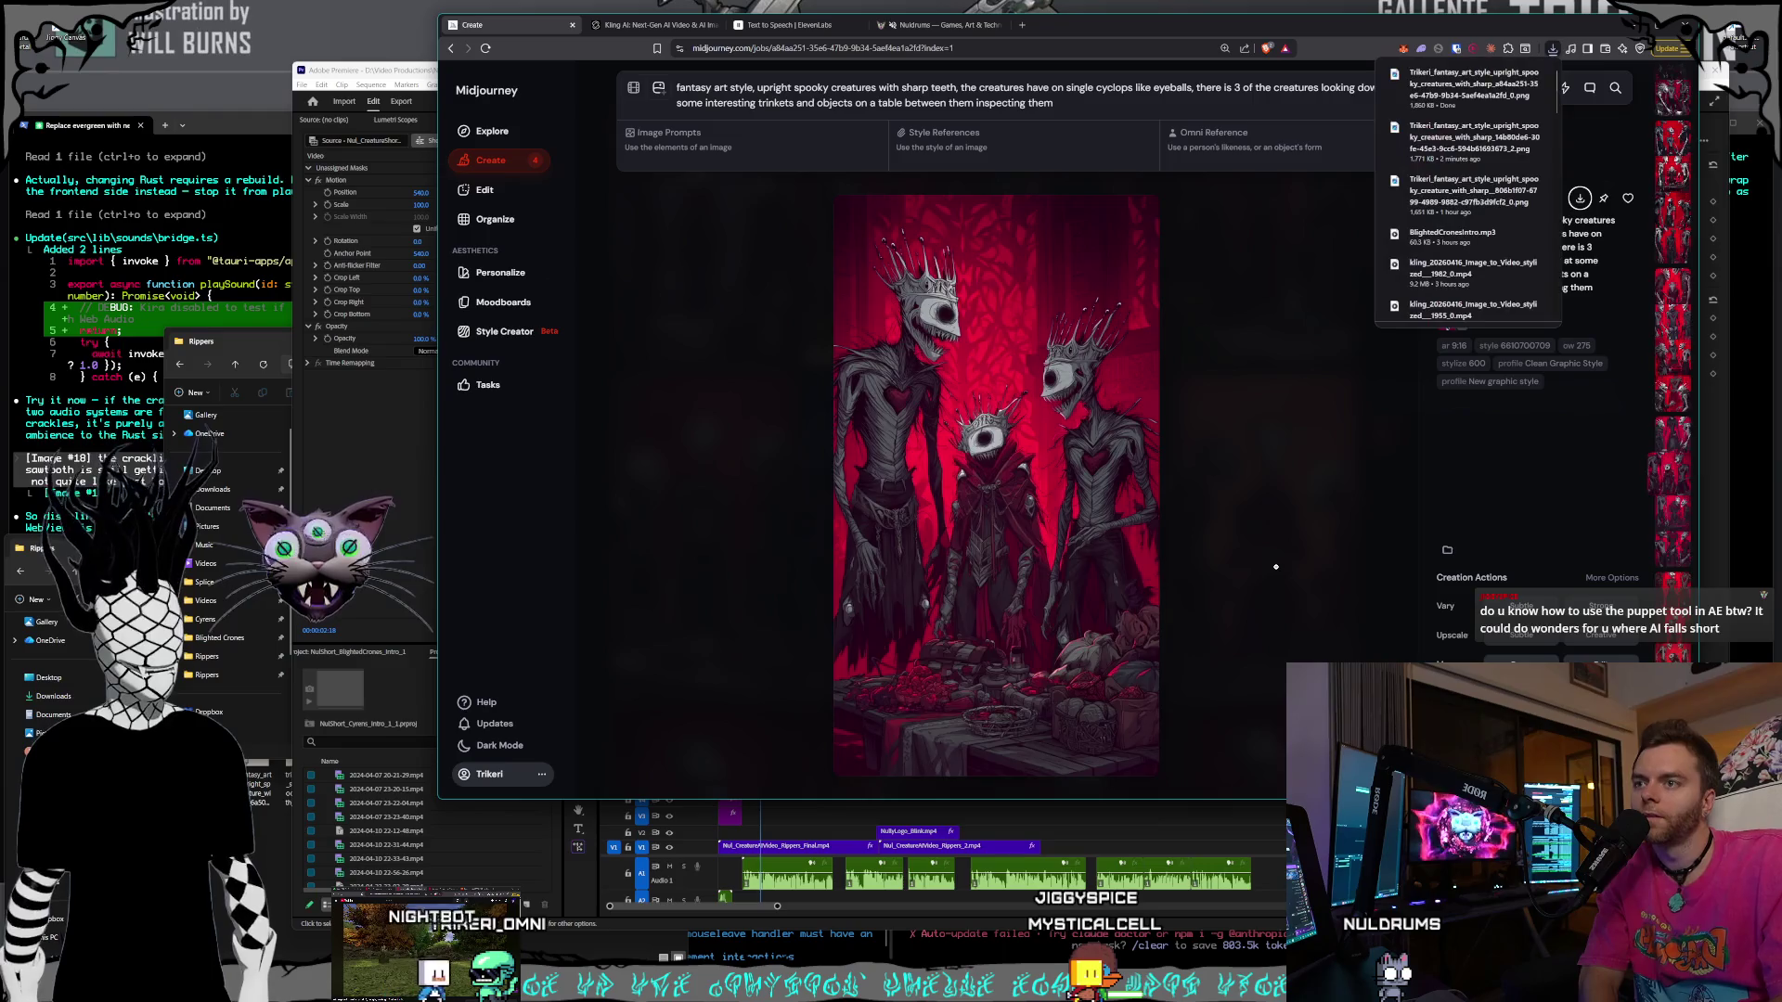
pyautogui.press('Down')
pyautogui.press('Down')
pyautogui.press('Down')
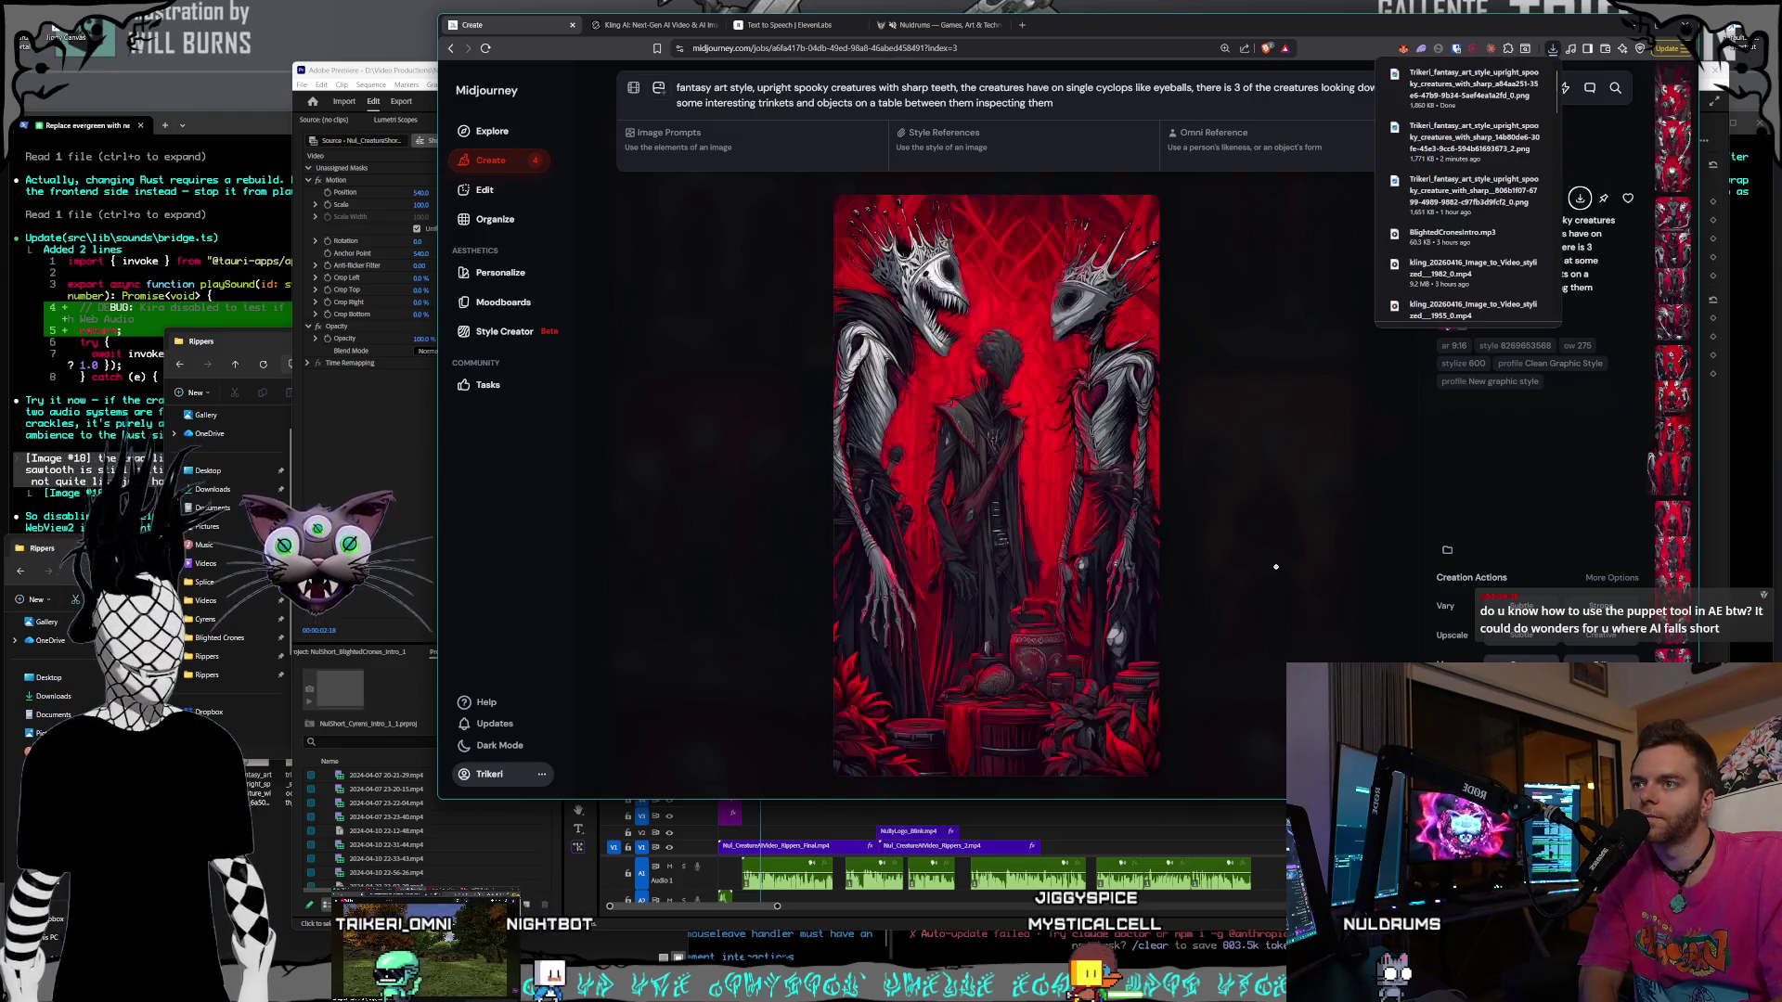
pyautogui.press('Down')
pyautogui.press('Down')
pyautogui.press('Down')
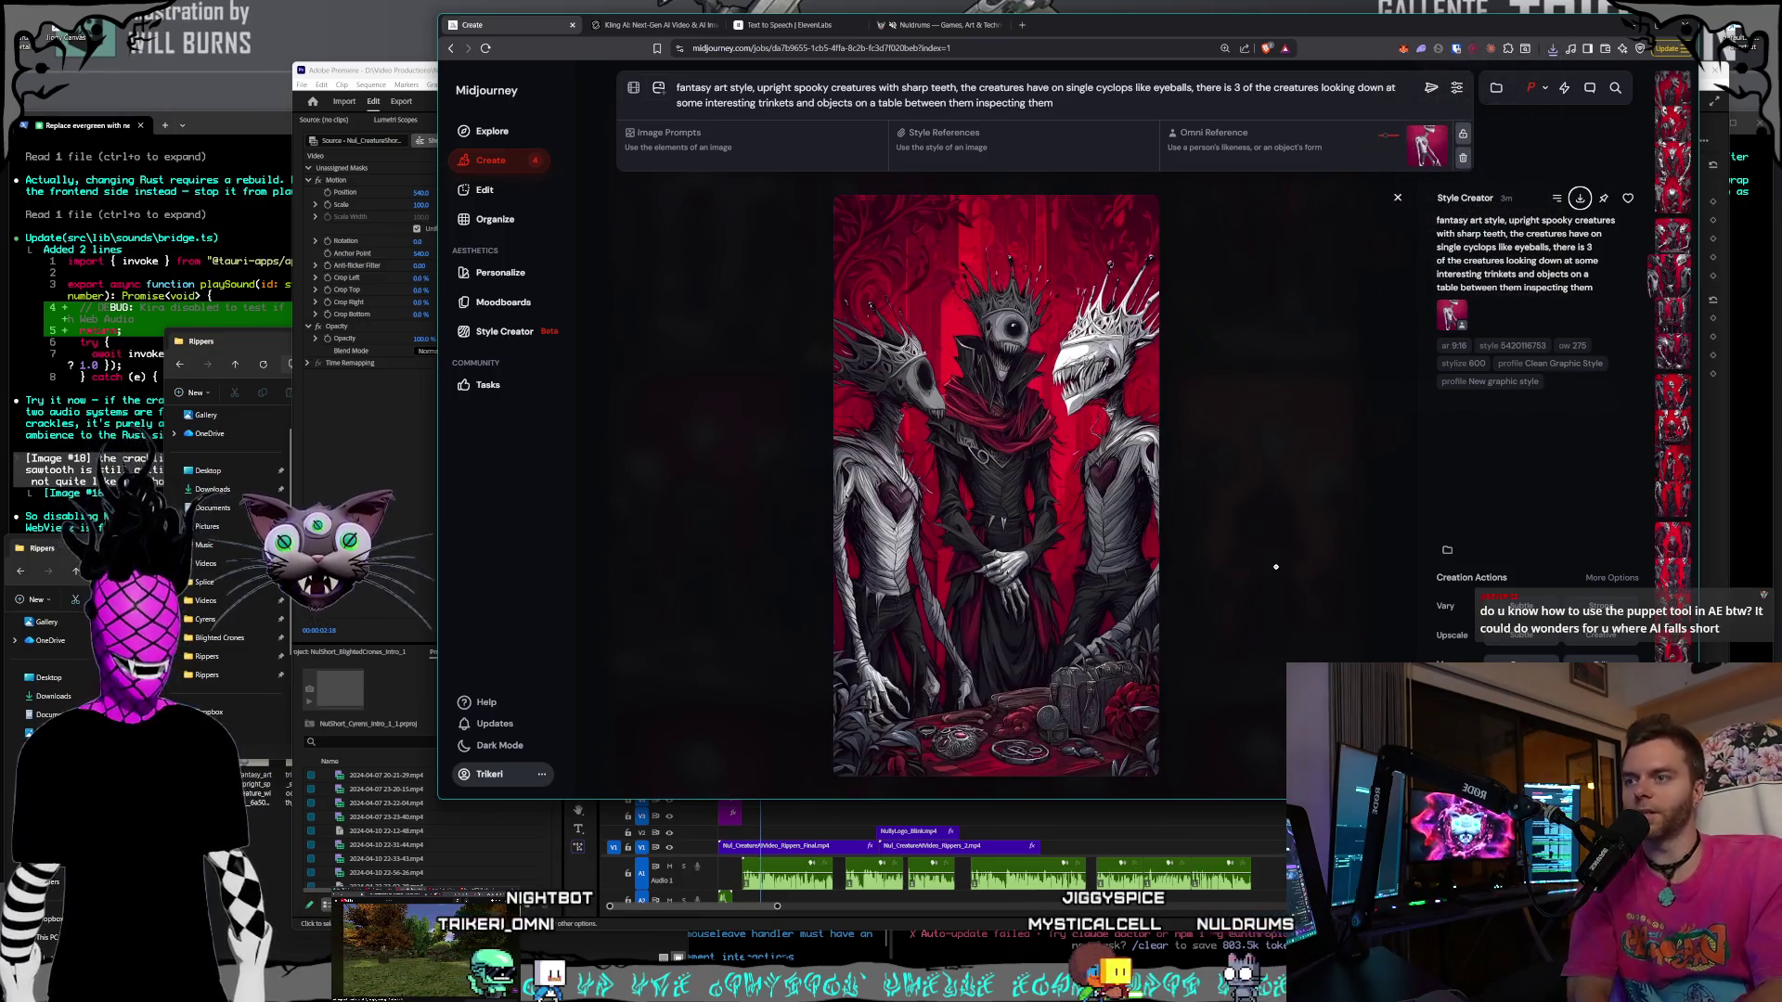
pyautogui.press('Down')
pyautogui.press('Down')
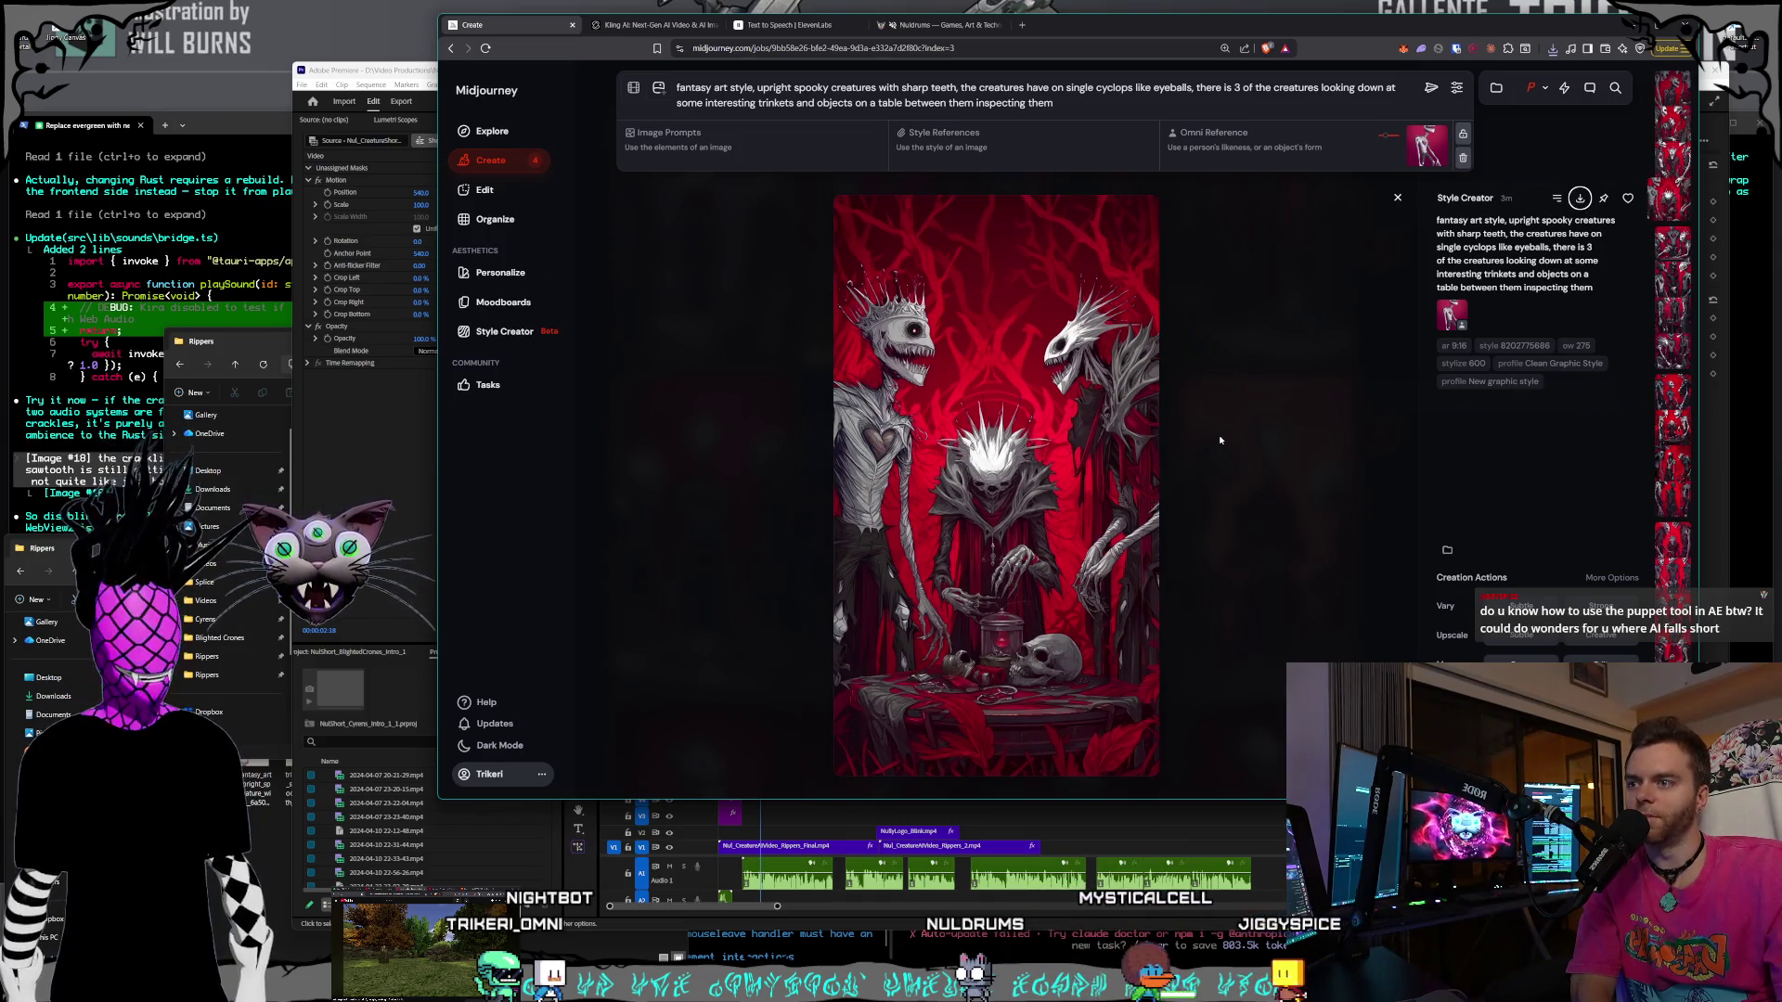
# - Save the skull-and-jar variation to the same Rippers folder and close the enlarged view
pyautogui.hotkey('ctrl', 's')
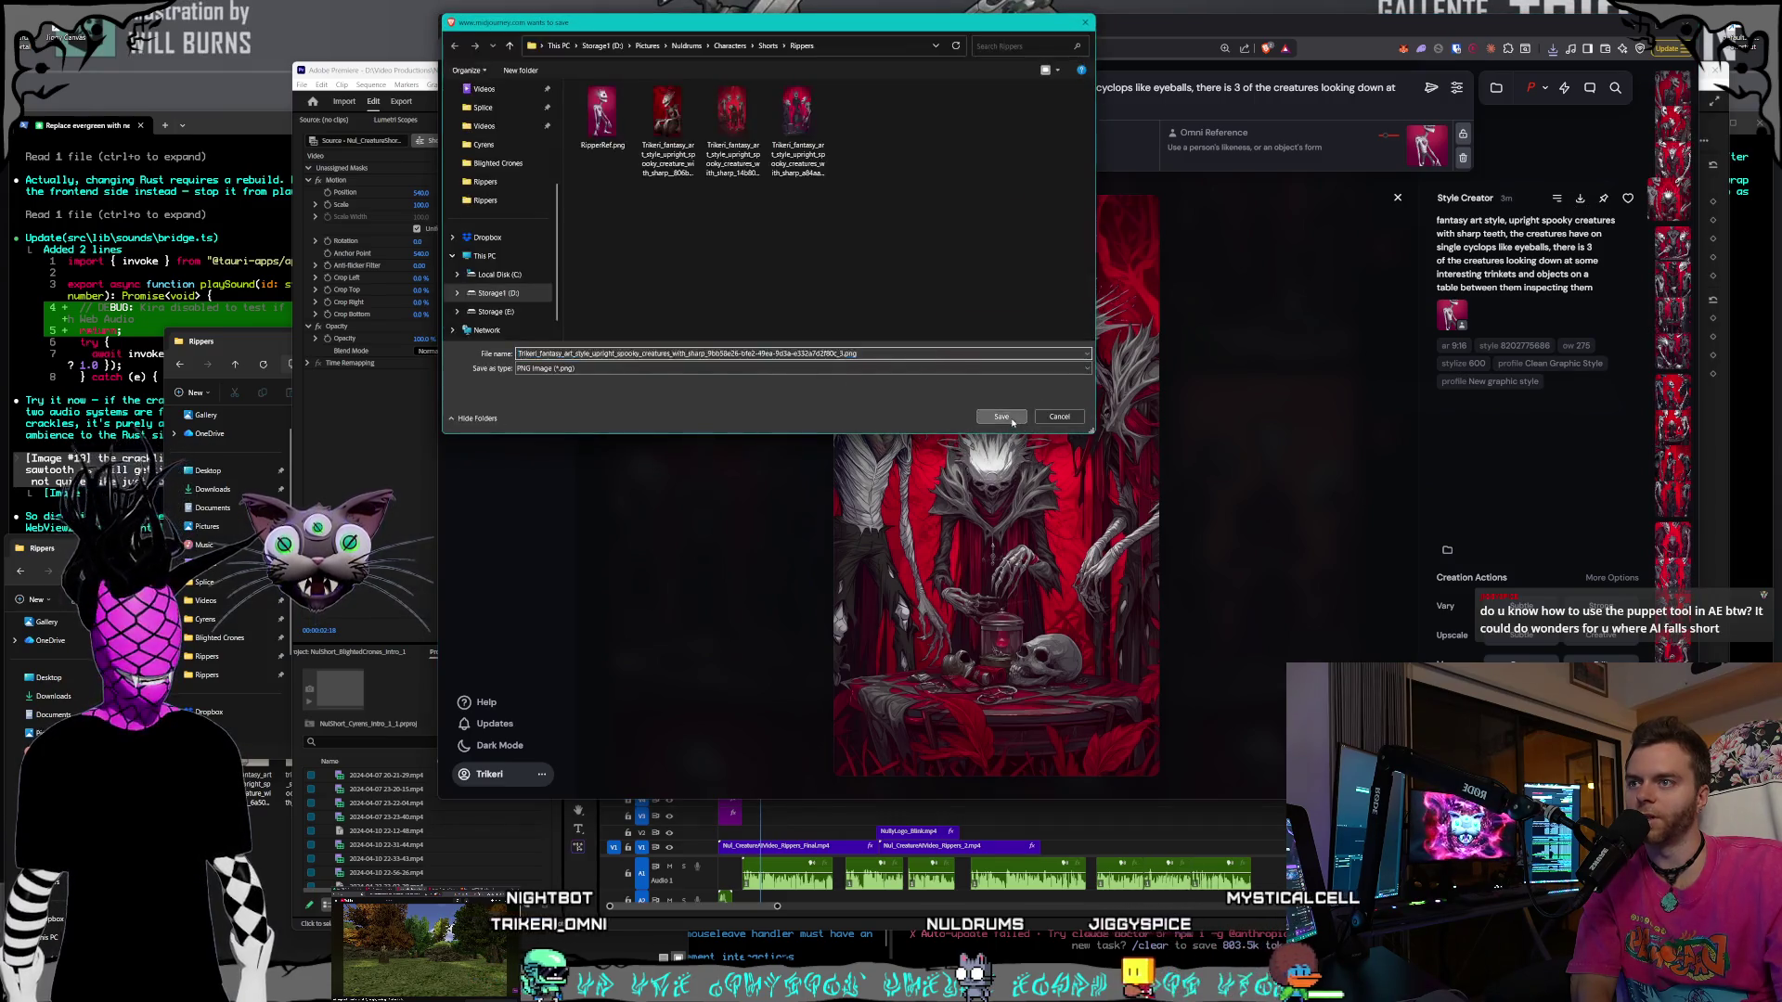
pyautogui.press('Return')
pyautogui.press('Up')
pyautogui.press('Up')
pyautogui.press('Up')
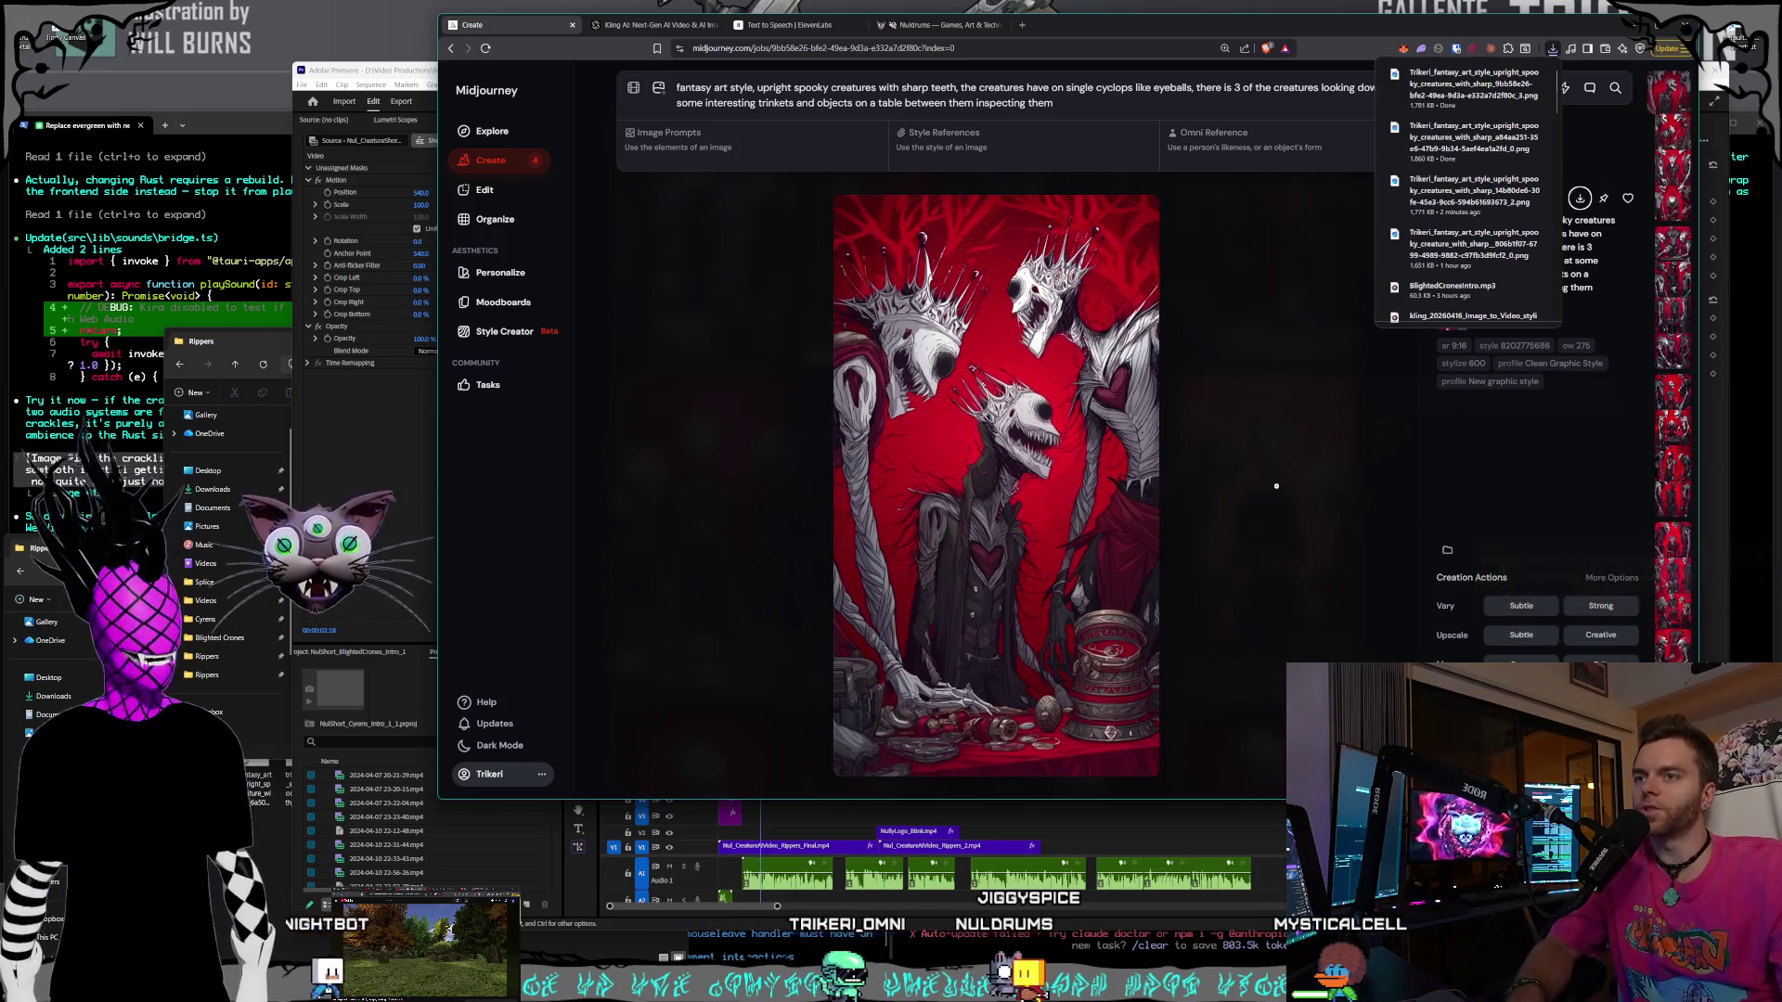
pyautogui.press('Escape')
# - Scroll the red cyclops generations grid to the top and switch to Photoshop
pyautogui.scroll(10, 1224, 510)
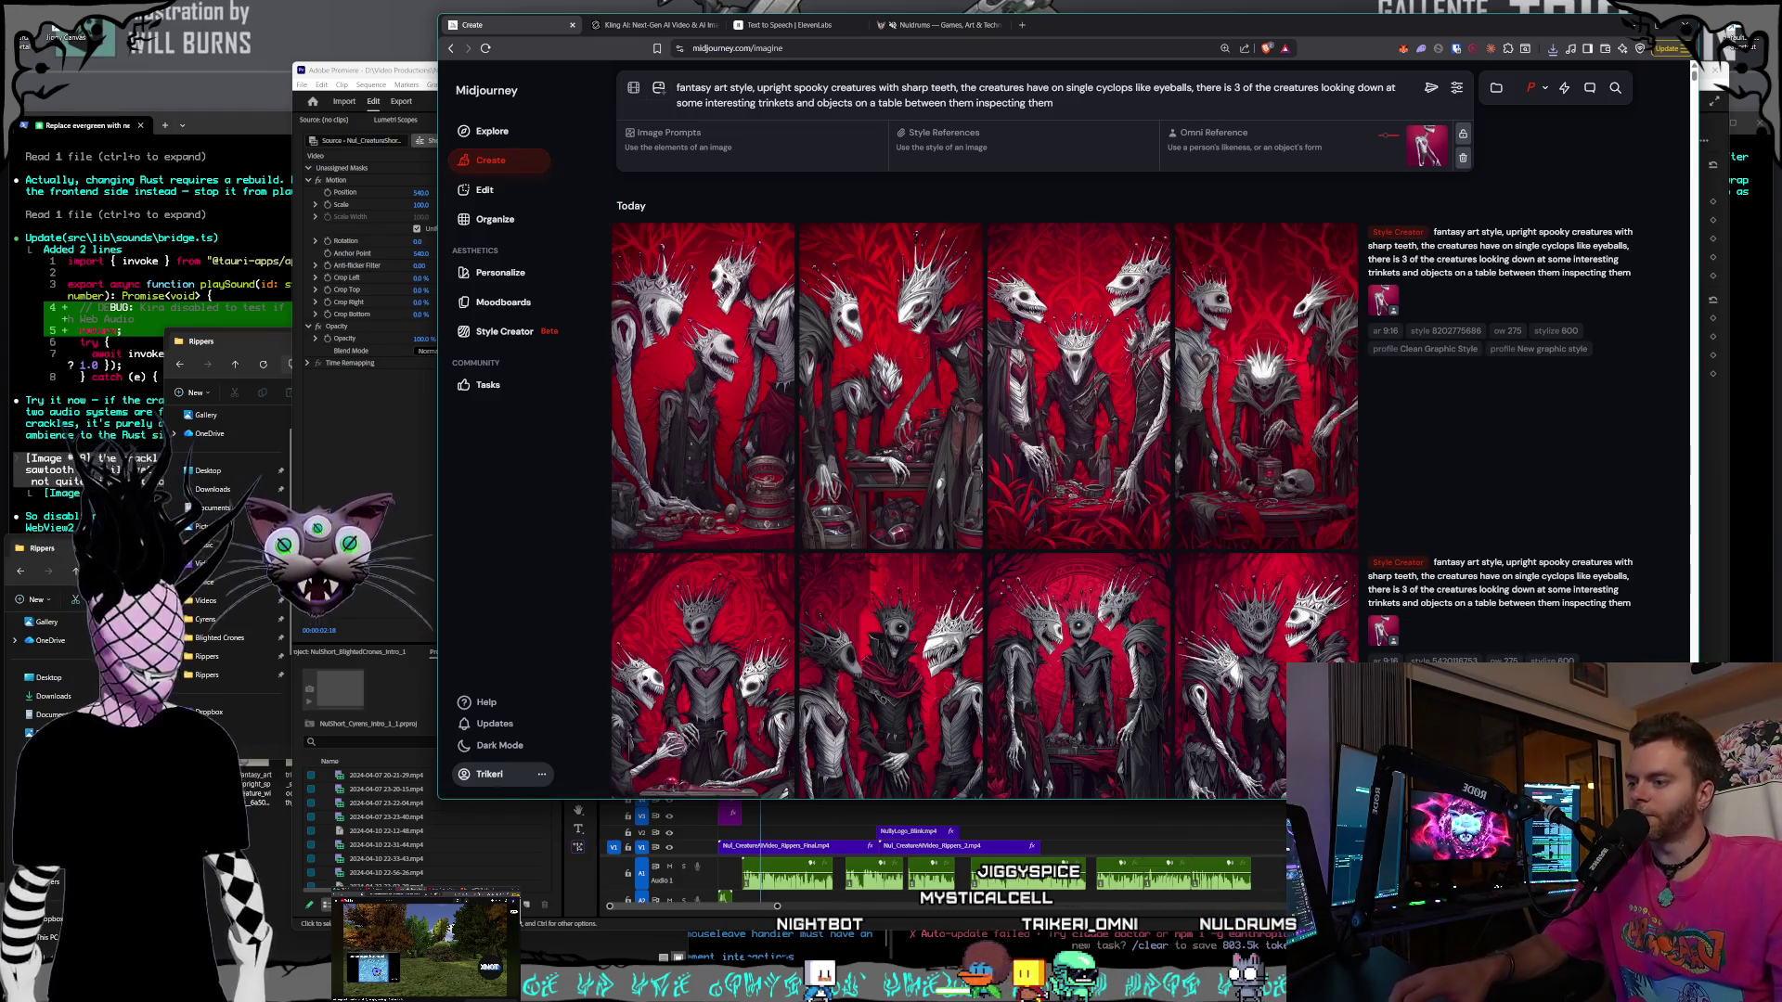
pyautogui.hotkey('alt', 'Tab')
pyautogui.click(521, 223)
# - Open the third saved creature PNG from Characters\Shorts\Rippers as a new Photoshop document
pyautogui.press('Escape')
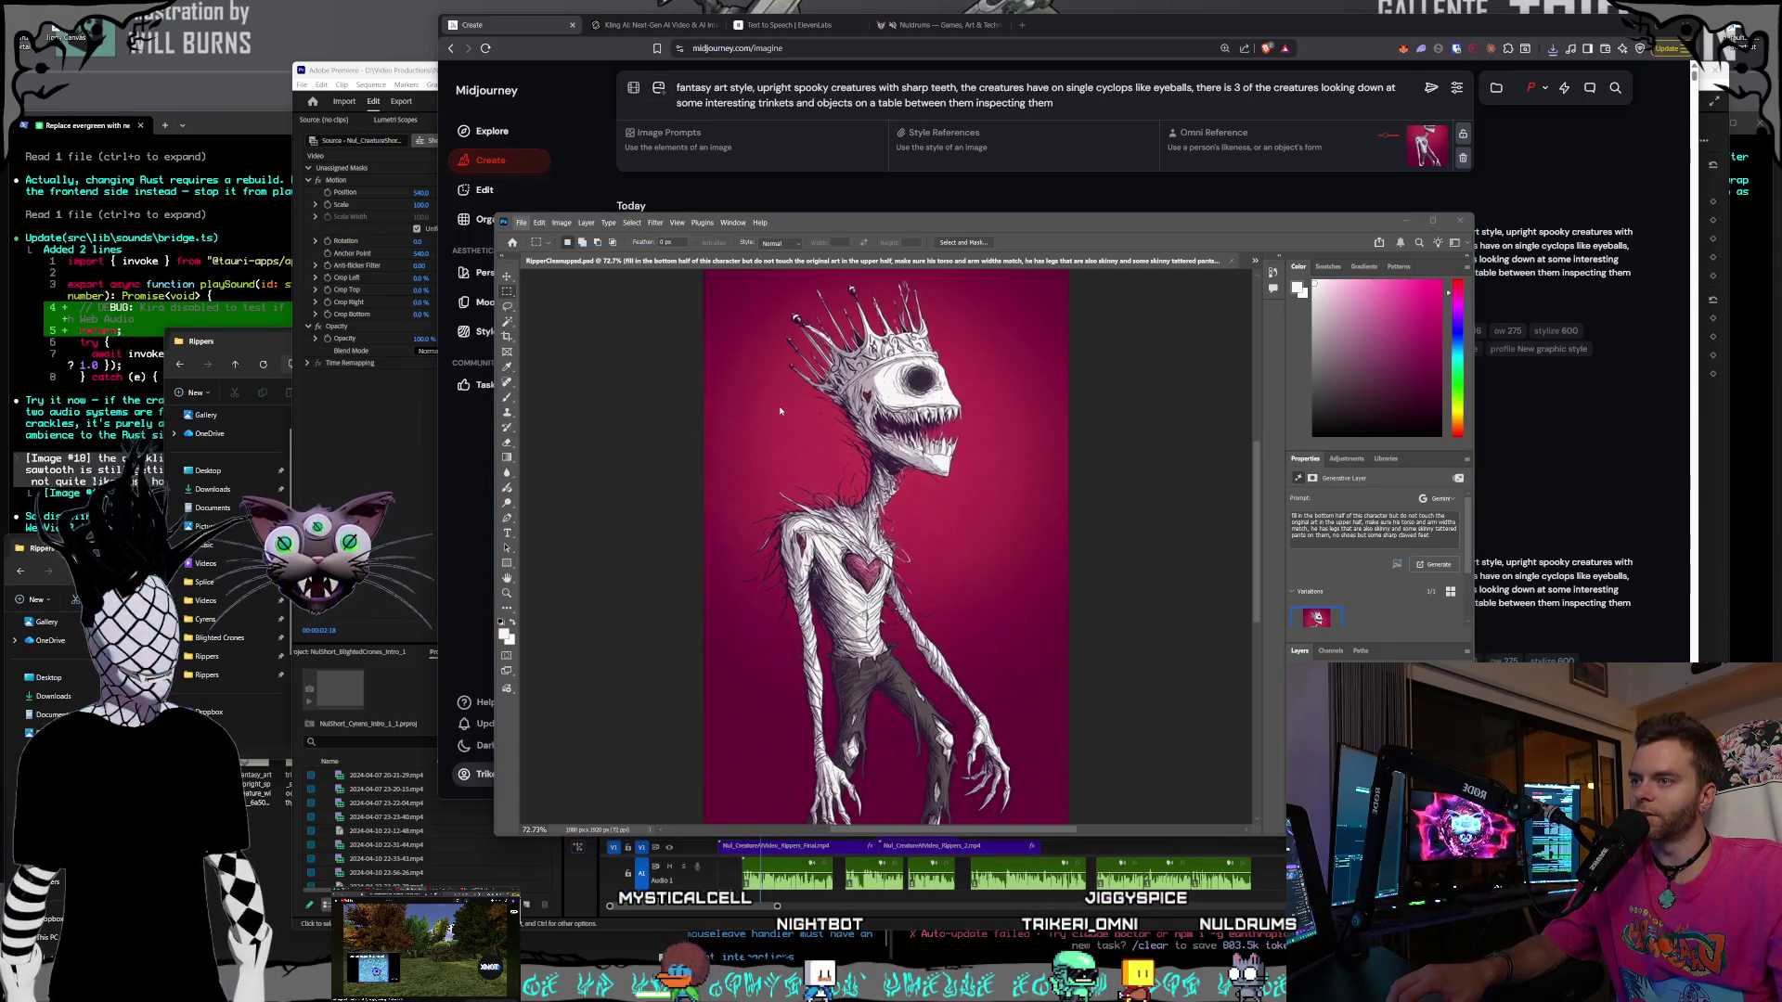
pyautogui.hotkey('ctrl', 'o')
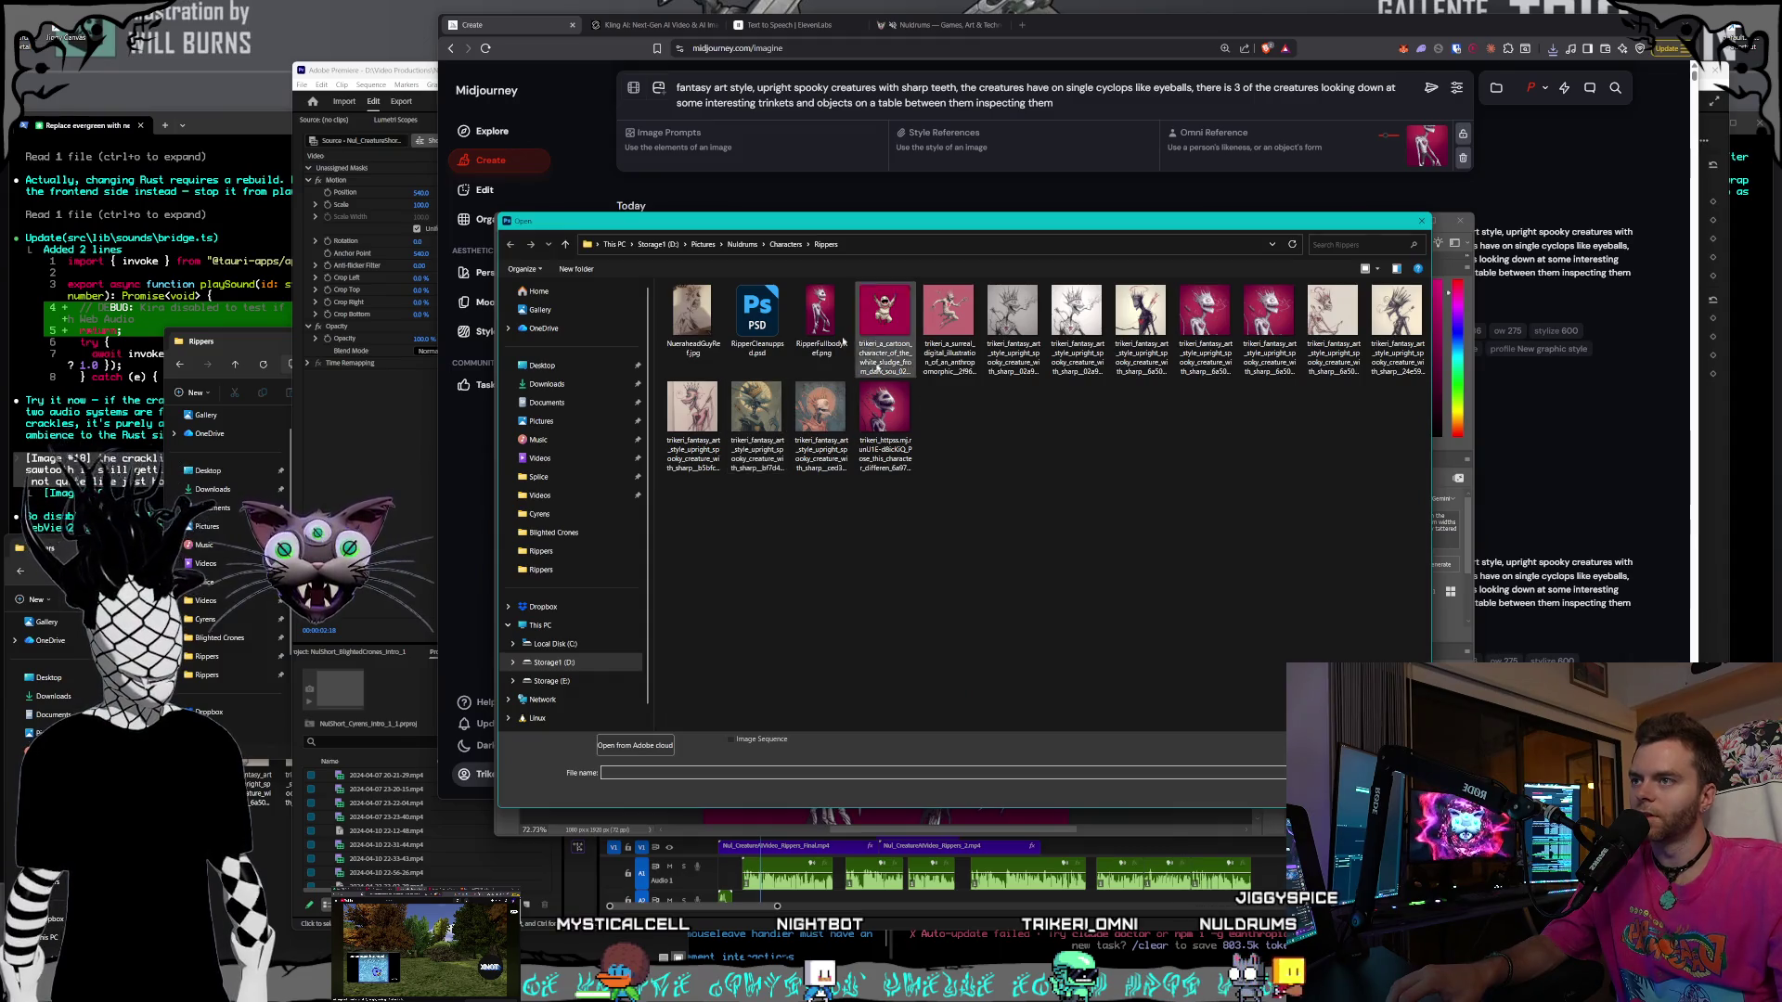
pyautogui.hotkey('alt', 'Up')
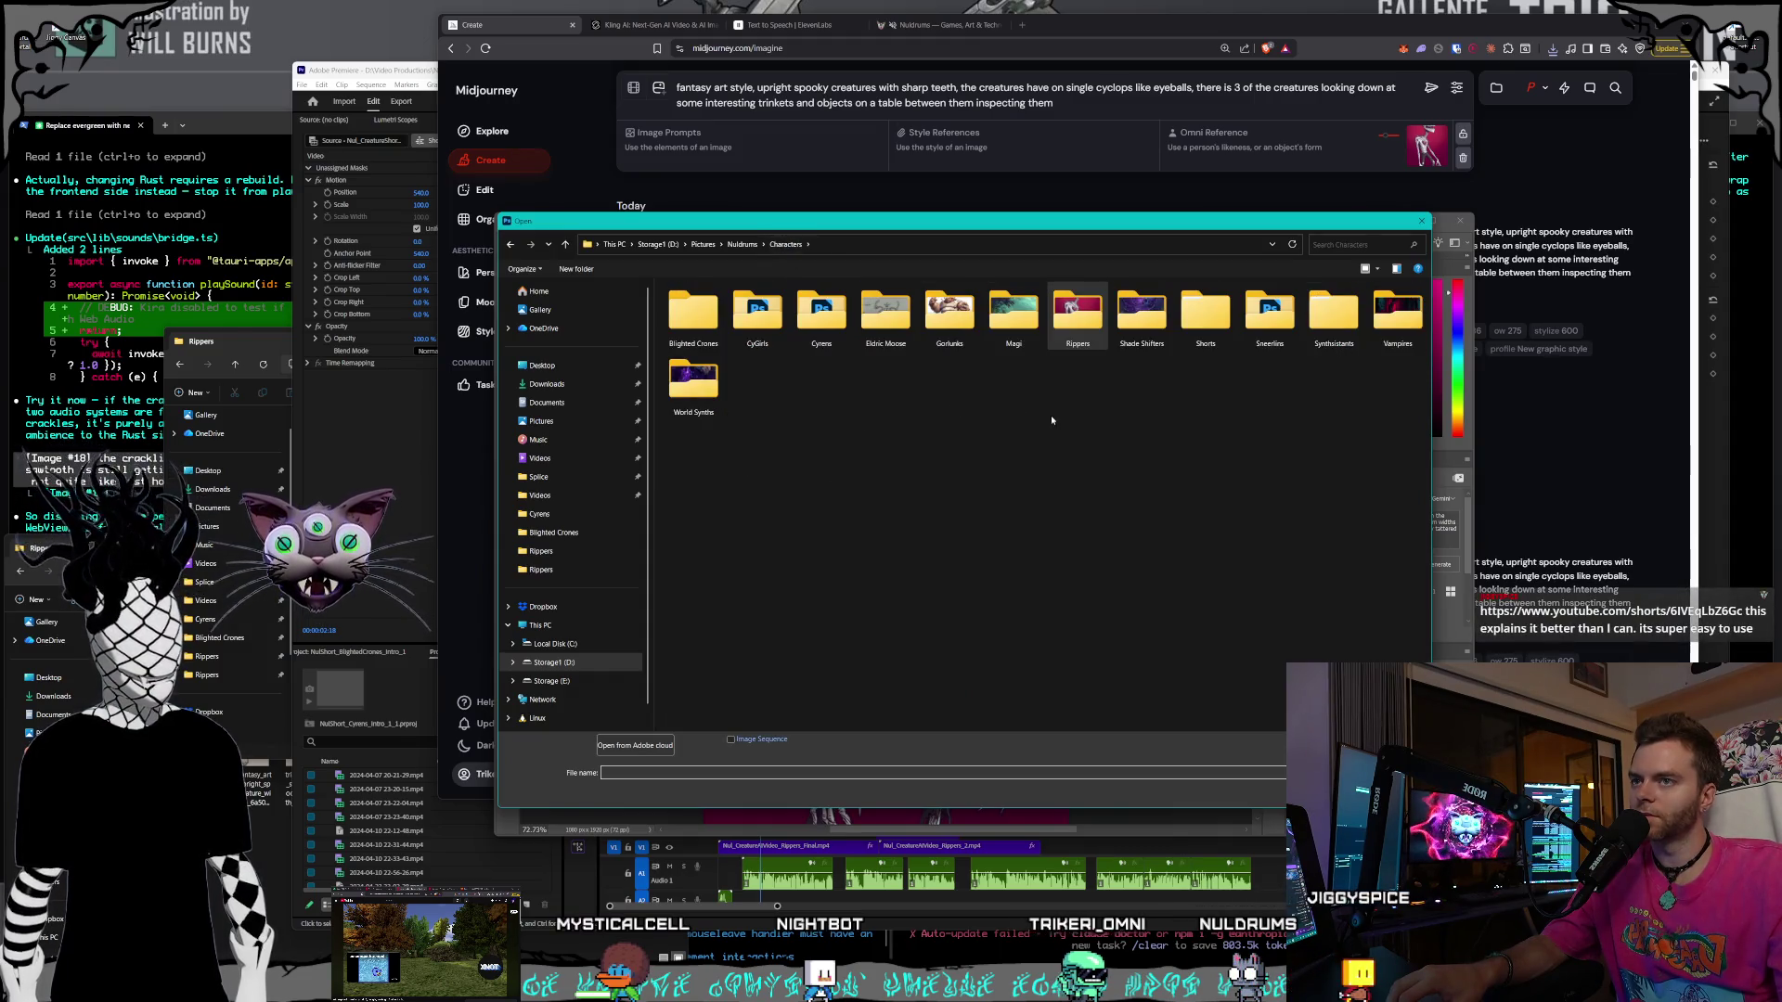
pyautogui.press('Return')
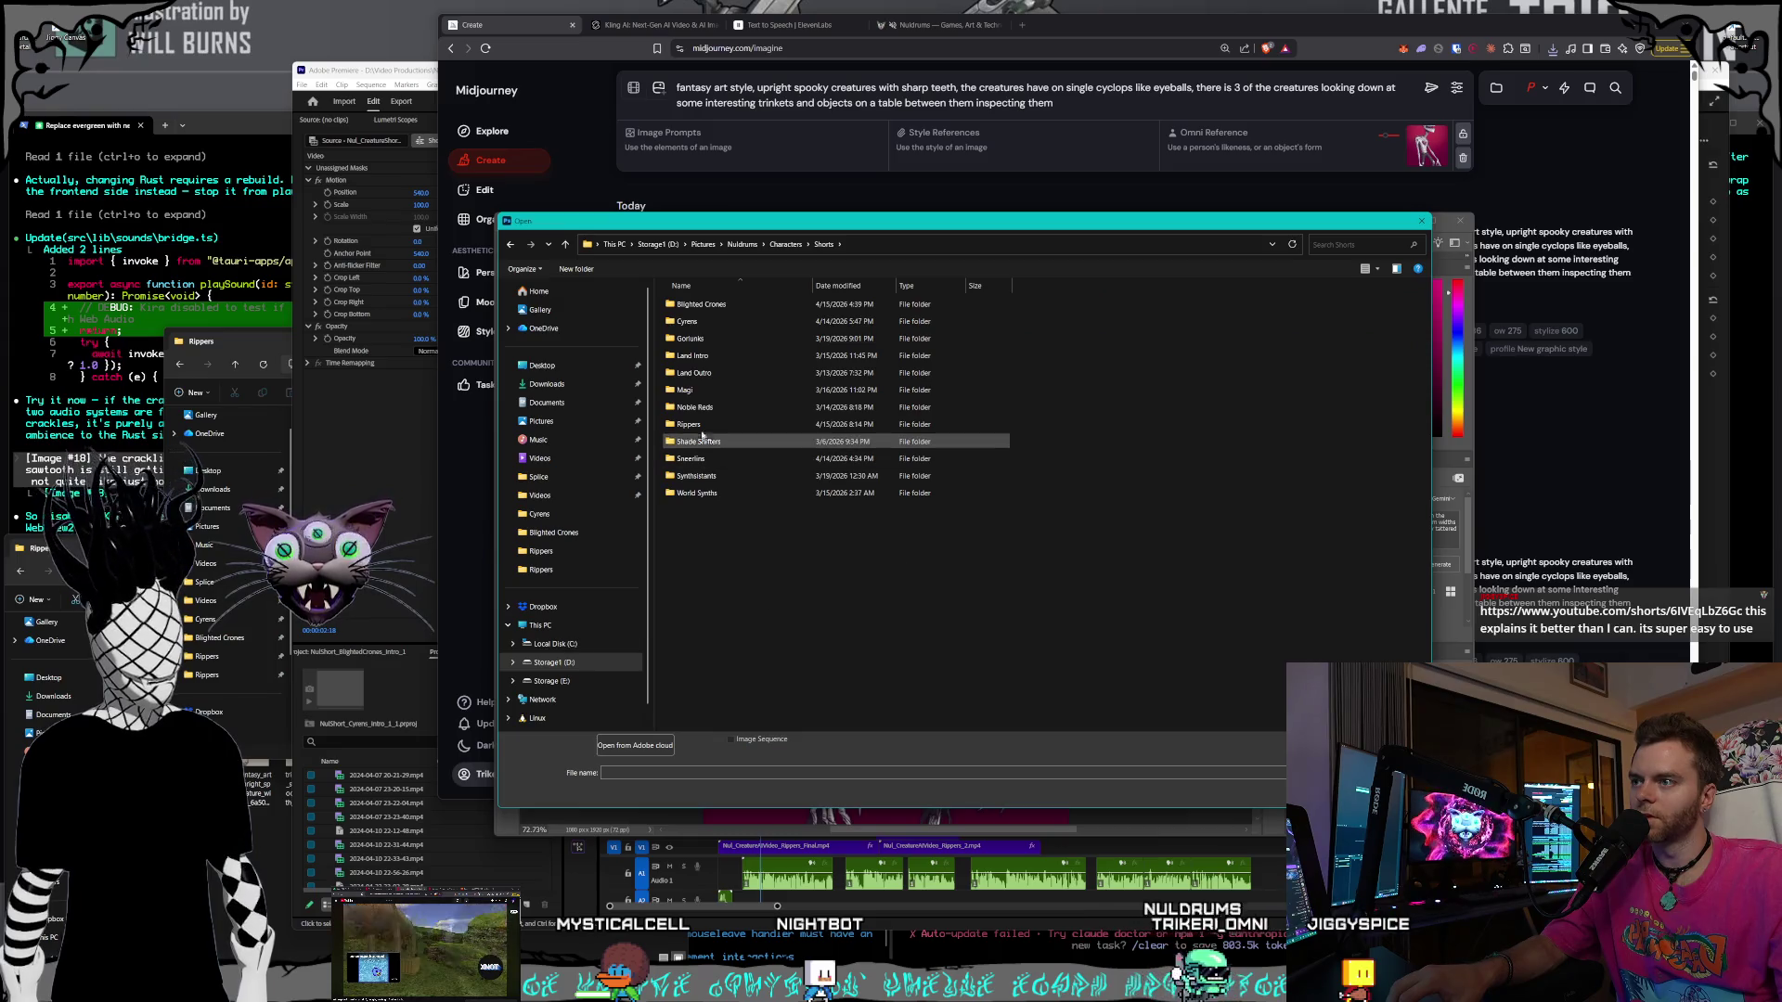
pyautogui.doubleClick(777, 423)
pyautogui.moveTo(717, 218)
pyautogui.mouseDown()
pyautogui.moveTo(720, 288)
pyautogui.moveTo(722, 182)
pyautogui.moveTo(897, 257)
pyautogui.mouseUp()
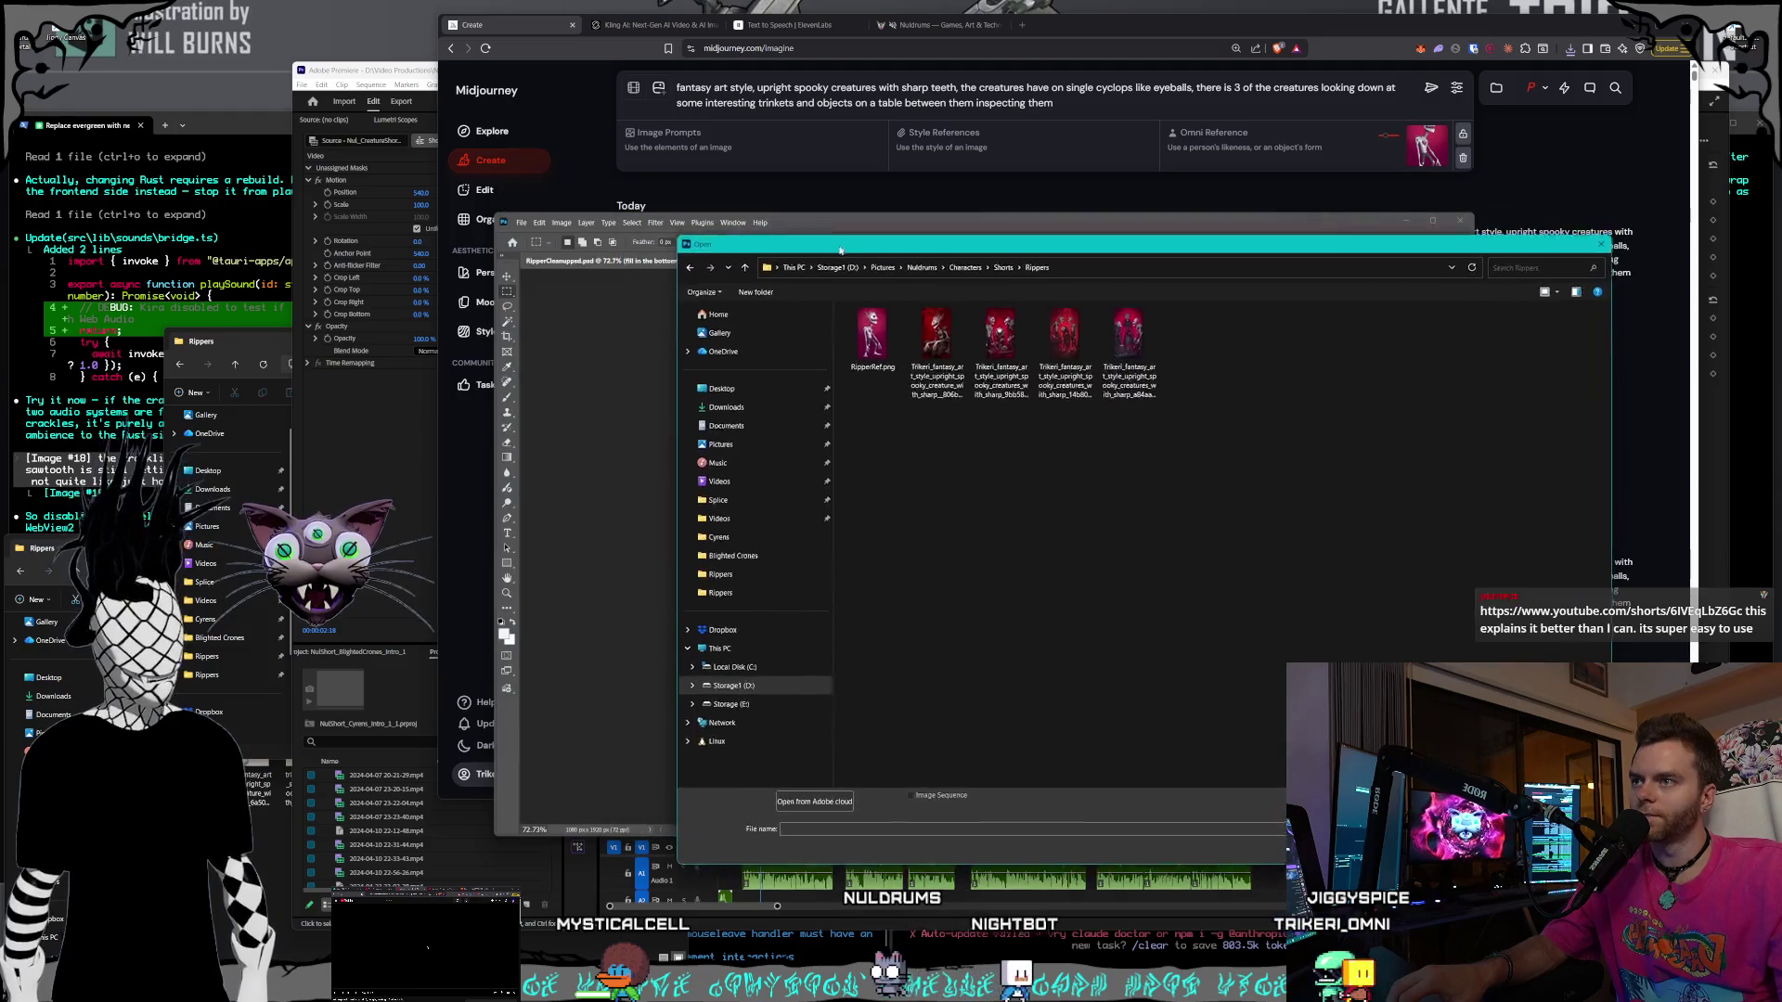
pyautogui.click(996, 367)
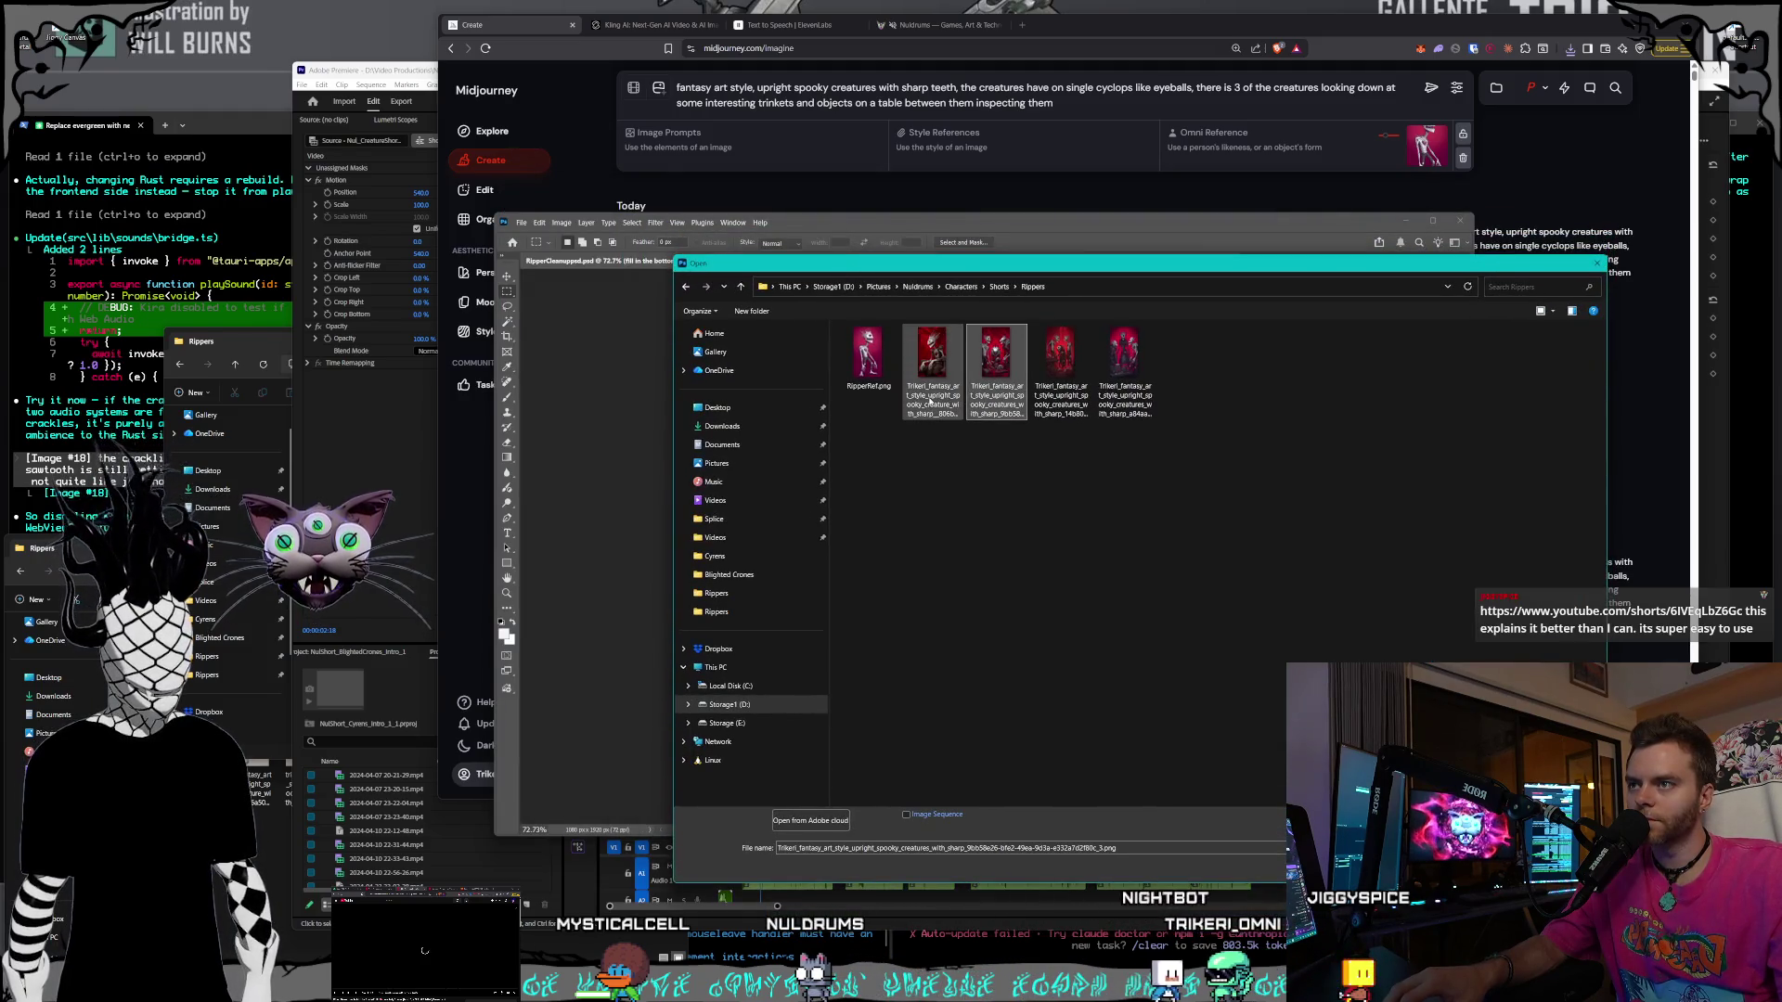
pyautogui.doubleClick(1058, 394)
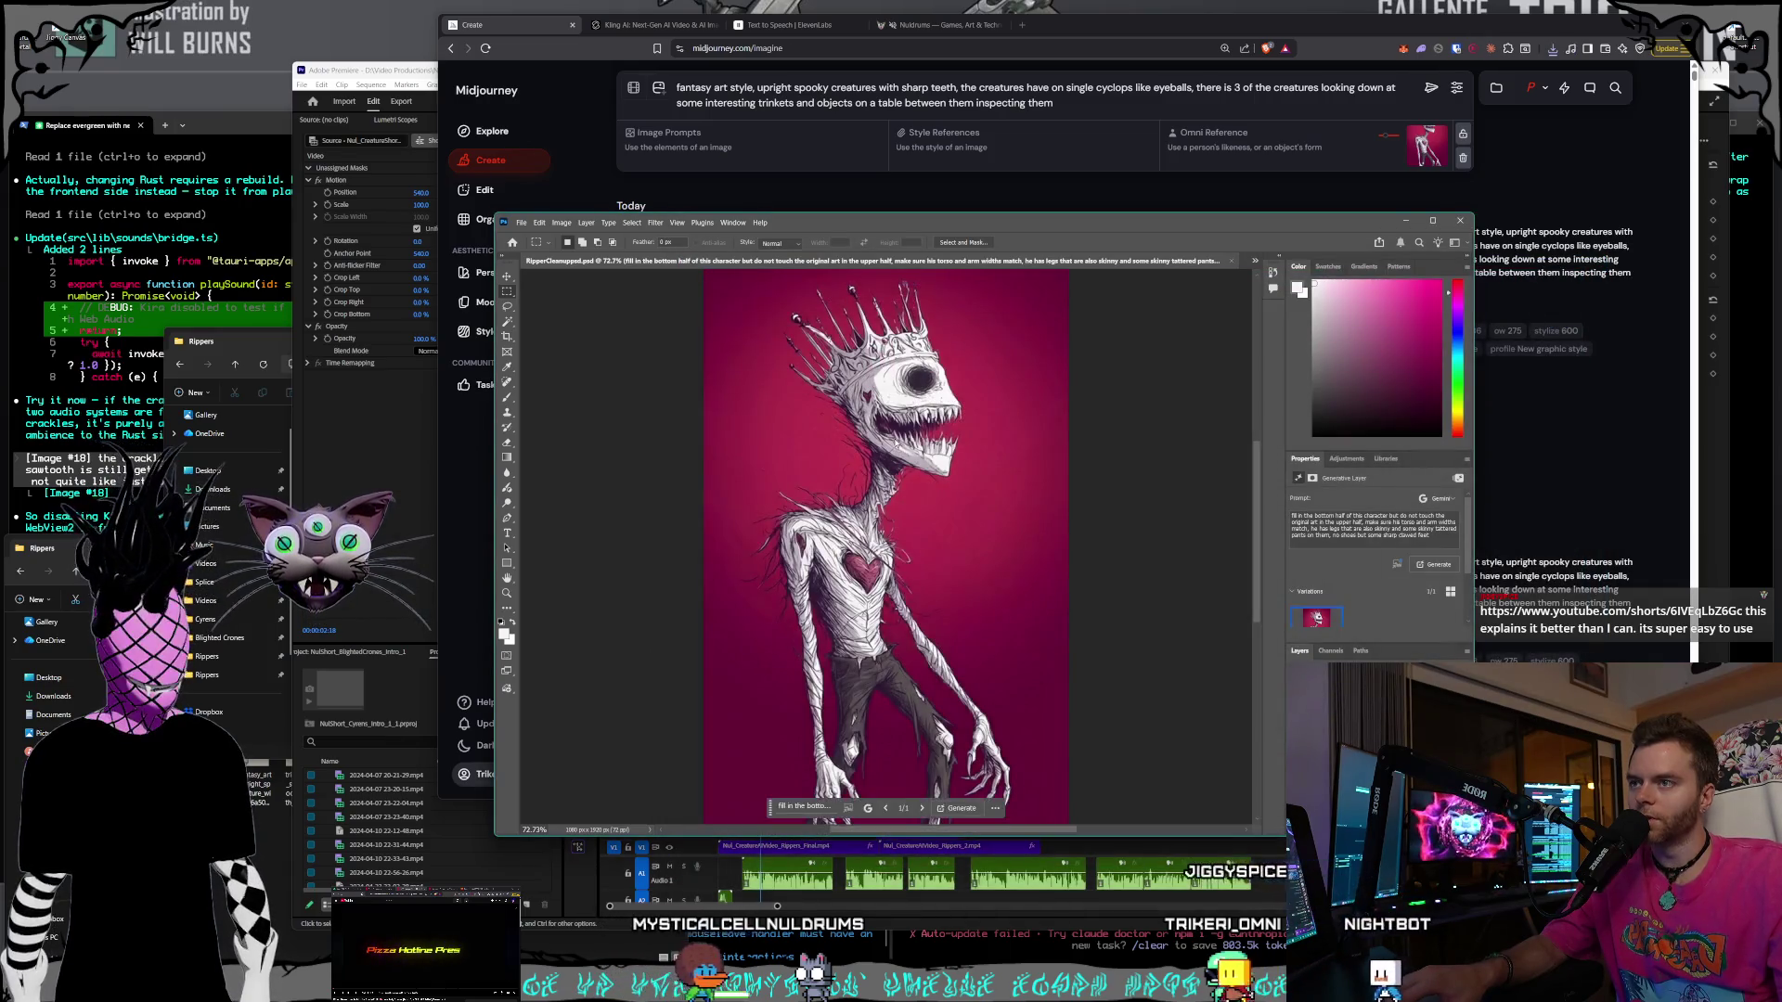
# - Apply Levels to the cyclops image, pulling the white input slider left for brighter, richer reds
pyautogui.click(562, 223)
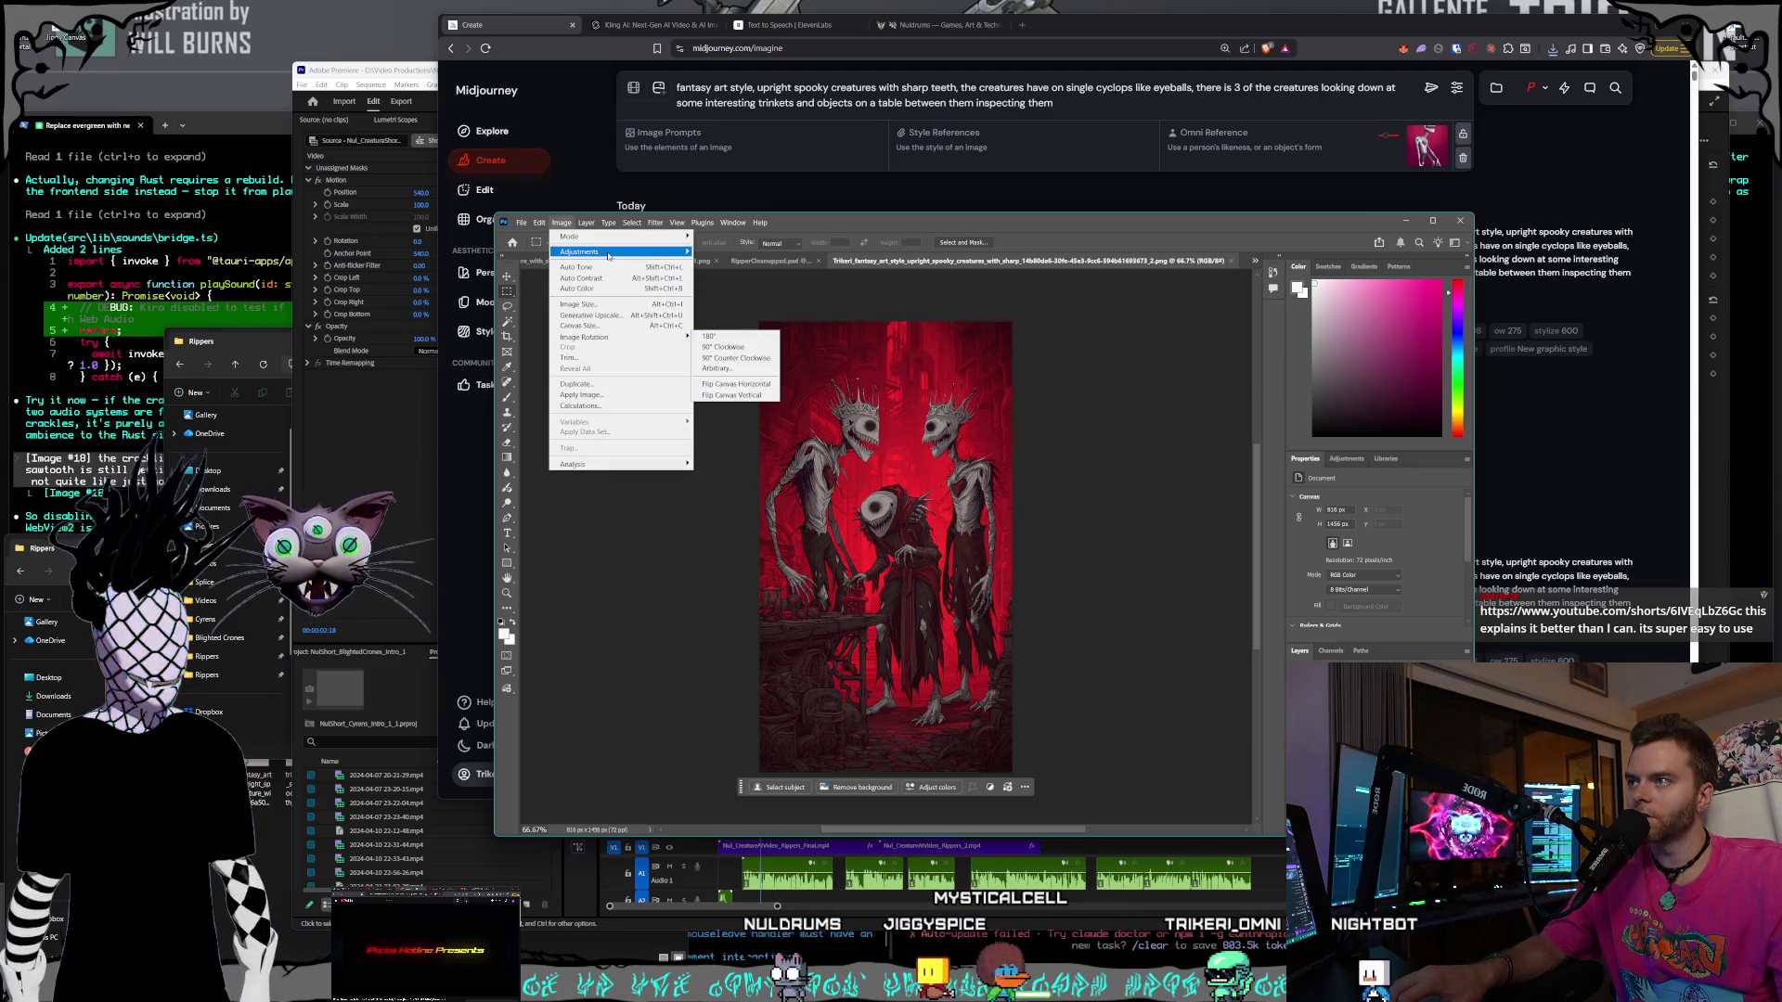
pyautogui.moveTo(624, 253)
pyautogui.click(713, 263)
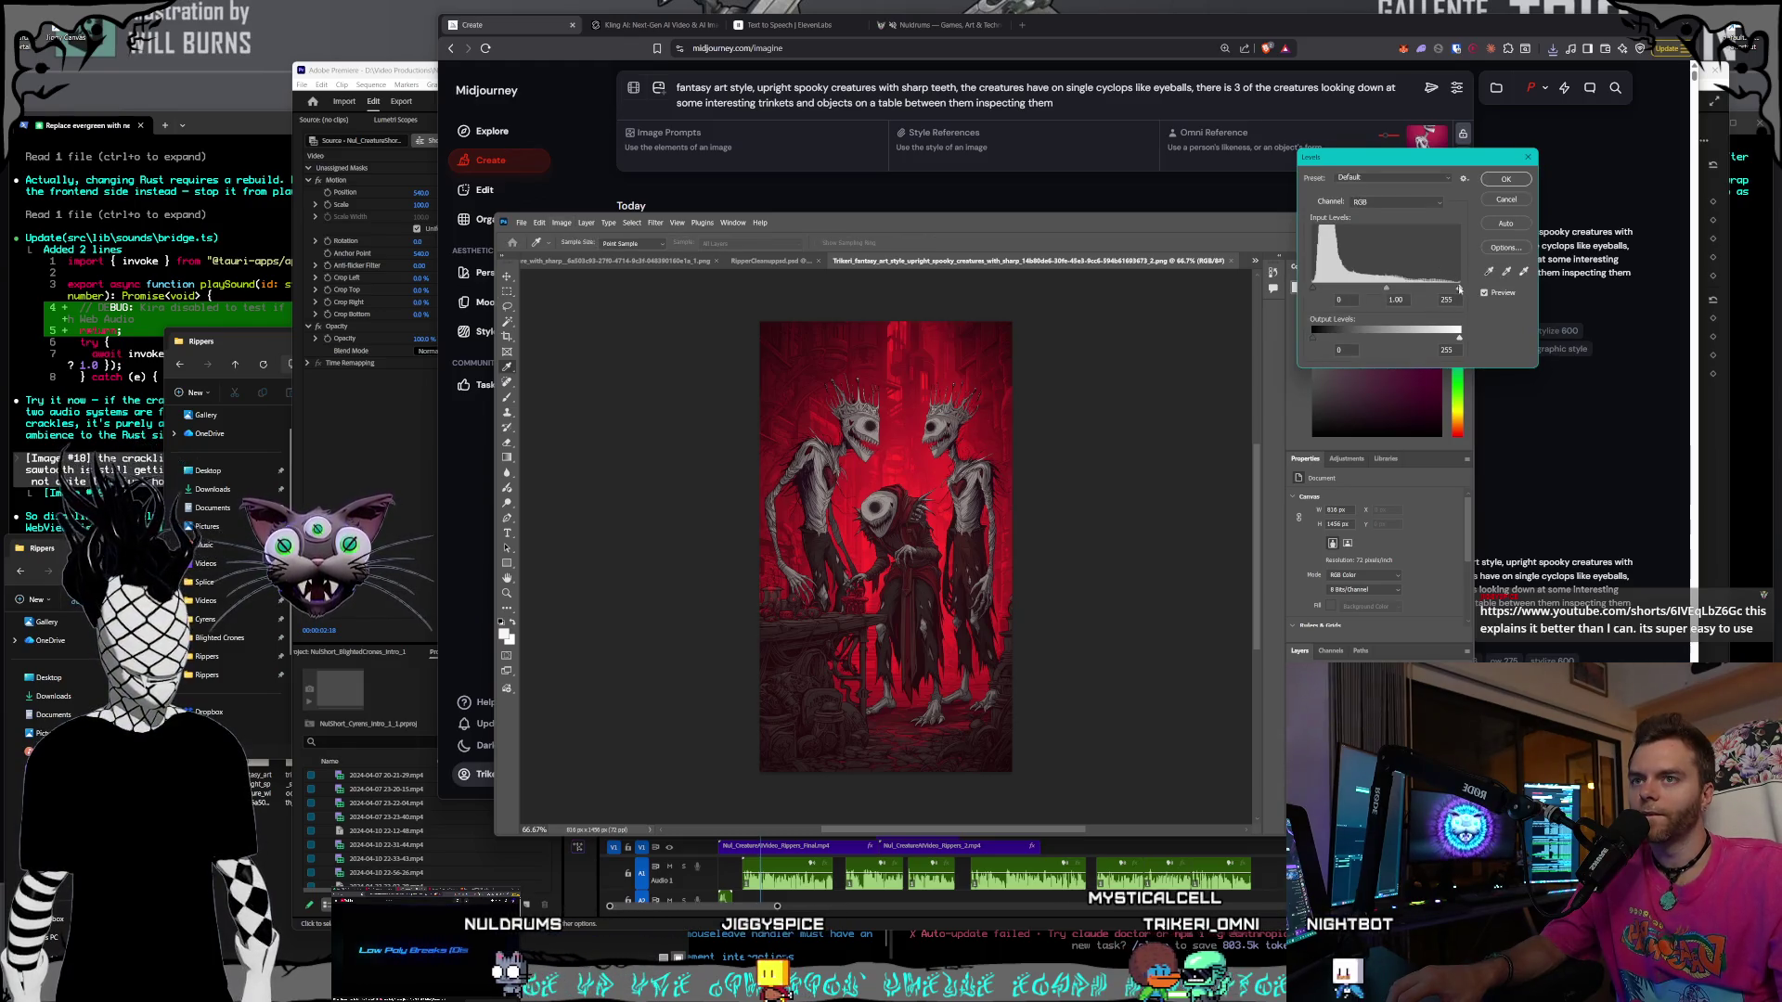
pyautogui.moveTo(1314, 290)
pyautogui.mouseDown()
pyautogui.moveTo(1345, 288)
pyautogui.moveTo(1313, 289)
pyautogui.mouseUp()
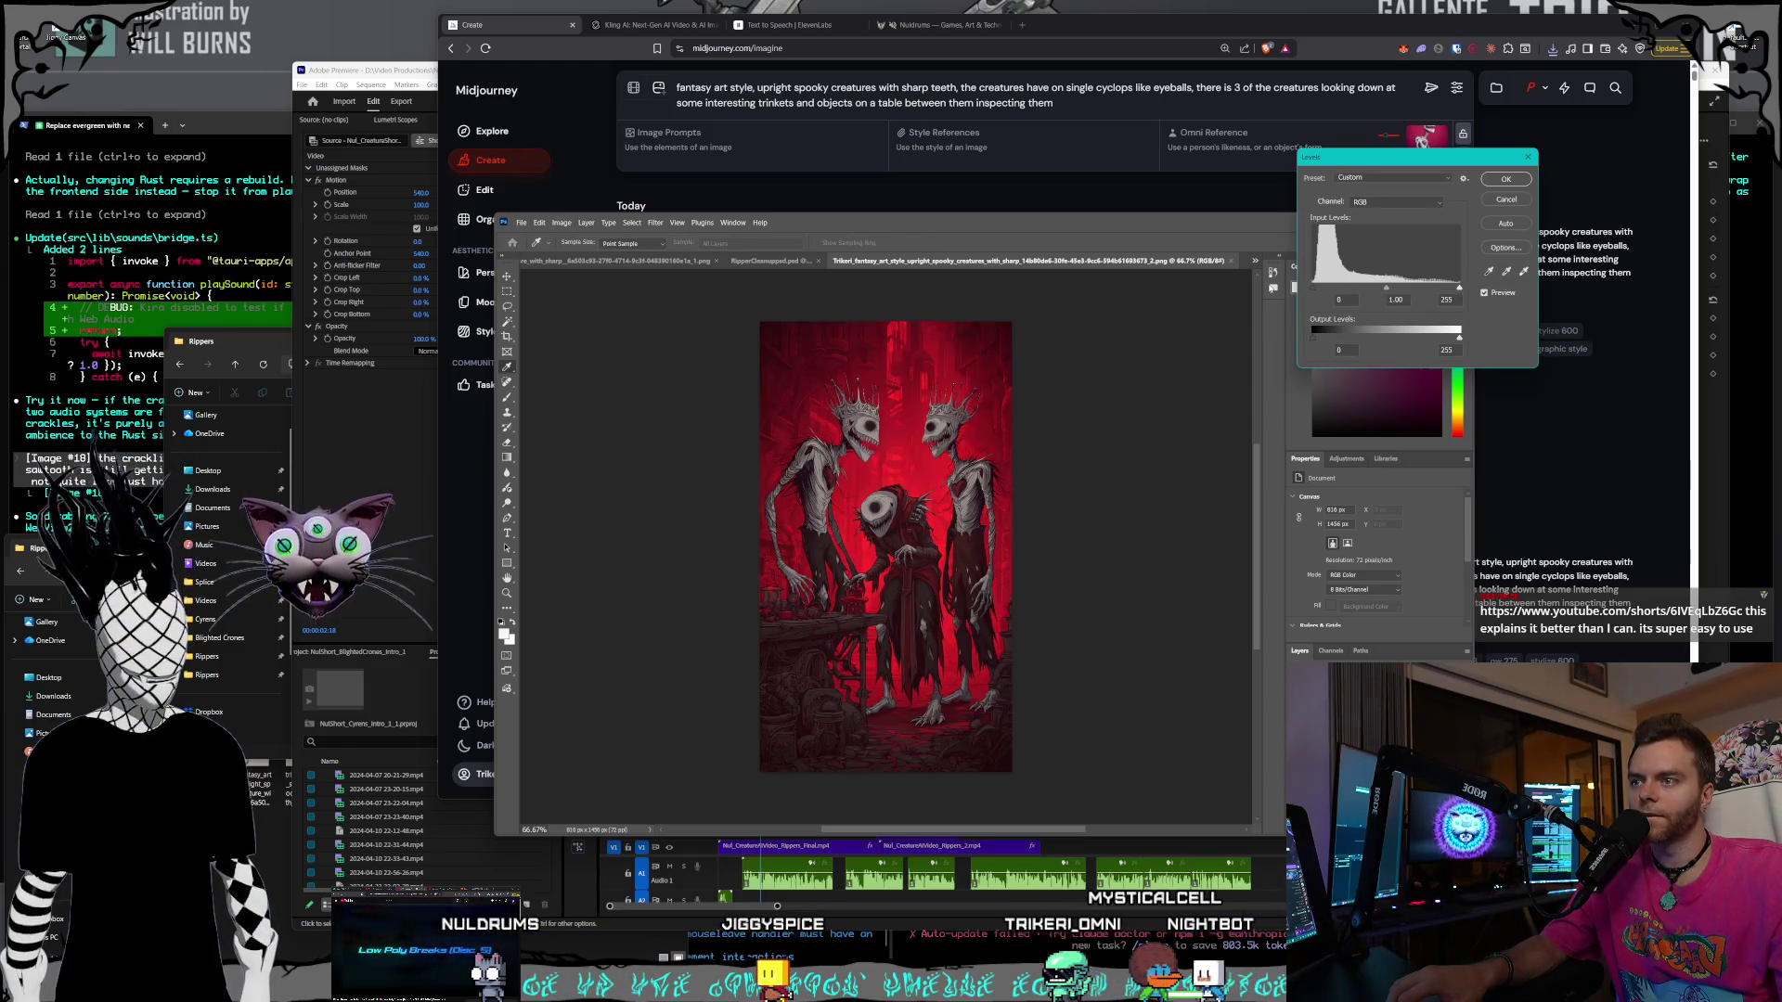
pyautogui.moveTo(1453, 291)
pyautogui.mouseDown()
pyautogui.moveTo(1325, 290)
pyautogui.moveTo(1526, 292)
pyautogui.mouseUp()
pyautogui.moveTo(1389, 293)
pyautogui.mouseDown()
pyautogui.moveTo(1416, 292)
pyautogui.moveTo(1342, 291)
pyautogui.moveTo(1382, 291)
pyautogui.mouseUp()
pyautogui.moveTo(1458, 291); pyautogui.dragTo(1445, 291)
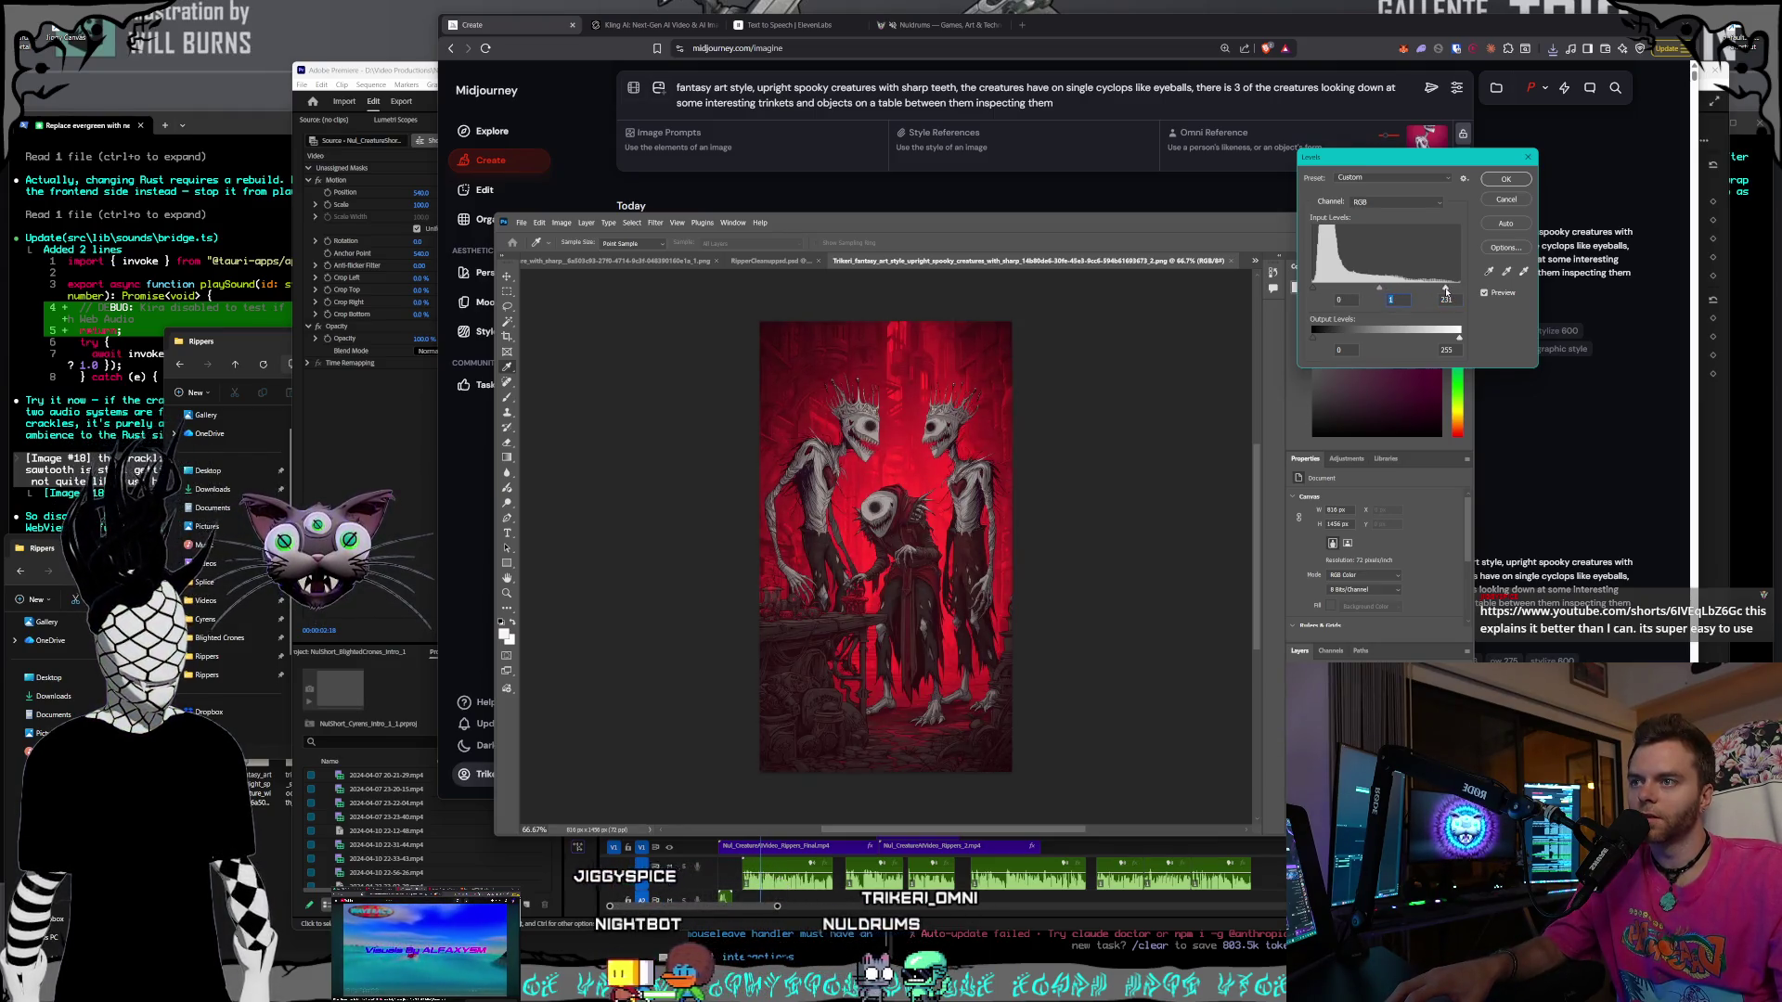
pyautogui.moveTo(1440, 291)
pyautogui.mouseDown()
pyautogui.moveTo(1326, 291)
pyautogui.moveTo(1394, 291)
pyautogui.mouseUp()
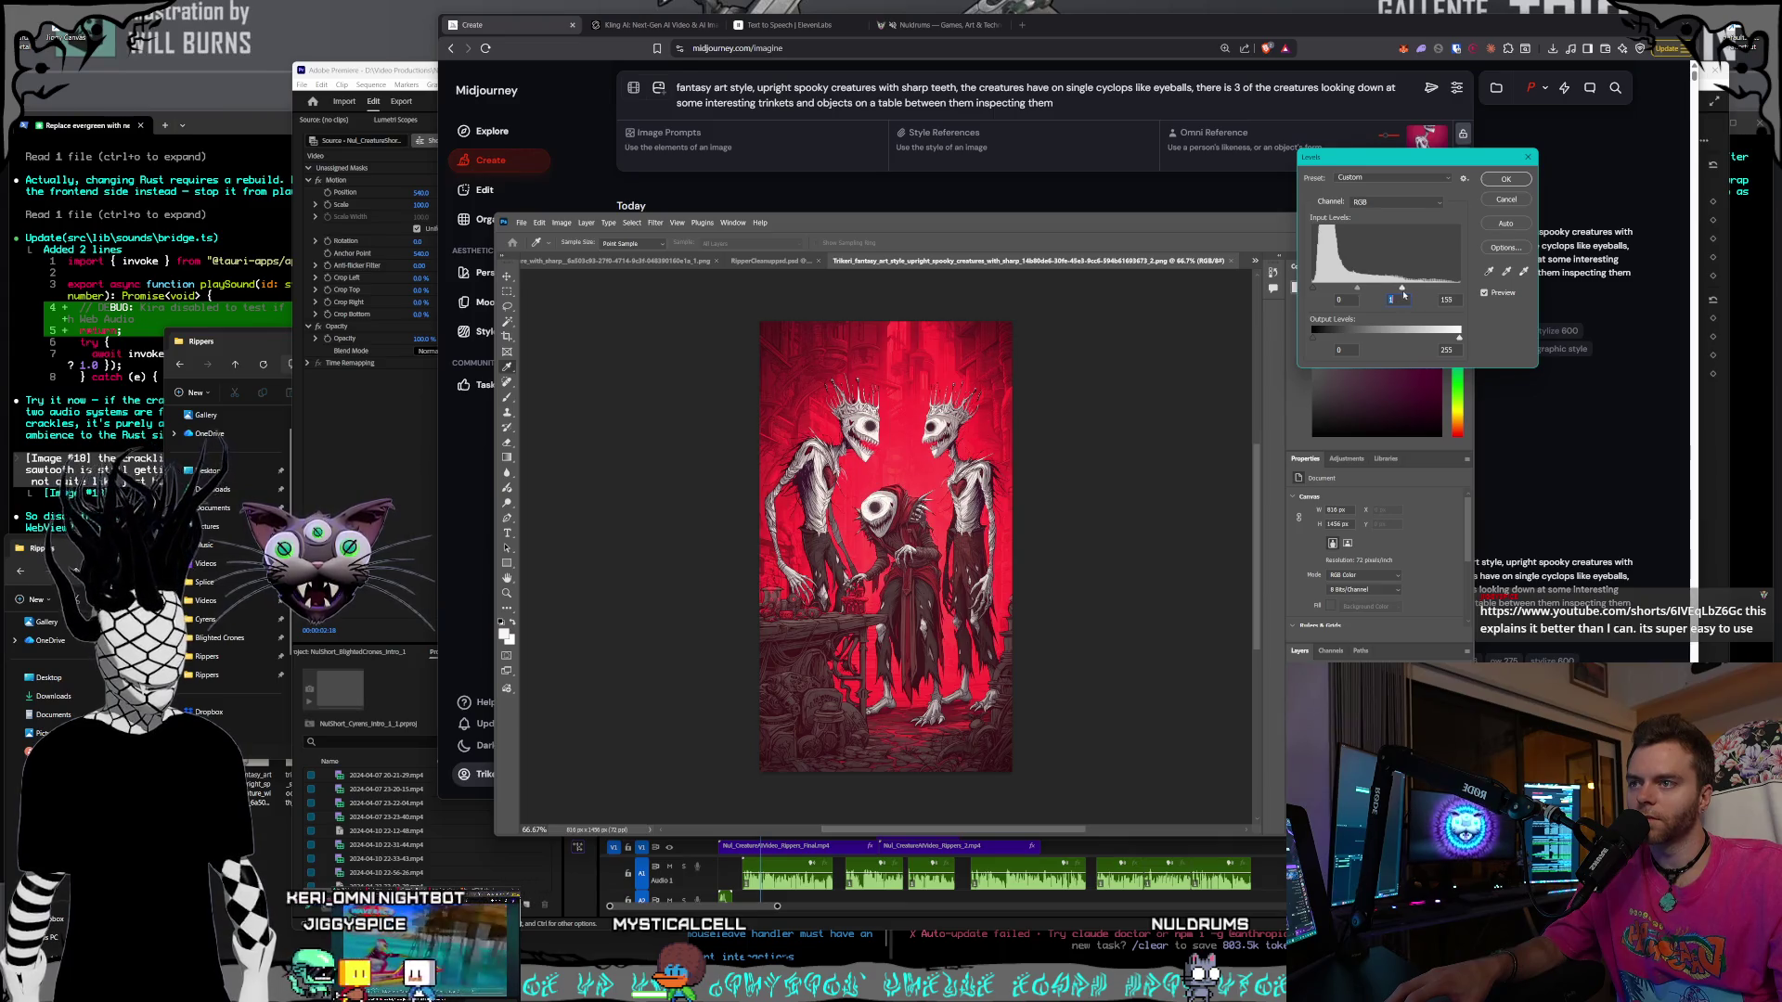
pyautogui.moveTo(1407, 290)
pyautogui.mouseDown()
pyautogui.moveTo(1444, 289)
pyautogui.moveTo(1410, 290)
pyautogui.mouseUp()
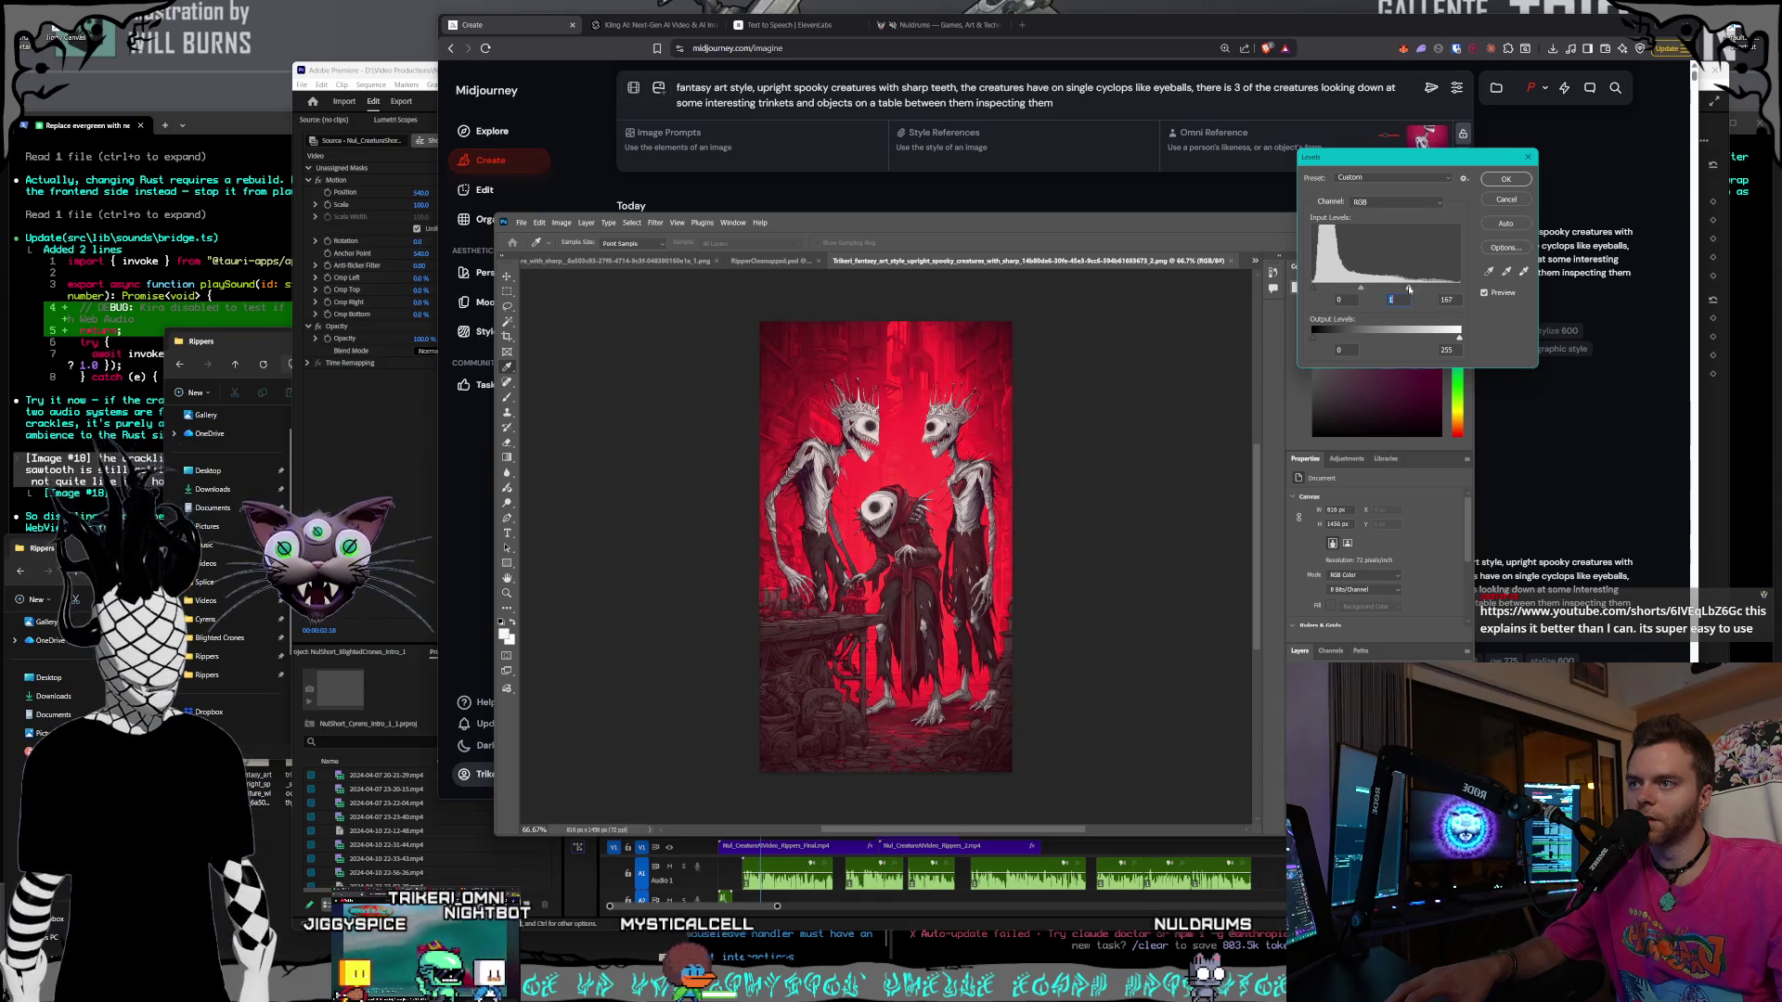
pyautogui.click(1410, 291)
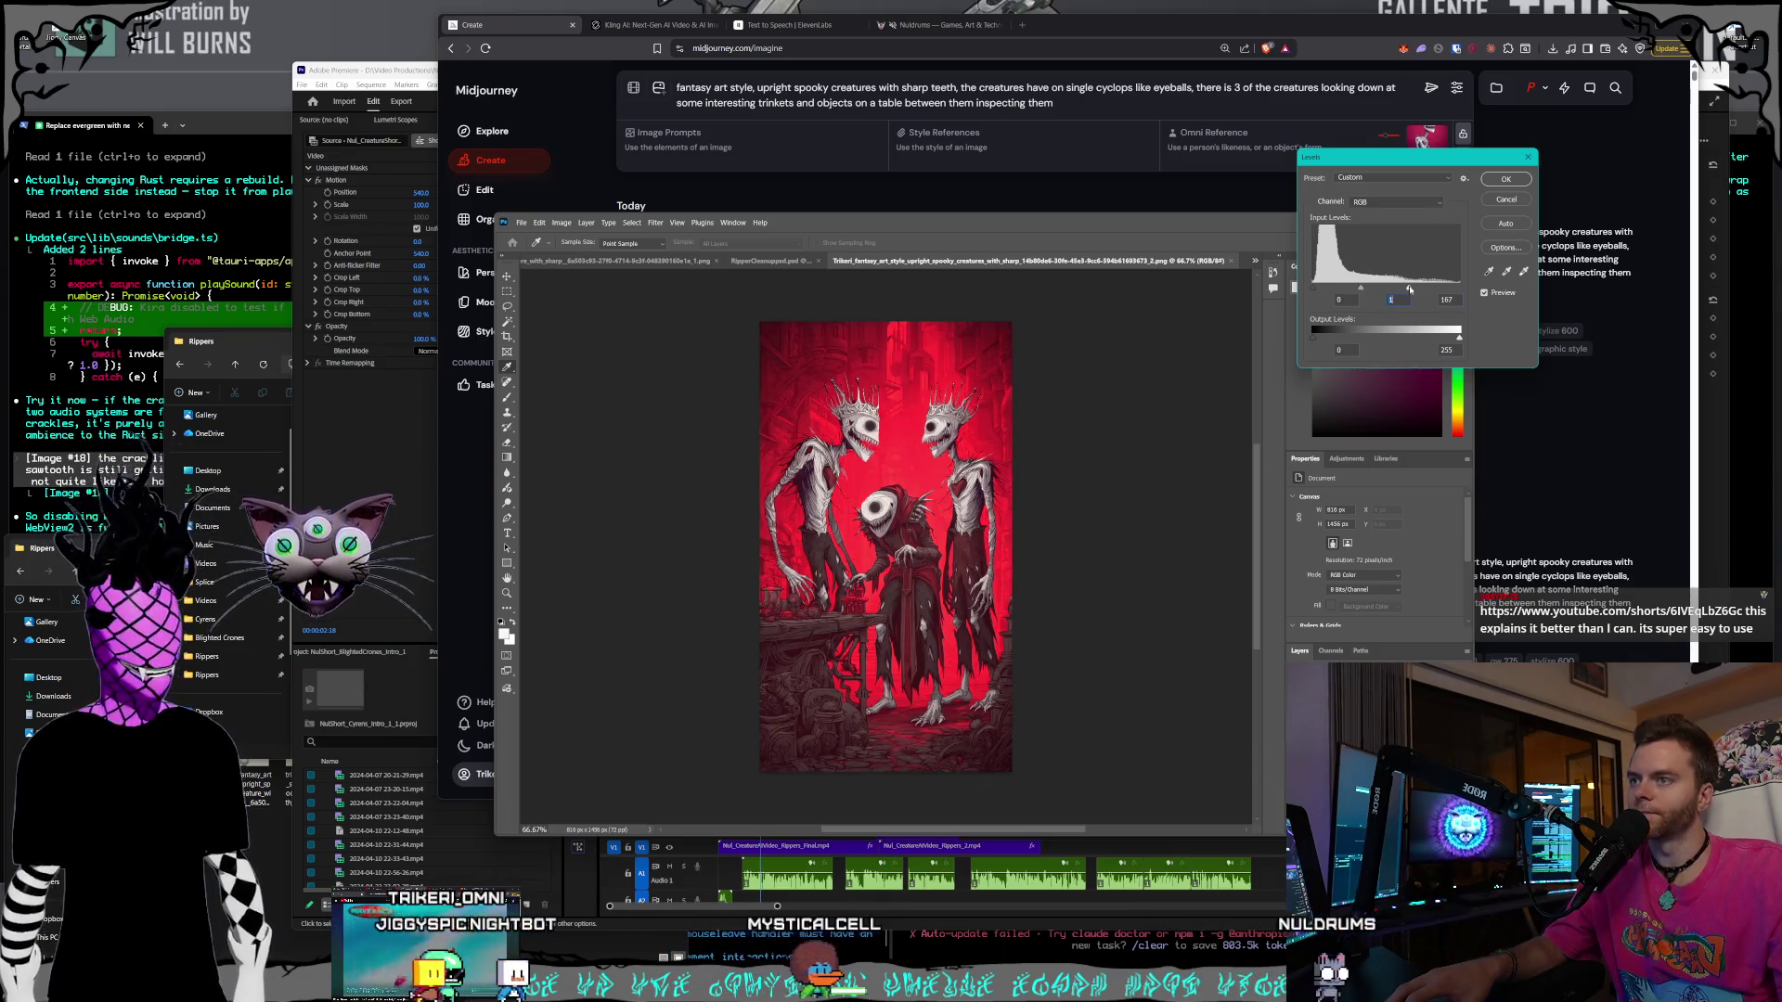
pyautogui.click(1505, 180)
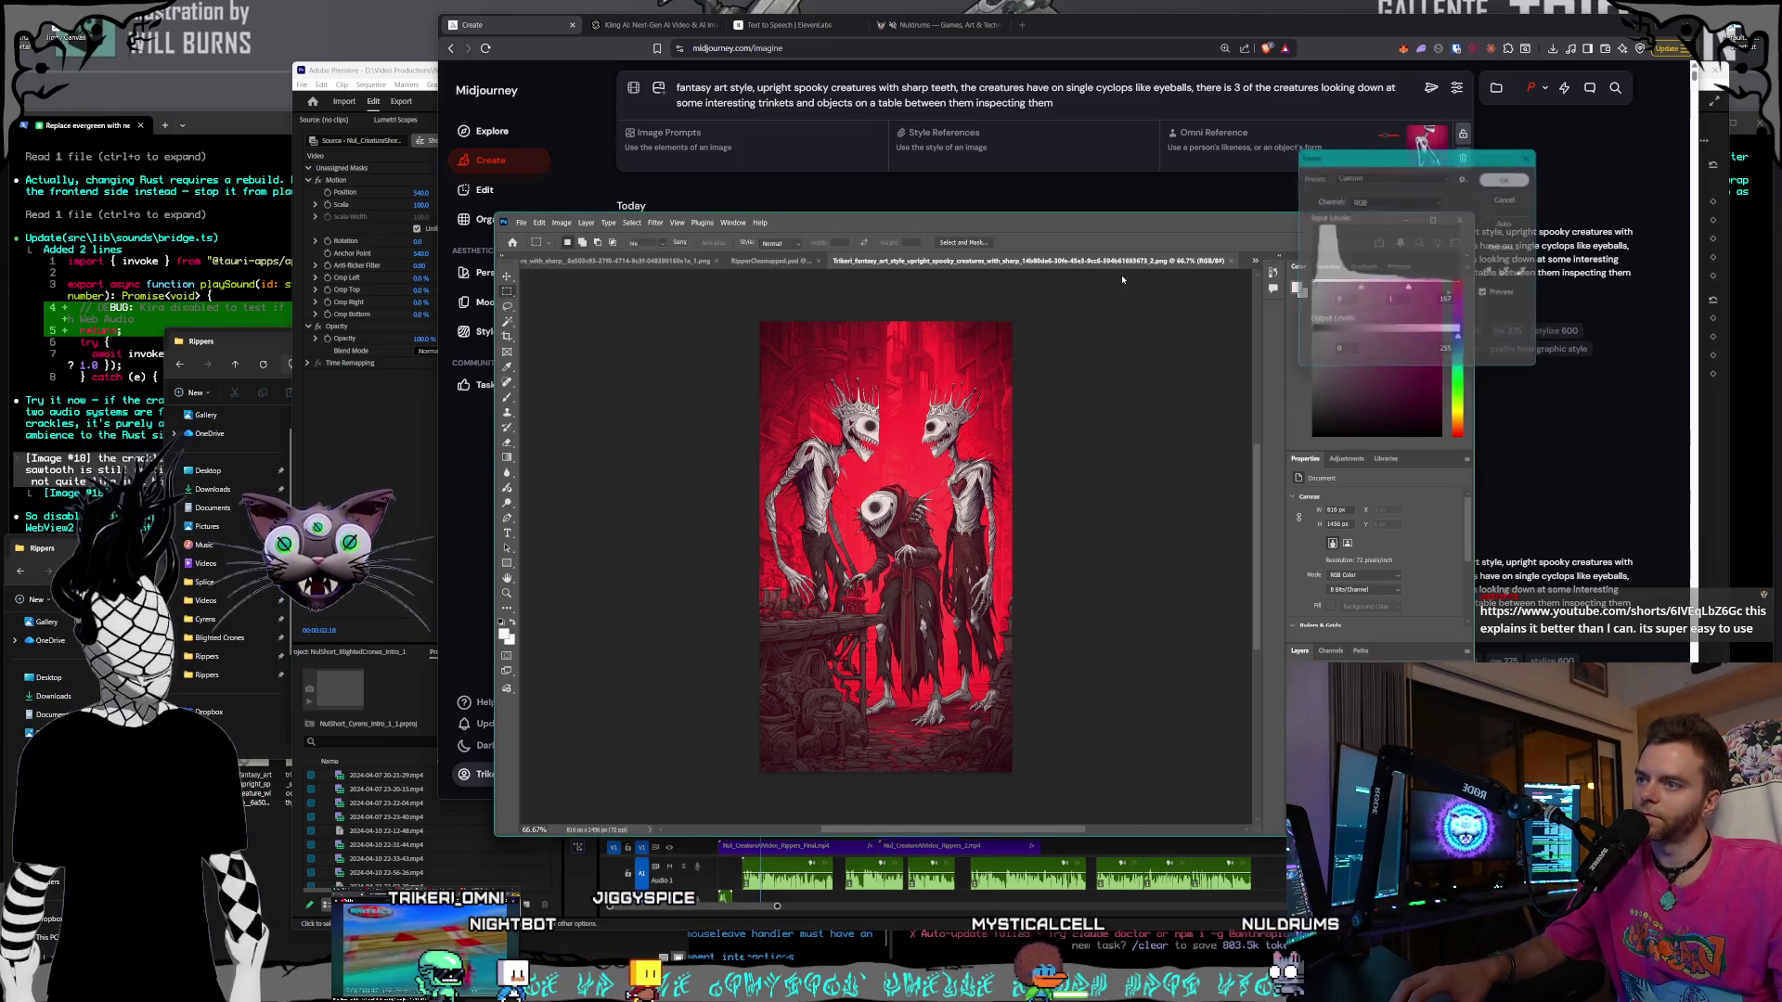
pyautogui.click(521, 223)
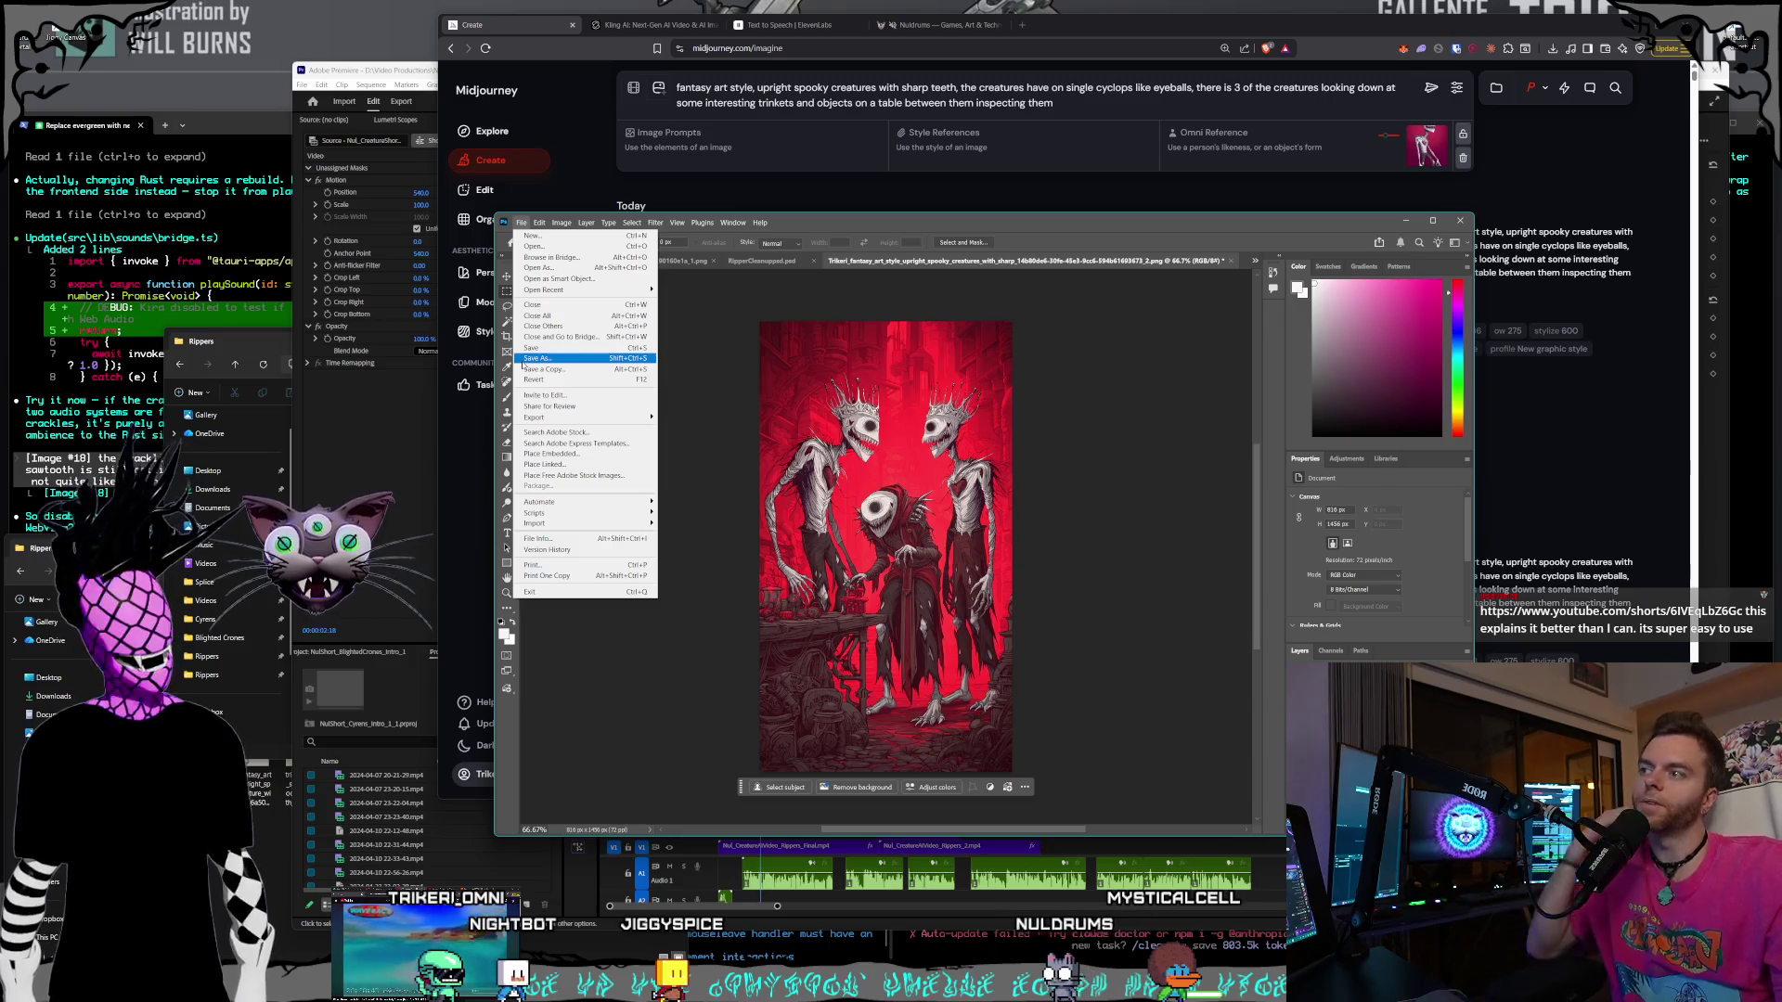
pyautogui.click(526, 349)
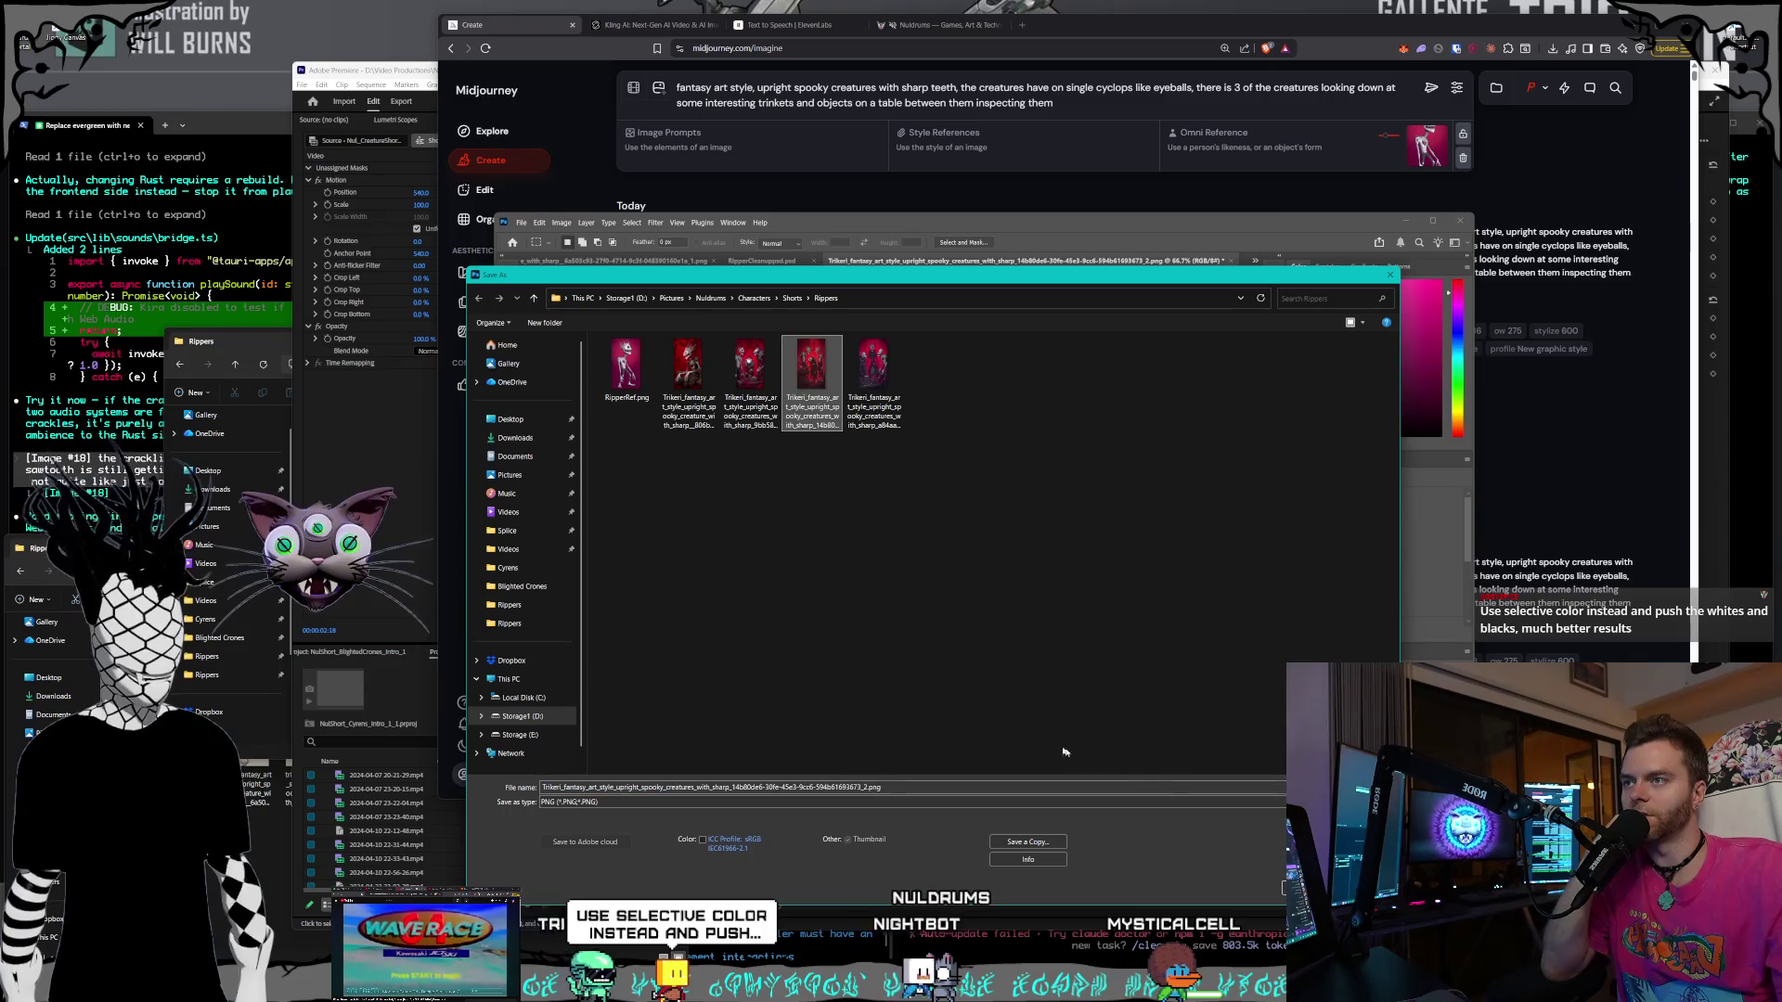
pyautogui.press('Return')
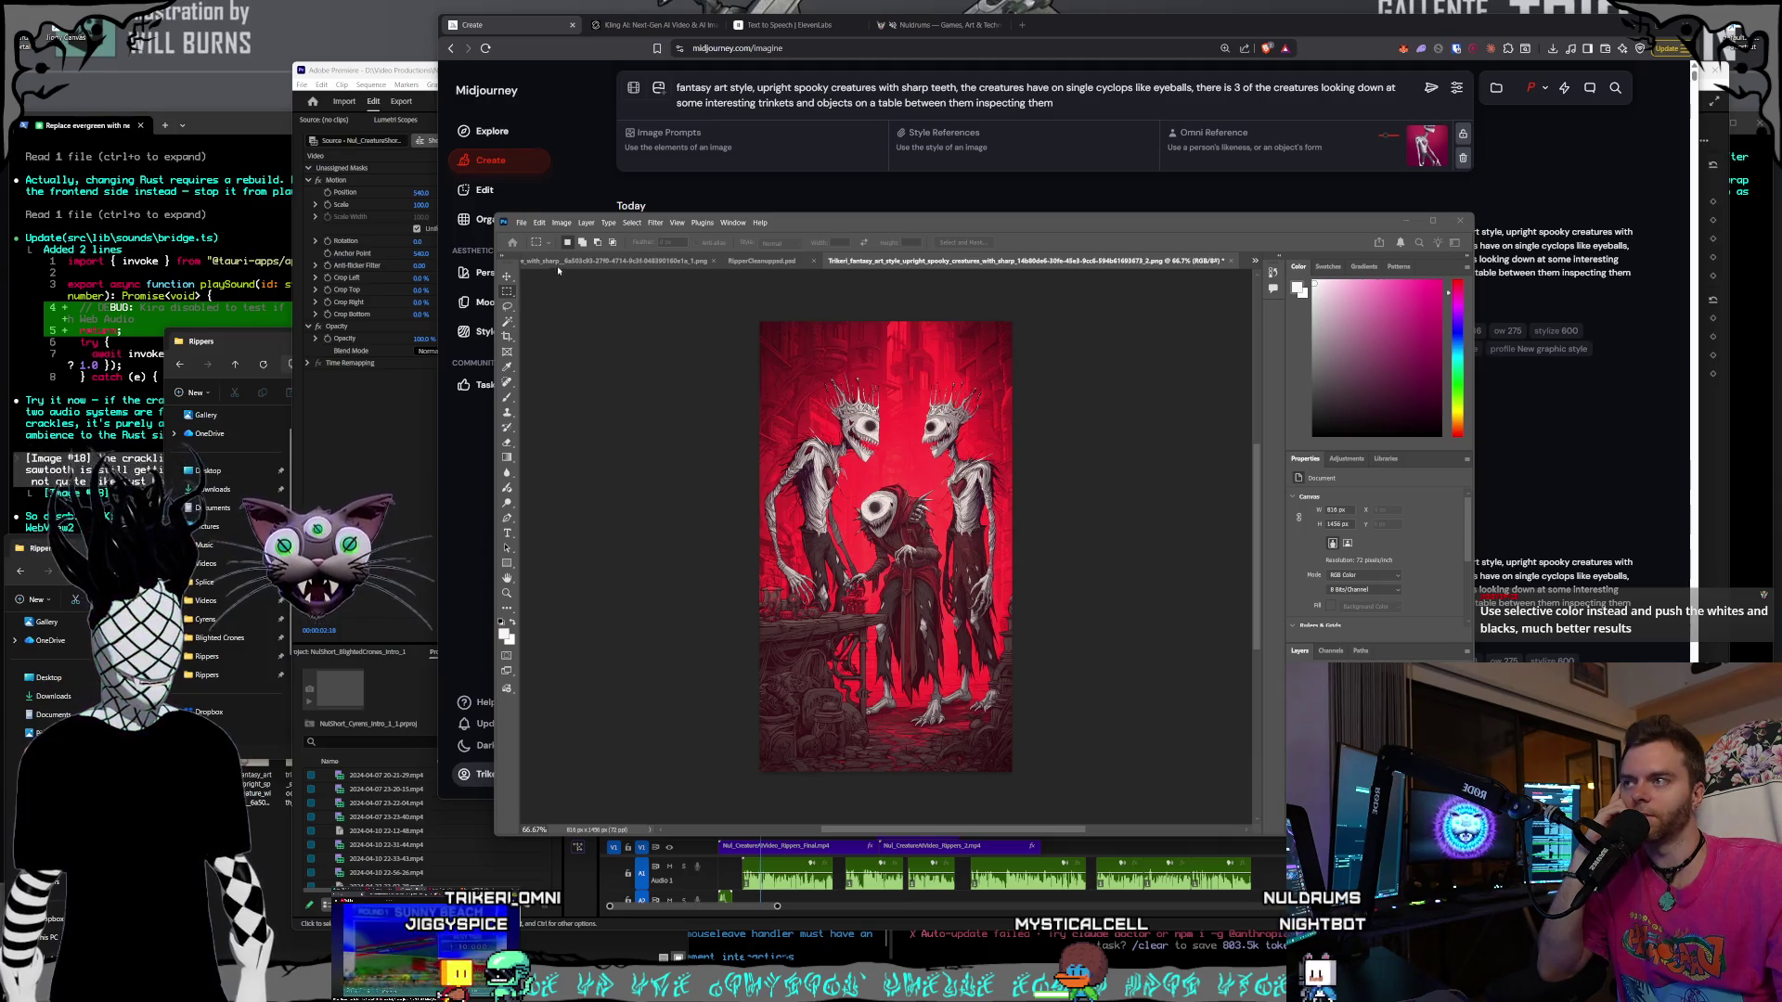
pyautogui.click(563, 225)
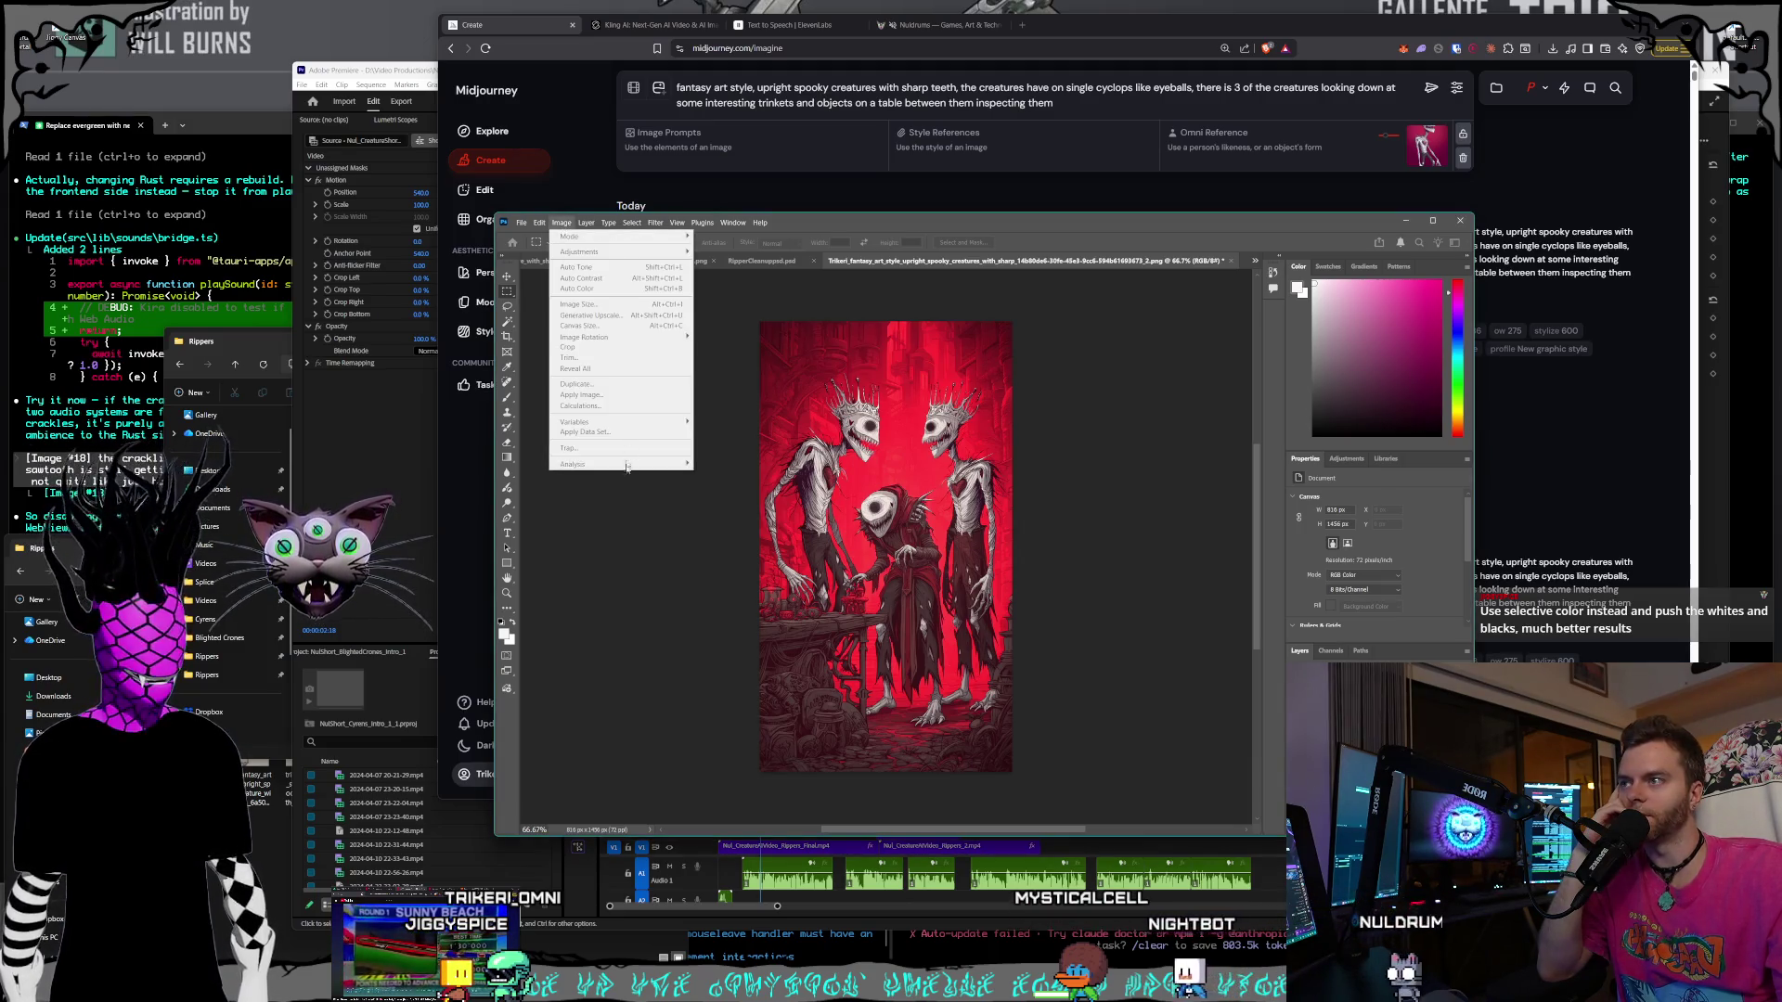
# - Add a Selective Color adjustment layer to the red creatures image from the single adjustments list
pyautogui.press('Escape')
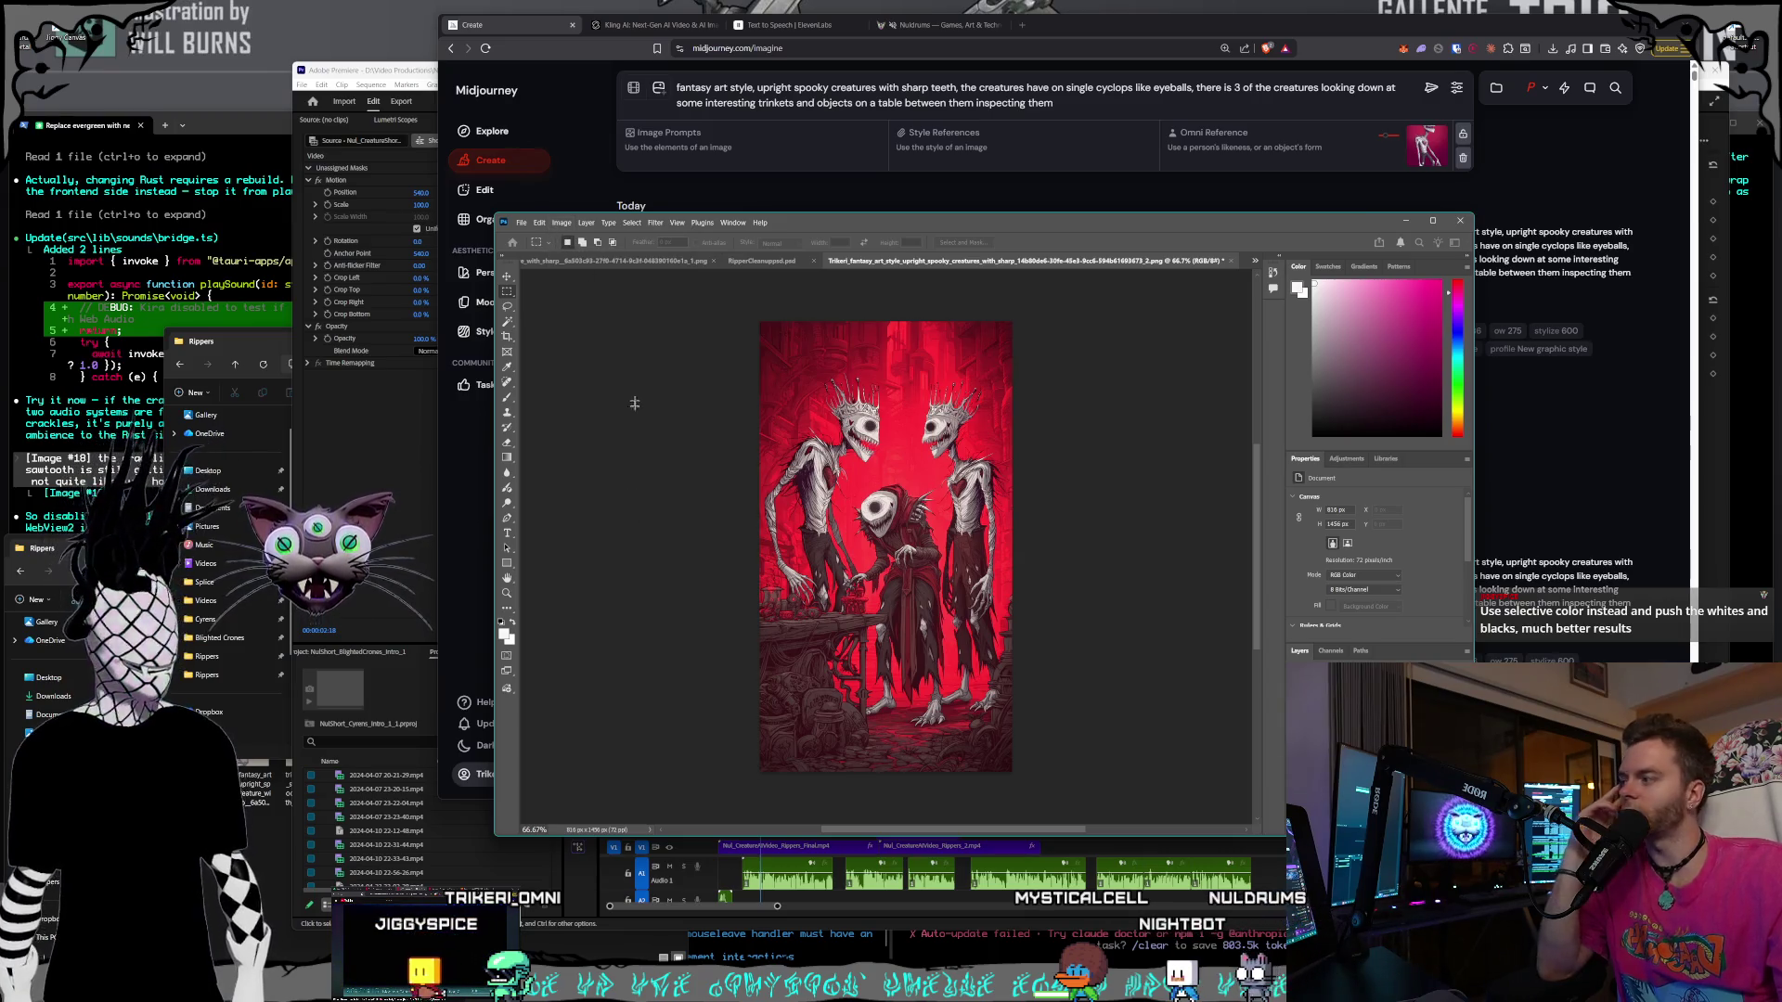
pyautogui.click(773, 418)
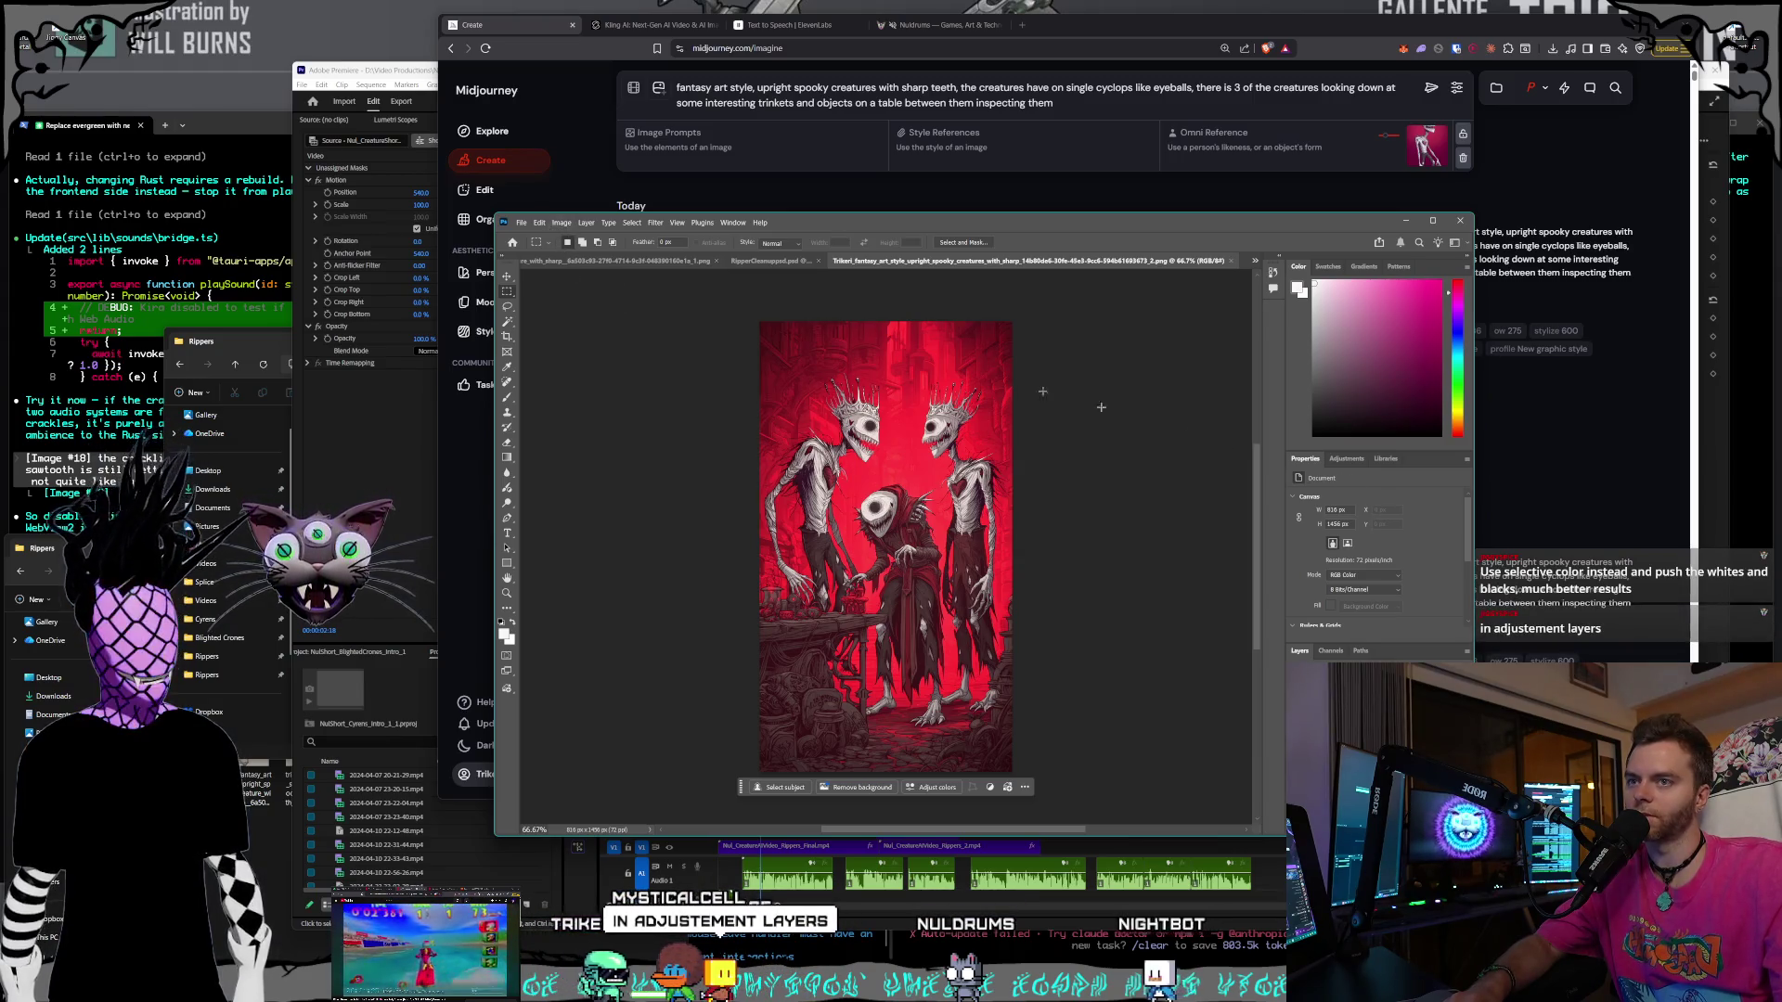
pyautogui.click(1347, 459)
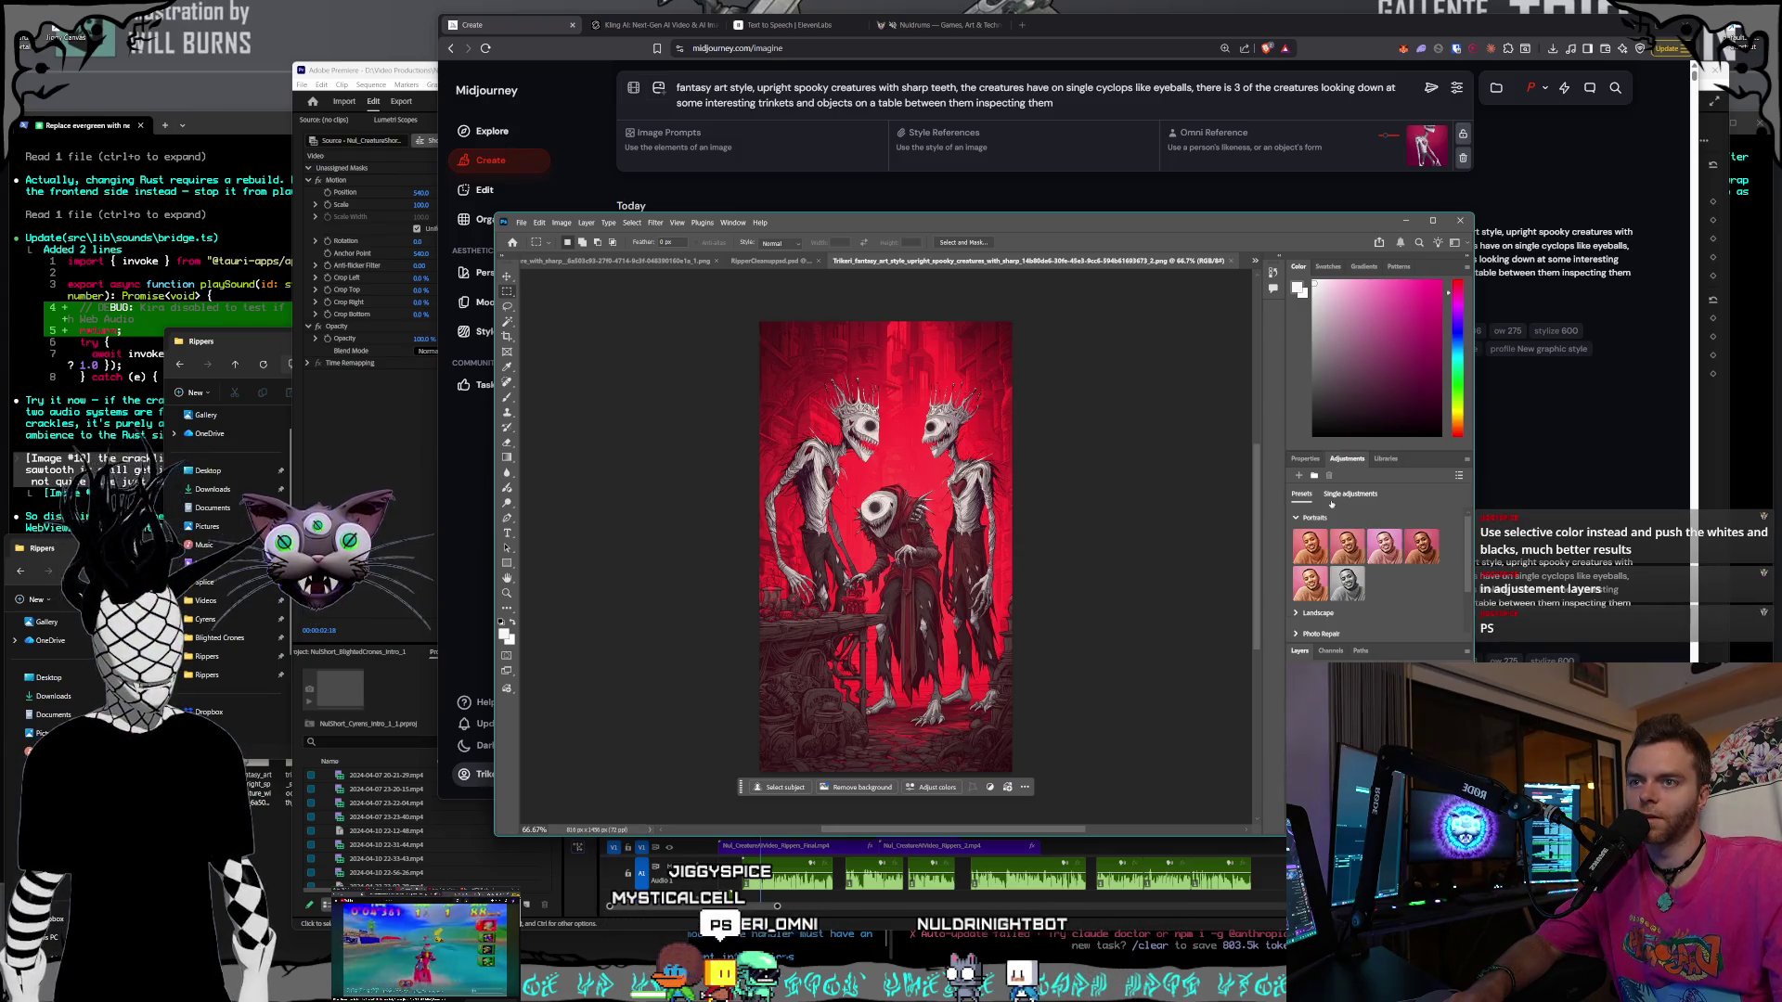
pyautogui.click(1294, 517)
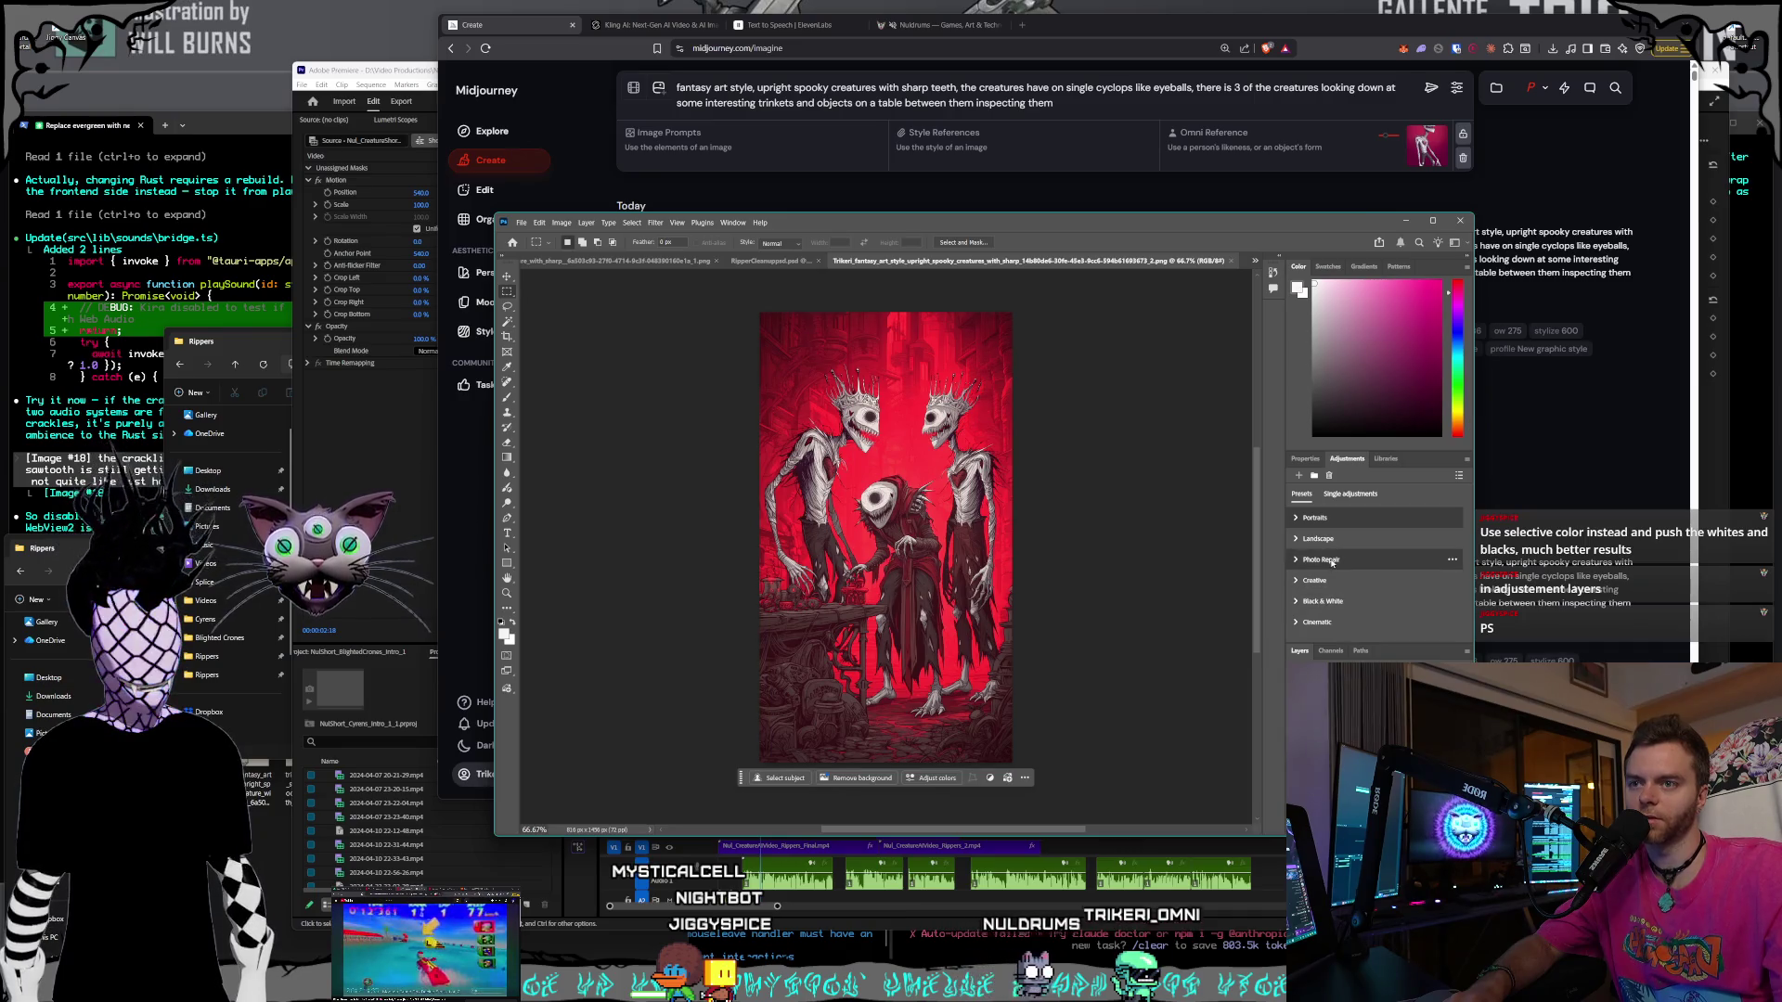
pyautogui.click(1349, 497)
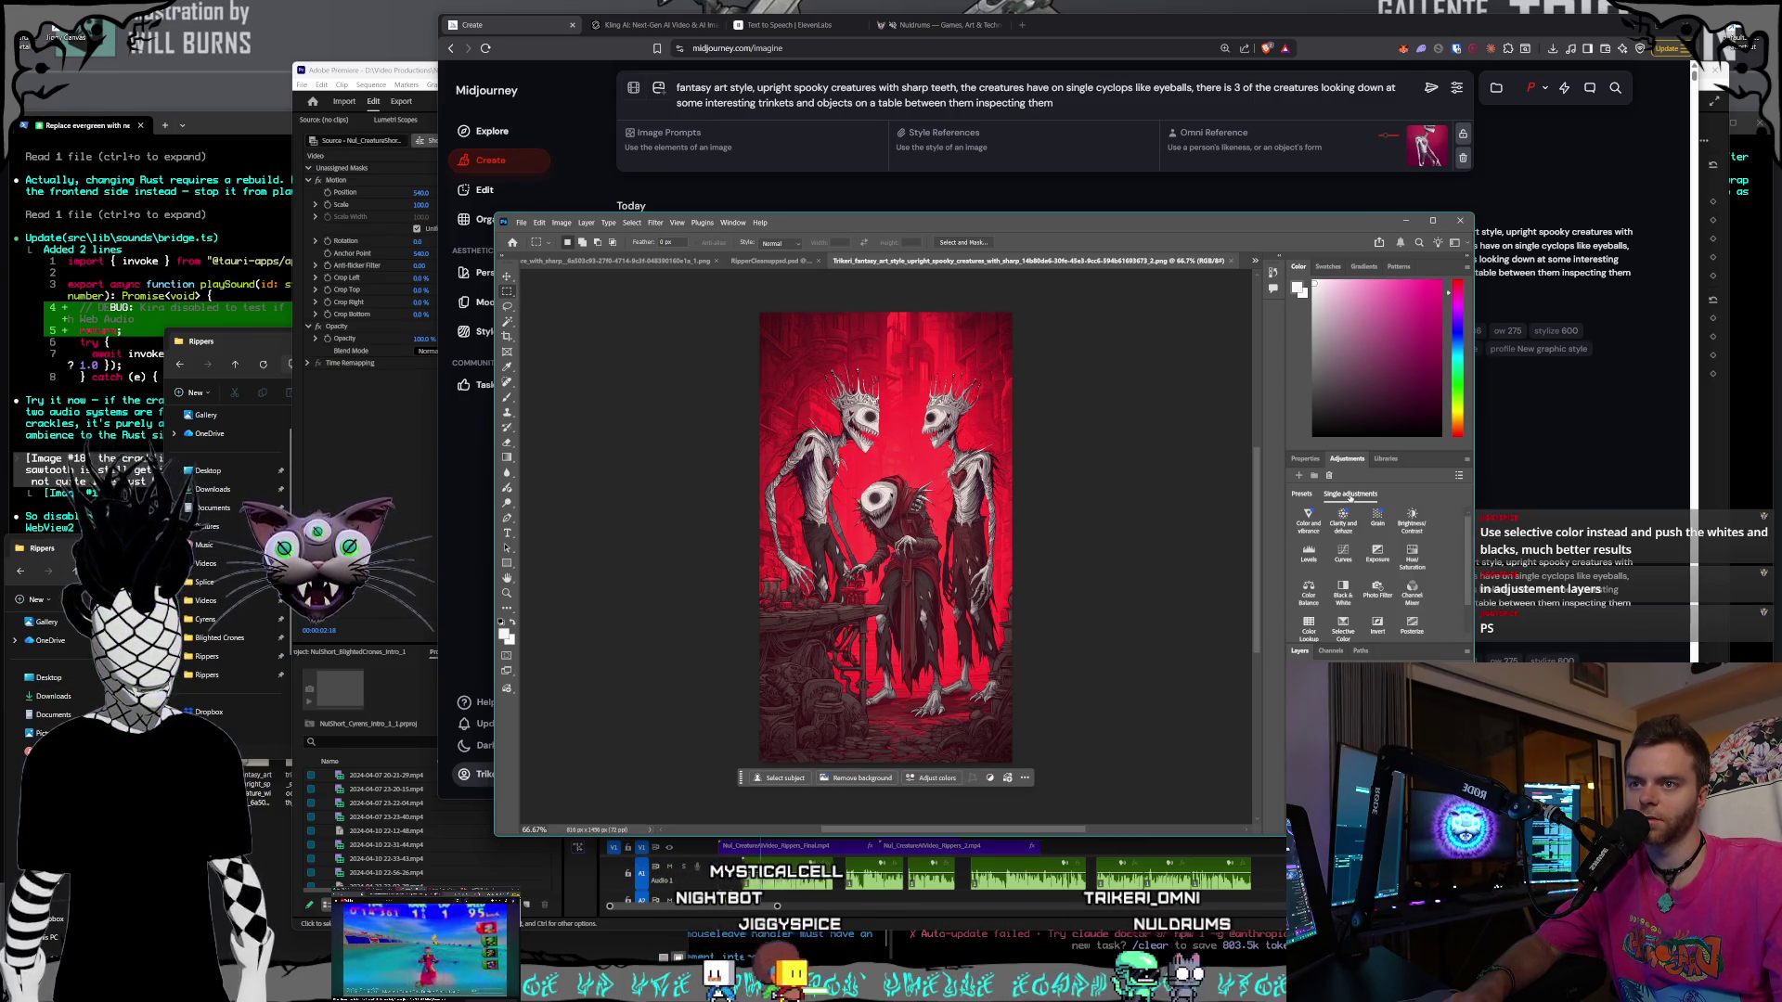
pyautogui.scroll(-1, 1373, 557)
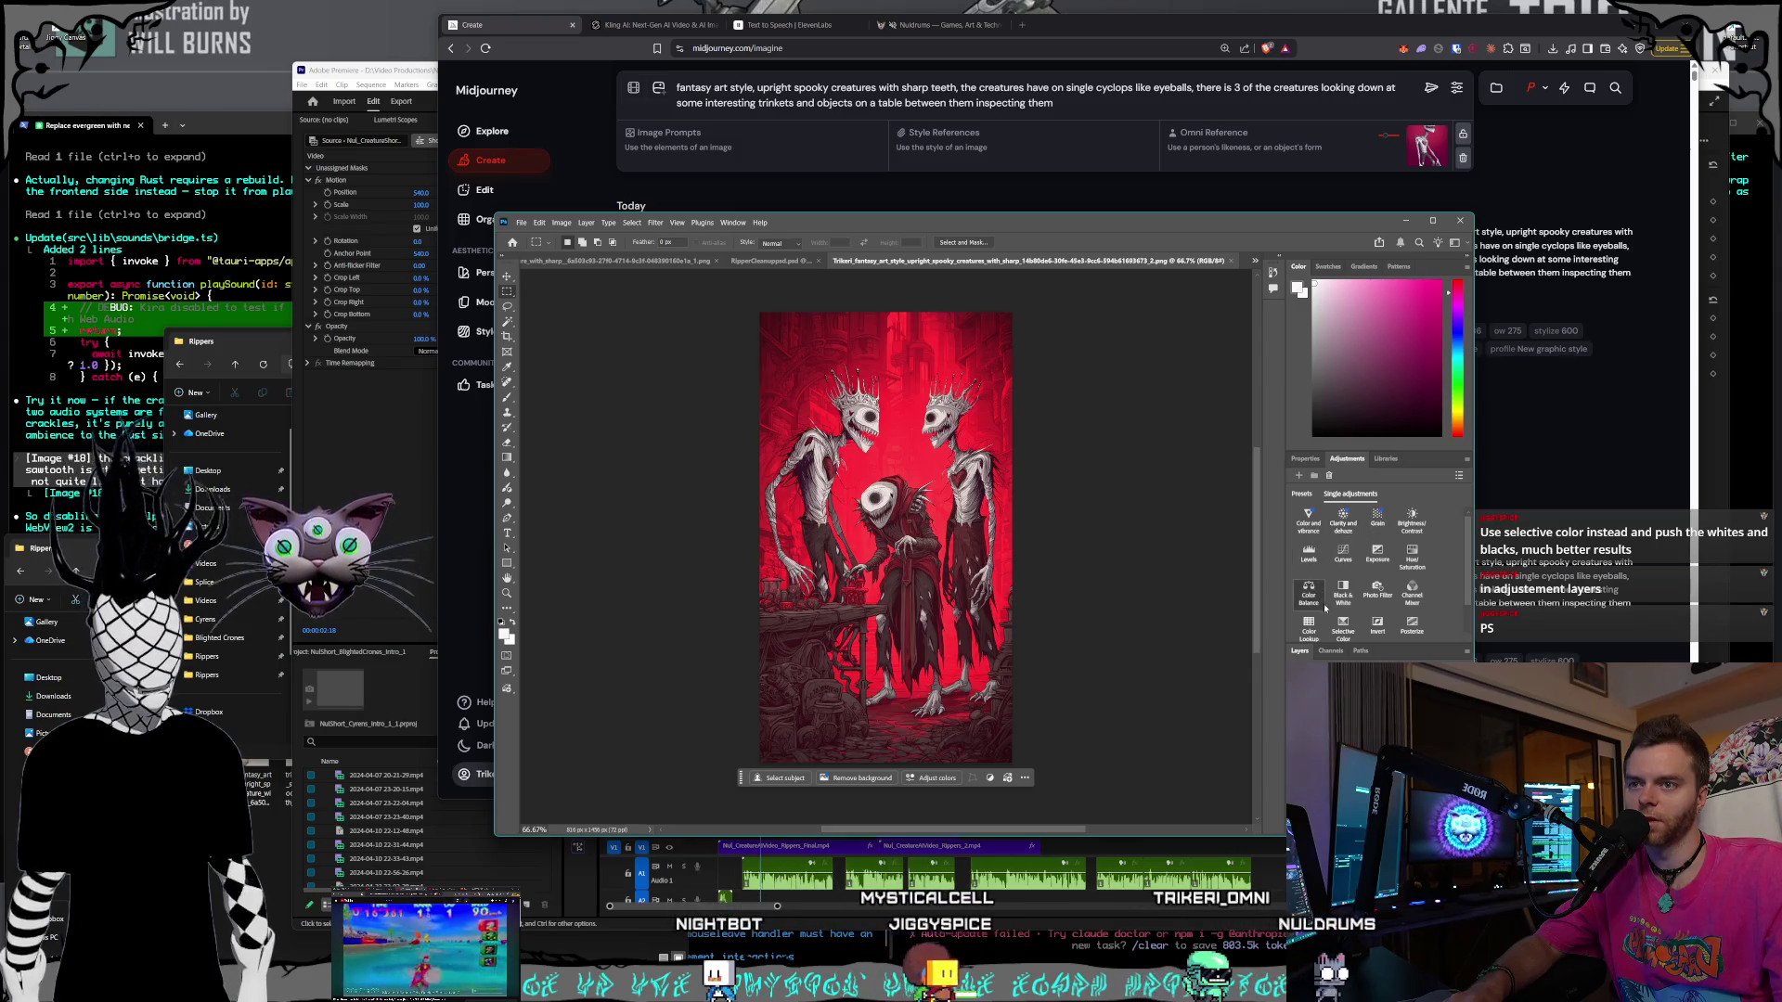
pyautogui.click(1343, 585)
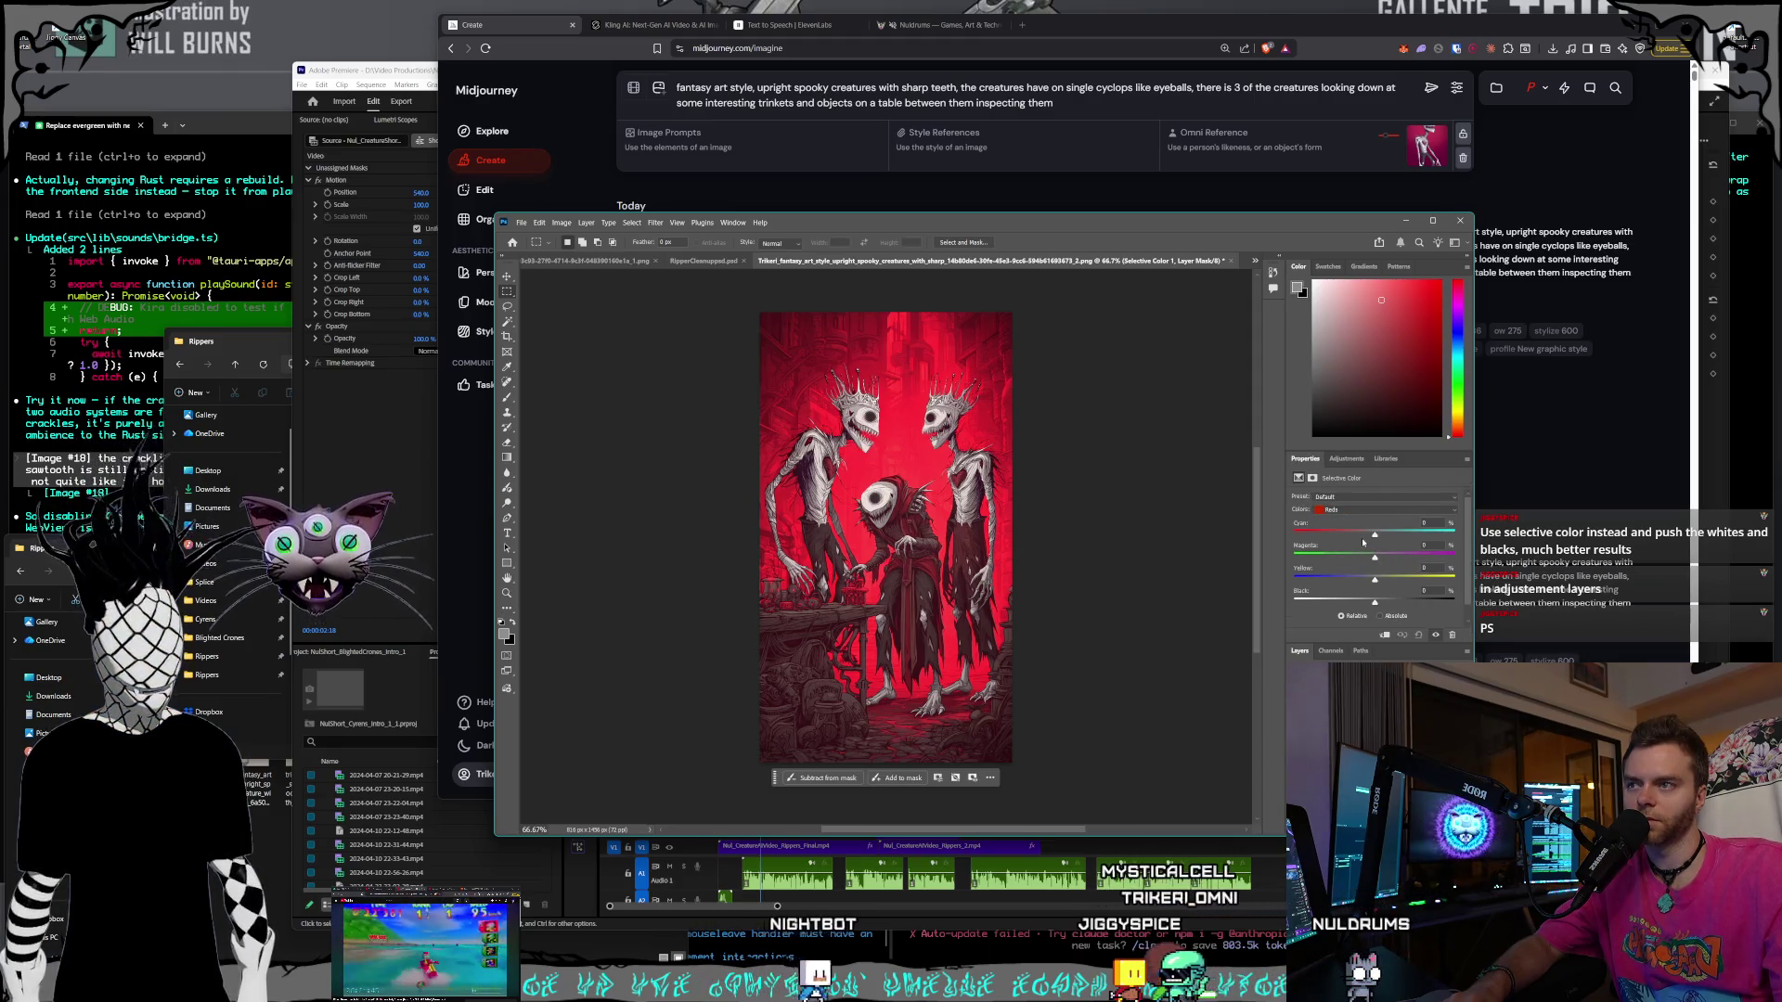
pyautogui.hotkey('alt', 'Tab')
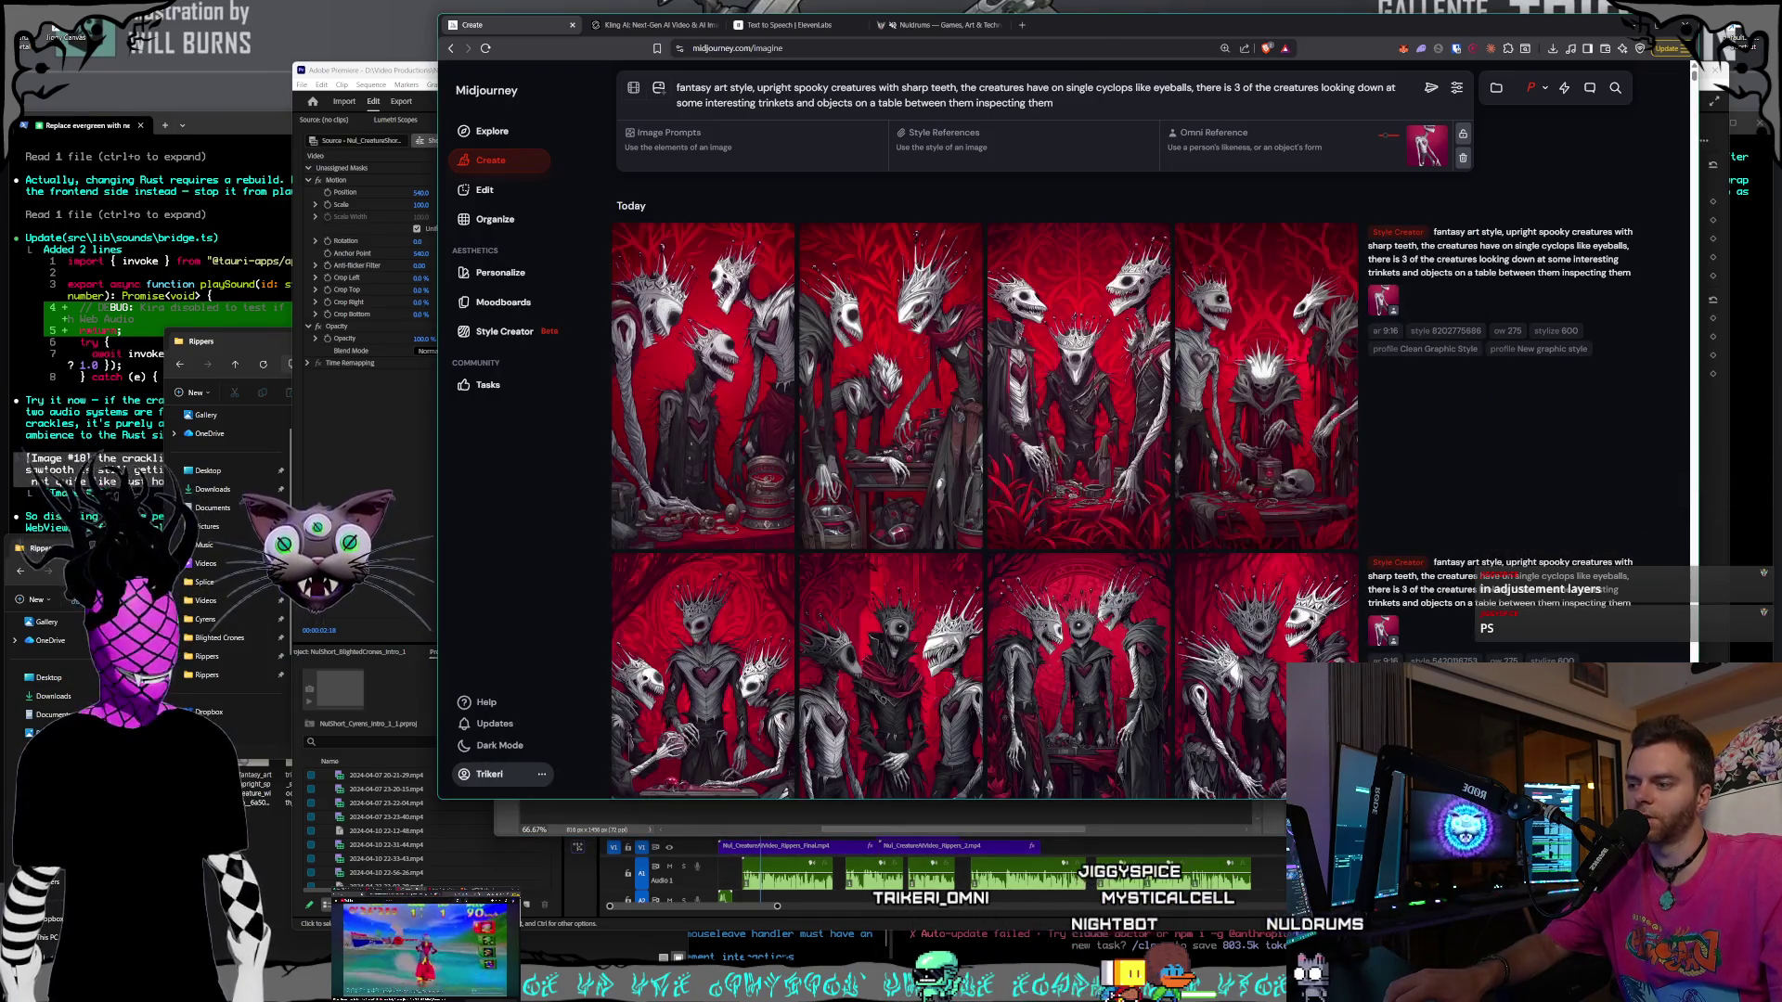
# - Close the edited creatures document in Photoshop without saving
pyautogui.hotkey('alt', 'Tab')
pyautogui.click(1230, 263)
pyautogui.click(1067, 388)
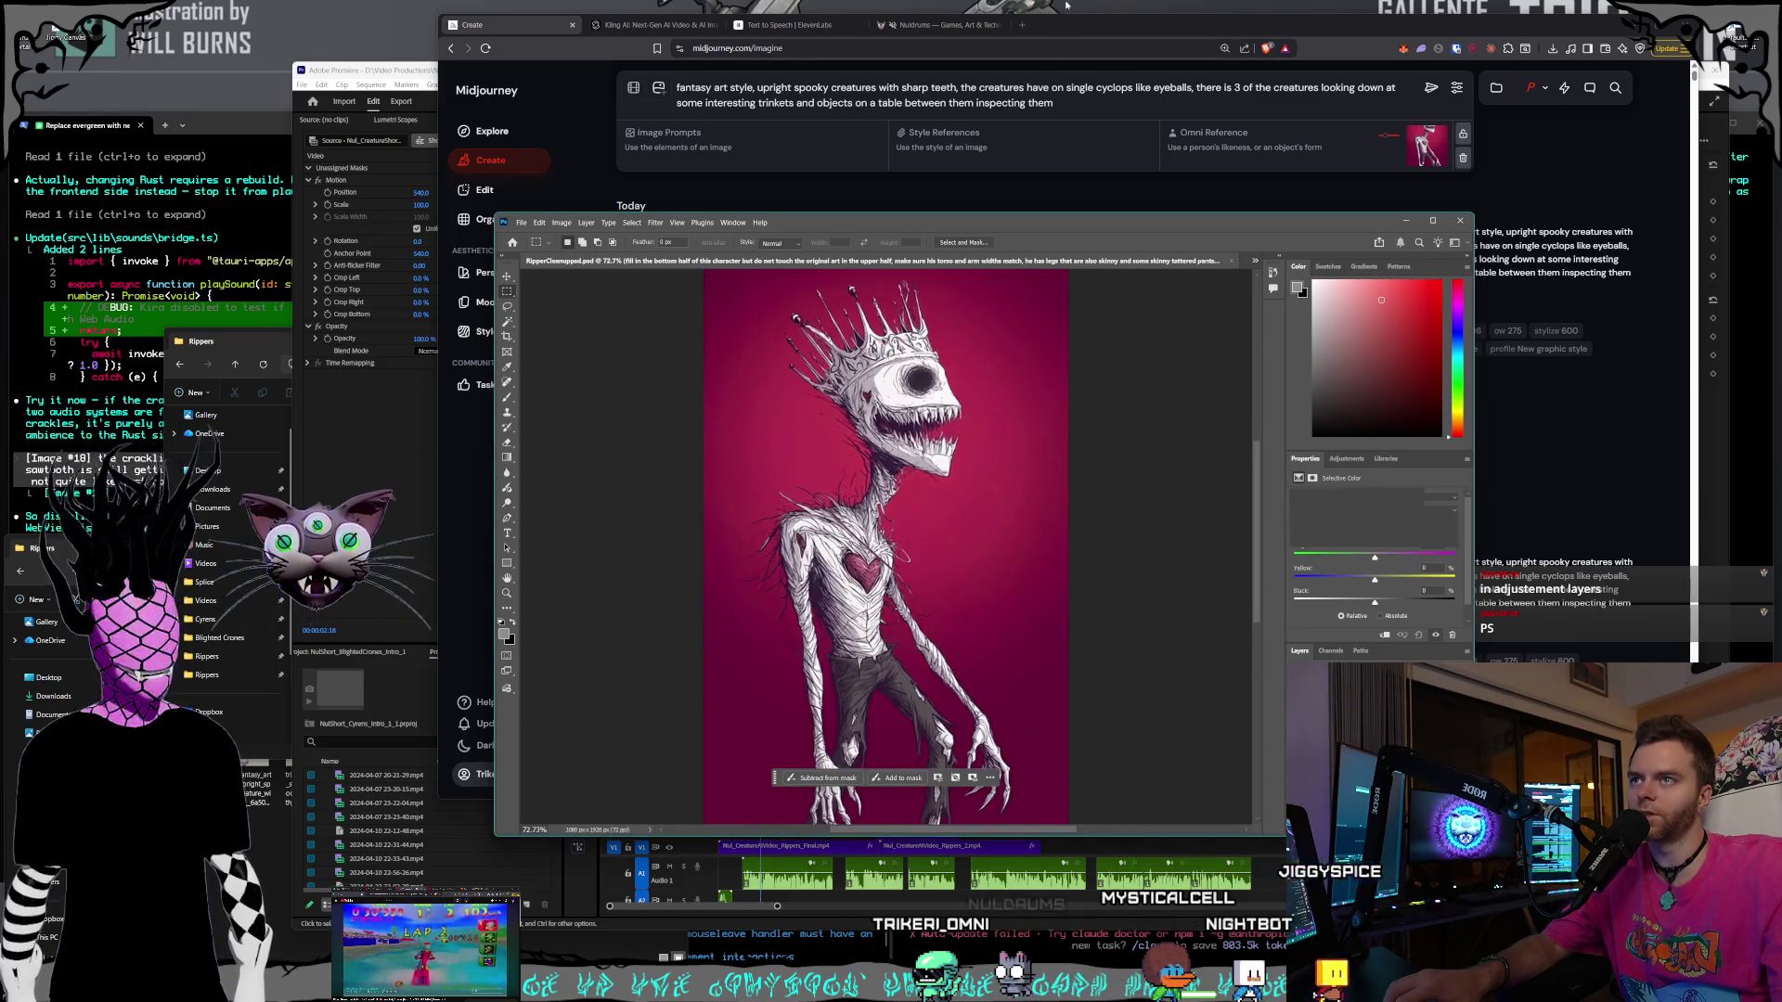
# - Save the full-size three-cyclops image as a PNG, replacing the existing file in Rippers
pyautogui.hotkey('alt', 'Tab')
pyautogui.scroll(-5, 1129, 417)
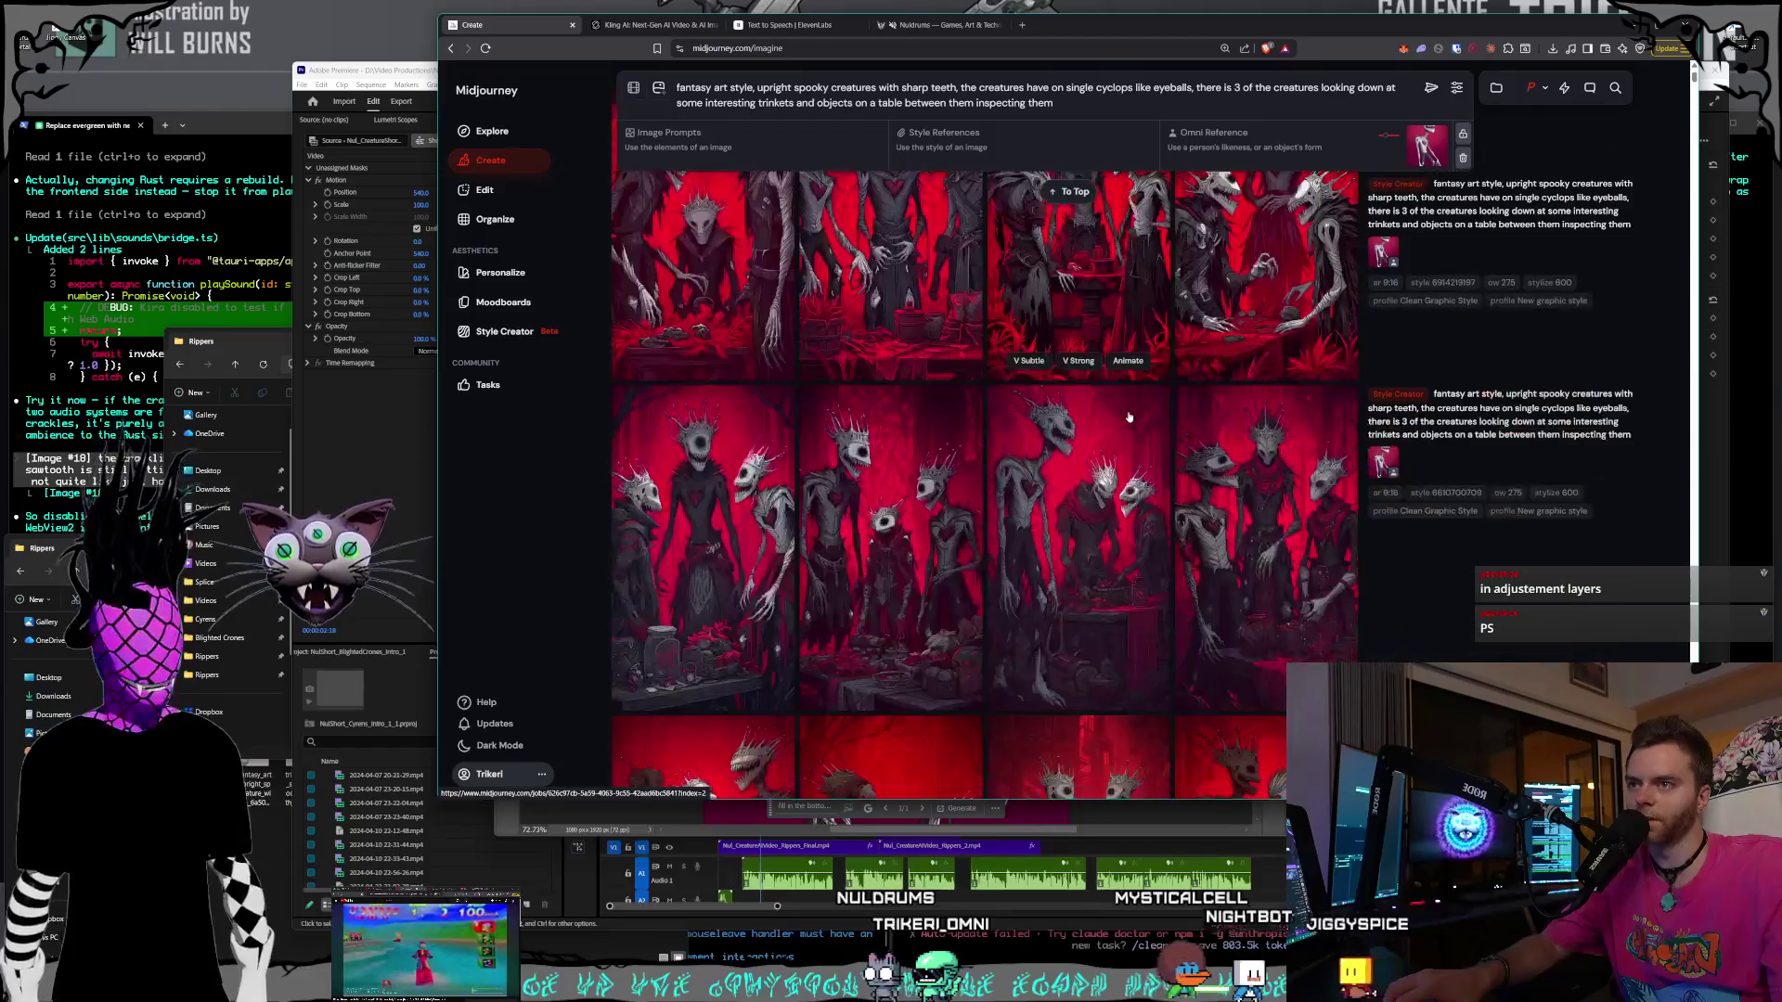
pyautogui.scroll(-3, 1113, 413)
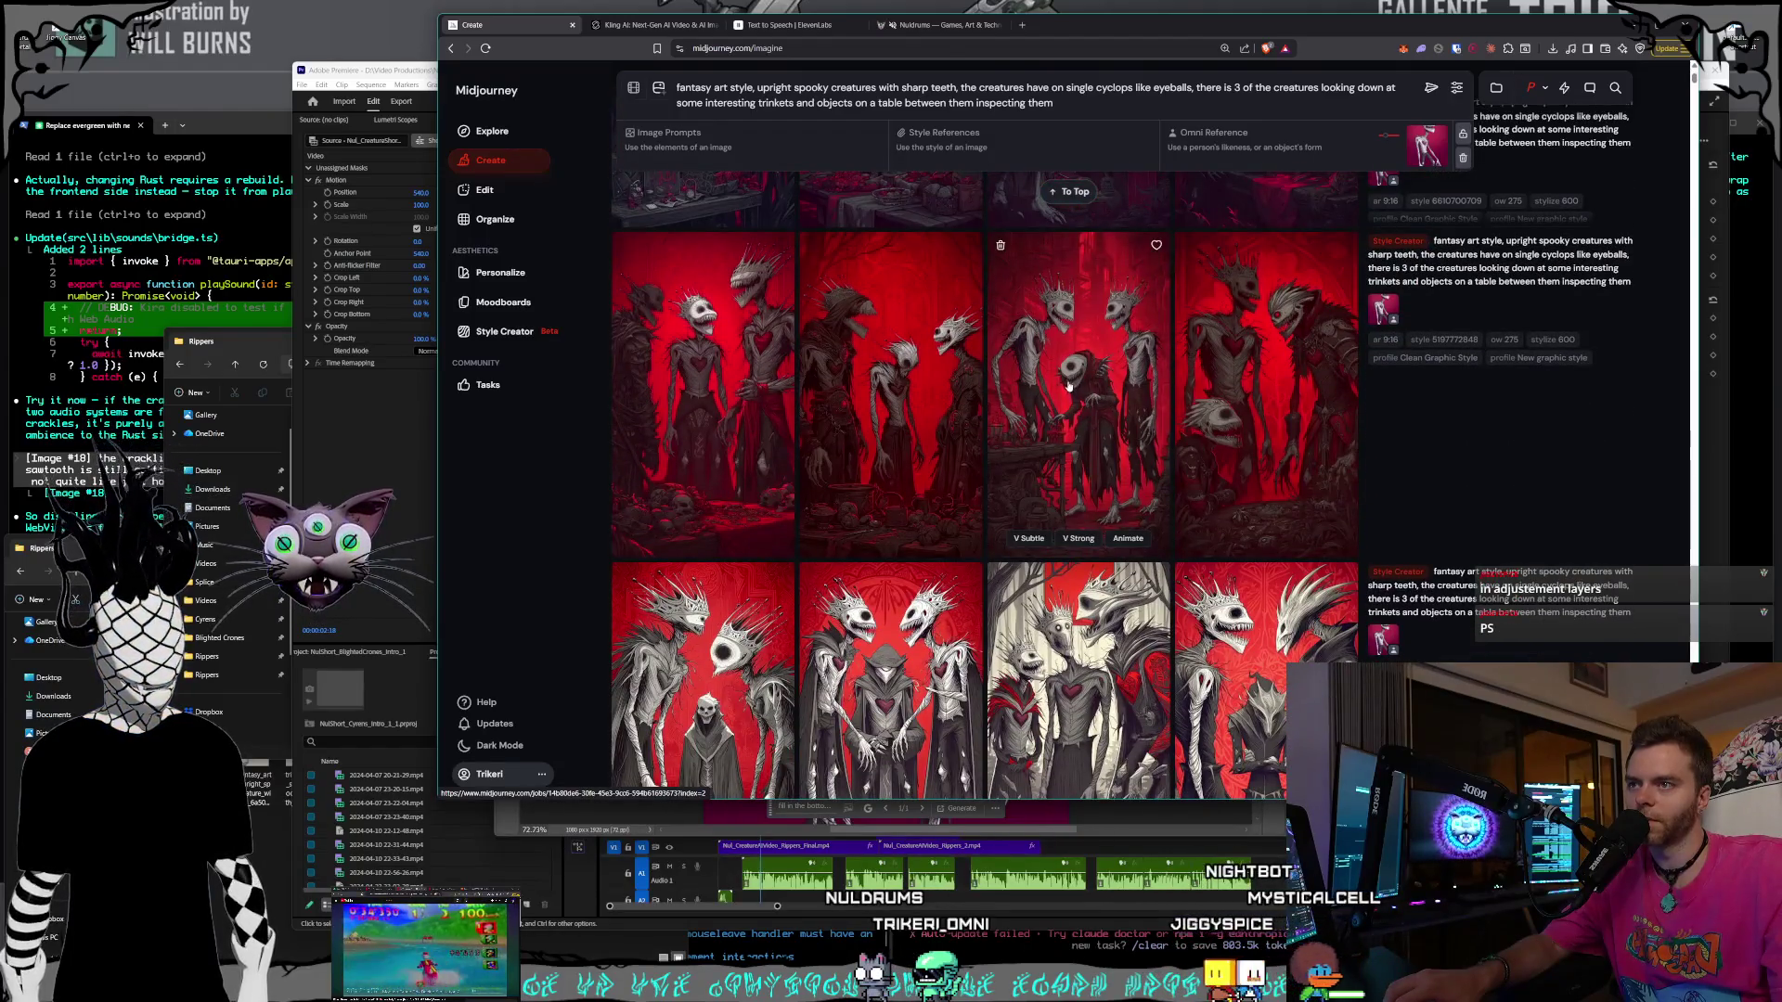
pyautogui.click(1067, 388)
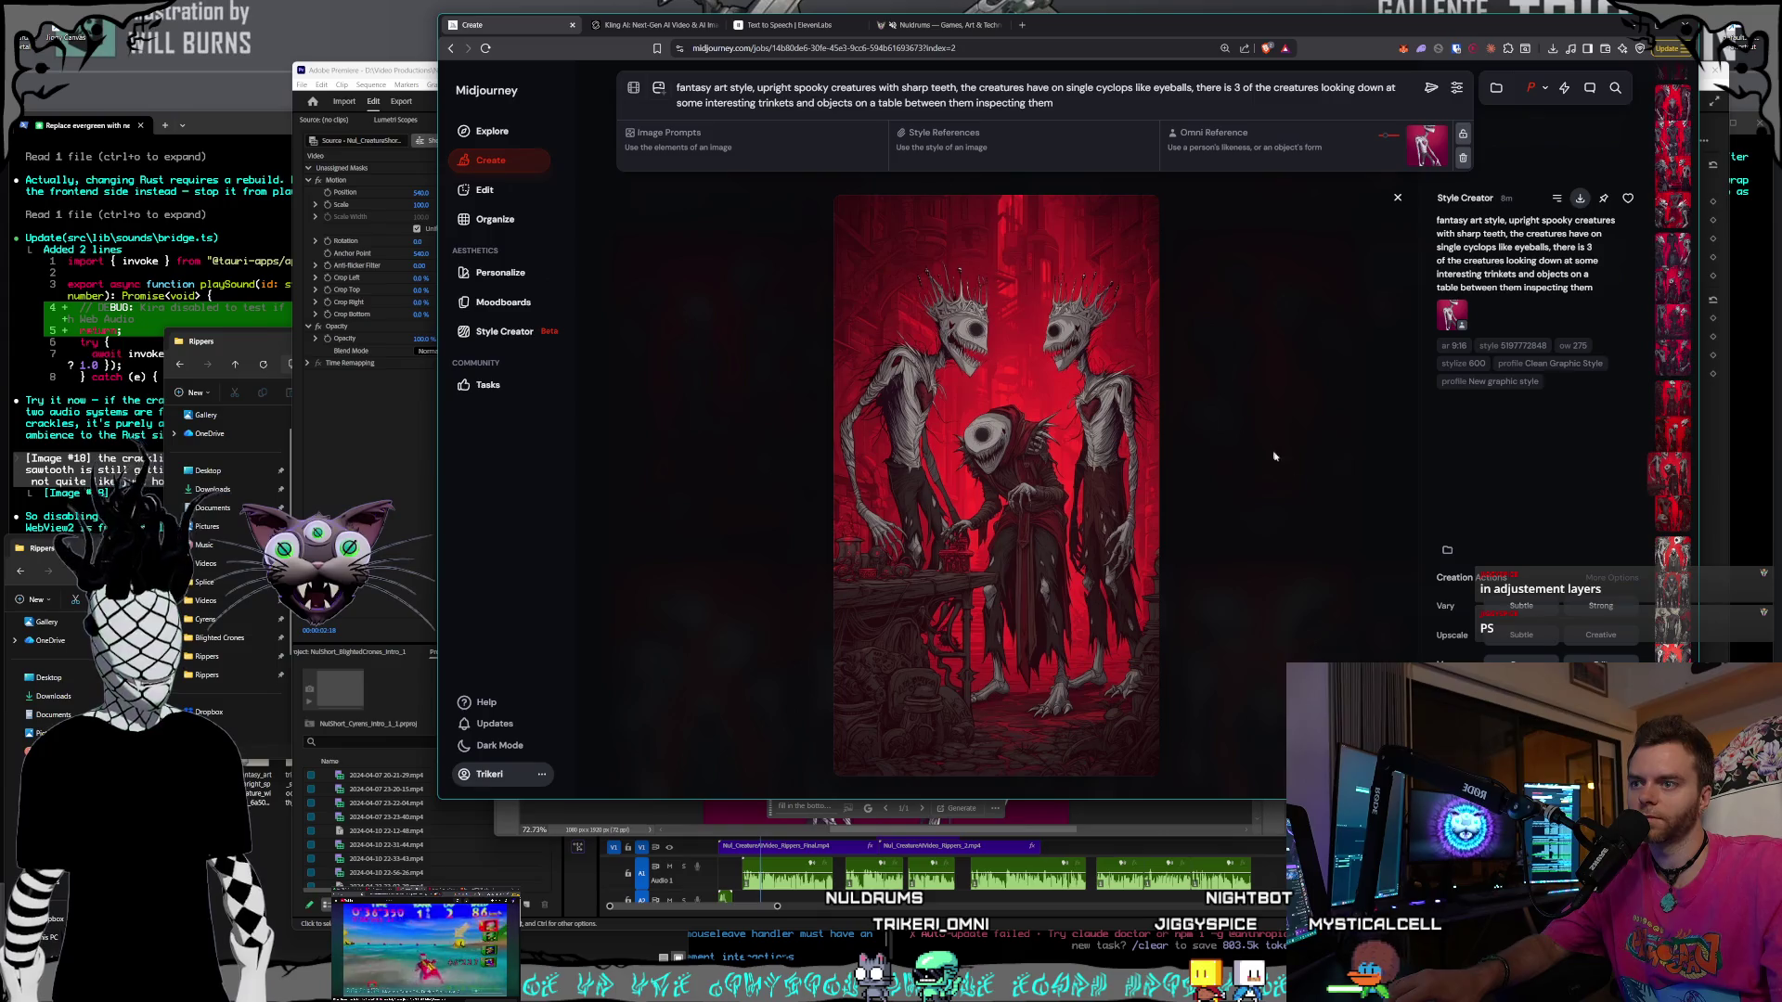
pyautogui.hotkey('ctrl', 's')
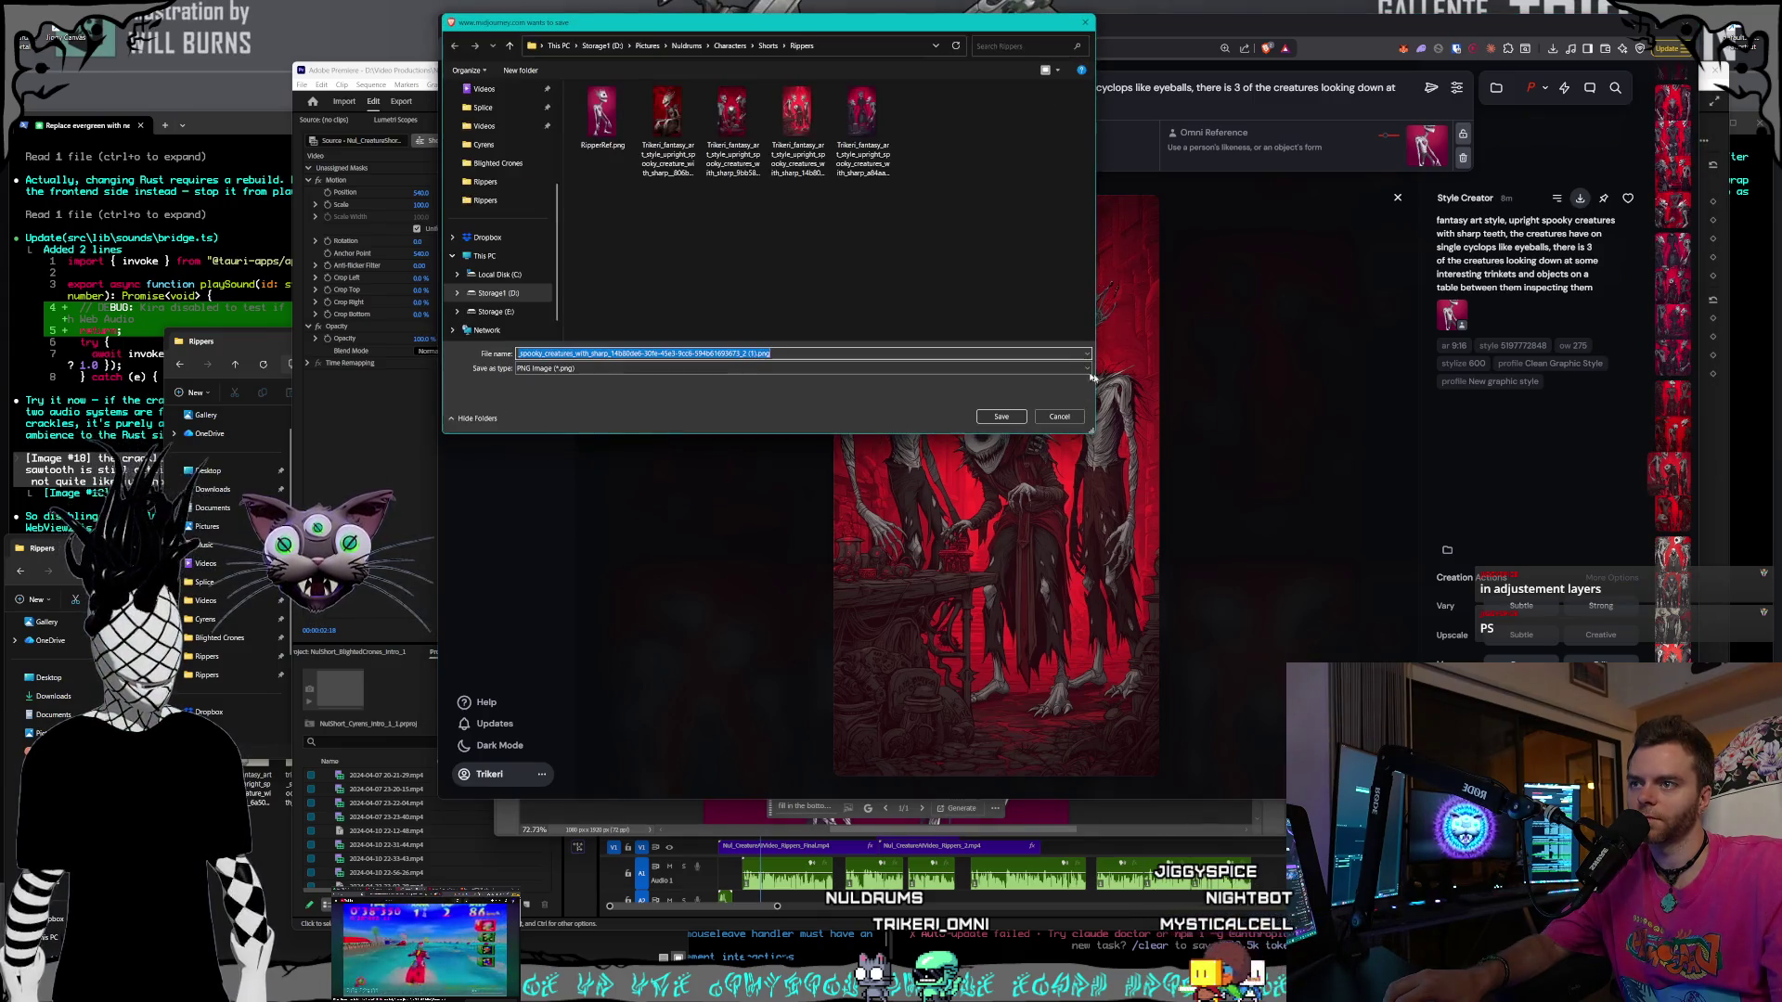
pyautogui.click(797, 119)
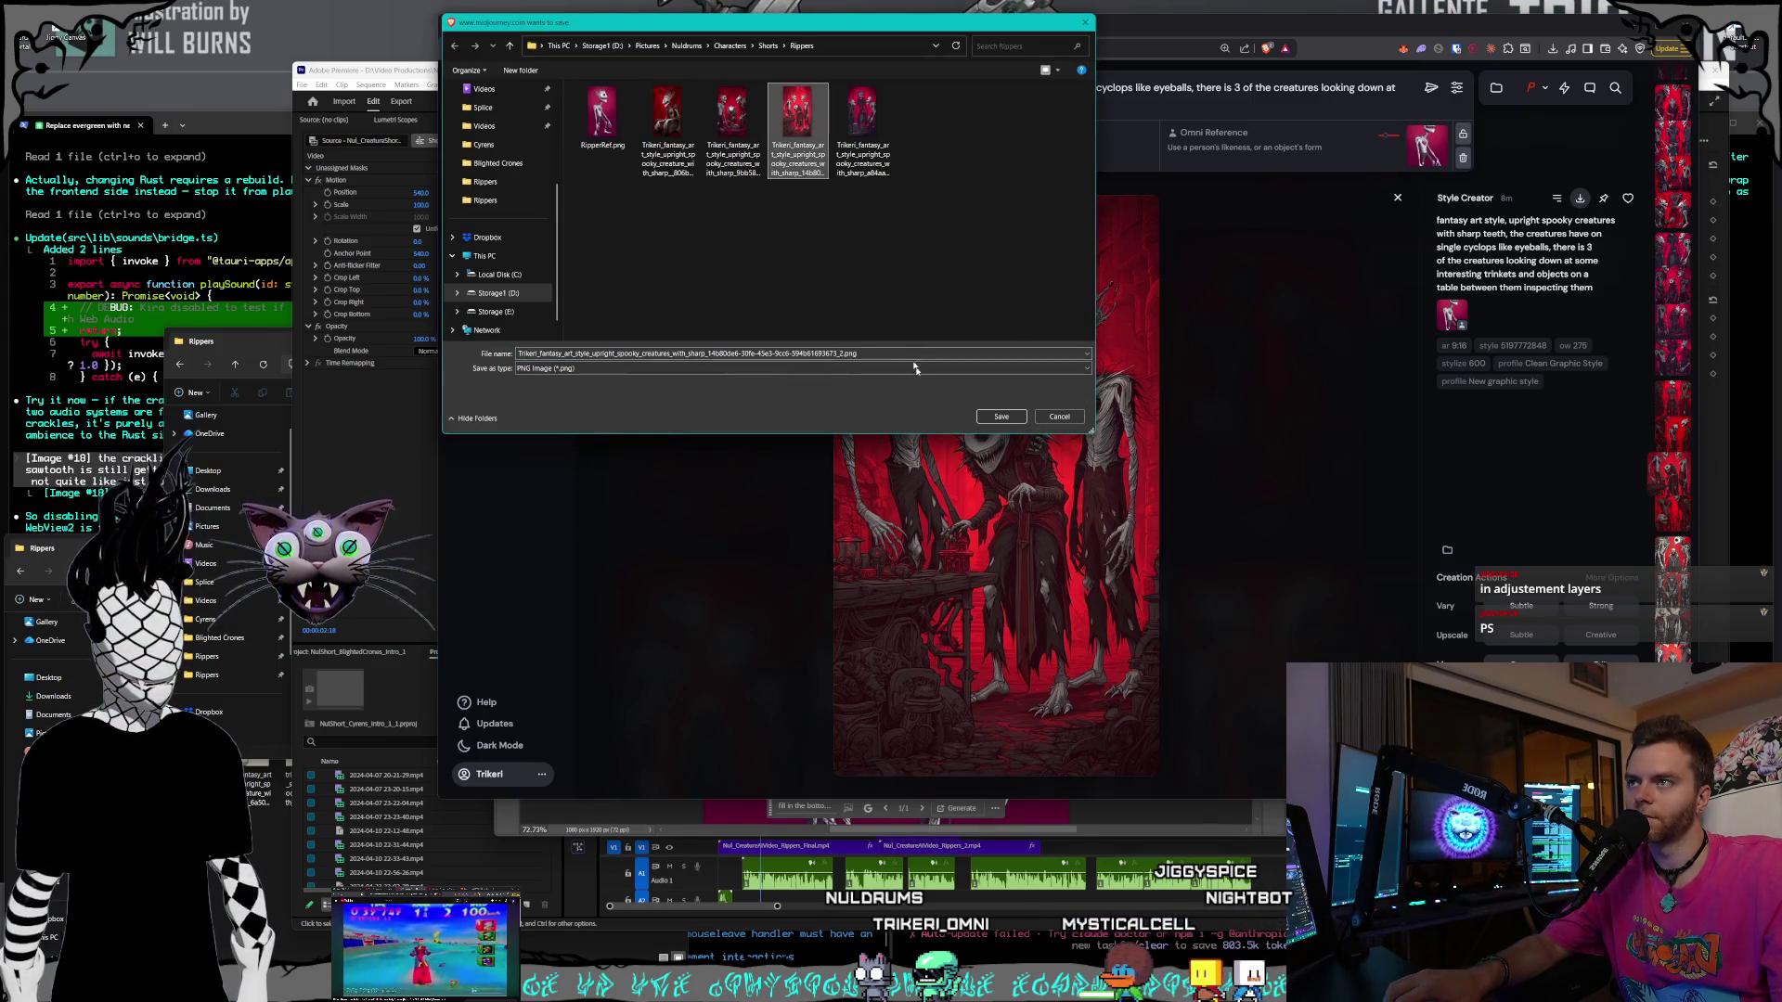
pyautogui.click(980, 416)
pyautogui.click(977, 499)
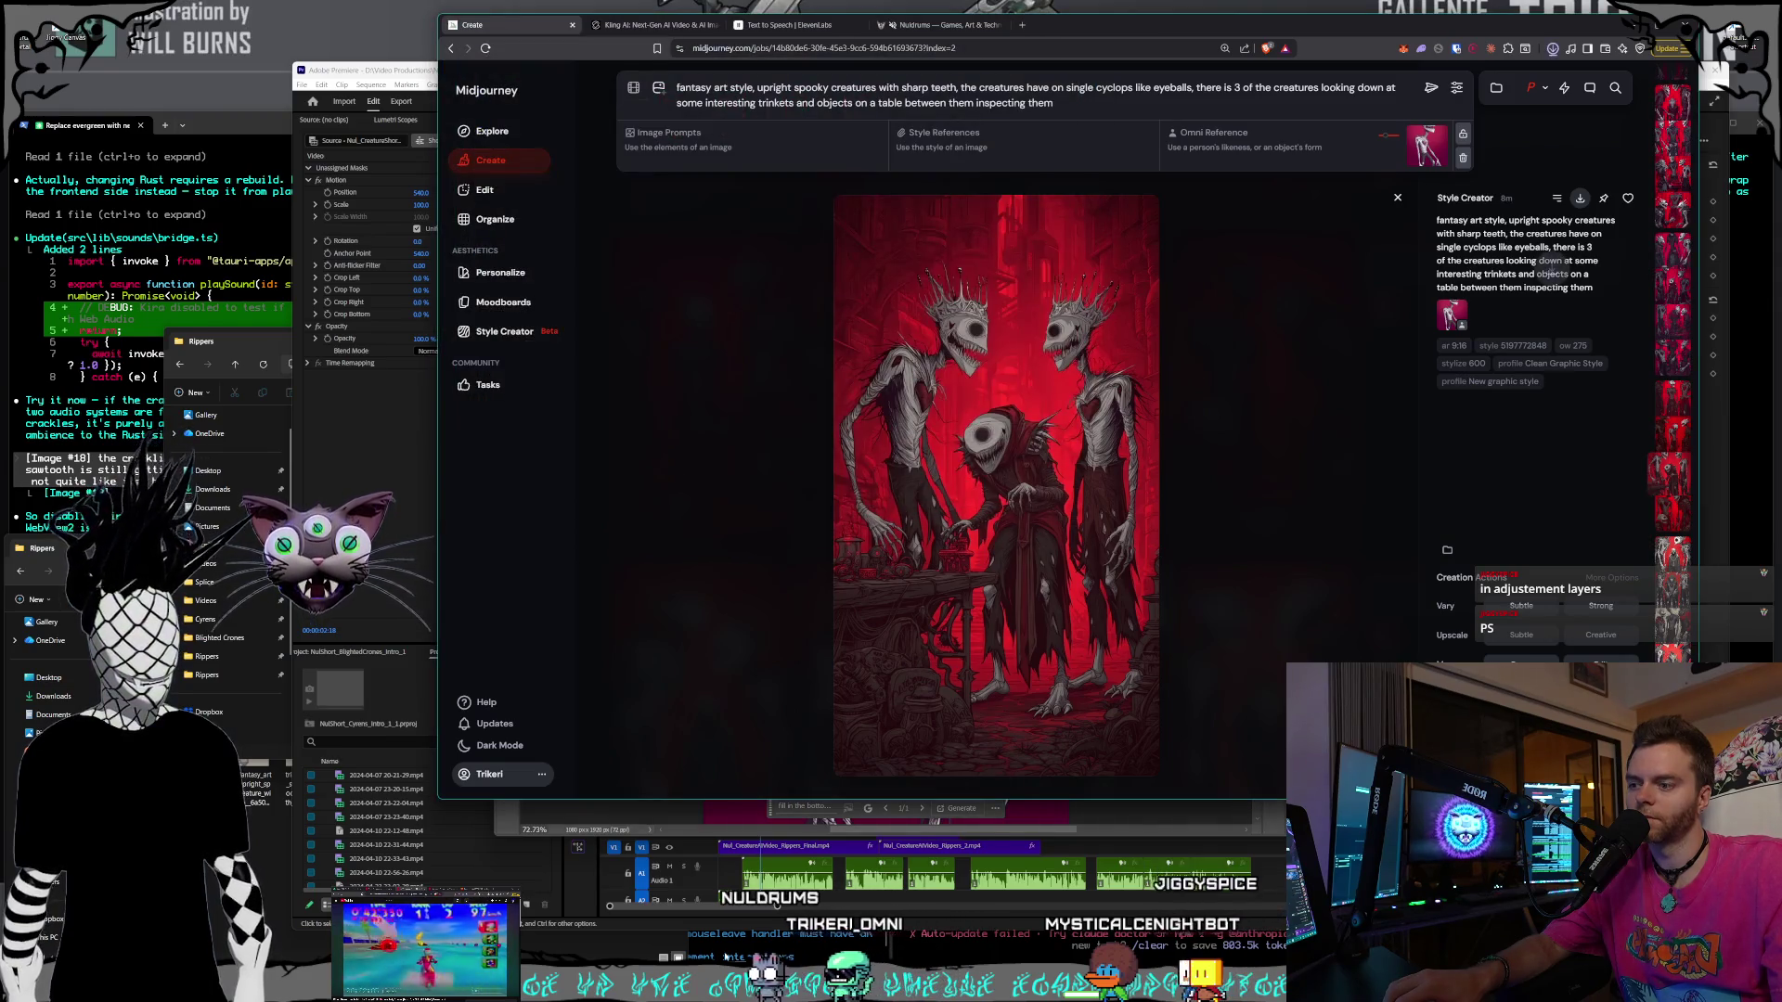
pyautogui.hotkey('alt', 'Tab')
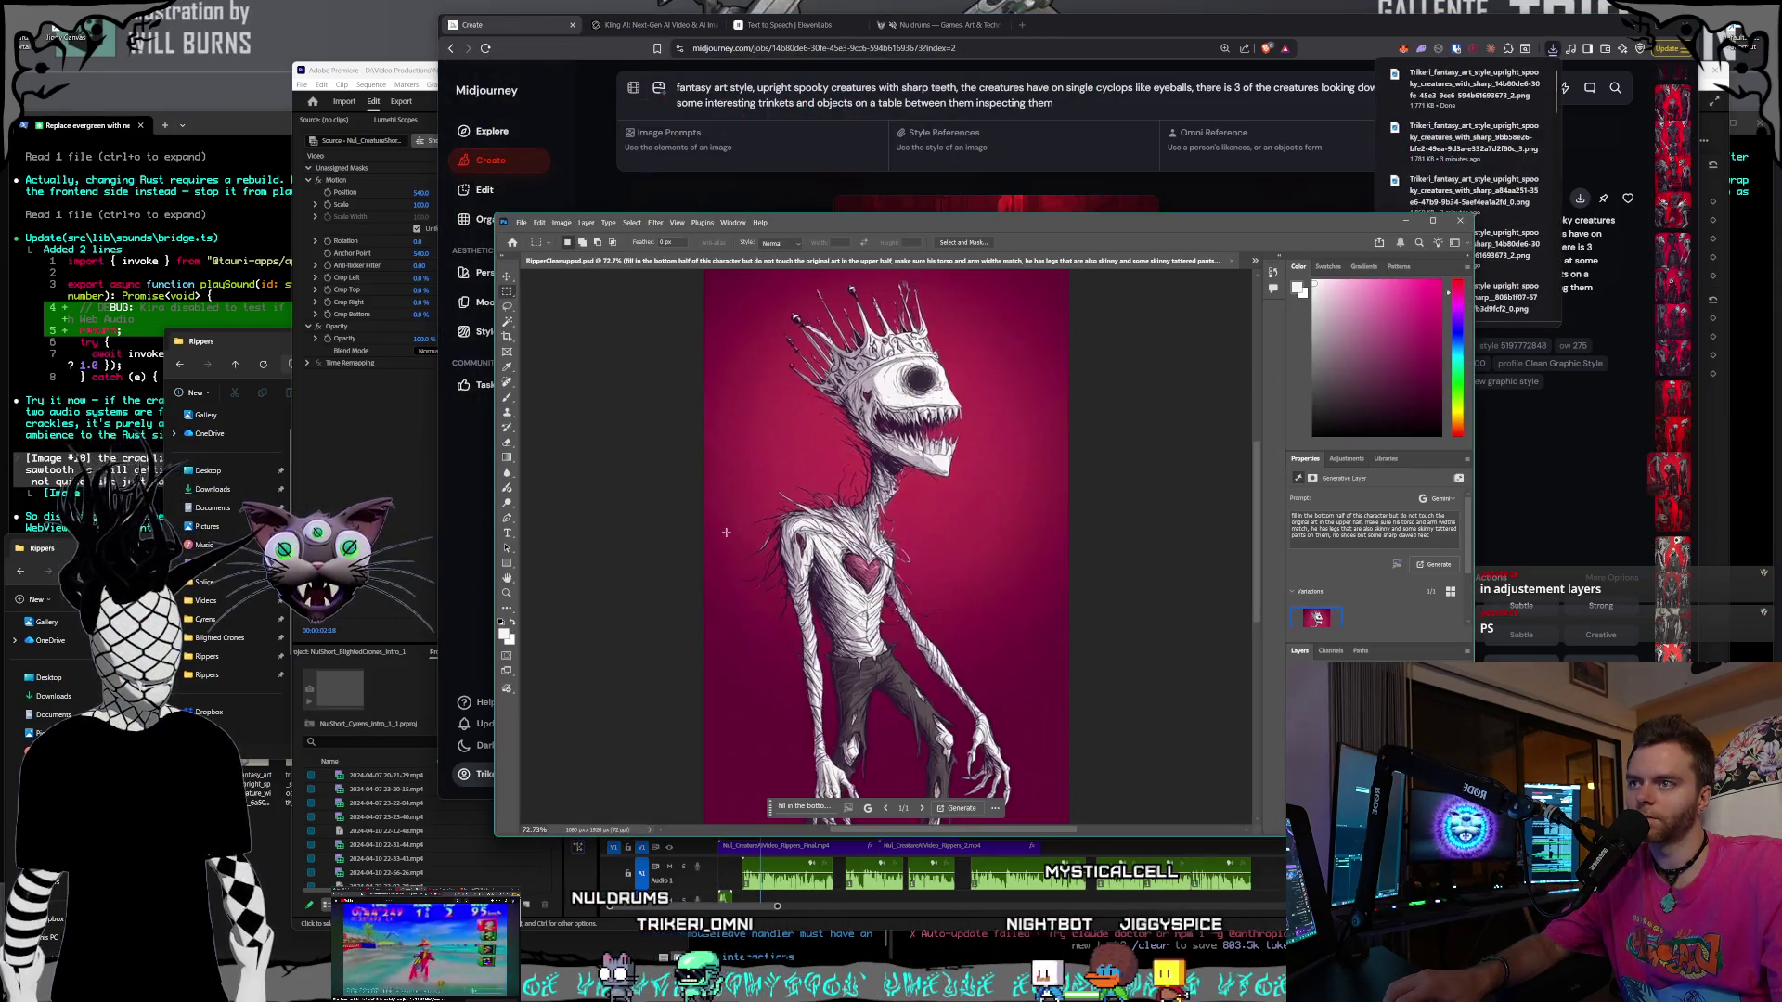
# - Open the Trikeri three-creature PNG as a Photoshop document
pyautogui.click(522, 222)
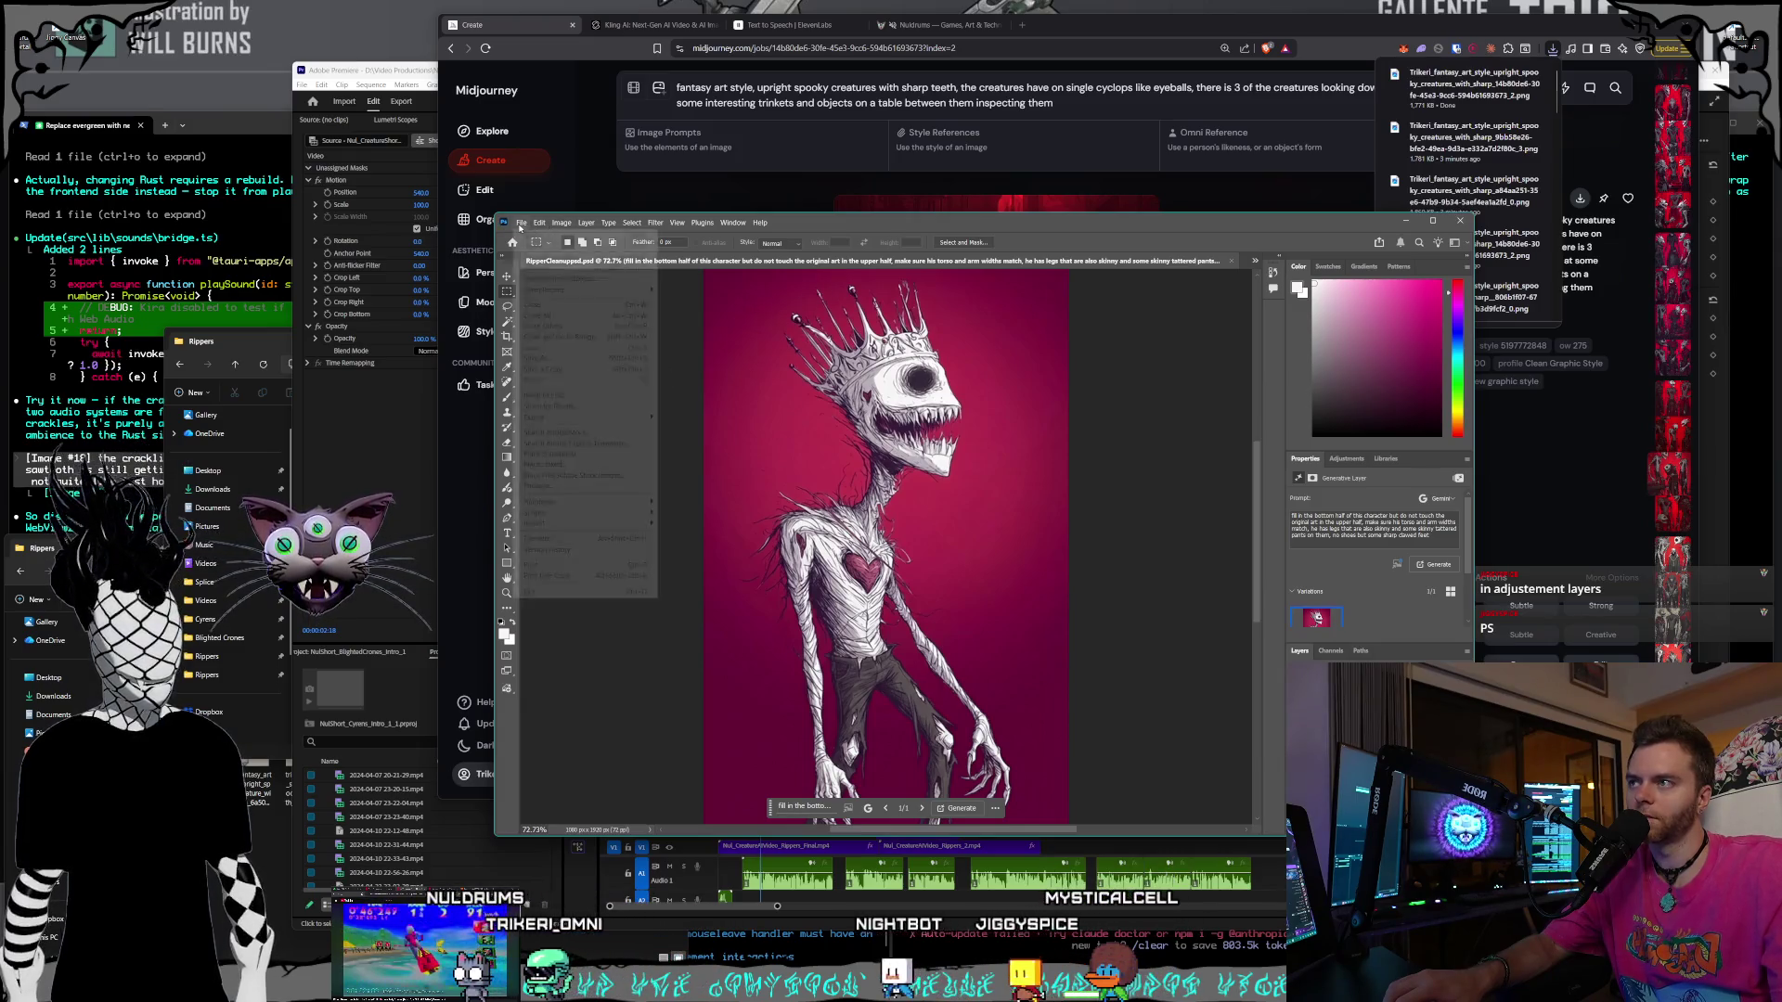
pyautogui.press('Escape')
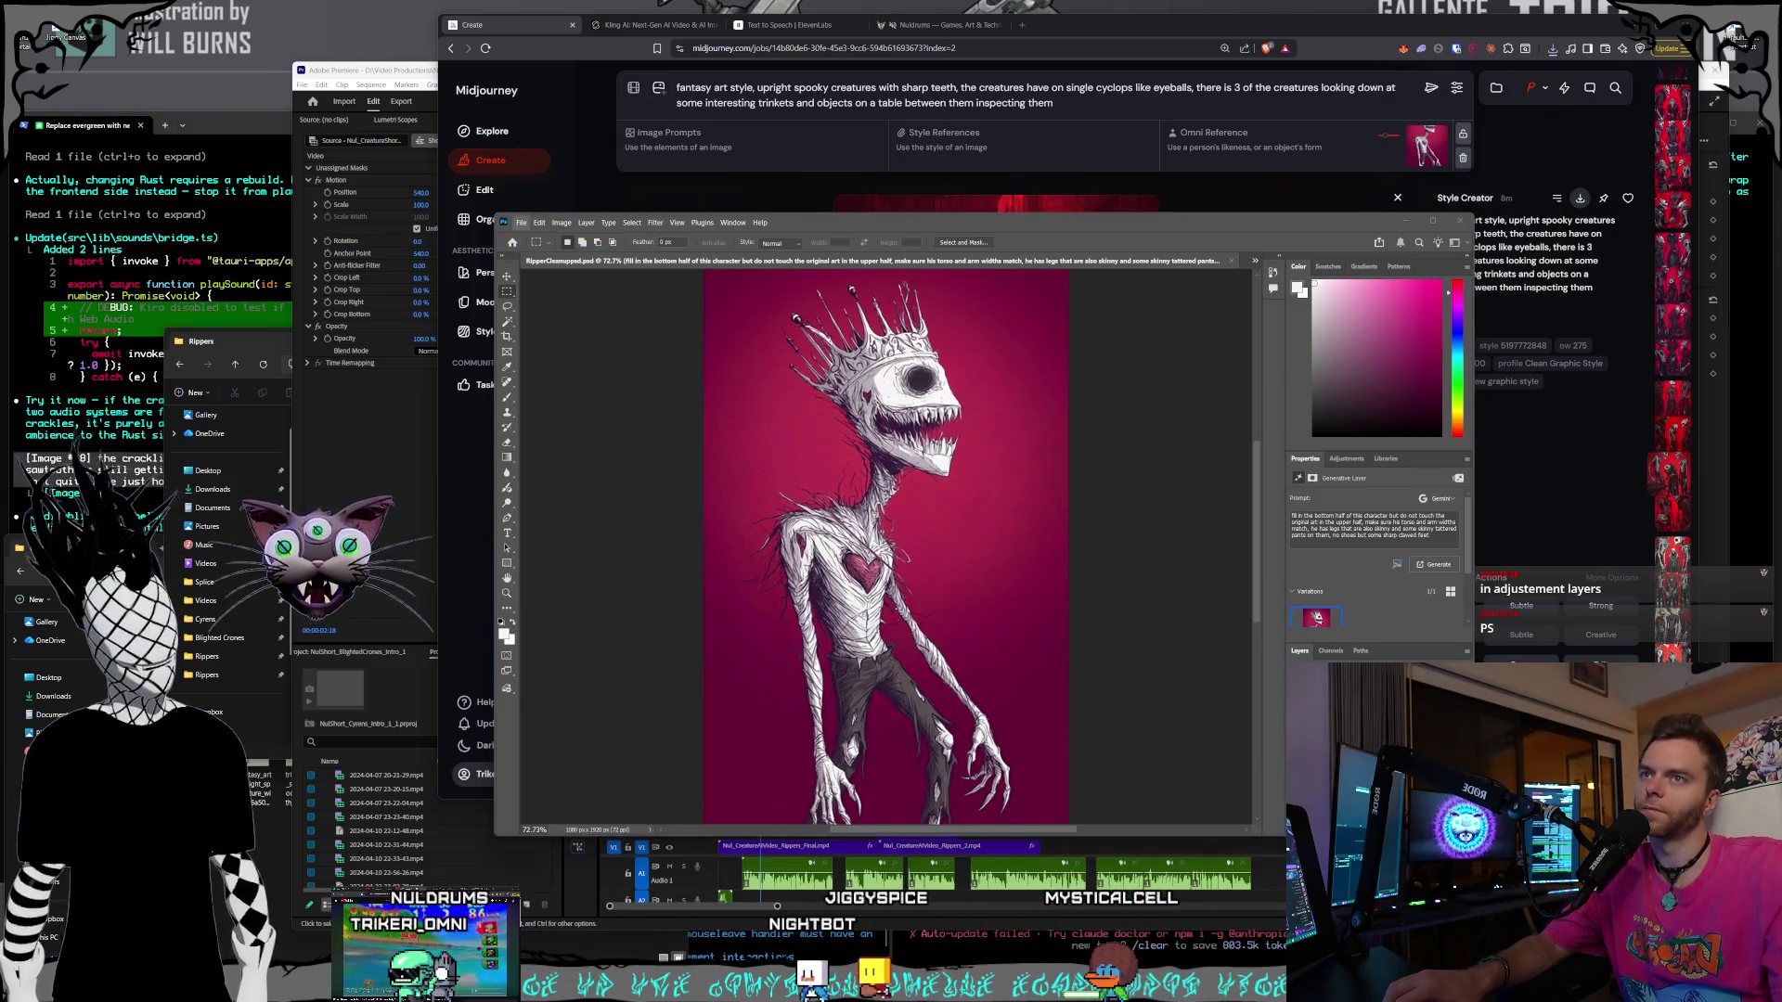
pyautogui.hotkey('ctrl', 'o')
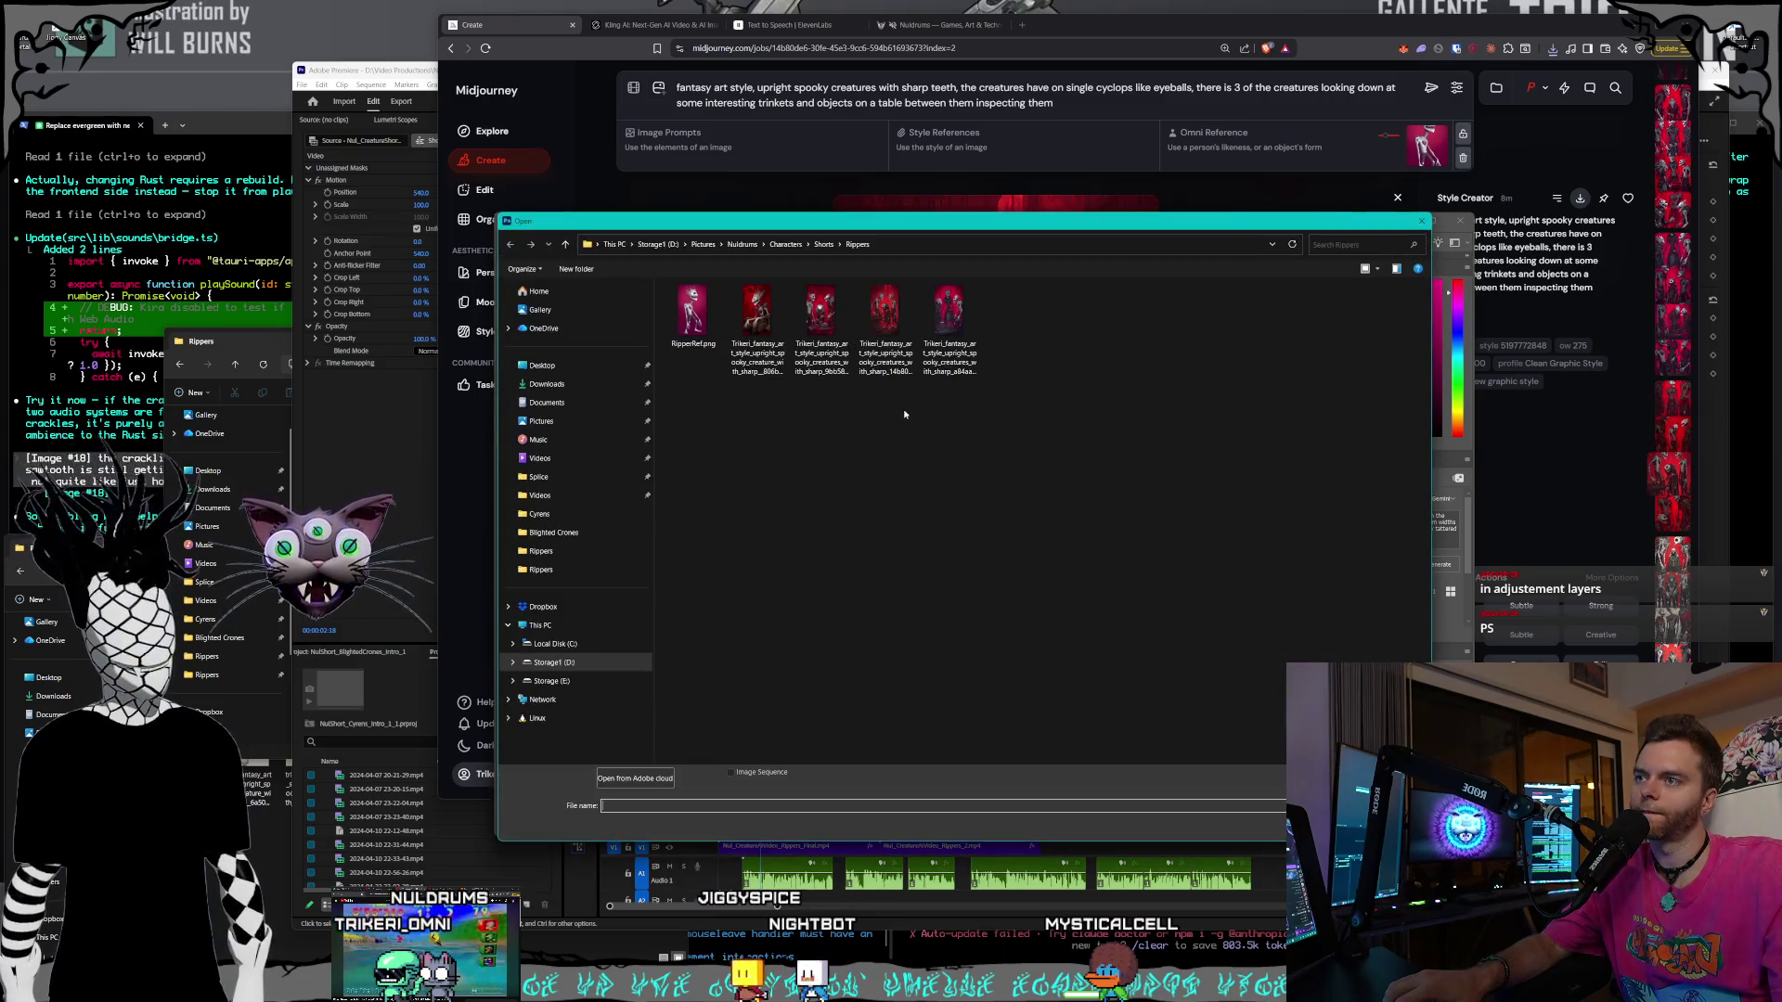
pyautogui.doubleClick(886, 329)
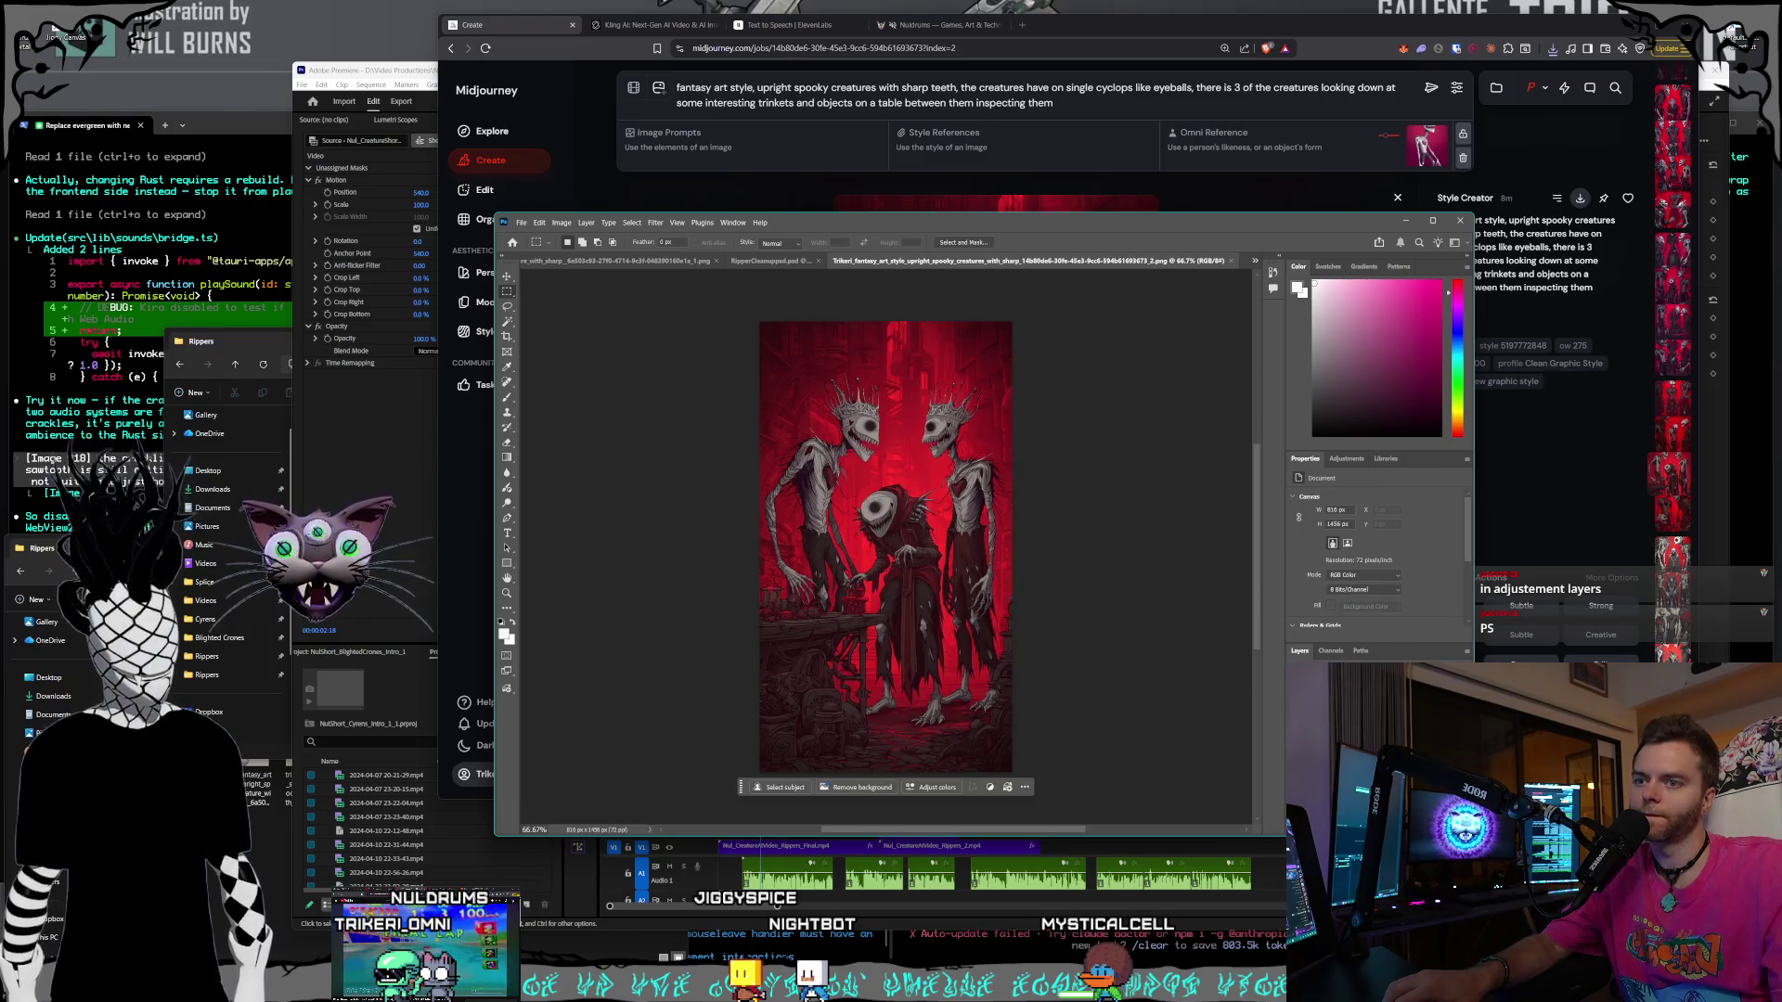
# - Add a Selective Color layer and set the Whites' Black slider to -100
pyautogui.click(1347, 460)
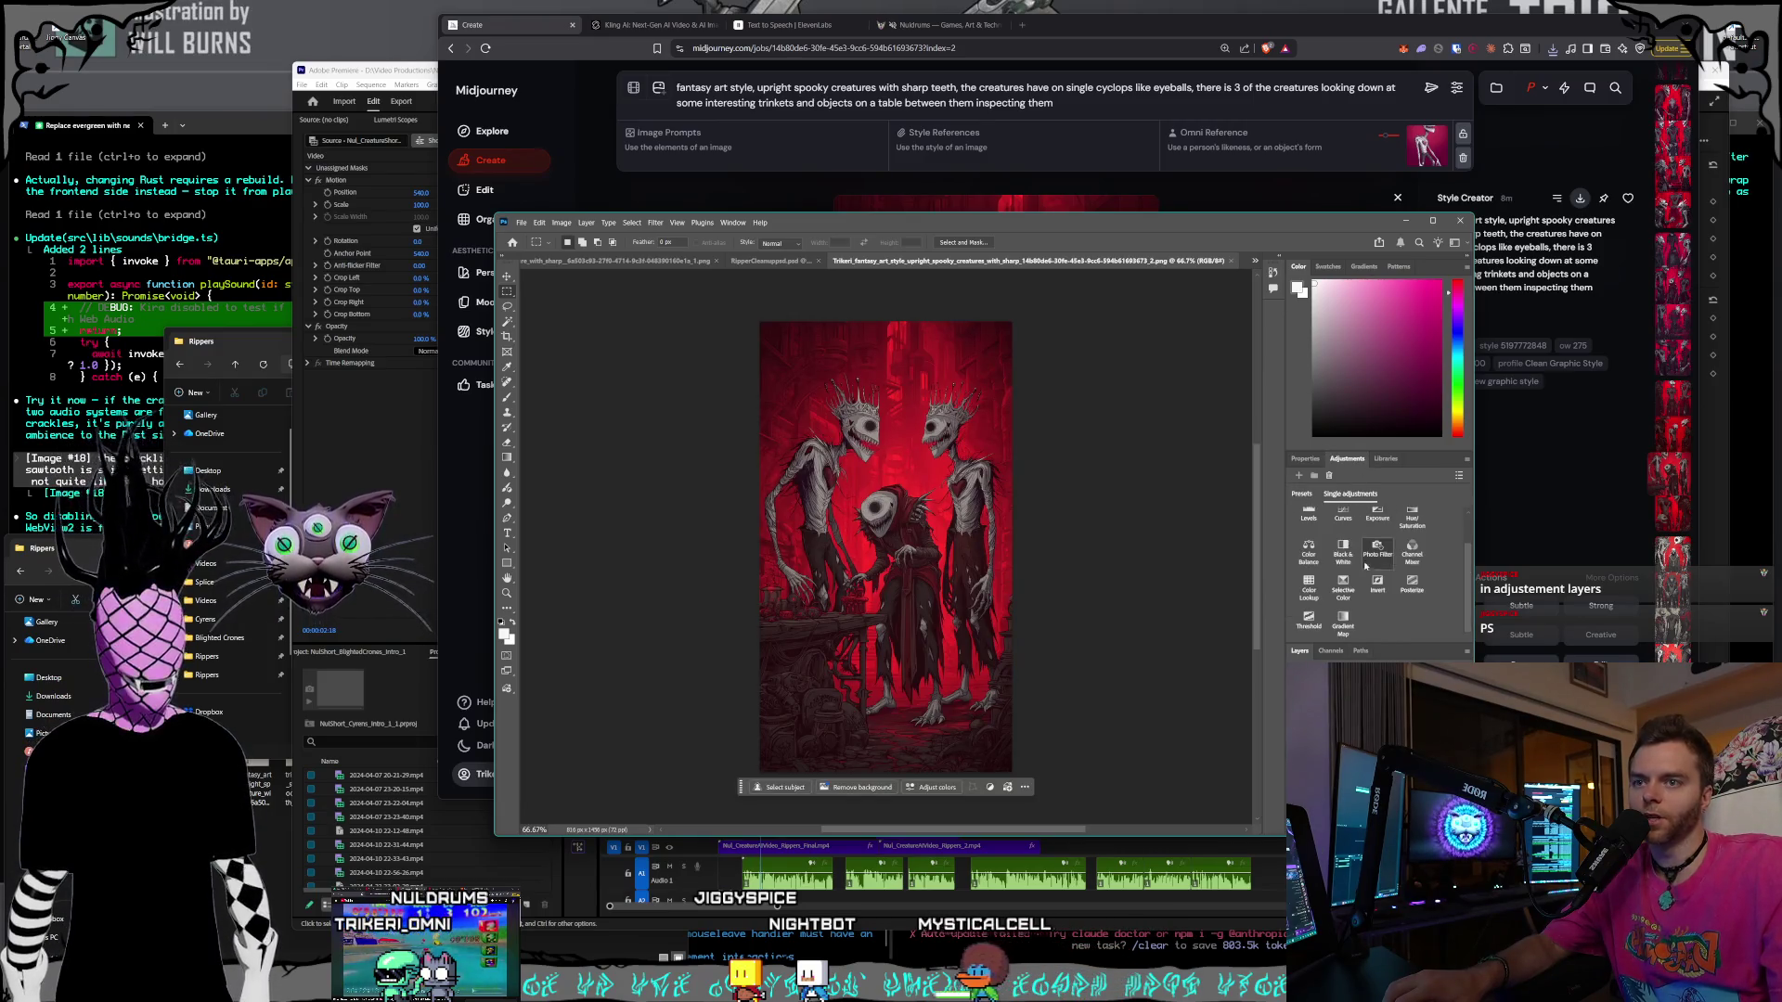
pyautogui.click(1342, 586)
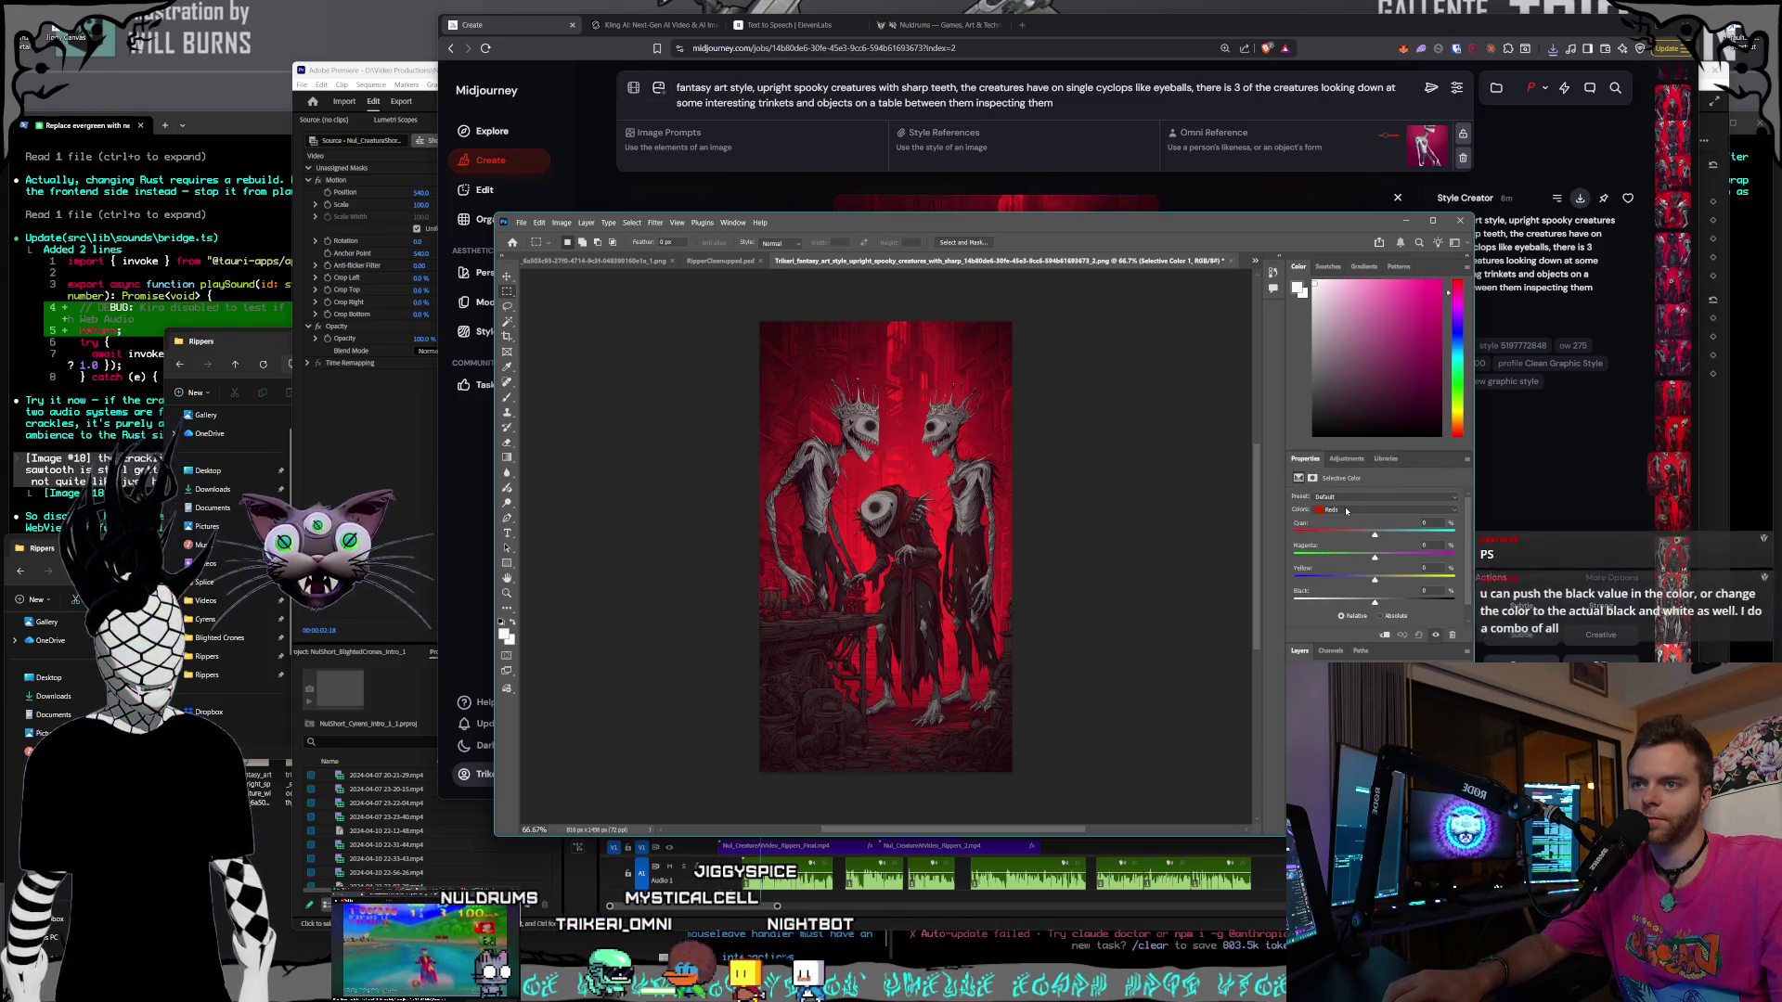
pyautogui.click(1338, 510)
pyautogui.click(1347, 576)
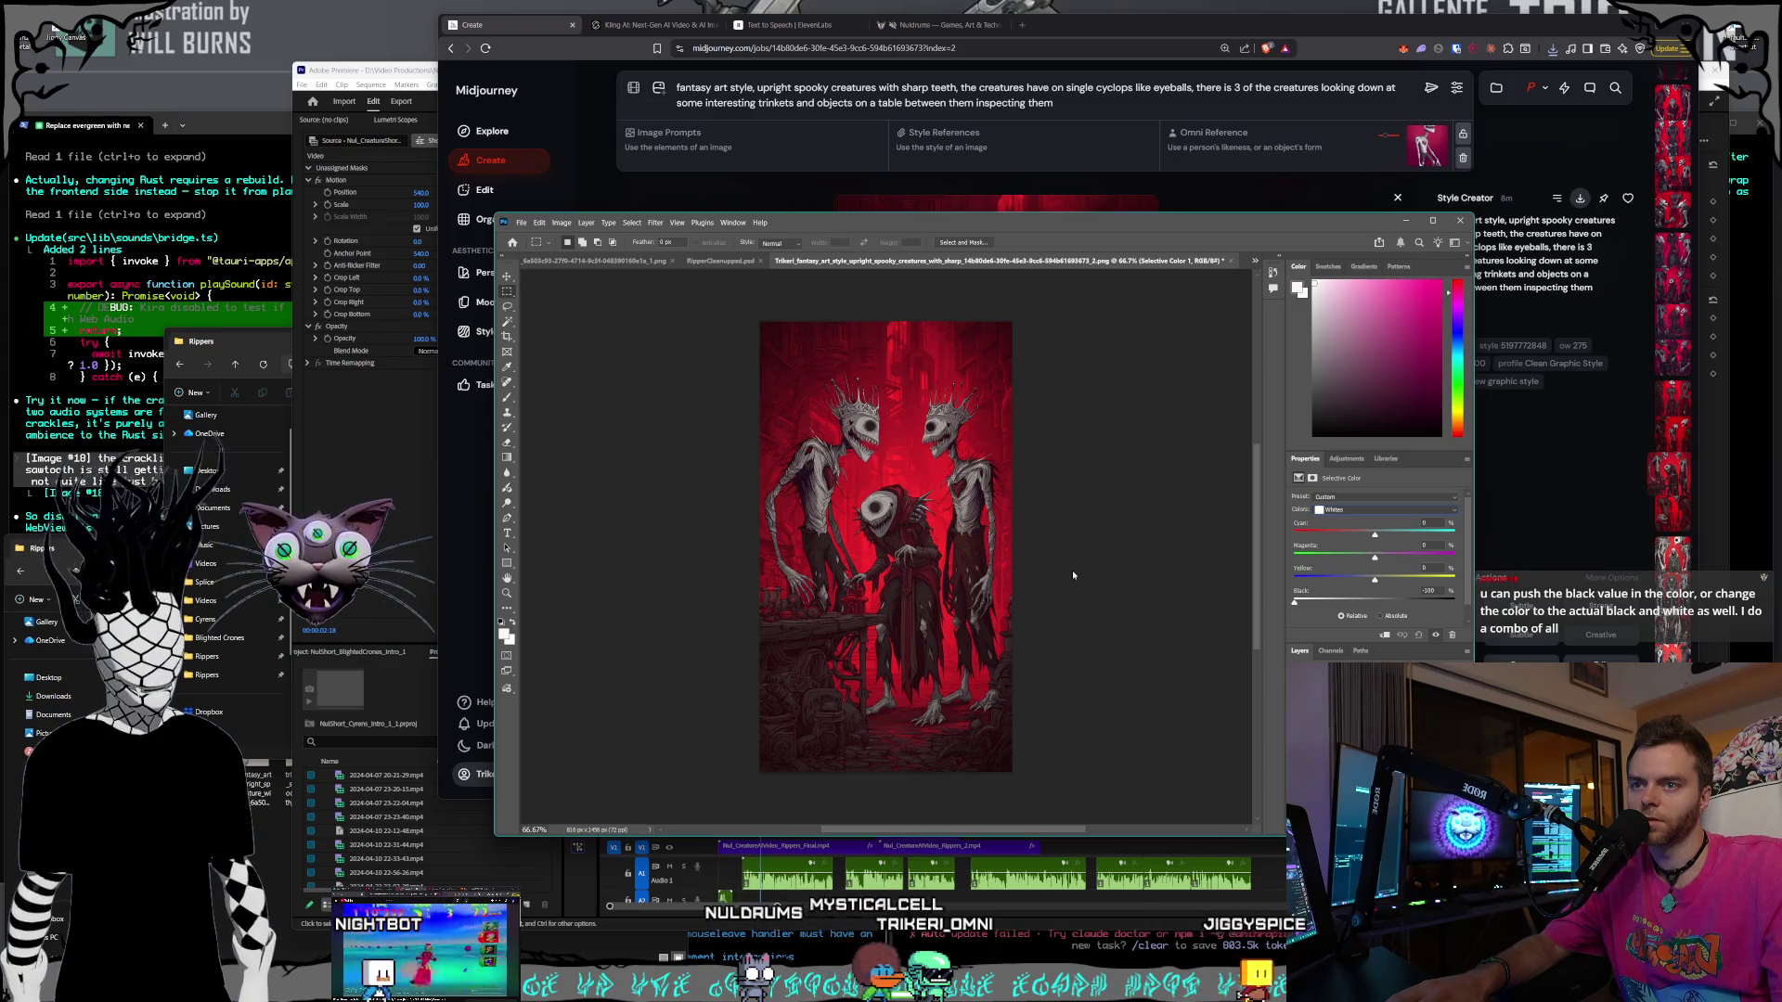
pyautogui.click(1379, 615)
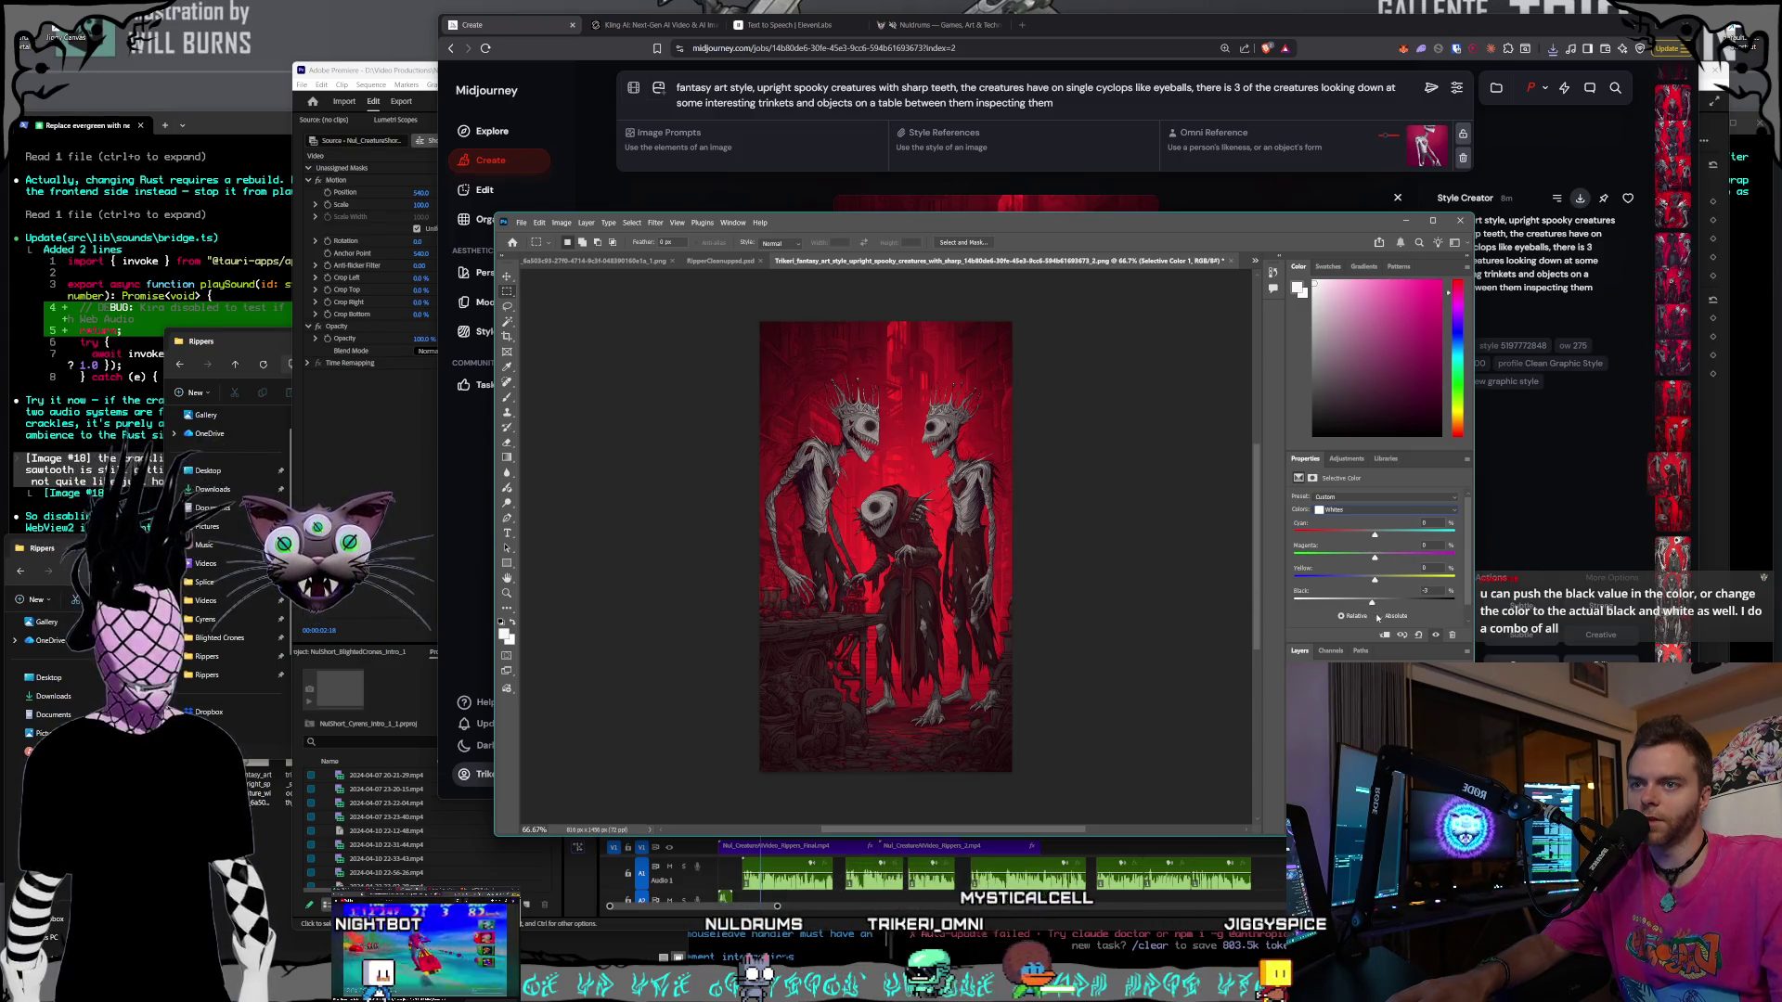
pyautogui.moveTo(1366, 602); pyautogui.dragTo(1295, 602)
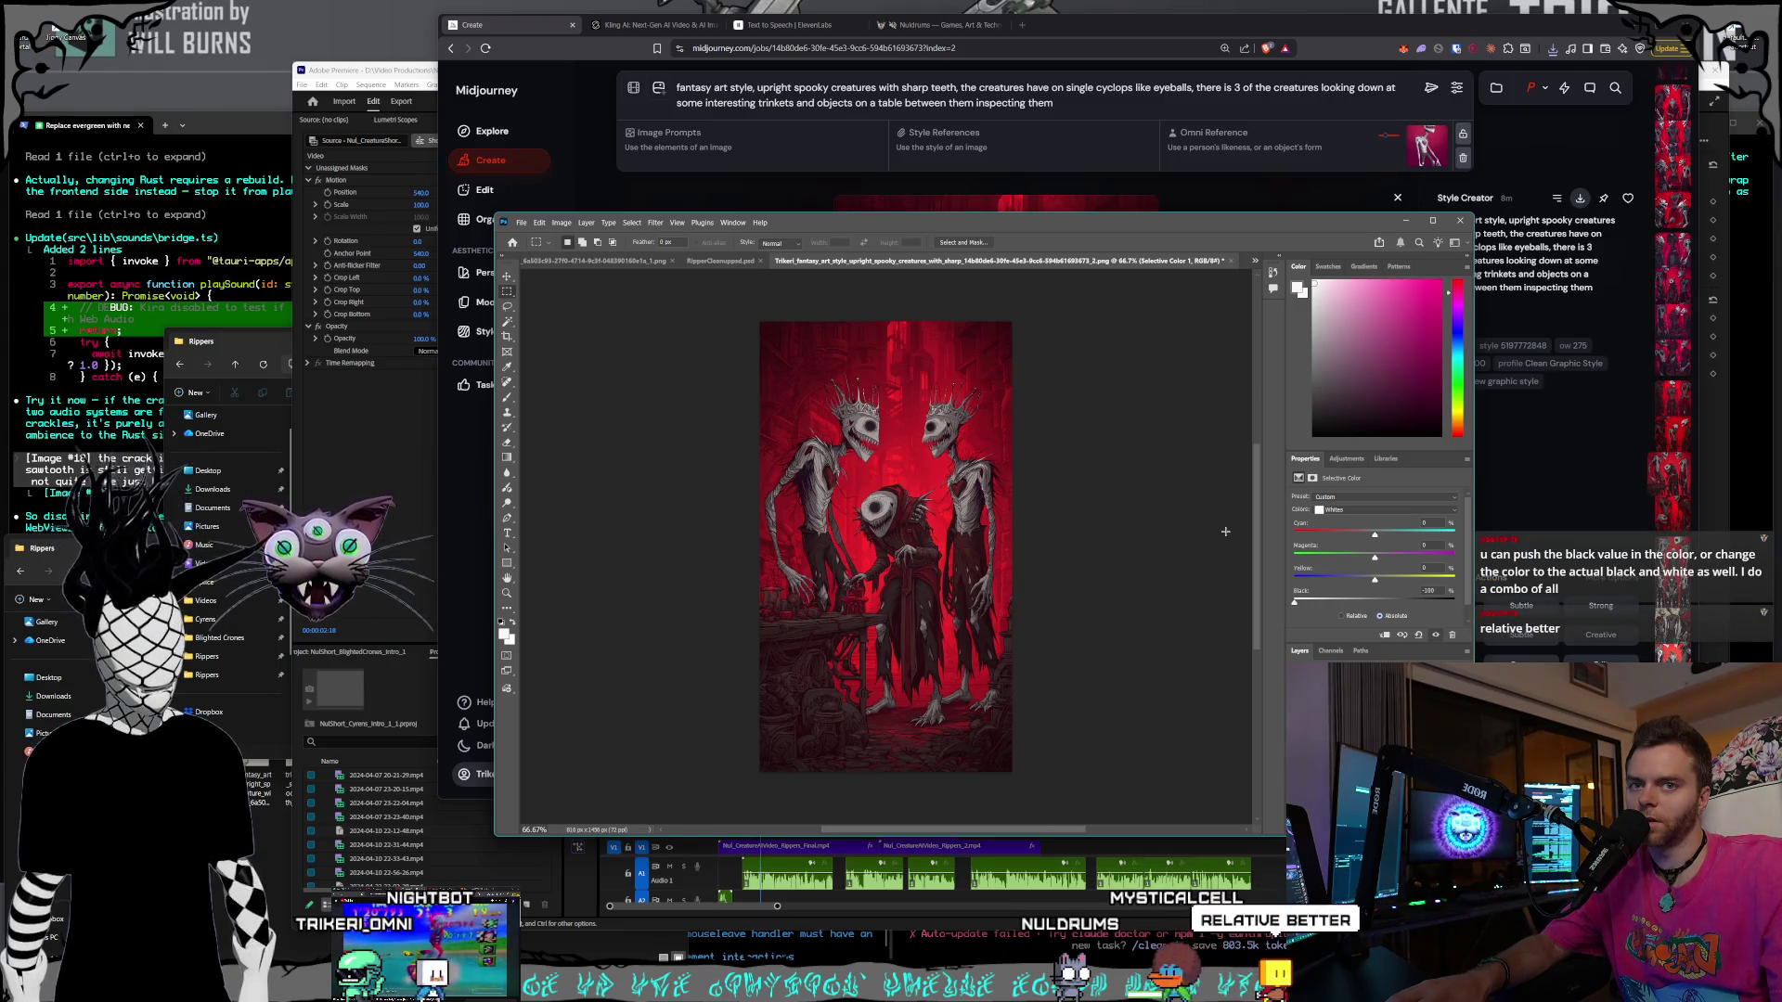
pyautogui.click(1341, 615)
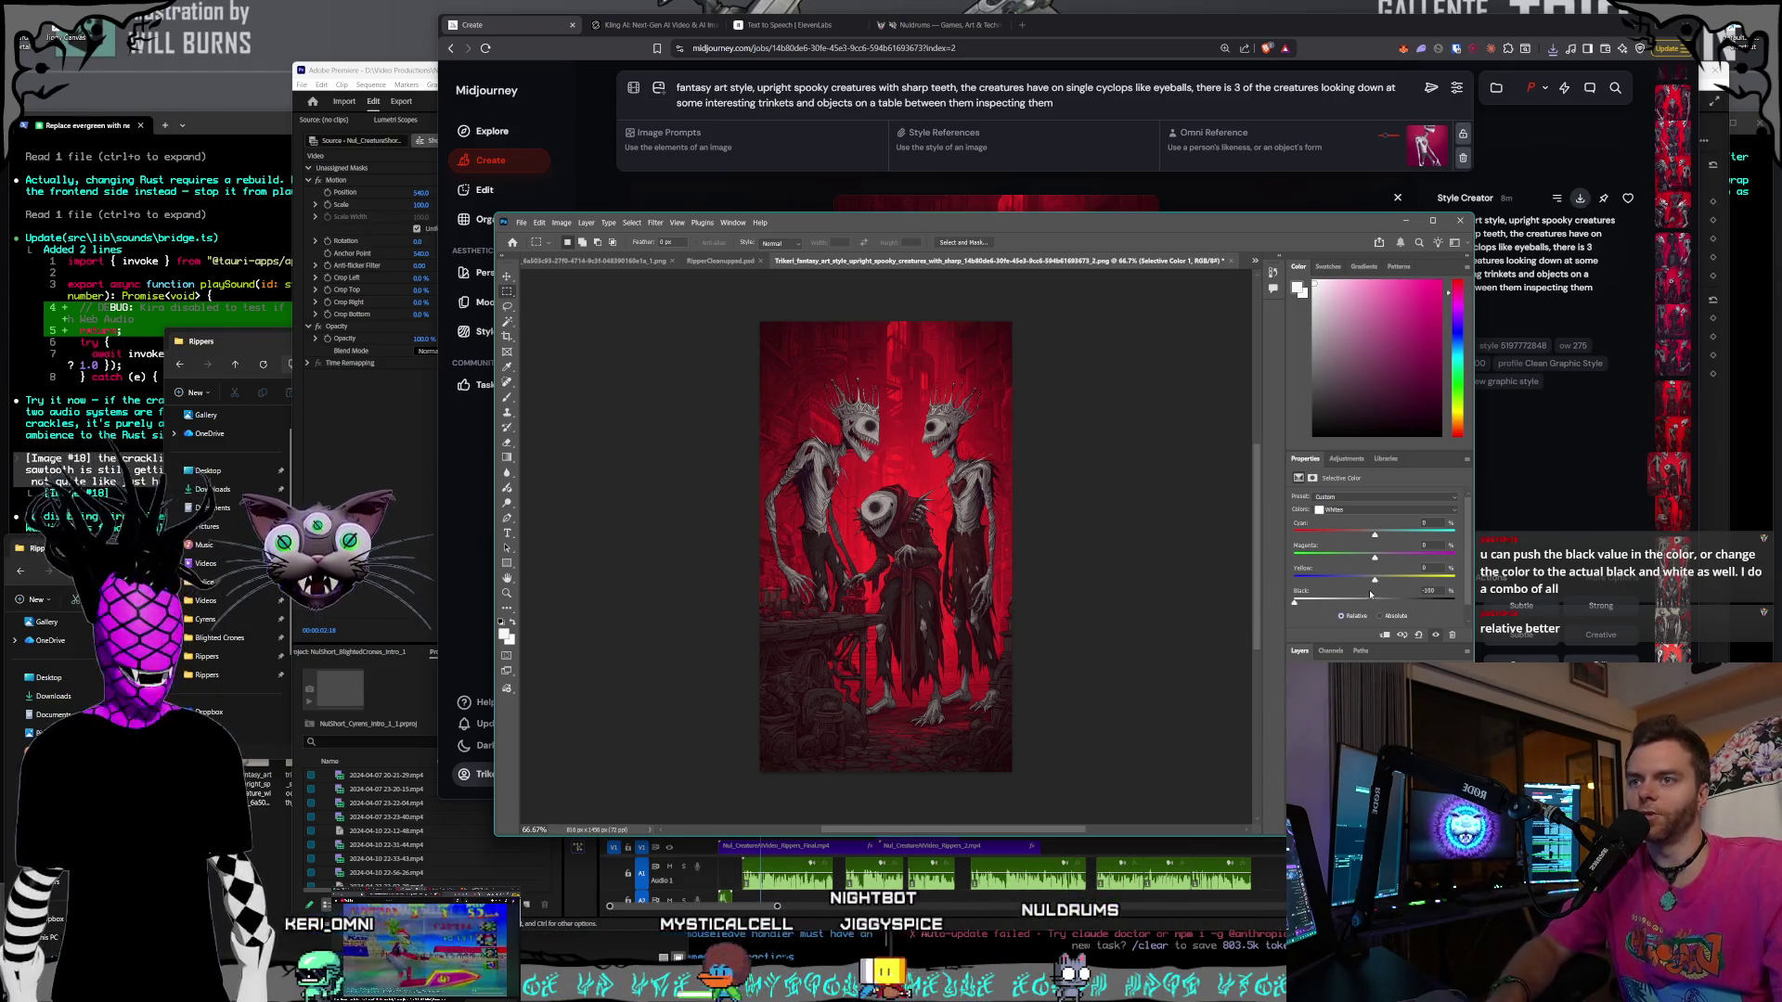
# - Set the Blacks range's Black slider to +23, then return to Whites
pyautogui.click(1356, 510)
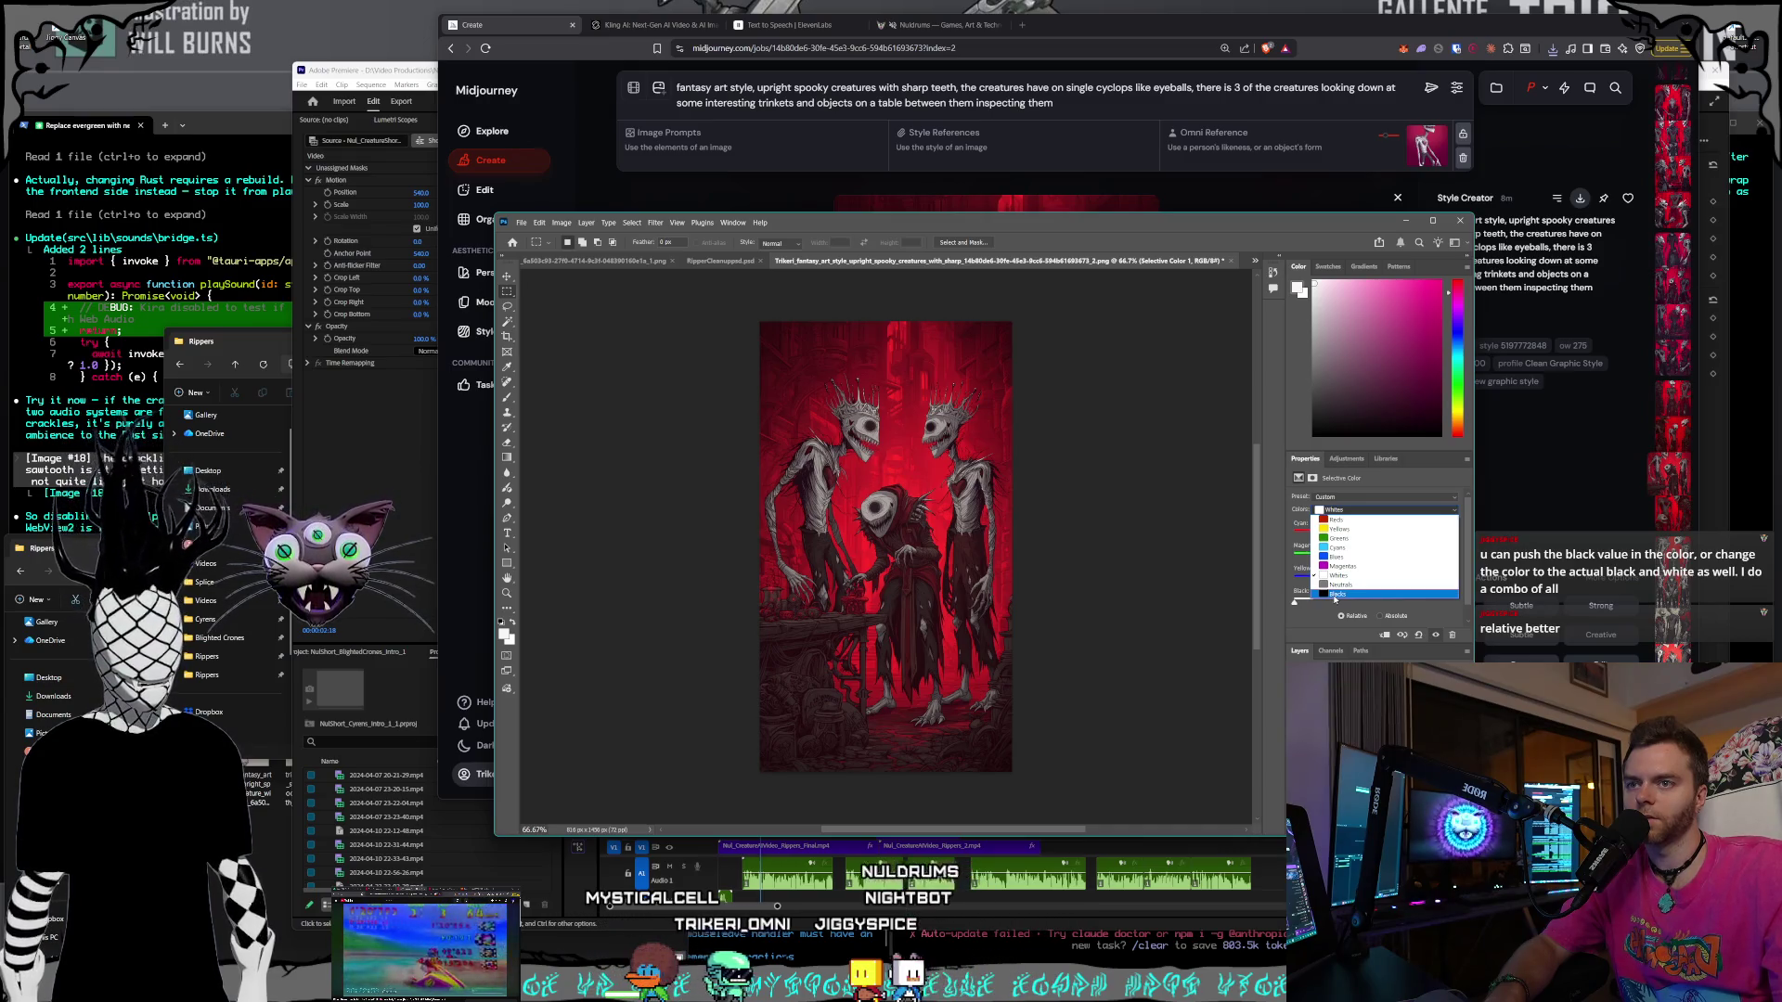
pyautogui.click(1335, 595)
pyautogui.moveTo(1375, 604)
pyautogui.mouseDown()
pyautogui.moveTo(1394, 604)
pyautogui.moveTo(1260, 600)
pyautogui.moveTo(1487, 617)
pyautogui.moveTo(1374, 603)
pyautogui.mouseUp()
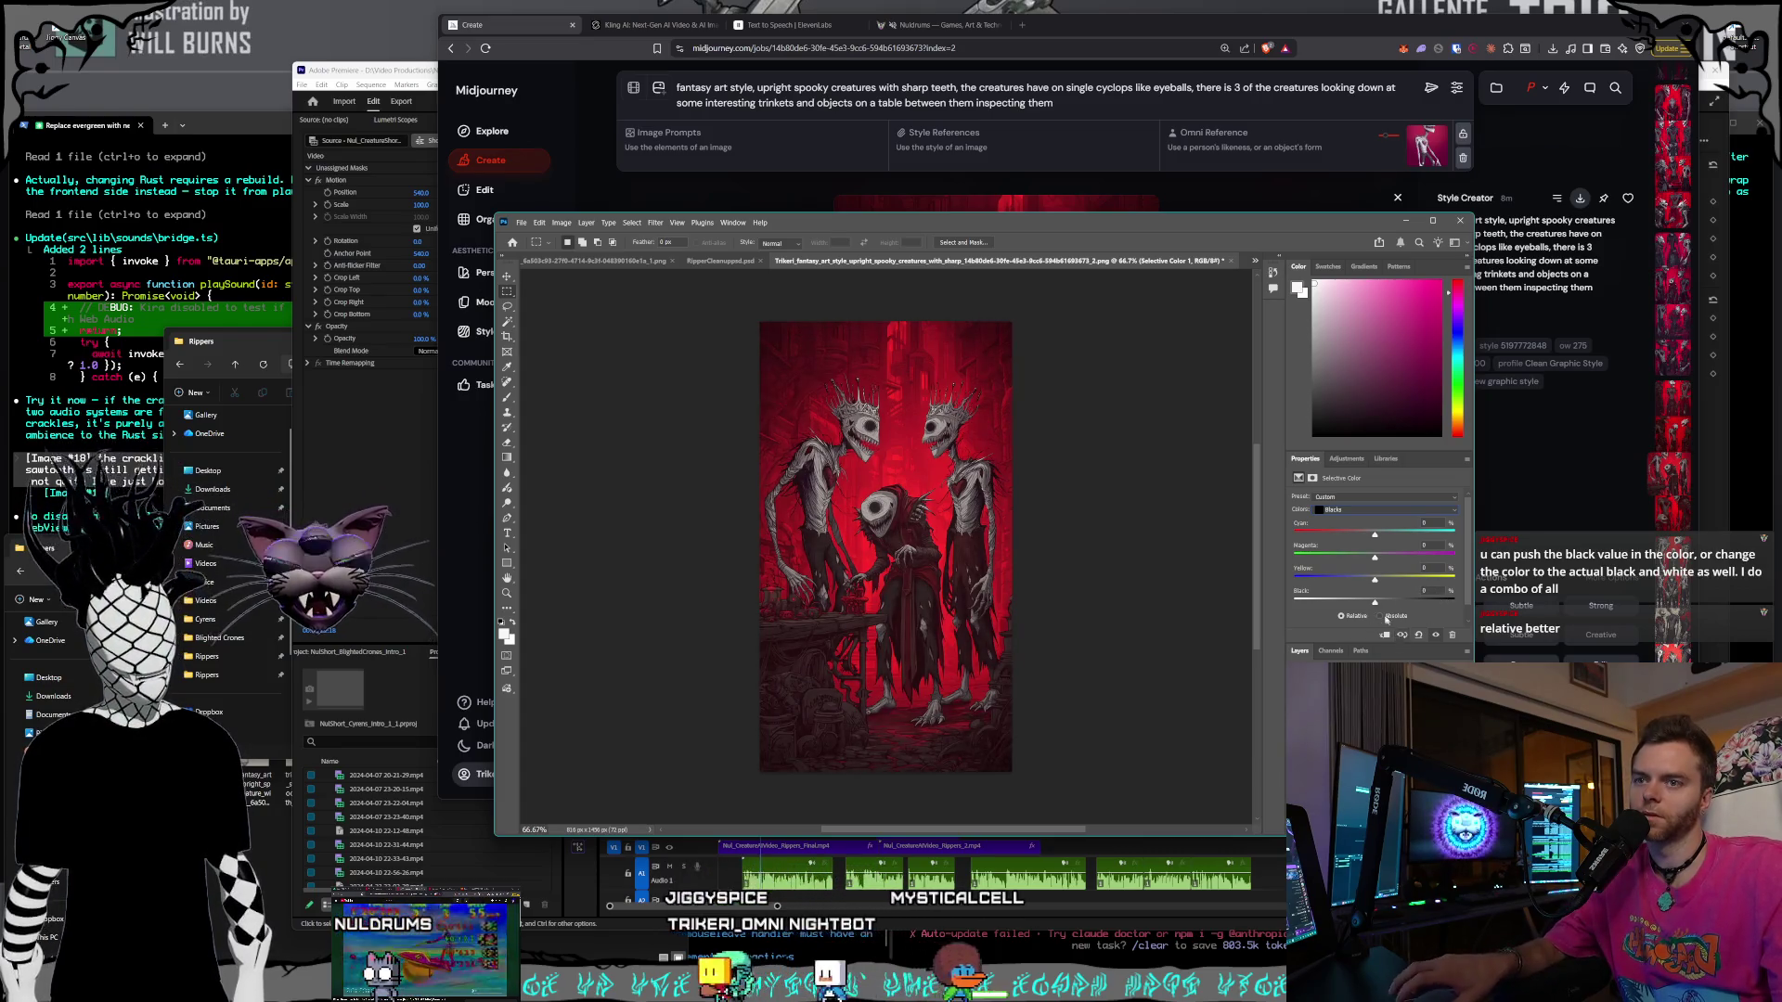
pyautogui.click(1357, 515)
pyautogui.click(1337, 575)
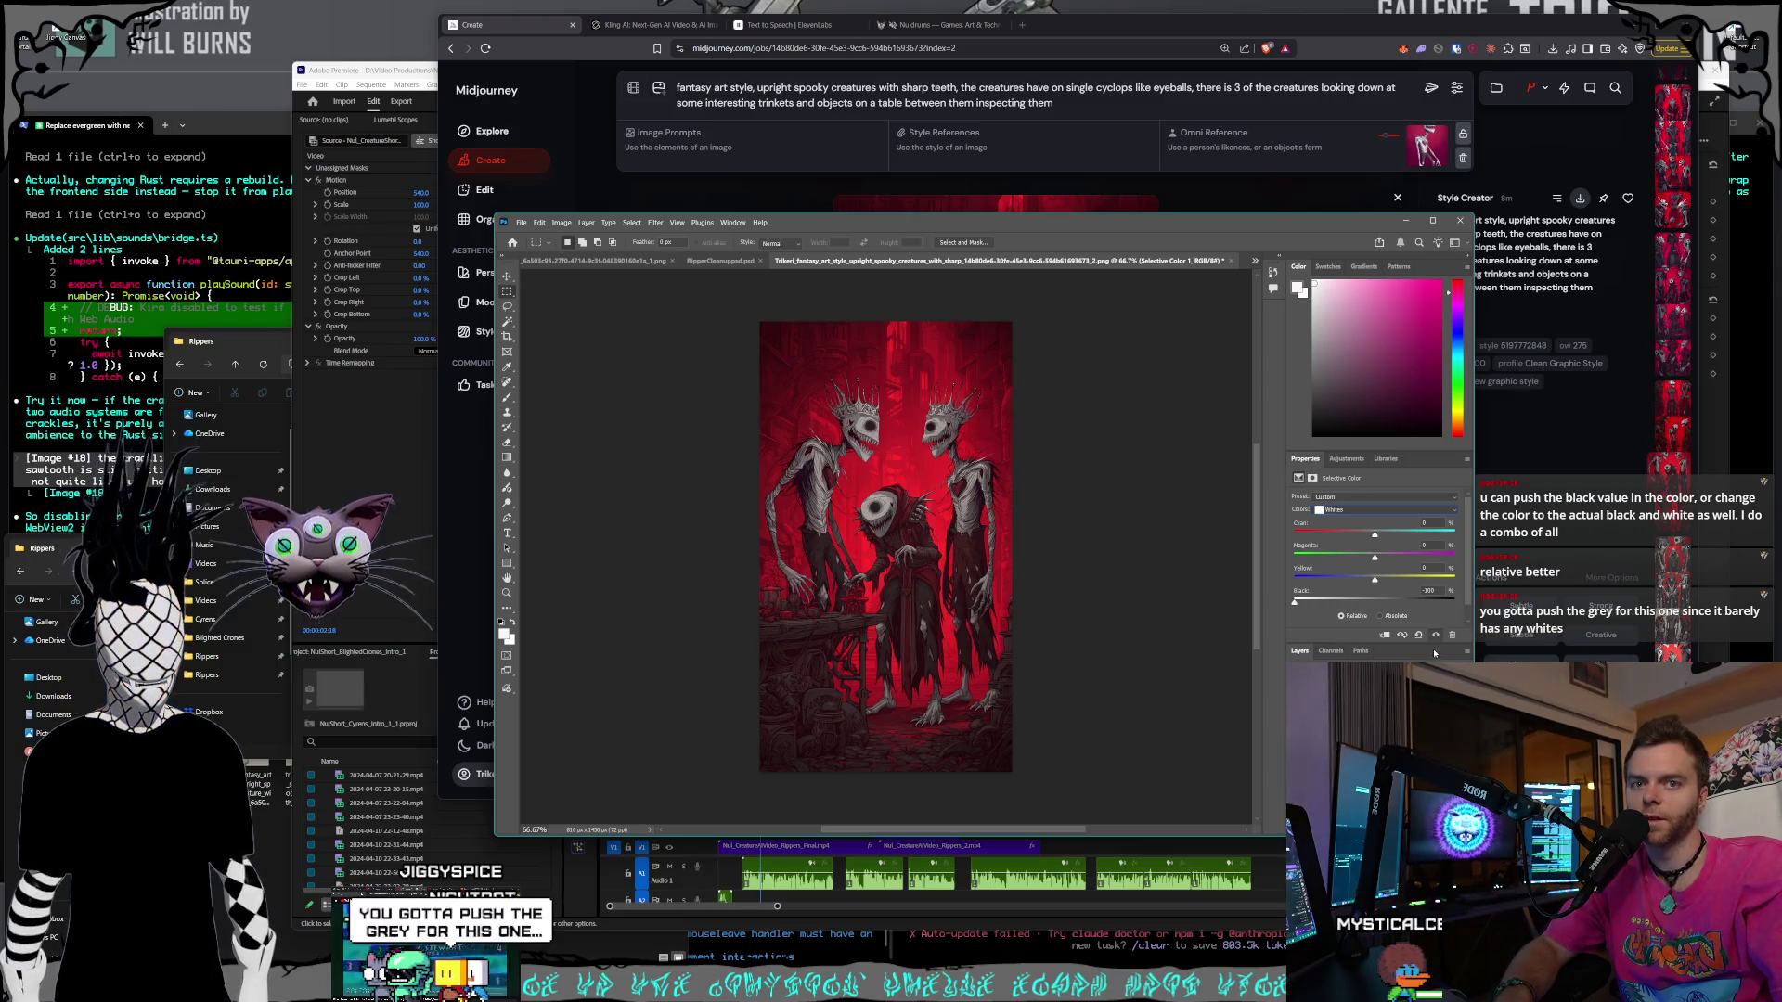
# - Try removing black from the Neutrals range, then undo the washed-out result
pyautogui.click(1352, 510)
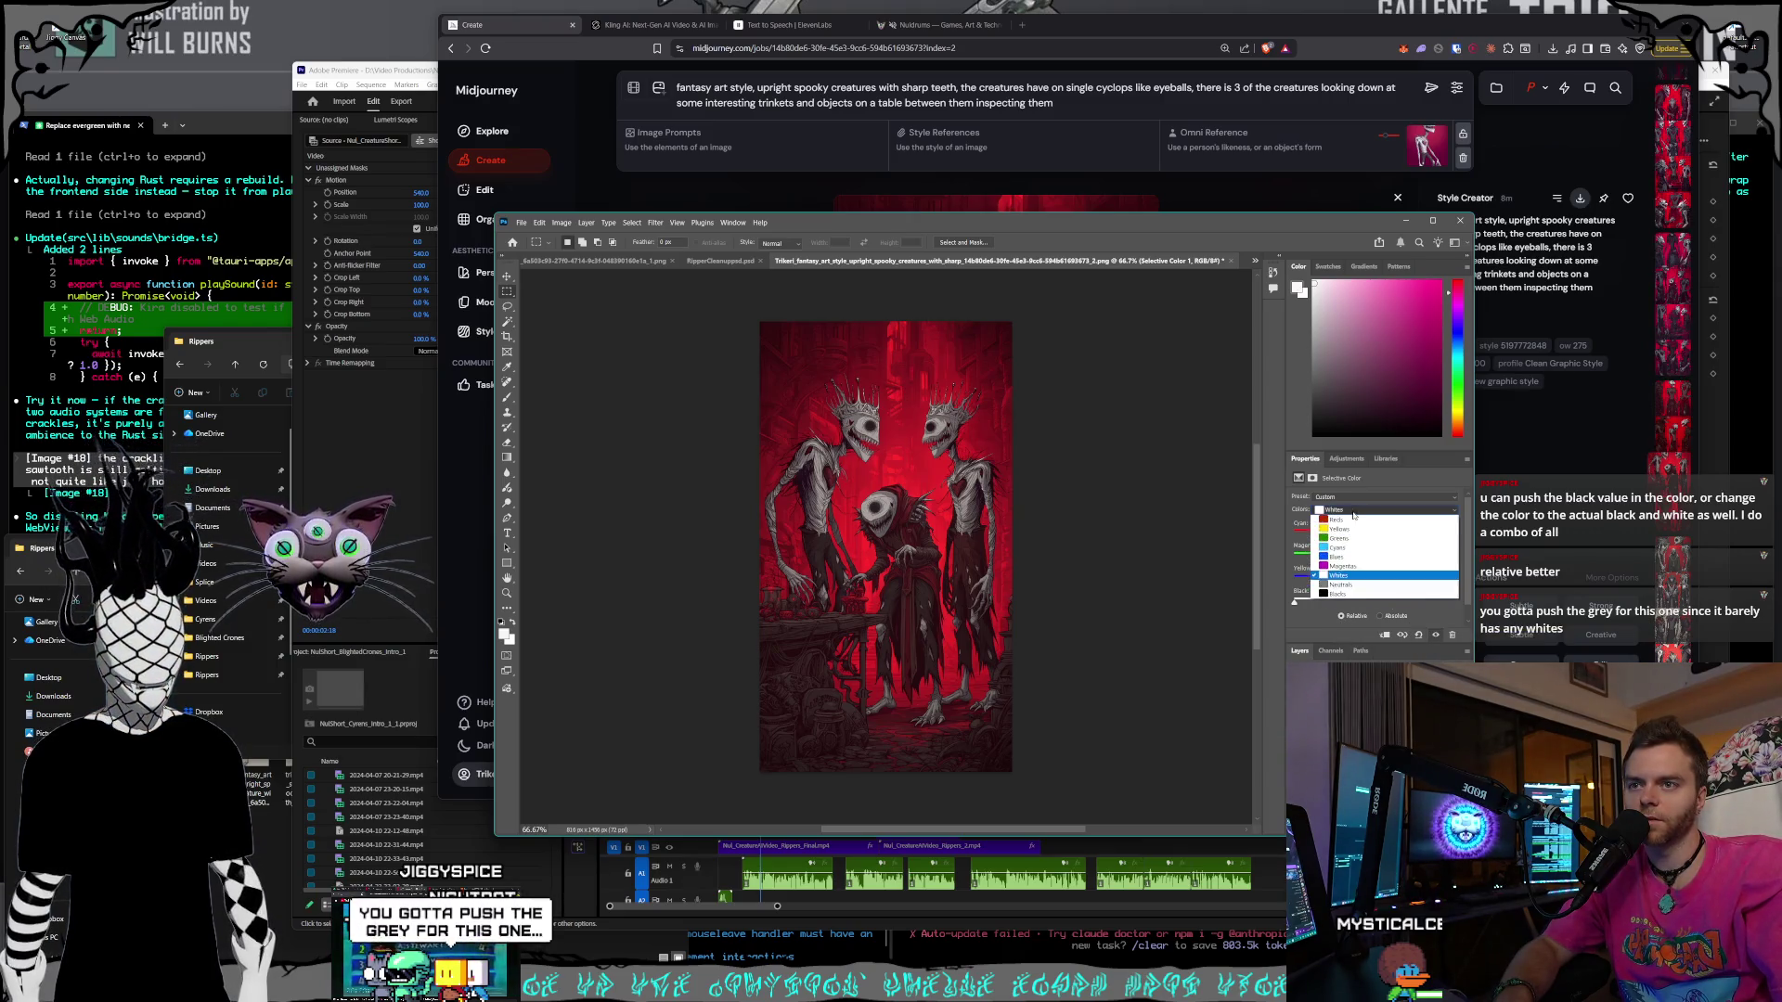
pyautogui.click(1348, 586)
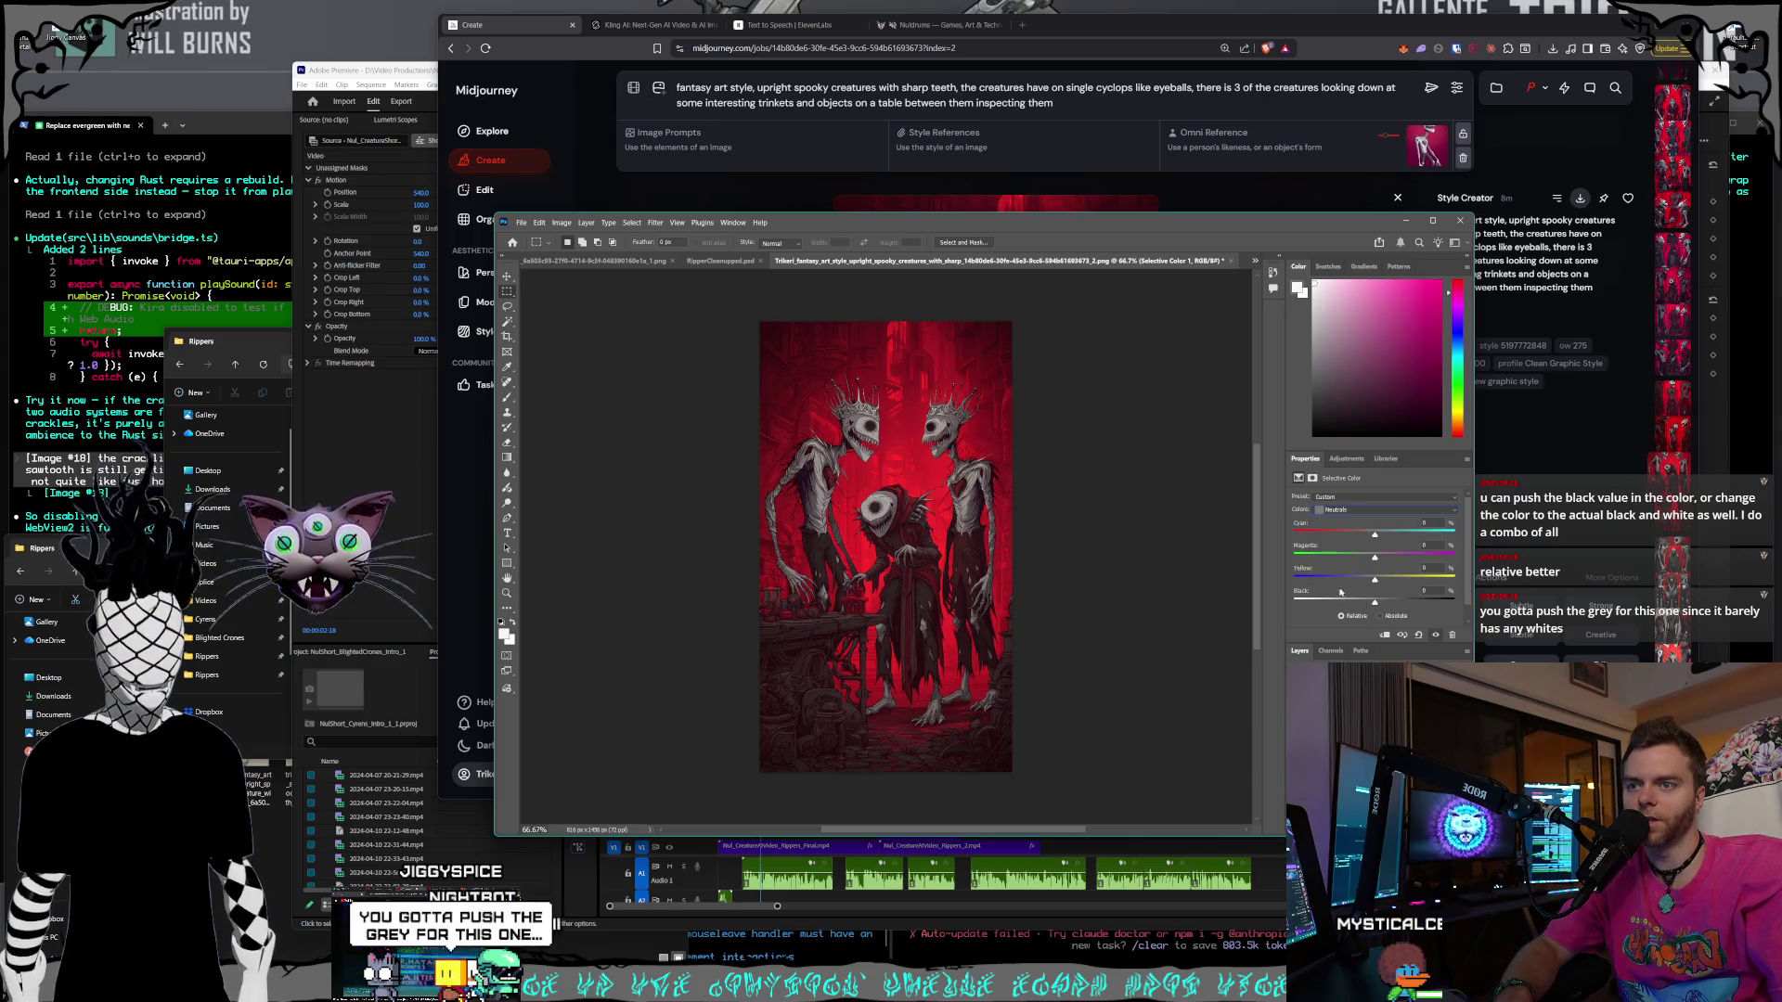
pyautogui.moveTo(1373, 603)
pyautogui.mouseDown()
pyautogui.moveTo(1216, 594)
pyautogui.moveTo(1372, 615)
pyautogui.moveTo(1332, 612)
pyautogui.mouseUp()
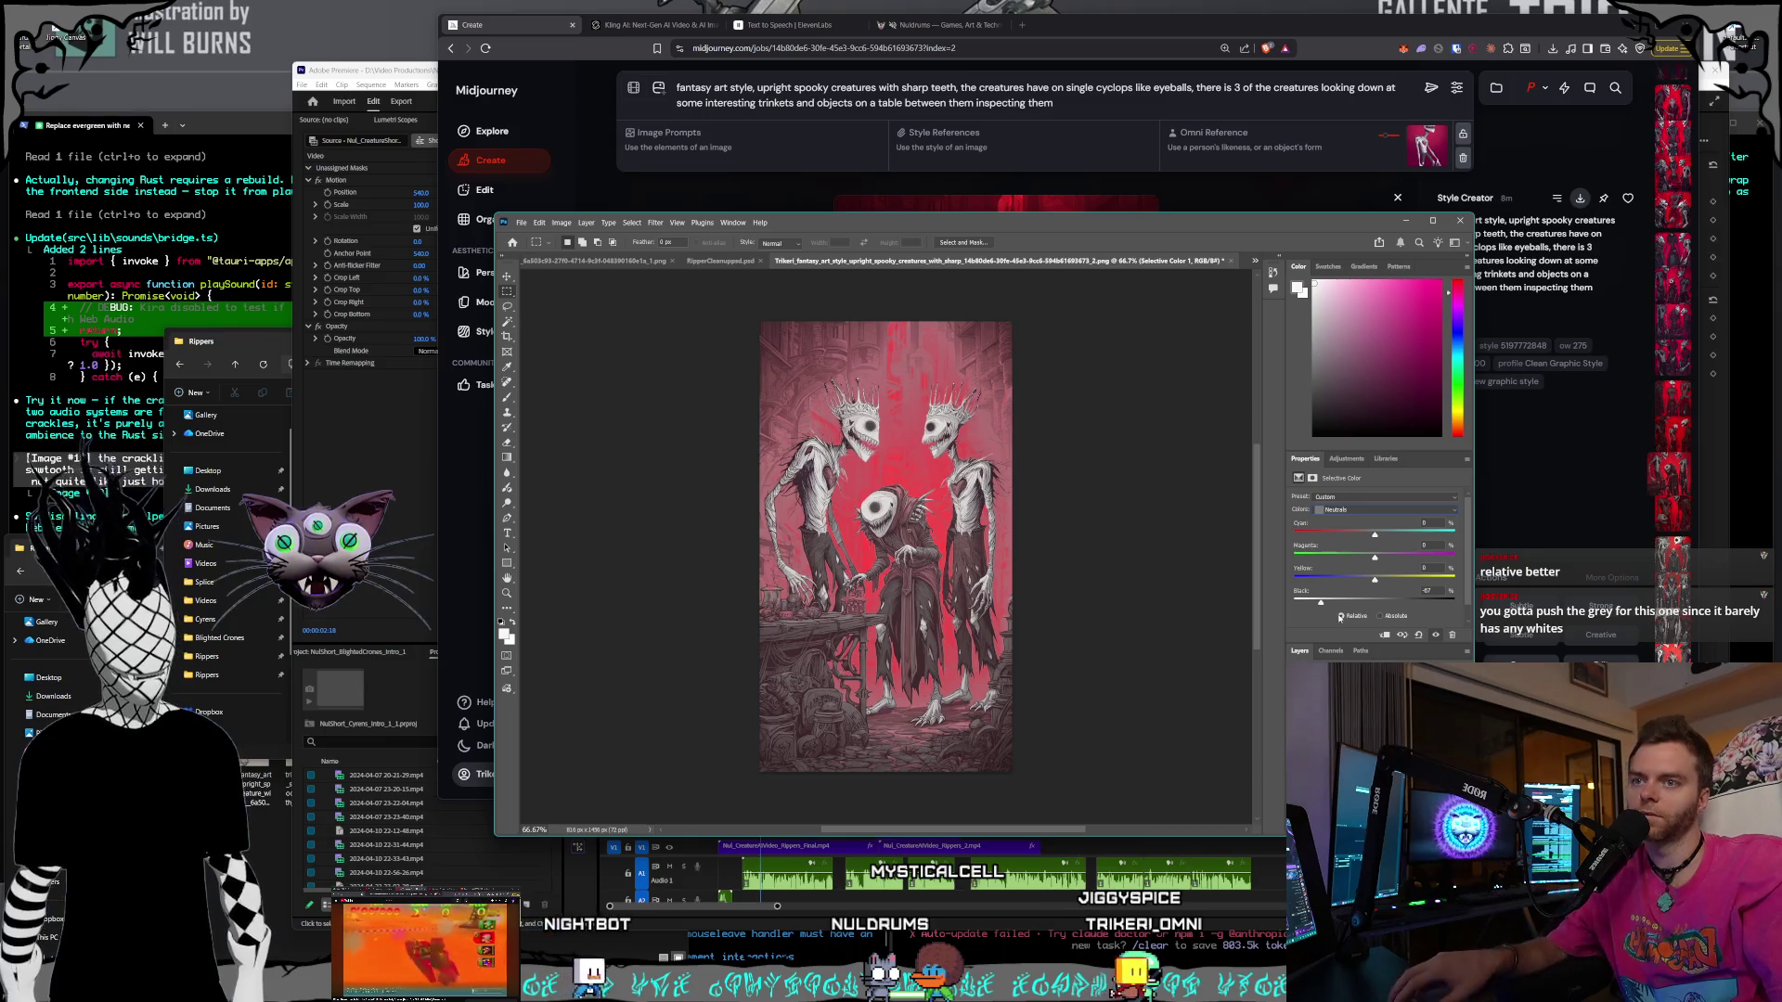
pyautogui.hotkey('ctrl', 'z')
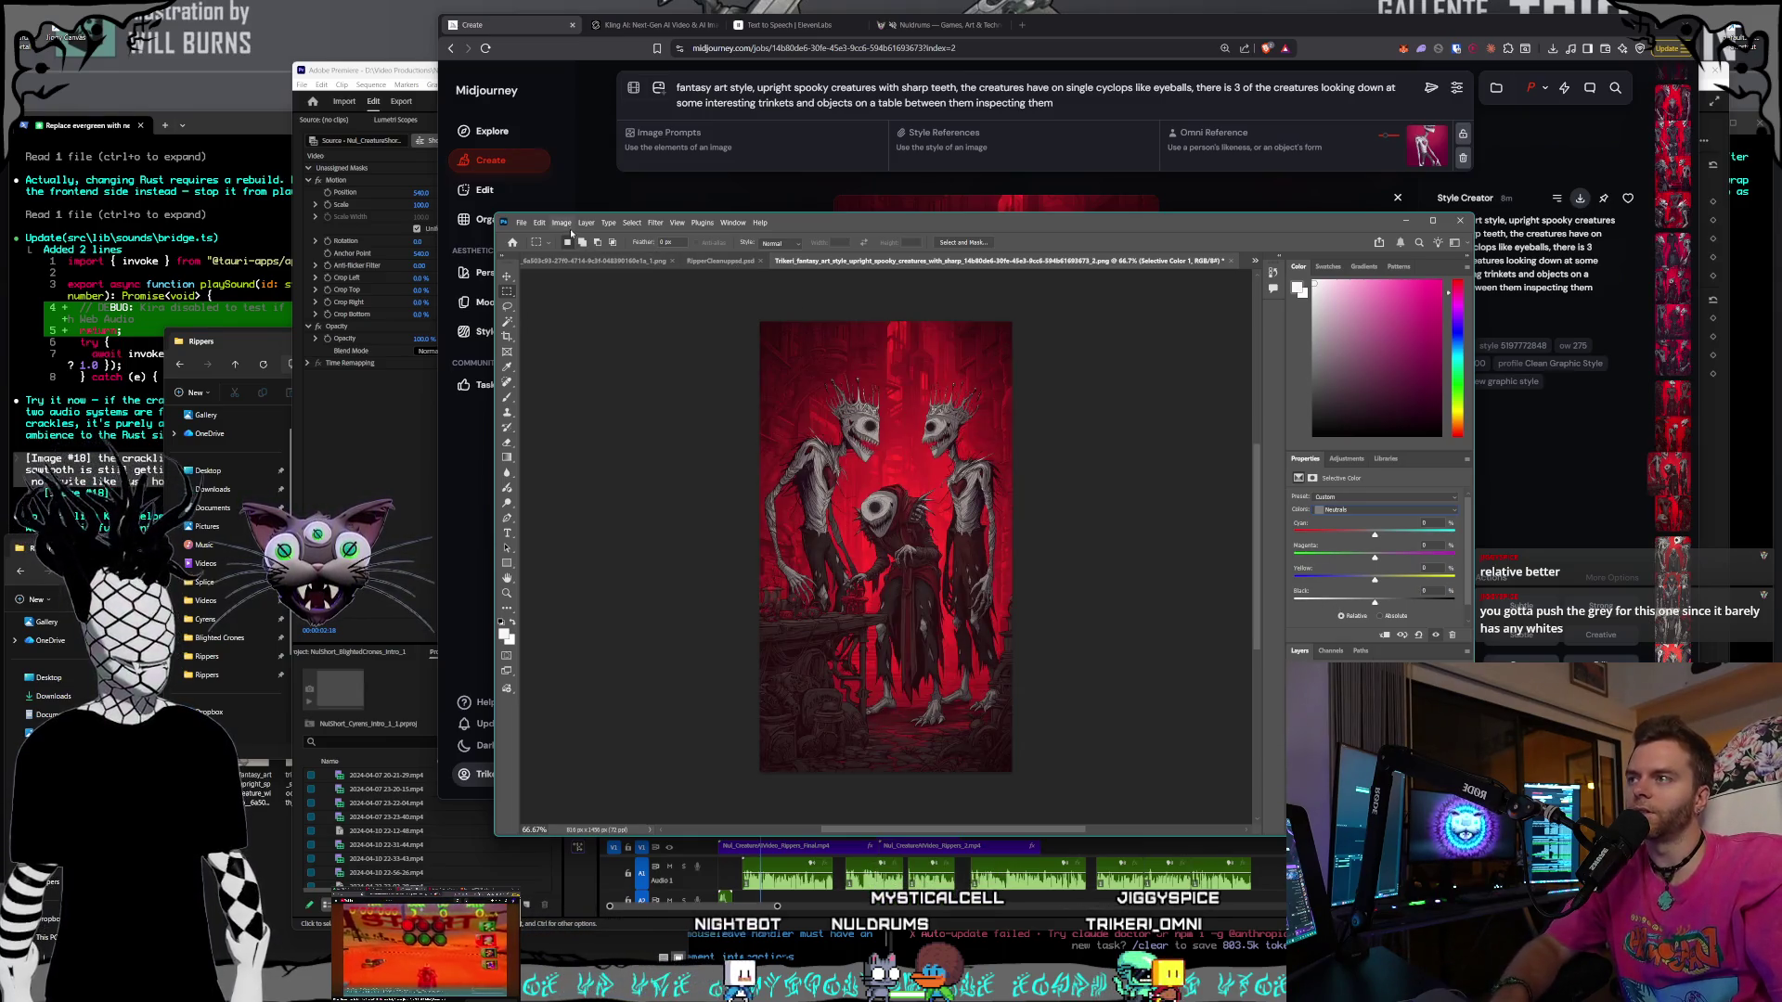
pyautogui.click(562, 223)
pyautogui.click(1151, 396)
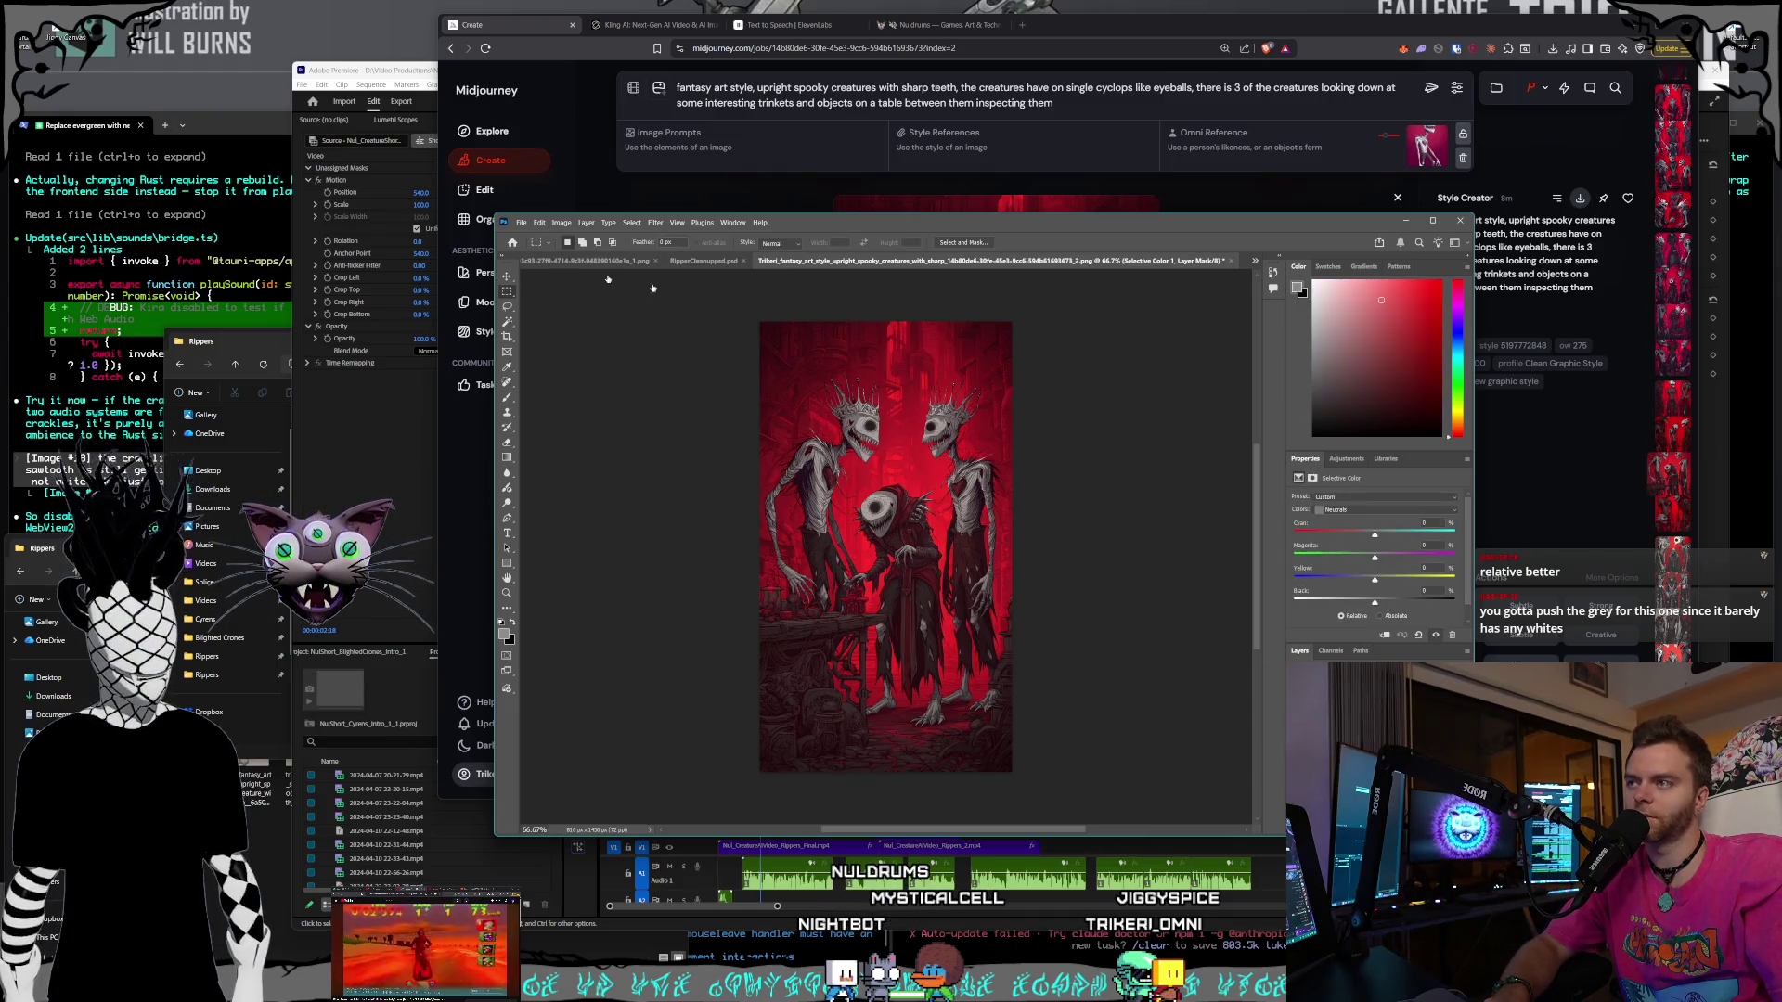
pyautogui.click(586, 223)
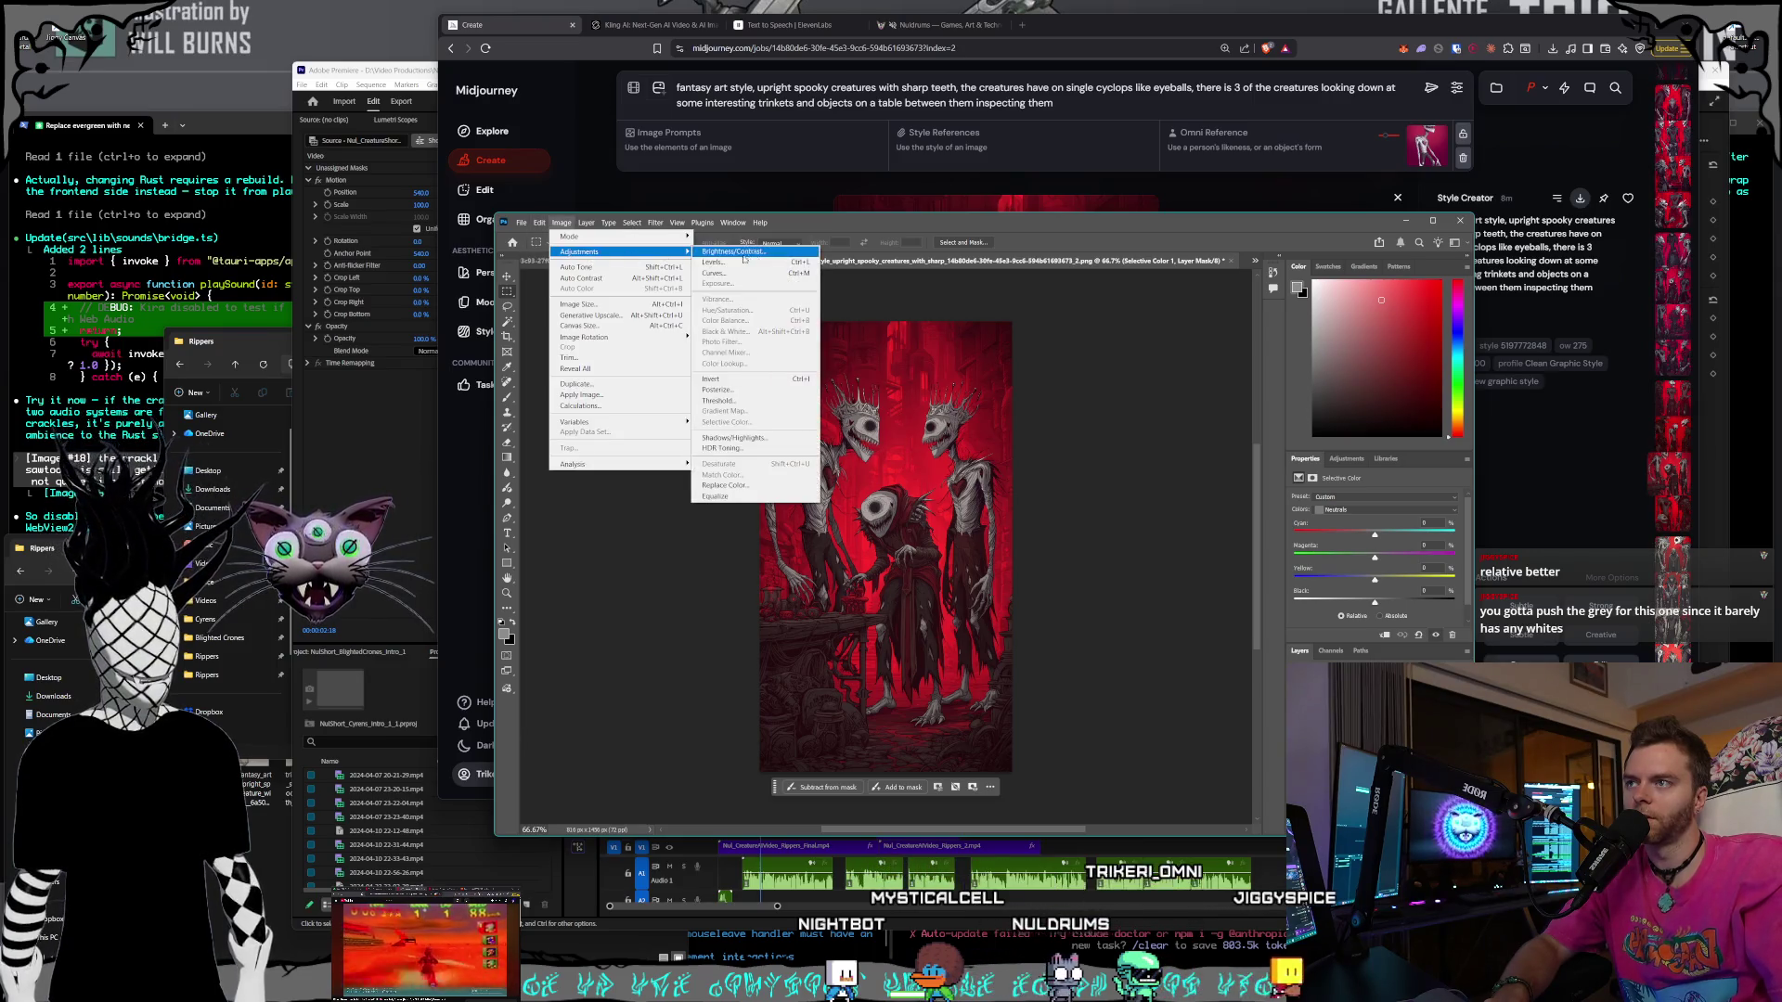
# - Brighten the background's highlights with a Levels correction, then review Selective Color's Whites range
pyautogui.click(1128, 476)
pyautogui.hotkey('ctrl', 'l')
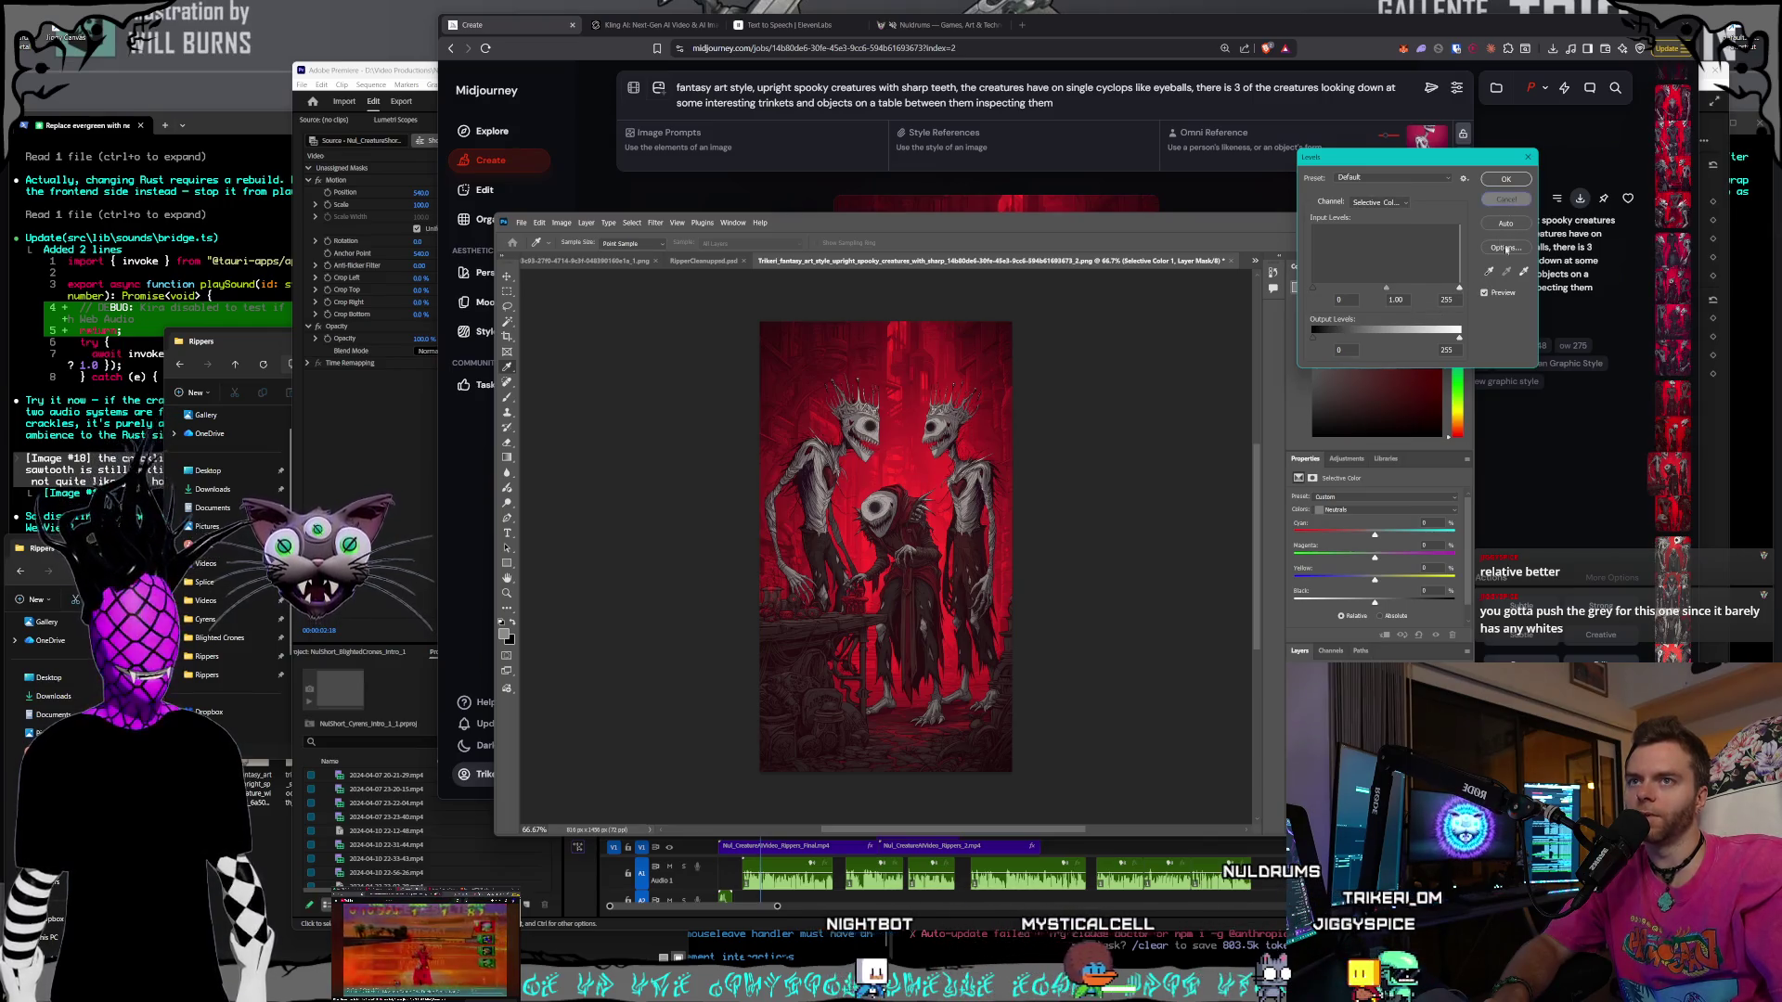
pyautogui.click(1506, 199)
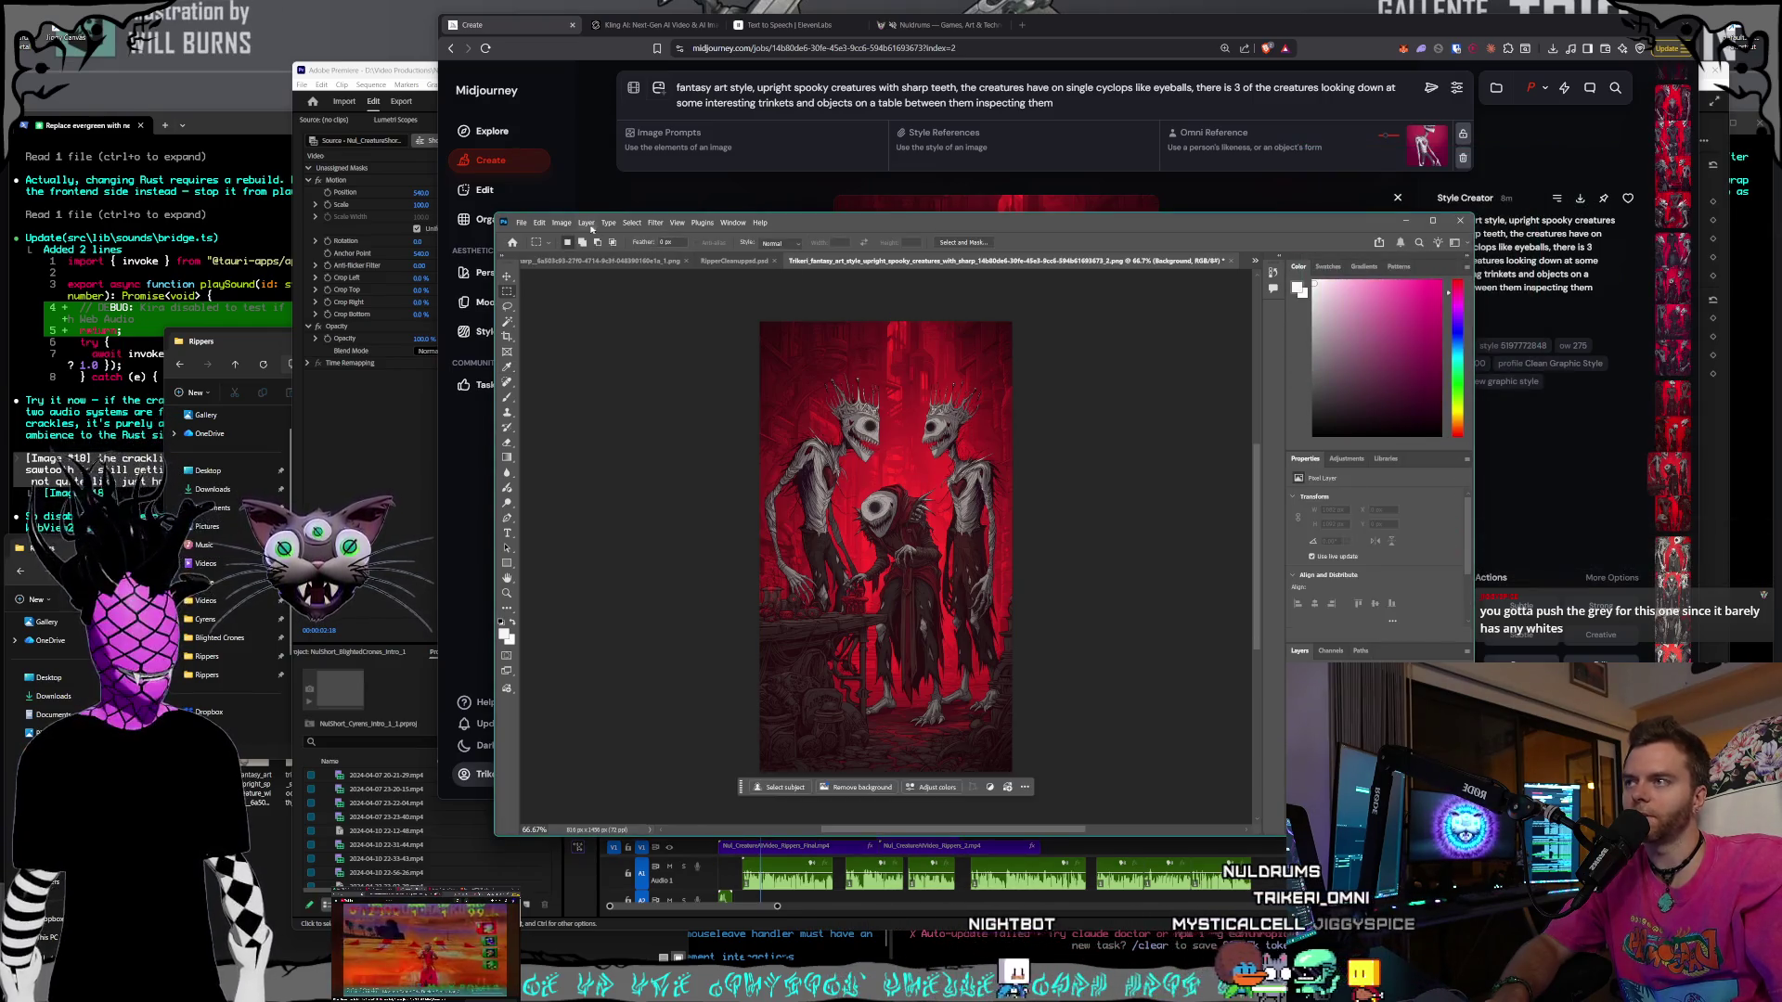
pyautogui.click(585, 223)
pyautogui.moveTo(571, 228)
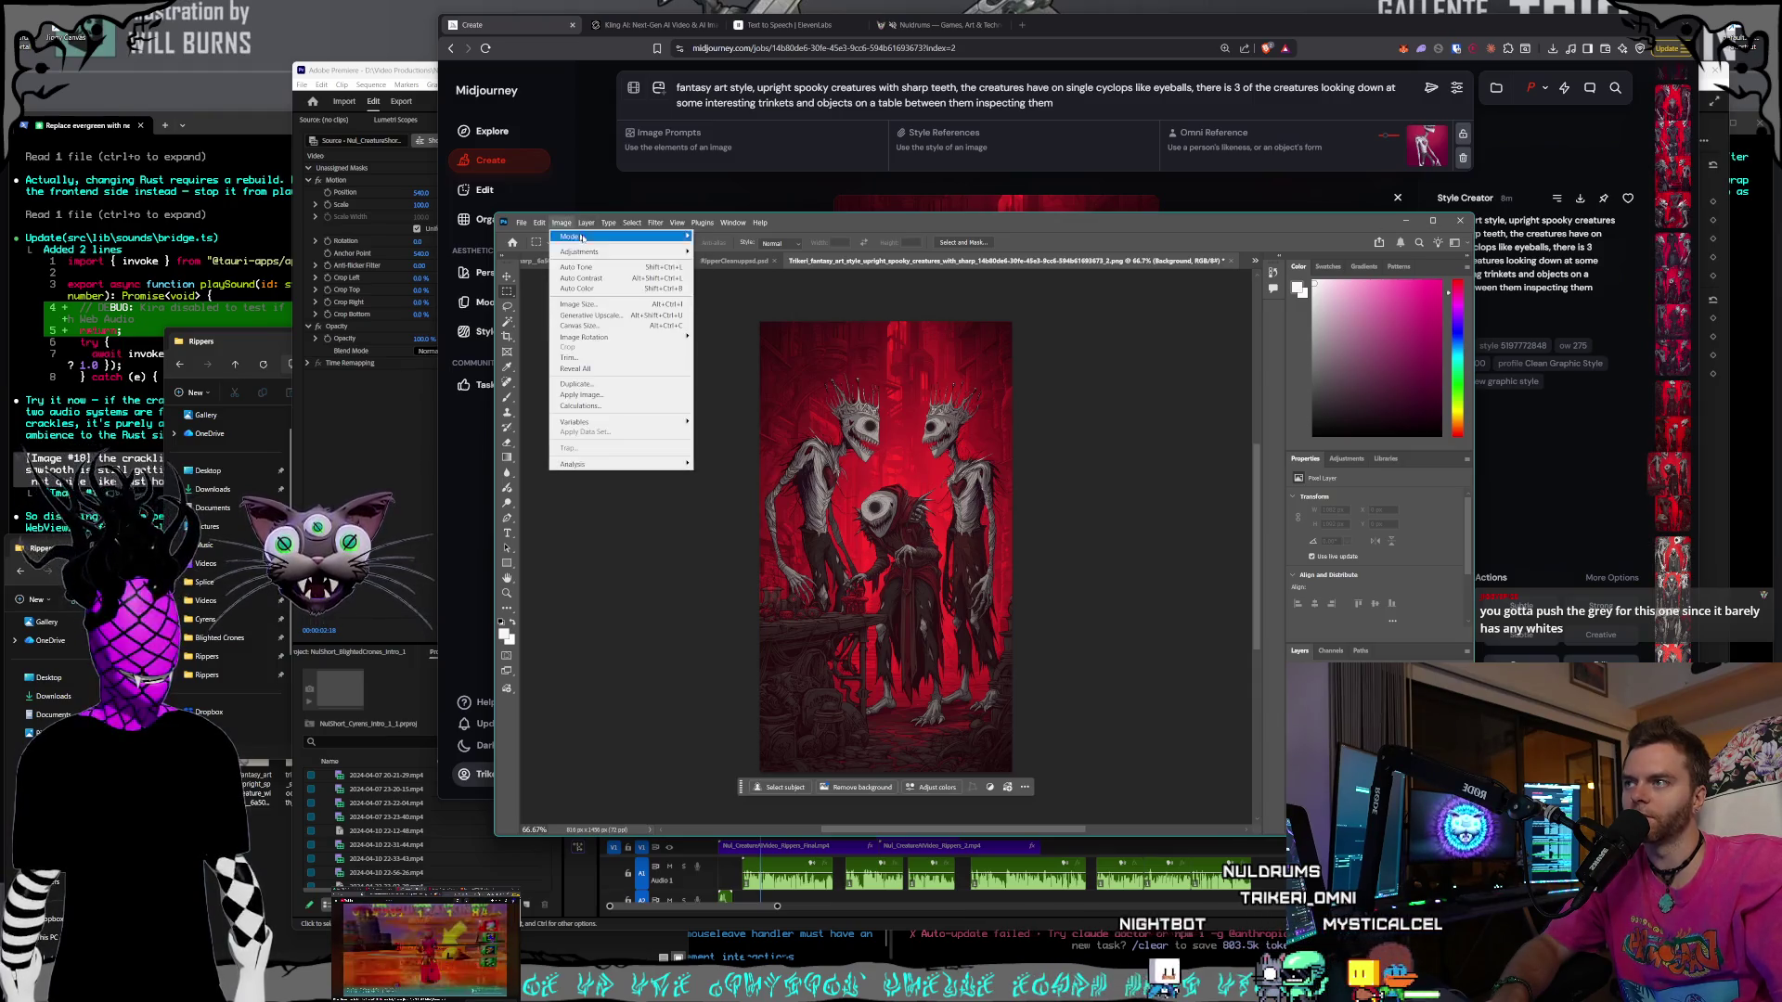
pyautogui.moveTo(608, 253)
pyautogui.click(733, 279)
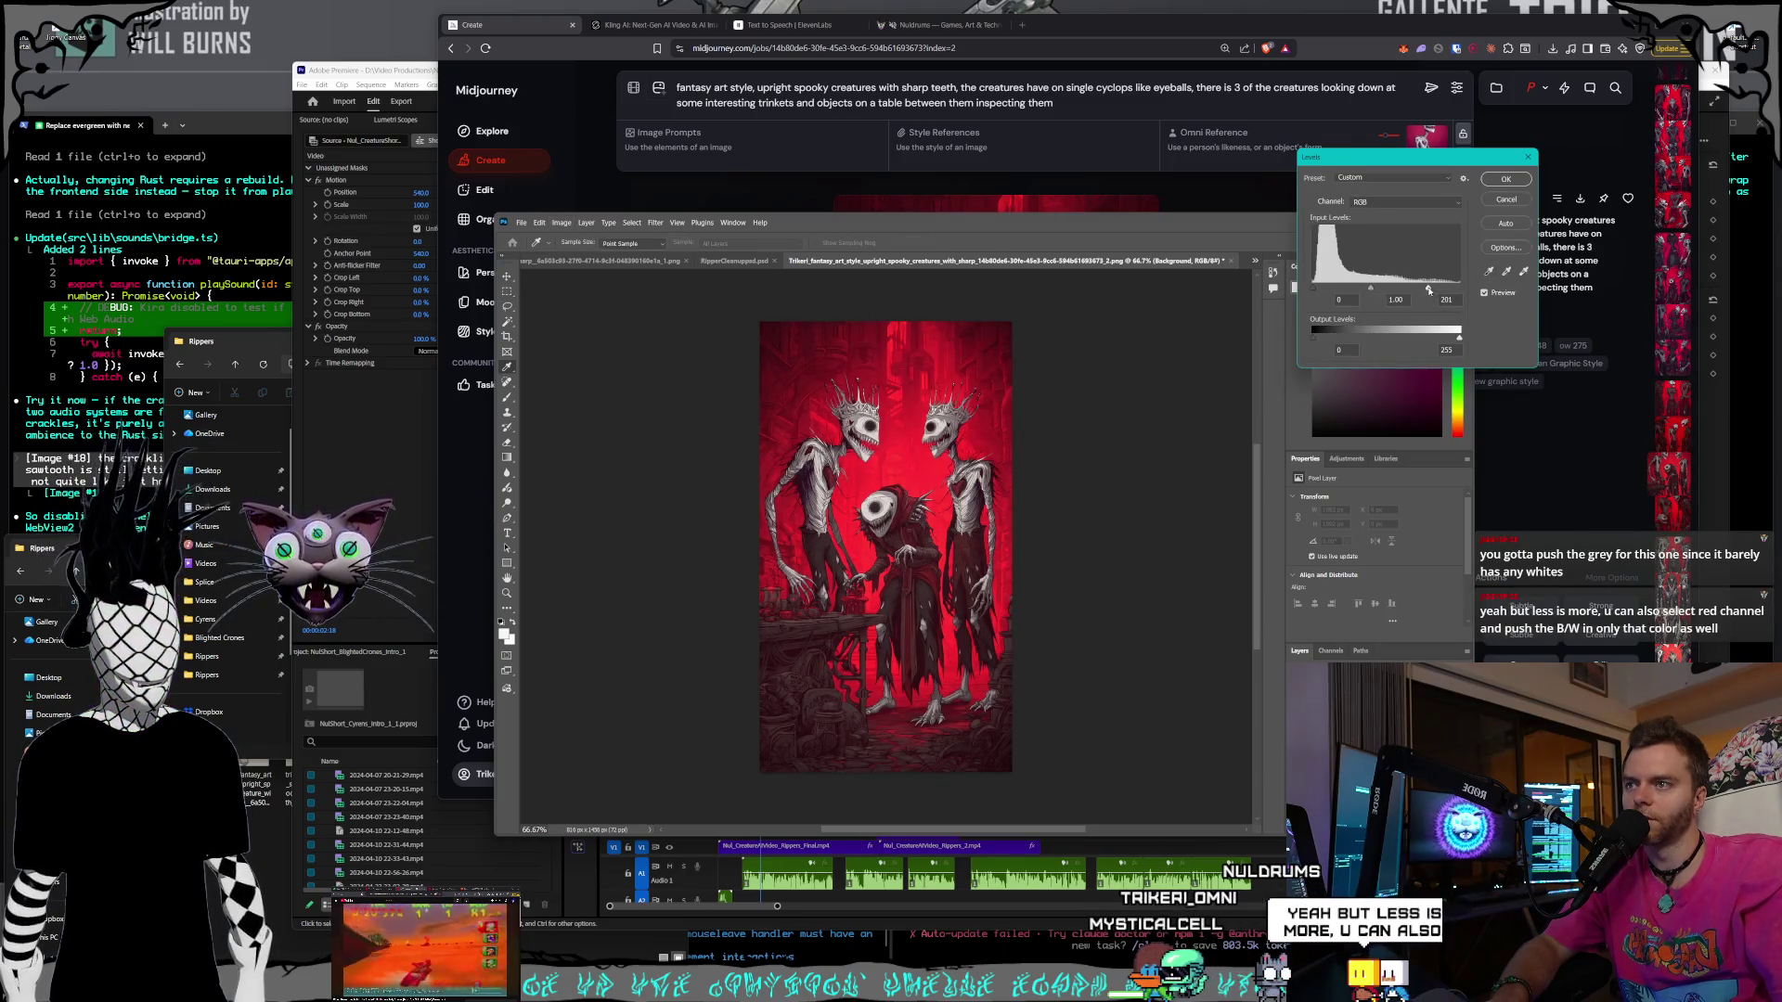
pyautogui.moveTo(1428, 289); pyautogui.dragTo(1387, 292)
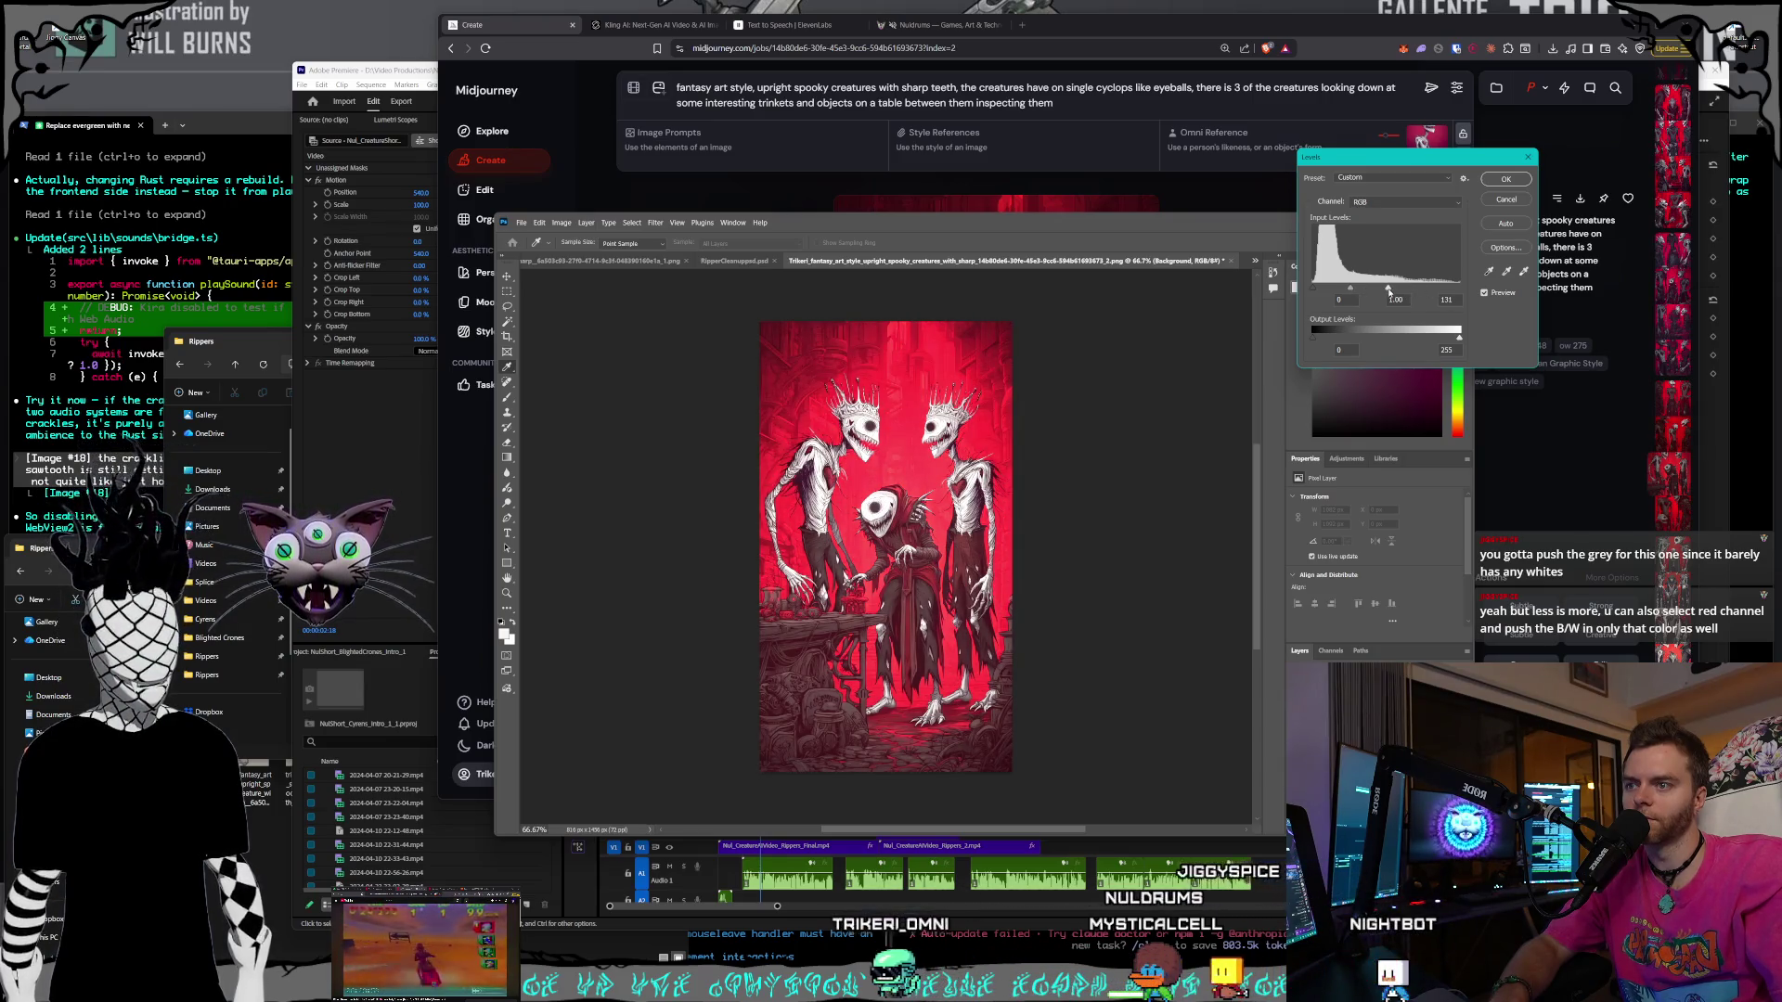
pyautogui.moveTo(1379, 292); pyautogui.dragTo(1422, 291)
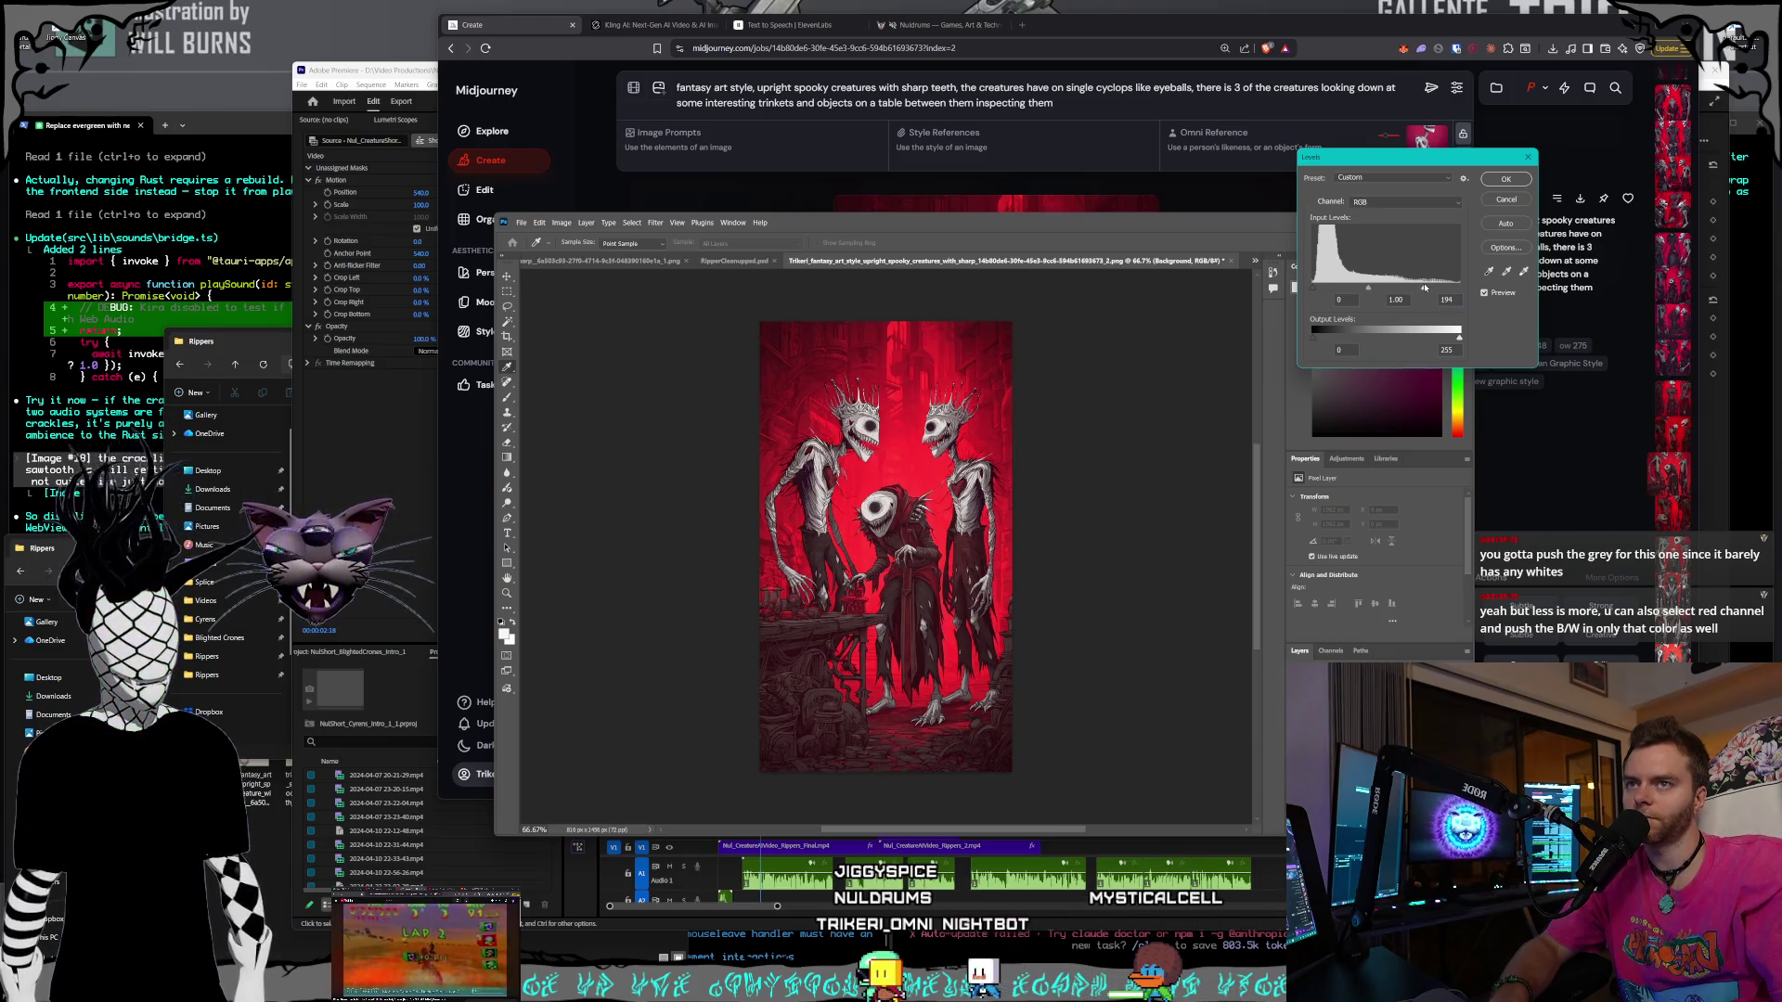
pyautogui.click(1506, 179)
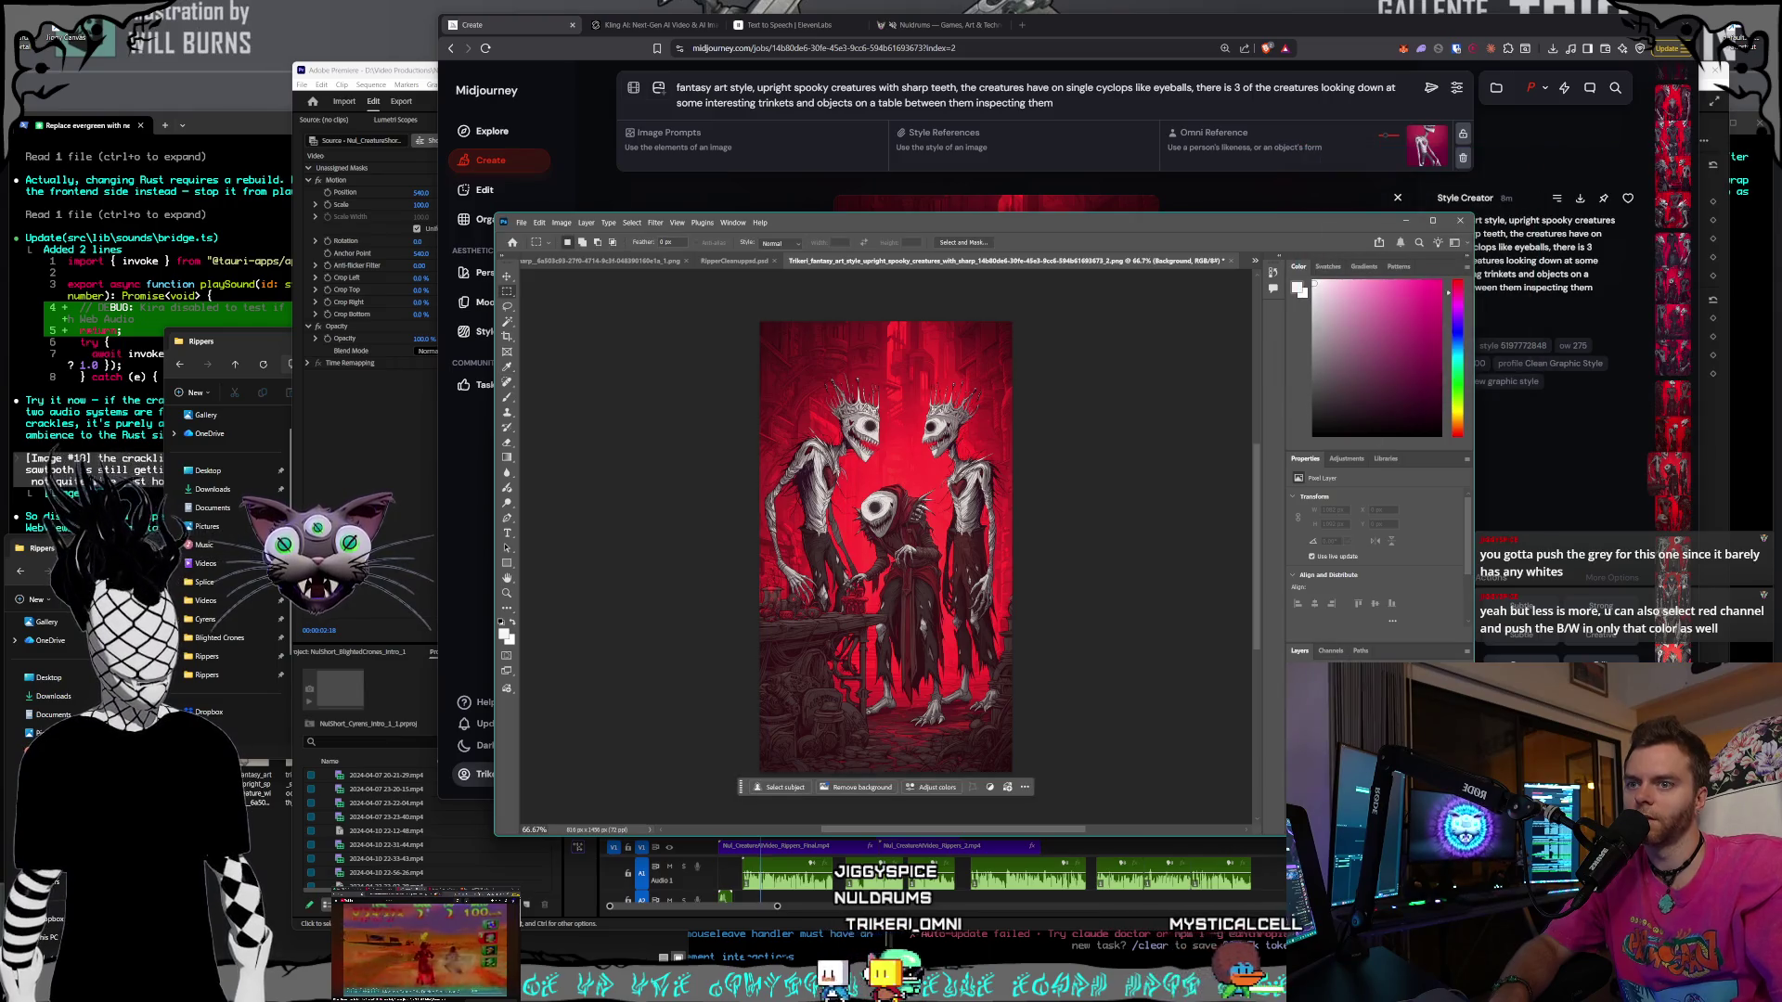
pyautogui.click(1350, 509)
pyautogui.click(1340, 576)
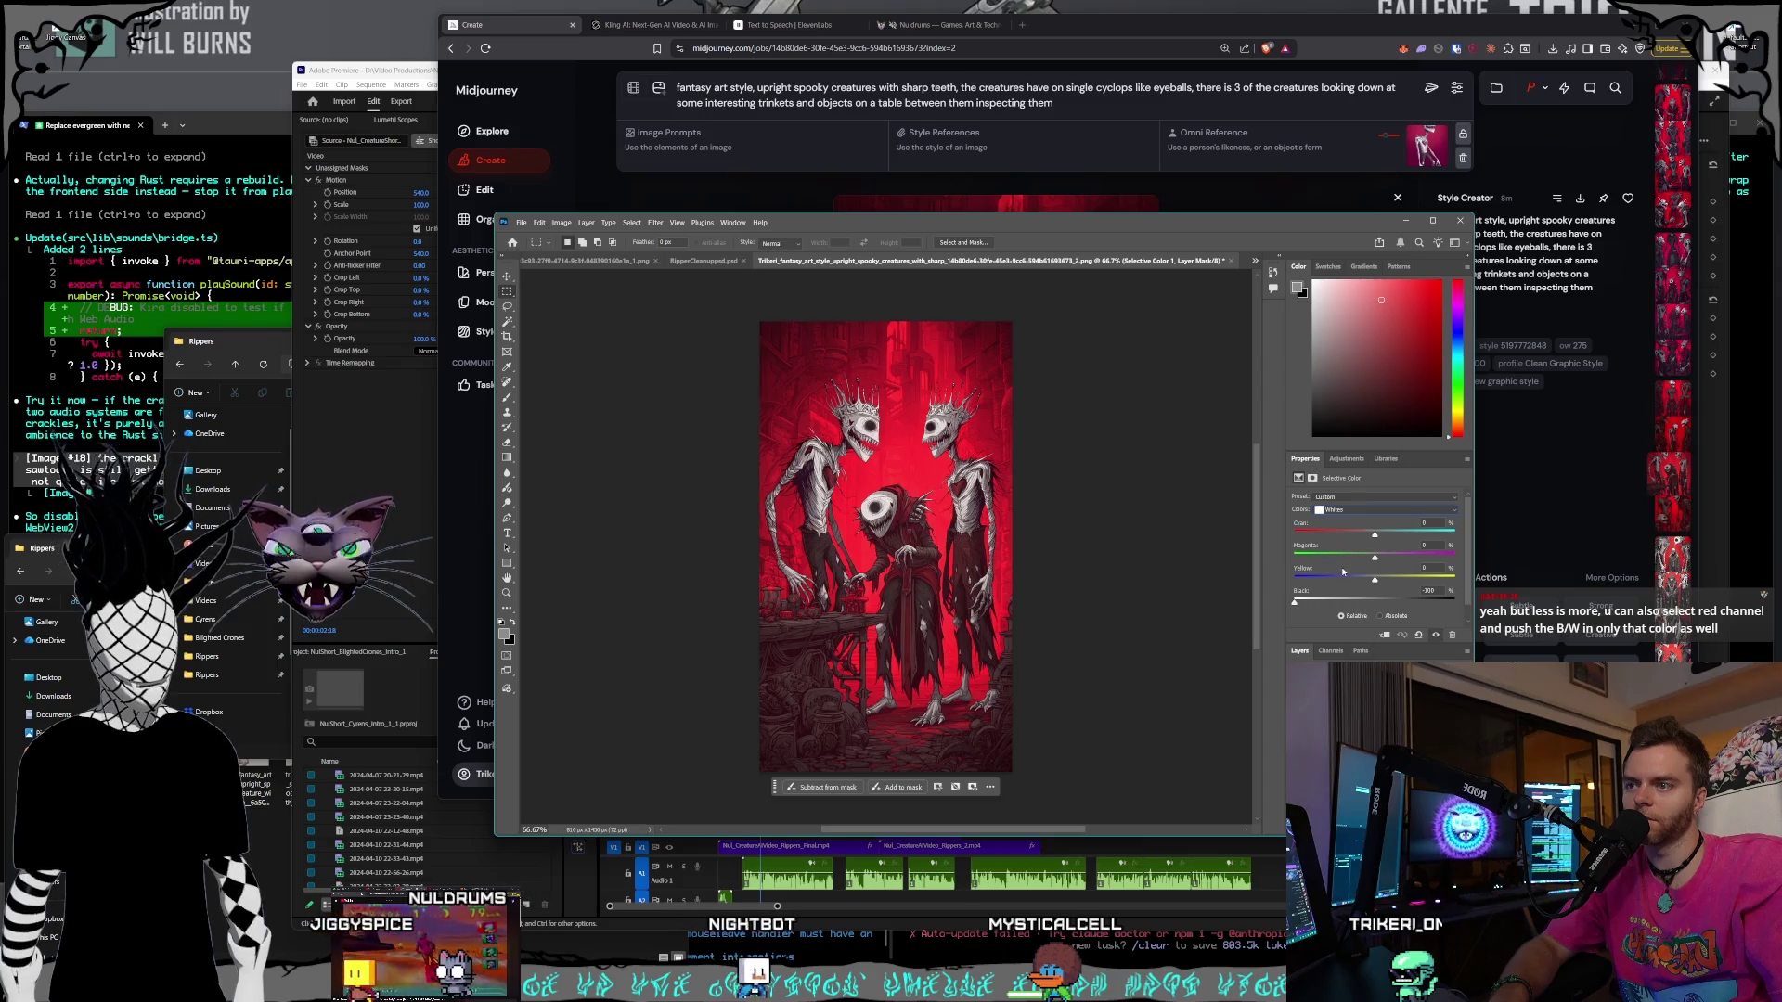
# - Try deepening the Reds' black amount in Selective Color, then reset it to zero
pyautogui.click(1361, 508)
pyautogui.click(1343, 551)
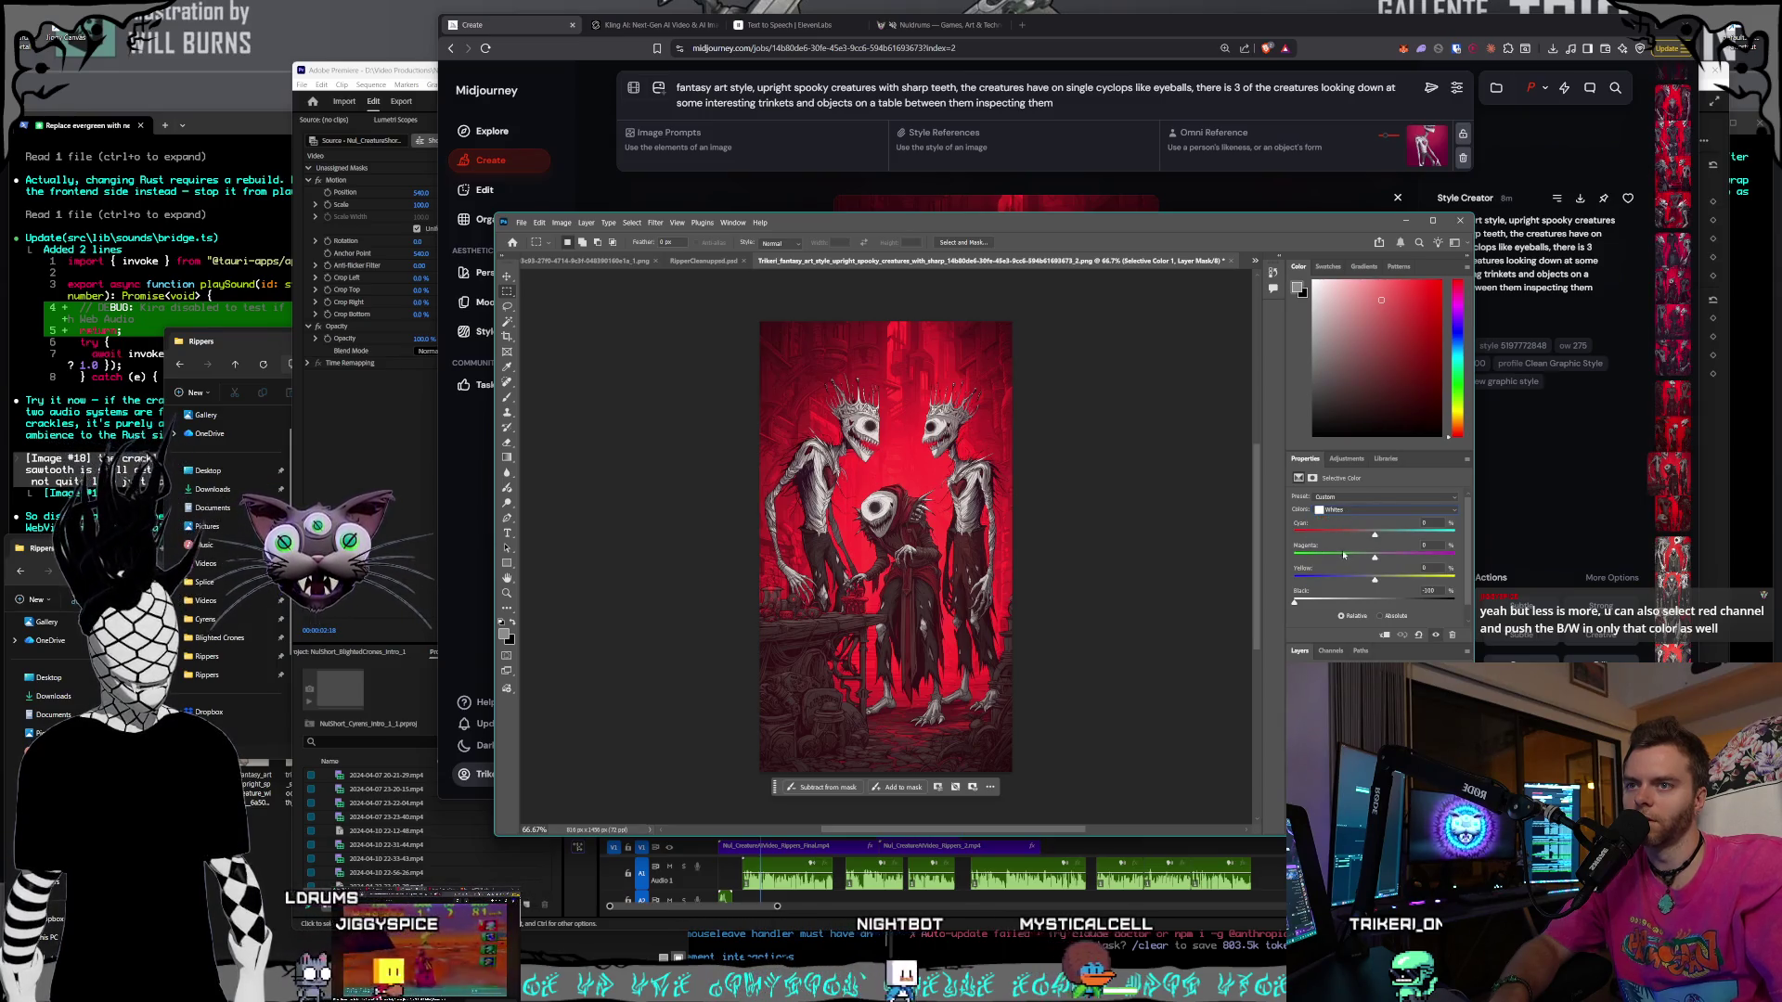
pyautogui.click(1350, 512)
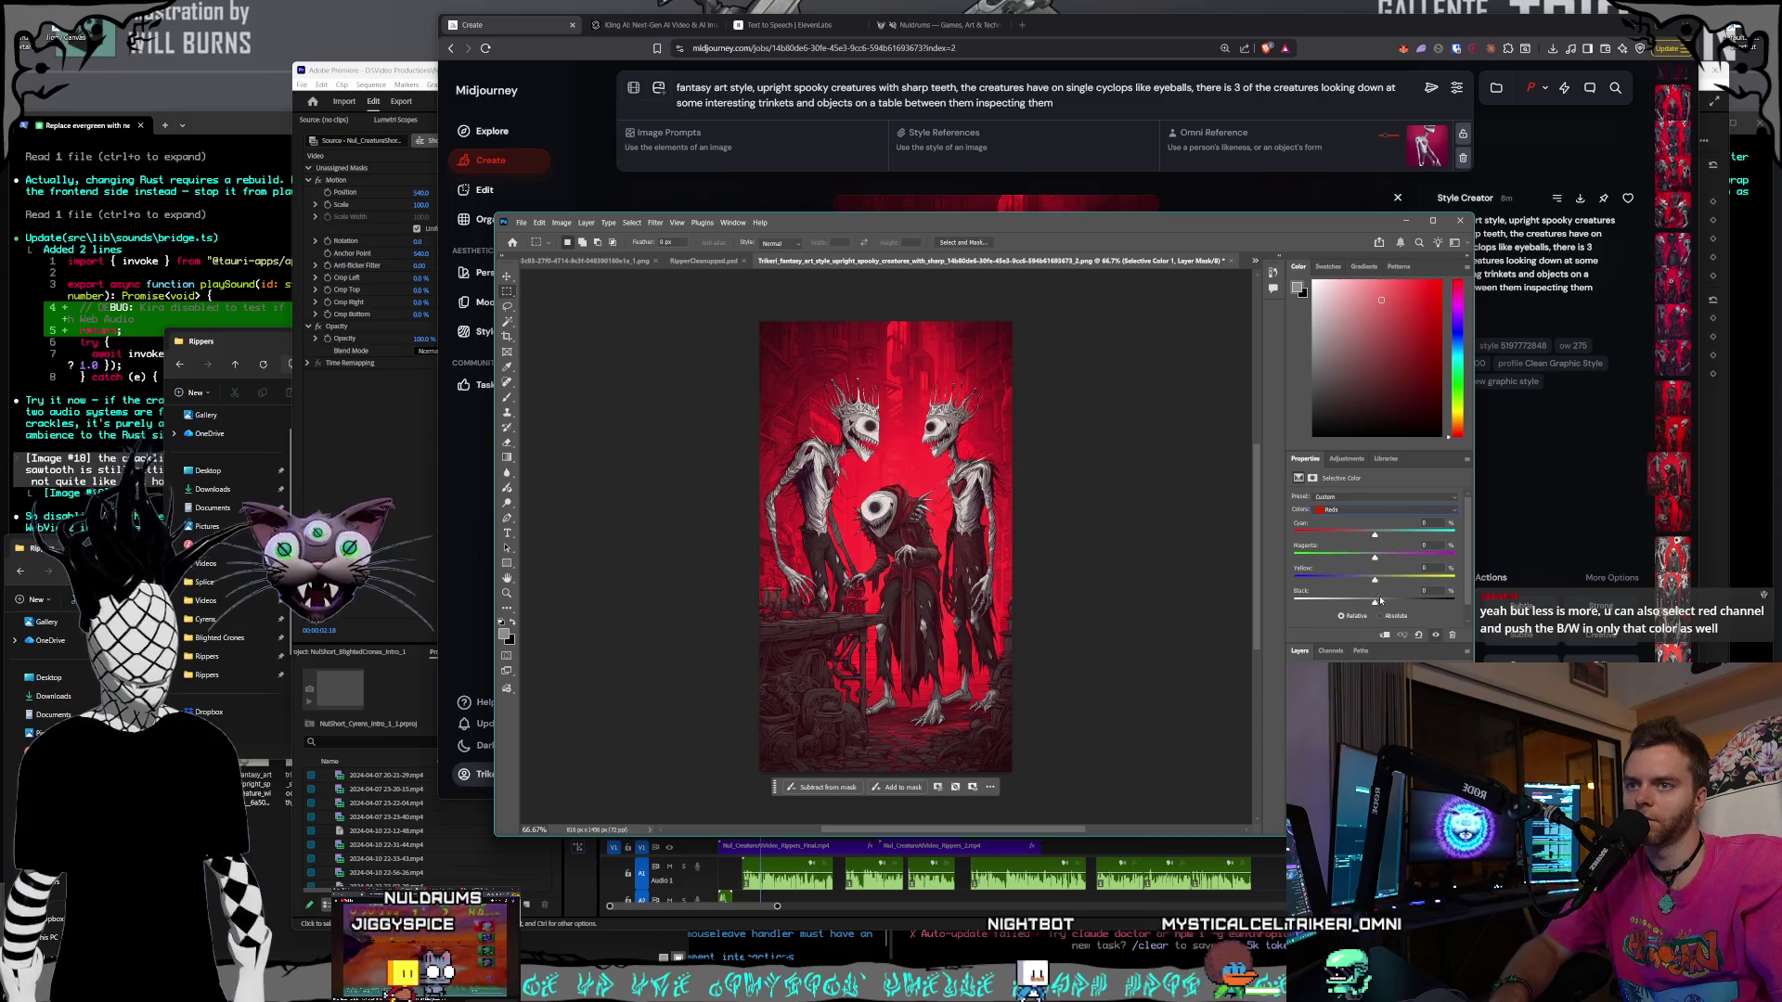
pyautogui.moveTo(1374, 601); pyautogui.dragTo(1397, 602)
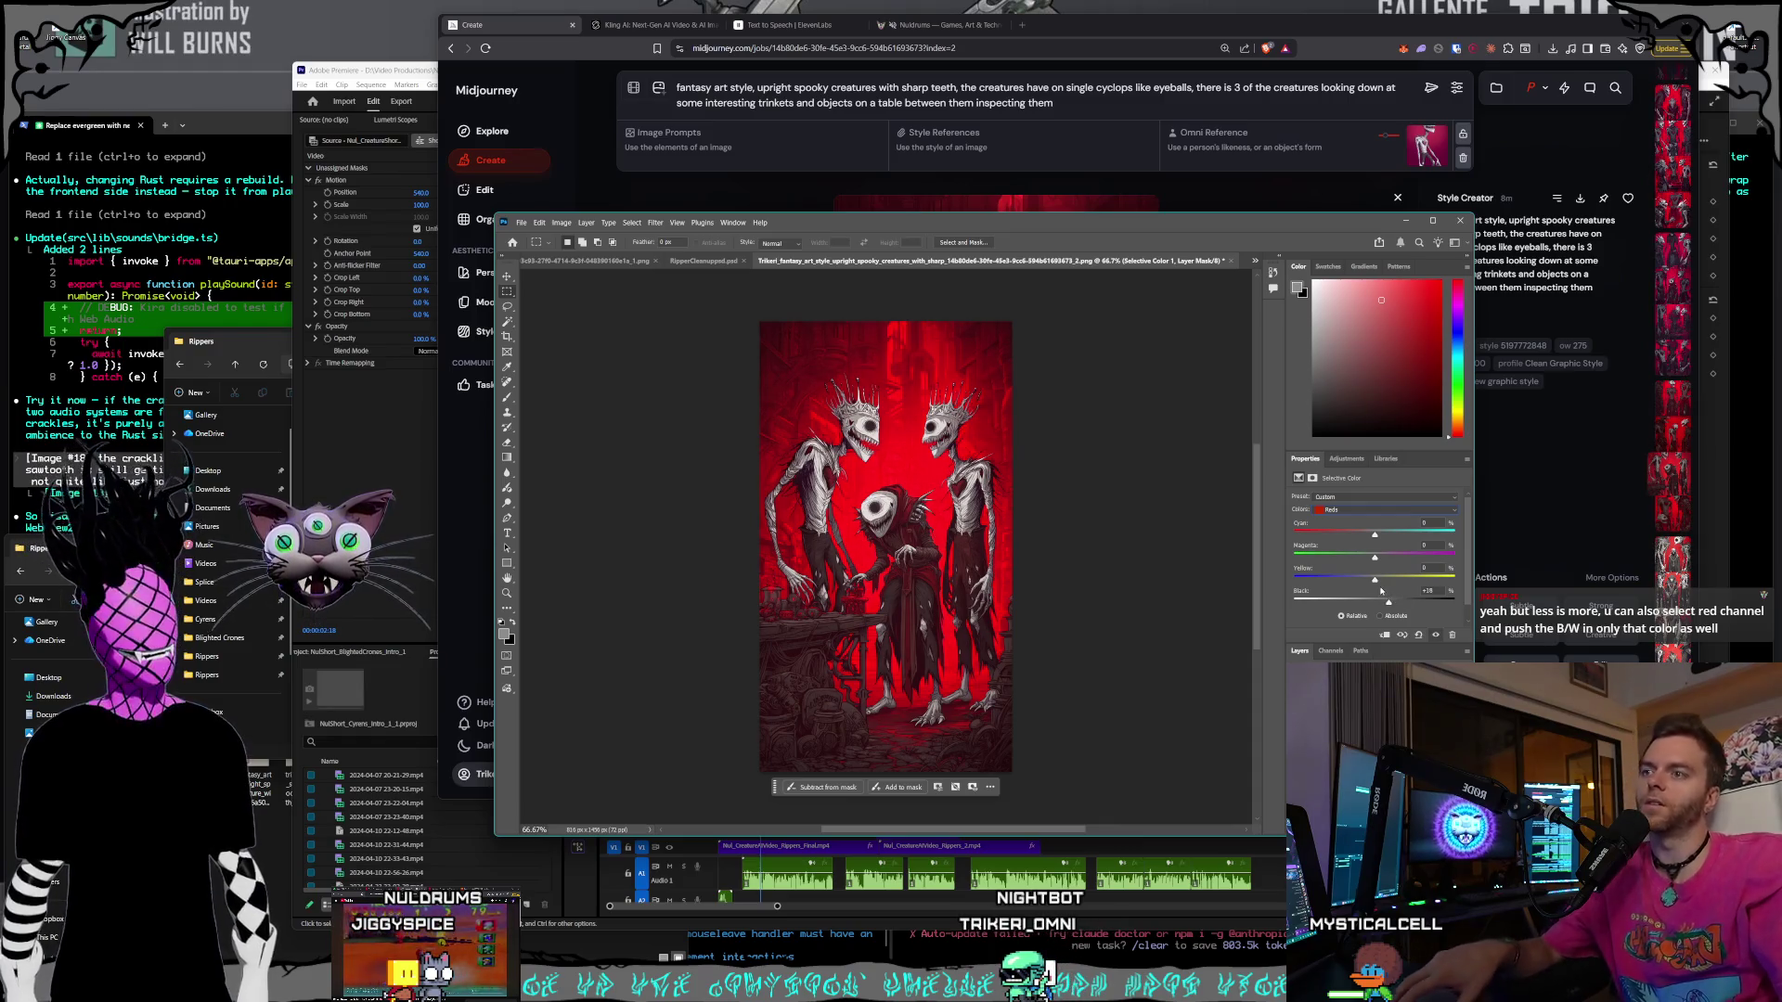
pyautogui.moveTo(1388, 602); pyautogui.dragTo(1374, 602)
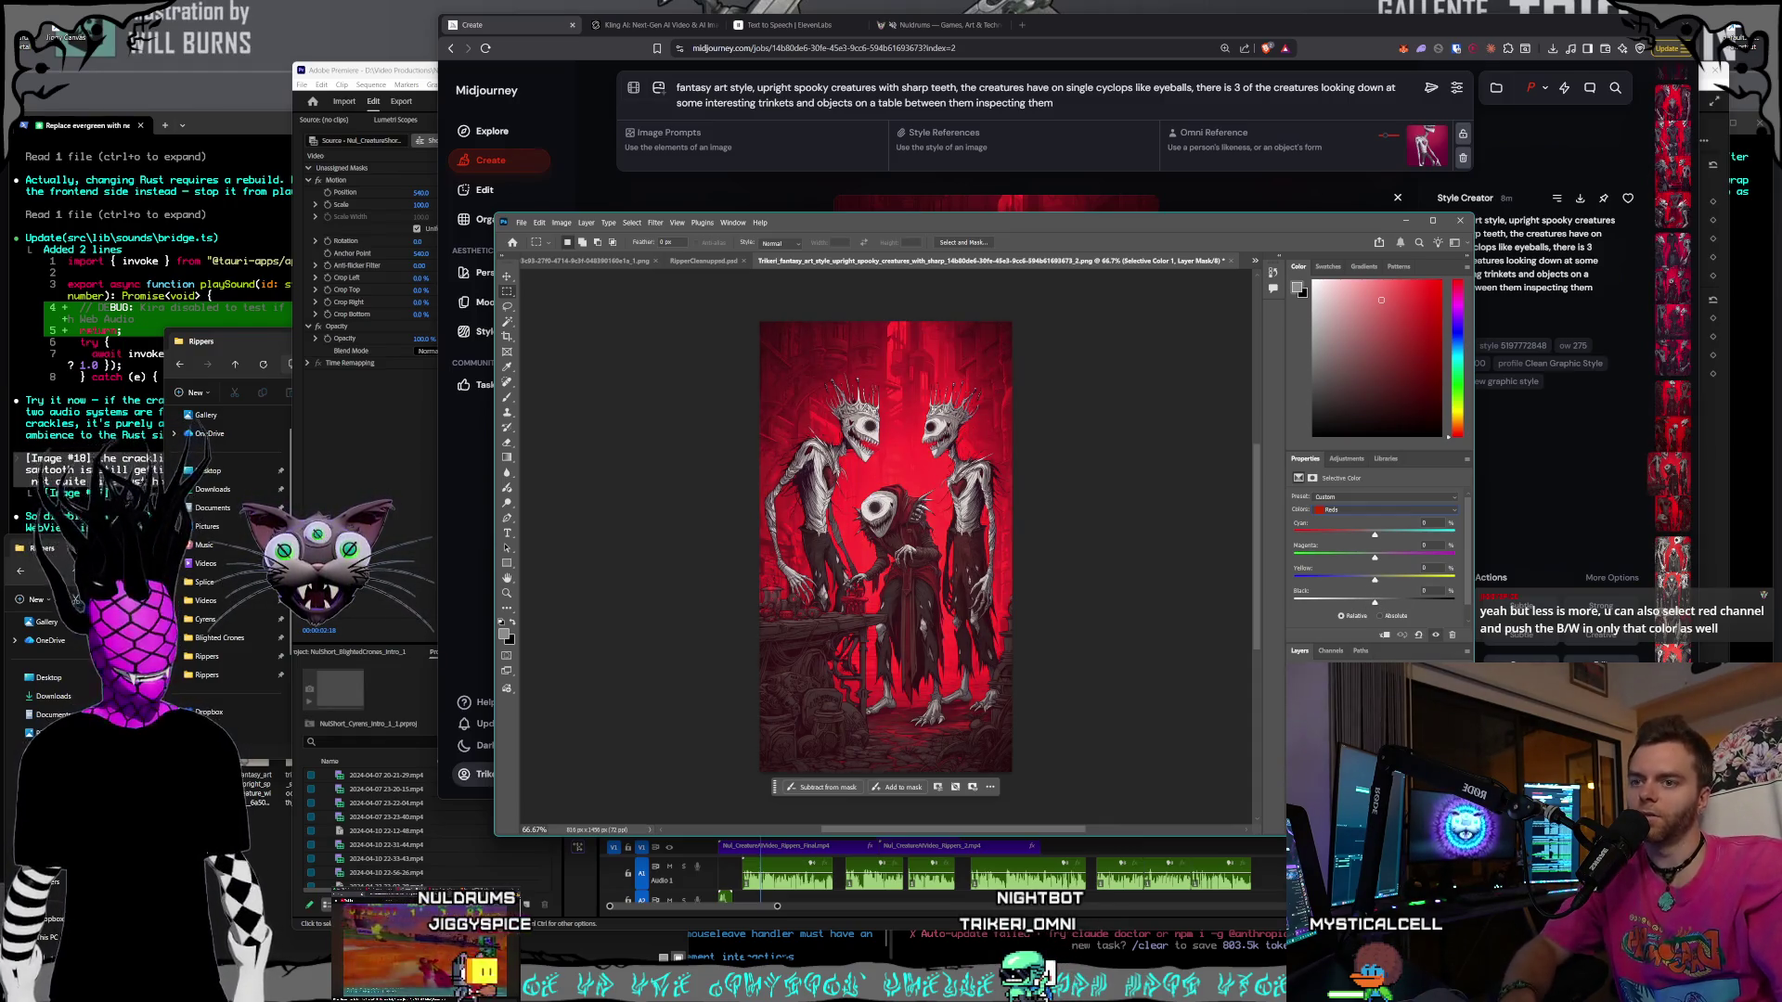
# - Brighten the Background layer with Levels, setting the white input to 207
pyautogui.press('Delete')
pyautogui.click(561, 222)
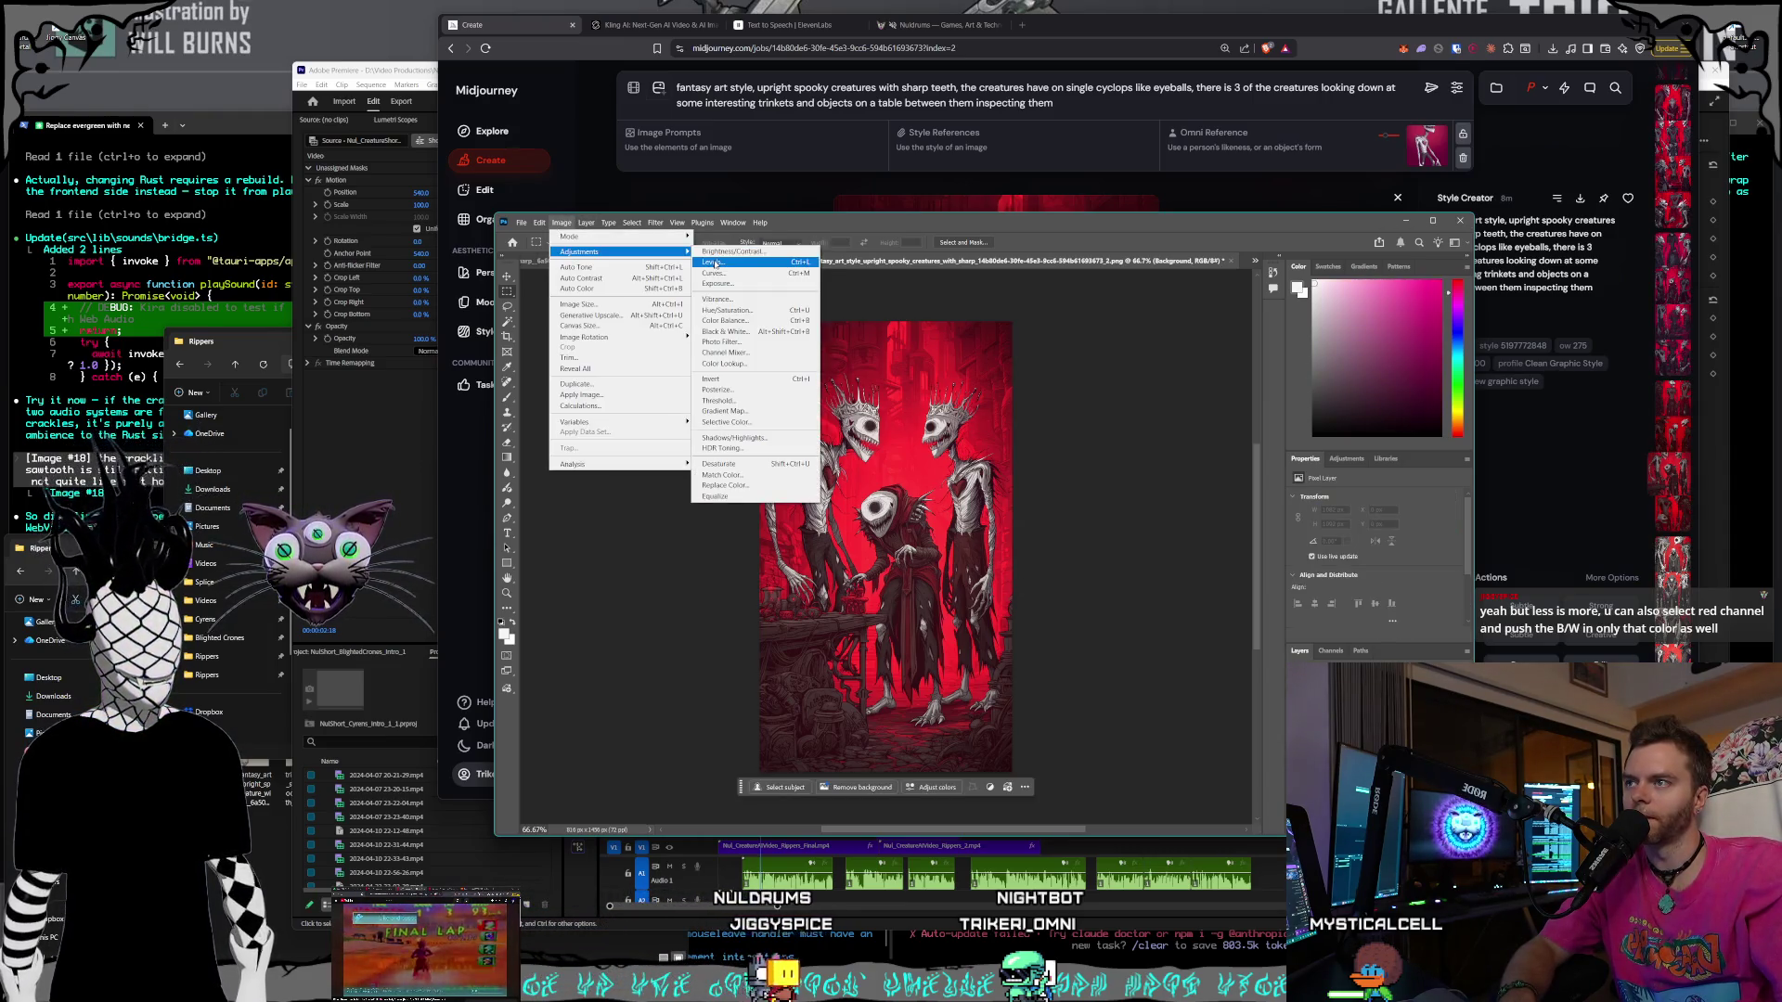
pyautogui.click(716, 264)
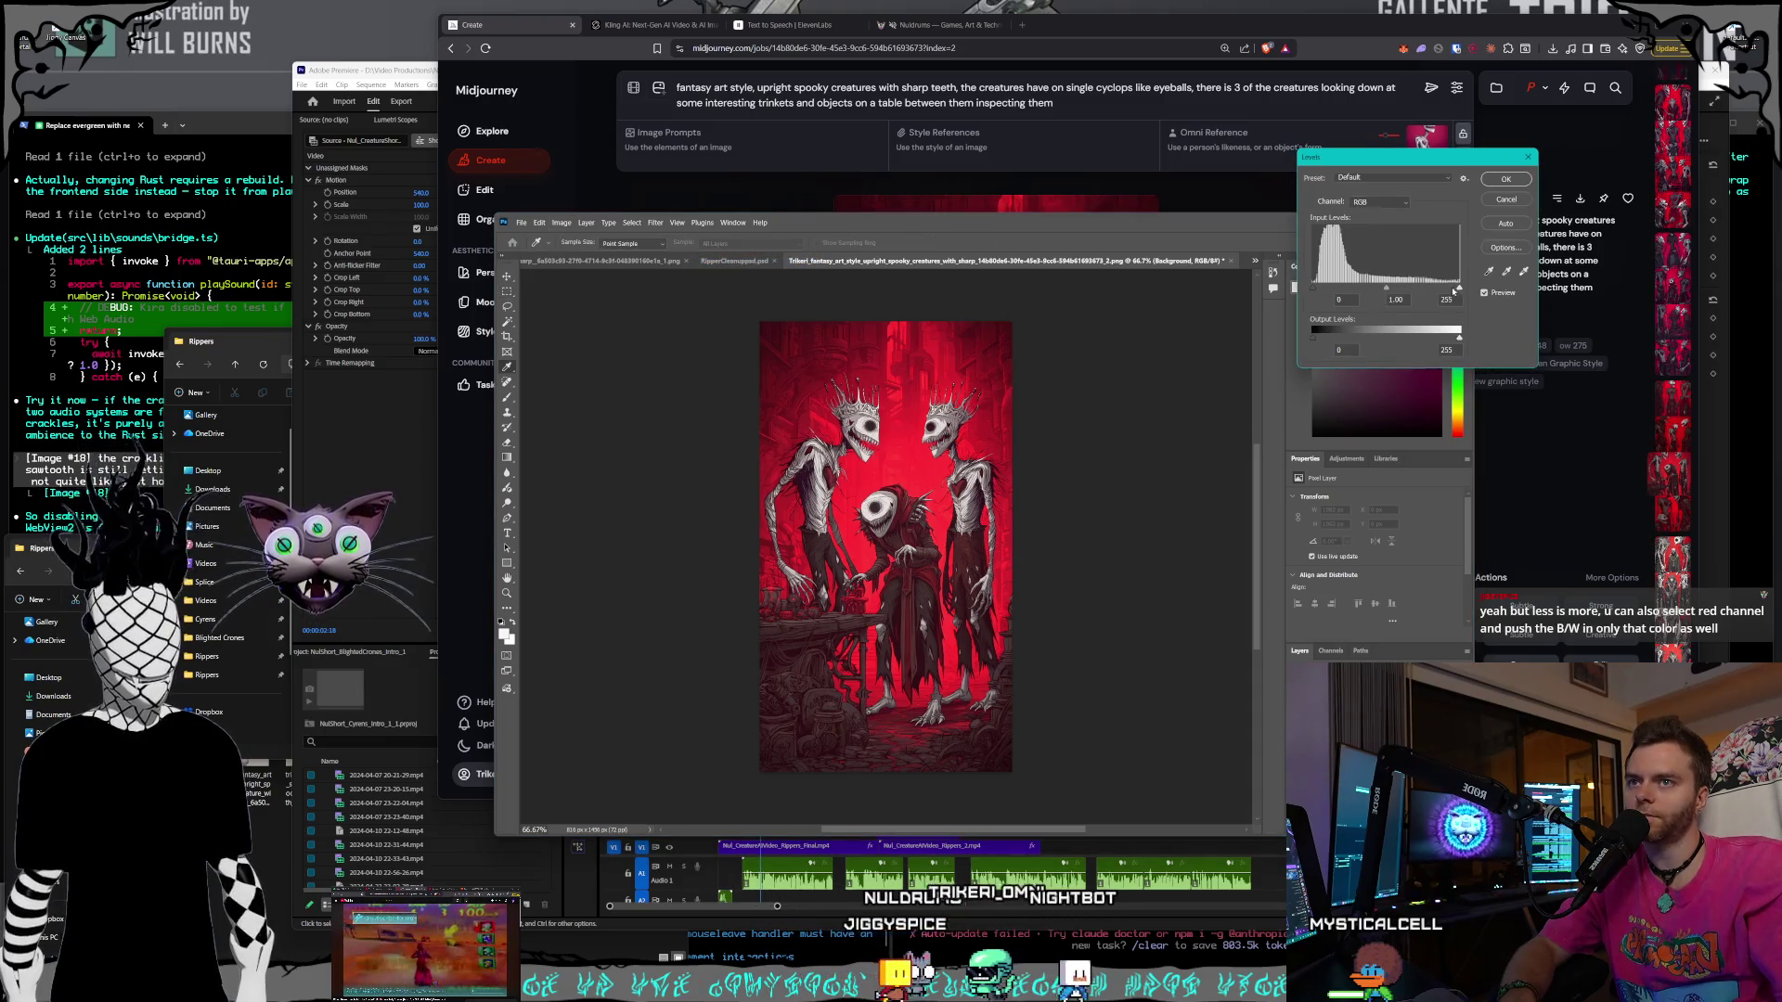
pyautogui.moveTo(1453, 290); pyautogui.dragTo(1426, 290)
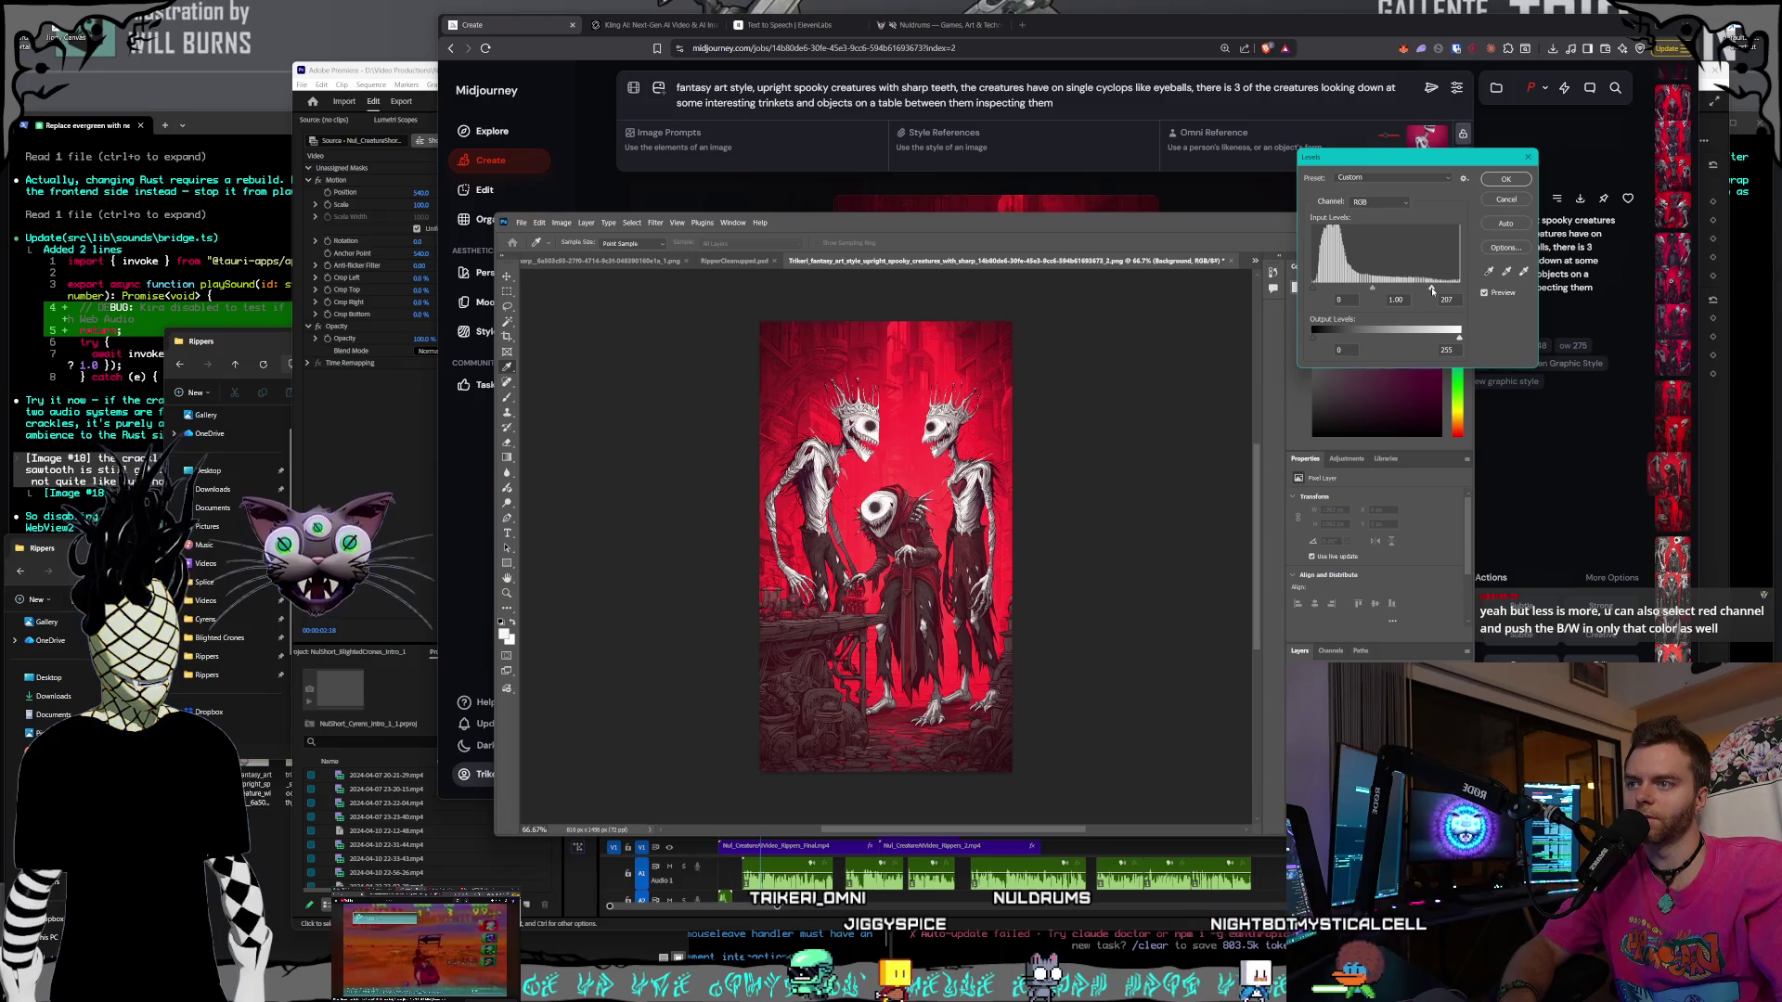
pyautogui.click(1511, 181)
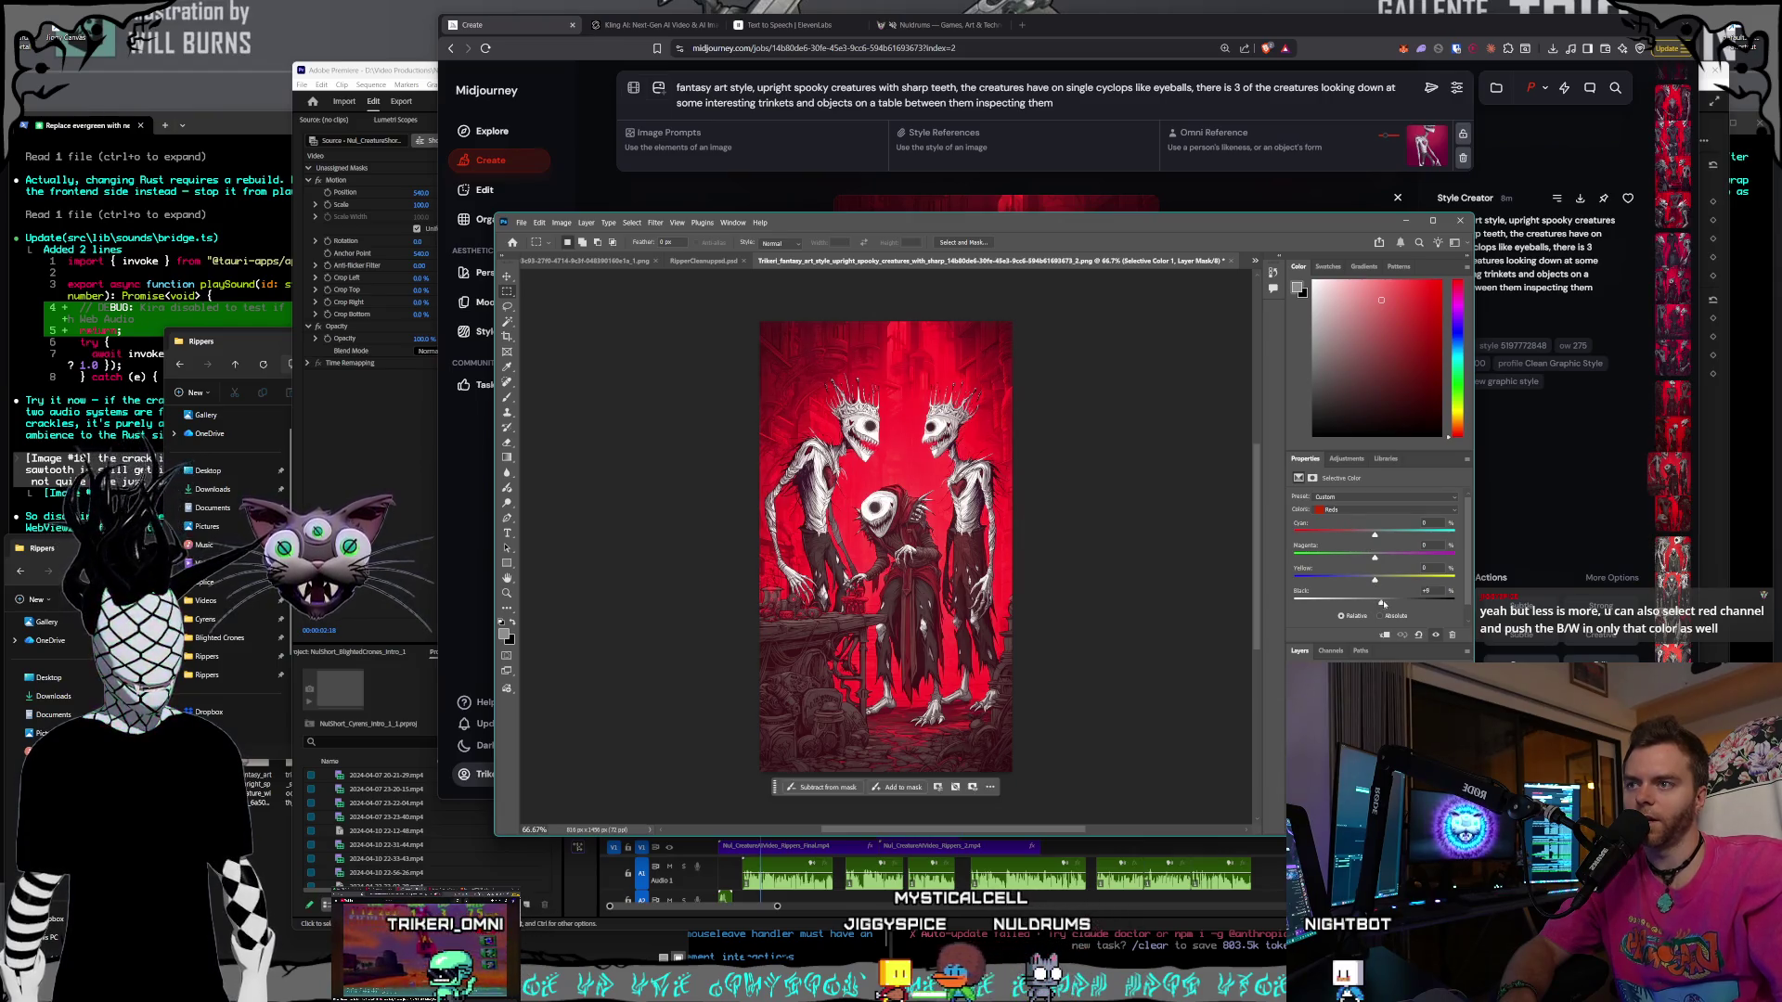
# - Add black to the Reds, and adjust the Blacks range's black from -9 to +24
pyautogui.moveTo(1381, 603); pyautogui.dragTo(1407, 605)
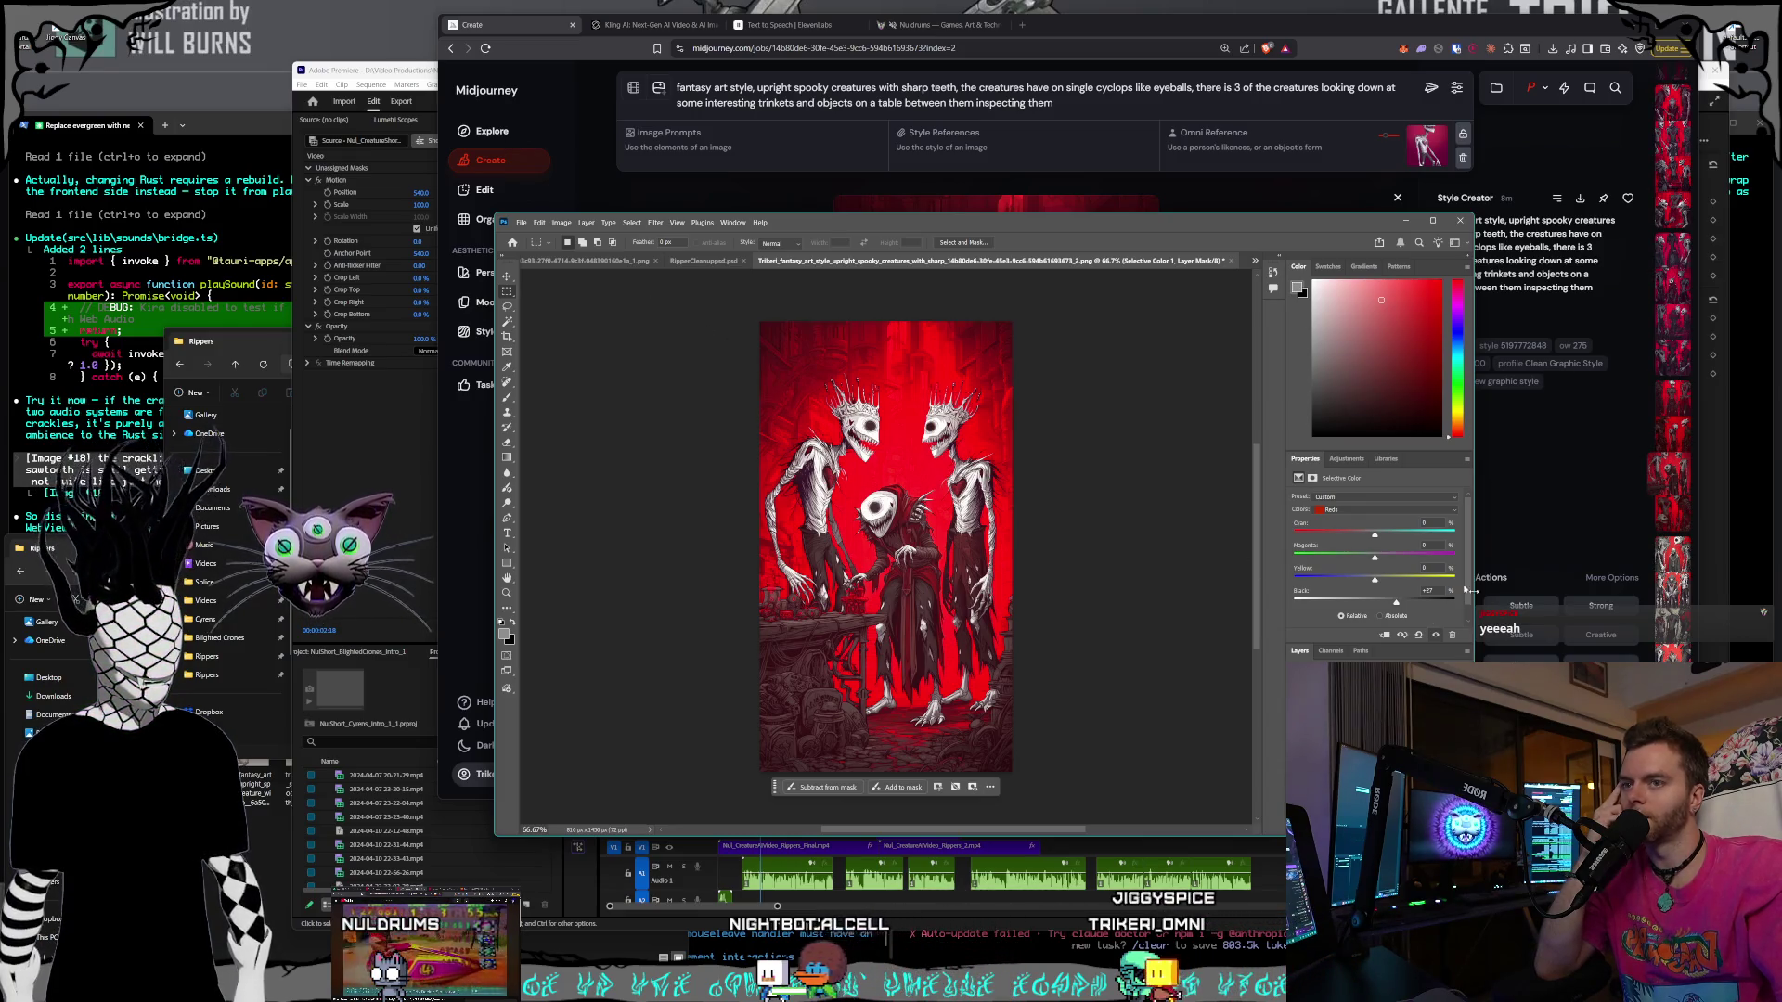
pyautogui.click(1383, 510)
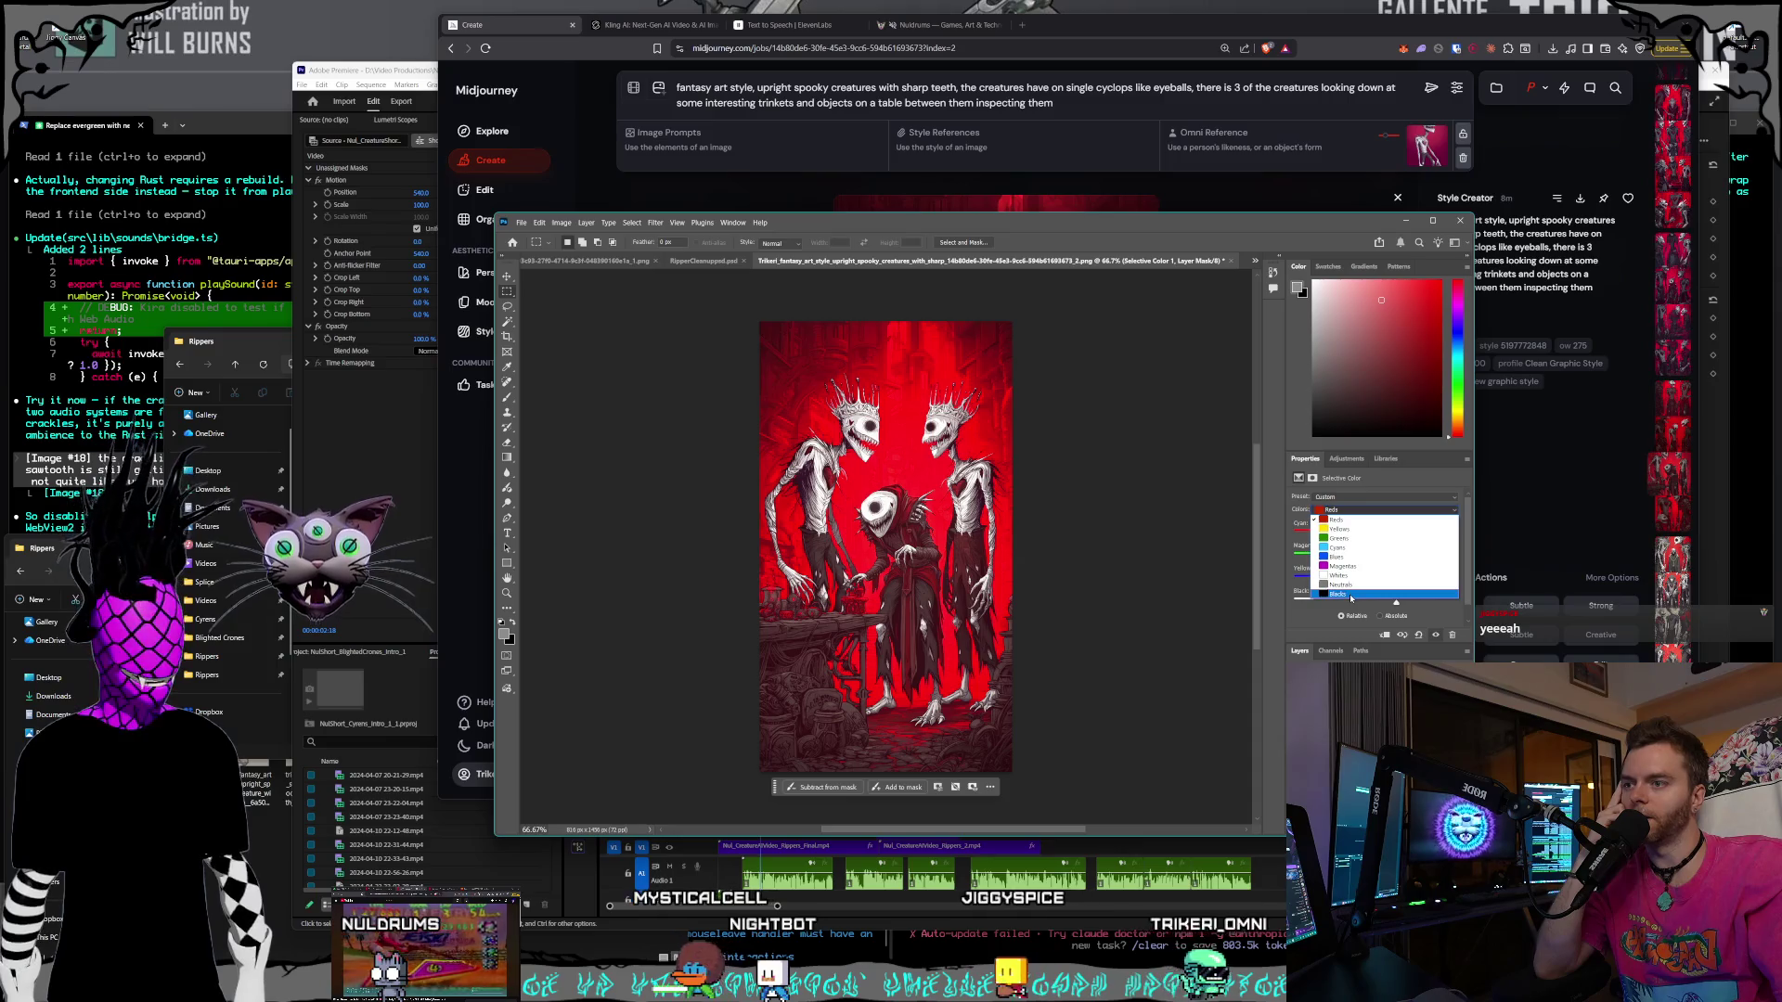
pyautogui.click(1350, 597)
pyautogui.moveTo(1375, 601); pyautogui.dragTo(1388, 606)
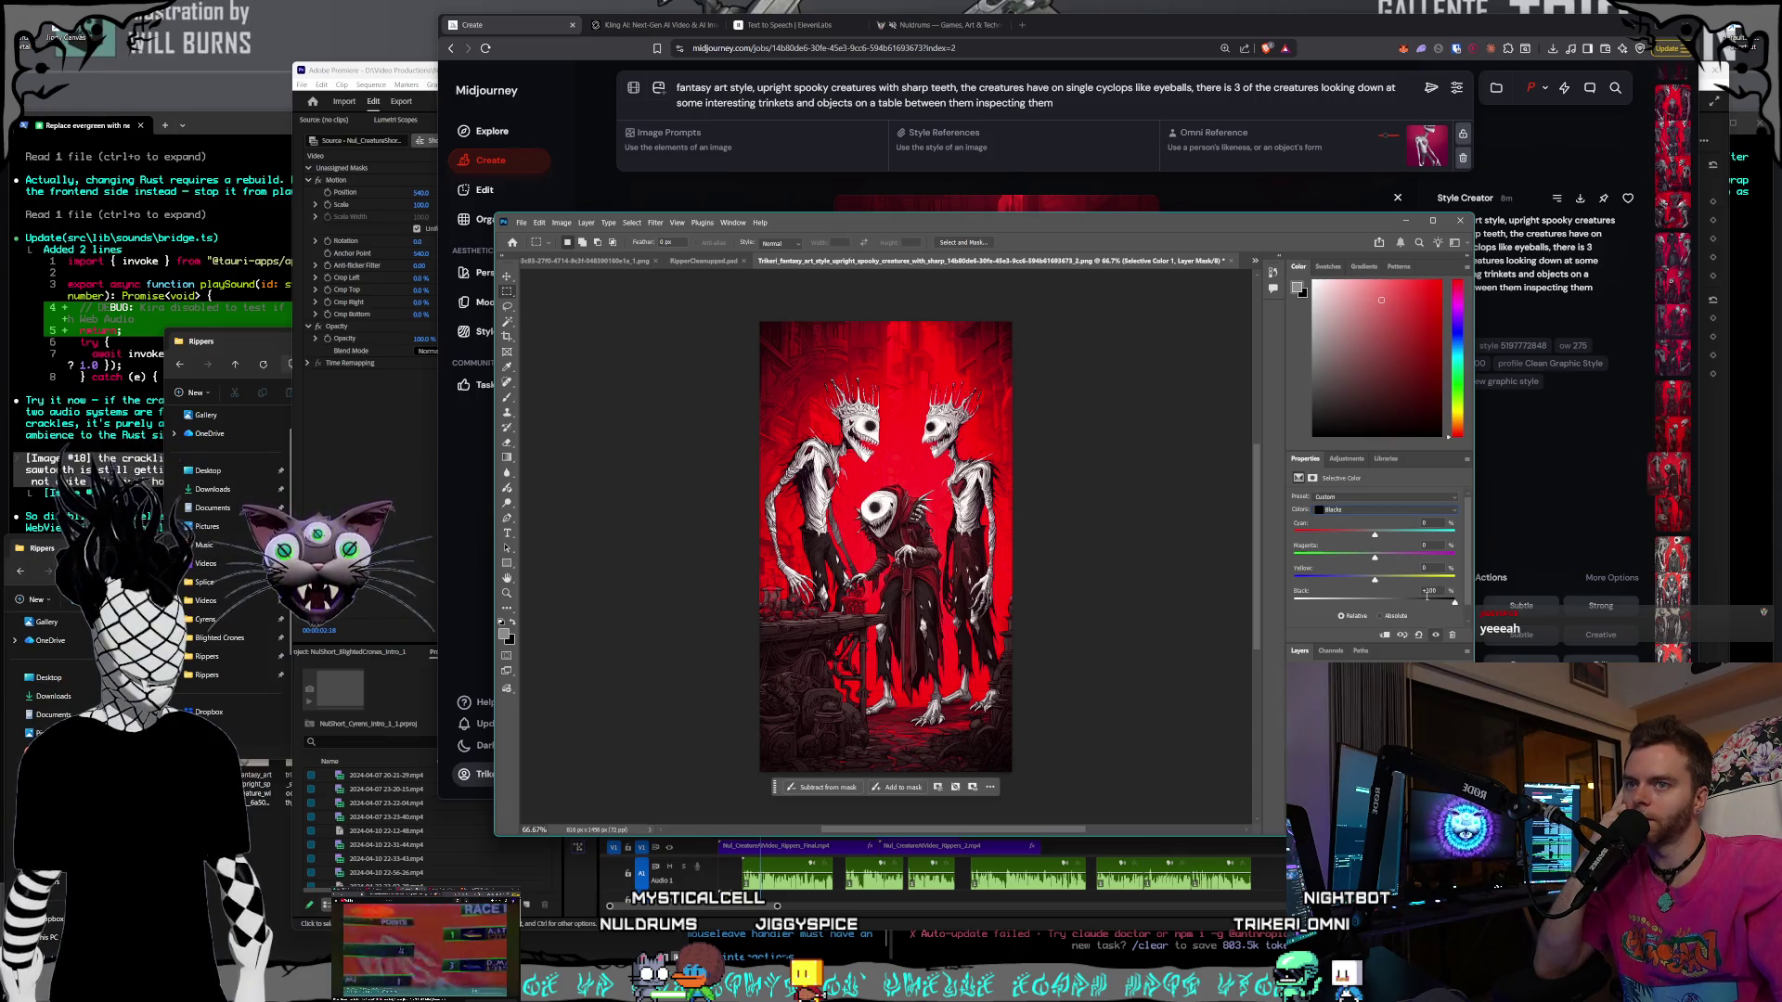
pyautogui.moveTo(1405, 599)
pyautogui.mouseDown()
pyautogui.moveTo(1341, 599)
pyautogui.moveTo(1433, 603)
pyautogui.mouseUp()
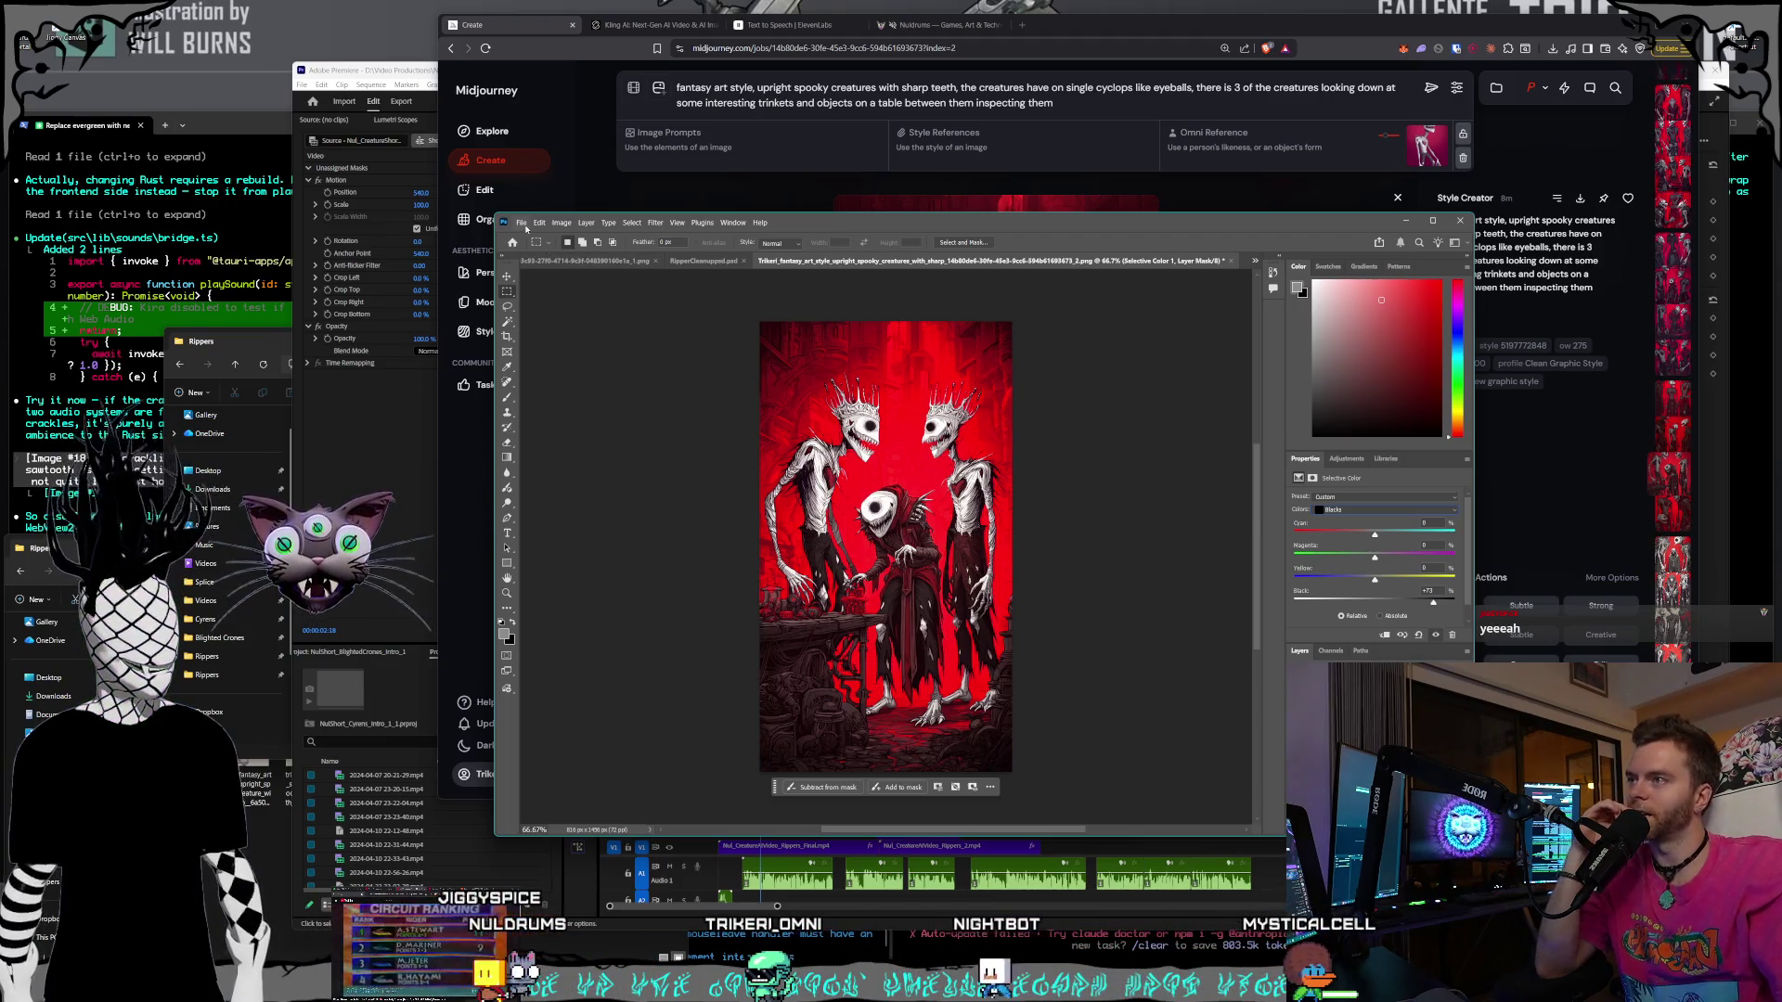
pyautogui.click(524, 225)
pyautogui.moveTo(576, 416)
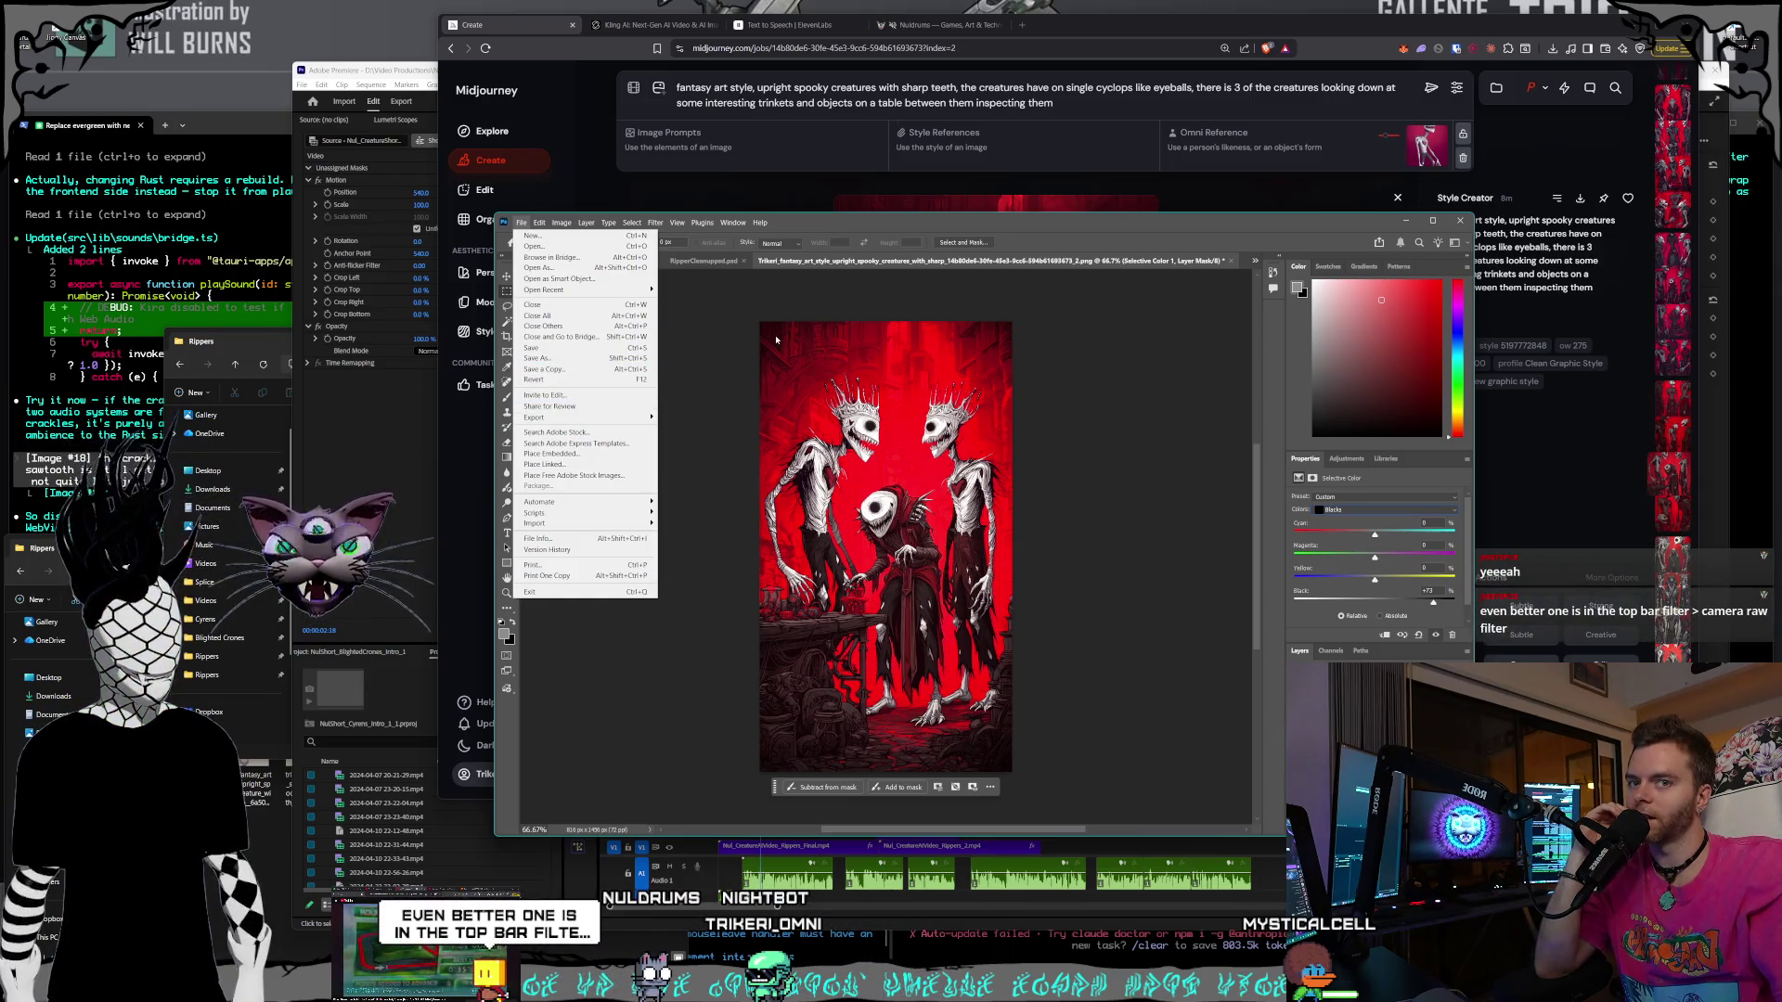
pyautogui.click(778, 347)
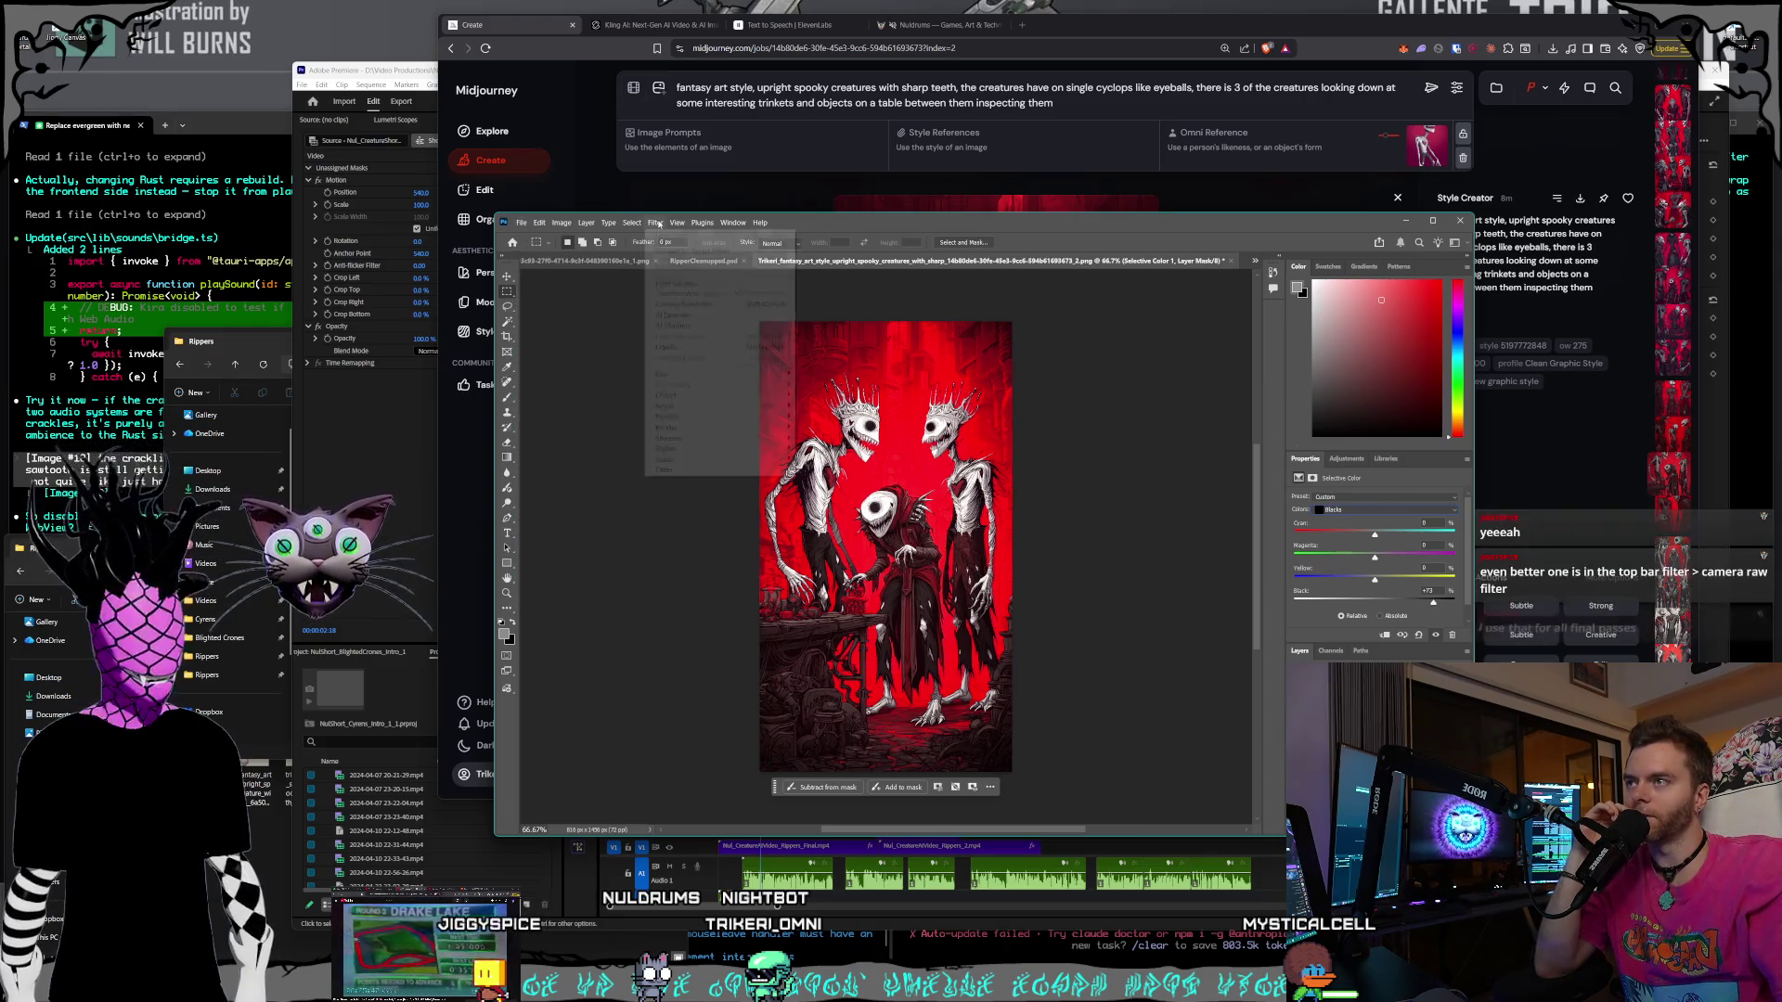
pyautogui.click(632, 222)
pyautogui.moveTo(655, 223)
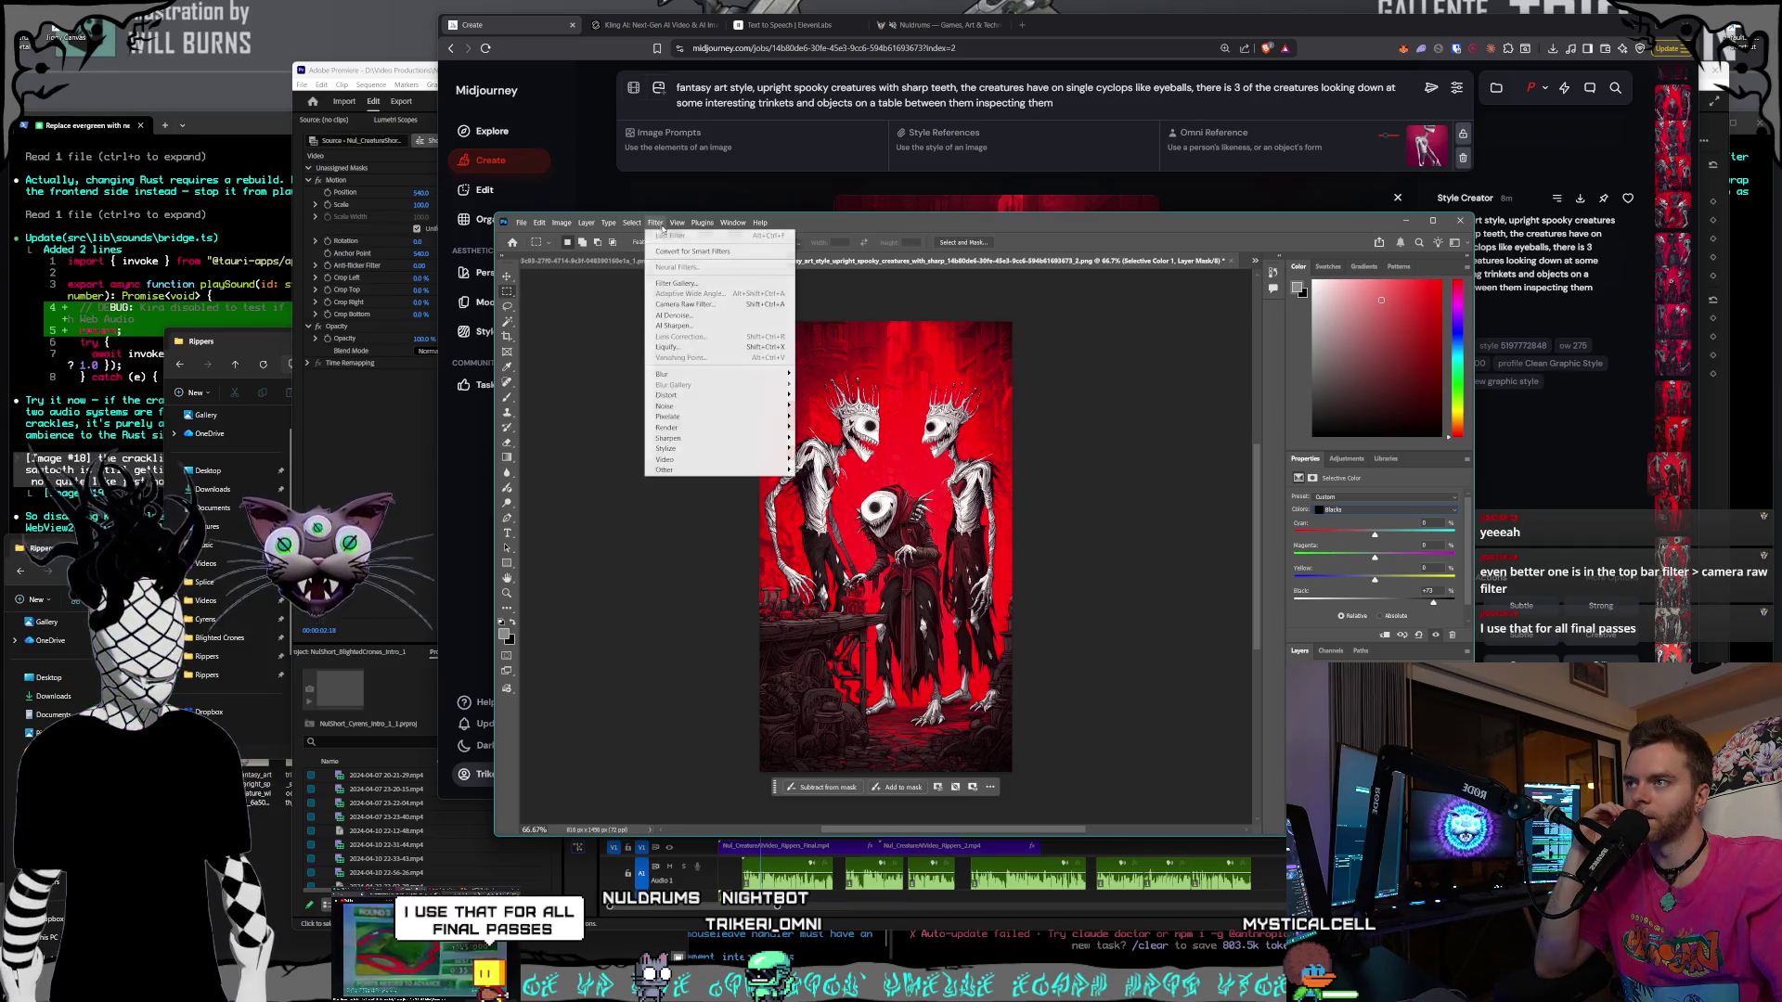
pyautogui.click(717, 305)
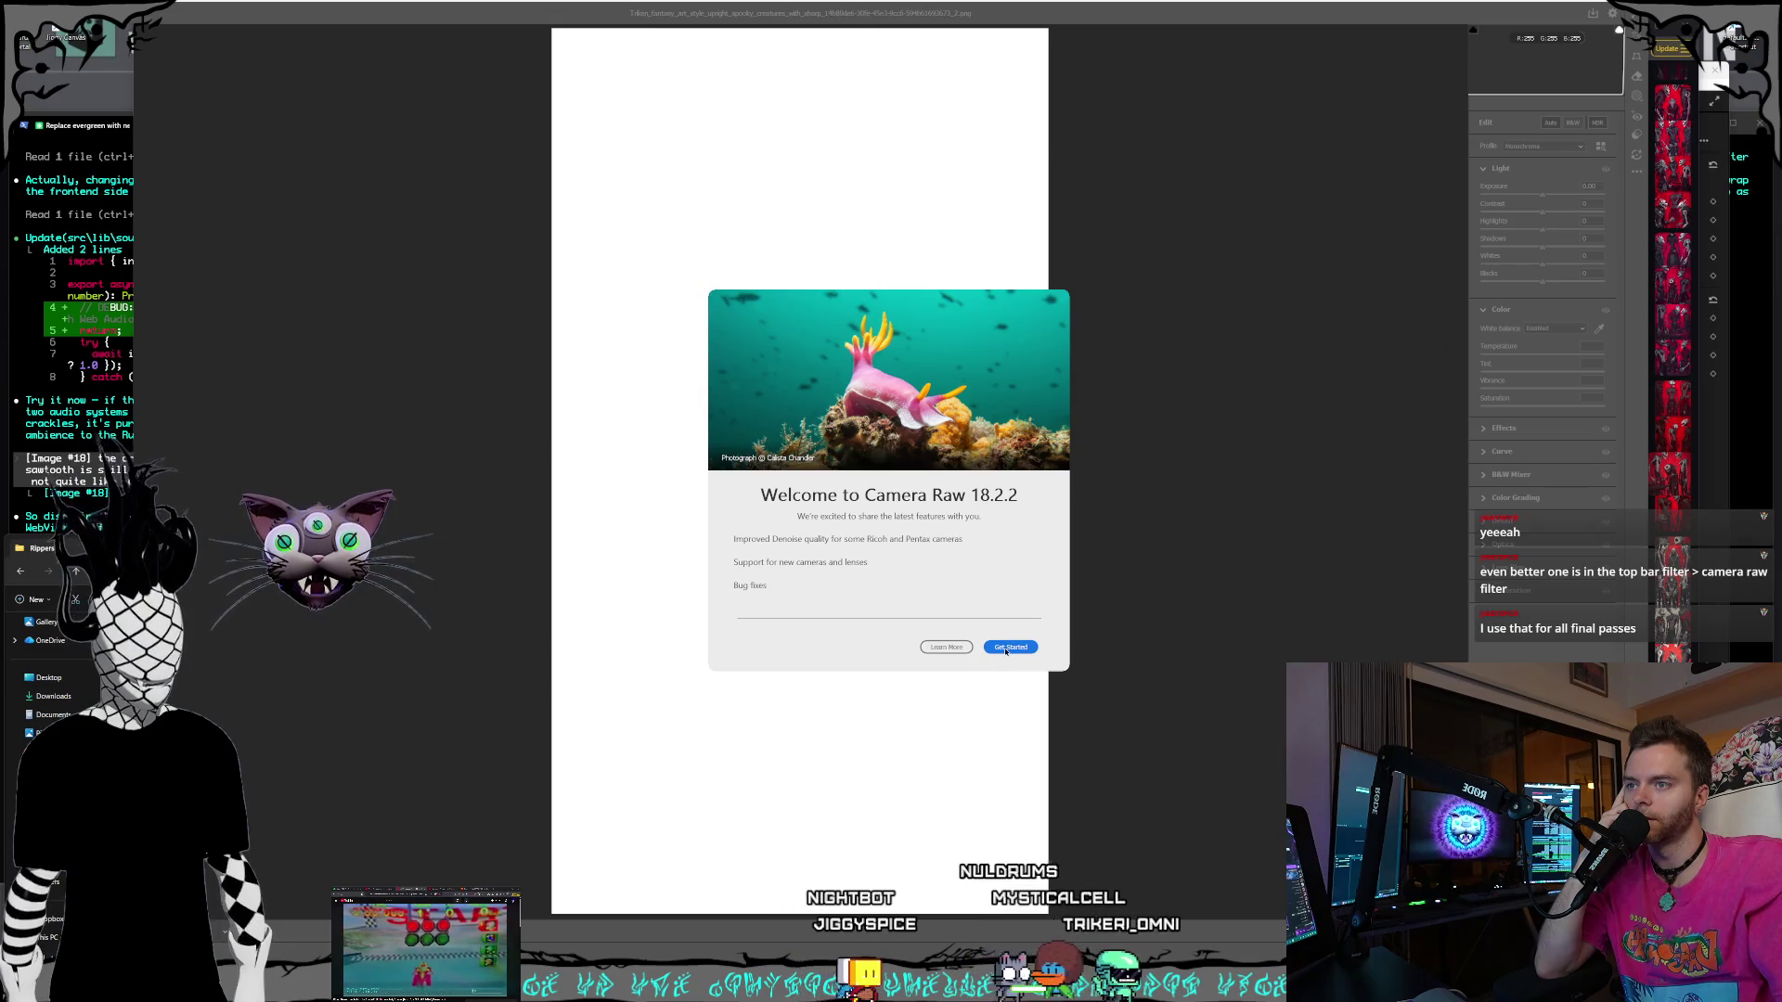
pyautogui.click(1006, 649)
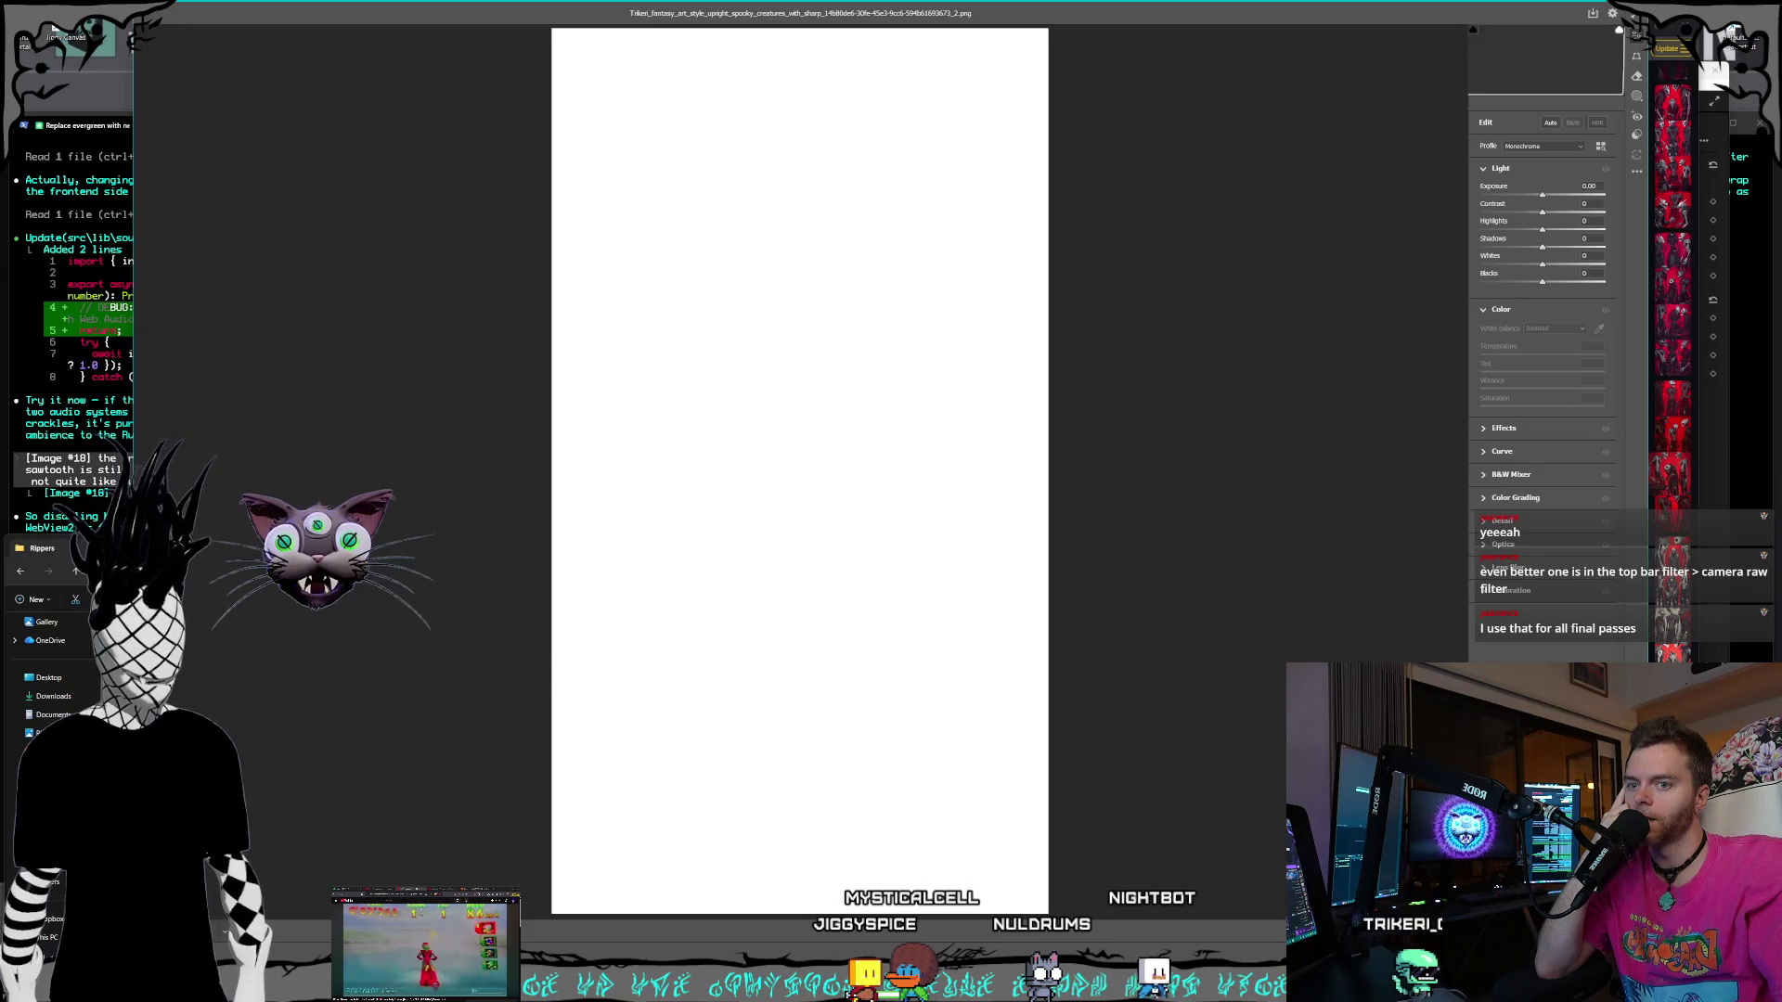
pyautogui.press('Escape')
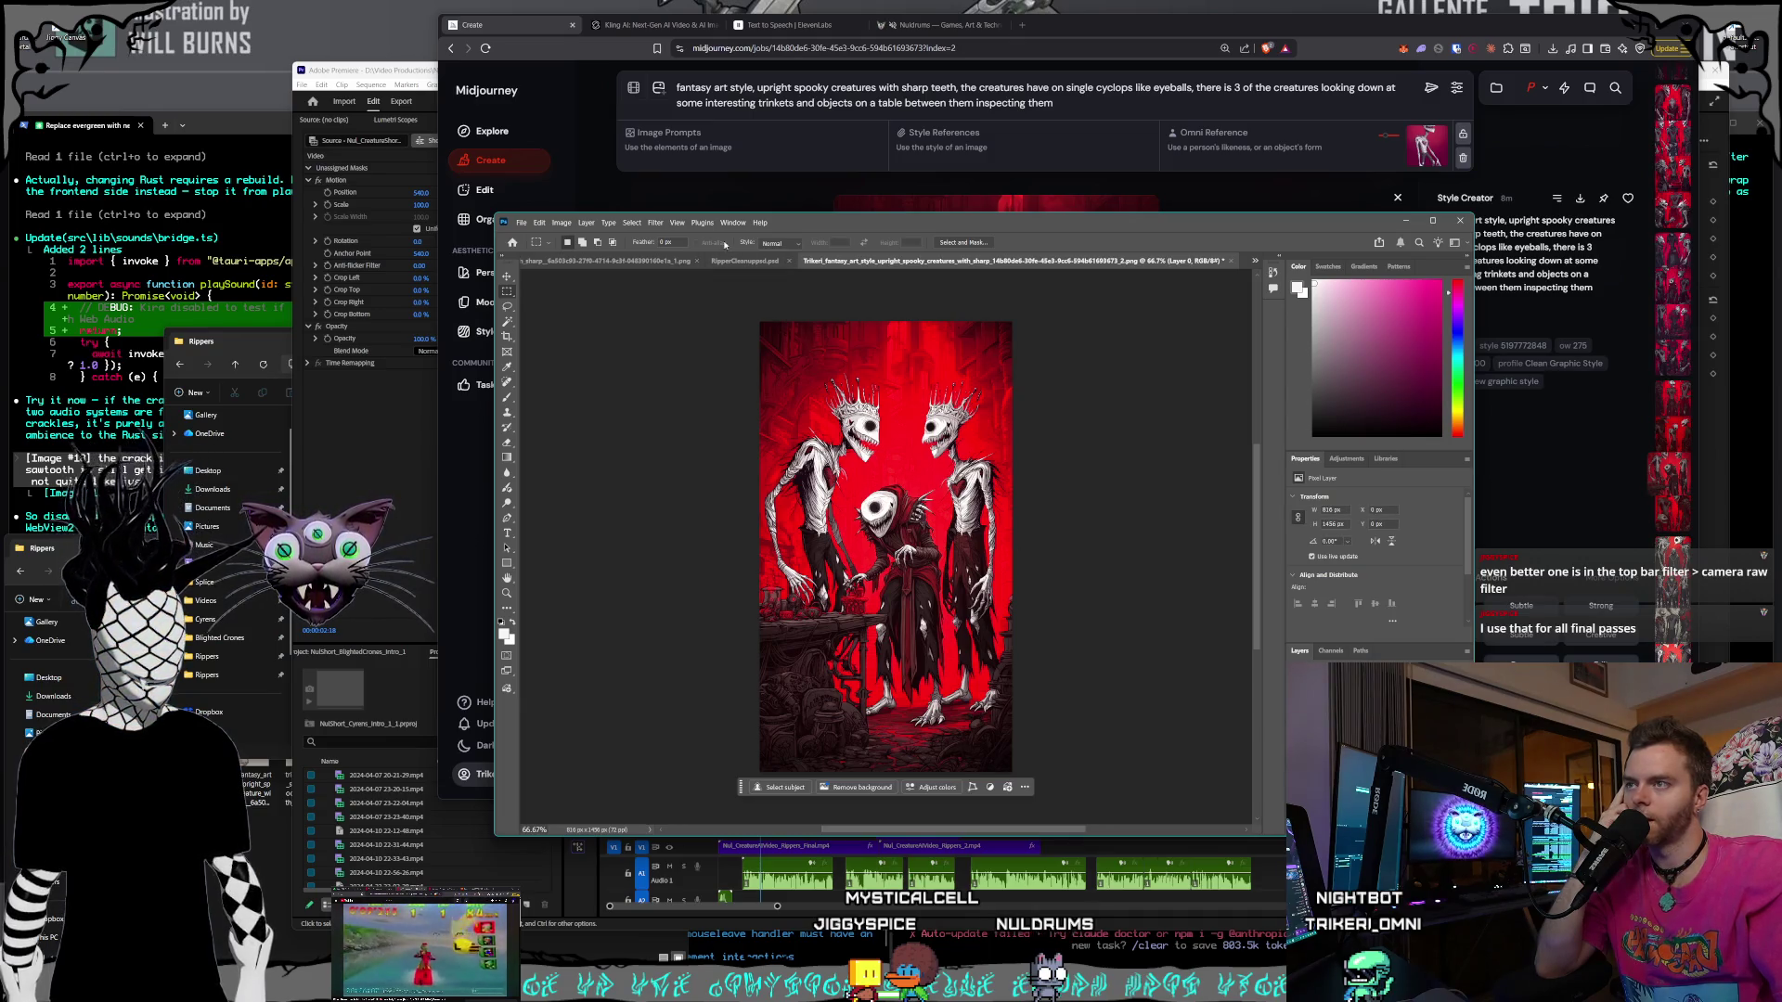
pyautogui.click(659, 224)
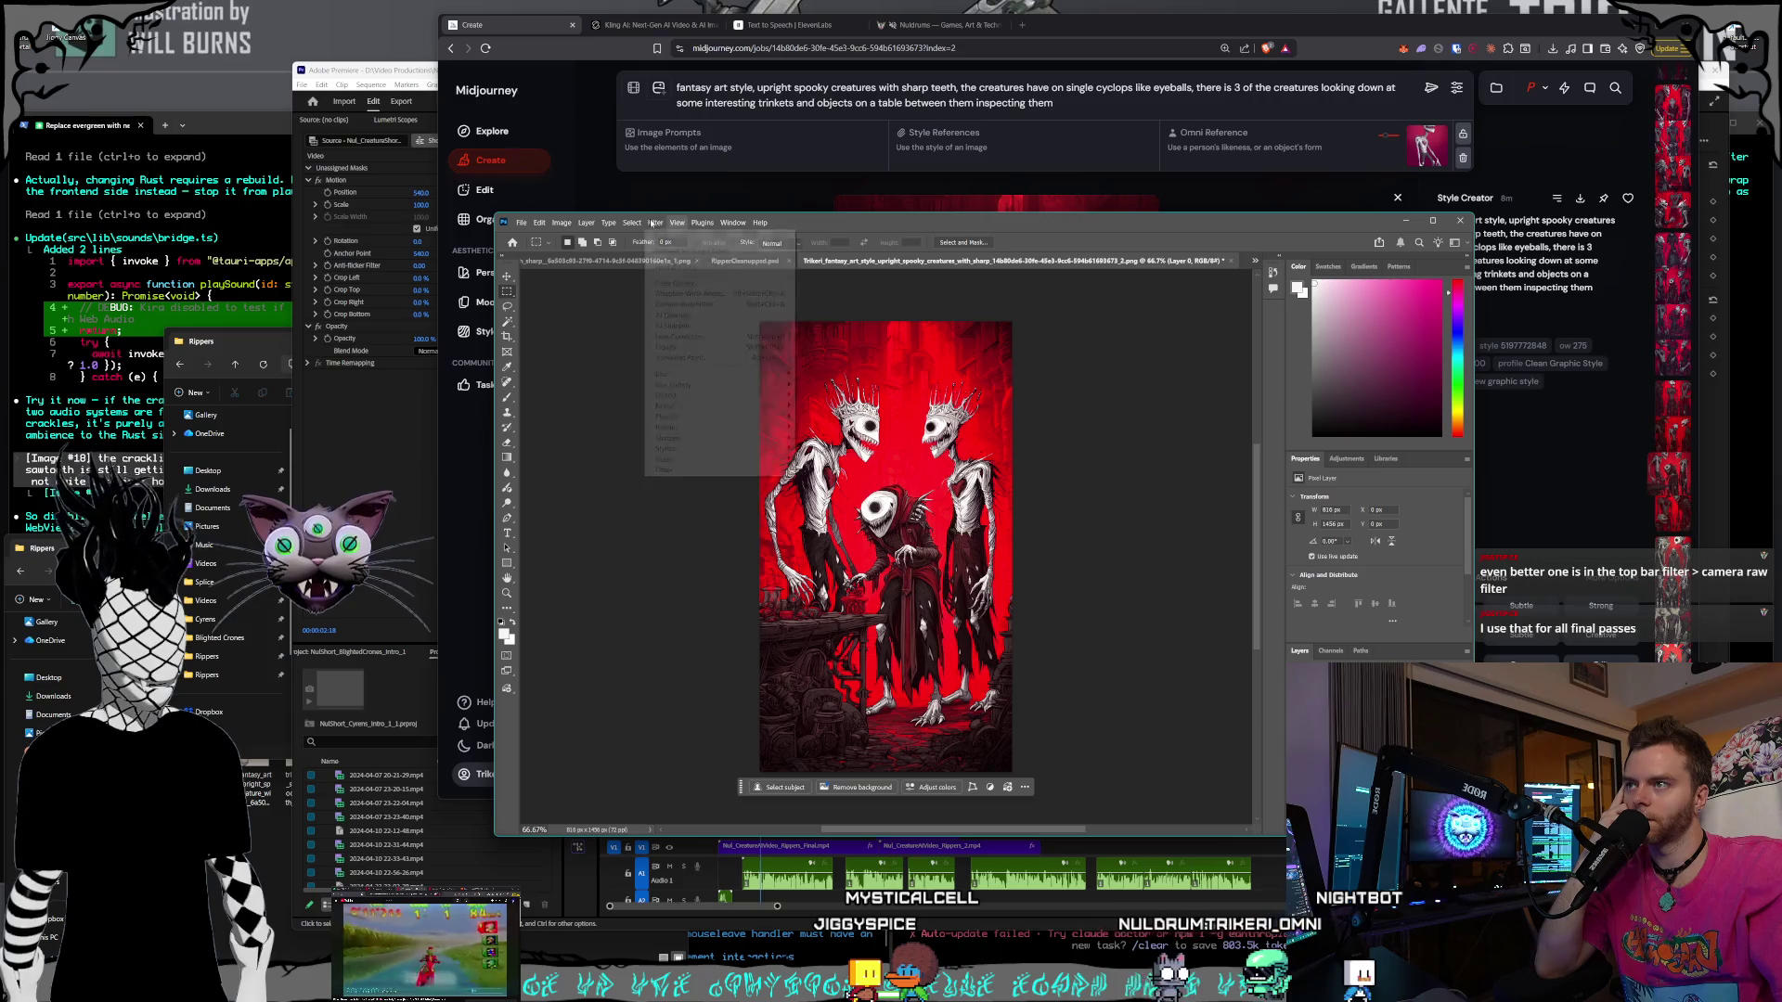
pyautogui.click(1113, 569)
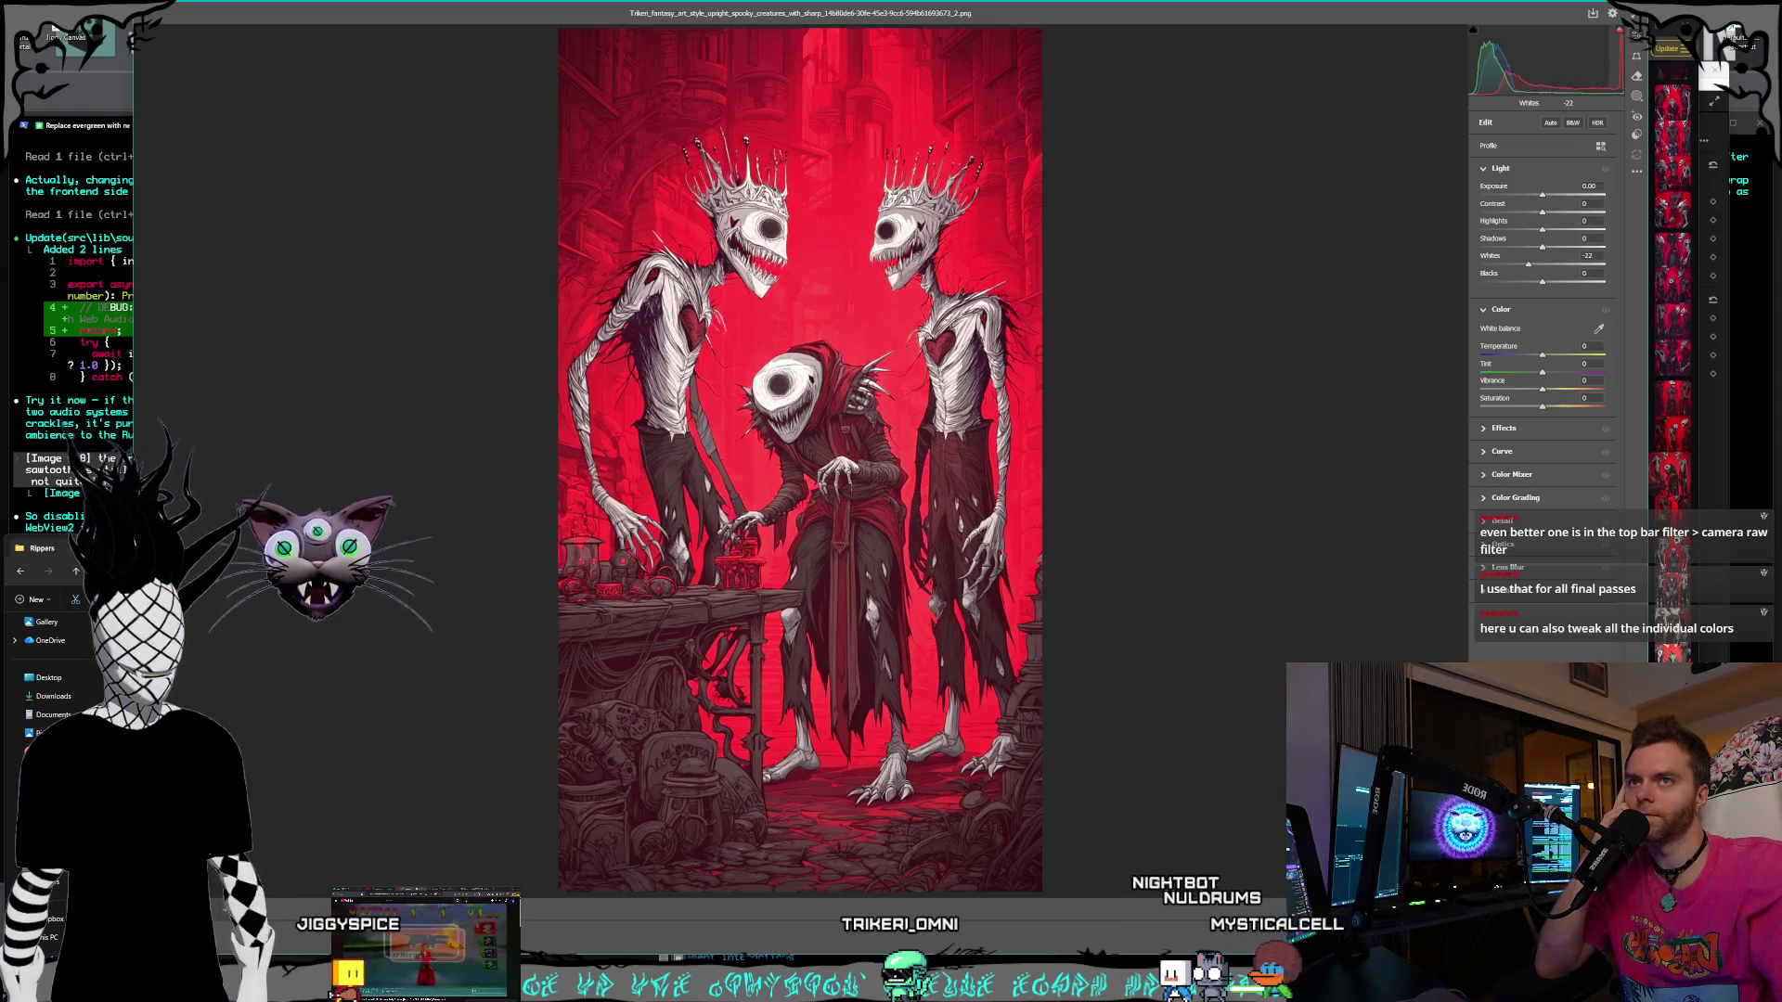
pyautogui.press('p')
pyautogui.press('p')
pyautogui.press('p')
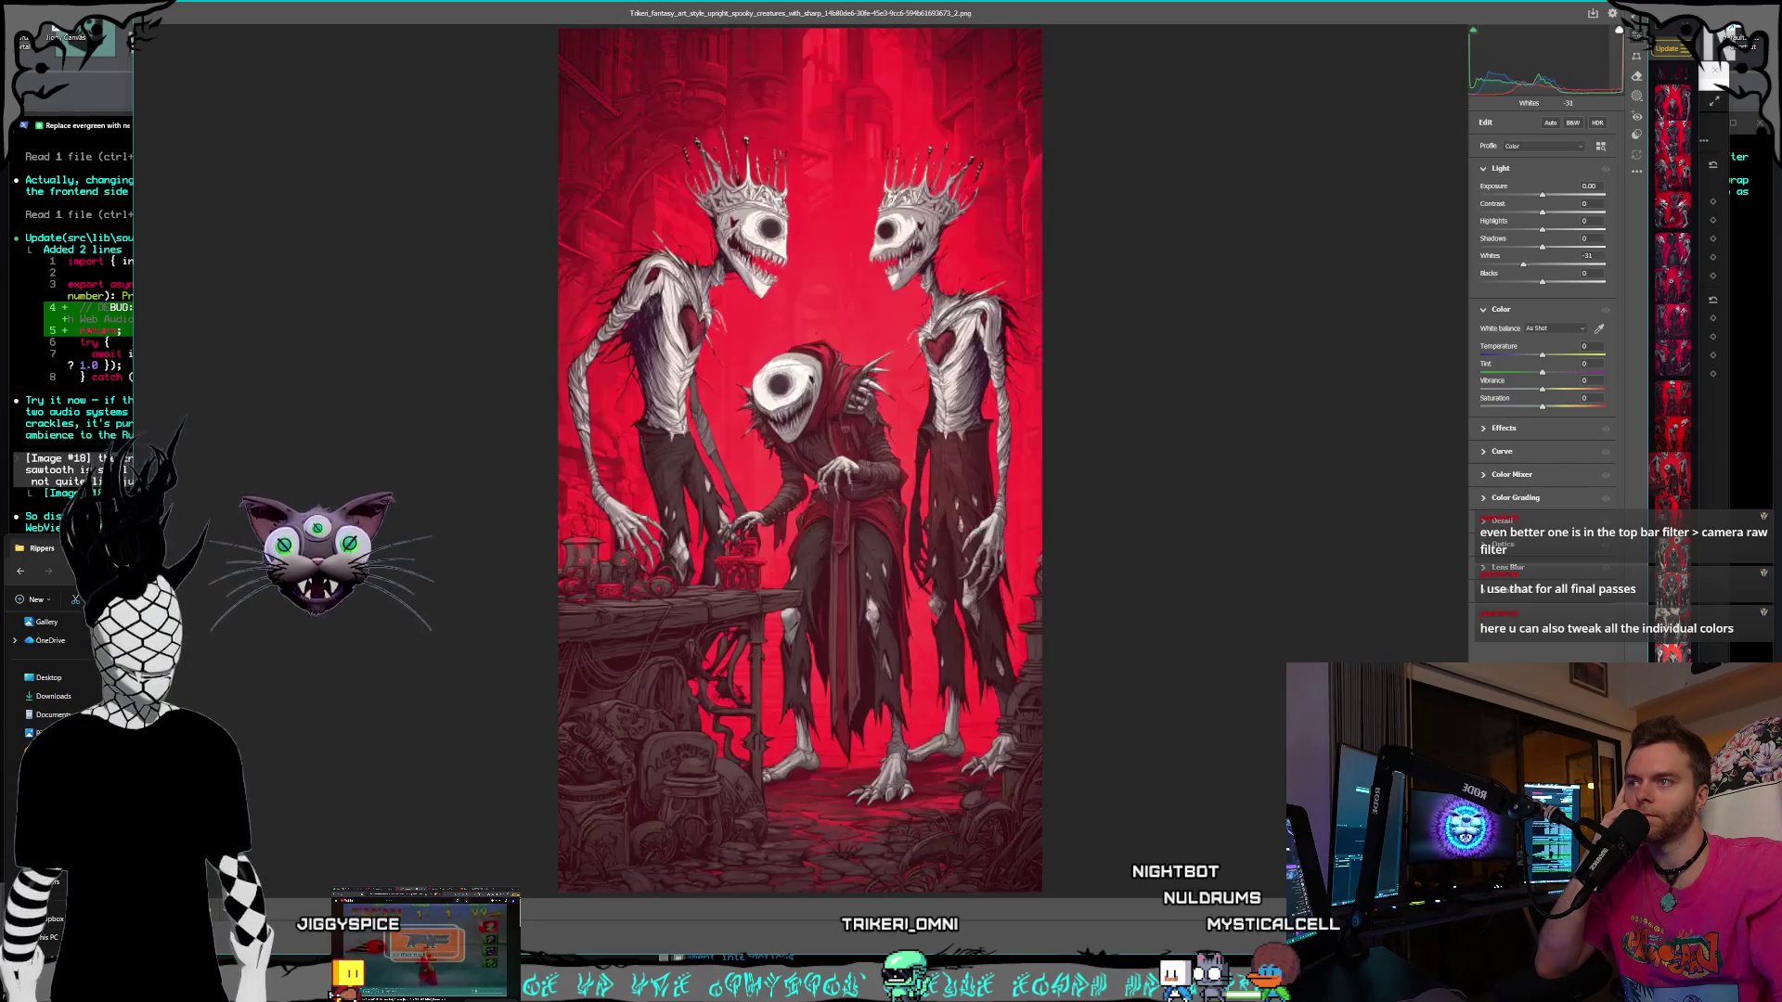
pyautogui.moveTo(1480, 265); pyautogui.dragTo(1604, 264)
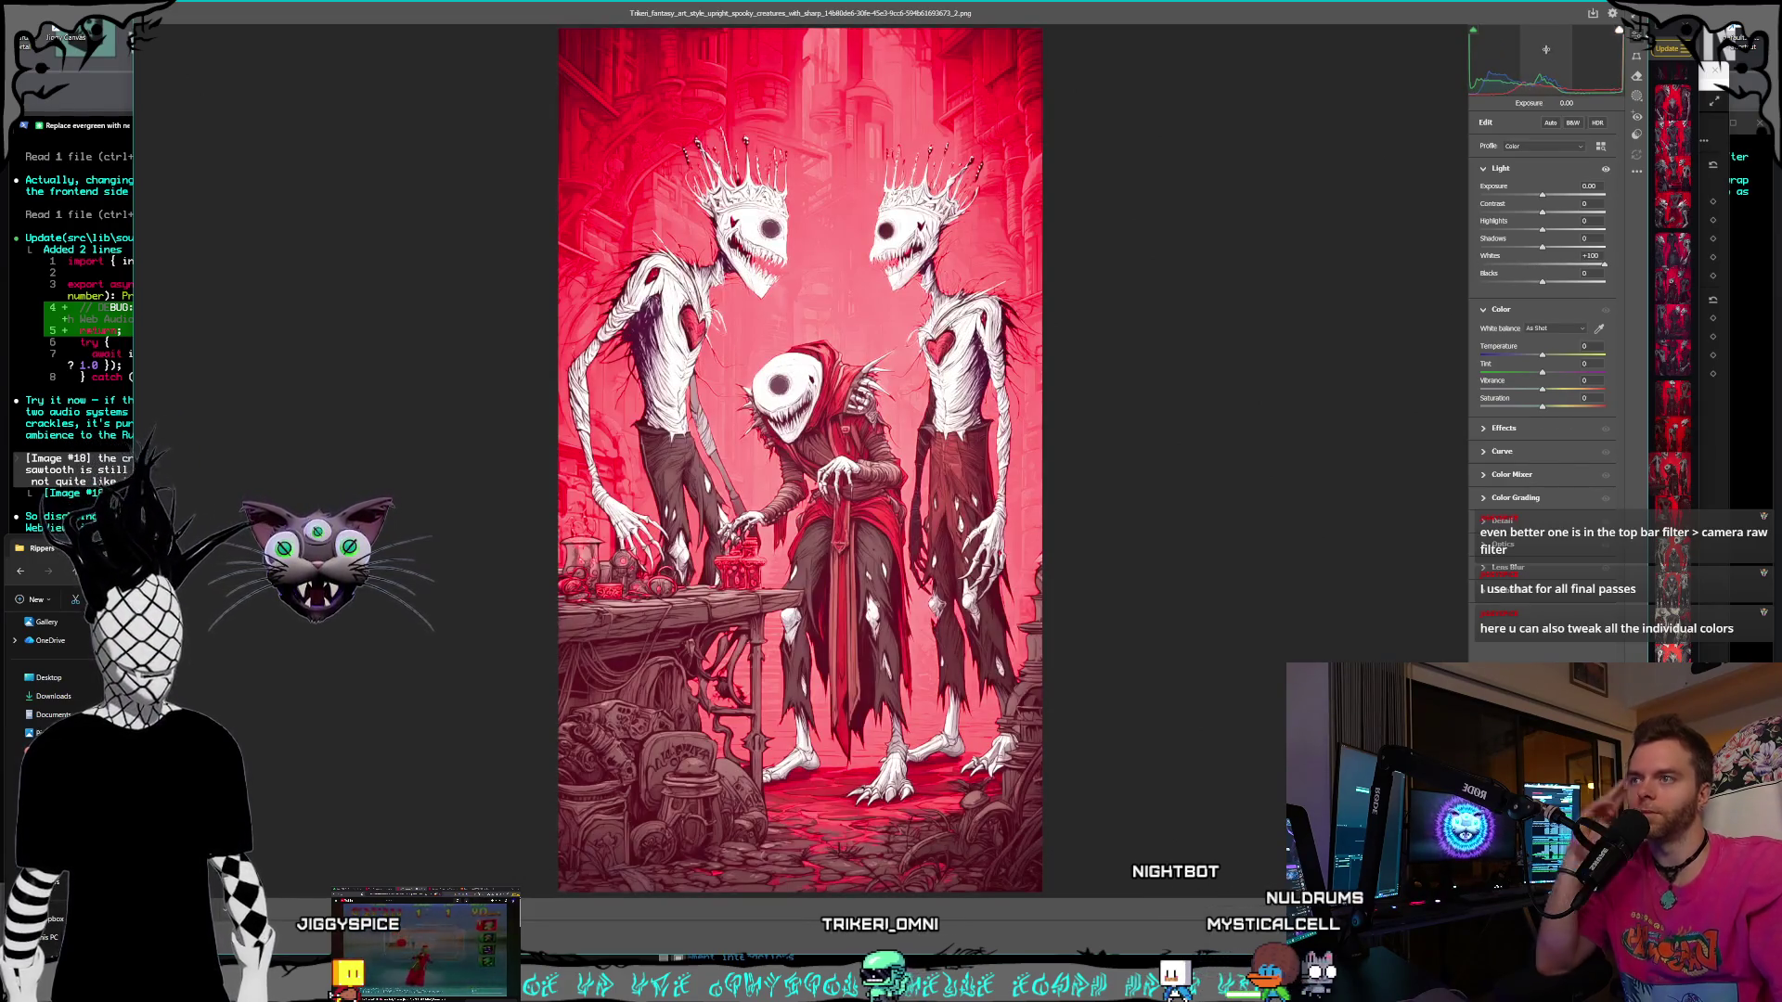
pyautogui.doubleClick(1605, 264)
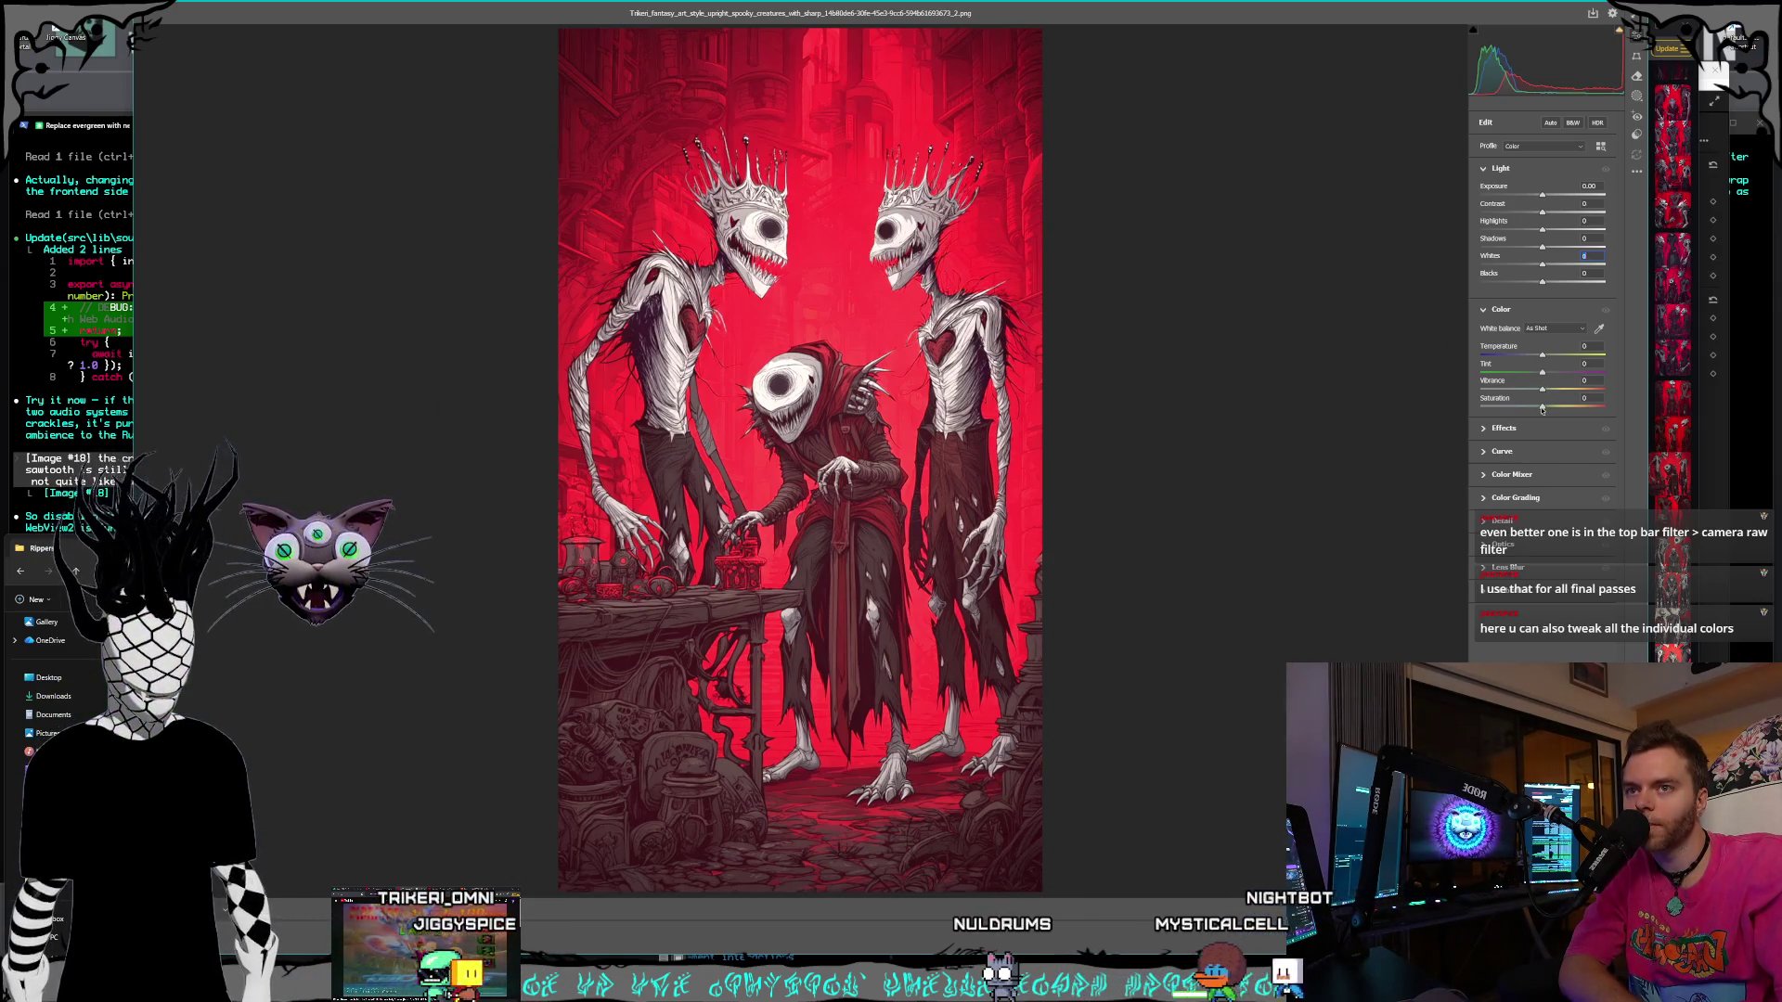
pyautogui.moveTo(1543, 409)
pyautogui.mouseDown()
pyautogui.moveTo(1522, 409)
pyautogui.moveTo(1614, 406)
pyautogui.moveTo(1548, 404)
pyautogui.mouseUp()
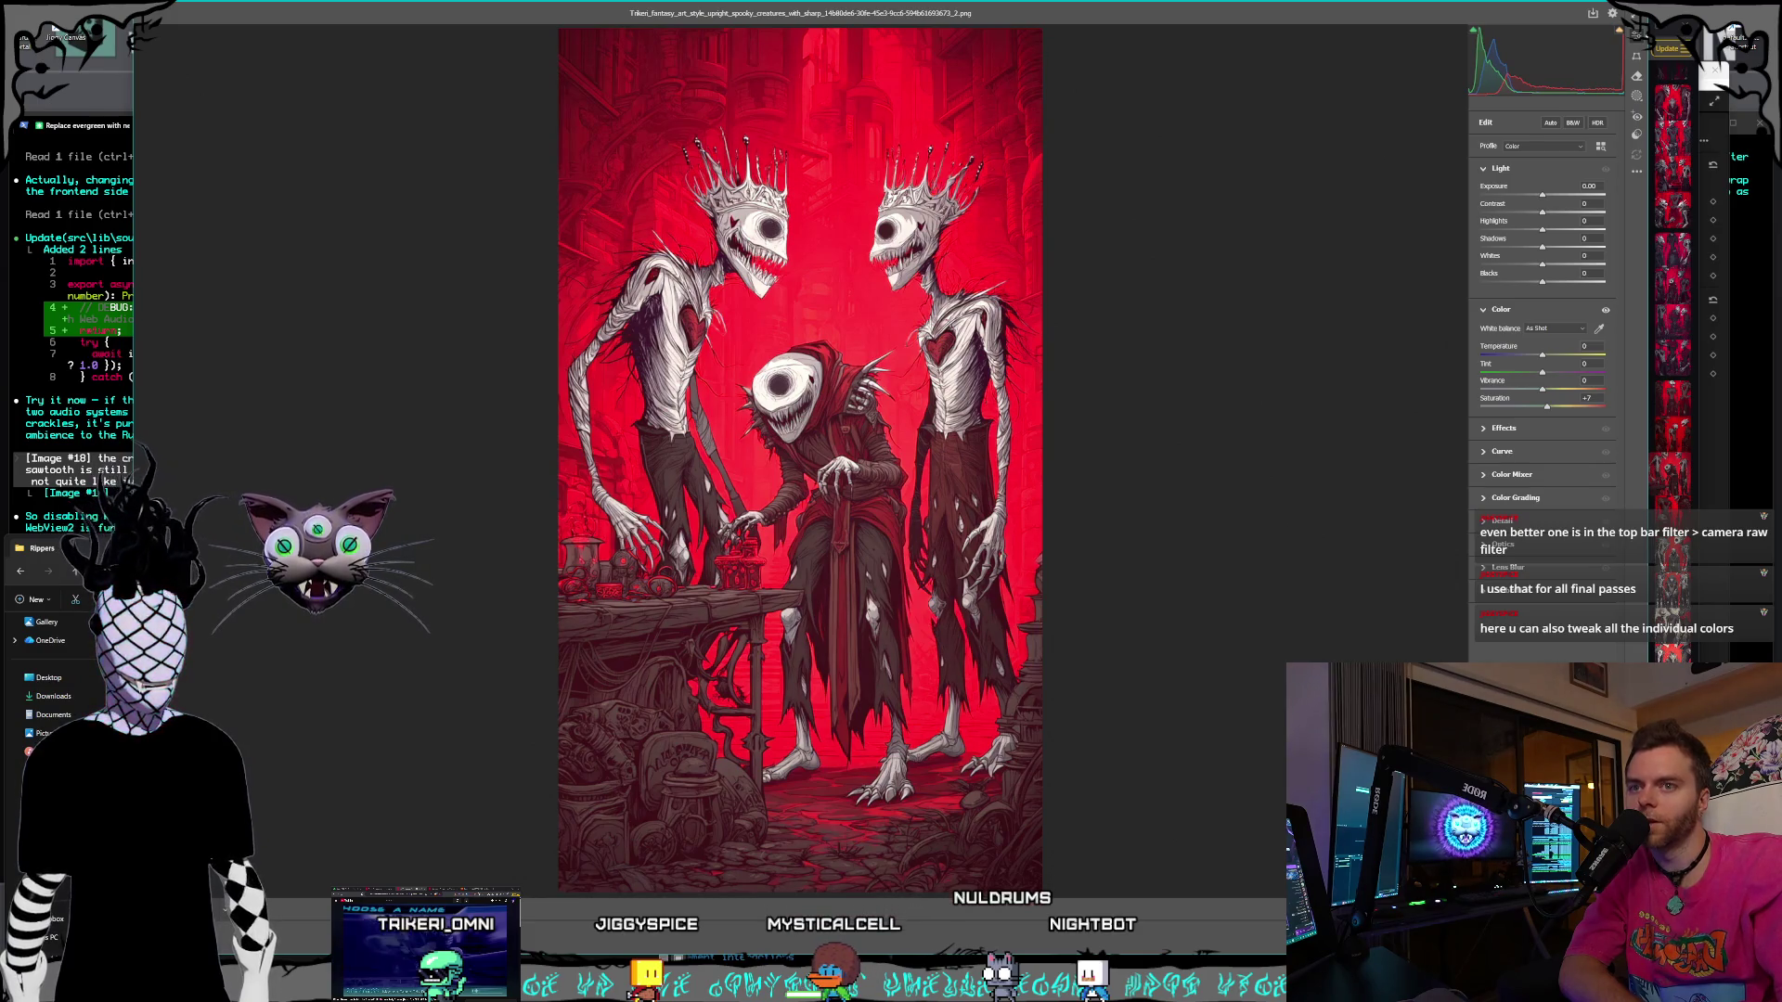
pyautogui.press('Escape')
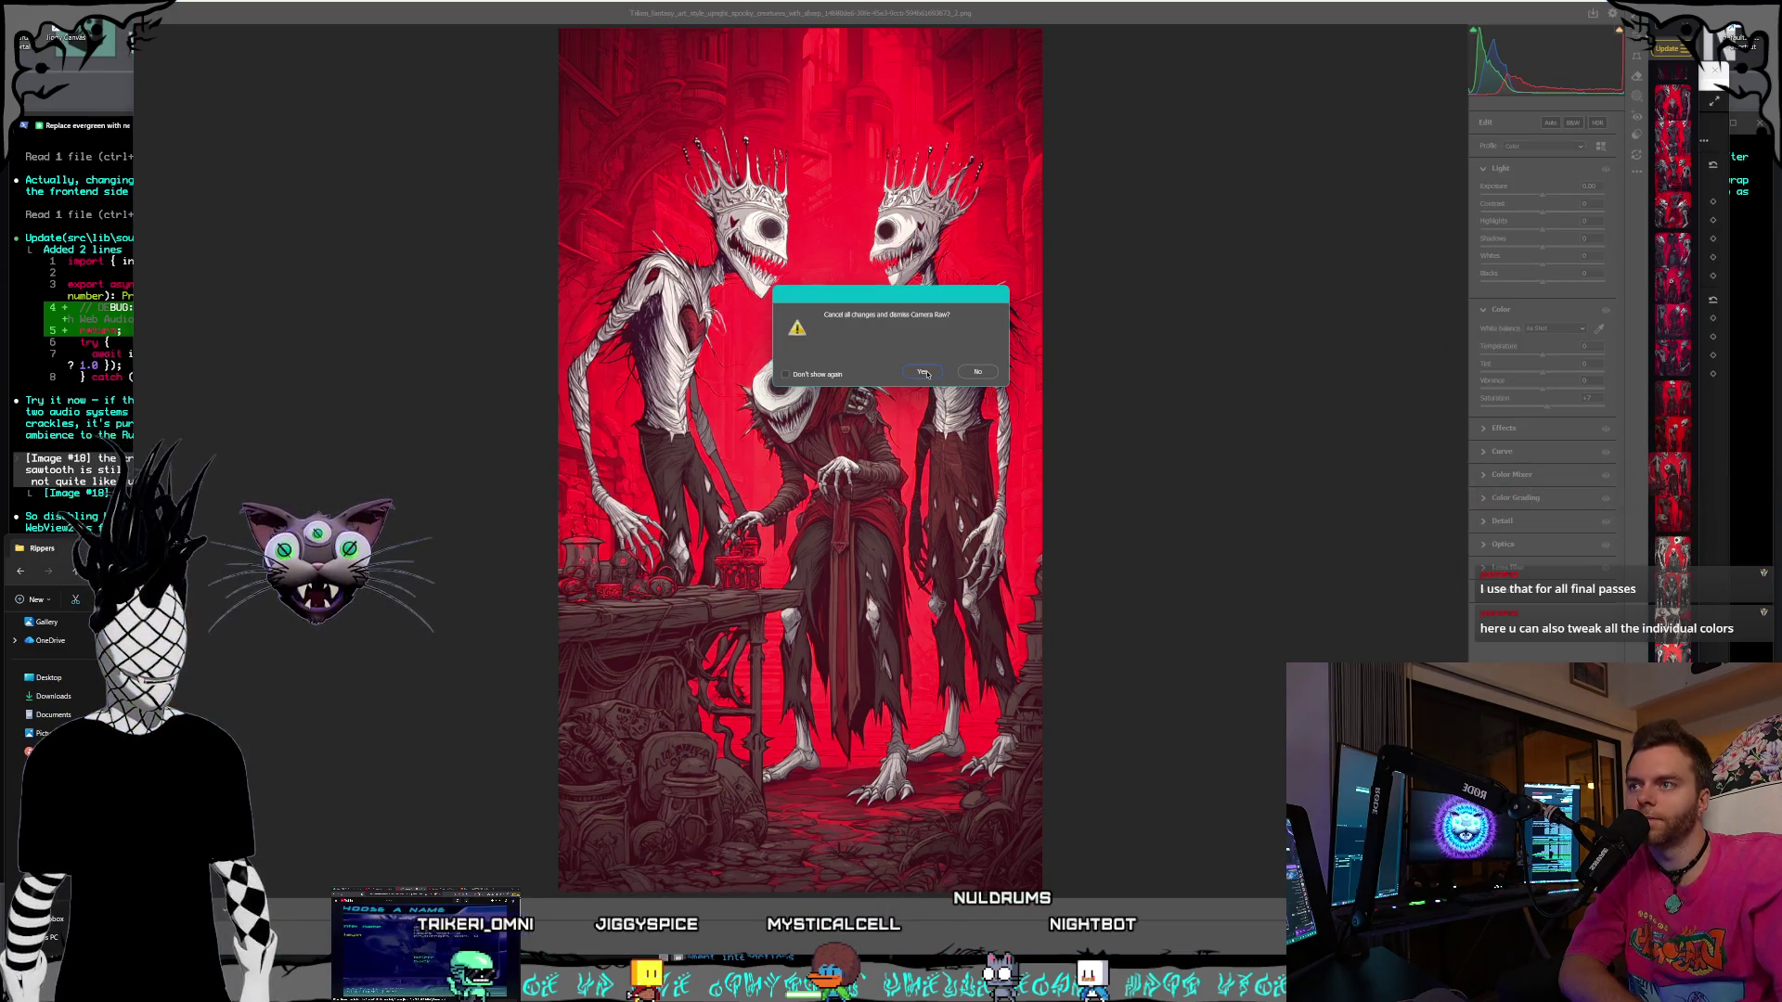
pyautogui.click(925, 372)
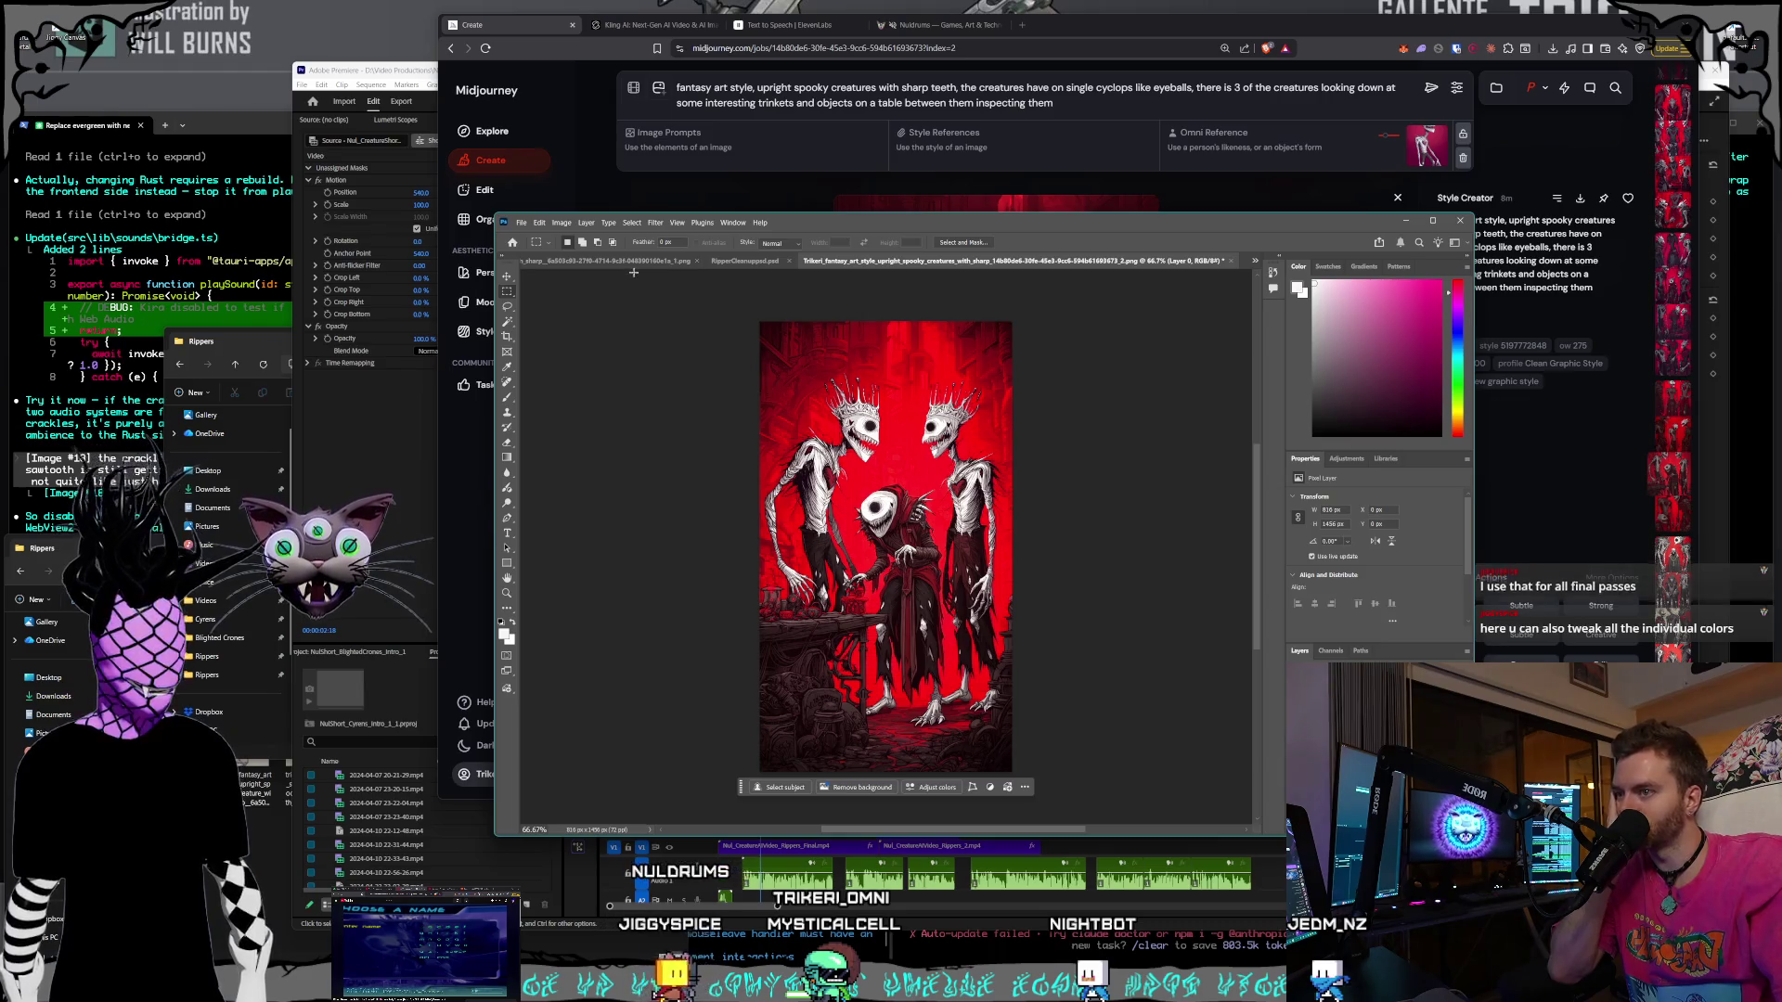
# - Quick Export the red creature image as PNG, browsing to Characters > Shorts > Rippers
pyautogui.click(520, 222)
pyautogui.moveTo(594, 416)
pyautogui.click(666, 417)
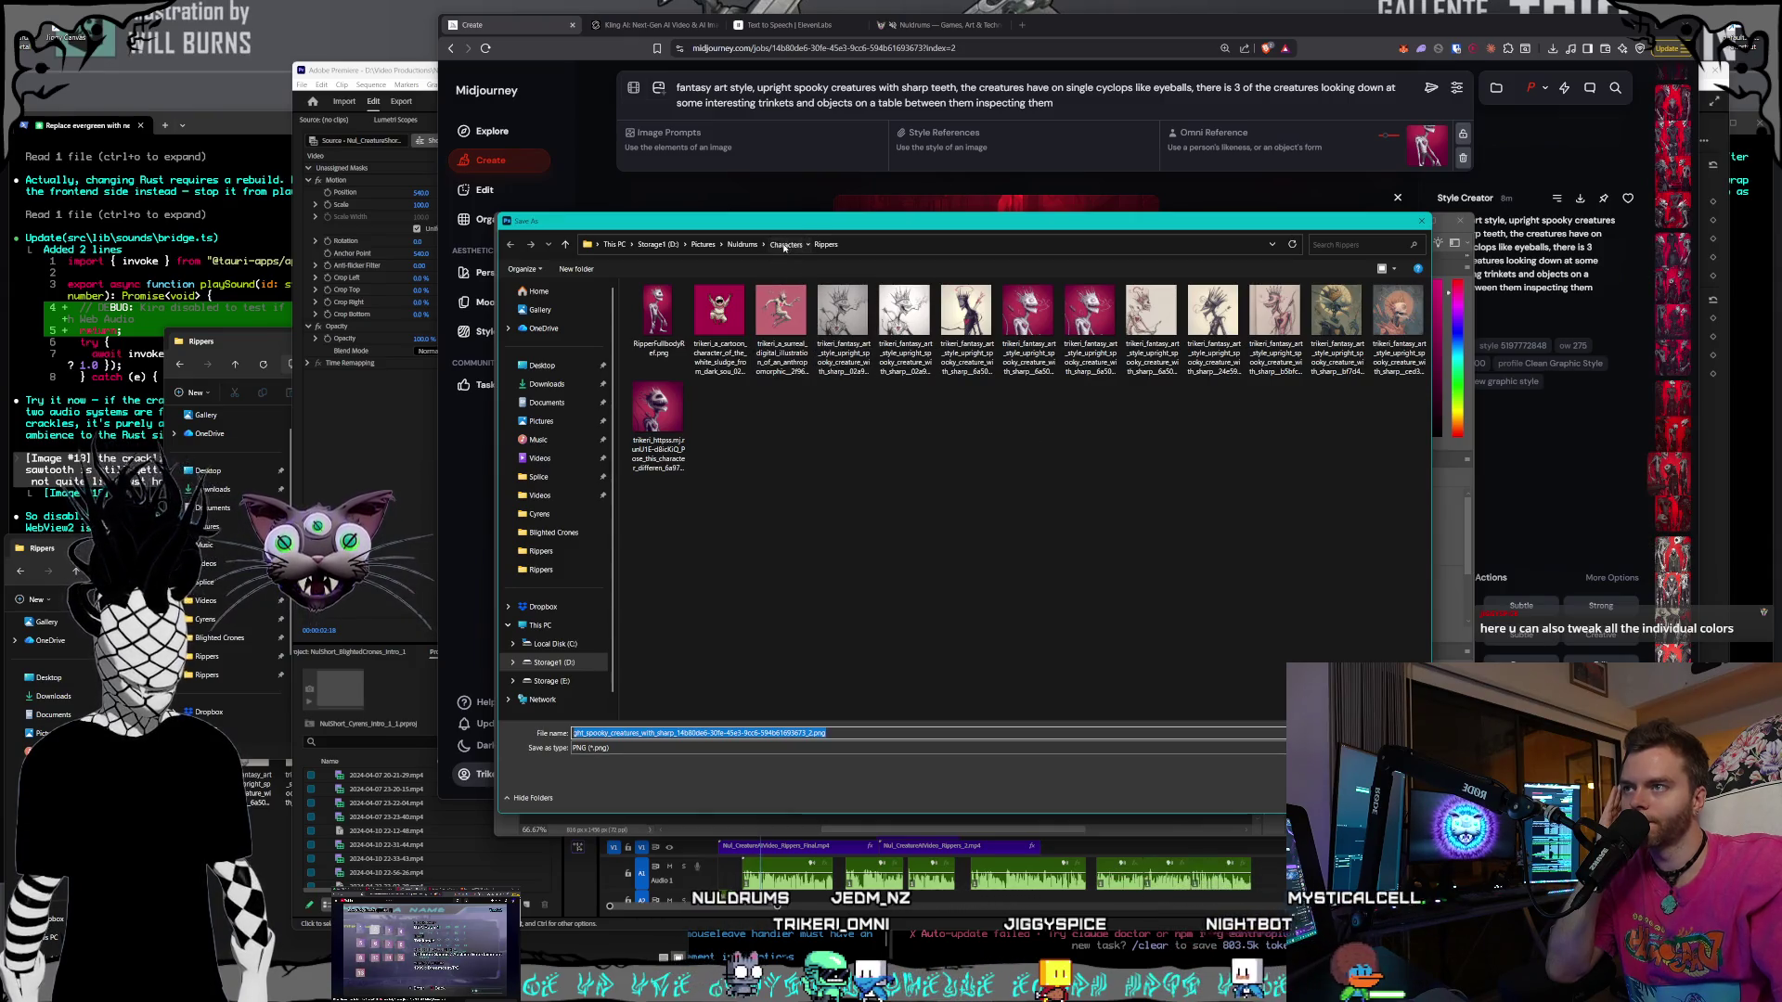
pyautogui.doubleClick(1151, 311)
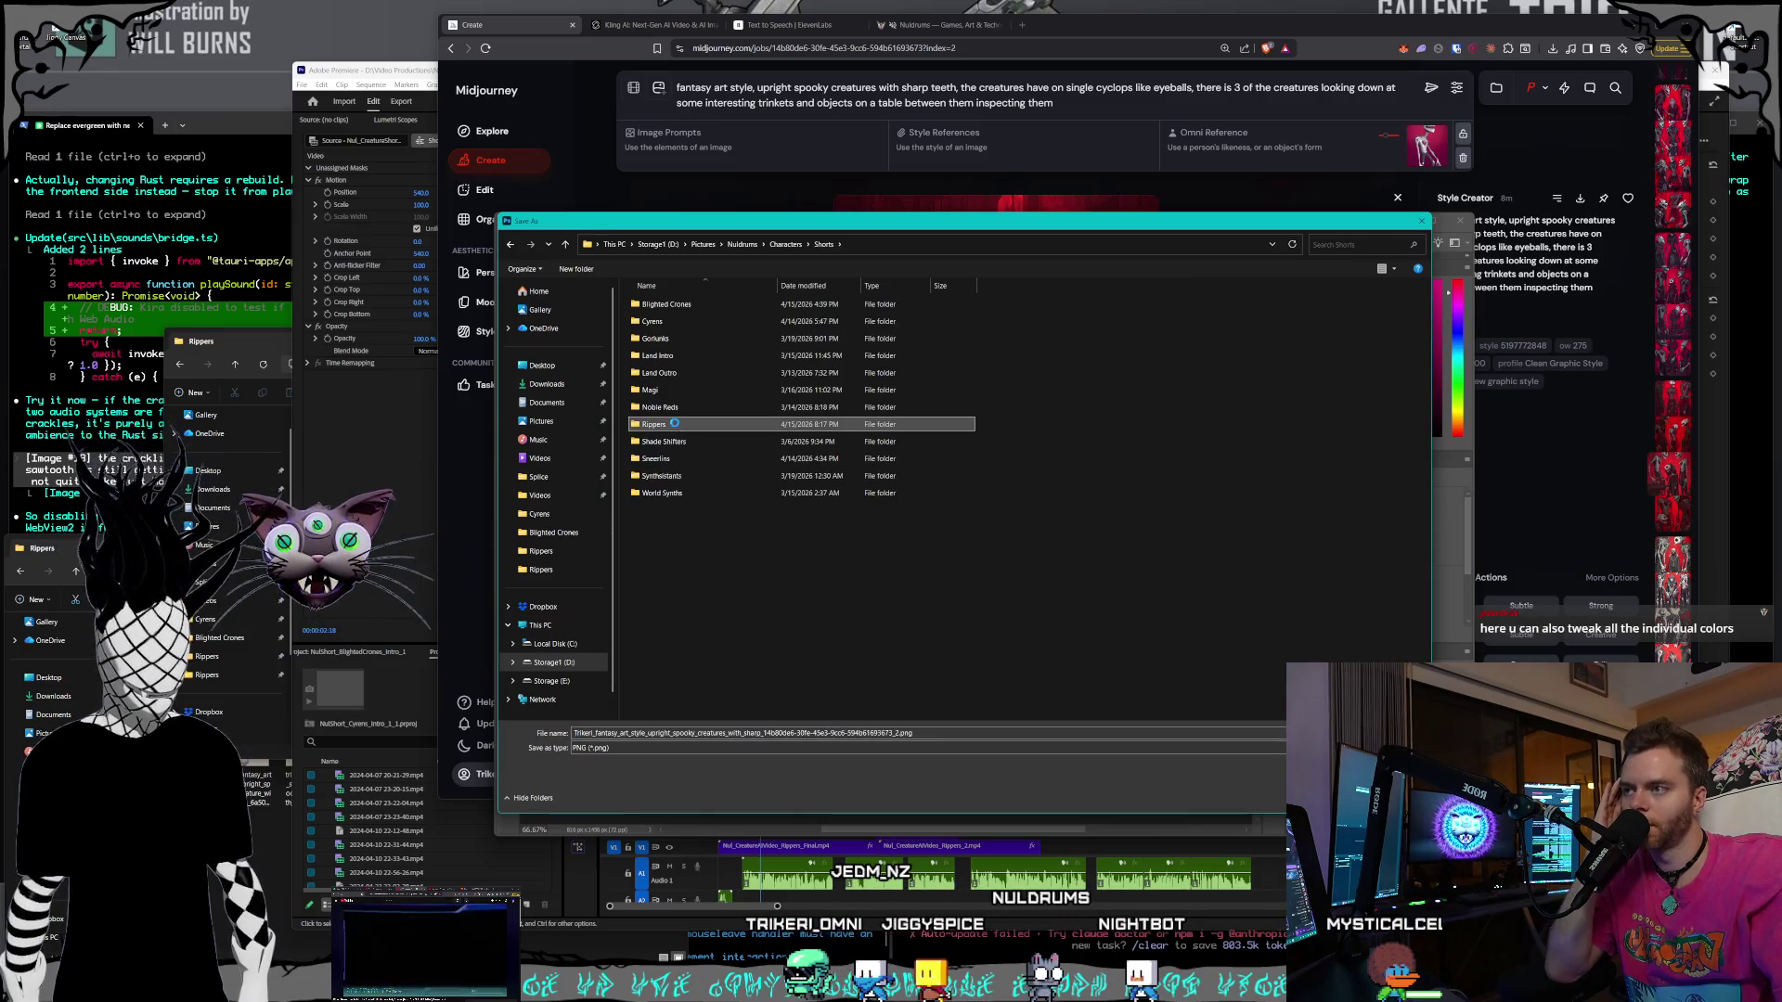
pyautogui.doubleClick(687, 424)
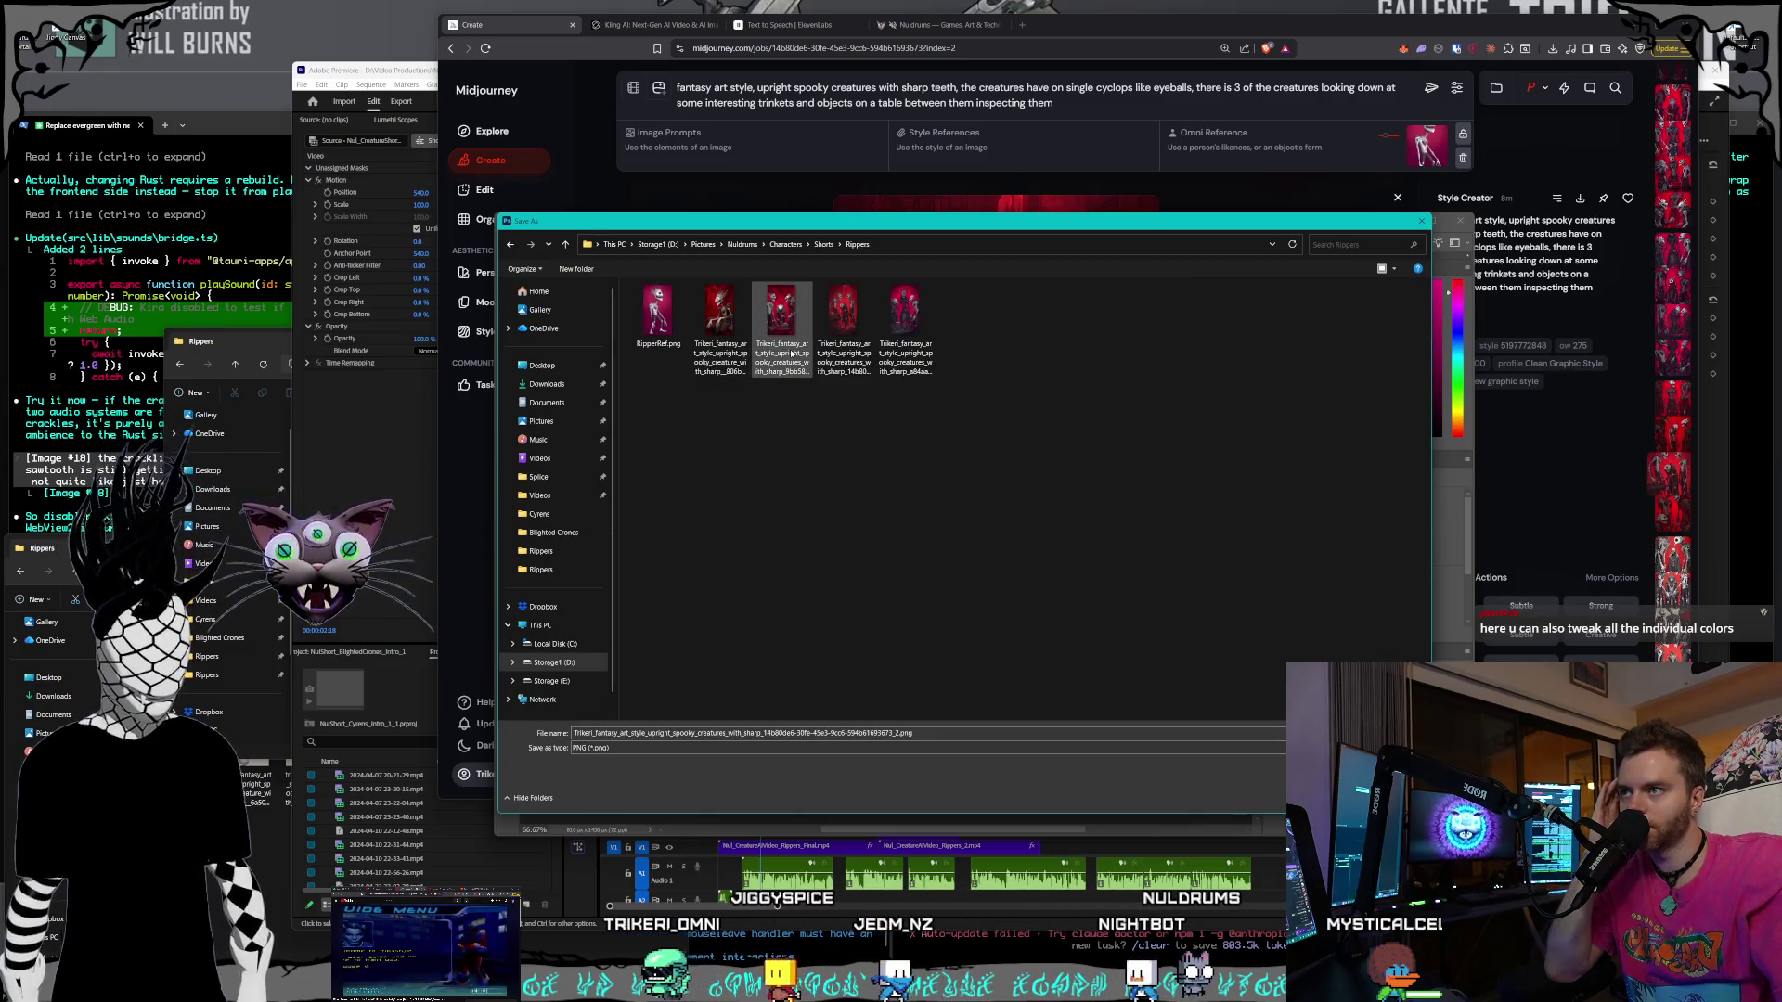
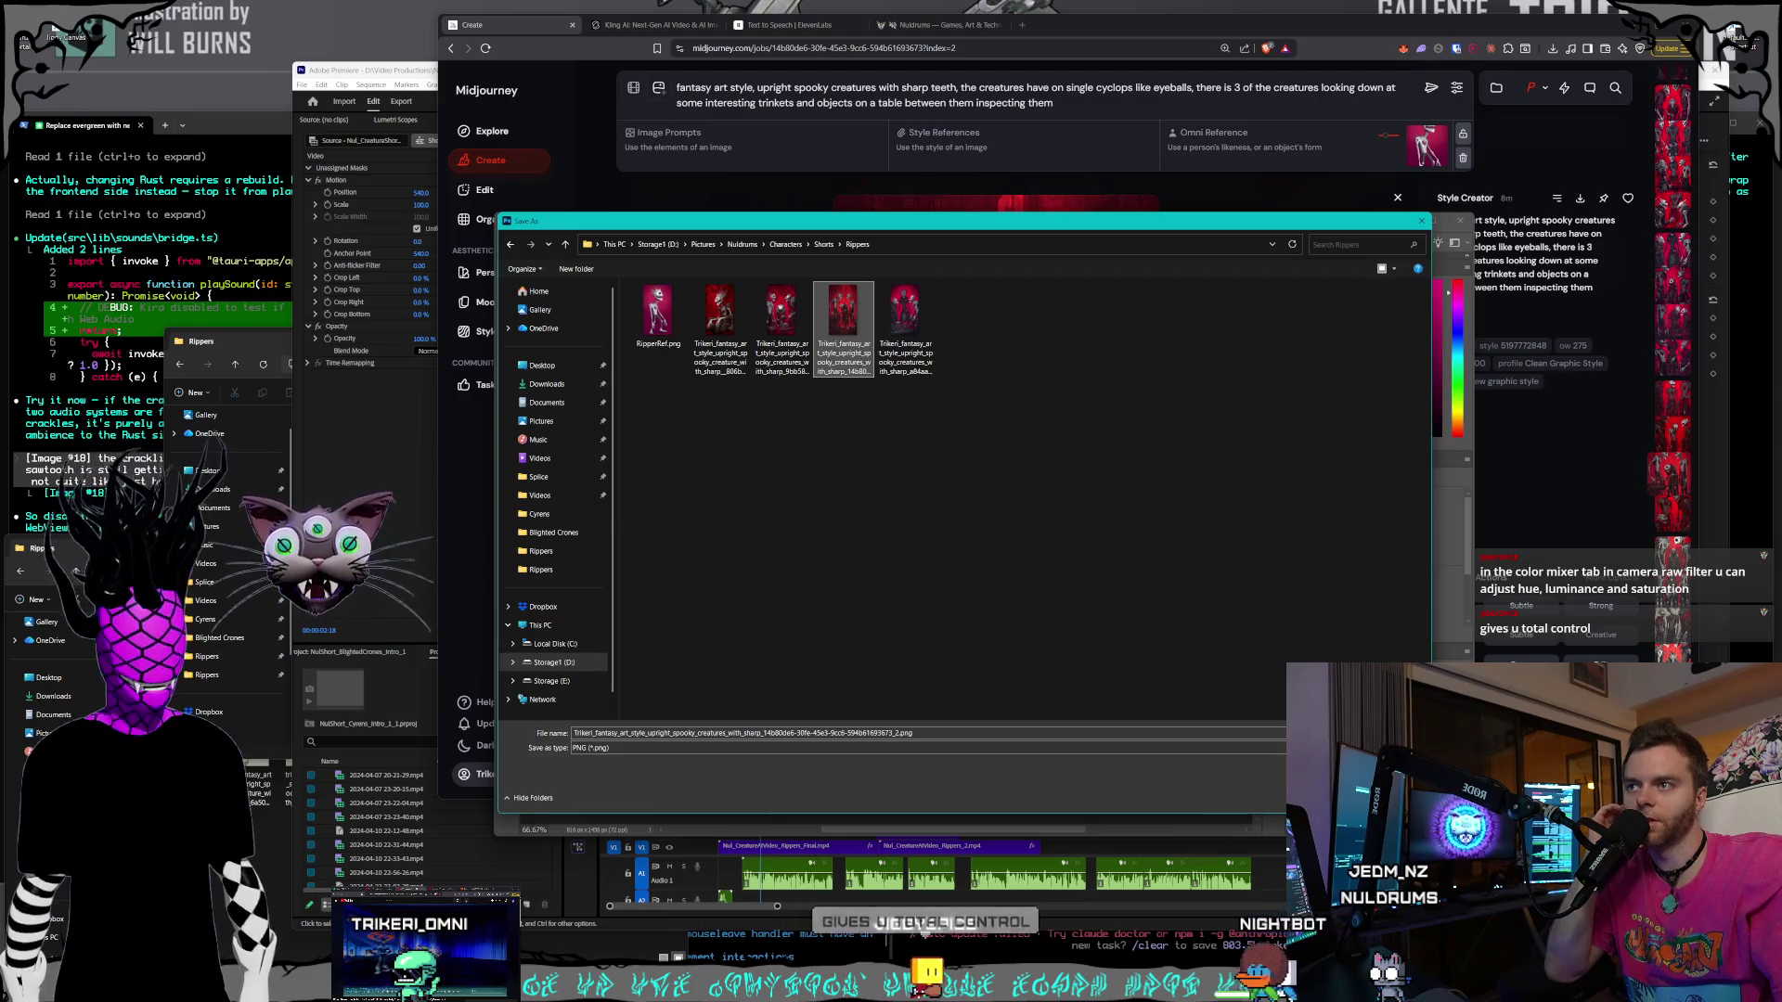
# - Save the red creature image as a PNG, then preview the Camera Raw filter without applying it
pyautogui.press('Return')
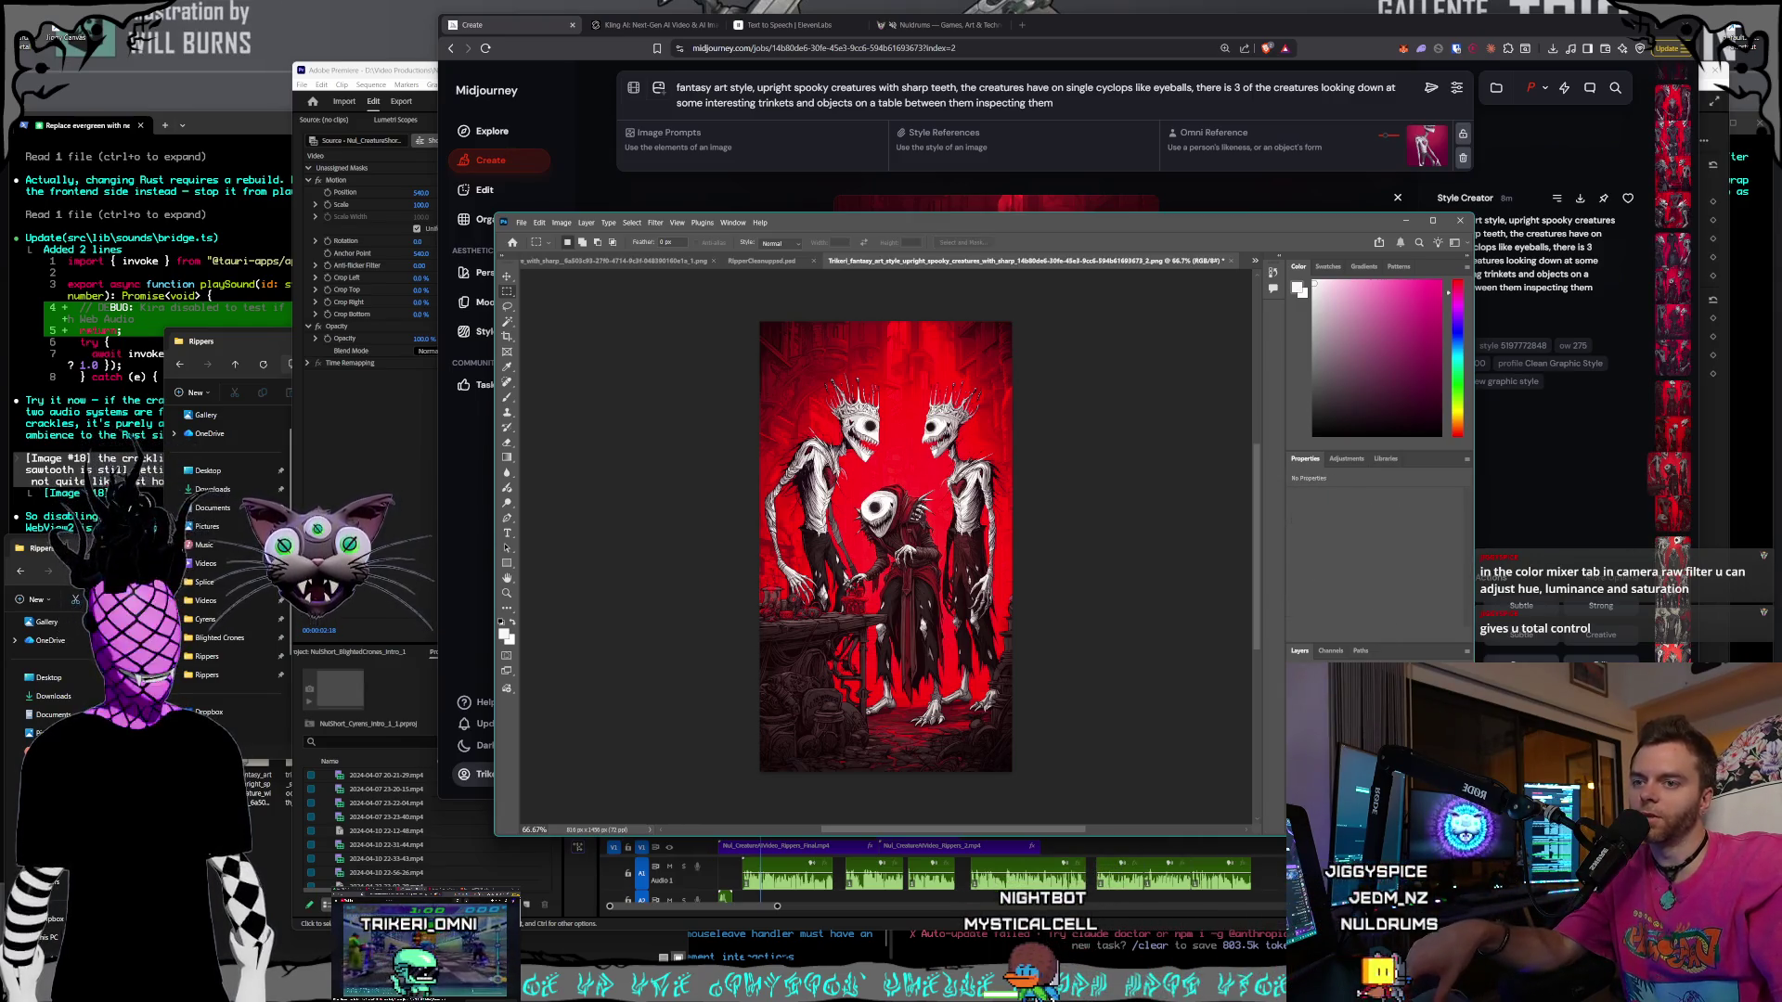
pyautogui.click(661, 224)
pyautogui.click(617, 538)
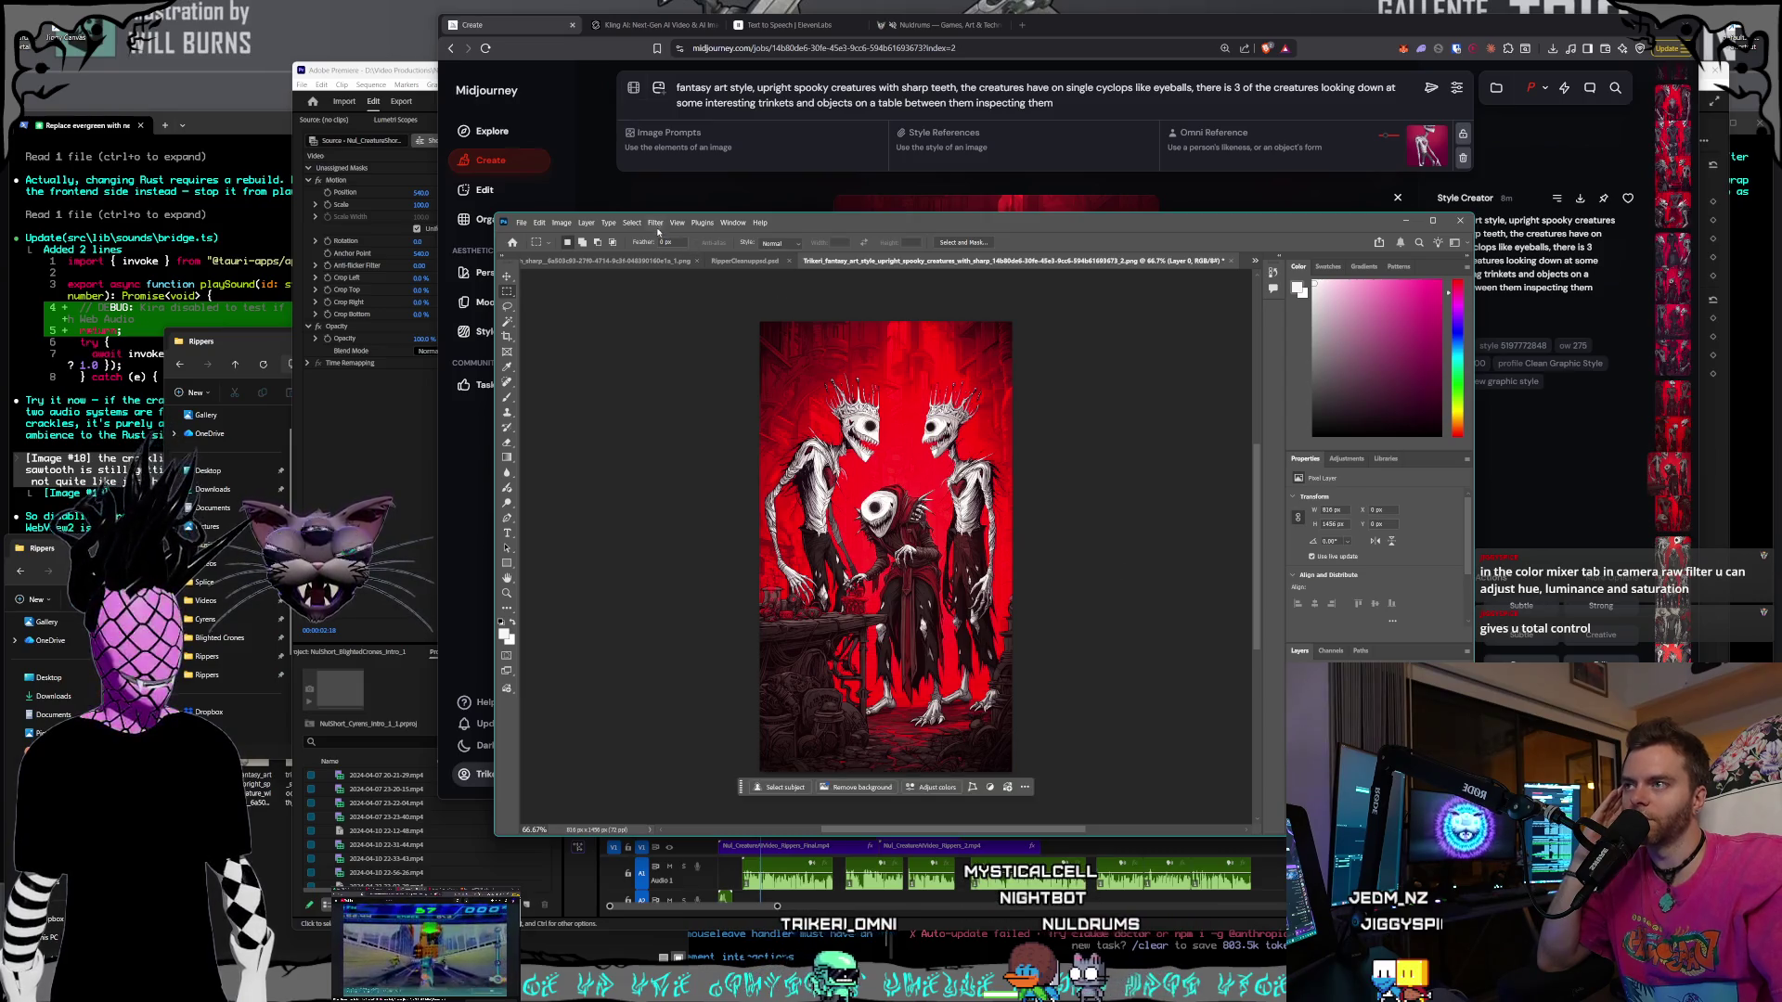
pyautogui.click(656, 224)
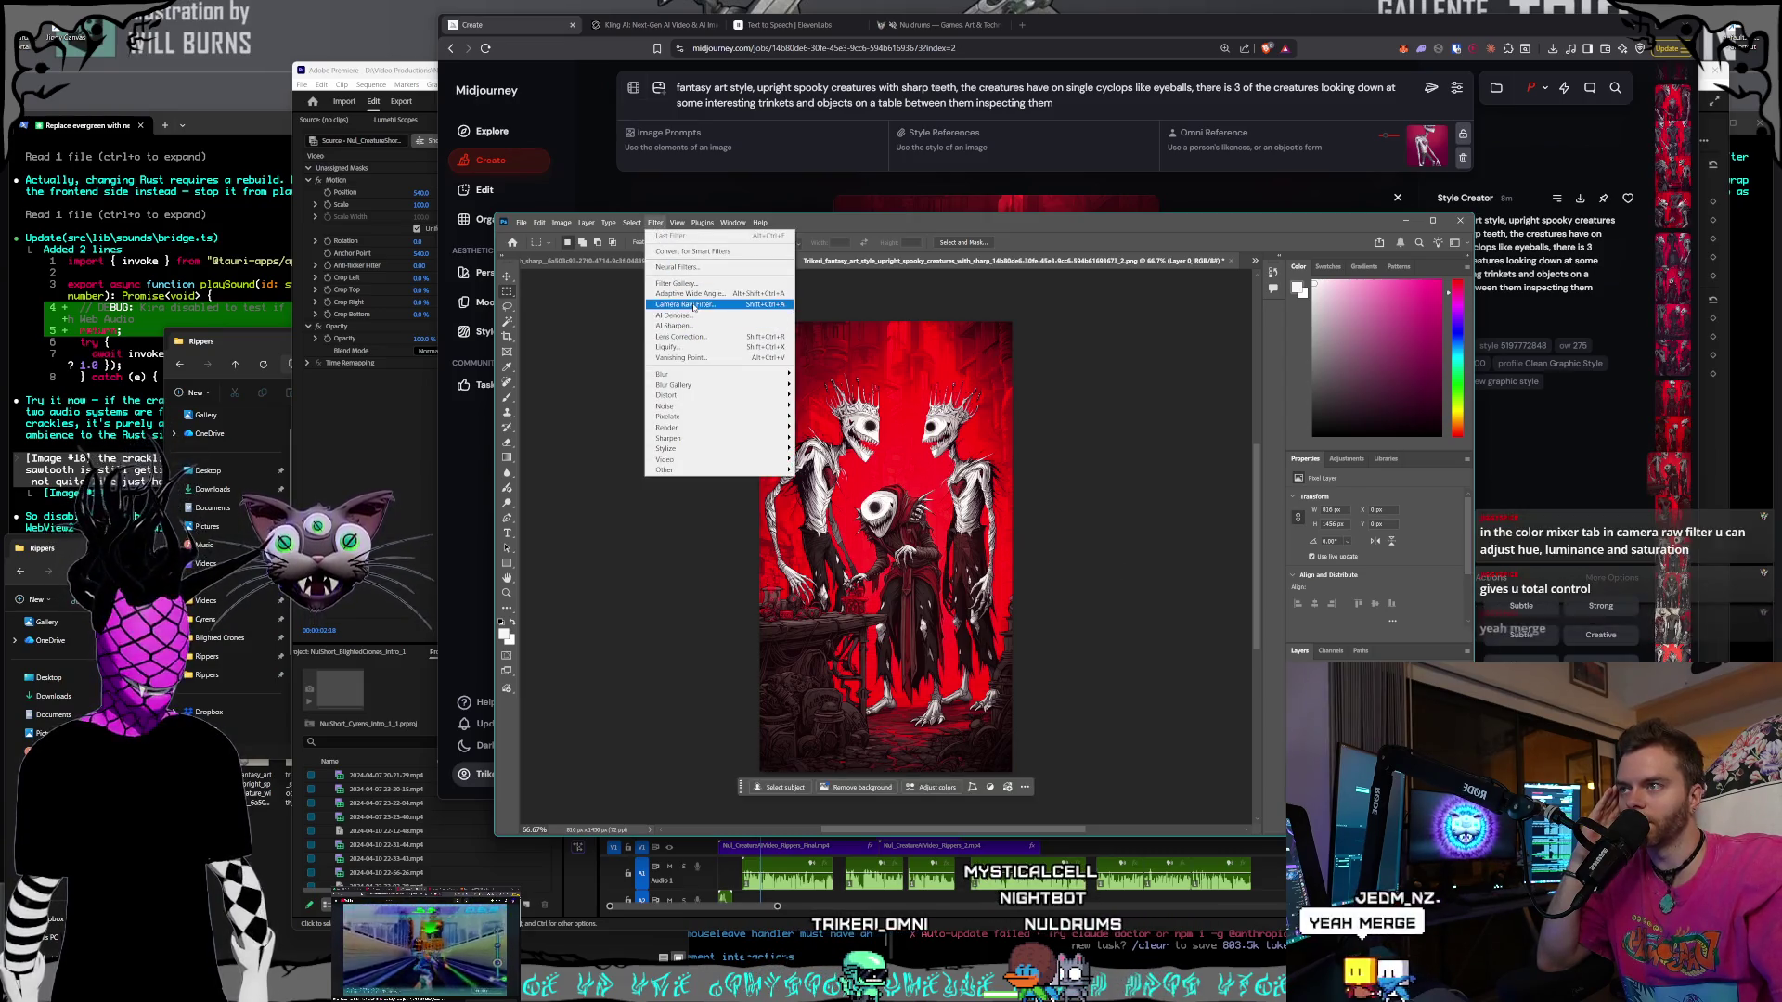
pyautogui.click(1038, 494)
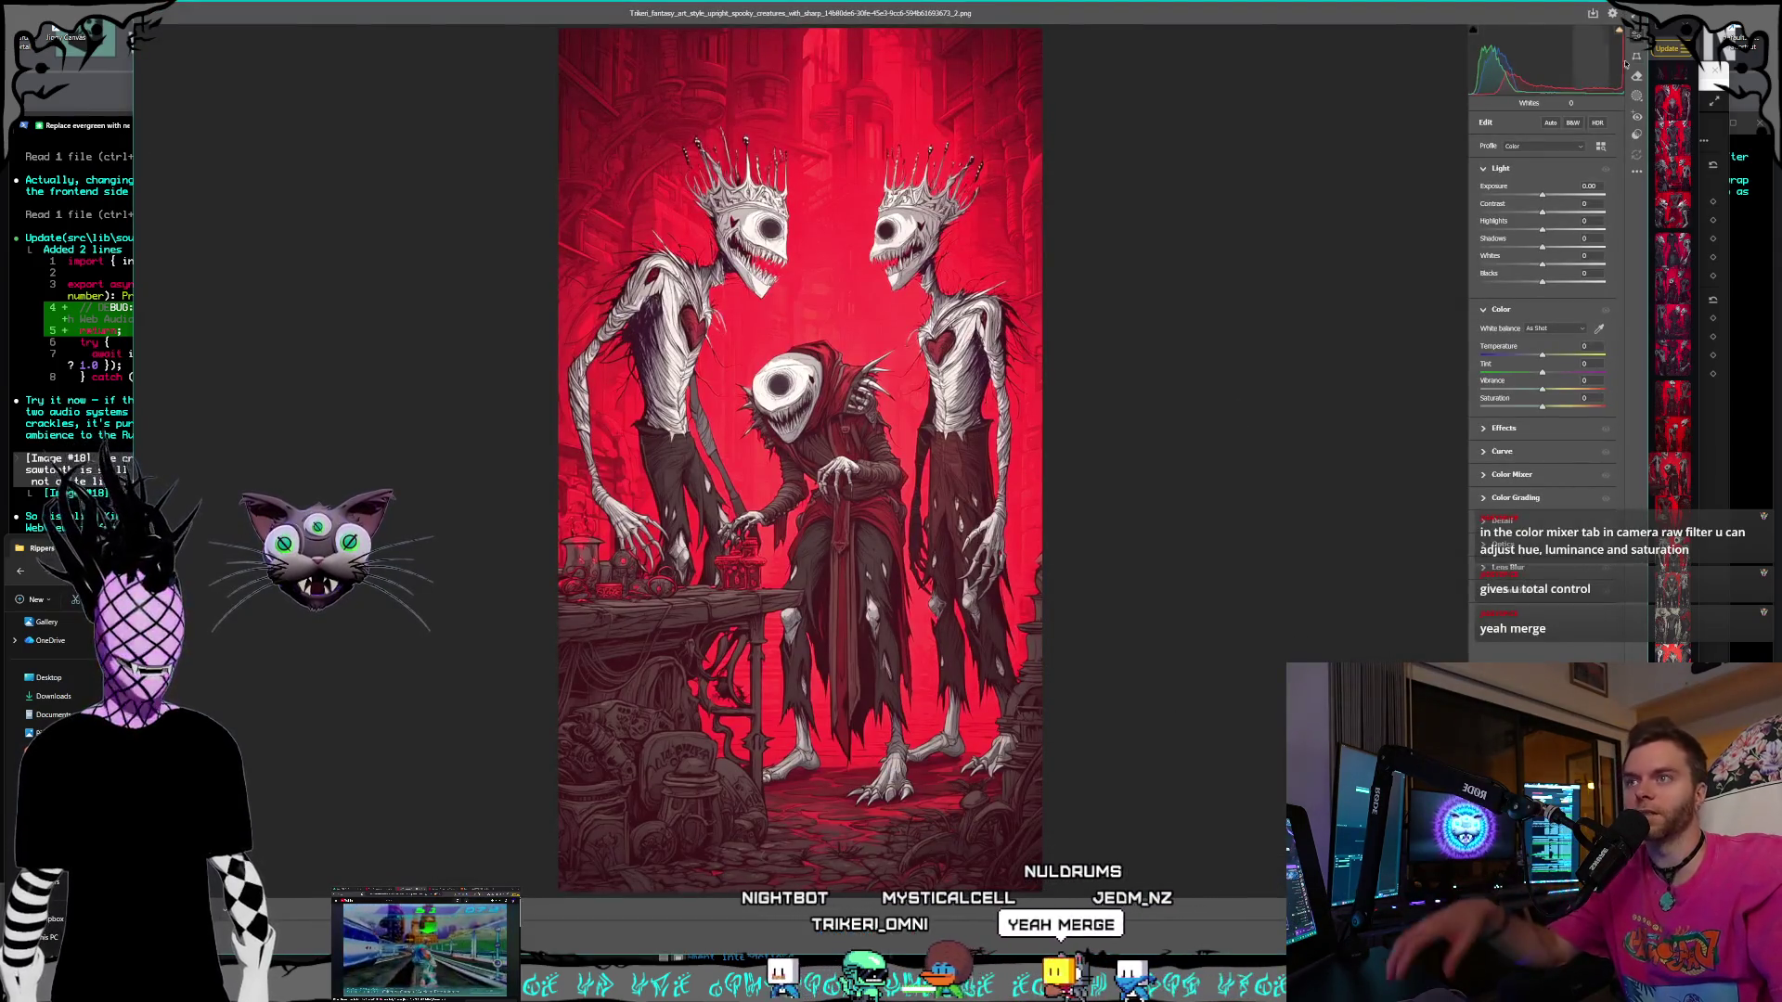
pyautogui.press('Escape')
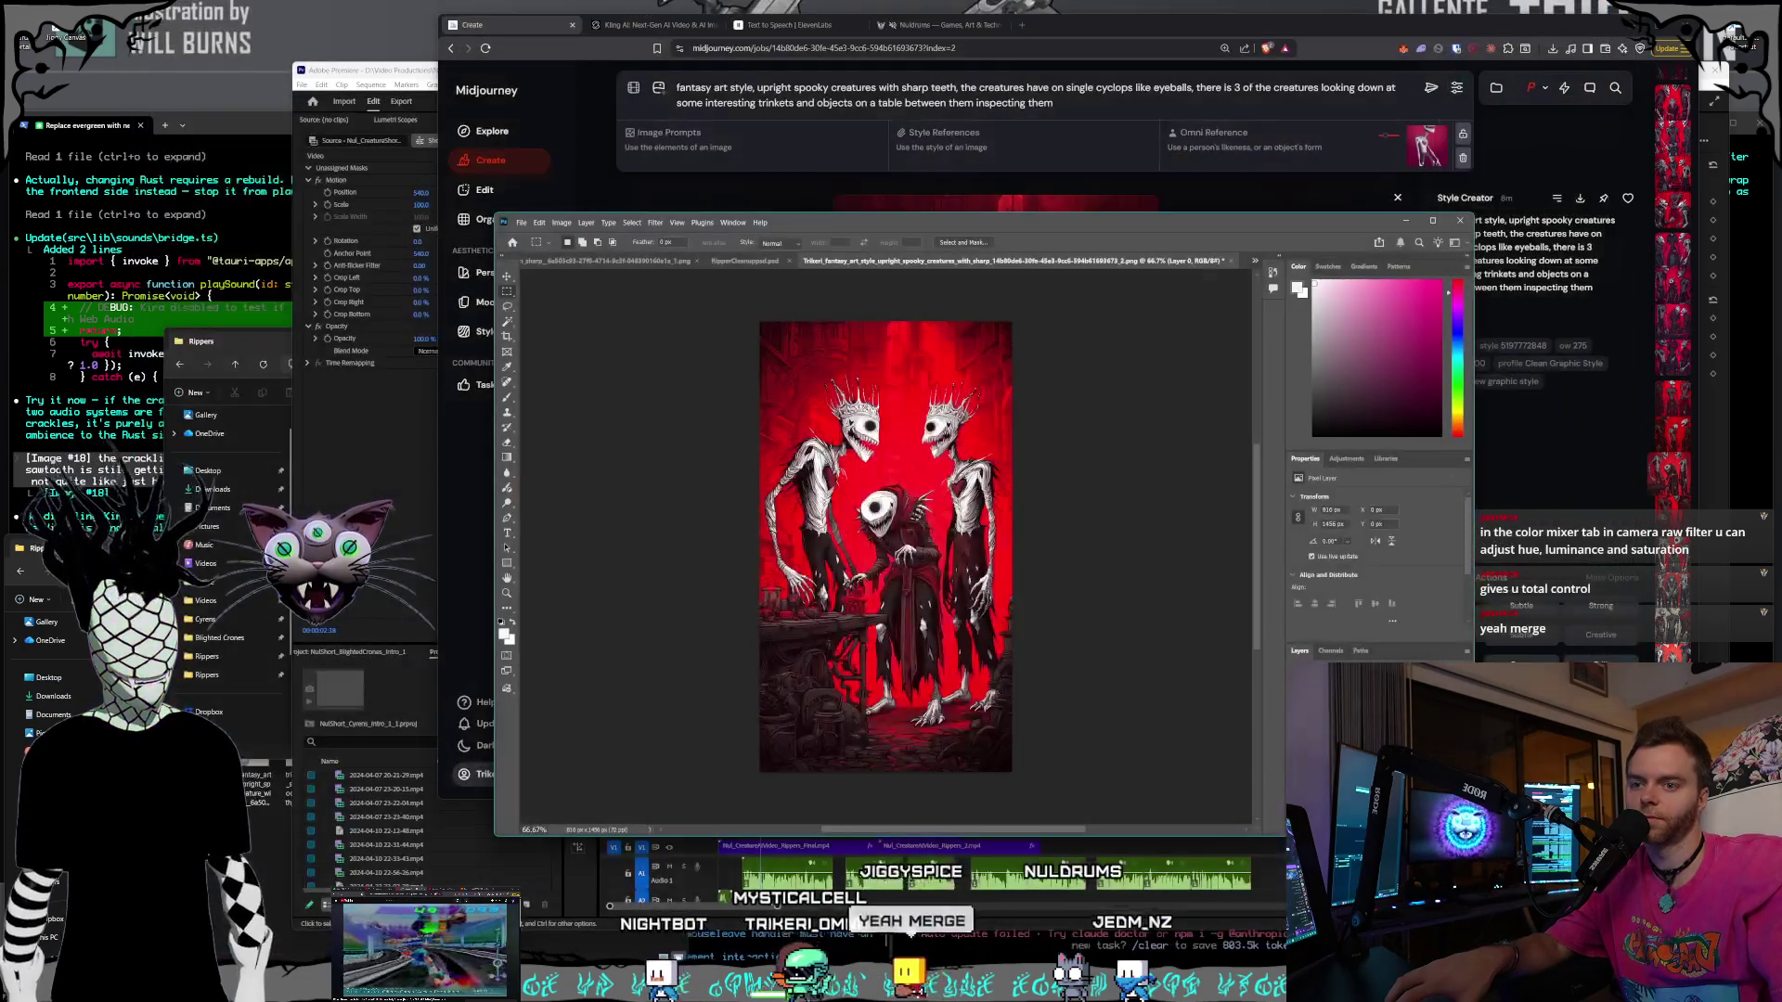
# - Merge the Selective Color adjustment layer down into the creature picture
pyautogui.hotkey('ctrl', 'e')
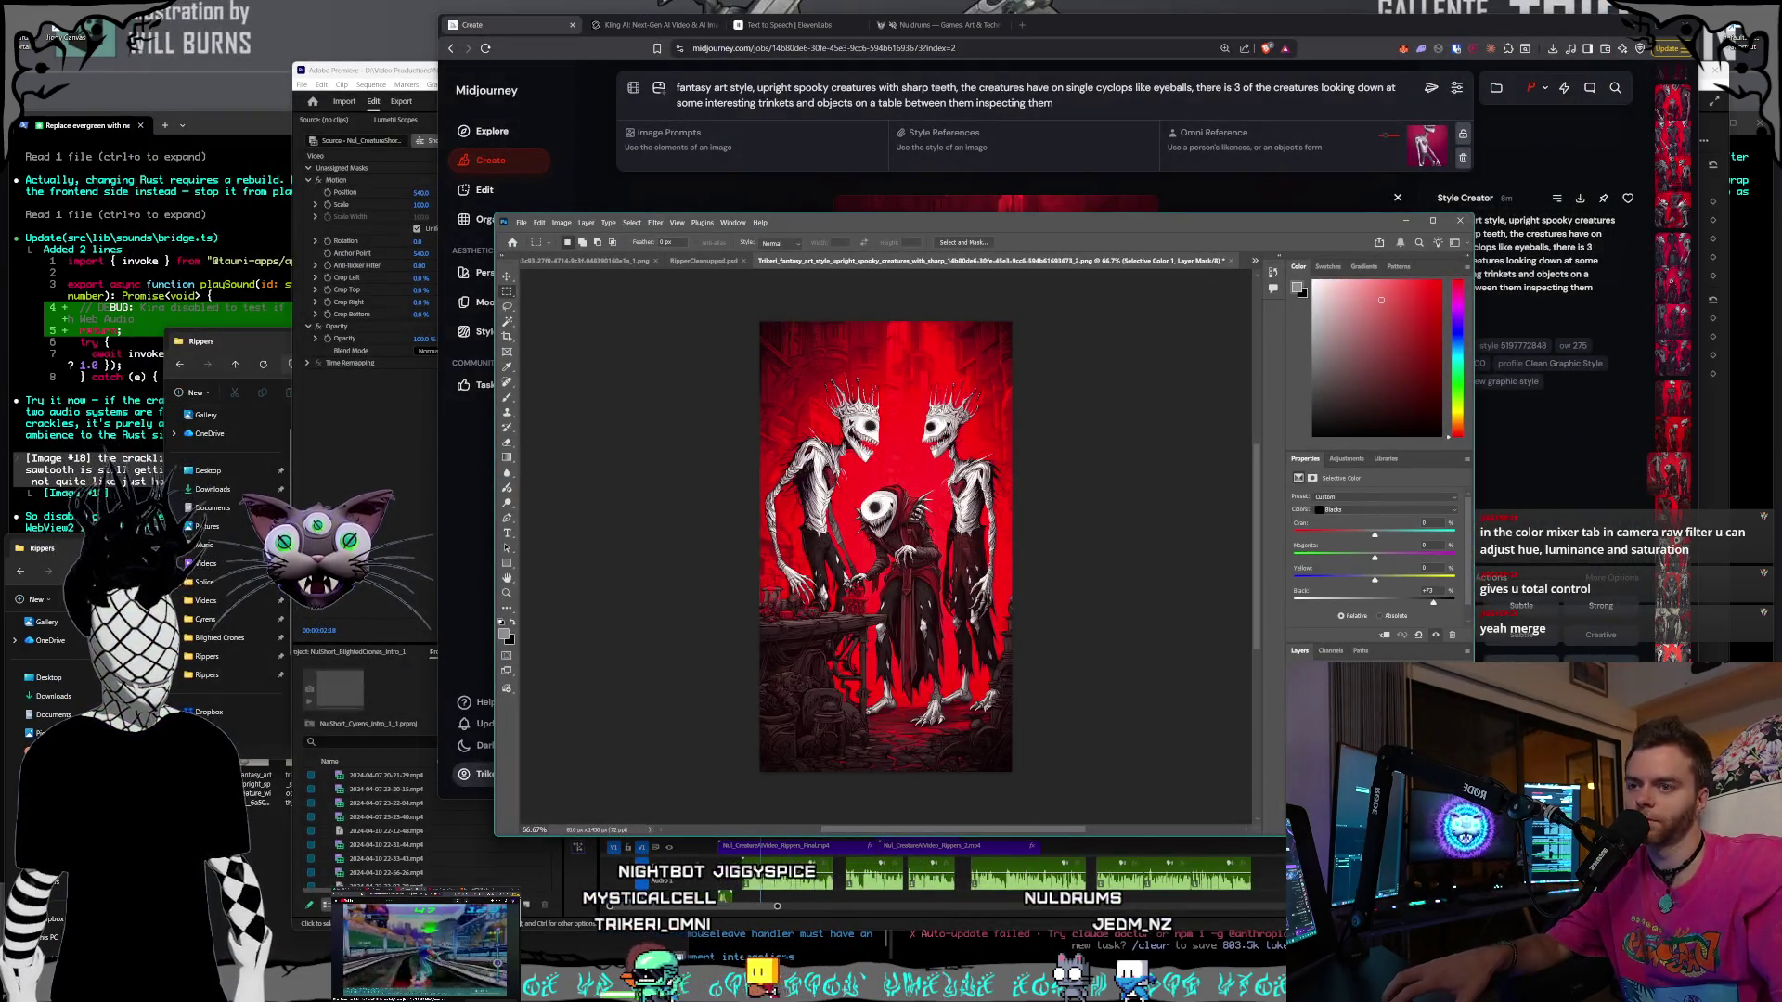
pyautogui.hotkey('ctrl', 'e')
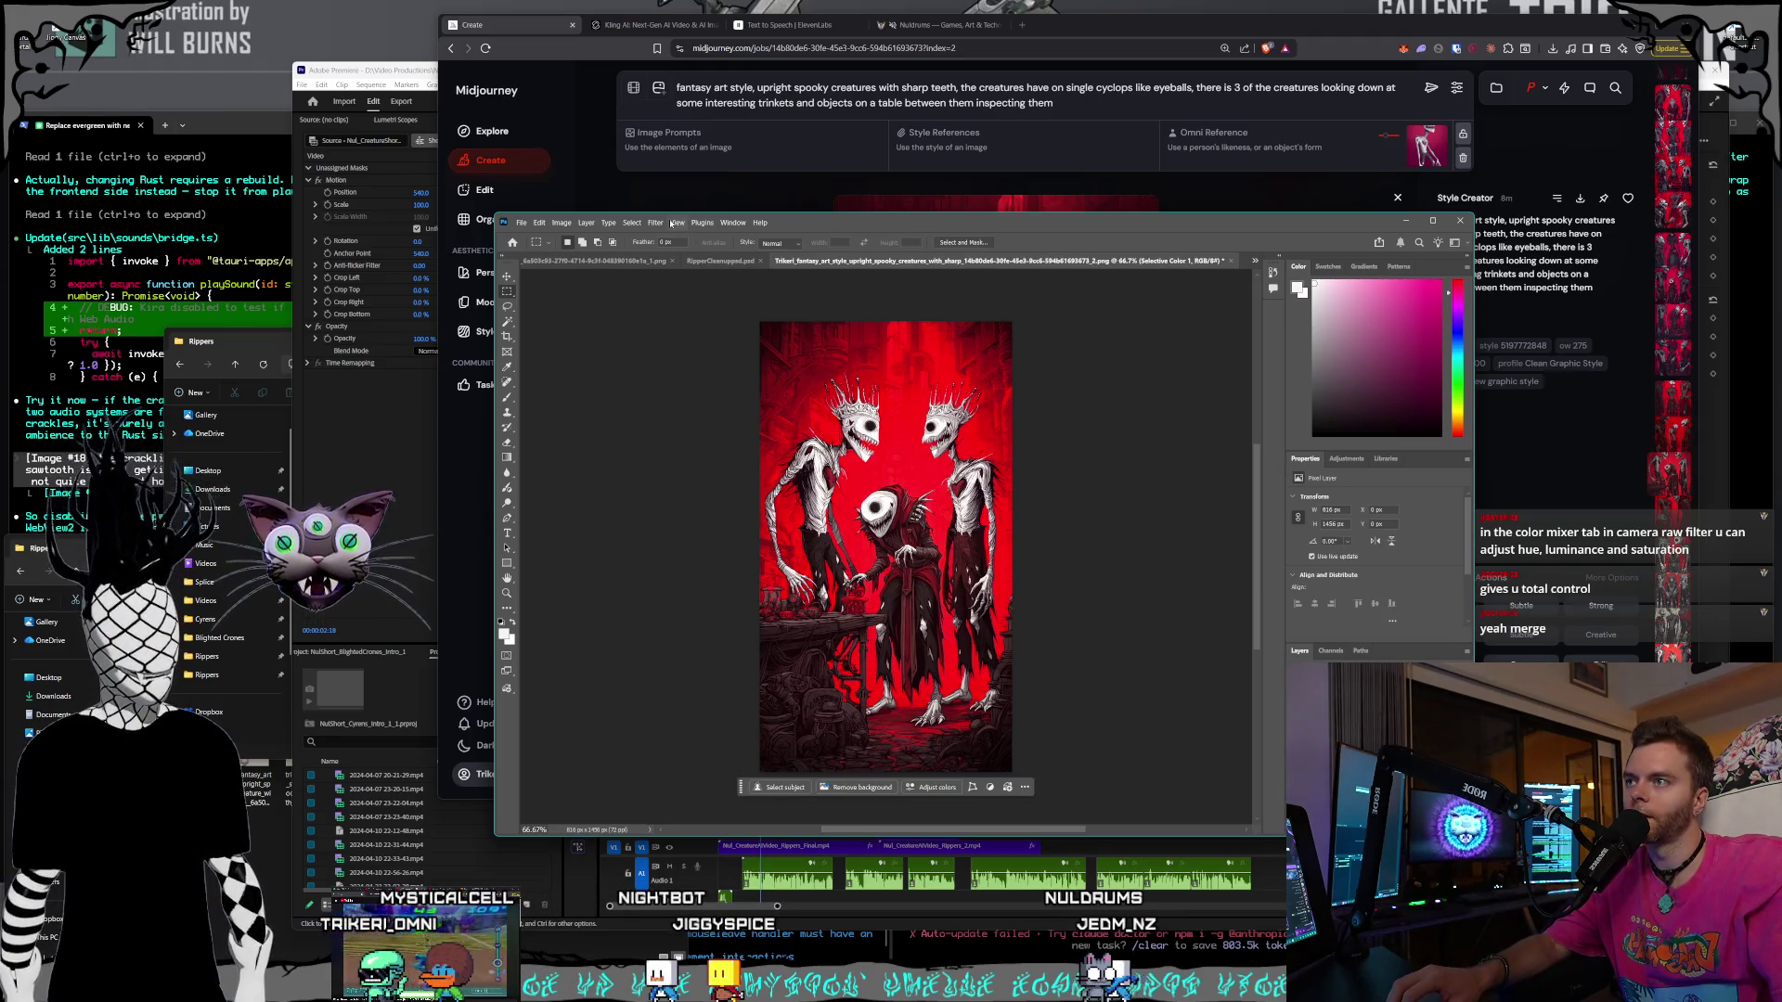
pyautogui.click(654, 224)
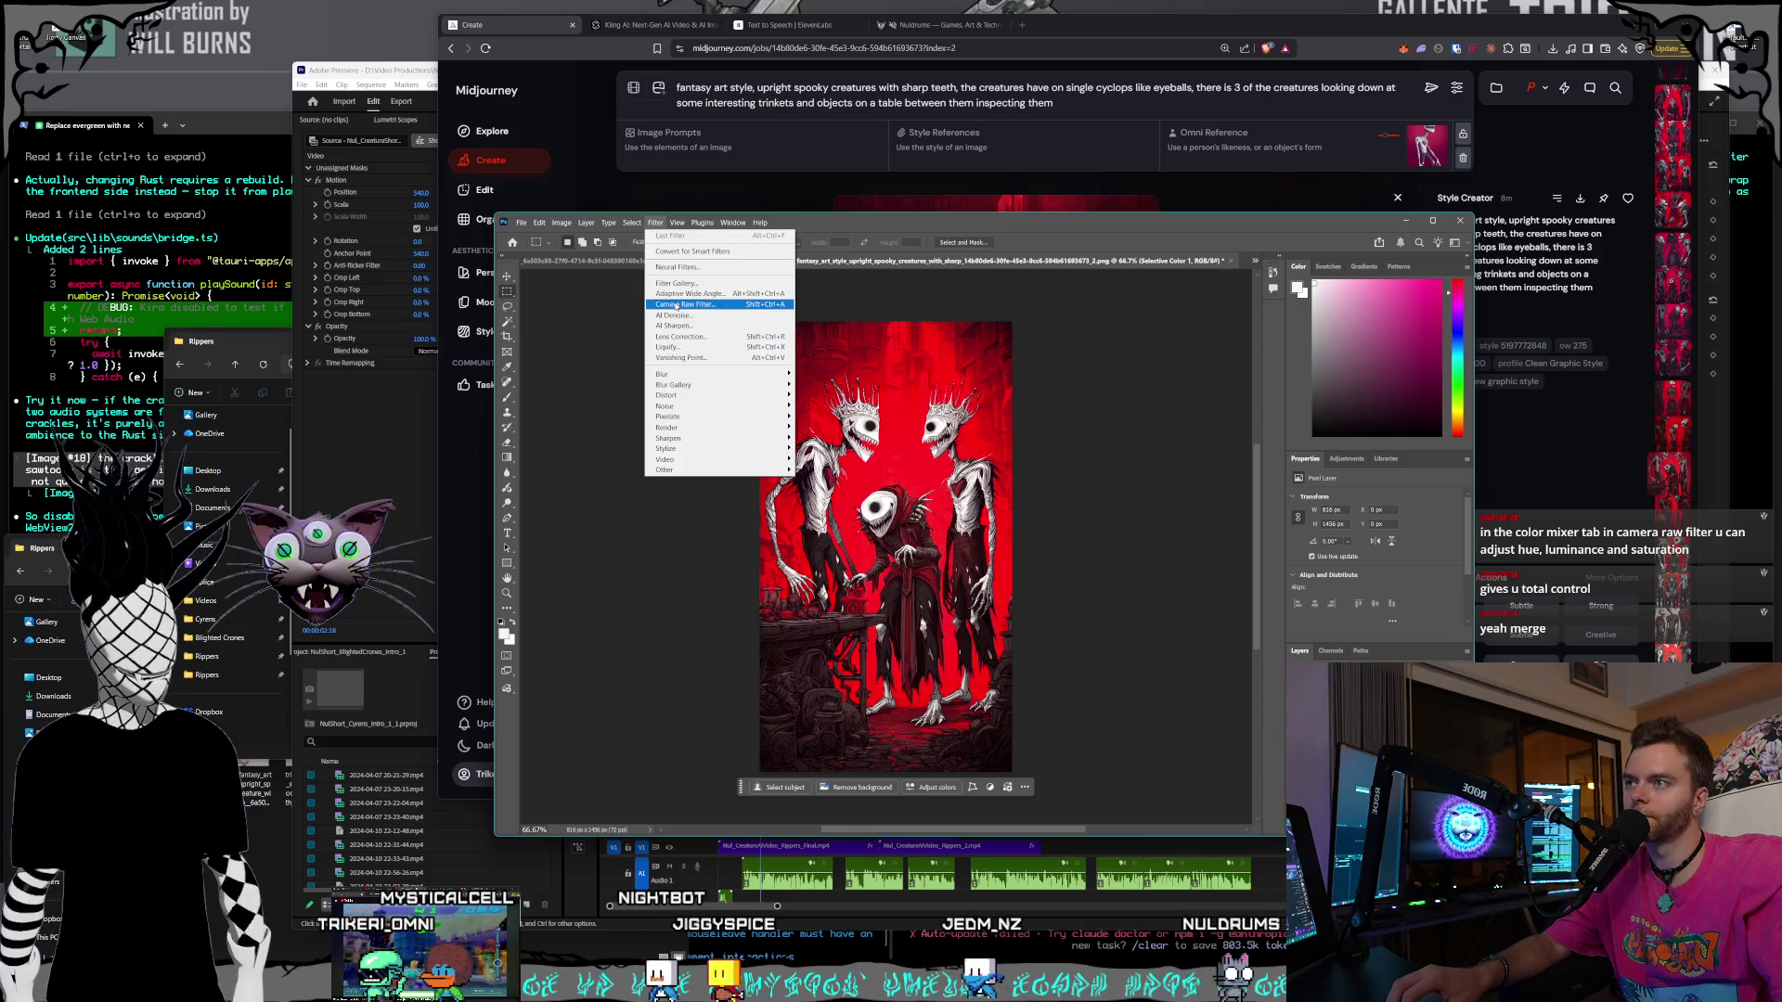
# - In Camera Raw, nudge Contrast up slightly, keep white balance As Shot, and expand the Color Mixer
pyautogui.click(686, 304)
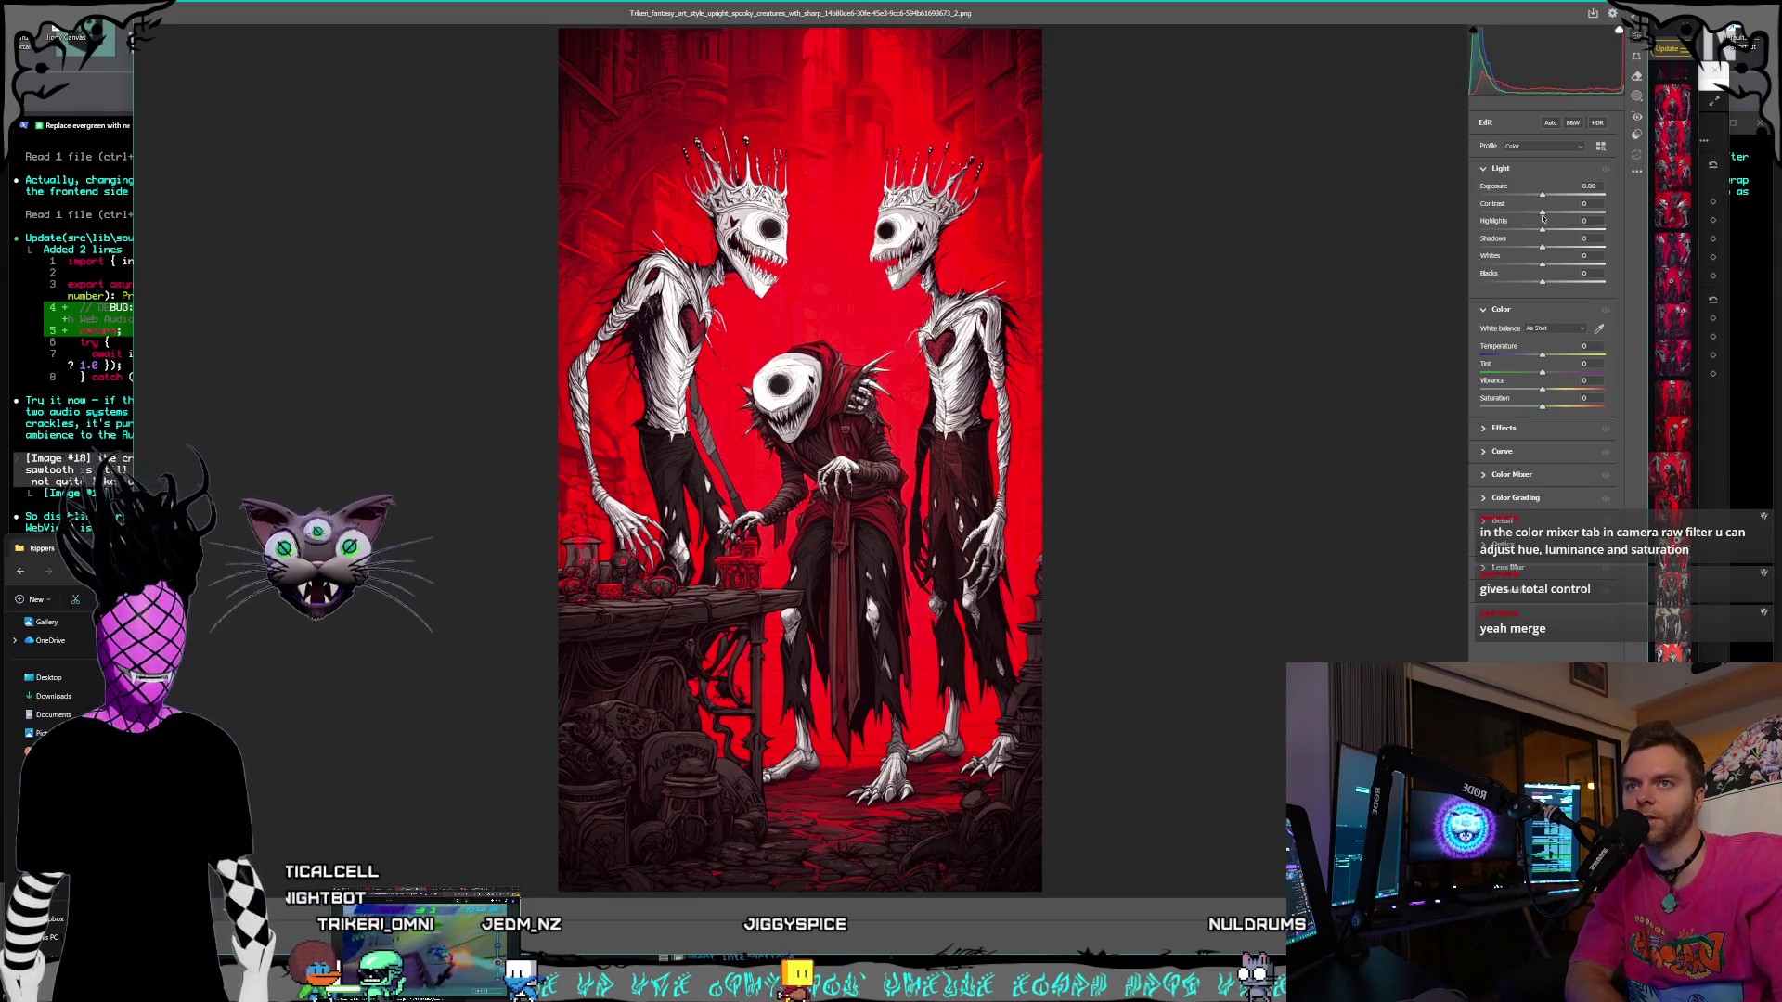
pyautogui.moveTo(1543, 216)
pyautogui.mouseDown()
pyautogui.moveTo(1575, 215)
pyautogui.moveTo(1544, 212)
pyautogui.mouseUp()
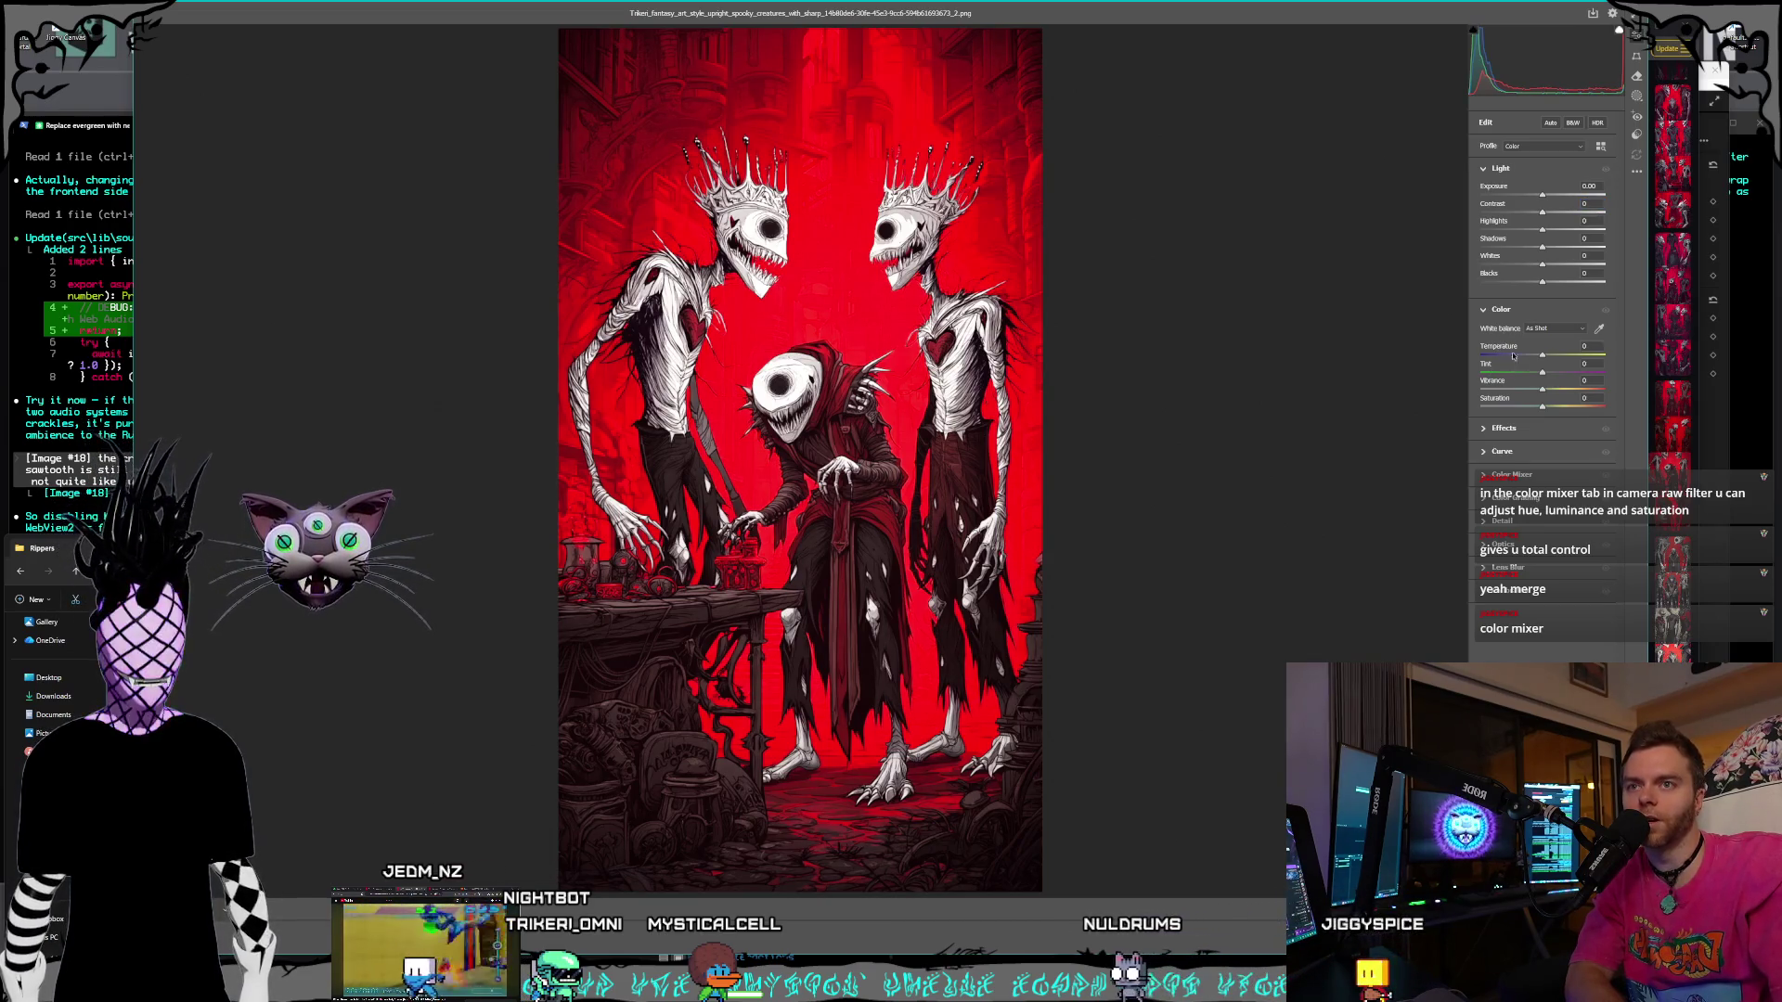
pyautogui.click(1557, 331)
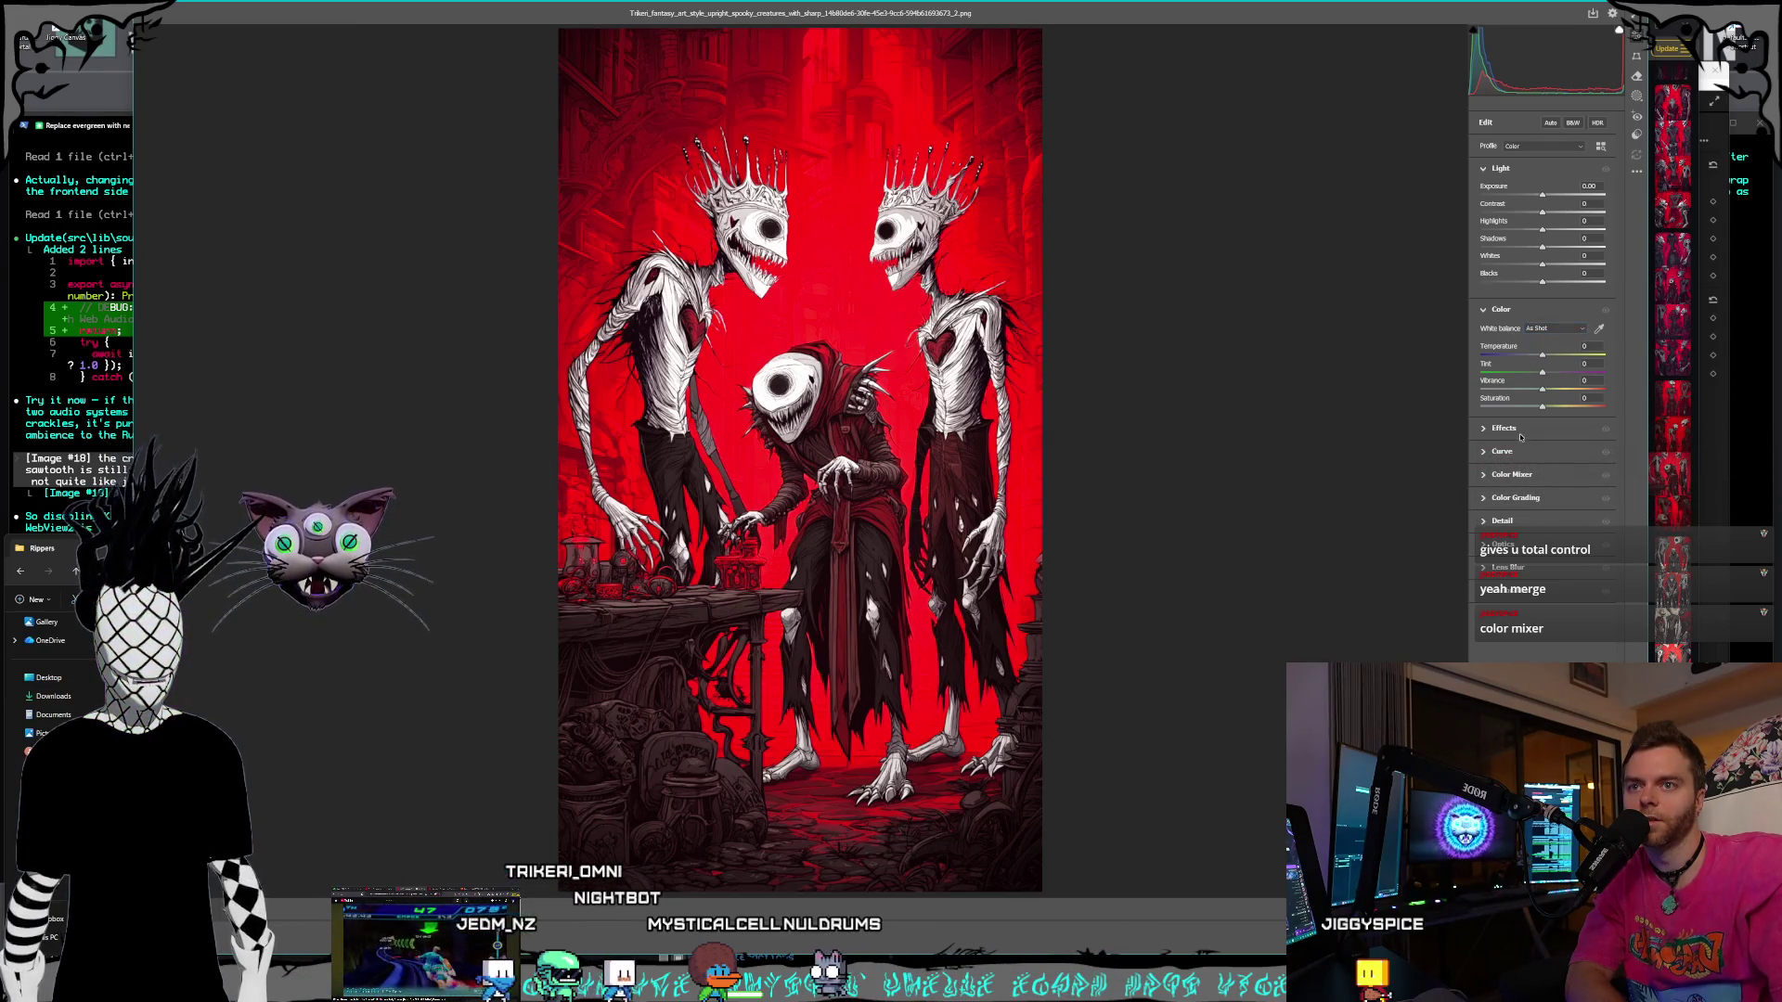
pyautogui.click(1517, 476)
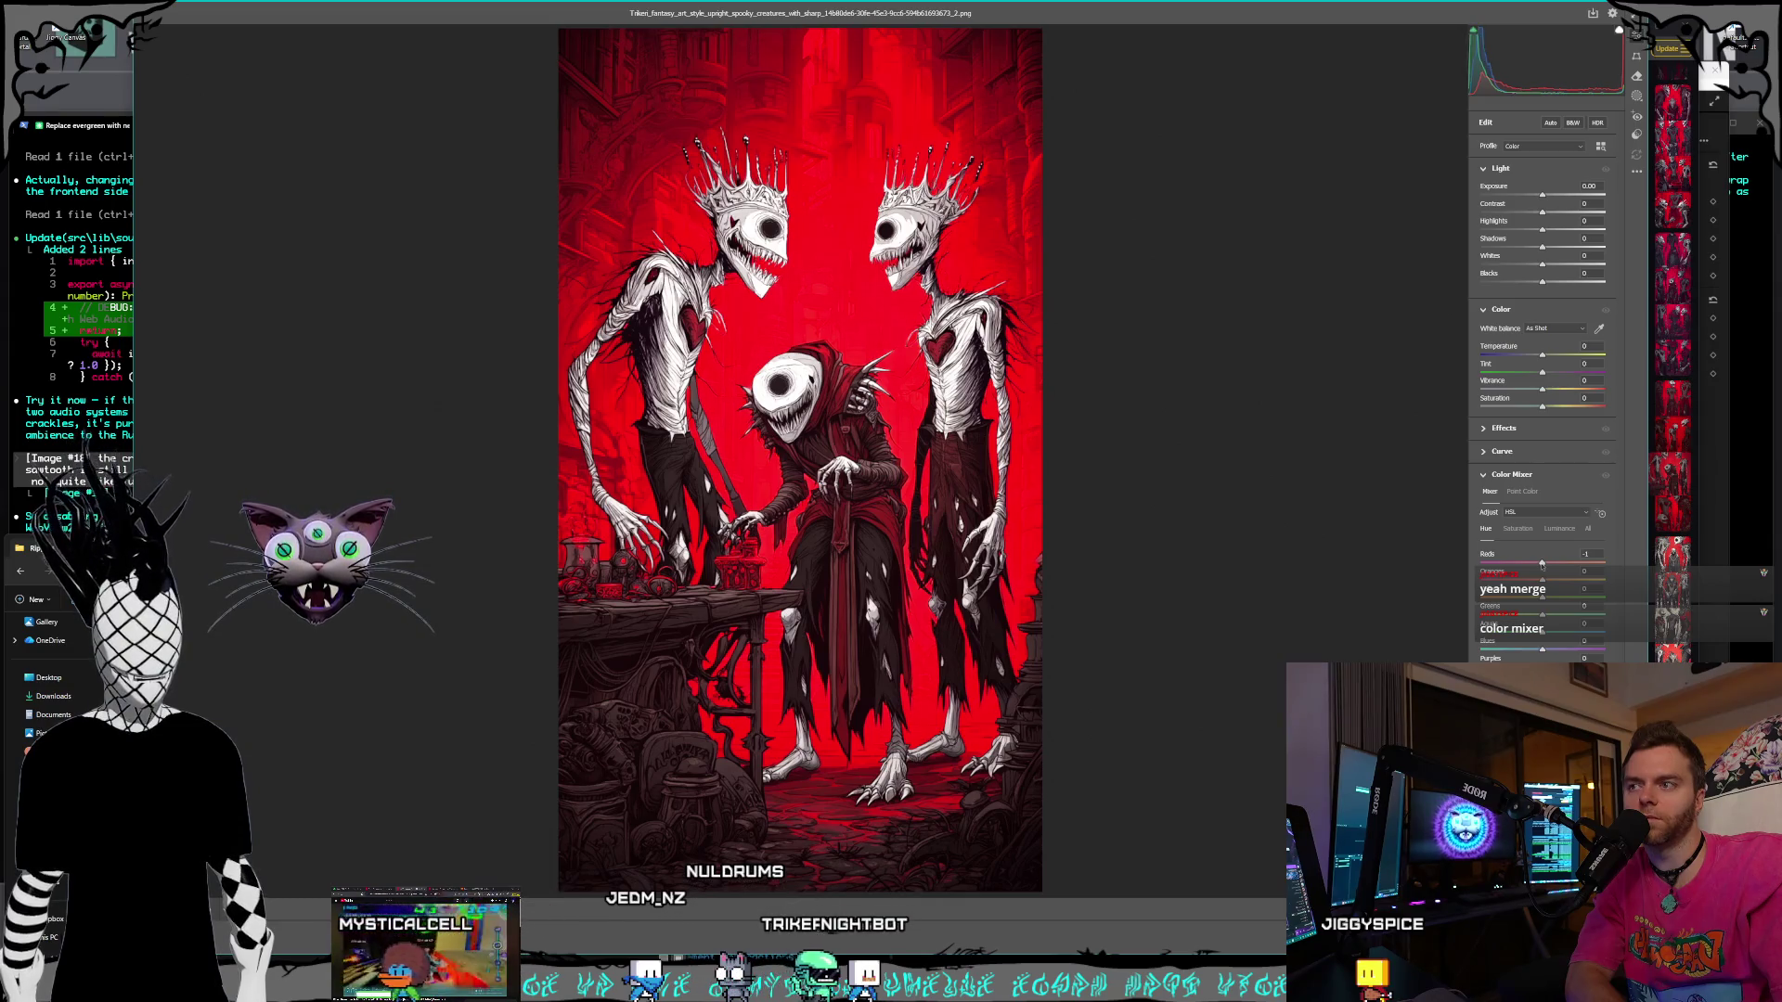
# - Try Color Mixer hue shifts on Reds, Oranges (-100) and Purples (+100), resetting each to 0
pyautogui.moveTo(1461, 563); pyautogui.dragTo(1623, 556)
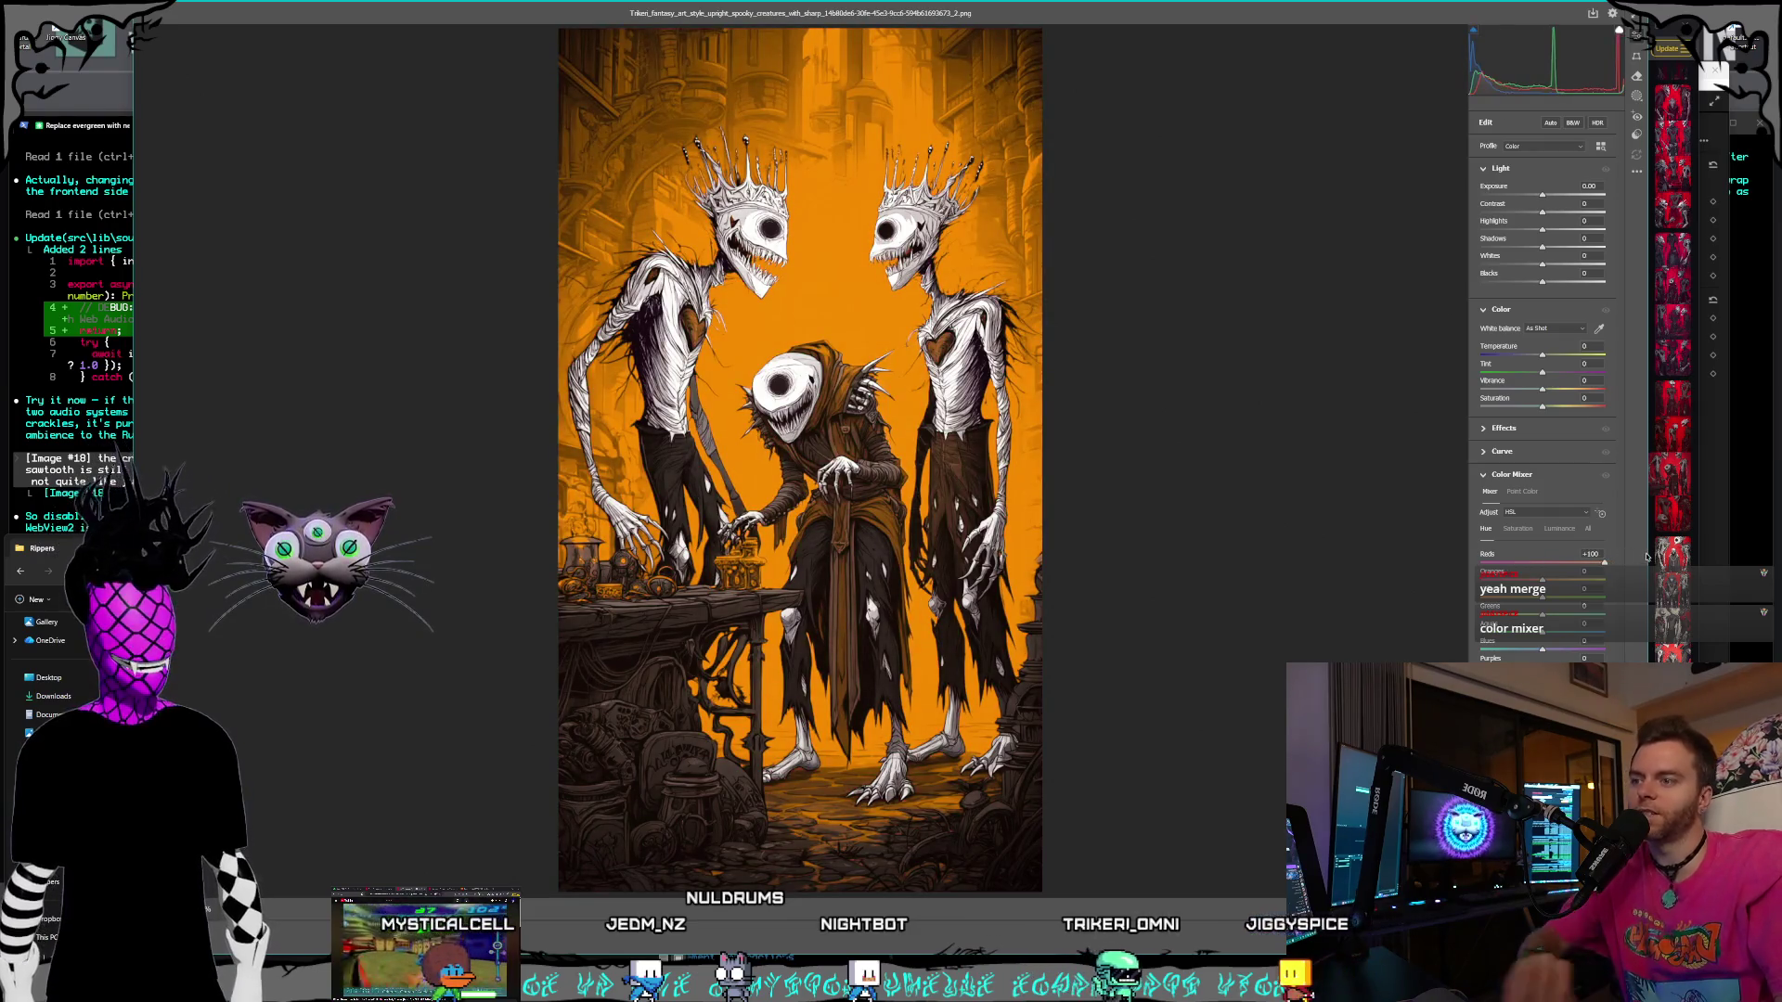
pyautogui.click(1606, 475)
pyautogui.click(1605, 475)
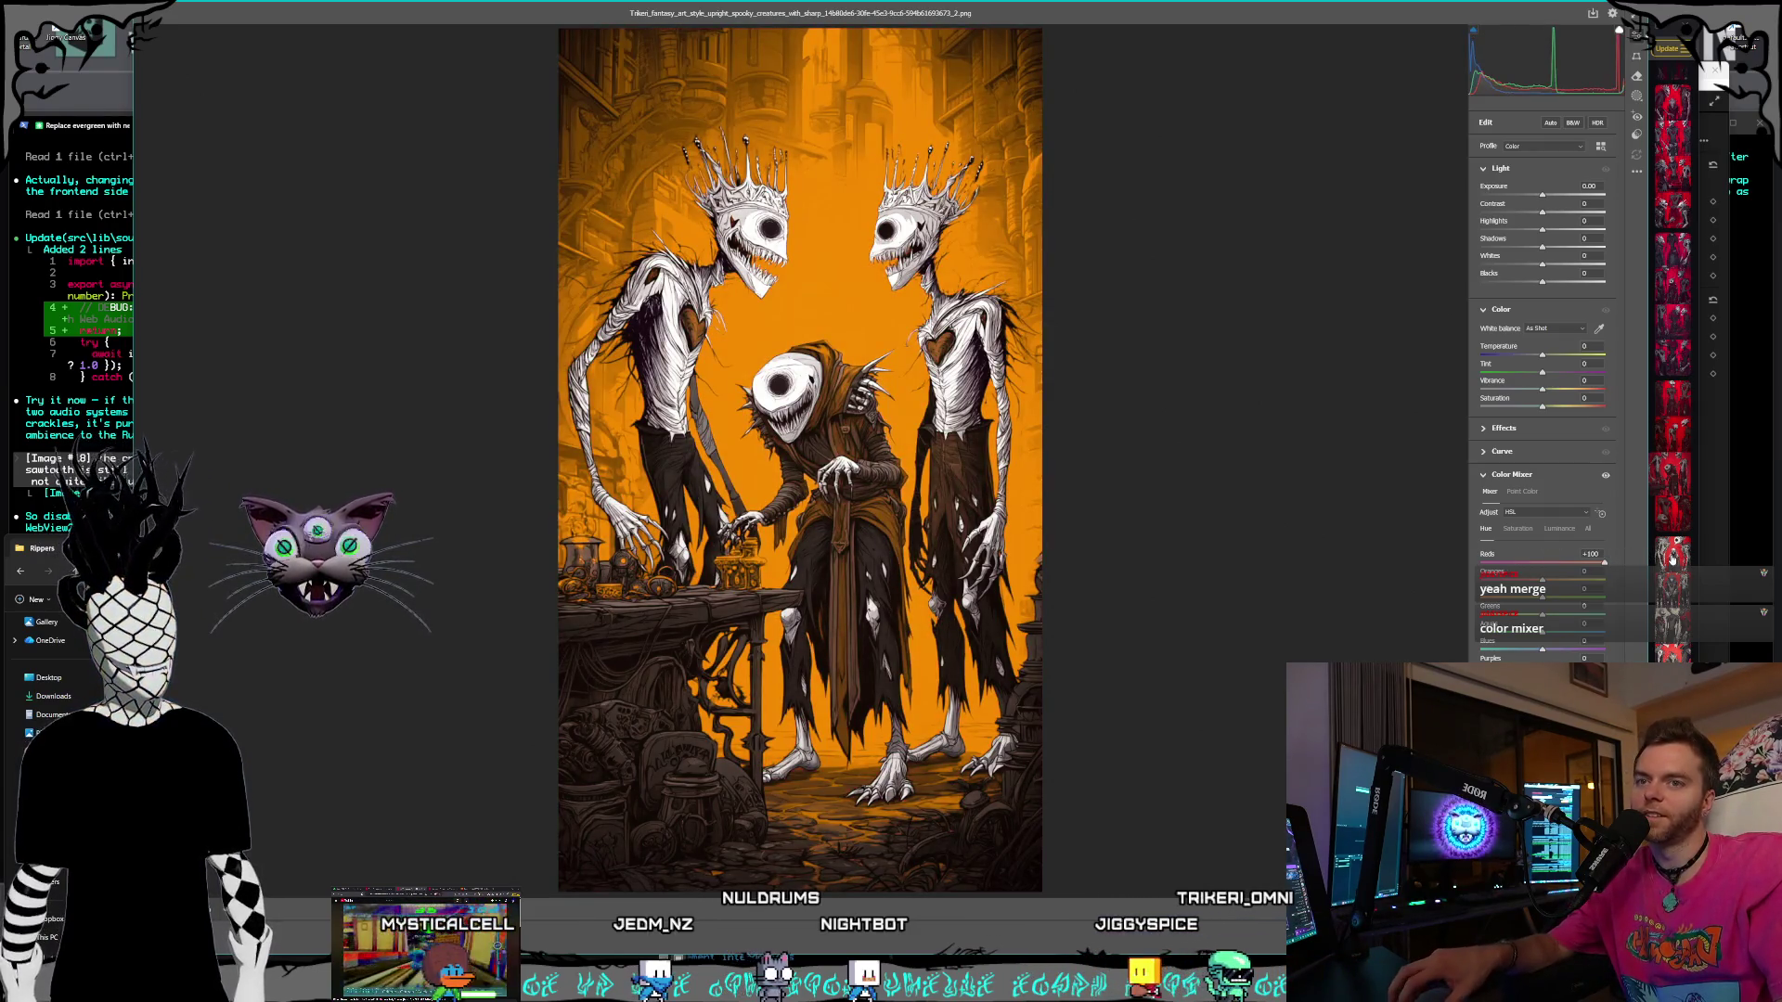
pyautogui.doubleClick(1584, 554)
pyautogui.write('0')
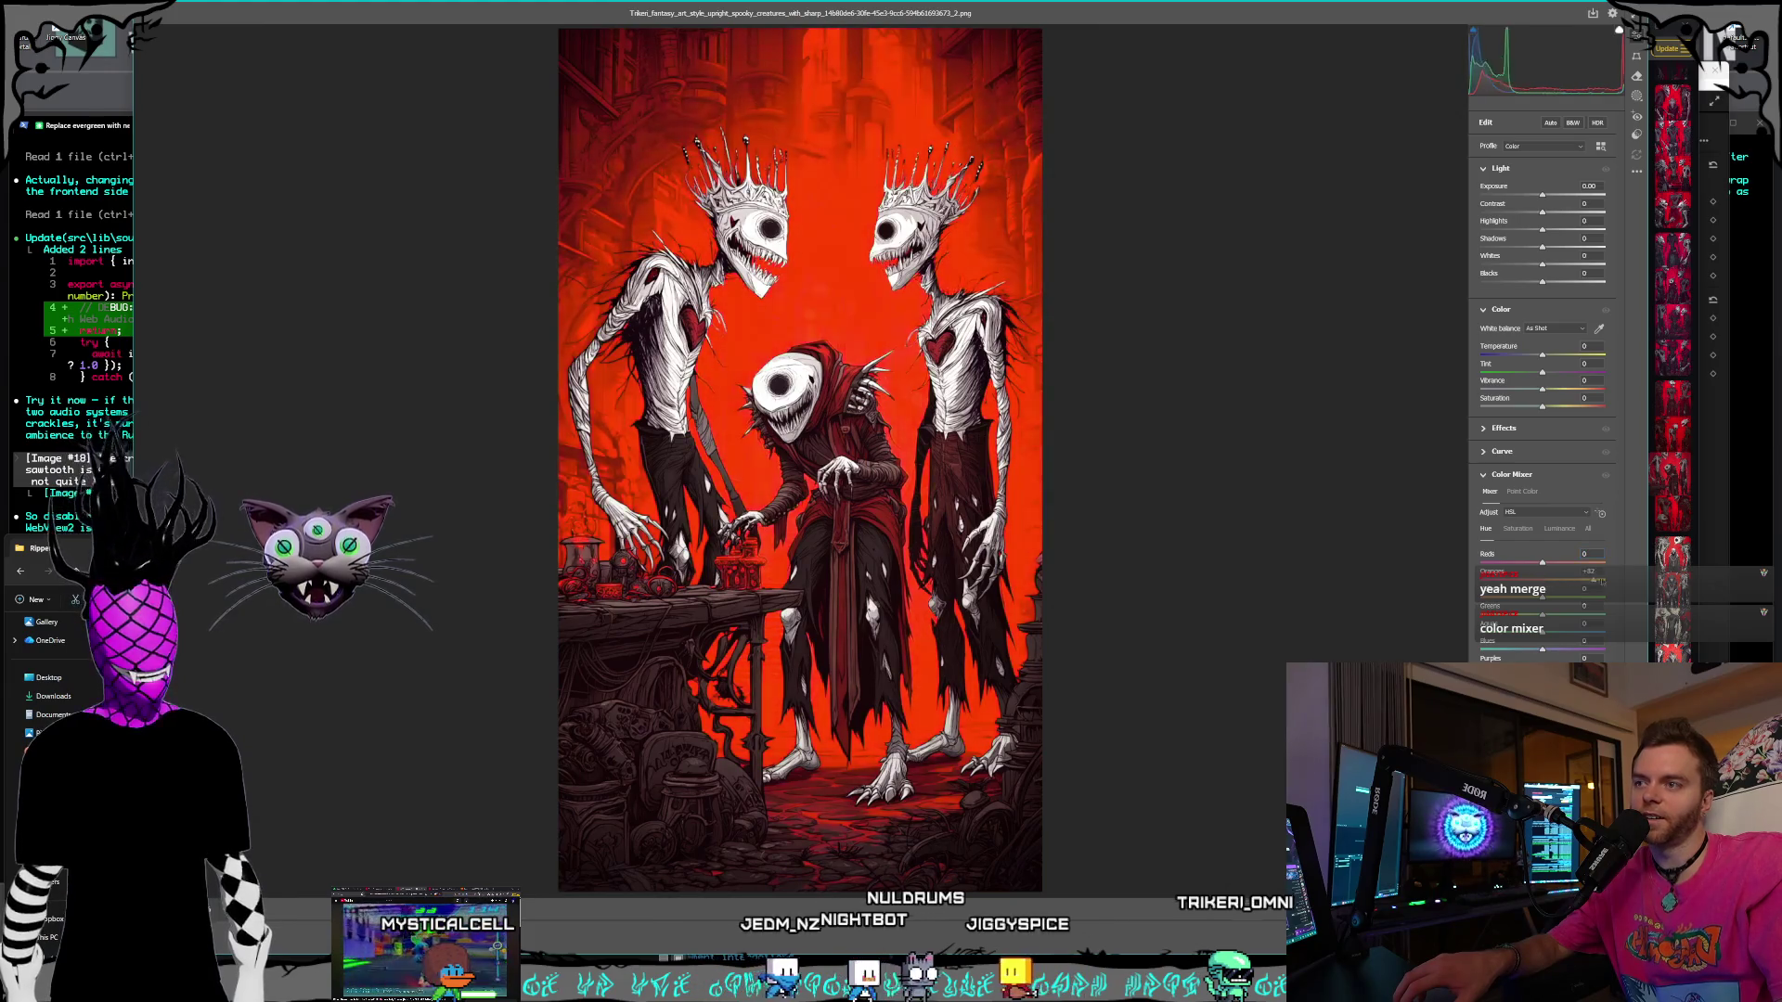
pyautogui.moveTo(1542, 572); pyautogui.dragTo(1469, 580)
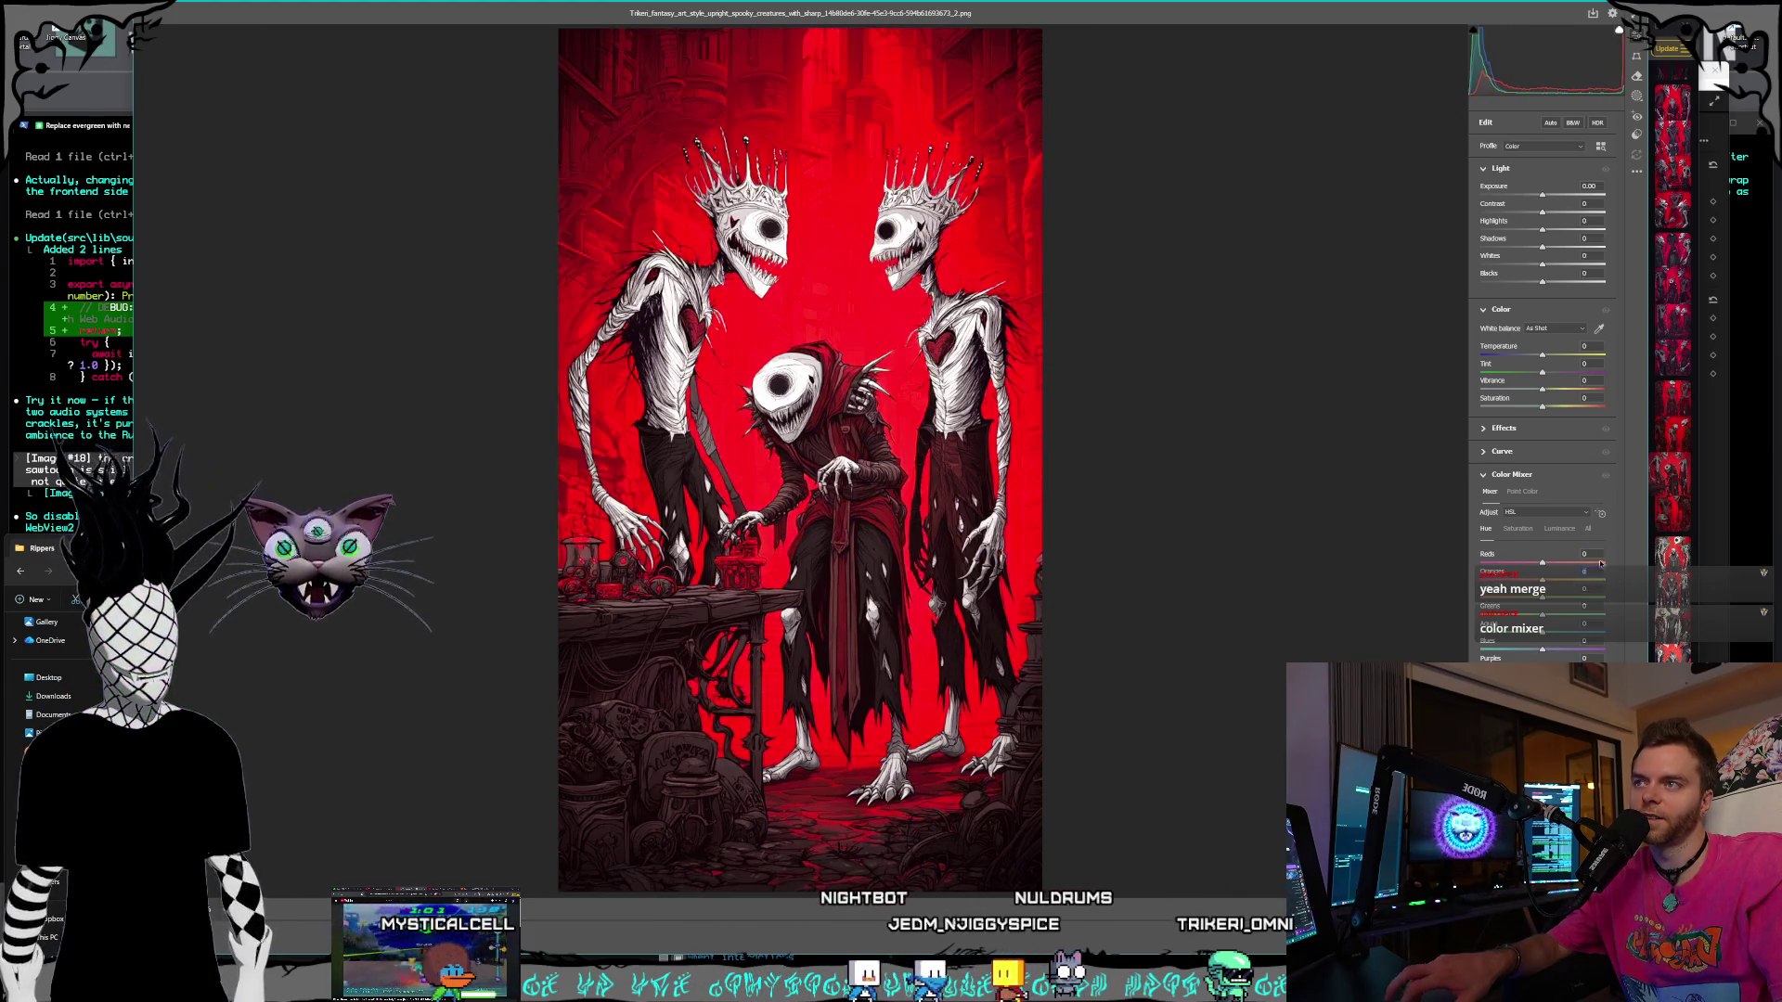
pyautogui.doubleClick(1542, 580)
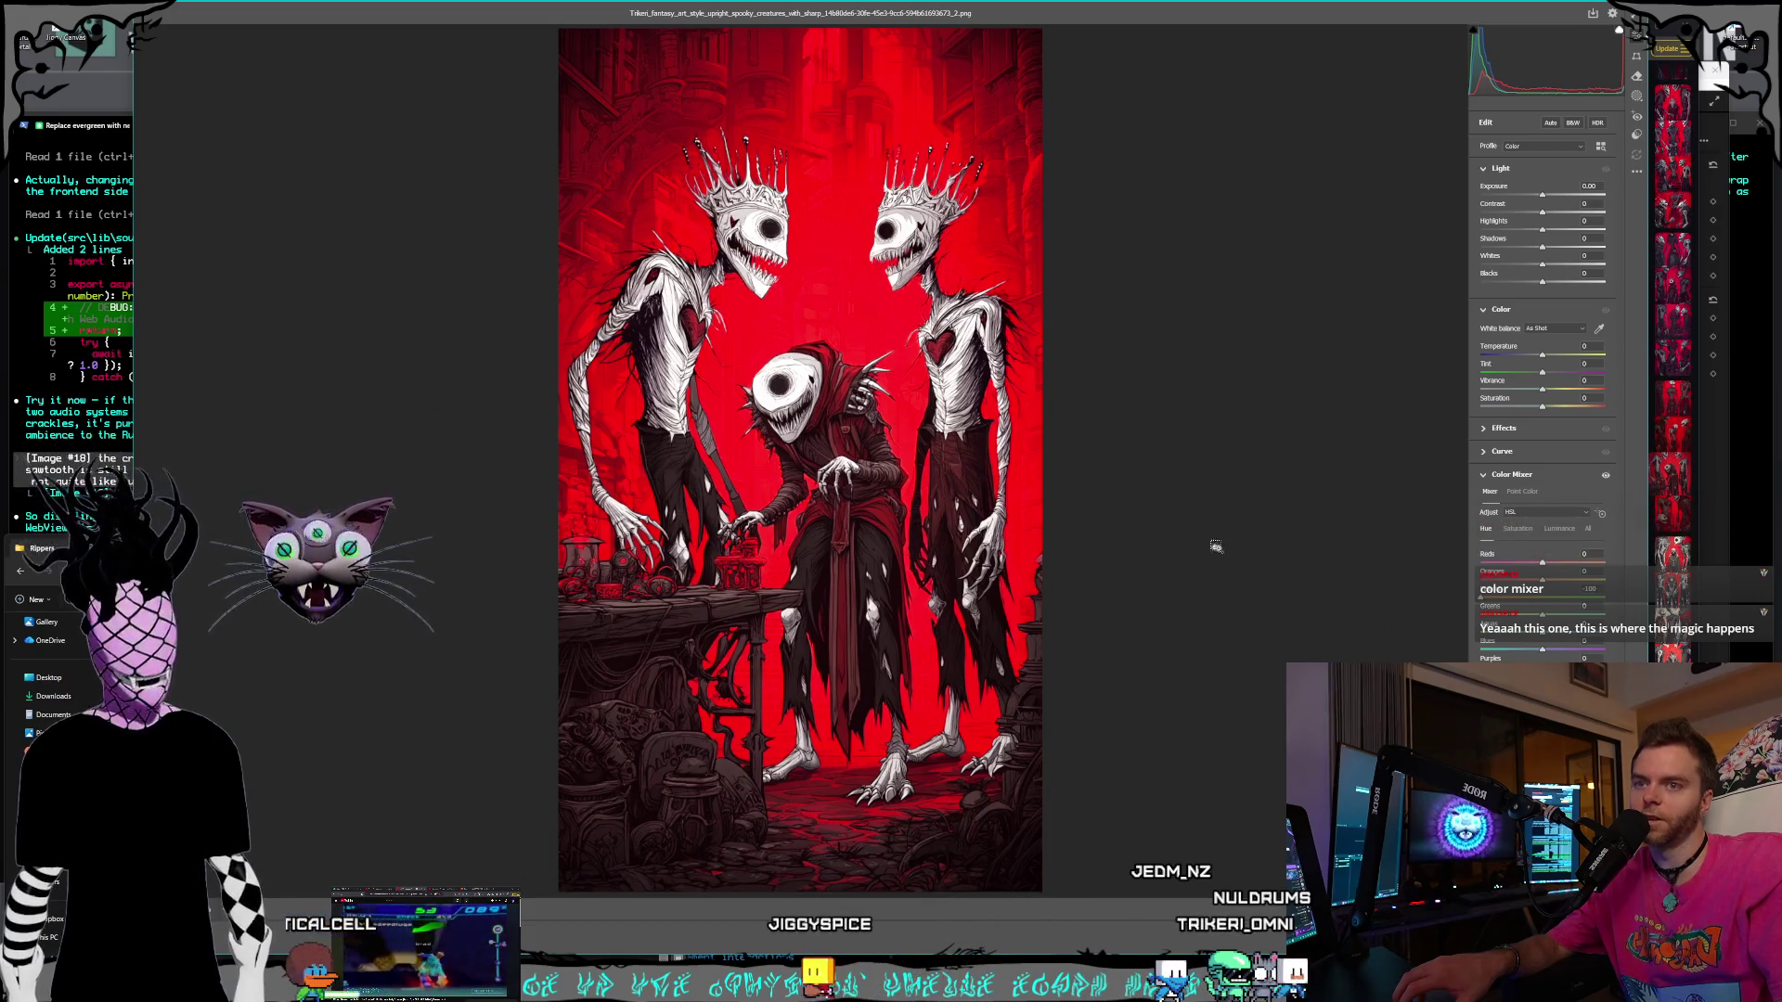
pyautogui.moveTo(1542, 666); pyautogui.dragTo(1605, 667)
pyautogui.doubleClick(1521, 650)
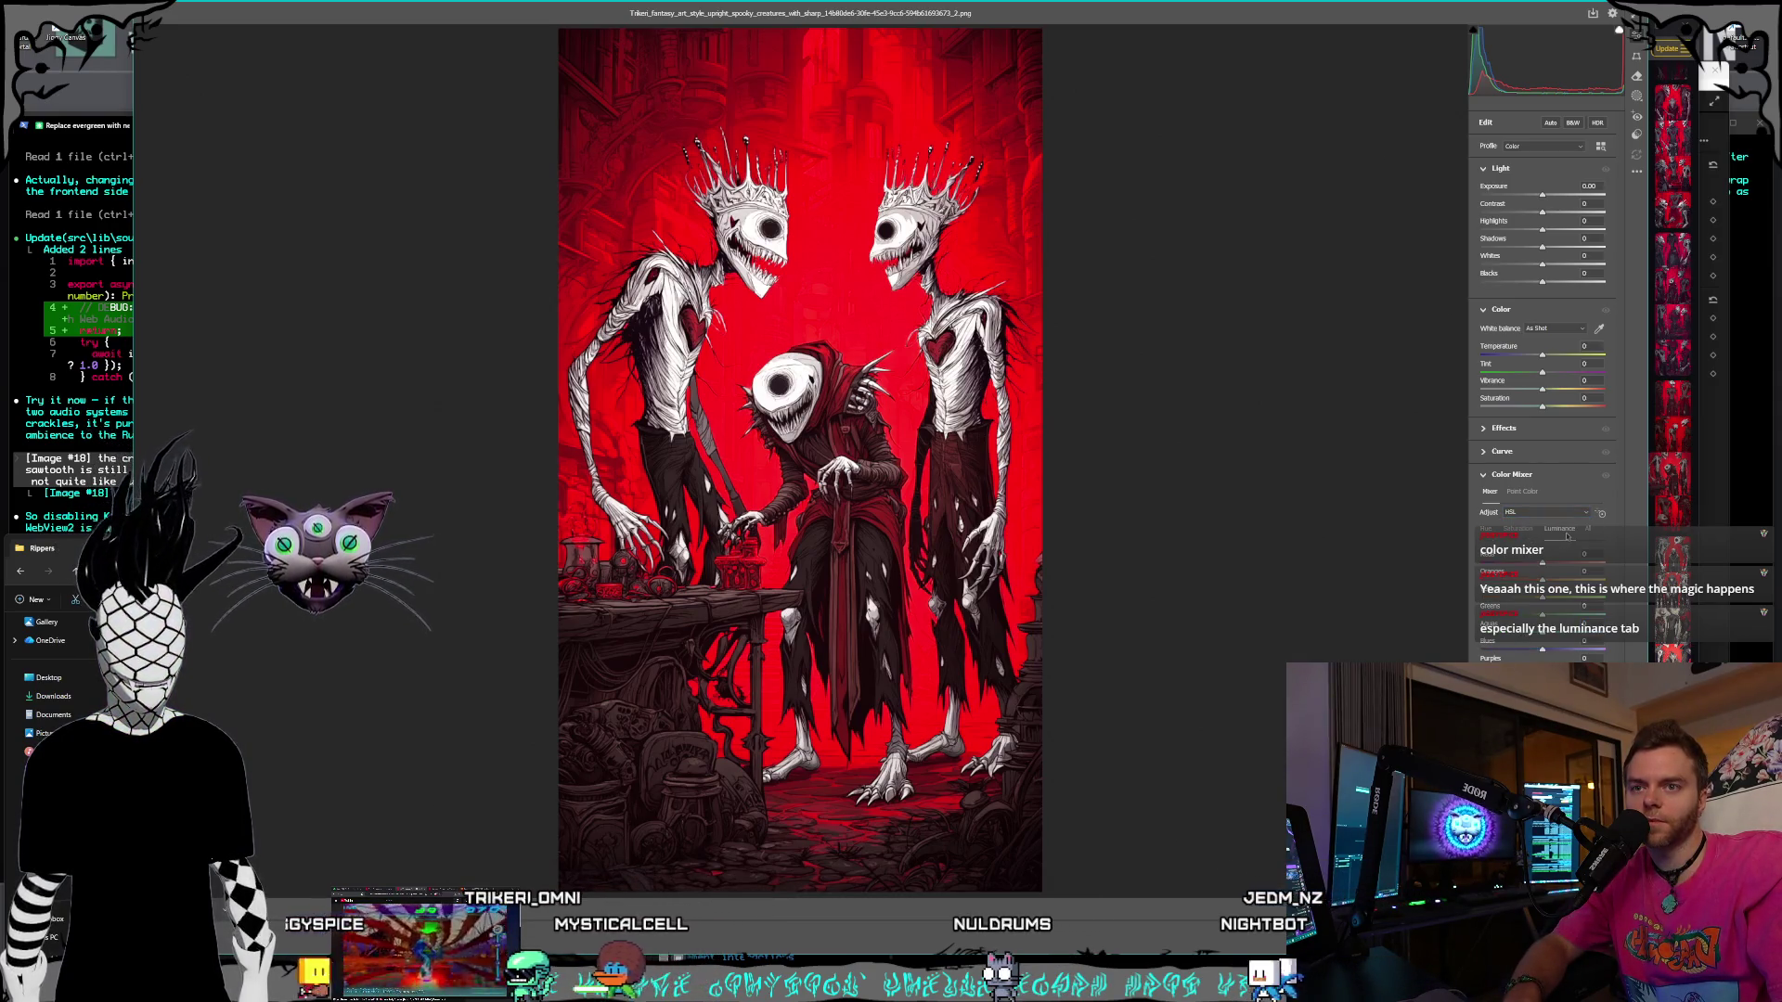
# - Lighten the Reds luminance to about +43, reset Oranges luminance, then cancel Camera Raw
pyautogui.moveTo(1544, 565); pyautogui.dragTo(1612, 565)
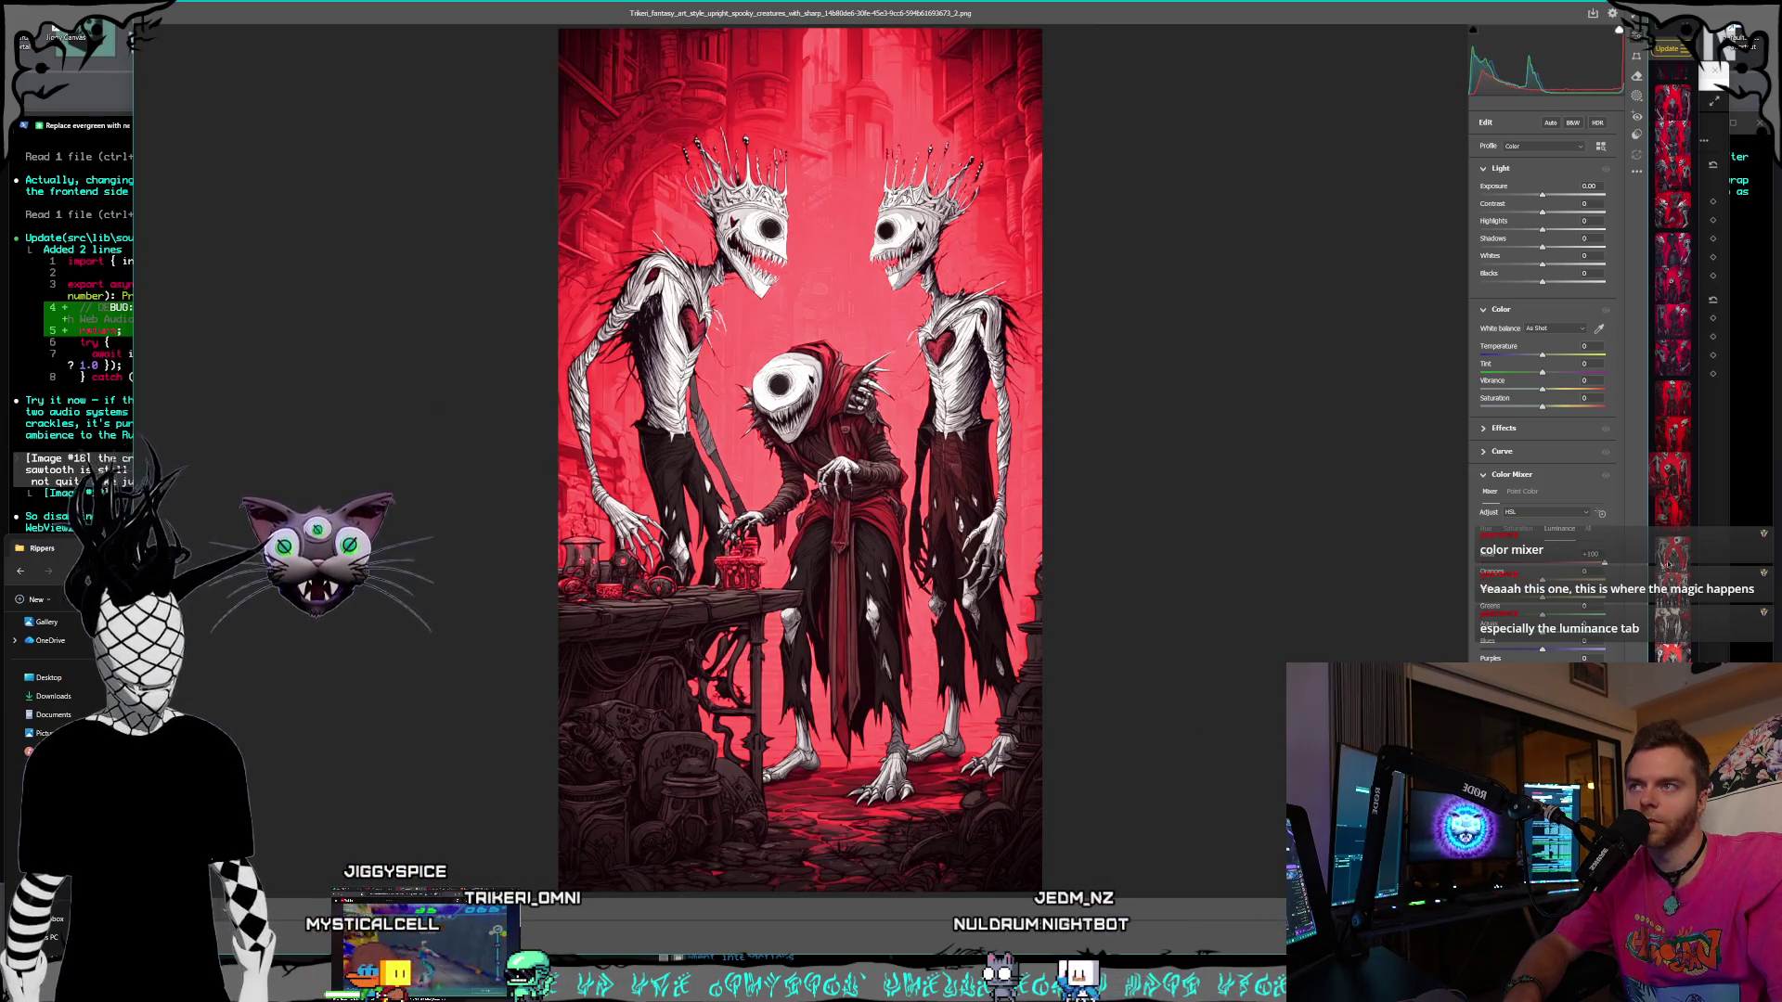
pyautogui.moveTo(1635, 563)
pyautogui.mouseDown()
pyautogui.moveTo(1472, 557)
pyautogui.moveTo(1610, 561)
pyautogui.moveTo(1543, 565)
pyautogui.moveTo(1604, 580)
pyautogui.moveTo(1542, 580)
pyautogui.moveTo(1604, 580)
pyautogui.mouseUp()
pyautogui.doubleClick(1583, 554)
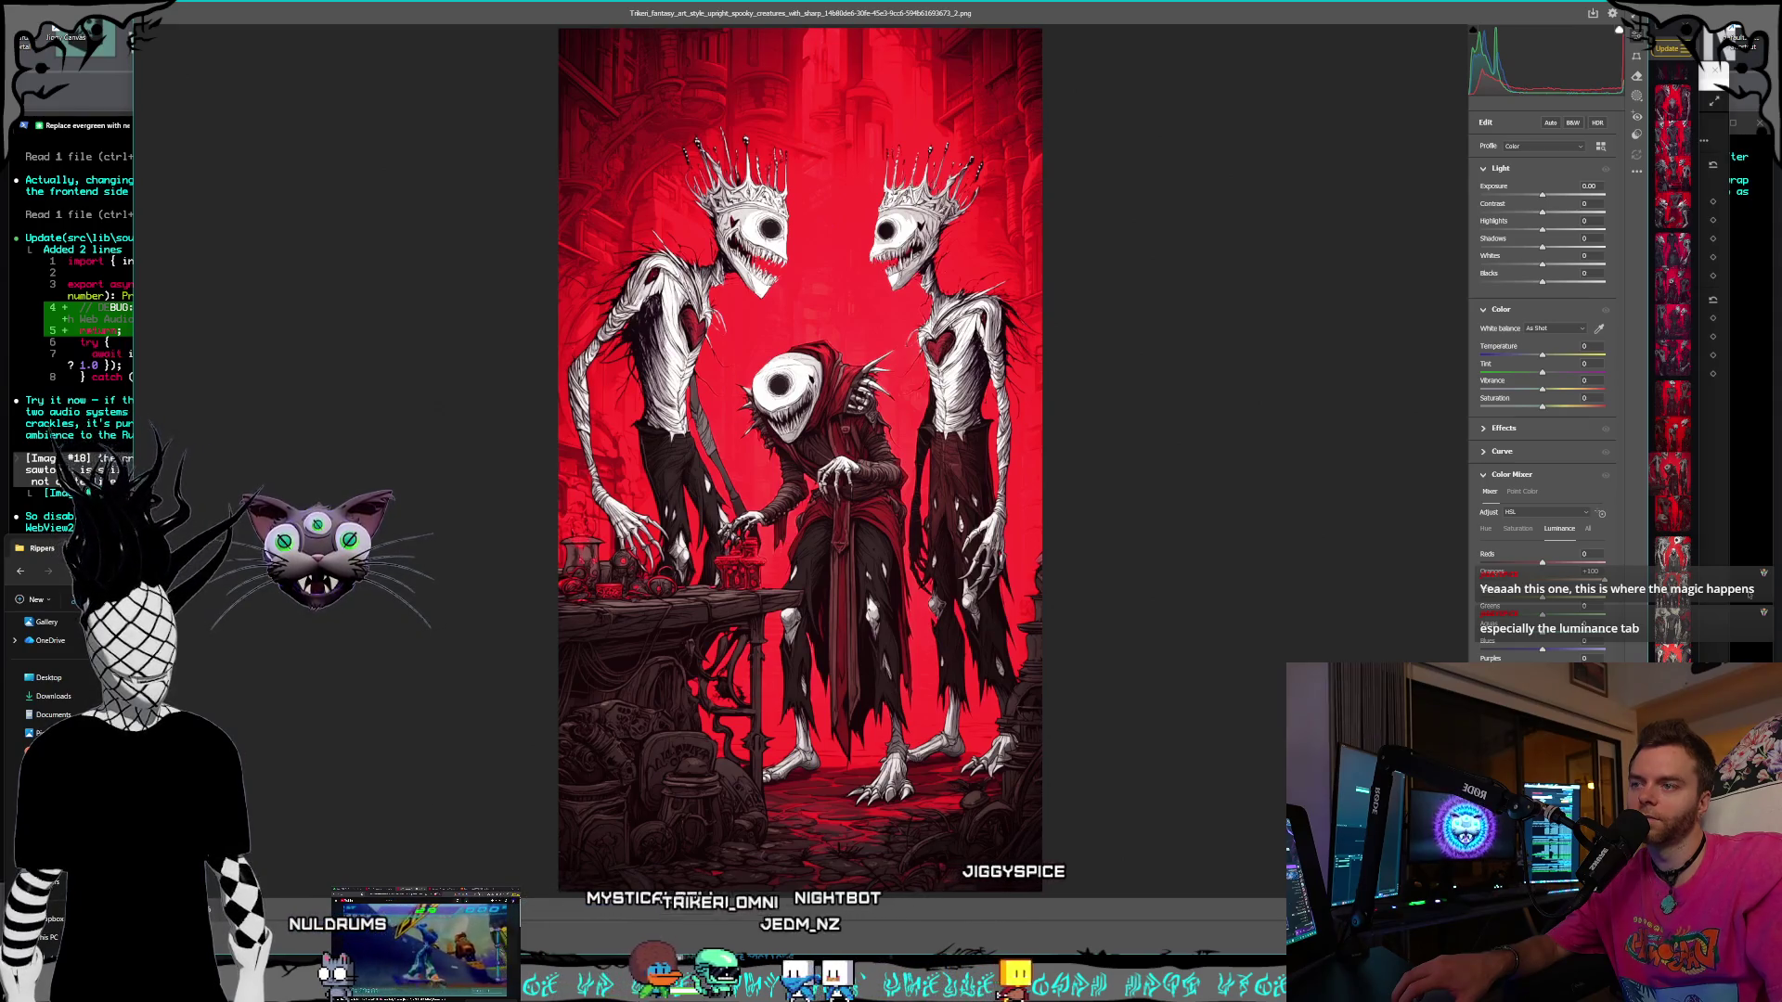
pyautogui.doubleClick(1545, 580)
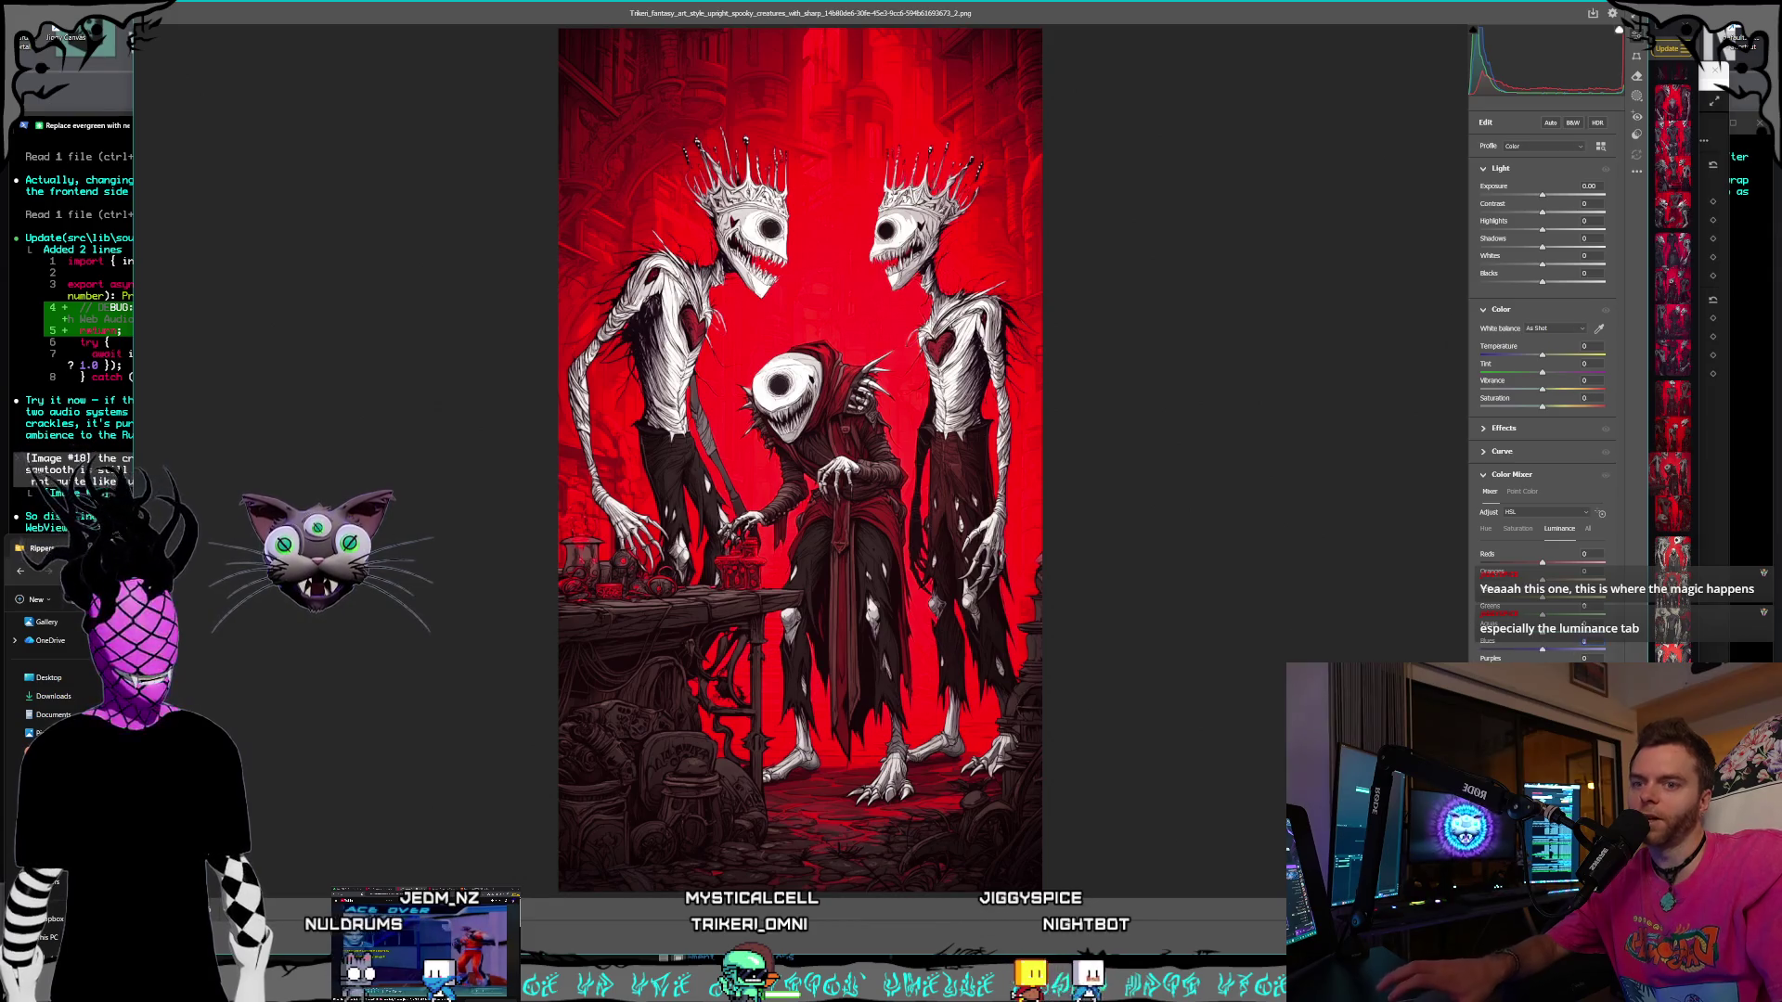
pyautogui.press('Escape')
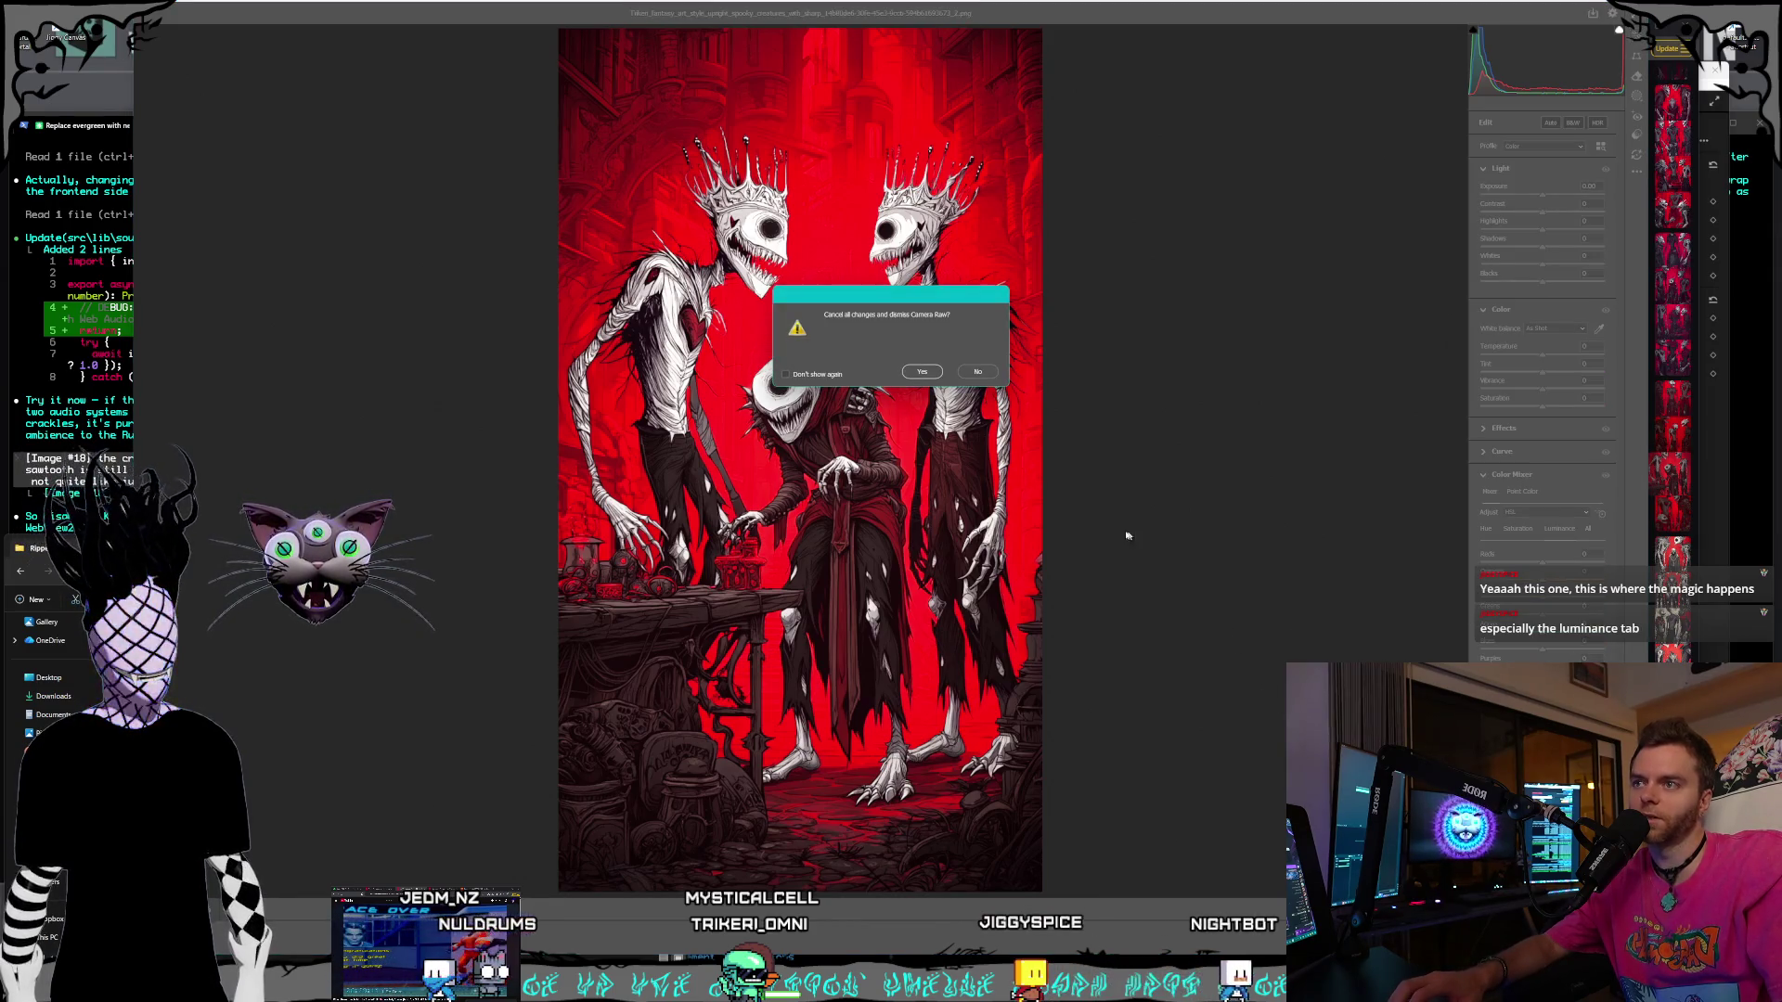
# - Discard the Camera Raw changes and save a PNG copy over the existing file in Shorts\Rippers
pyautogui.click(940, 372)
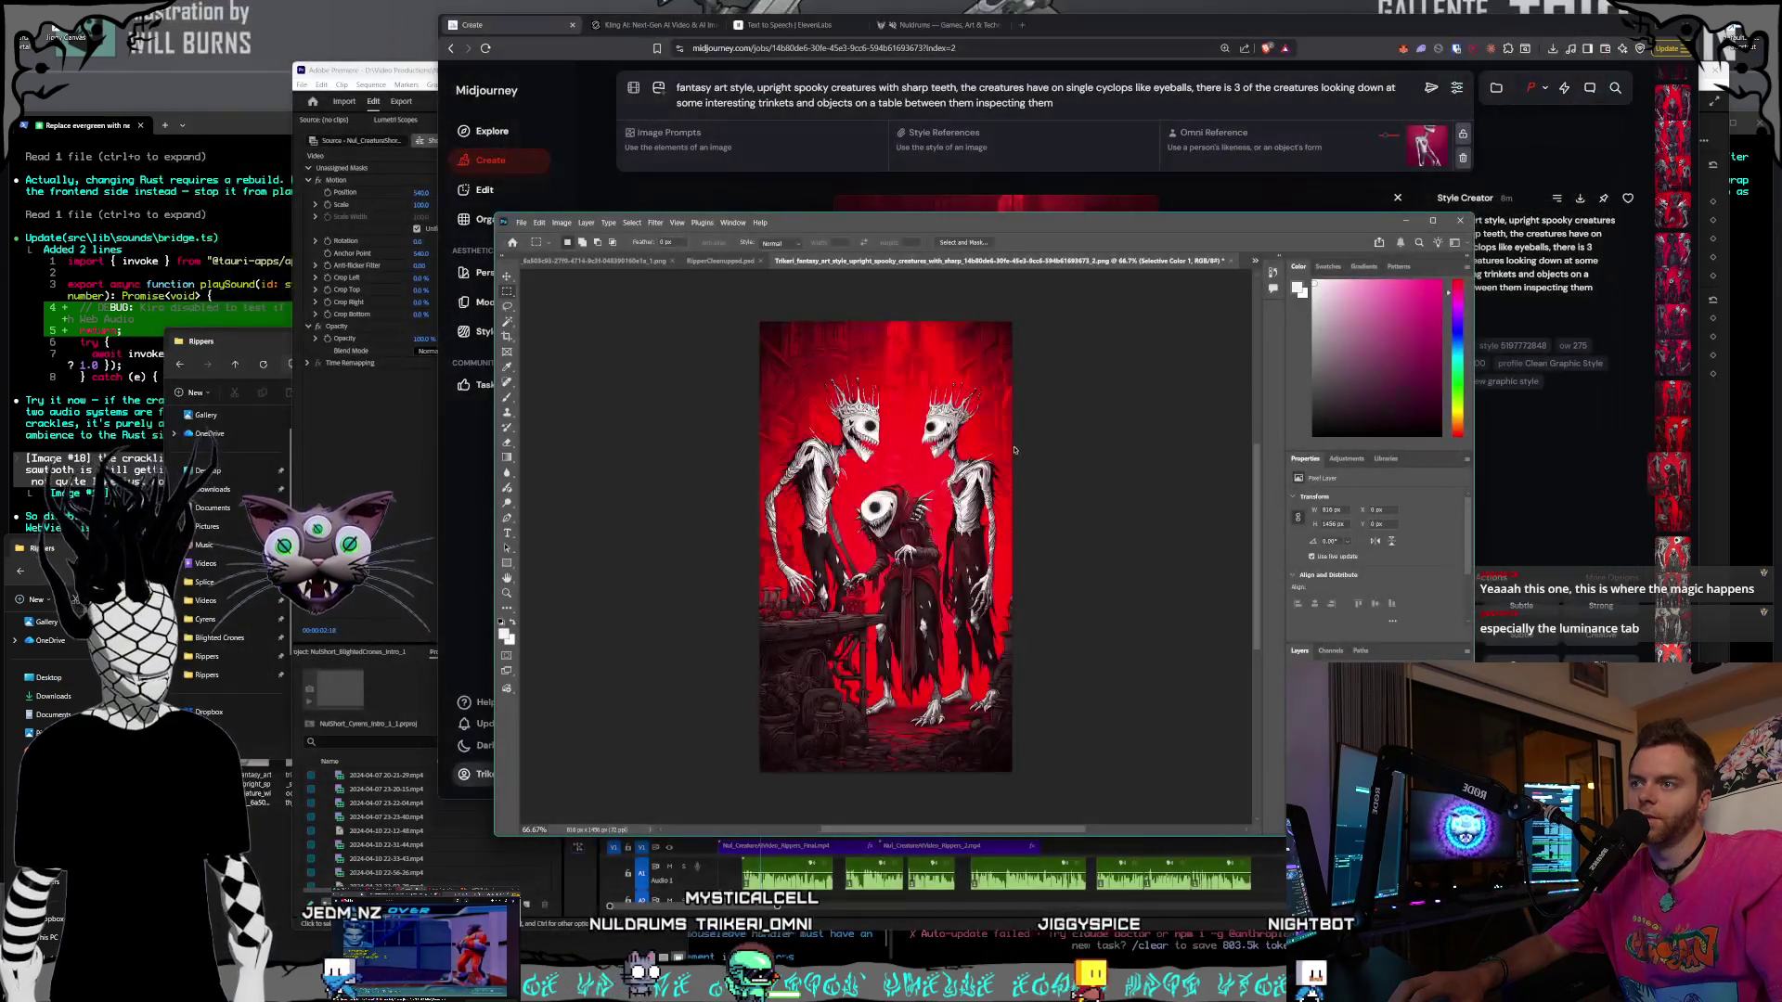
pyautogui.click(521, 222)
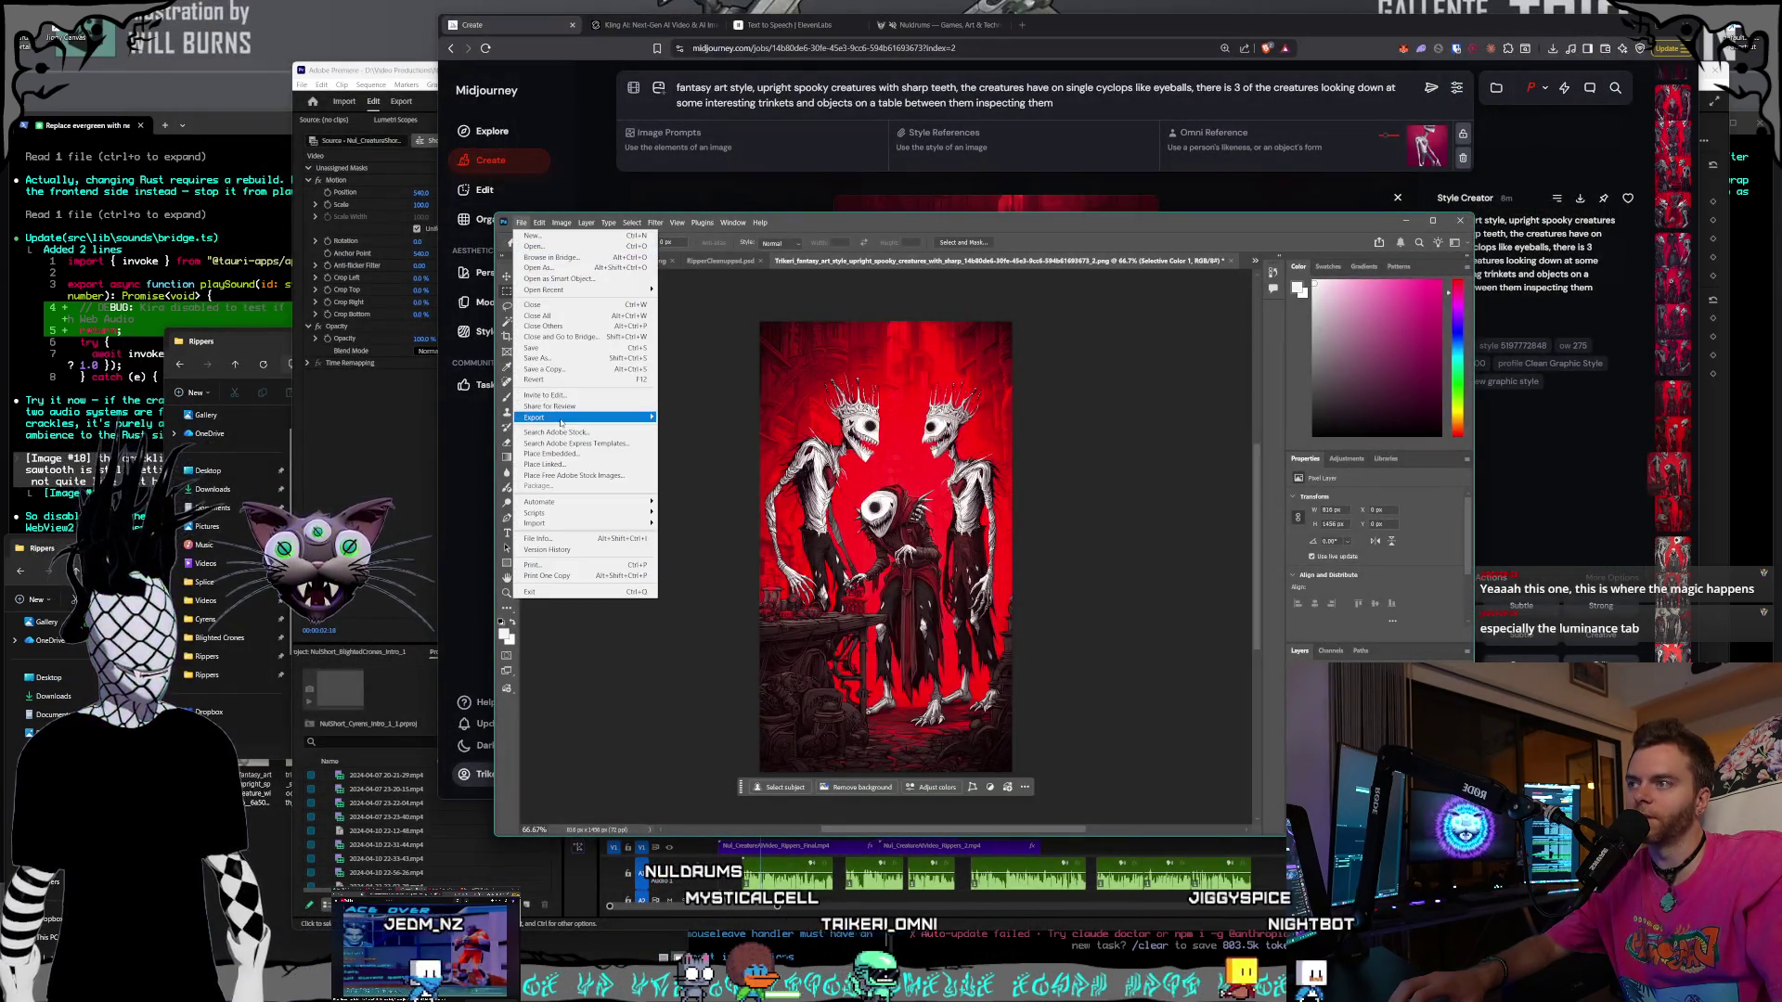
pyautogui.moveTo(604, 411)
pyautogui.click(716, 416)
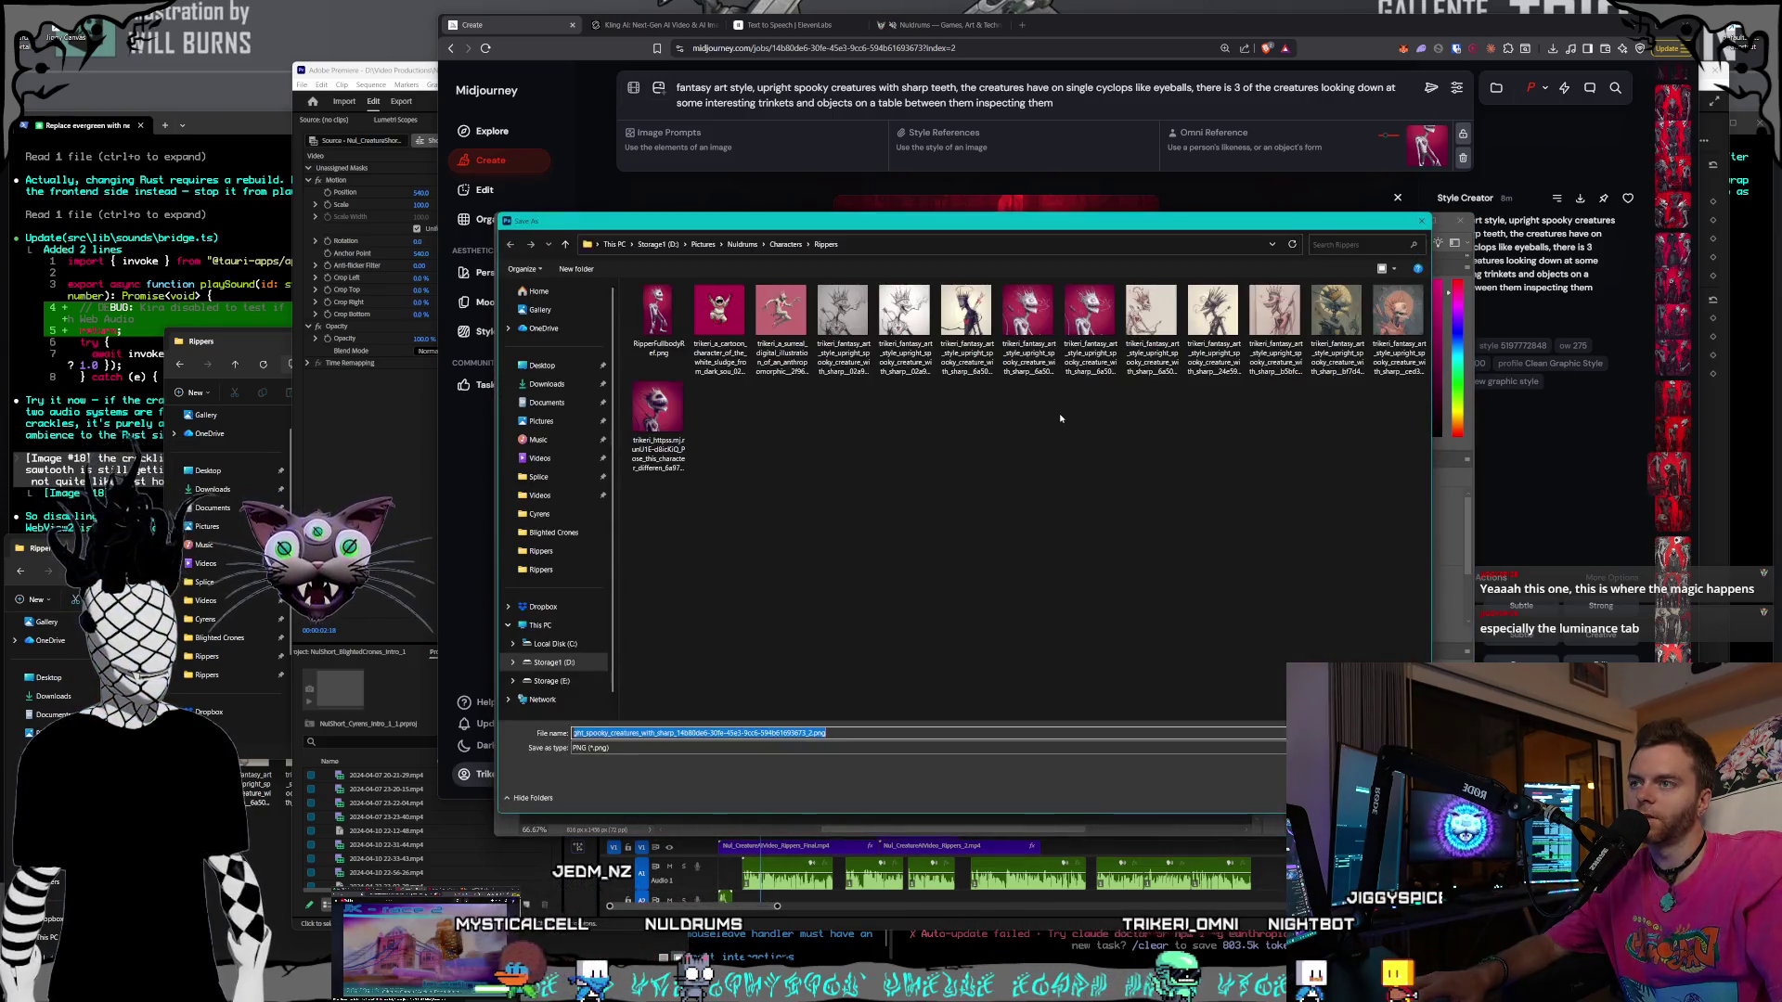
pyautogui.click(785, 245)
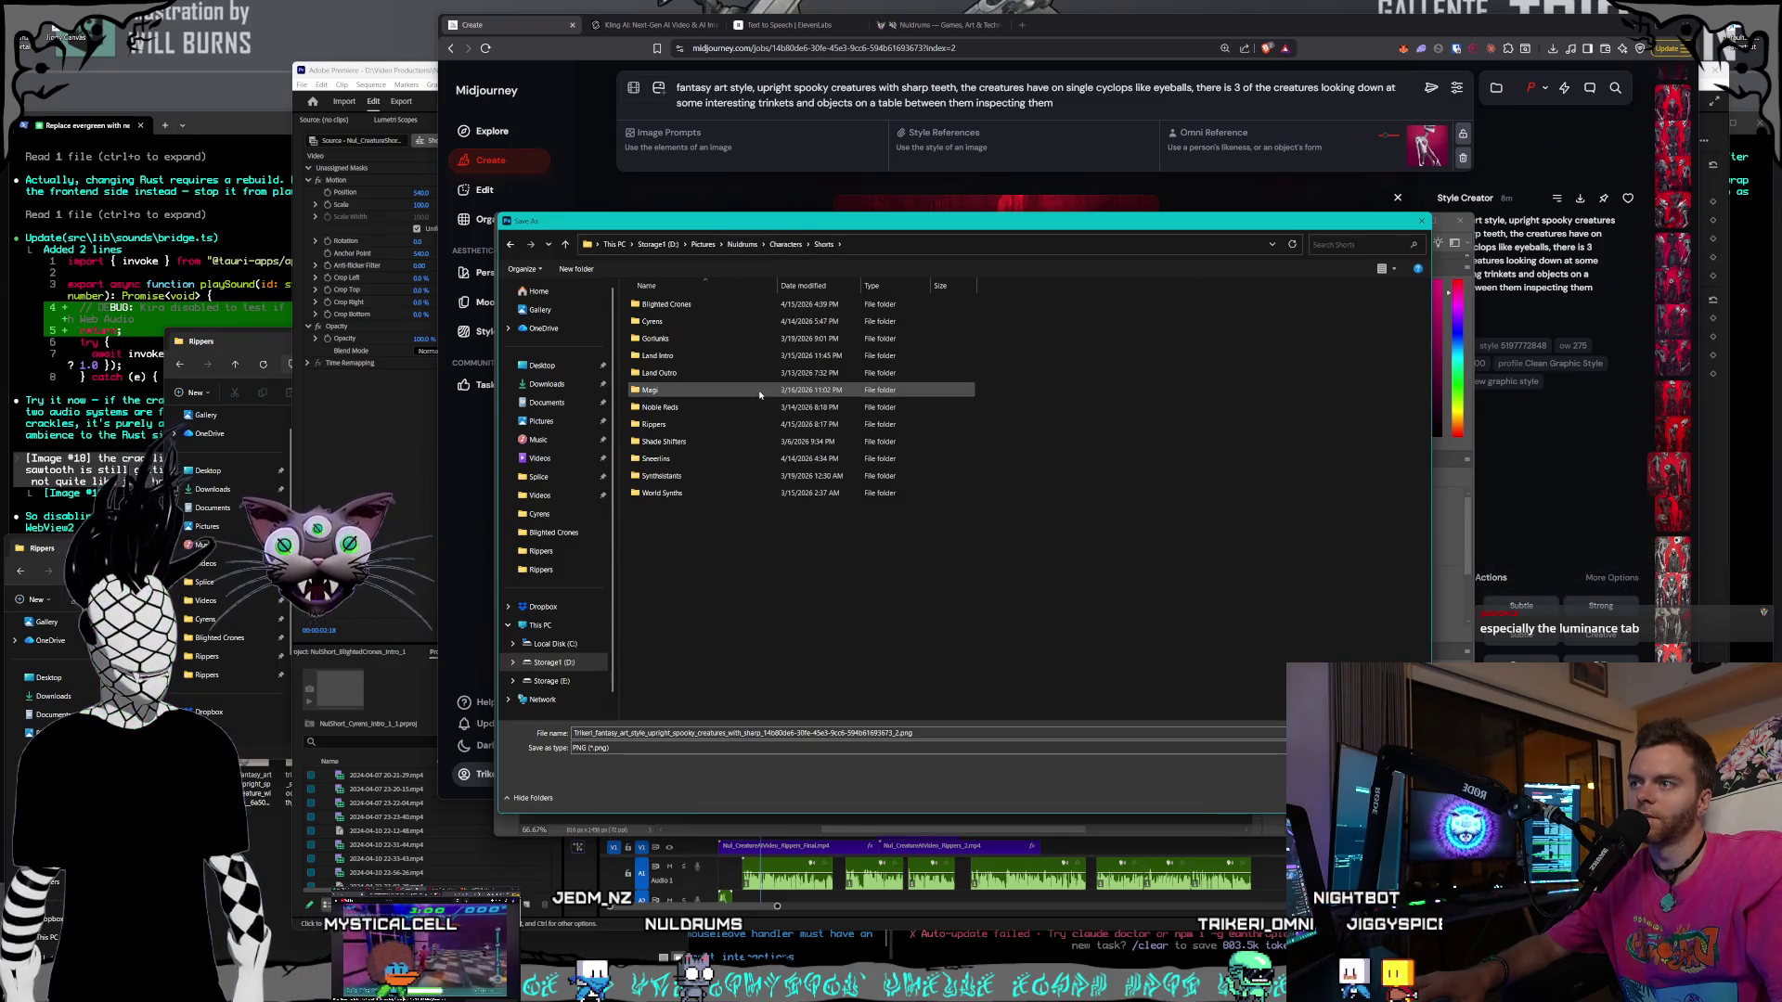
pyautogui.doubleClick(713, 426)
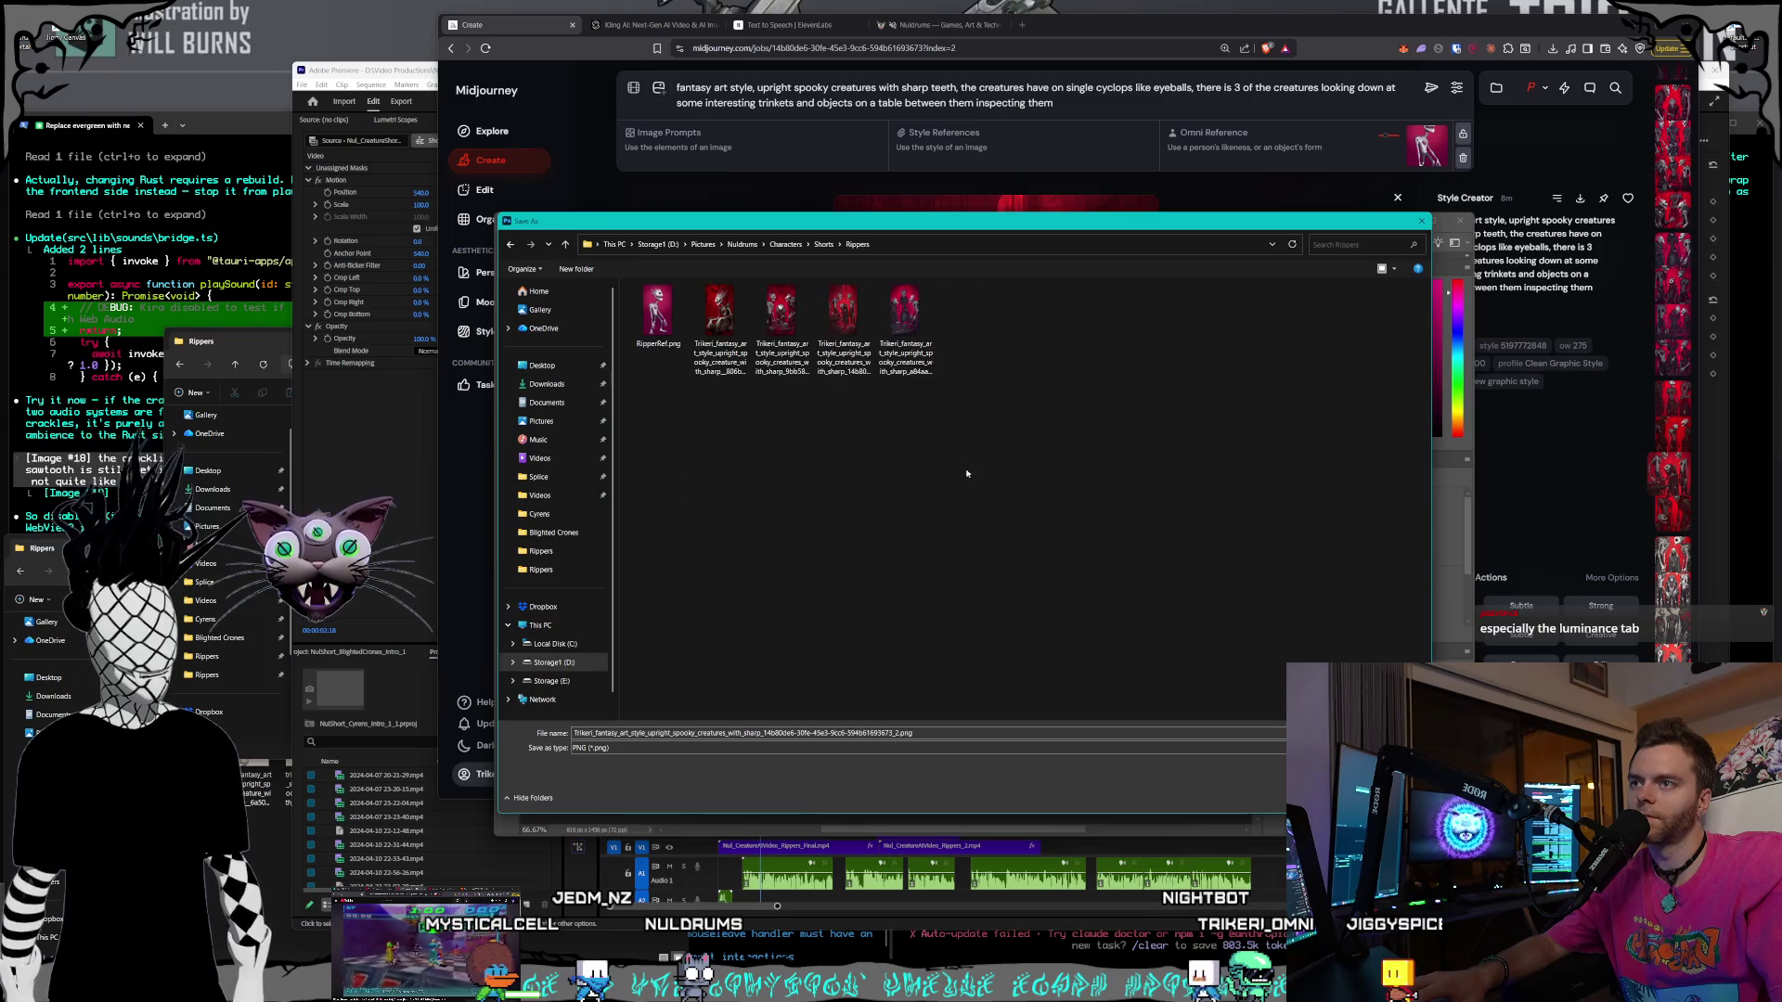
pyautogui.doubleClick(851, 352)
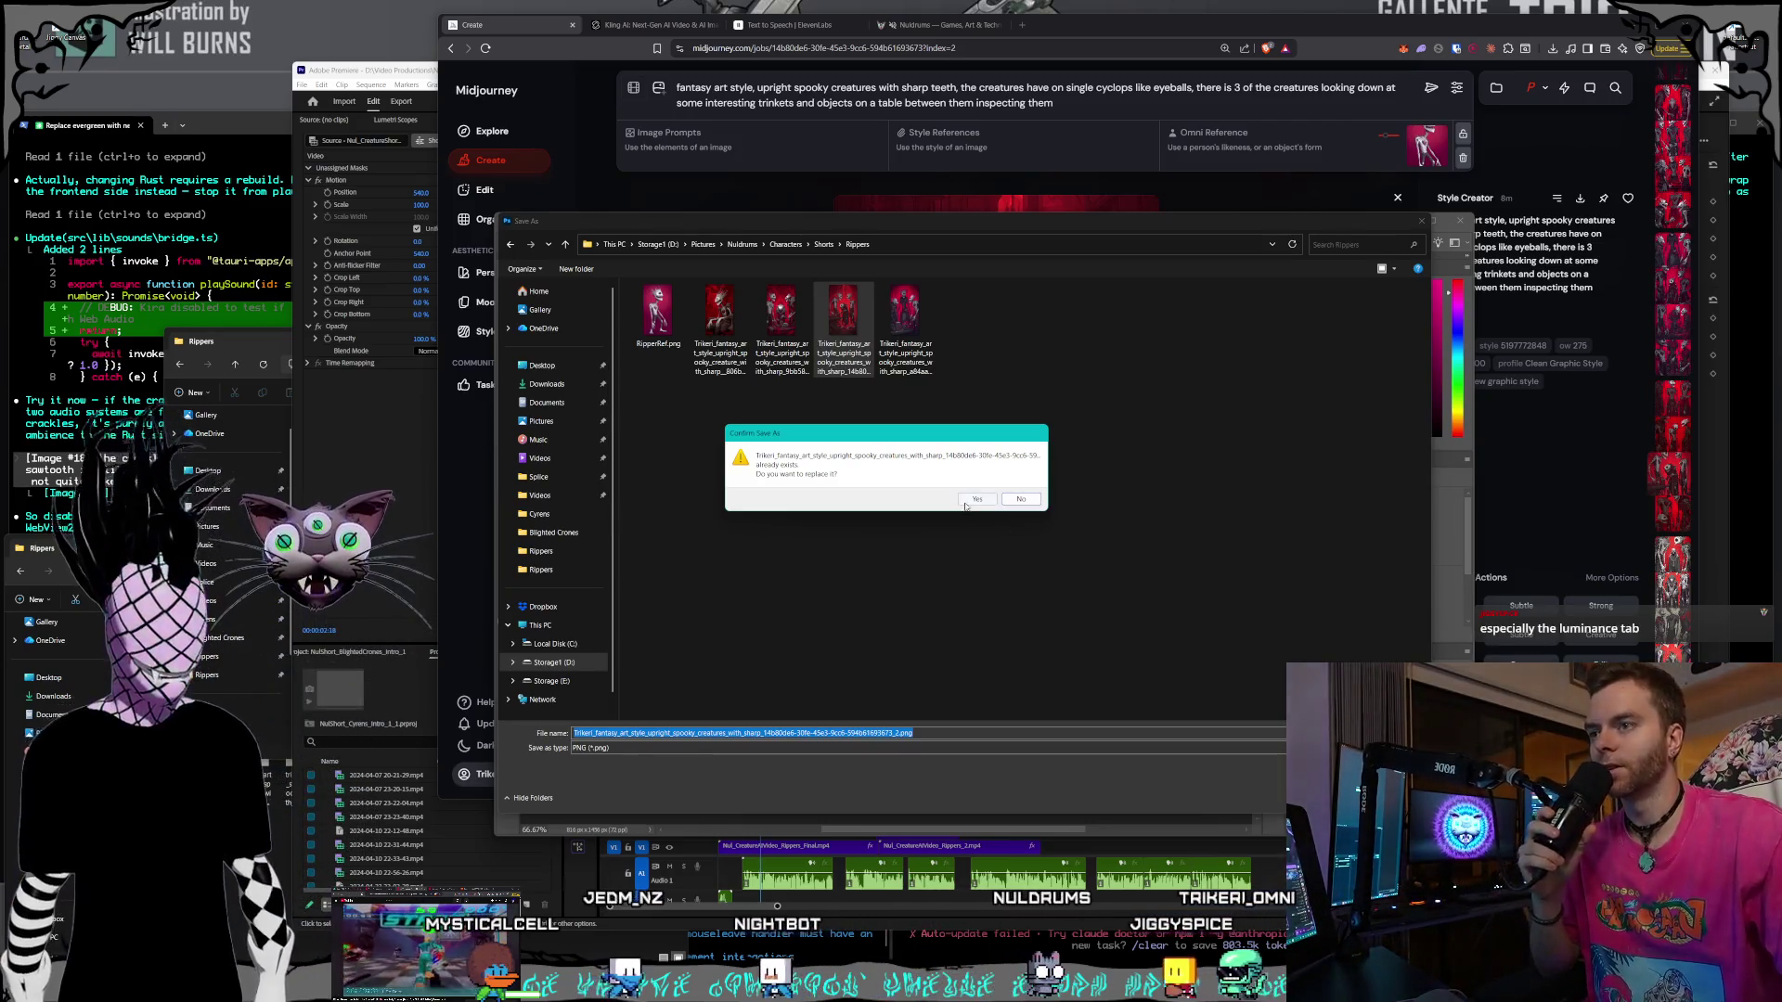
pyautogui.press('y')
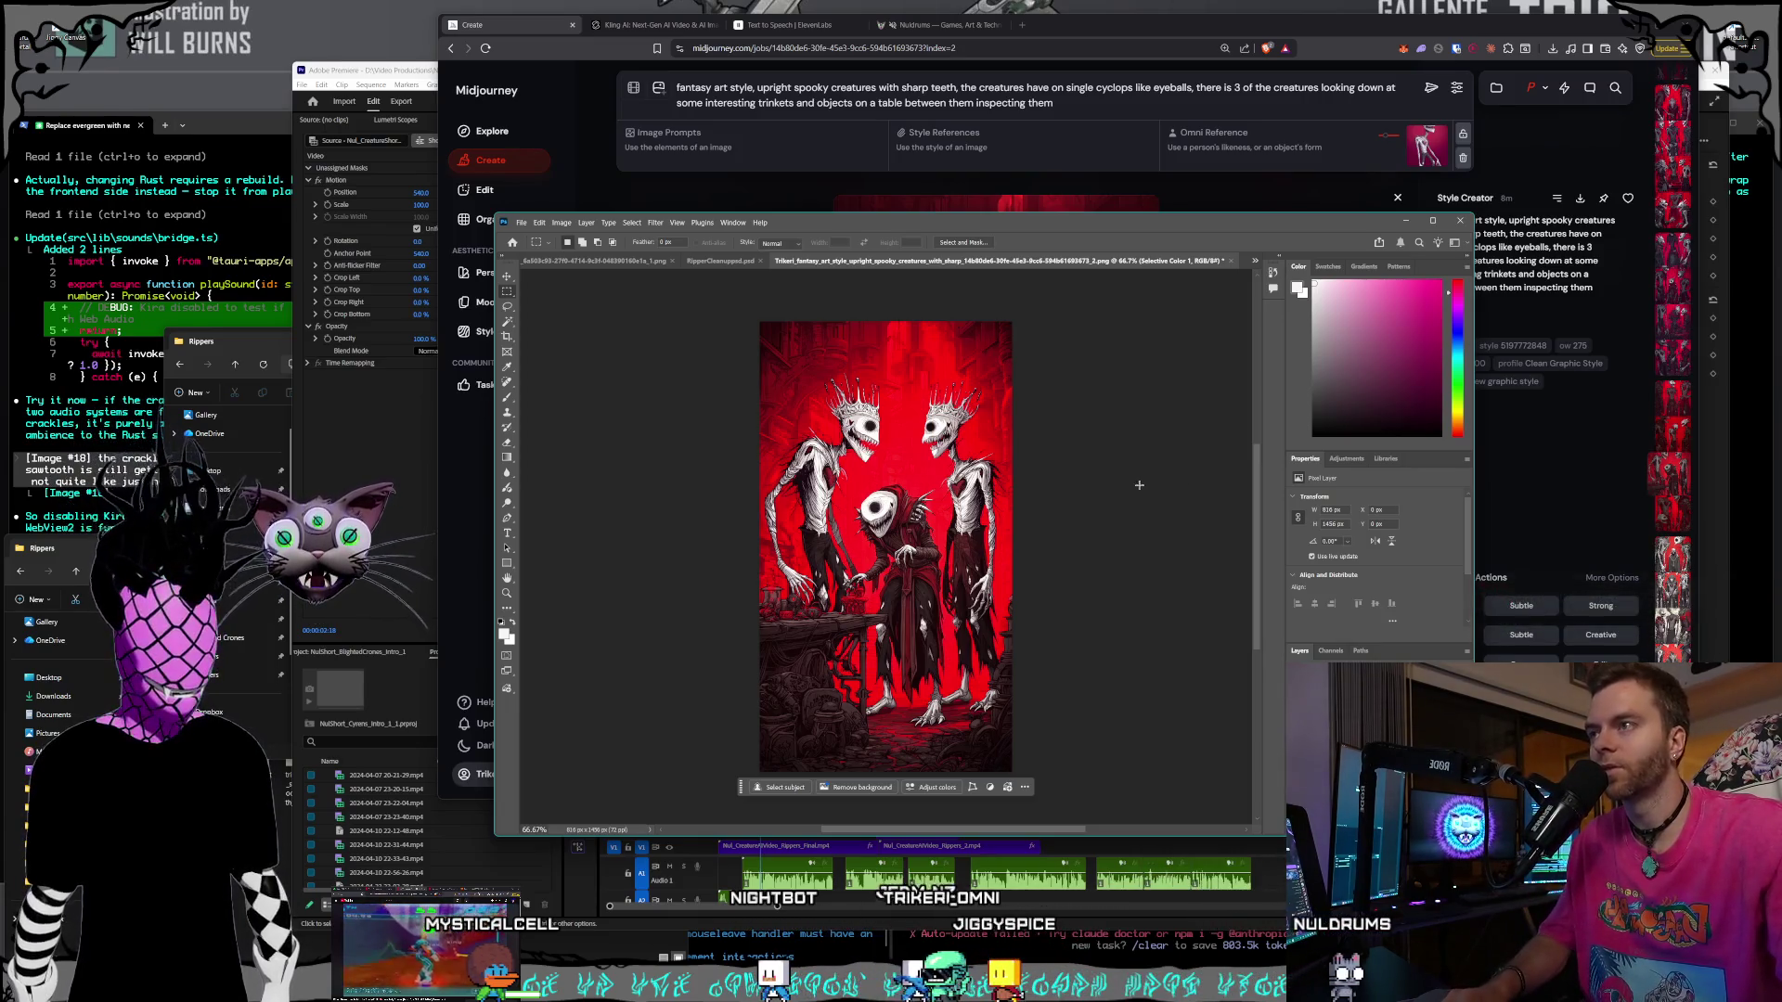
# - Close RipperCleanupped.psd and the red creature document without saving changes
pyautogui.hotkey('ctrl', 'w')
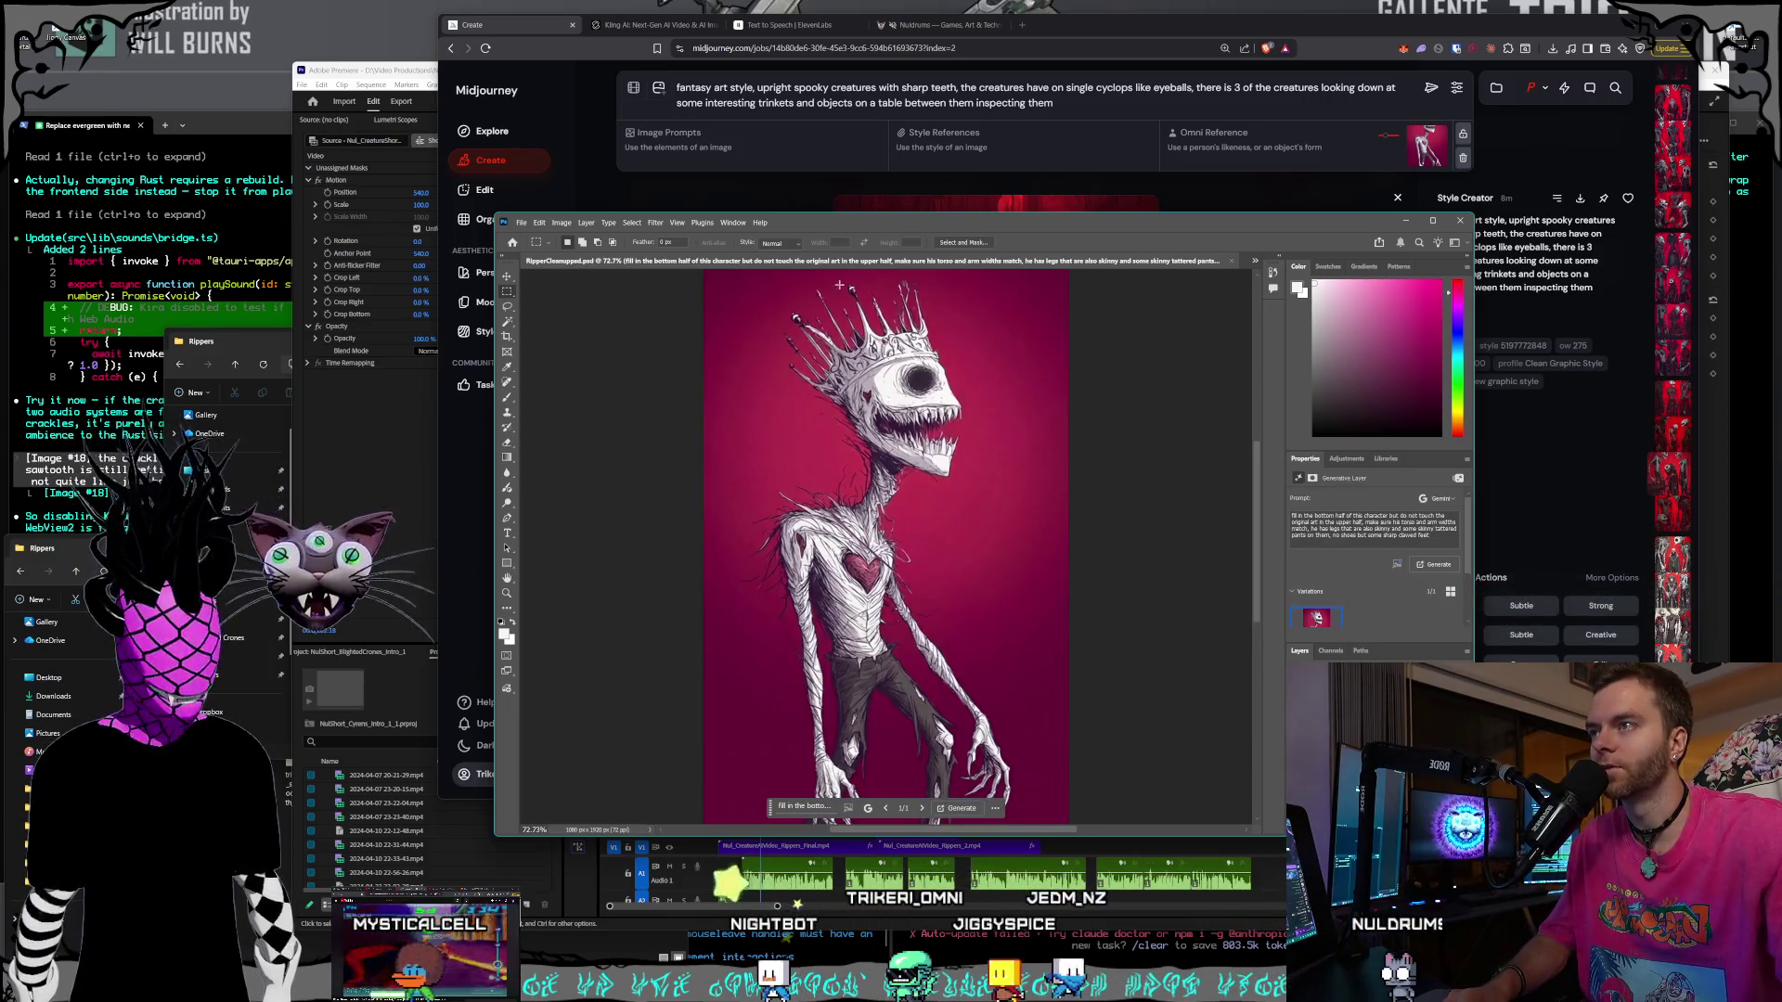
pyautogui.click(1231, 263)
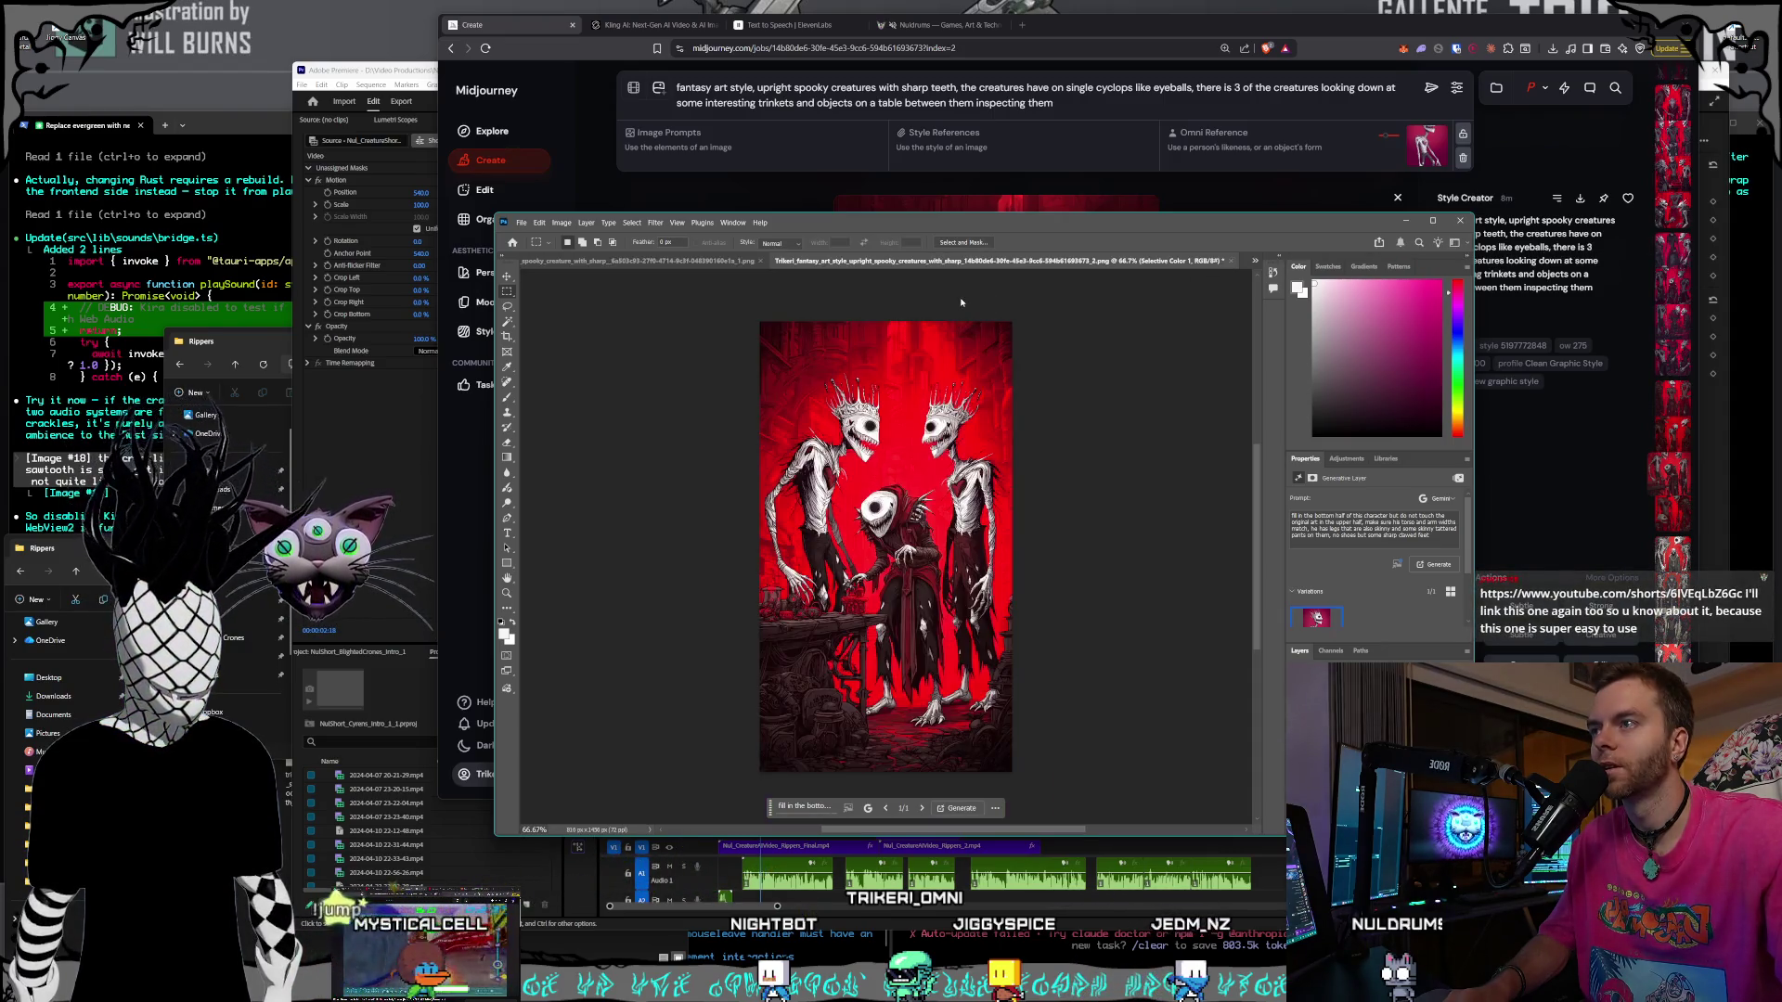
pyautogui.click(1231, 262)
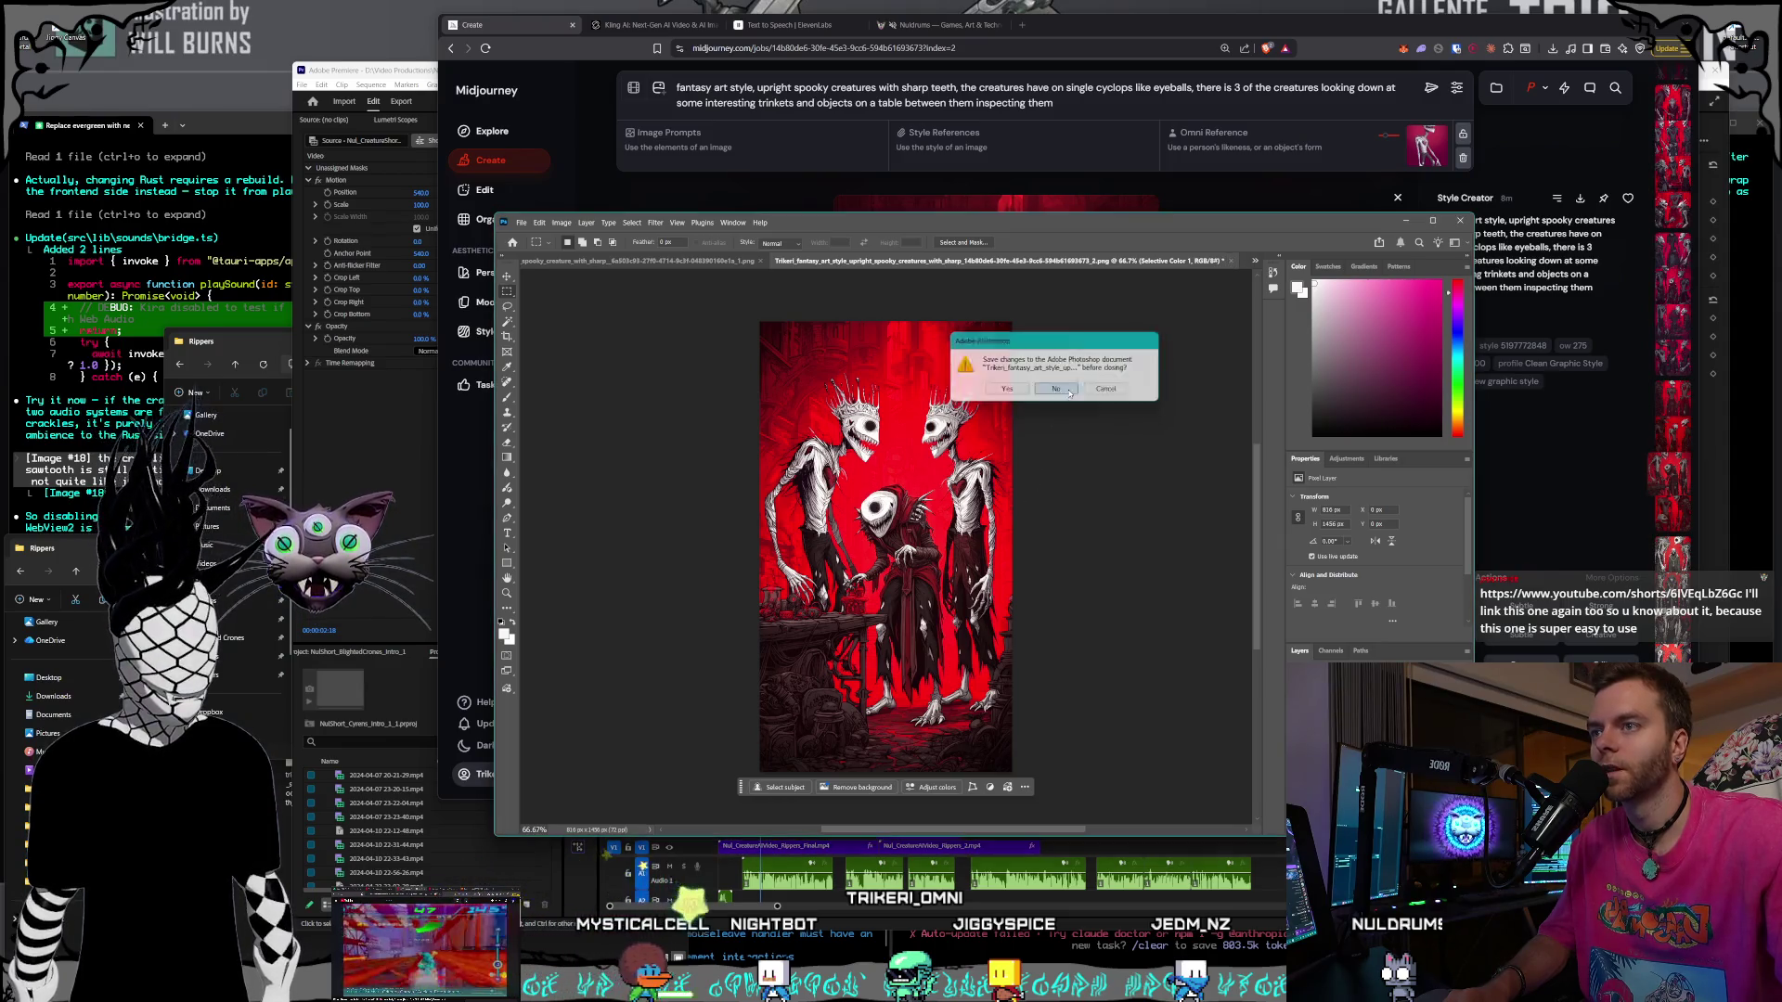
pyautogui.click(1058, 390)
# - Open the fifth Trikeri creature image from the Rippers folder
pyautogui.click(521, 224)
pyautogui.press('Escape')
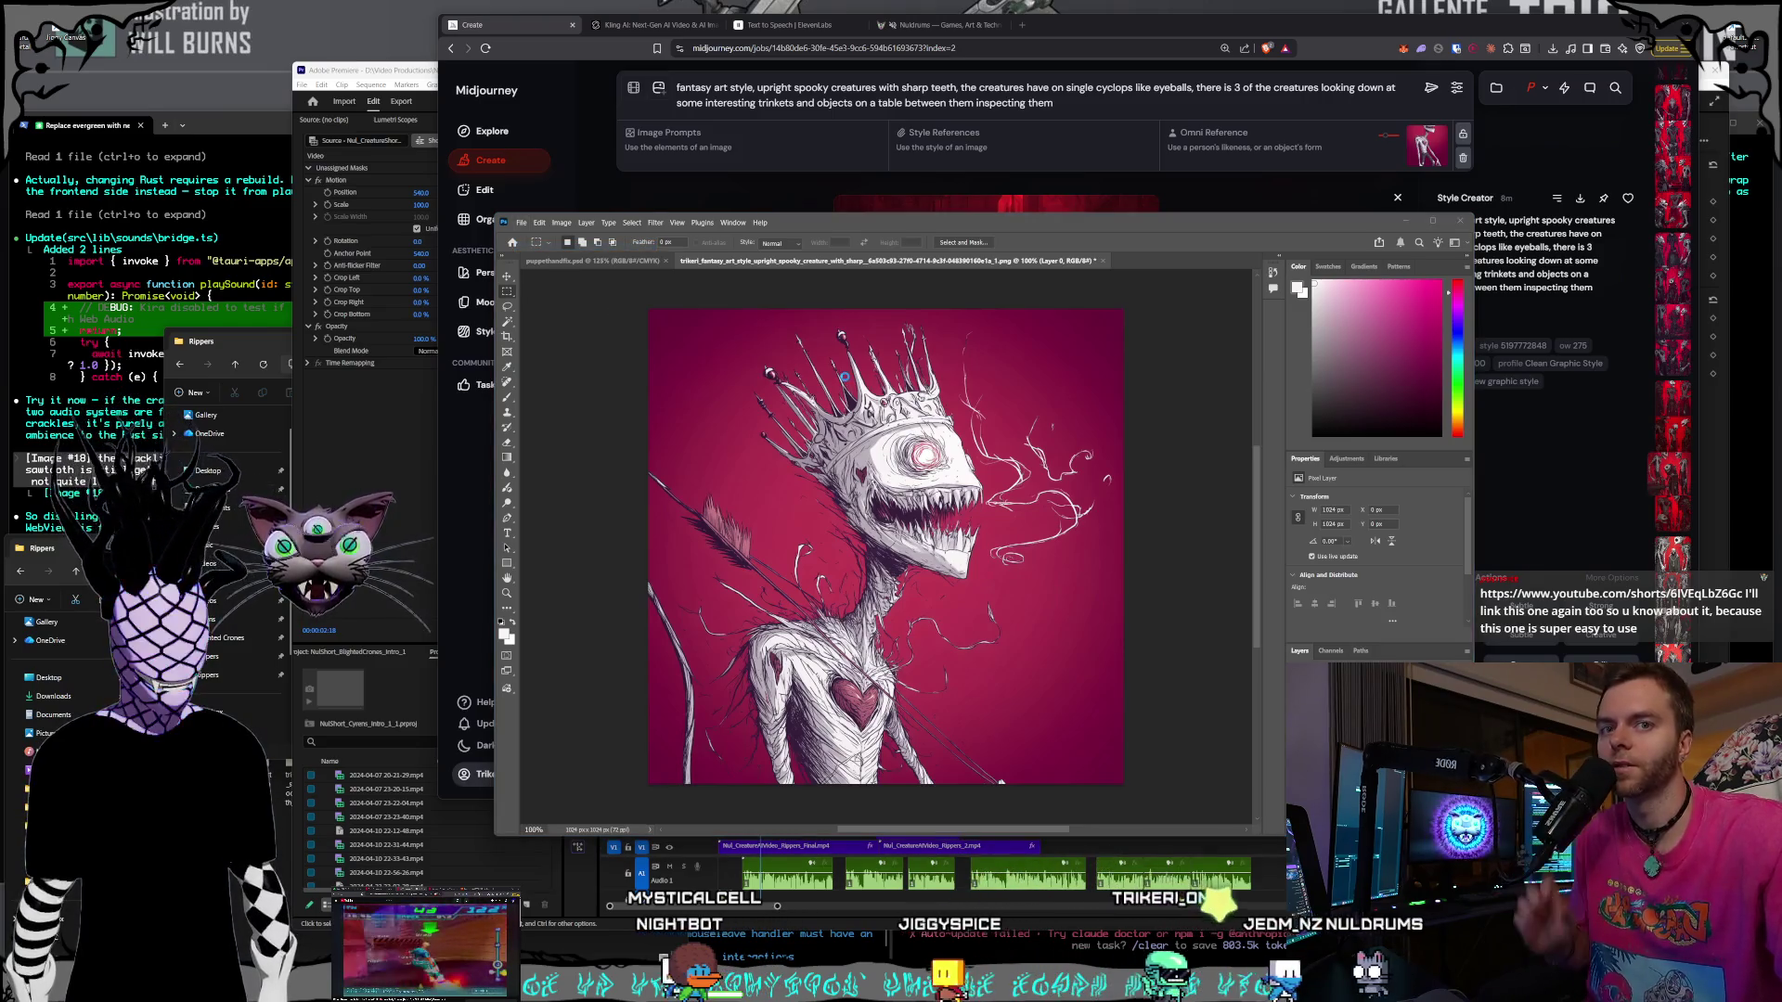
pyautogui.hotkey('ctrl', 'o')
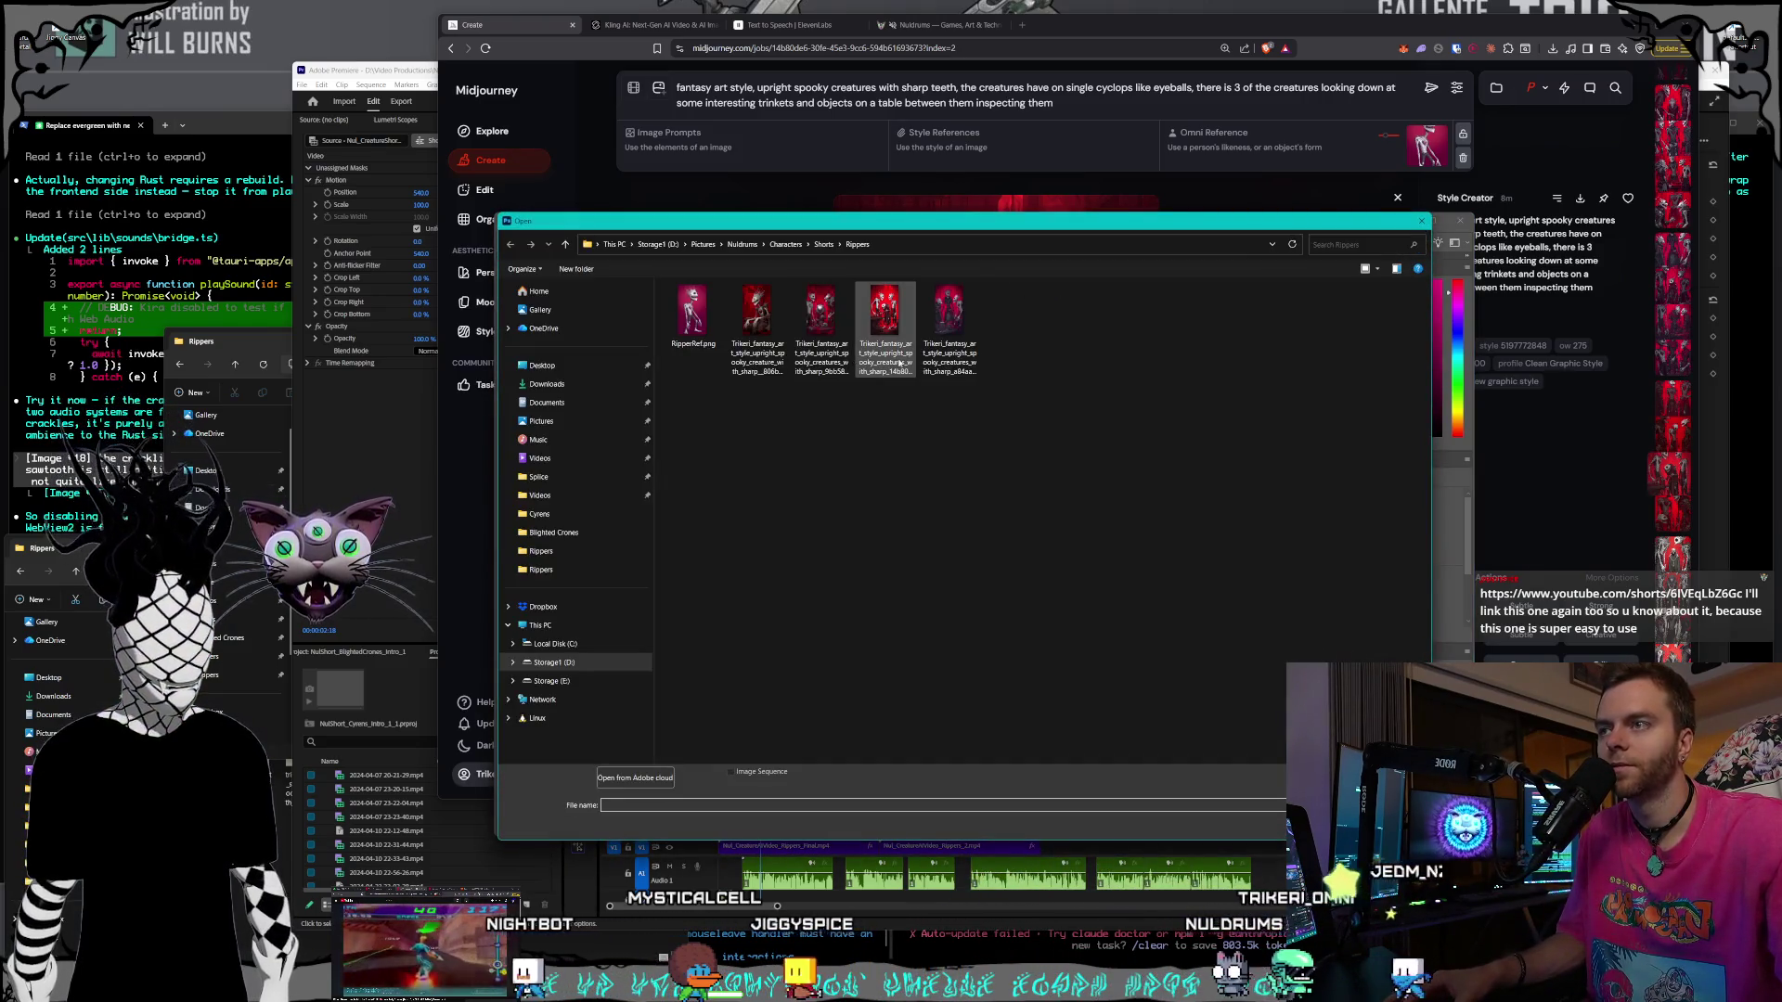
pyautogui.click(951, 362)
pyautogui.doubleClick(953, 362)
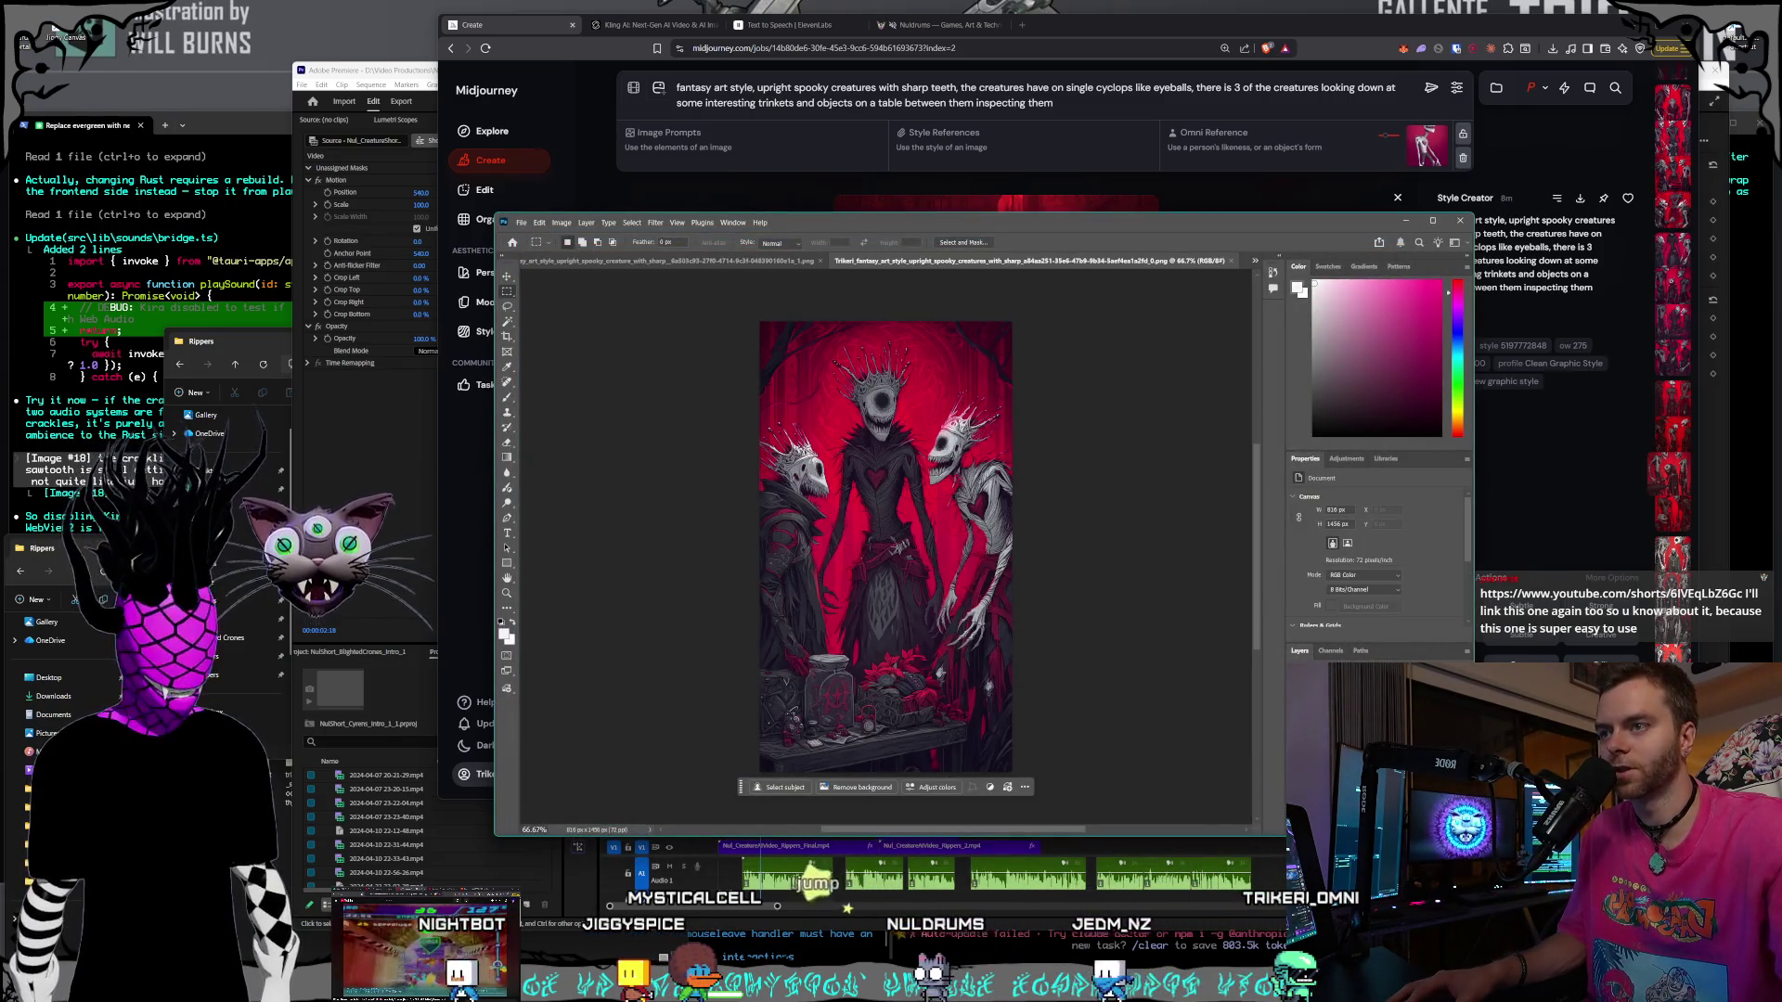
# - Open a different Trikeri creature image from the Rippers folder
pyautogui.click(522, 224)
pyautogui.click(542, 248)
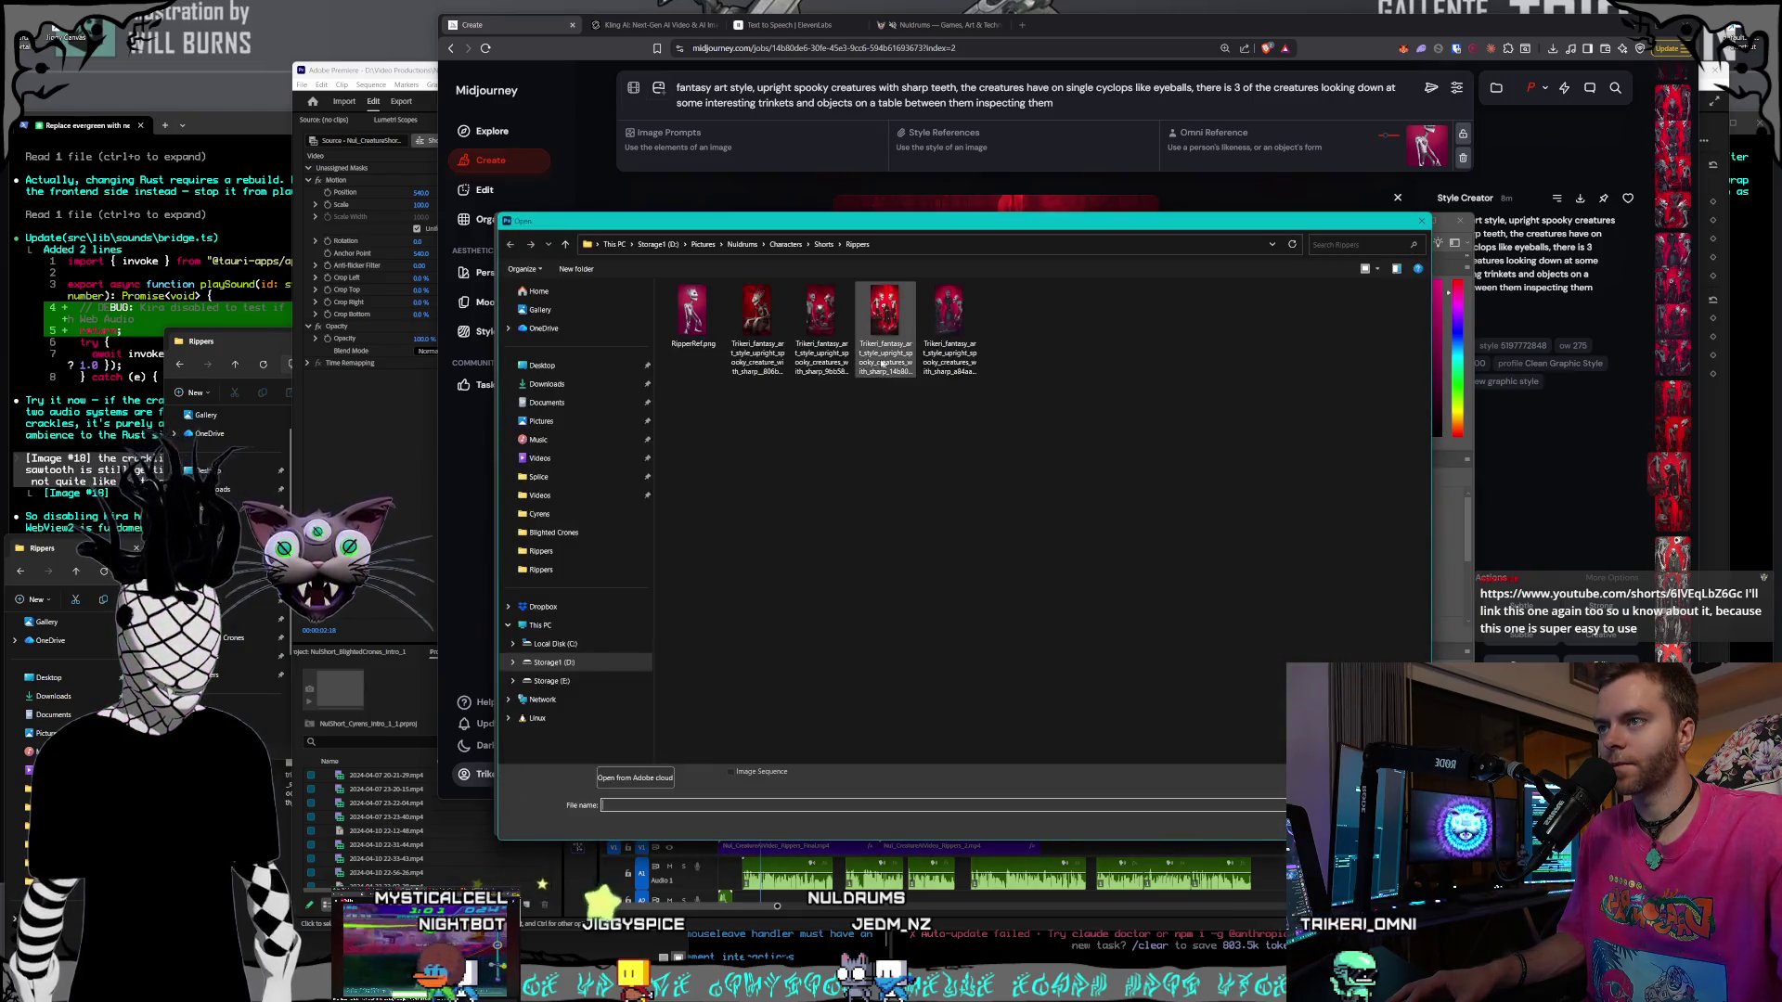
pyautogui.doubleClick(821, 330)
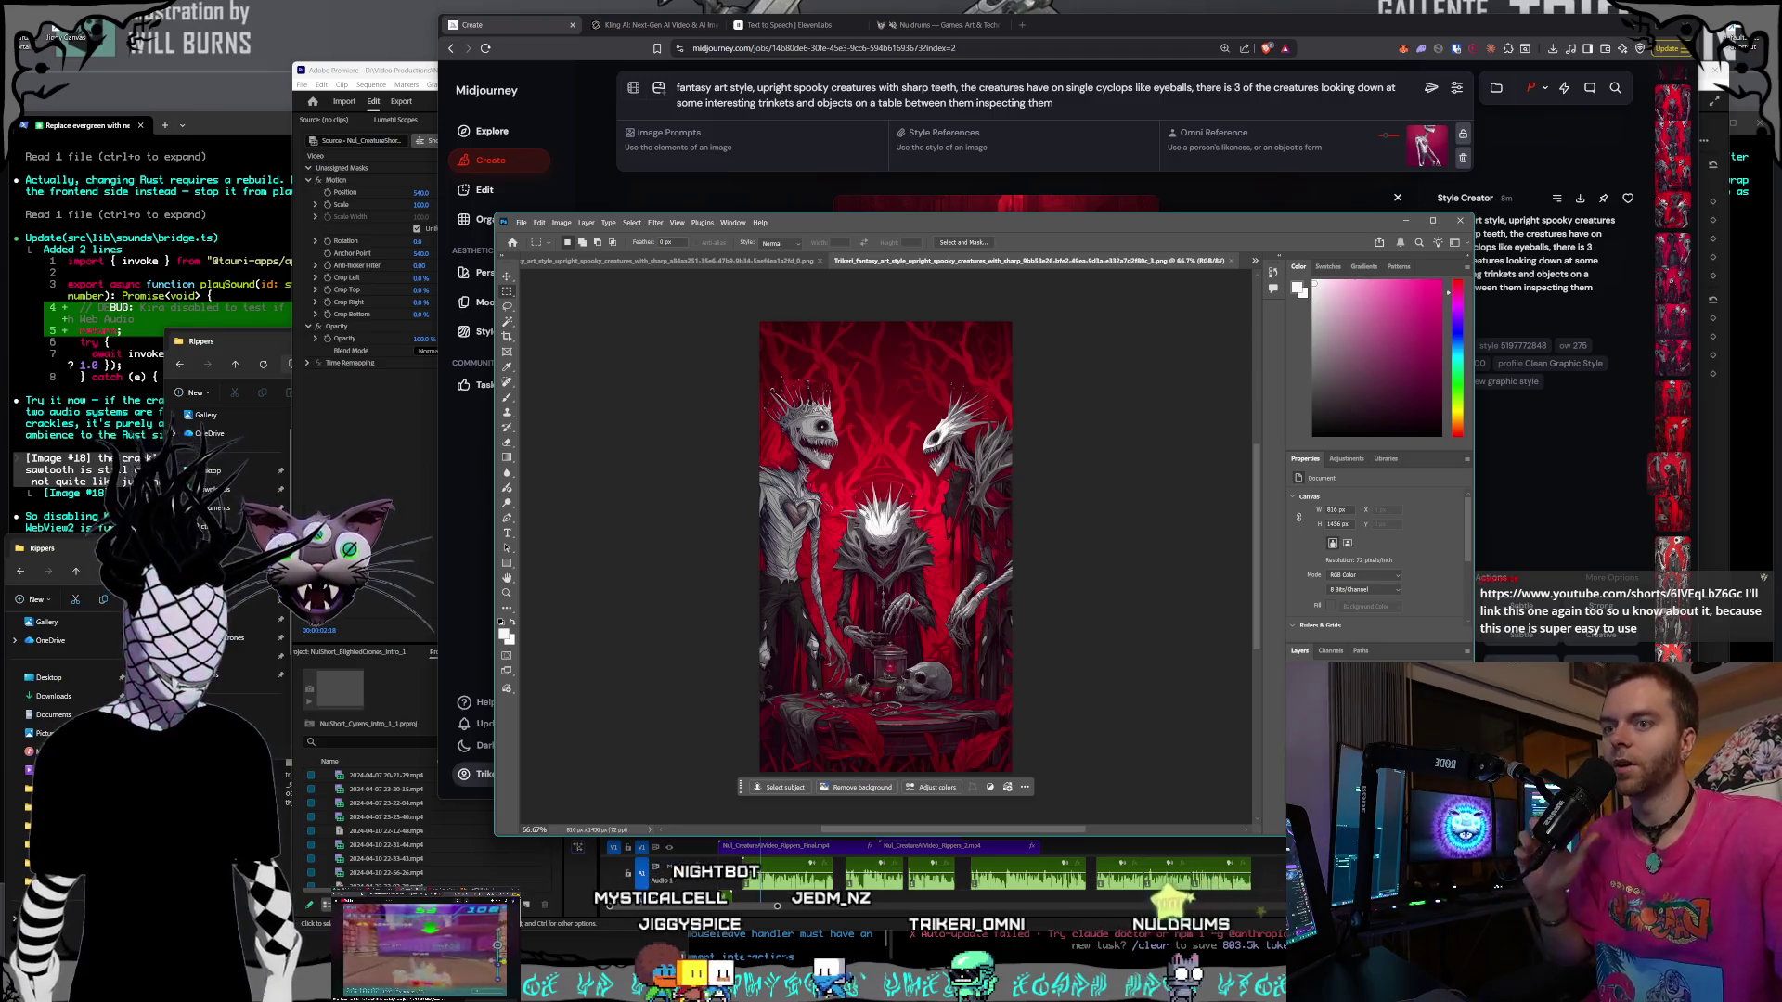
# - Make the background an editable layer and bring up the Levels adjustment
pyautogui.hotkey('ctrl', 's')
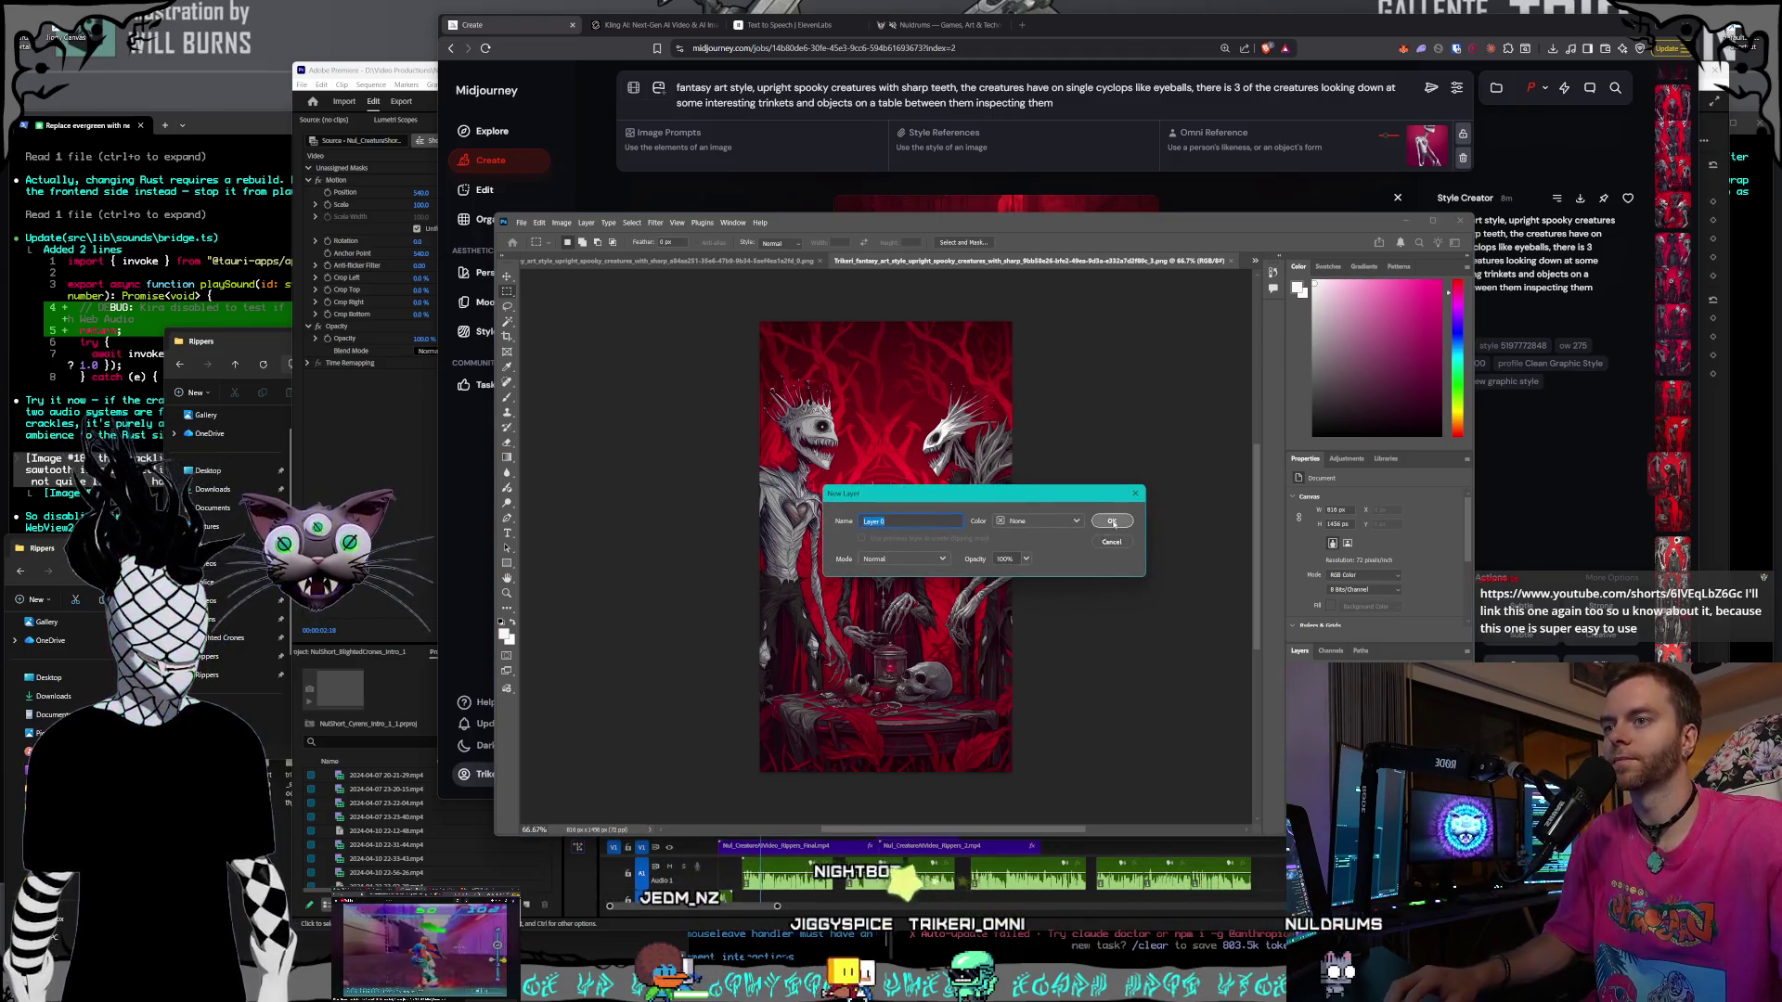
pyautogui.click(562, 222)
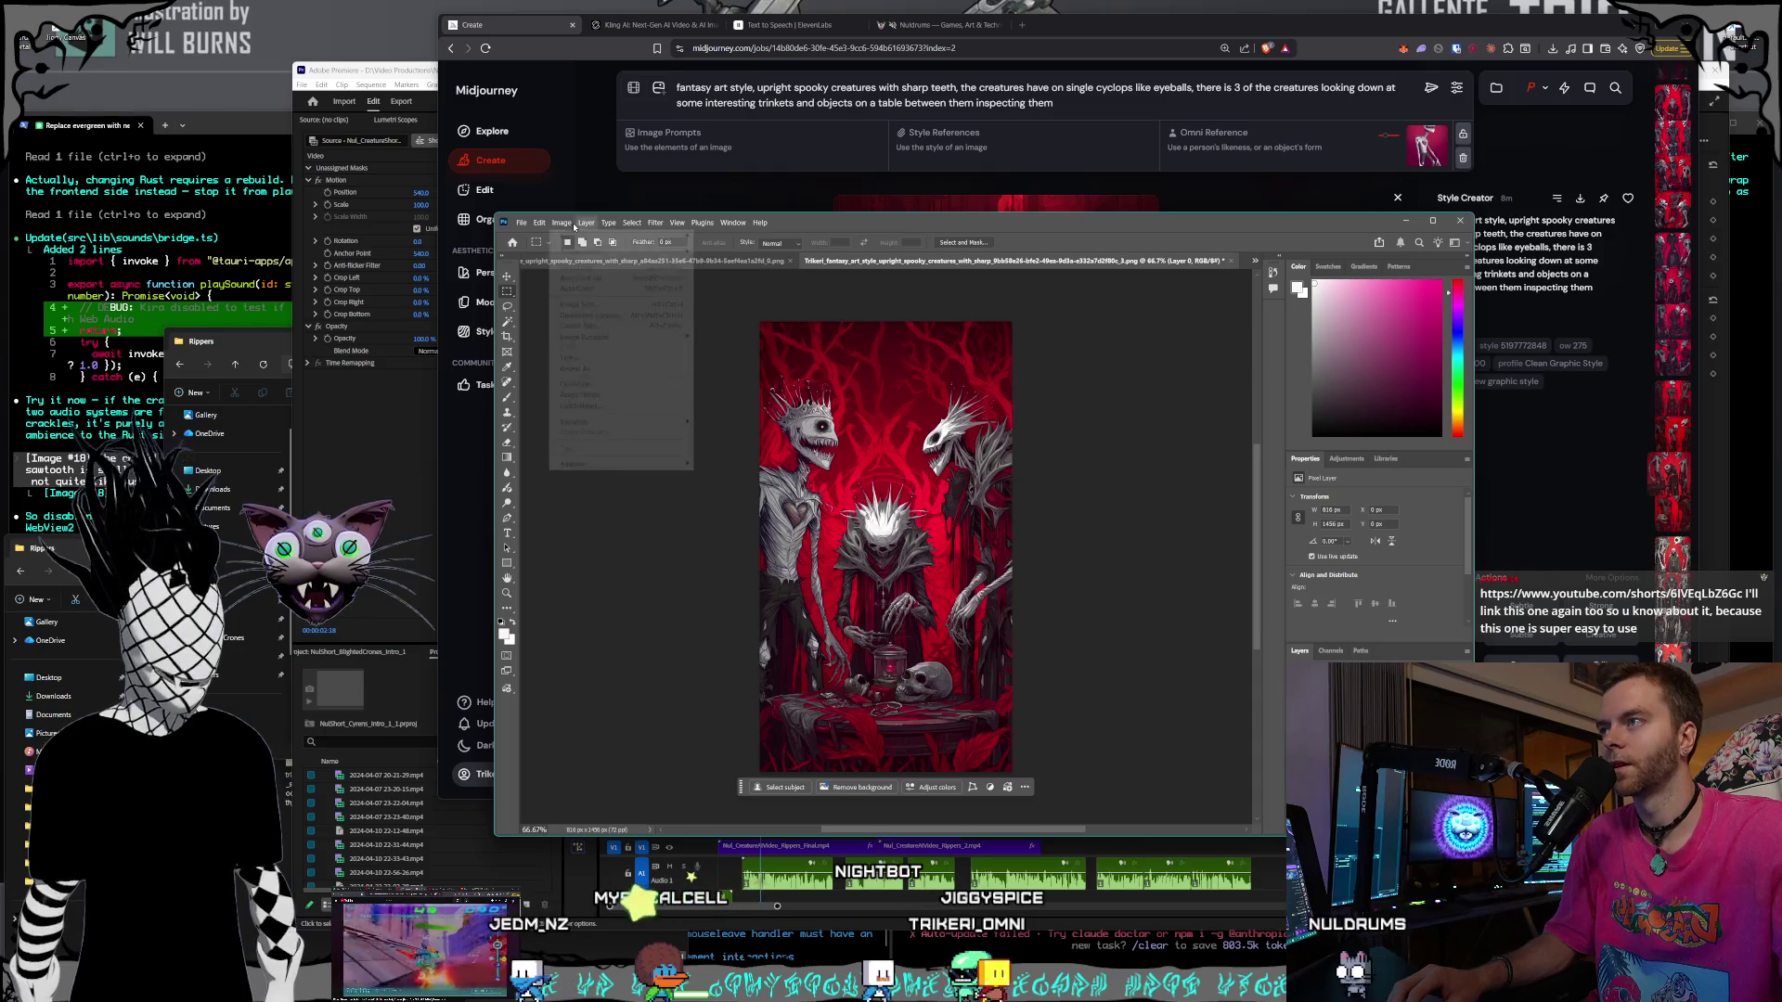
pyautogui.moveTo(650, 252)
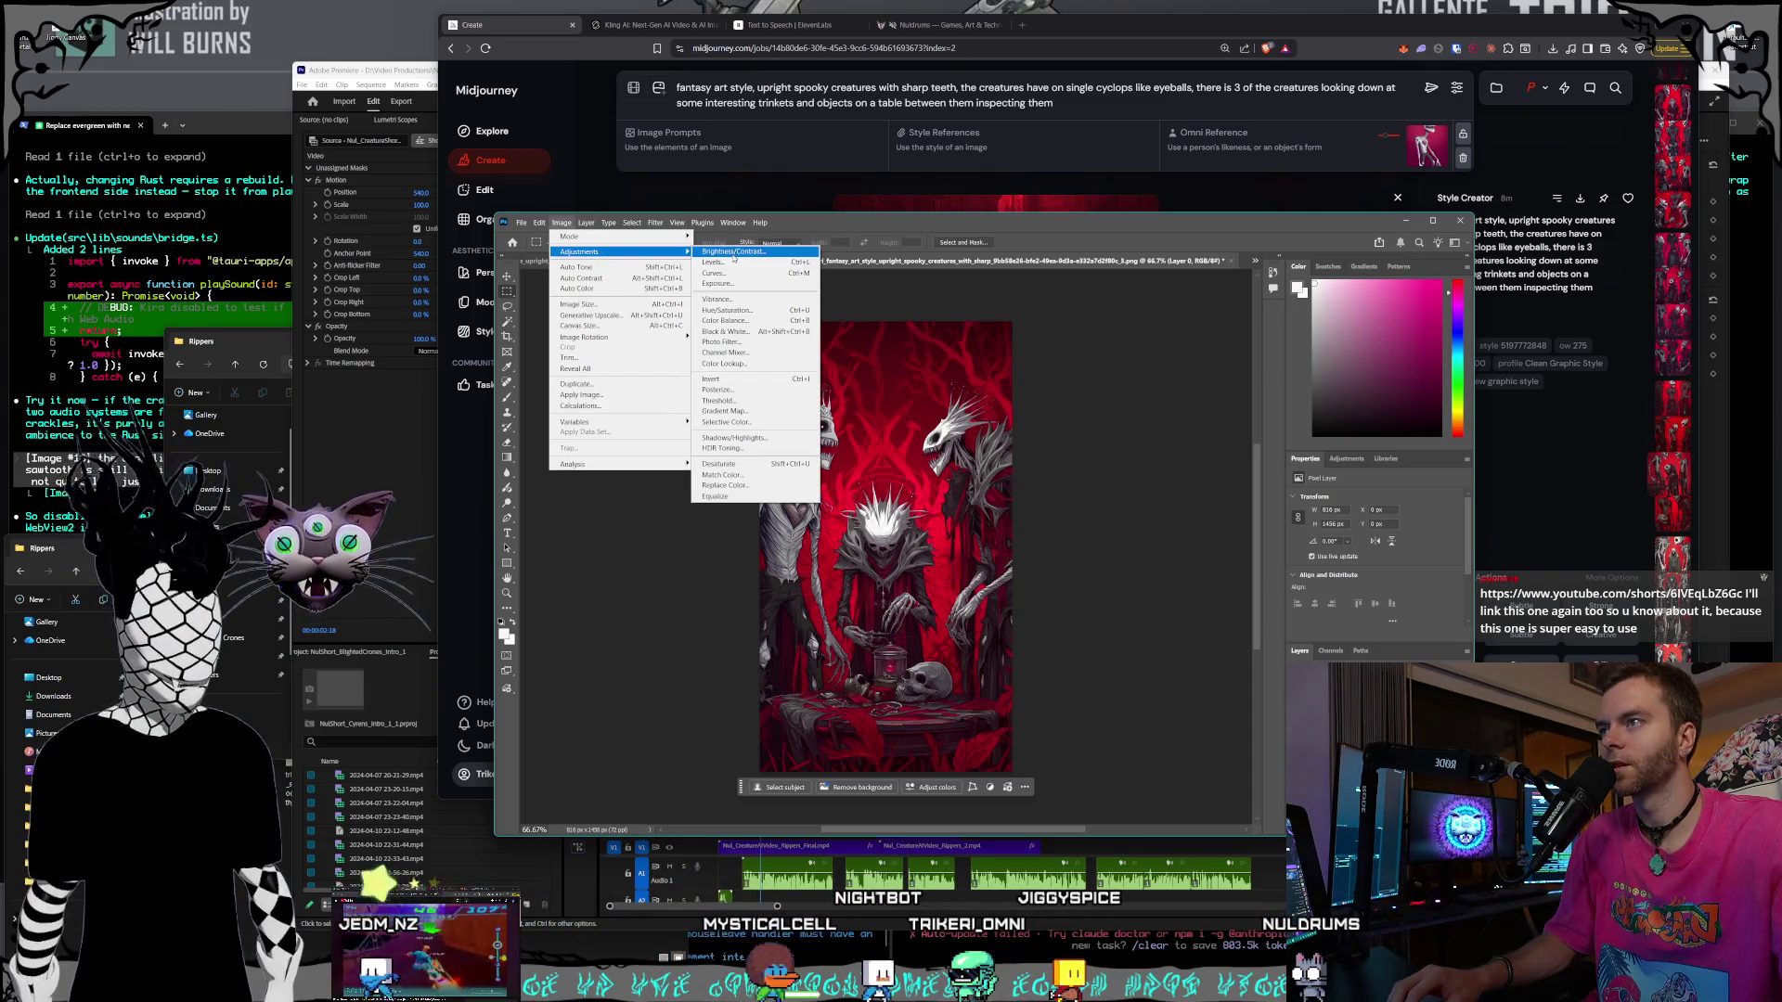
pyautogui.click(715, 261)
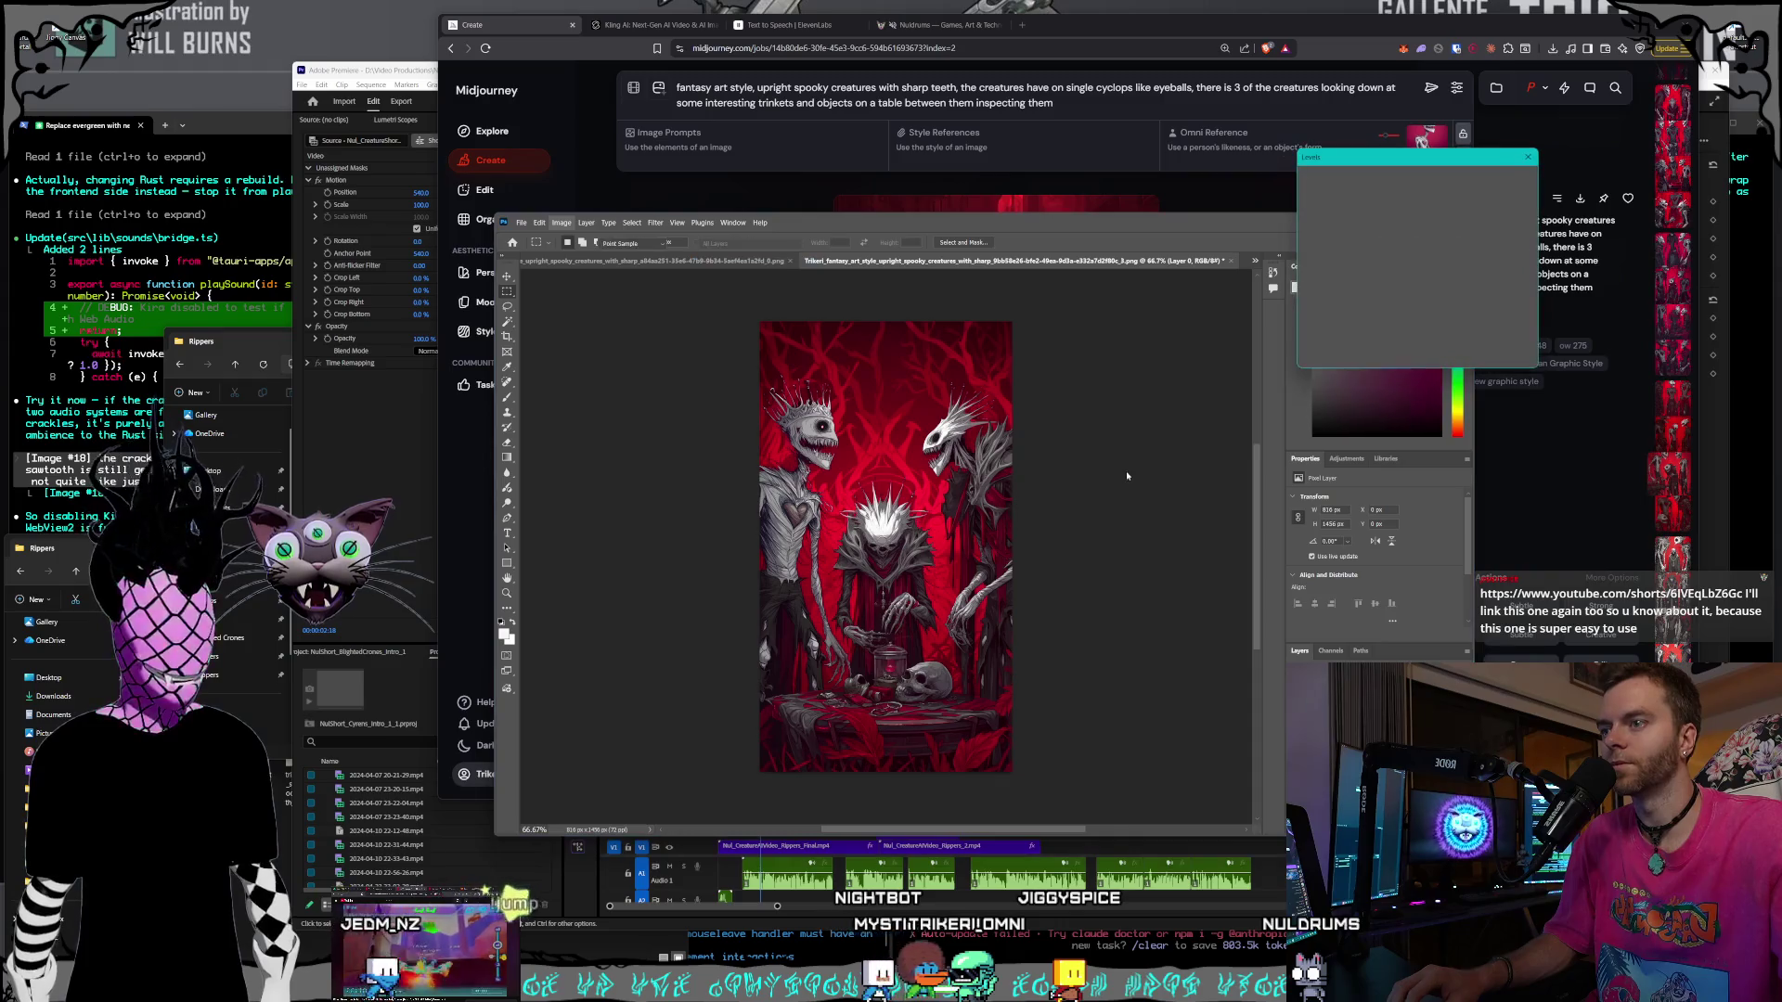
# - Brighten the image with Levels white input at 174 and add a Selective Color layer
pyautogui.moveTo(1460, 290); pyautogui.dragTo(1418, 290)
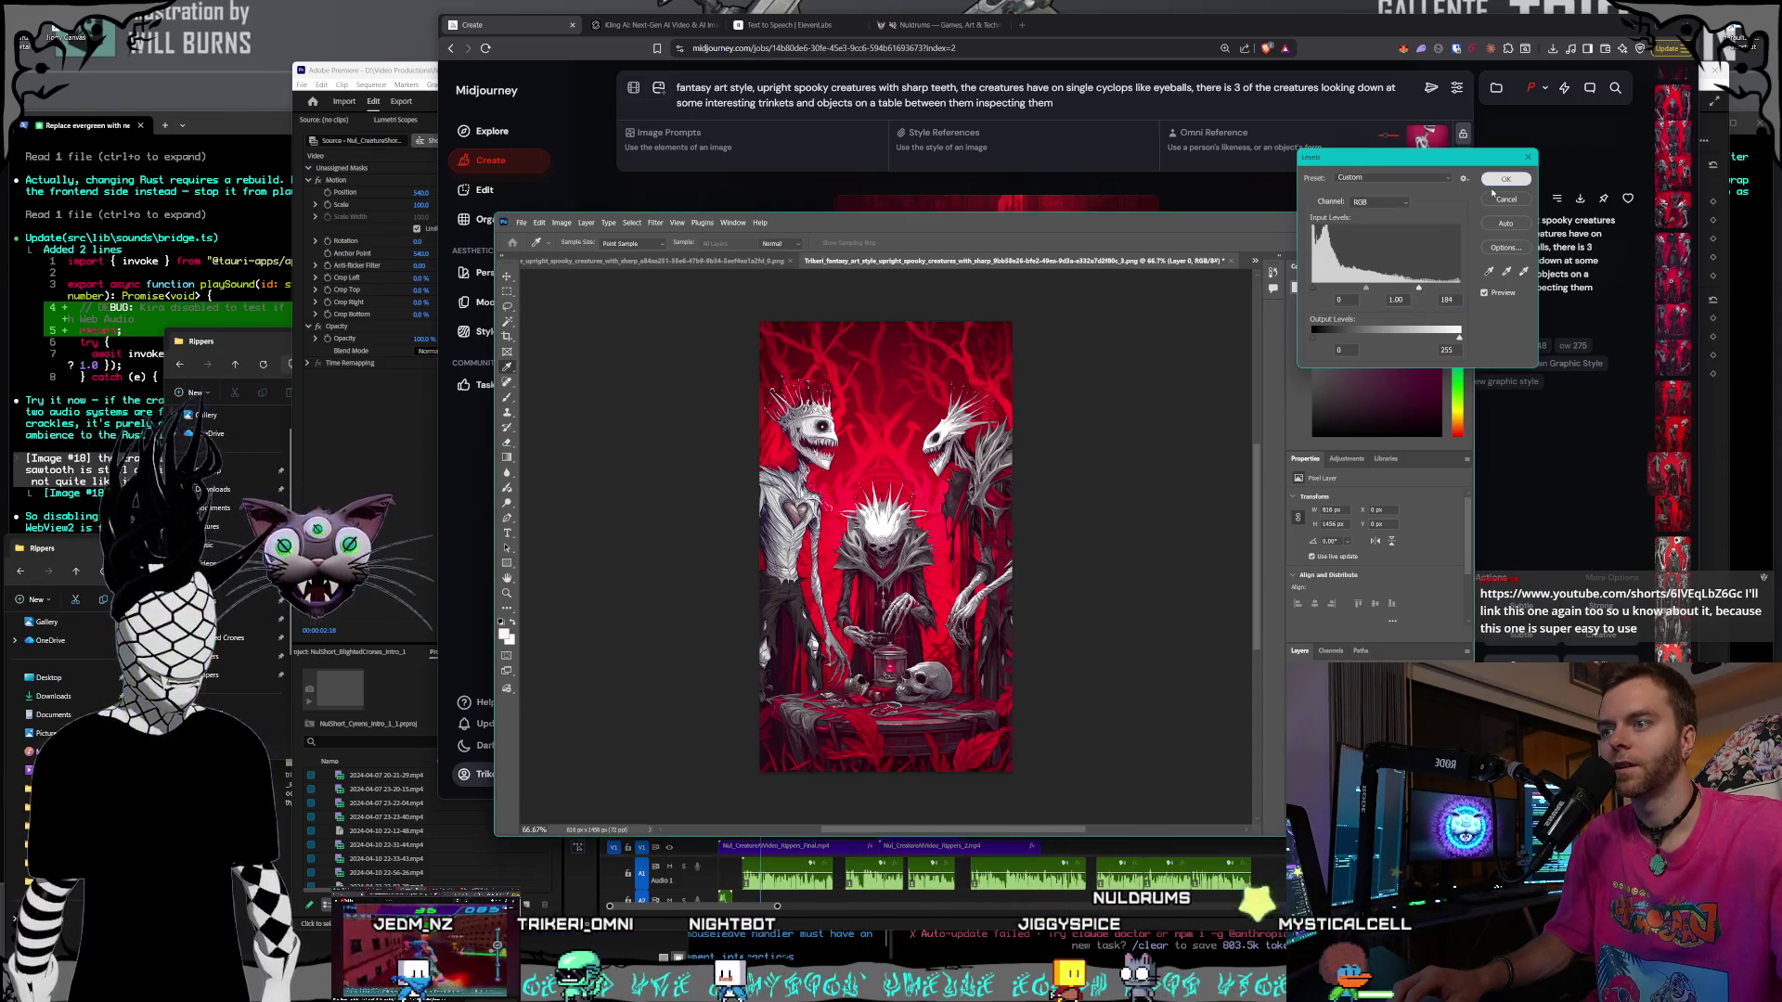
pyautogui.press('Return')
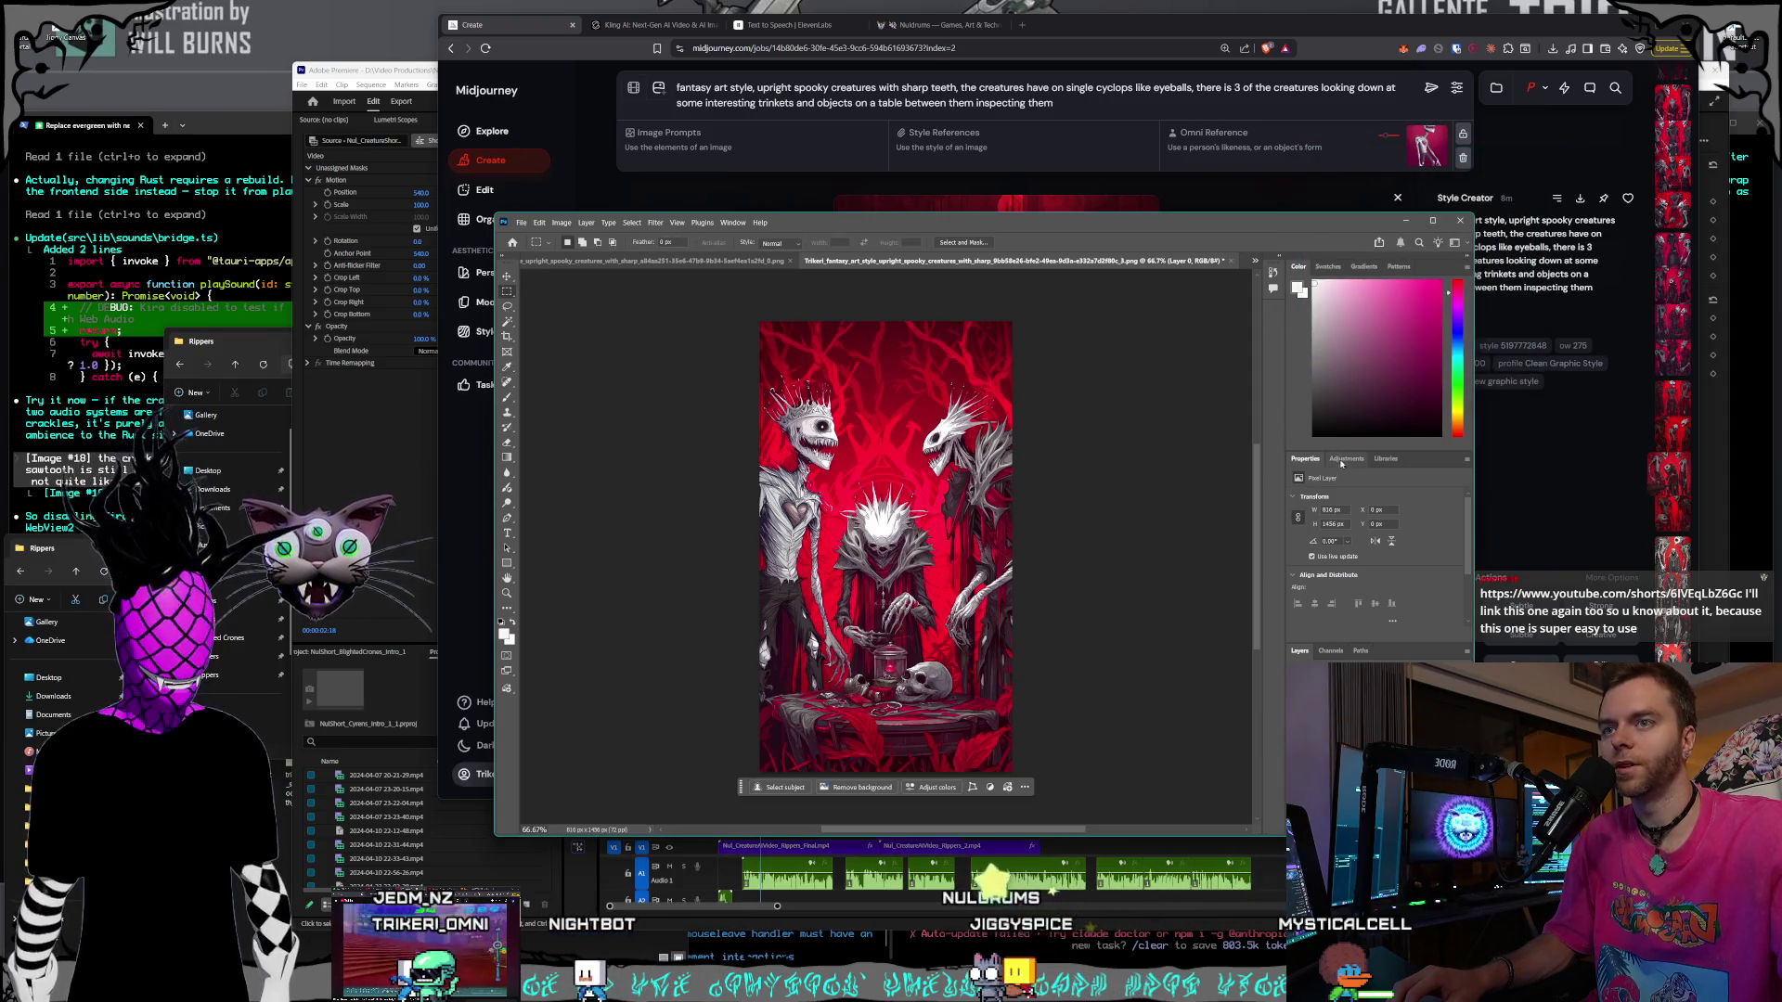
pyautogui.click(1344, 460)
pyautogui.click(1336, 584)
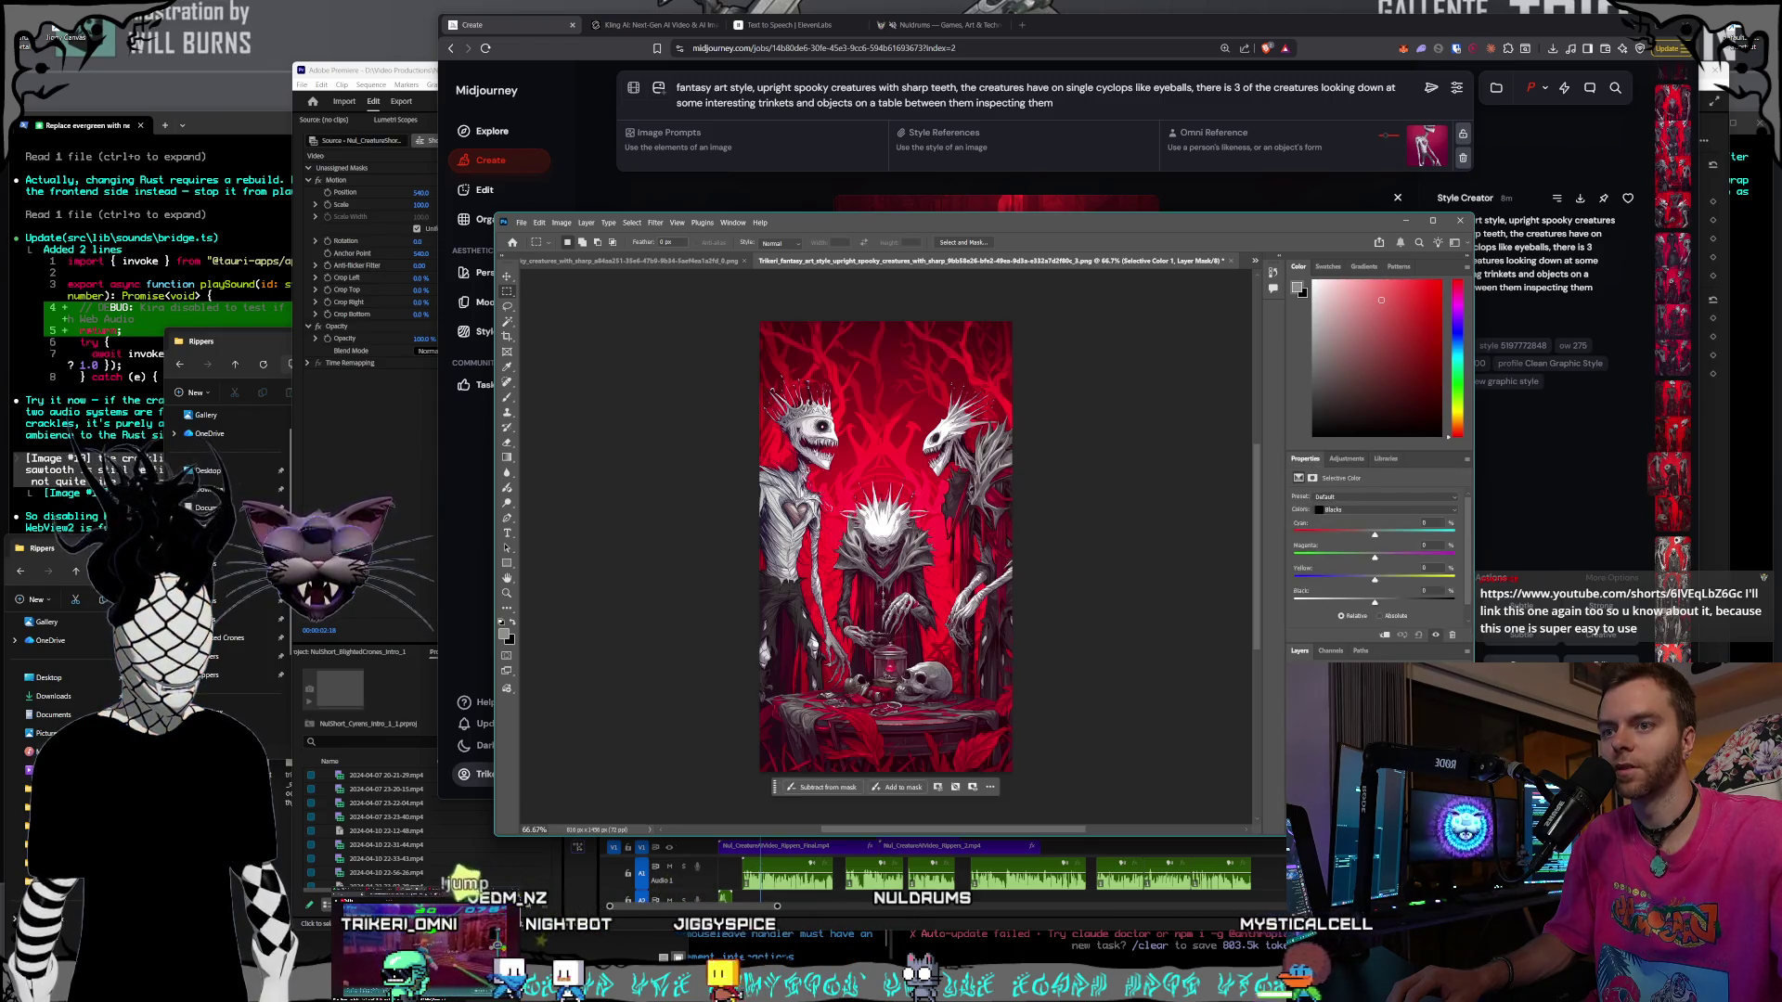
# - Set Selective Color Black to +39 for Reds and about +81 for Blacks
pyautogui.click(1374, 510)
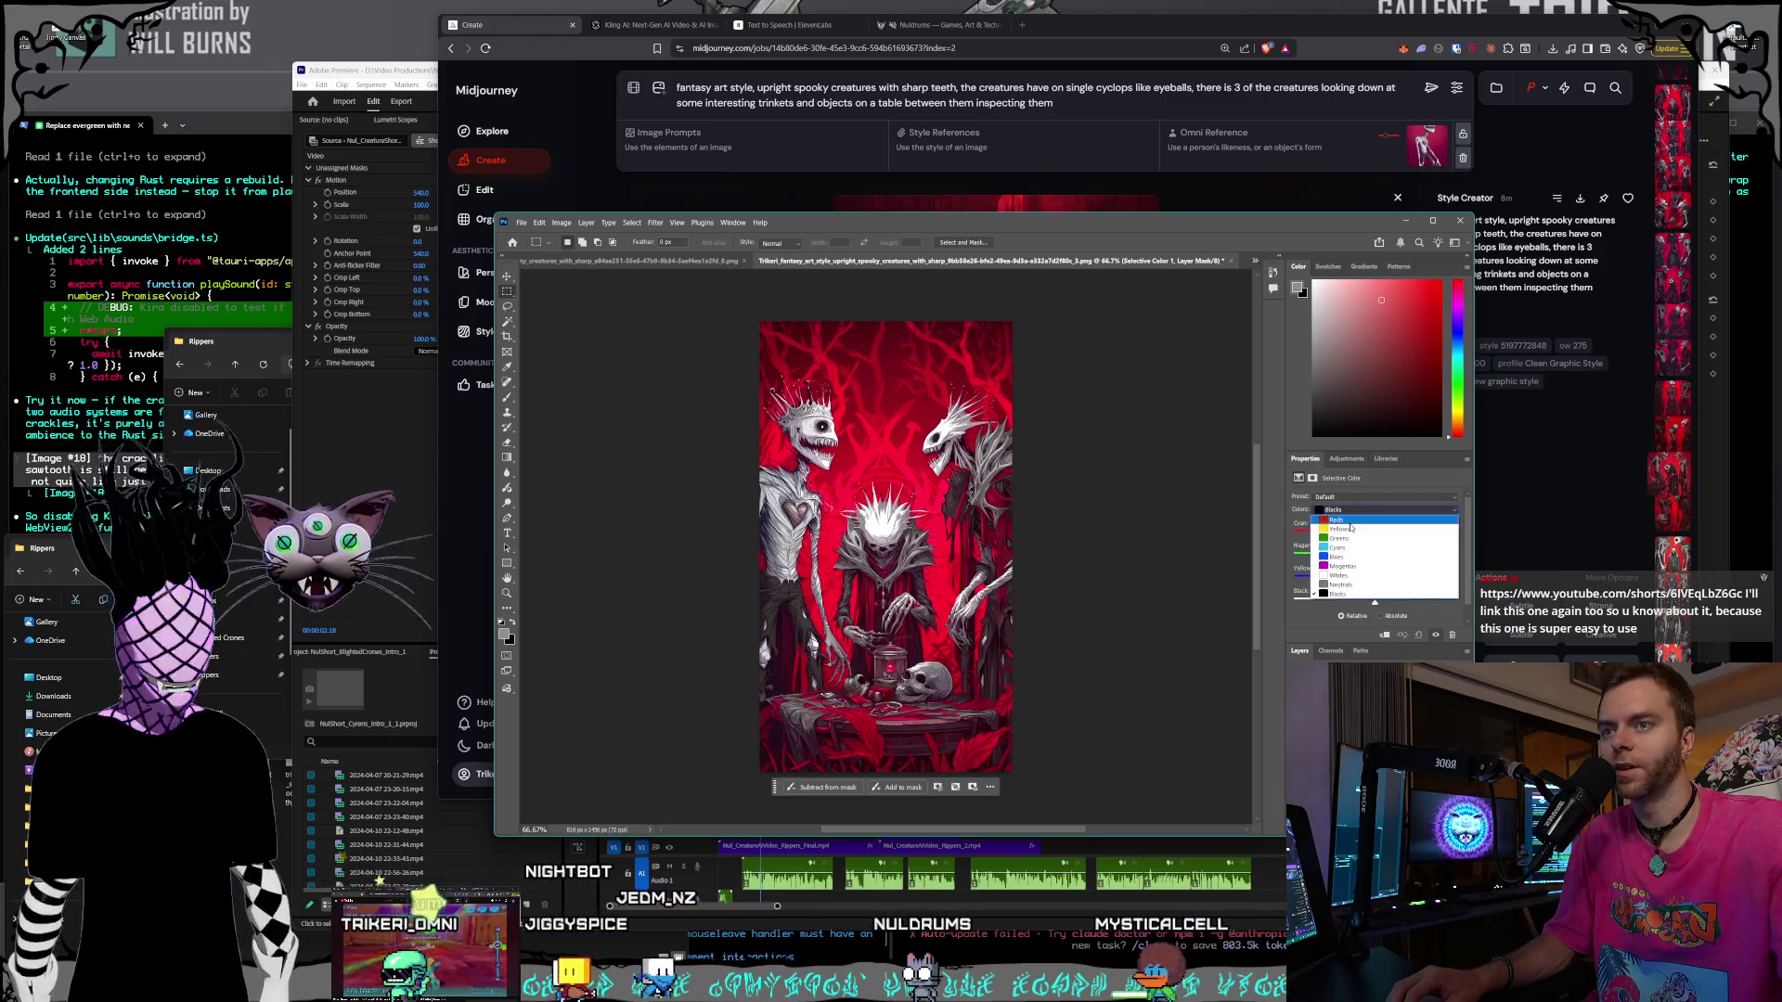
pyautogui.click(1372, 518)
pyautogui.moveTo(1375, 605); pyautogui.dragTo(1454, 602)
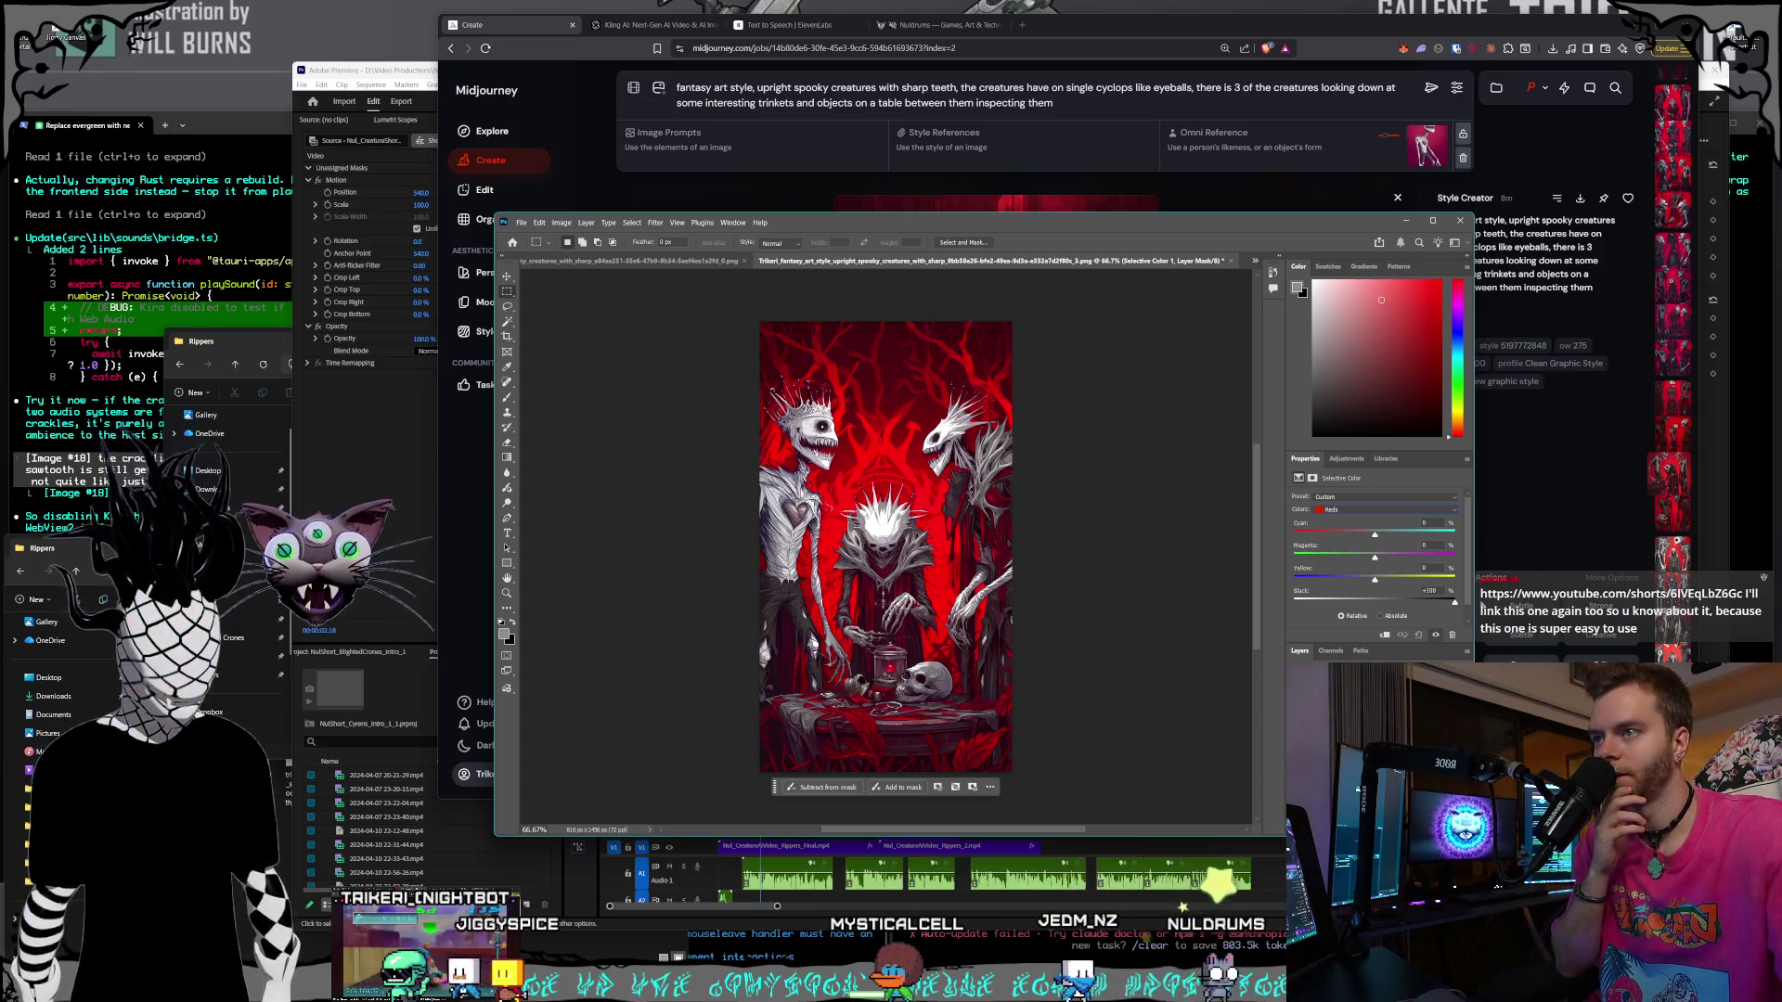
pyautogui.click(1341, 510)
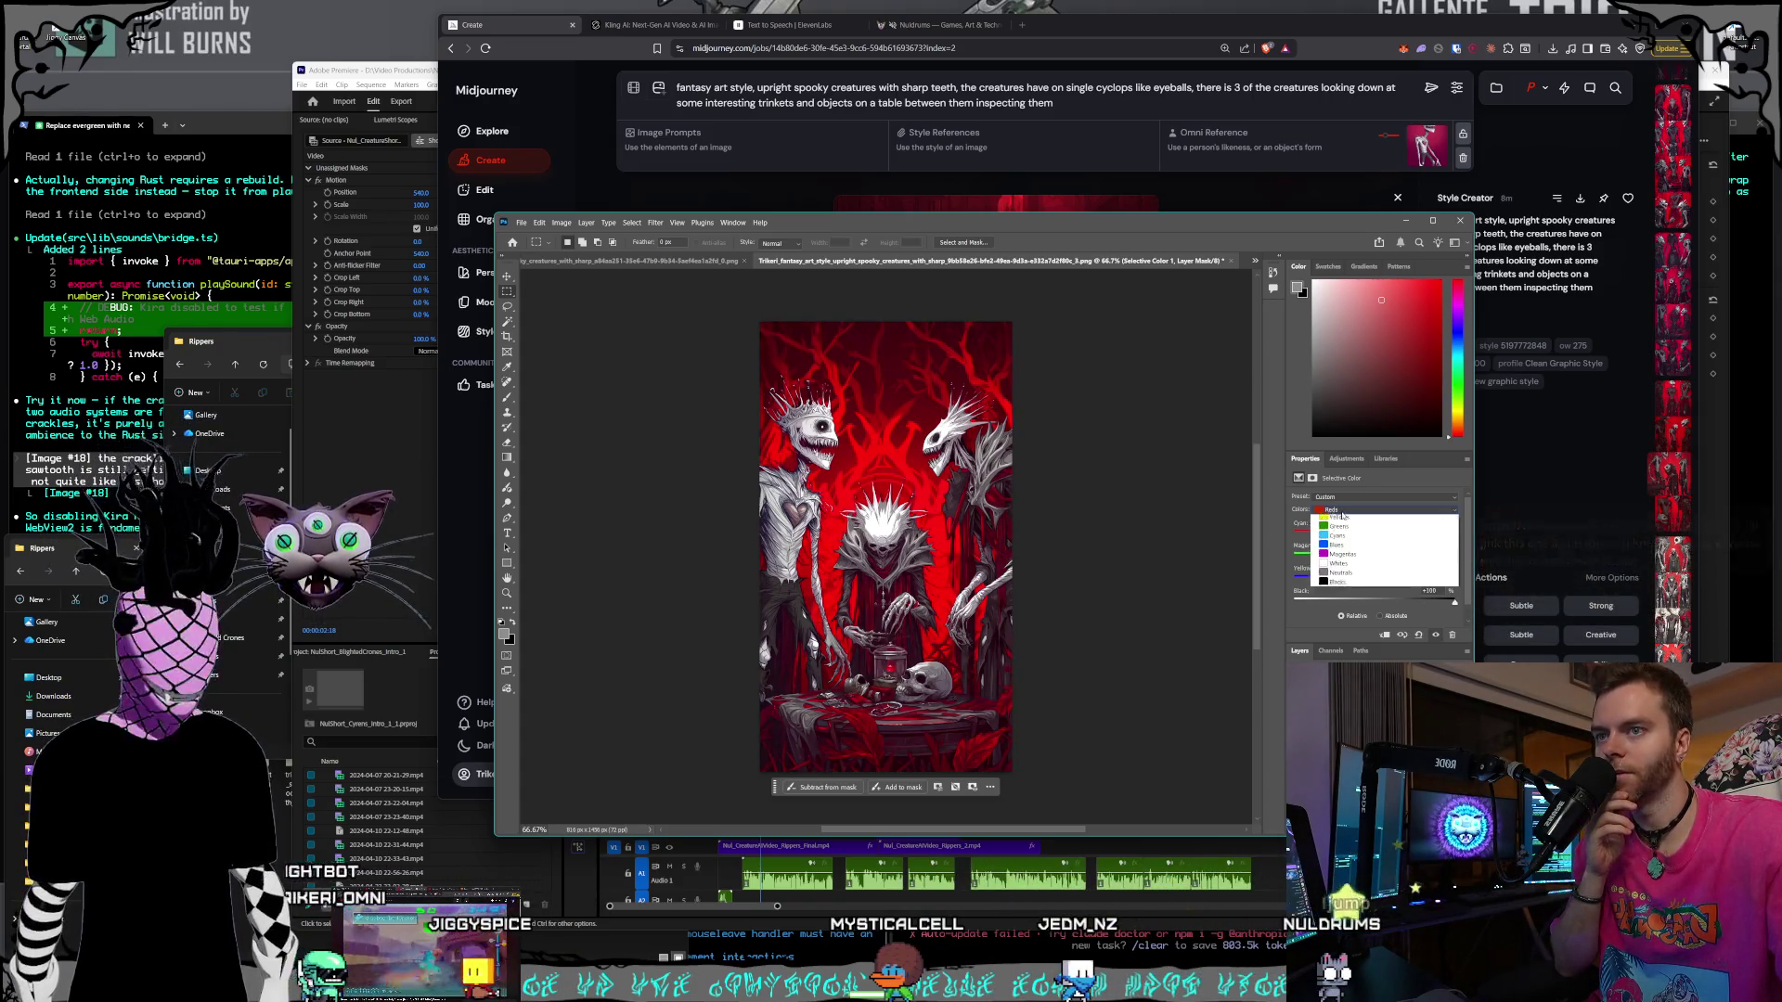
pyautogui.click(1341, 595)
pyautogui.moveTo(1380, 604)
pyautogui.mouseDown()
pyautogui.moveTo(1445, 604)
pyautogui.moveTo(1378, 604)
pyautogui.mouseUp()
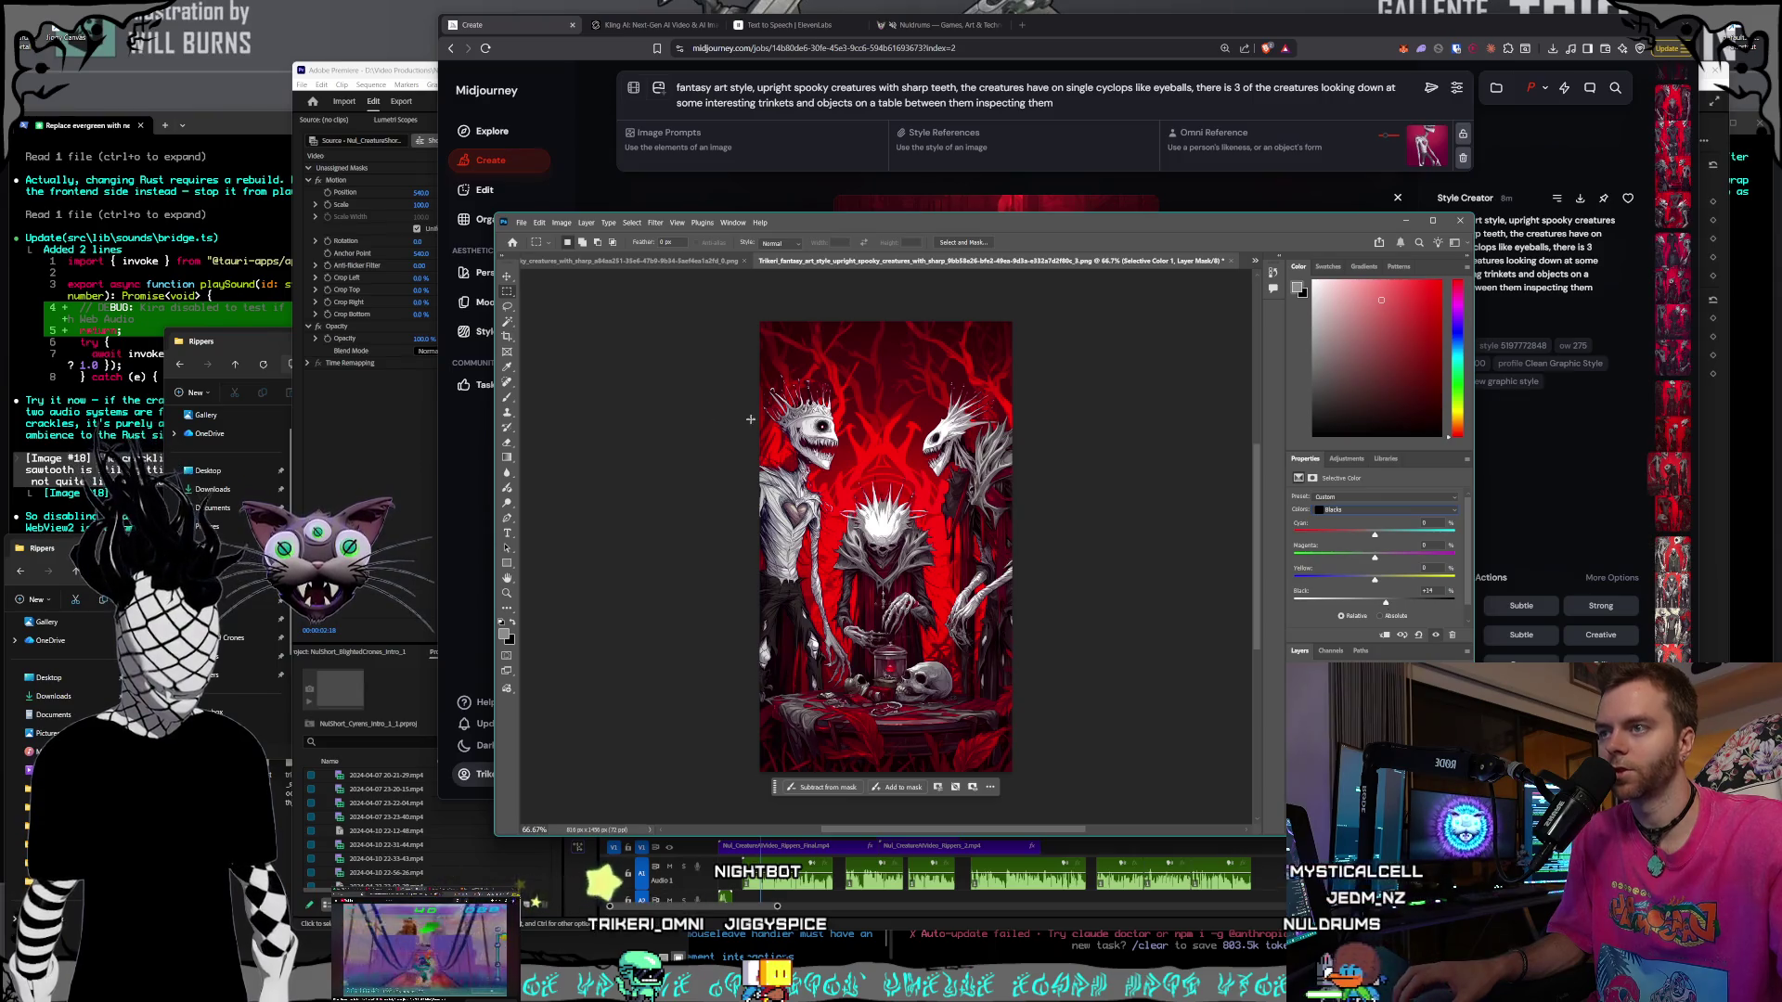
pyautogui.click(521, 222)
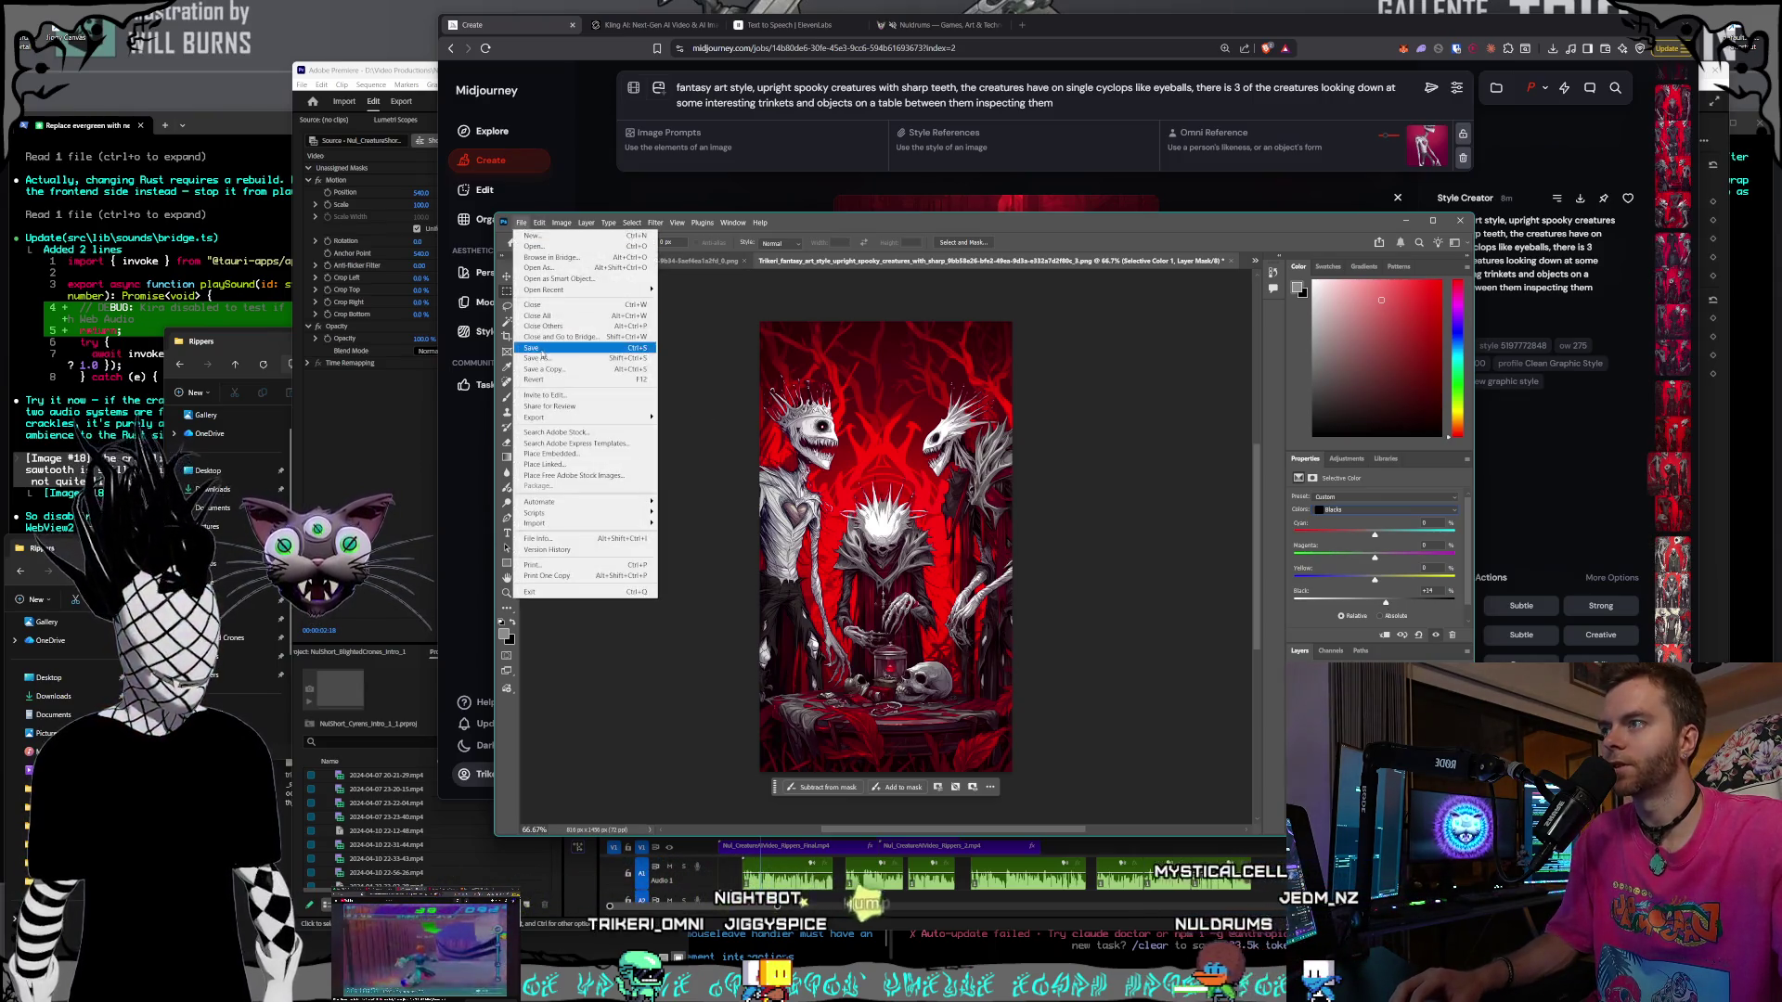
# - Start saving a copy of the graded image, then decline the replace and cancel
pyautogui.moveTo(556, 417)
pyautogui.click(705, 418)
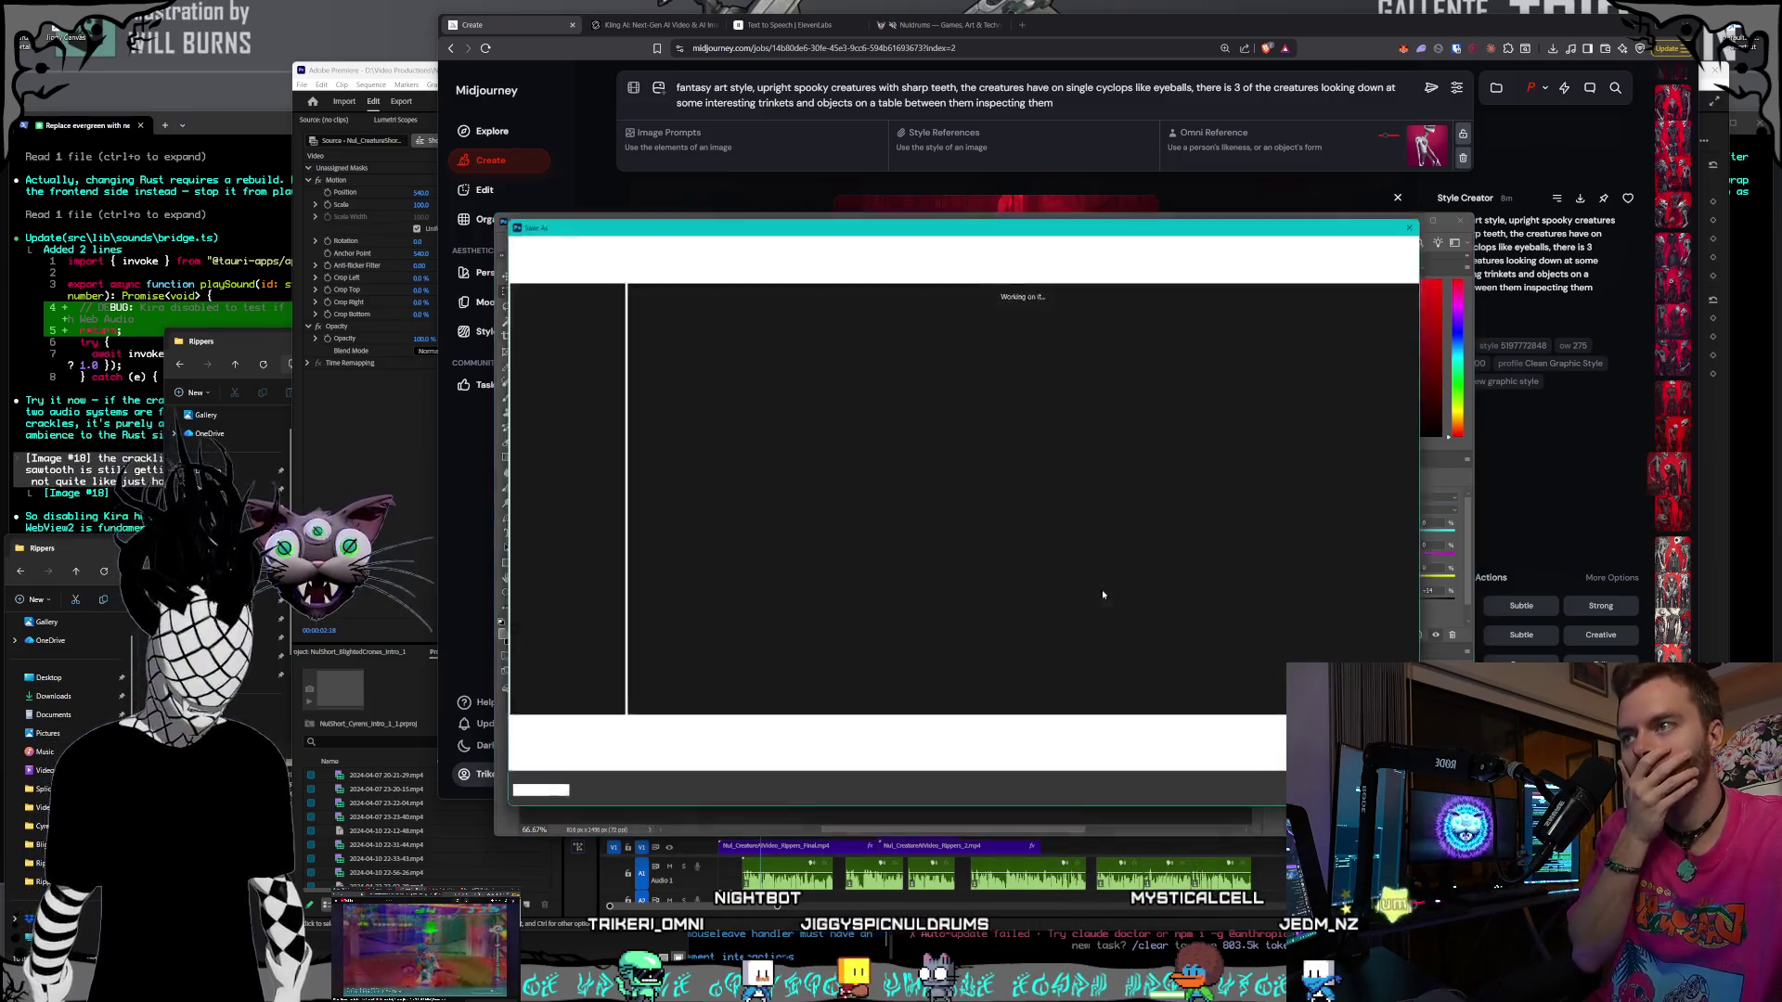
pyautogui.click(1235, 738)
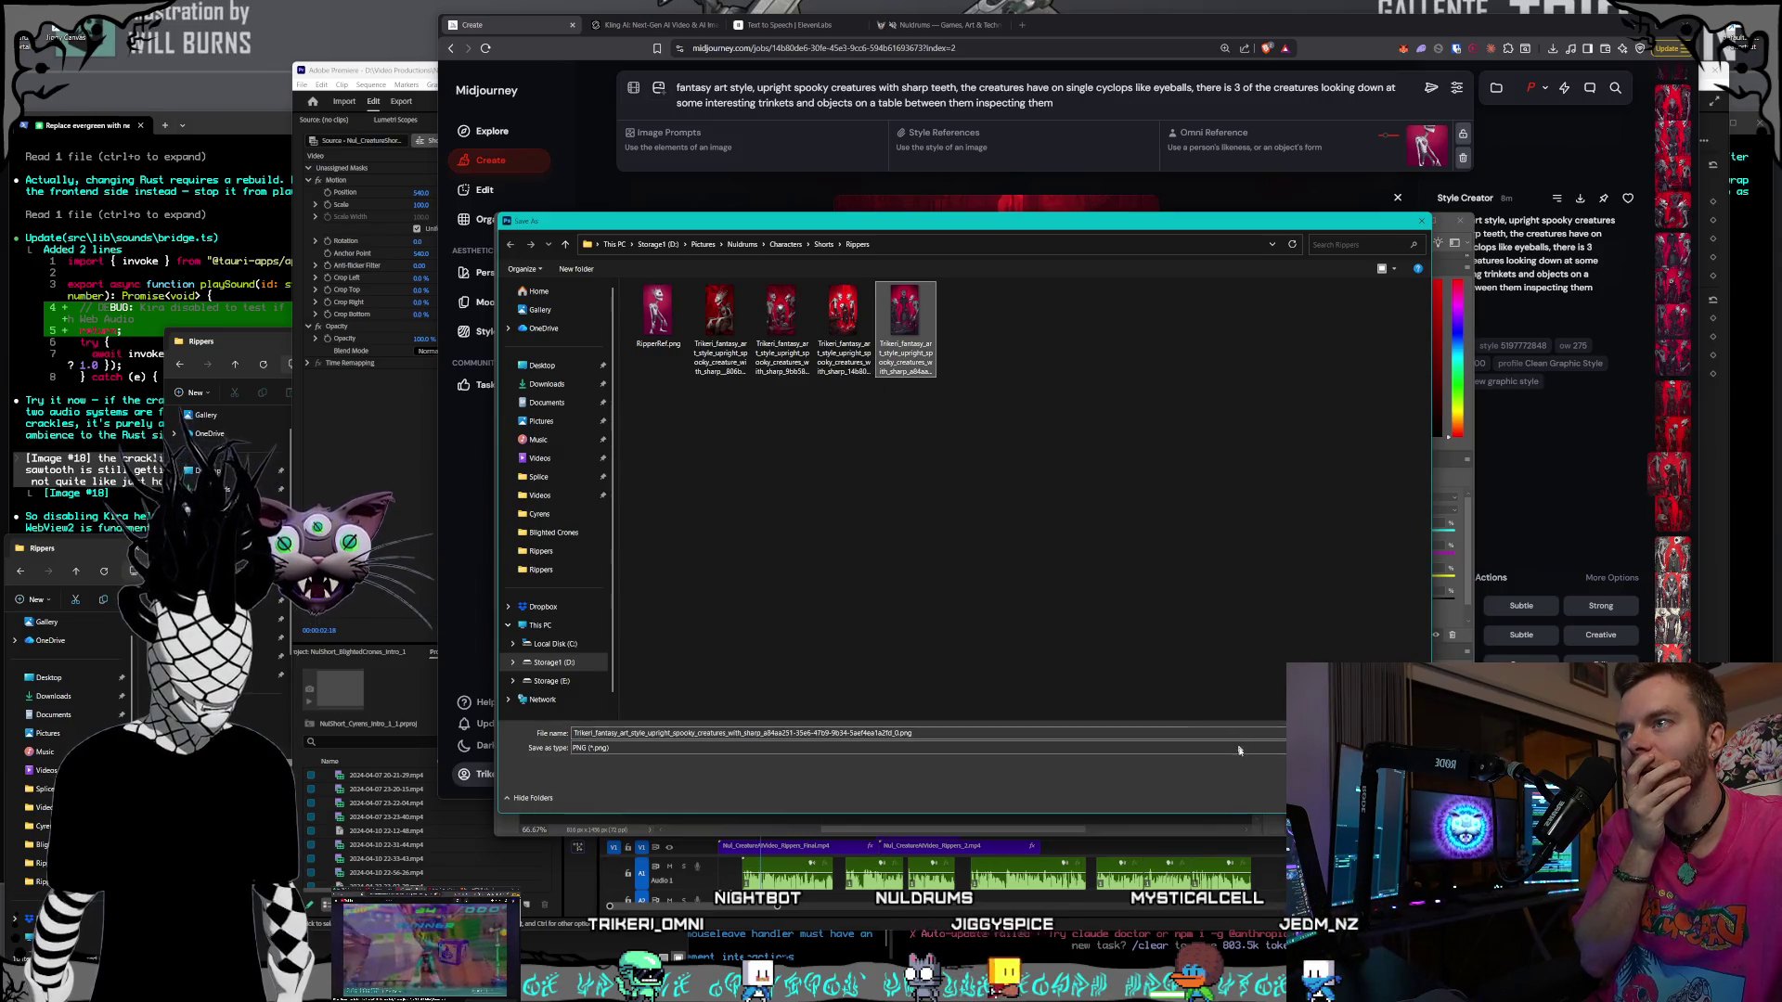
pyautogui.press('Return')
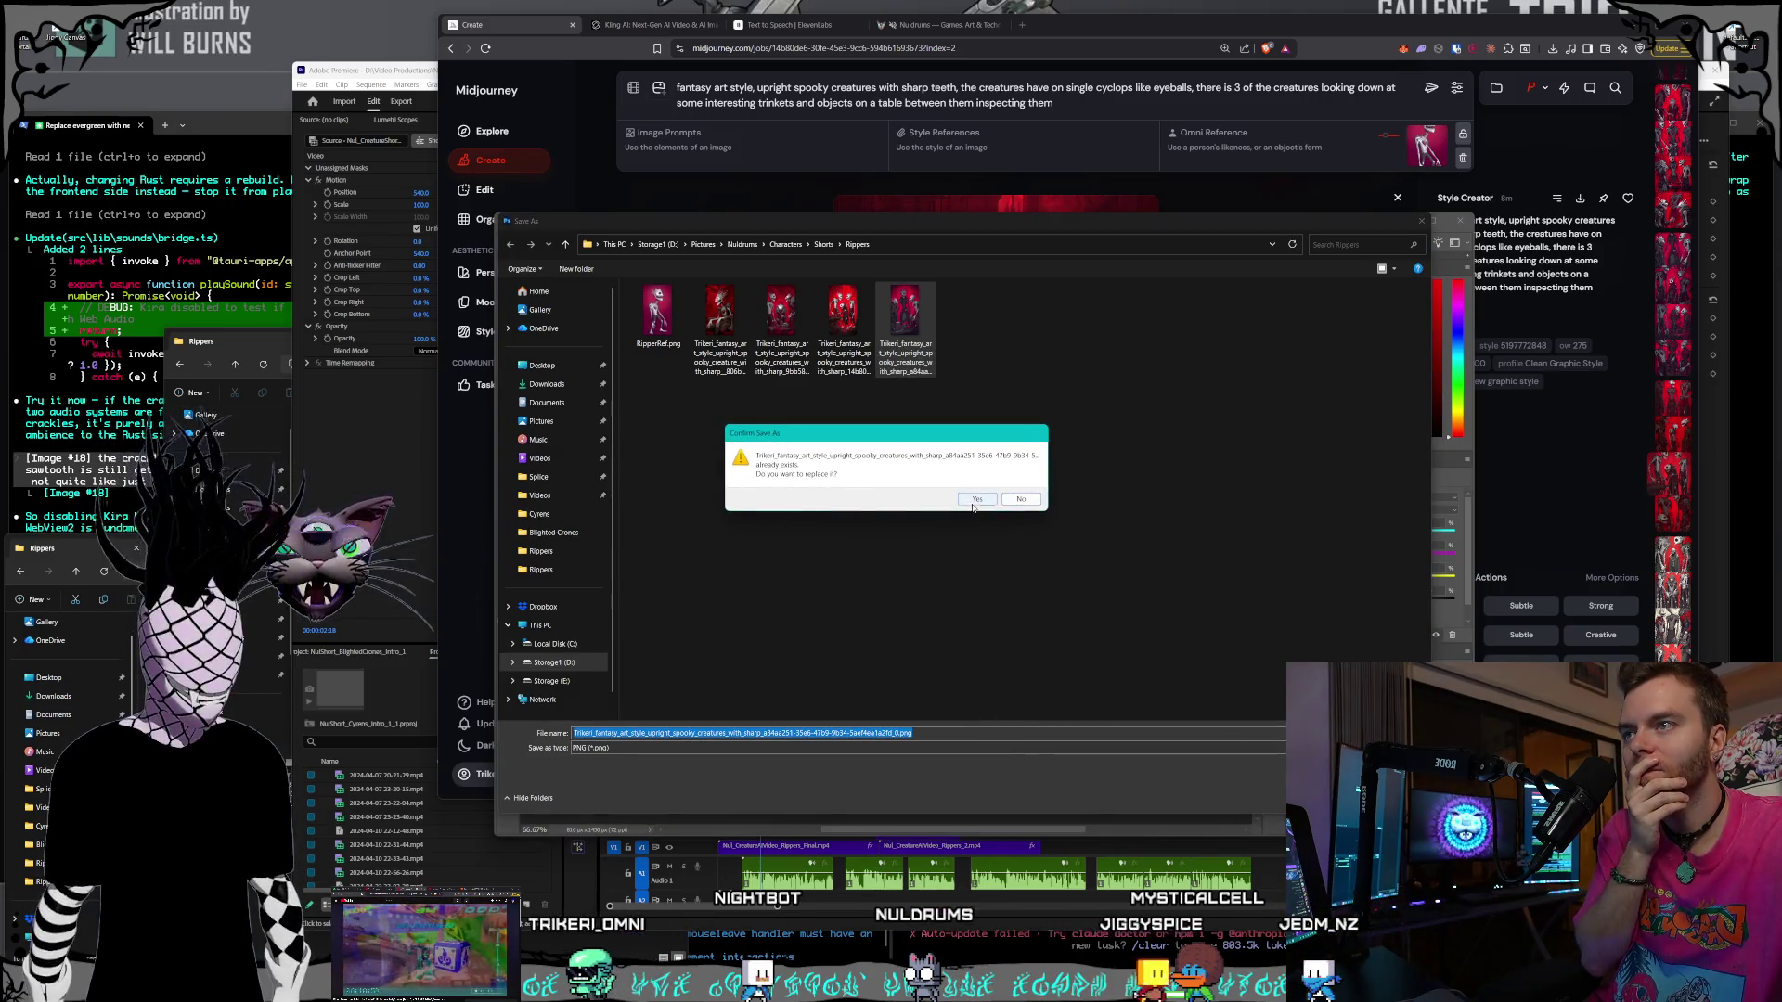
pyautogui.click(1018, 501)
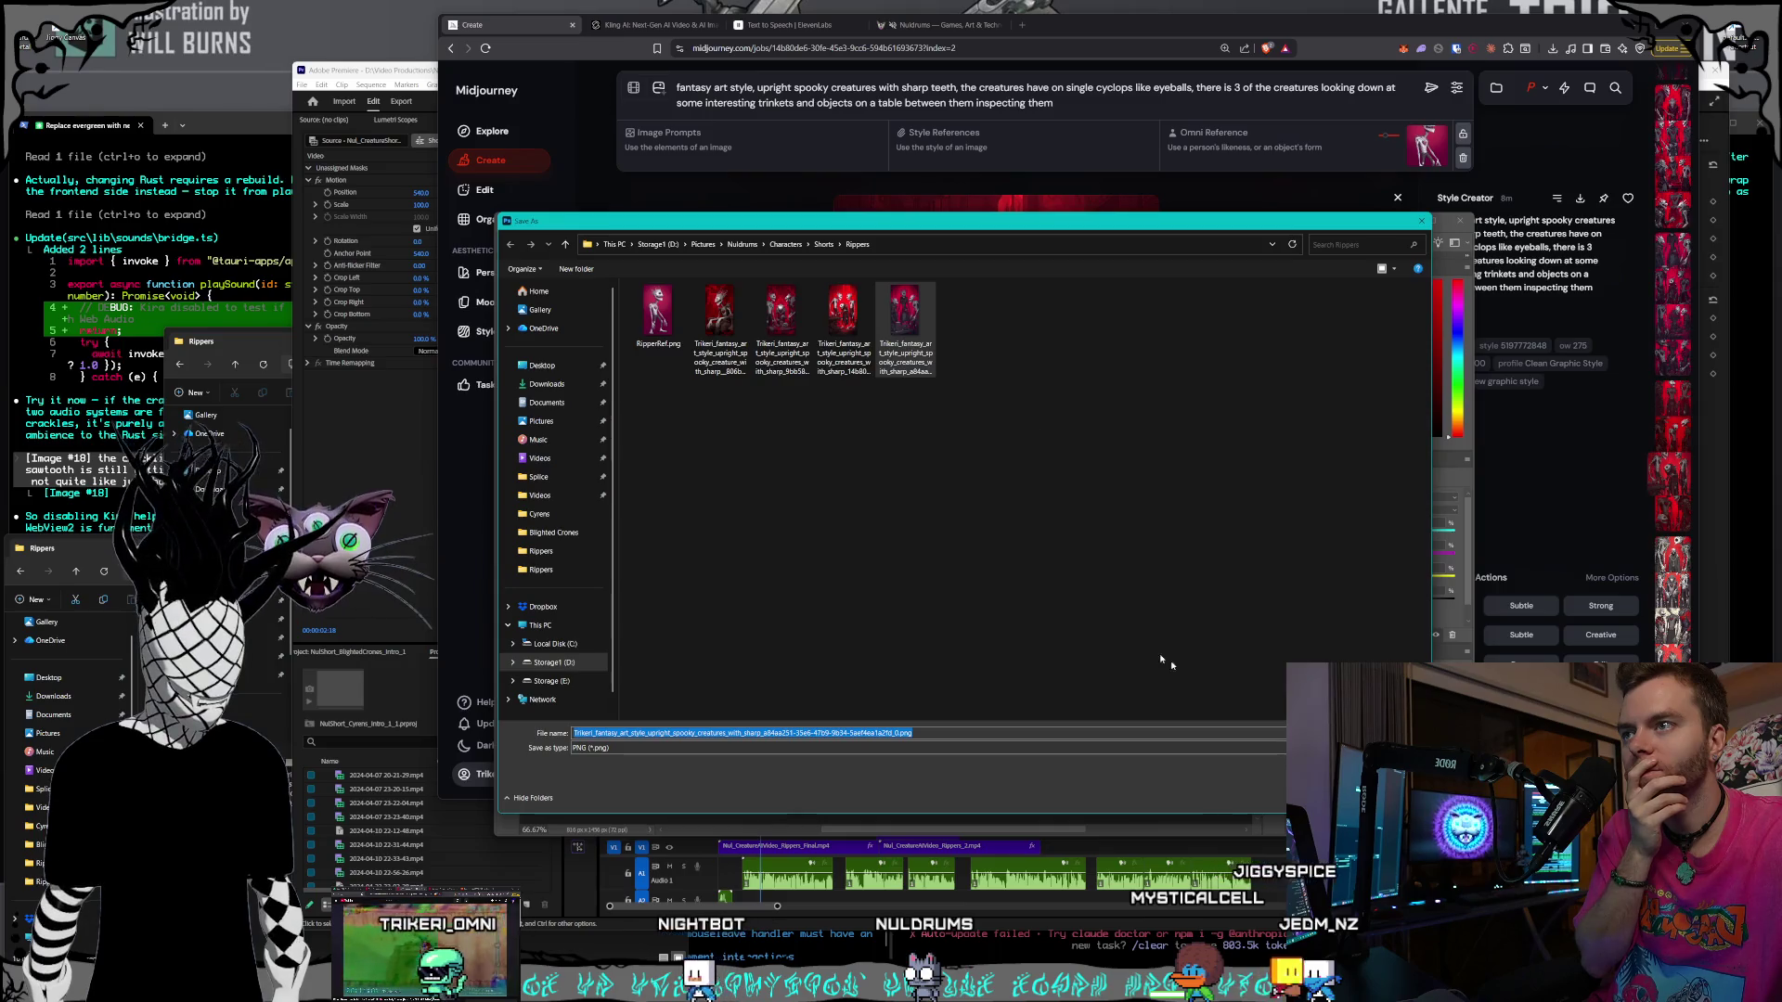
pyautogui.press('Escape')
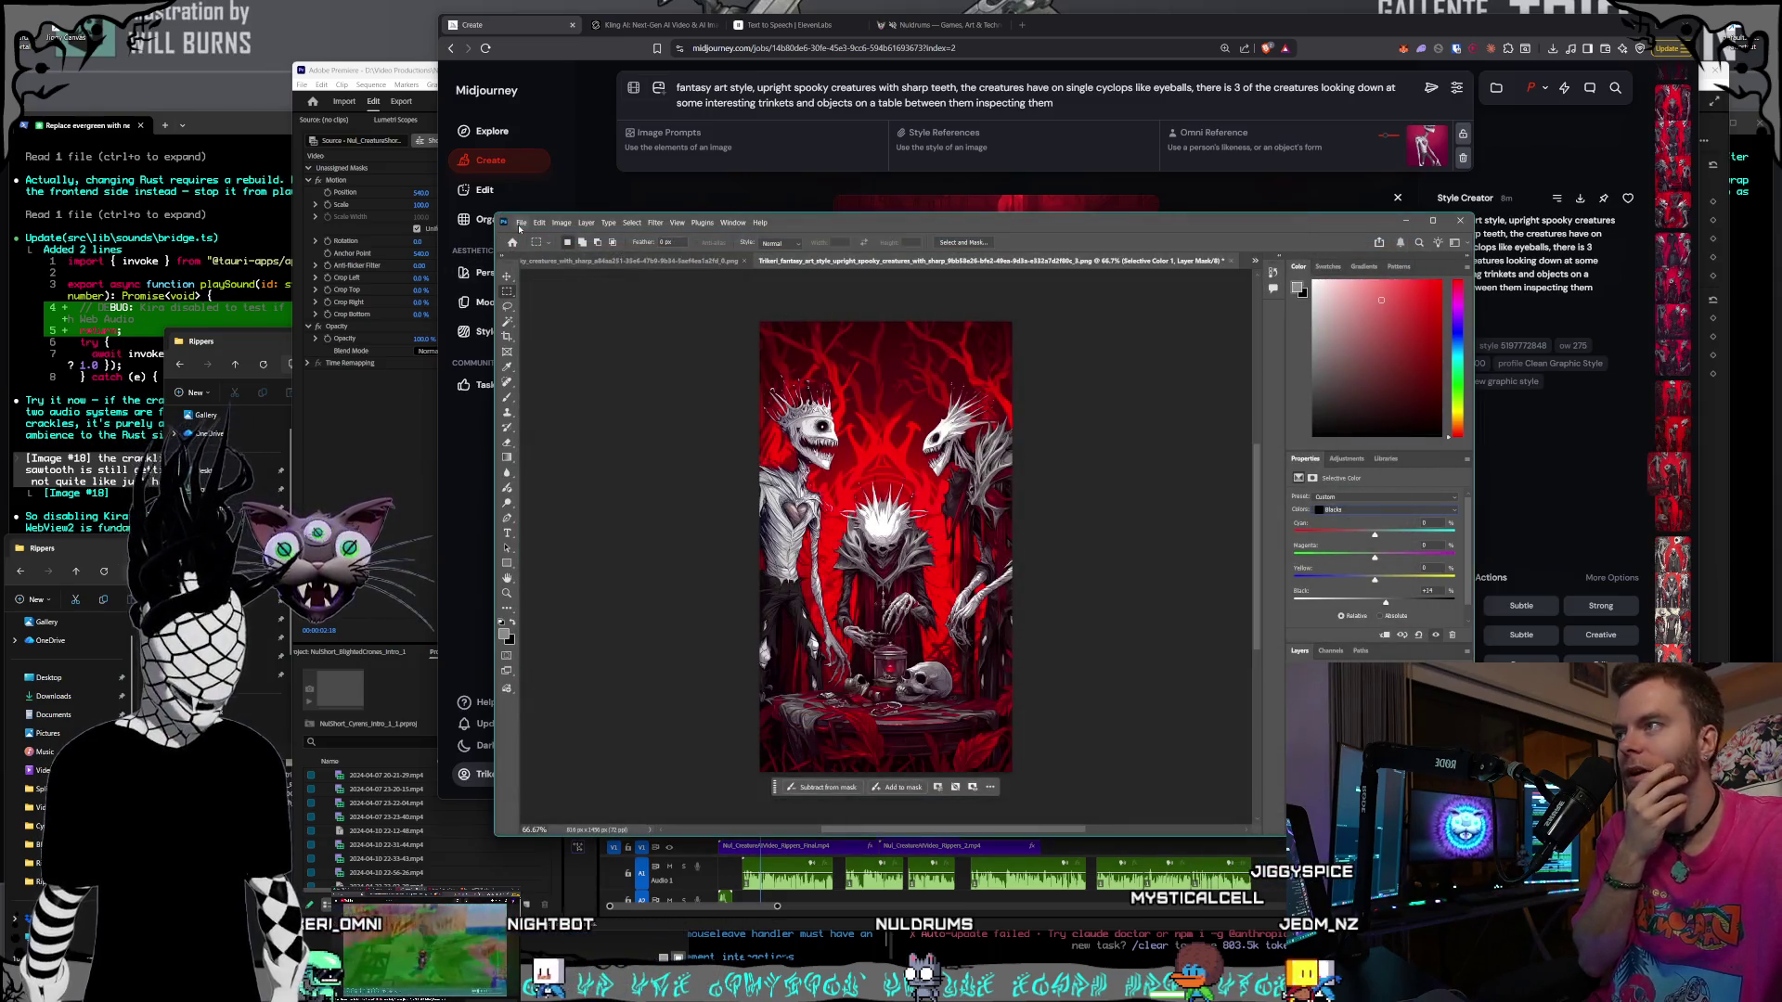
# - Quick Export the graded image as a PNG replacing the old file, then close it unsaved
pyautogui.click(519, 229)
pyautogui.moveTo(553, 417)
pyautogui.click(667, 417)
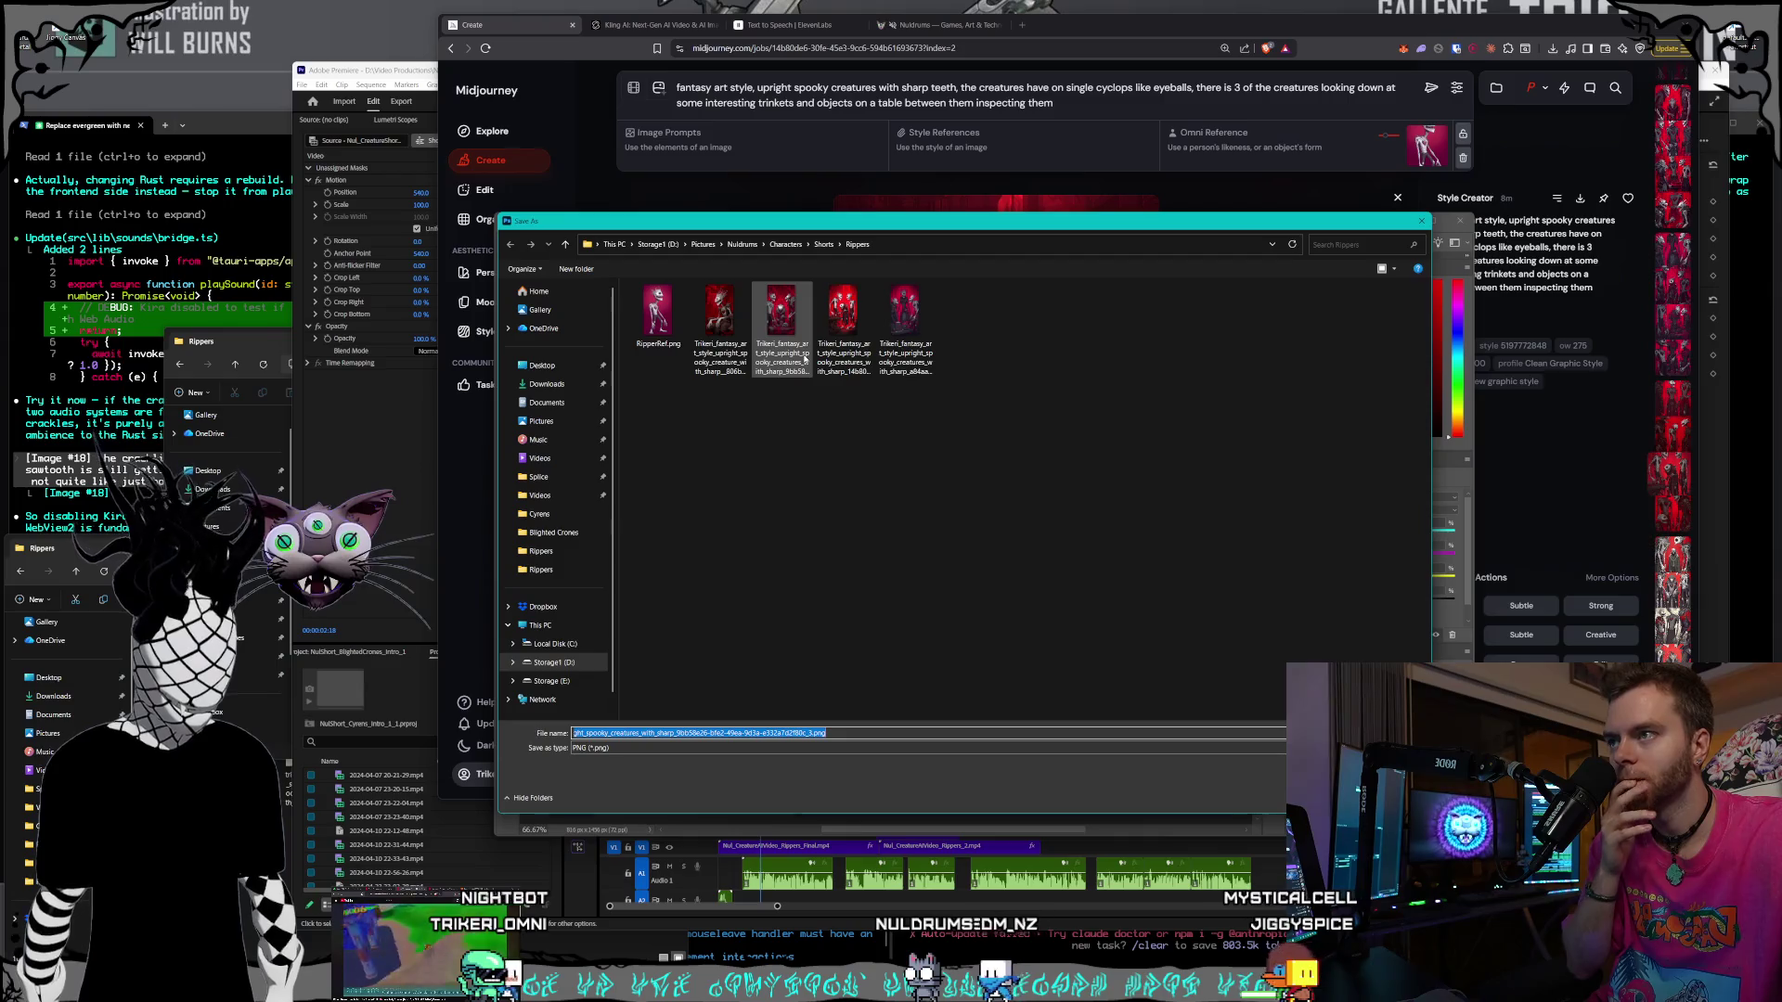
pyautogui.press('Return')
pyautogui.click(965, 478)
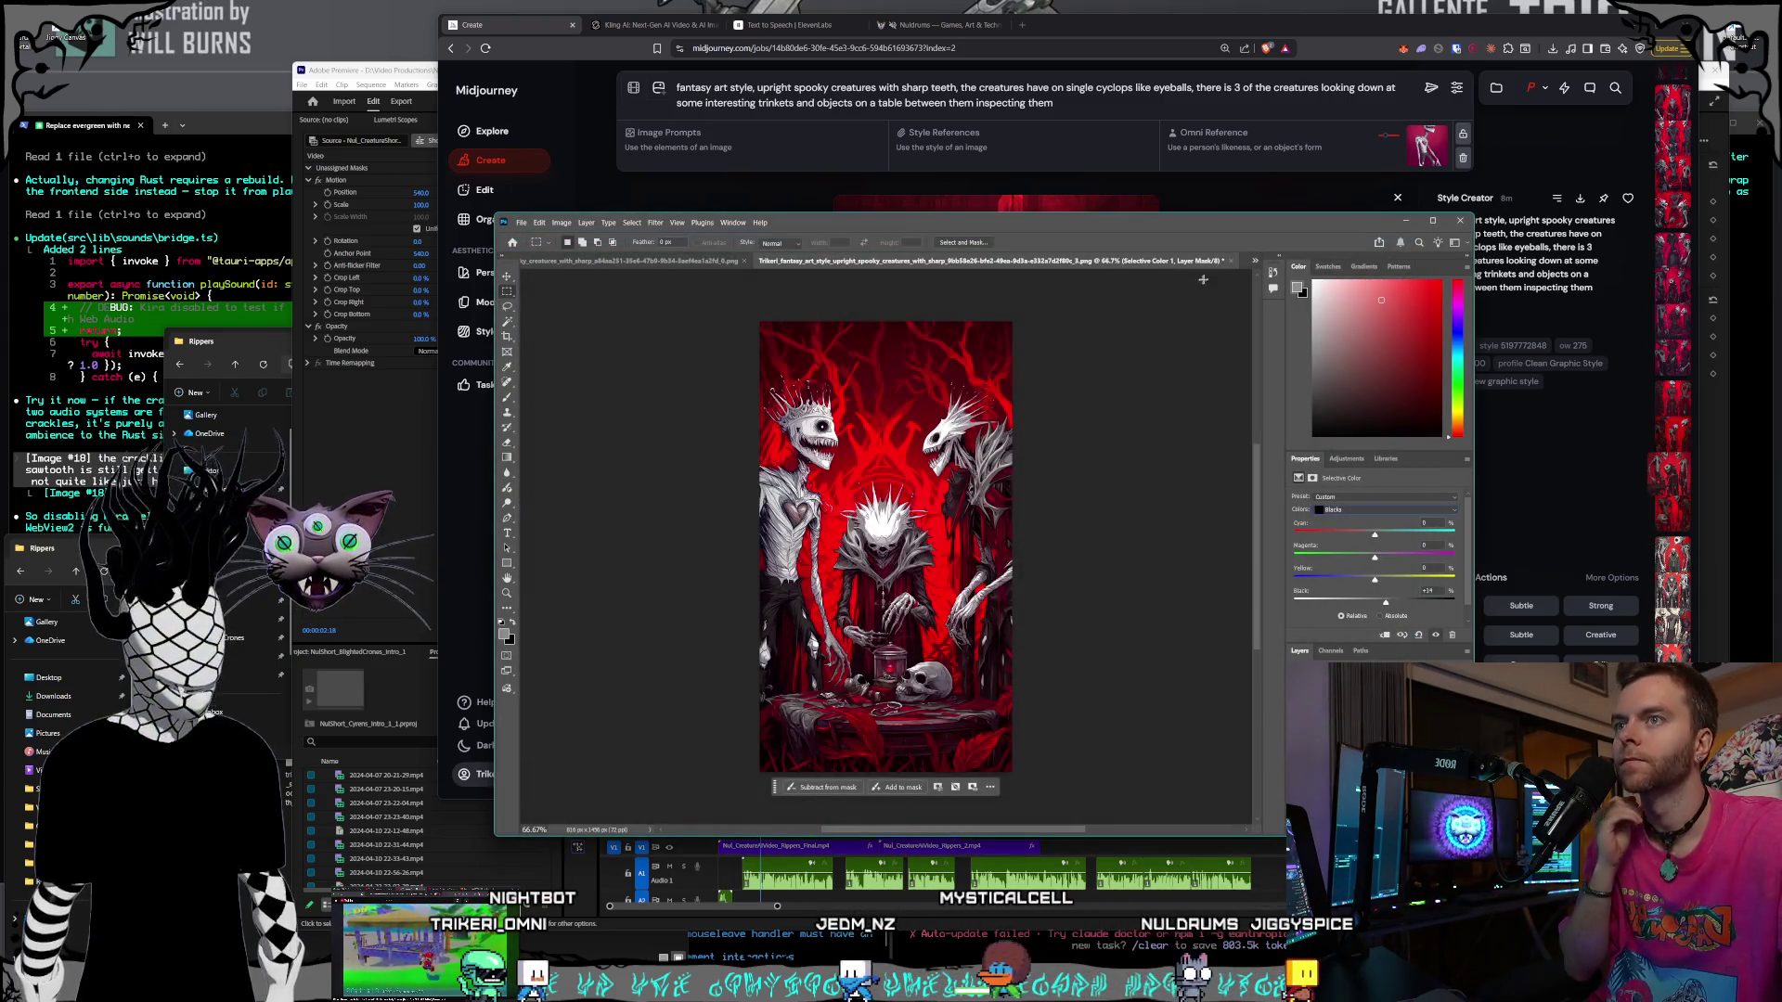
pyautogui.hotkey('ctrl', 'w')
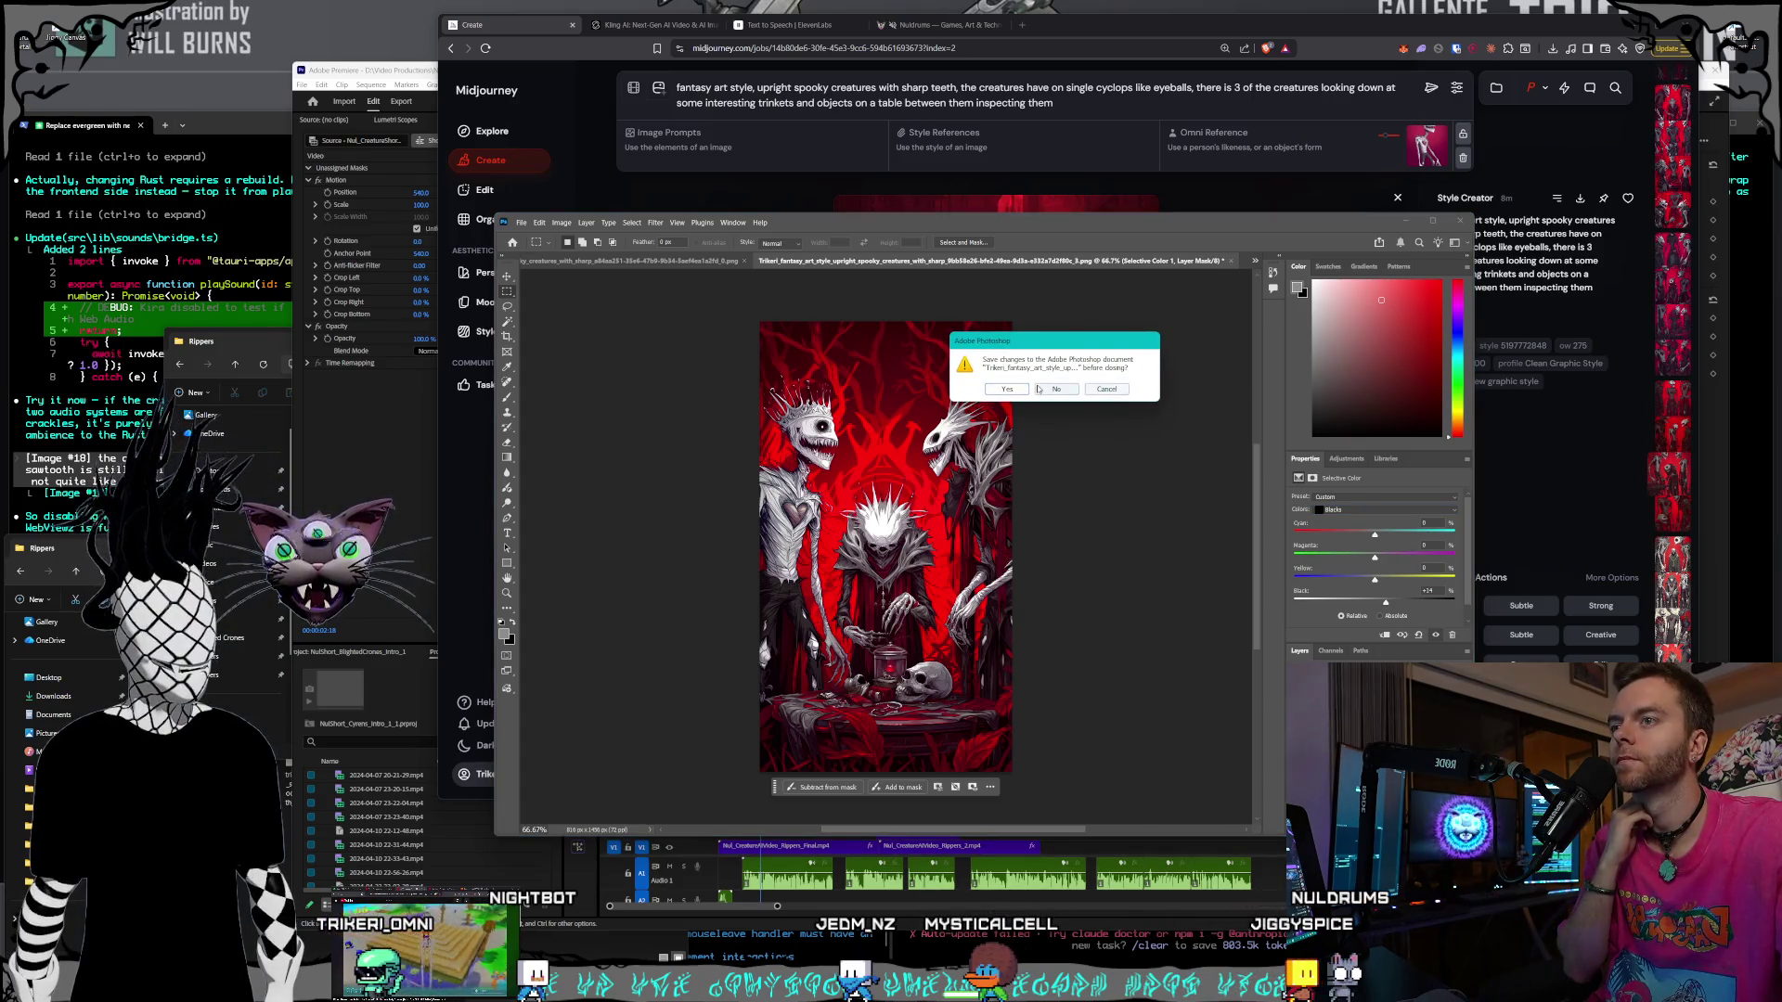
pyautogui.click(1039, 388)
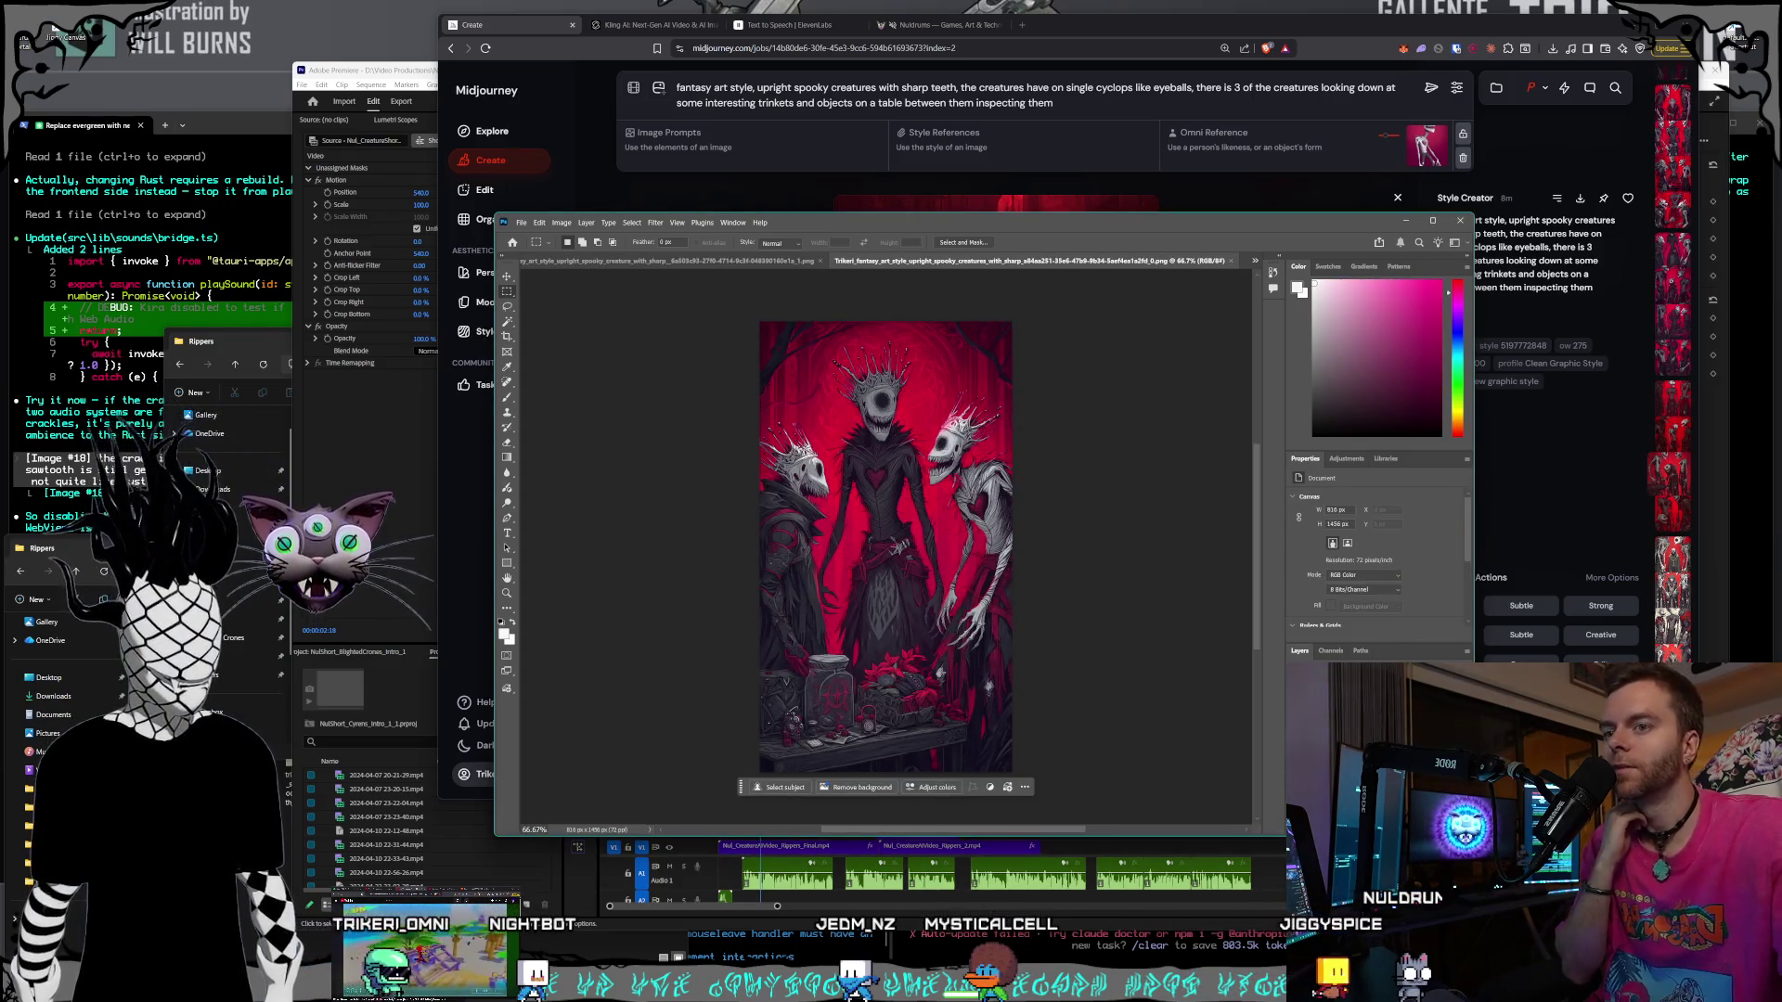
pyautogui.click(653, 223)
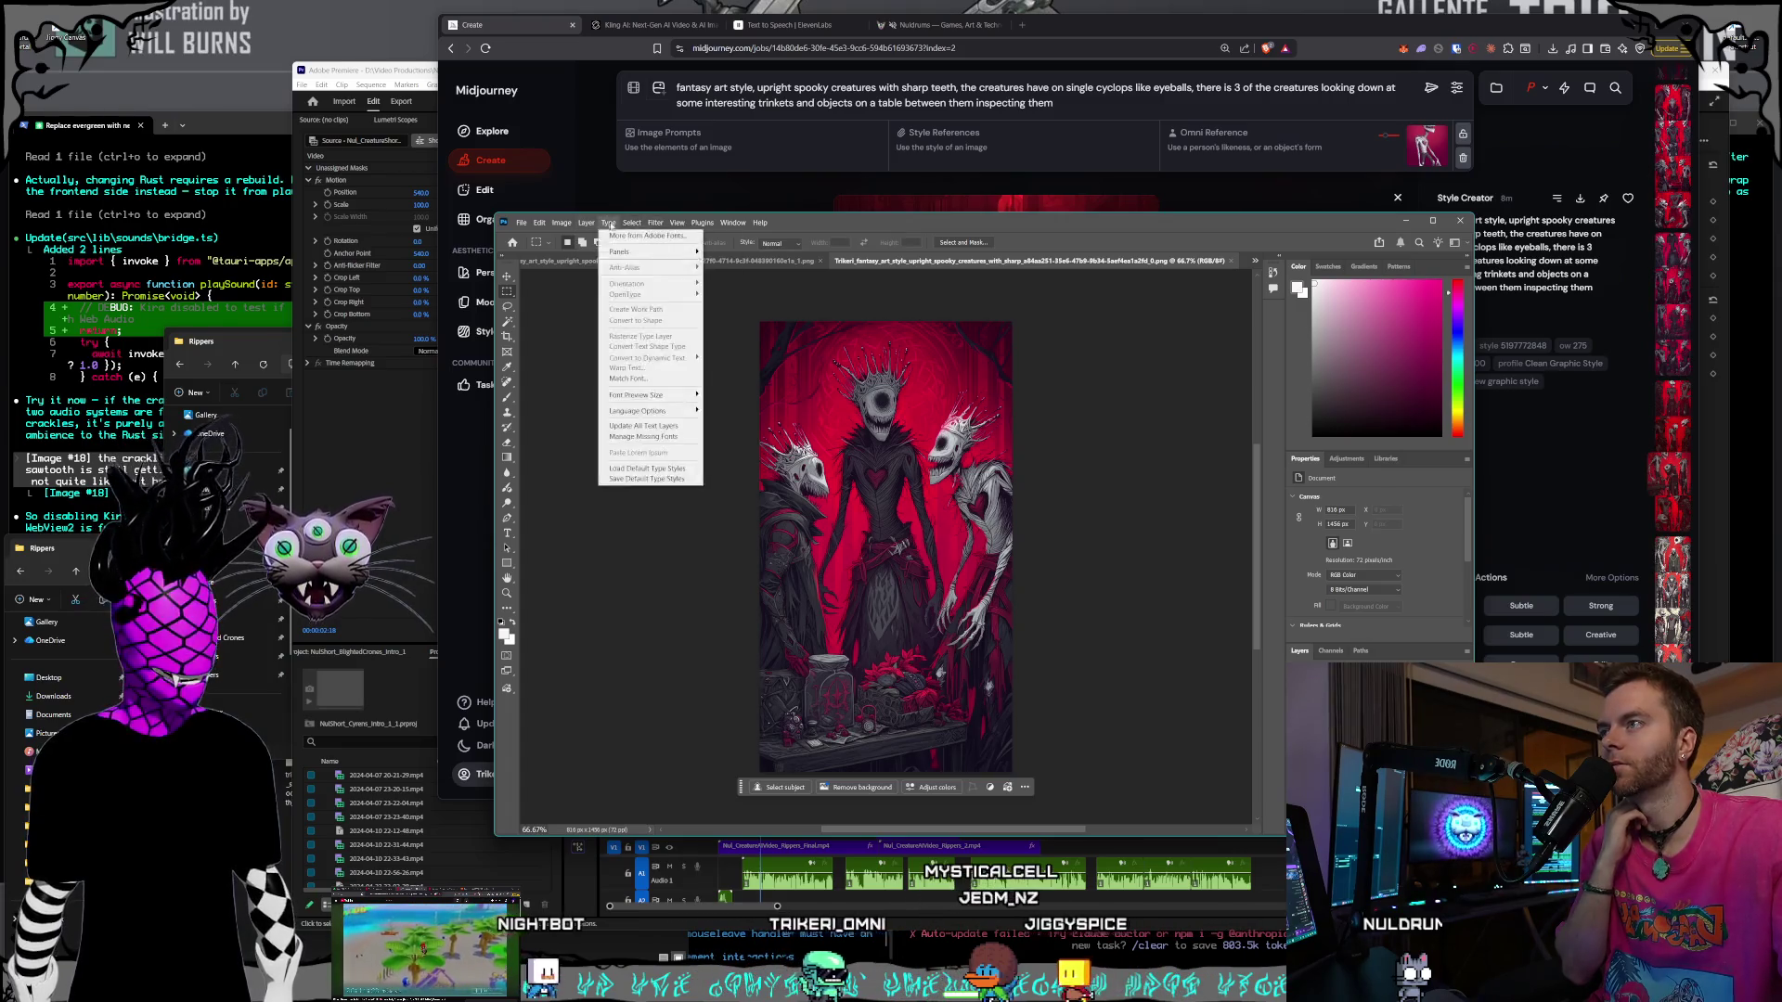
pyautogui.click(607, 223)
pyautogui.click(653, 222)
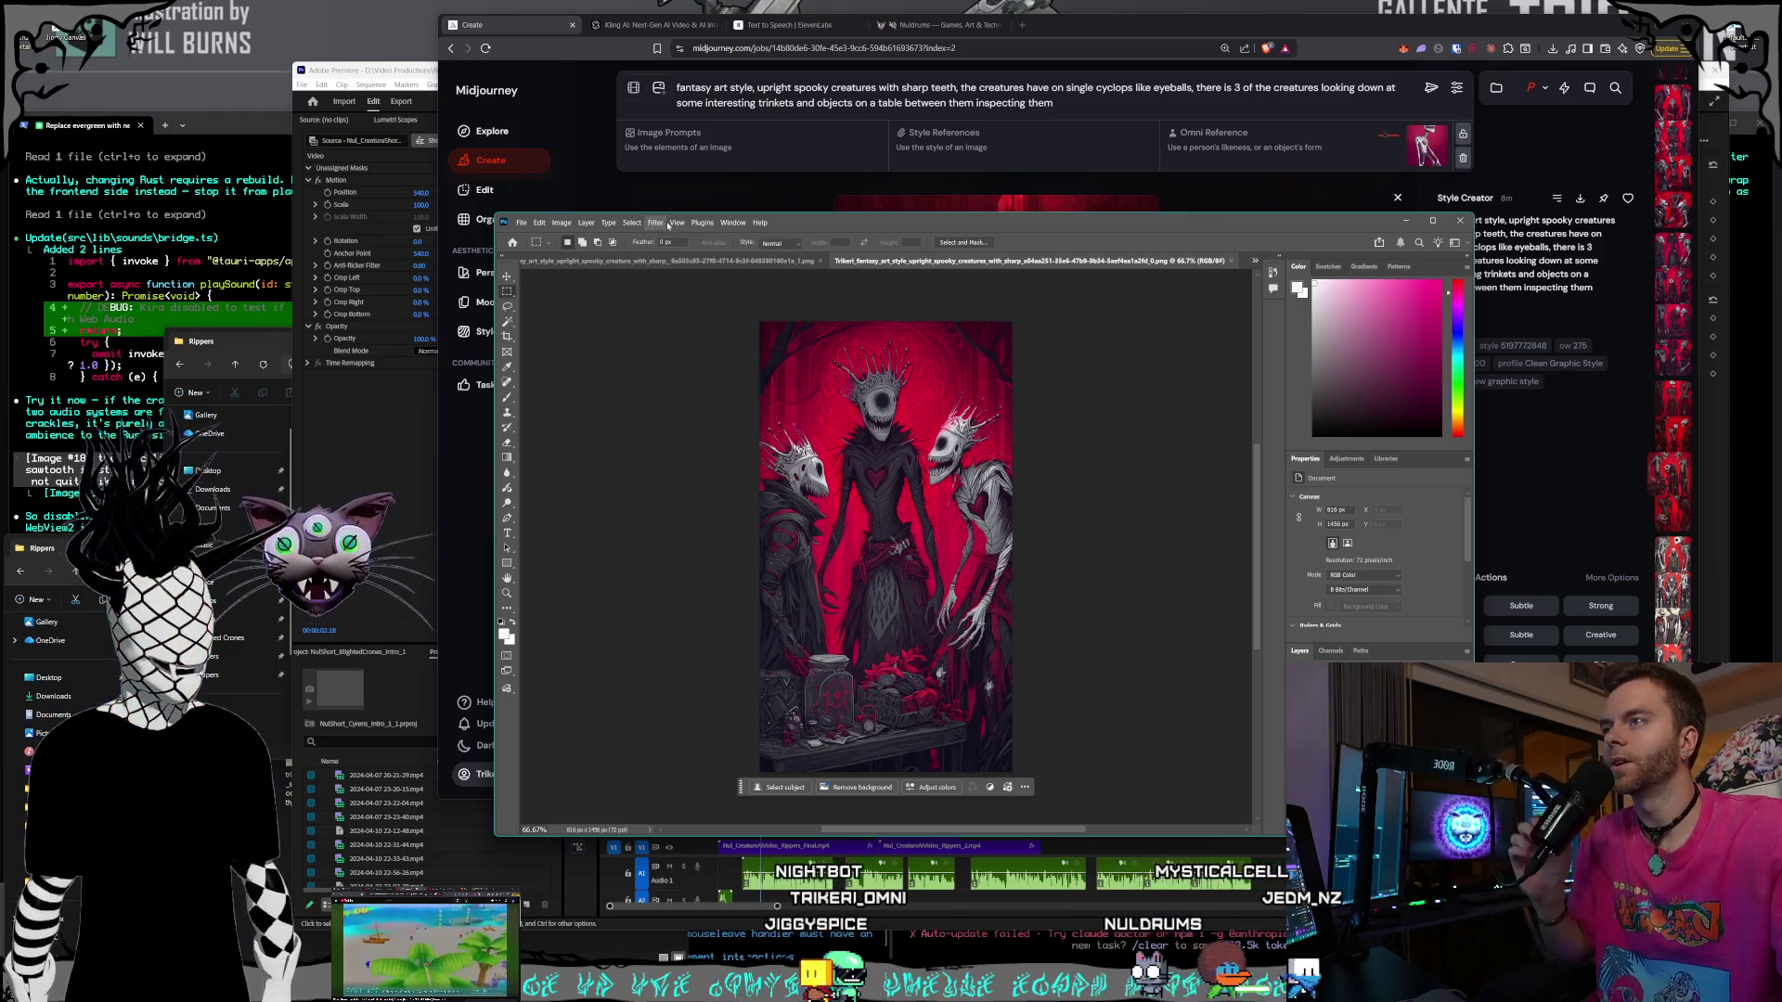
pyautogui.press('Escape')
pyautogui.click(631, 223)
pyautogui.click(539, 39)
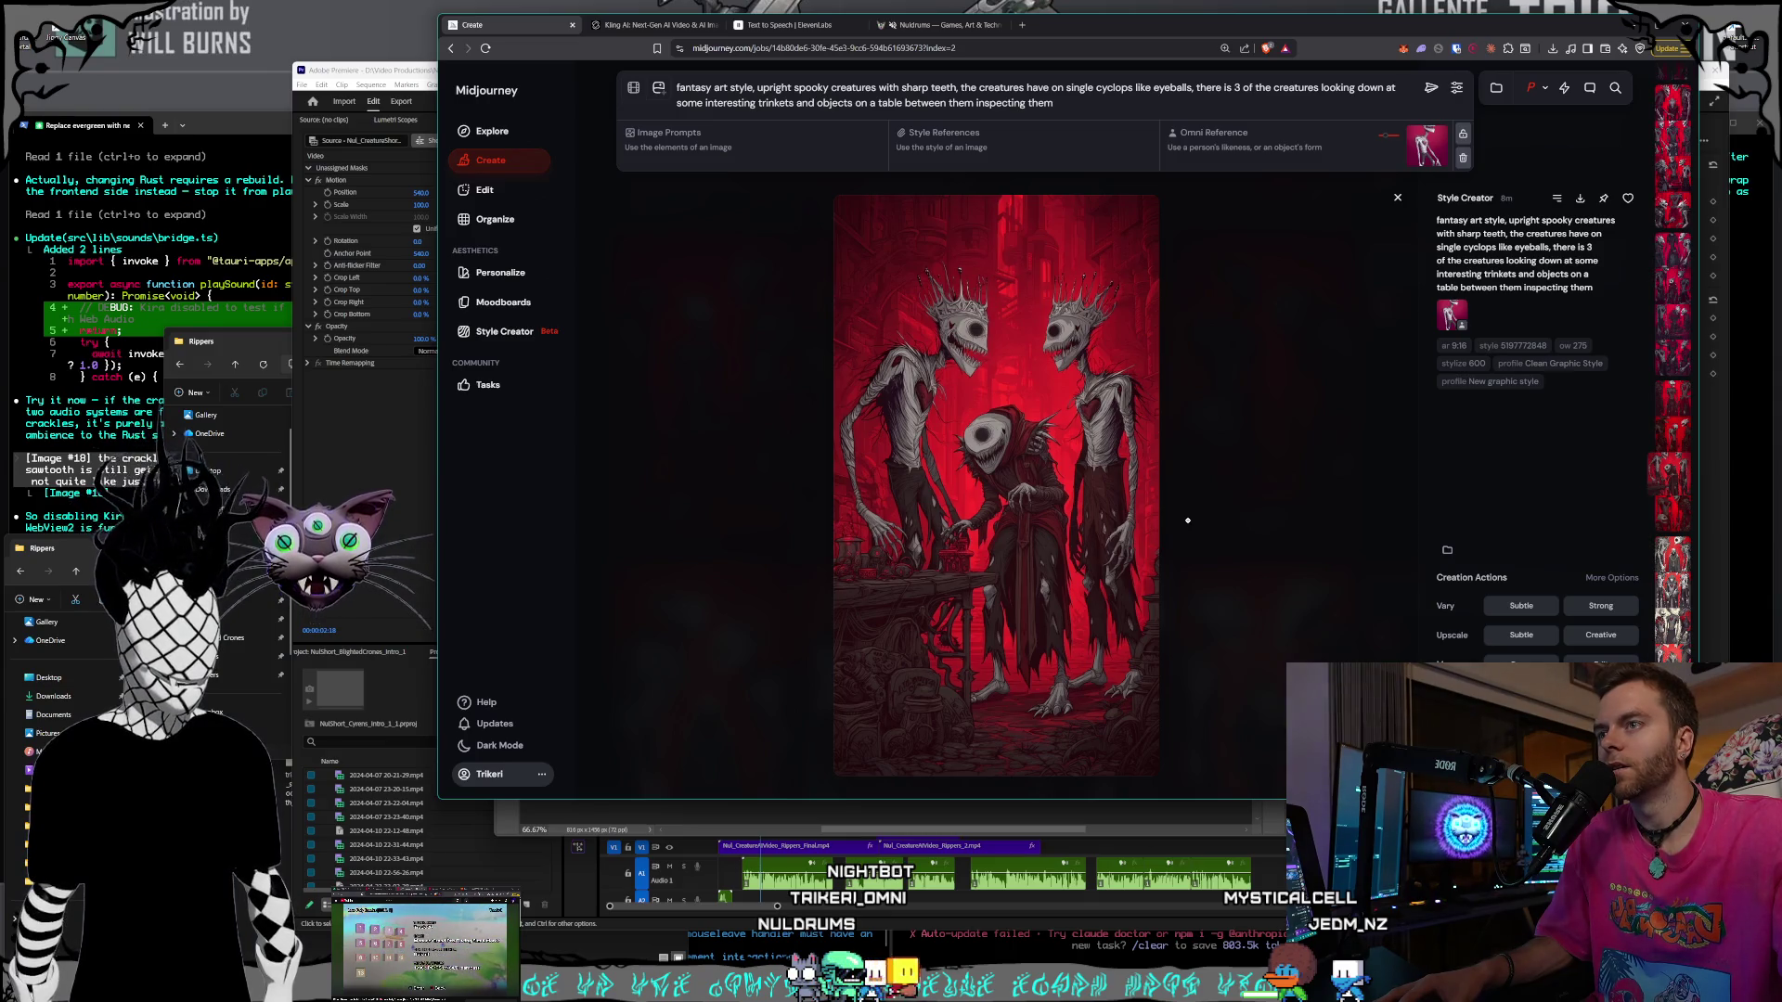
pyautogui.click(713, 808)
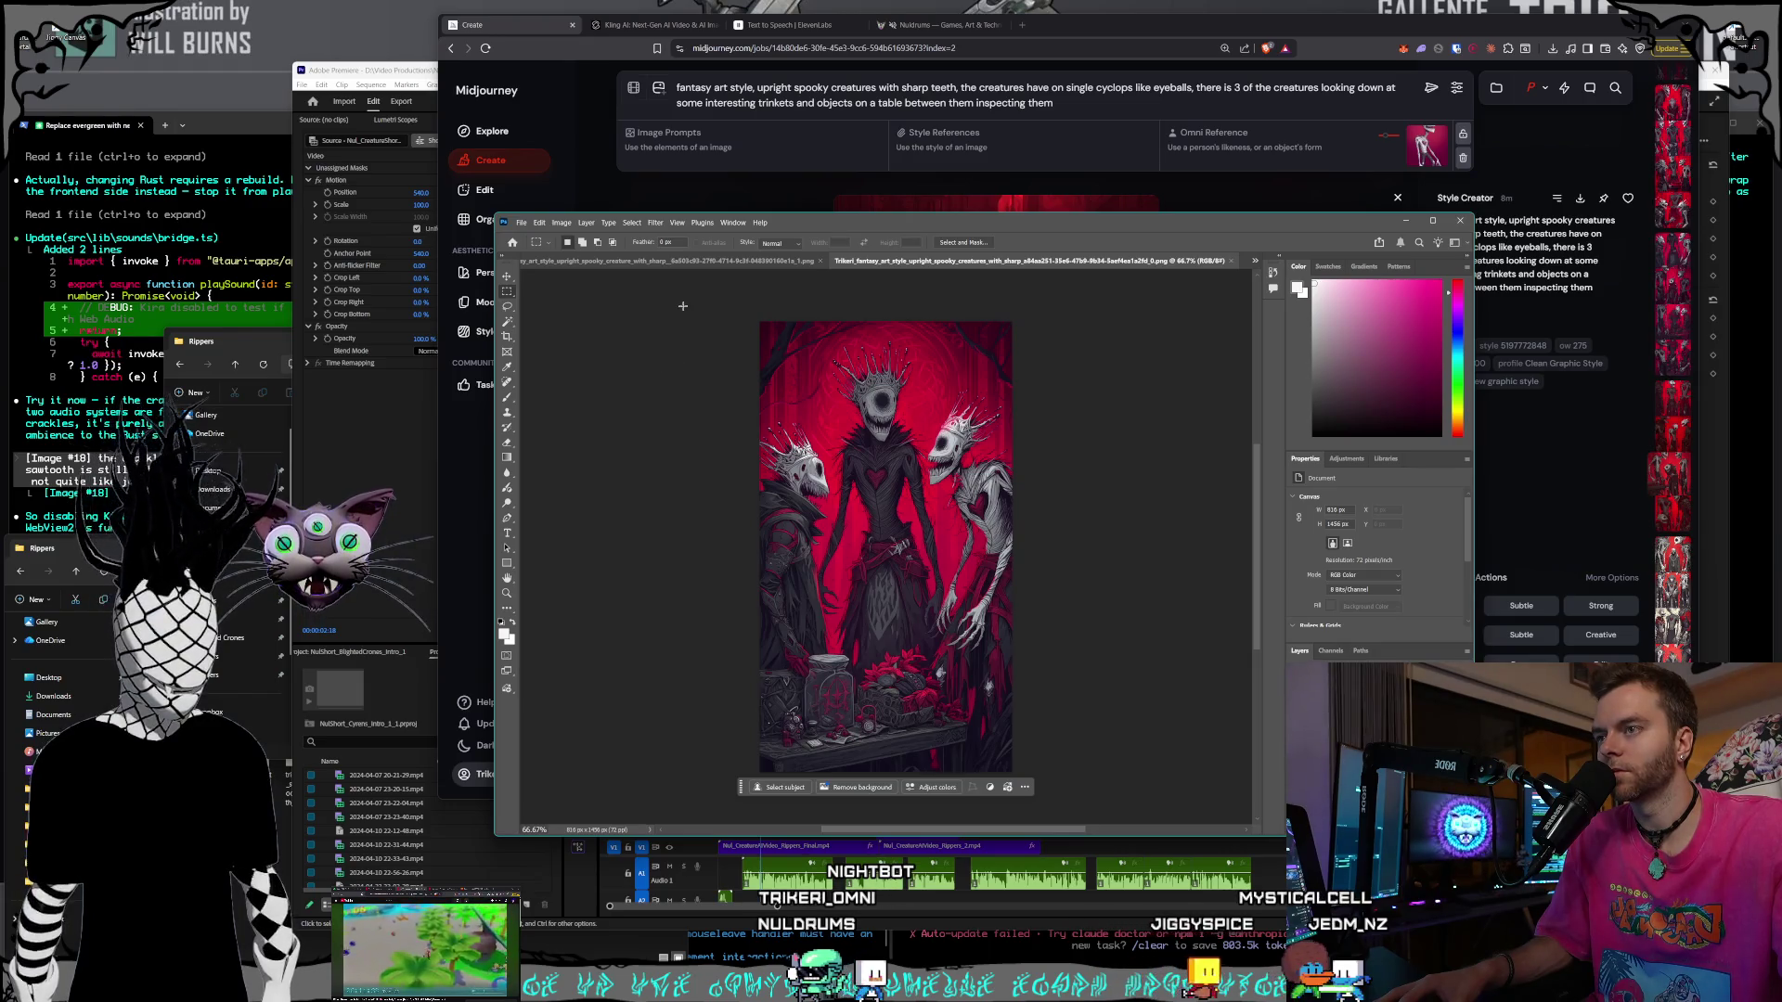
pyautogui.click(631, 223)
pyautogui.click(631, 223)
pyautogui.click(562, 222)
pyautogui.click(574, 224)
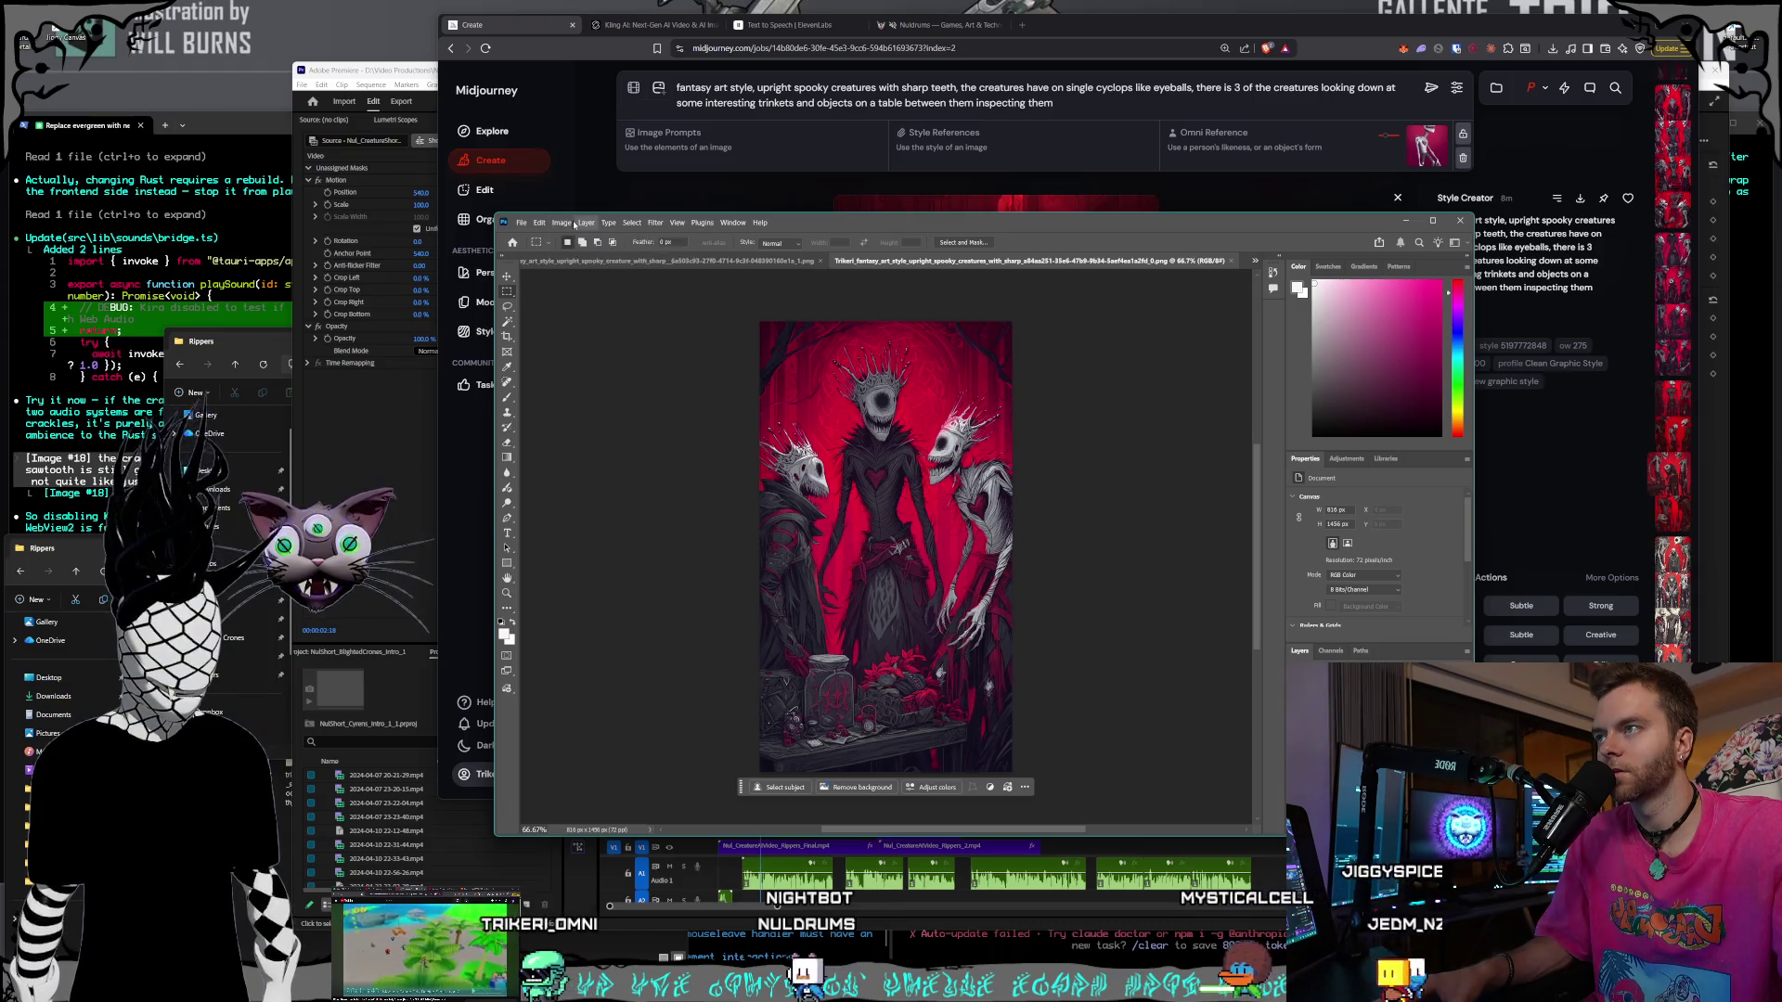
pyautogui.click(574, 224)
pyautogui.moveTo(649, 252)
pyautogui.click(813, 411)
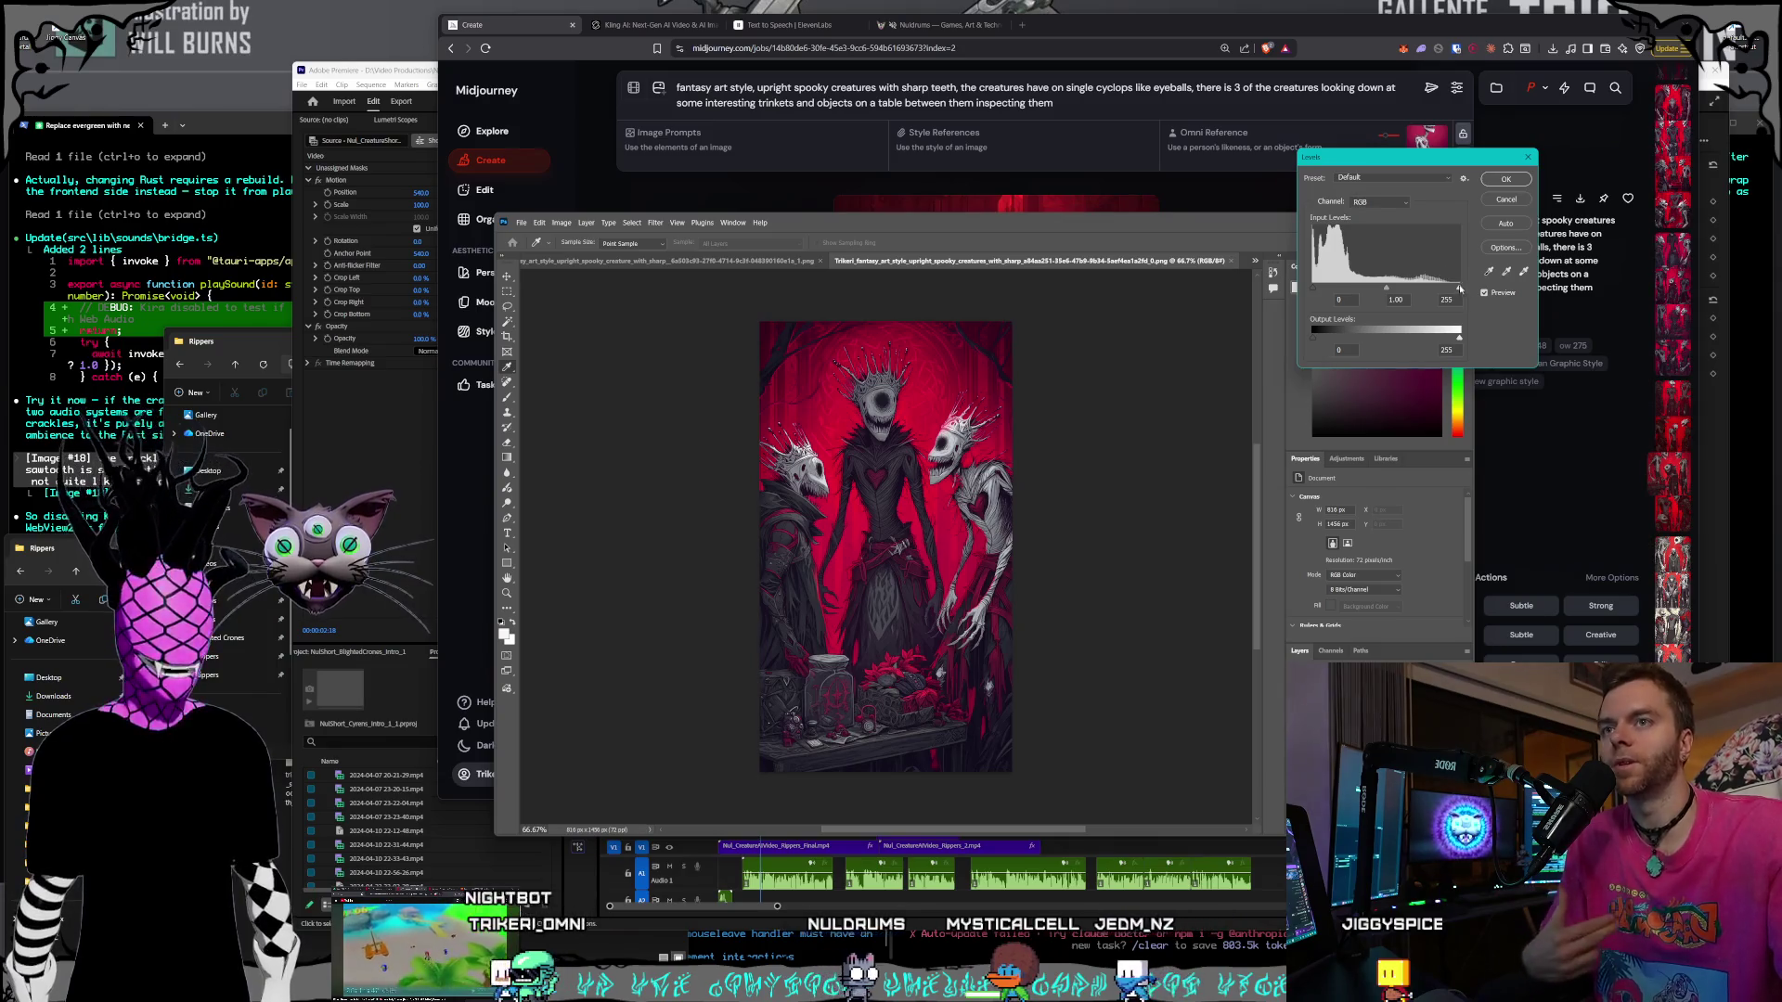
# - Brighten the highlights with Levels and add a Selective Color adjustment layer
pyautogui.moveTo(1454, 289); pyautogui.dragTo(1411, 290)
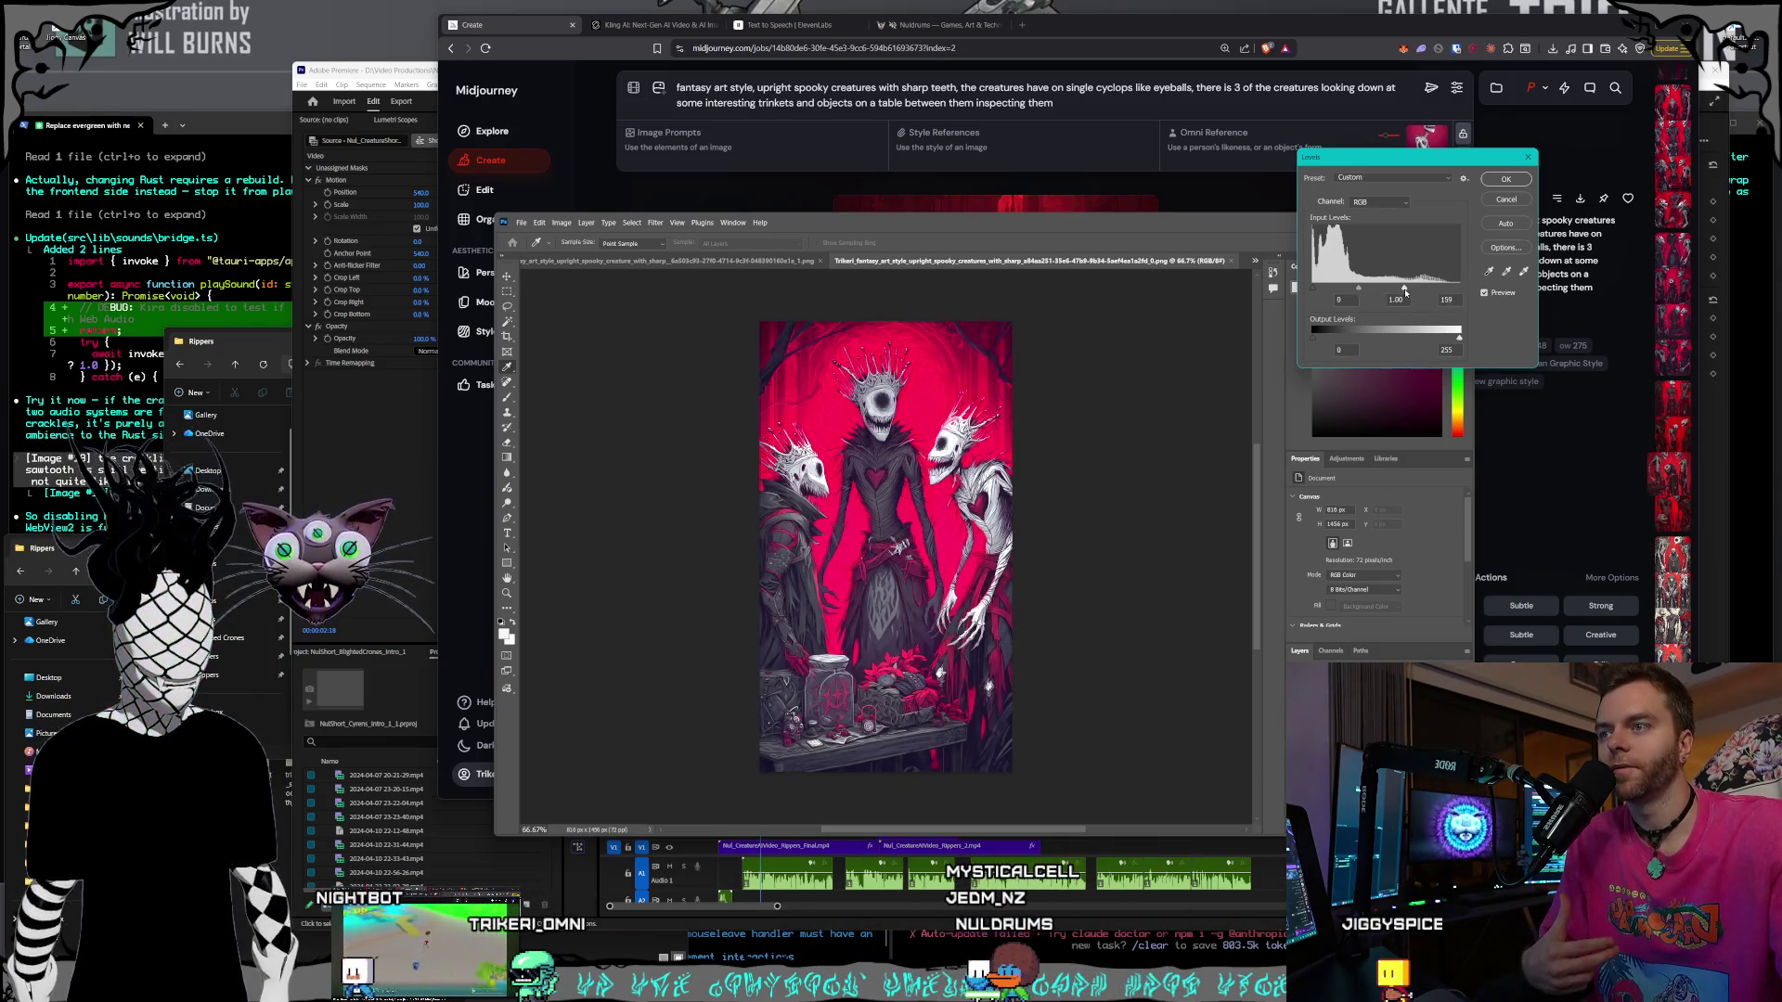
pyautogui.click(1503, 181)
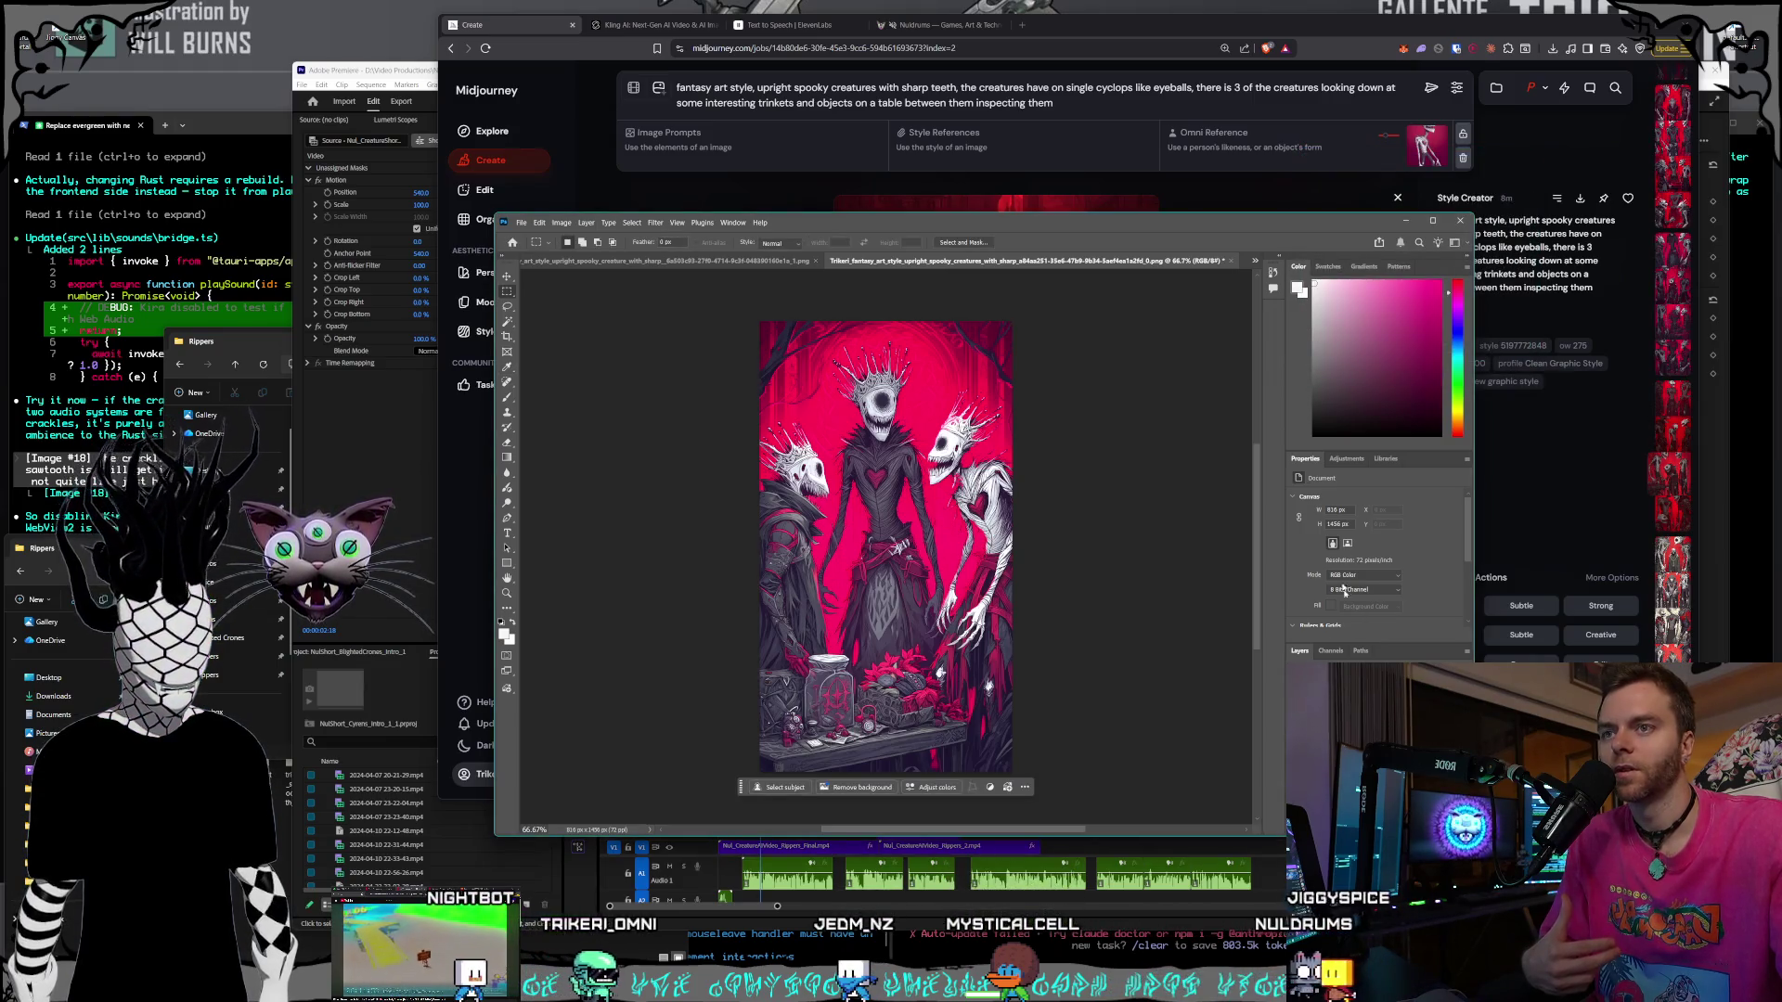
pyautogui.click(1355, 458)
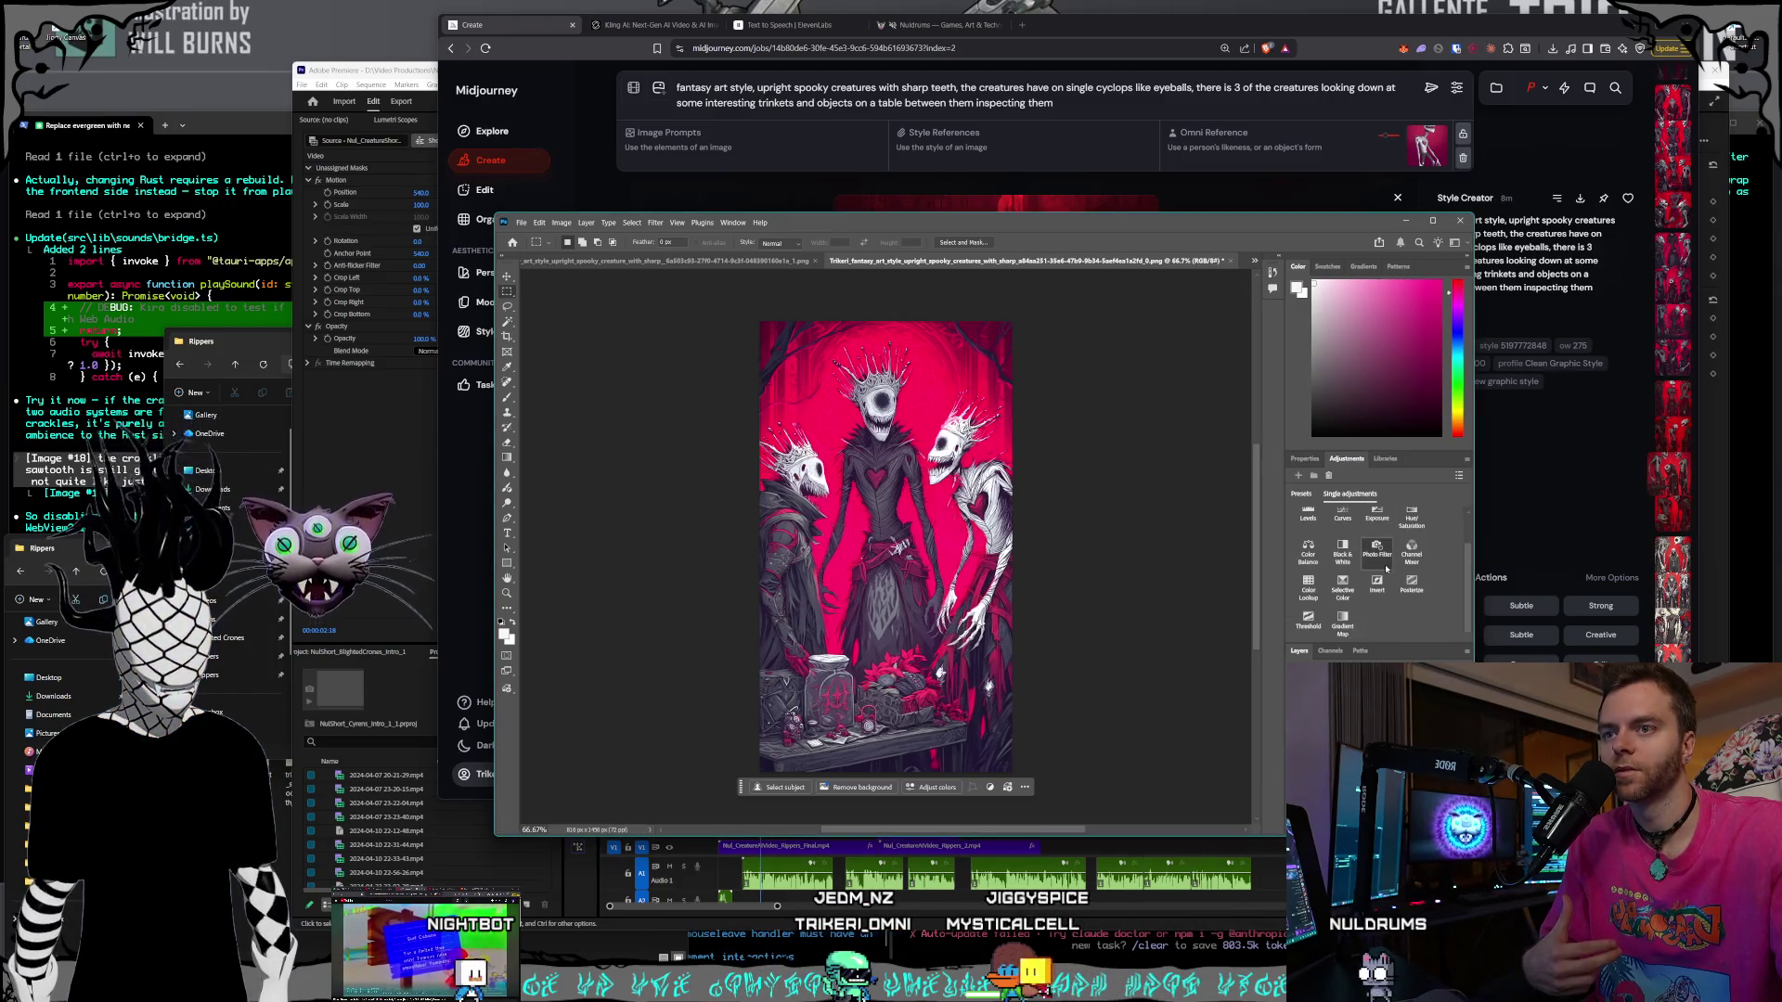
pyautogui.click(1341, 585)
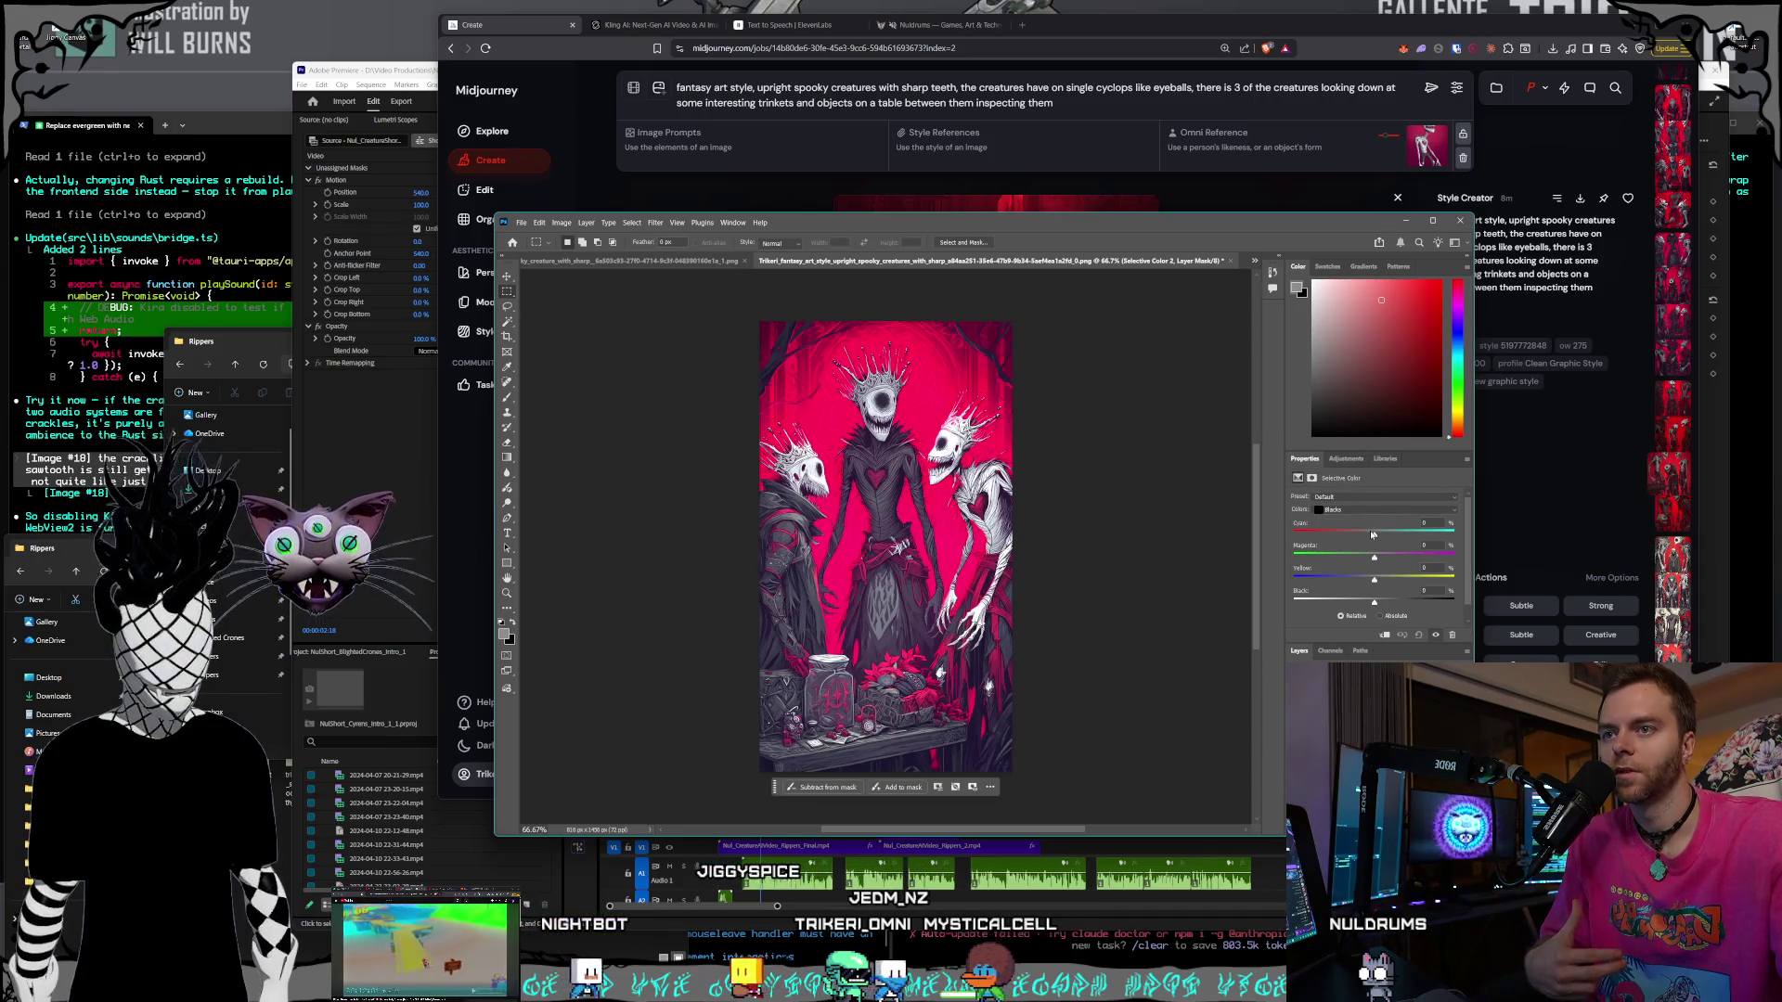
# - Raise Black in the Reds and Blacks ranges to deepen the red backdrop
pyautogui.click(1345, 509)
pyautogui.click(1369, 566)
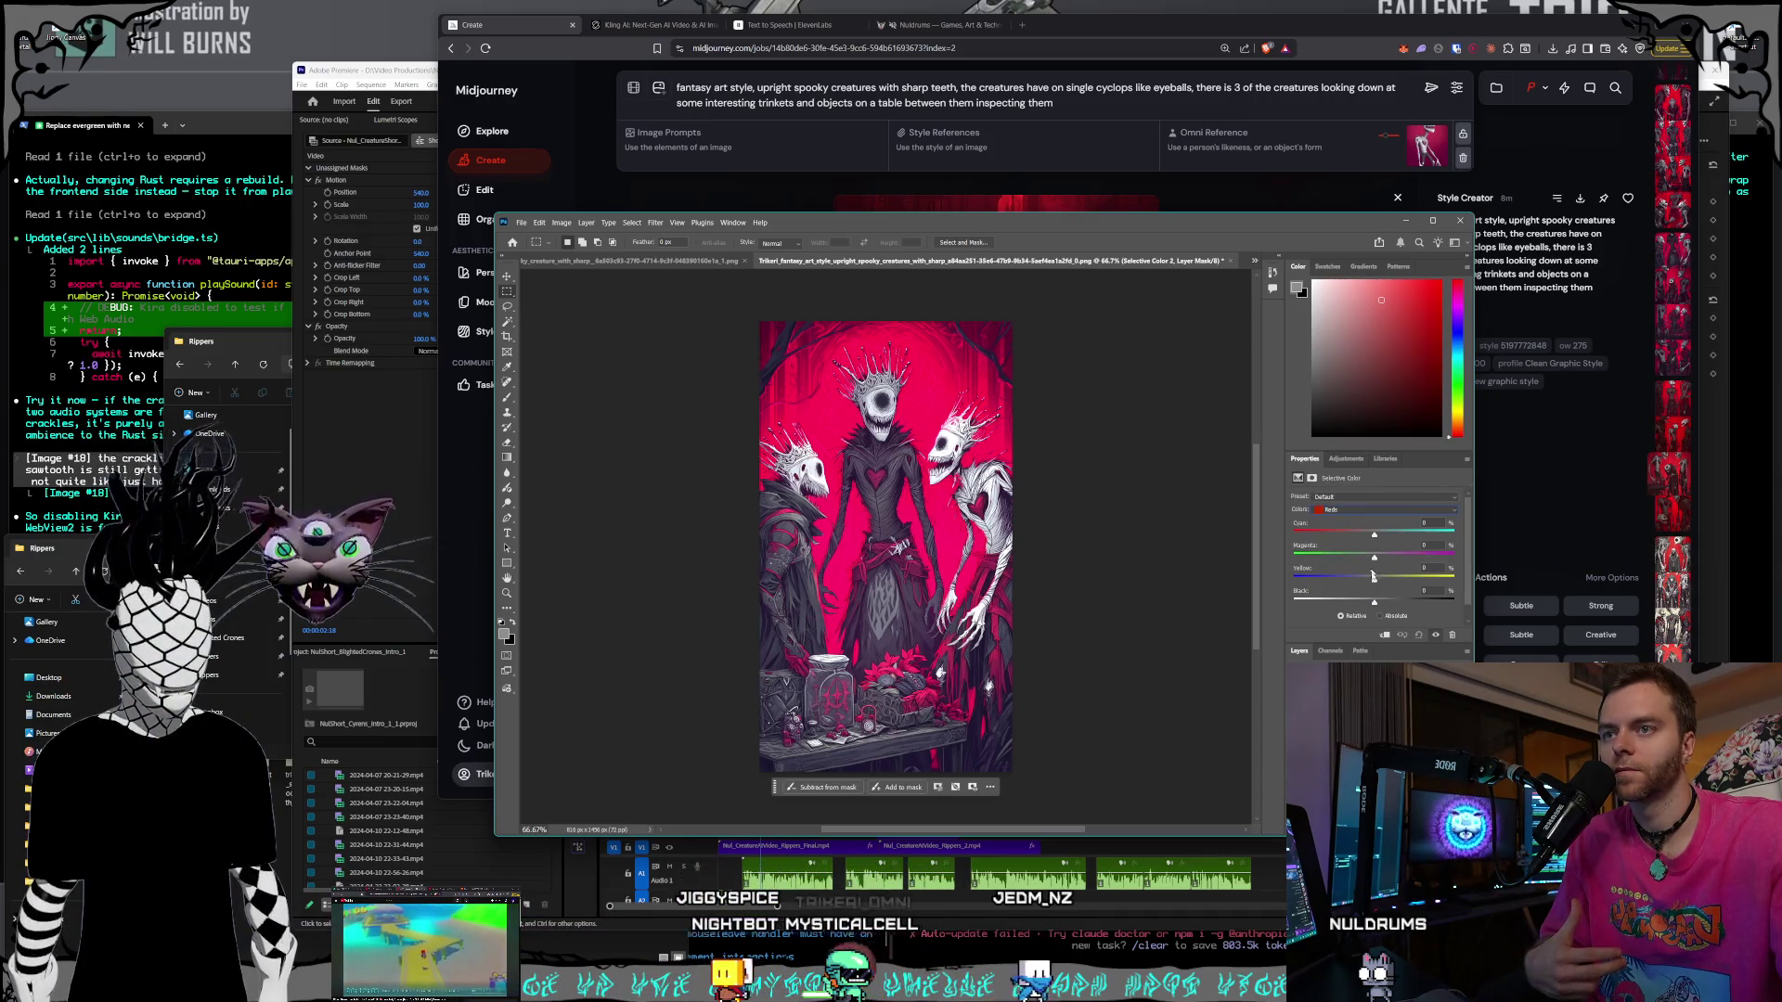
pyautogui.moveTo(1381, 603); pyautogui.dragTo(1435, 604)
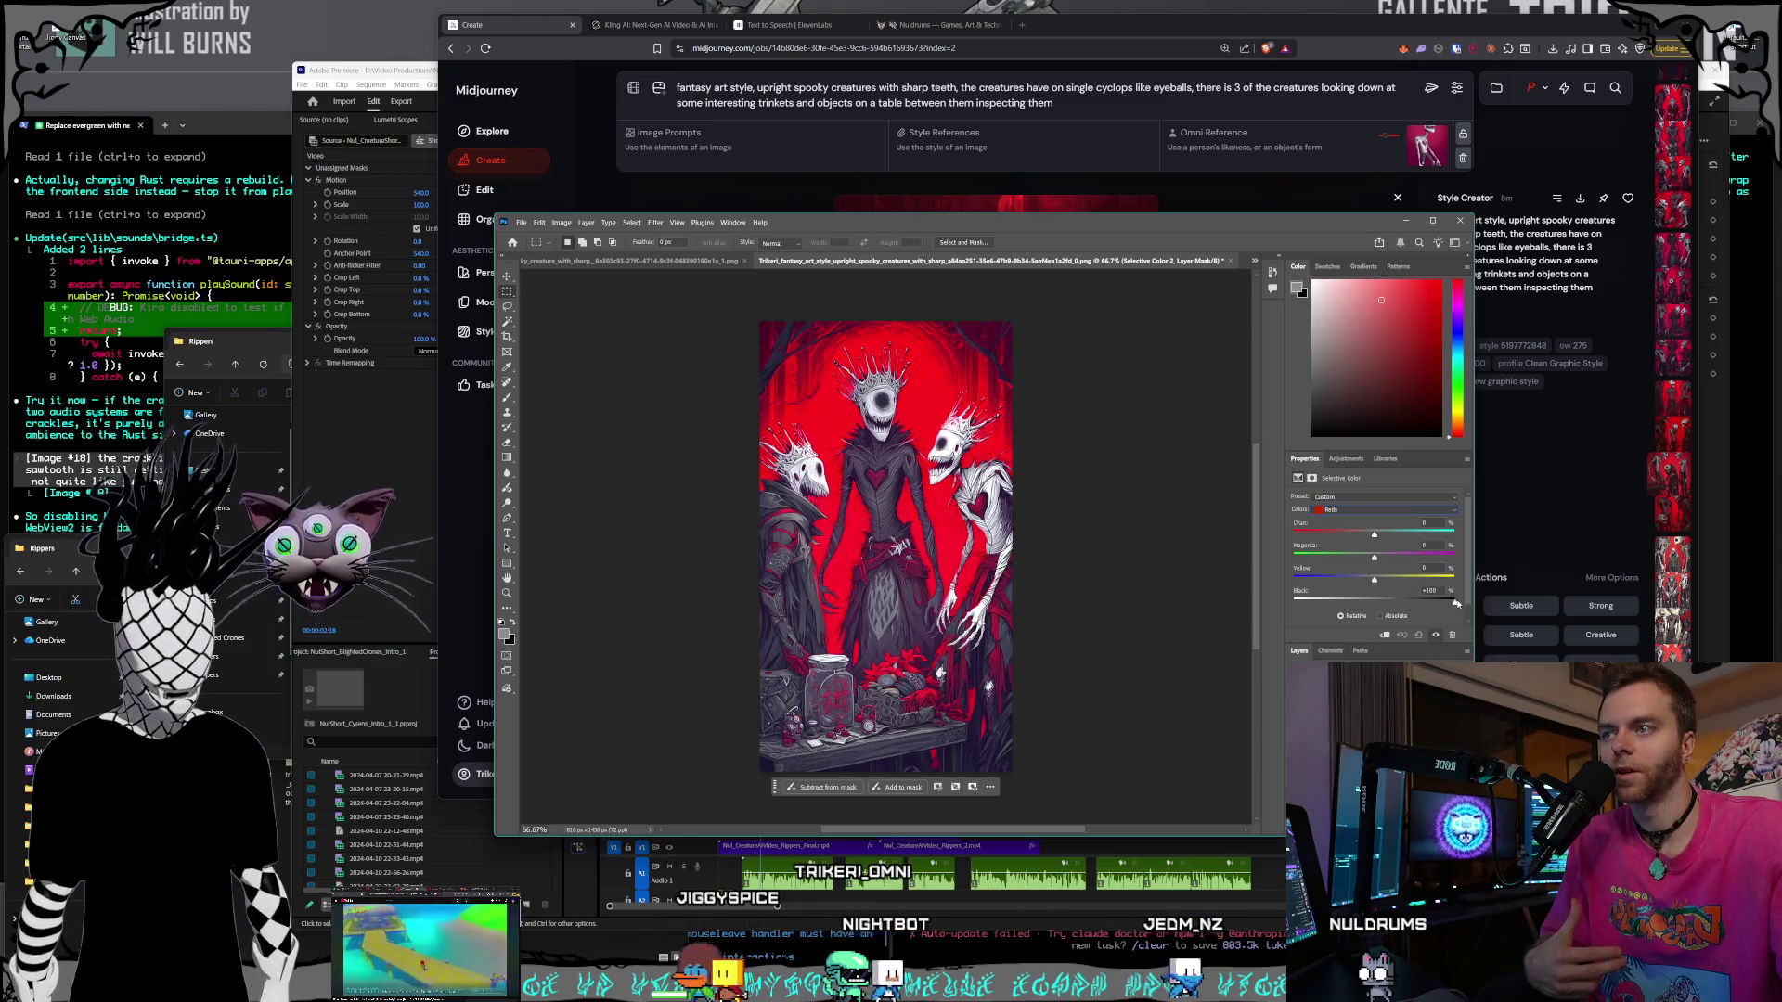
pyautogui.click(1344, 510)
pyautogui.click(1383, 591)
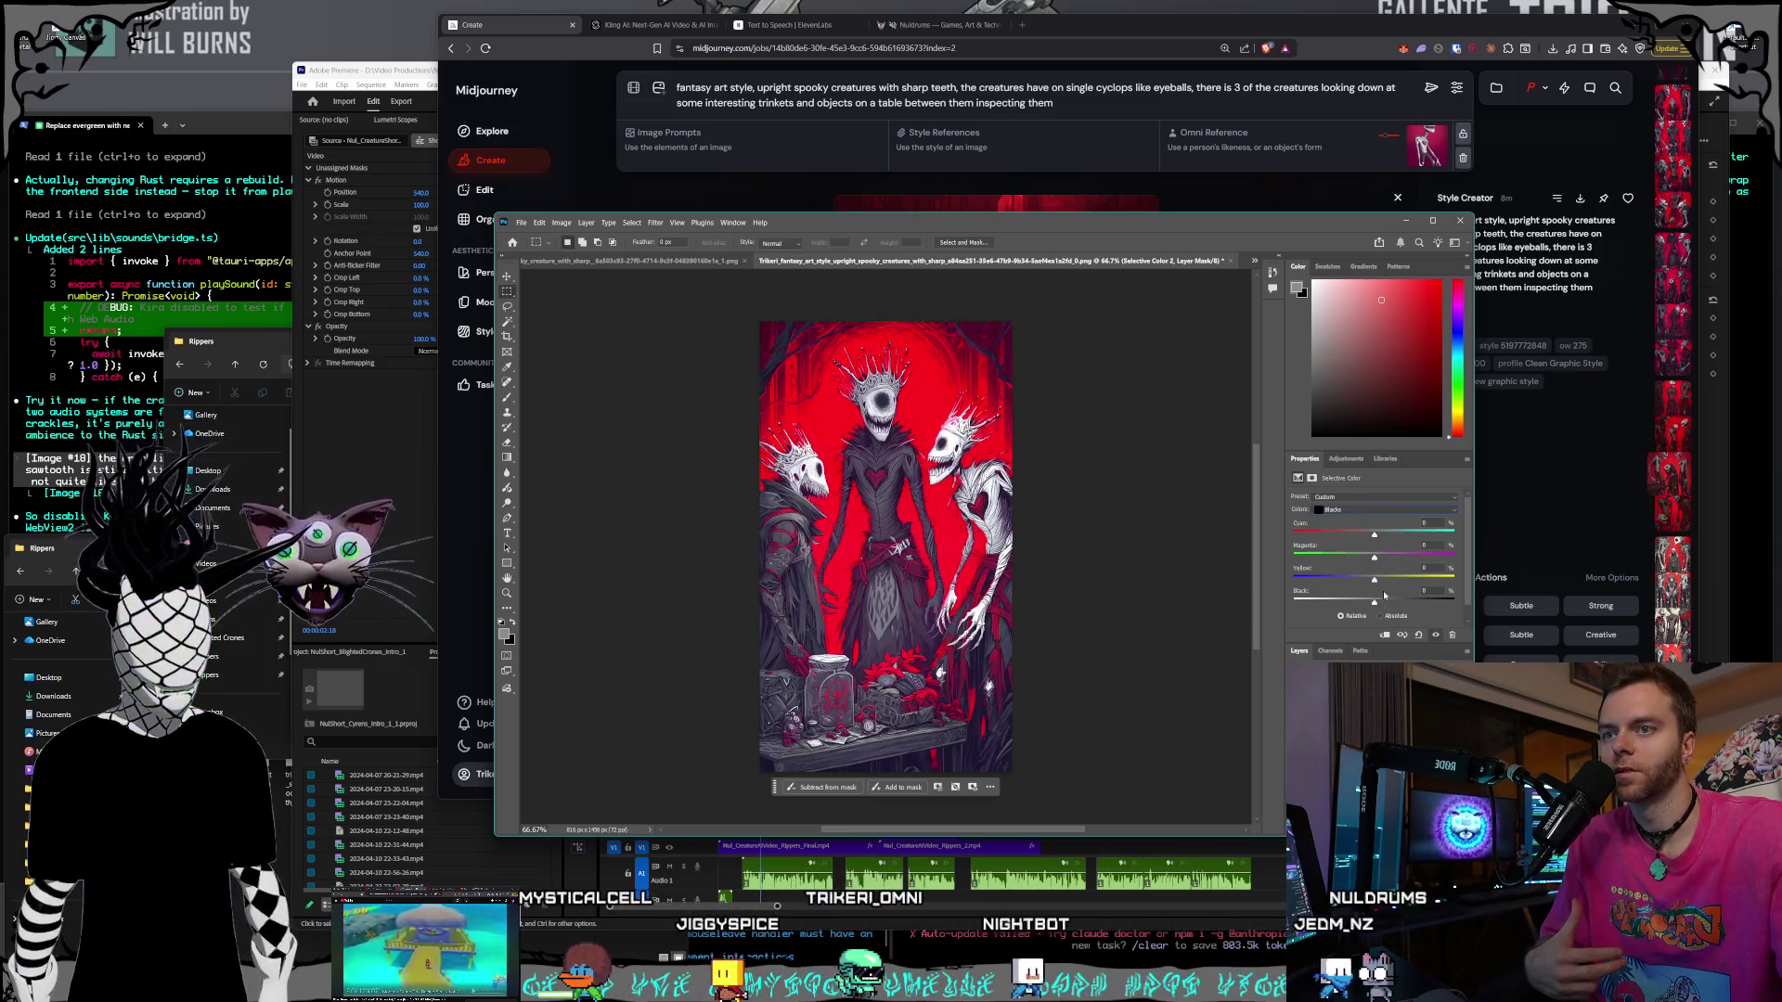
pyautogui.moveTo(1375, 602); pyautogui.dragTo(1416, 605)
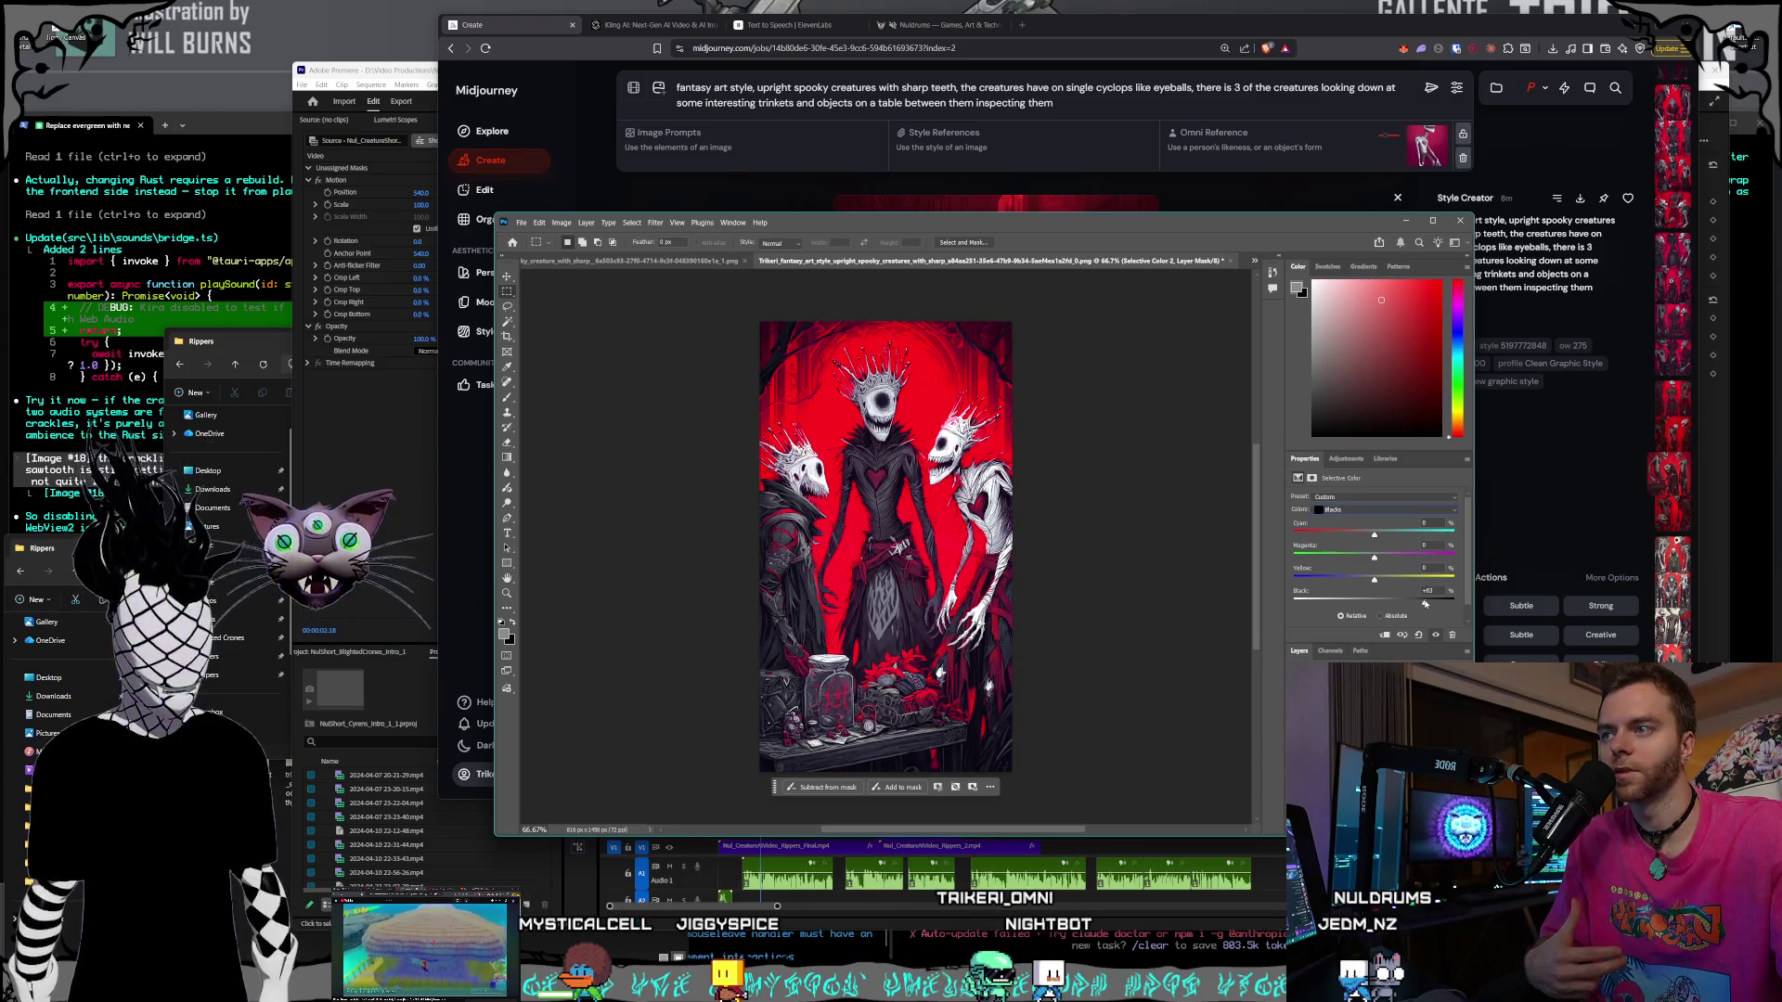
# - Export the graded three-creature image as a PNG, replacing the existing file in Rippers
pyautogui.click(521, 223)
pyautogui.click(705, 432)
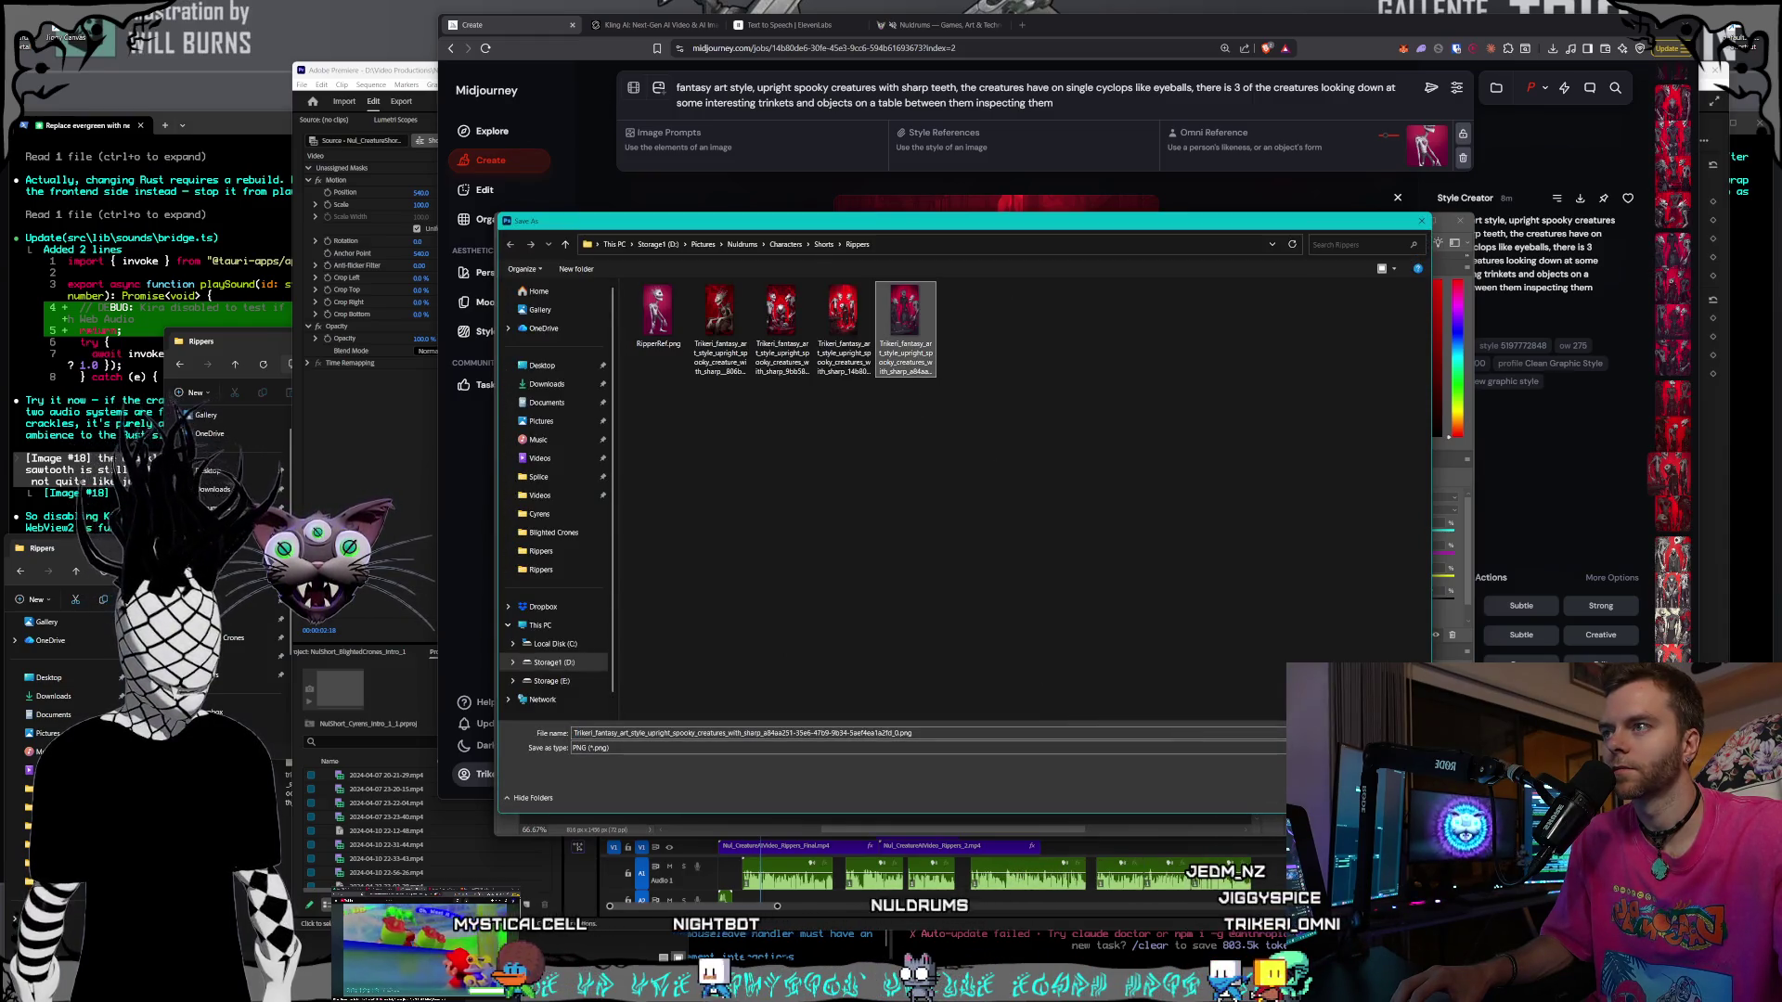
pyautogui.press('Return')
pyautogui.click(975, 499)
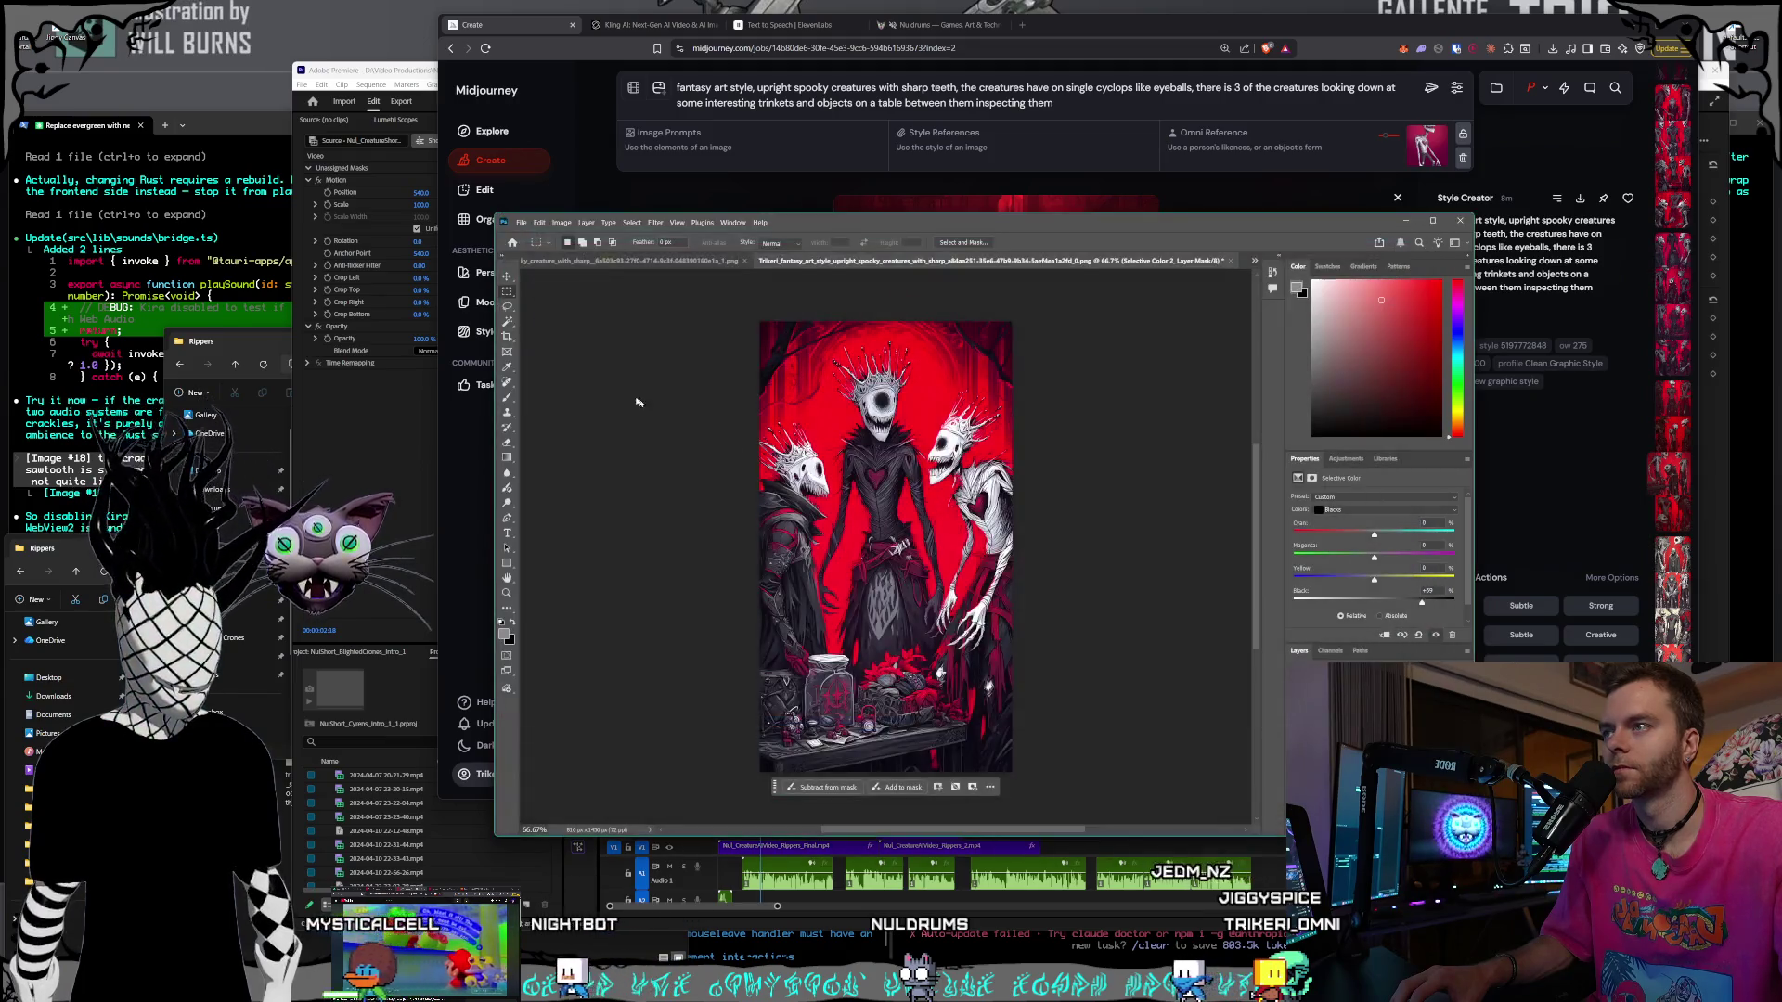
# - Open the crowned creature-on-a-throne image from the Rippers folder
pyautogui.click(519, 224)
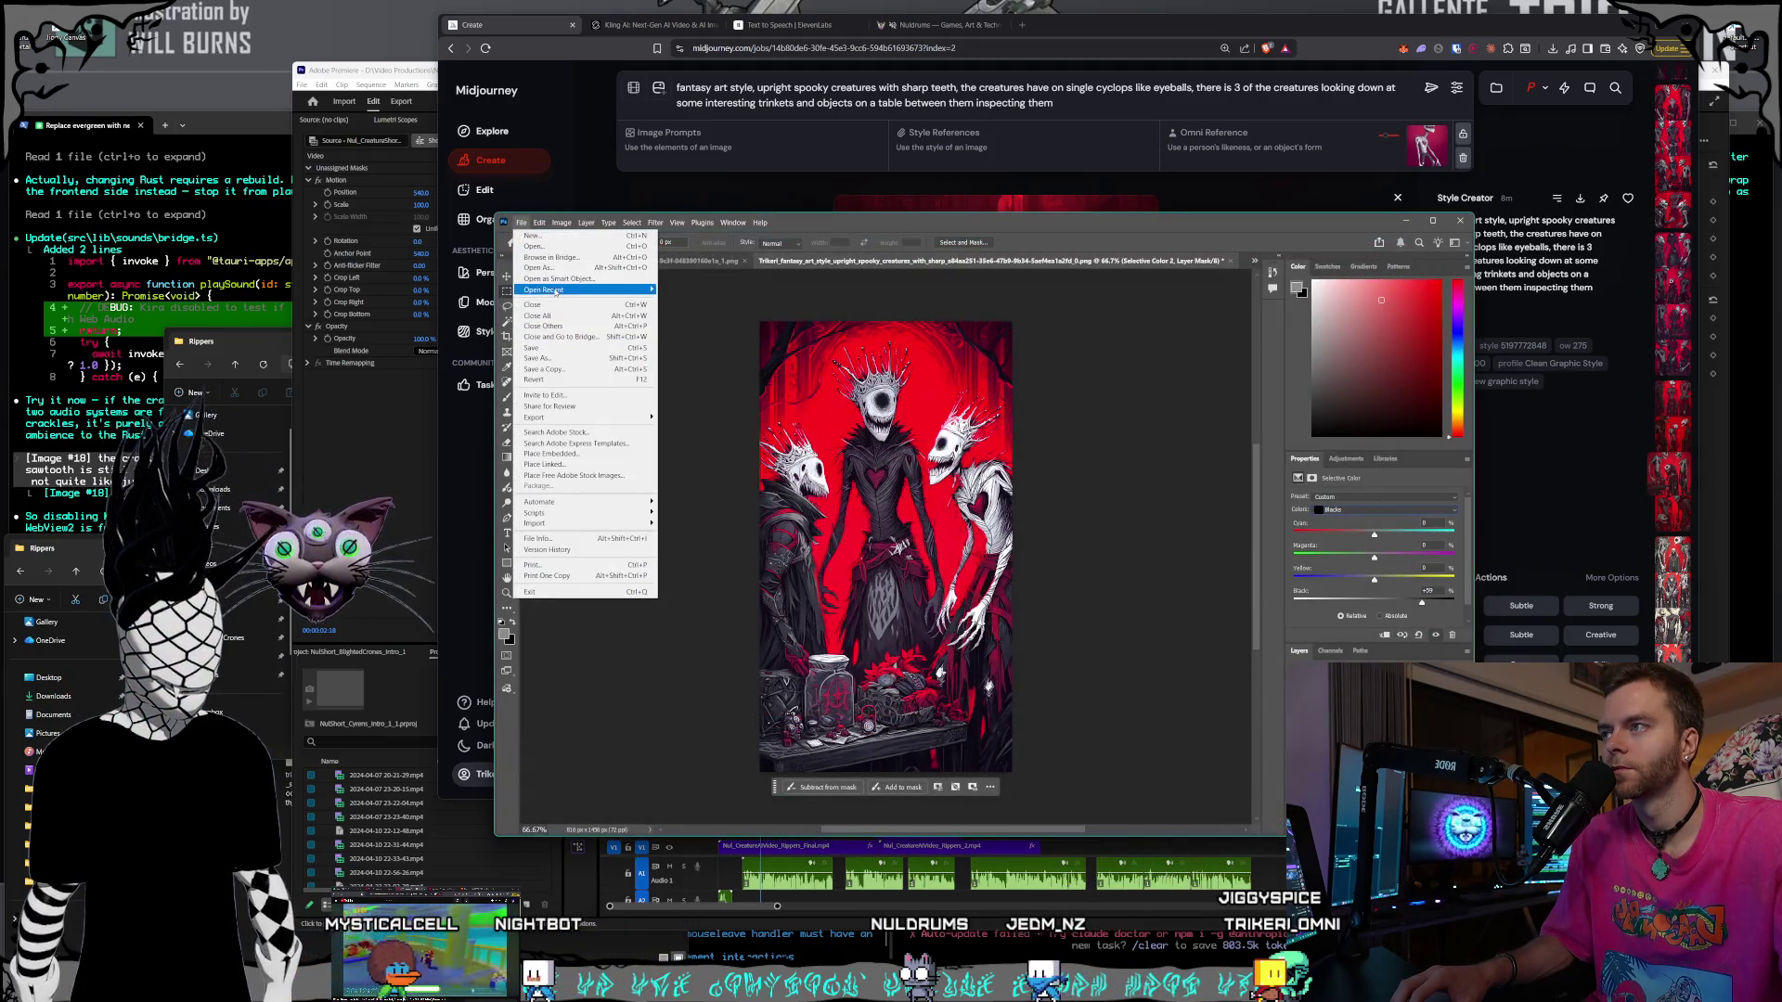
pyautogui.click(541, 248)
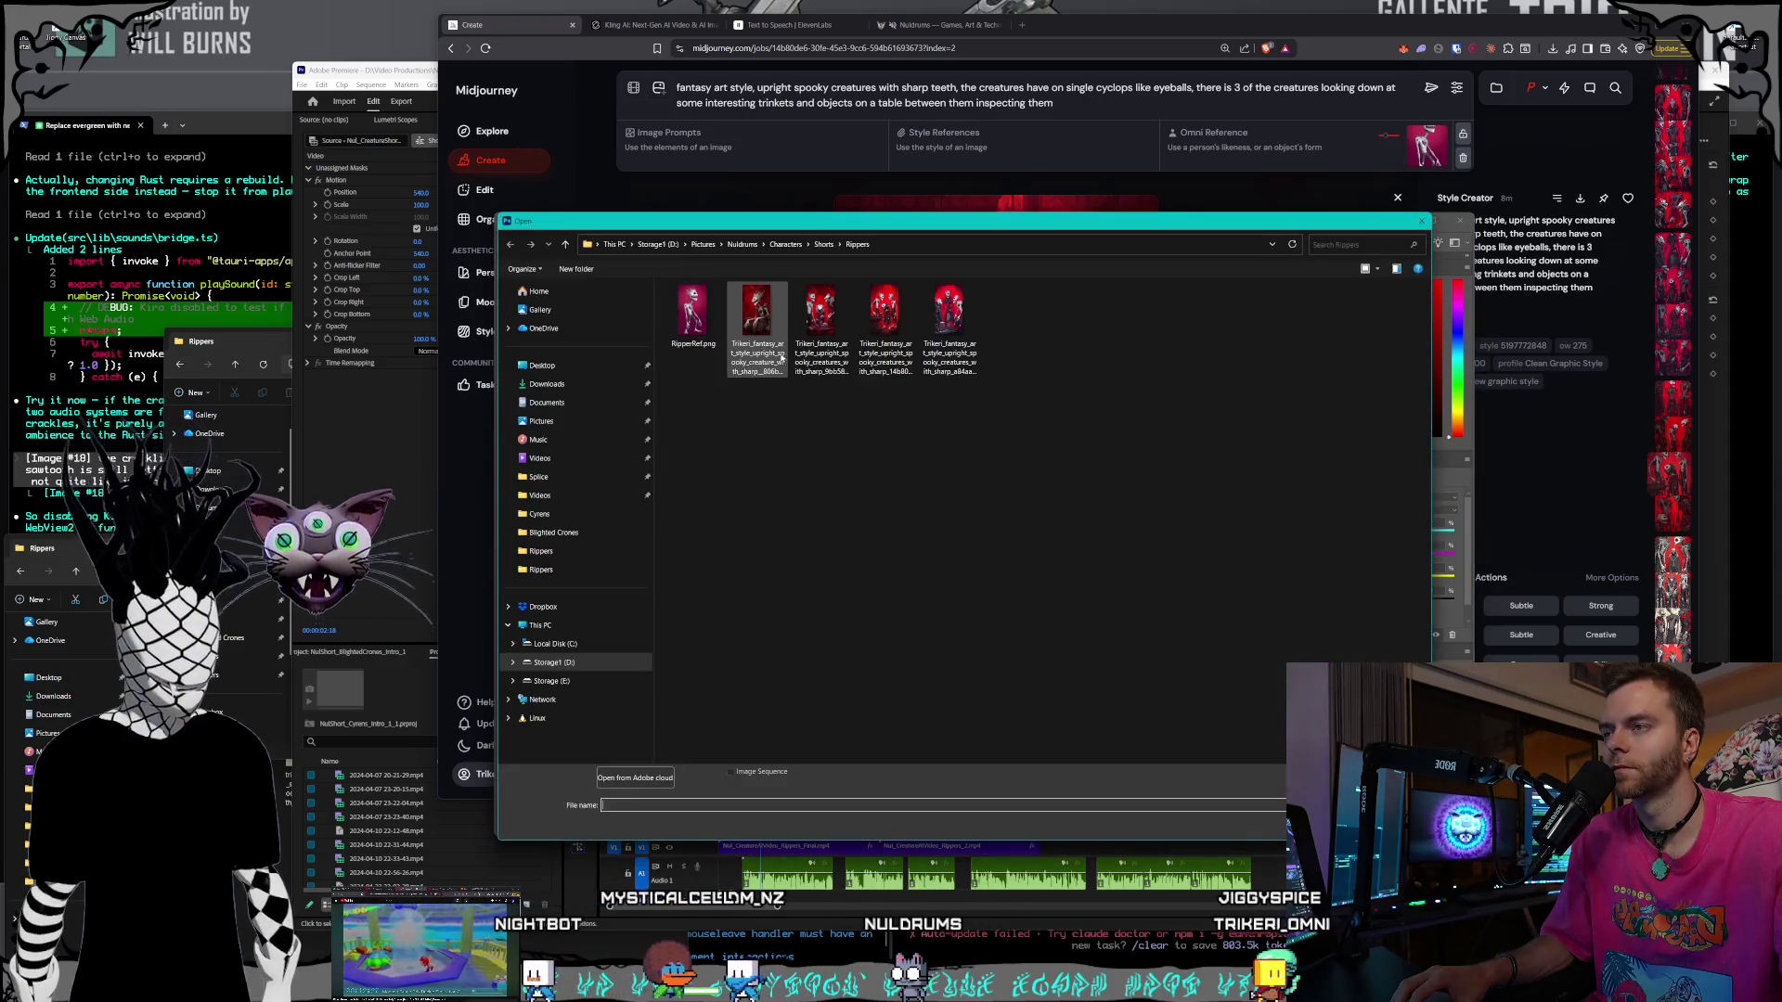
pyautogui.press('Escape')
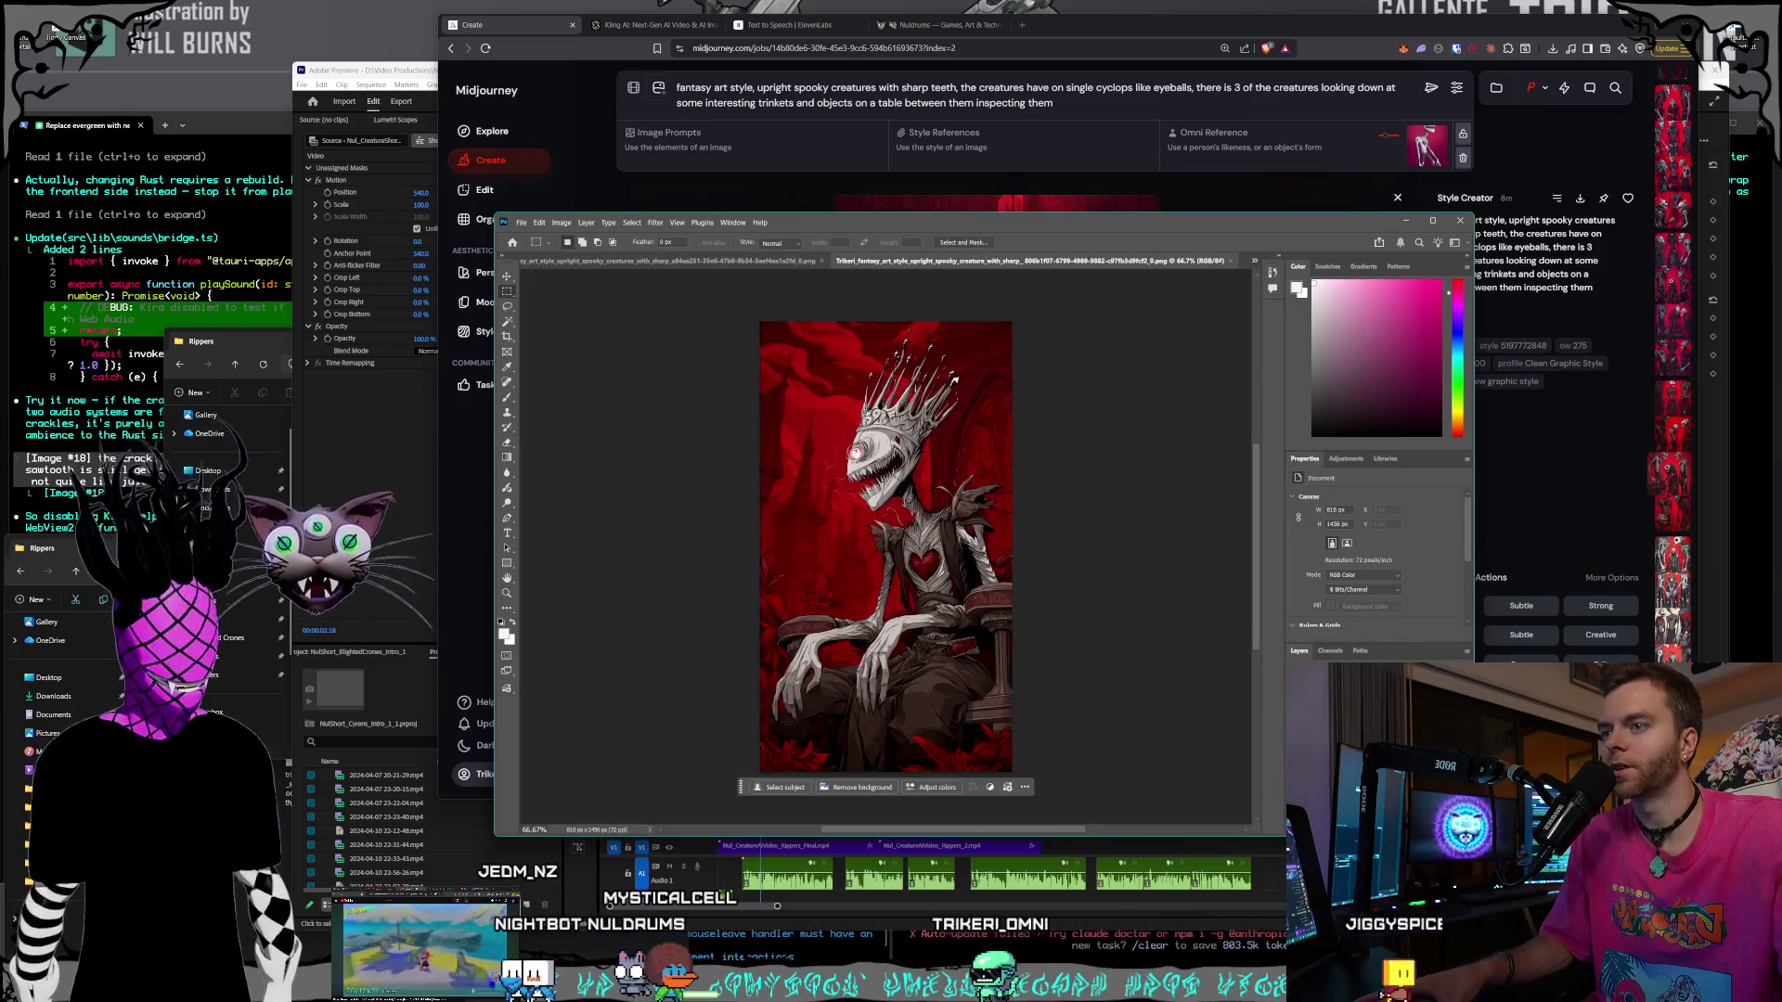
# - Brighten the crowned throne creature image's highlights with Levels by lowering the white input slider
pyautogui.click(608, 223)
pyautogui.click(656, 222)
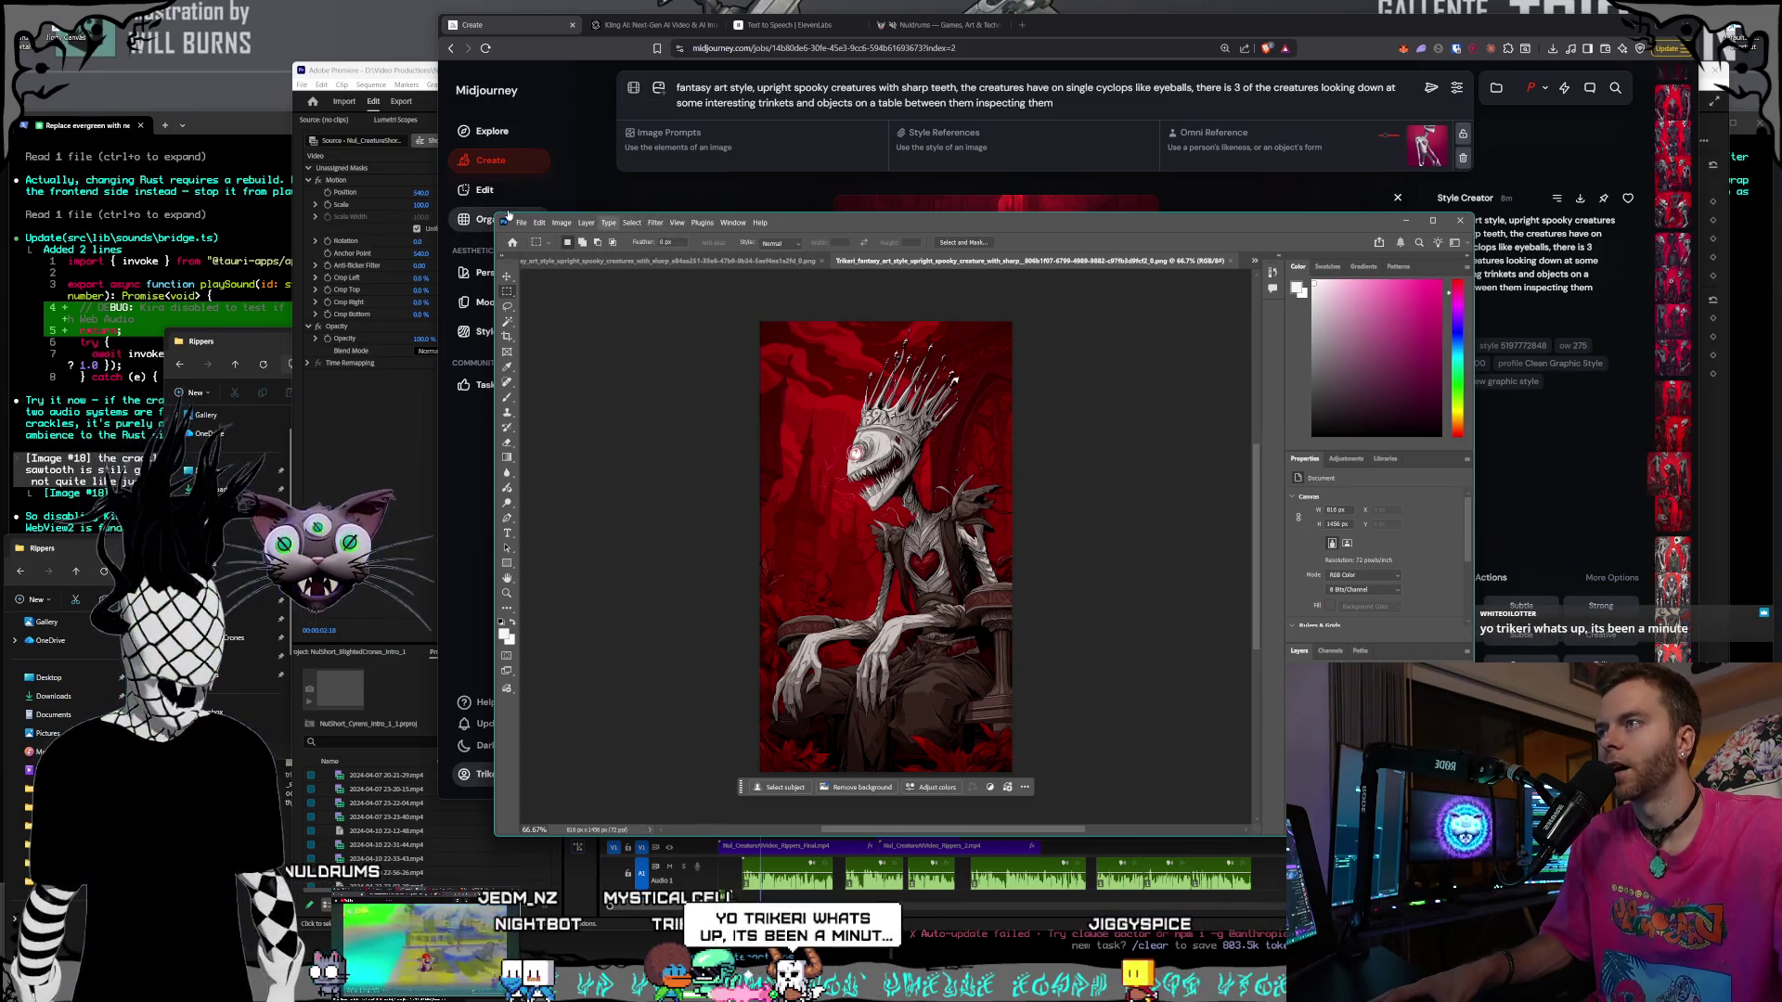
pyautogui.click(561, 223)
pyautogui.click(565, 224)
pyautogui.click(563, 224)
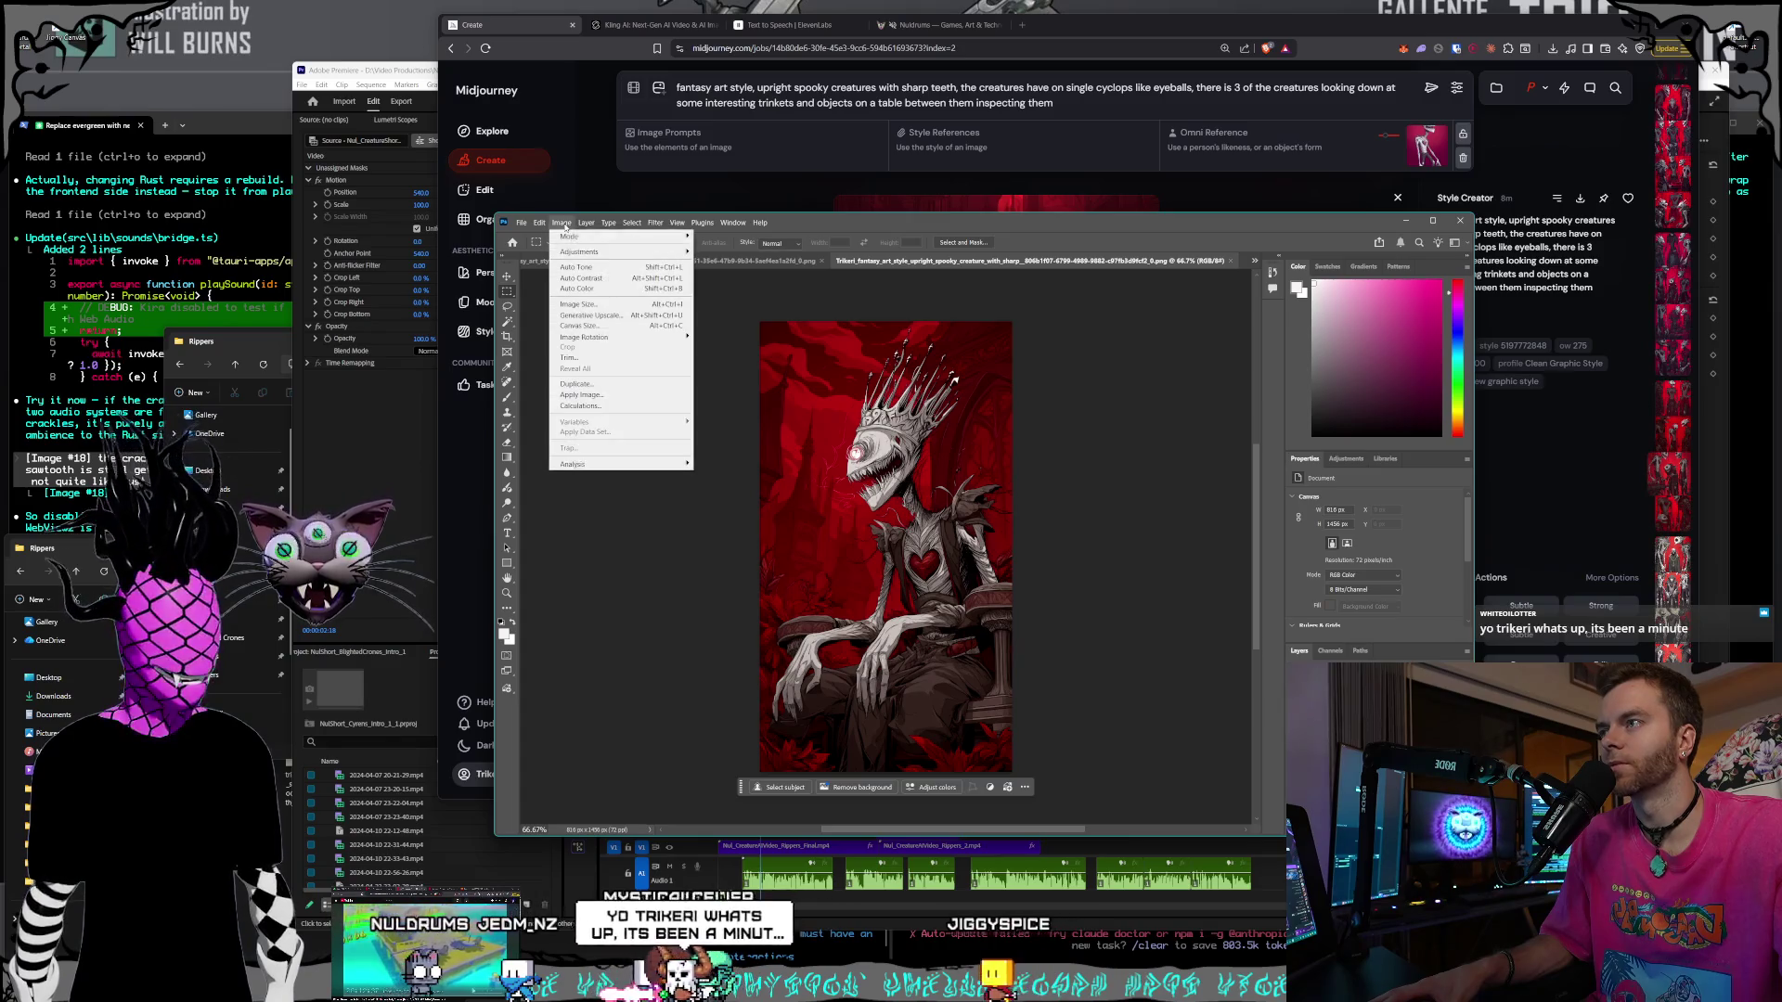
pyautogui.moveTo(641, 251)
pyautogui.click(715, 262)
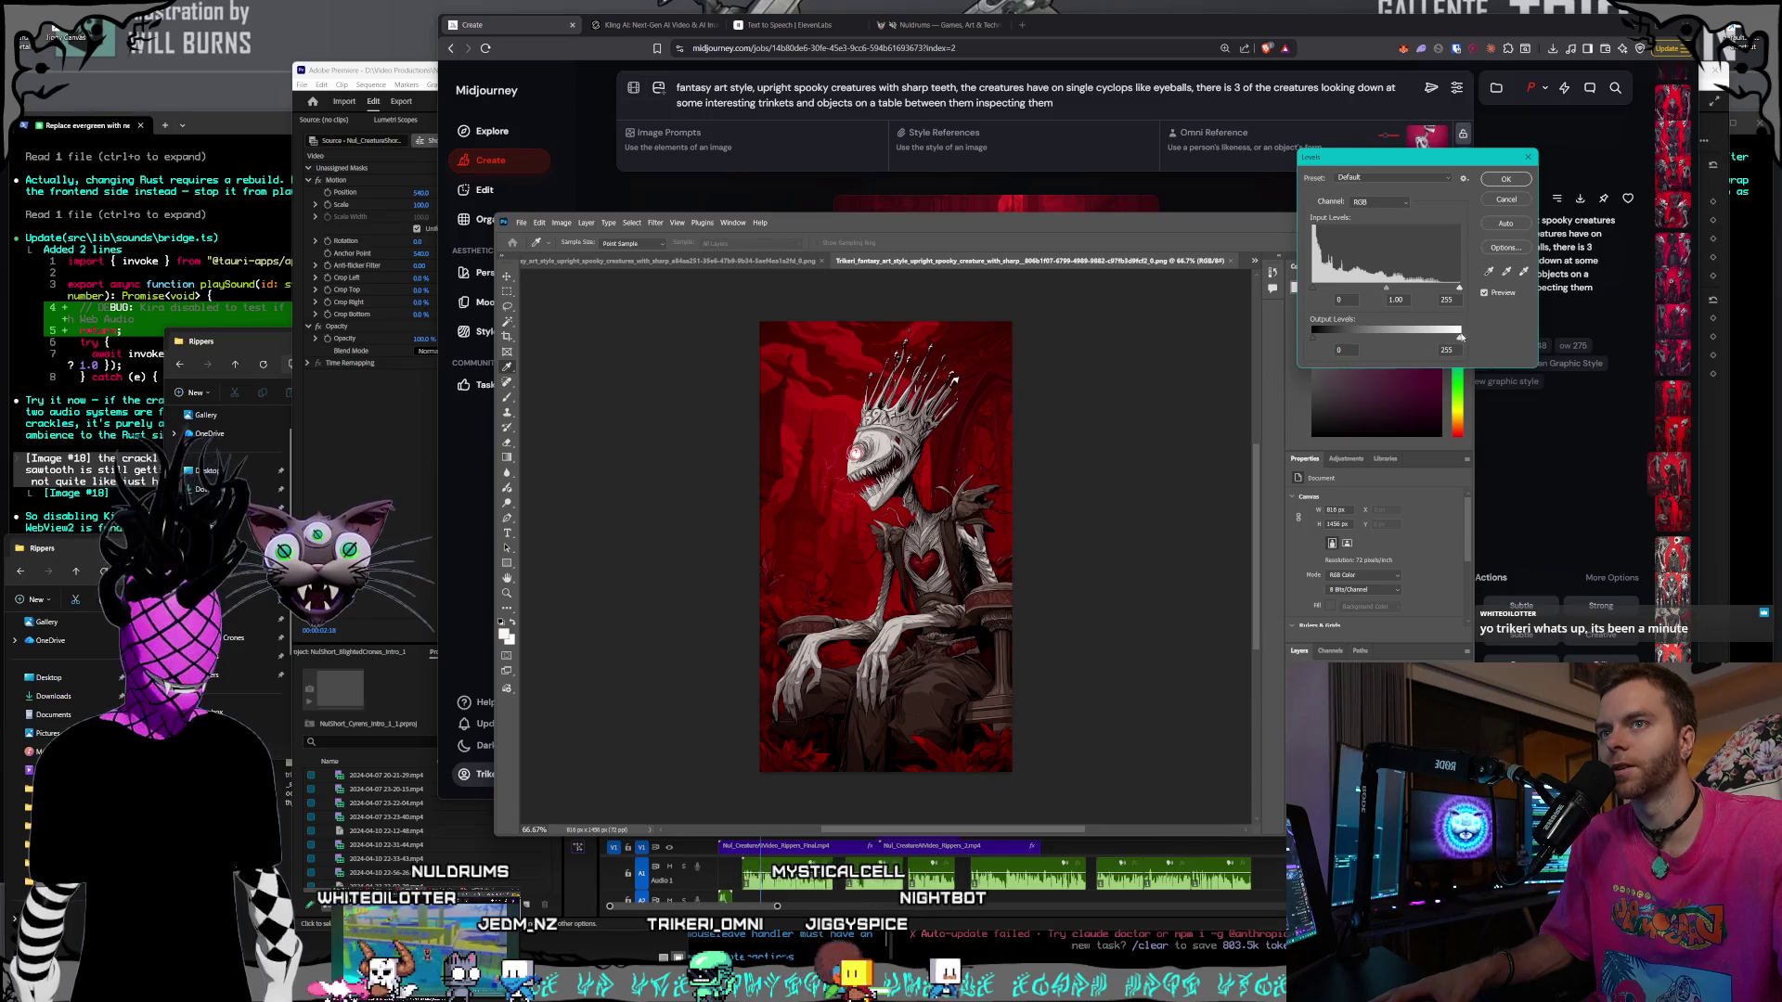
pyautogui.moveTo(1458, 289); pyautogui.dragTo(1444, 290)
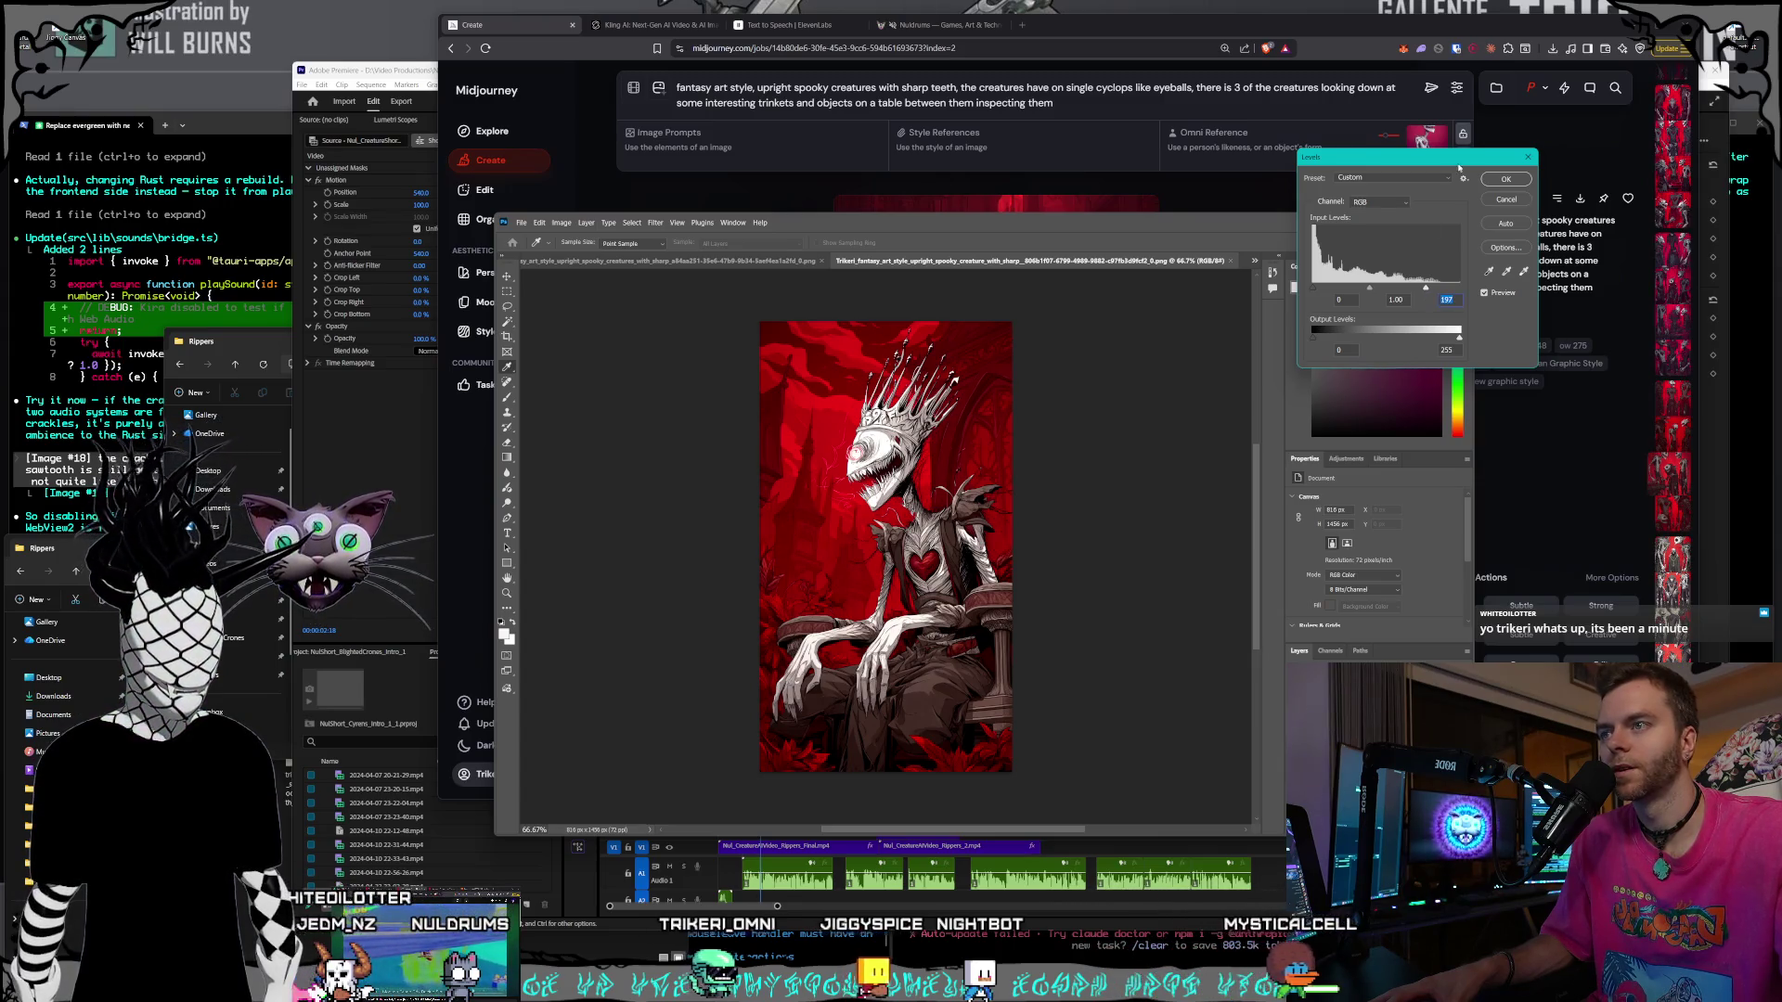
pyautogui.click(1501, 181)
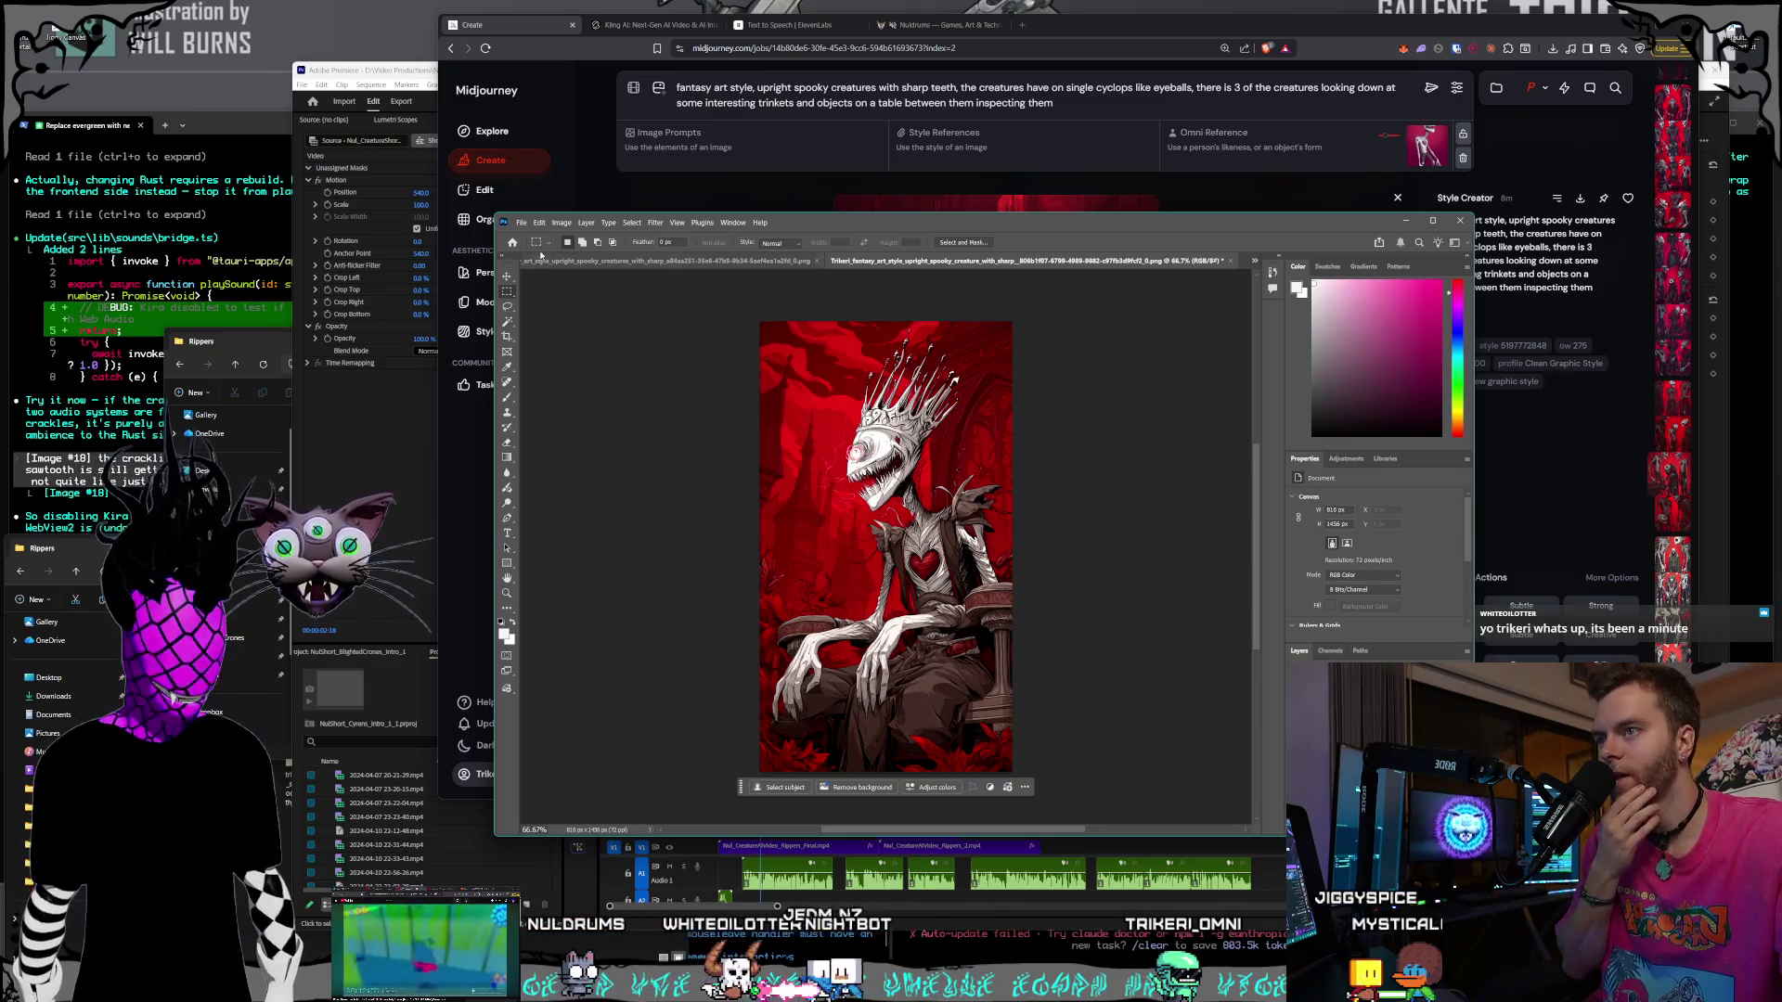
# - Export the brightened throne image as a PNG over its earlier copy in the Rippers folder
pyautogui.click(522, 224)
pyautogui.moveTo(560, 417)
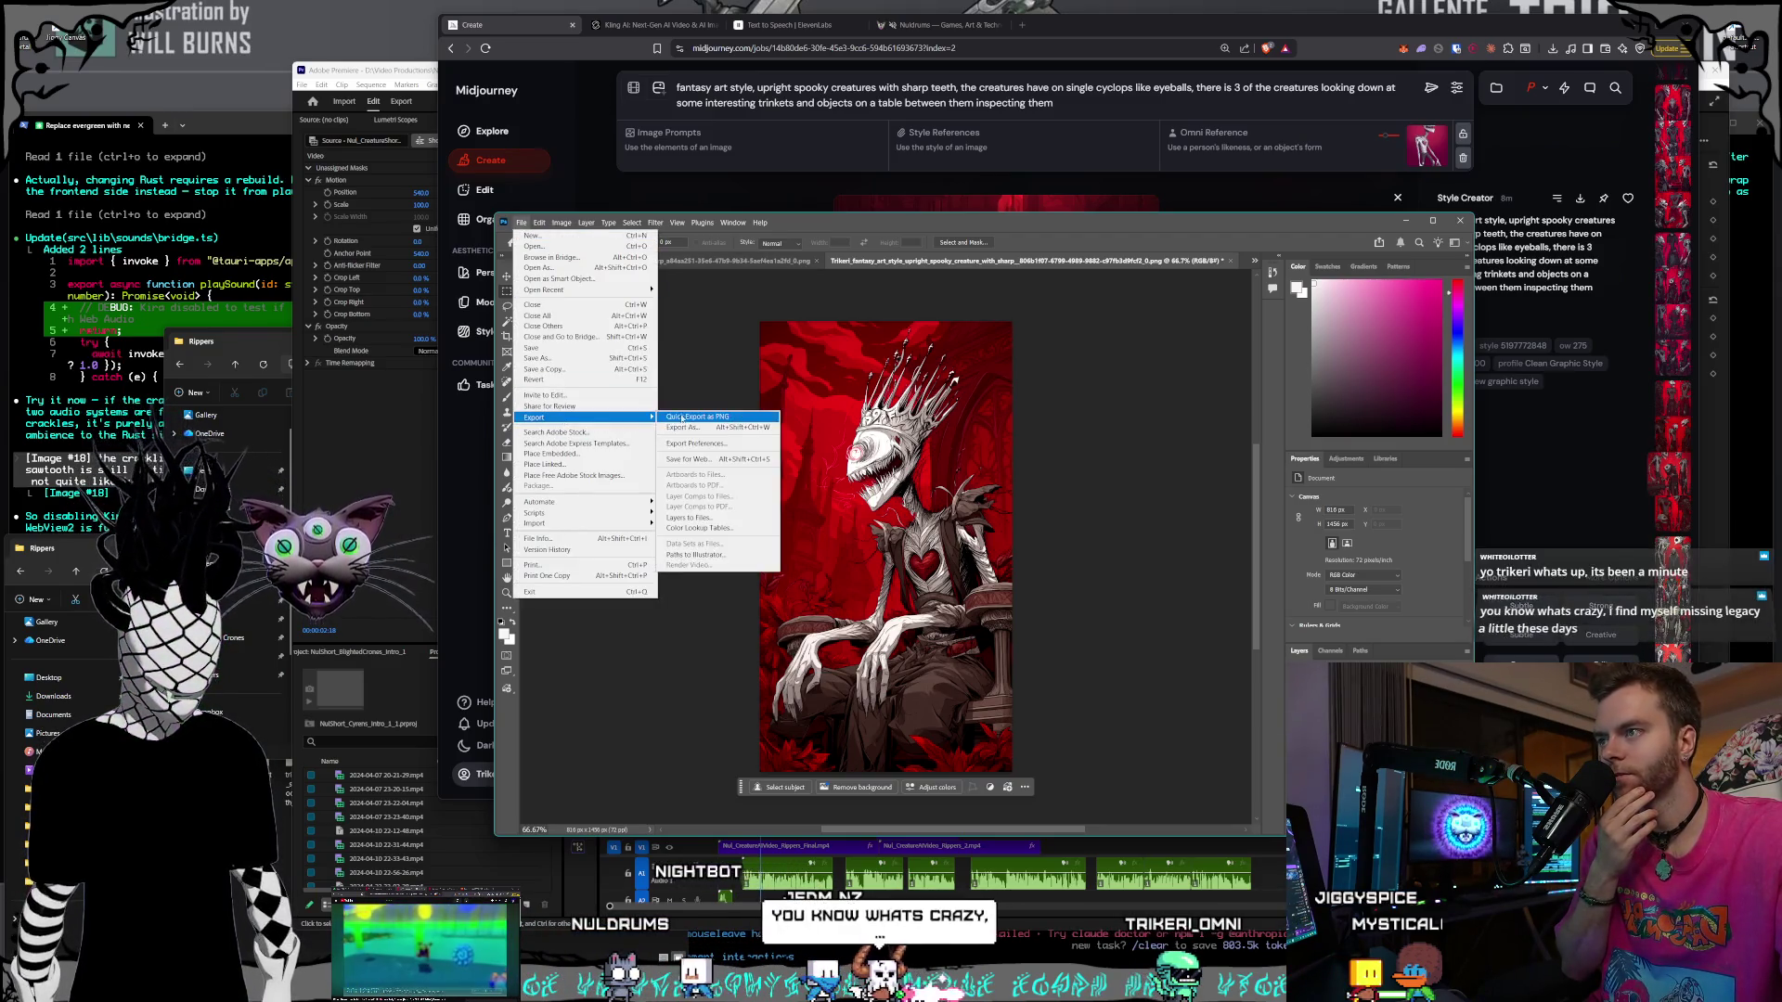
pyautogui.click(715, 417)
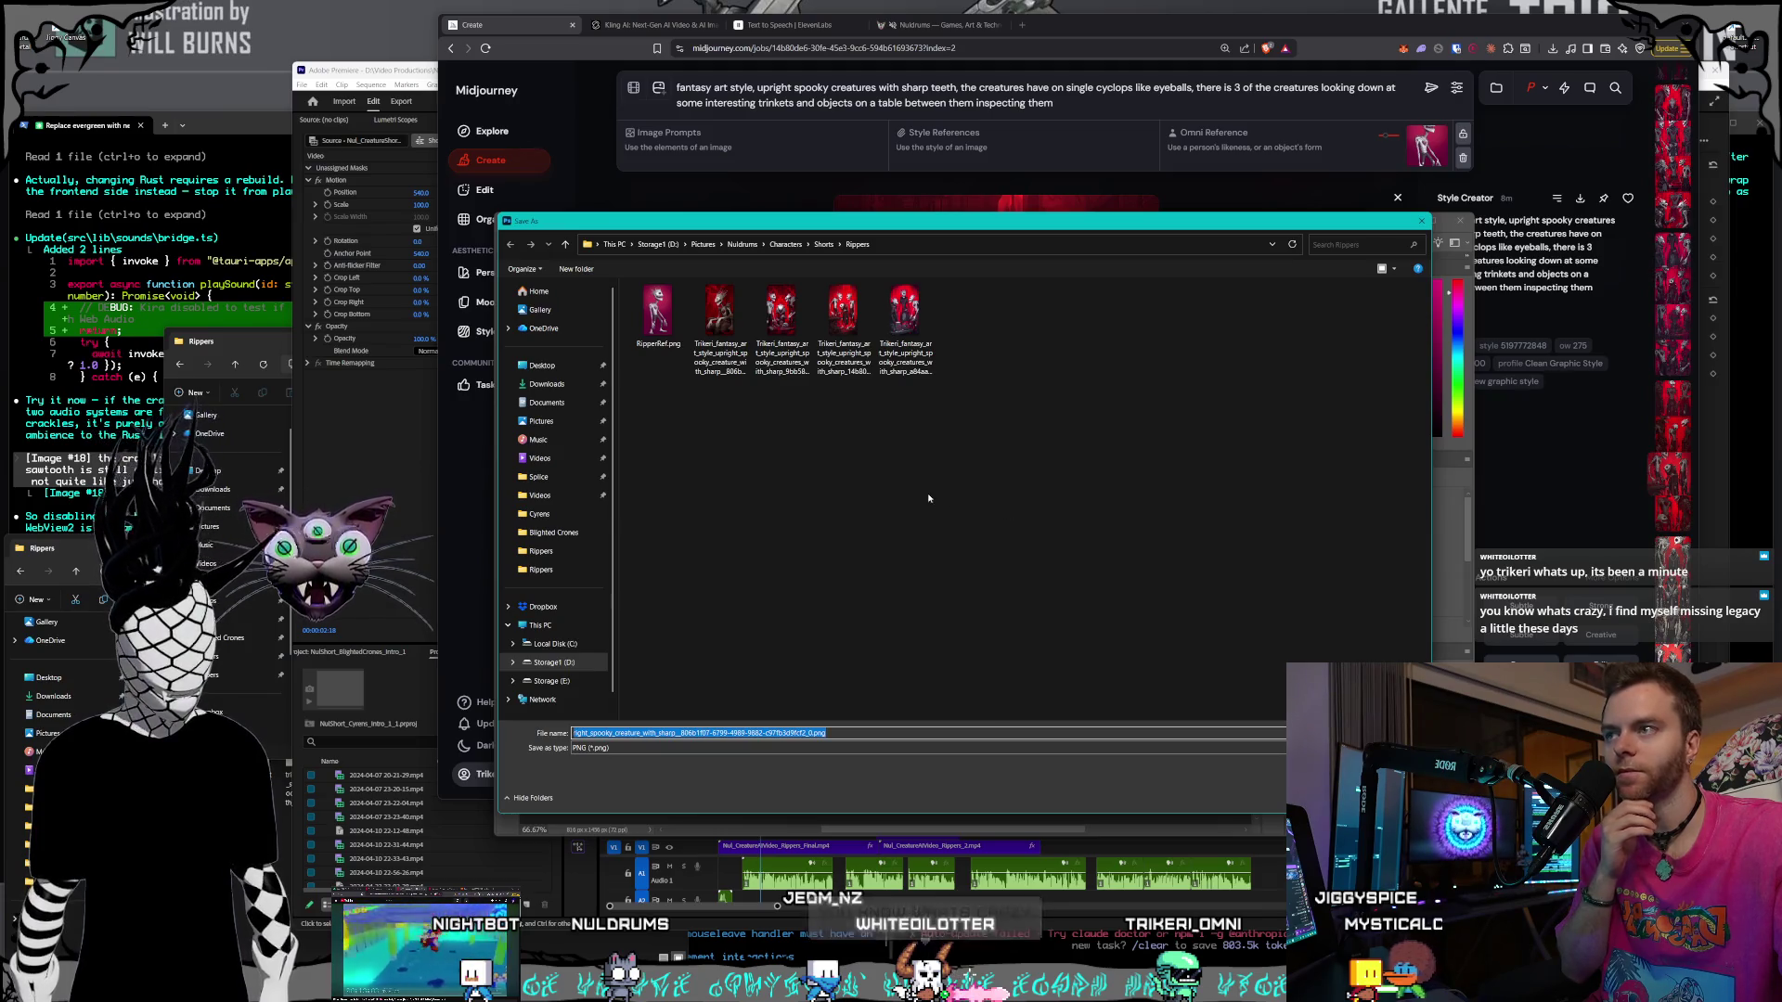
pyautogui.doubleClick(719, 313)
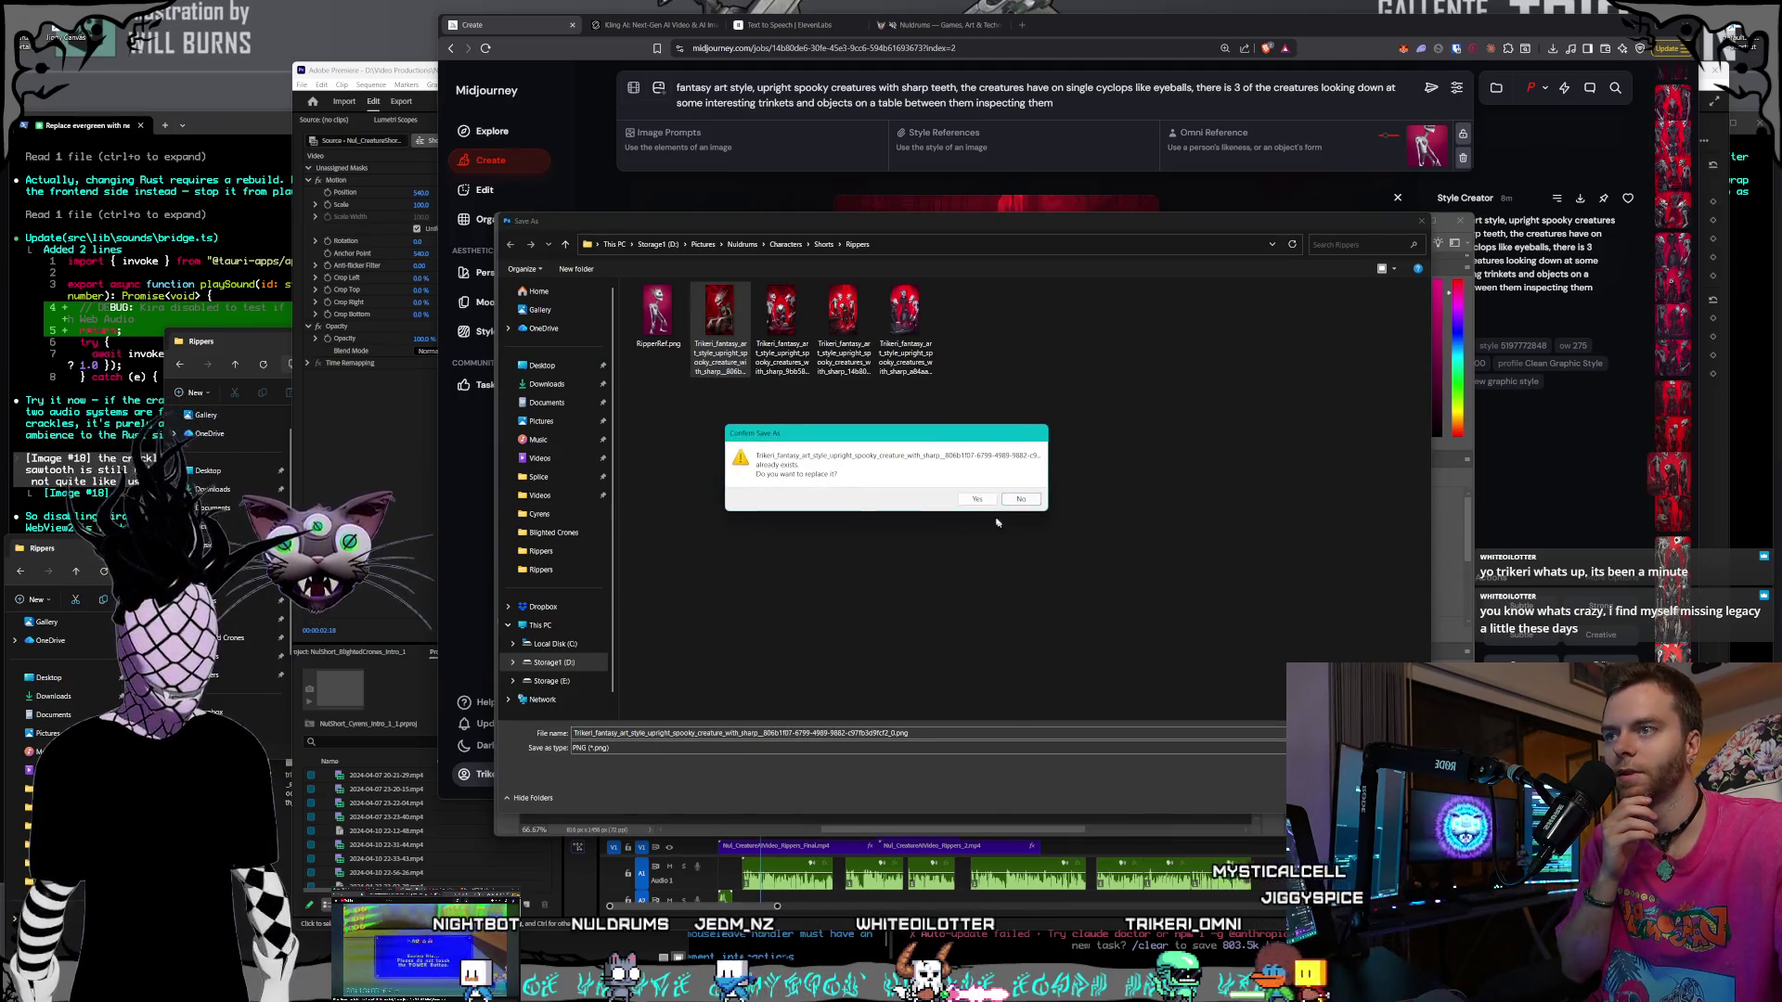
pyautogui.click(956, 492)
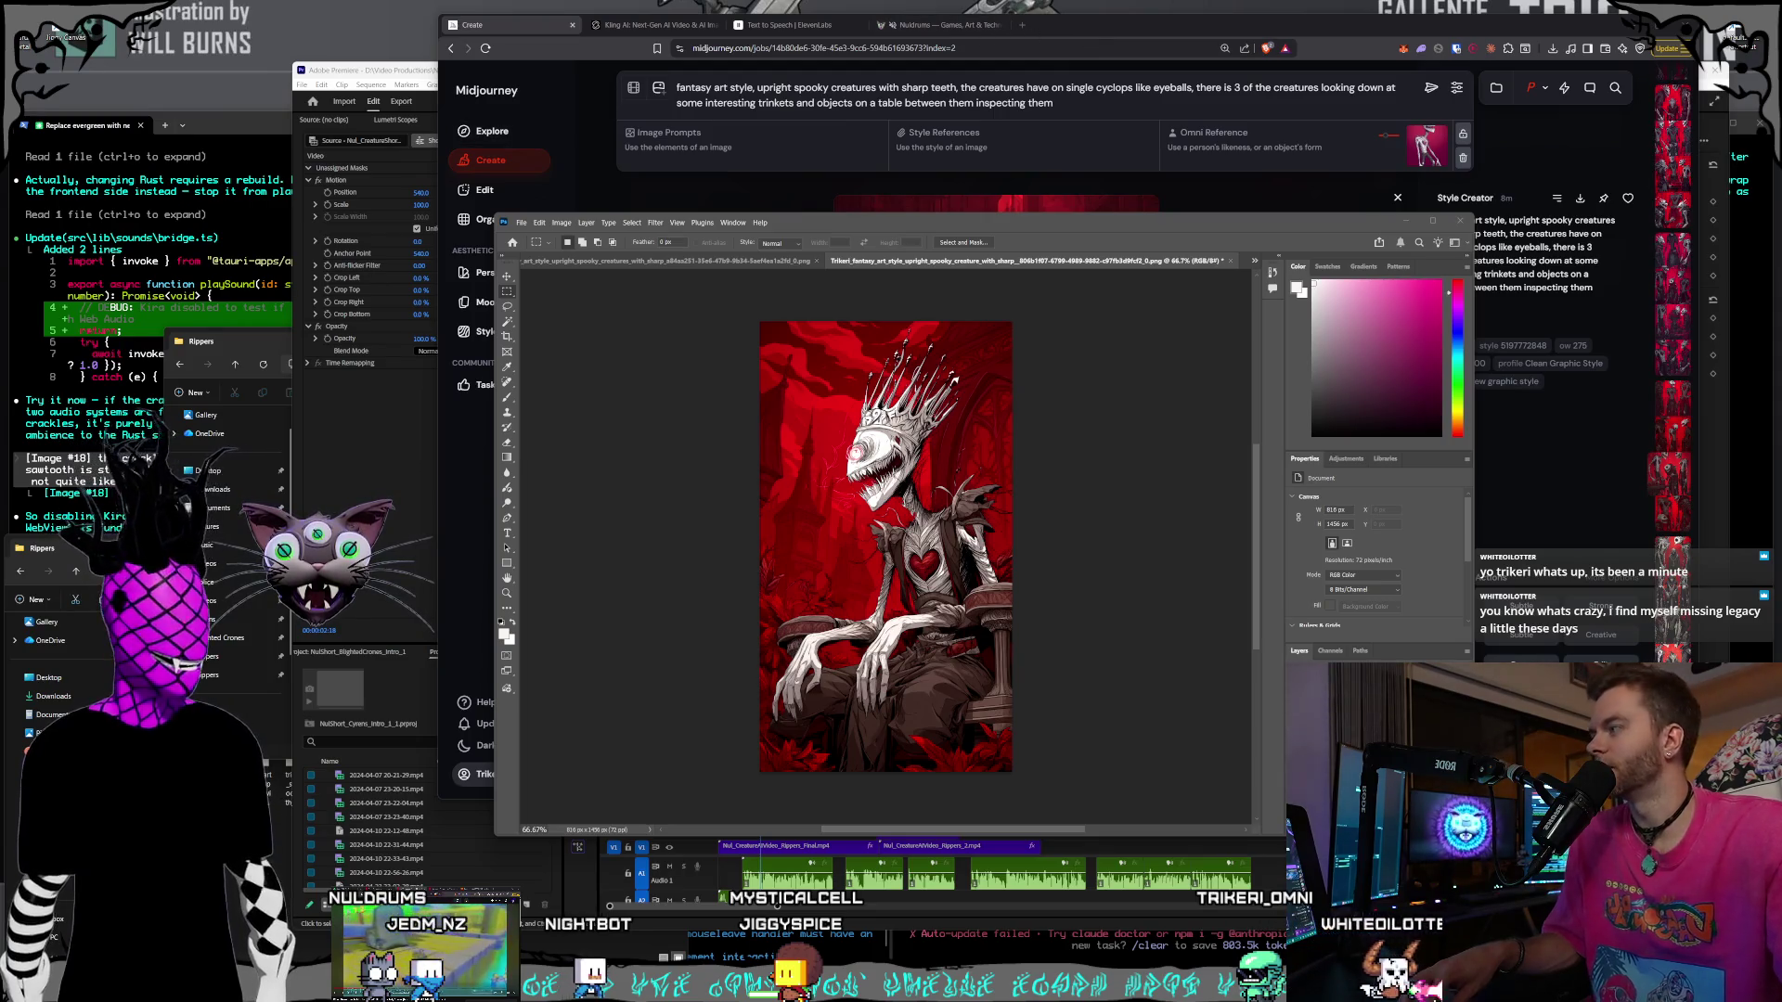
# - Open a new browser window and load the pasted Puppet Pin tutorial YouTube Short
pyautogui.click(1025, 25)
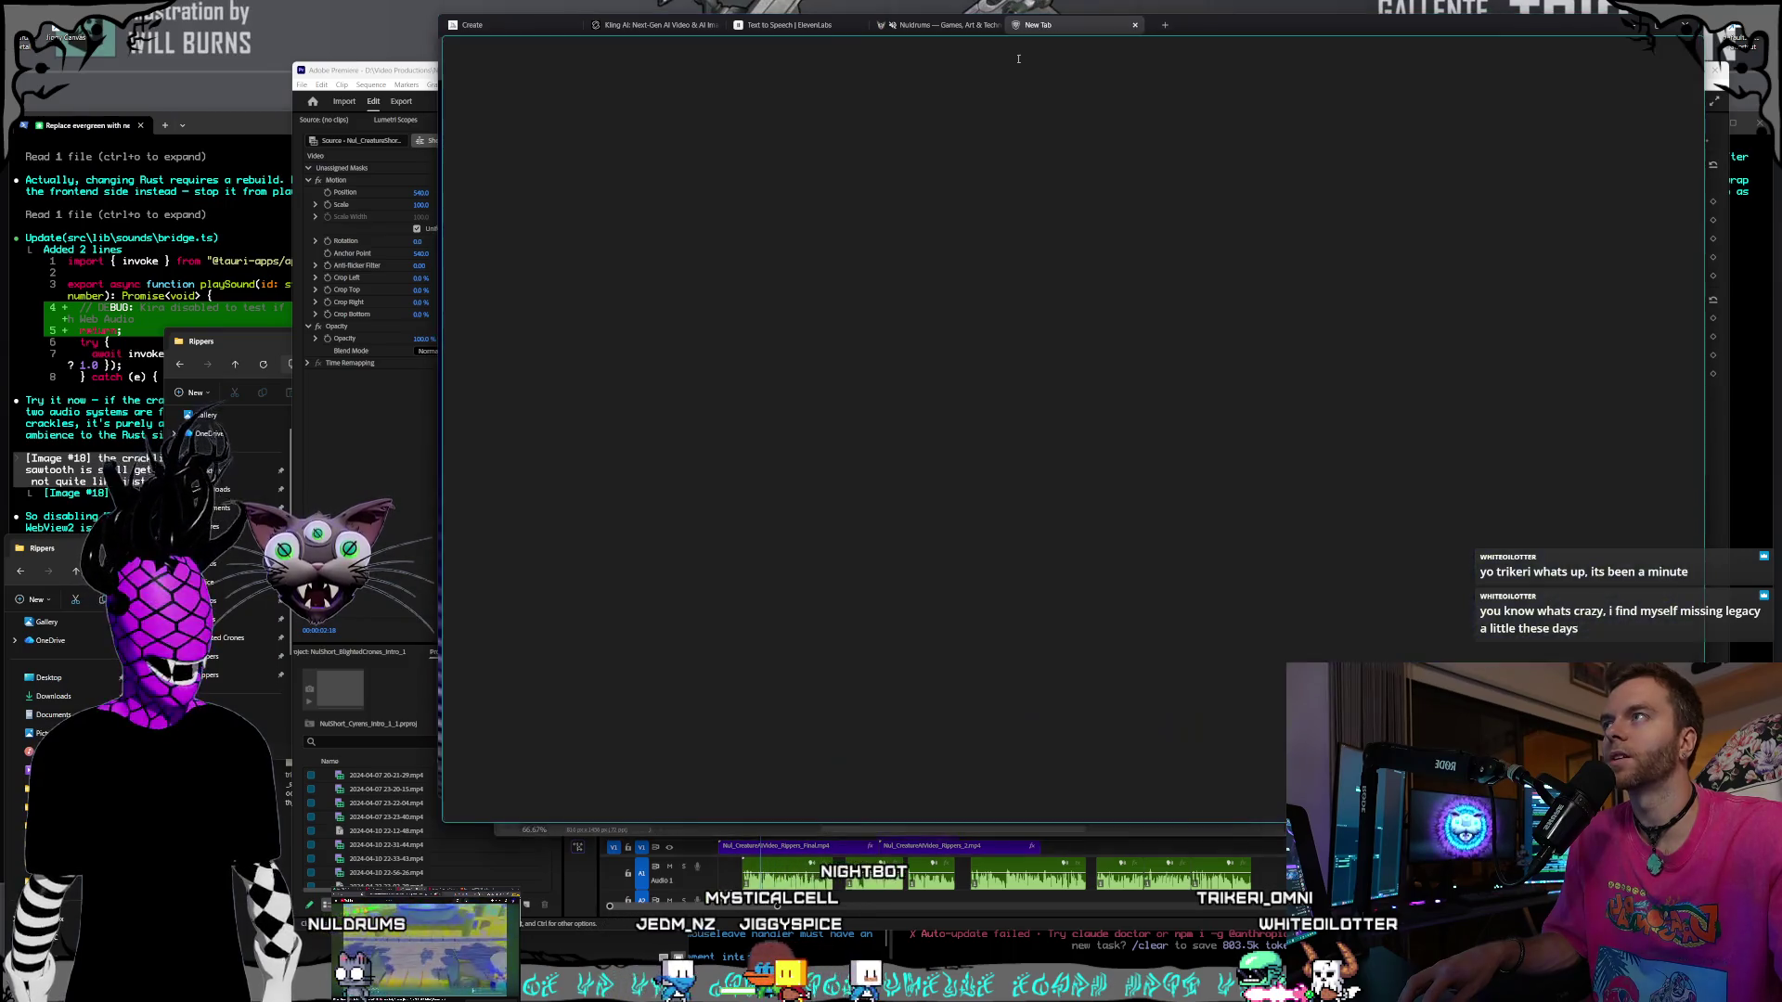
pyautogui.moveTo(1018, 58); pyautogui.dragTo(973, 74)
pyautogui.click(948, 82)
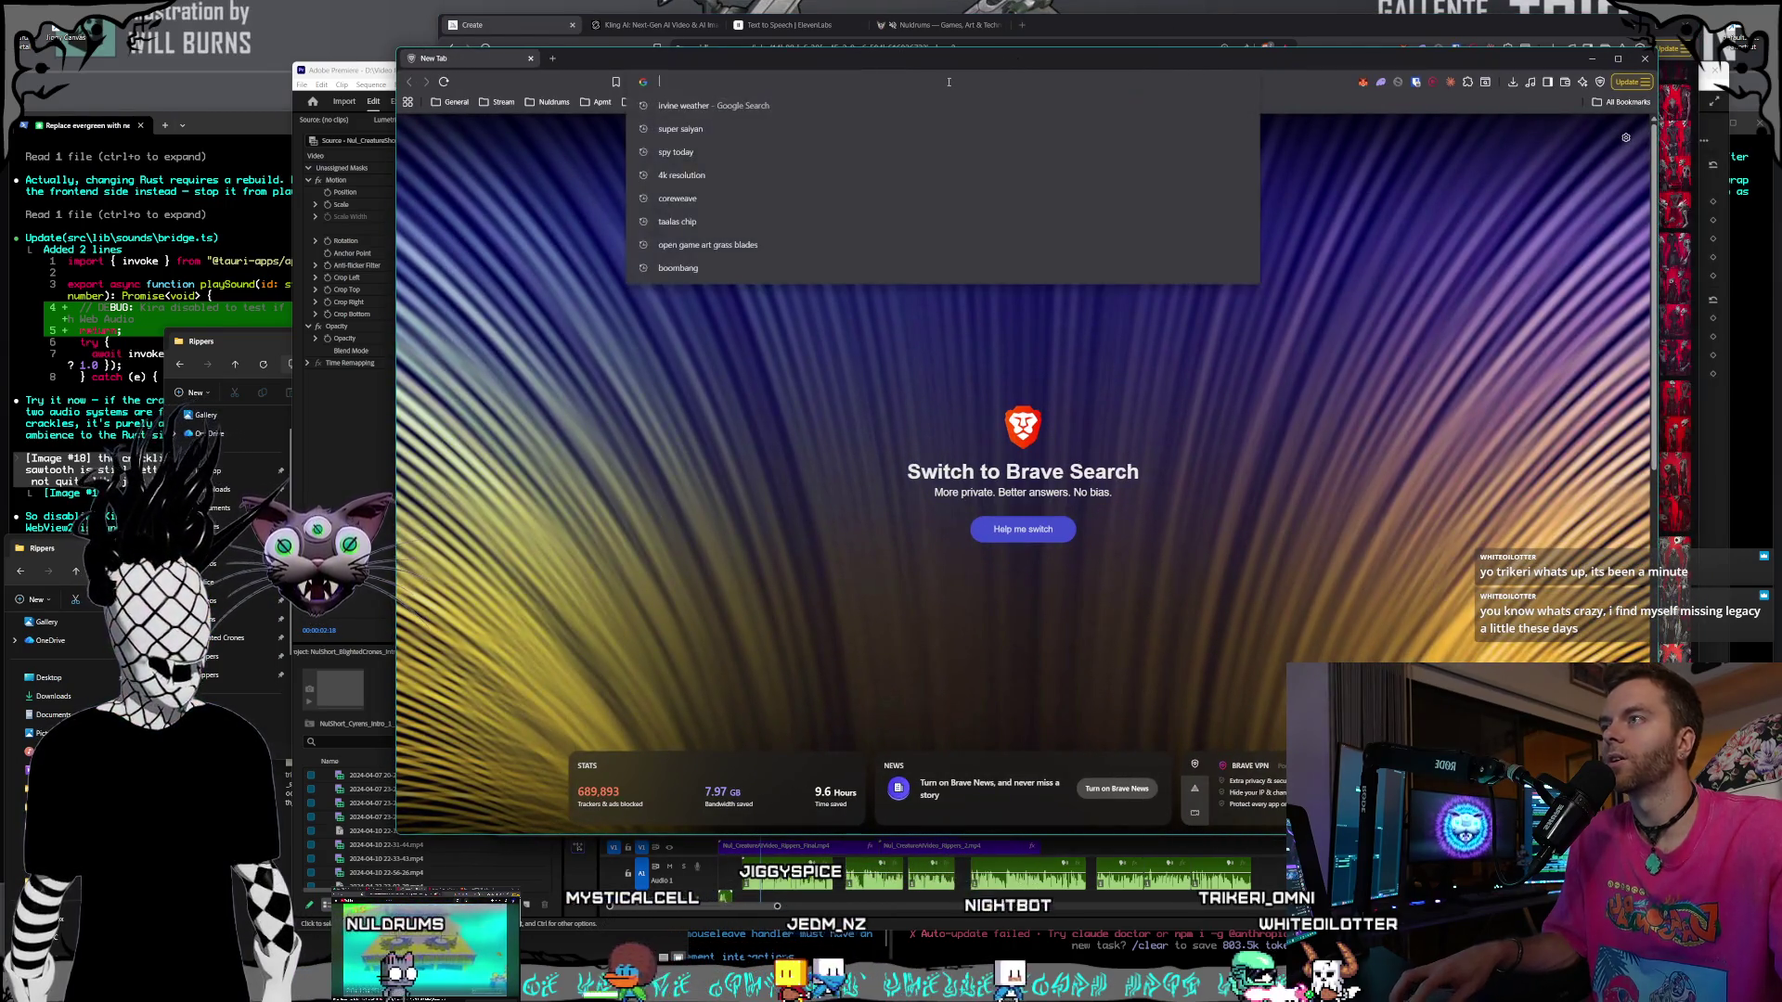
pyautogui.hotkey('ctrl', 'v')
pyautogui.press('Return')
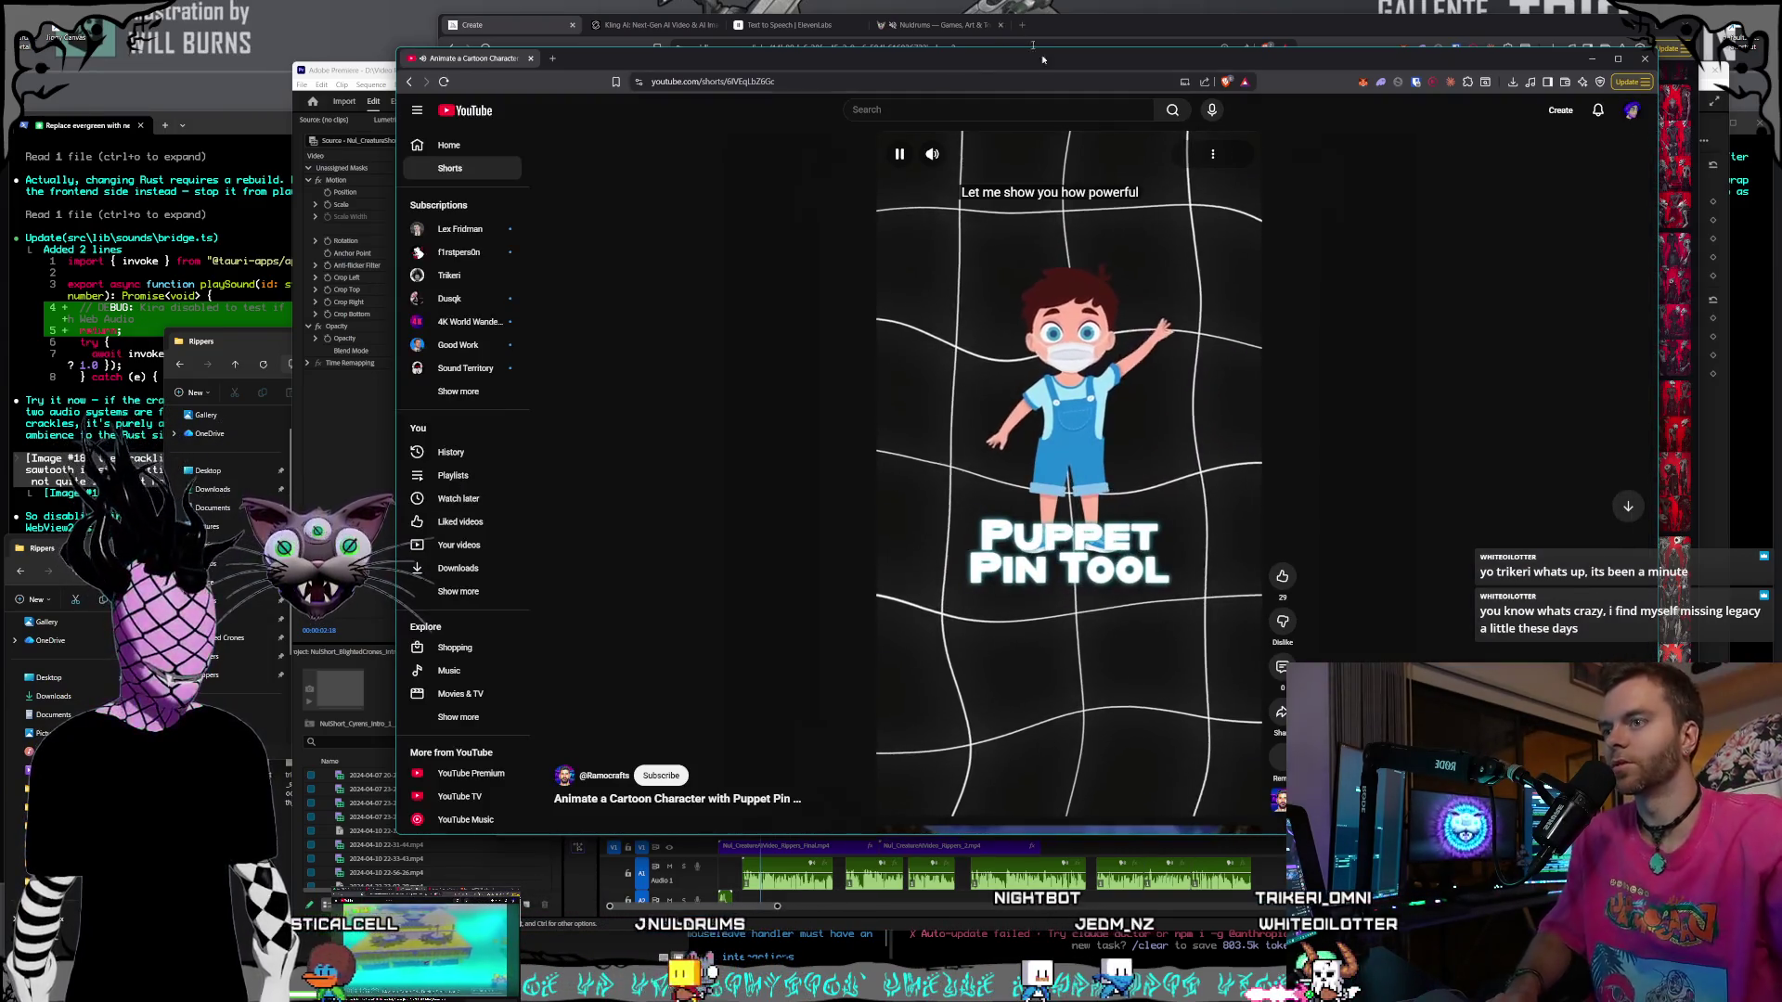
# - Lower the Short's volume, pause it after watching, and close the YouTube window
pyautogui.click(961, 156)
pyautogui.moveTo(961, 156); pyautogui.dragTo(957, 156)
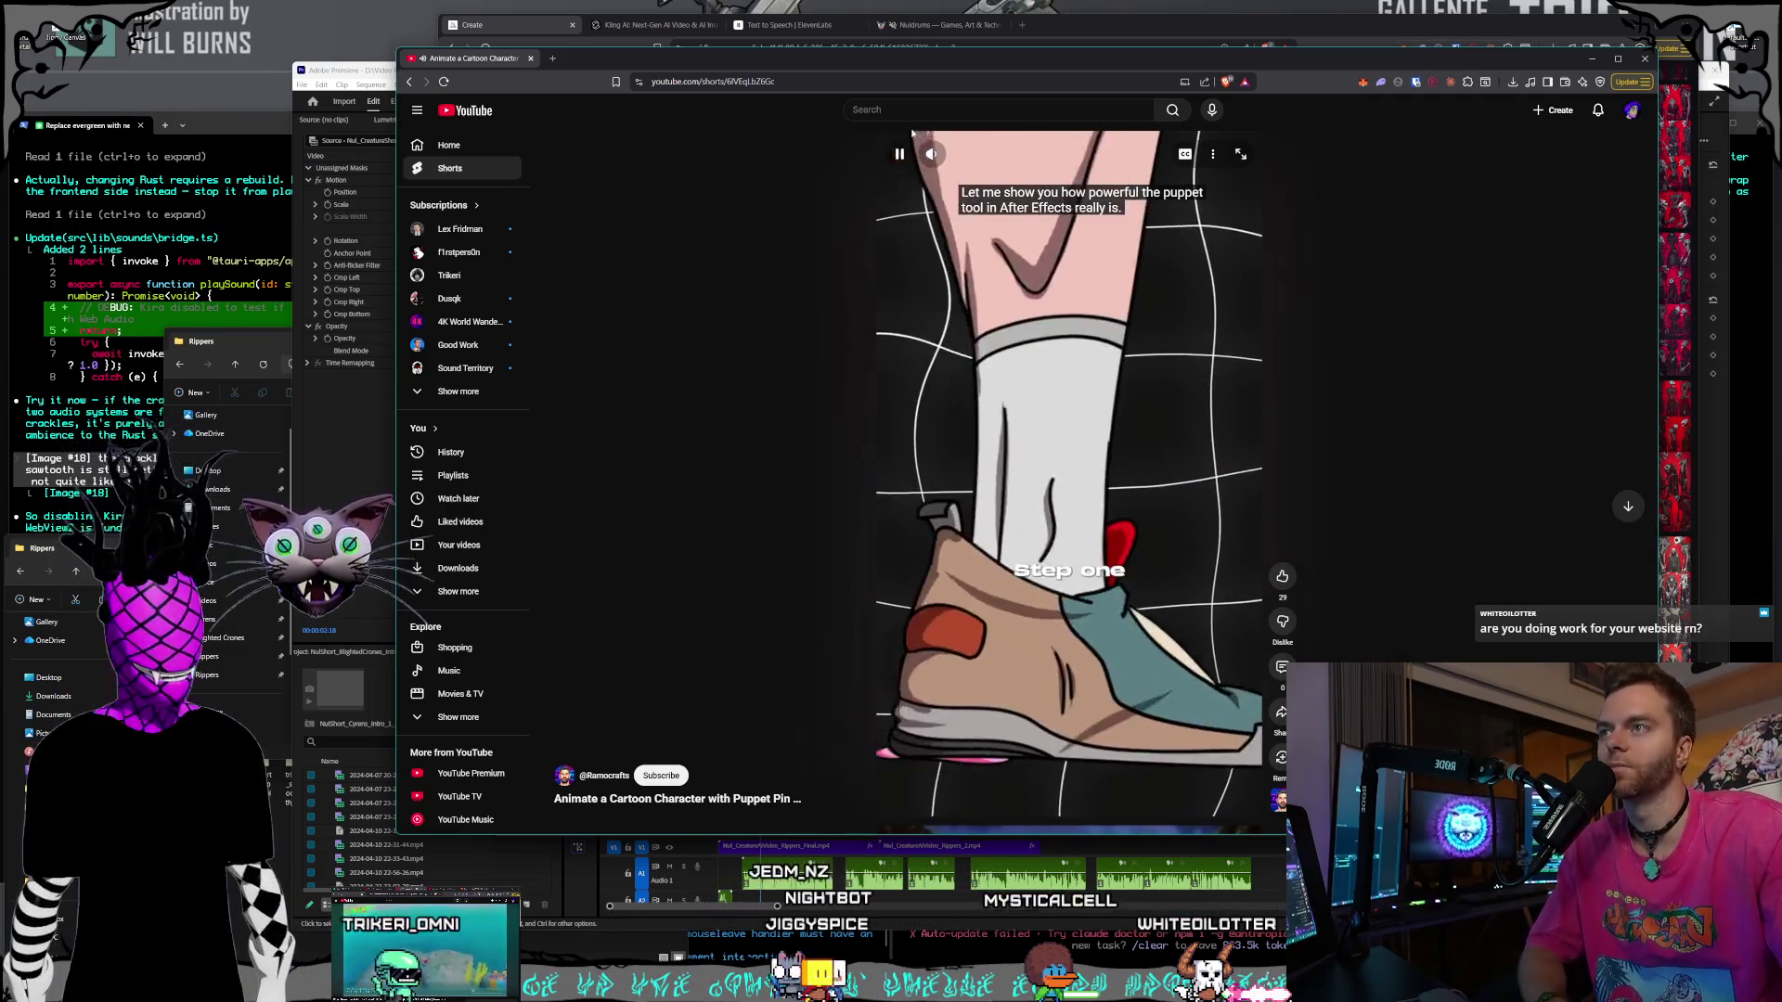
pyautogui.press('space')
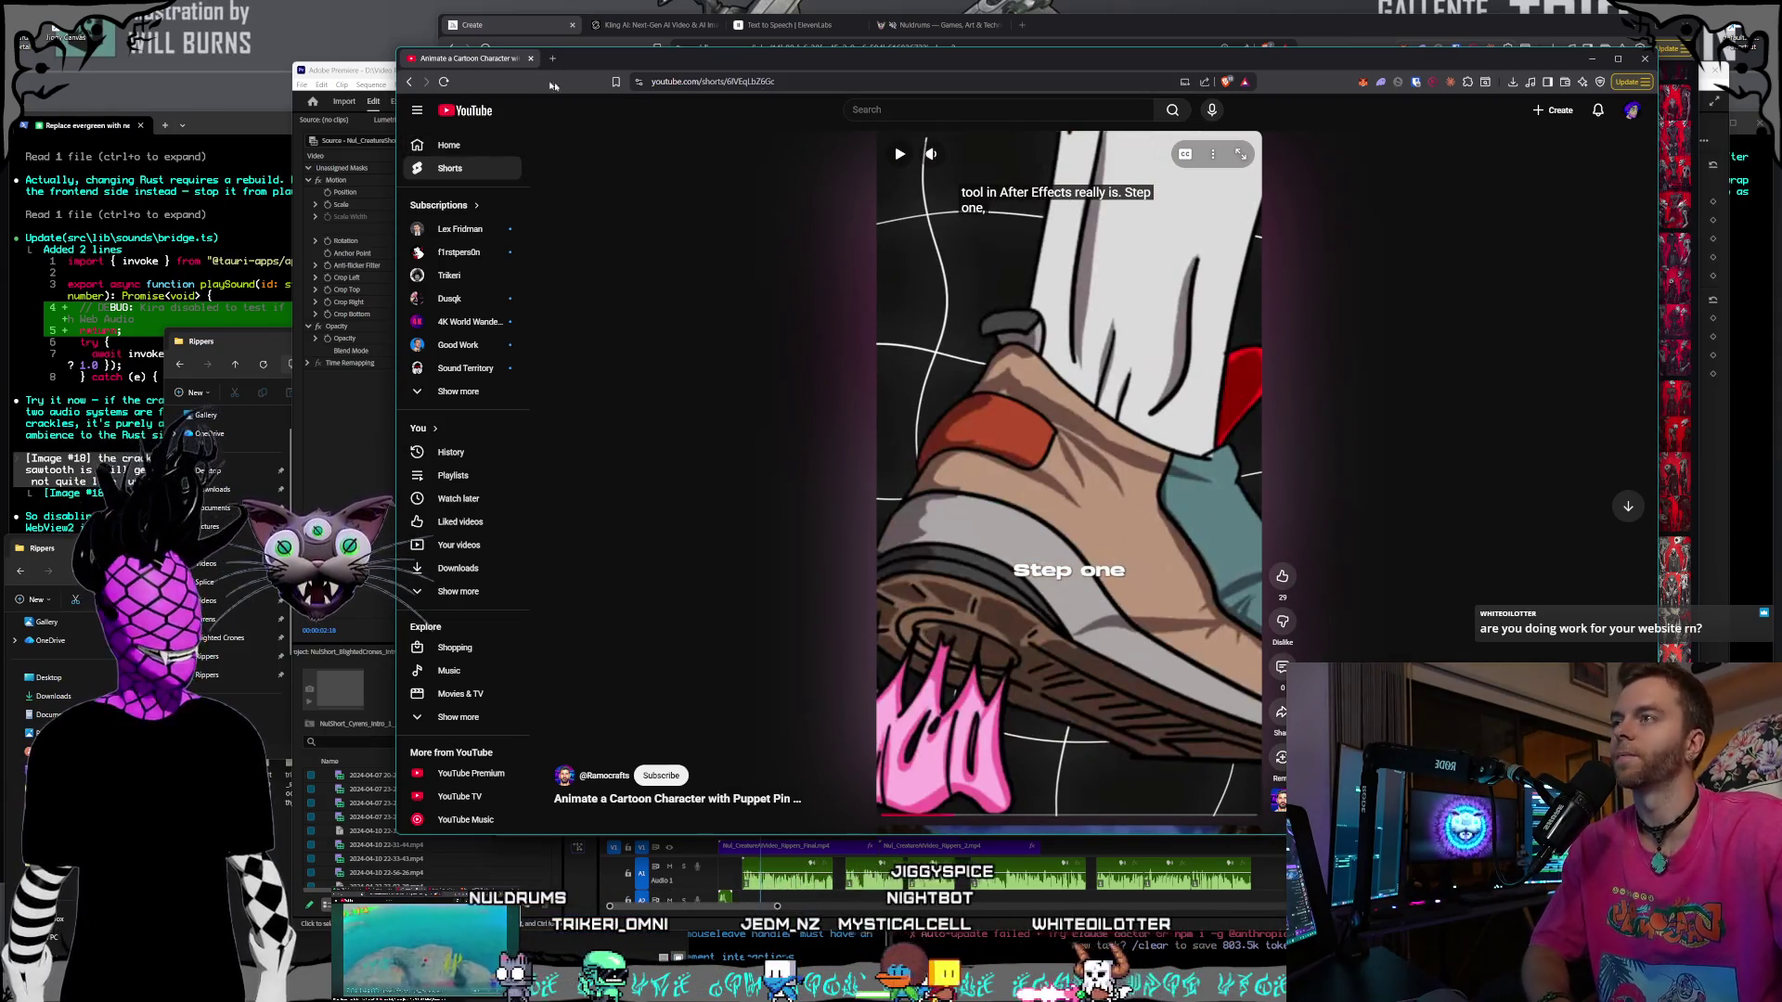
pyautogui.hotkey('ctrl', 'w')
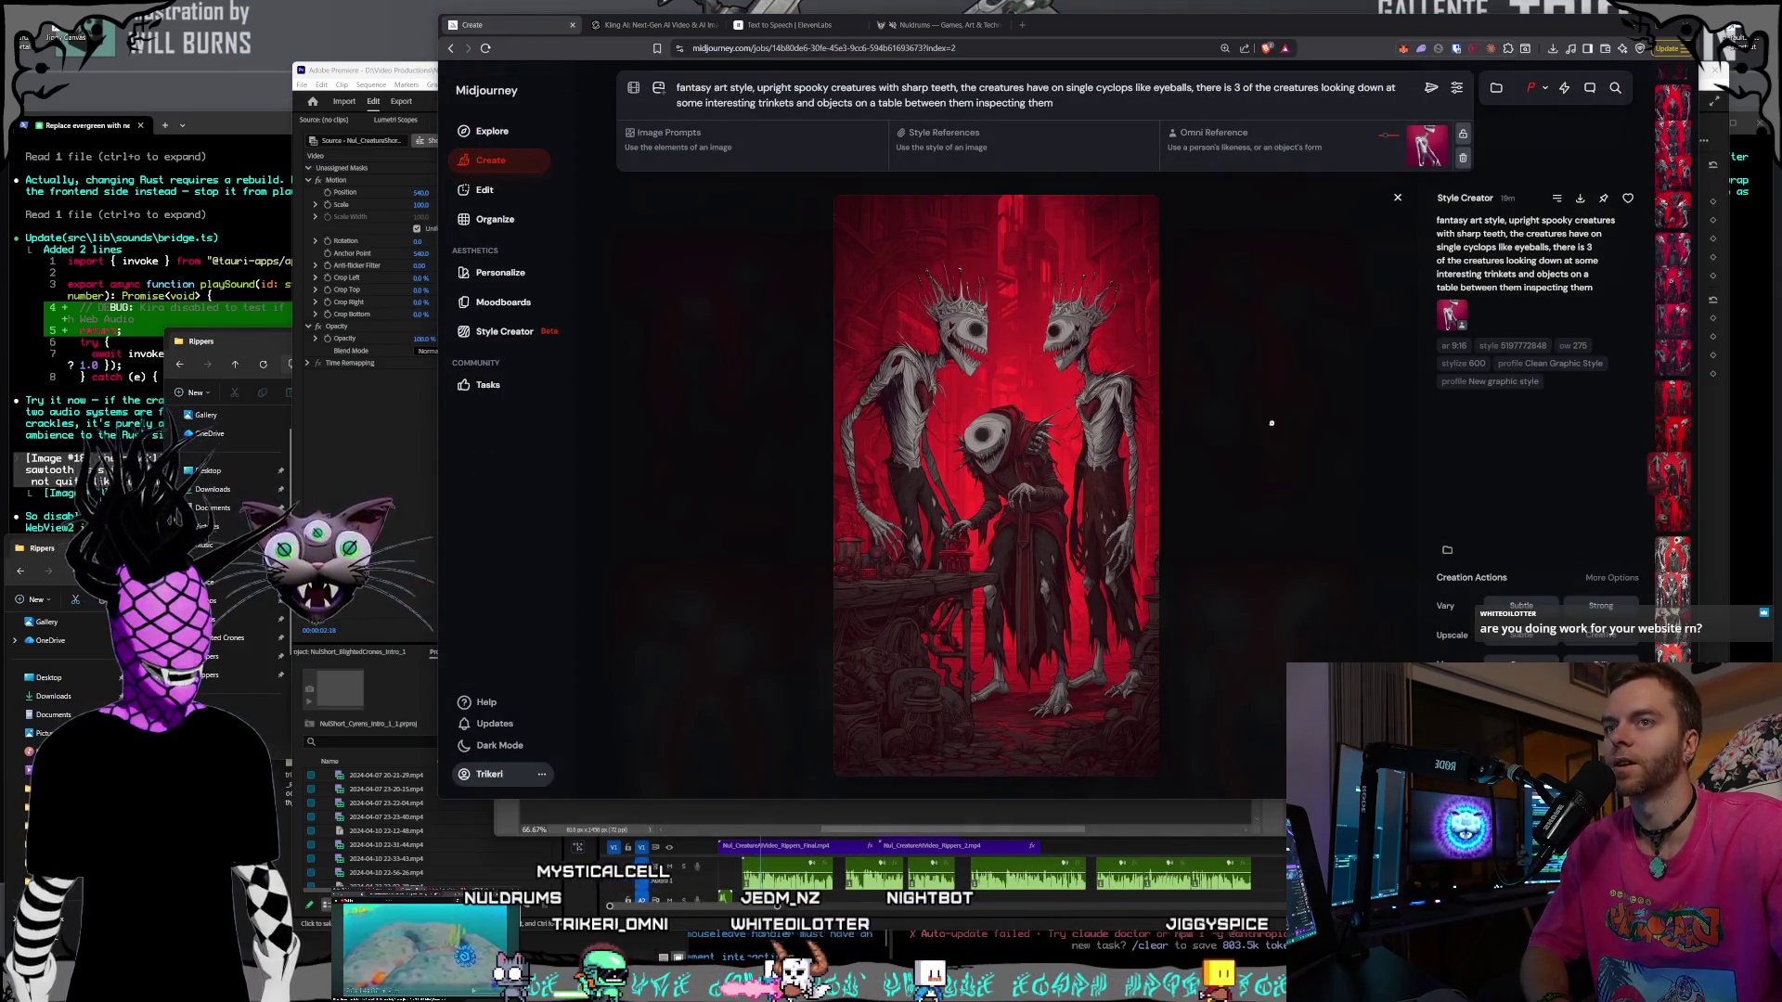
# - Return to the Midjourney results grid, nudge the Rippers folder window, then switch to the Kling AI tab
pyautogui.click(1269, 425)
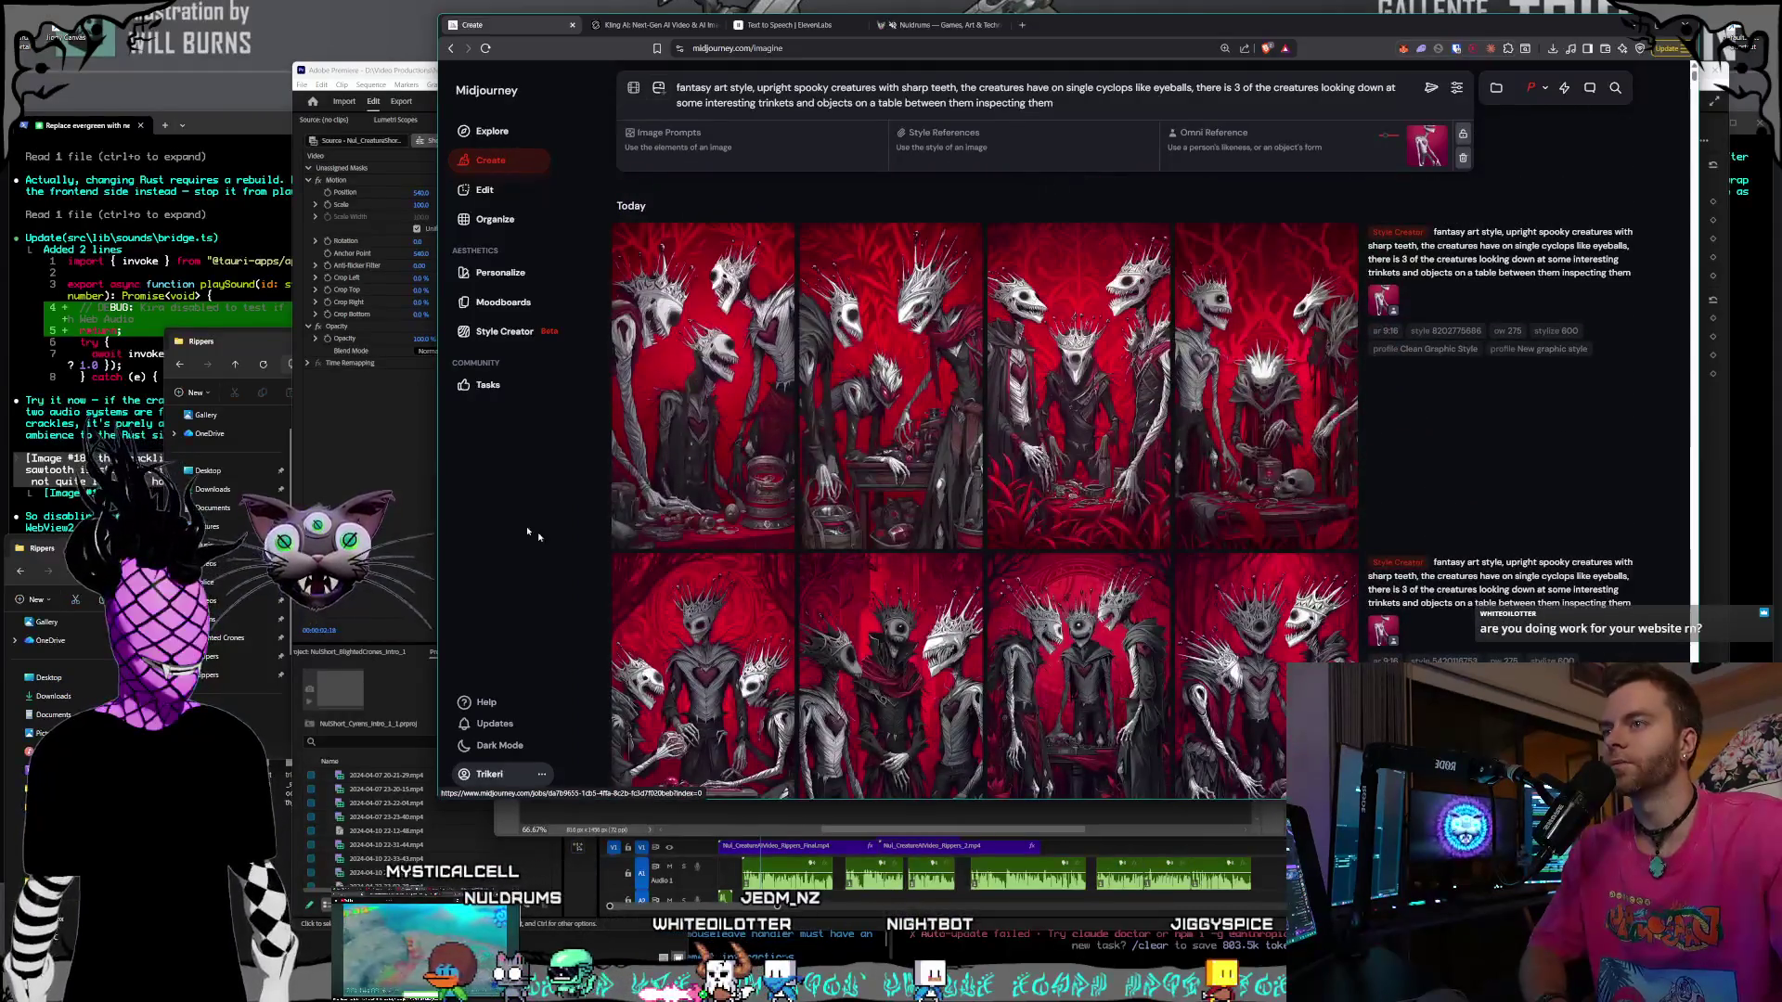
pyautogui.click(257, 347)
pyautogui.moveTo(420, 346); pyautogui.dragTo(425, 376)
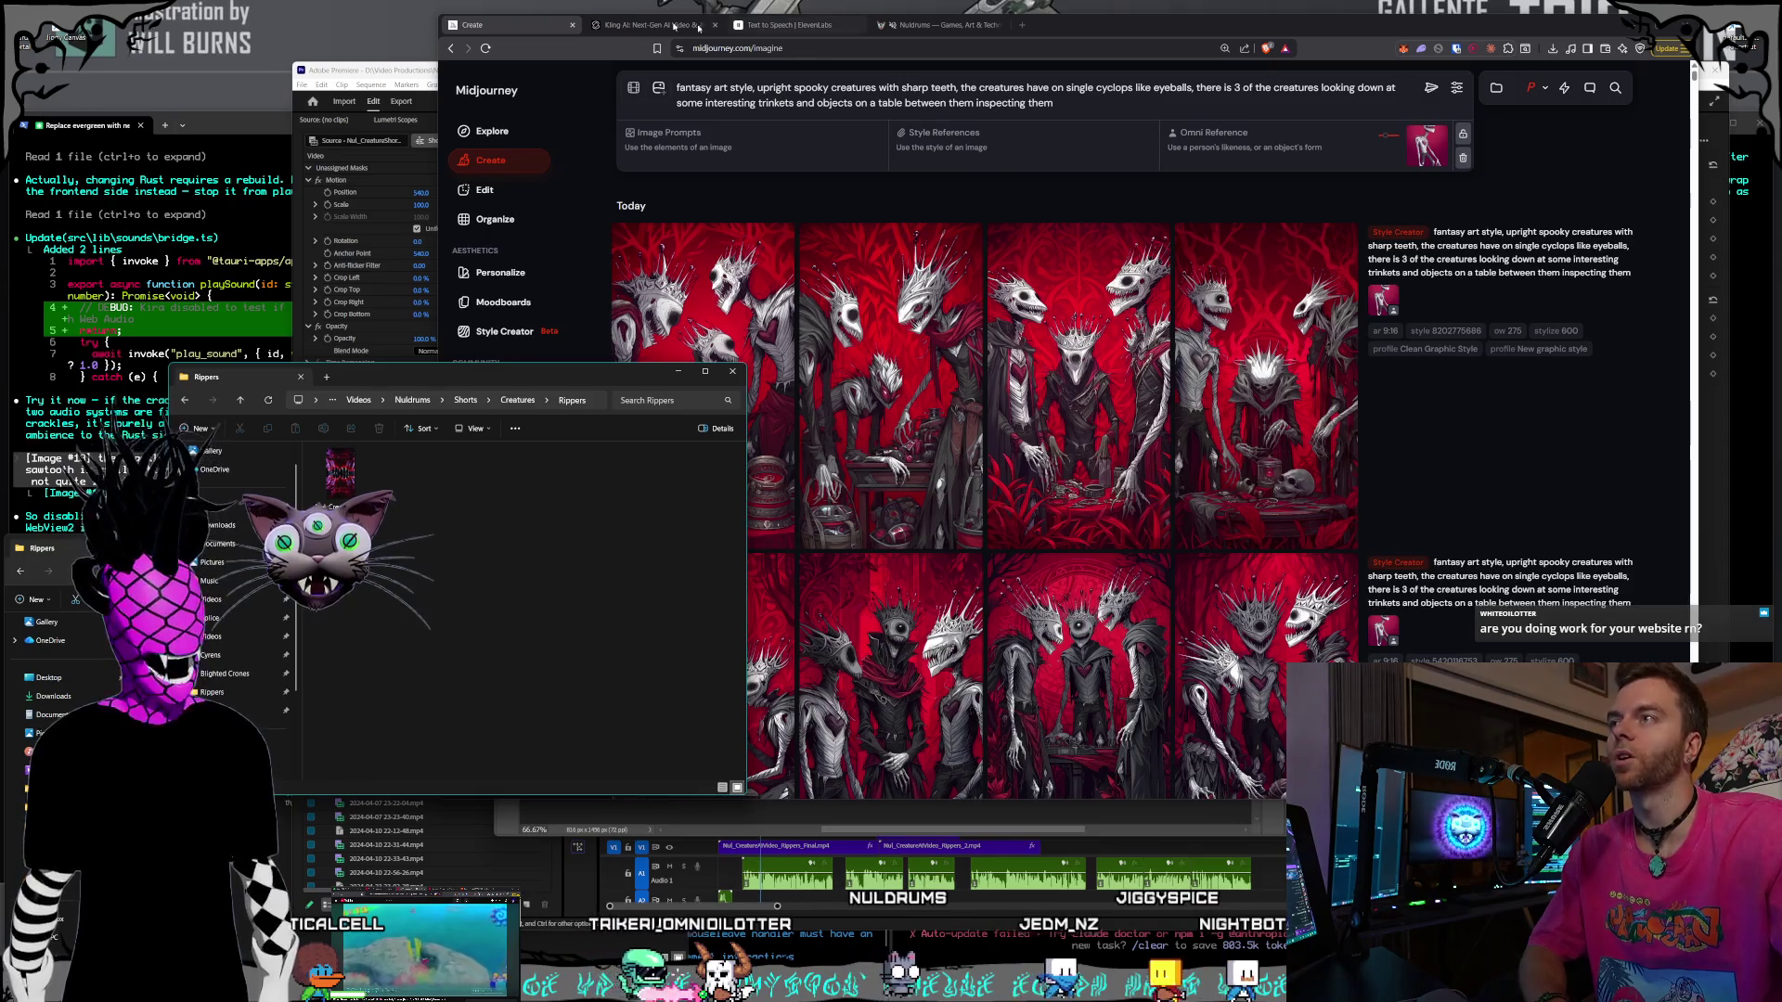
pyautogui.click(640, 26)
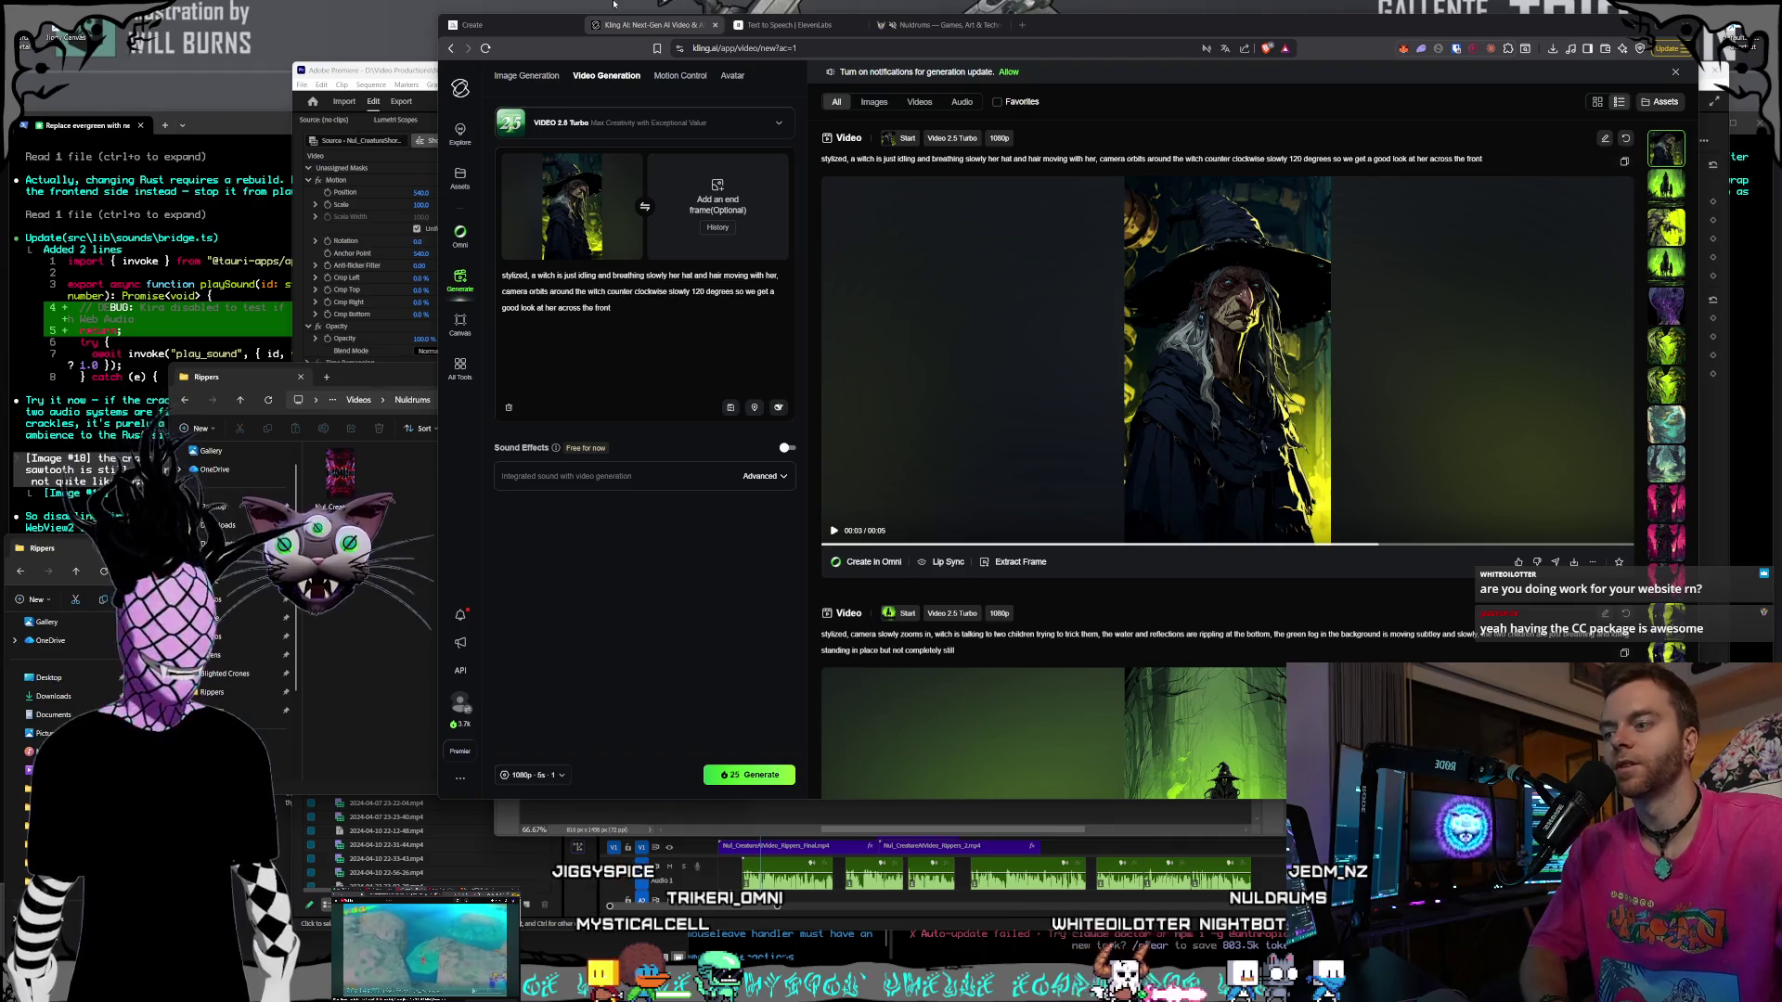
# - Glance at Premiere, open the Kling AI account menu, then bring the Premiere Rippers short forward
pyautogui.click(612, 932)
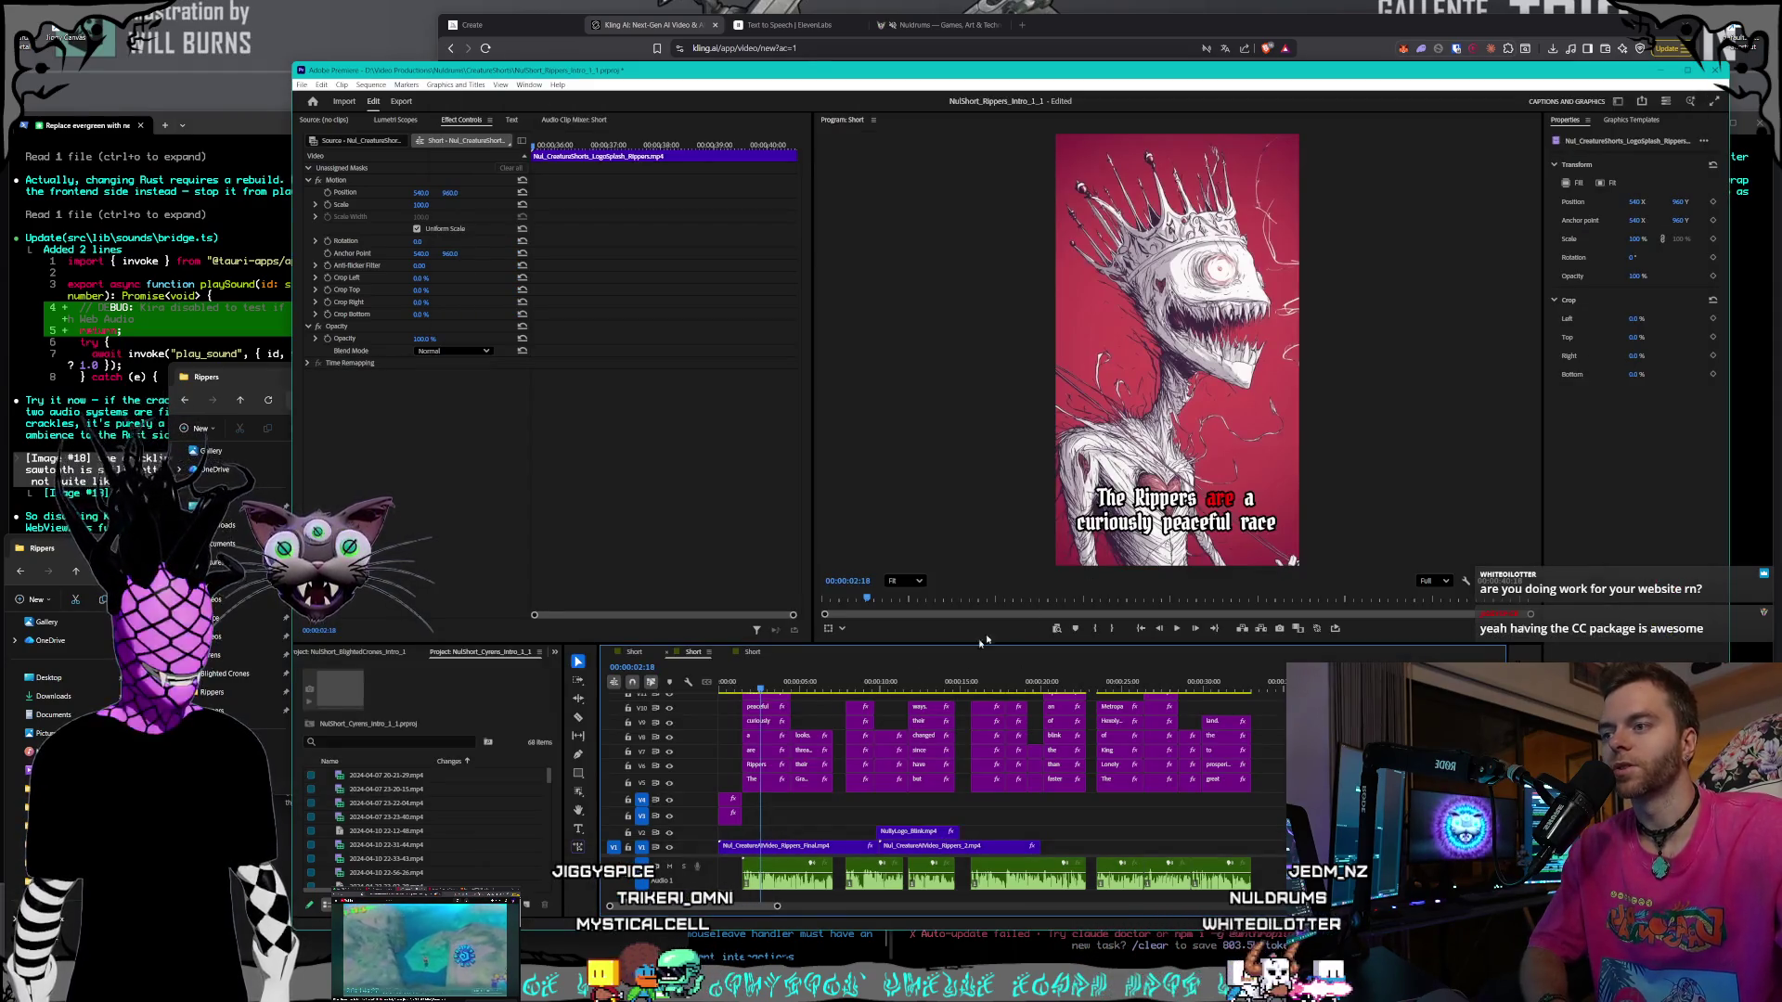
pyautogui.click(657, 28)
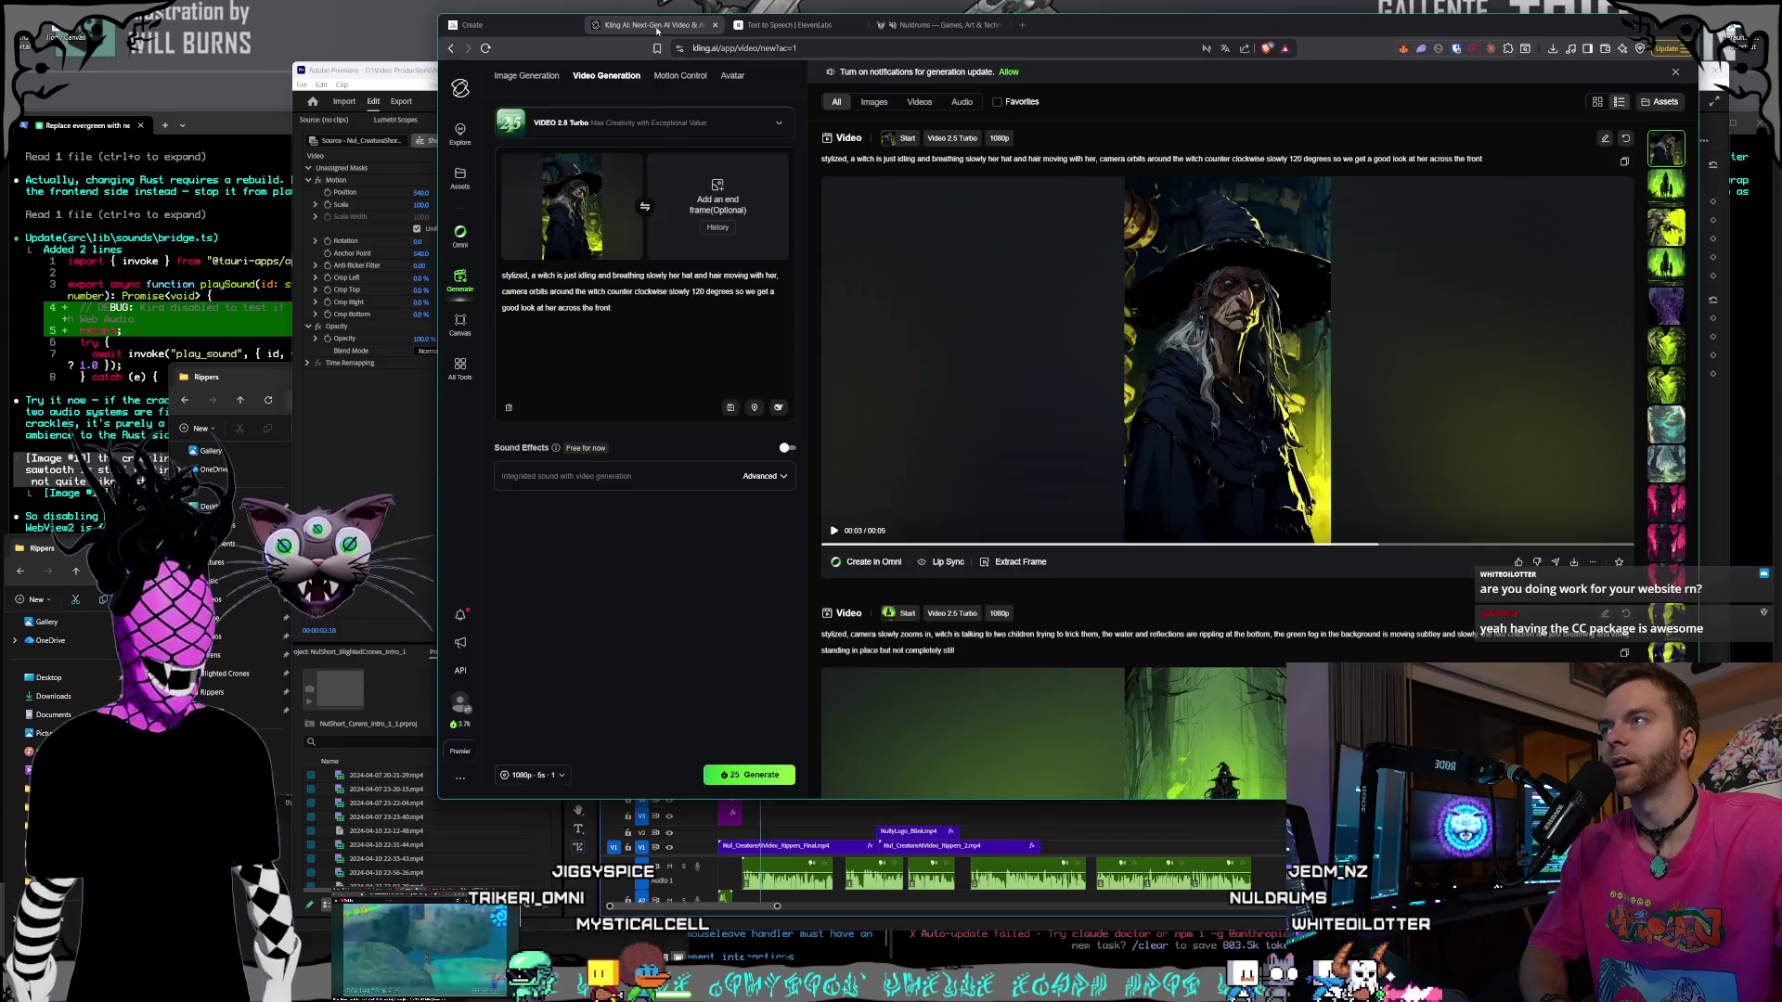
pyautogui.click(460, 703)
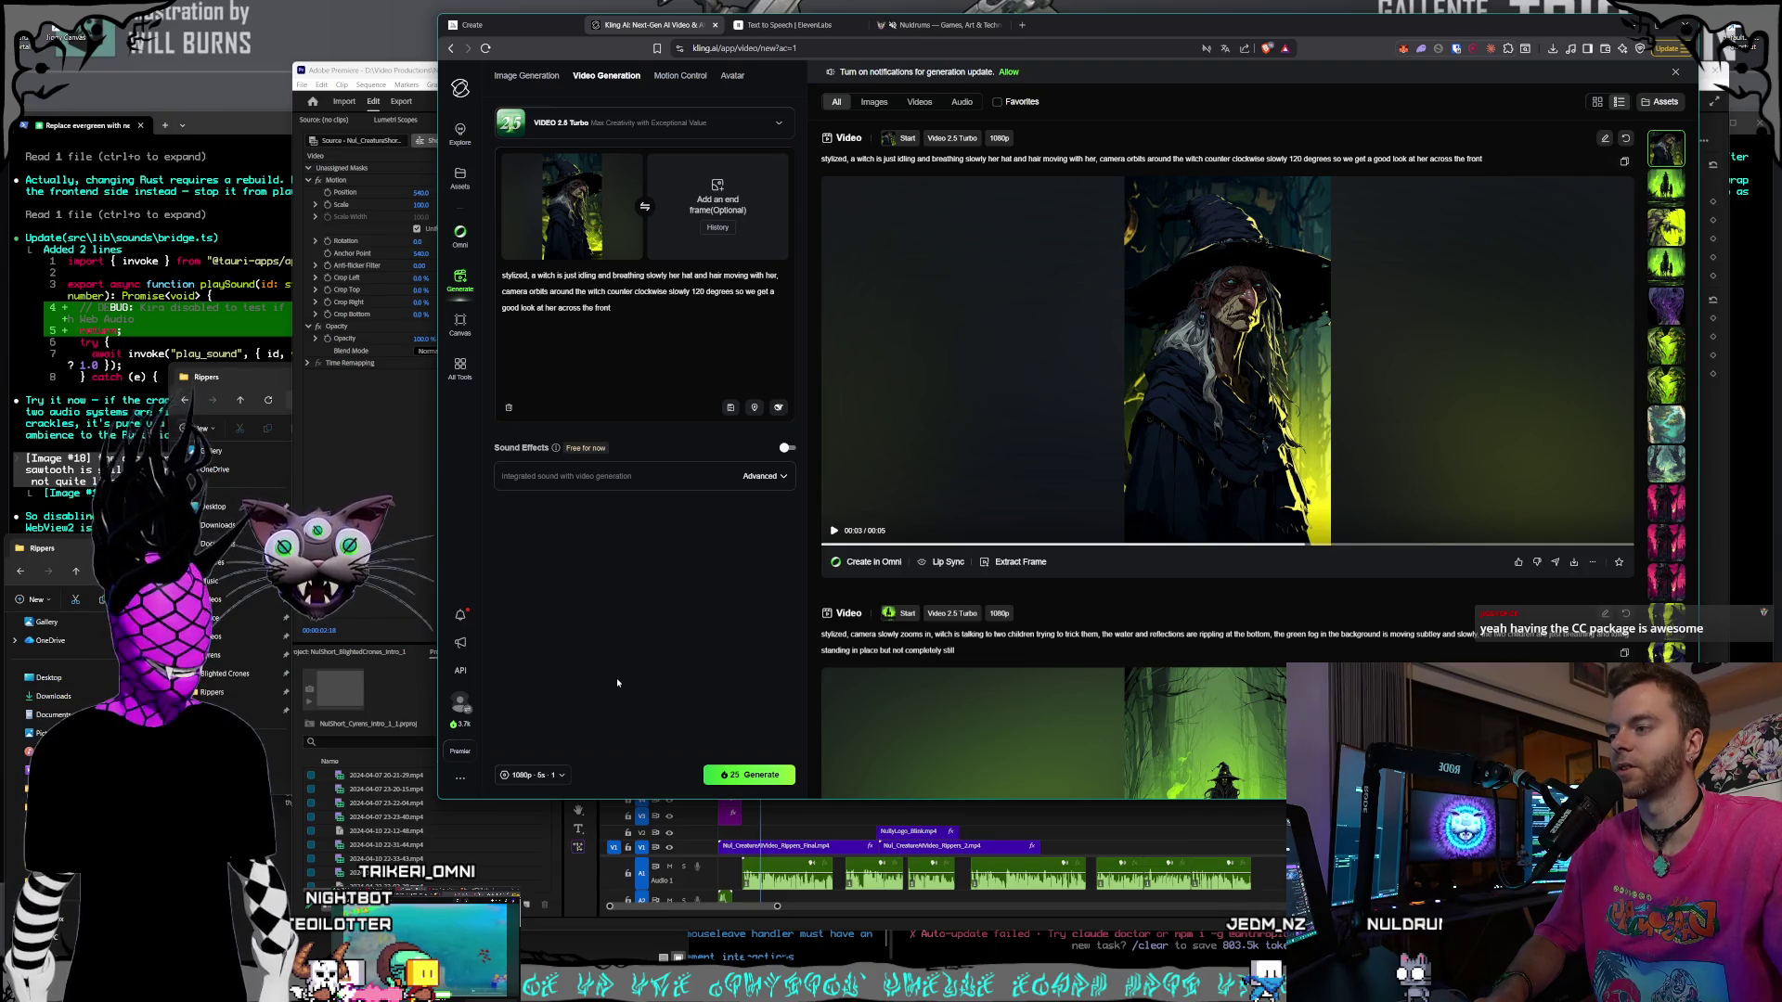
pyautogui.click(424, 80)
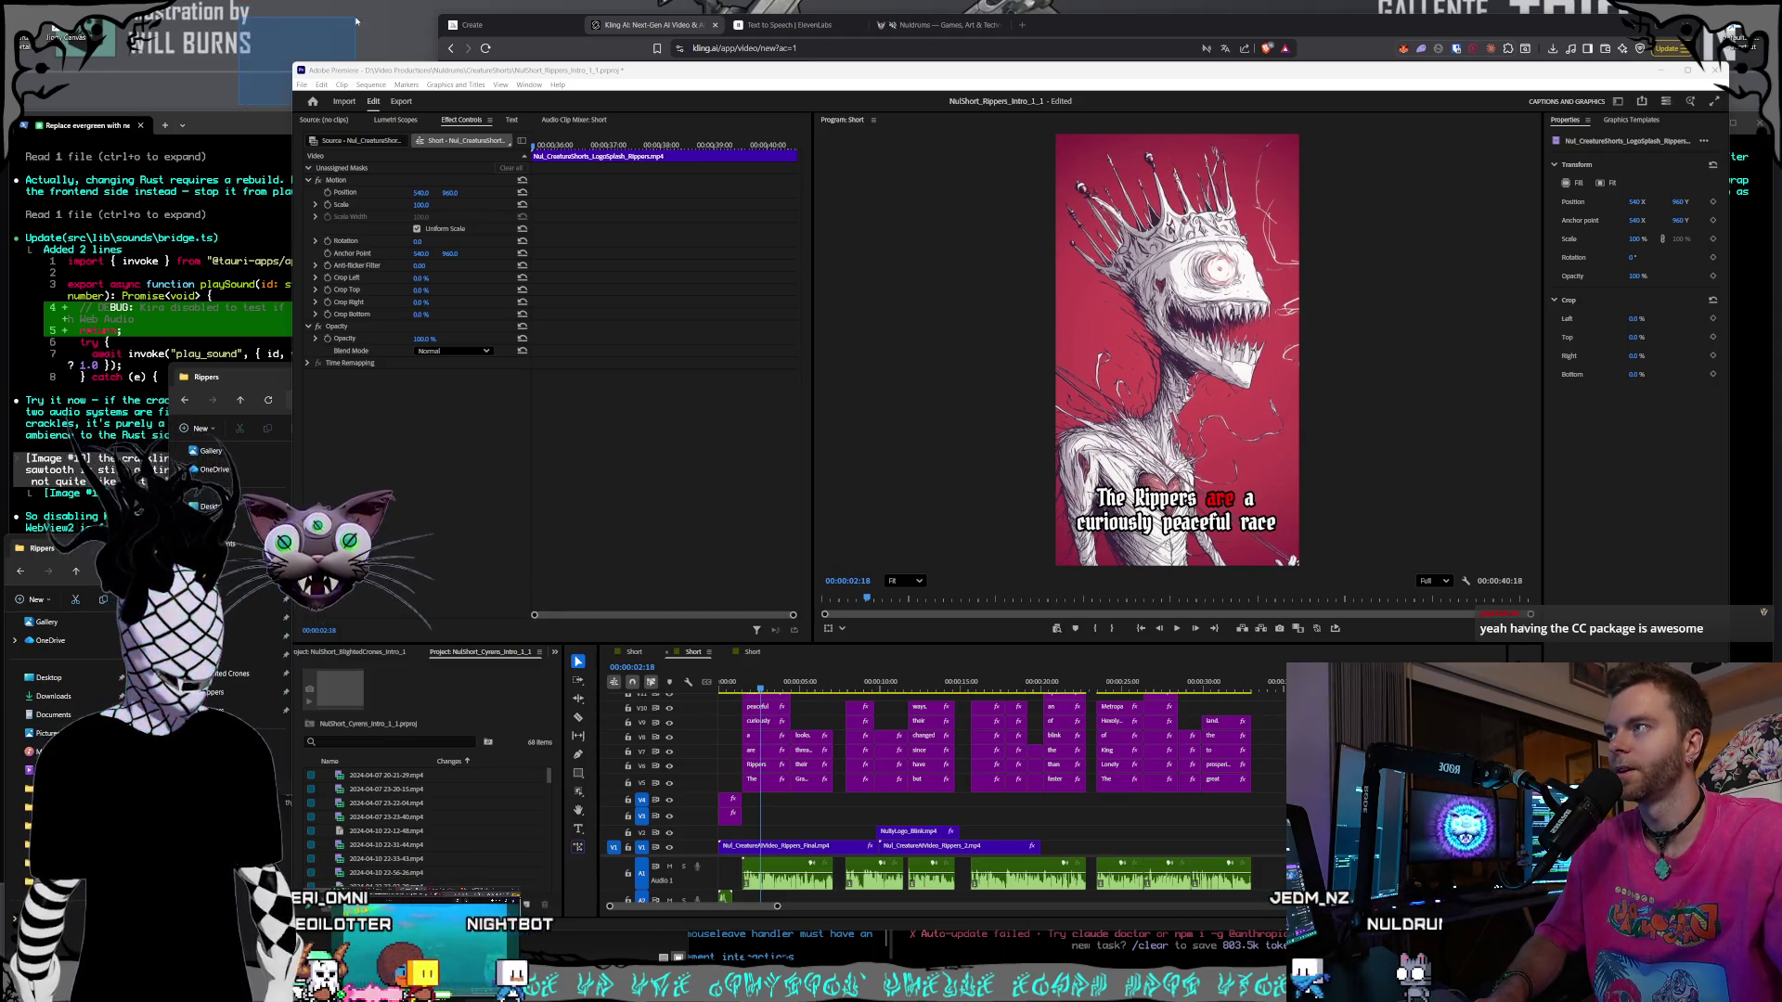
# - Bring the terminal forward, make it slightly shorter, then return to the Kling AI page
pyautogui.click(259, 118)
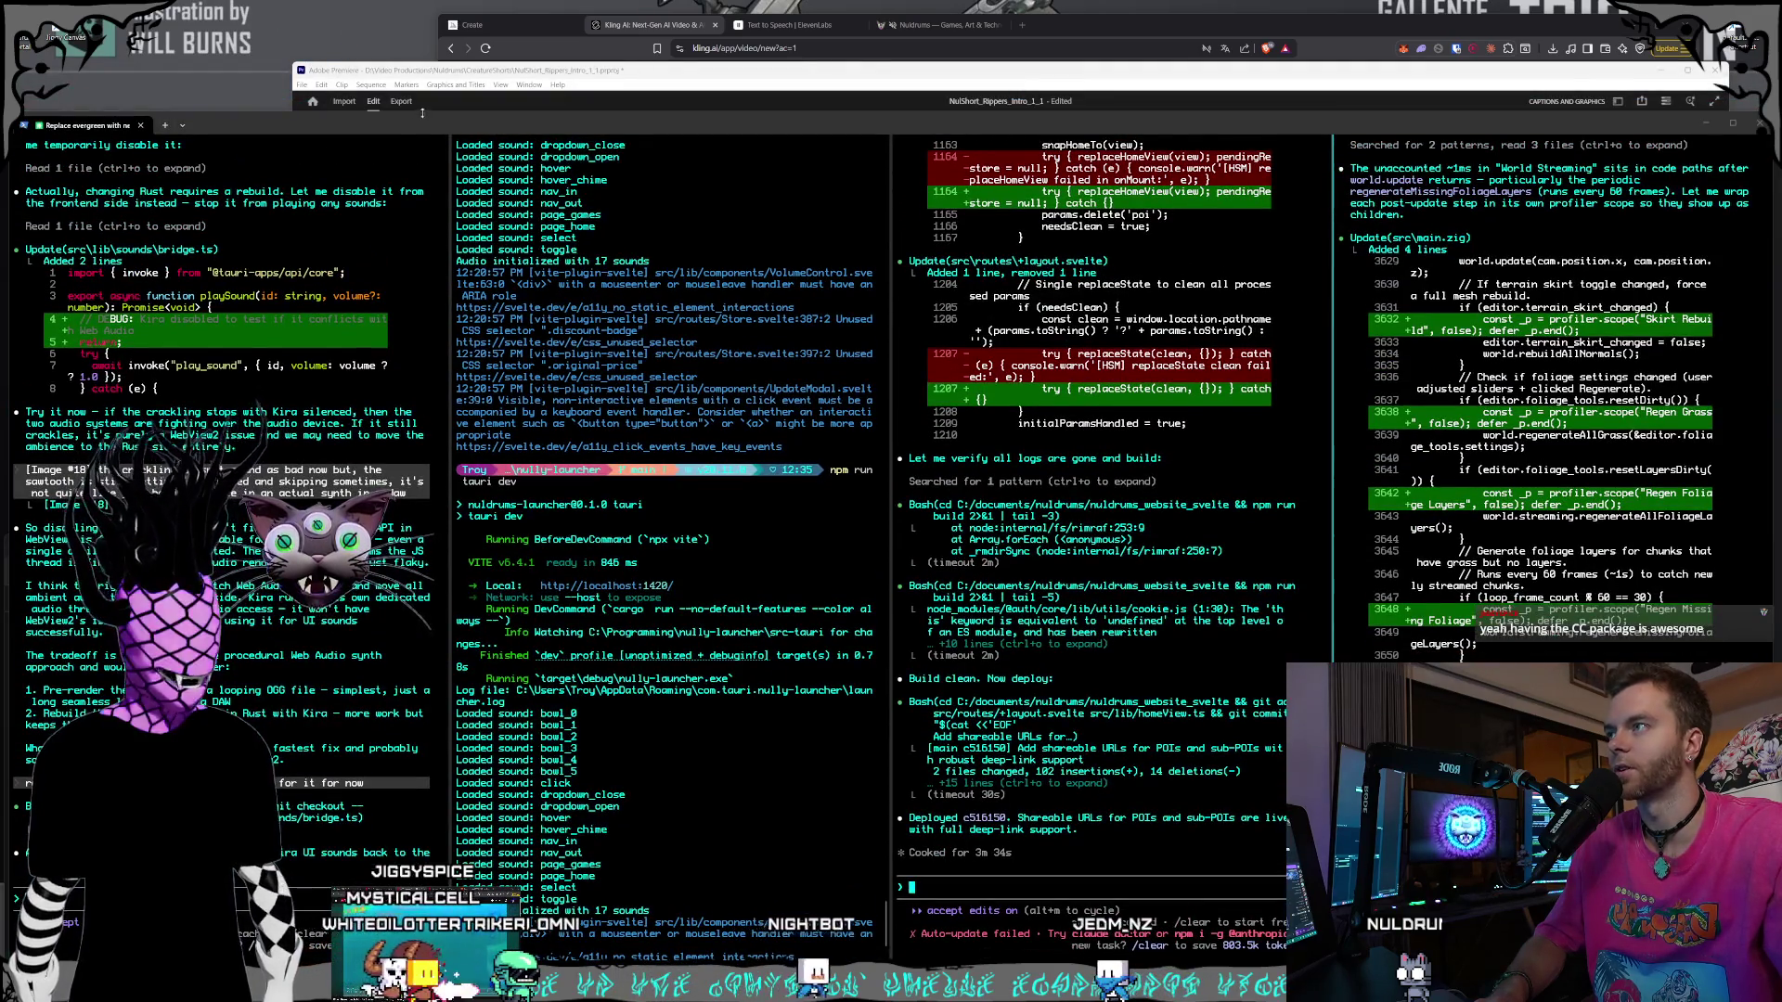
pyautogui.moveTo(421, 112); pyautogui.dragTo(422, 119)
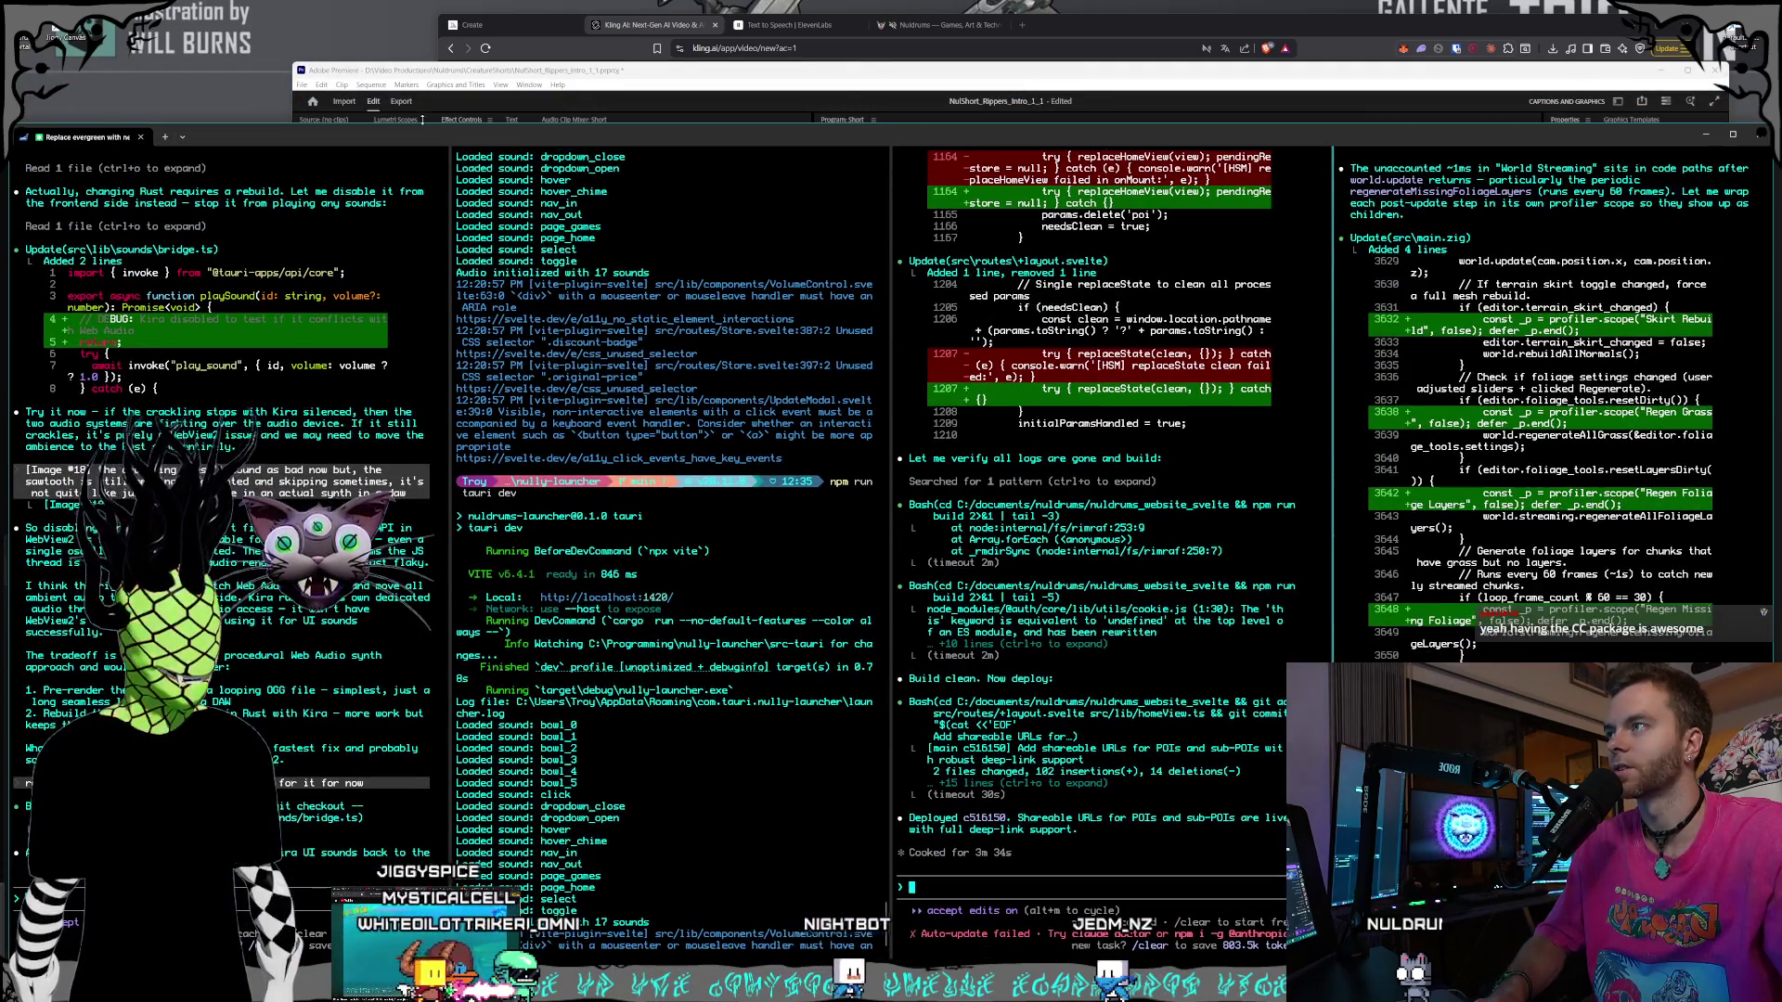
pyautogui.click(491, 43)
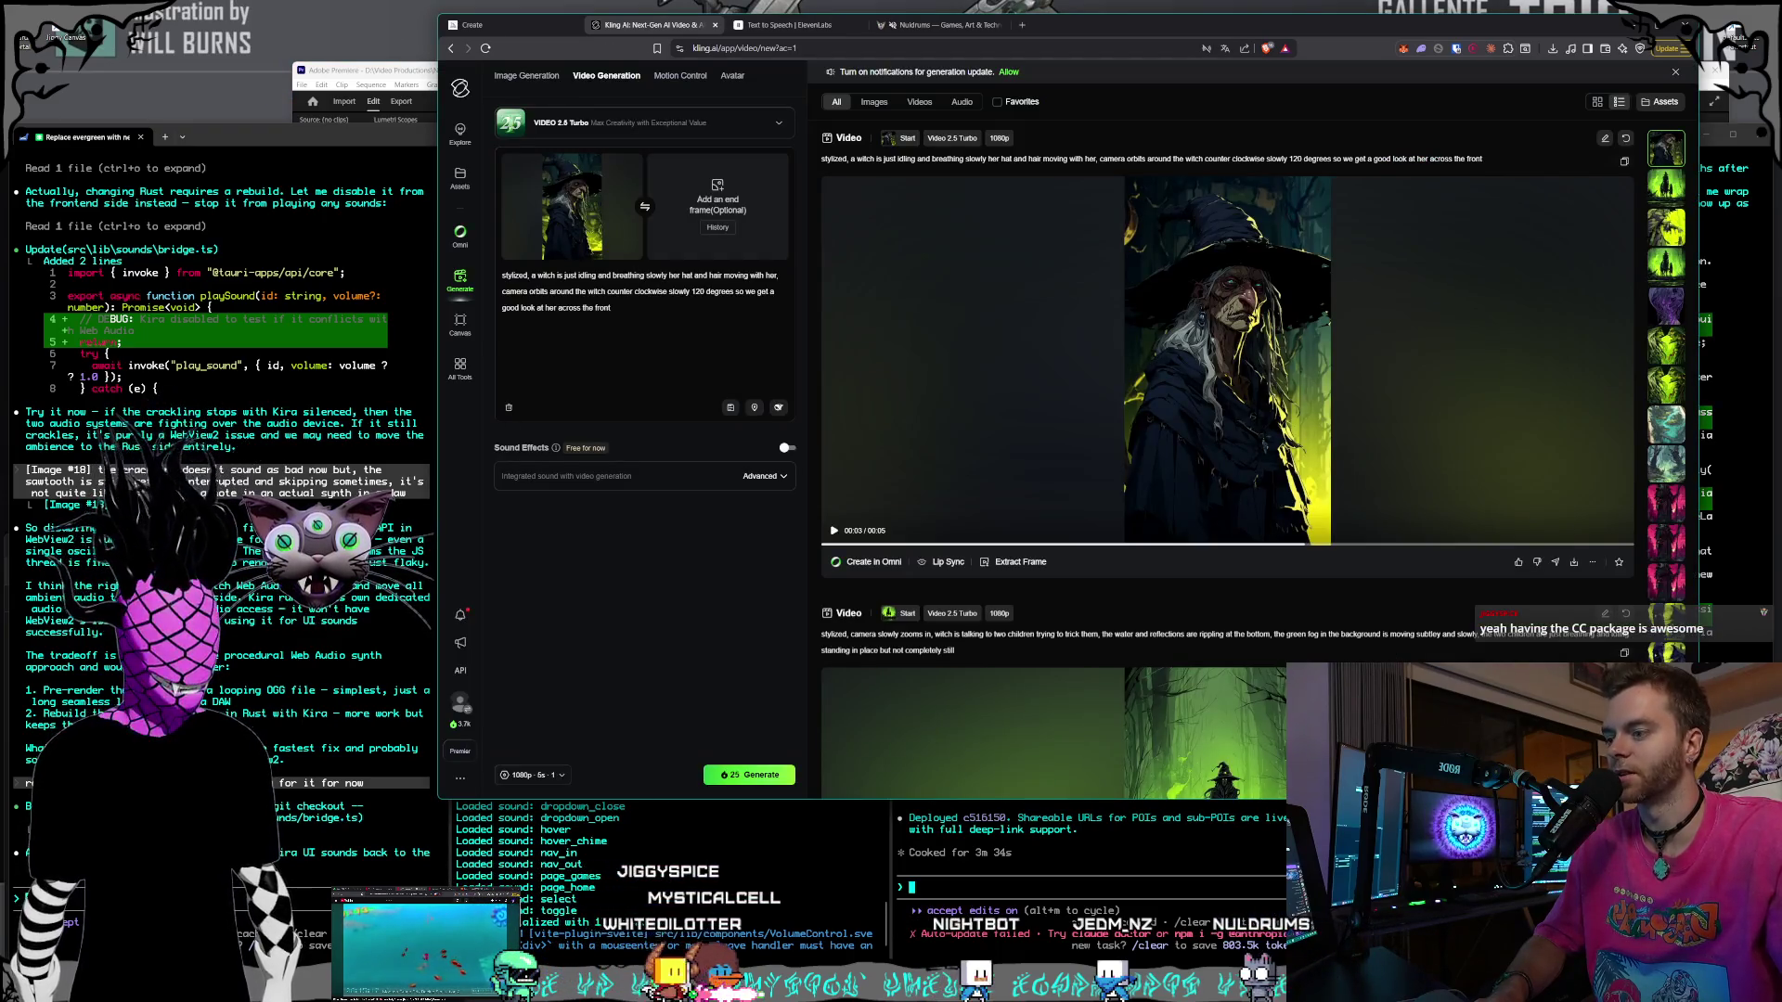
# - Cycle through the Photoshop crowned-creature image and Obsidian notes, then return to Kling AI
pyautogui.hotkey('alt', 'Tab')
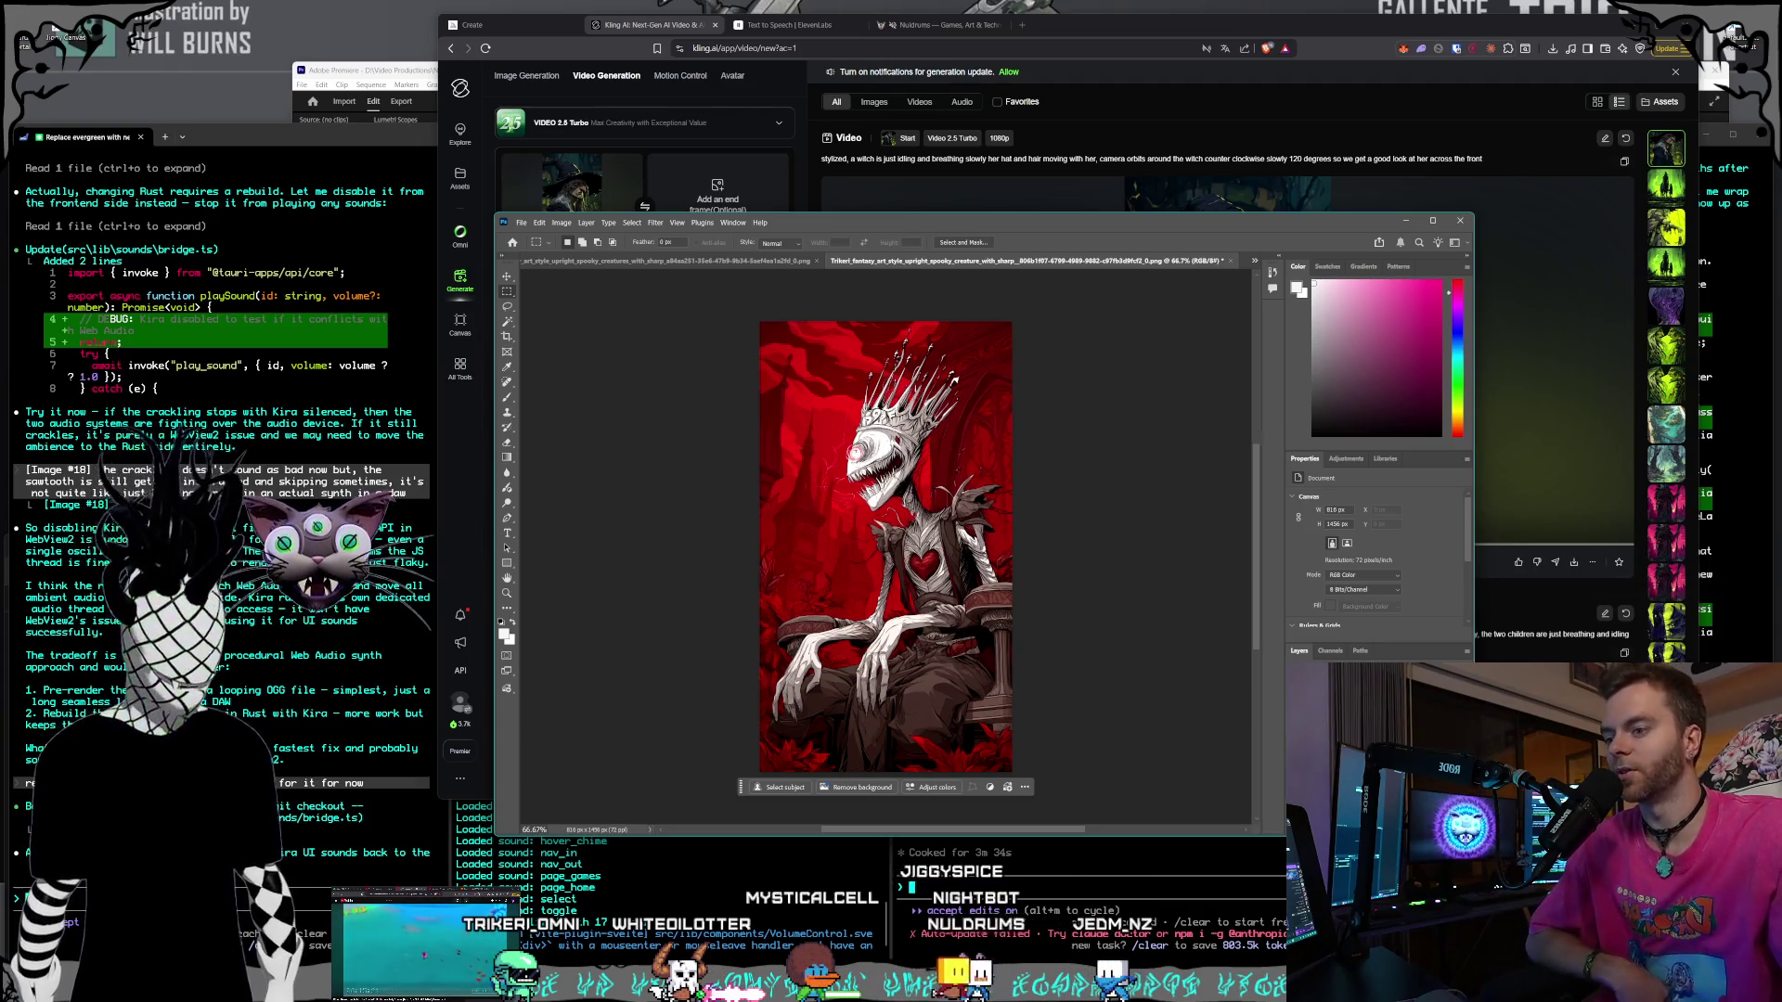
pyautogui.hotkey('alt', 'Tab')
pyautogui.press('Tab')
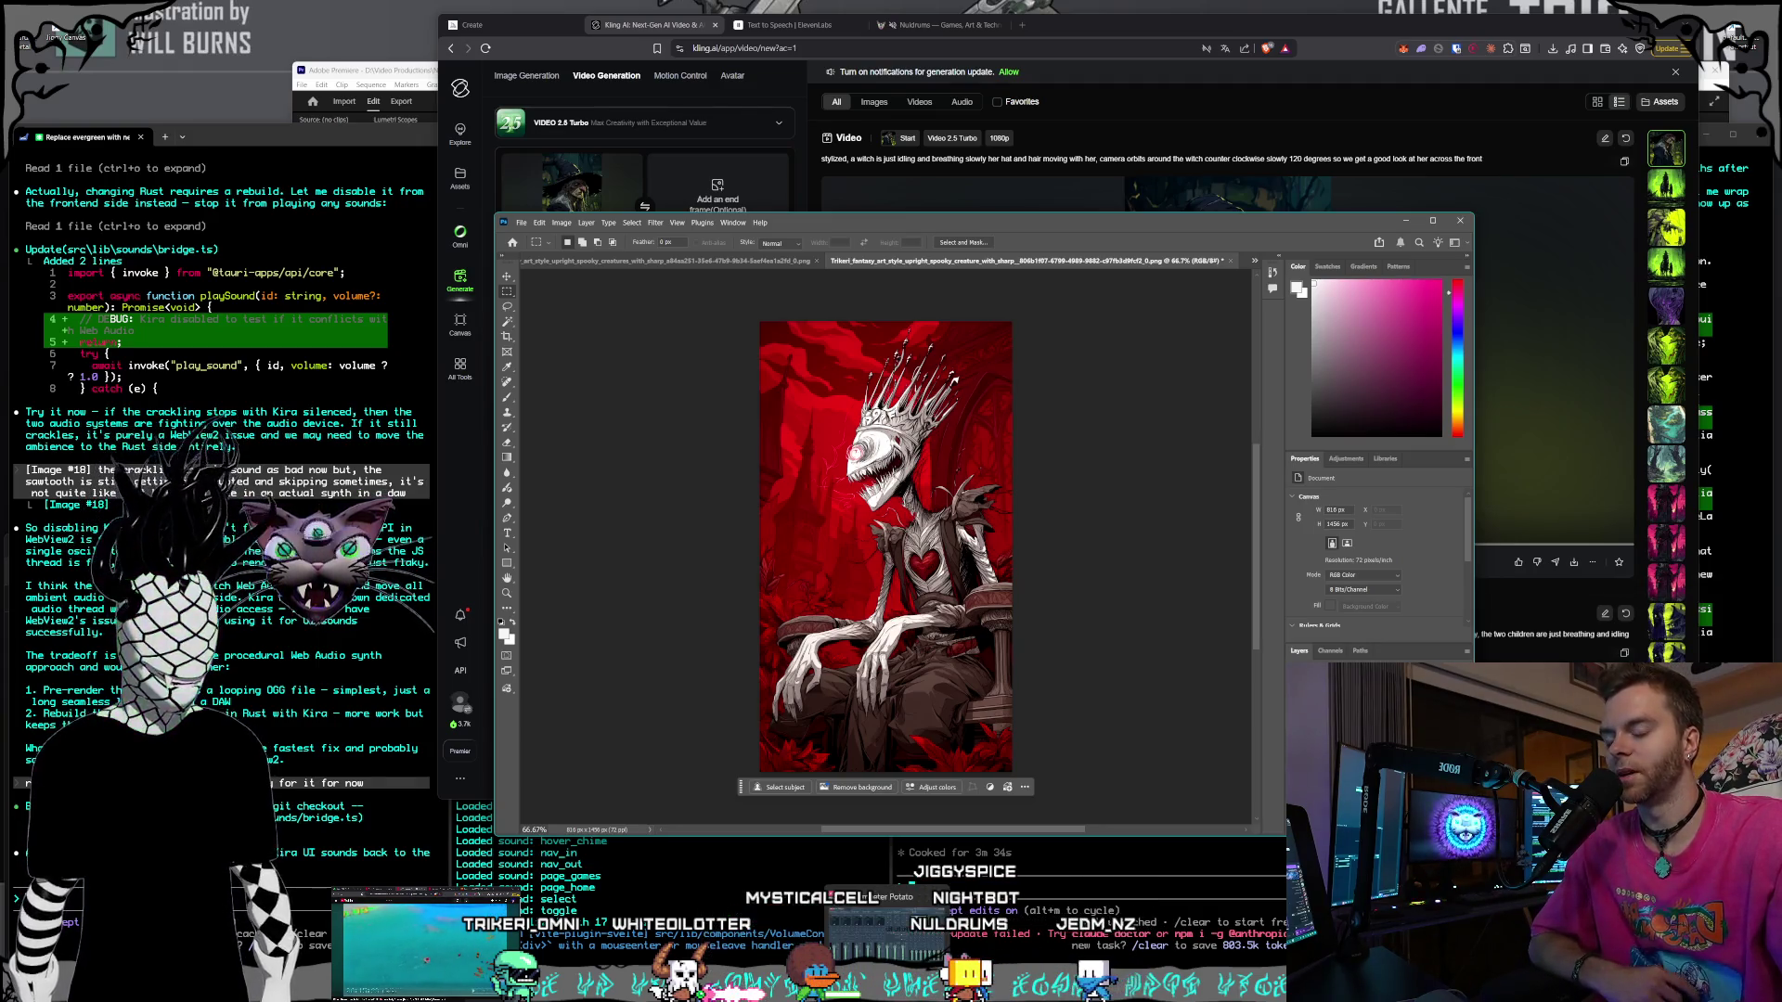
pyautogui.hotkey('alt', 'Tab')
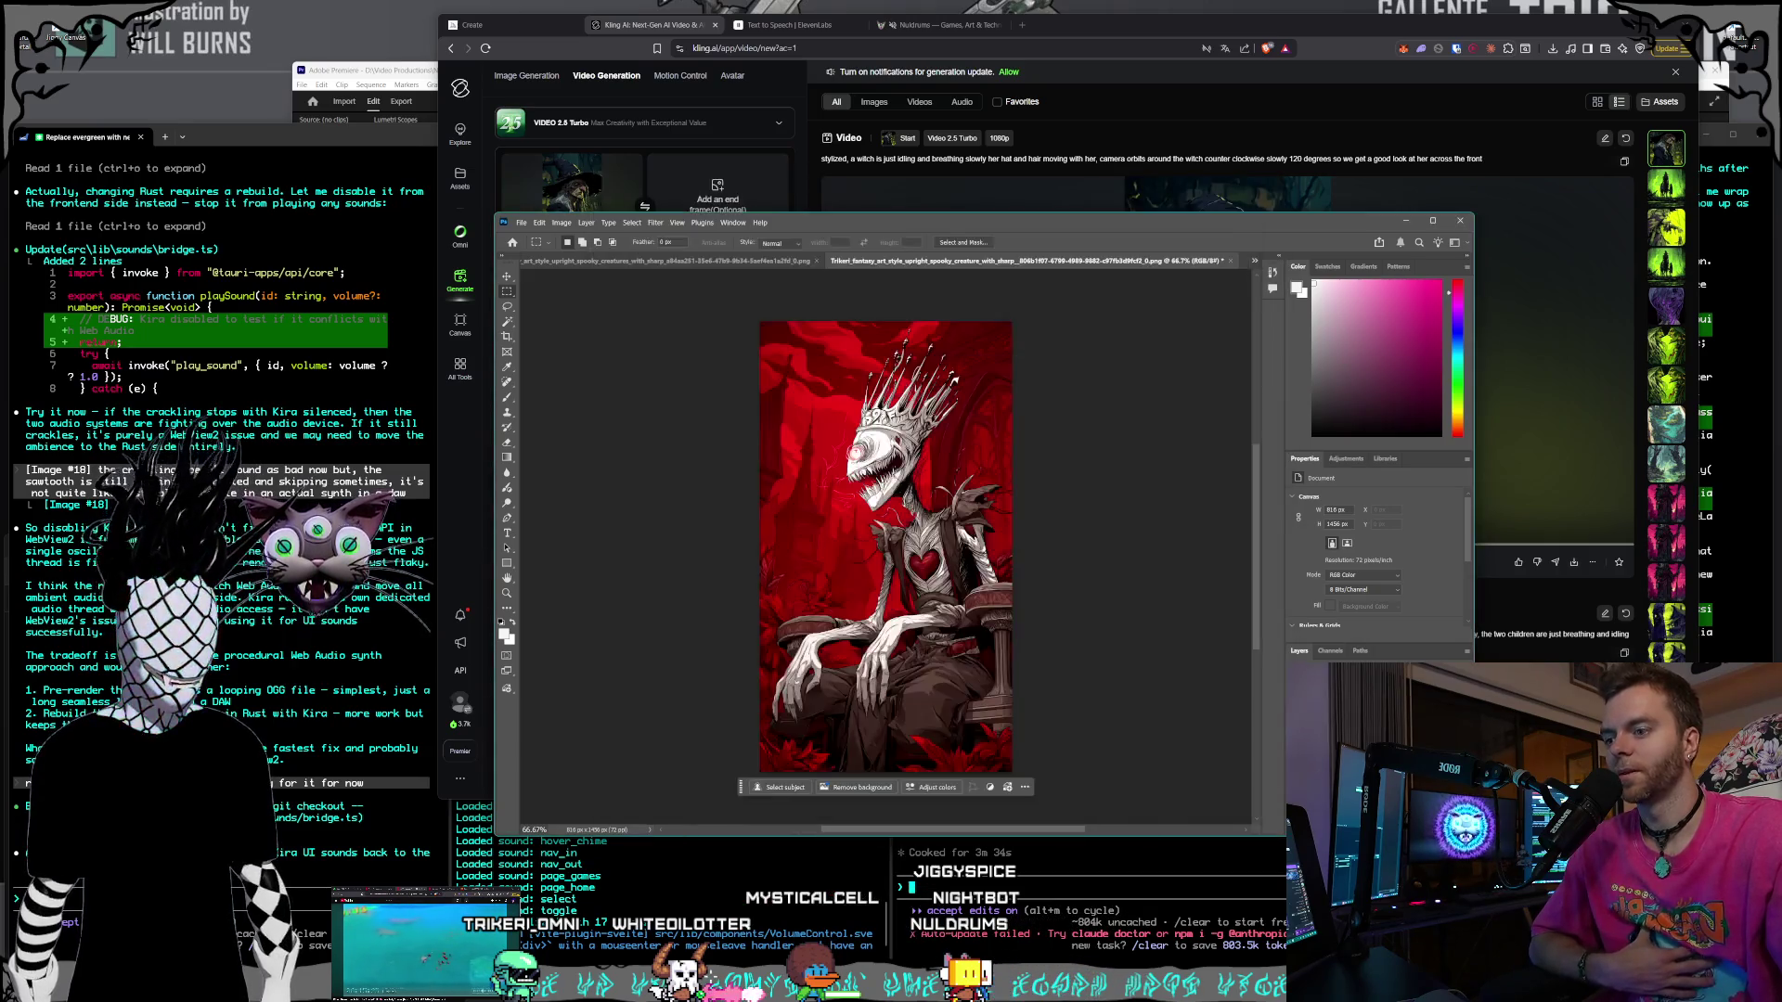
pyautogui.hotkey('alt', 'Tab')
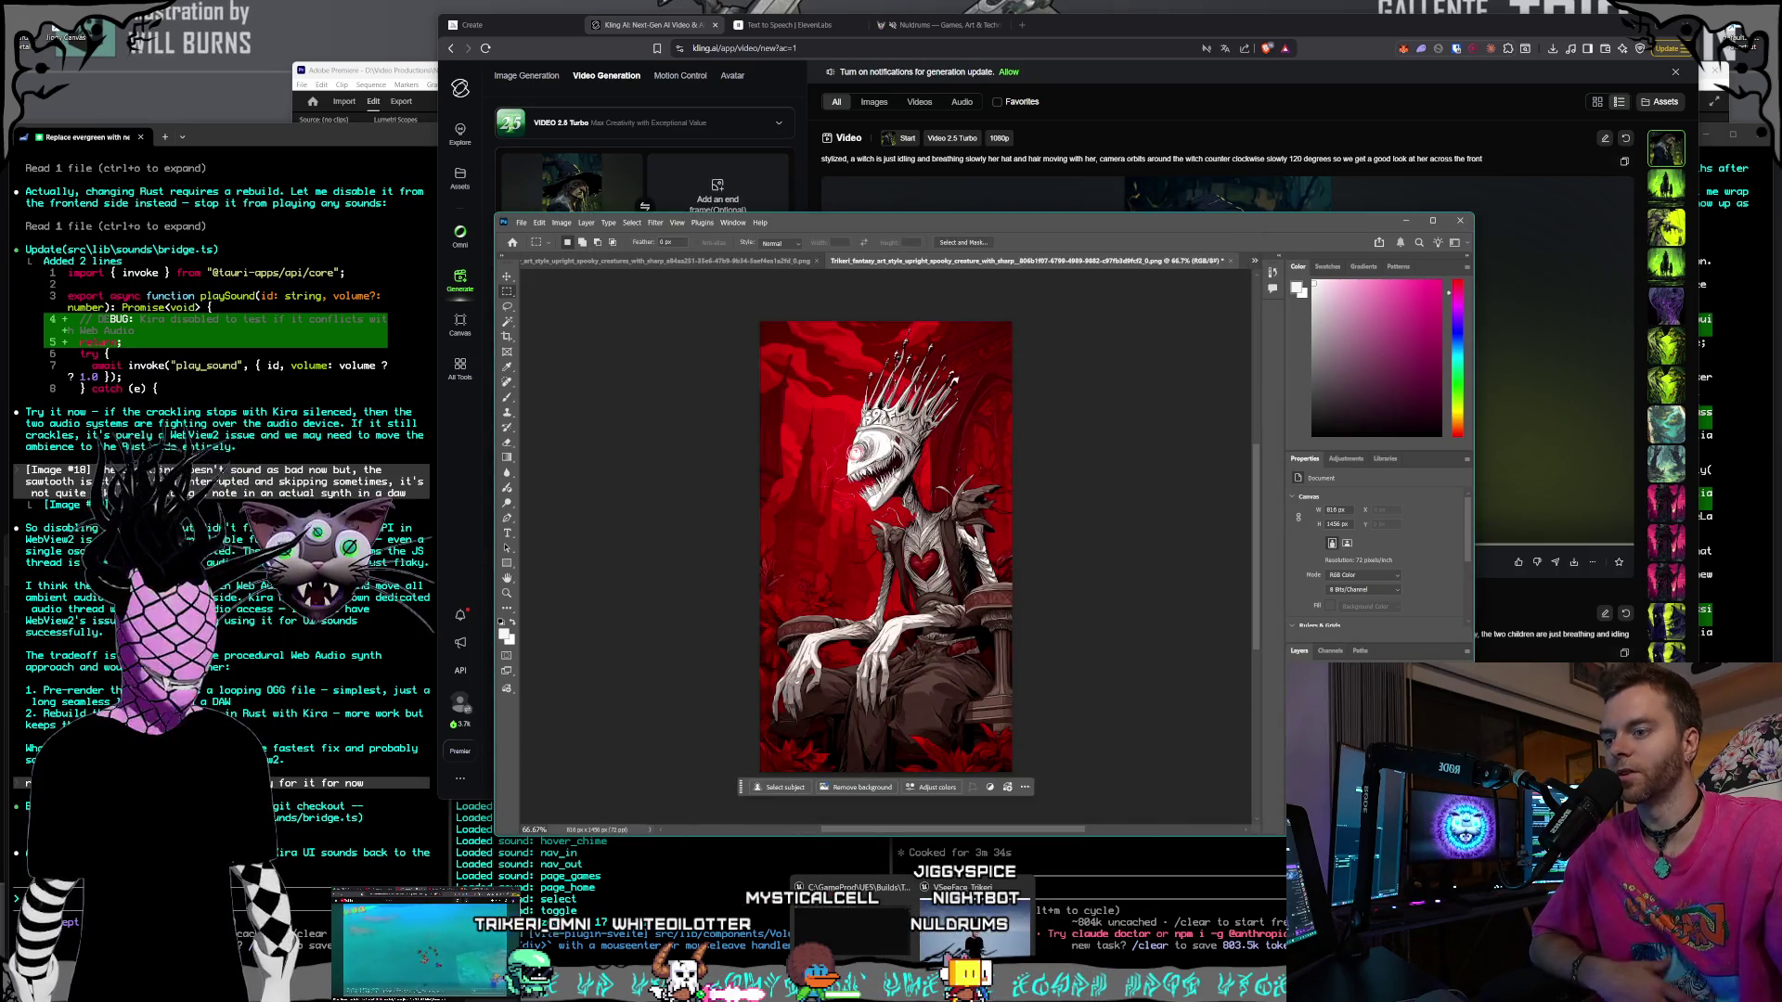
pyautogui.press('Tab')
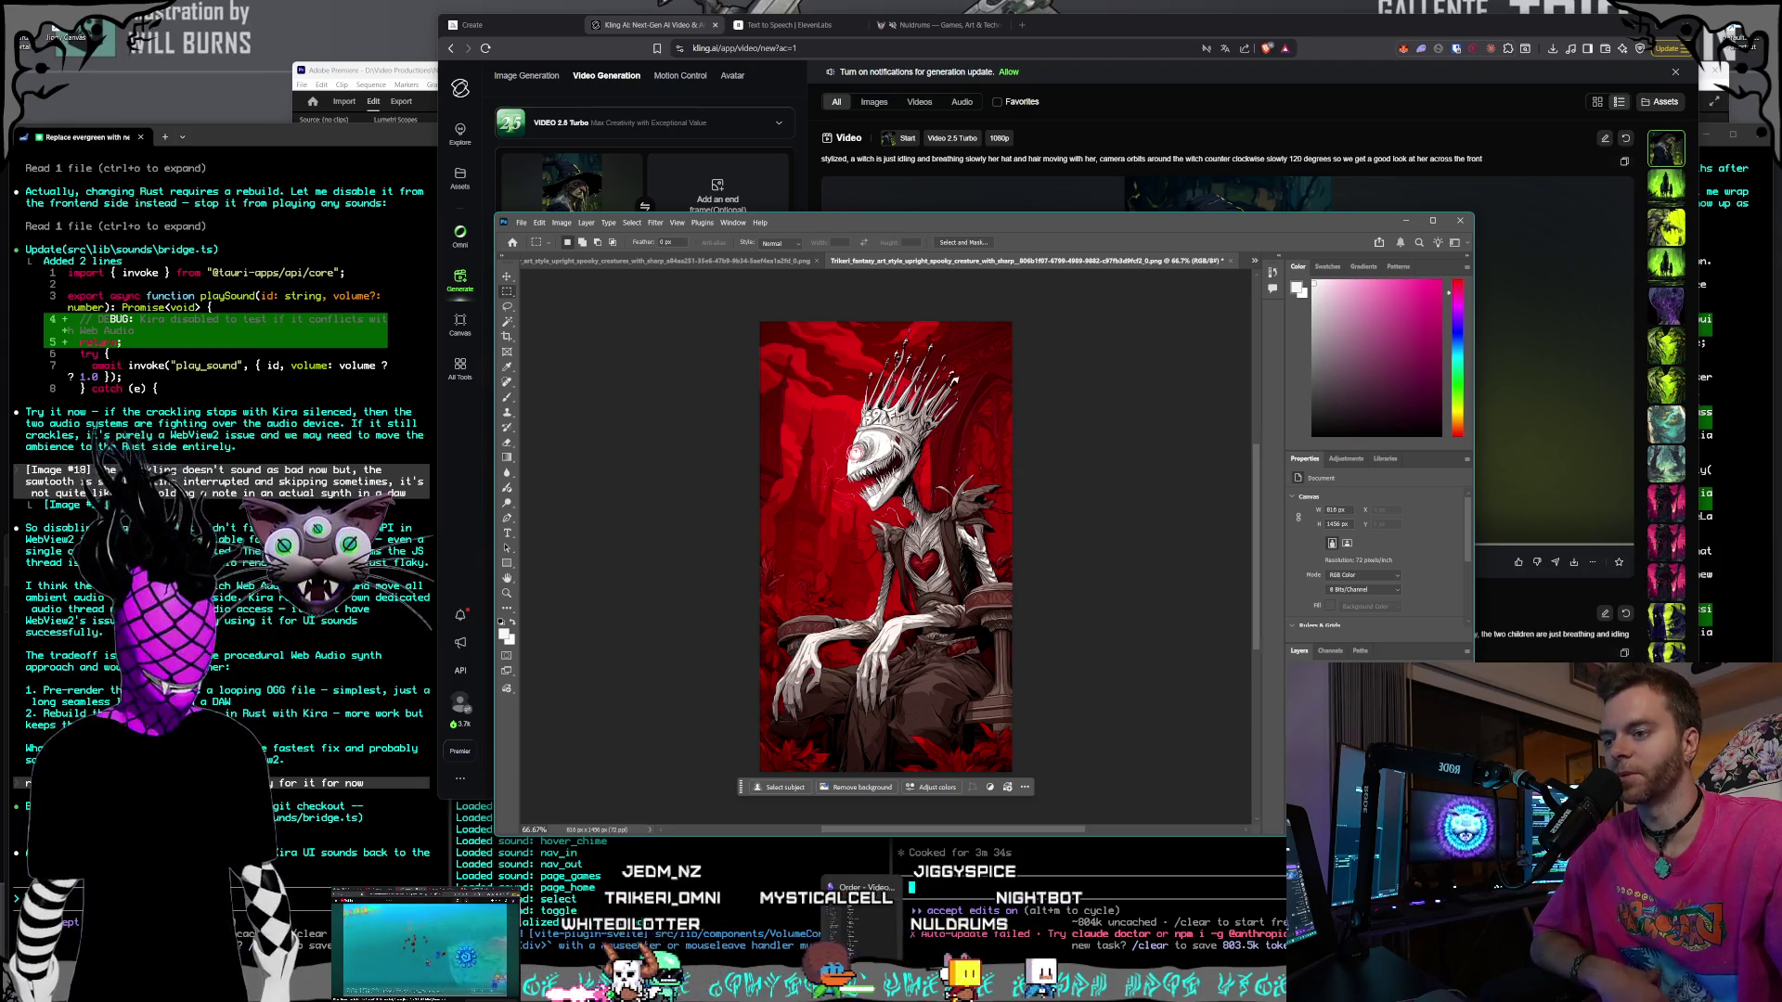
pyautogui.click(1025, 25)
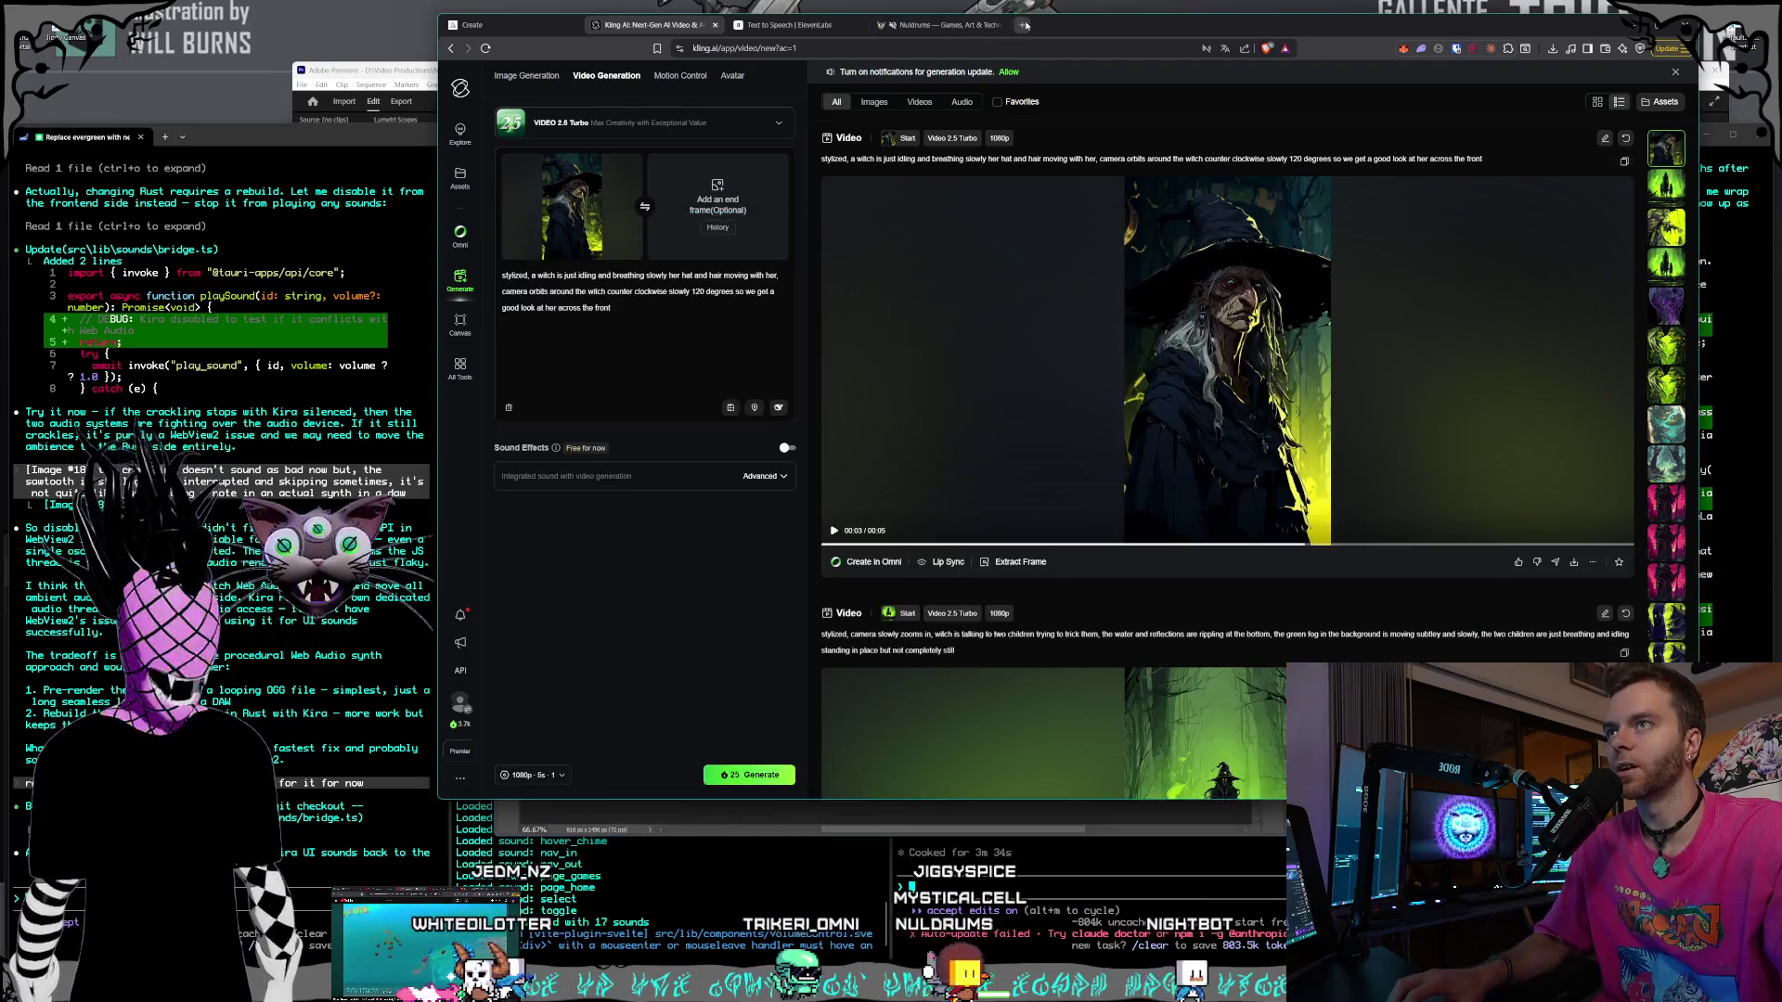
# - Load nuldrums.world in a new browser tab
pyautogui.click(1026, 26)
pyautogui.write('nuld')
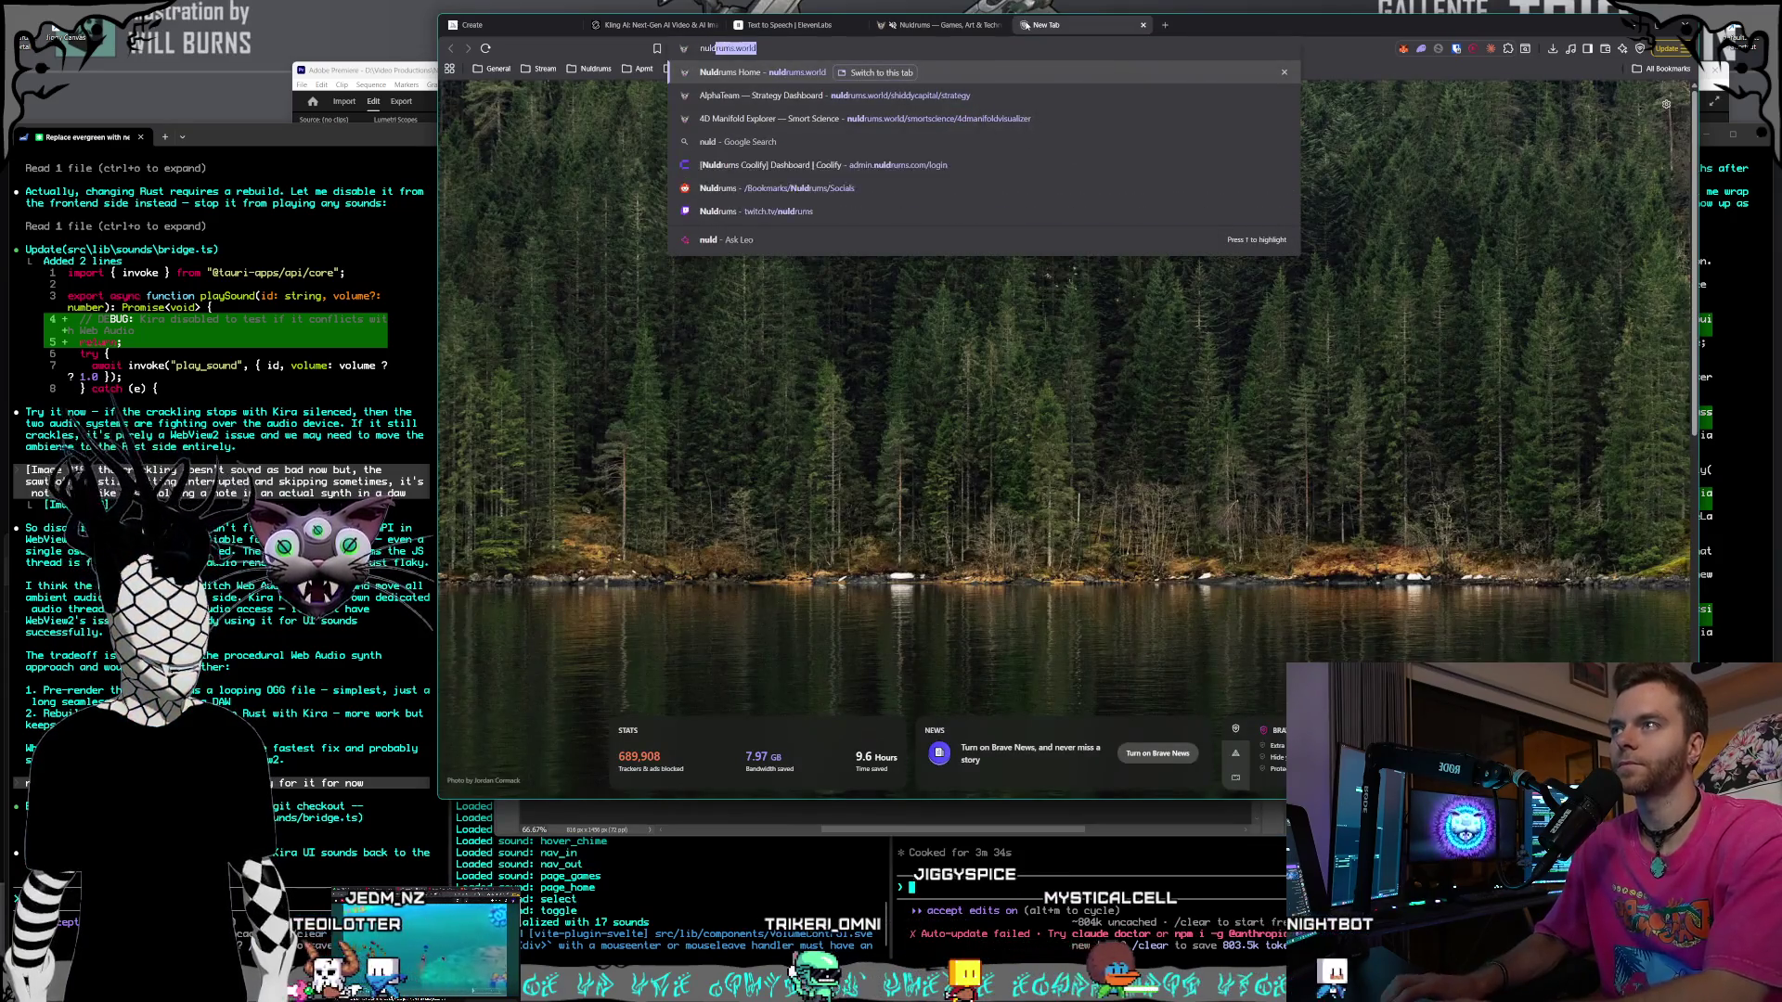
pyautogui.write('rums.worl')
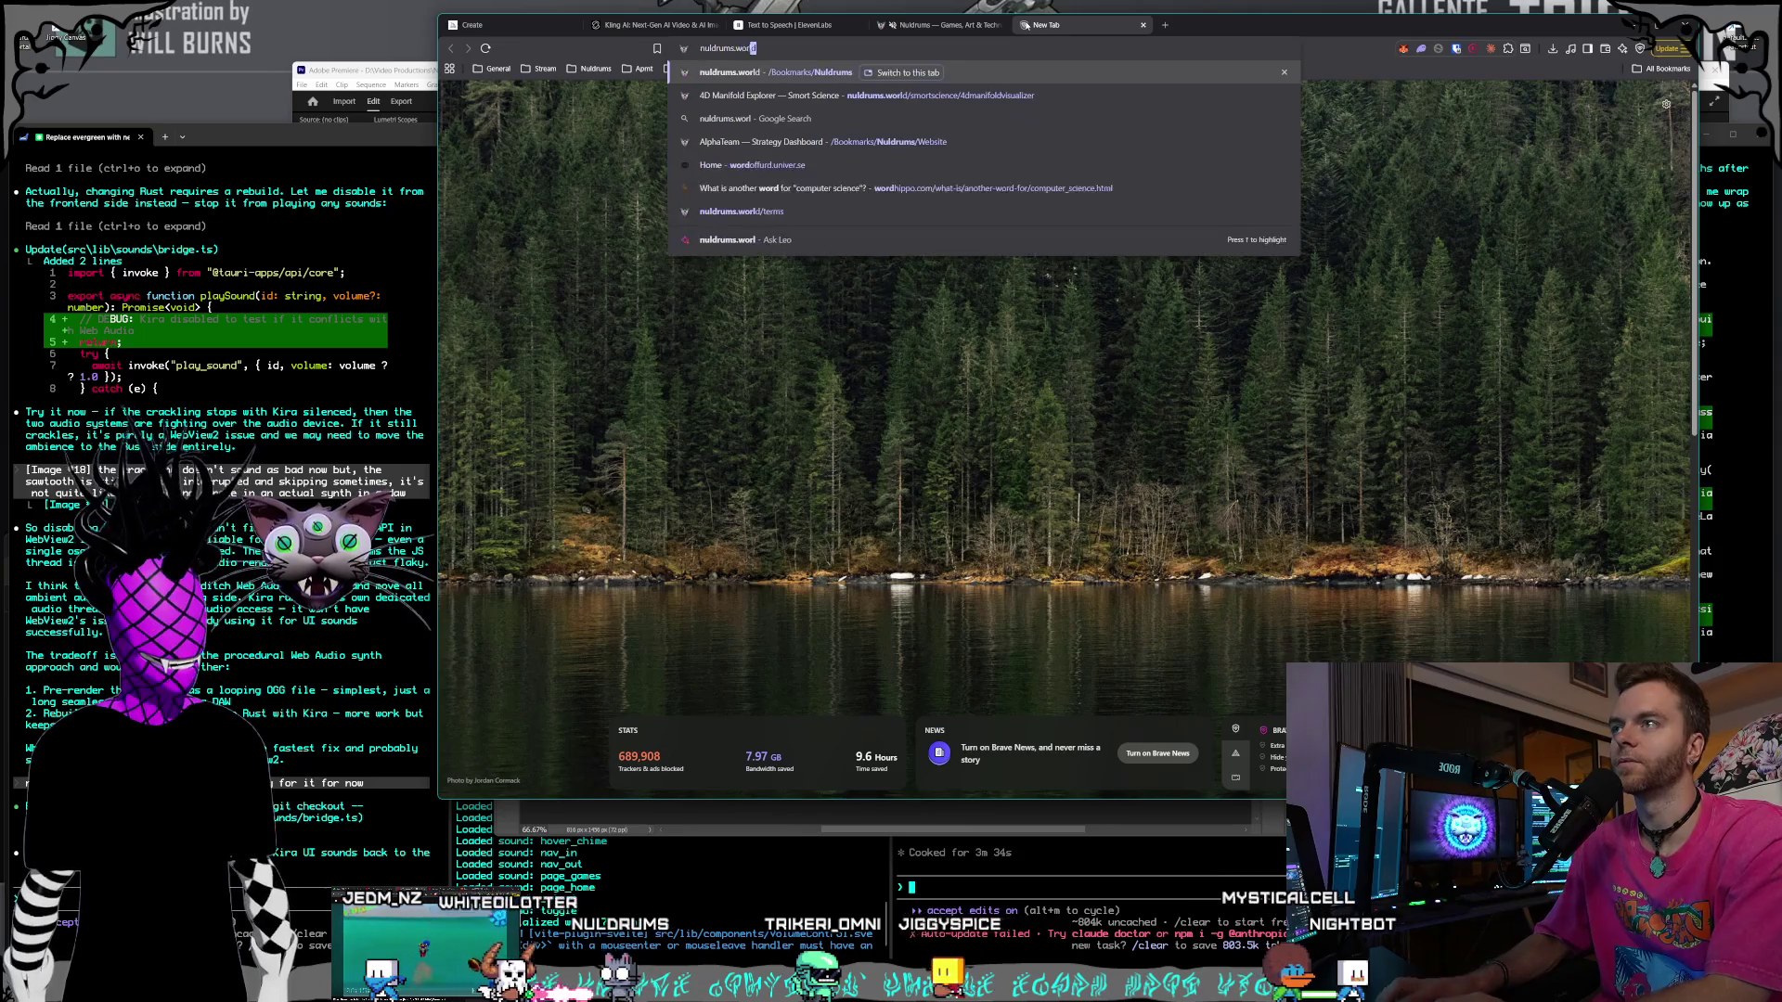
pyautogui.press('Return')
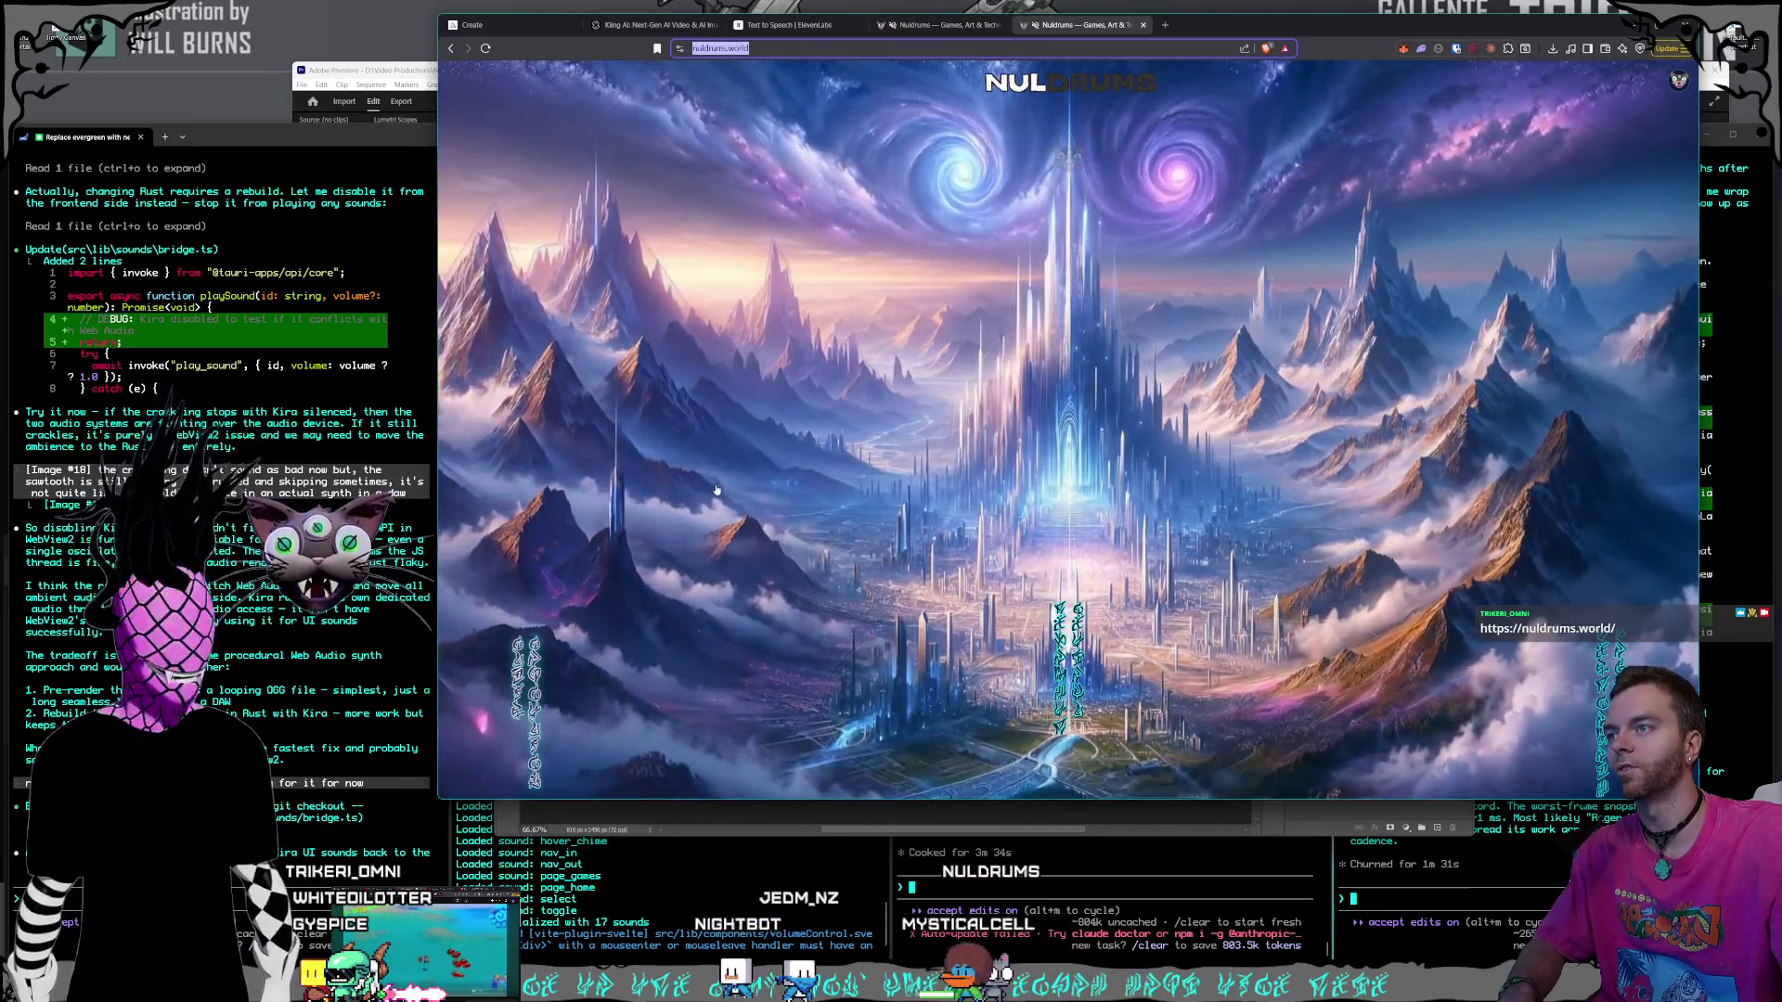
# - Tour the Technology Towers, Magic Mountains, Nyxweald Forest and Hexolyth Metropa locations on the world map
pyautogui.click(1197, 596)
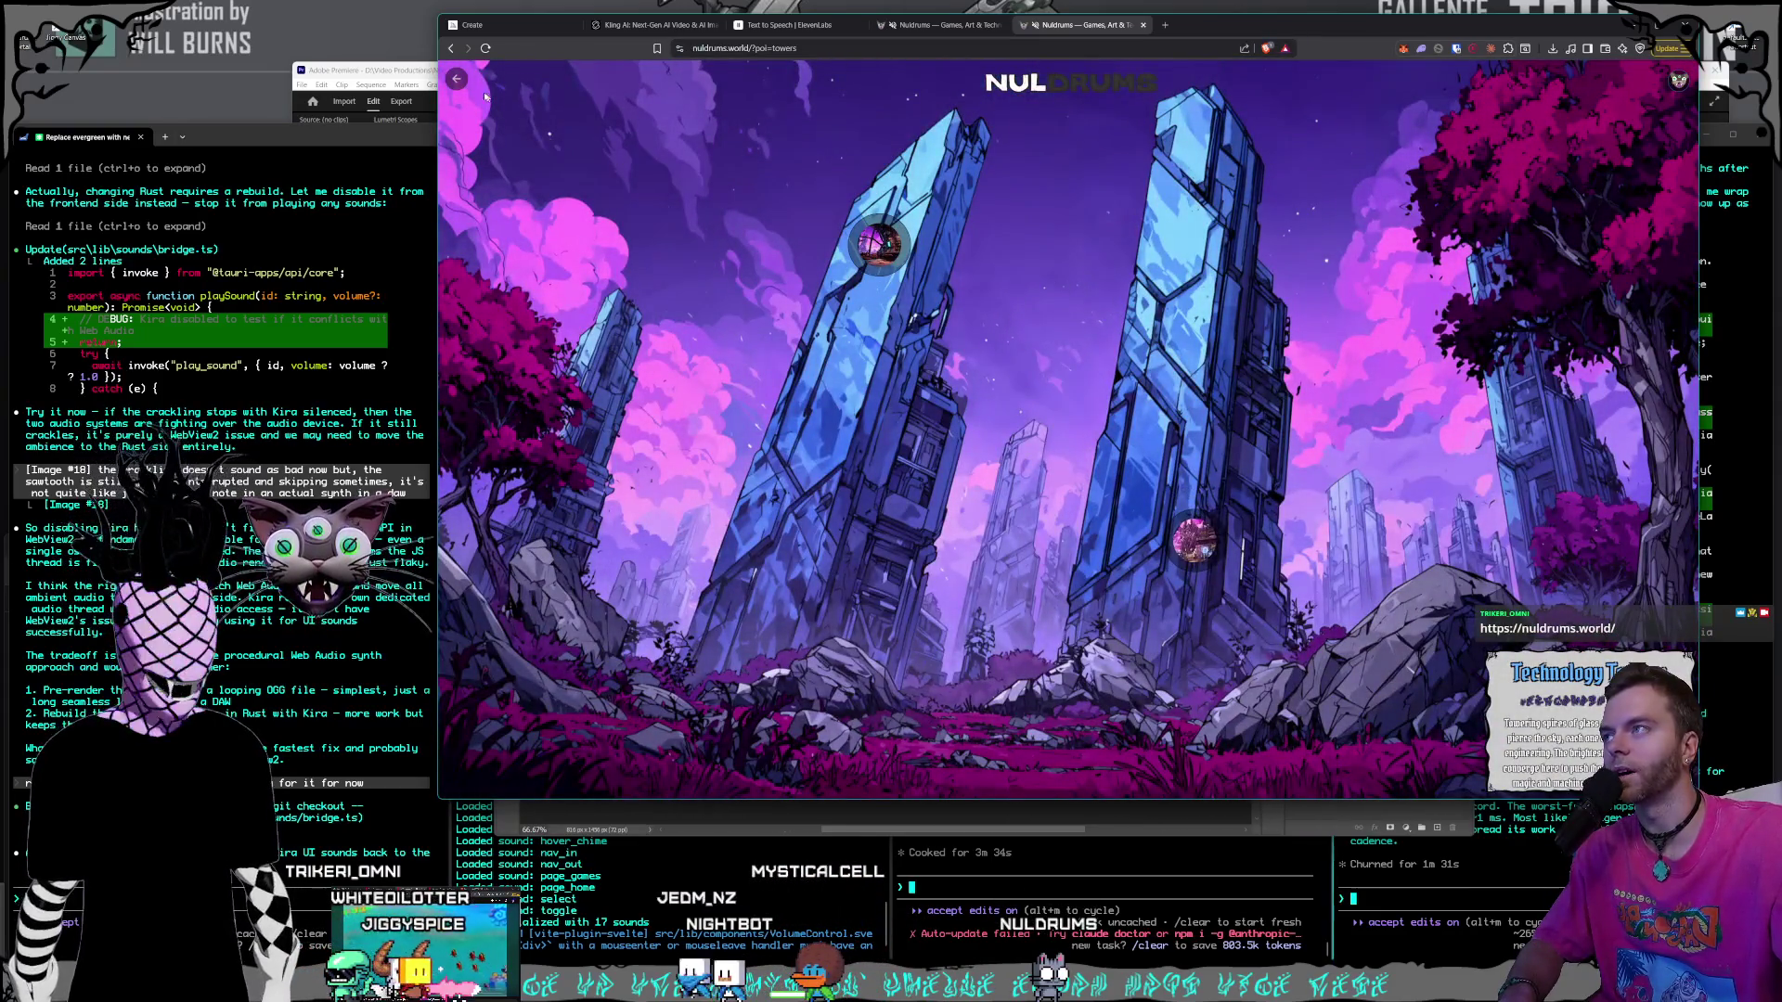
pyautogui.click(458, 81)
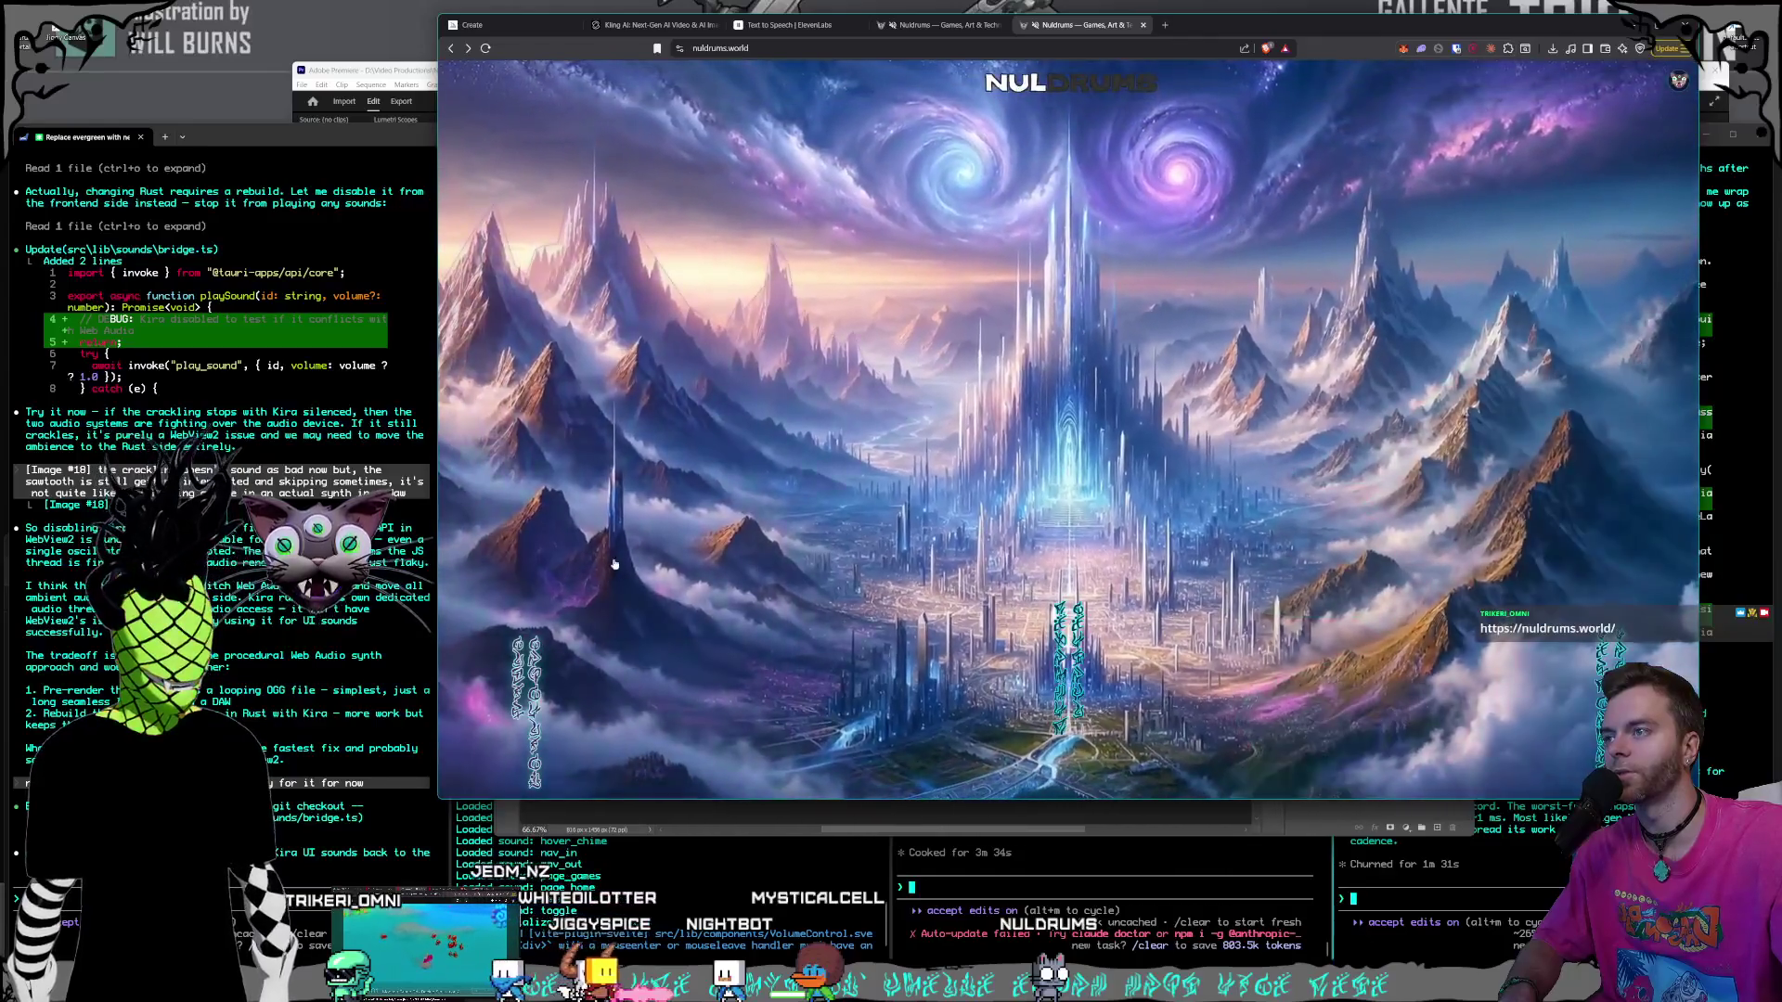
pyautogui.click(615, 565)
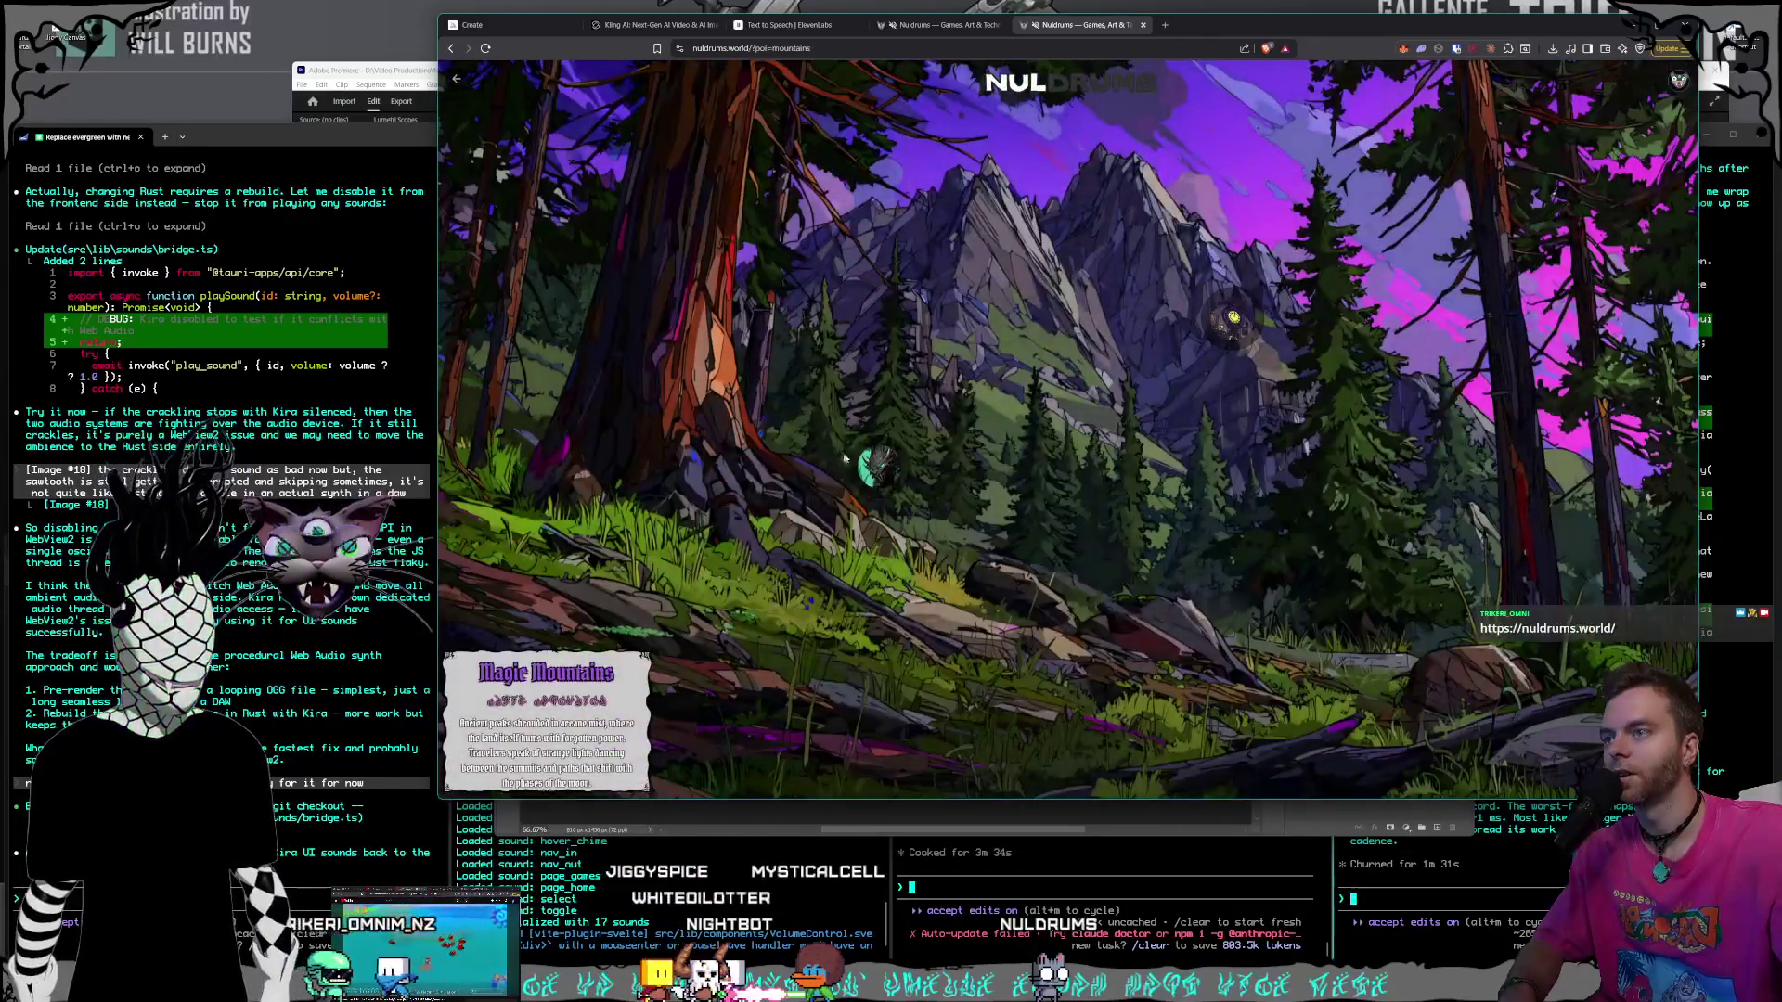
pyautogui.click(888, 500)
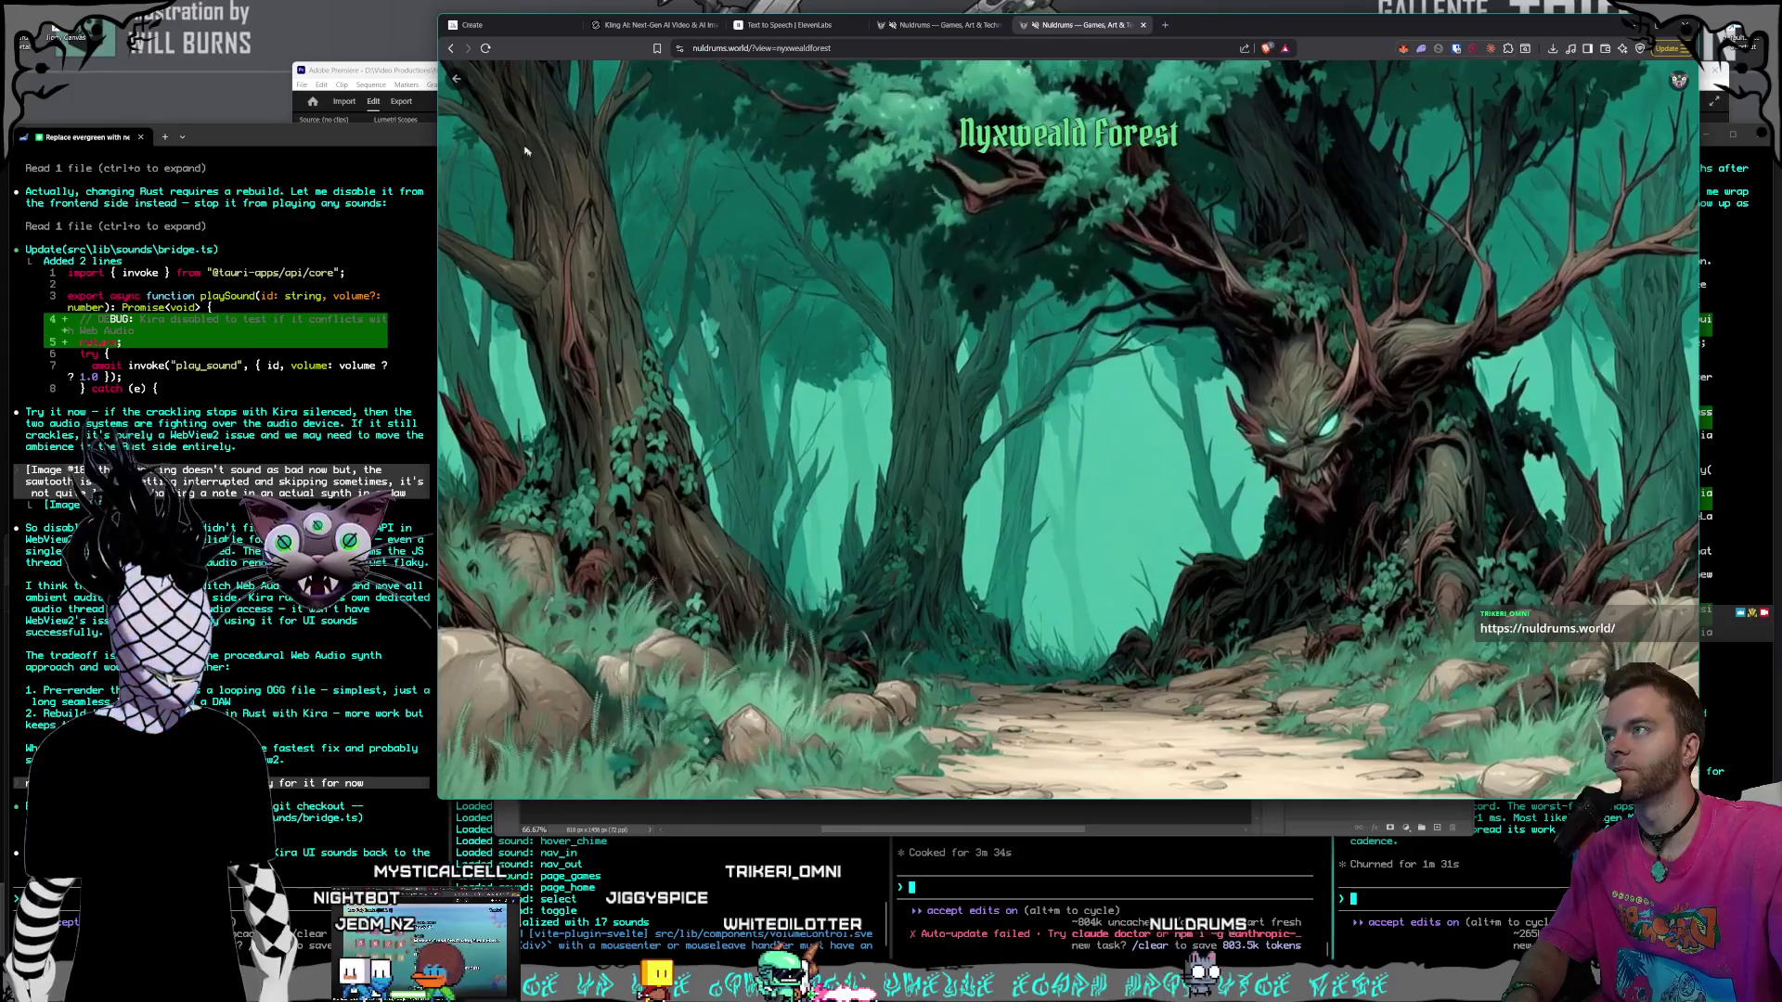
pyautogui.click(454, 80)
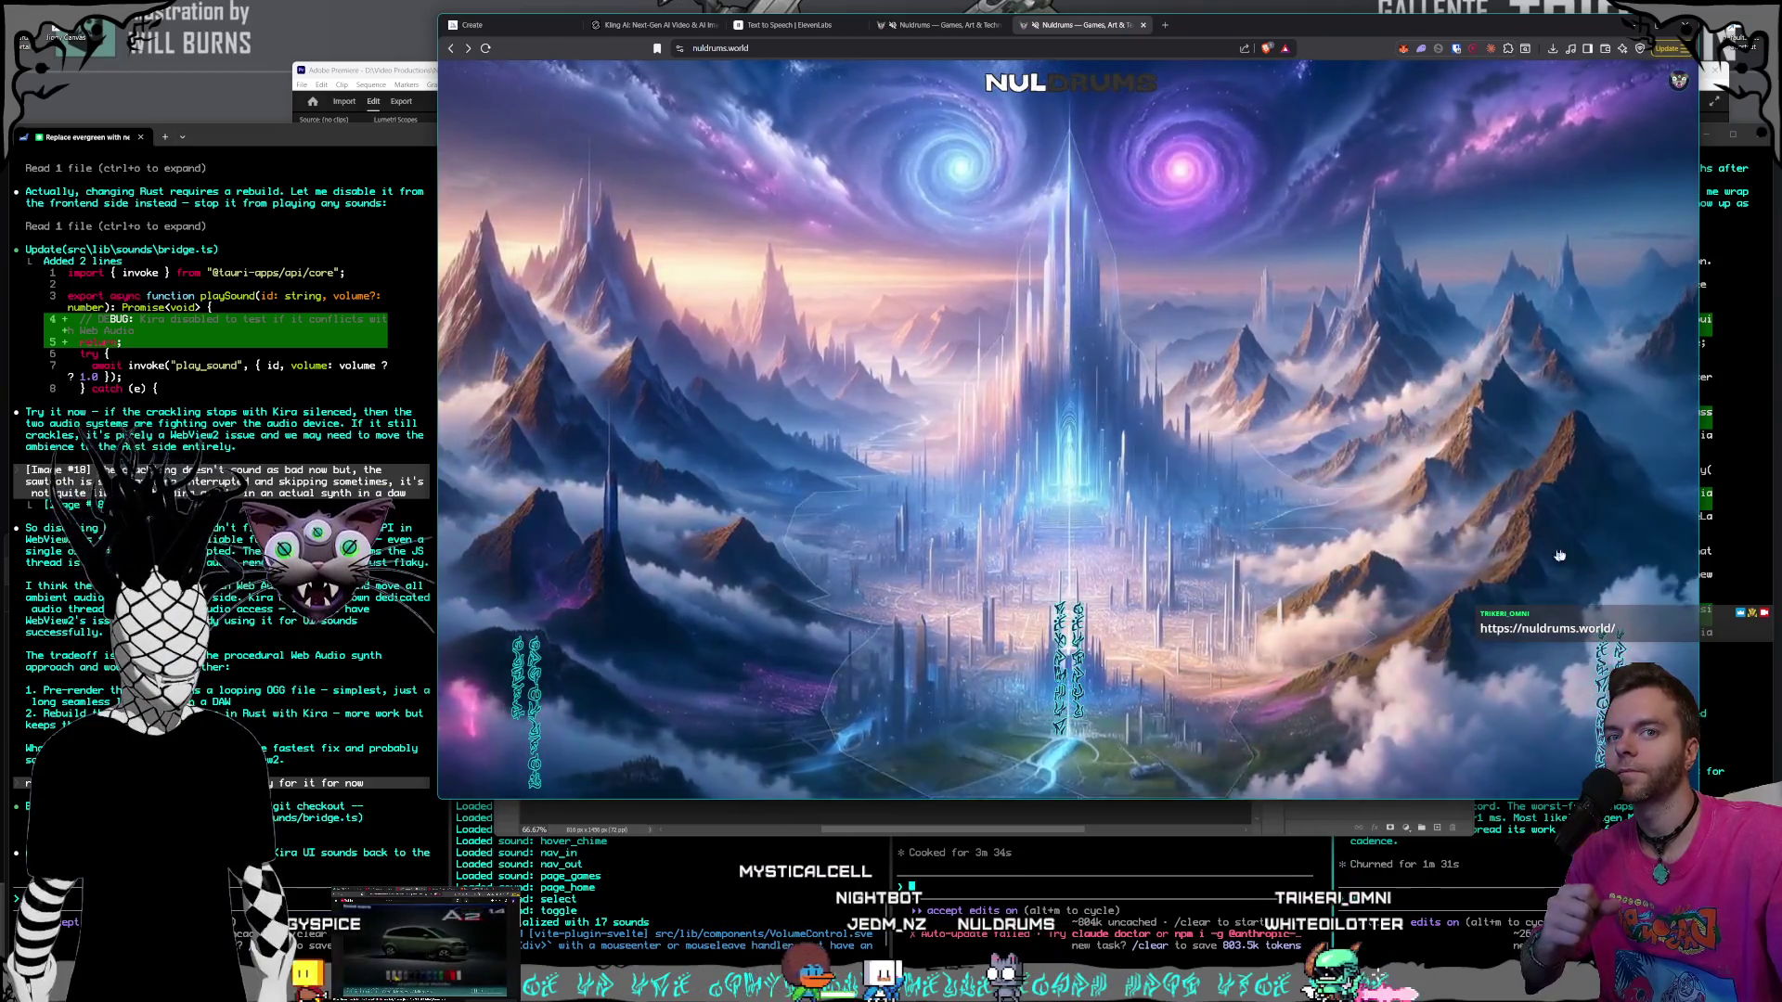
pyautogui.click(1244, 551)
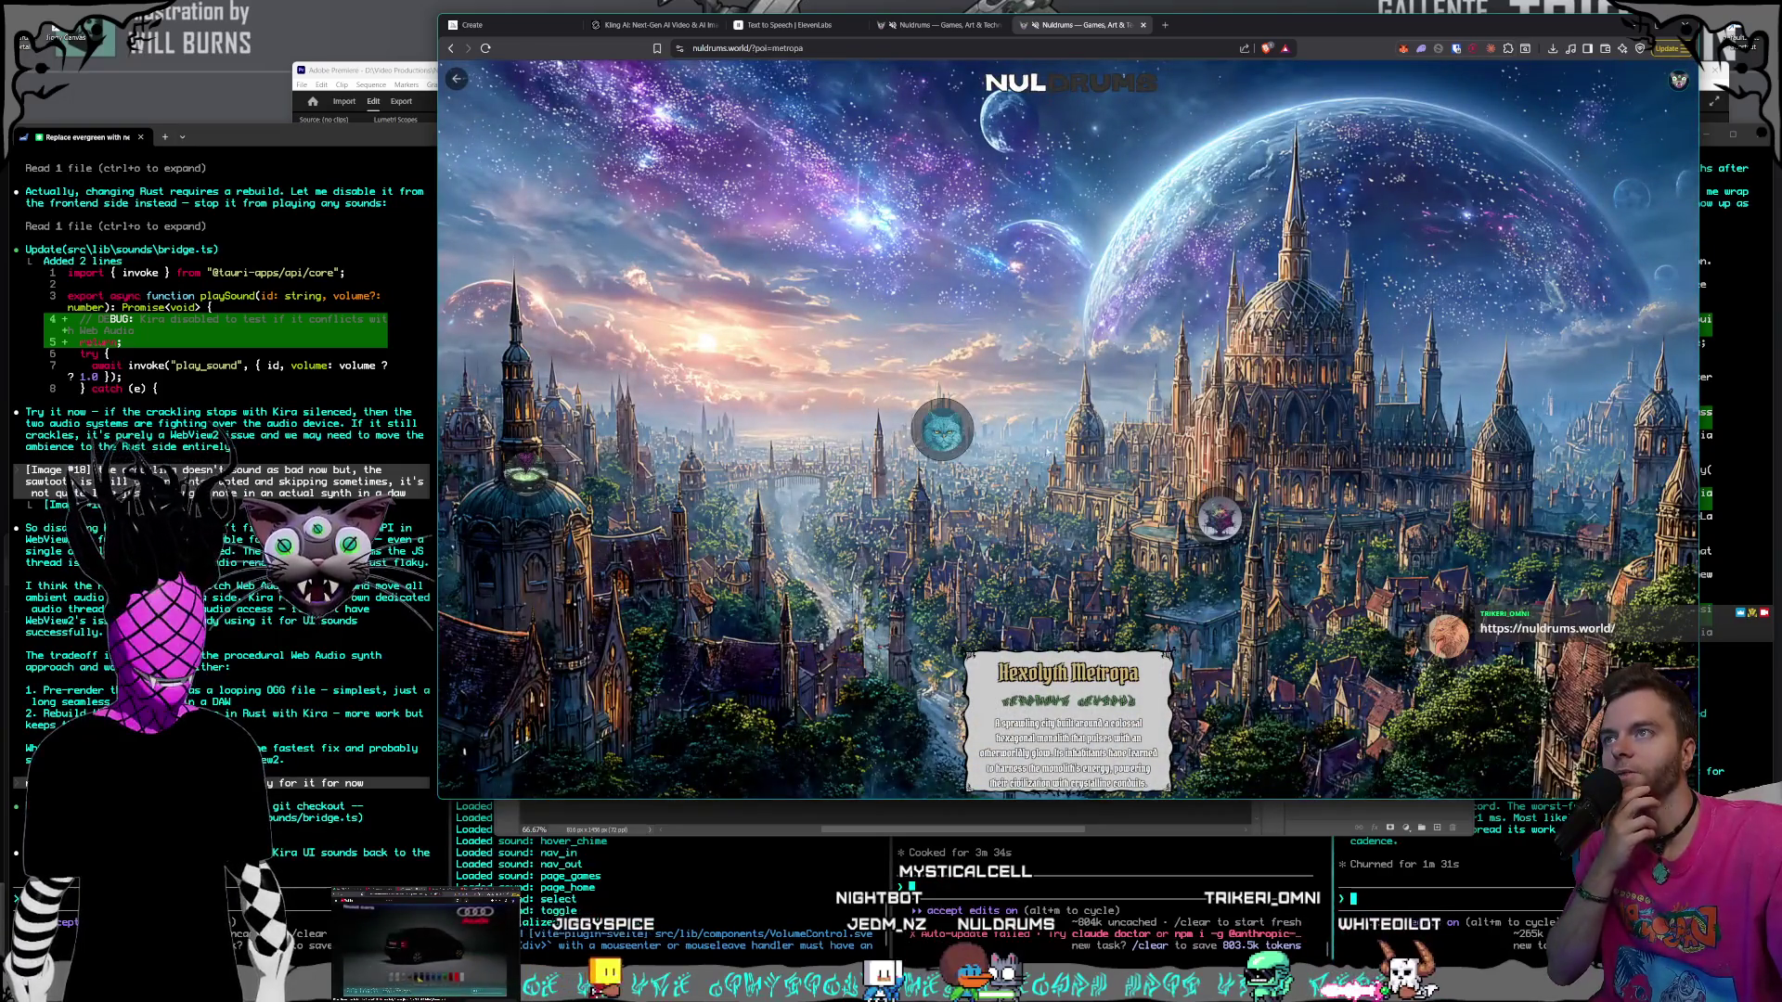
pyautogui.click(456, 78)
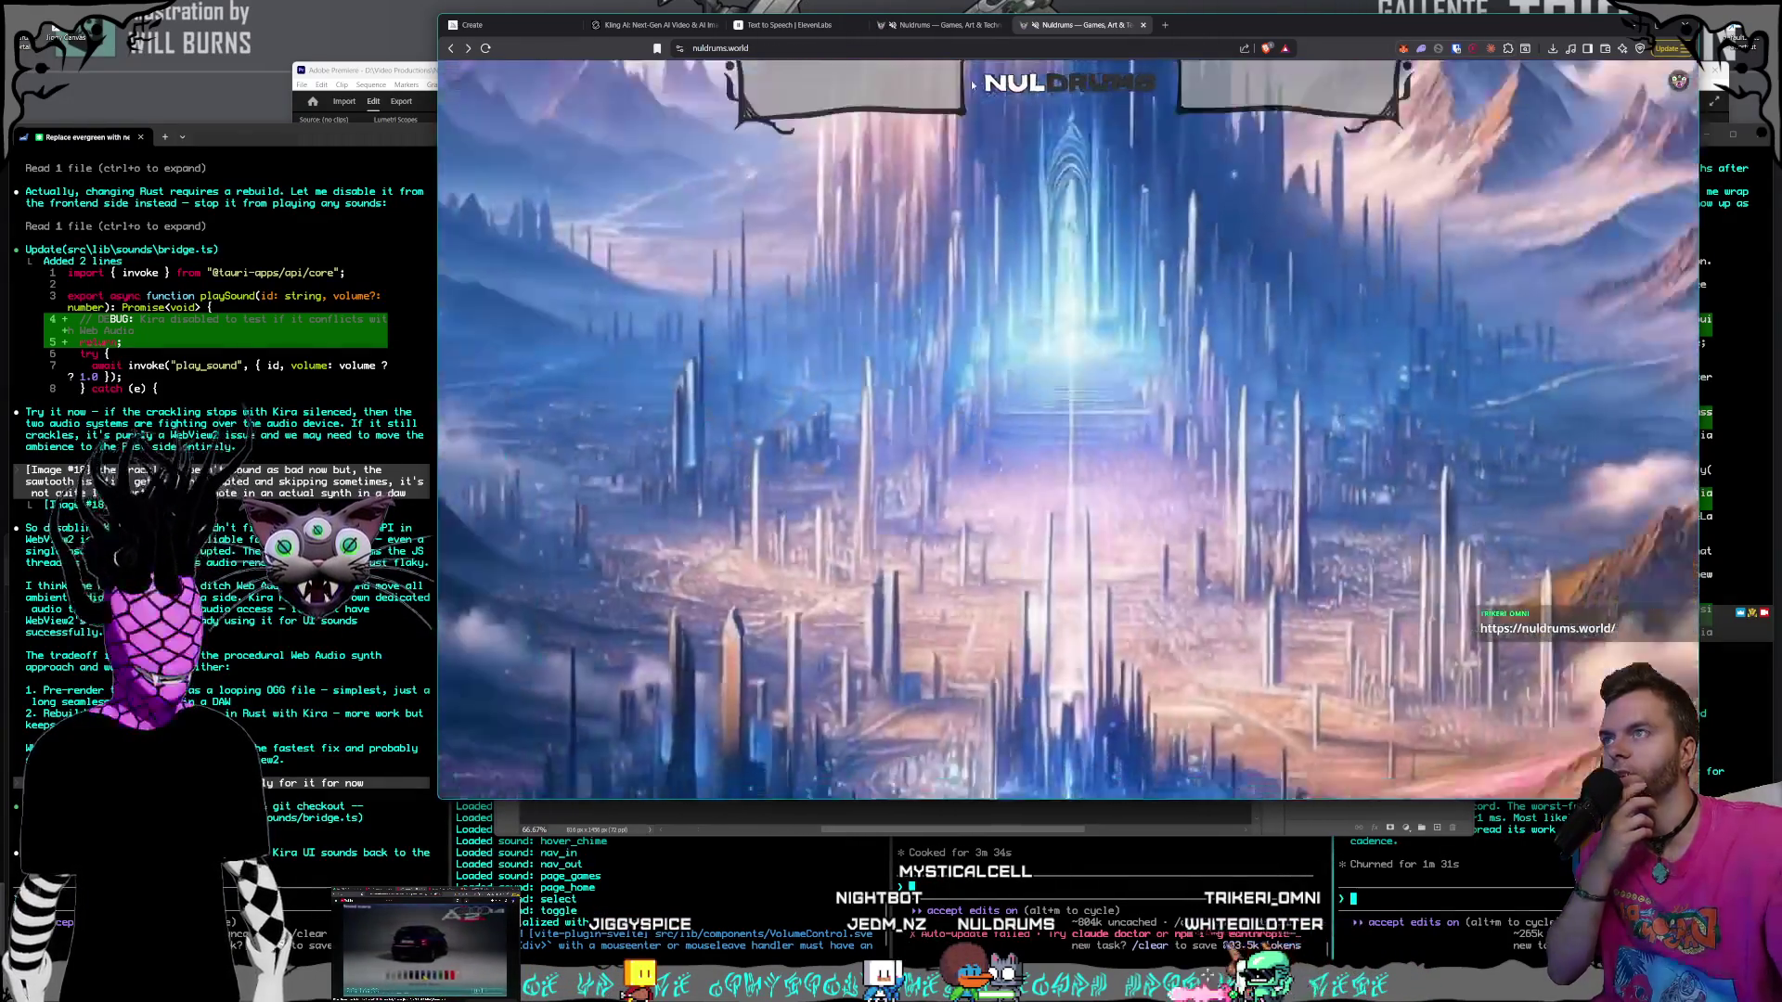
# - Close the duplicate Nuldrums tabs and switch back to the Kling AI video tab
pyautogui.click(942, 25)
pyautogui.click(1143, 25)
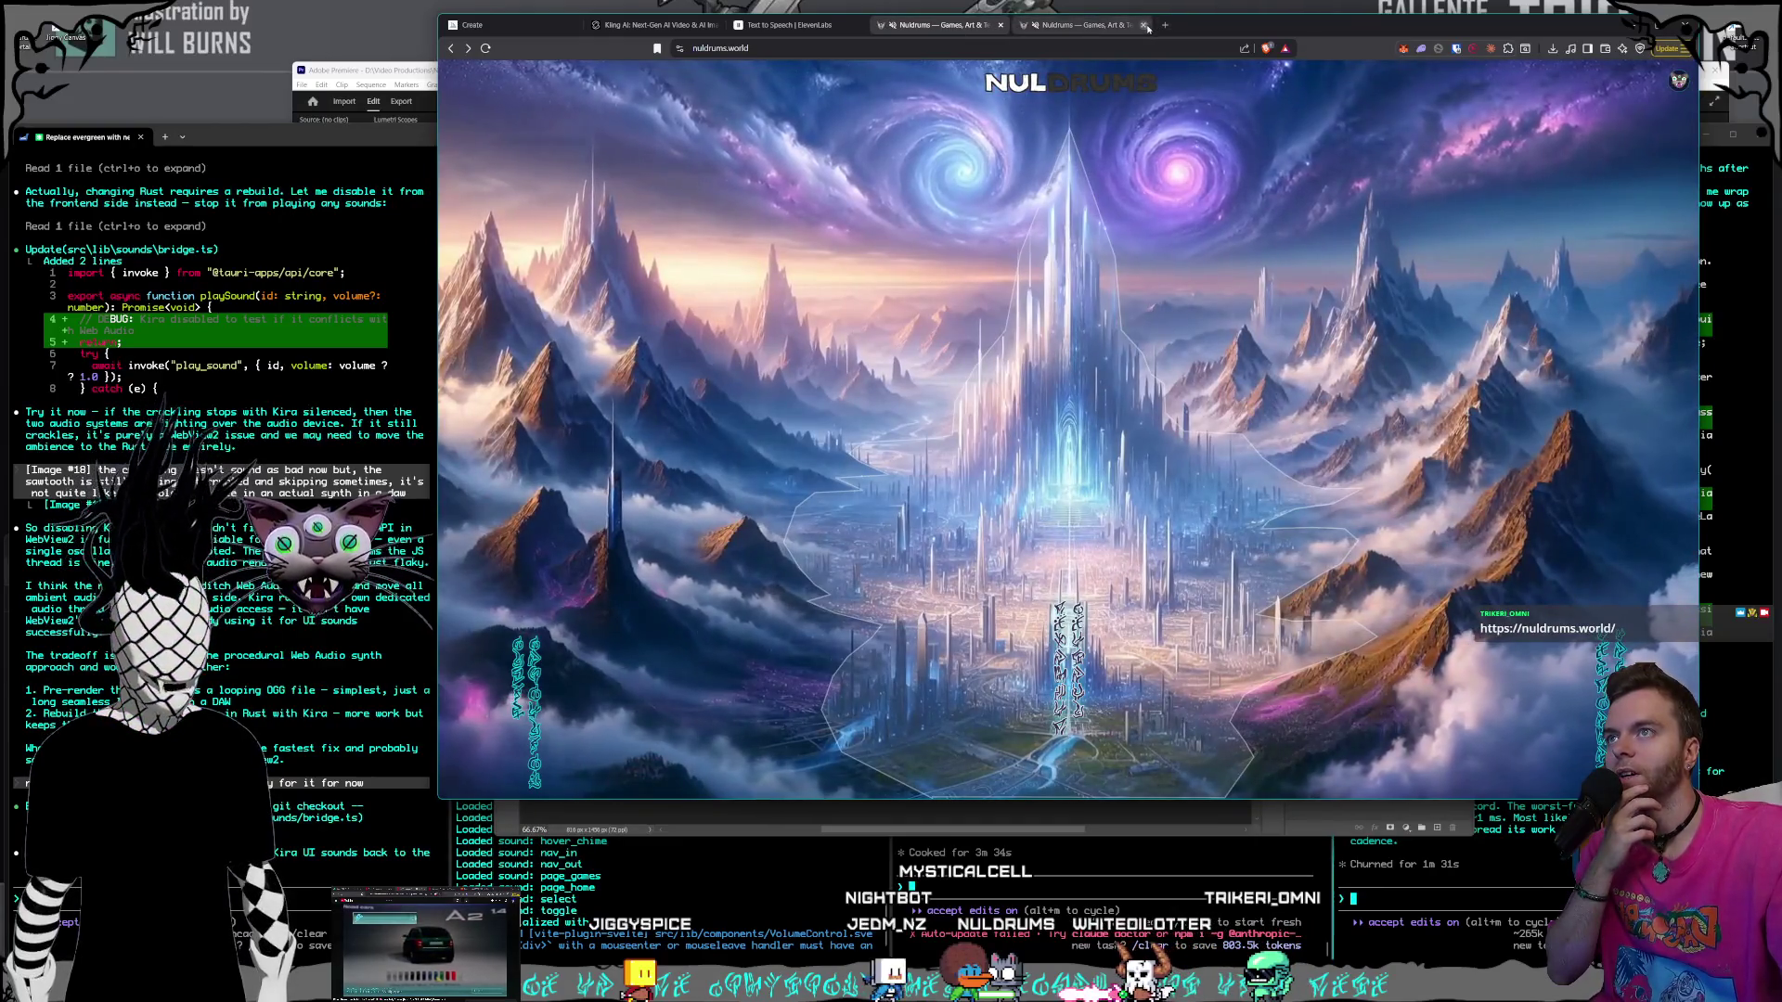
pyautogui.click(794, 25)
pyautogui.click(652, 28)
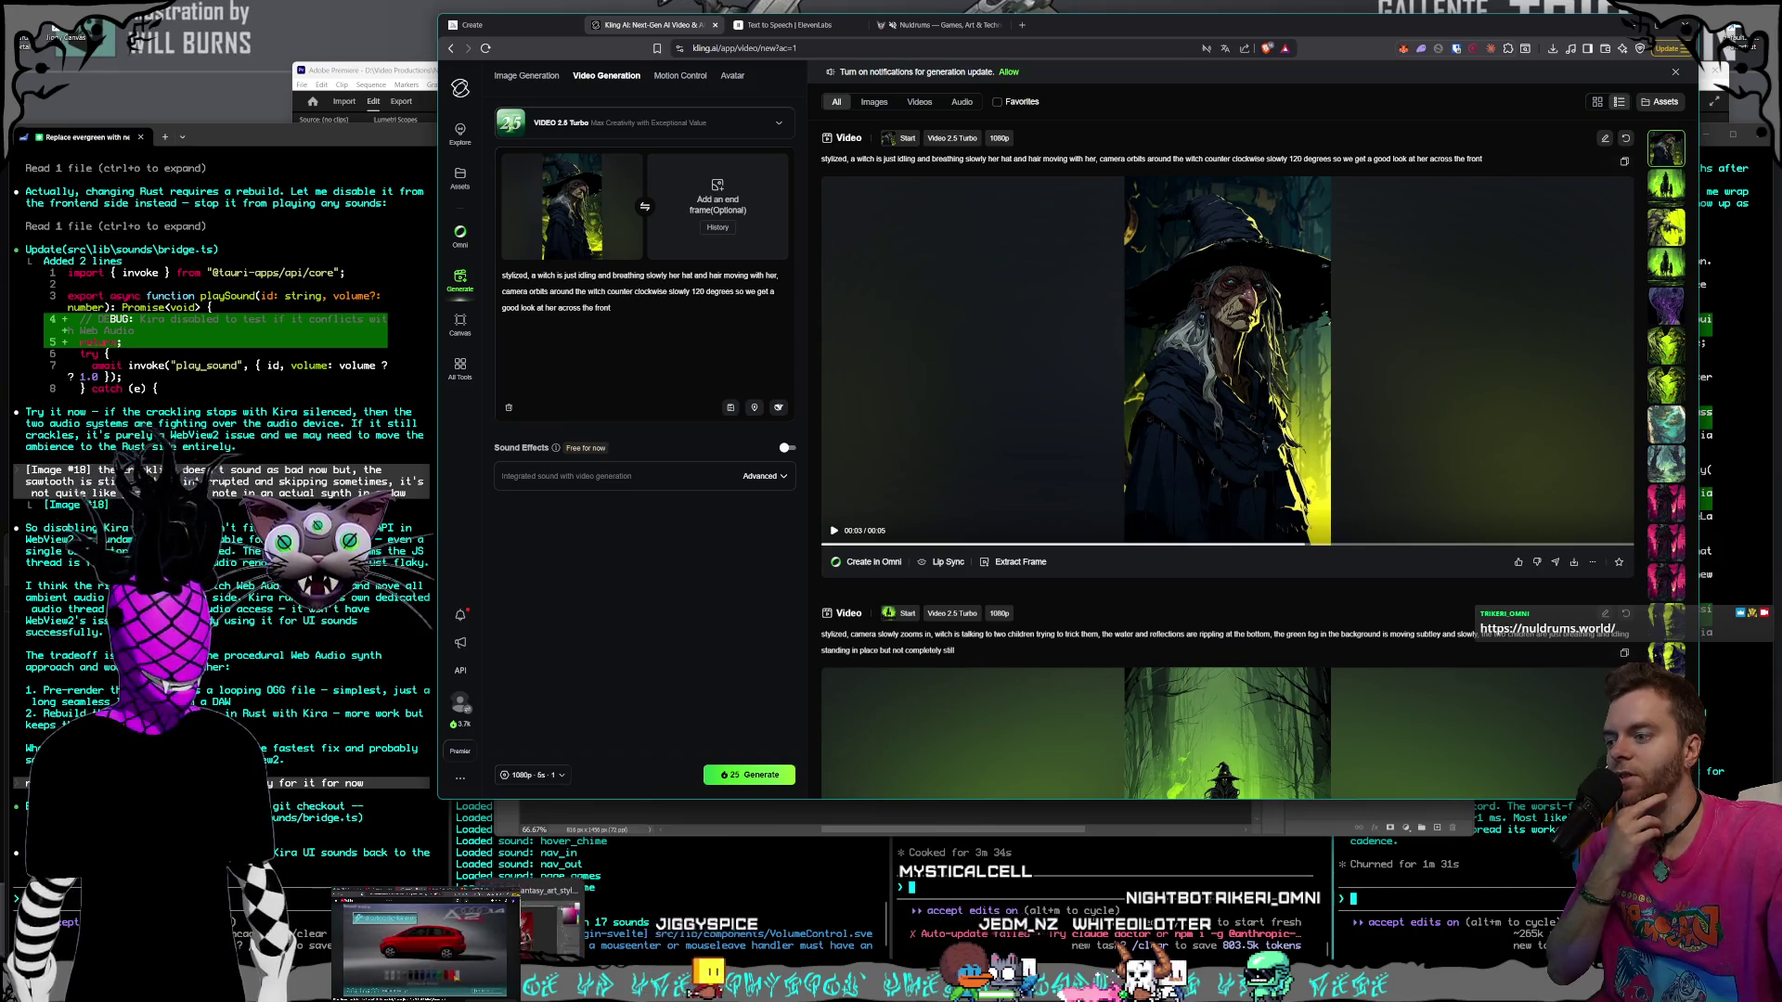
# - Play and scrub through the Cyrens short sequence in Premiere Pro up to 00:00:07:27
pyautogui.hotkey('alt', 'Tab')
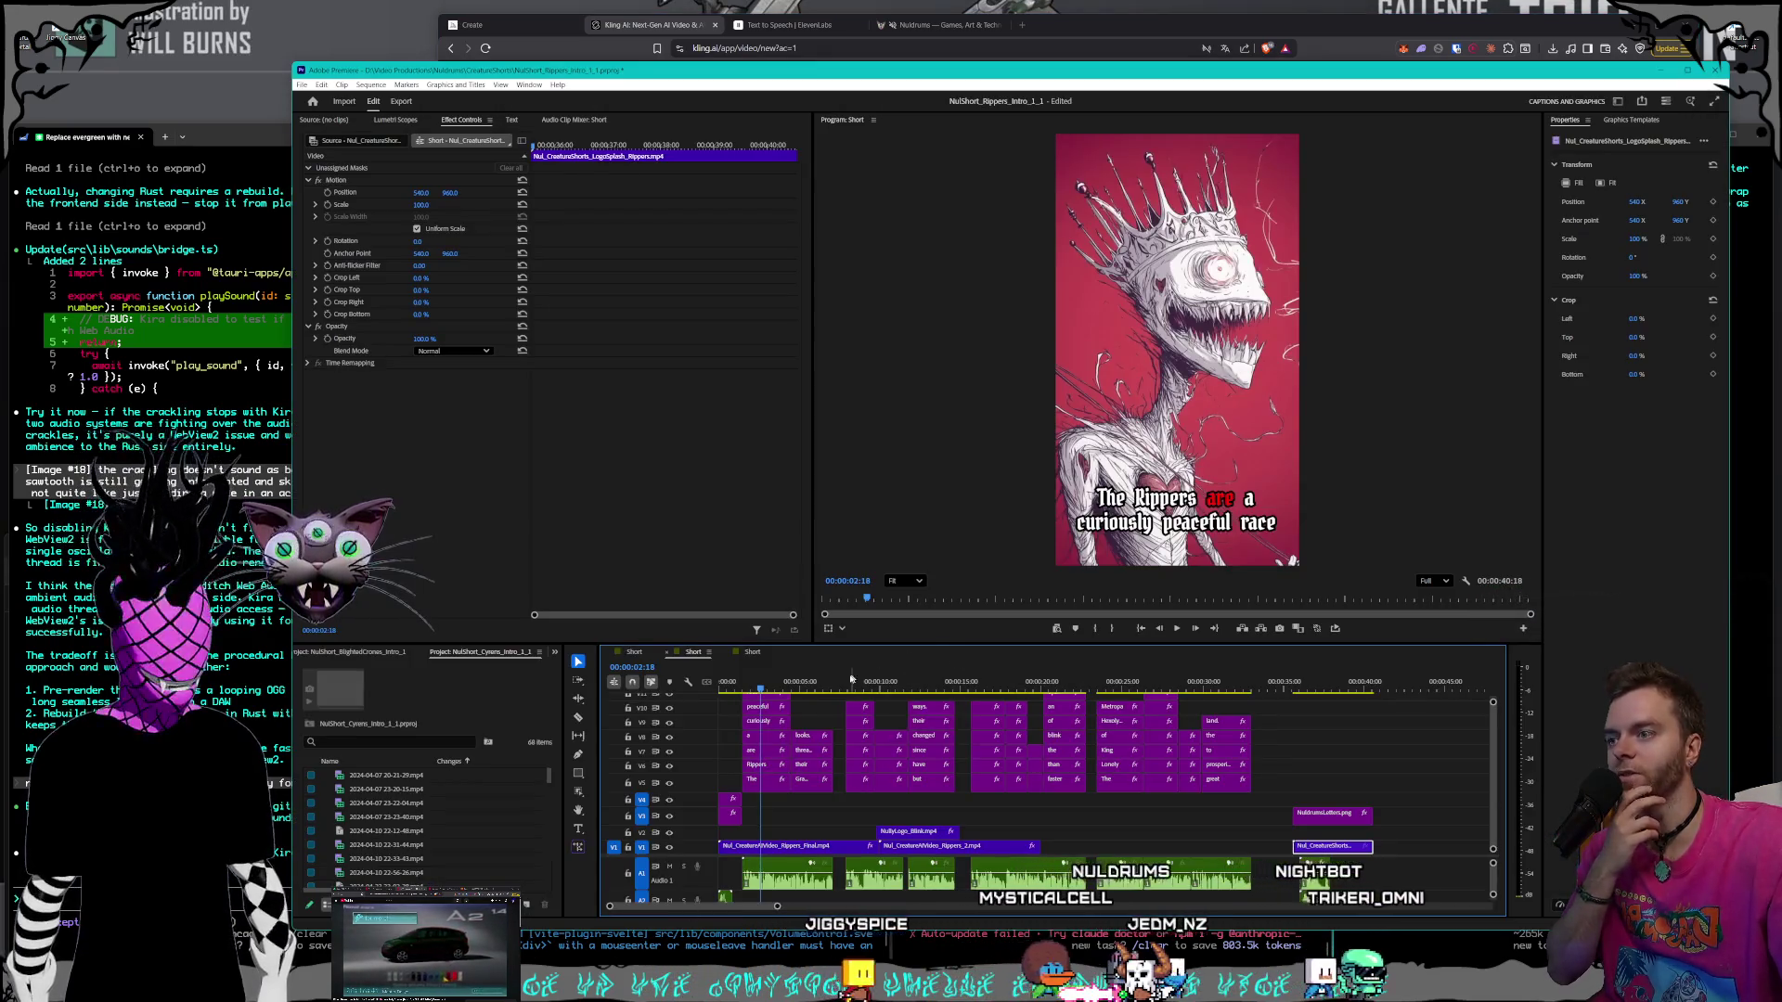
pyautogui.click(782, 678)
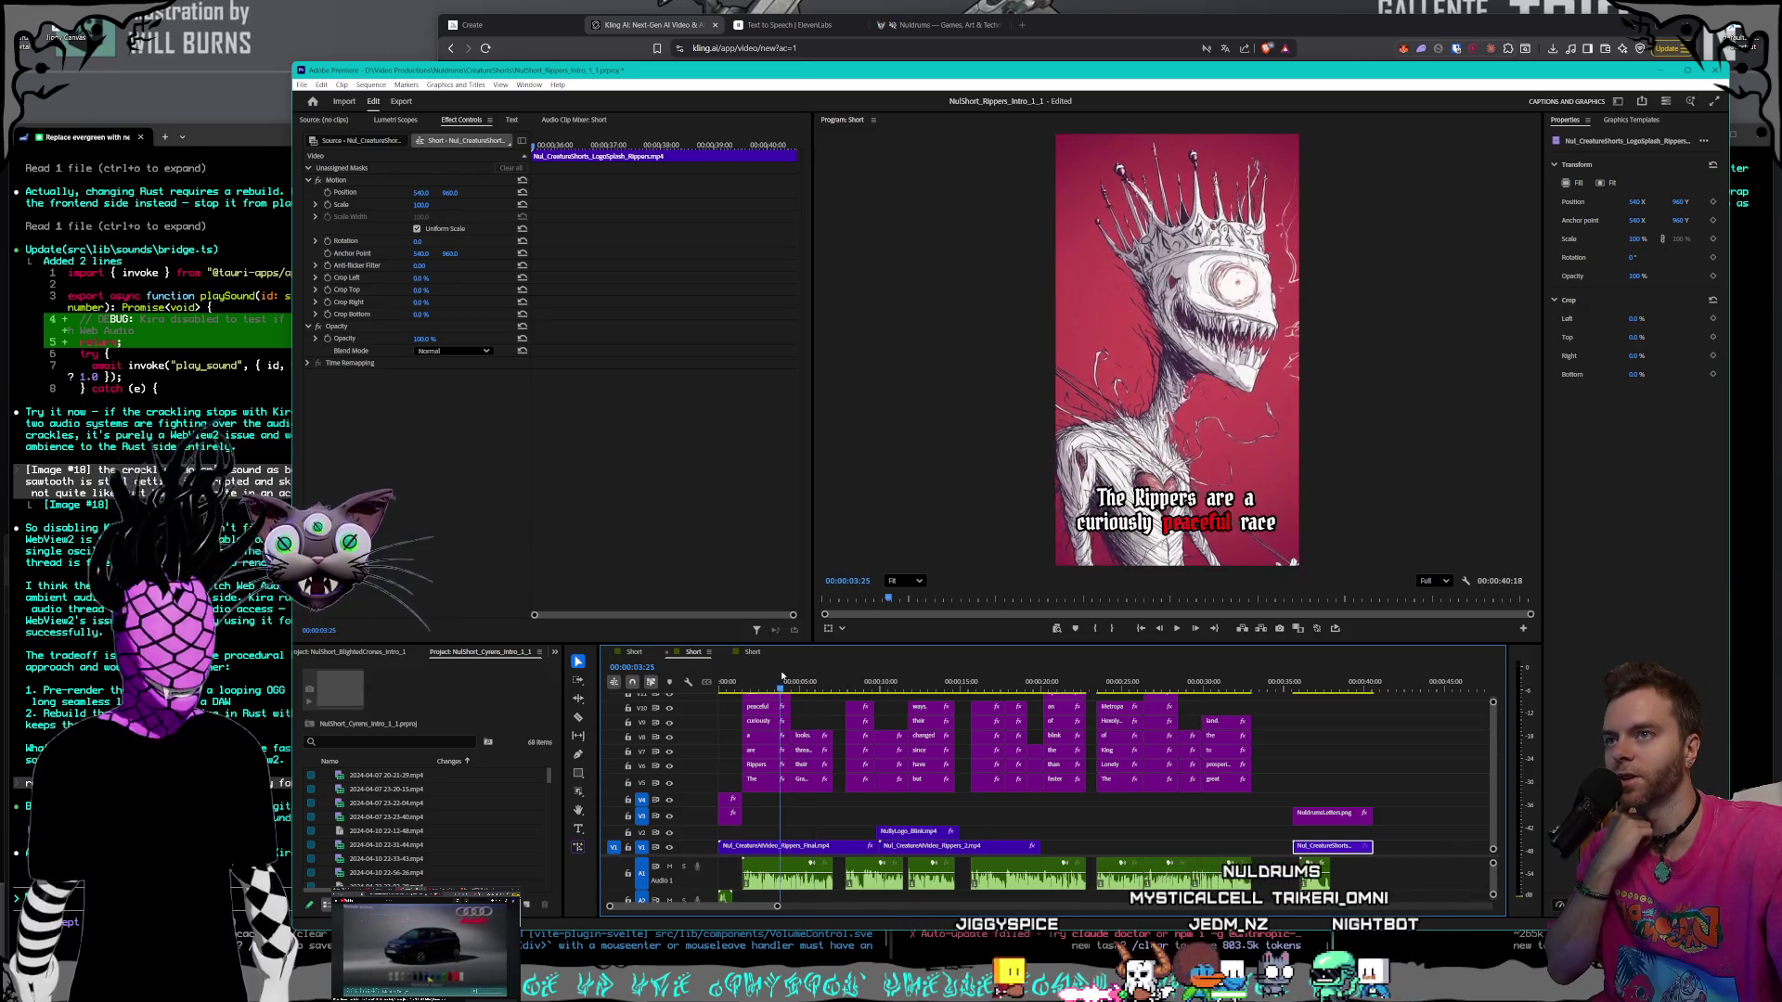
pyautogui.click(752, 652)
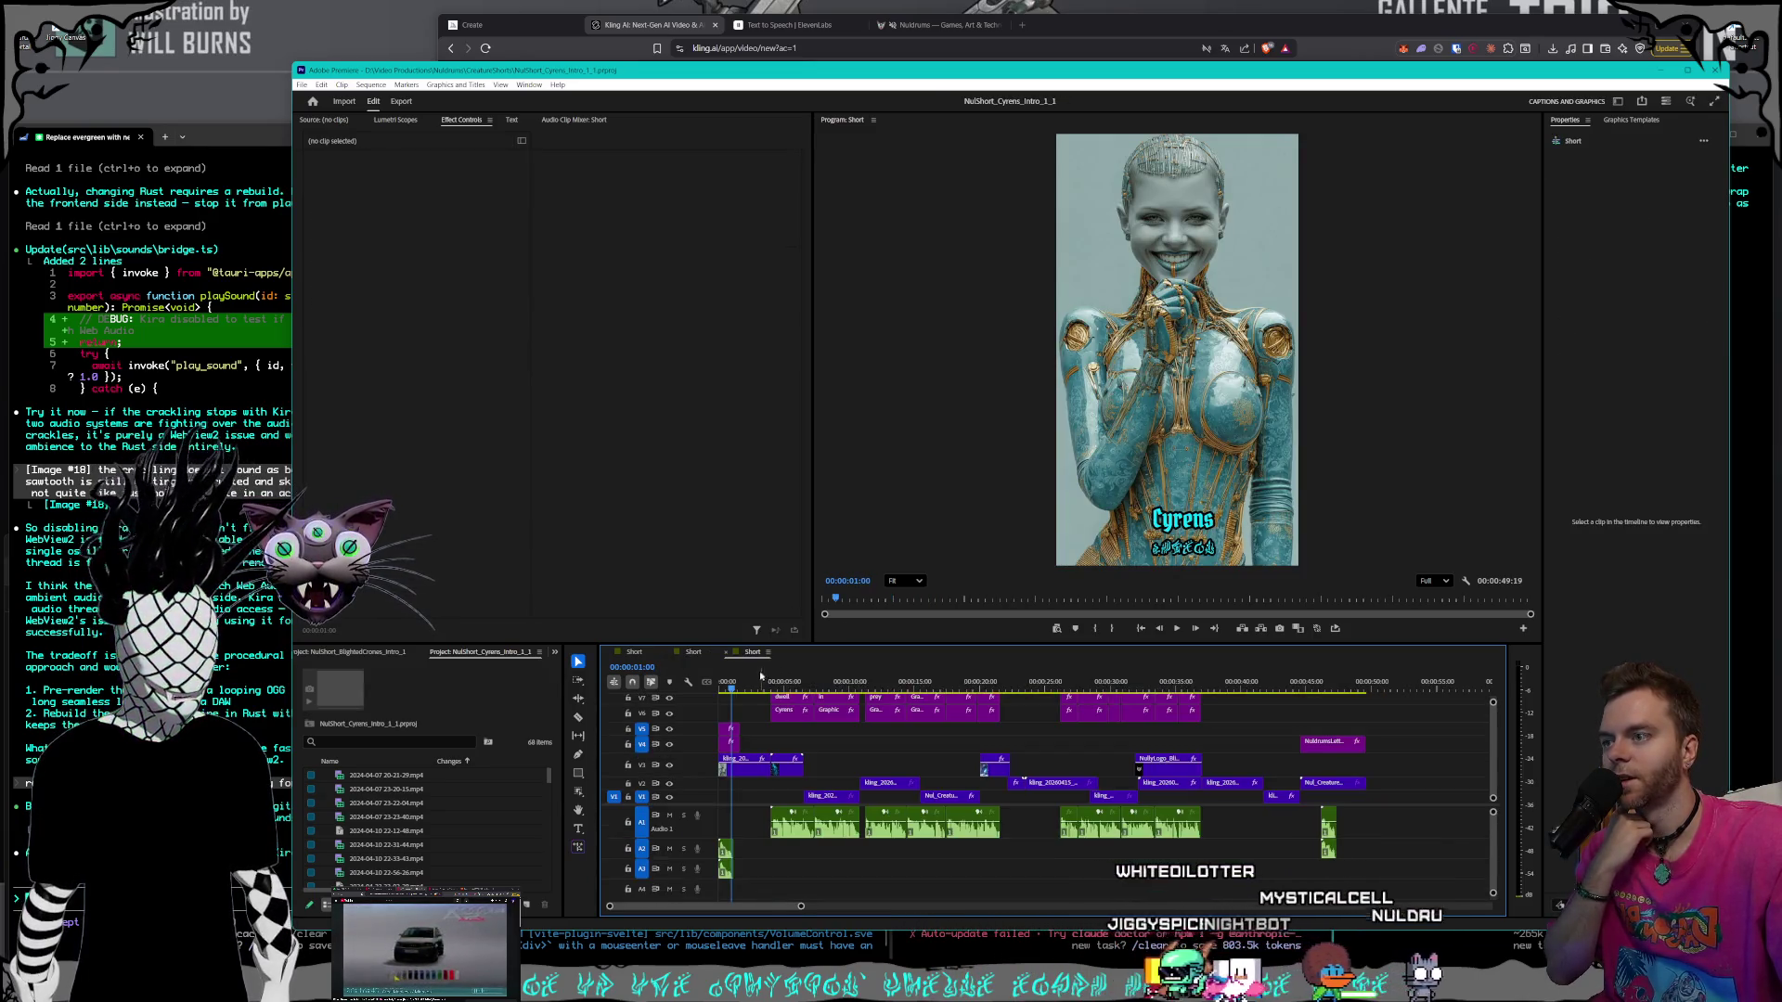
pyautogui.press('Home')
pyautogui.click(1177, 629)
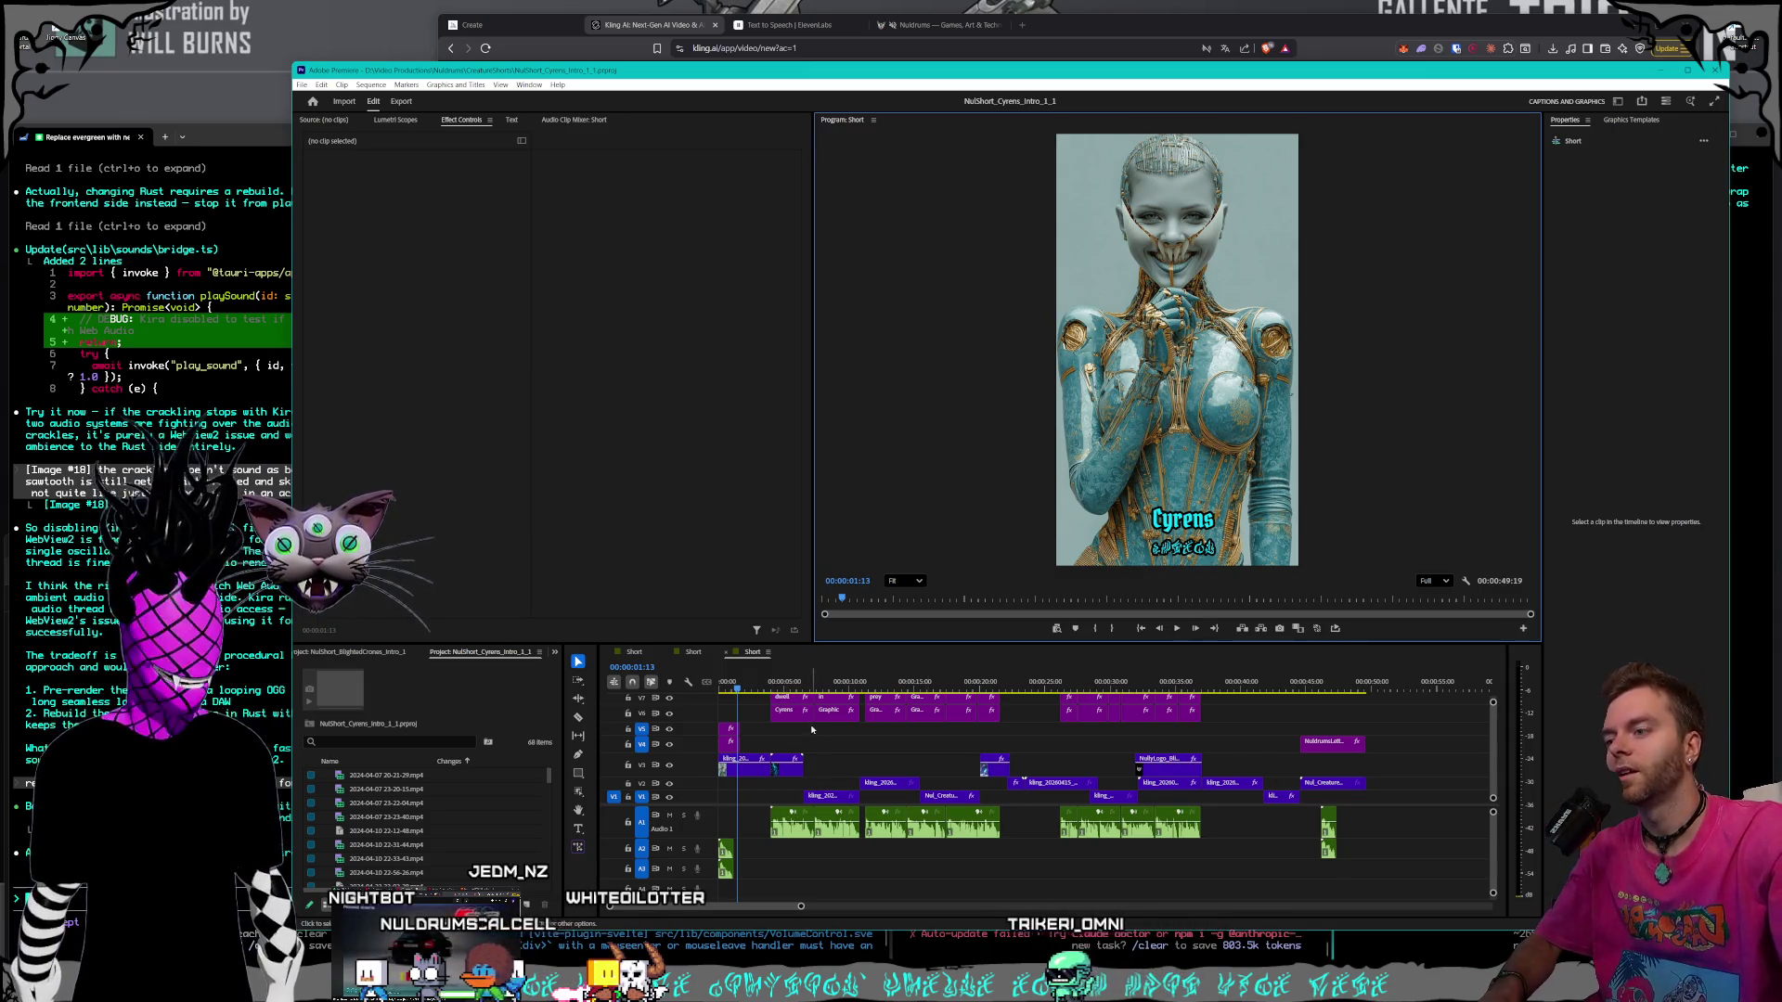
pyautogui.moveTo(764, 682); pyautogui.dragTo(1184, 696)
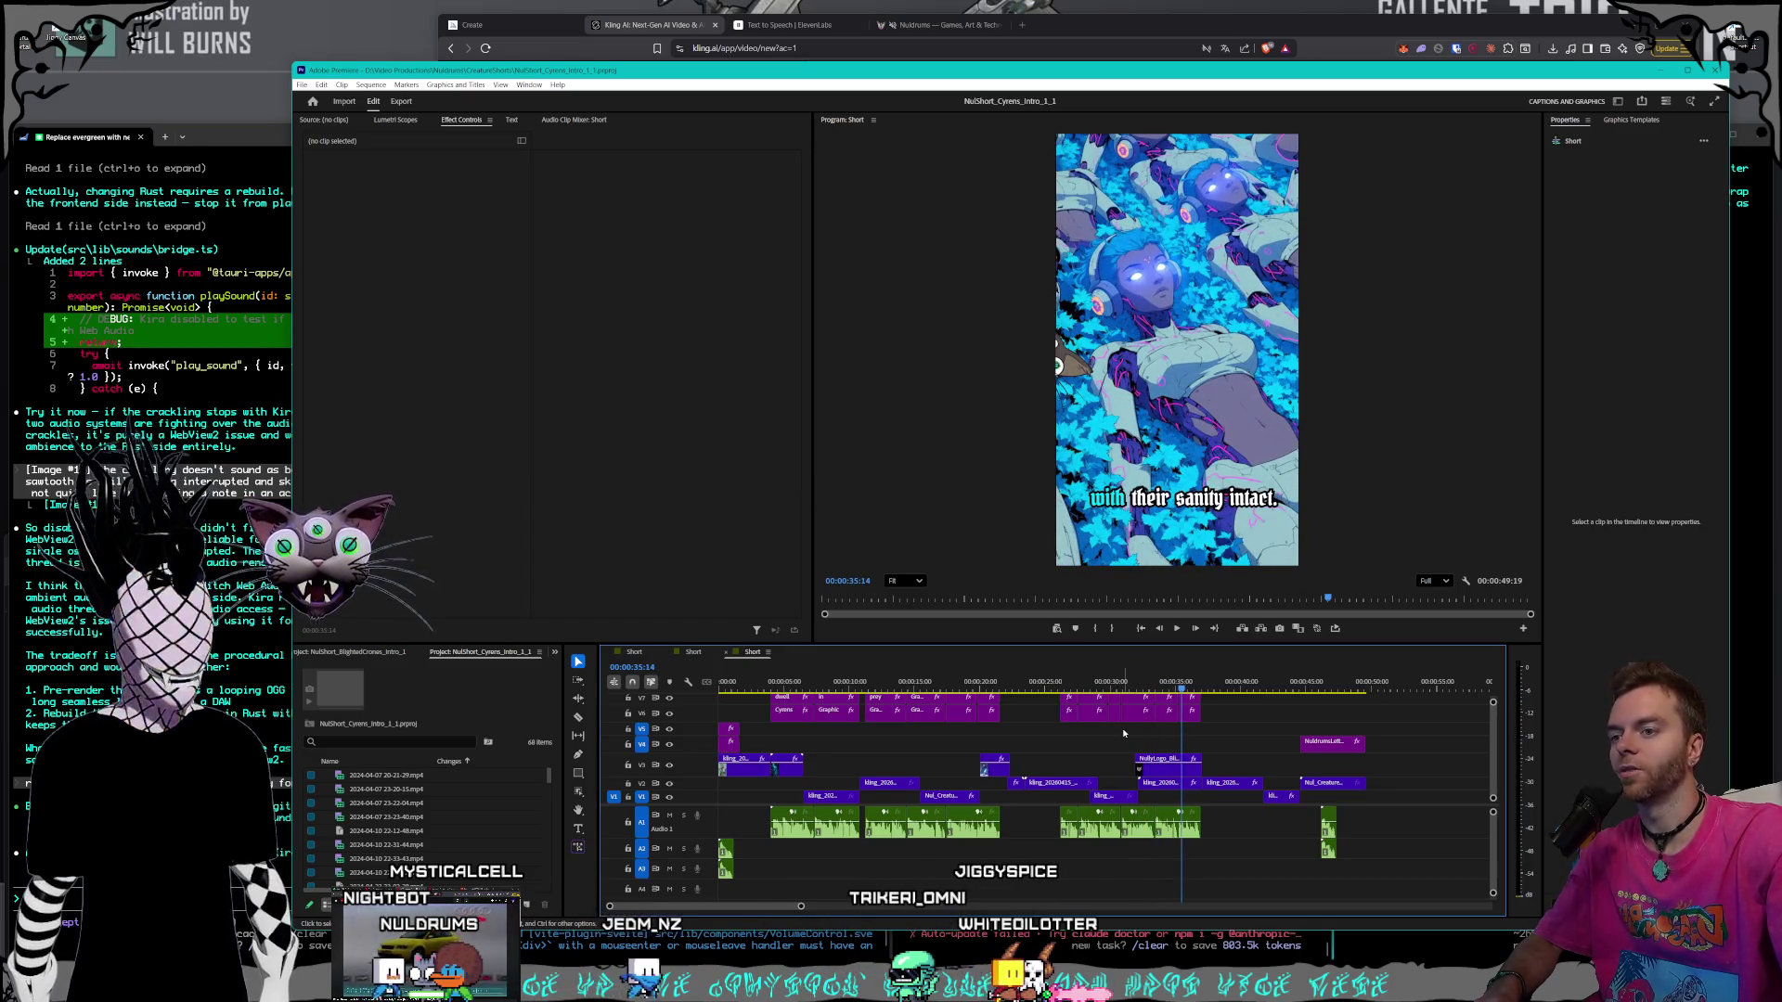
pyautogui.moveTo(1189, 688); pyautogui.dragTo(701, 677)
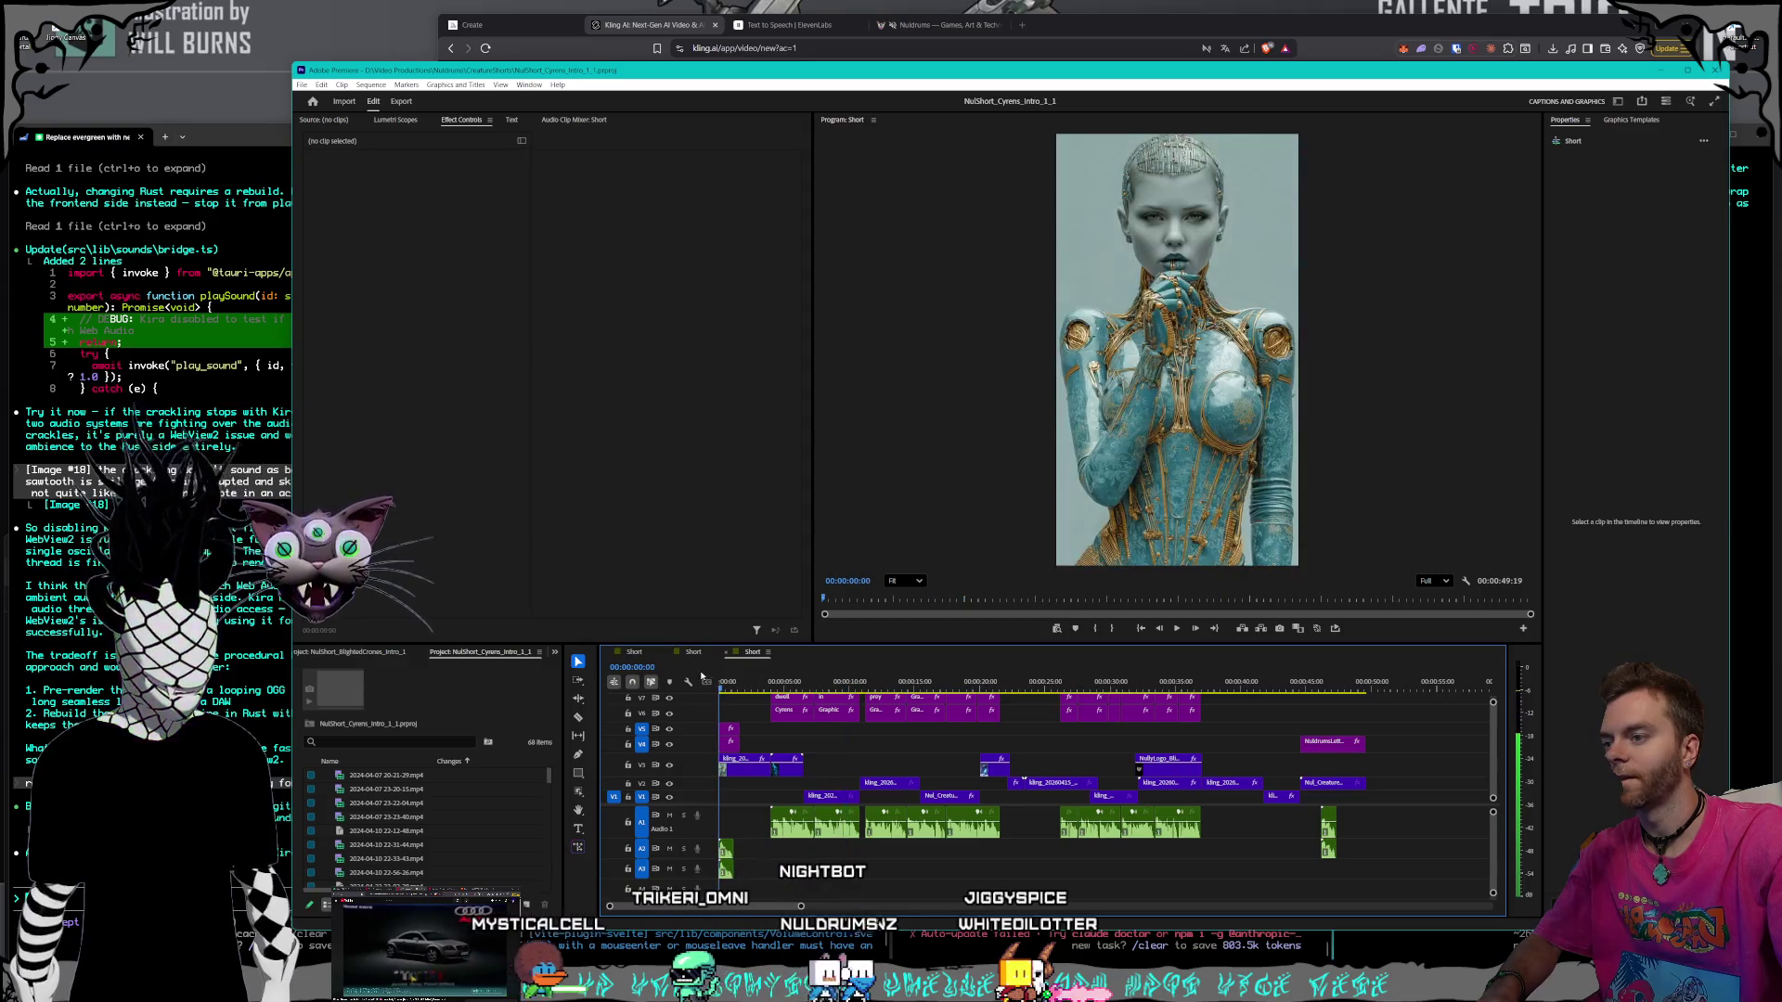
# - Switch to the Rippers intro sequence, scrub ahead to a later shot, then return to Kling
pyautogui.click(693, 653)
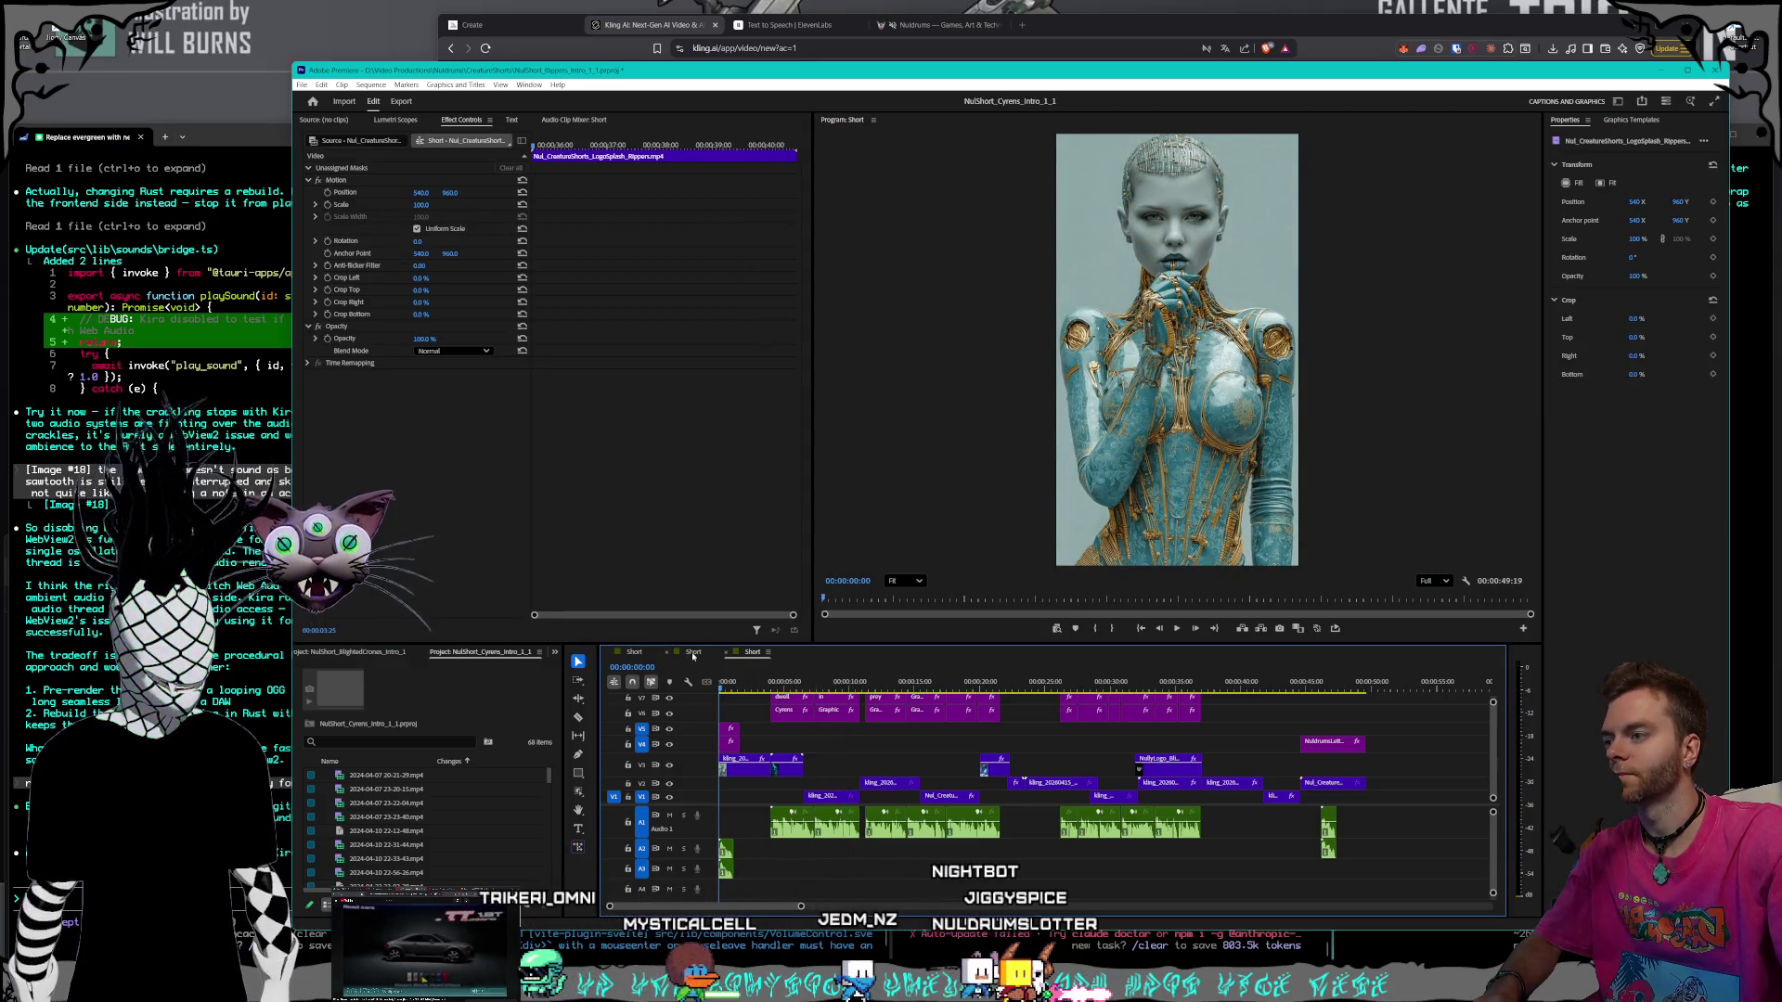
pyautogui.moveTo(791, 691); pyautogui.dragTo(883, 683)
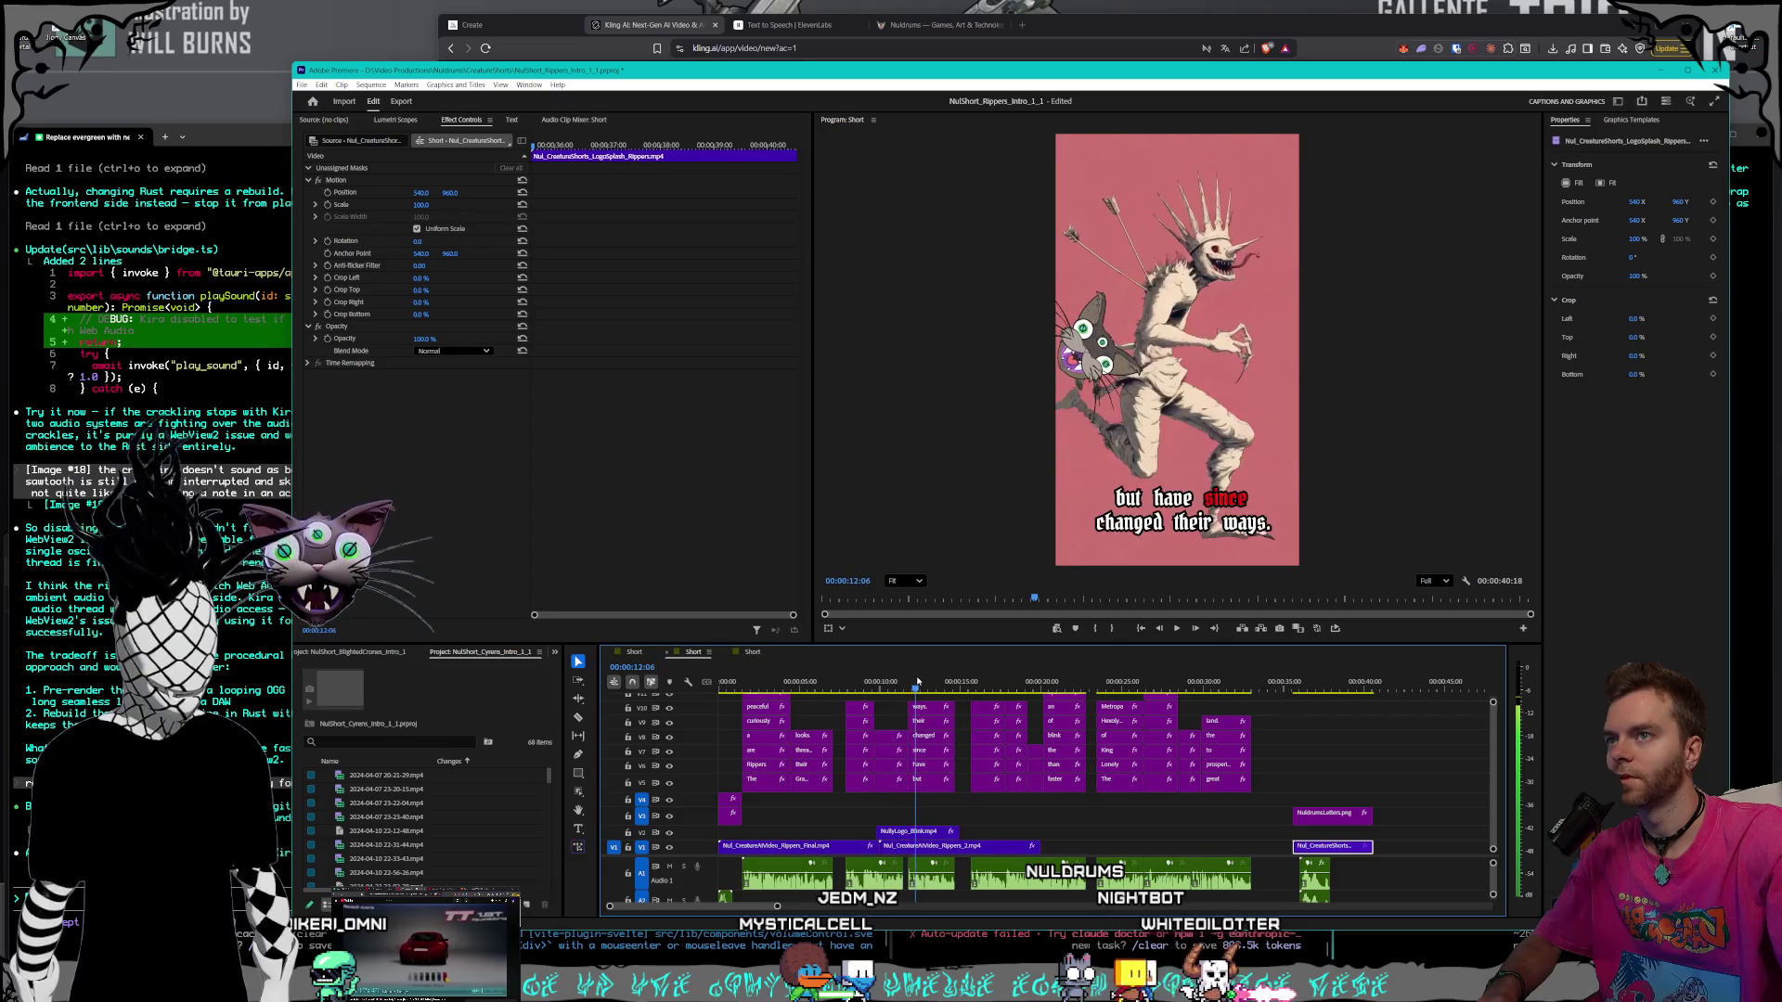
pyautogui.click(653, 26)
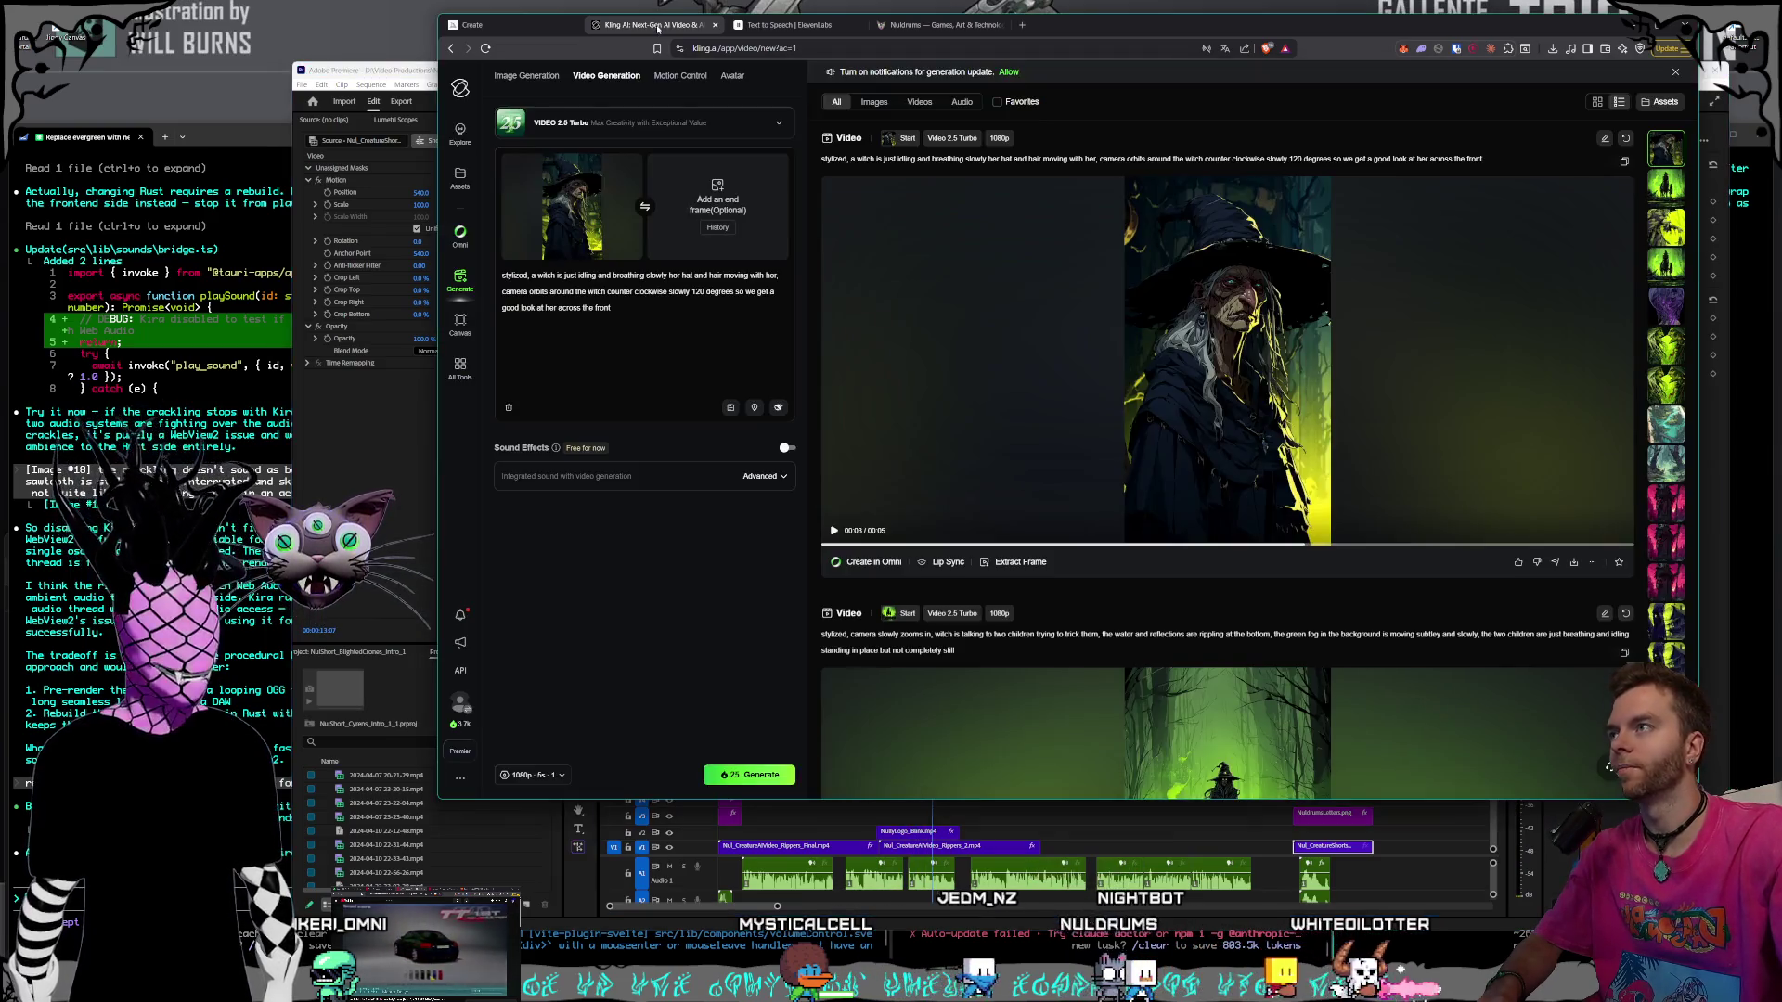
# - Show the Midjourney red cyclops results and pull a new blank tab into its own window
pyautogui.click(492, 25)
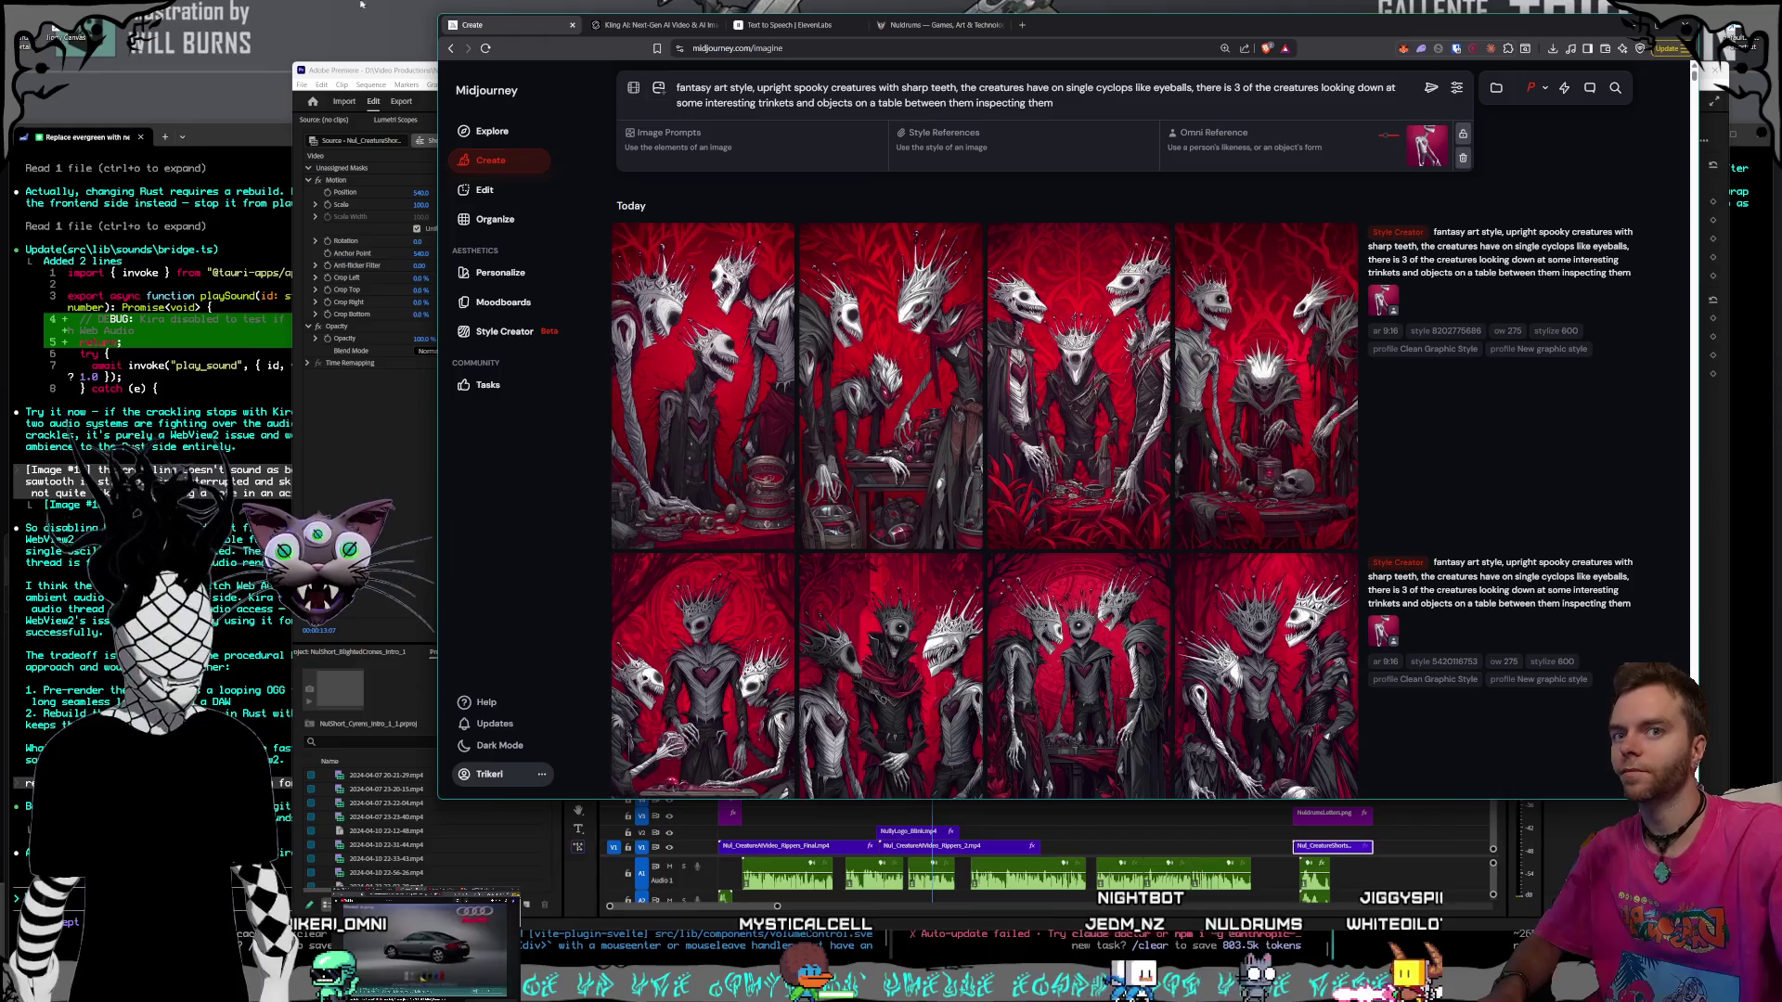
pyautogui.moveTo(517, 5); pyautogui.dragTo(236, 103)
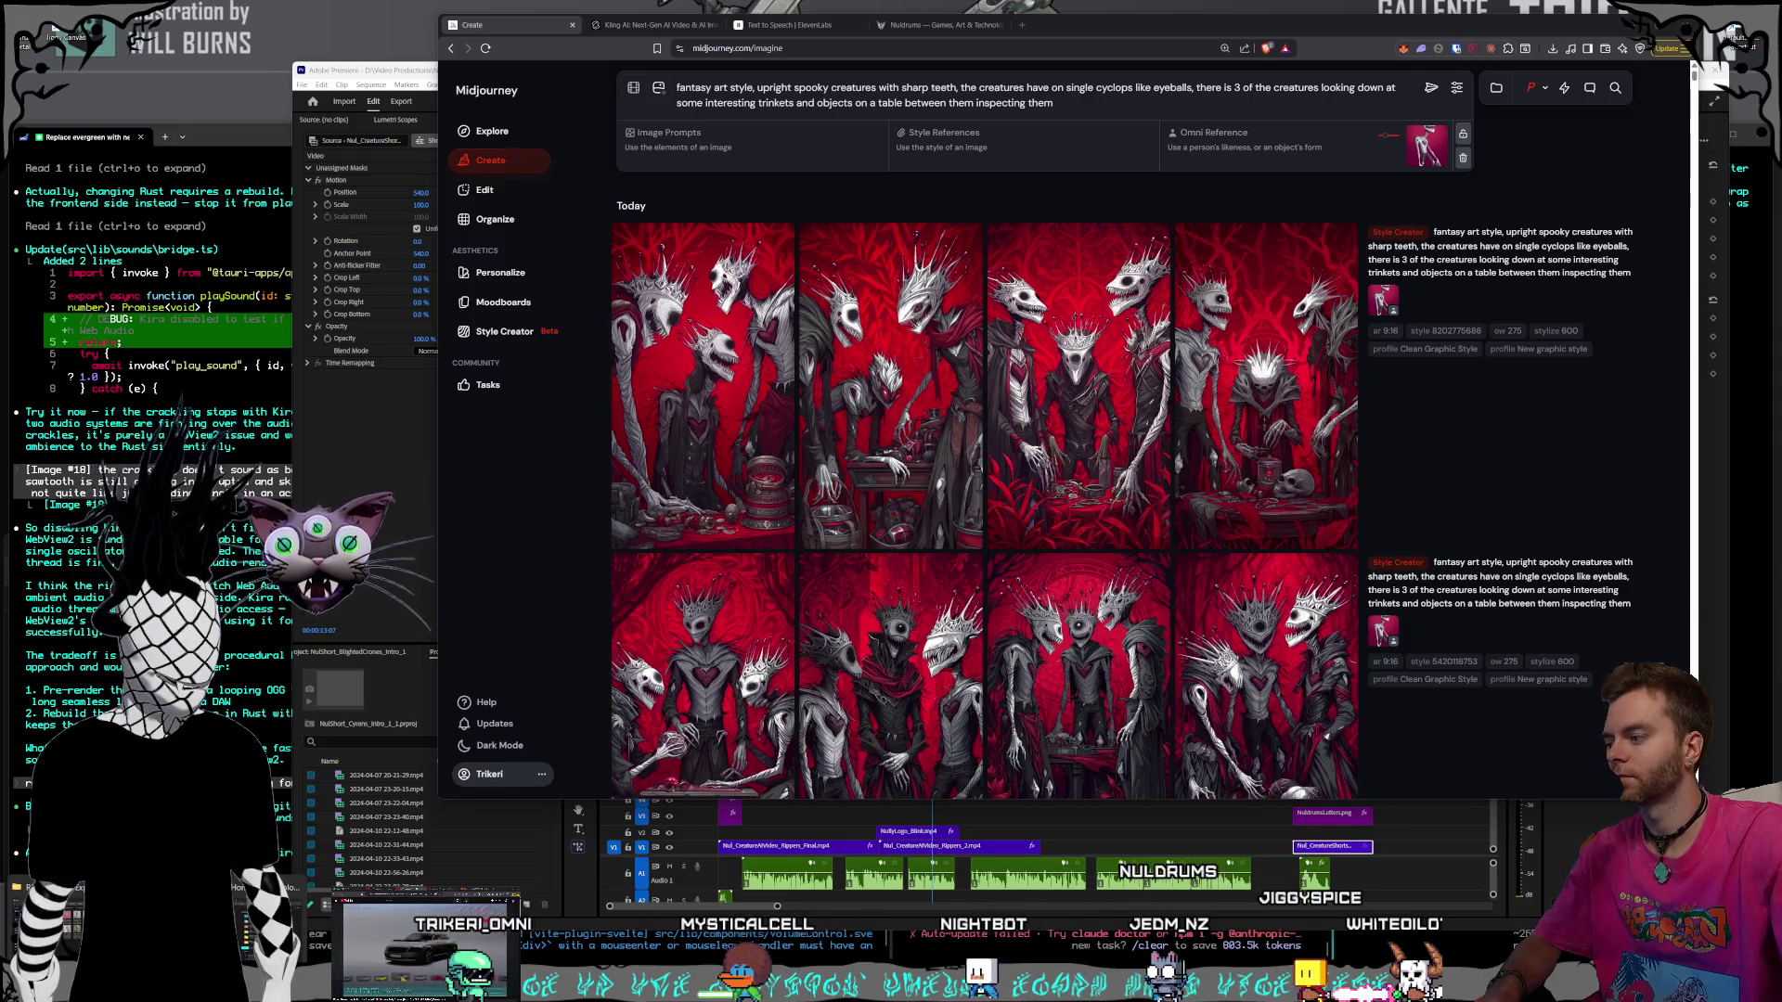
pyautogui.click(1022, 25)
pyautogui.moveTo(1067, 25)
pyautogui.mouseDown()
pyautogui.moveTo(742, 139)
pyautogui.moveTo(711, 121)
pyautogui.mouseUp()
# - Load the streamer's Twitch channel in a small window parked at the left edge beside Midjourney
pyautogui.write('twitch.tv/trikeri_omni')
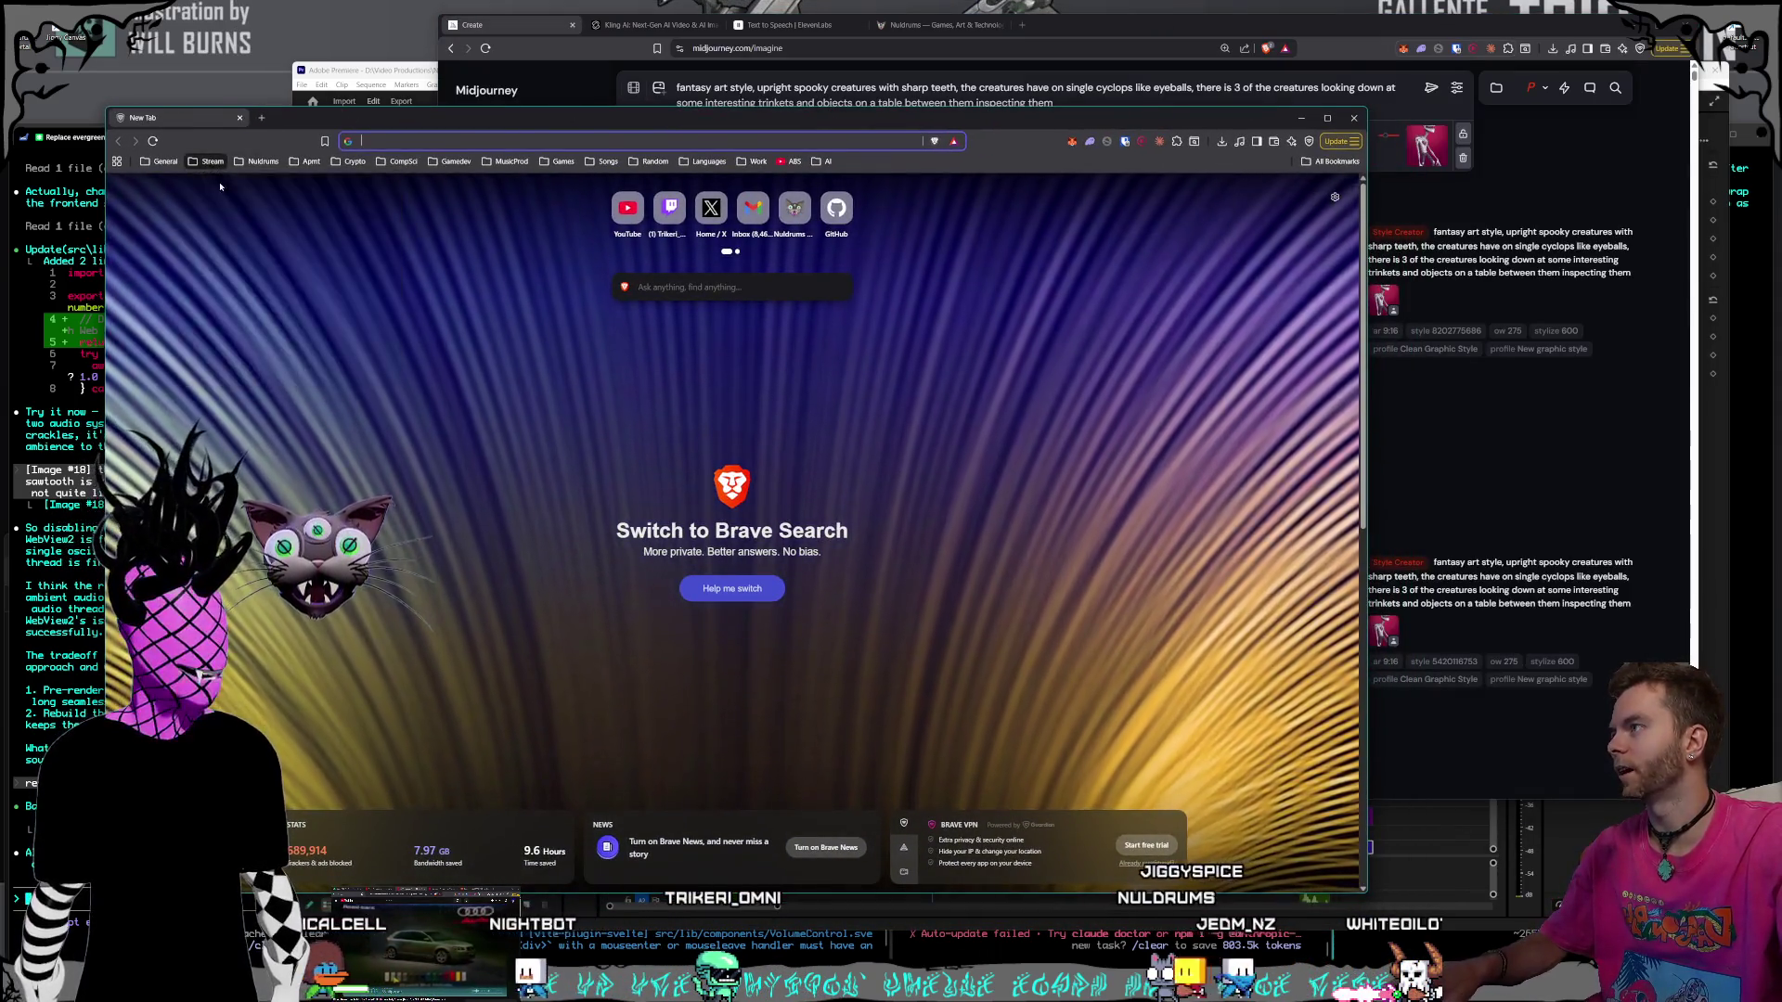
pyautogui.press('Return')
pyautogui.moveTo(105, 109); pyautogui.dragTo(385, 297)
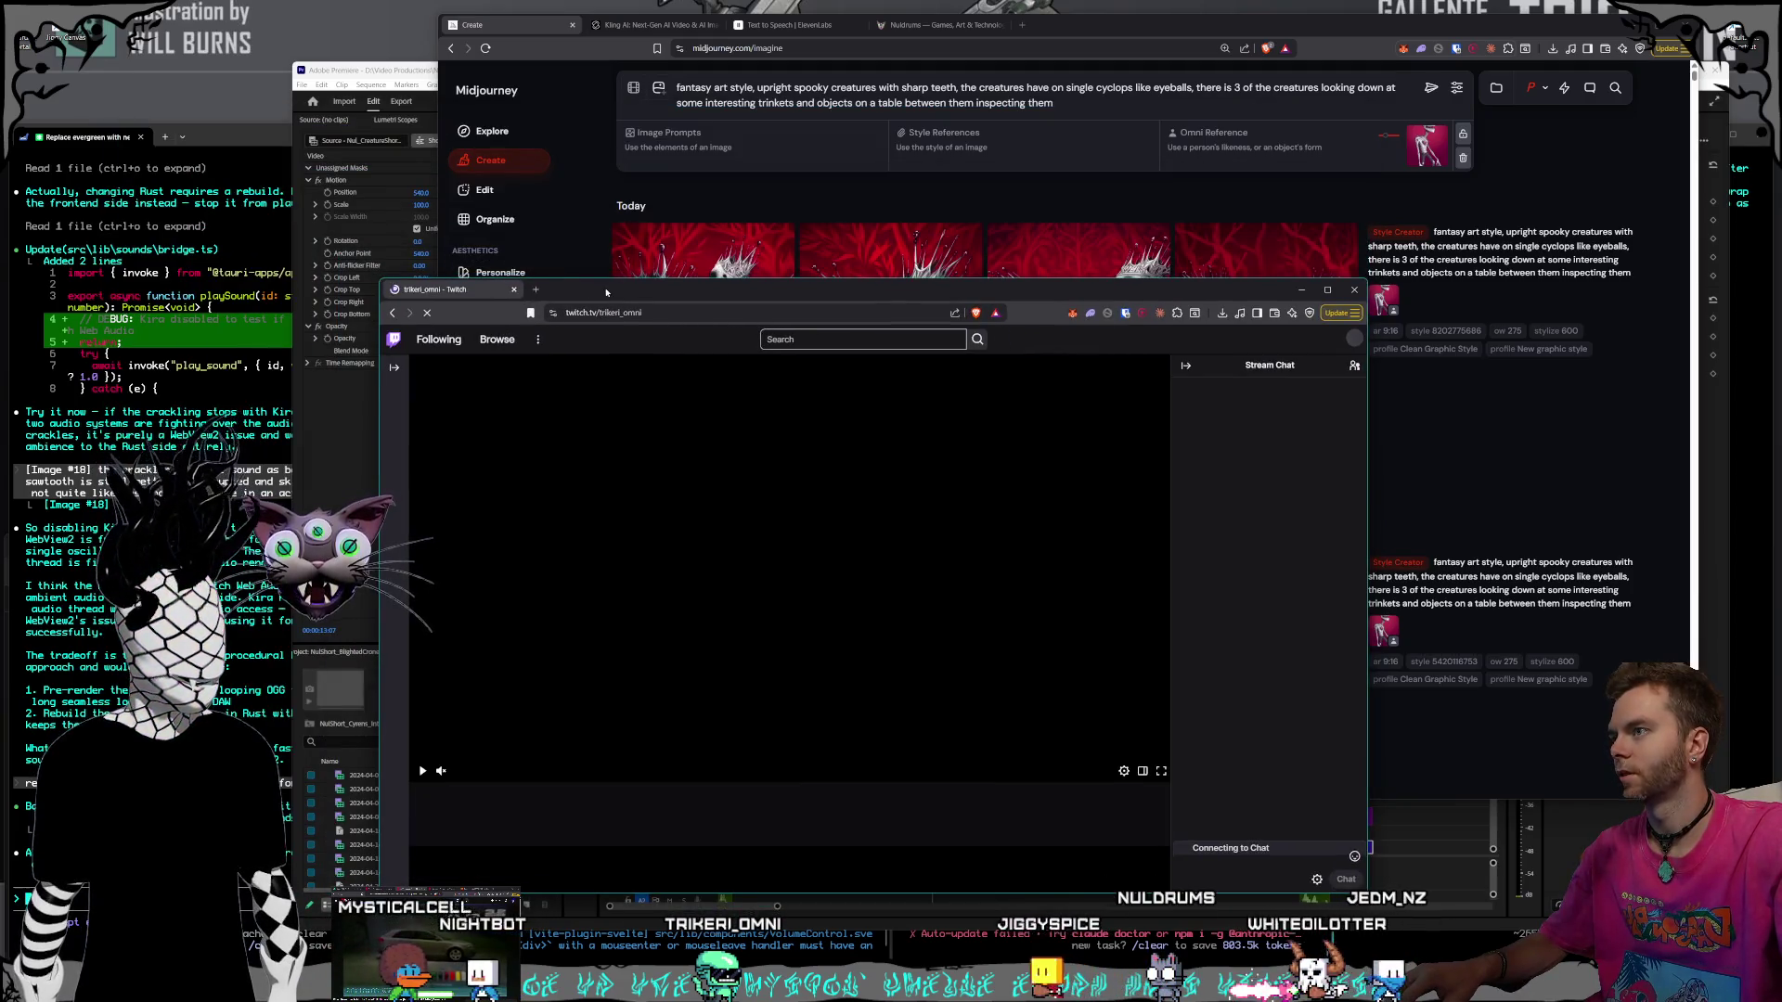
pyautogui.moveTo(1160, 306); pyautogui.dragTo(137, 425)
pyautogui.click(133, 425)
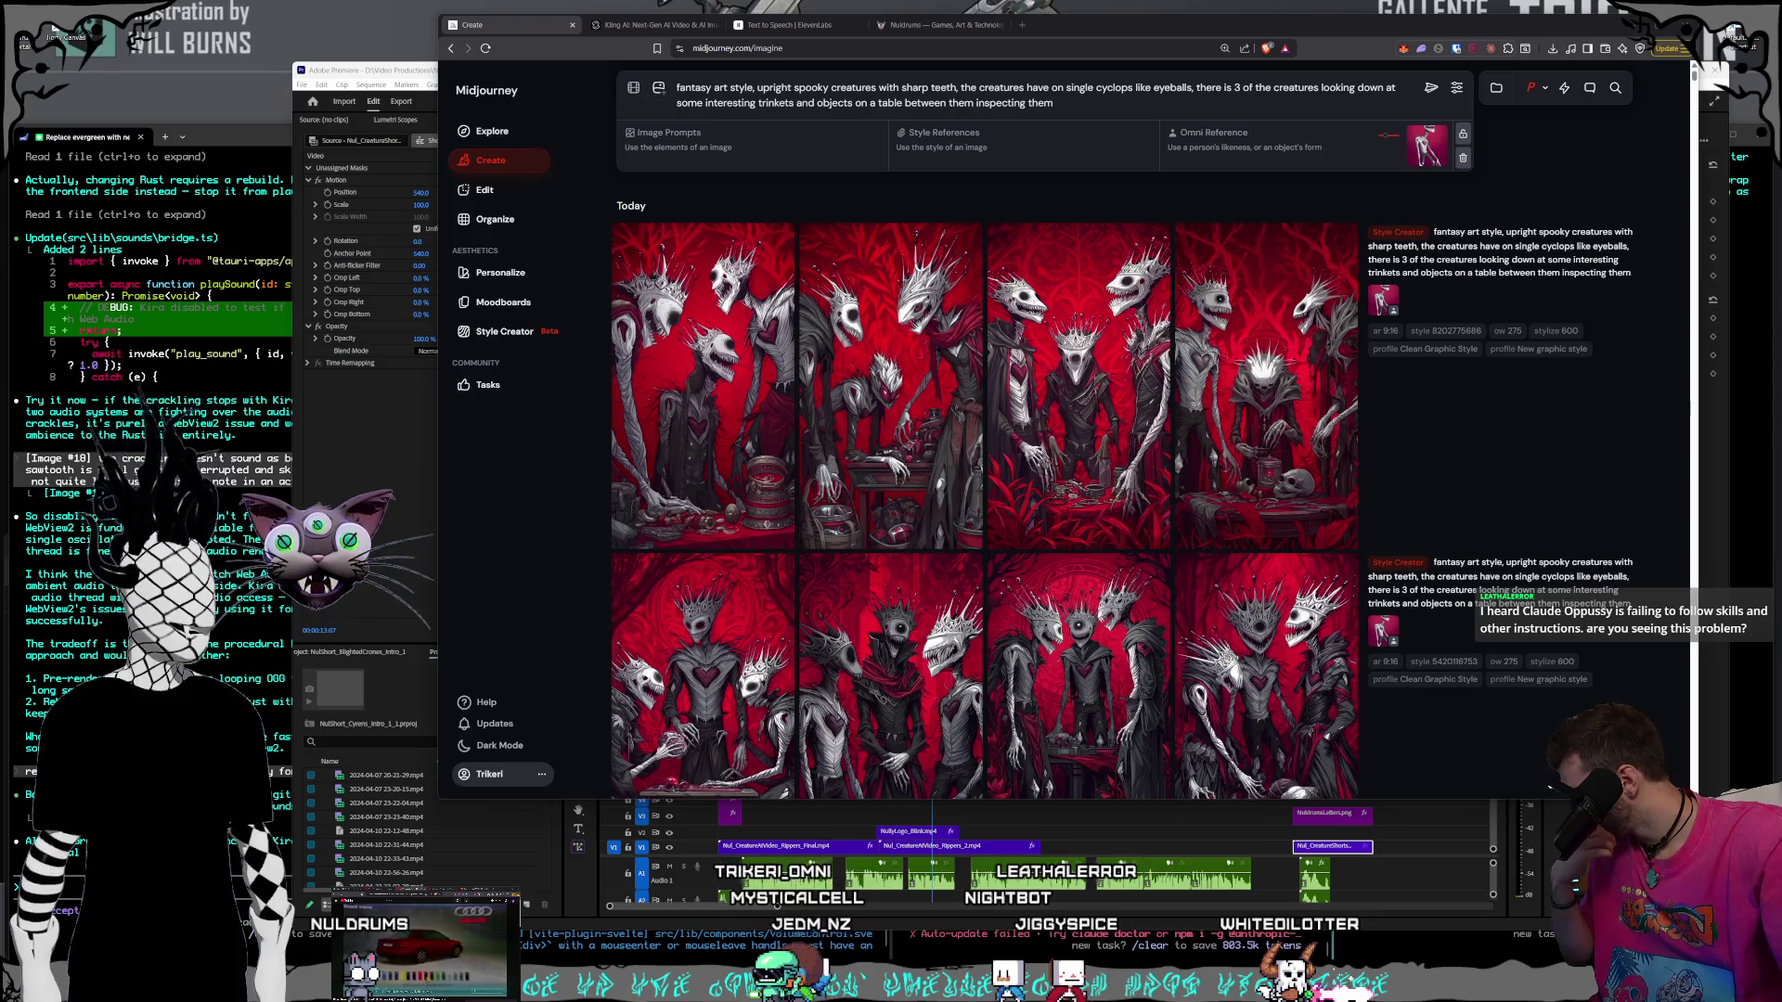
pyautogui.hotkey('alt', 'Tab')
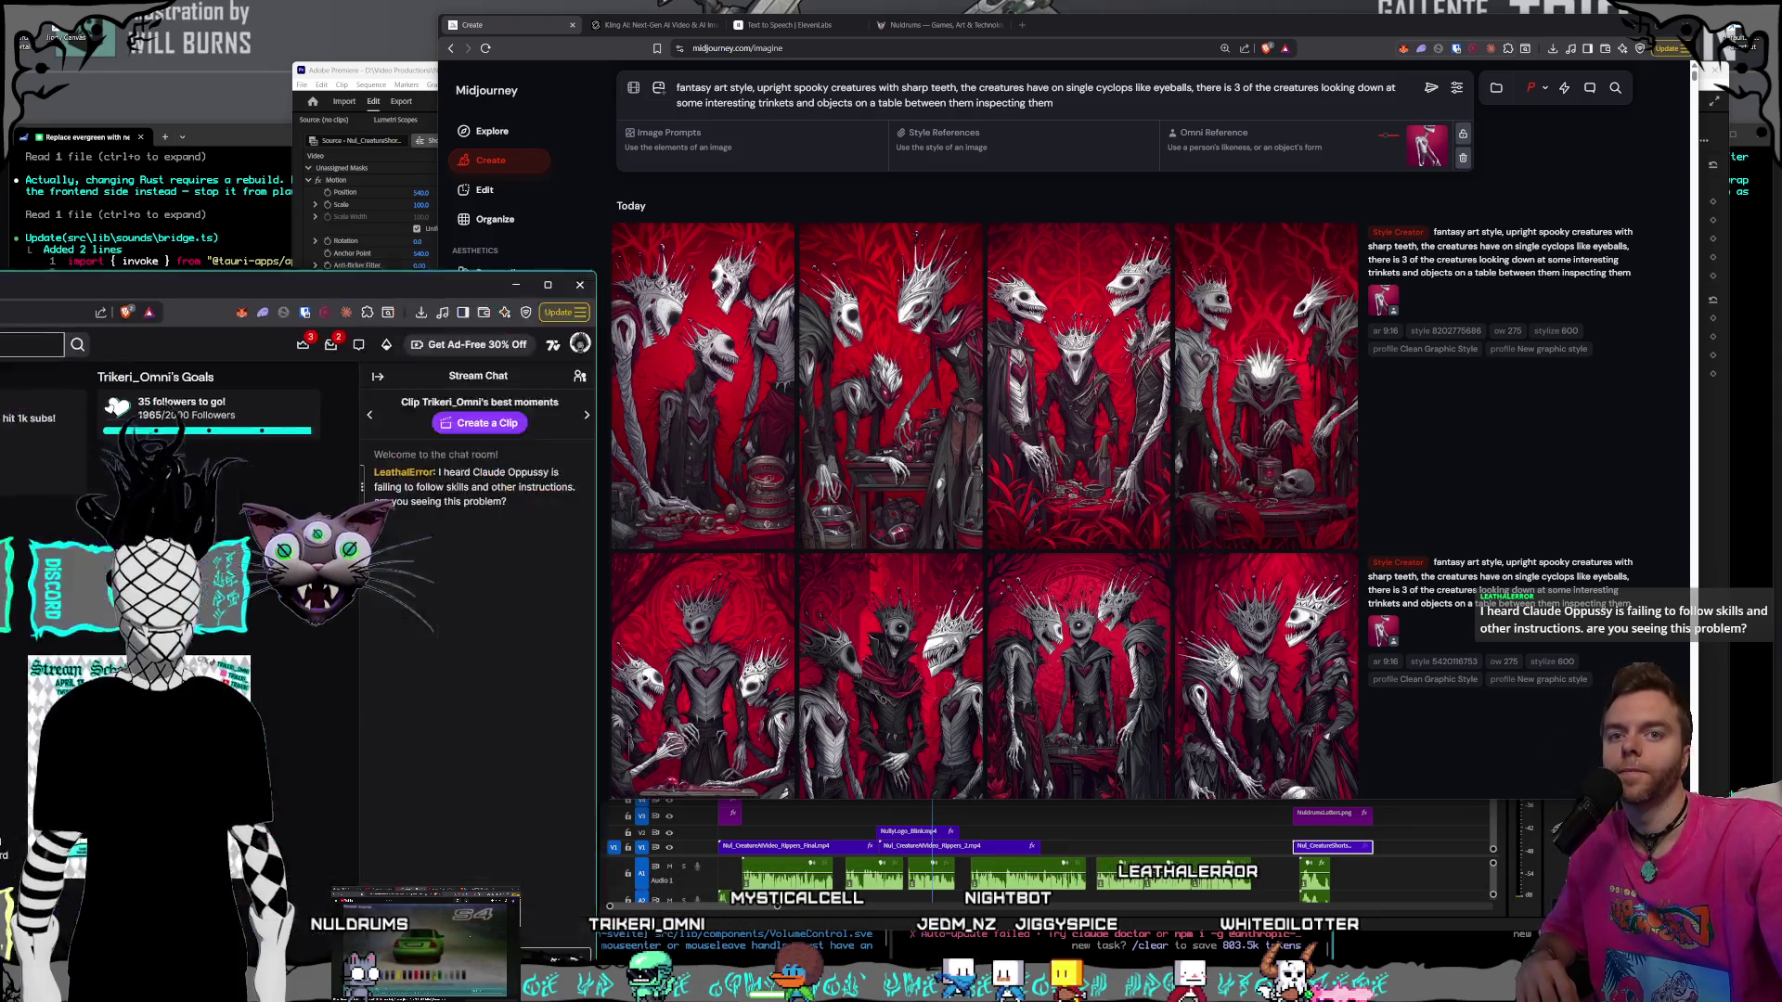
# - Centre and maximise the Twitch channel window, then scroll through its panels and video
pyautogui.press('super+Right')
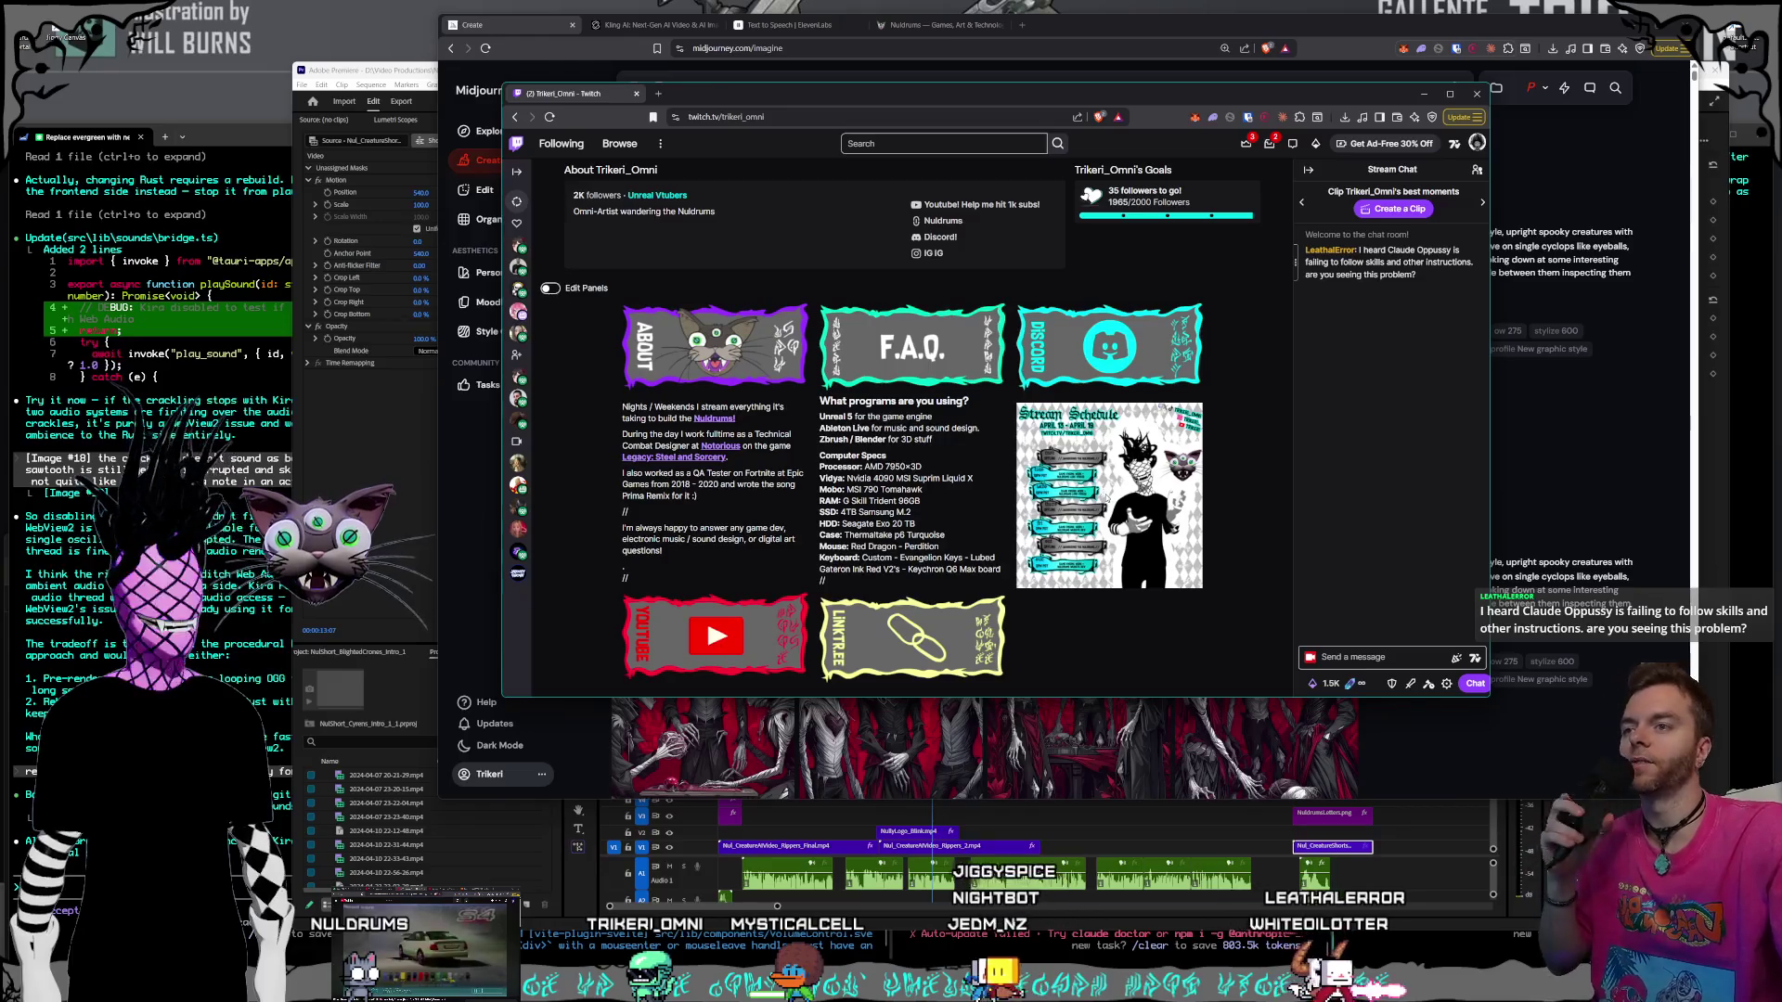
pyautogui.scroll(-1, 1134, 530)
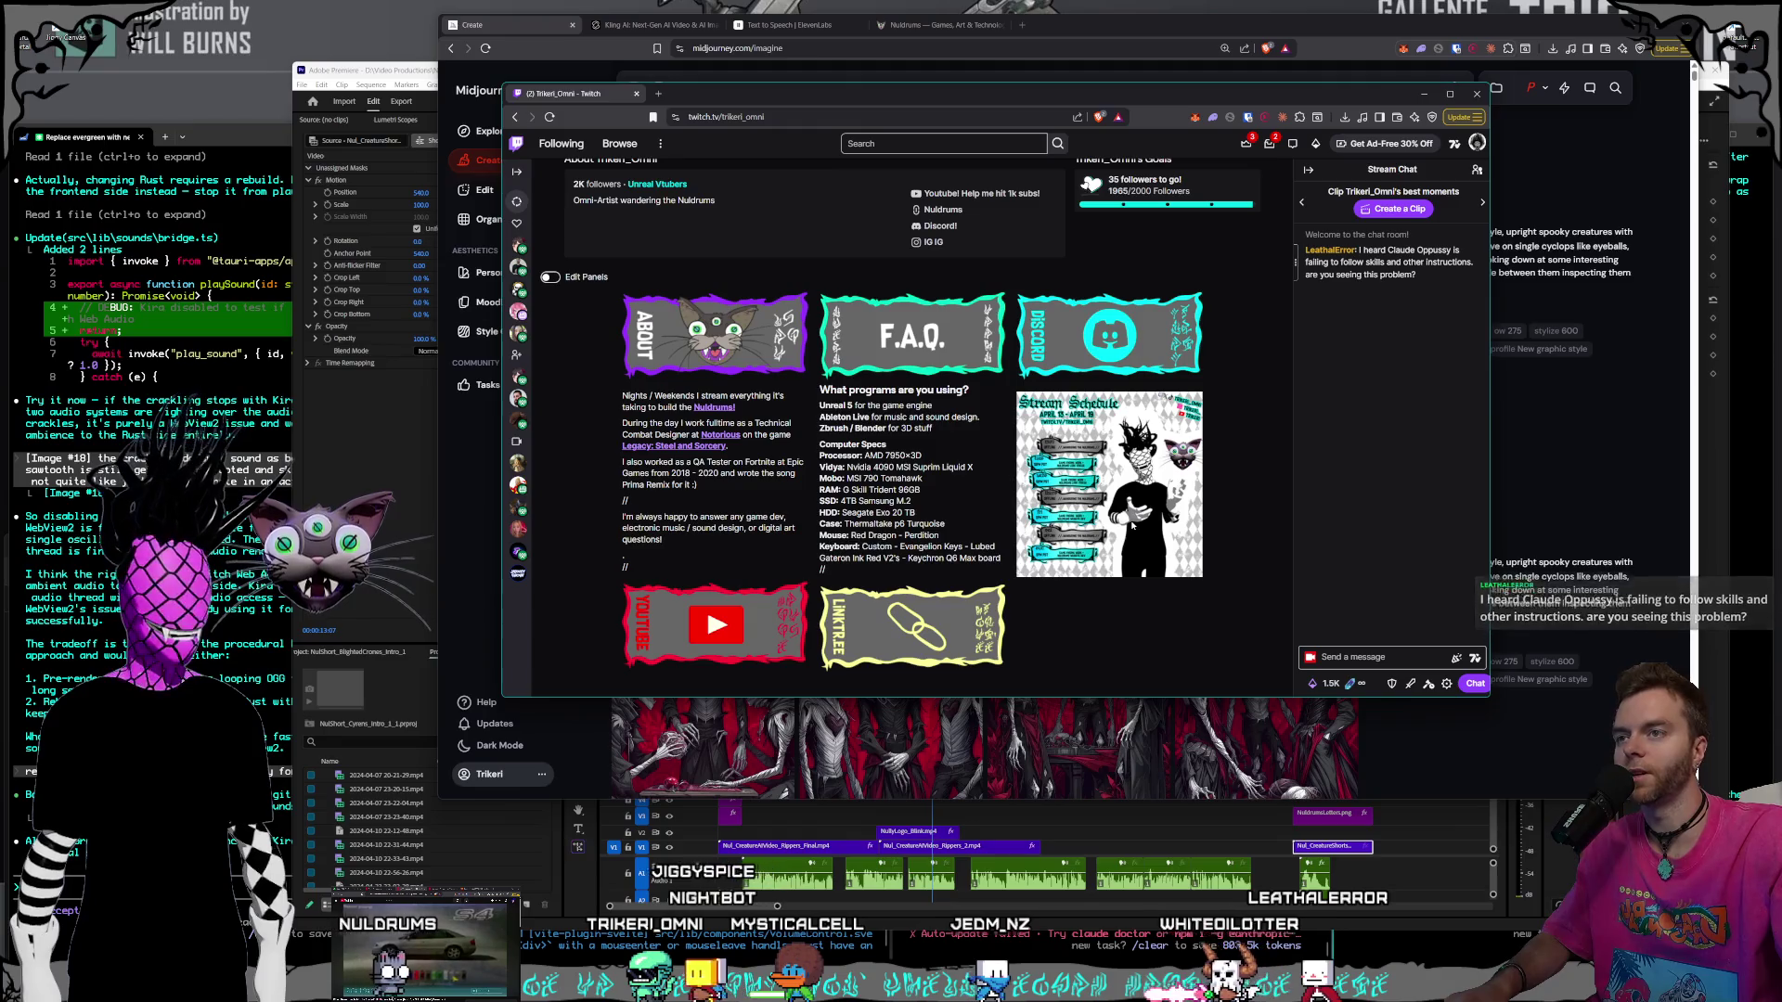
pyautogui.scroll(5, 1123, 539)
pyautogui.scroll(-5, 1118, 547)
pyautogui.scroll(5, 1118, 548)
pyautogui.scroll(-5, 1118, 547)
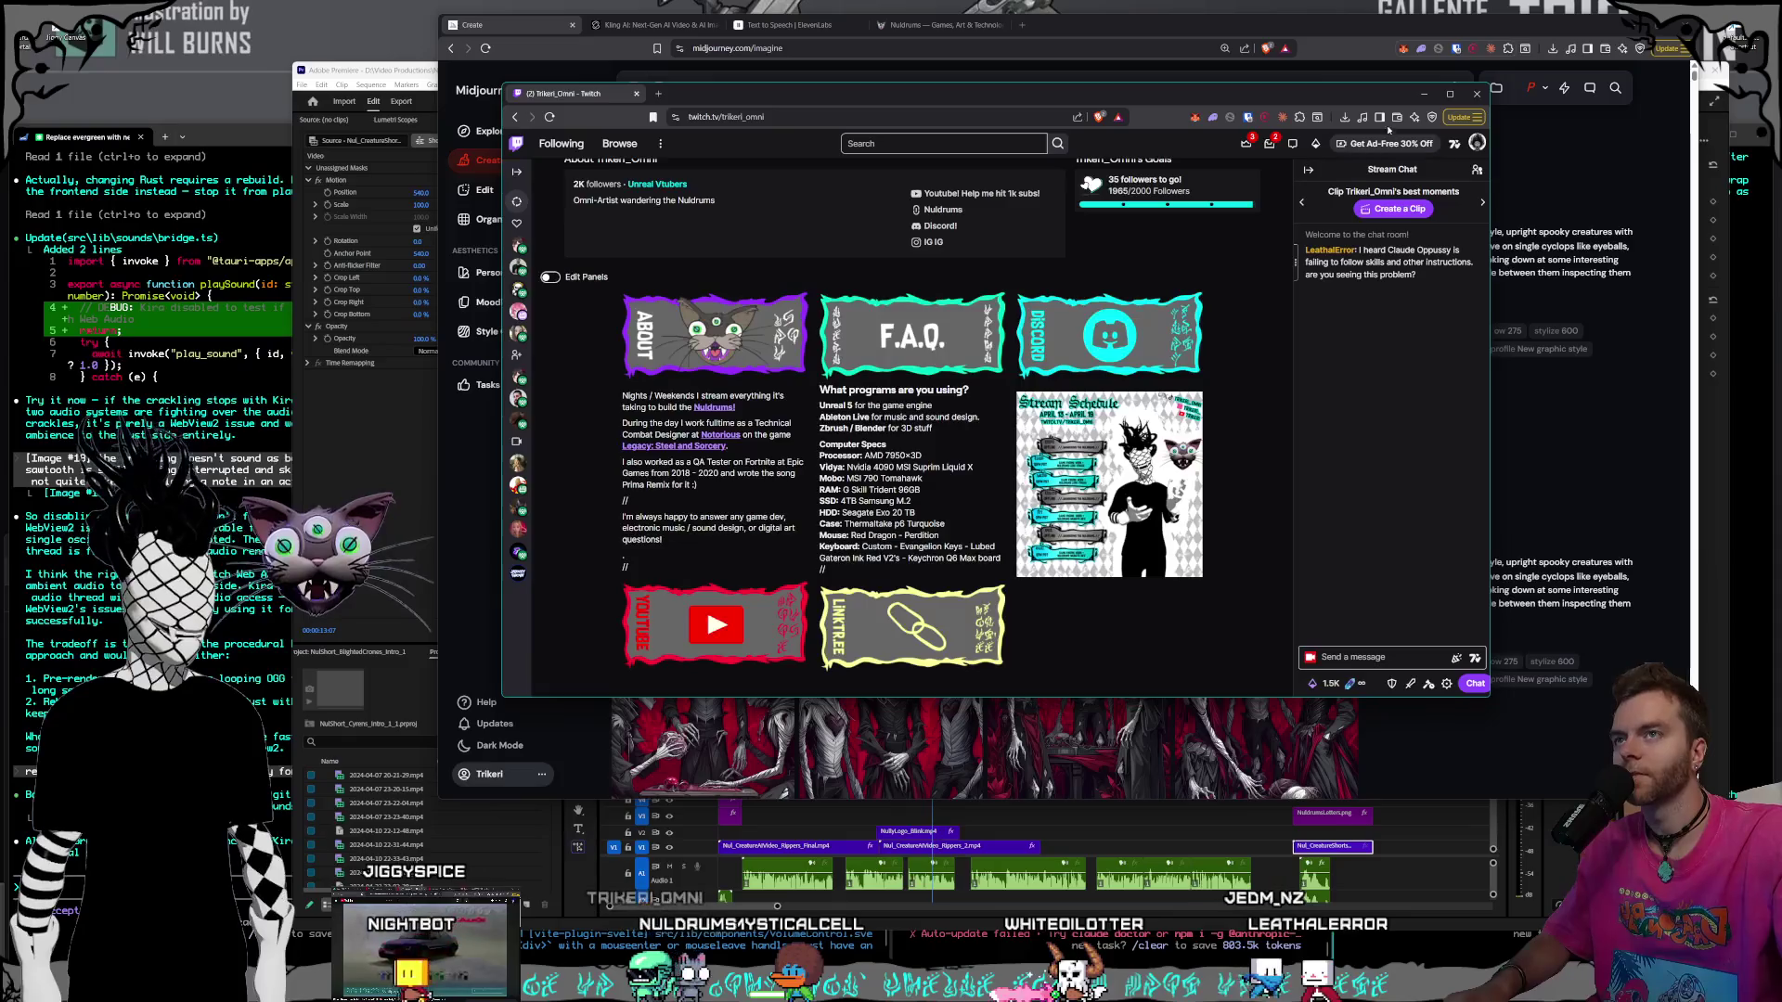
pyautogui.click(1449, 93)
pyautogui.scroll(-5, 1283, 471)
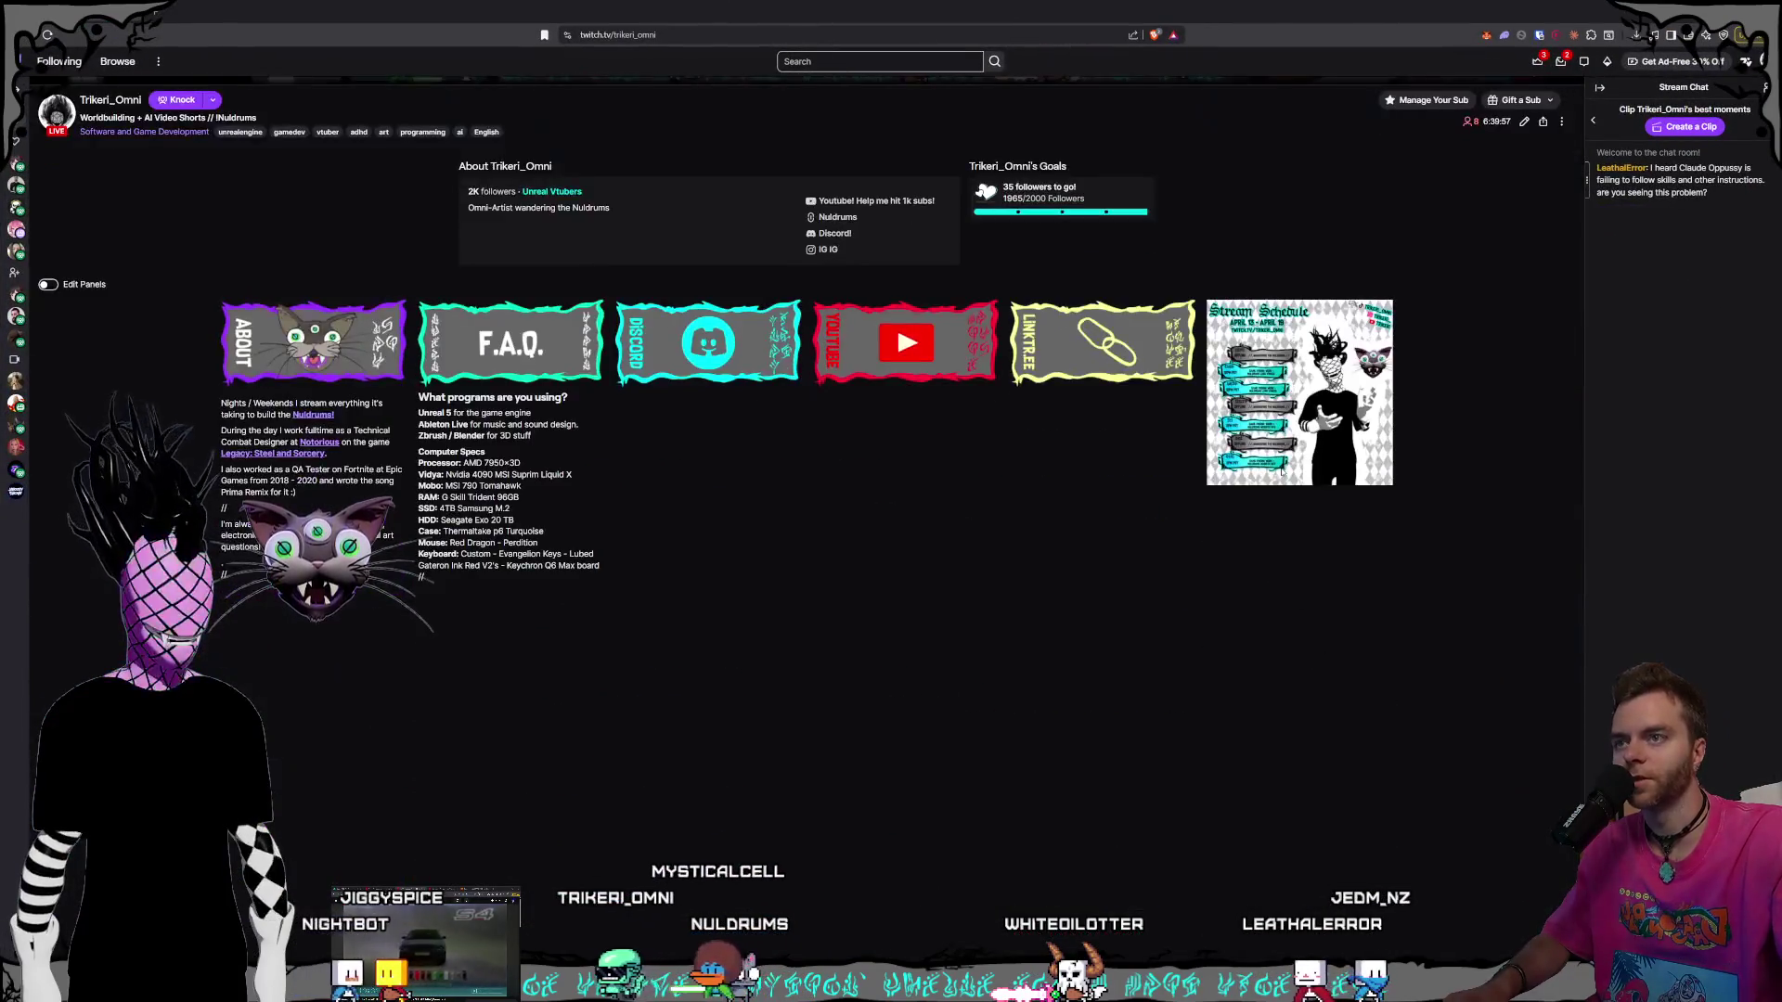
pyautogui.scroll(3, 1266, 442)
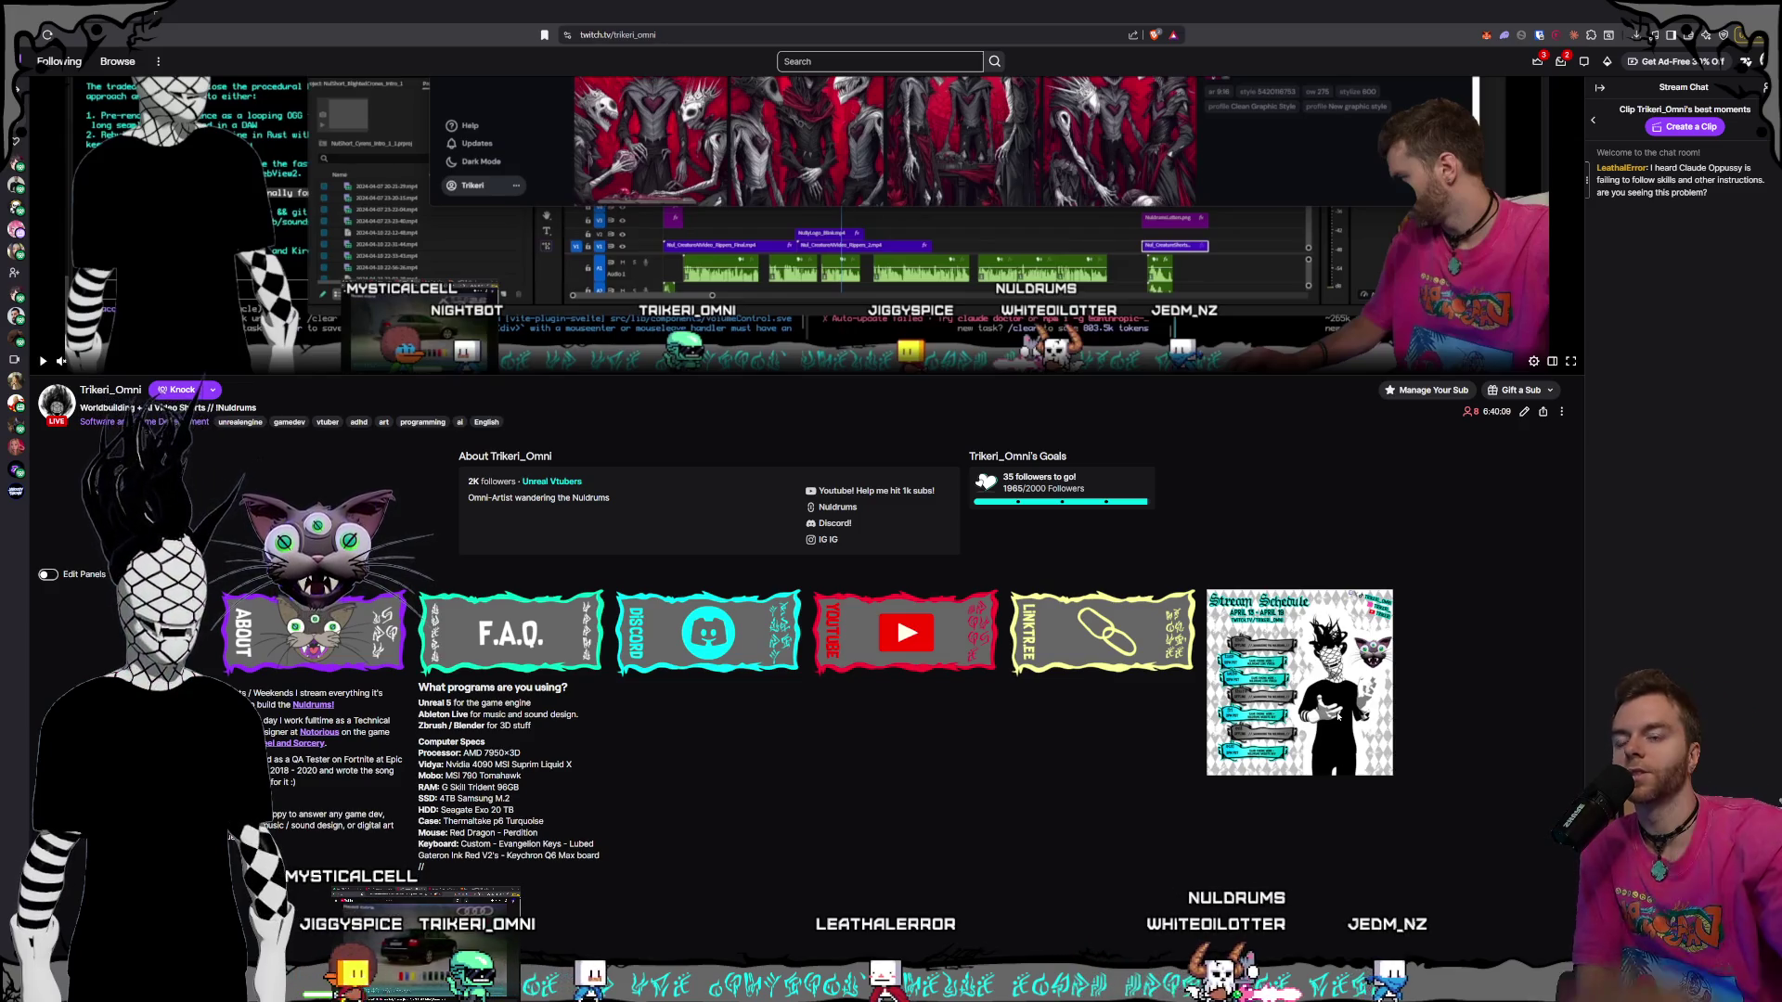
pyautogui.scroll(-1, 1272, 553)
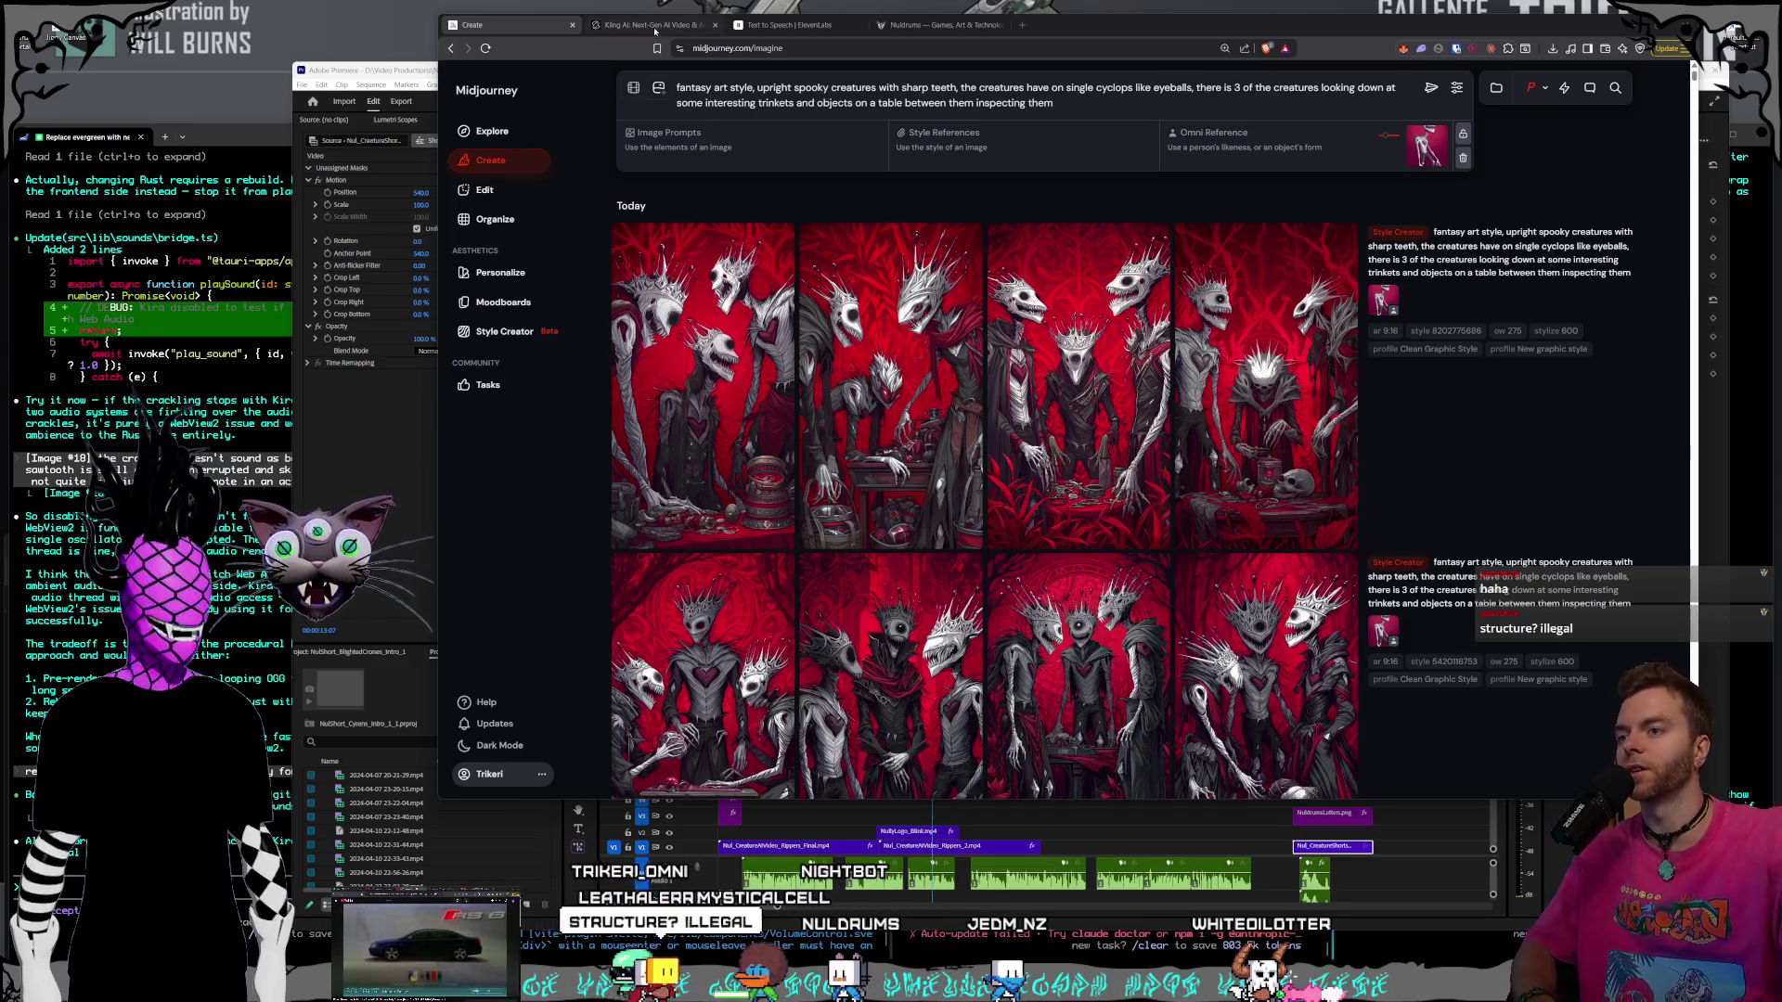
# - Select the Midjourney prompt's ending about three creatures at a table
pyautogui.moveTo(1166, 381)
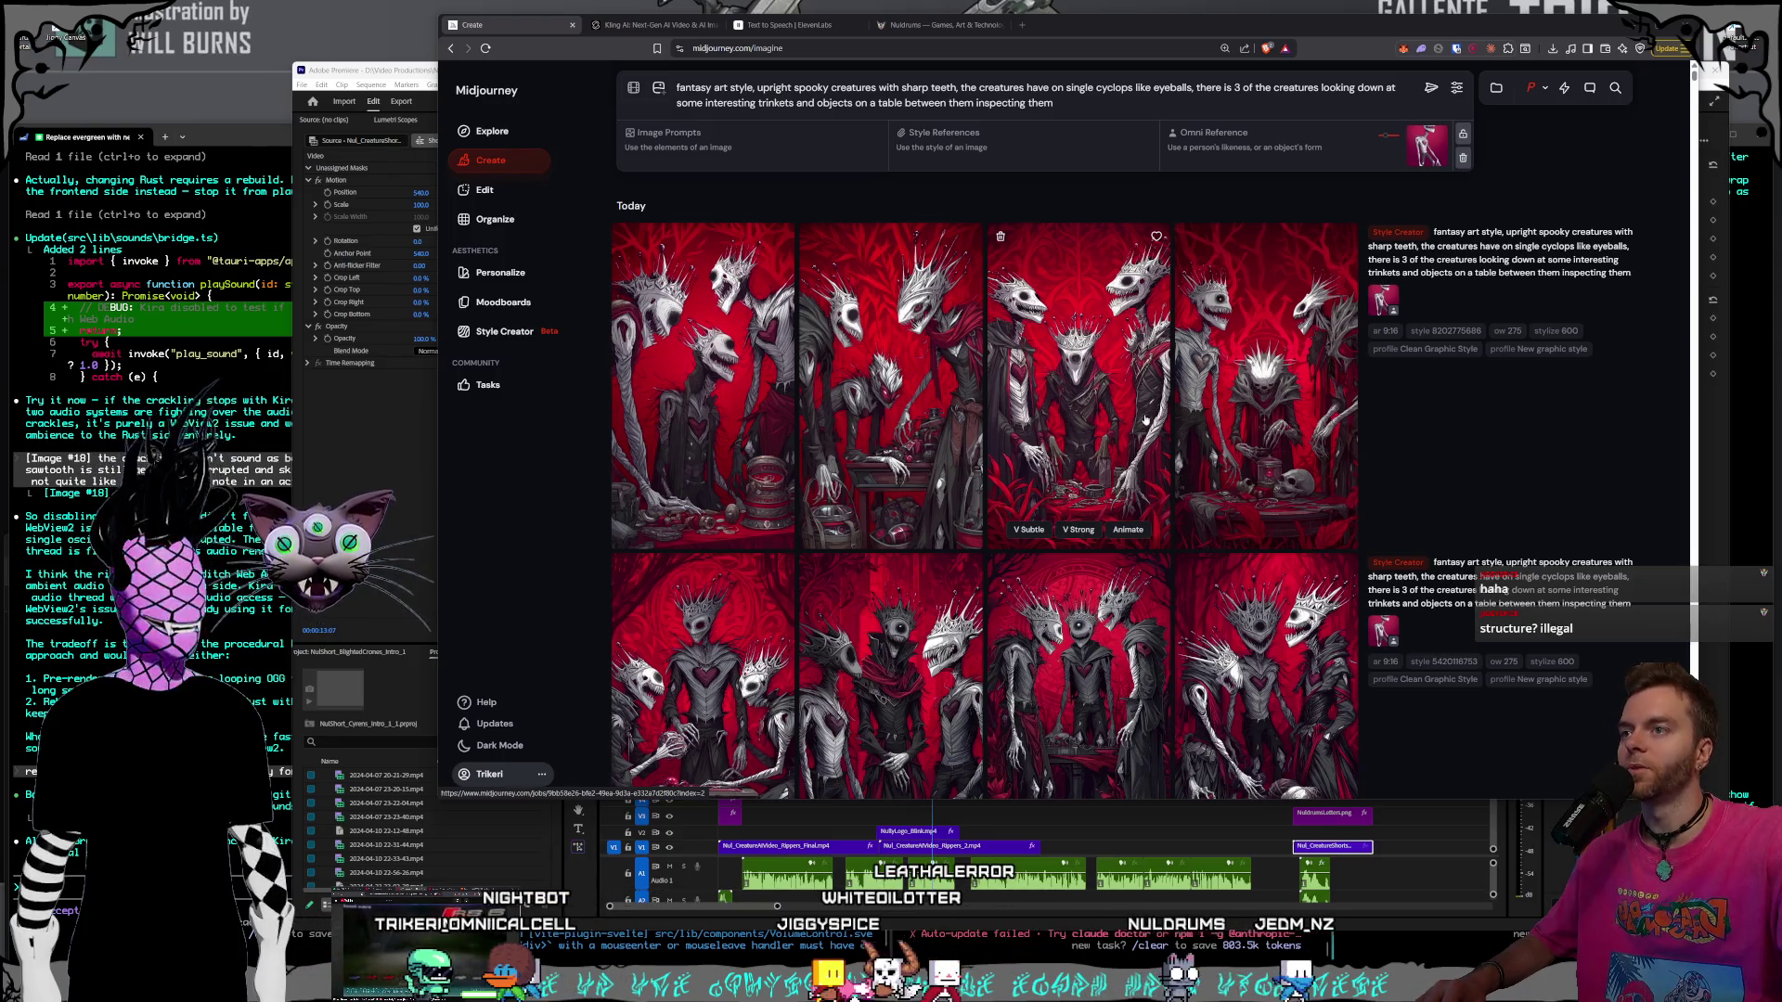
pyautogui.scroll(-4, 1150, 399)
pyautogui.scroll(4, 1143, 422)
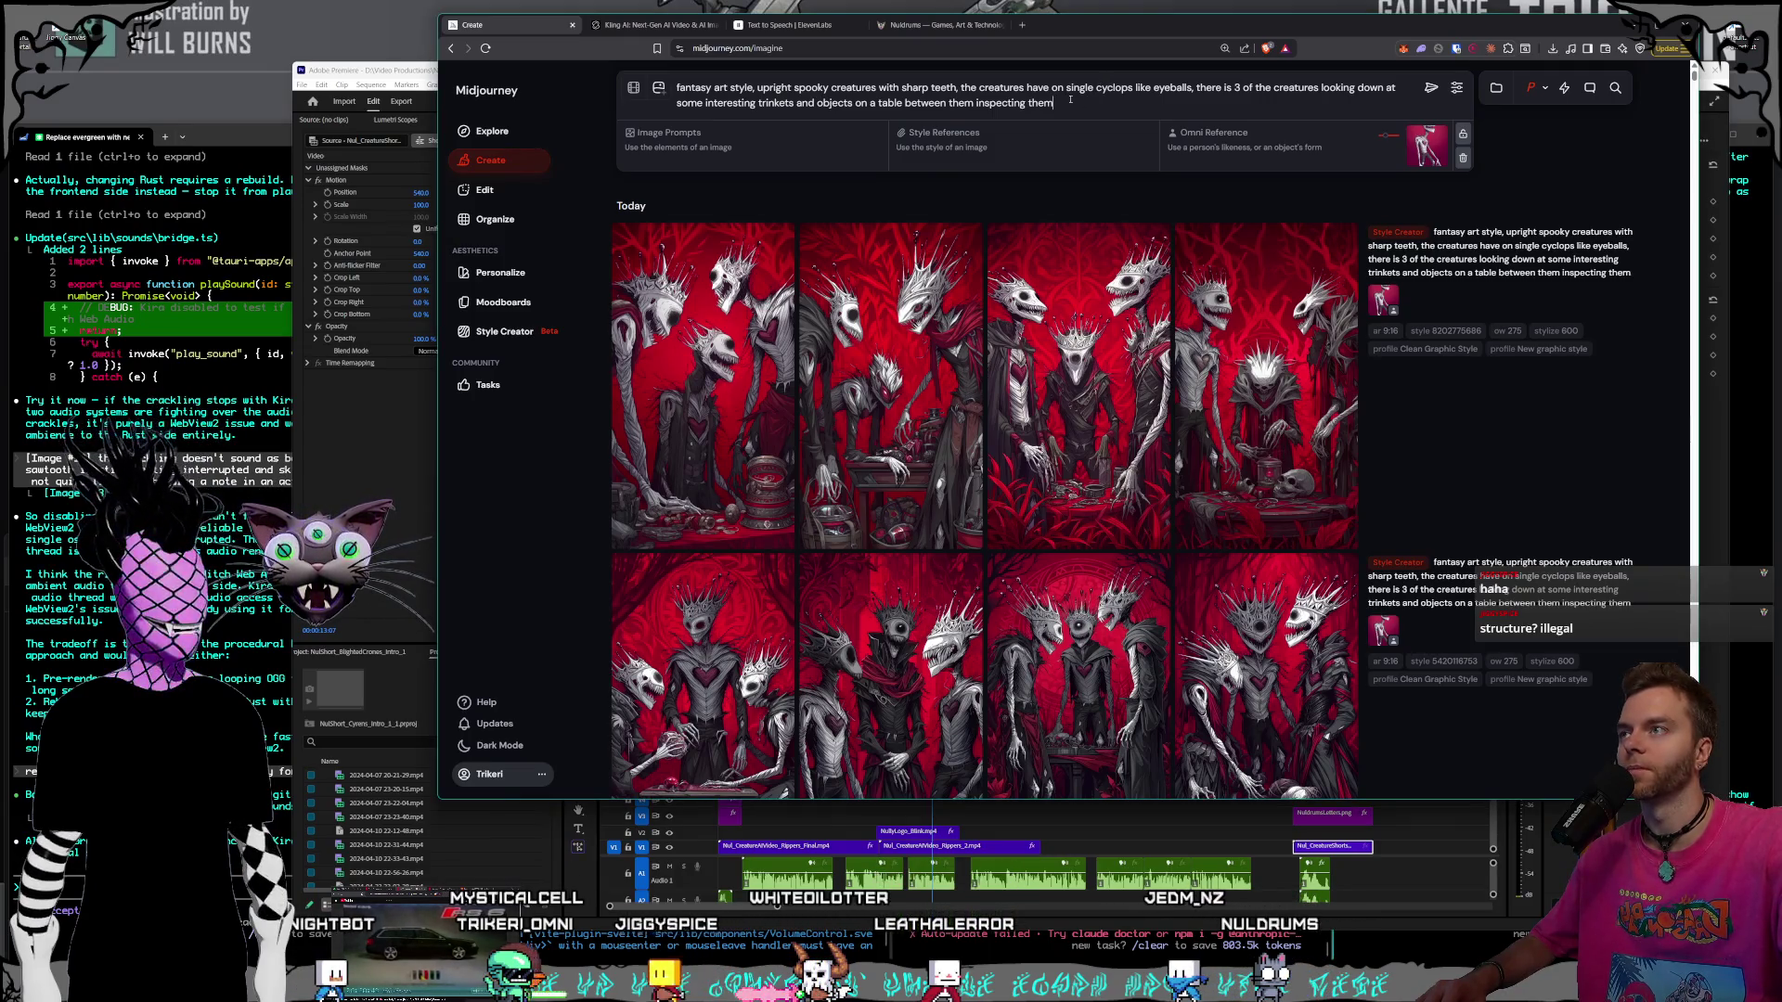
pyautogui.moveTo(1055, 103); pyautogui.dragTo(1194, 86)
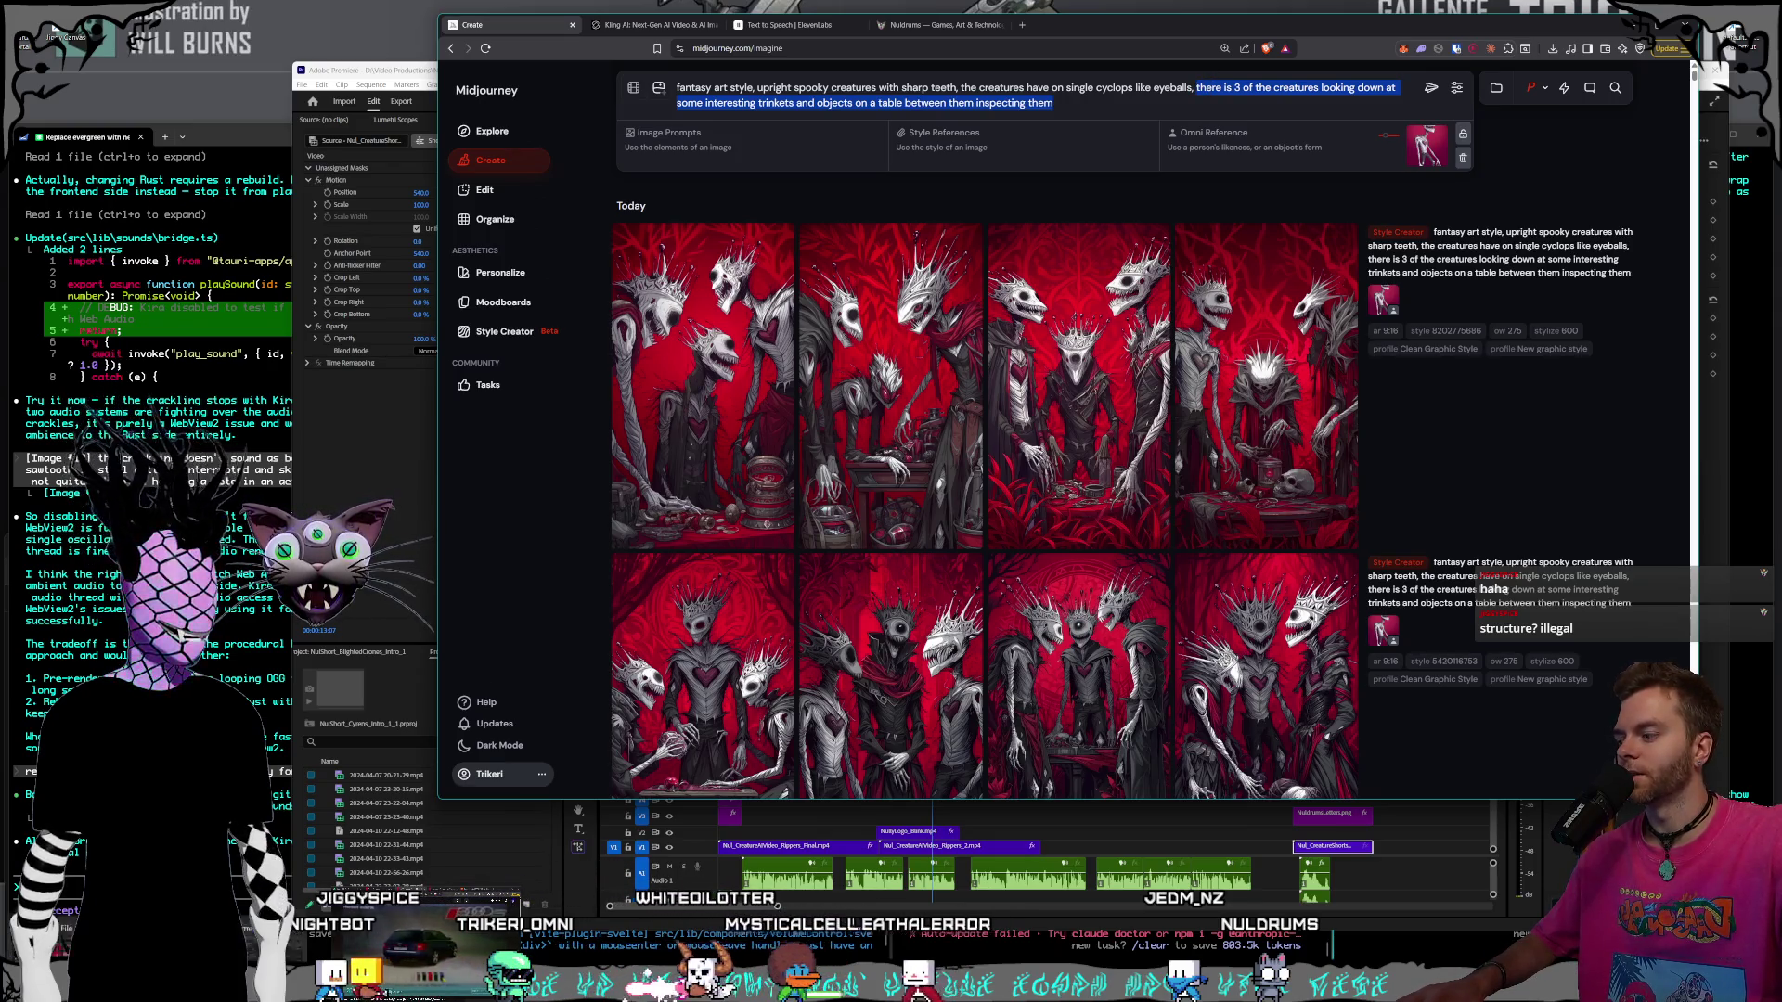
# - Show the desktop, open File Explorer, restore the windows and switch to Obsidian's creature Order note
pyautogui.press('super+d')
pyautogui.press('super+e')
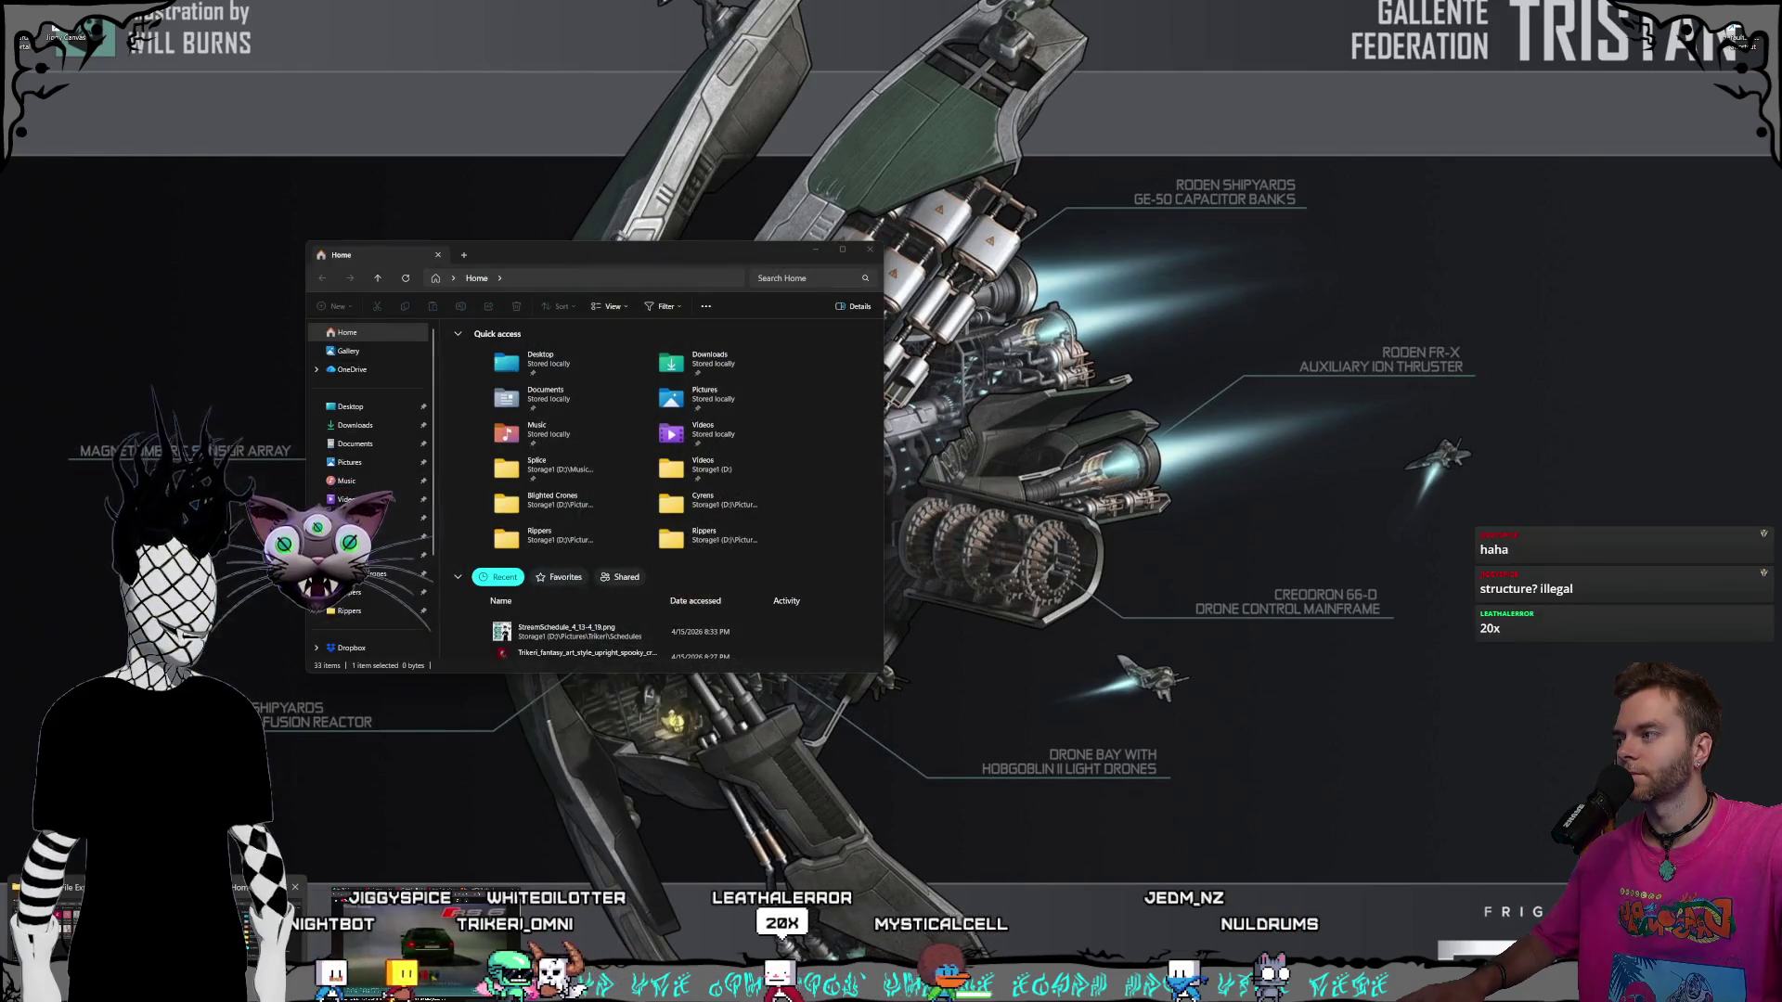
pyautogui.press('super+d')
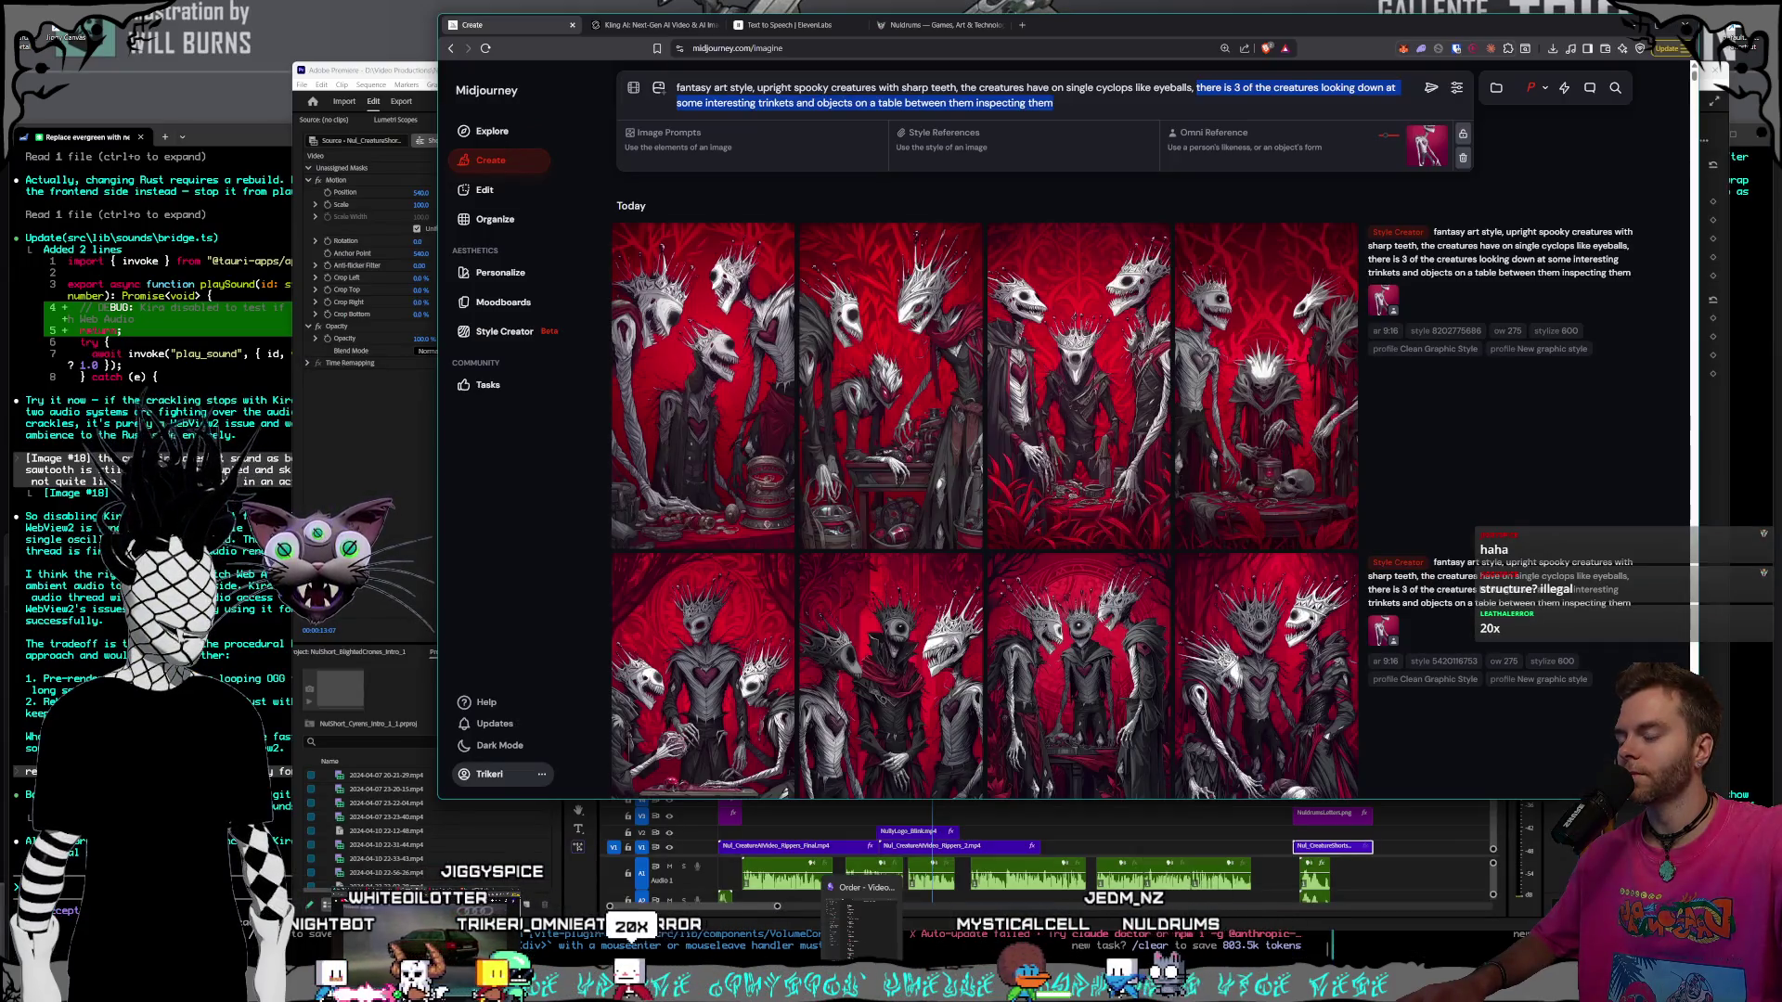
pyautogui.hotkey('alt', 'Tab')
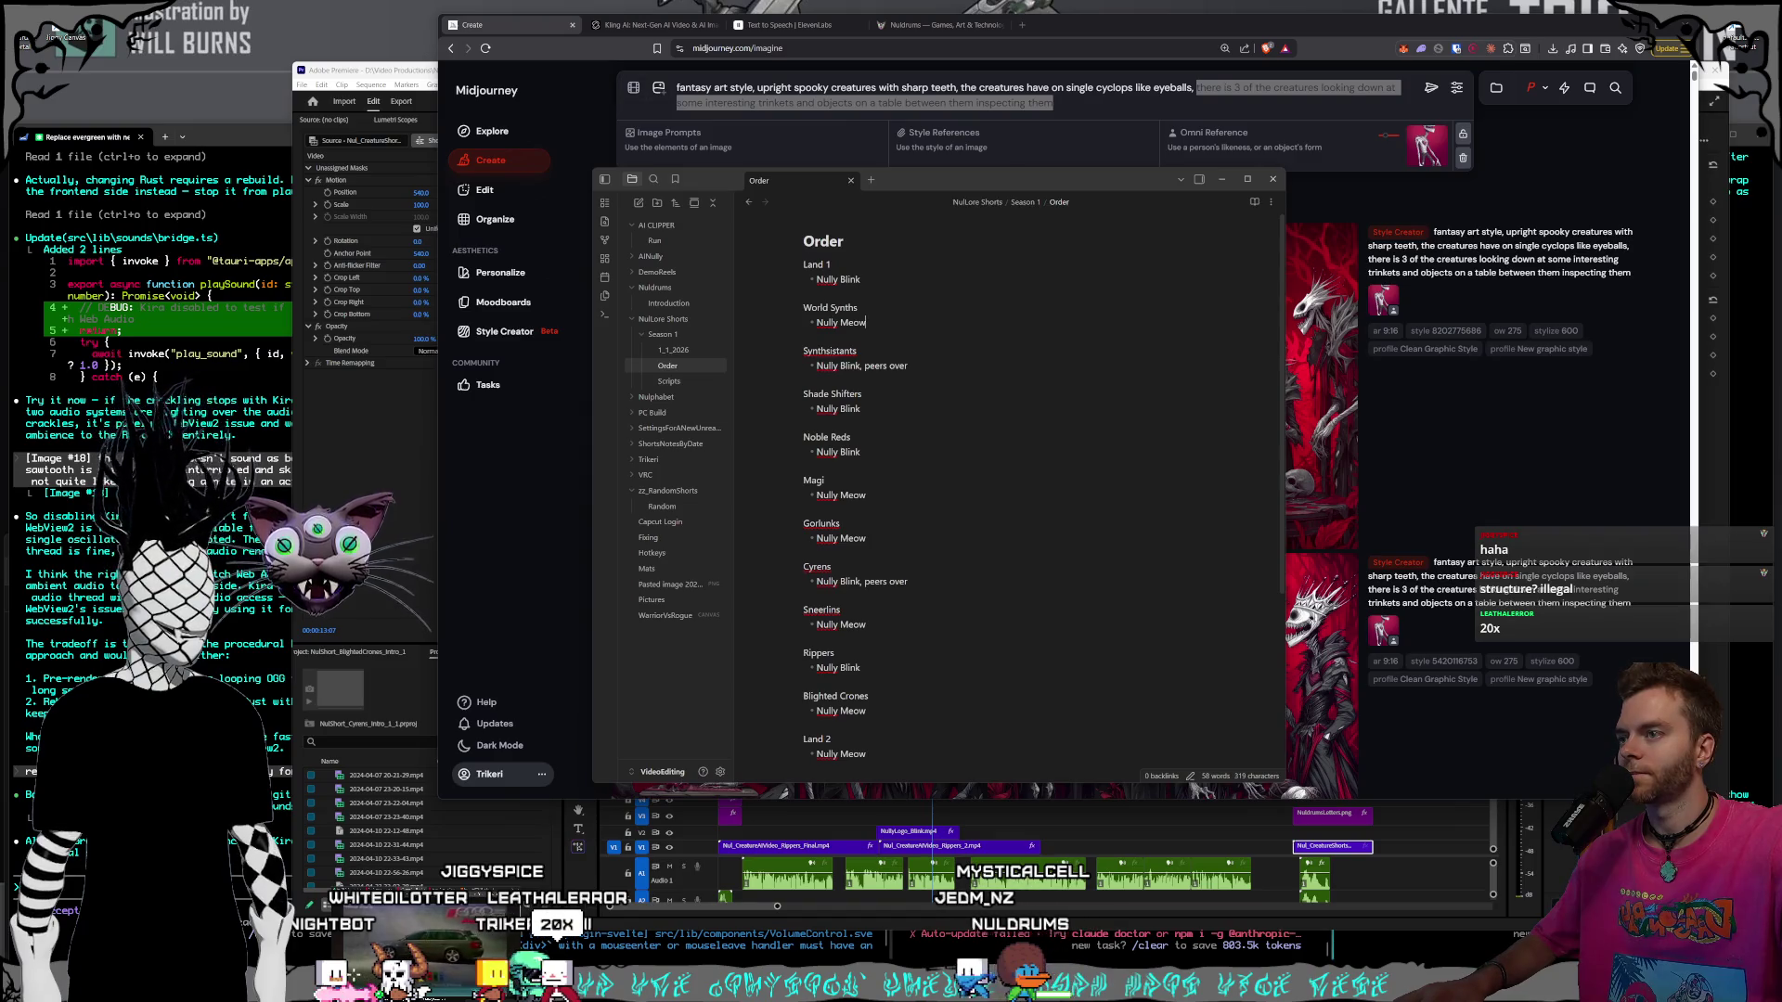
# - Open the 1_1_2026 Rippers shot-ideas note under Scripts, move Obsidian aside, and bring Midjourney forward
pyautogui.click(668, 381)
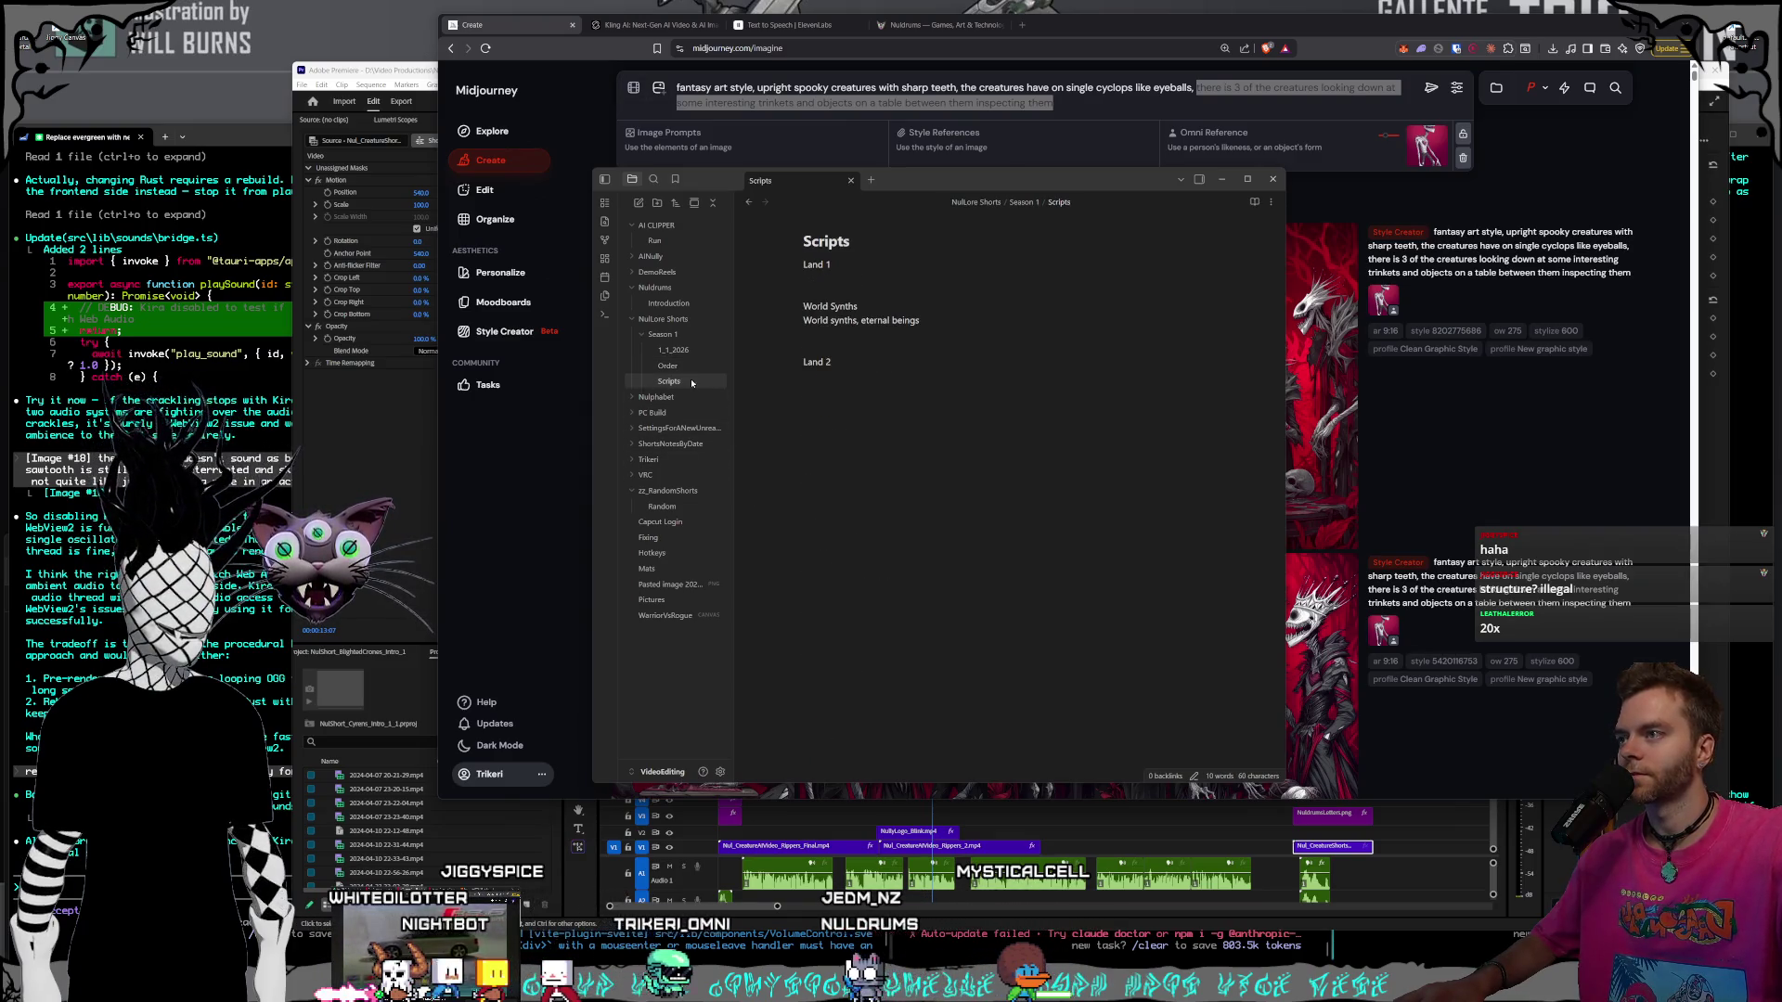
pyautogui.click(673, 350)
pyautogui.scroll(-5, 997, 552)
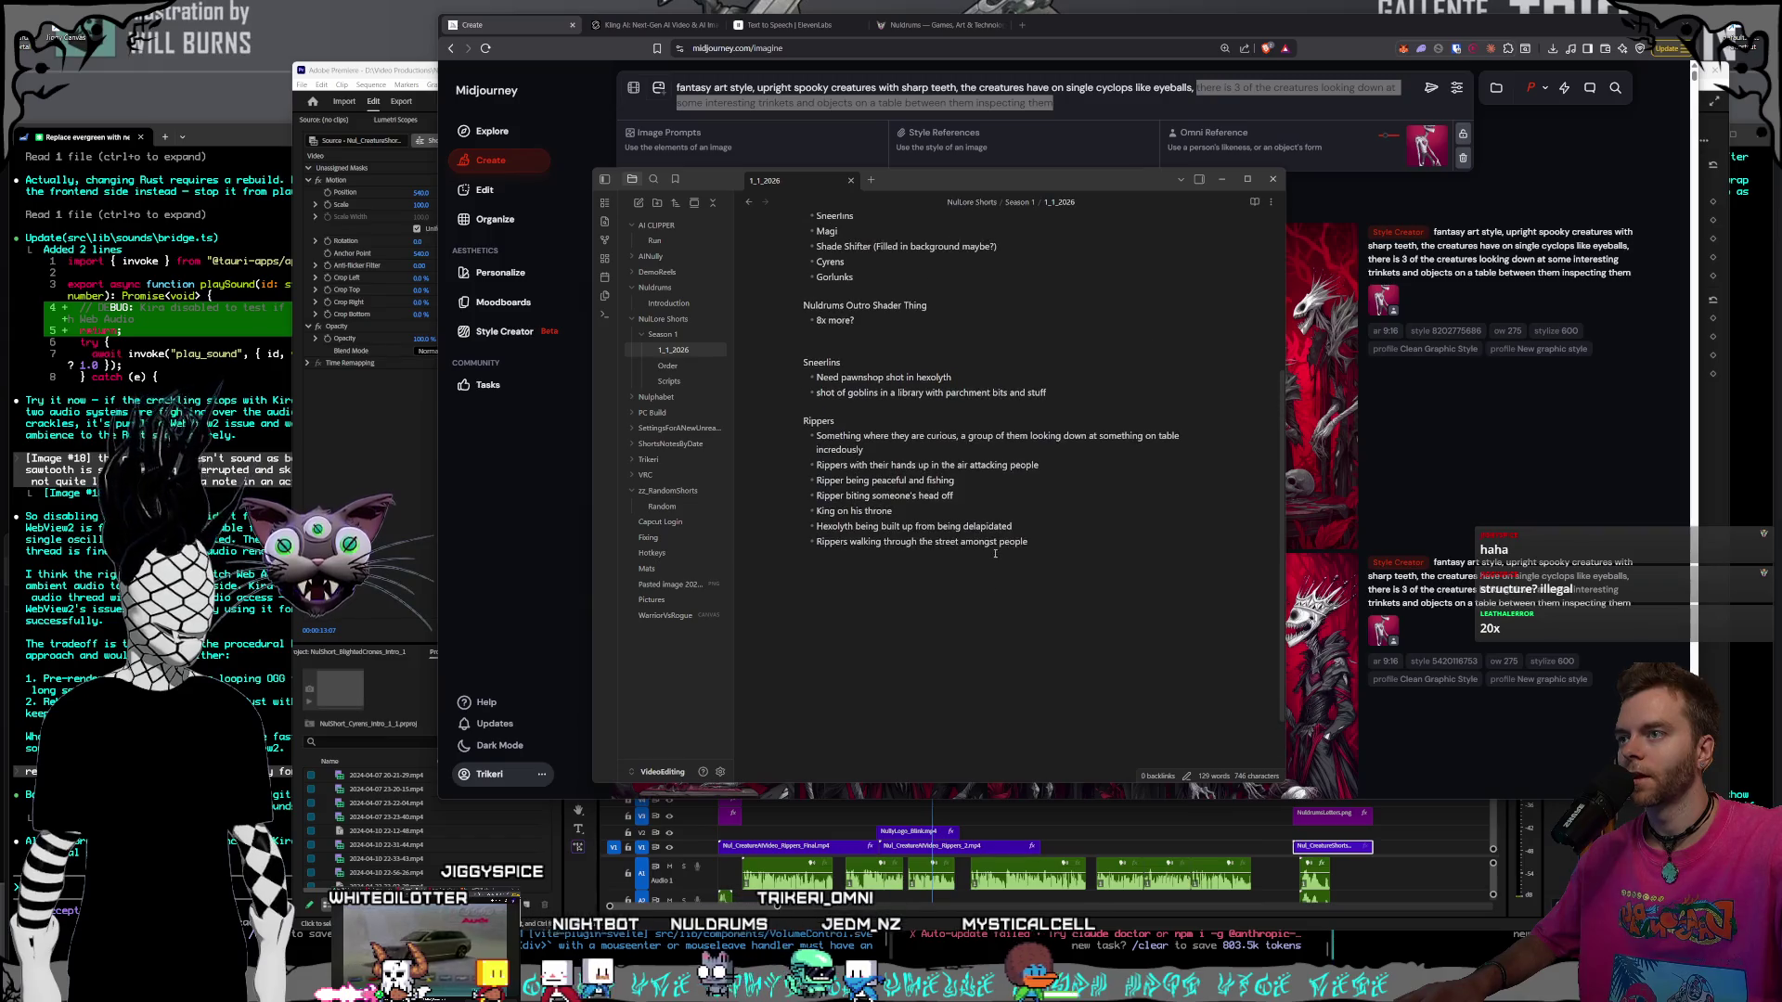
pyautogui.moveTo(1002, 189); pyautogui.dragTo(762, 160)
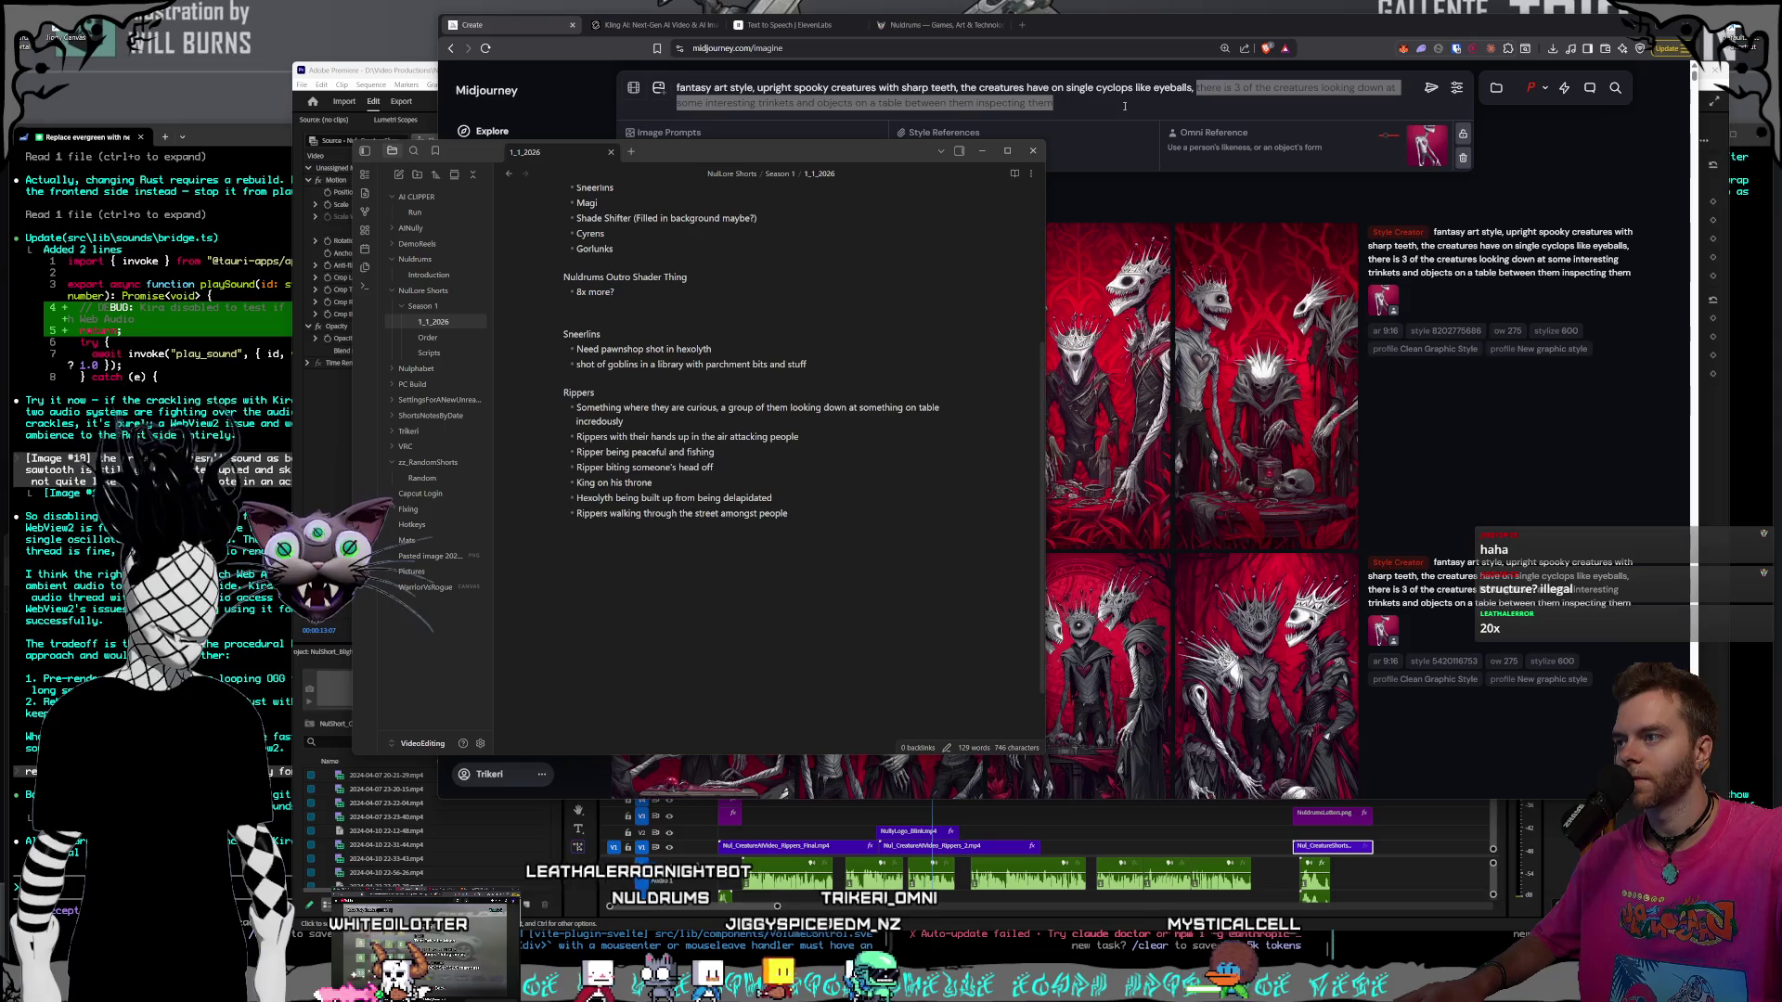
pyautogui.click(1125, 106)
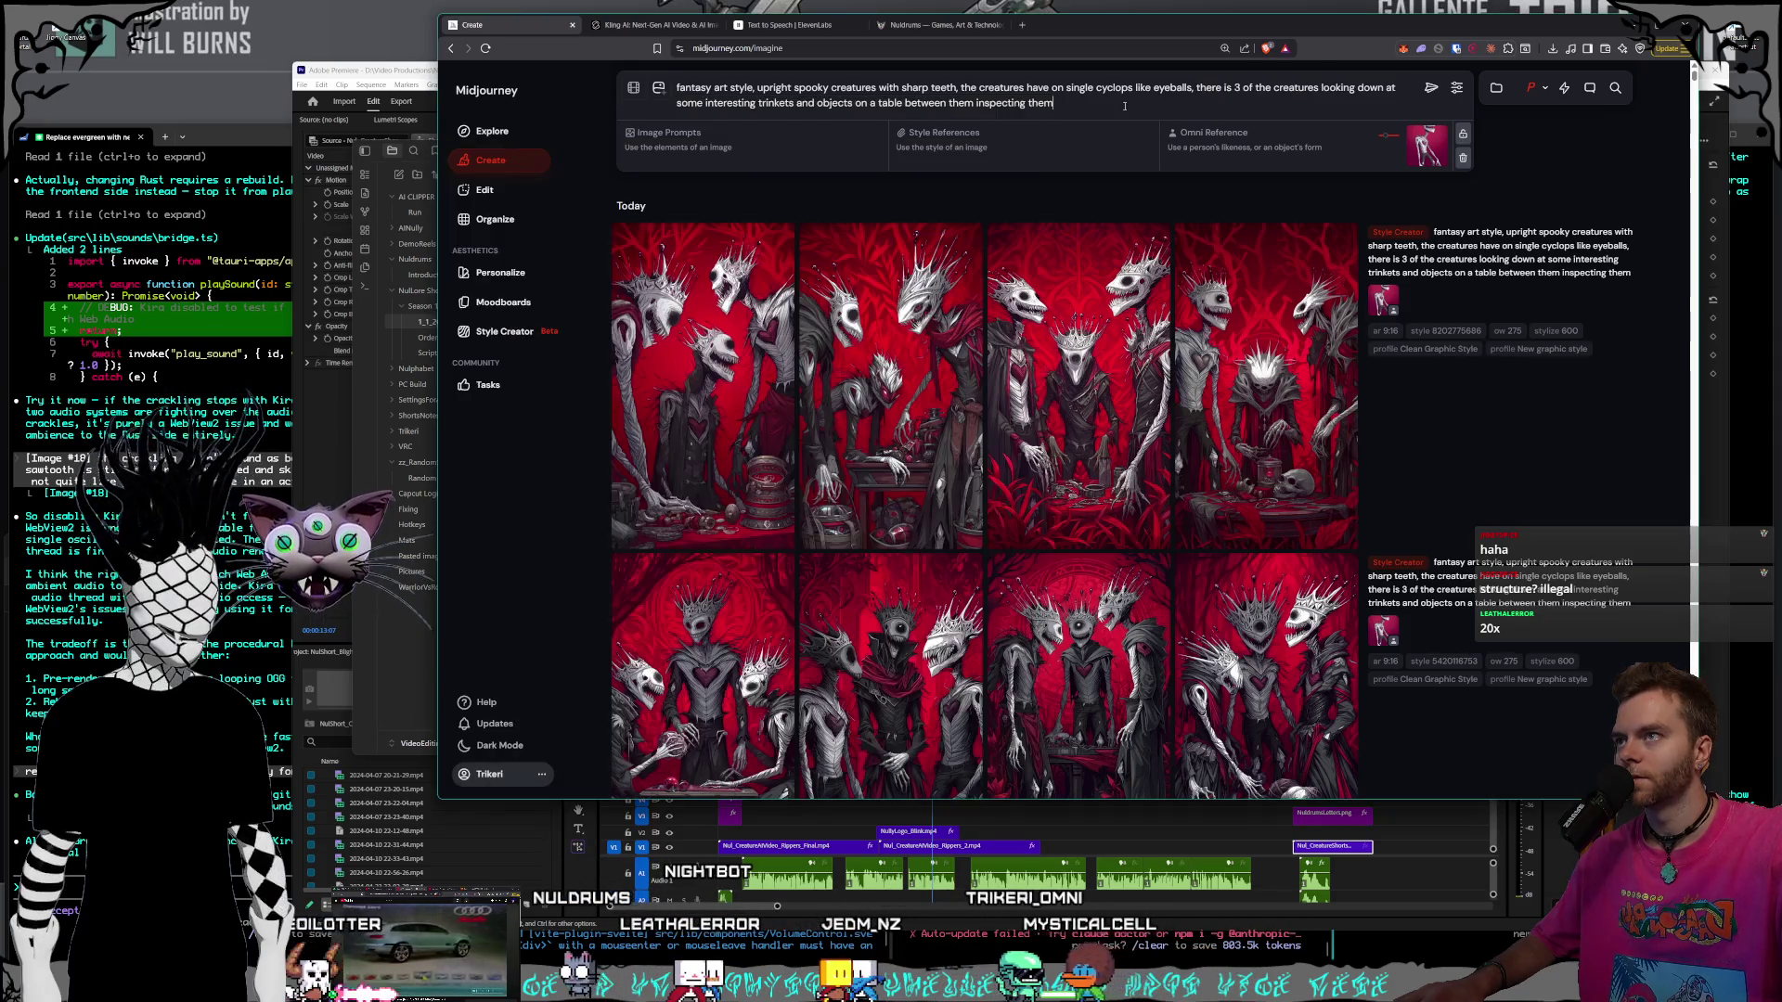
# - Rewrite the prompt ending: creatures walking a Tudor medieval street, taller than others, birds eye view
pyautogui.moveTo(1113, 105); pyautogui.dragTo(943, 86)
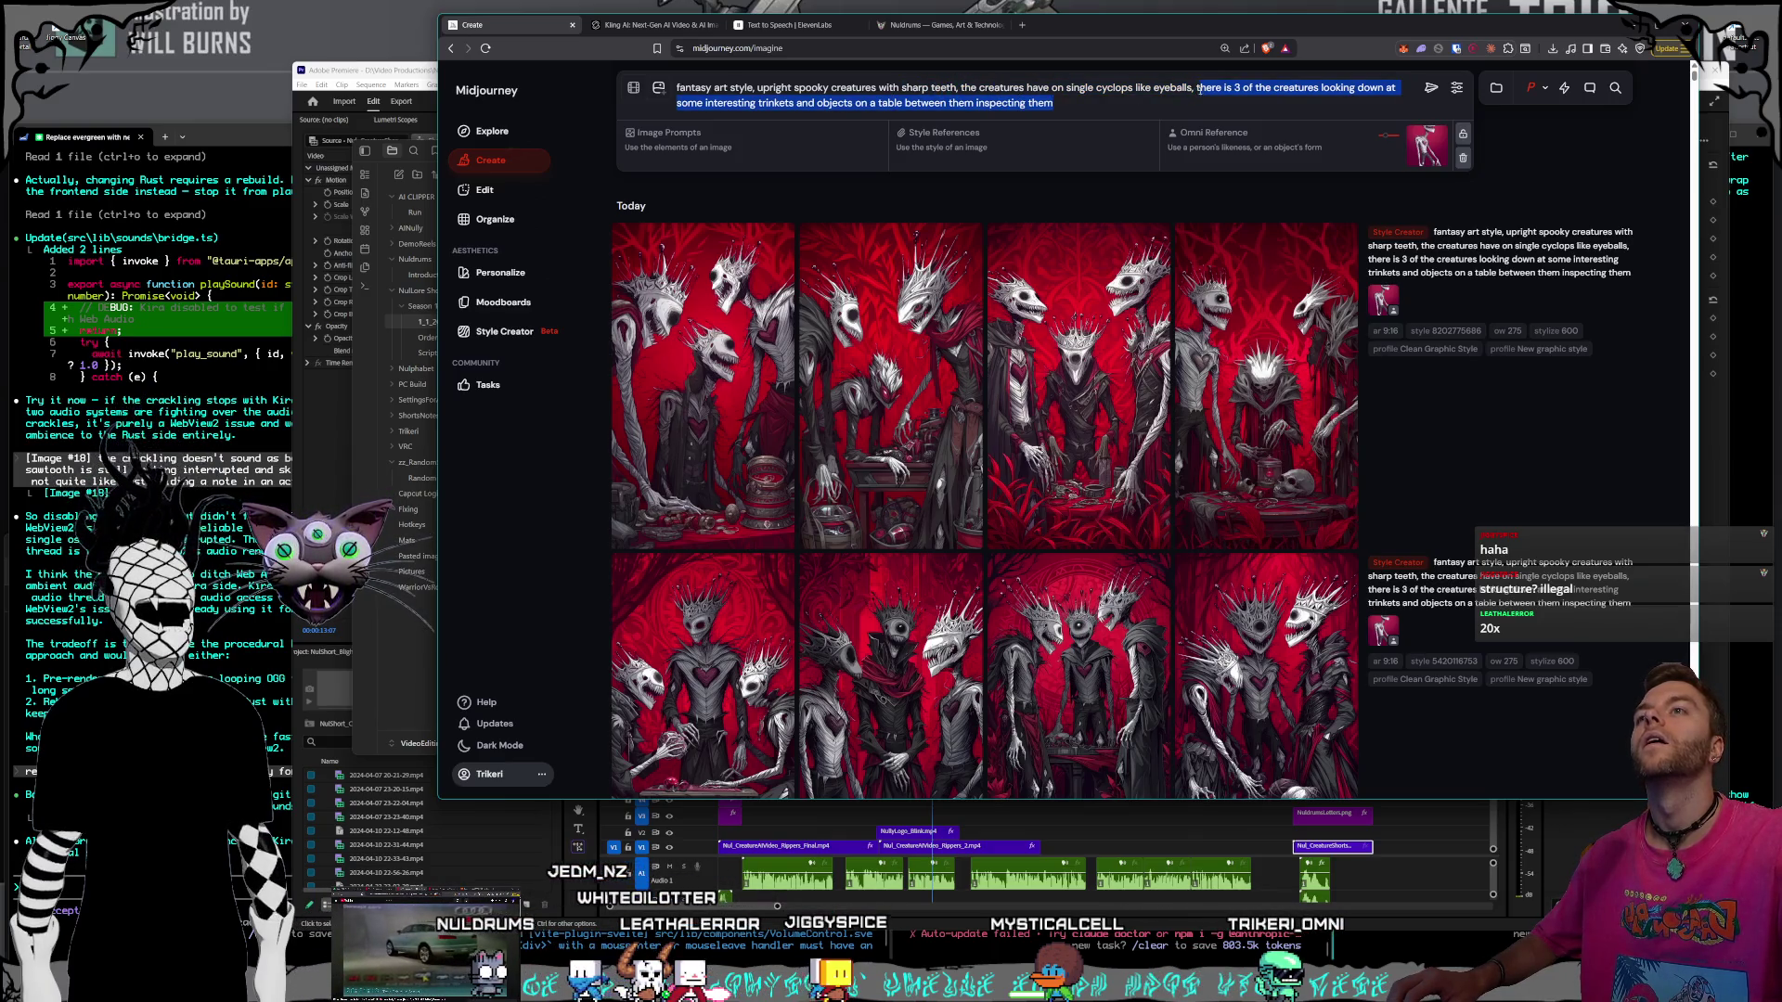
pyautogui.press('BackSpace')
pyautogui.write('re is a few of them walking ')
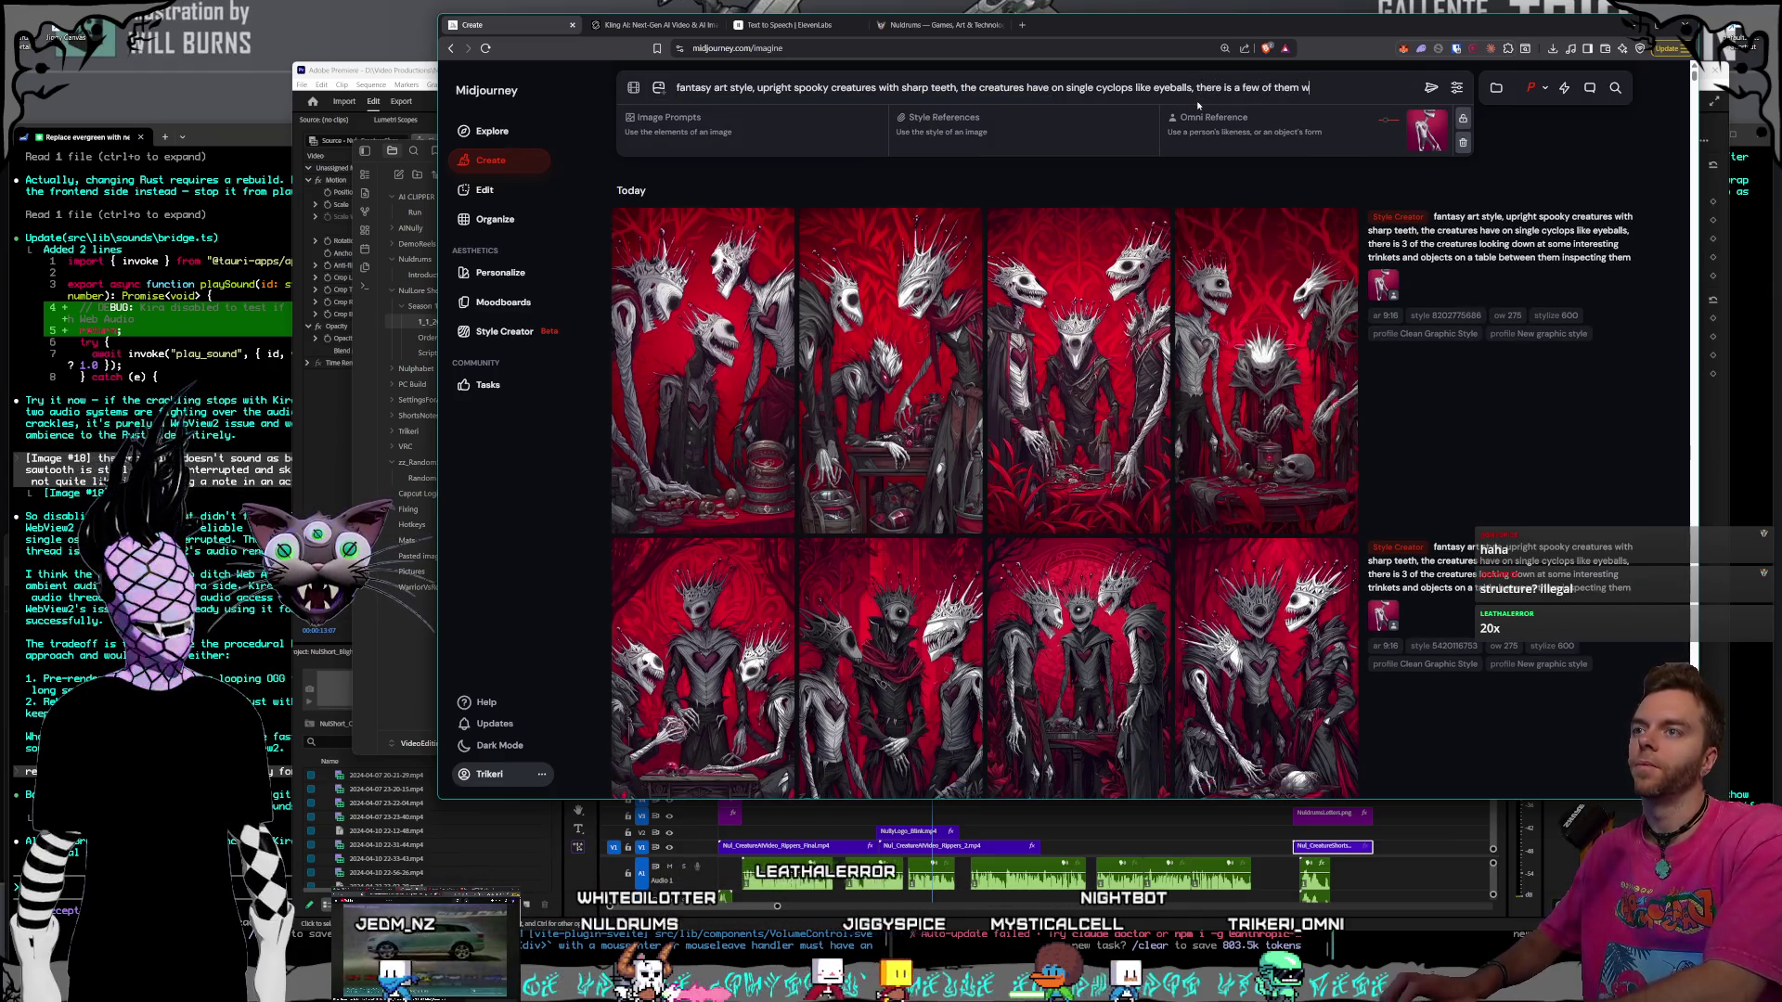
pyautogui.write('down a s')
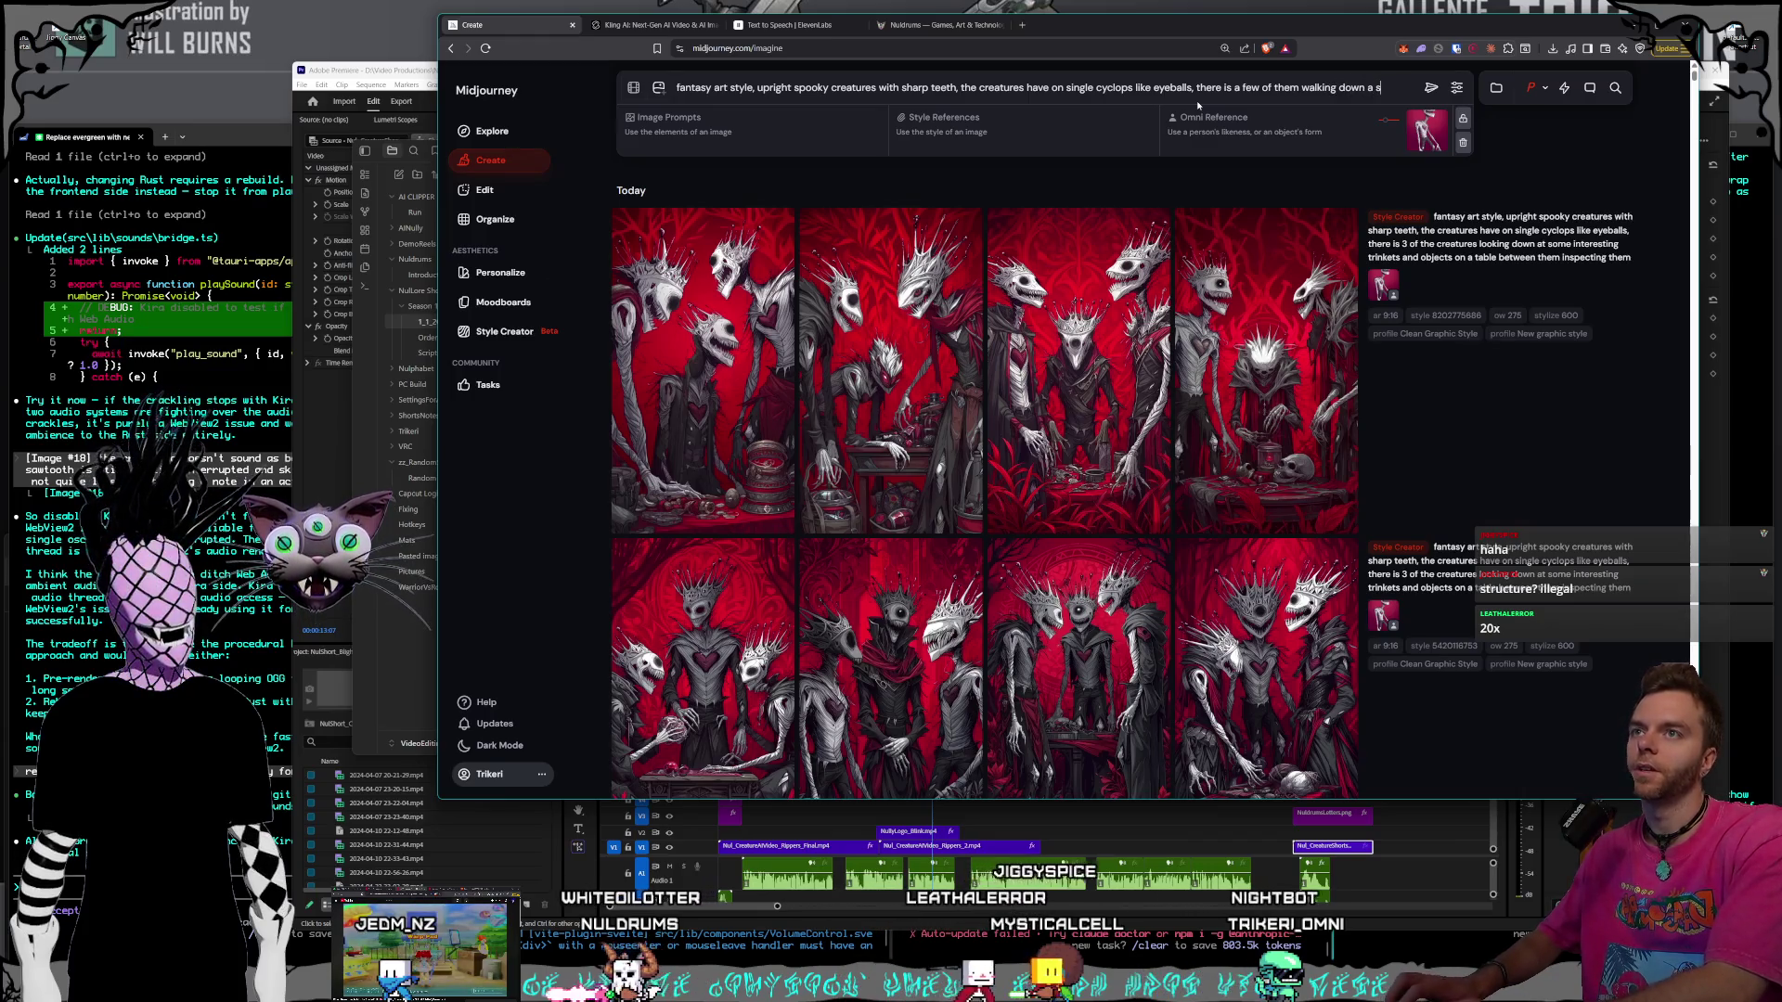
pyautogui.write('treet in a')
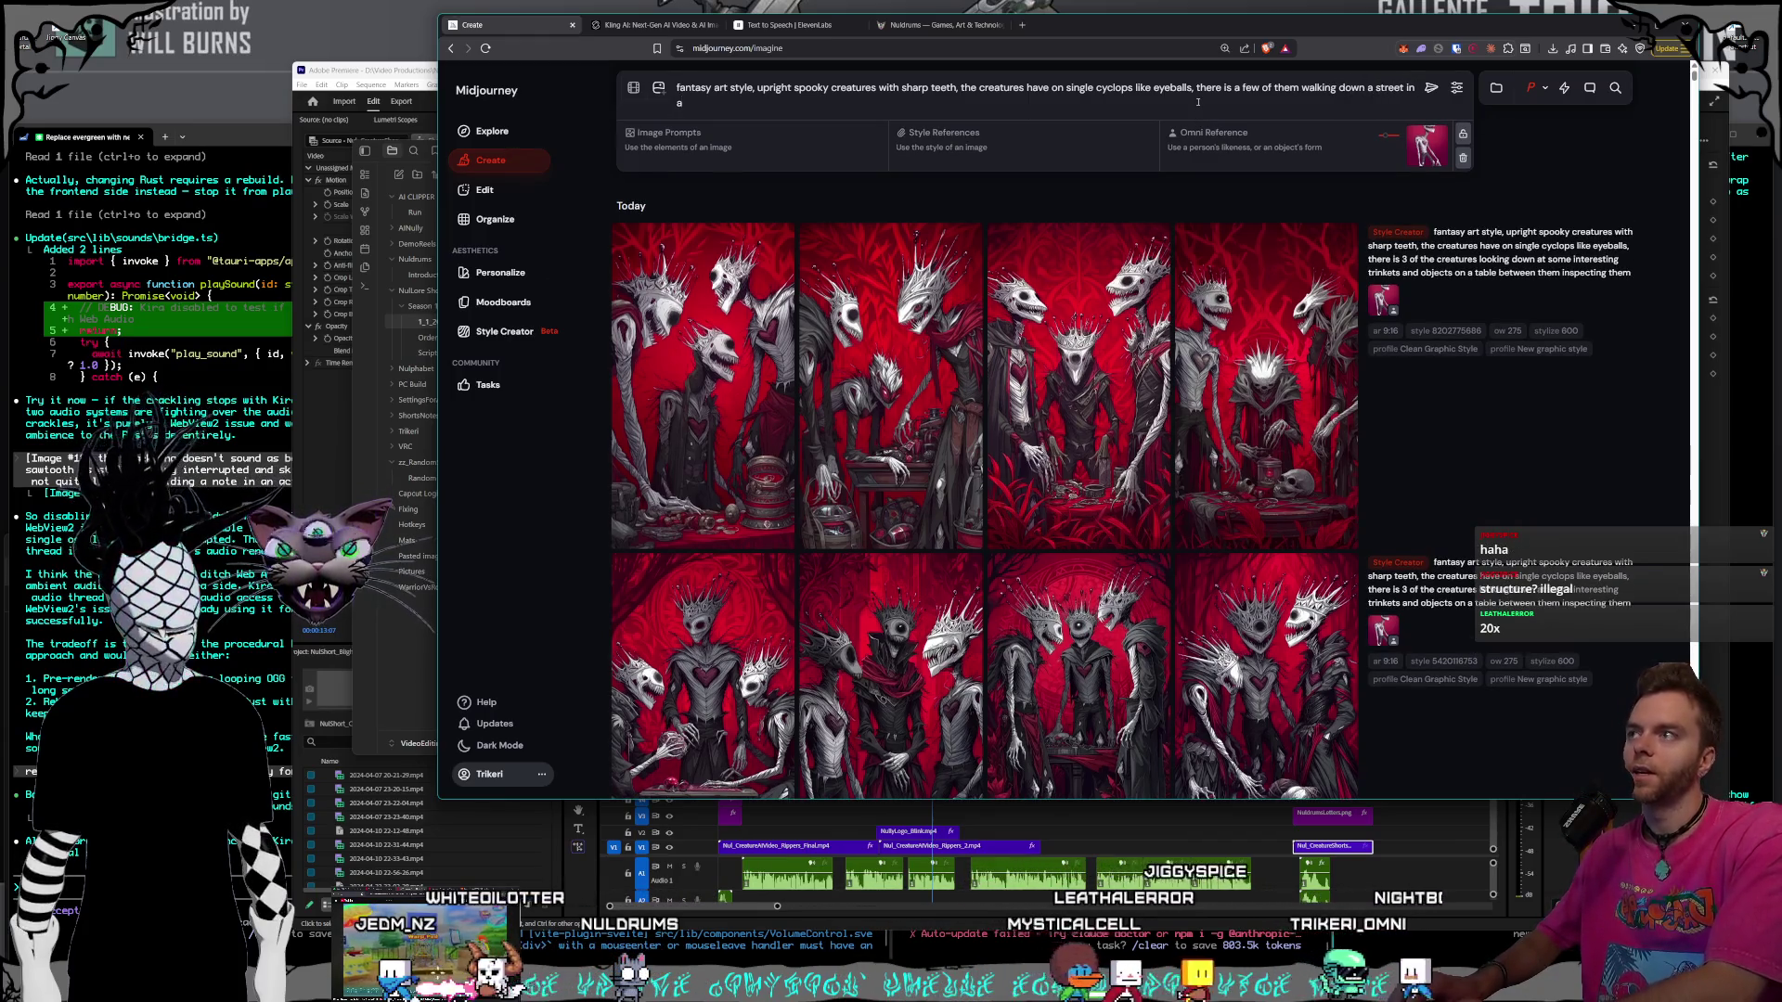
pyautogui.write(' english')
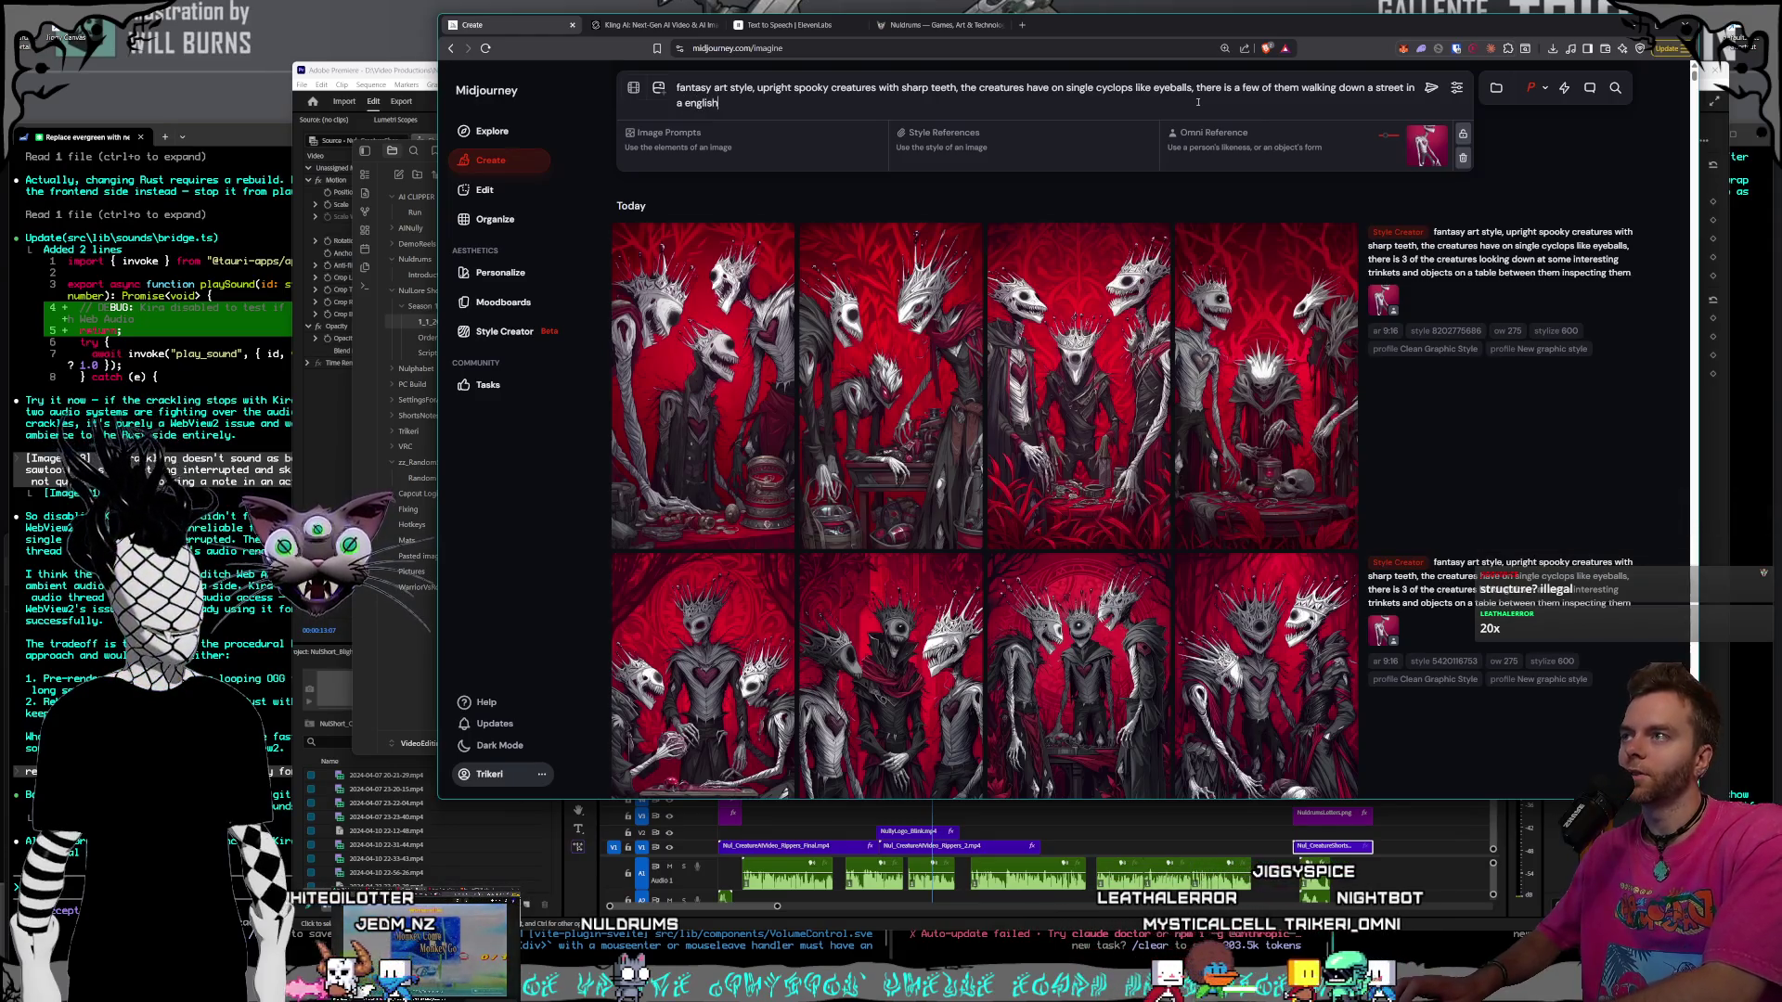
pyautogui.write(' tudor style med')
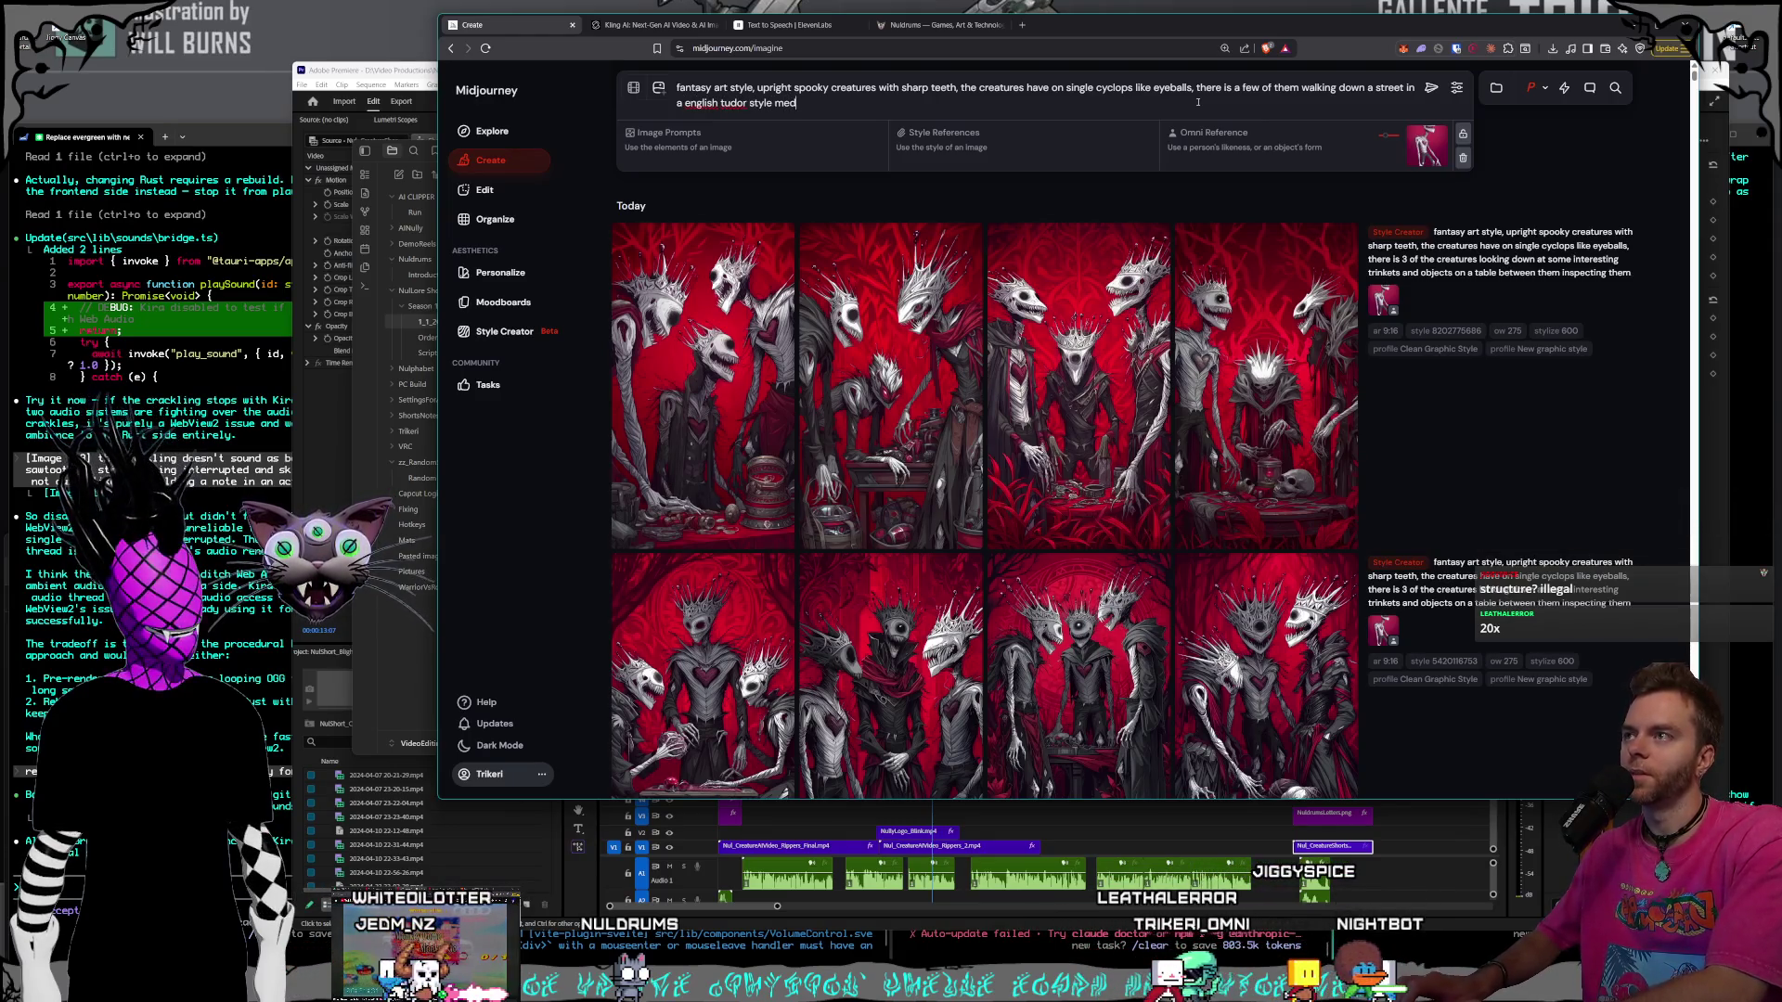
pyautogui.write('ieval fantasy town amongst other humans and creater')
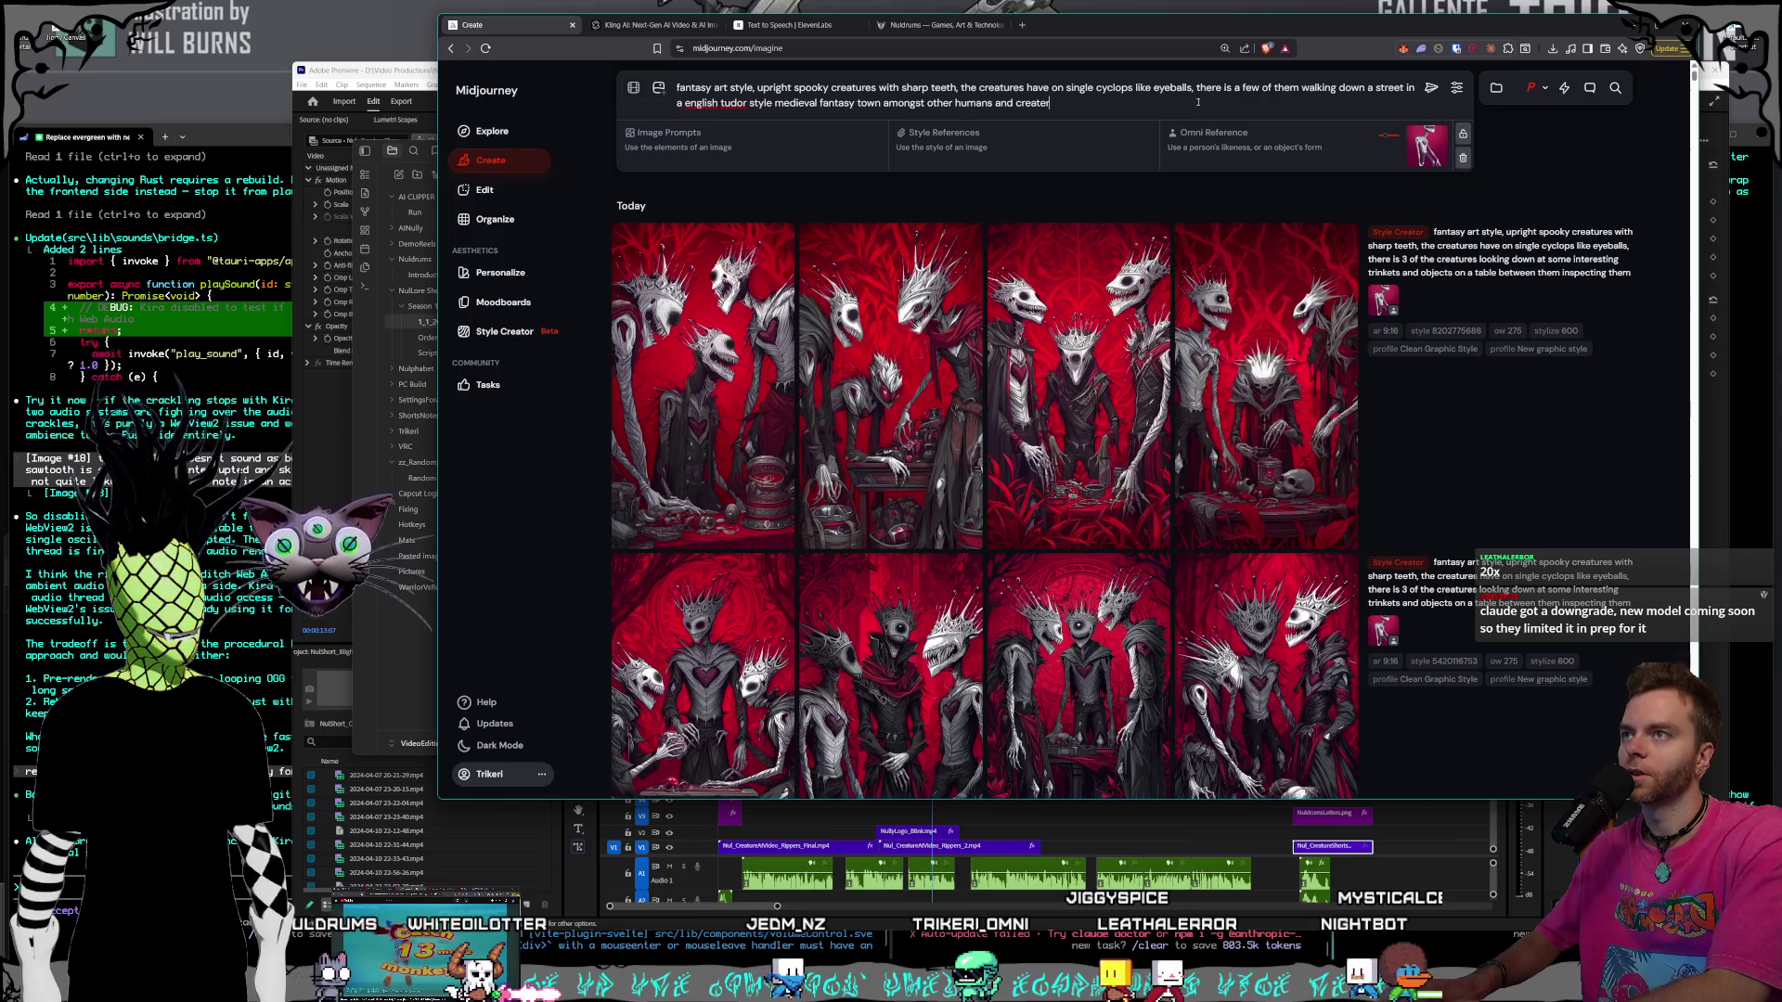
pyautogui.press('BackSpace')
pyautogui.write('ure, the ')
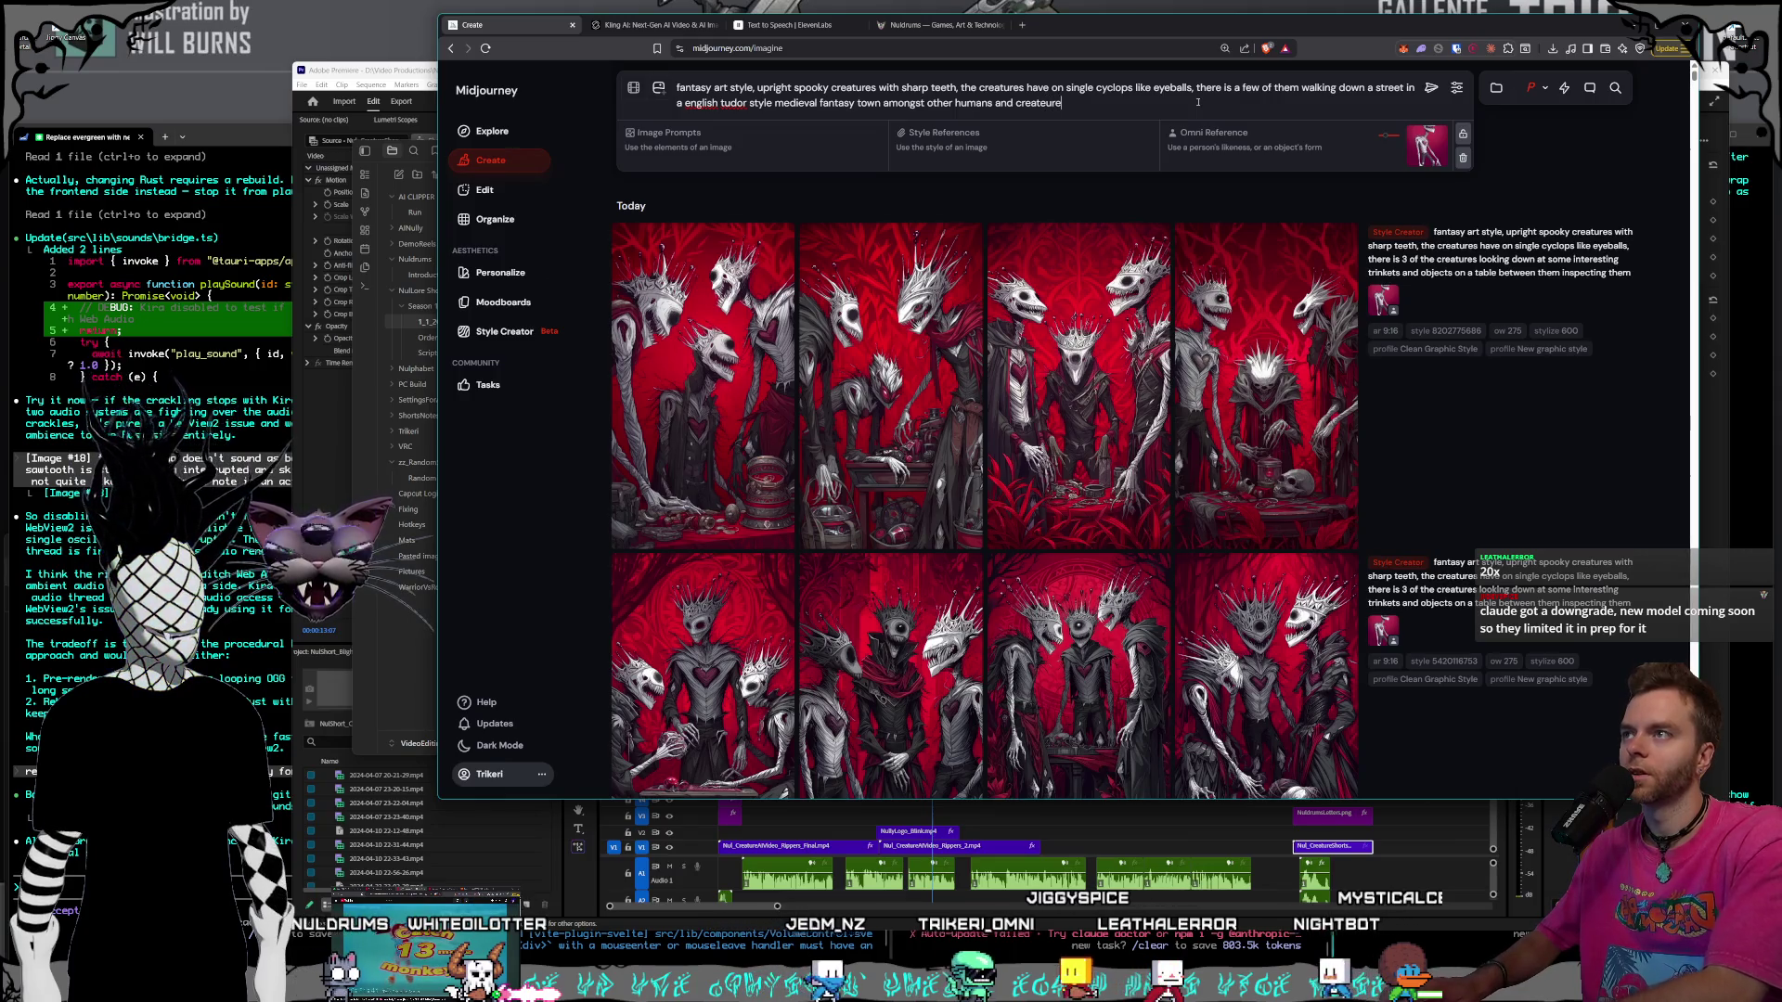
pyautogui.write('spoo')
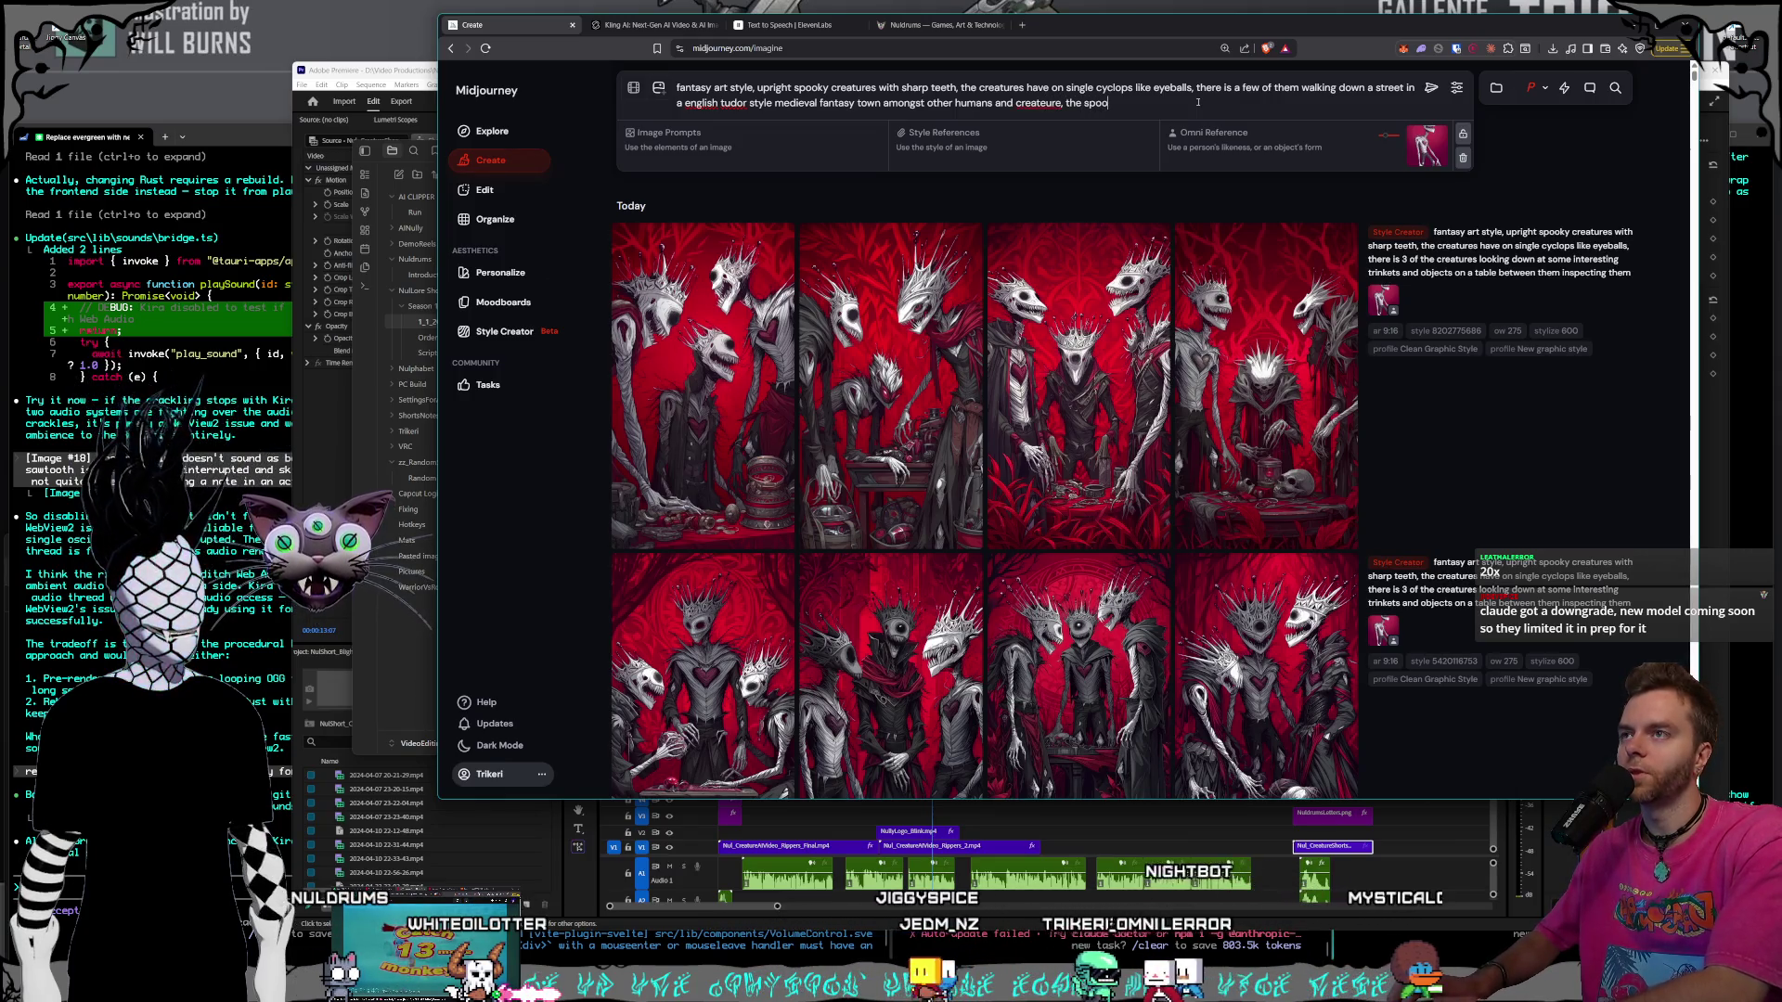
pyautogui.write('ky creatures are talk')
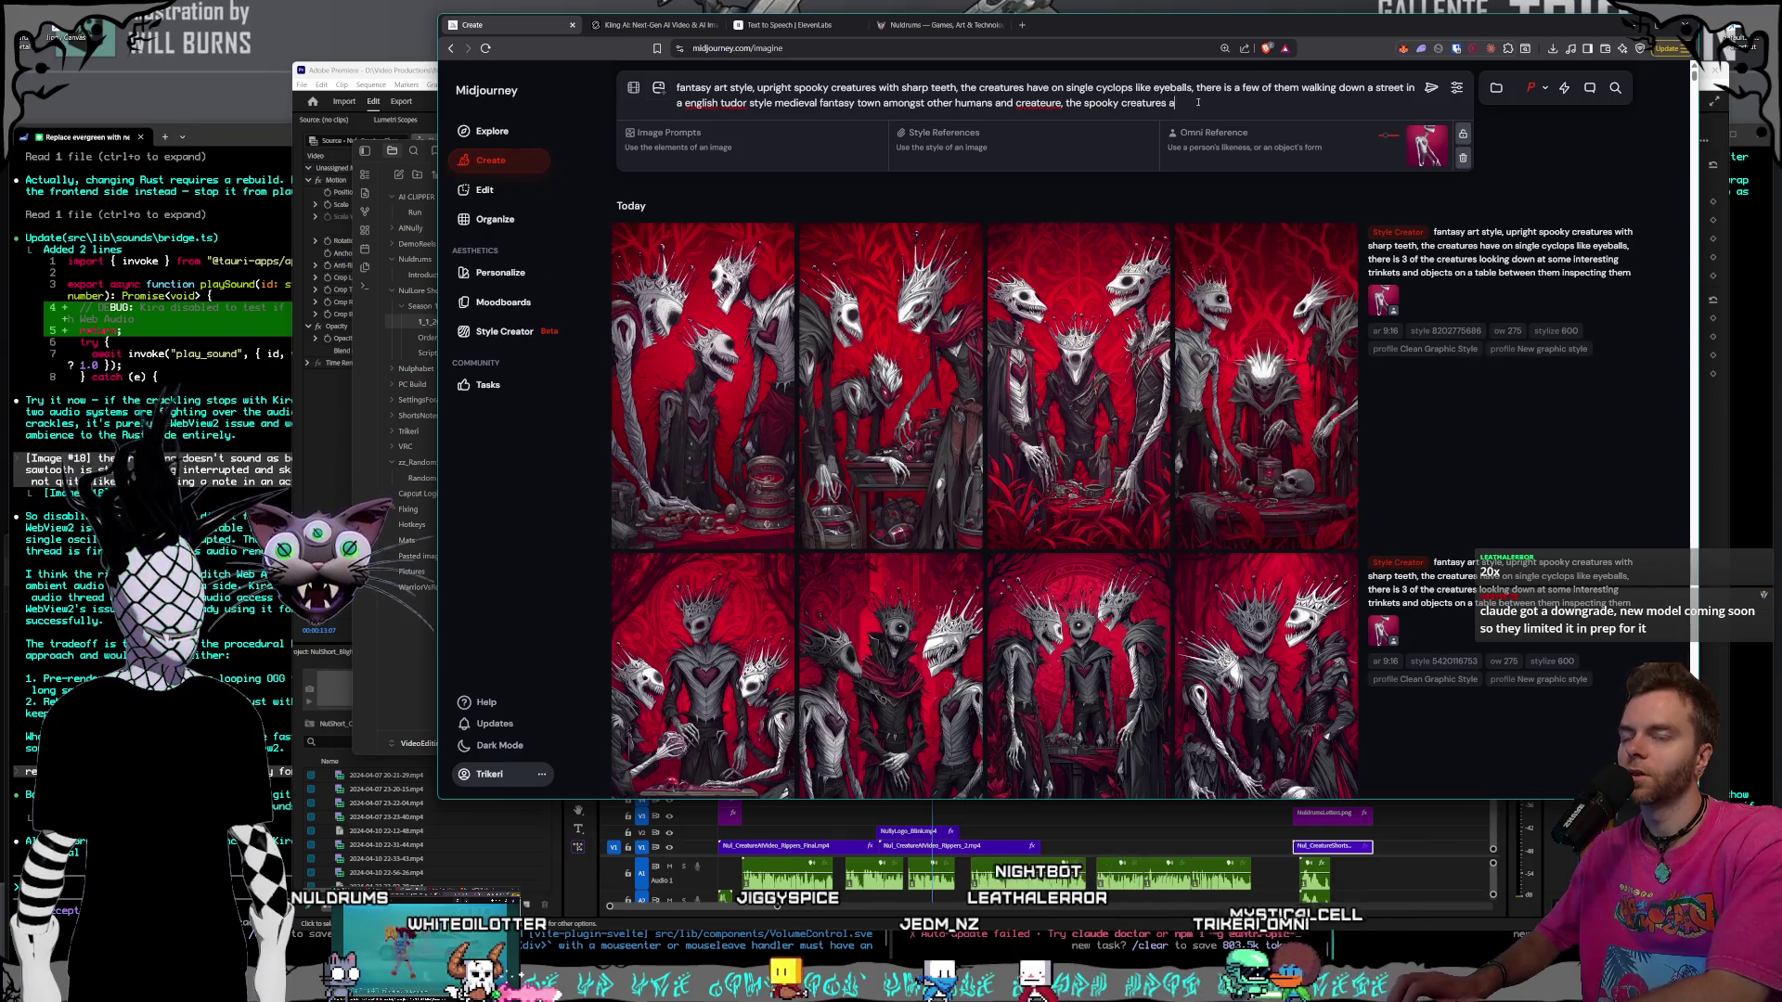
pyautogui.press('BackSpace')
pyautogui.write('ler than everybody else,')
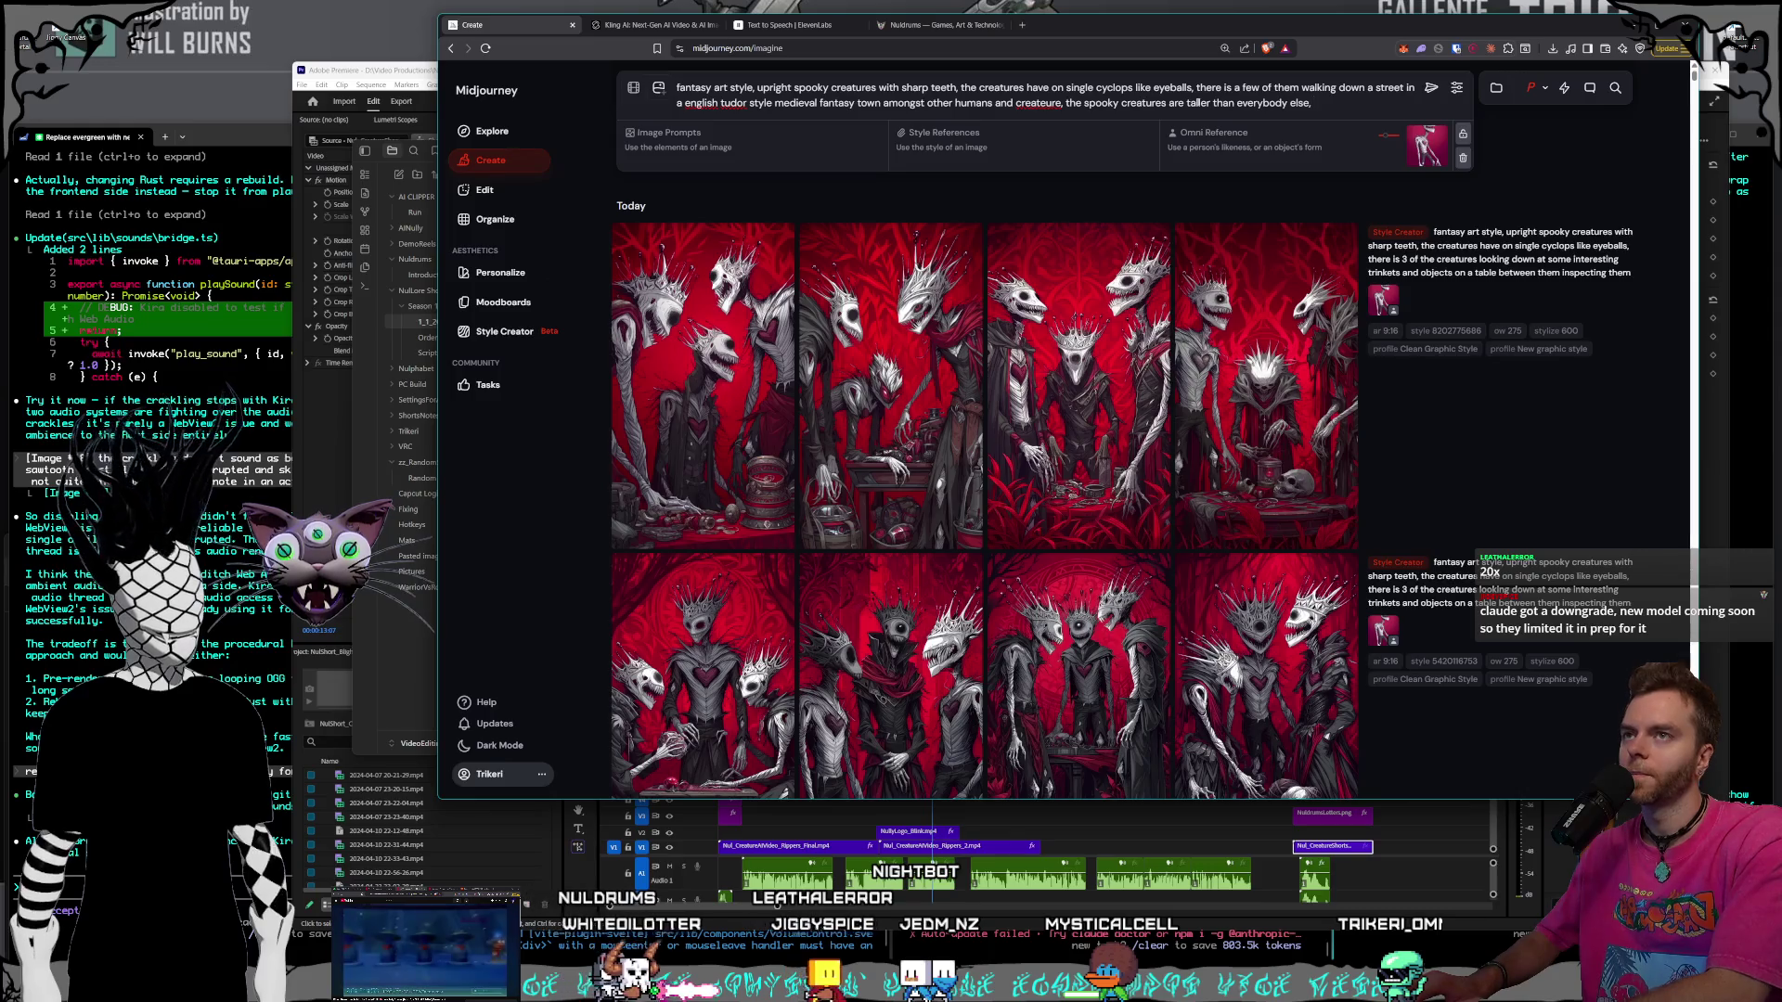
pyautogui.write(' camera')
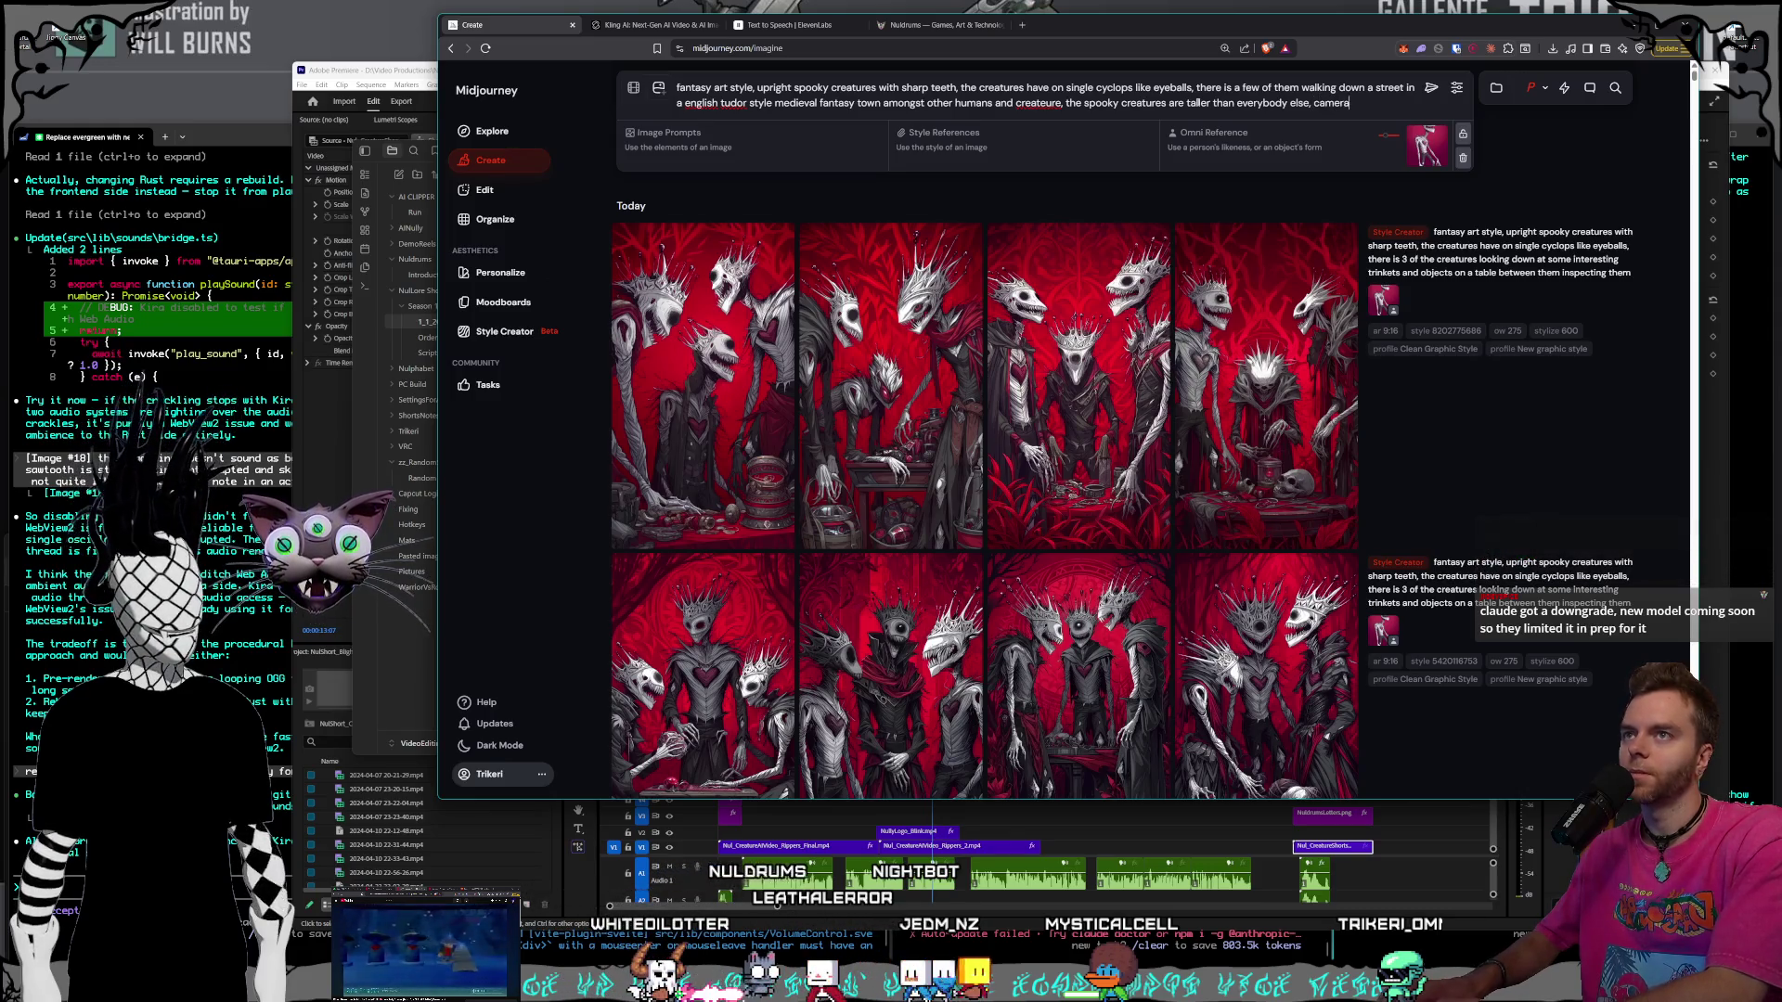
pyautogui.write(' is a birds eye view of th')
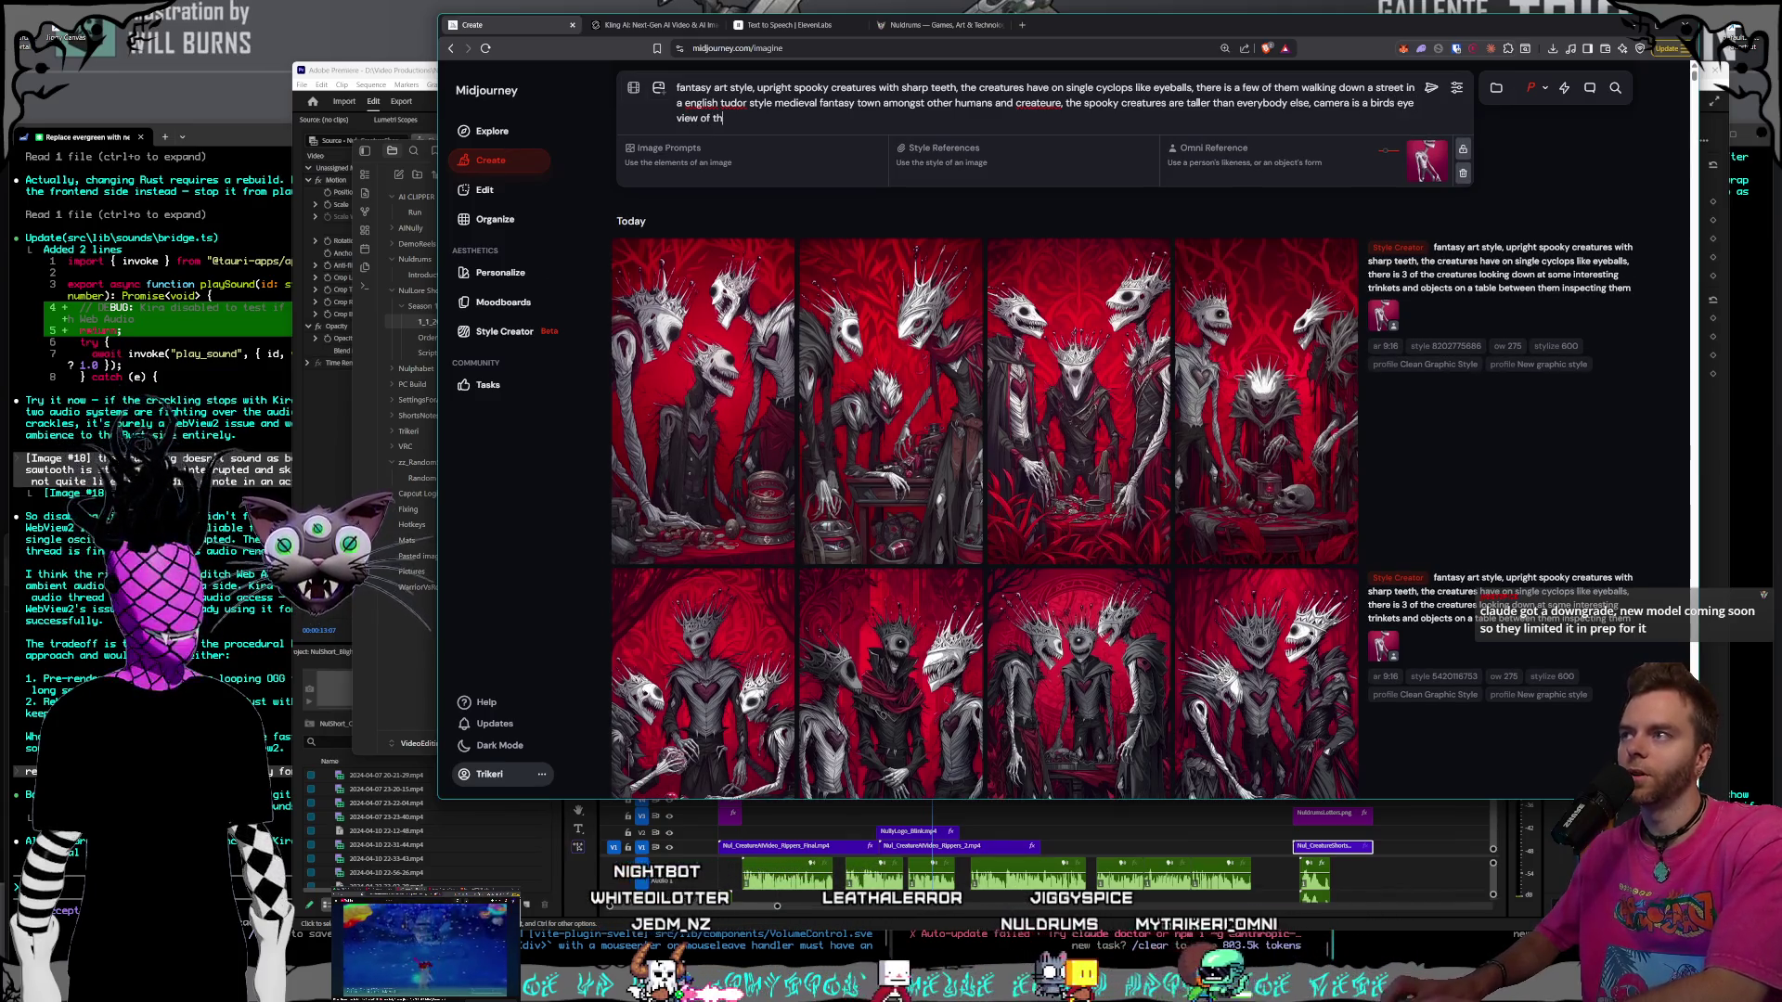
pyautogui.write('e street')
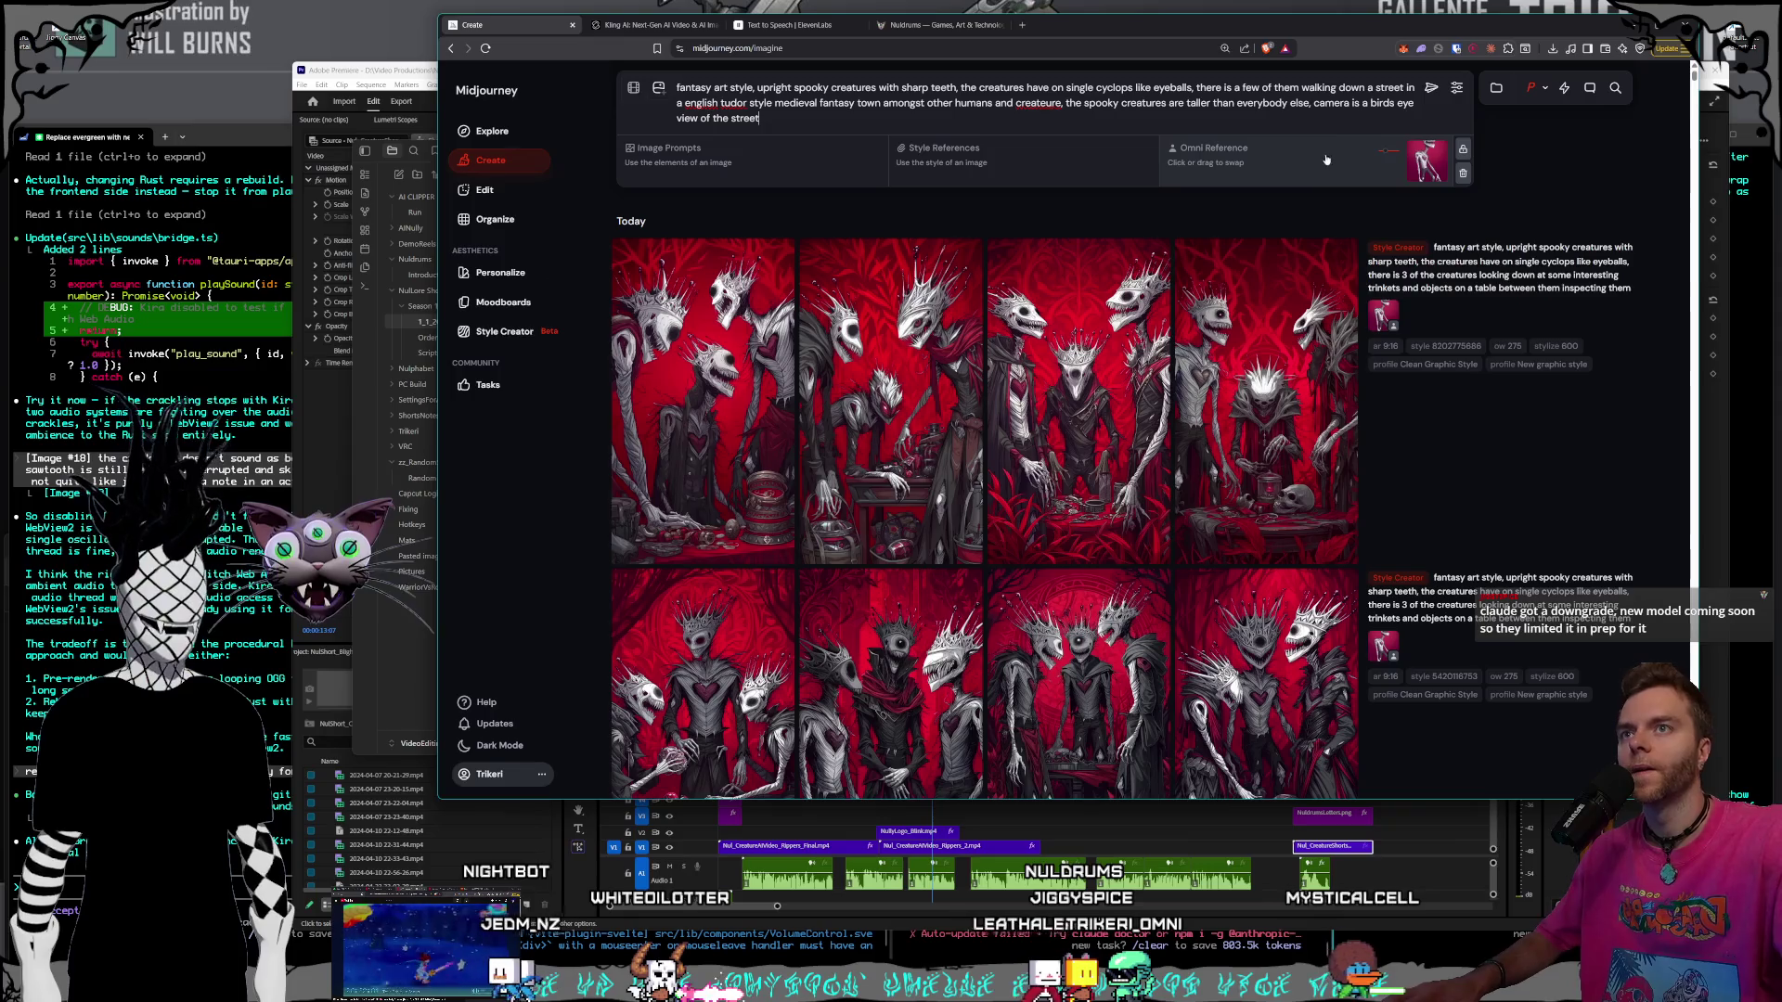
# - Check the Omni Reference strength and submit the Tudor street-scene prompt
pyautogui.click(1384, 154)
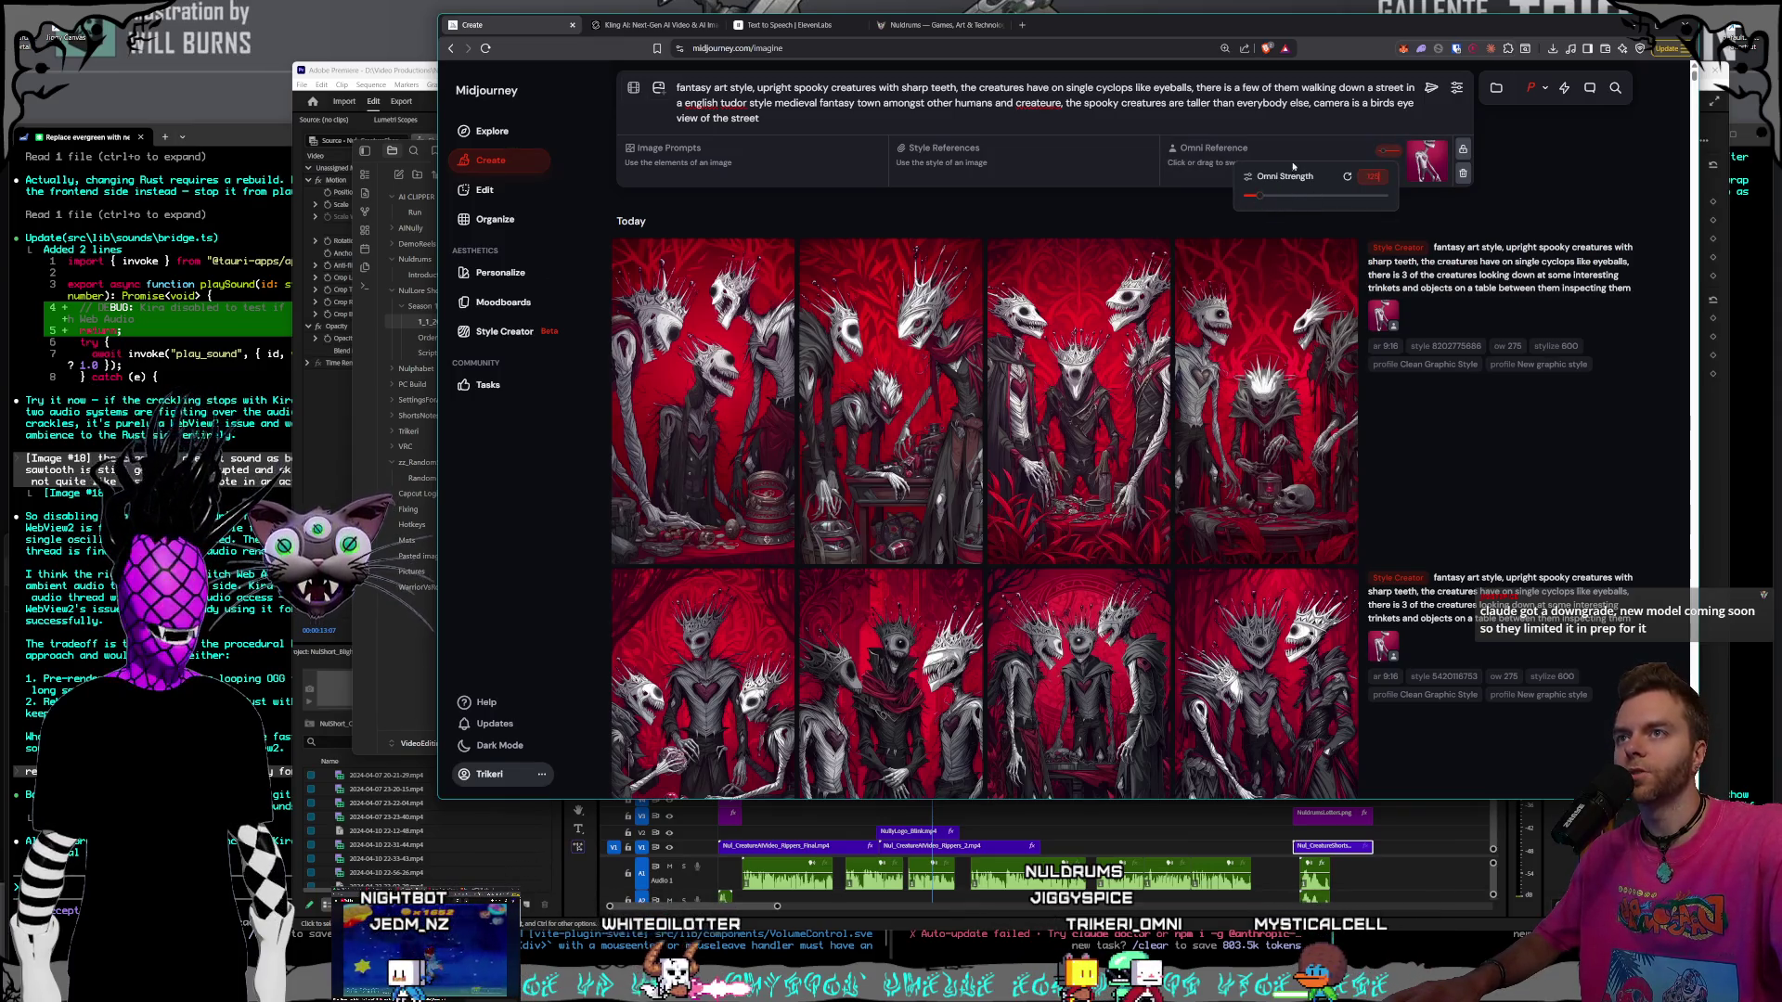
pyautogui.click(1430, 88)
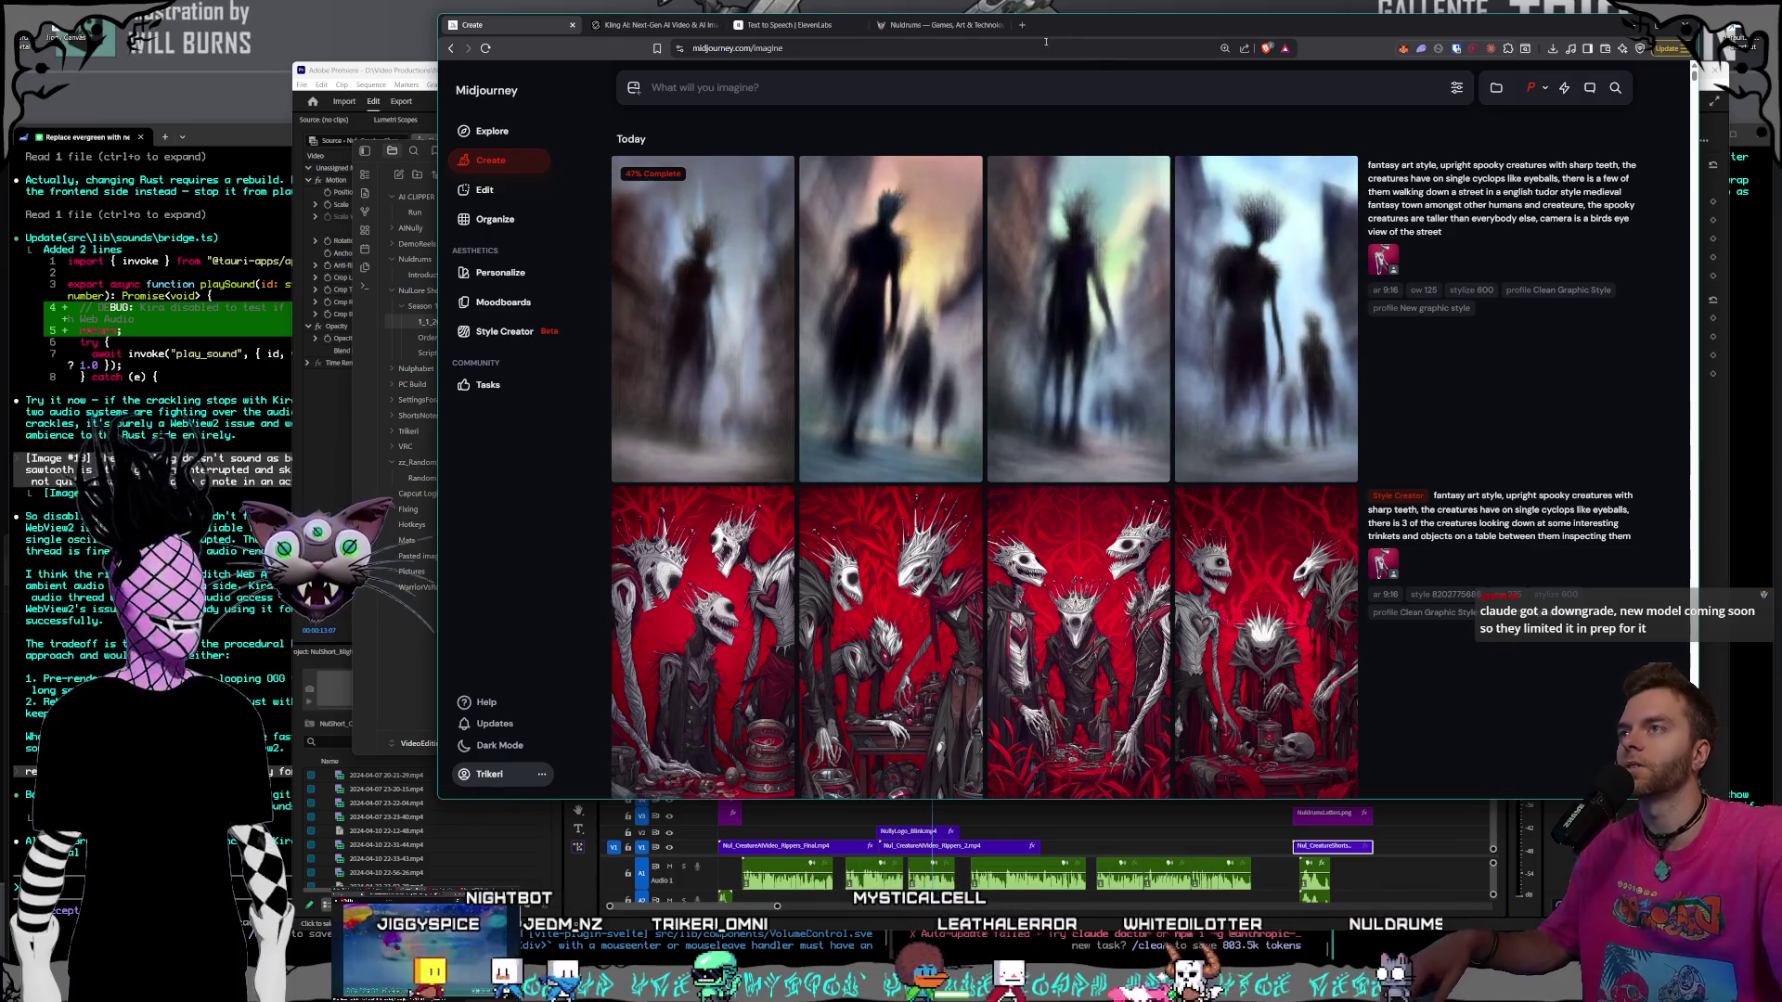
pyautogui.click(1021, 25)
# - Search for bridgebench, look over its Vibe Coding Model Rankings, then close that tab
pyautogui.write('bridg')
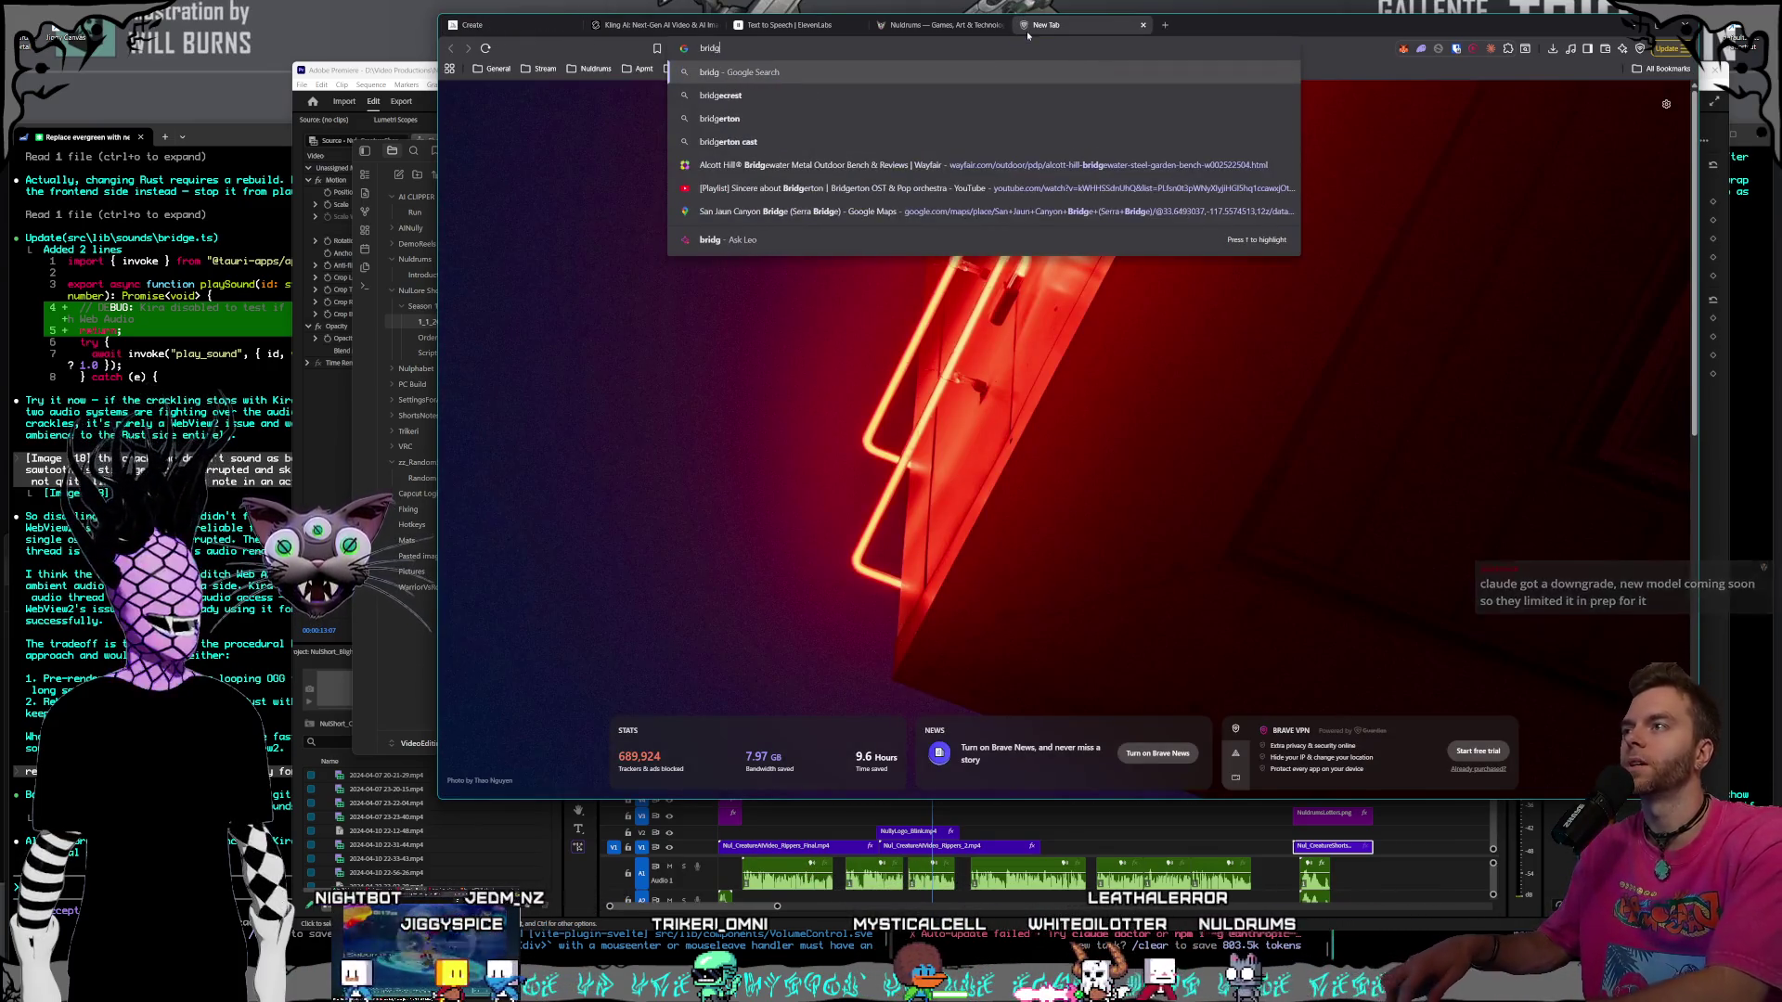
pyautogui.write('ebench')
pyautogui.press('Return')
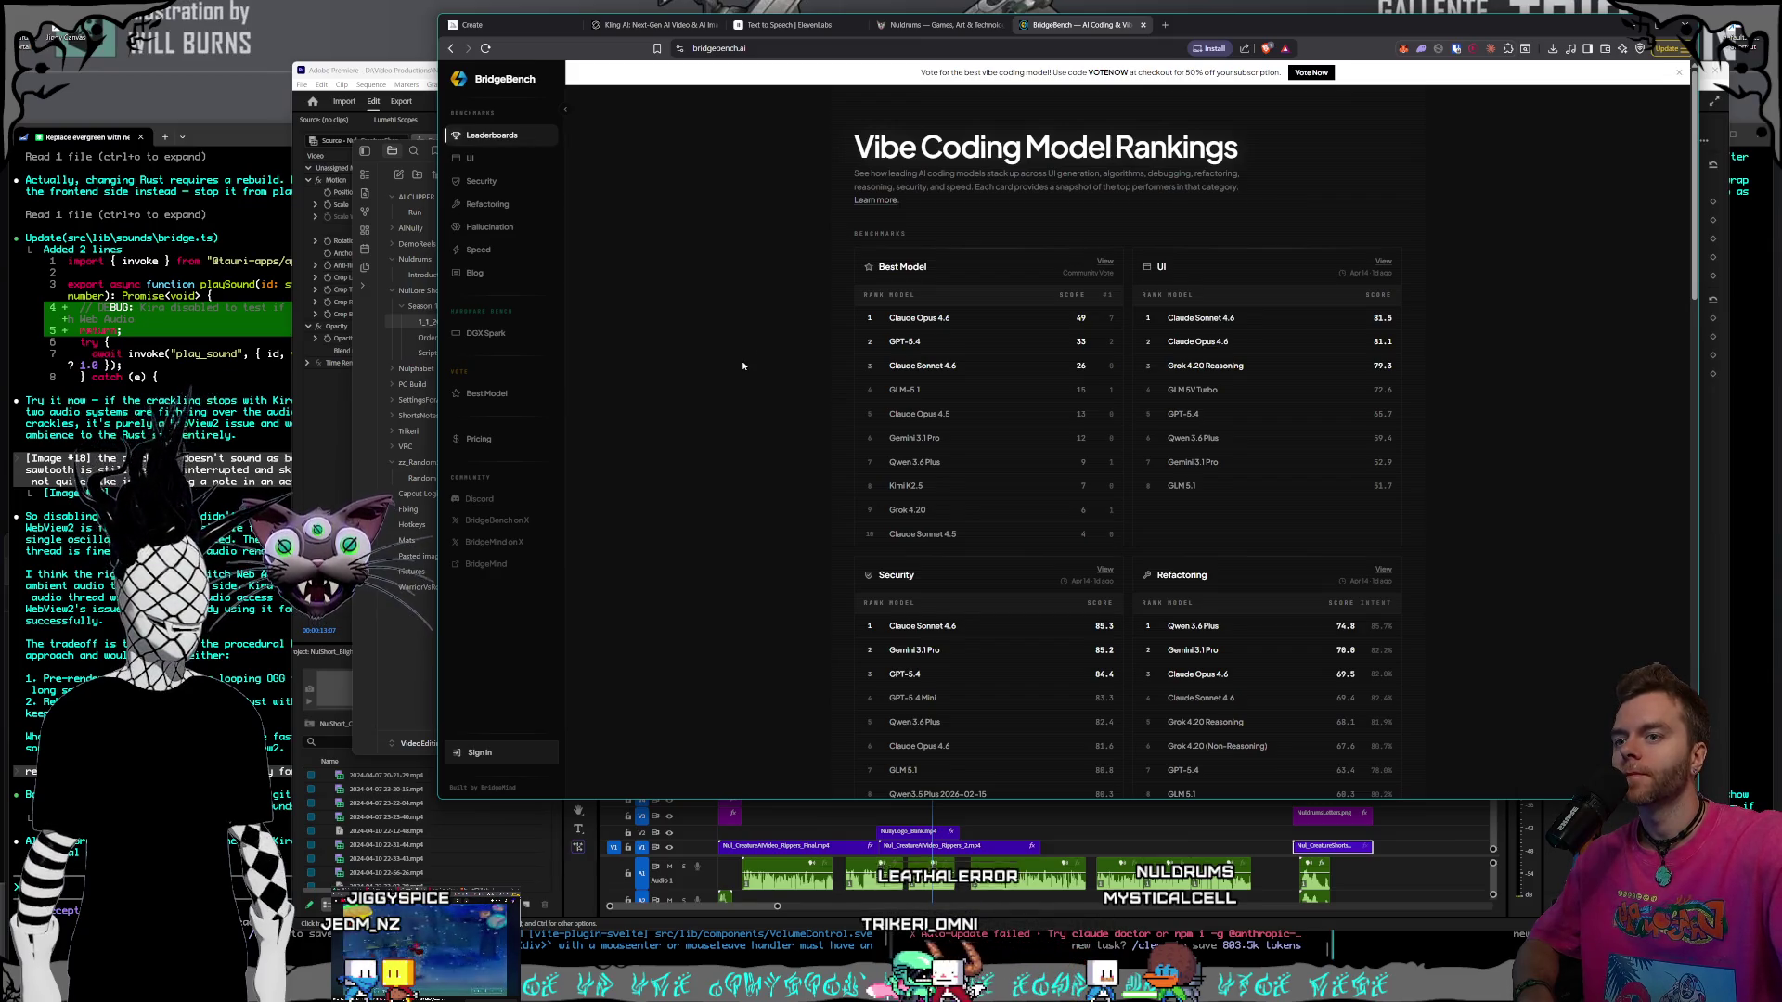
pyautogui.scroll(-5, 748, 368)
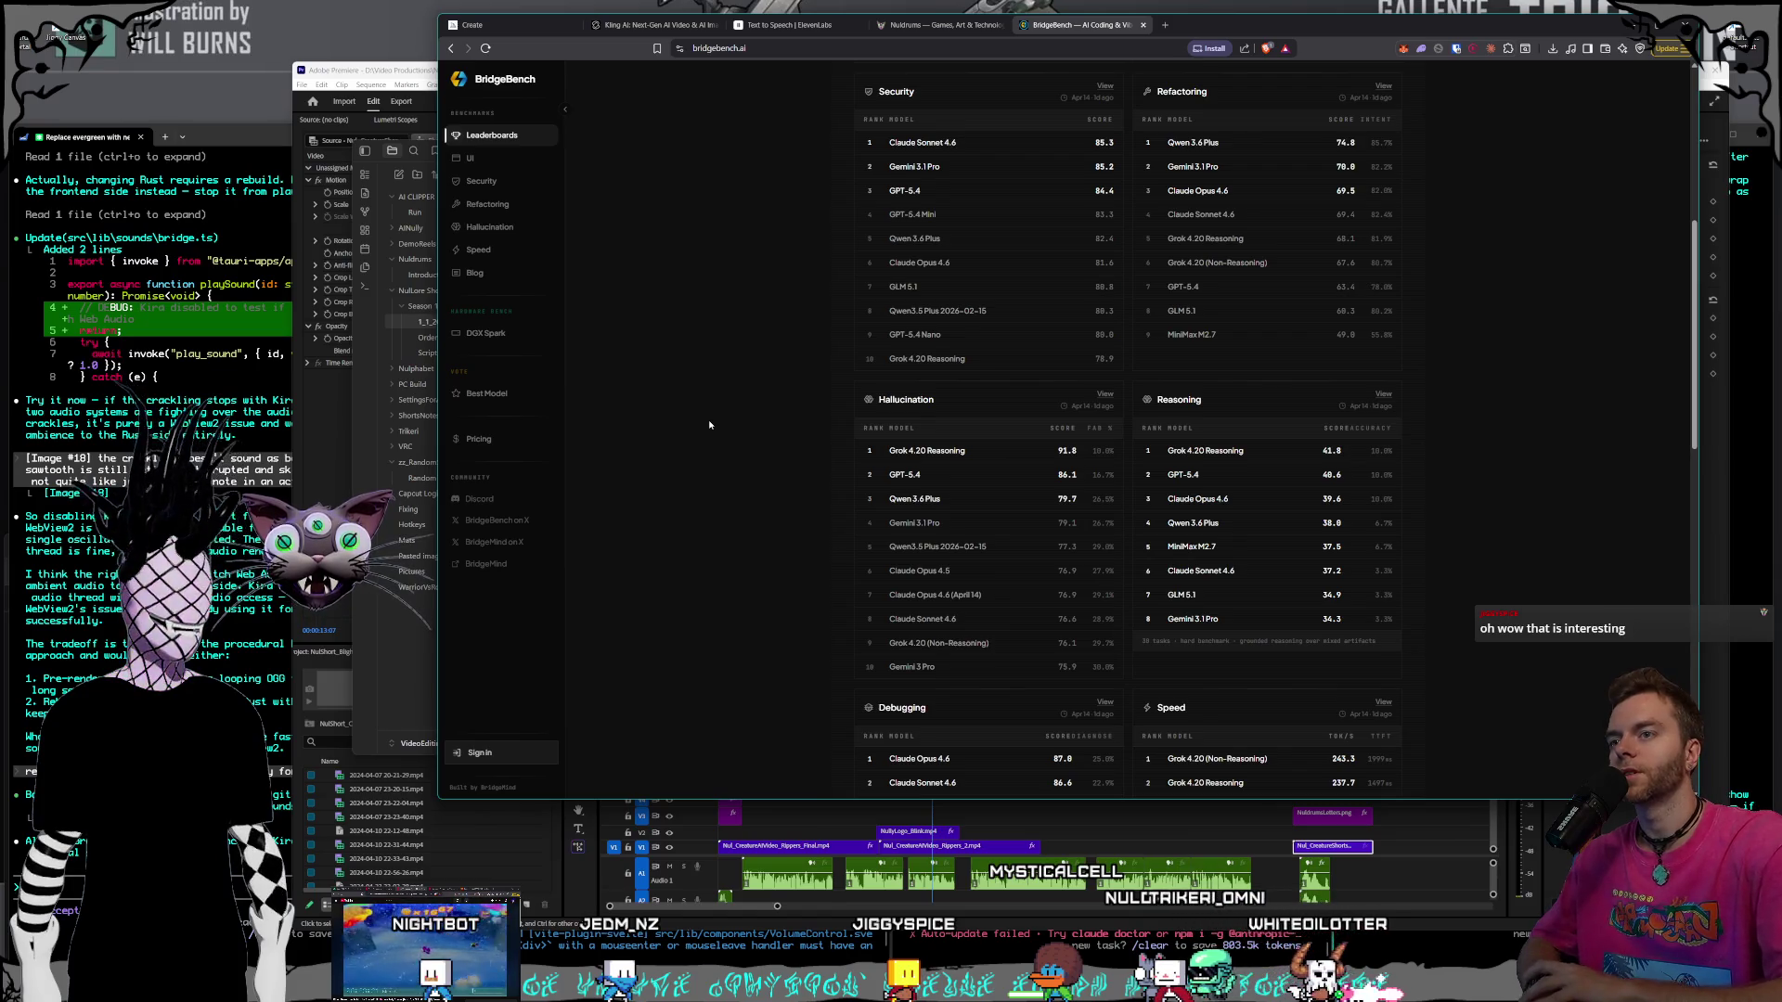
pyautogui.scroll(-2, 701, 419)
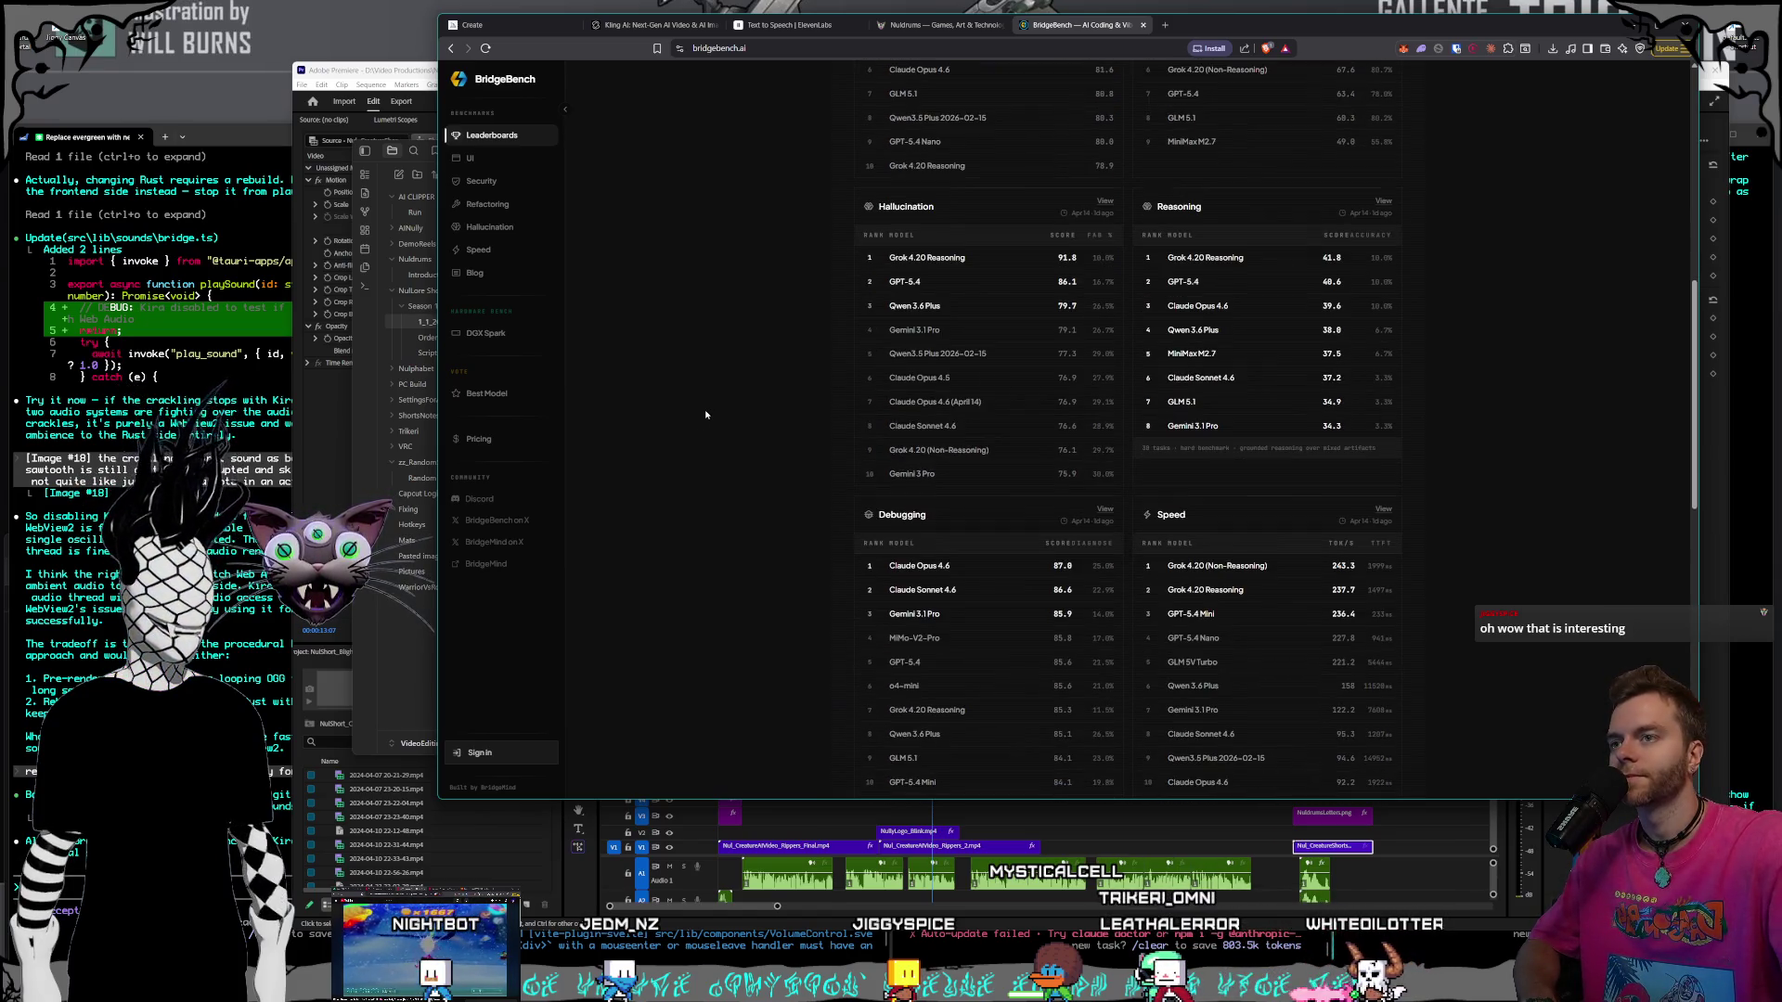
pyautogui.scroll(-2, 722, 410)
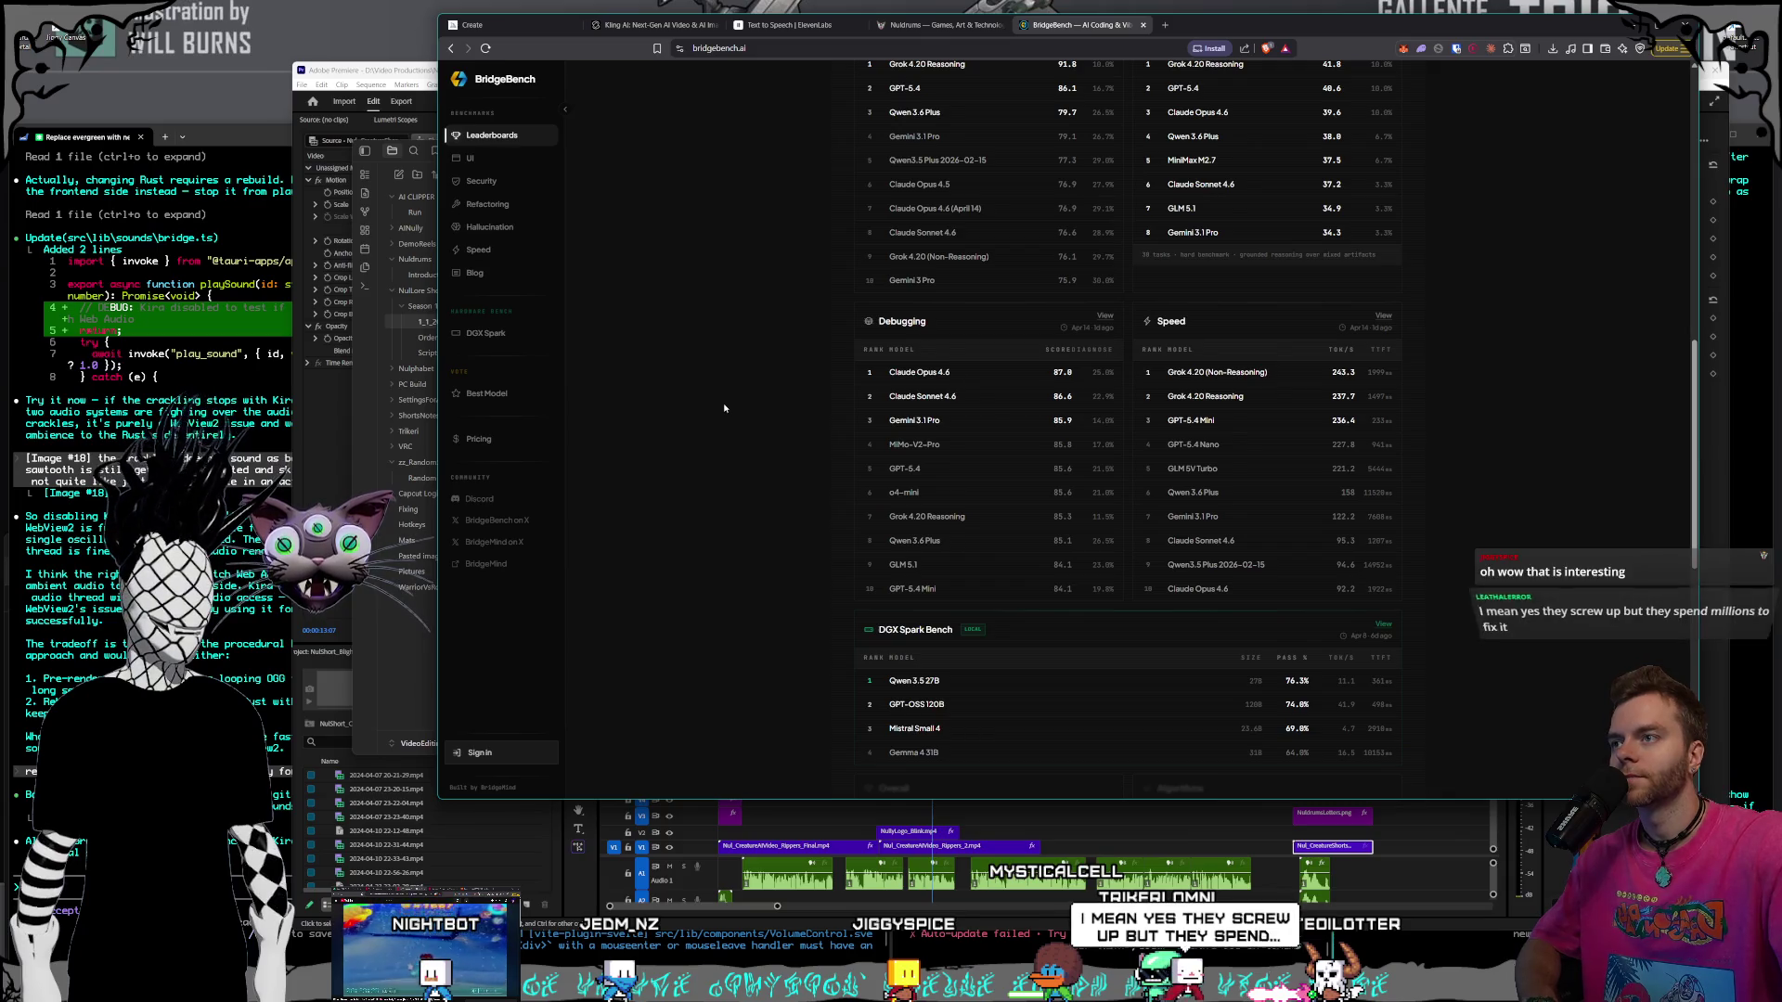
pyautogui.scroll(9, 734, 408)
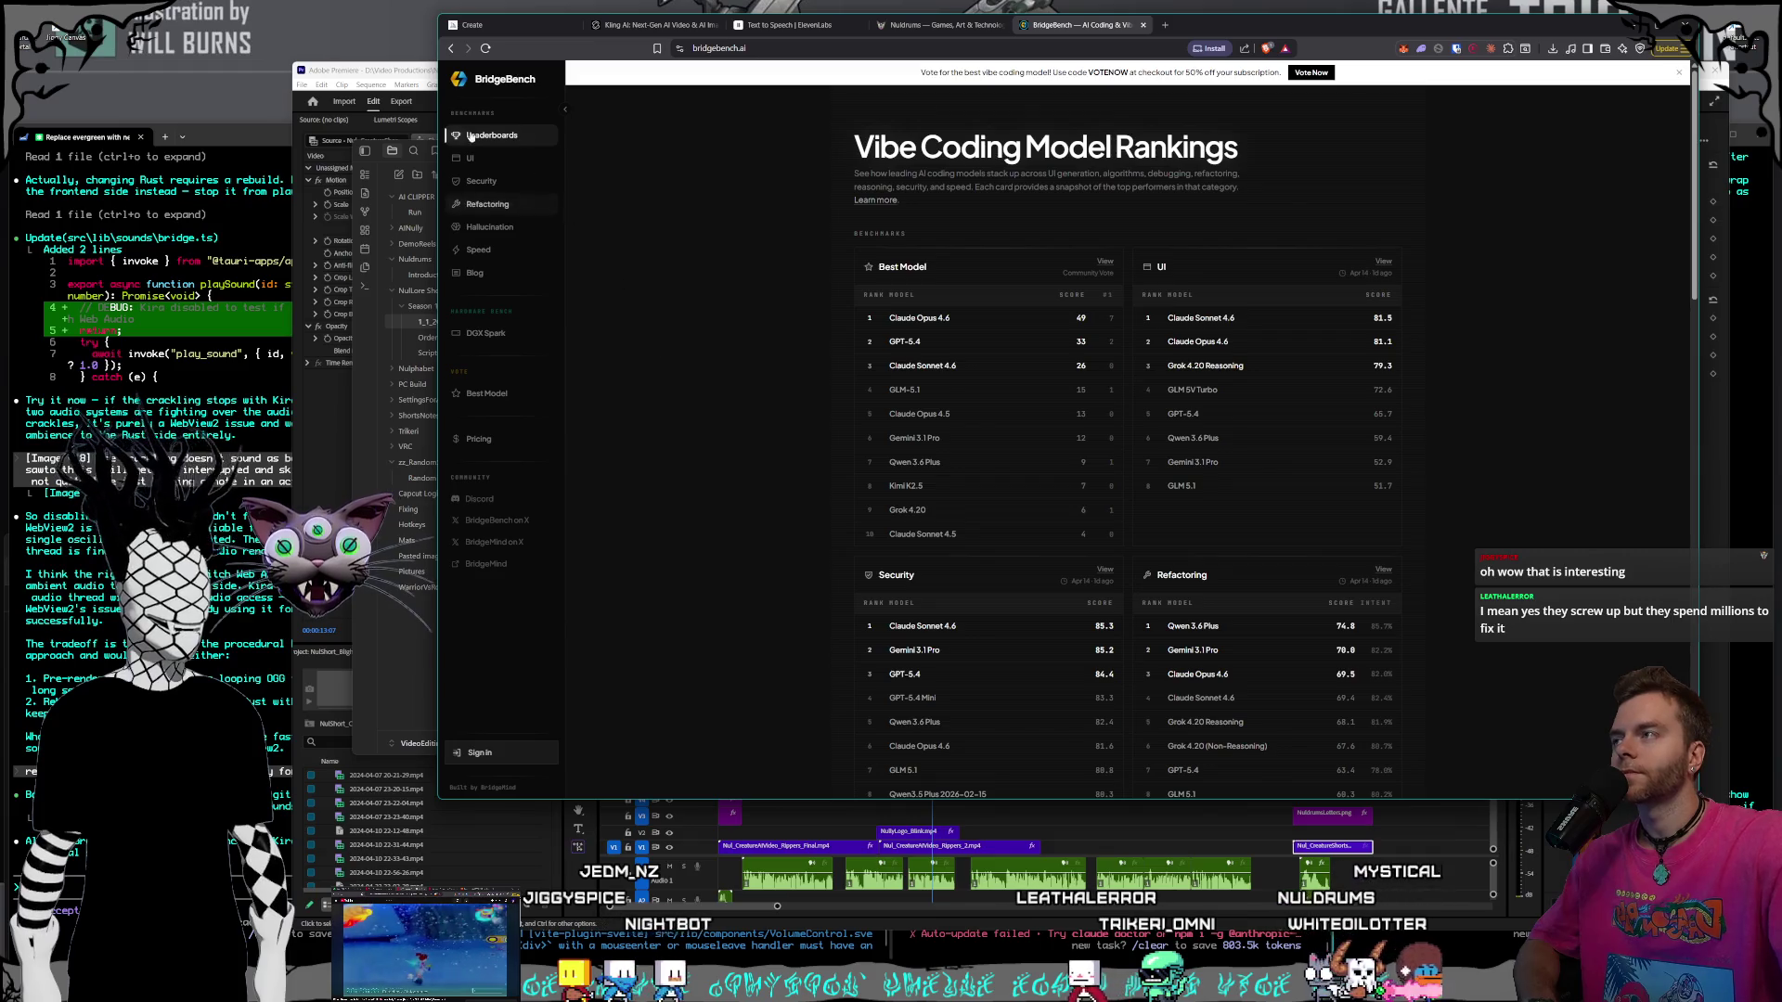
pyautogui.hotkey('ctrl', 'w')
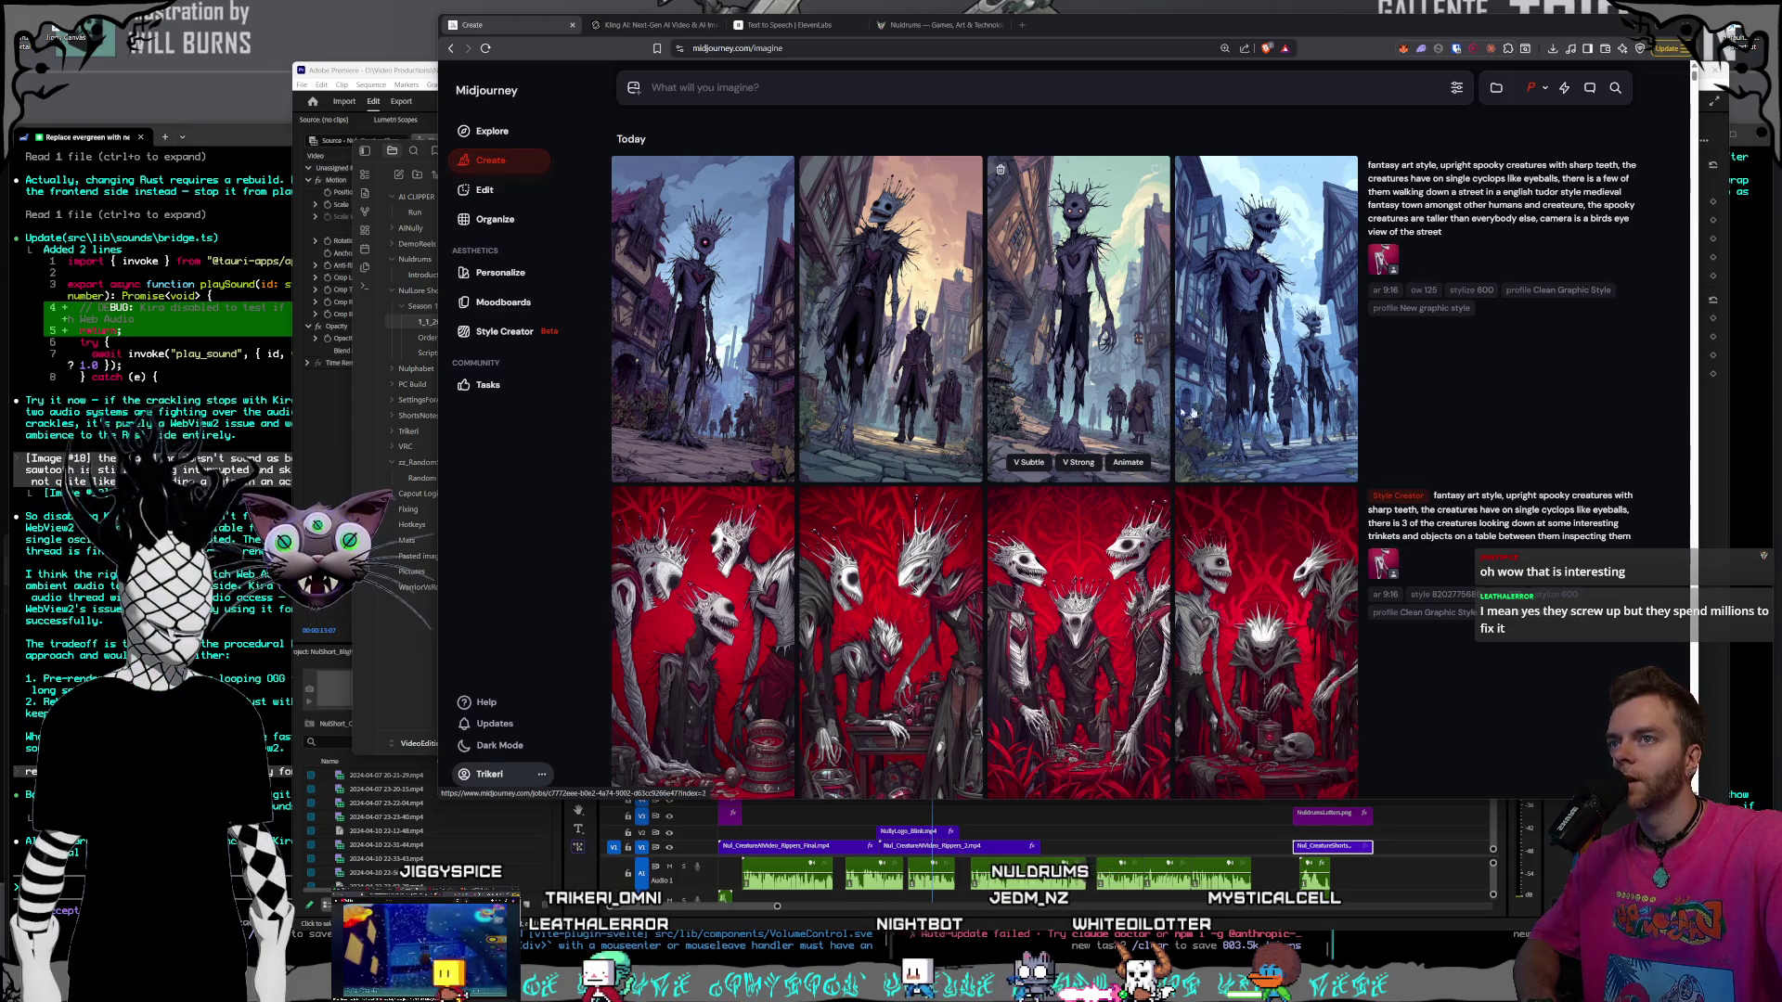
# - Inspect the fourth new Tudor-street image enlarged
pyautogui.click(1312, 365)
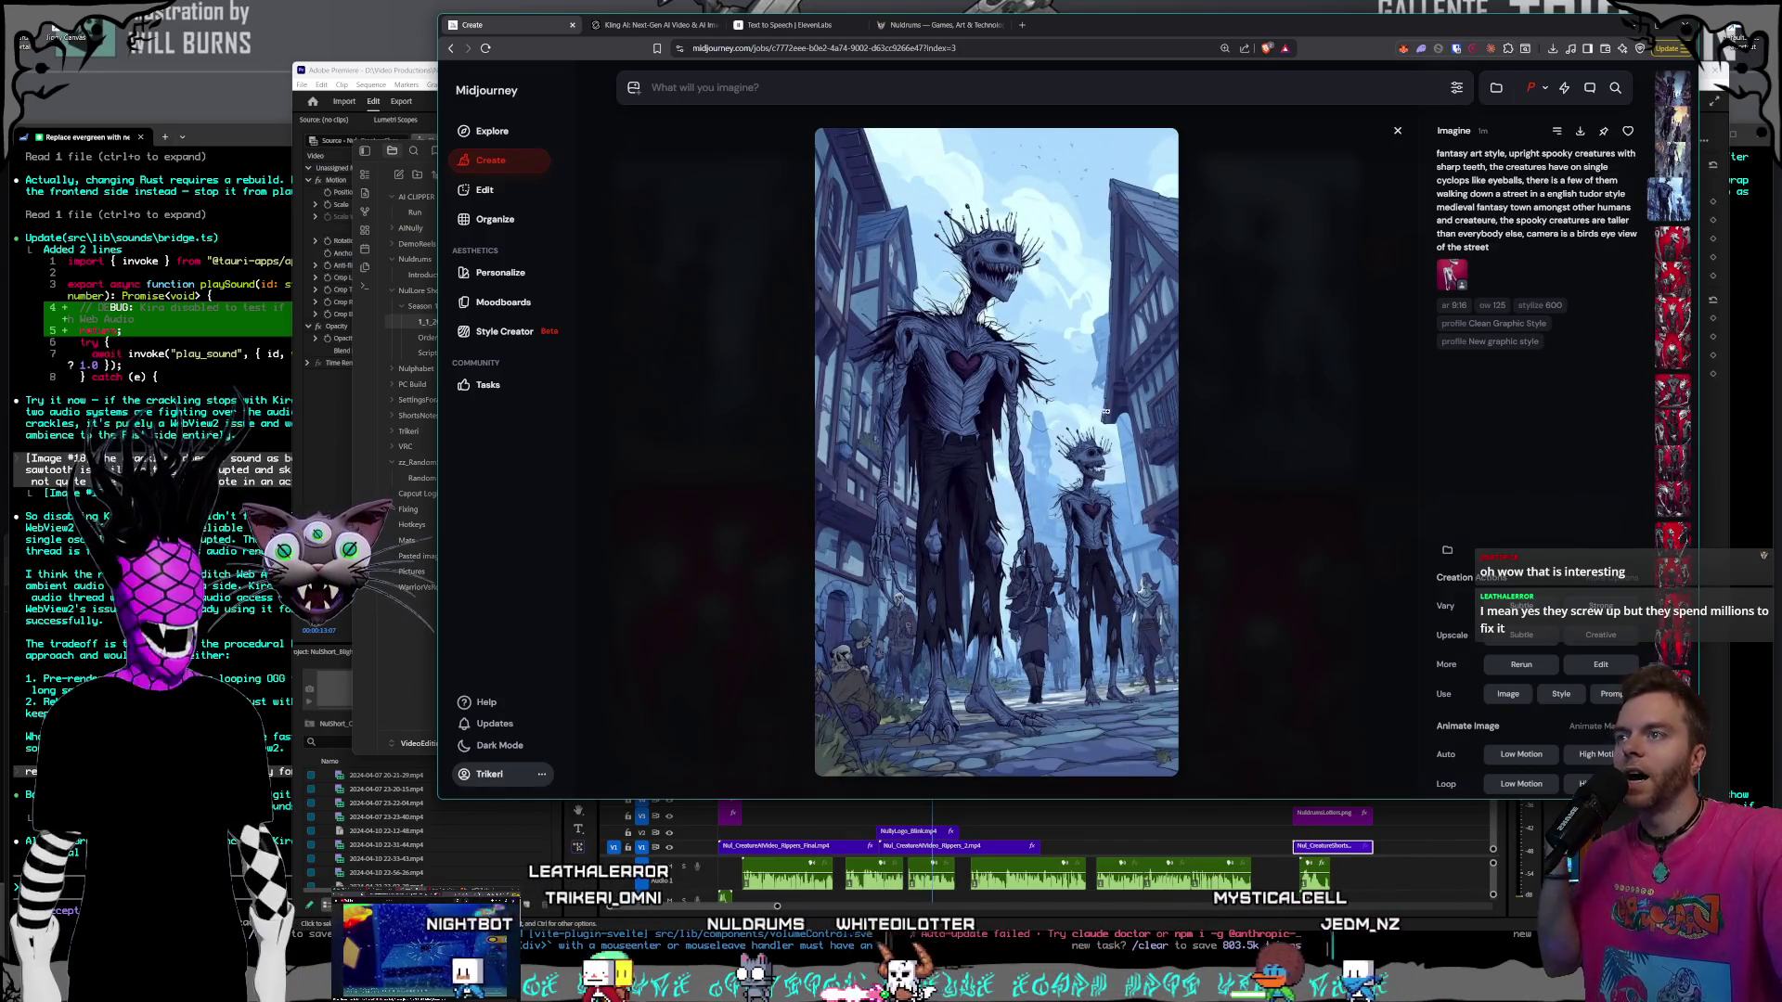
pyautogui.click(1302, 409)
pyautogui.click(1210, 469)
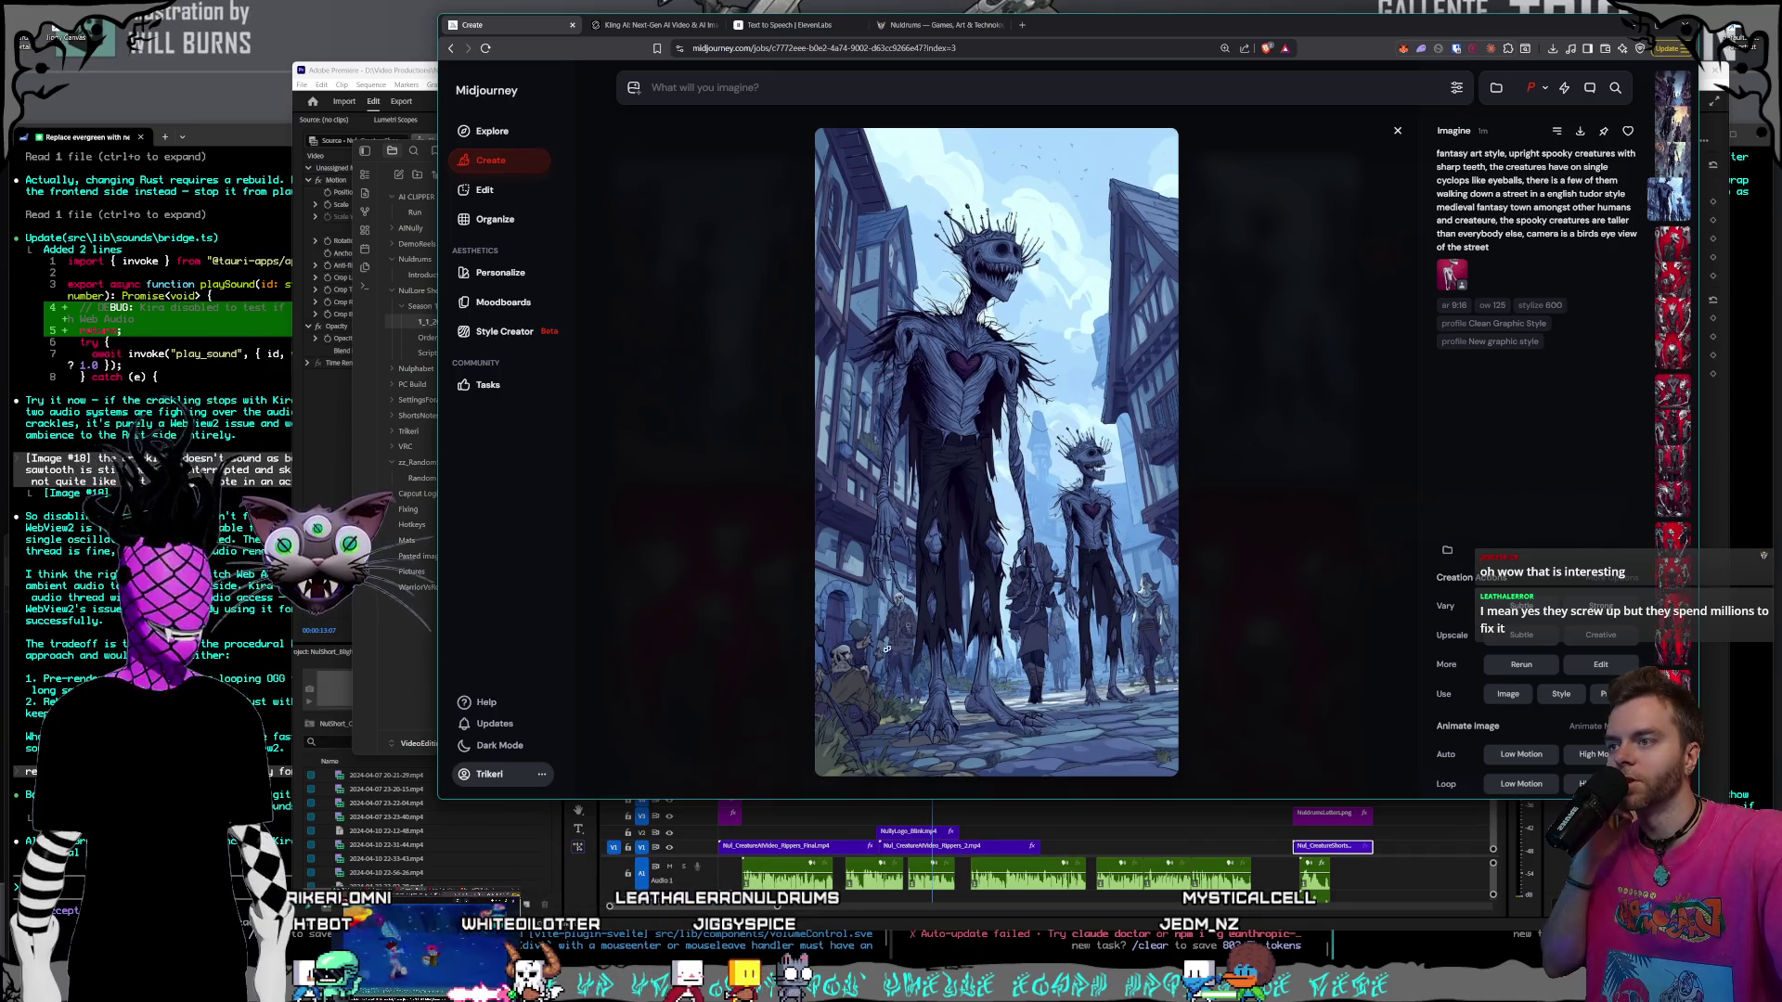
pyautogui.click(1293, 455)
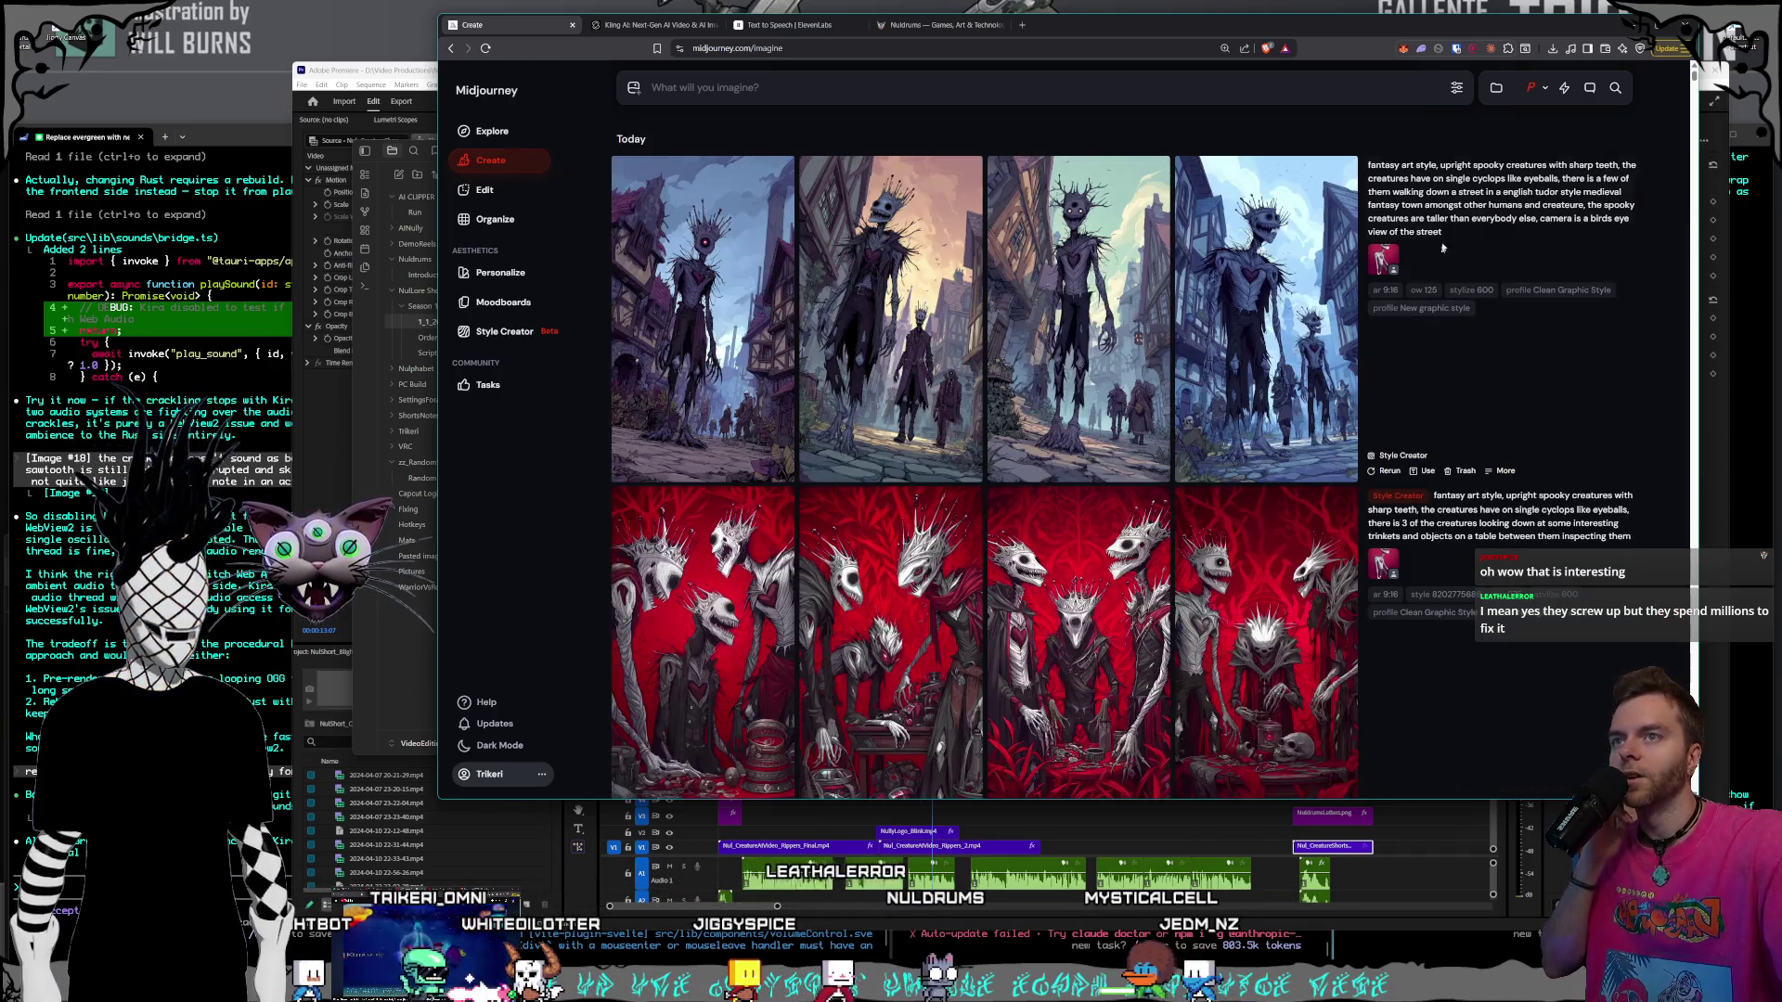
# - Reuse the new images' prompt with the pink skeleton image as Omni Reference
pyautogui.click(1611, 237)
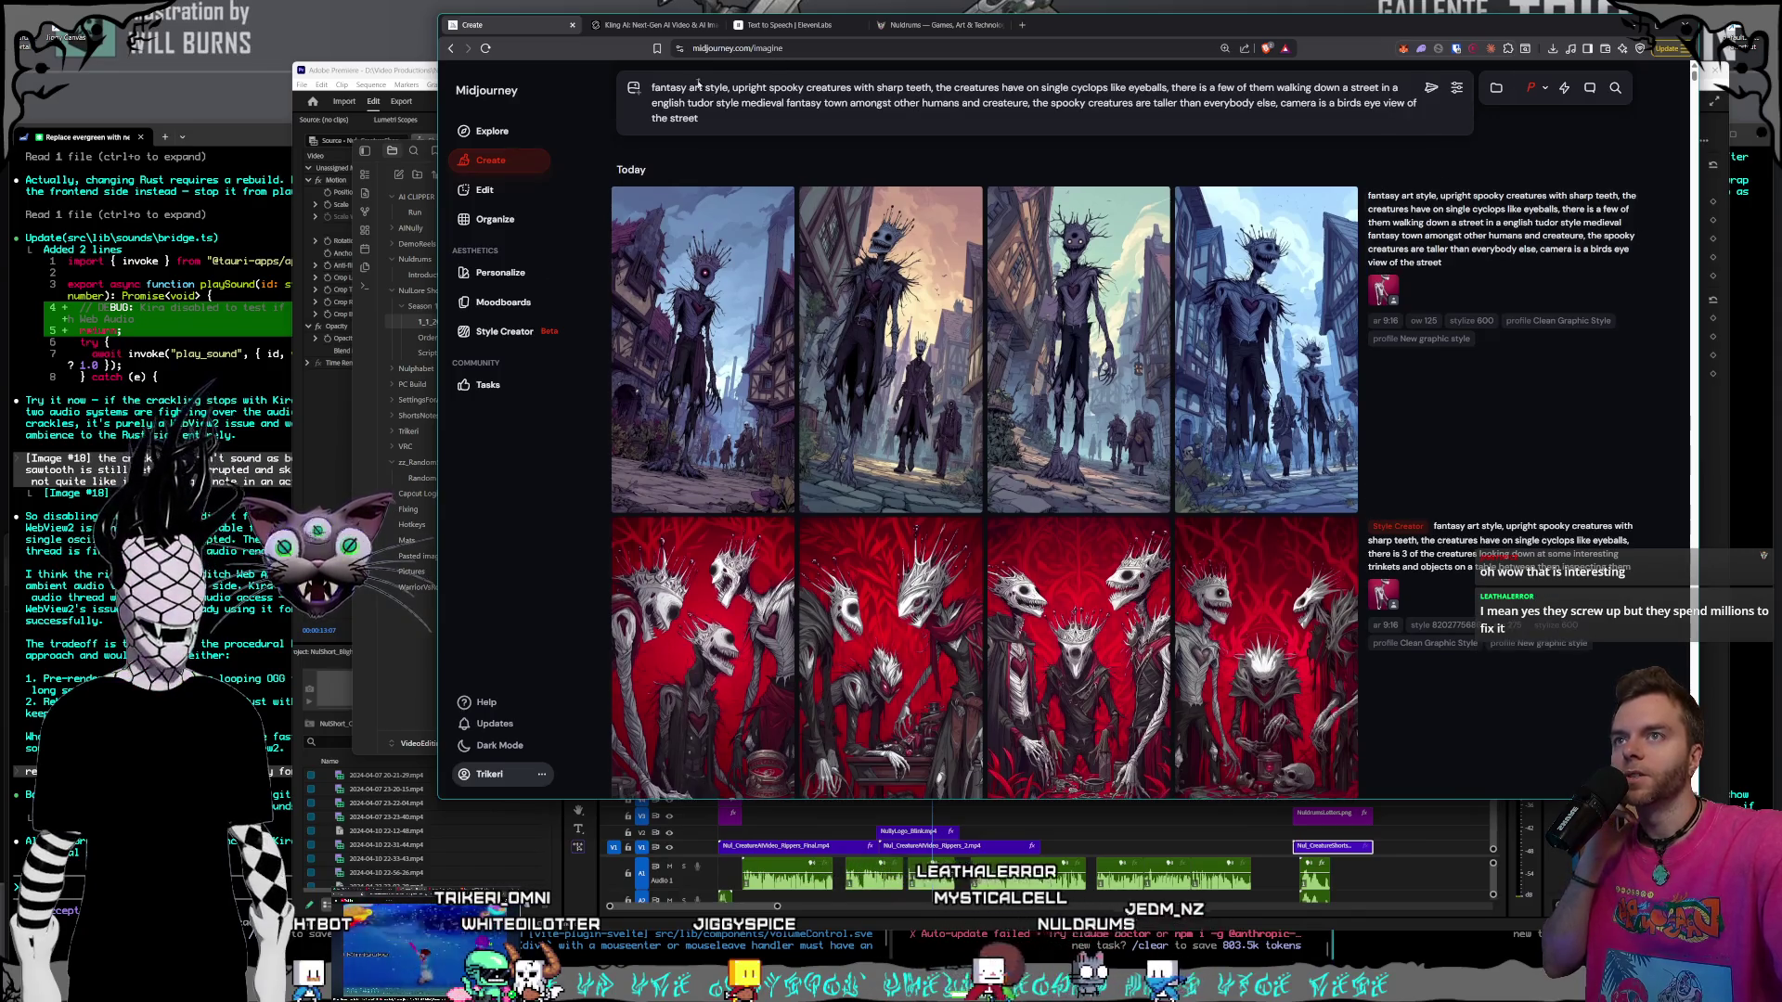
pyautogui.click(635, 89)
pyautogui.moveTo(1074, 389)
pyautogui.mouseDown()
pyautogui.moveTo(1439, 158)
pyautogui.moveTo(1503, 153)
pyautogui.mouseUp()
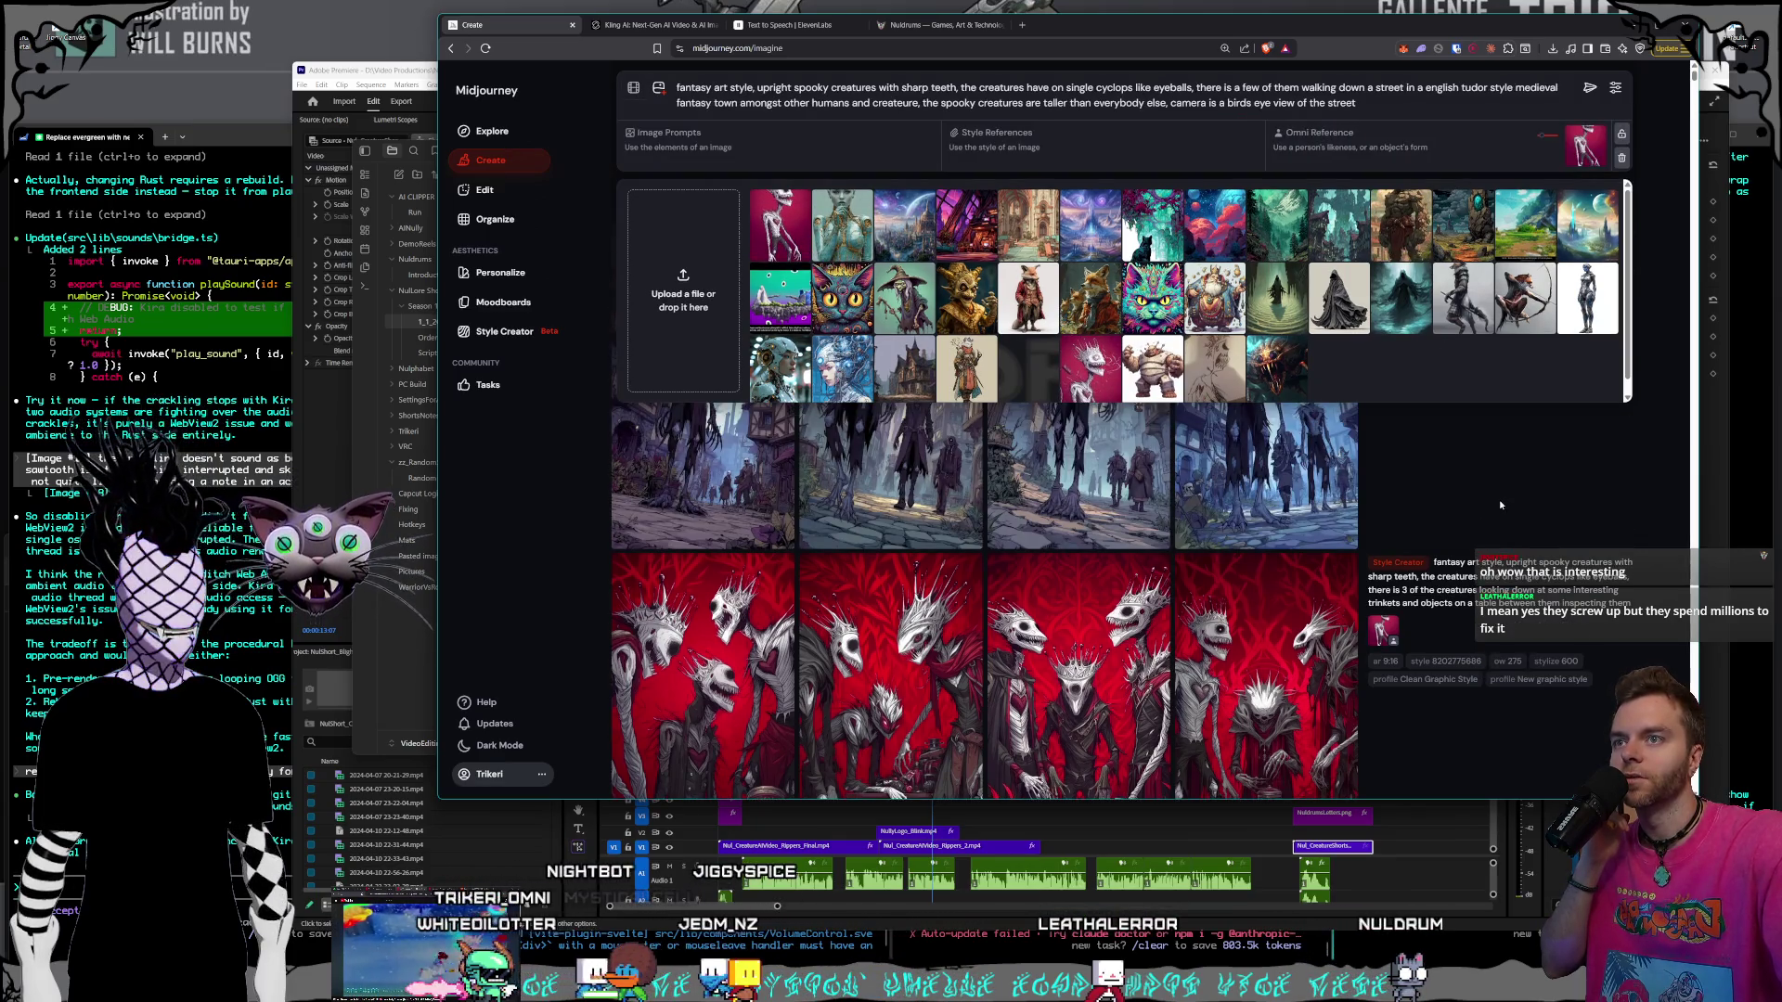
pyautogui.click(1500, 504)
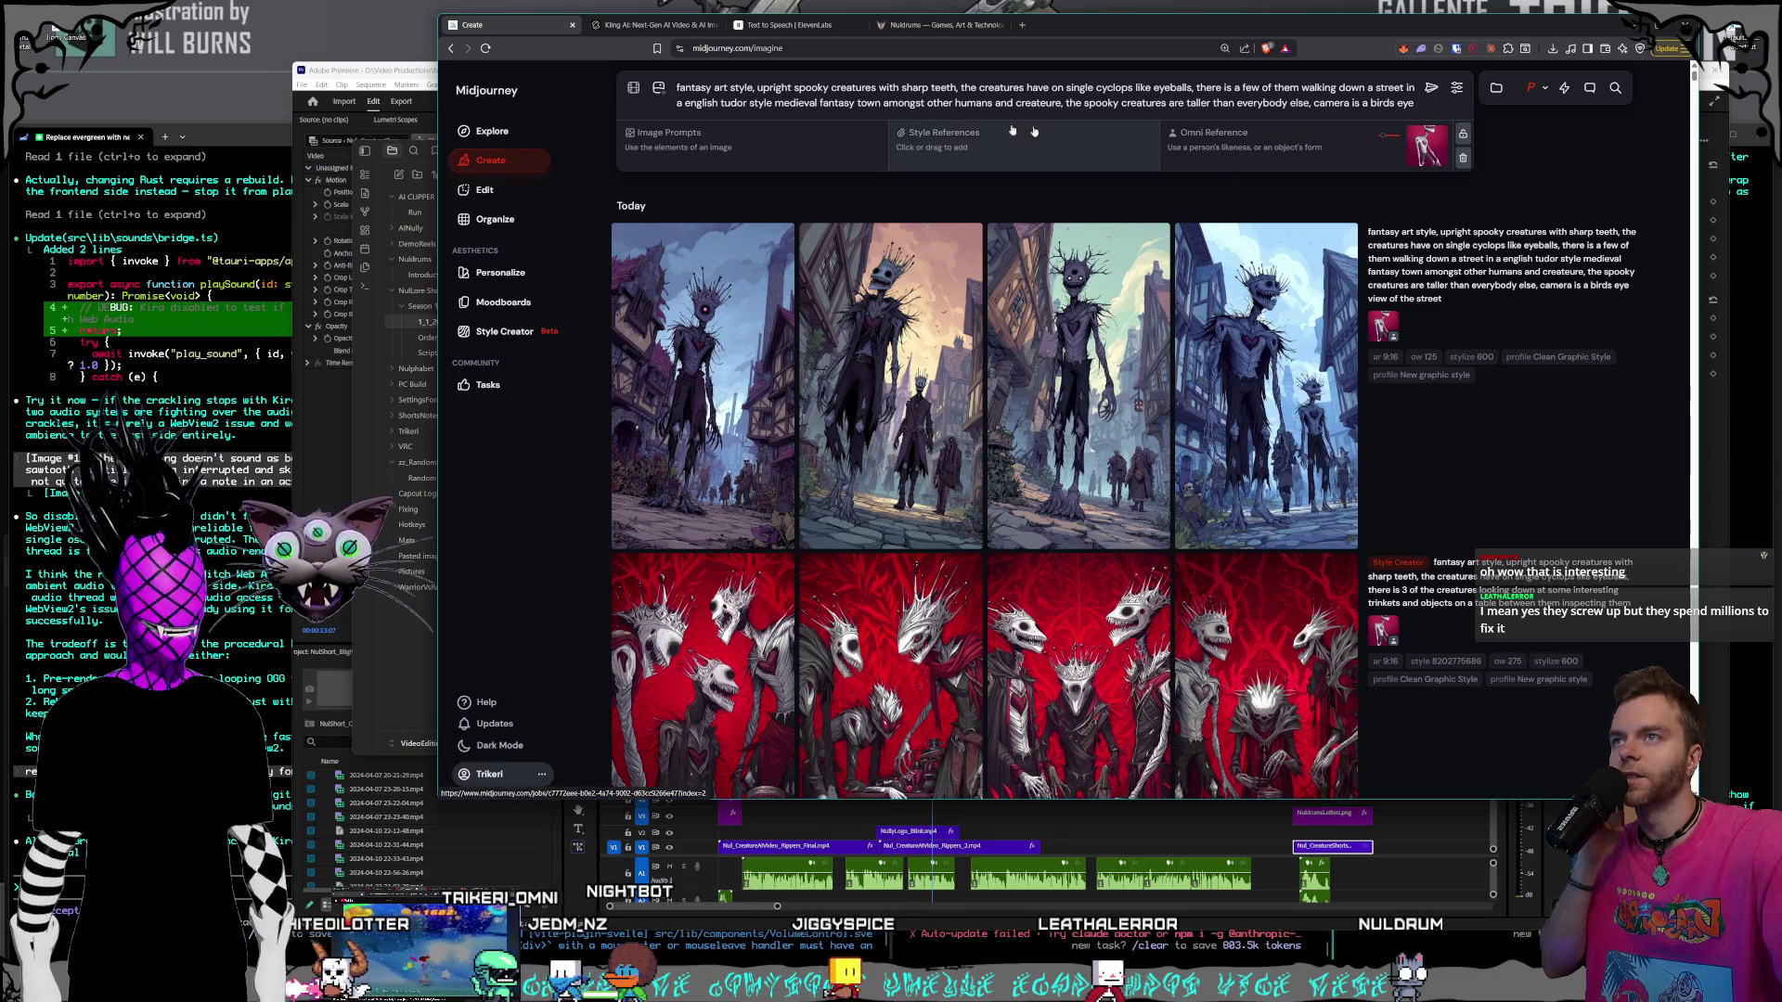
# - Correct the prompt to read 'one single cyclops like eyeball' and open Style Creator
pyautogui.click(1085, 88)
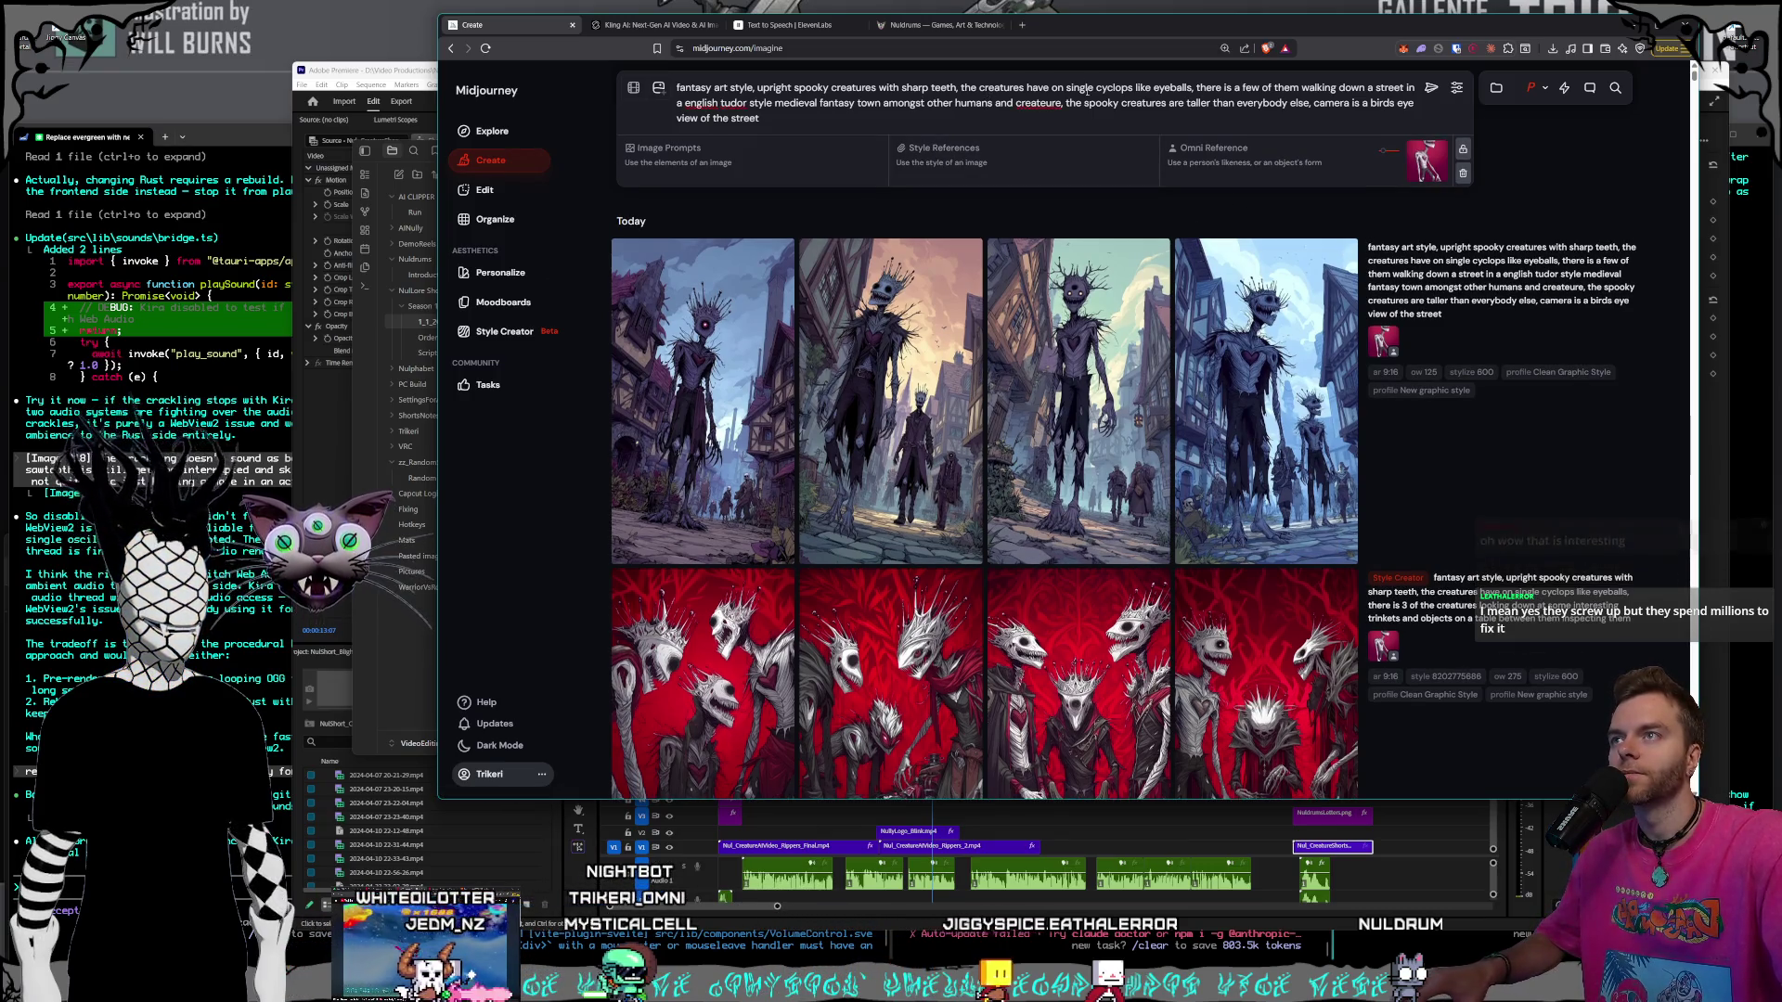
pyautogui.write('e')
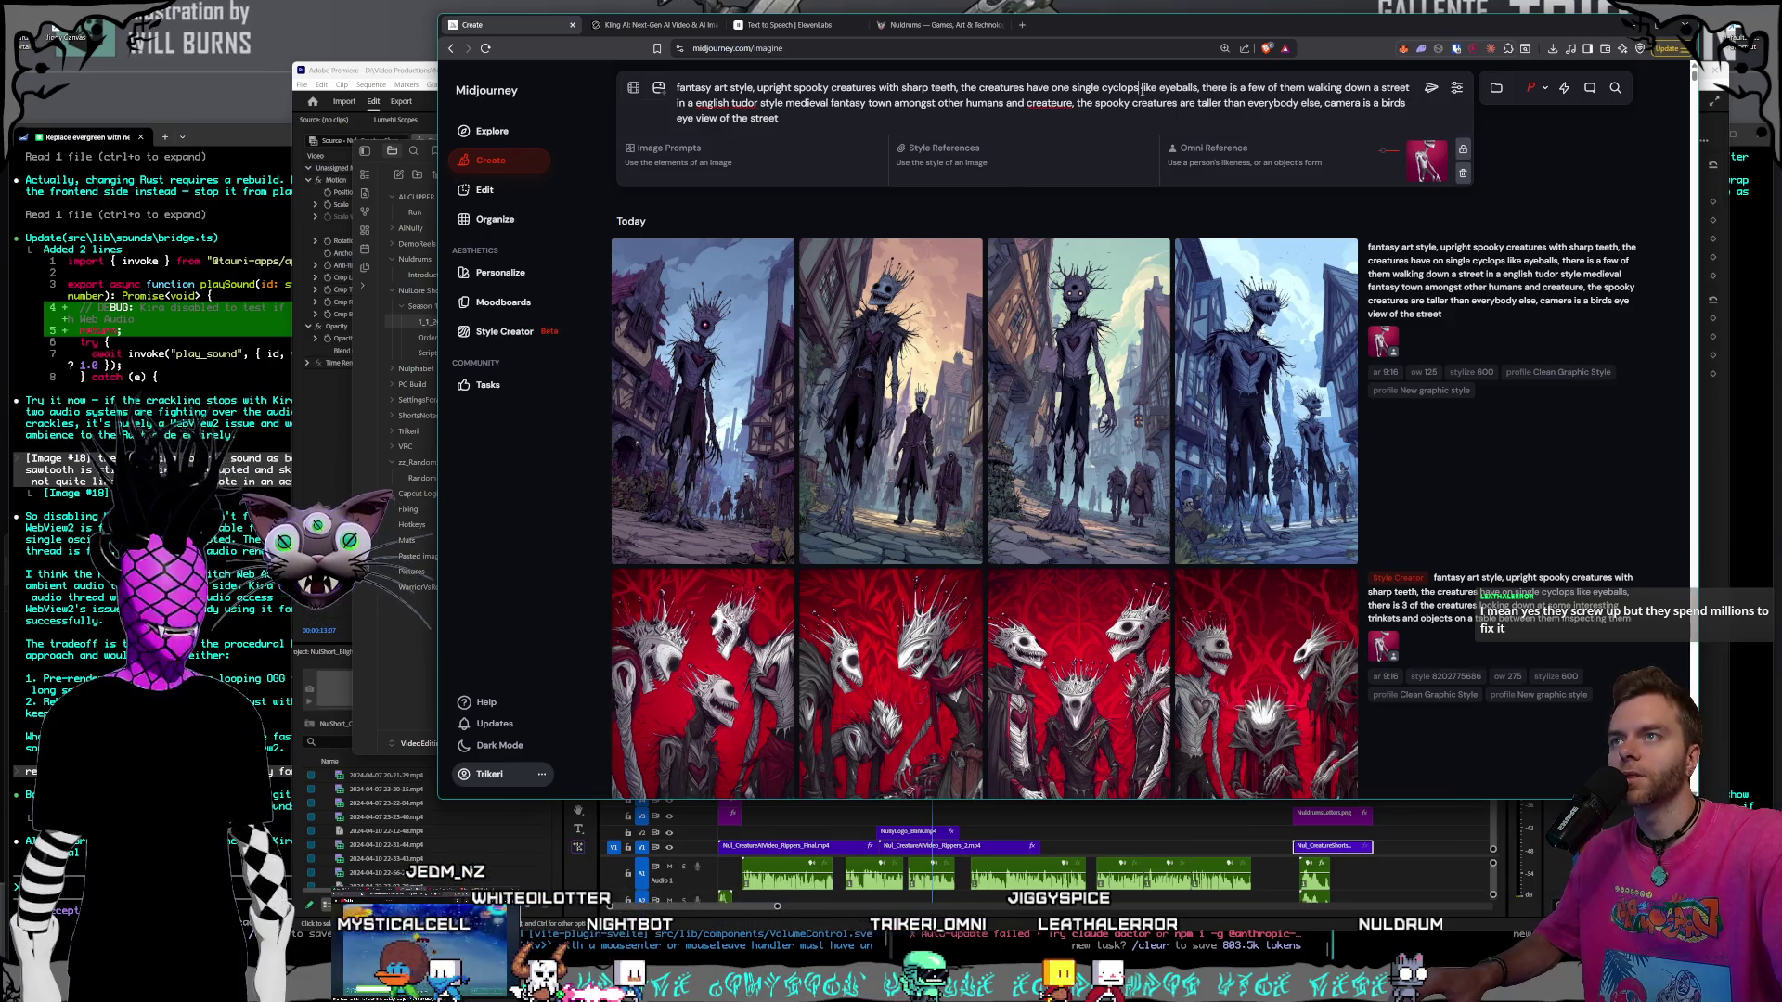
pyautogui.click(1141, 88)
pyautogui.click(1196, 88)
pyautogui.press('BackSpace')
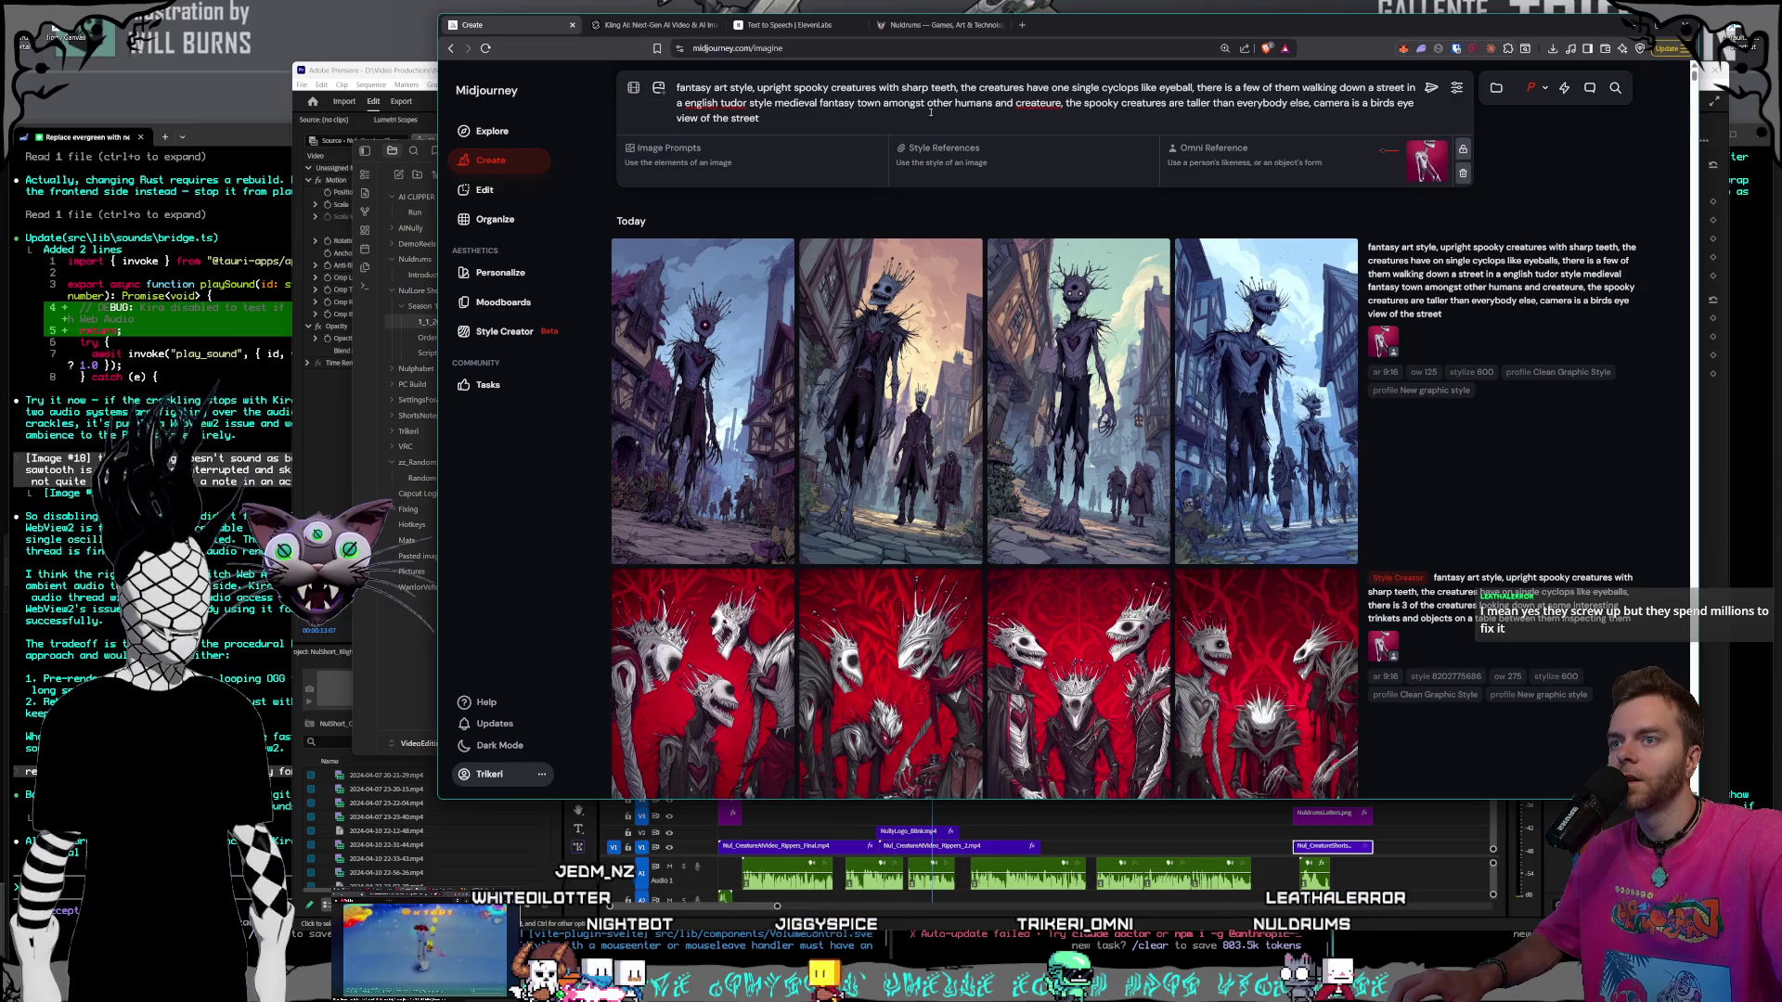
pyautogui.click(508, 332)
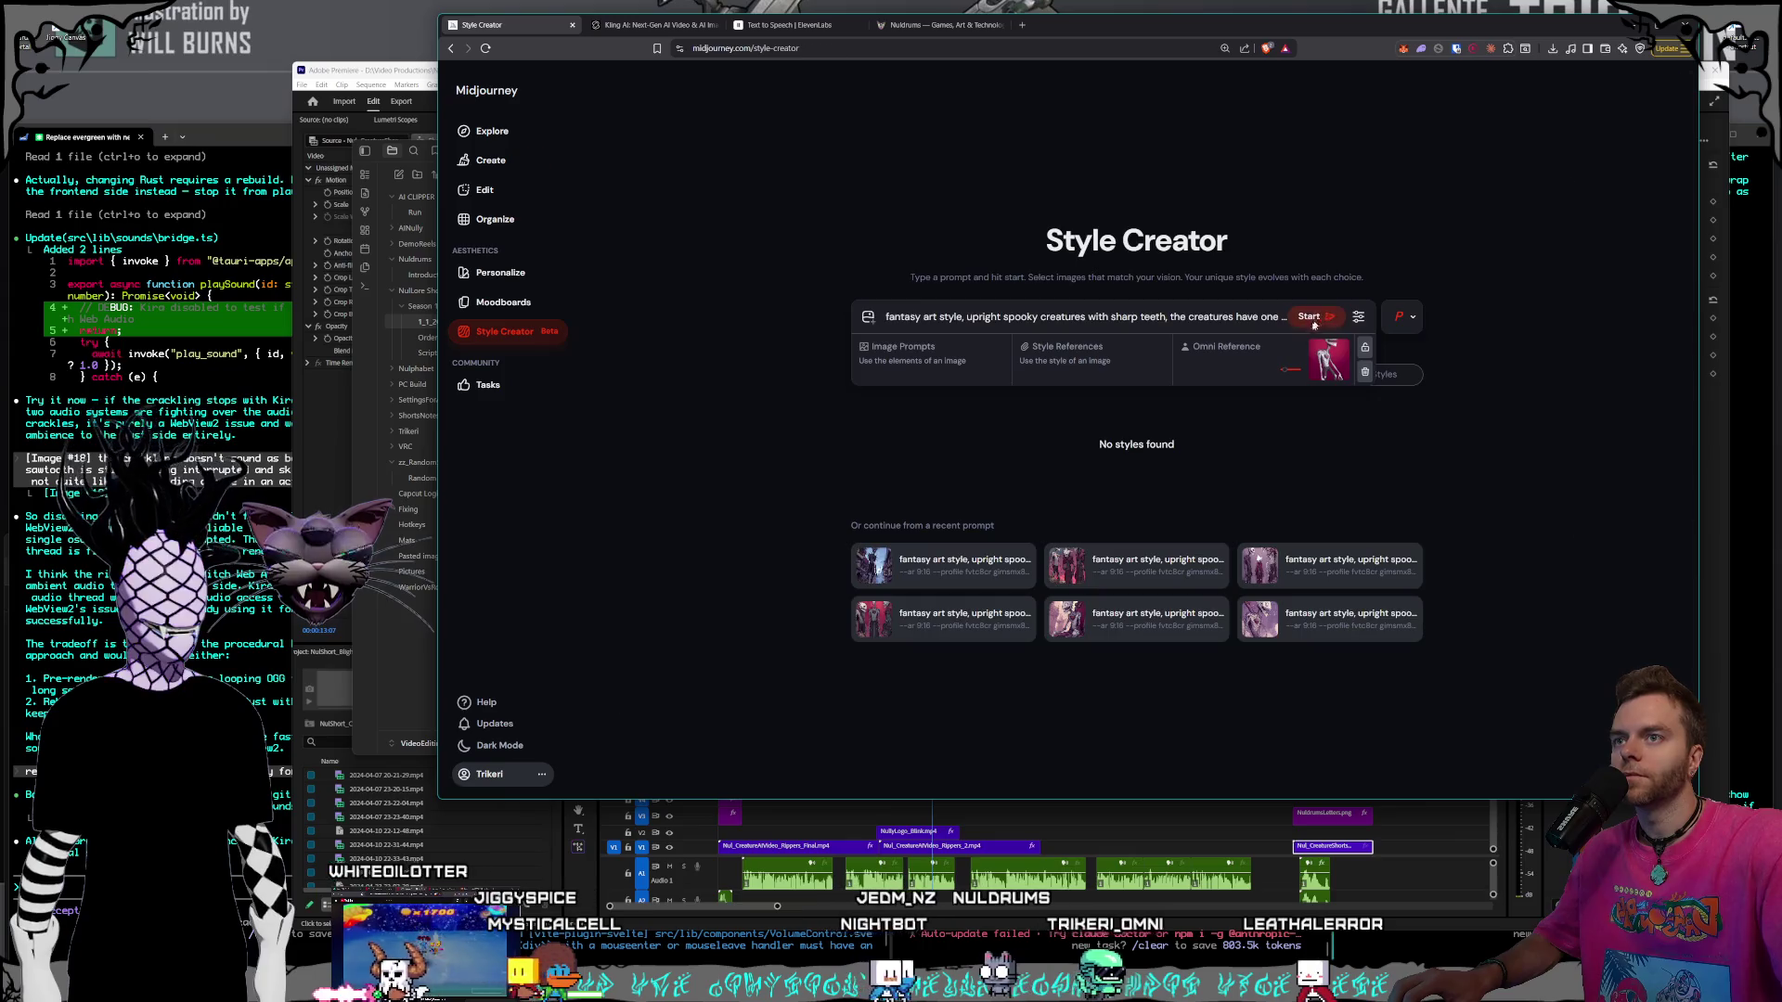
# - Start a Style Creator session for the cyclops street prompt and scroll through its sample styles
pyautogui.click(1317, 321)
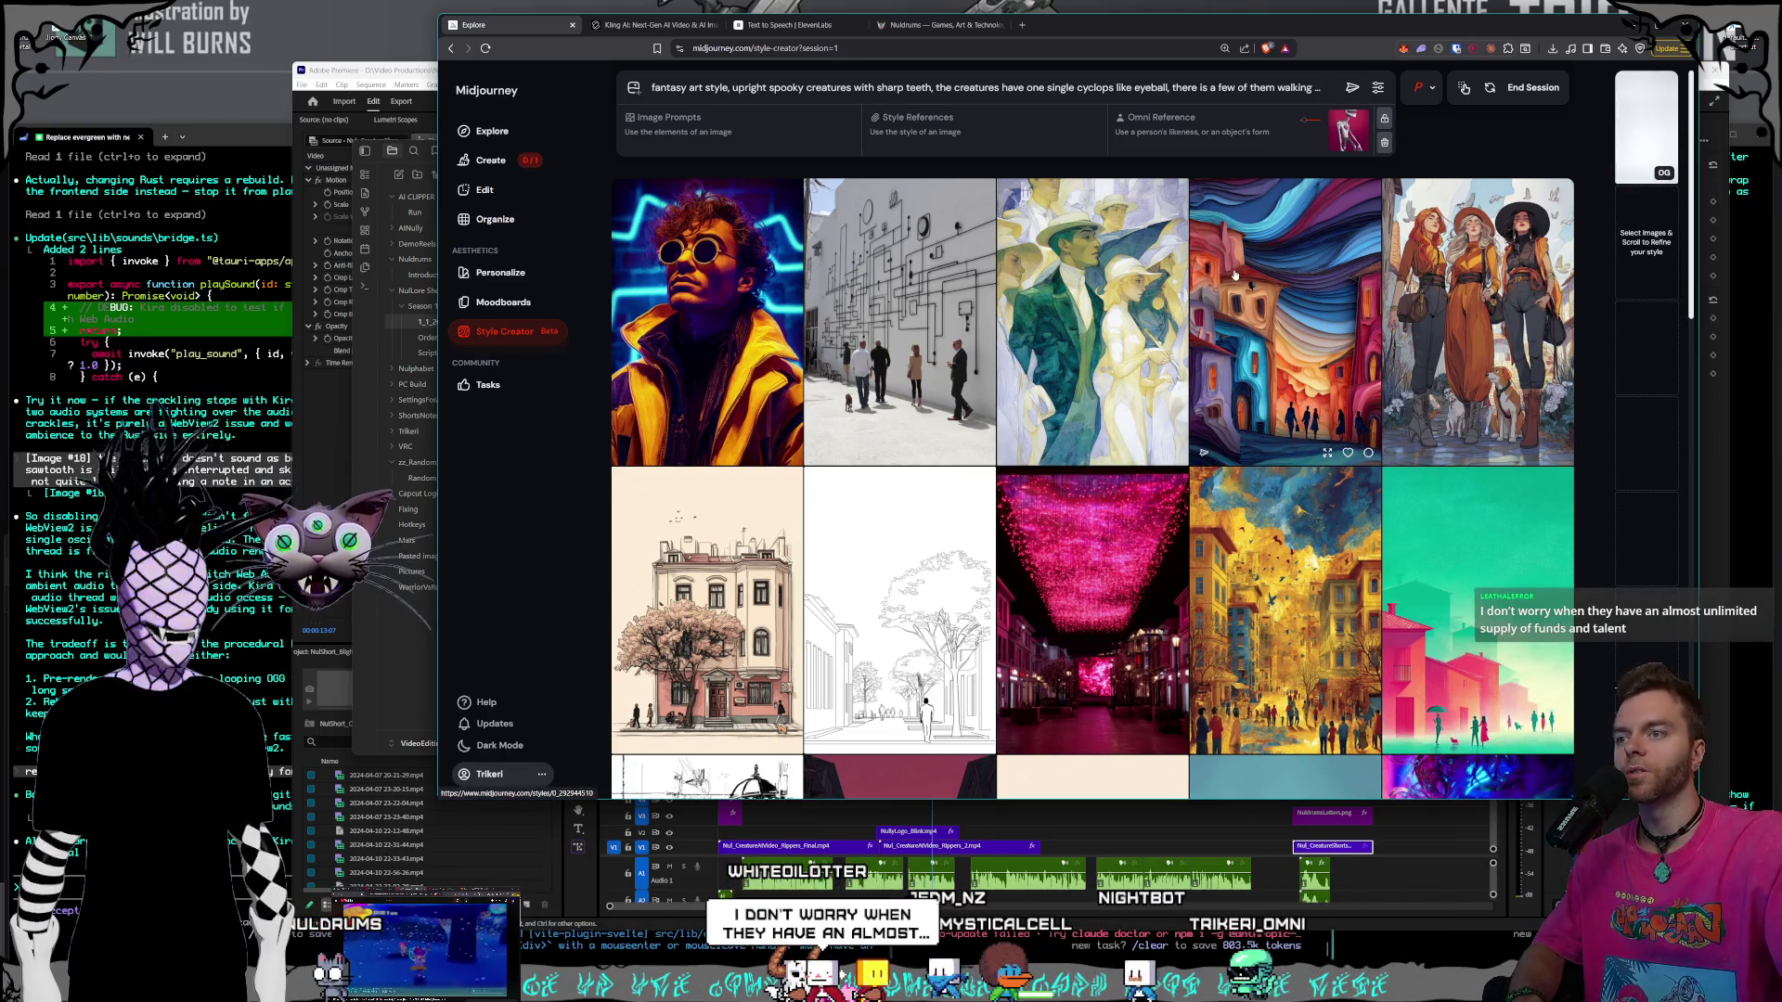
pyautogui.scroll(-2, 1232, 278)
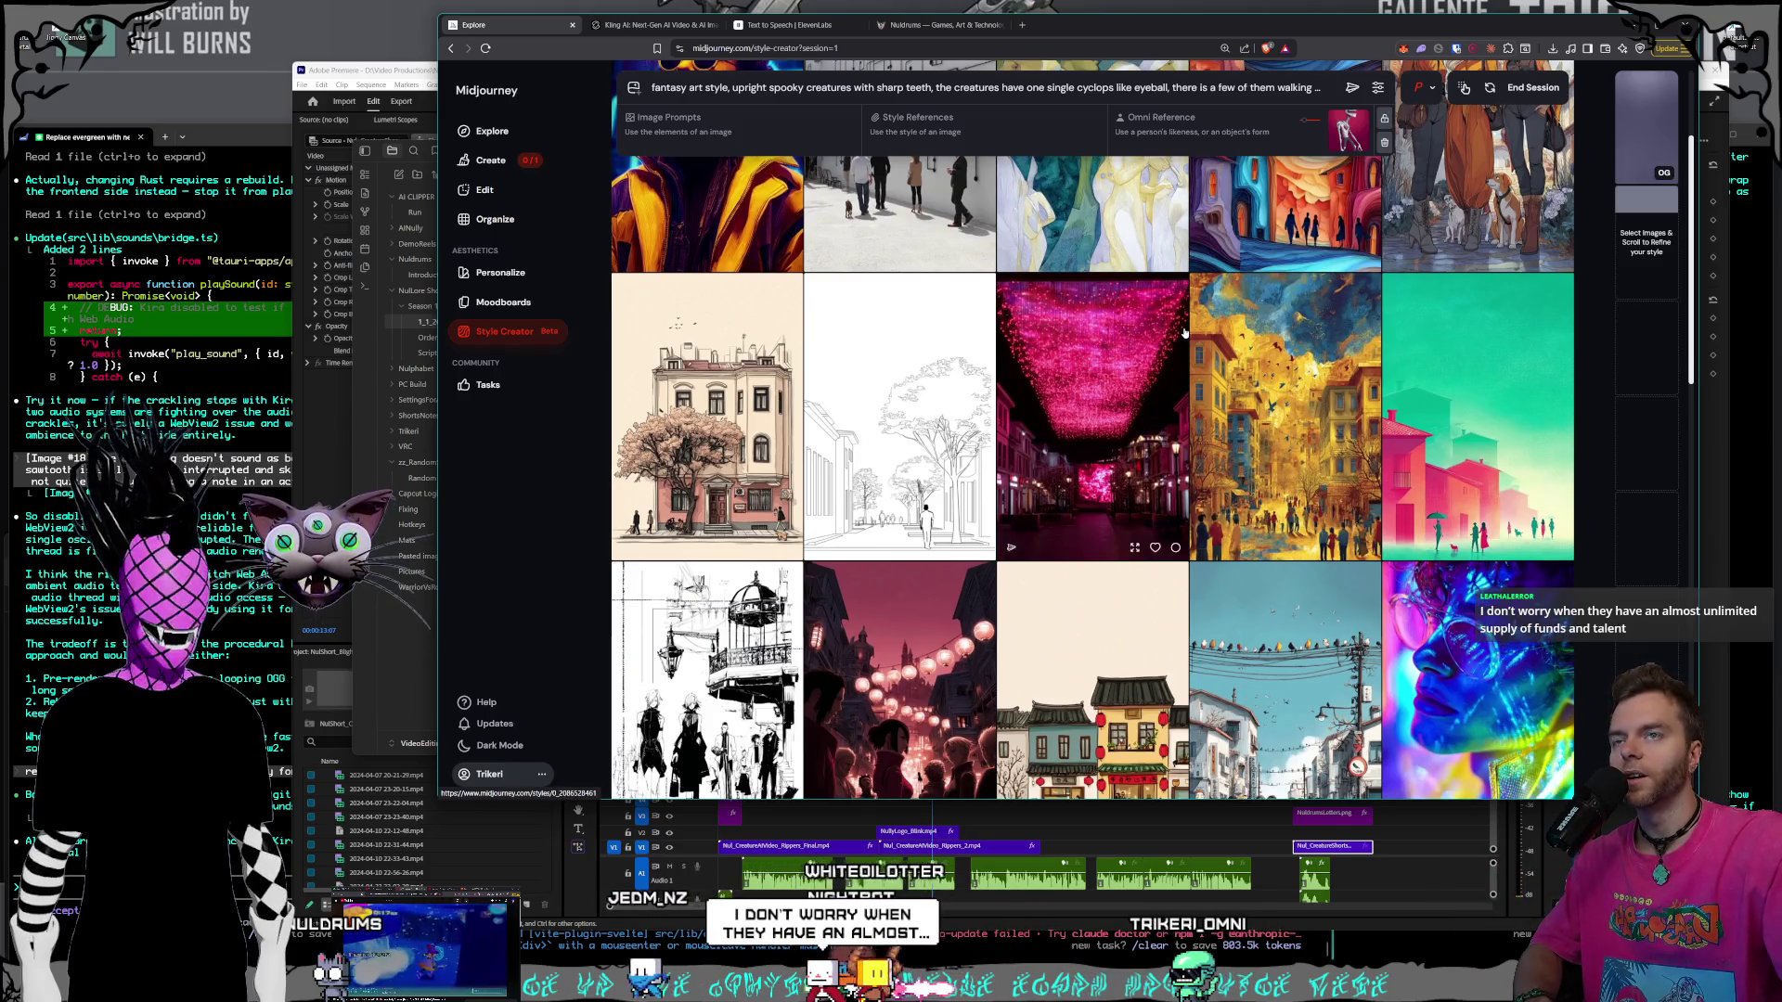
# - Scroll past the current Style Creator samples, picking none, until fantasy medieval town scenes appear
pyautogui.scroll(2, 1183, 332)
pyautogui.scroll(-2, 1177, 332)
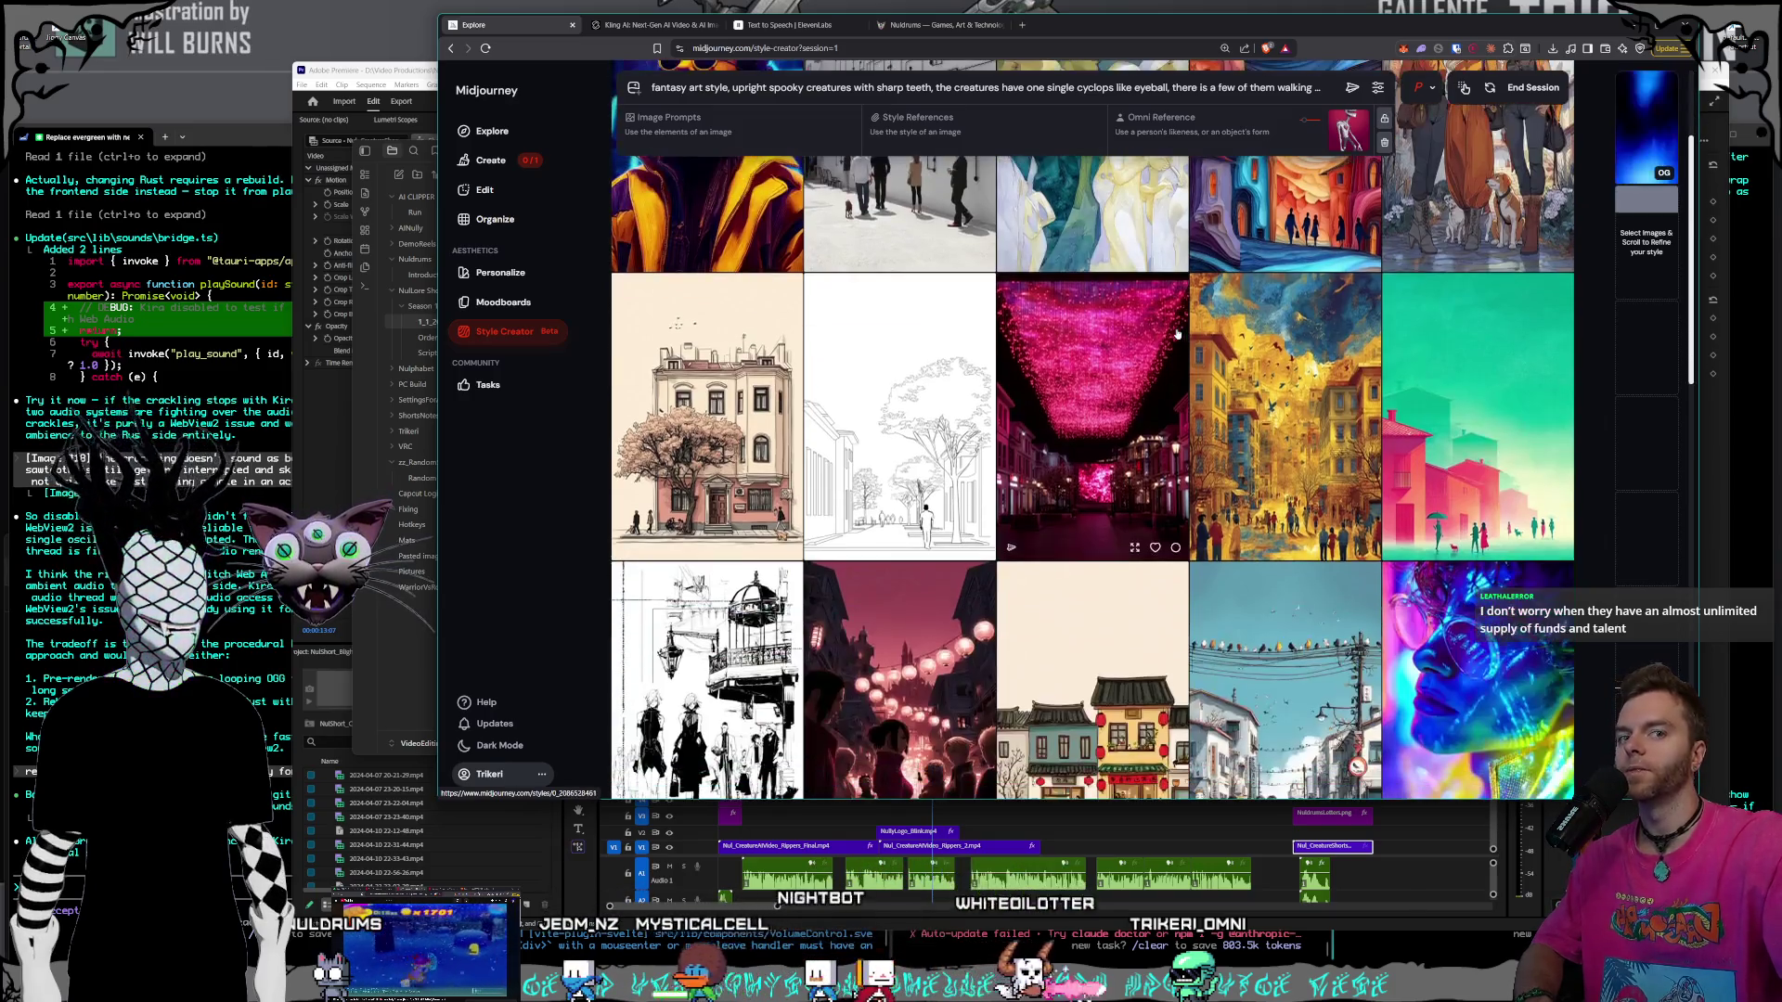
pyautogui.scroll(-4, 1177, 332)
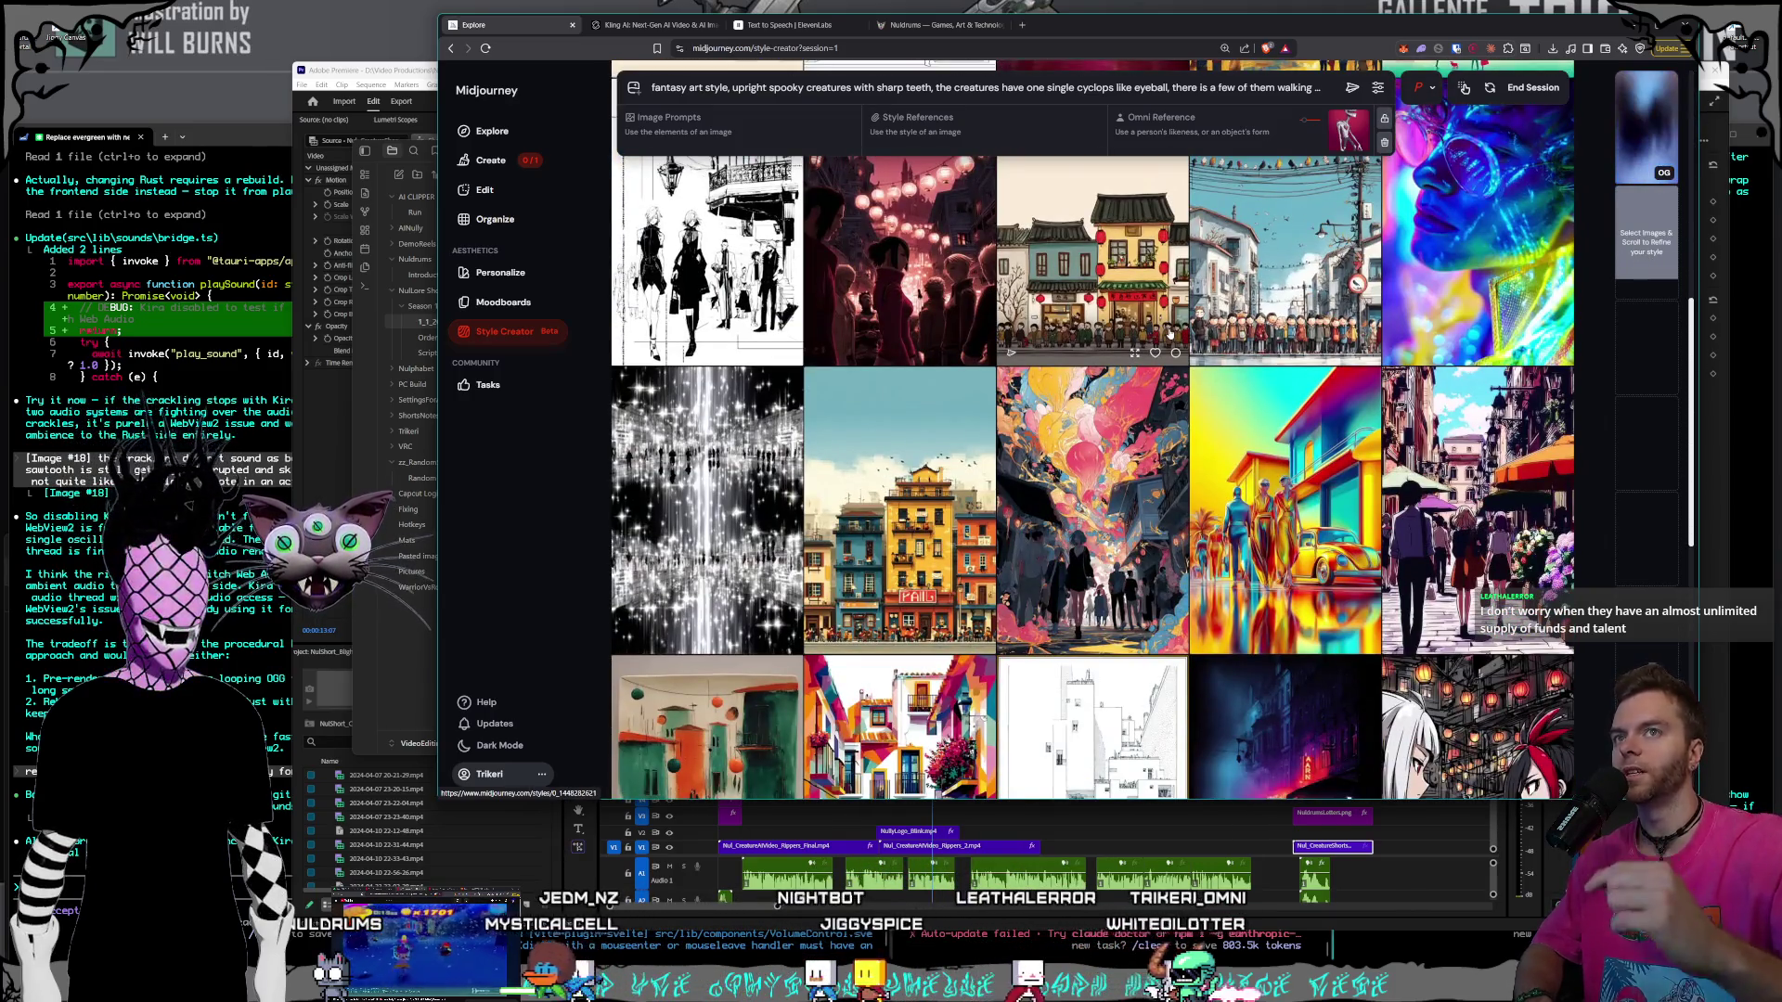
pyautogui.scroll(-2, 1118, 259)
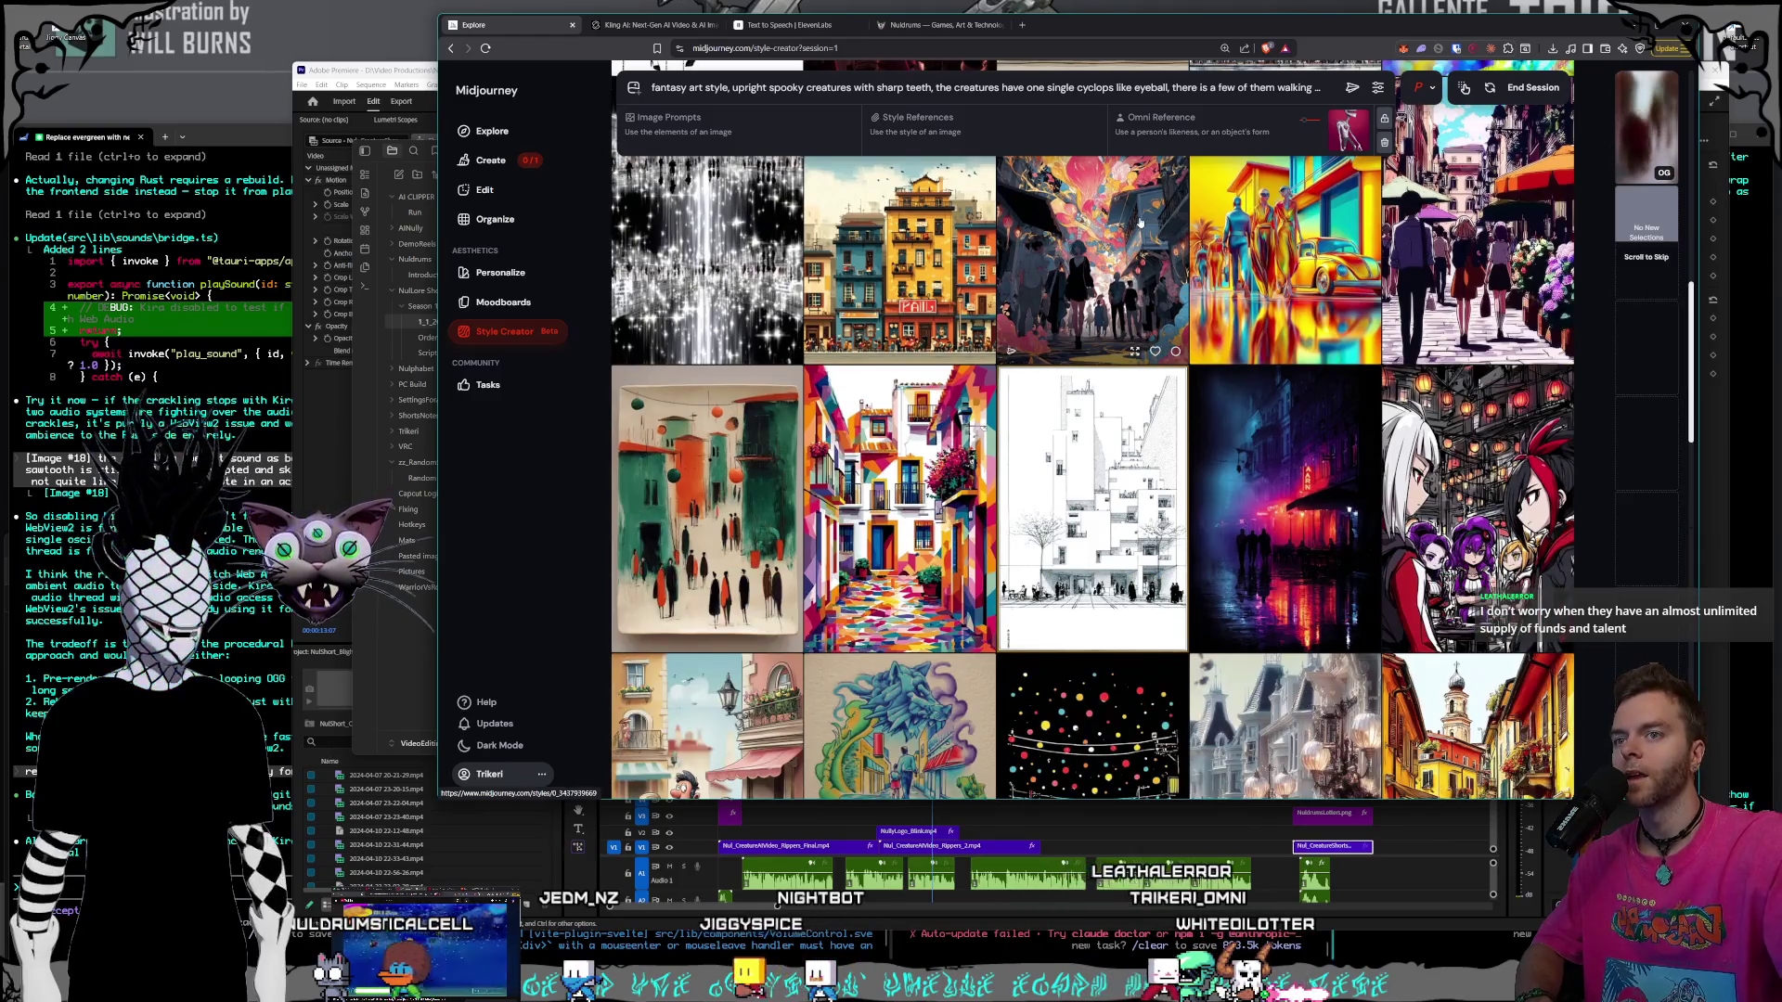
pyautogui.scroll(-2, 1140, 223)
pyautogui.scroll(-2, 1140, 222)
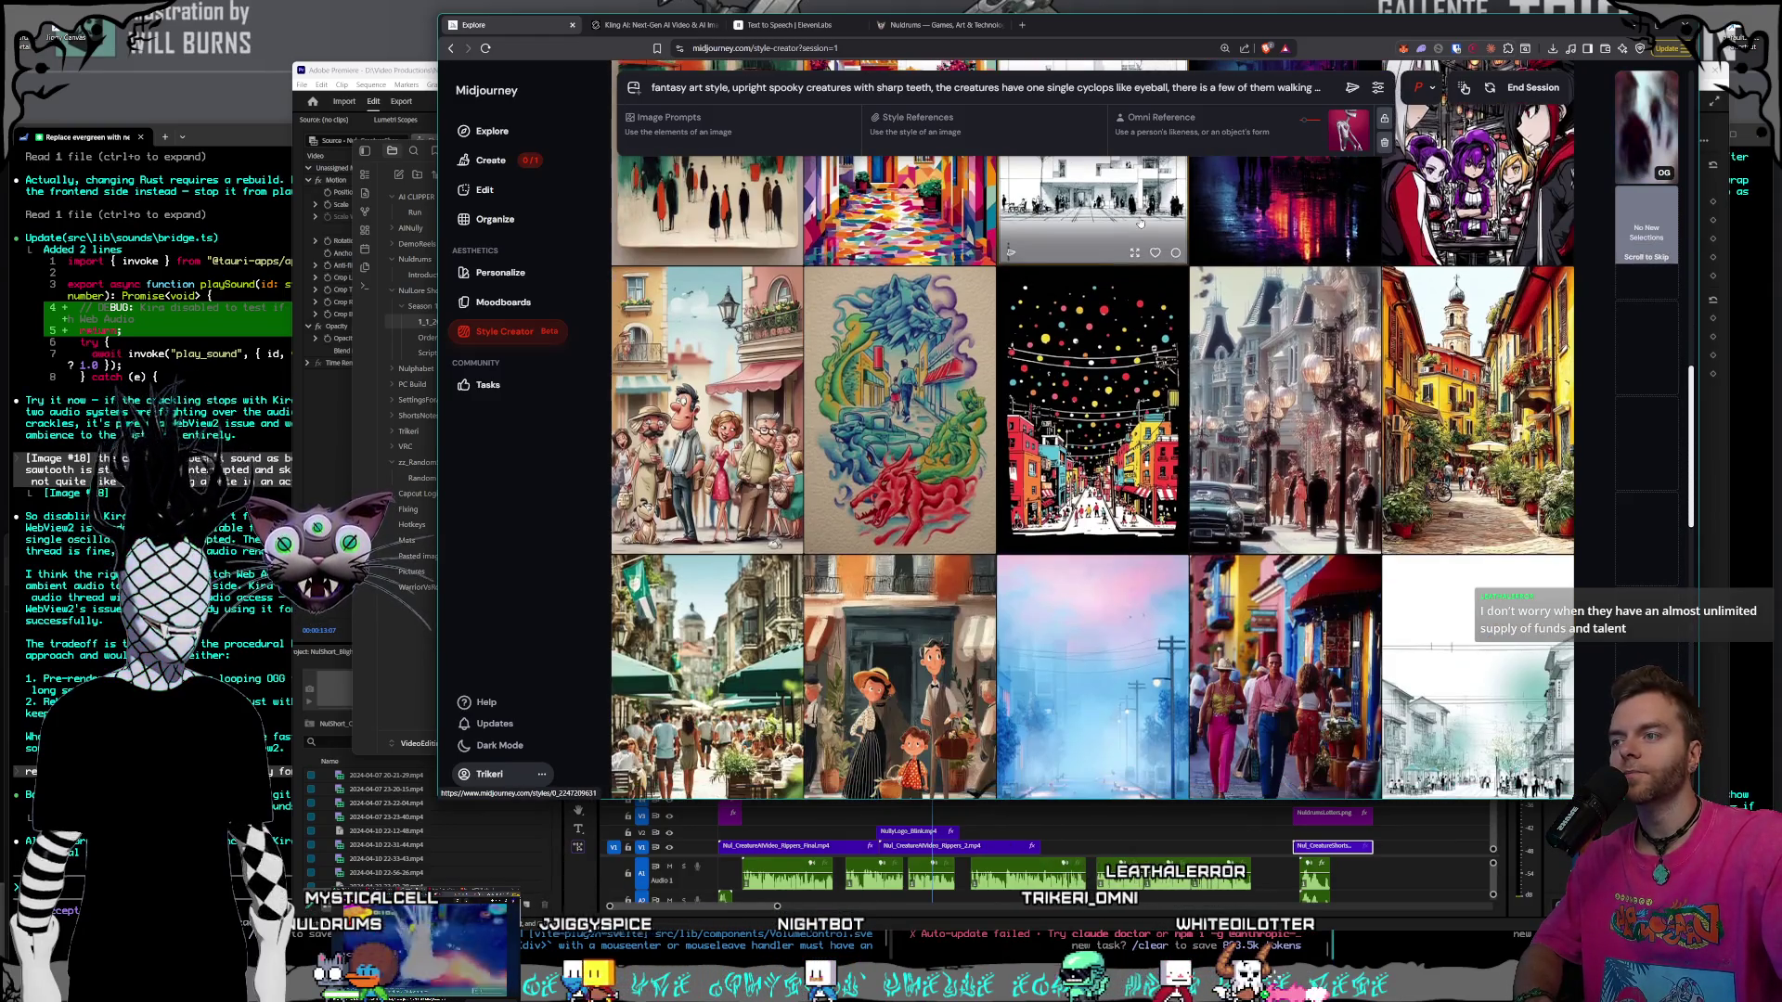
pyautogui.scroll(-2, 1139, 223)
pyautogui.scroll(-2, 1140, 223)
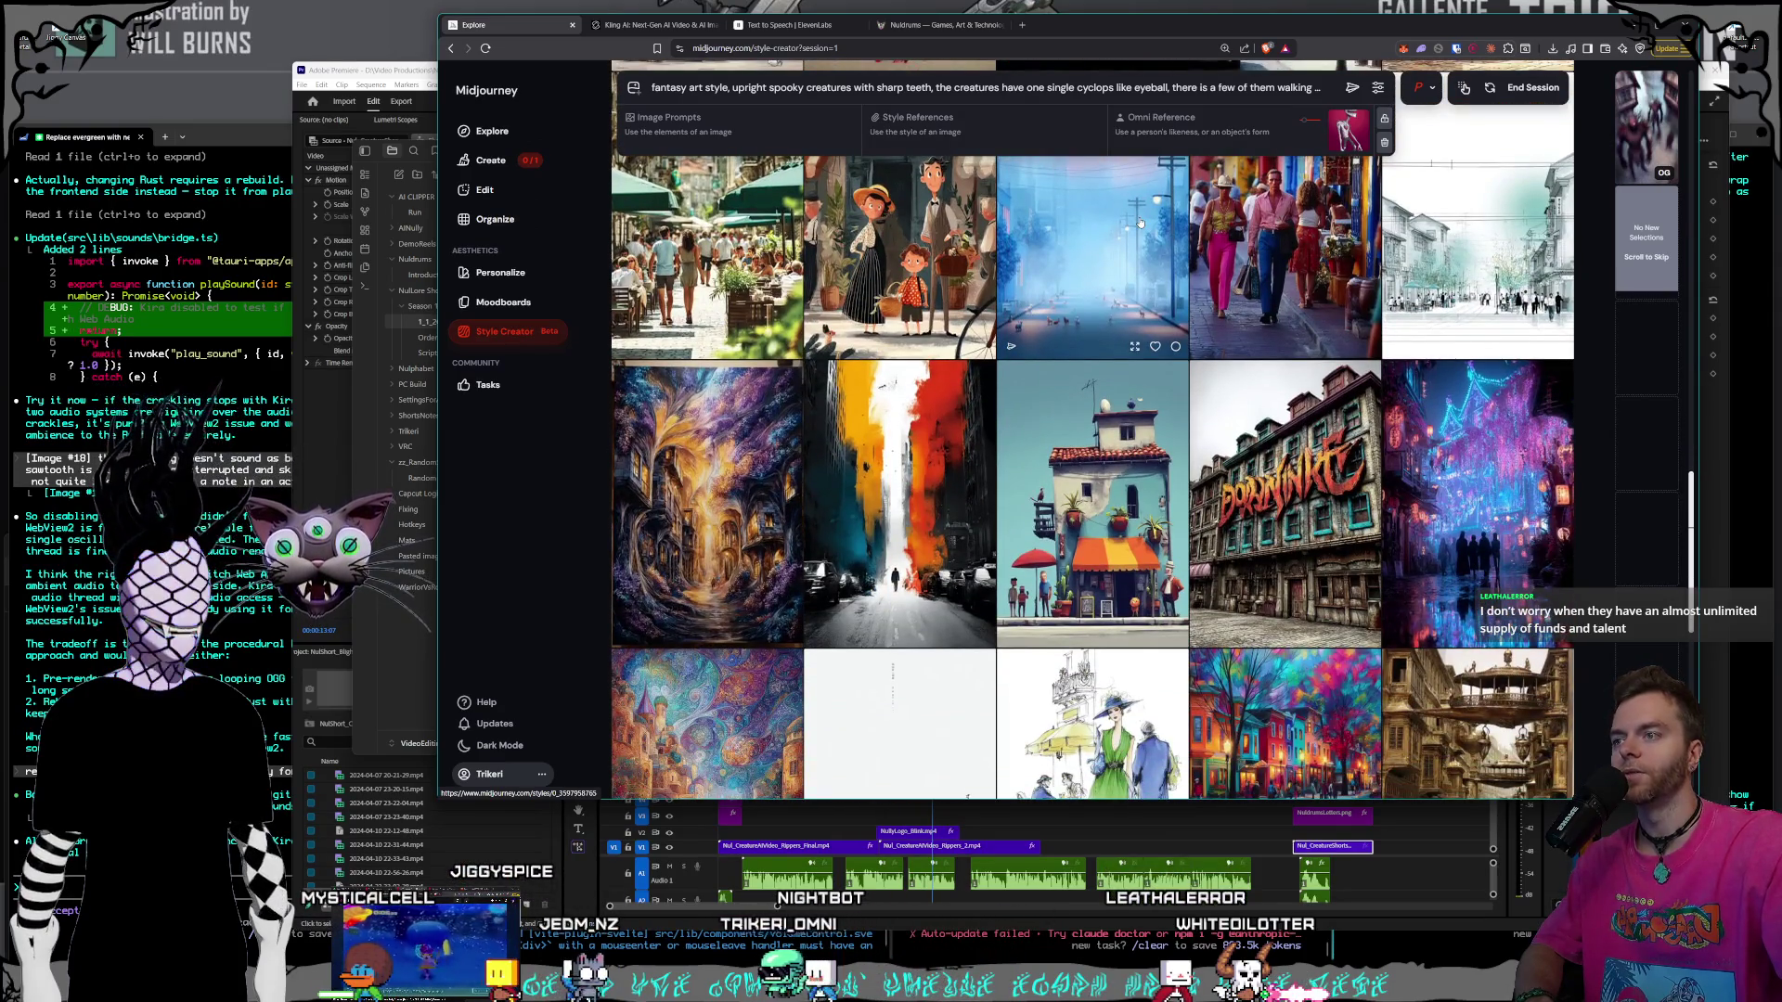
pyautogui.scroll(-5, 1139, 223)
pyautogui.scroll(-3, 1140, 223)
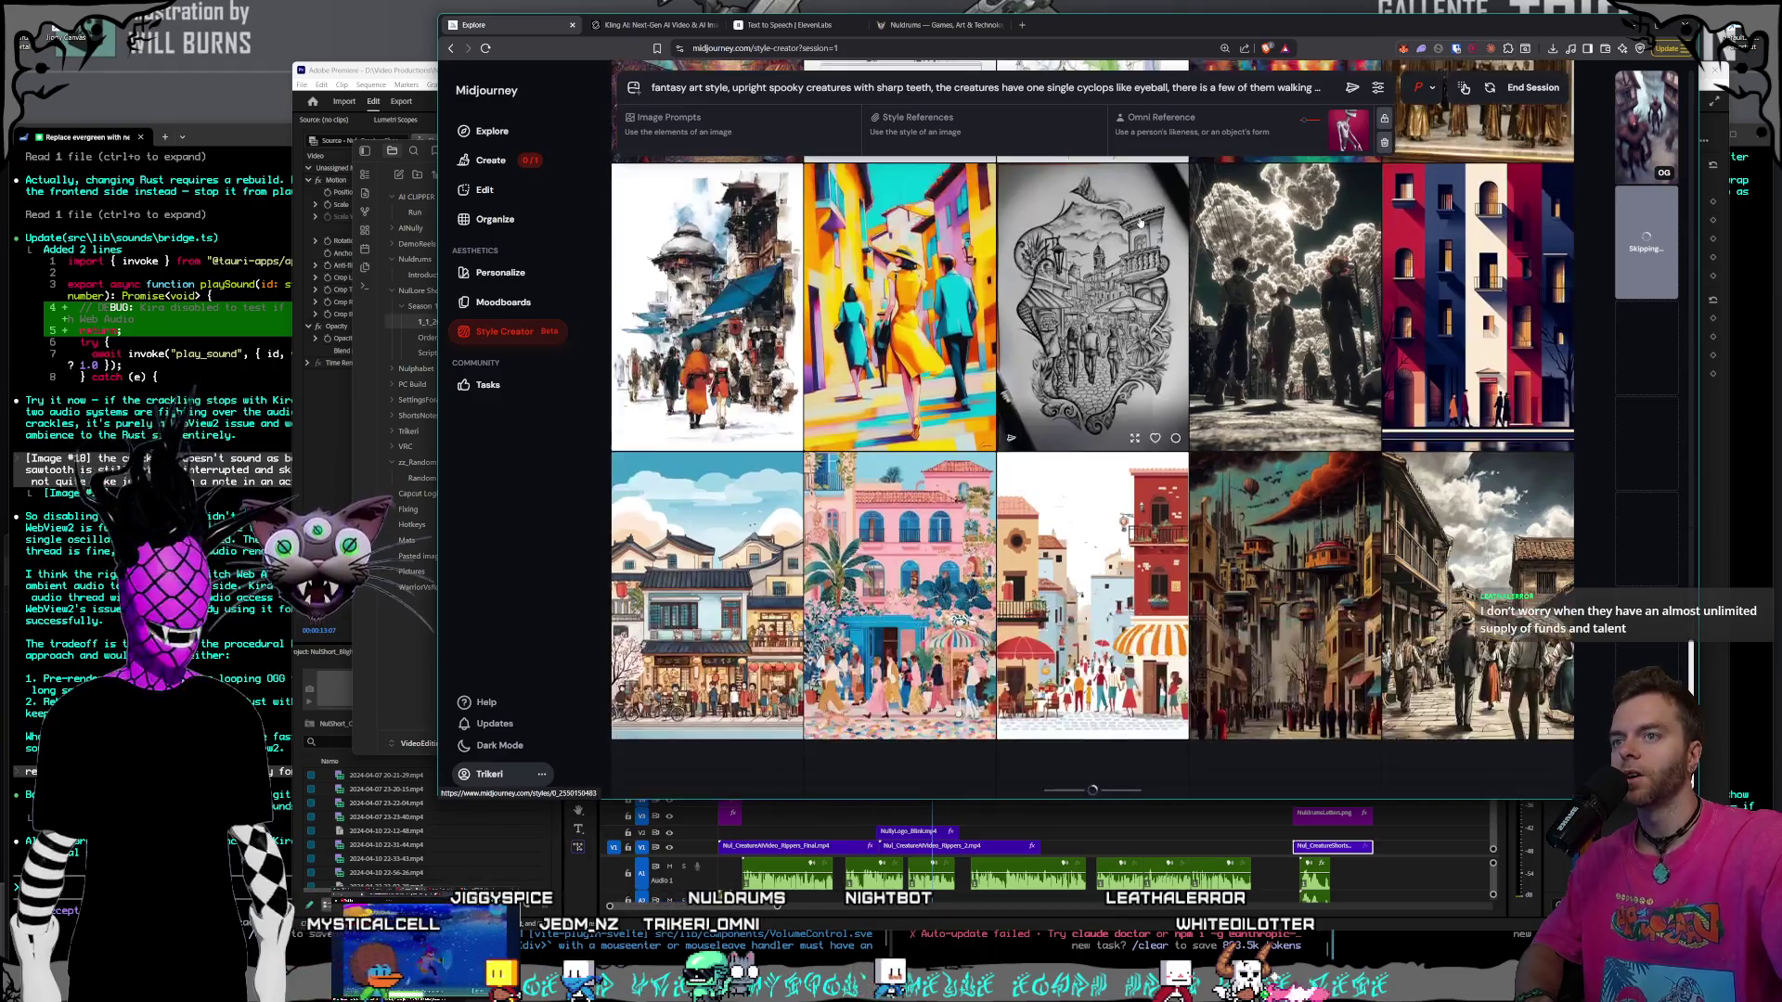
pyautogui.scroll(-2, 1139, 223)
pyautogui.scroll(-3, 1139, 223)
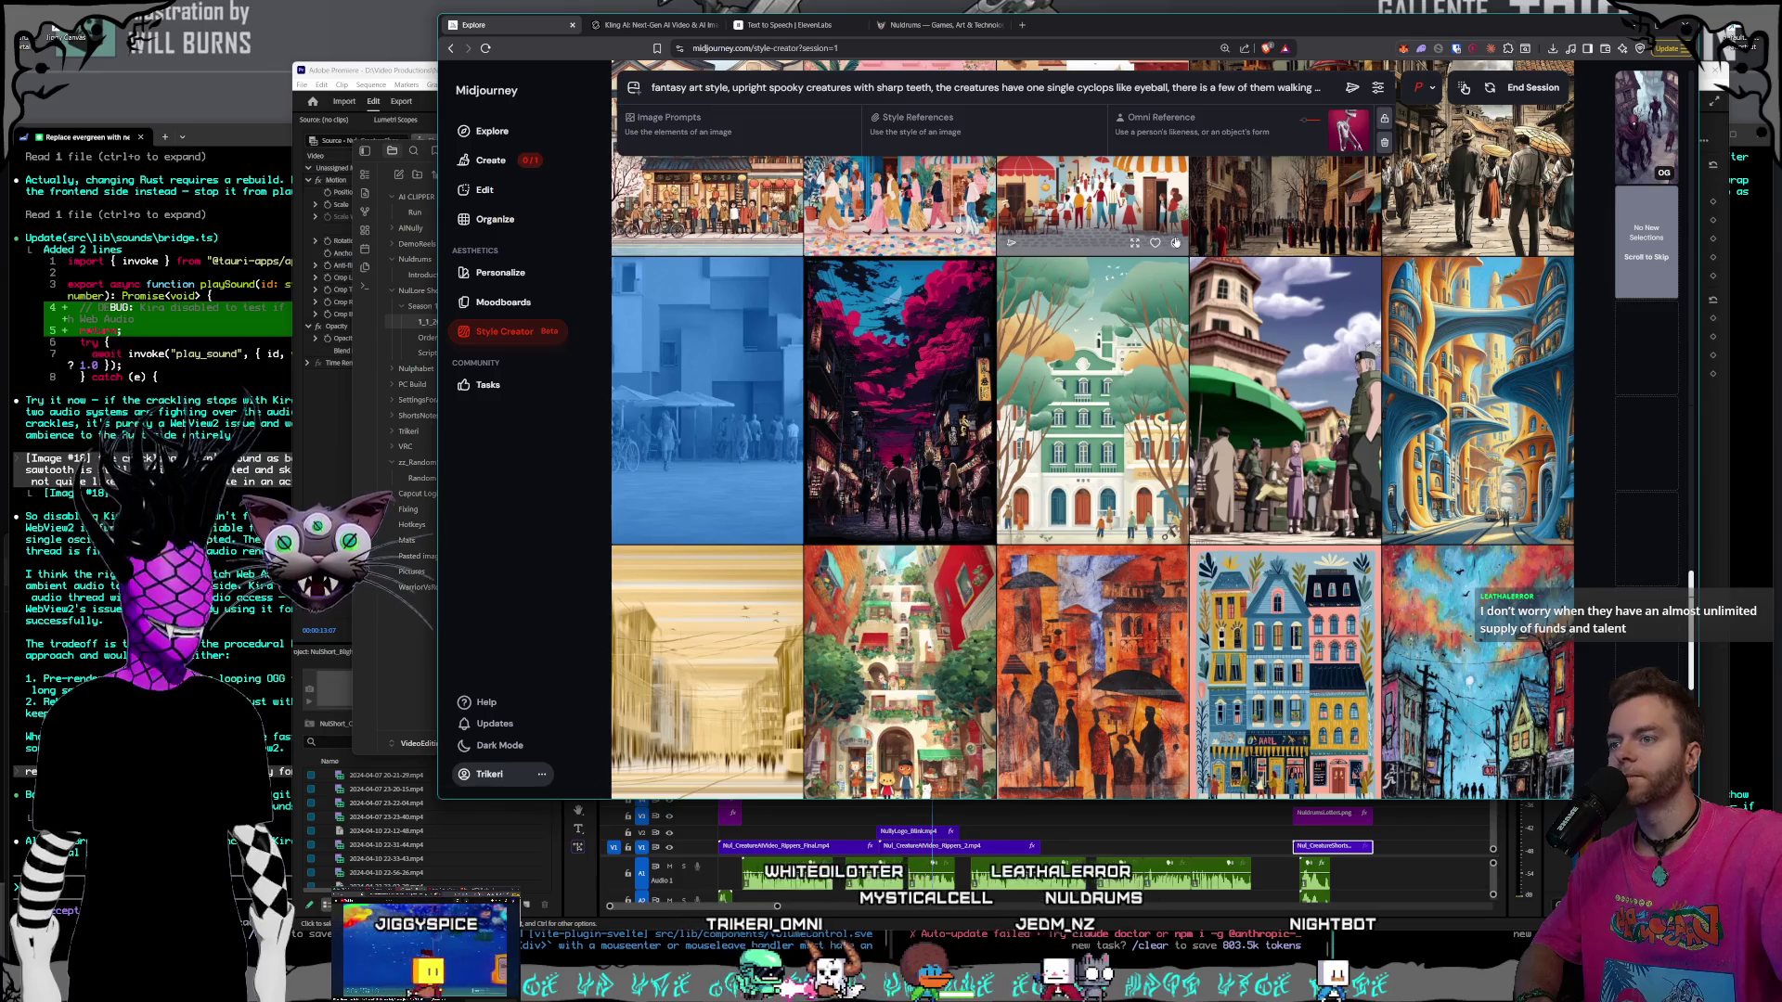
pyautogui.scroll(-6, 1176, 242)
pyautogui.scroll(5, 1175, 242)
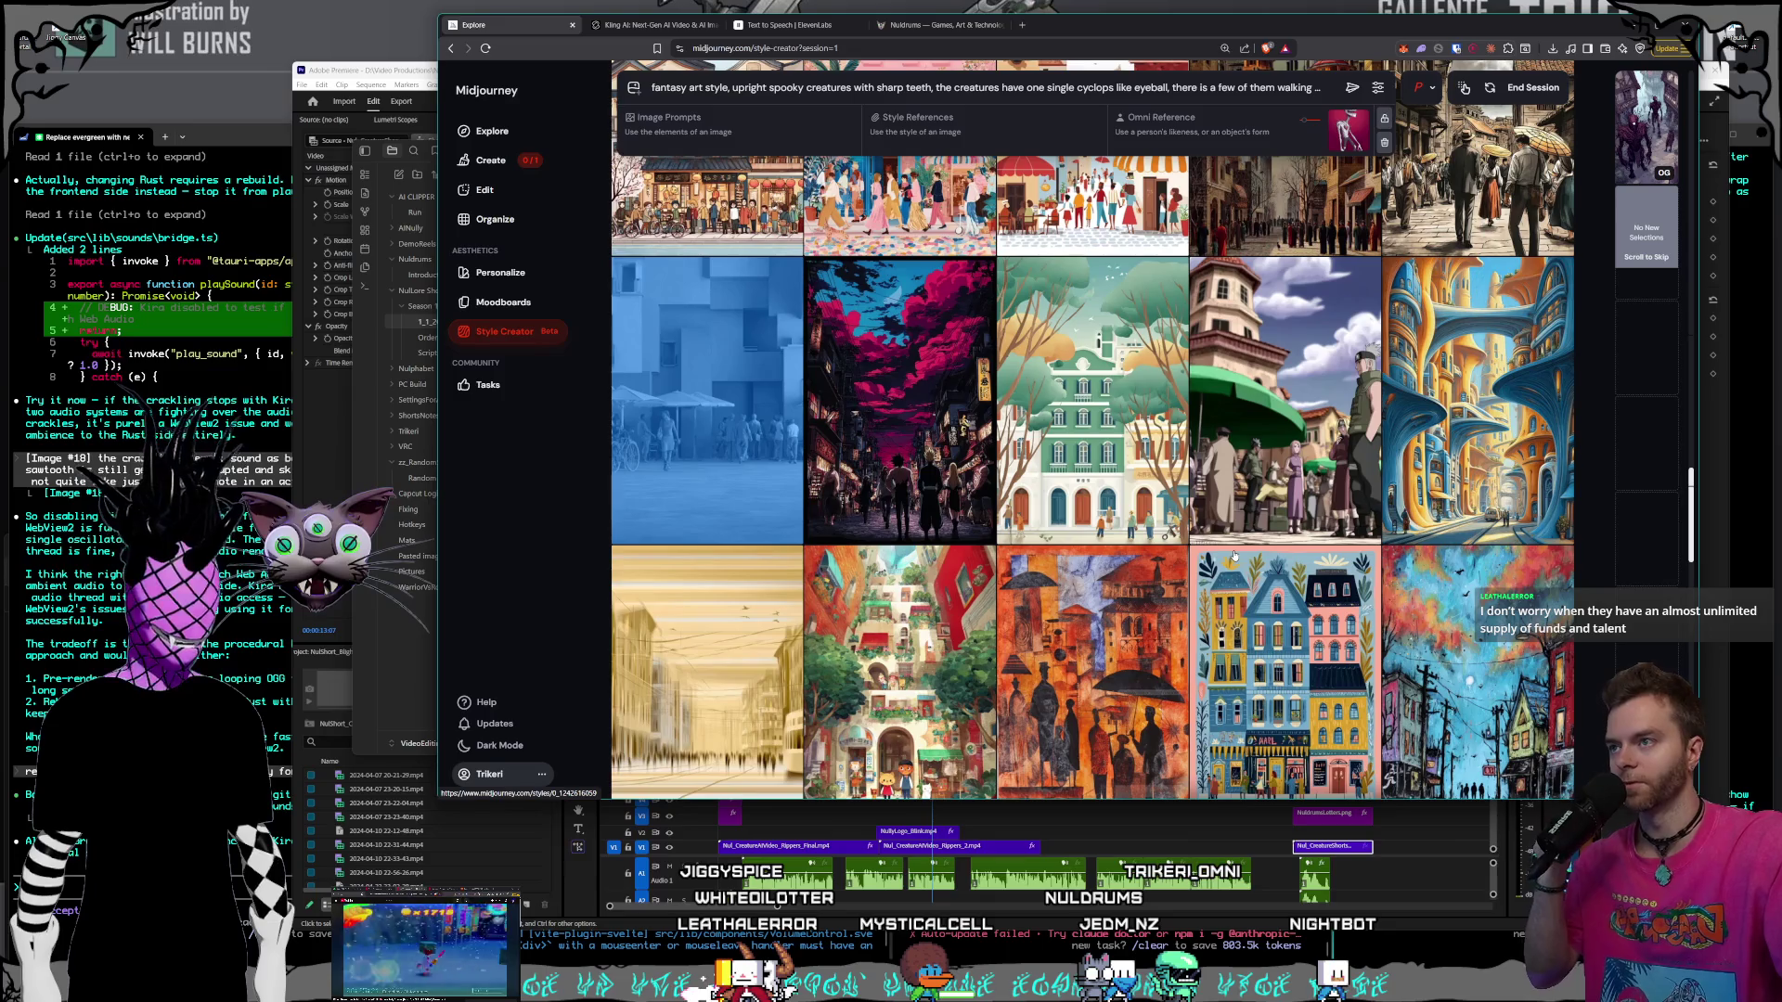
pyautogui.scroll(-7, 1234, 554)
pyautogui.scroll(-10, 1222, 508)
pyautogui.scroll(-4, 1222, 496)
pyautogui.scroll(-2, 1244, 471)
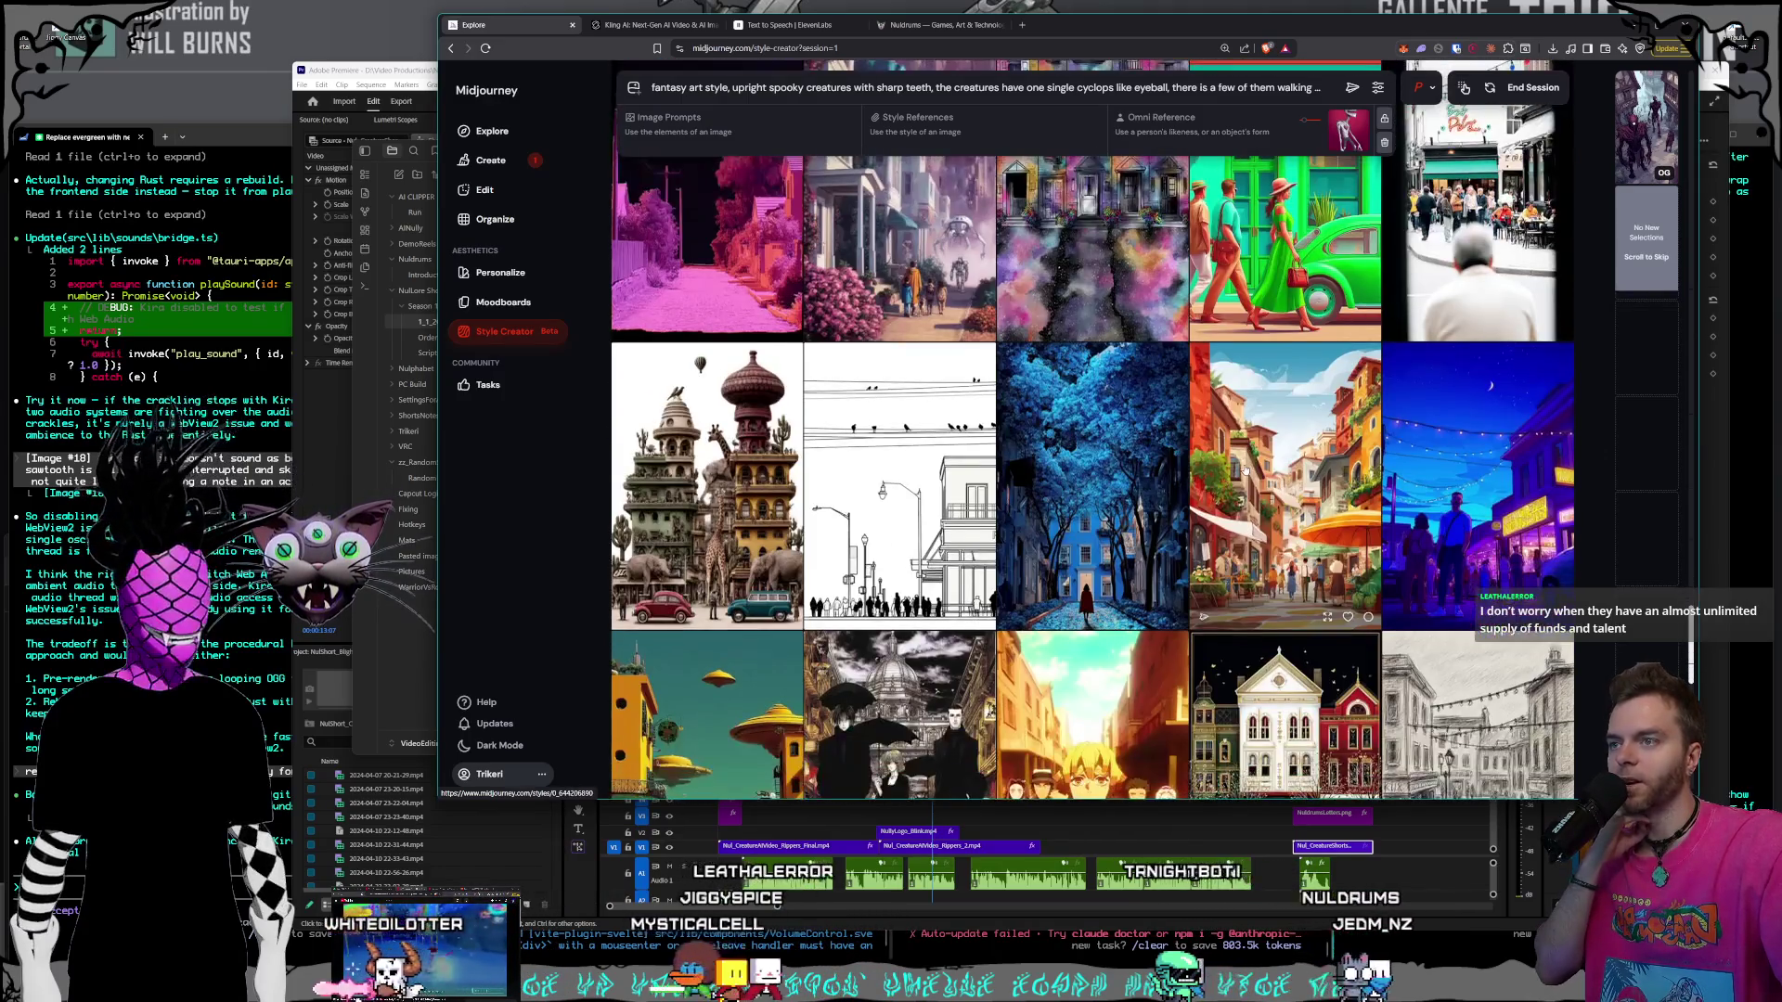
pyautogui.scroll(-2, 1245, 471)
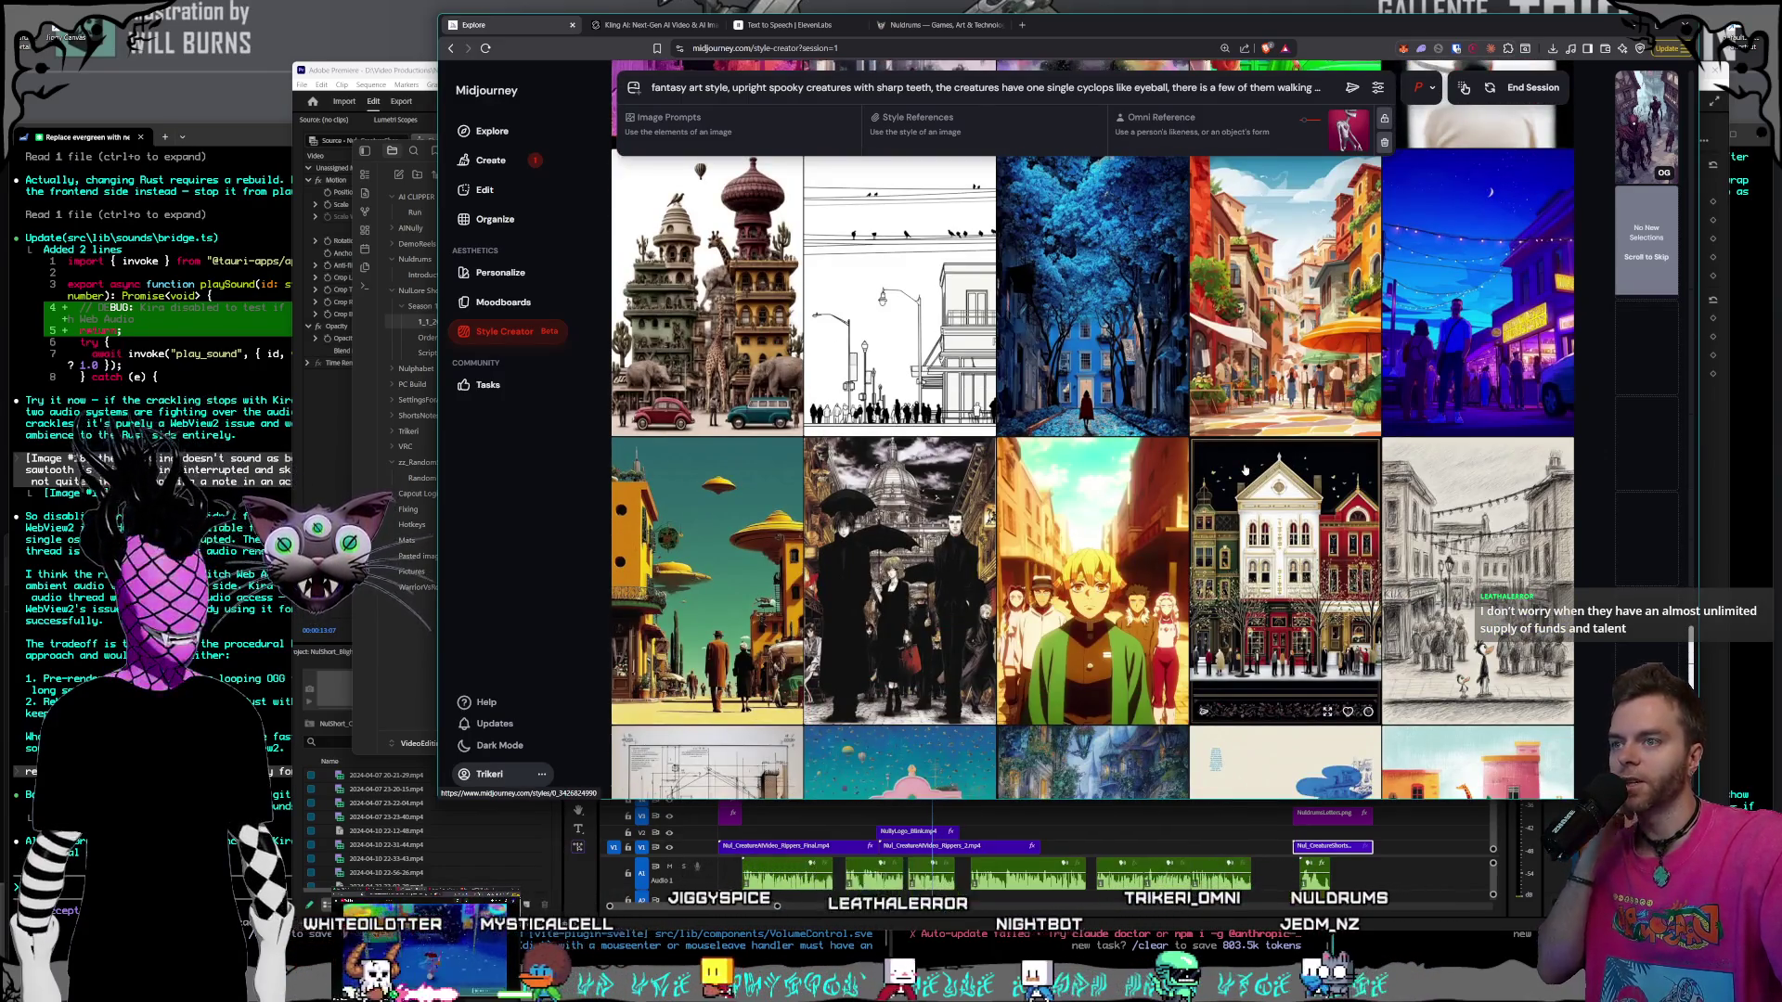
pyautogui.scroll(-3, 1245, 471)
pyautogui.scroll(-3, 1244, 472)
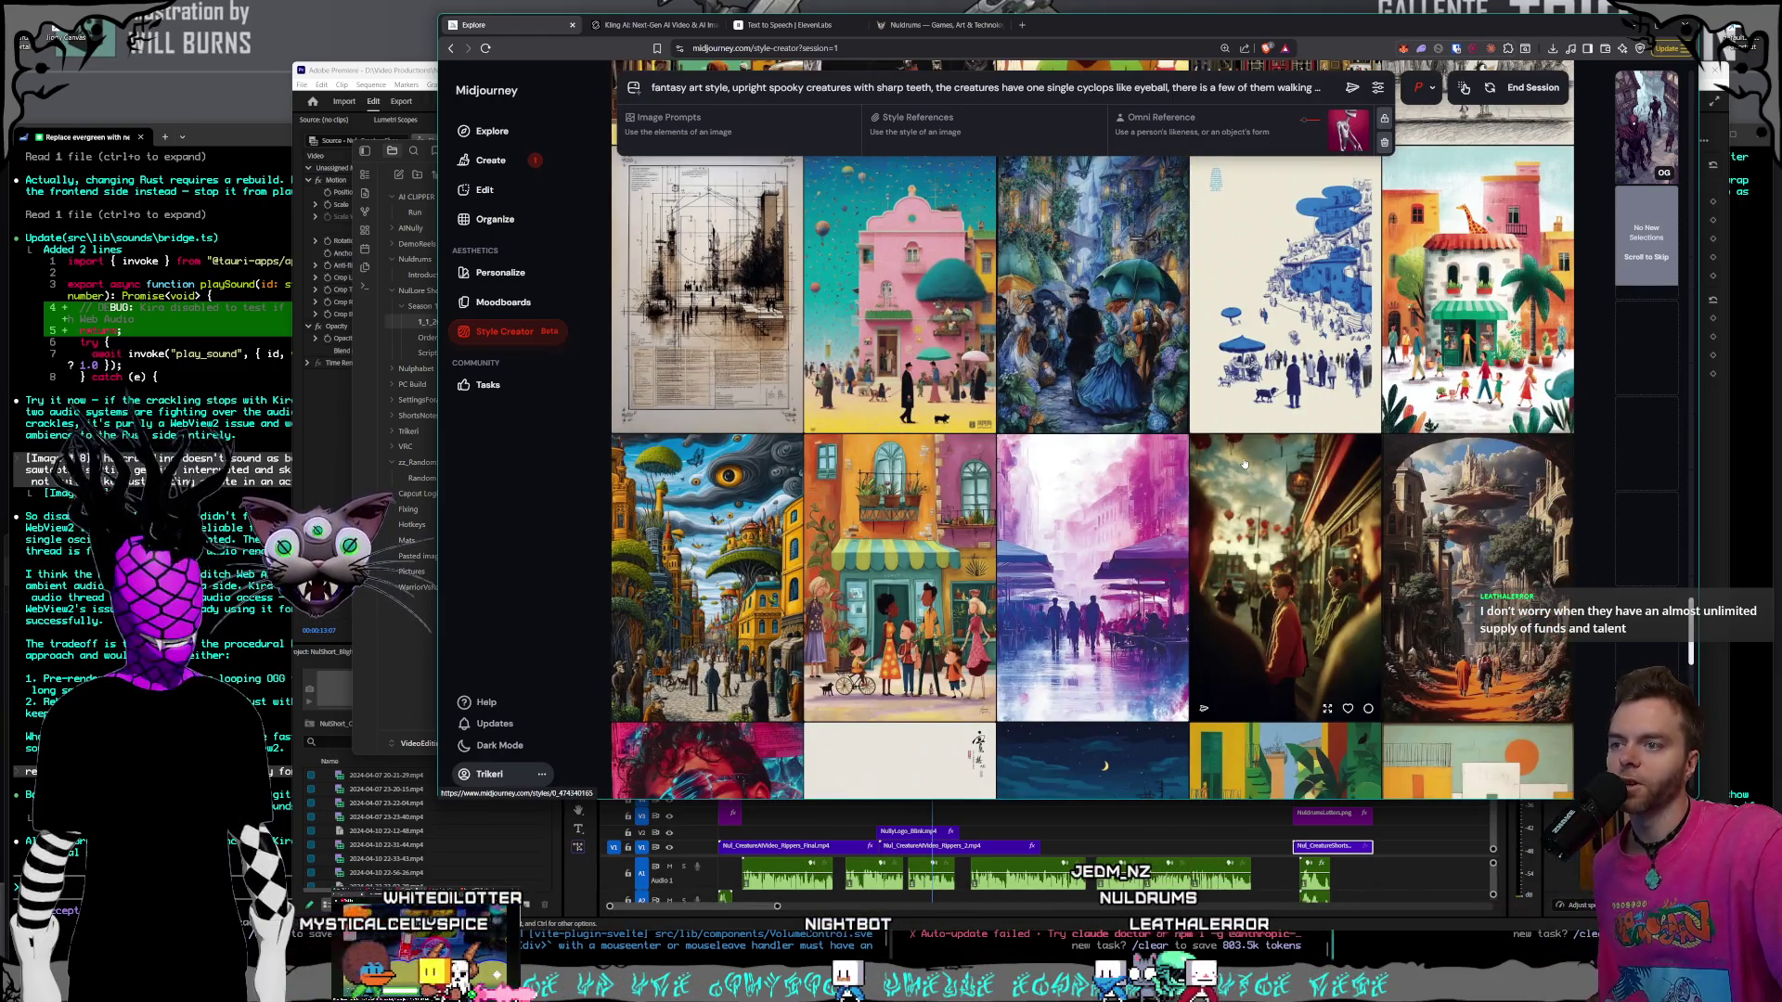
pyautogui.scroll(-2, 1244, 464)
pyautogui.scroll(-3, 1241, 467)
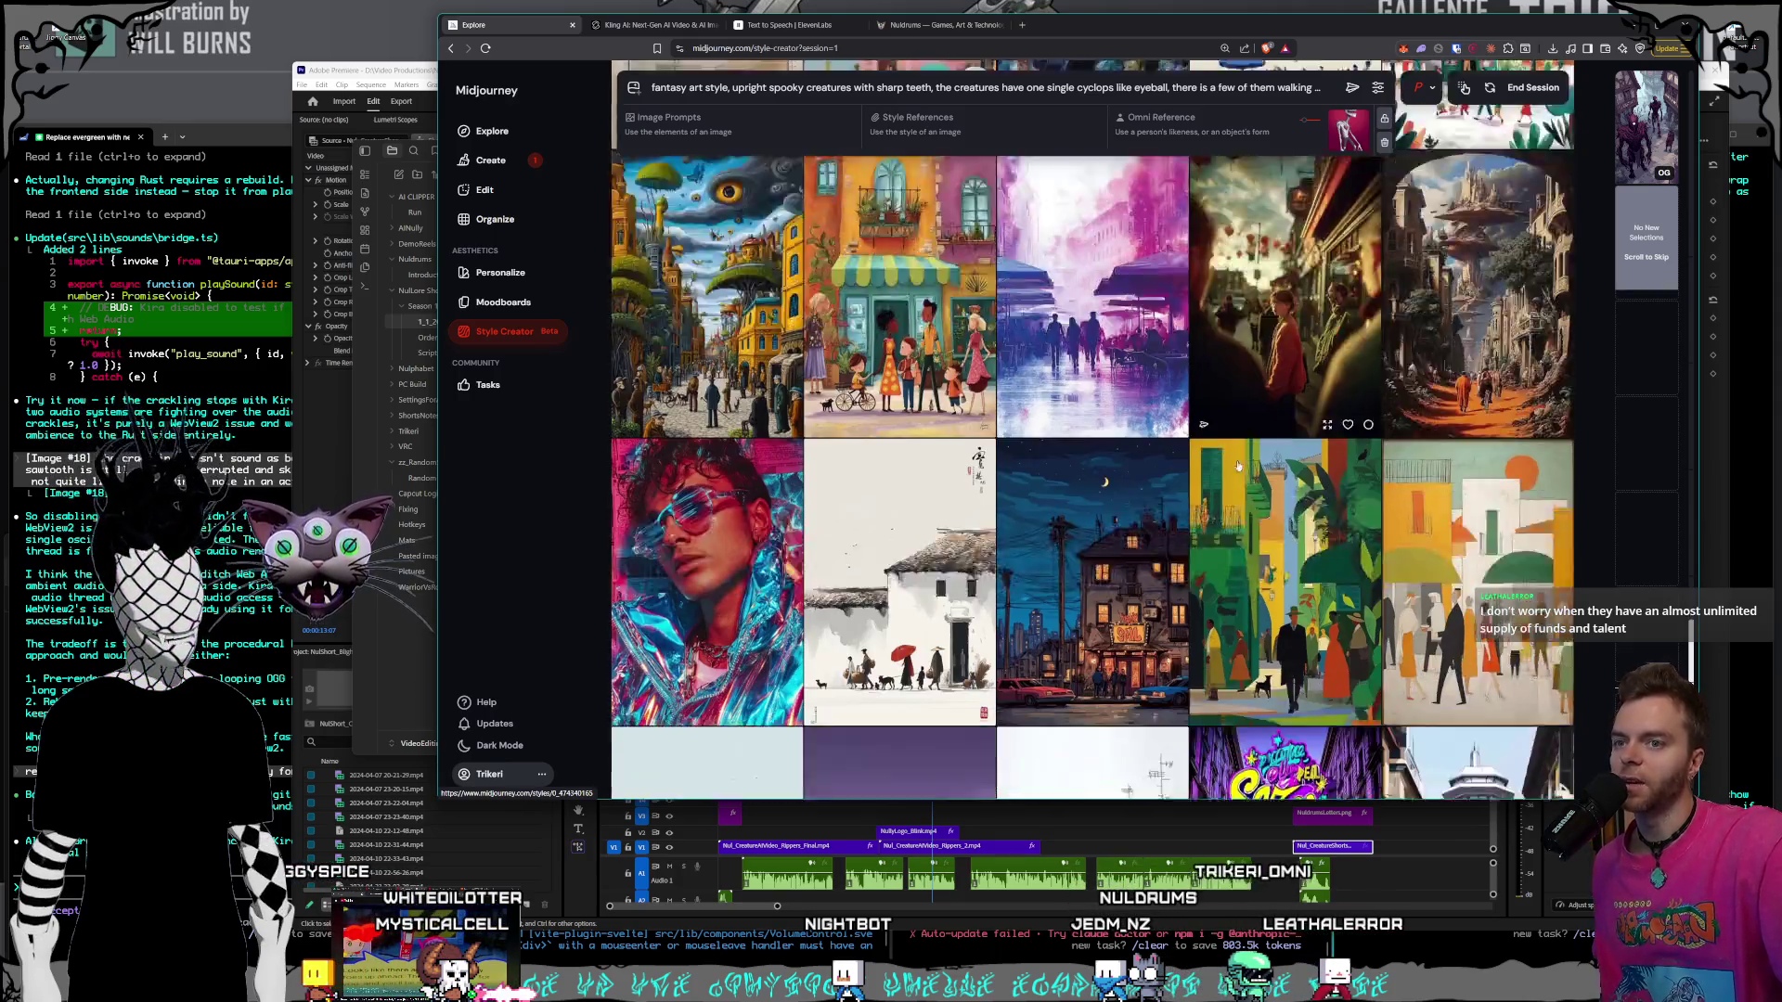
pyautogui.scroll(-2, 1237, 464)
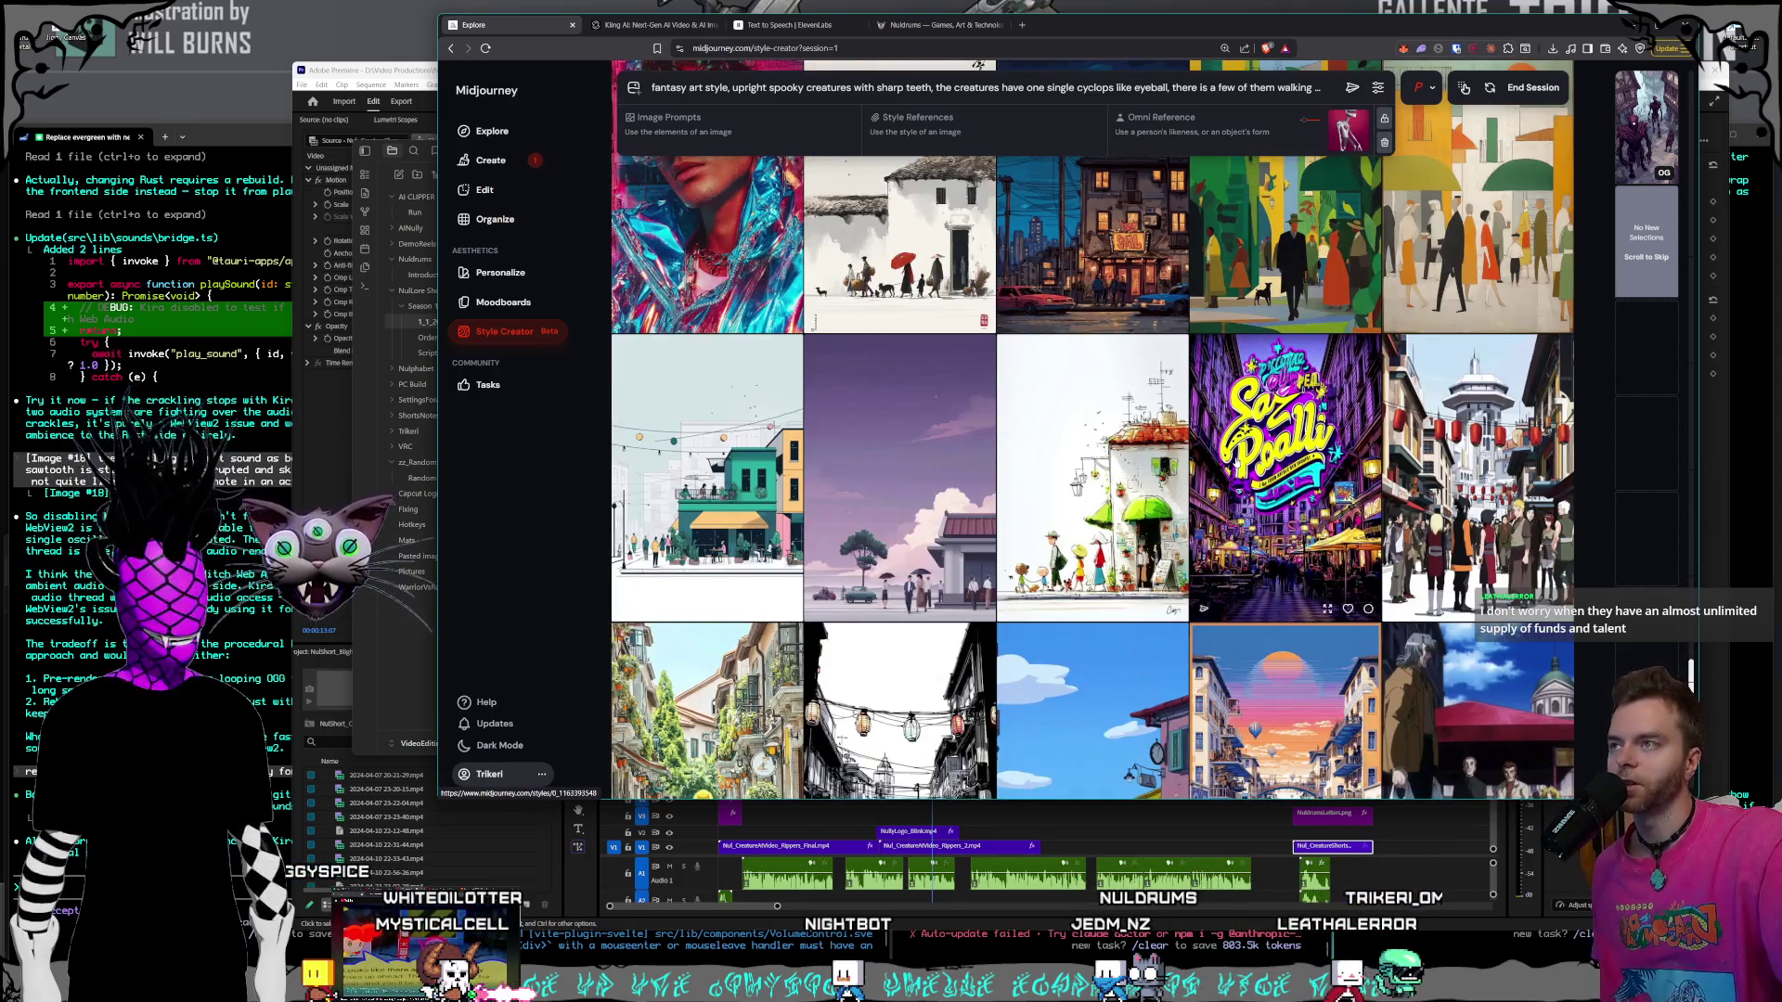
pyautogui.scroll(3, 1237, 464)
pyautogui.scroll(-4, 1237, 461)
pyautogui.scroll(-4, 1237, 458)
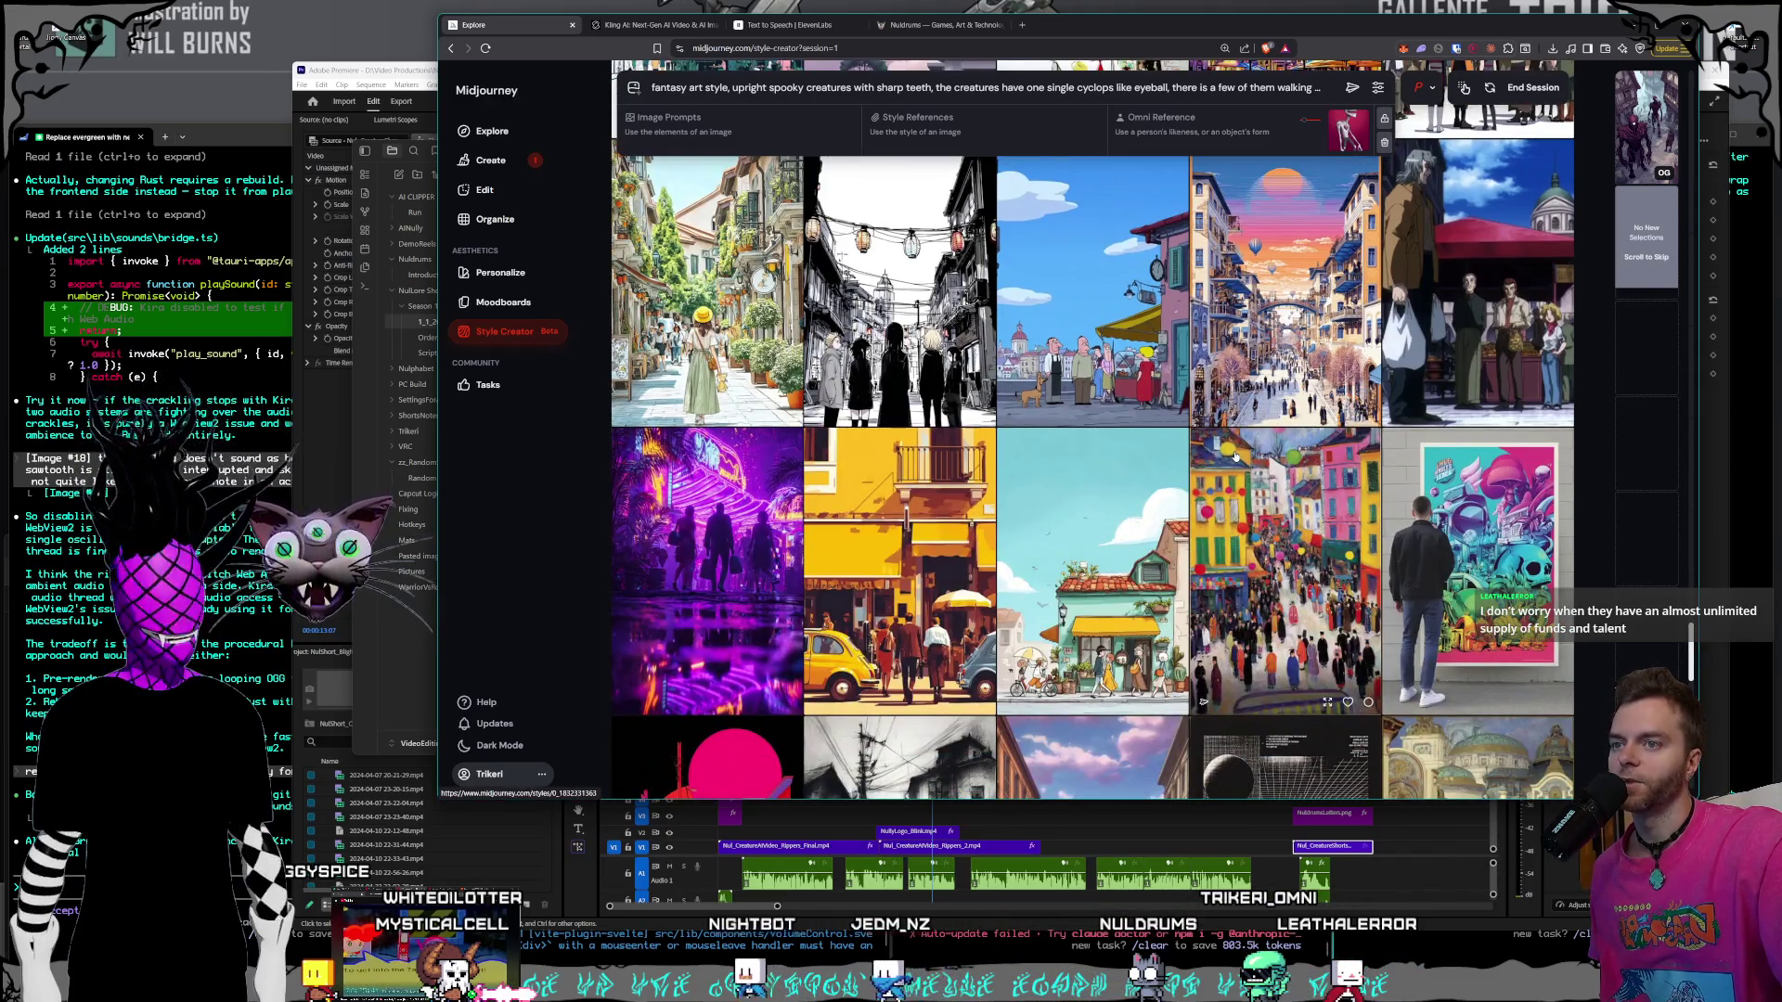
pyautogui.scroll(-2, 1235, 455)
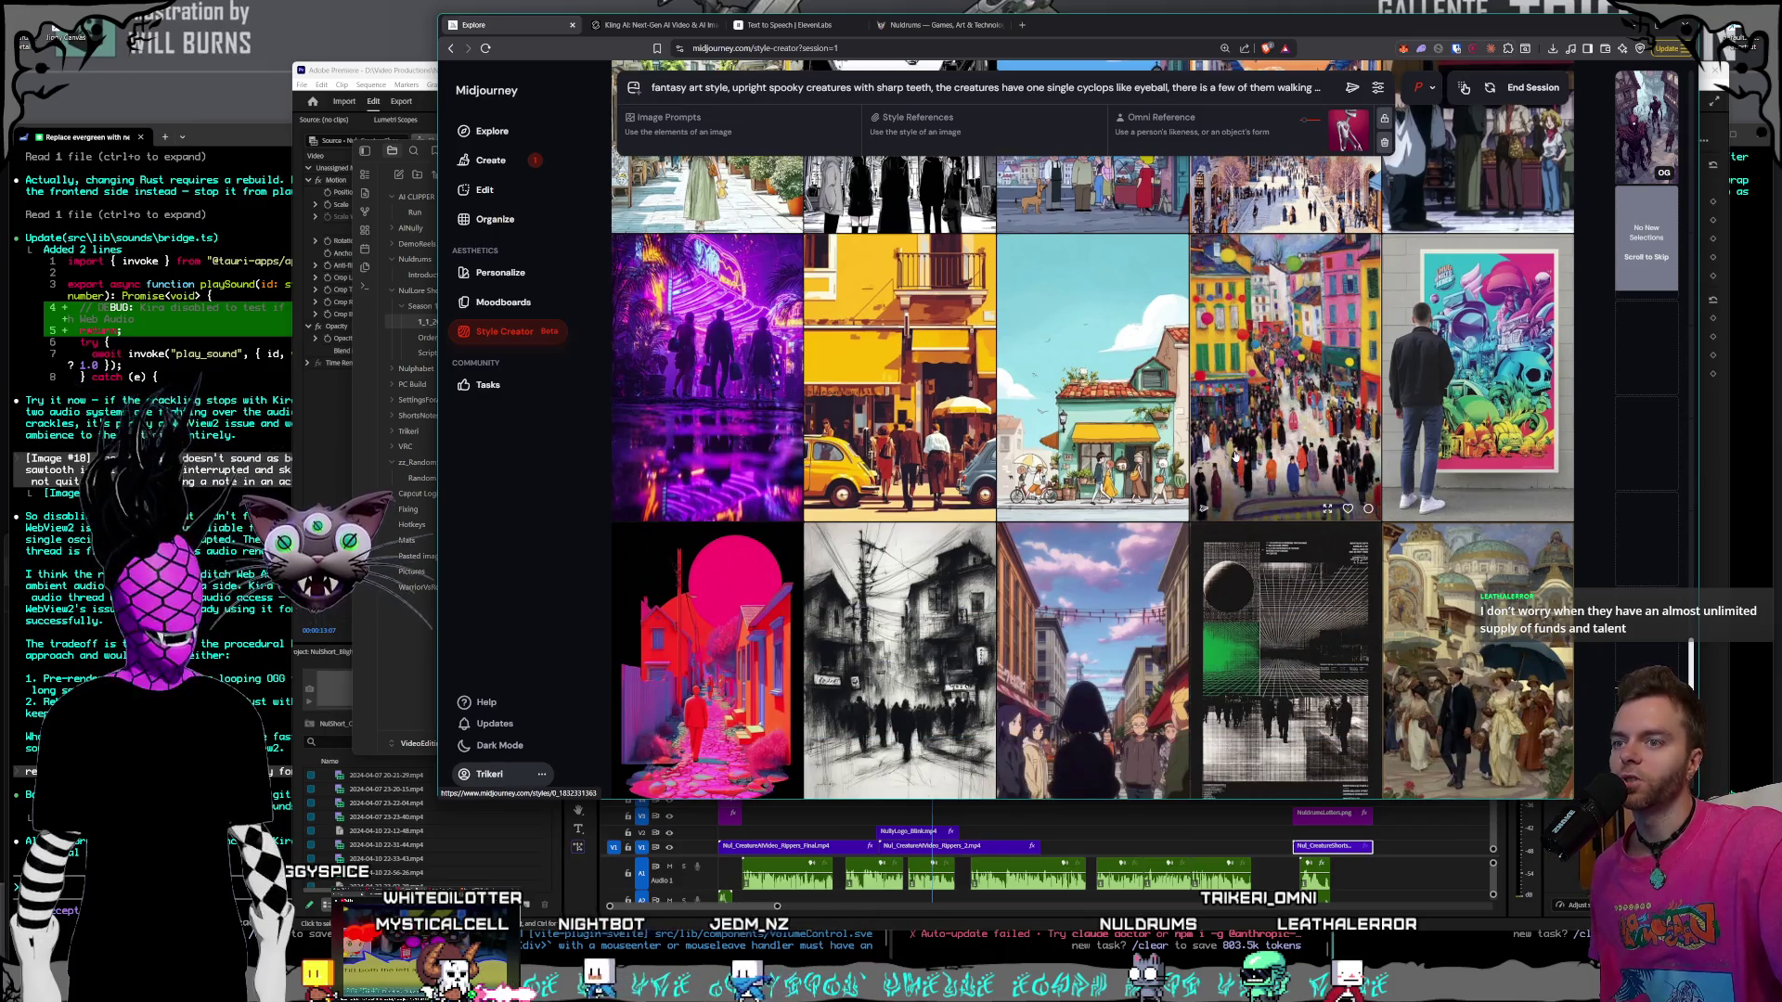
pyautogui.scroll(-2, 1235, 454)
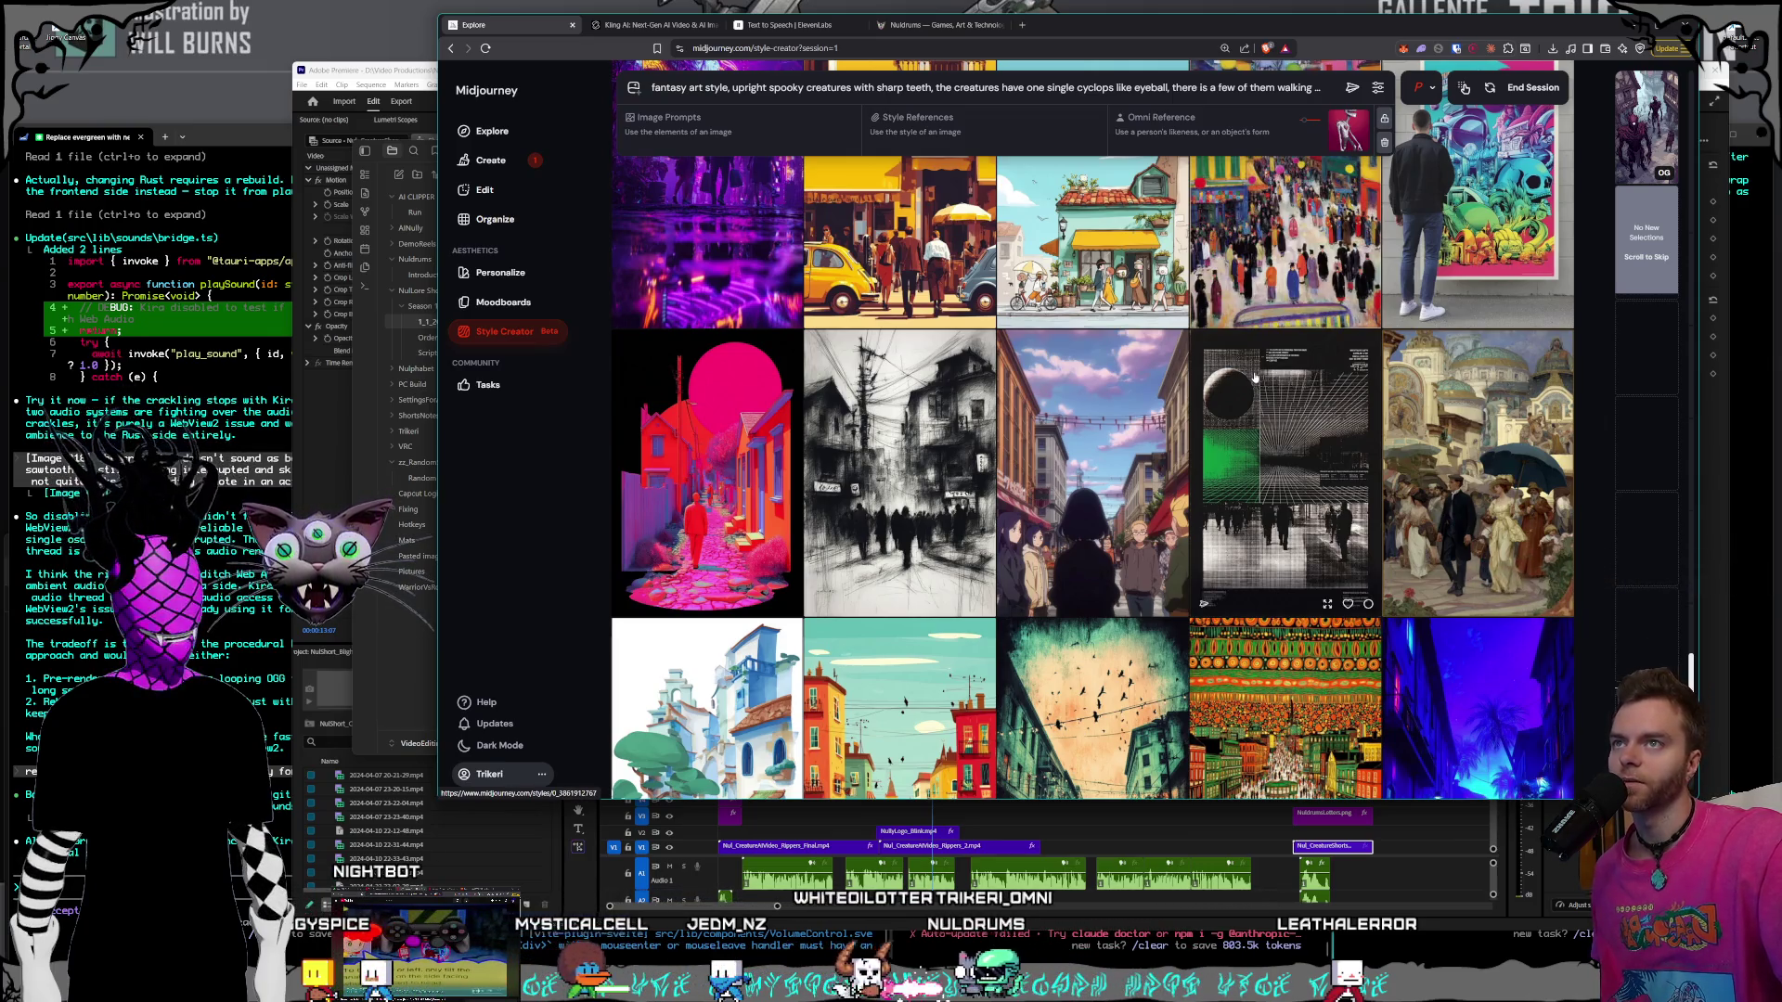
pyautogui.moveTo(1615, 134)
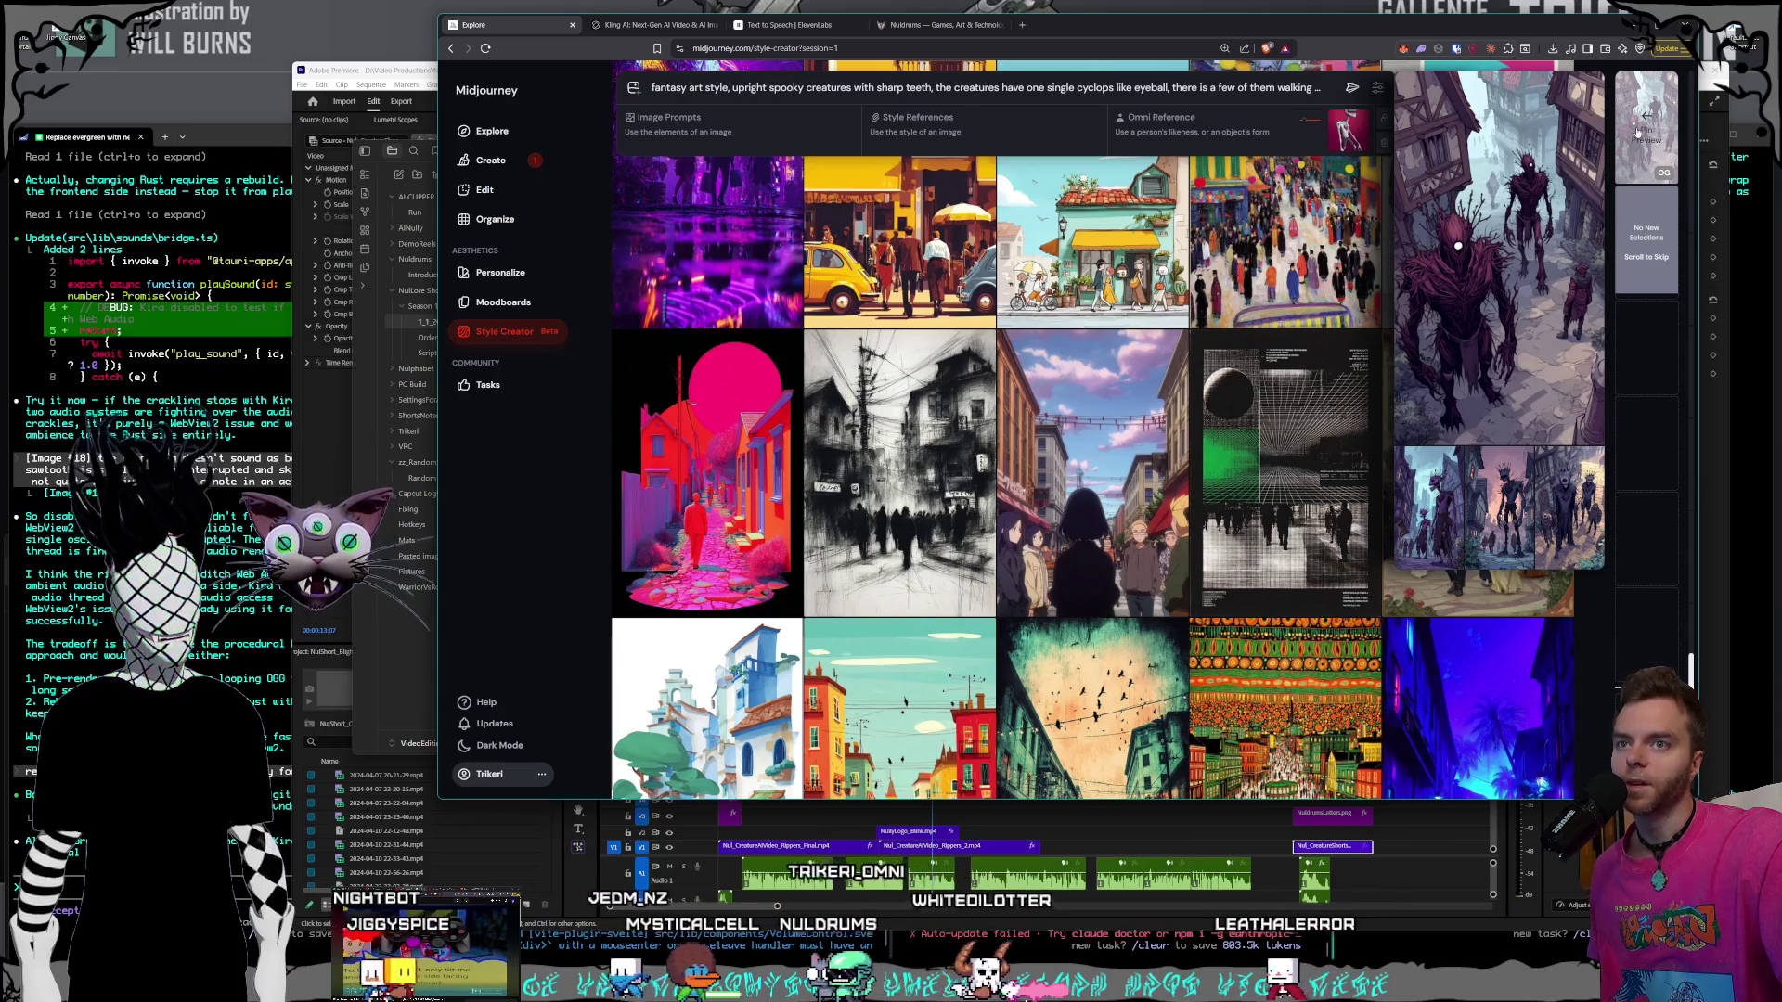
pyautogui.scroll(-3, 1276, 344)
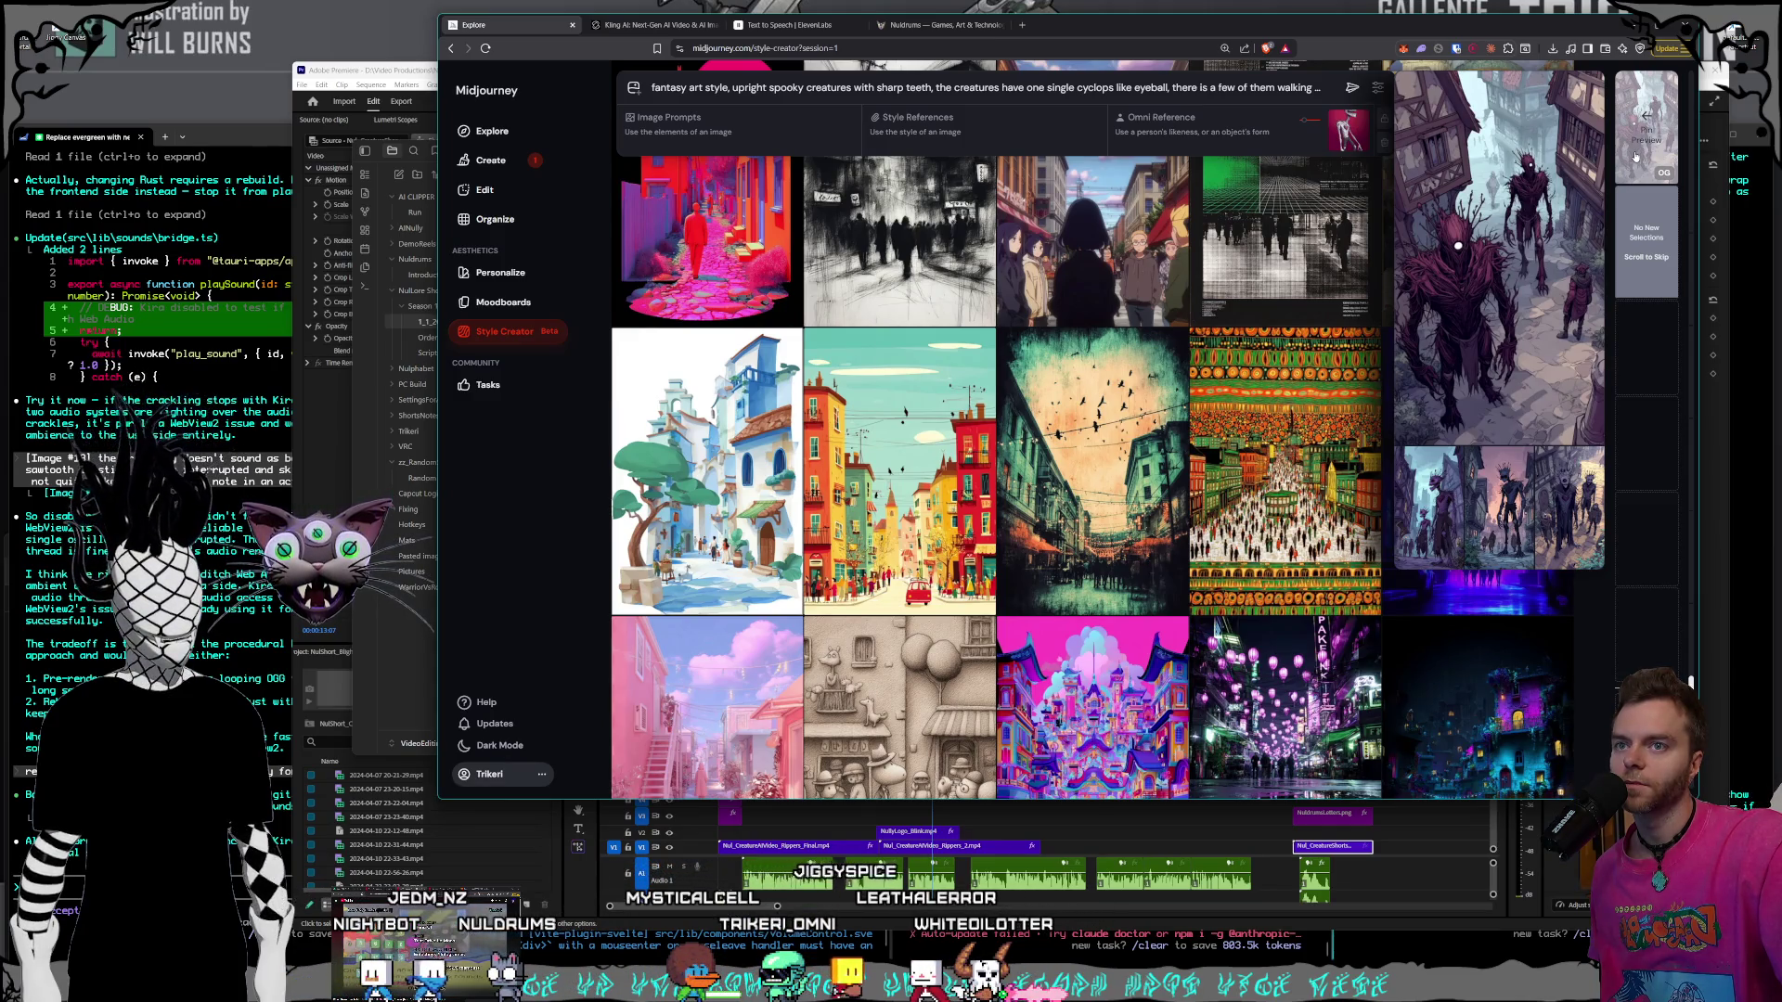
pyautogui.scroll(-5, 1333, 355)
pyautogui.scroll(1, 1333, 356)
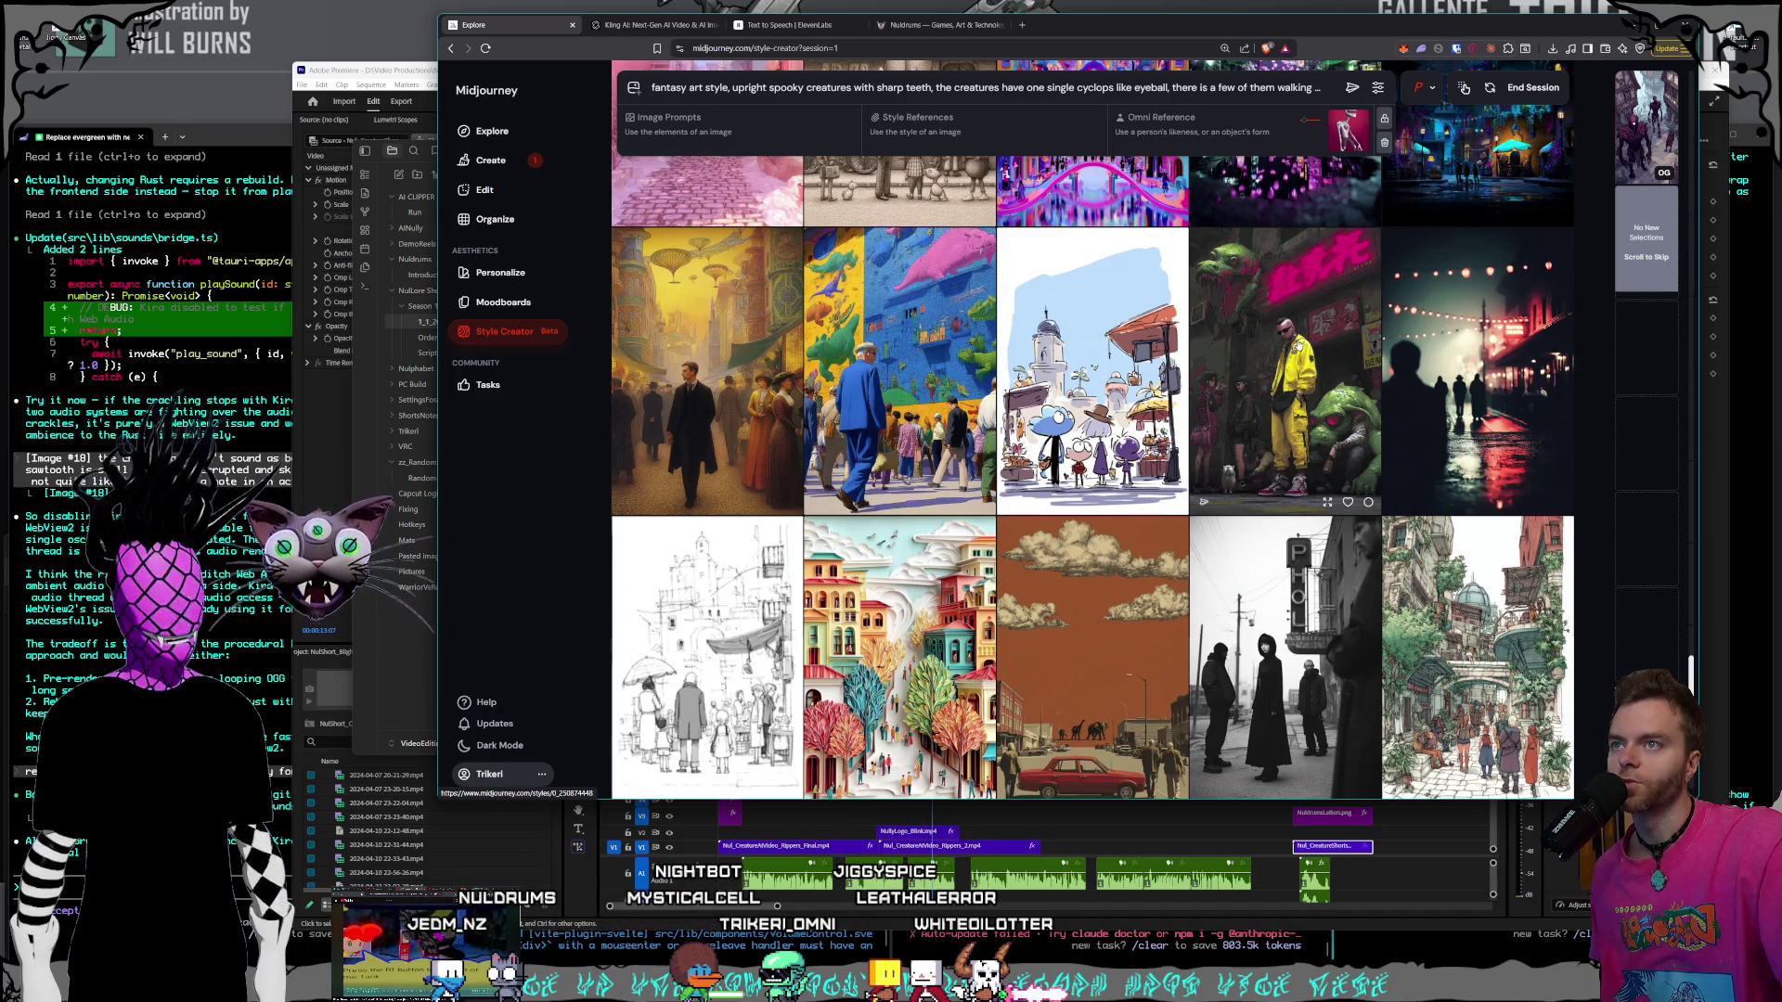
pyautogui.scroll(-3, 1297, 345)
pyautogui.scroll(-3, 1297, 345)
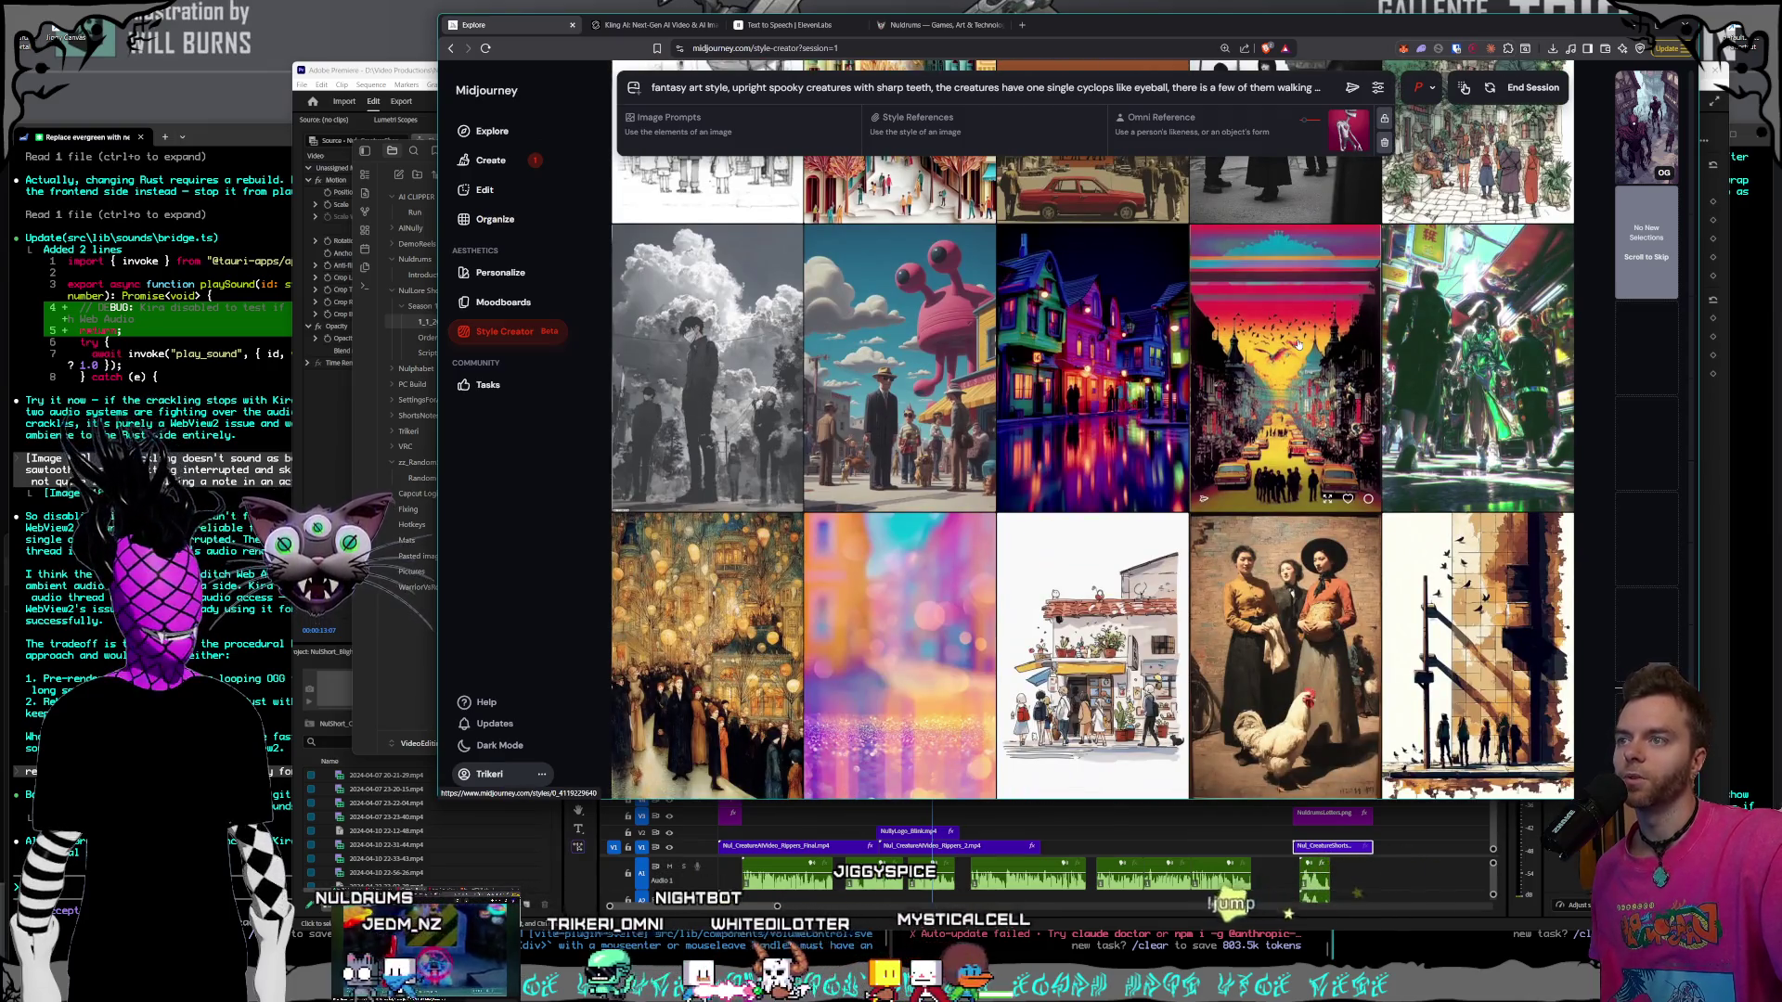
pyautogui.scroll(-4, 1297, 345)
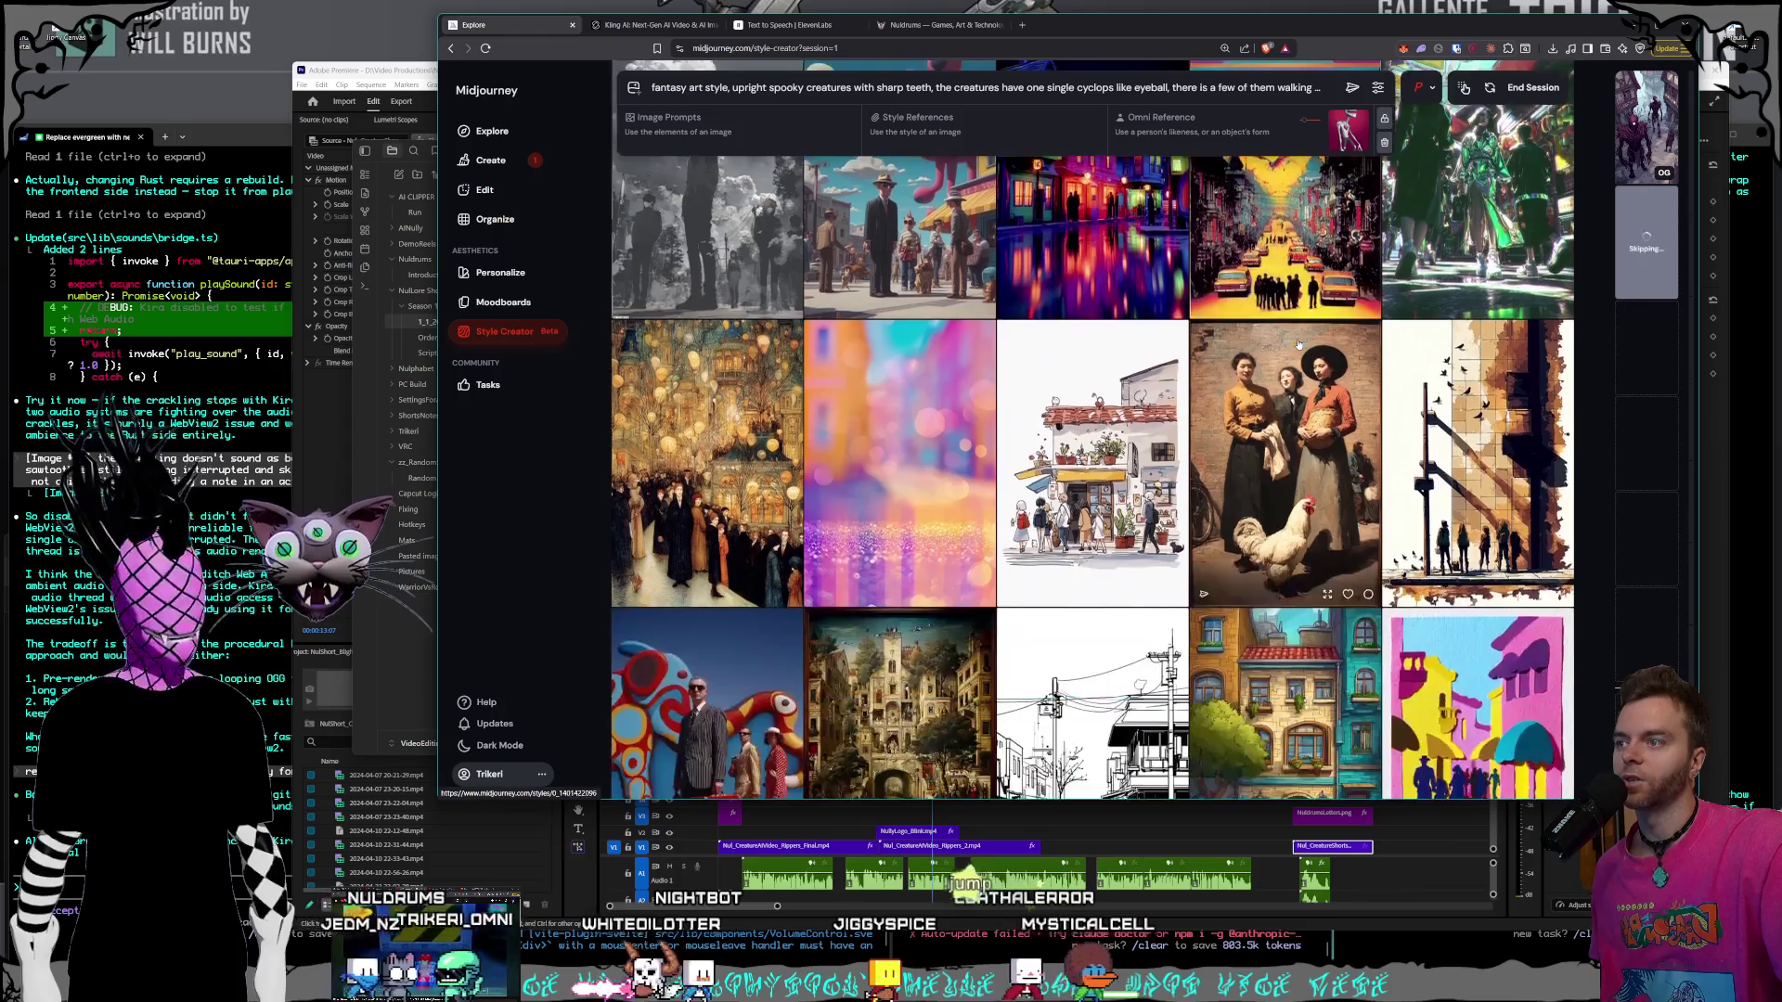
pyautogui.scroll(-1, 1297, 345)
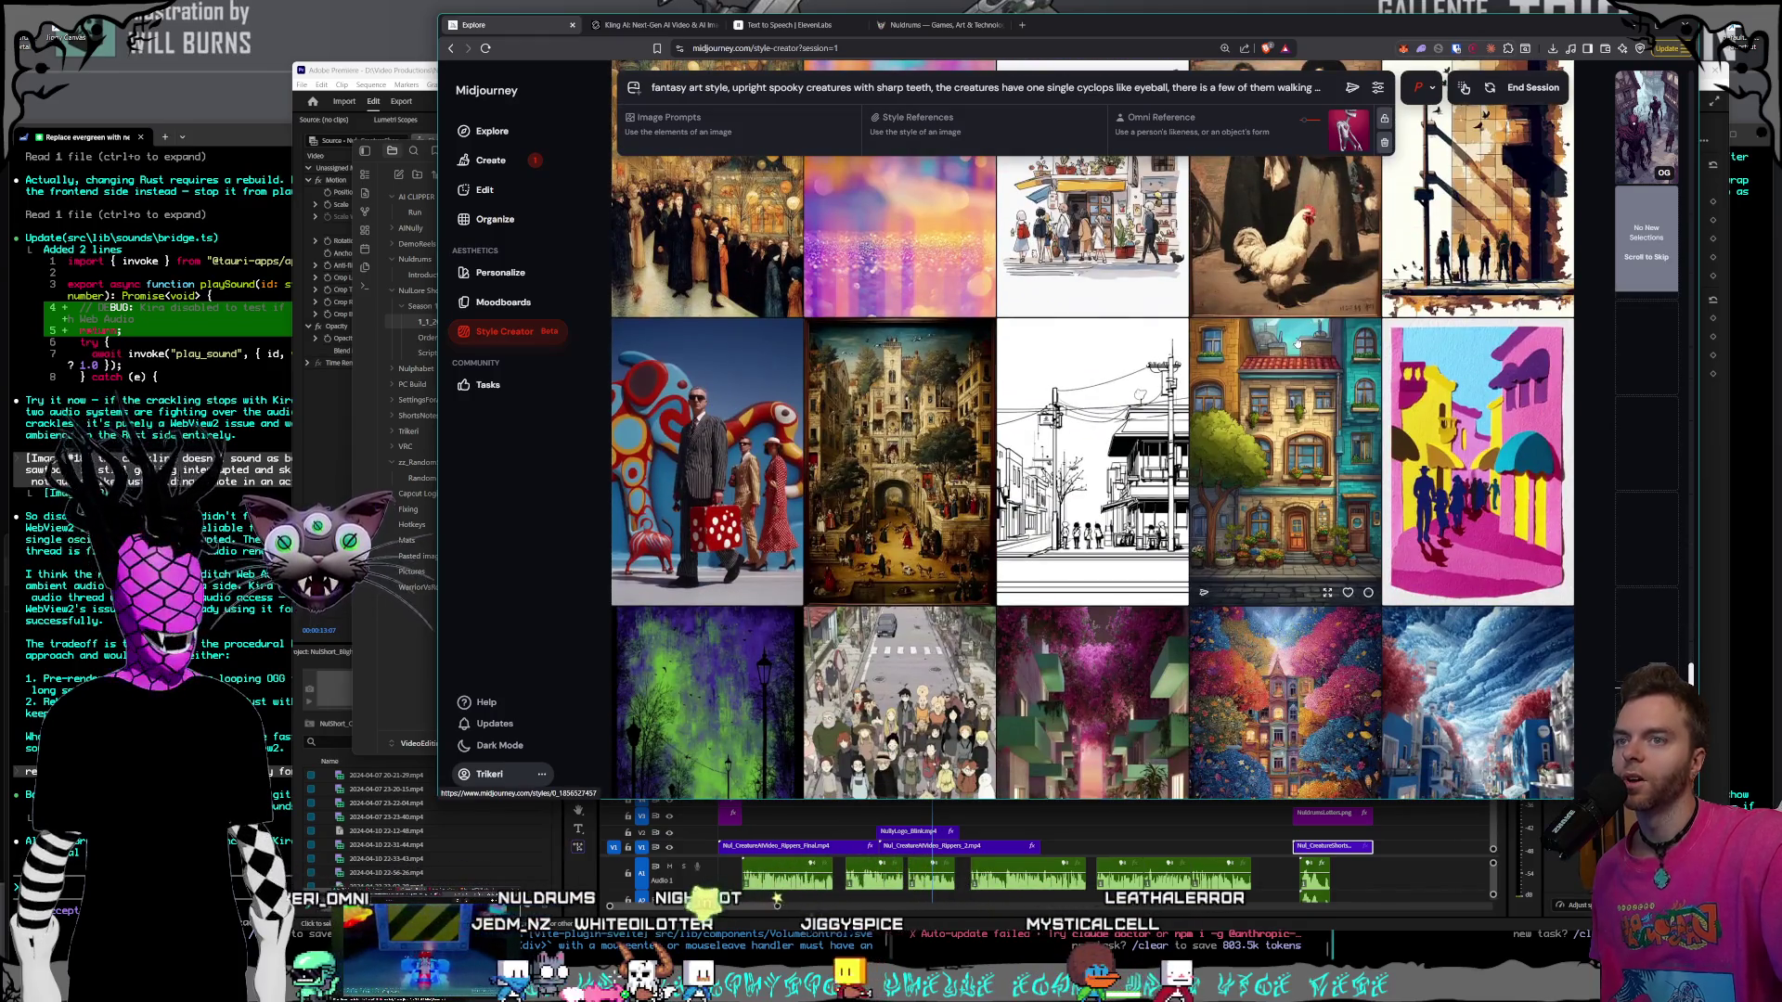
pyautogui.scroll(-2, 1297, 345)
pyautogui.scroll(-5, 1298, 346)
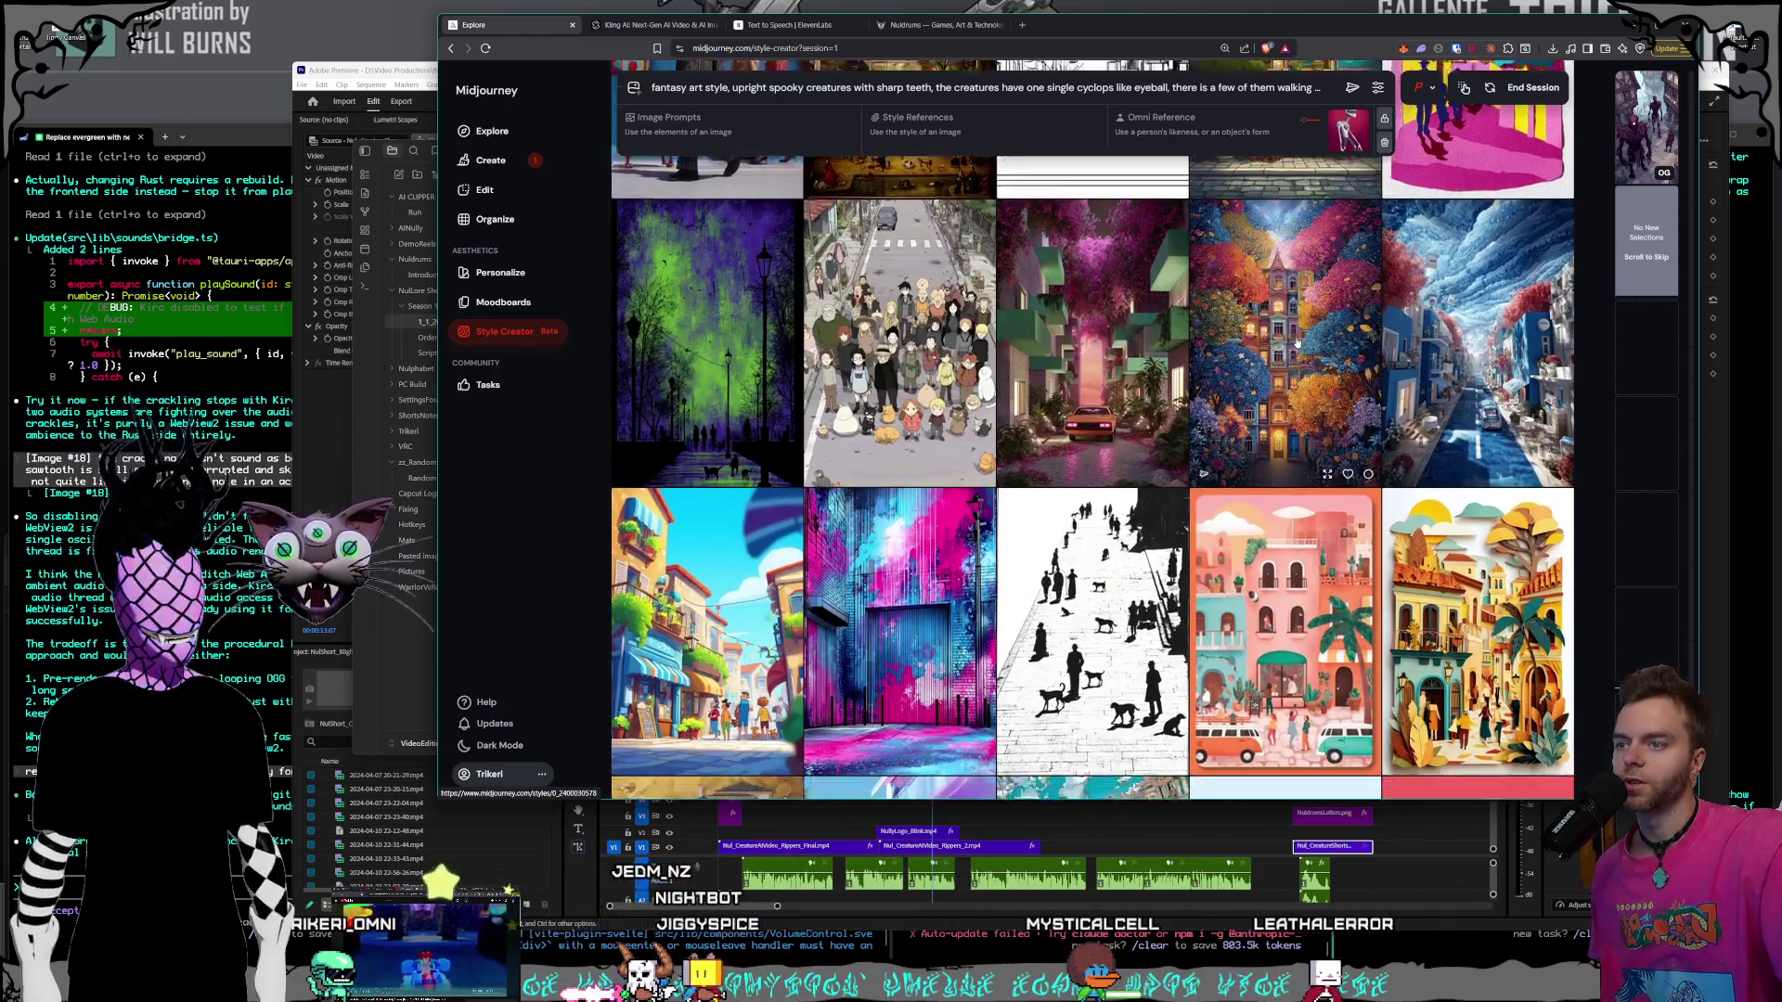
pyautogui.scroll(-3, 1297, 345)
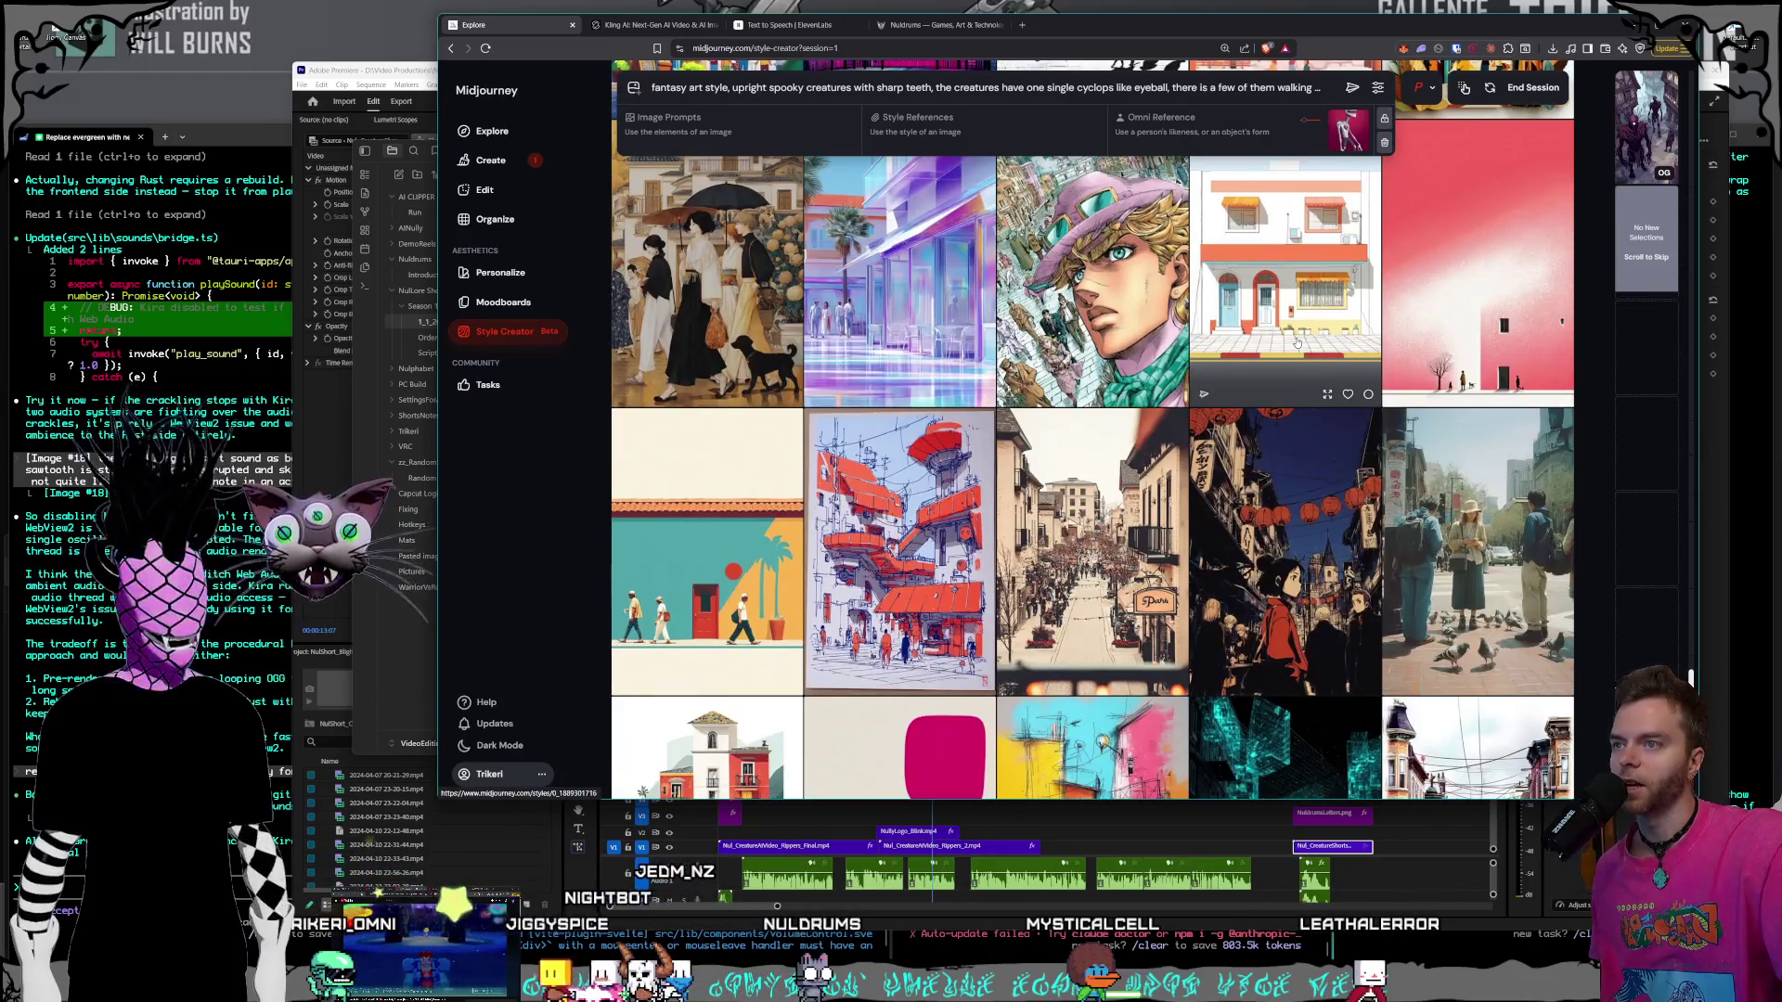
pyautogui.scroll(-2, 1297, 345)
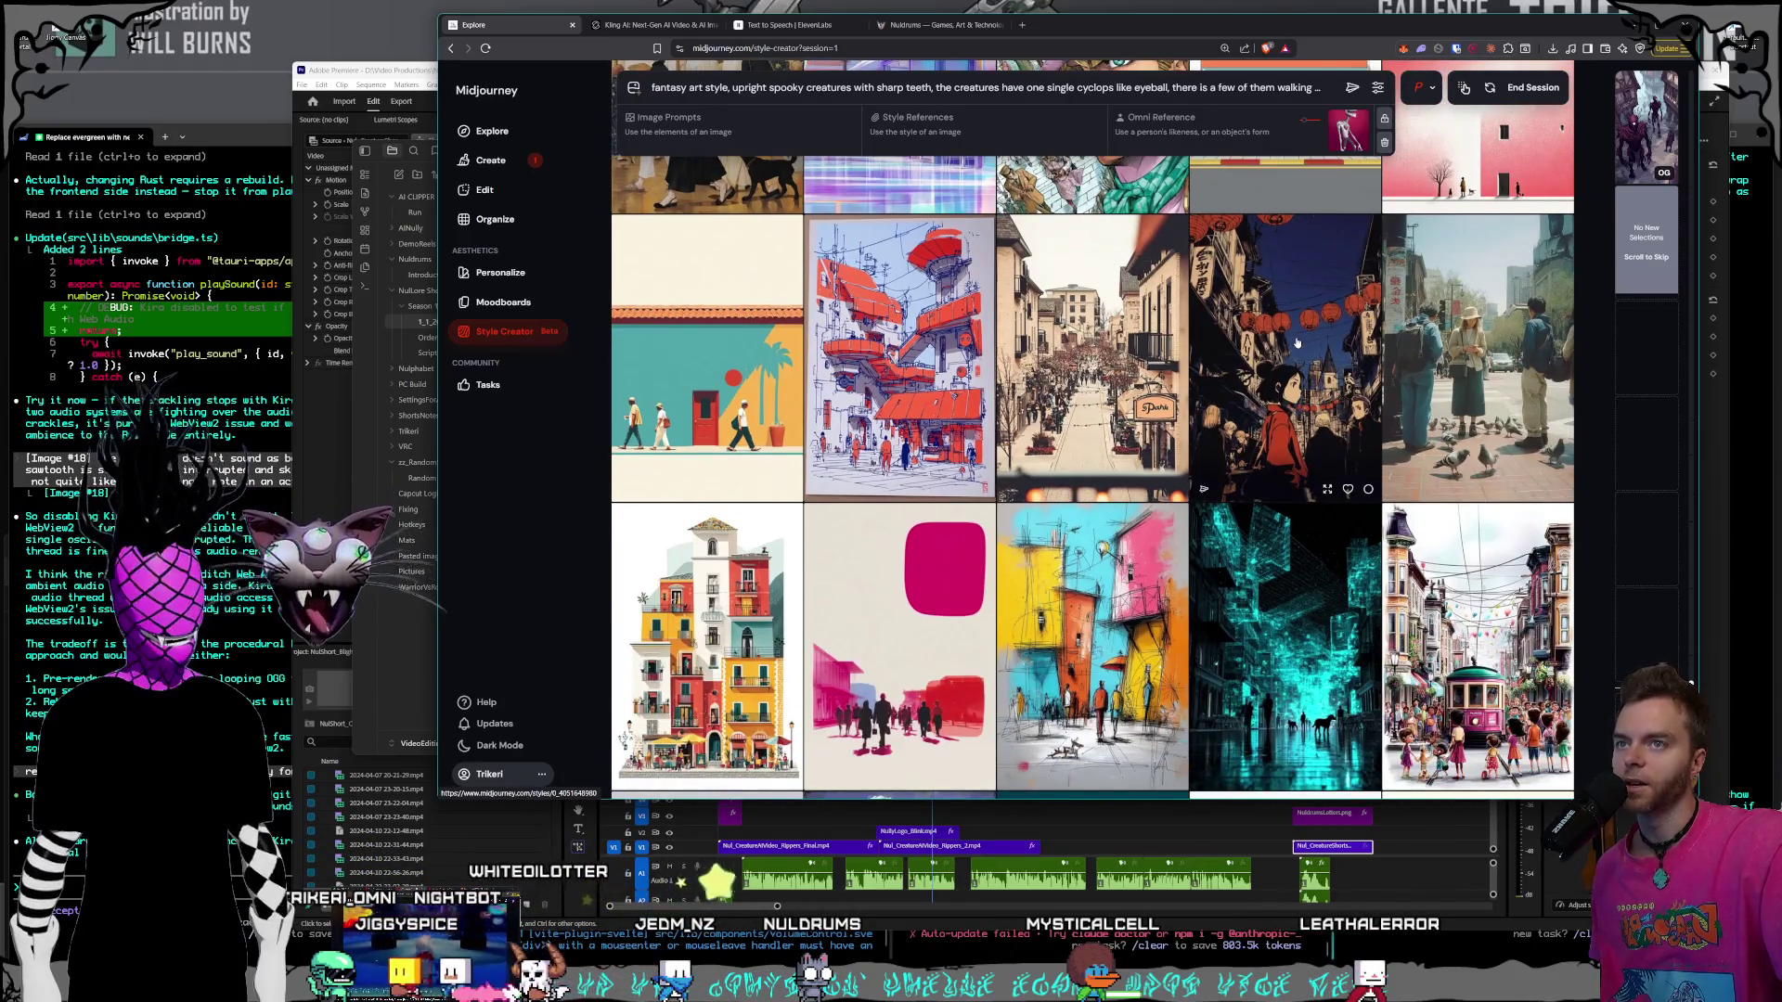
pyautogui.scroll(-2, 1297, 344)
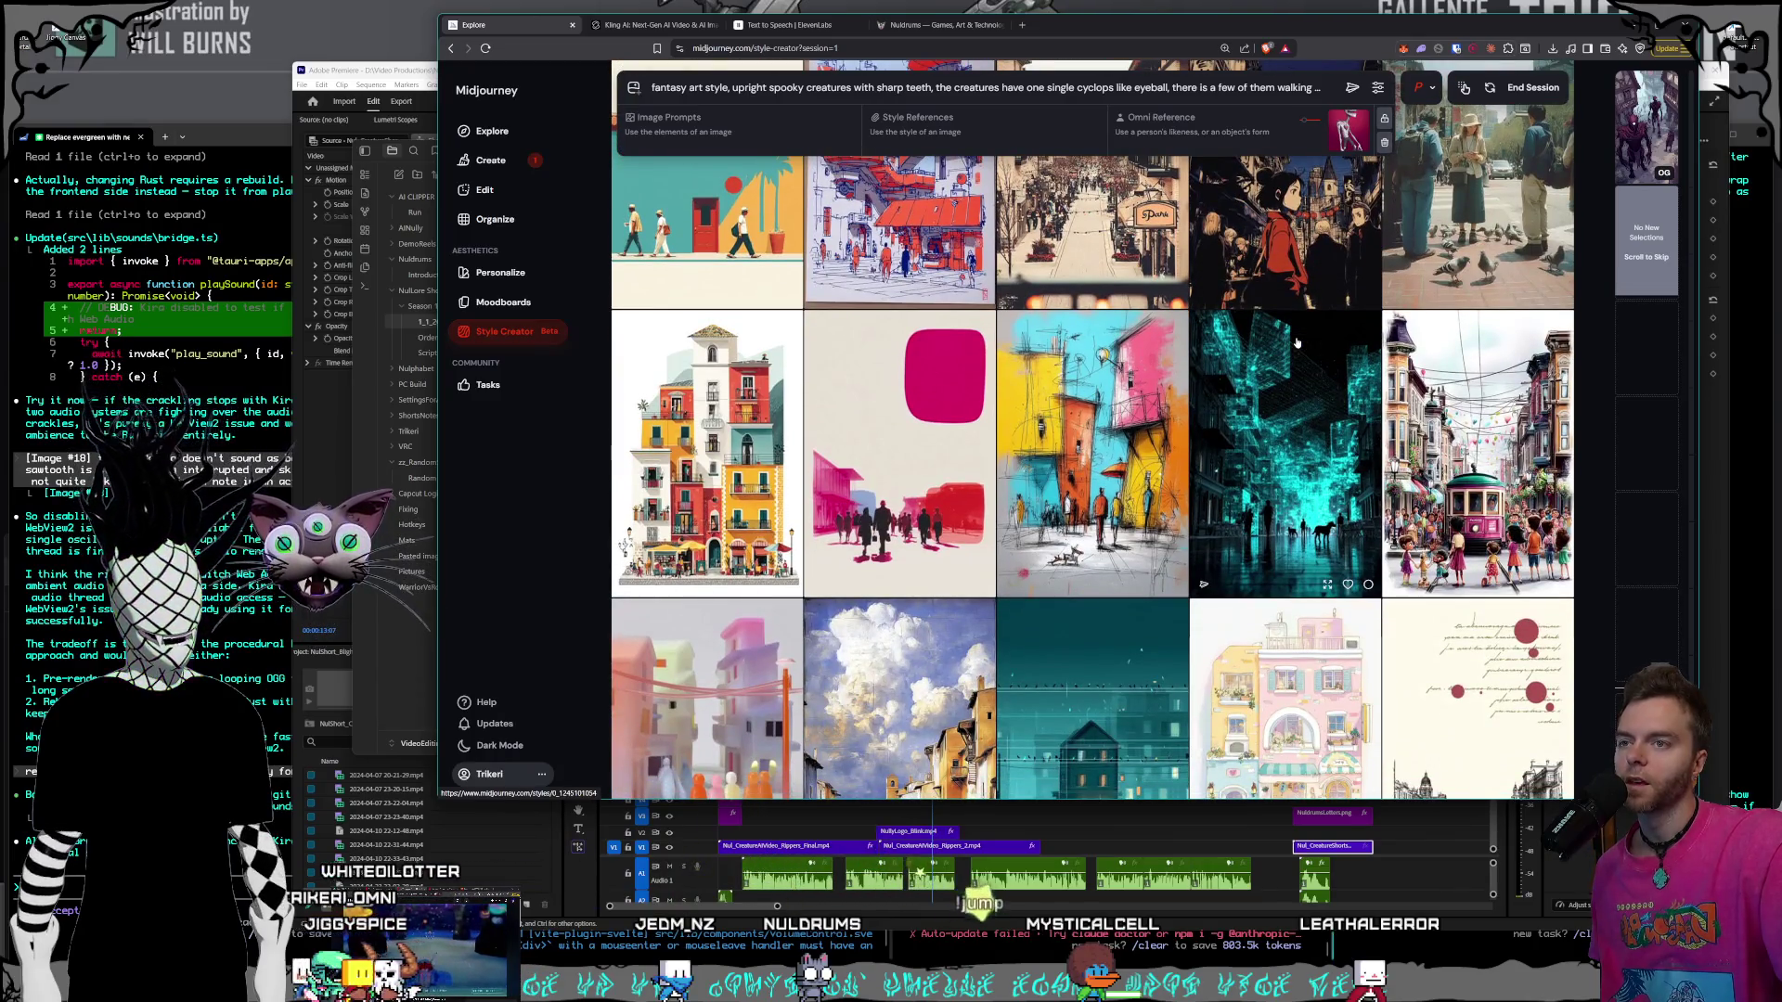
pyautogui.scroll(-1, 1297, 343)
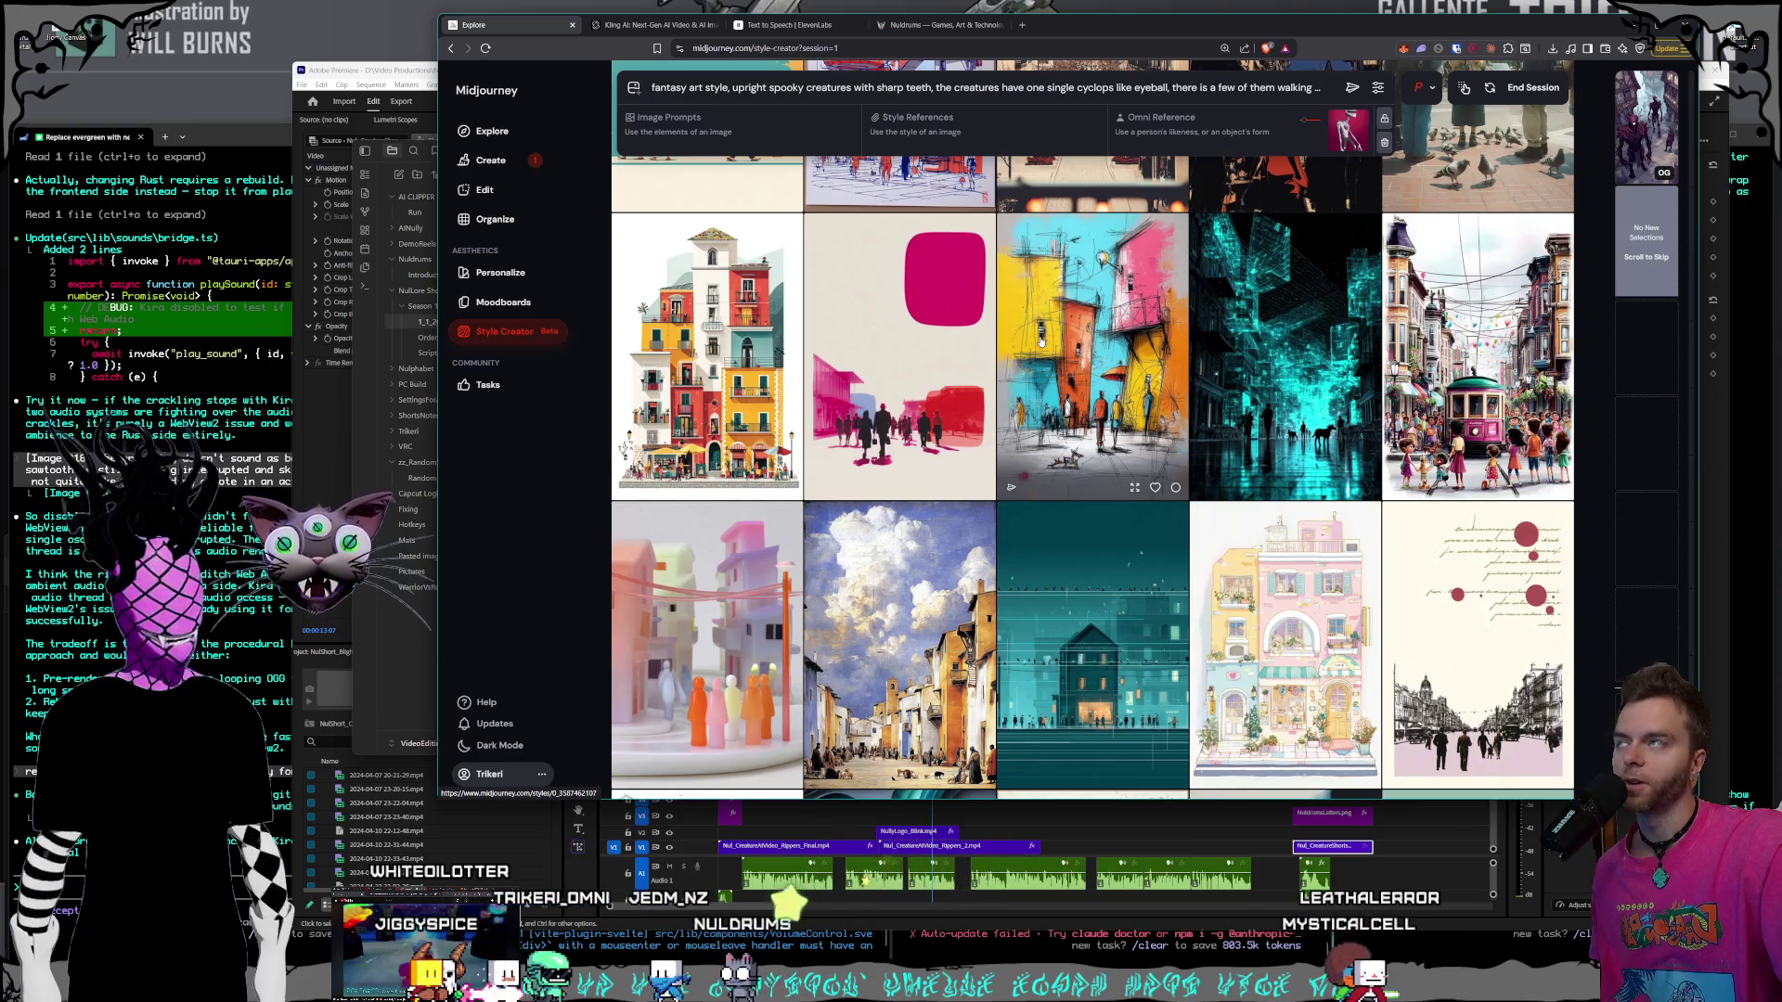
pyautogui.scroll(-2, 1040, 341)
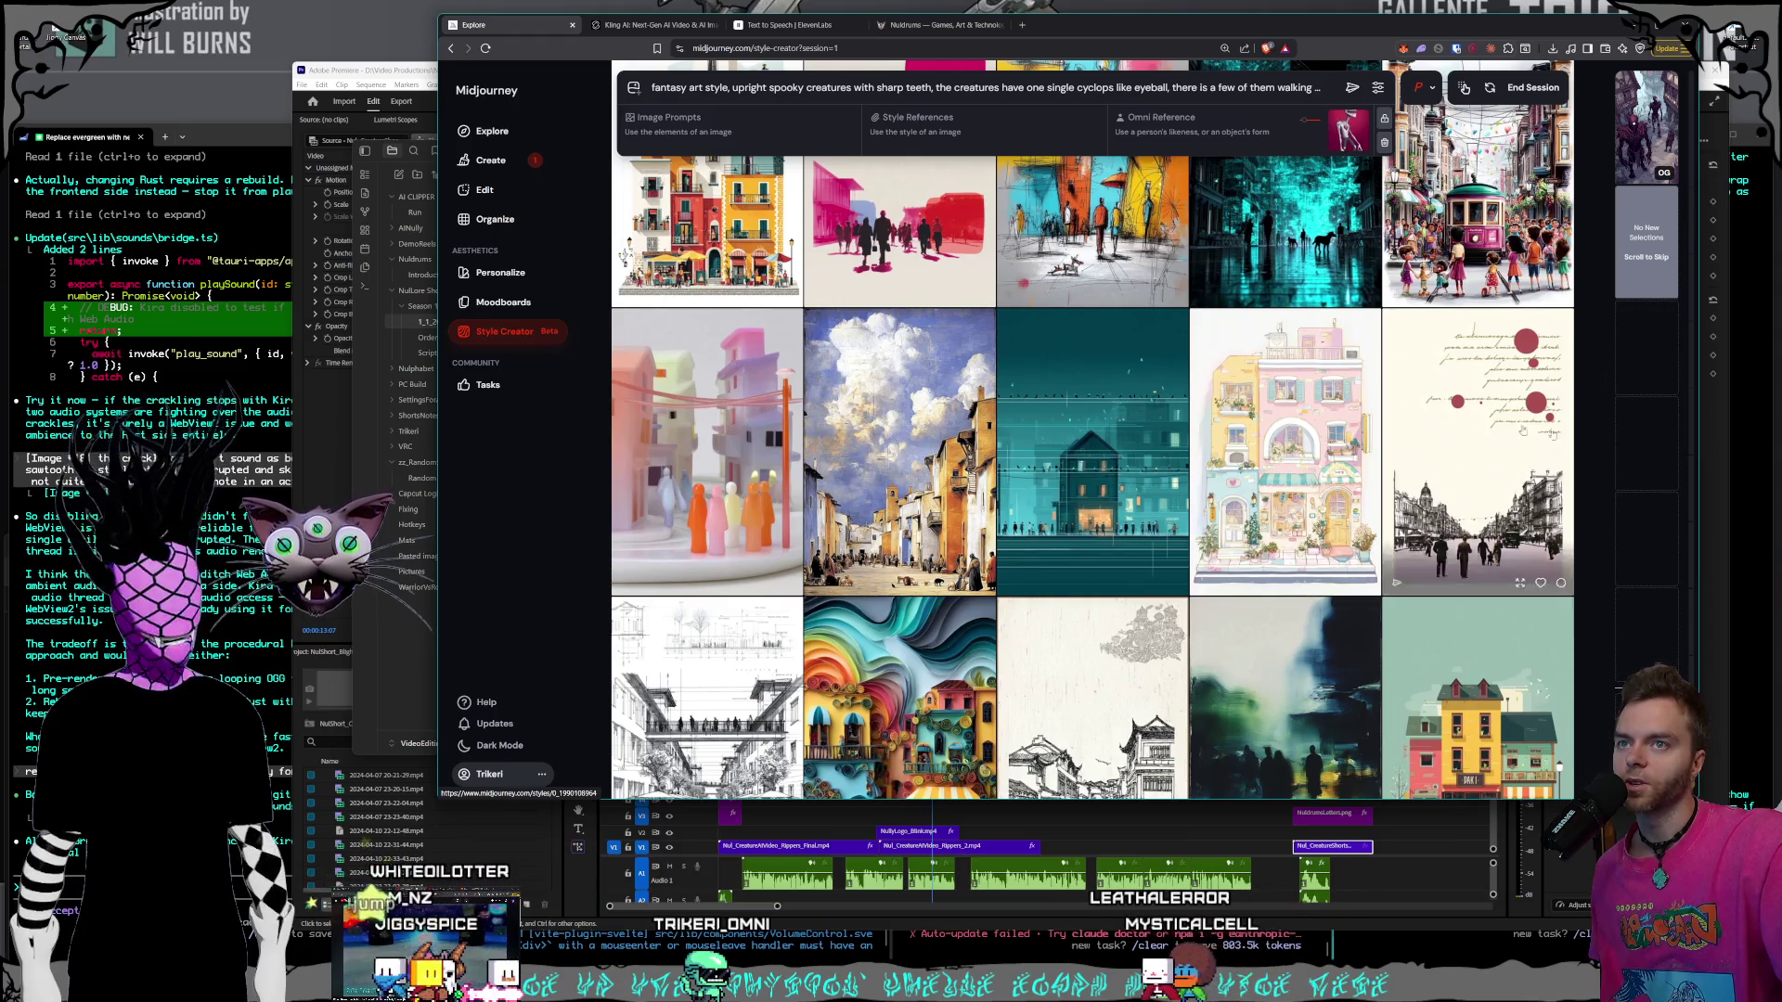
pyautogui.scroll(-2, 1467, 448)
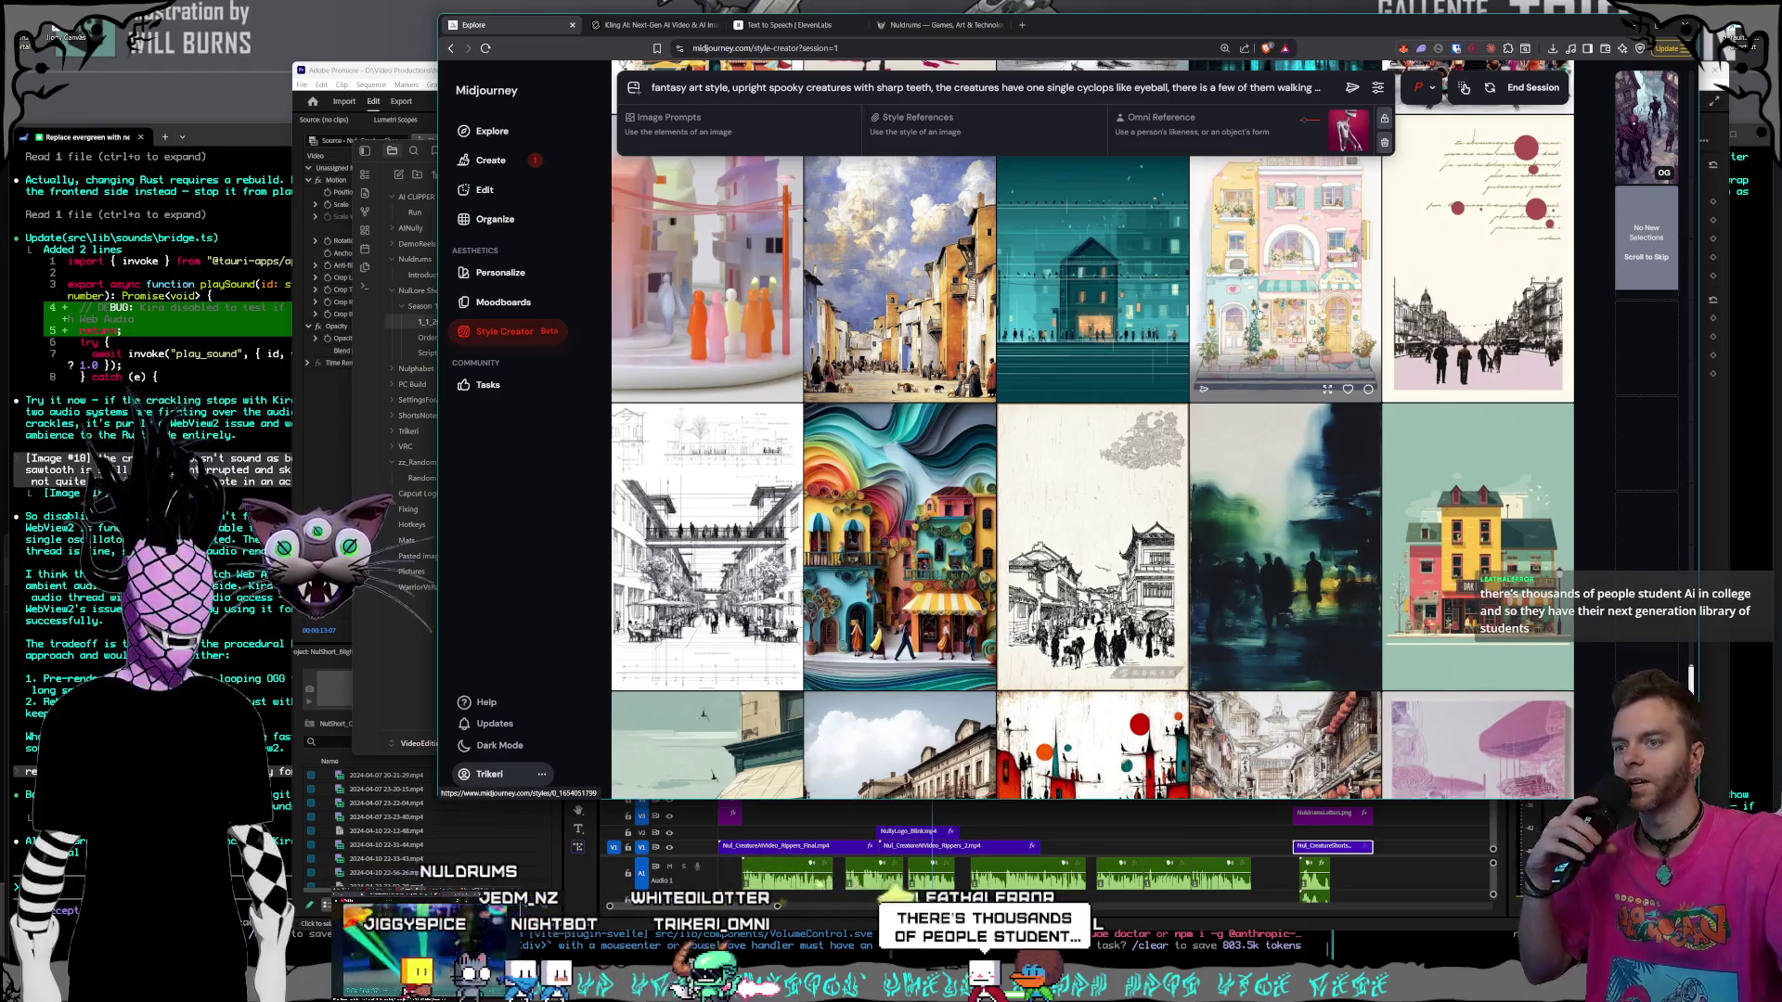
pyautogui.scroll(-3, 1259, 311)
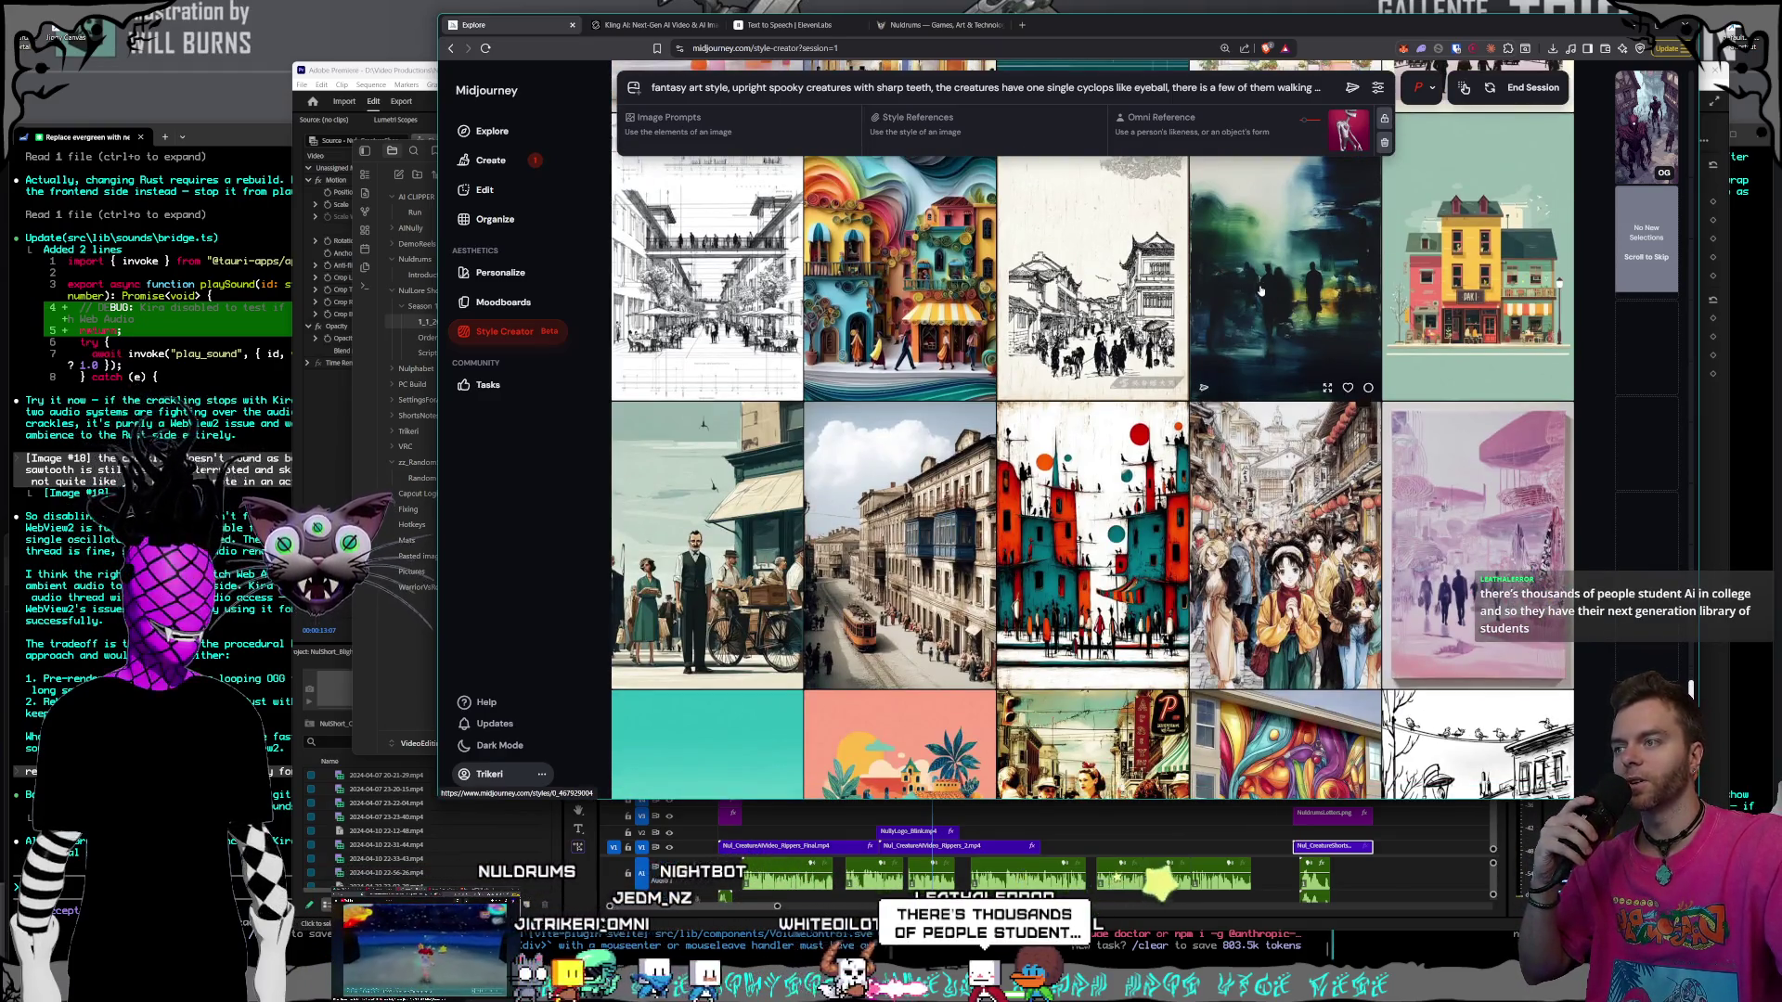
pyautogui.scroll(-3, 1253, 290)
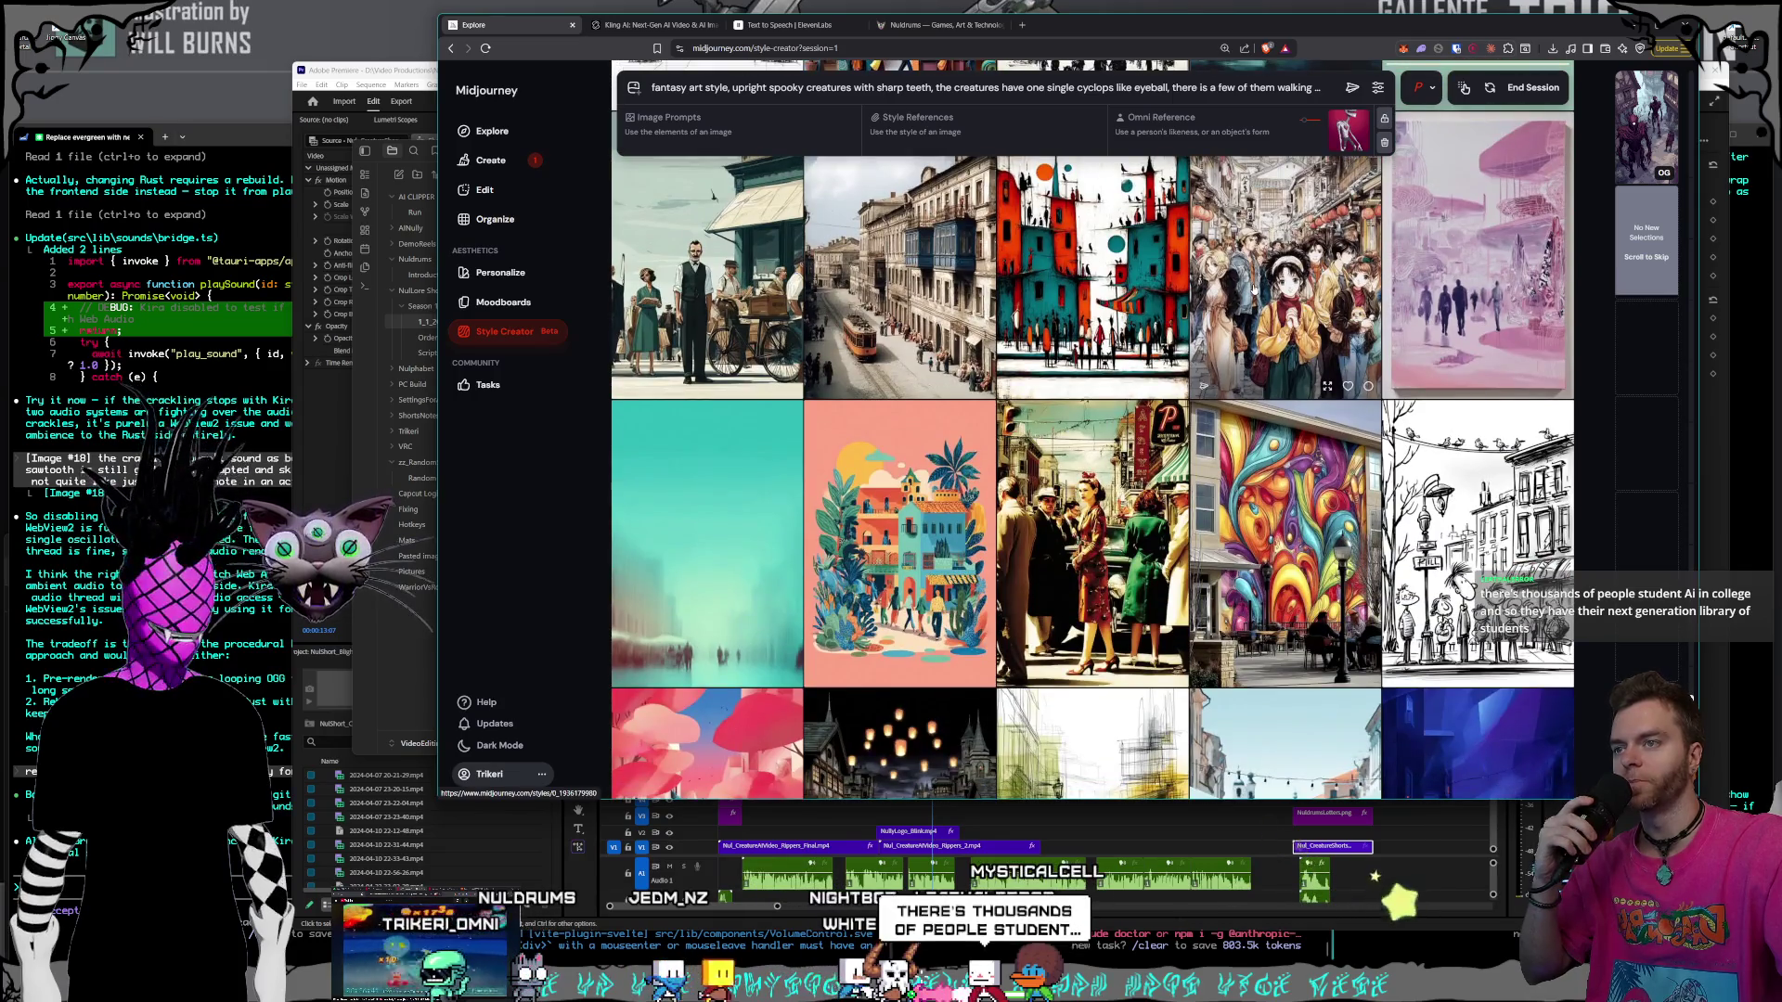
pyautogui.scroll(-2, 1253, 290)
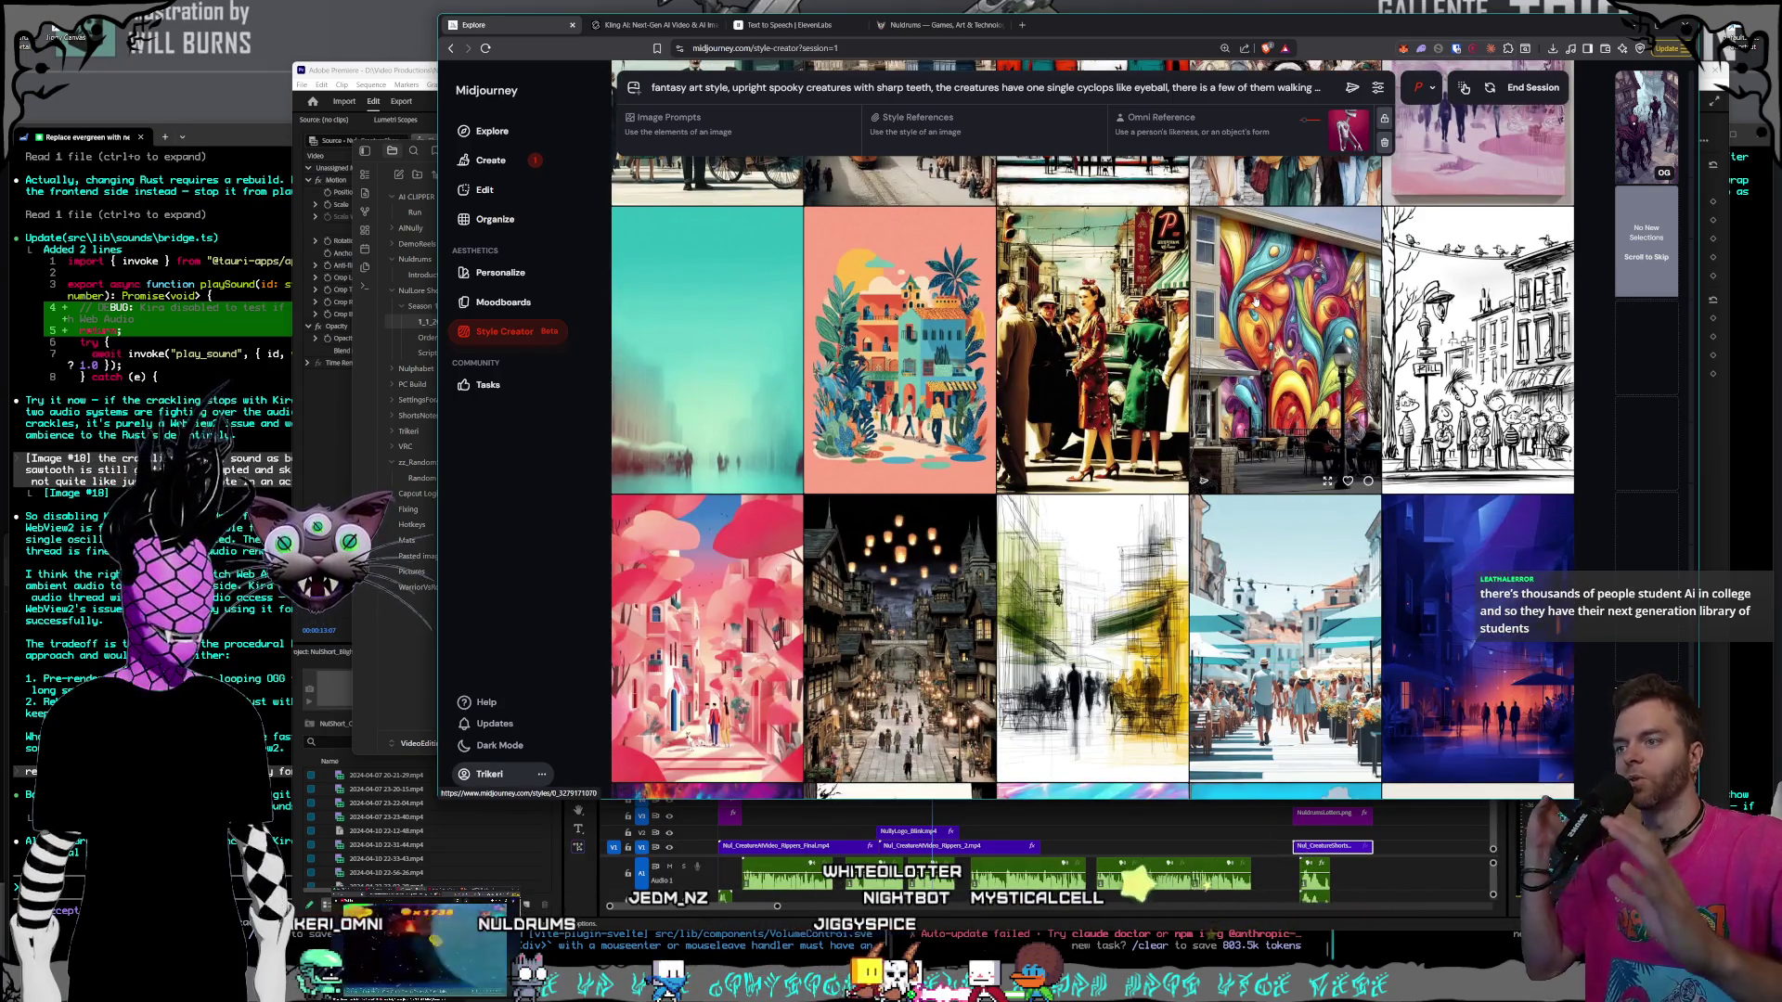
pyautogui.scroll(-2, 1252, 291)
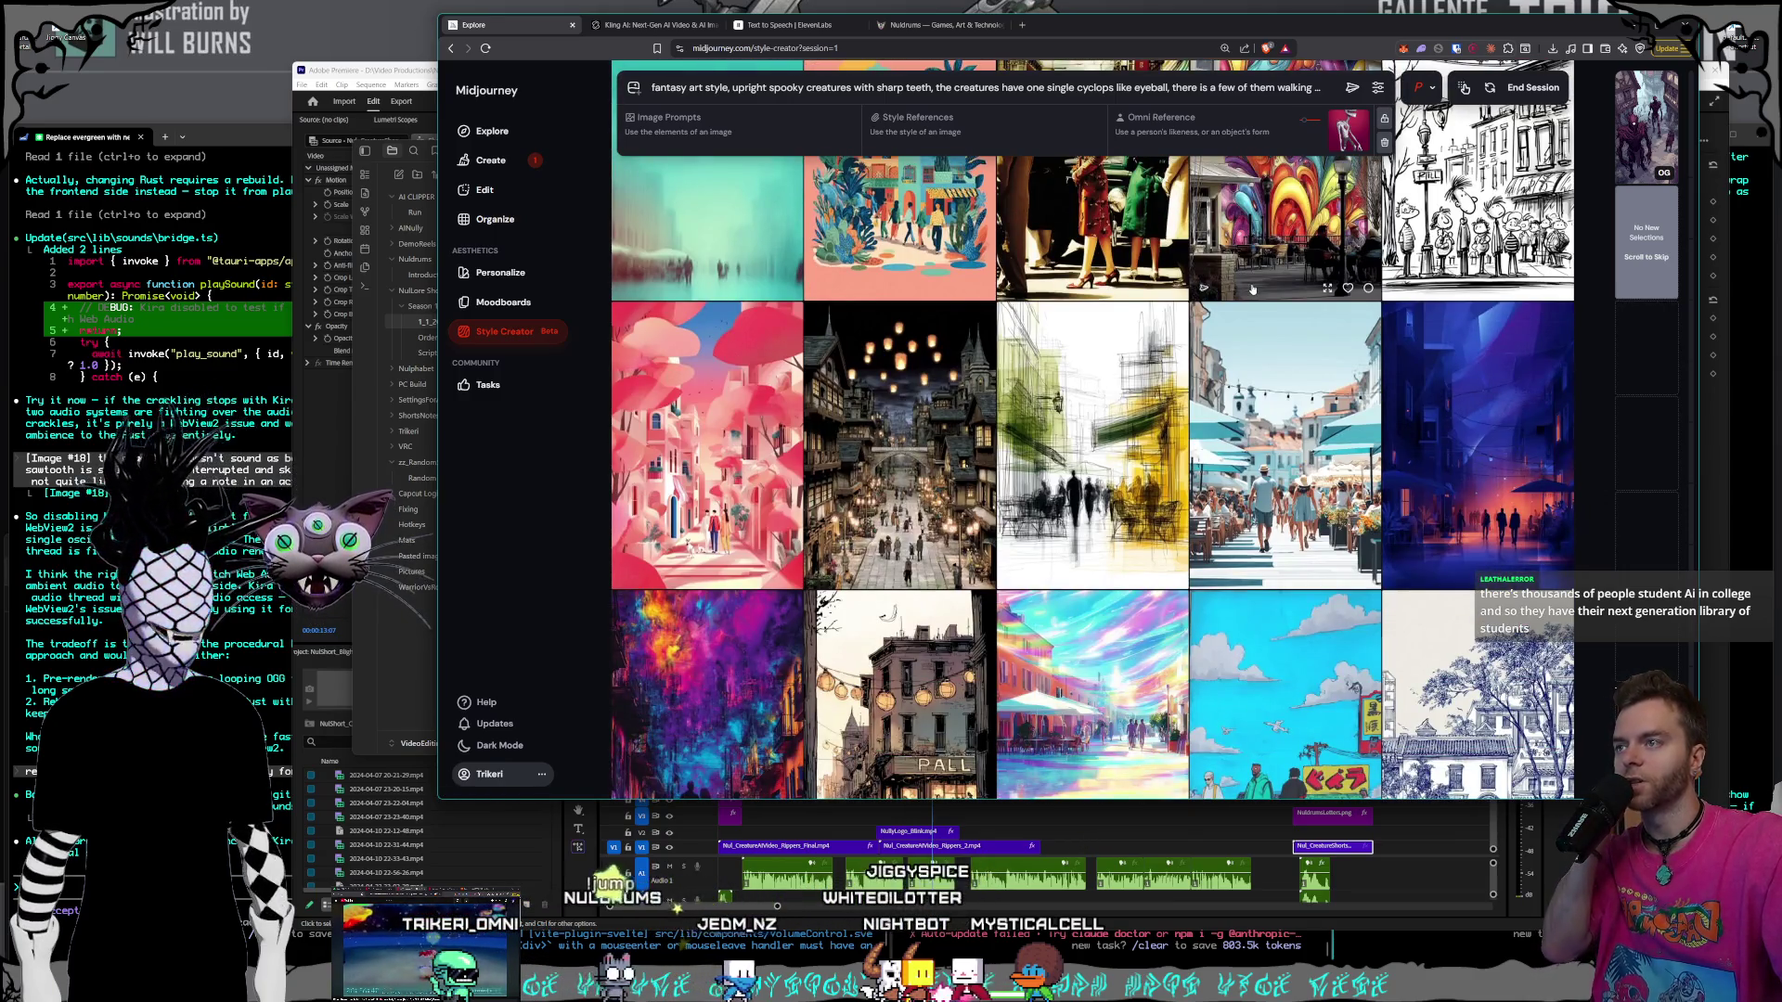
pyautogui.scroll(-1, 1253, 290)
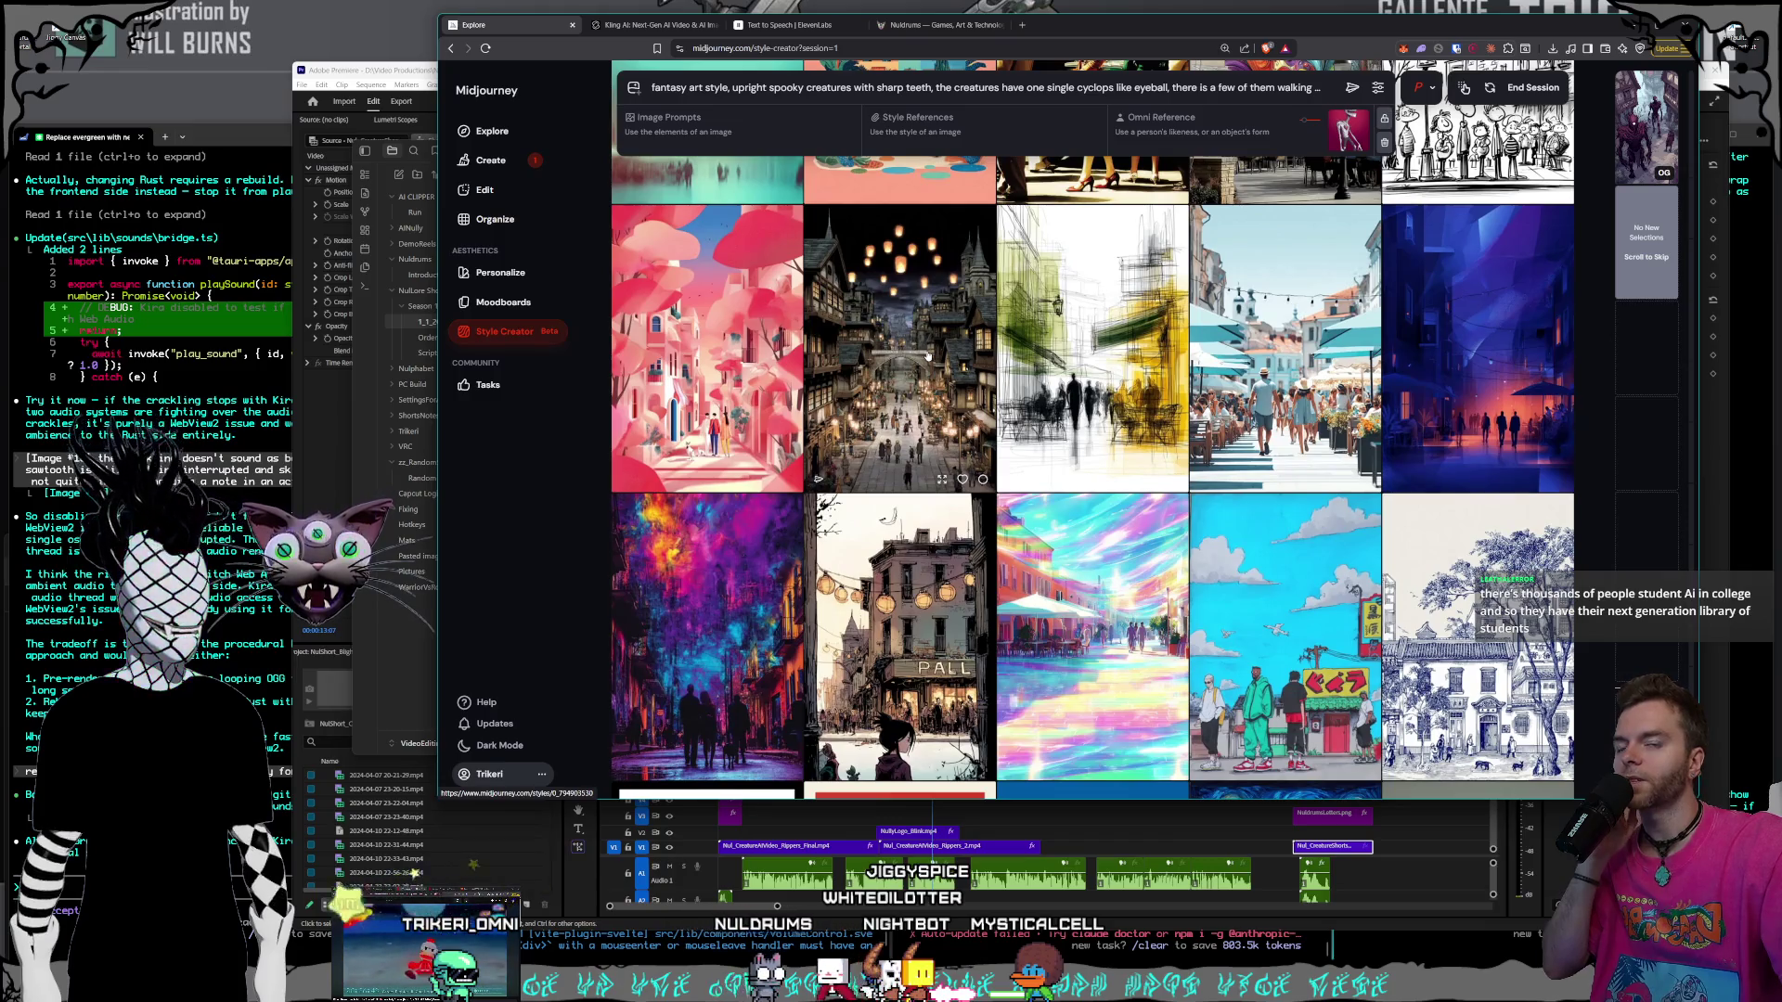
pyautogui.scroll(-5, 982, 368)
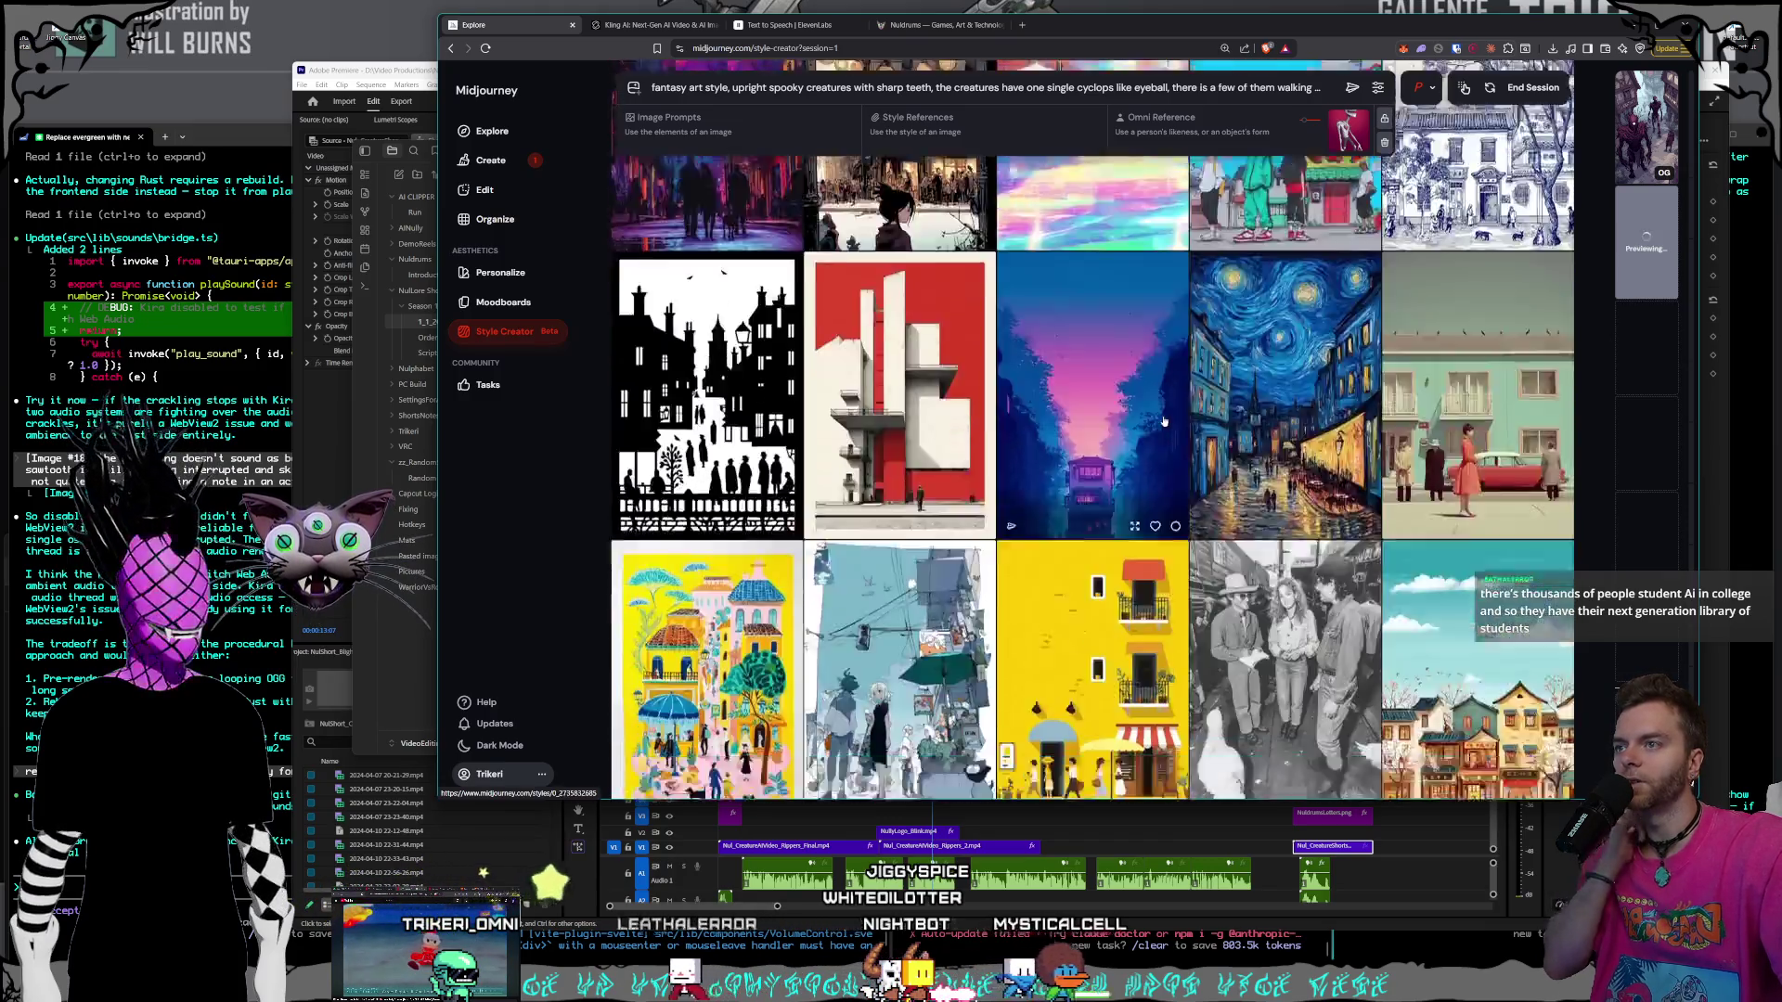
pyautogui.scroll(-3, 1195, 395)
pyautogui.scroll(-2, 1195, 395)
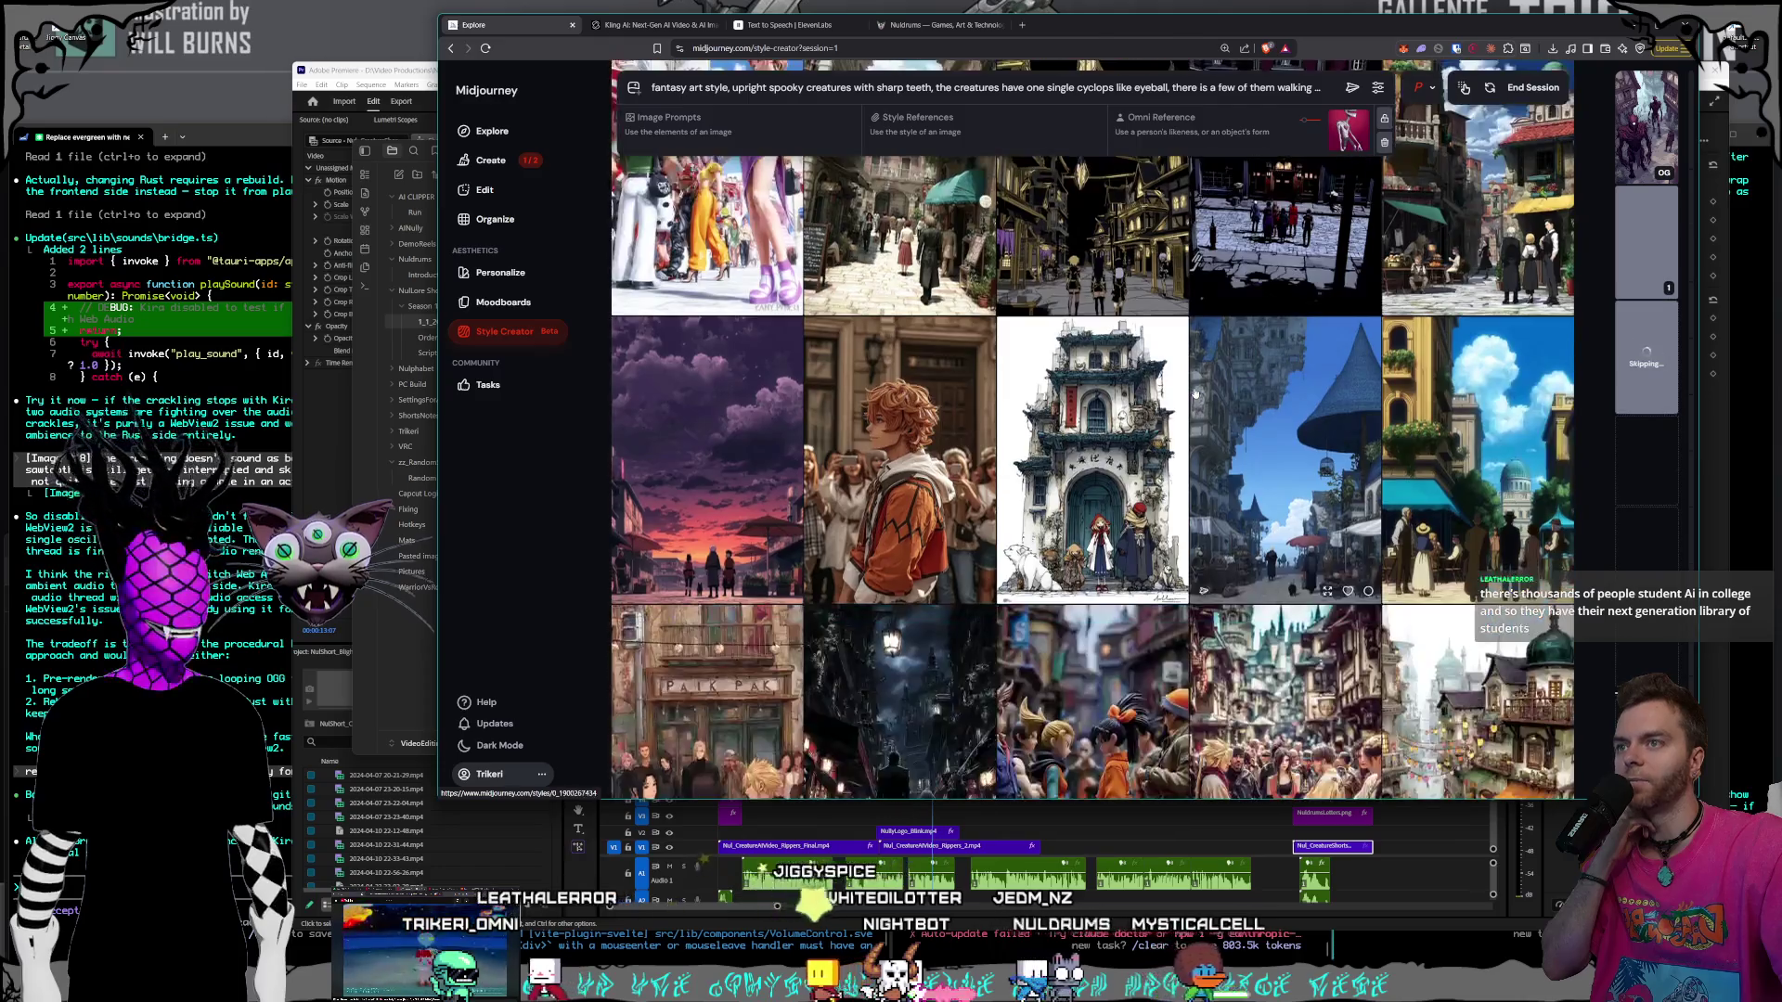
# - Skip further Style Creator batches unselected until rainbow-alley and gothic night town scenes show
pyautogui.scroll(-1, 1195, 395)
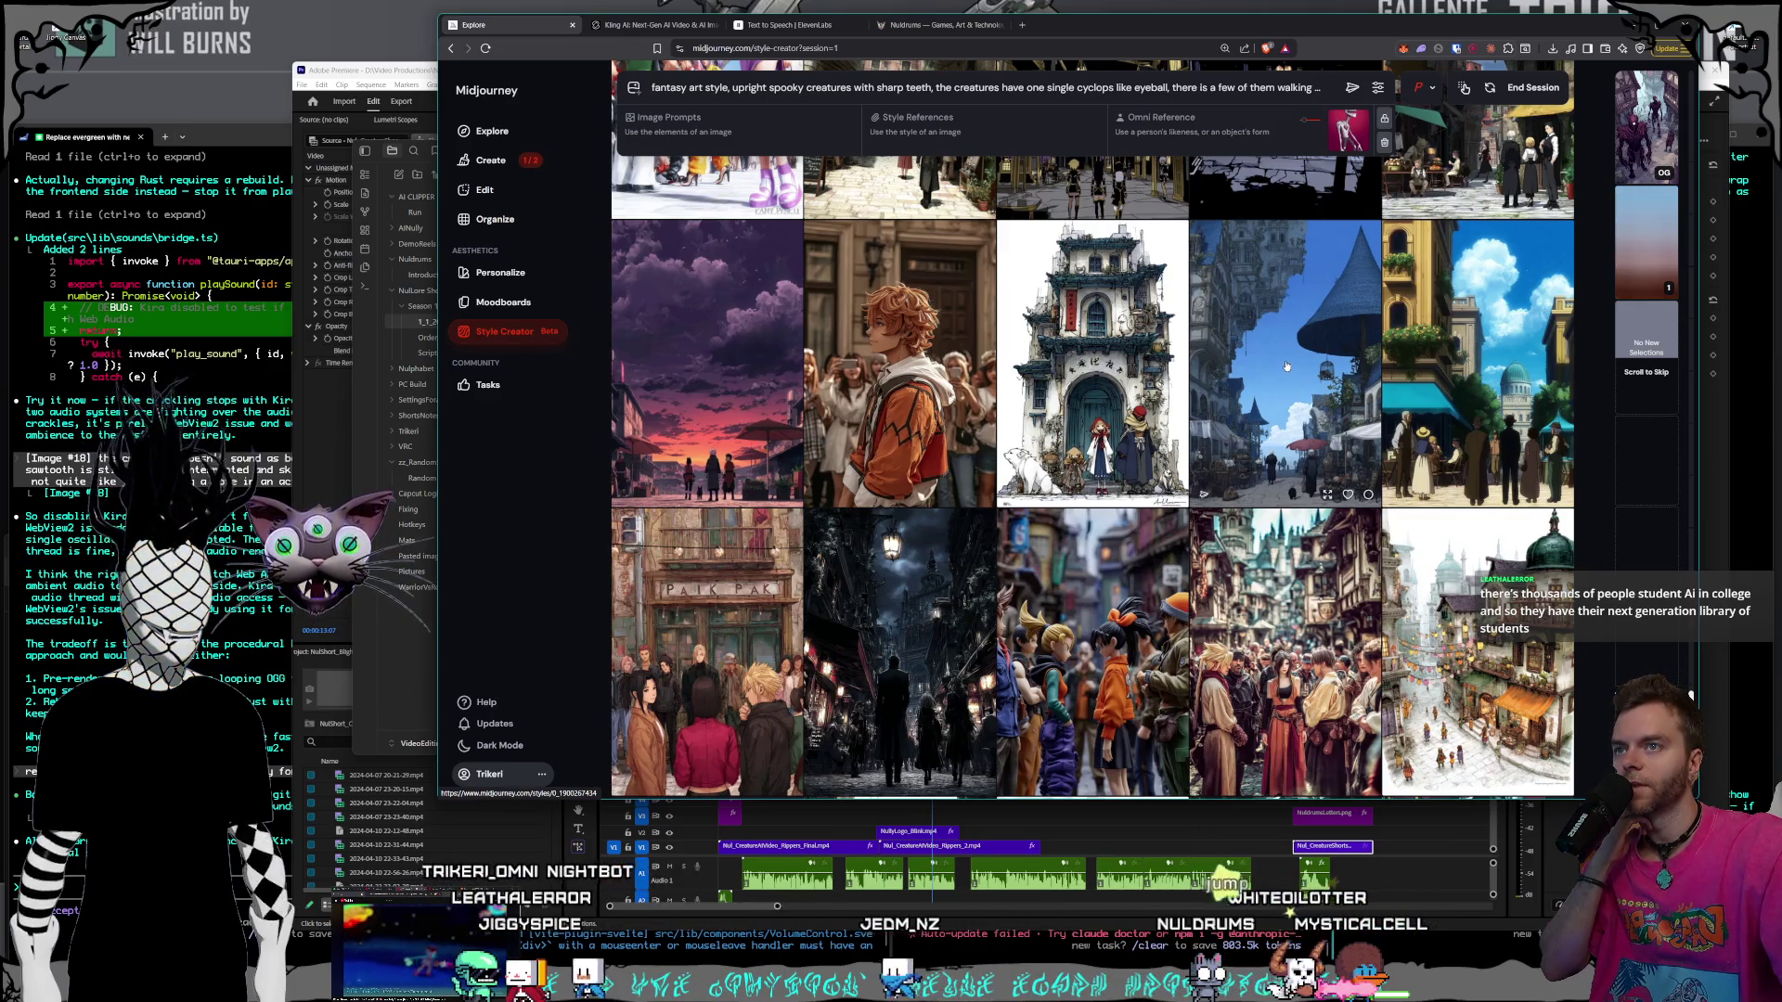
pyautogui.scroll(-3, 1287, 366)
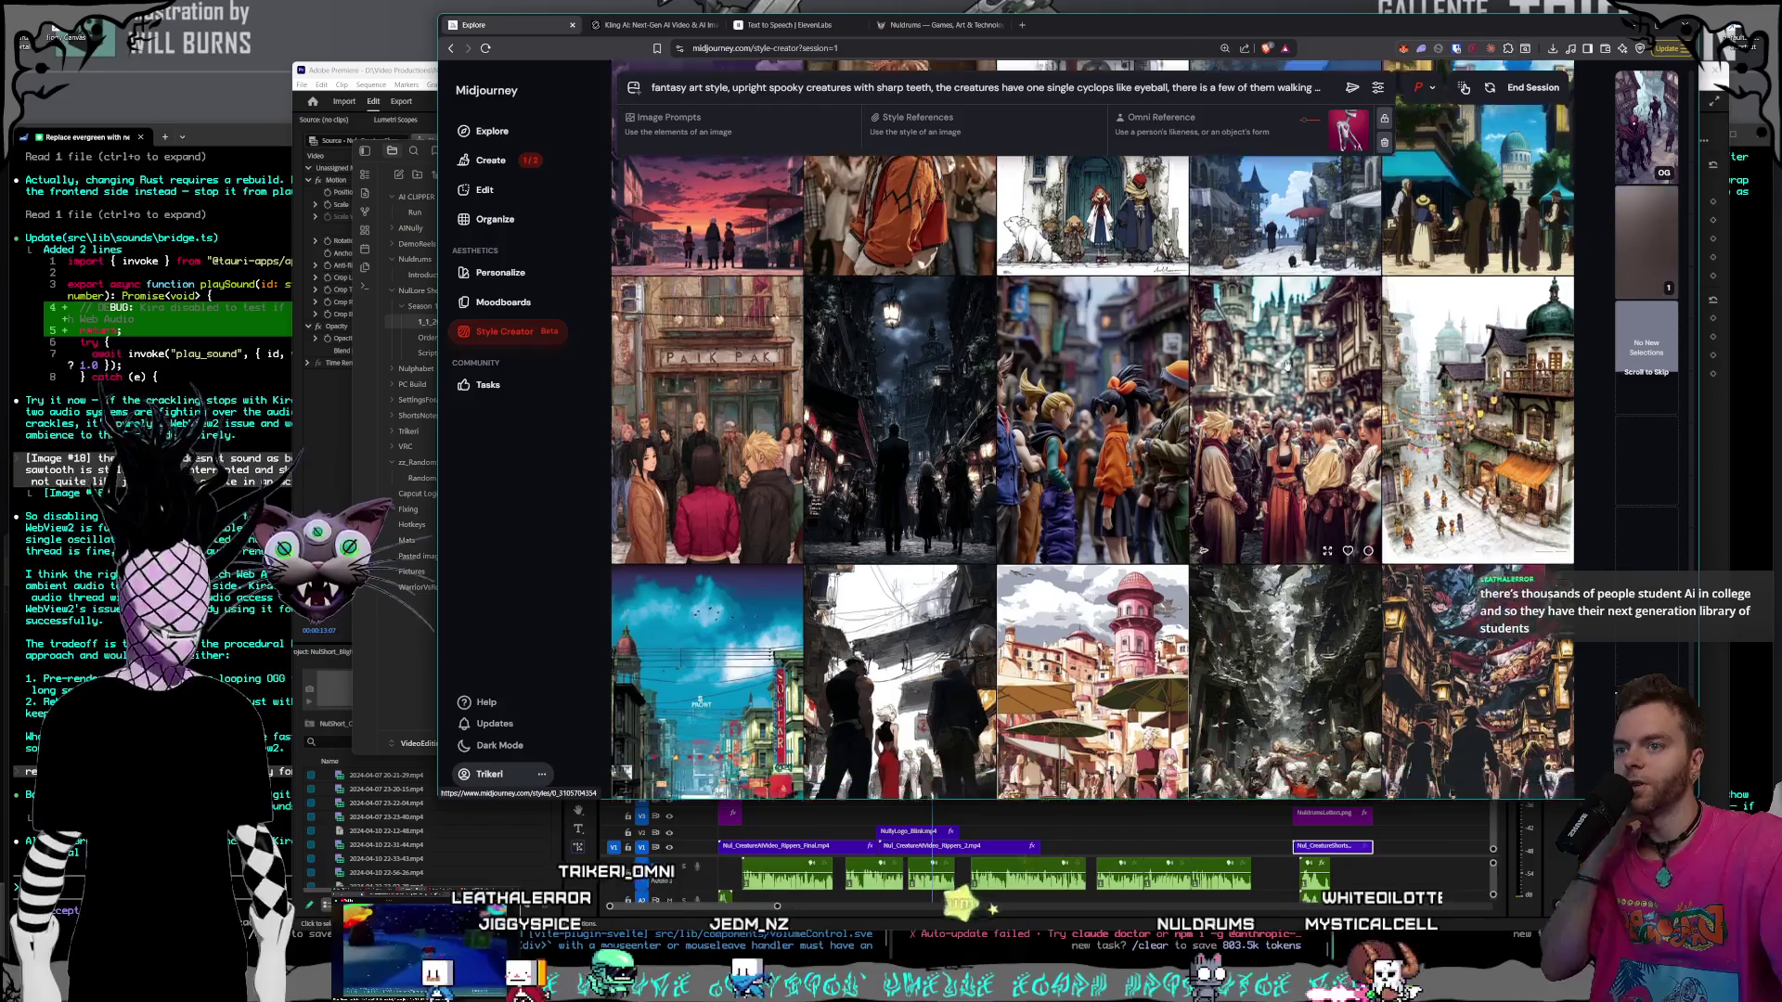
pyautogui.scroll(-3, 1286, 365)
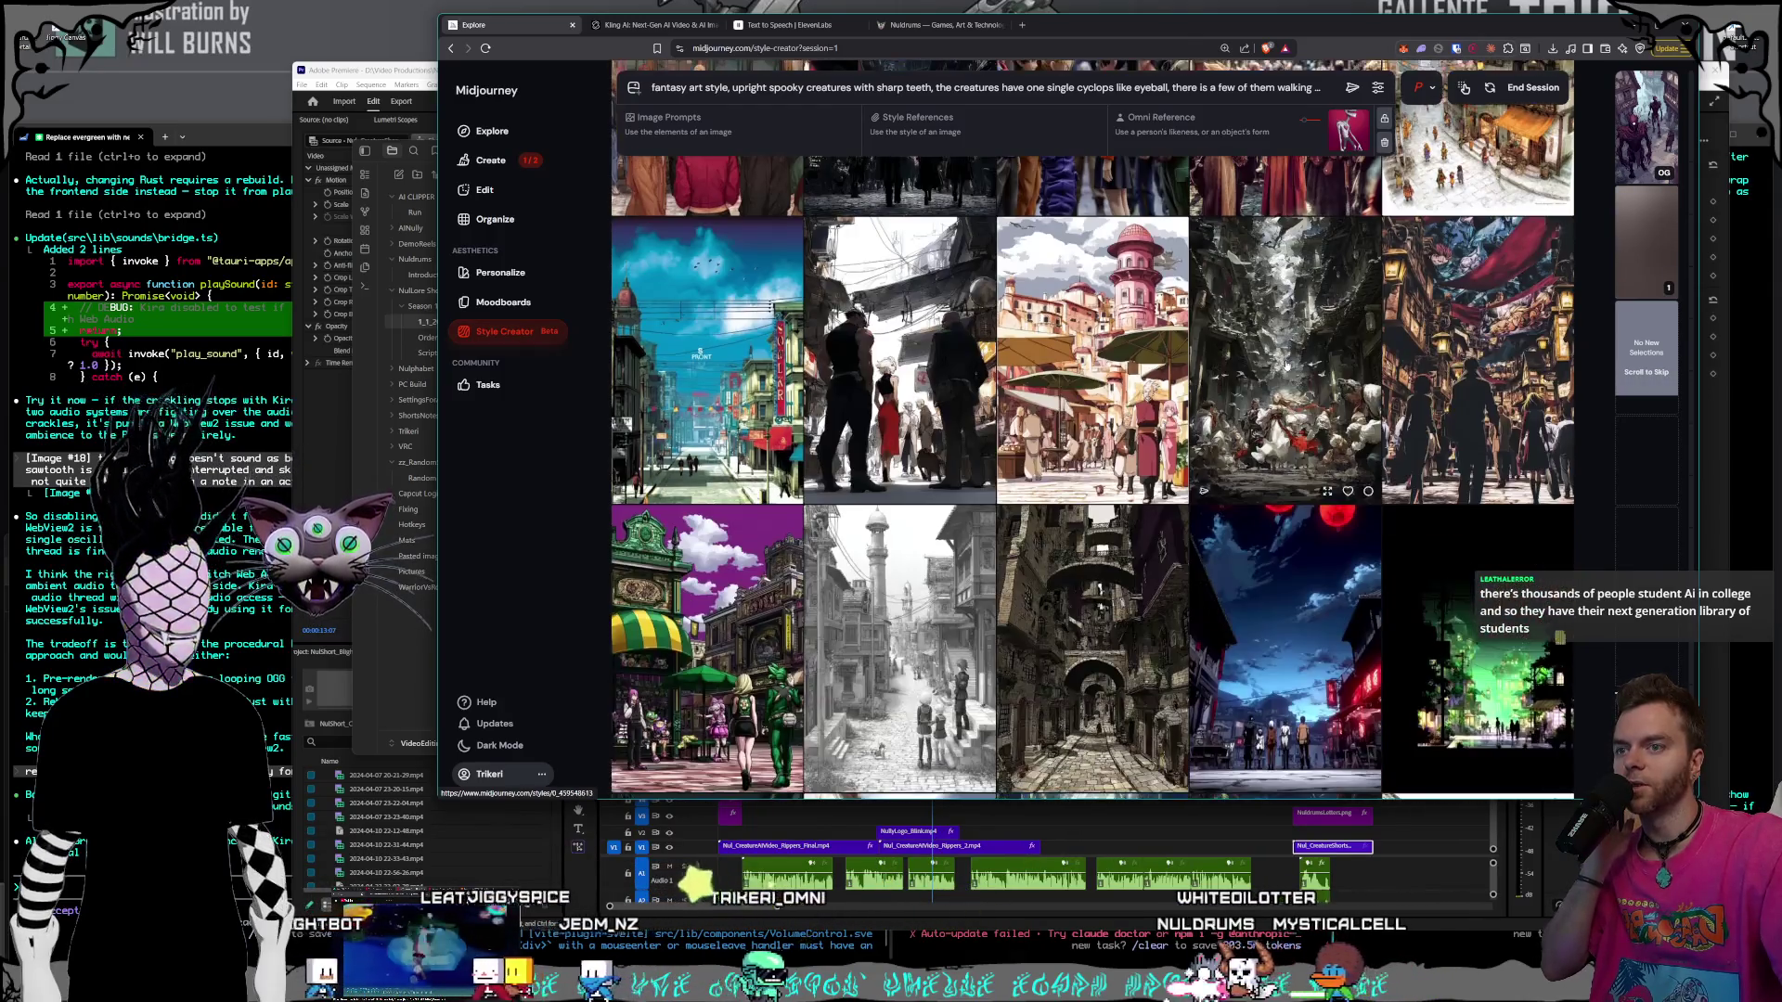
pyautogui.scroll(-1, 1286, 366)
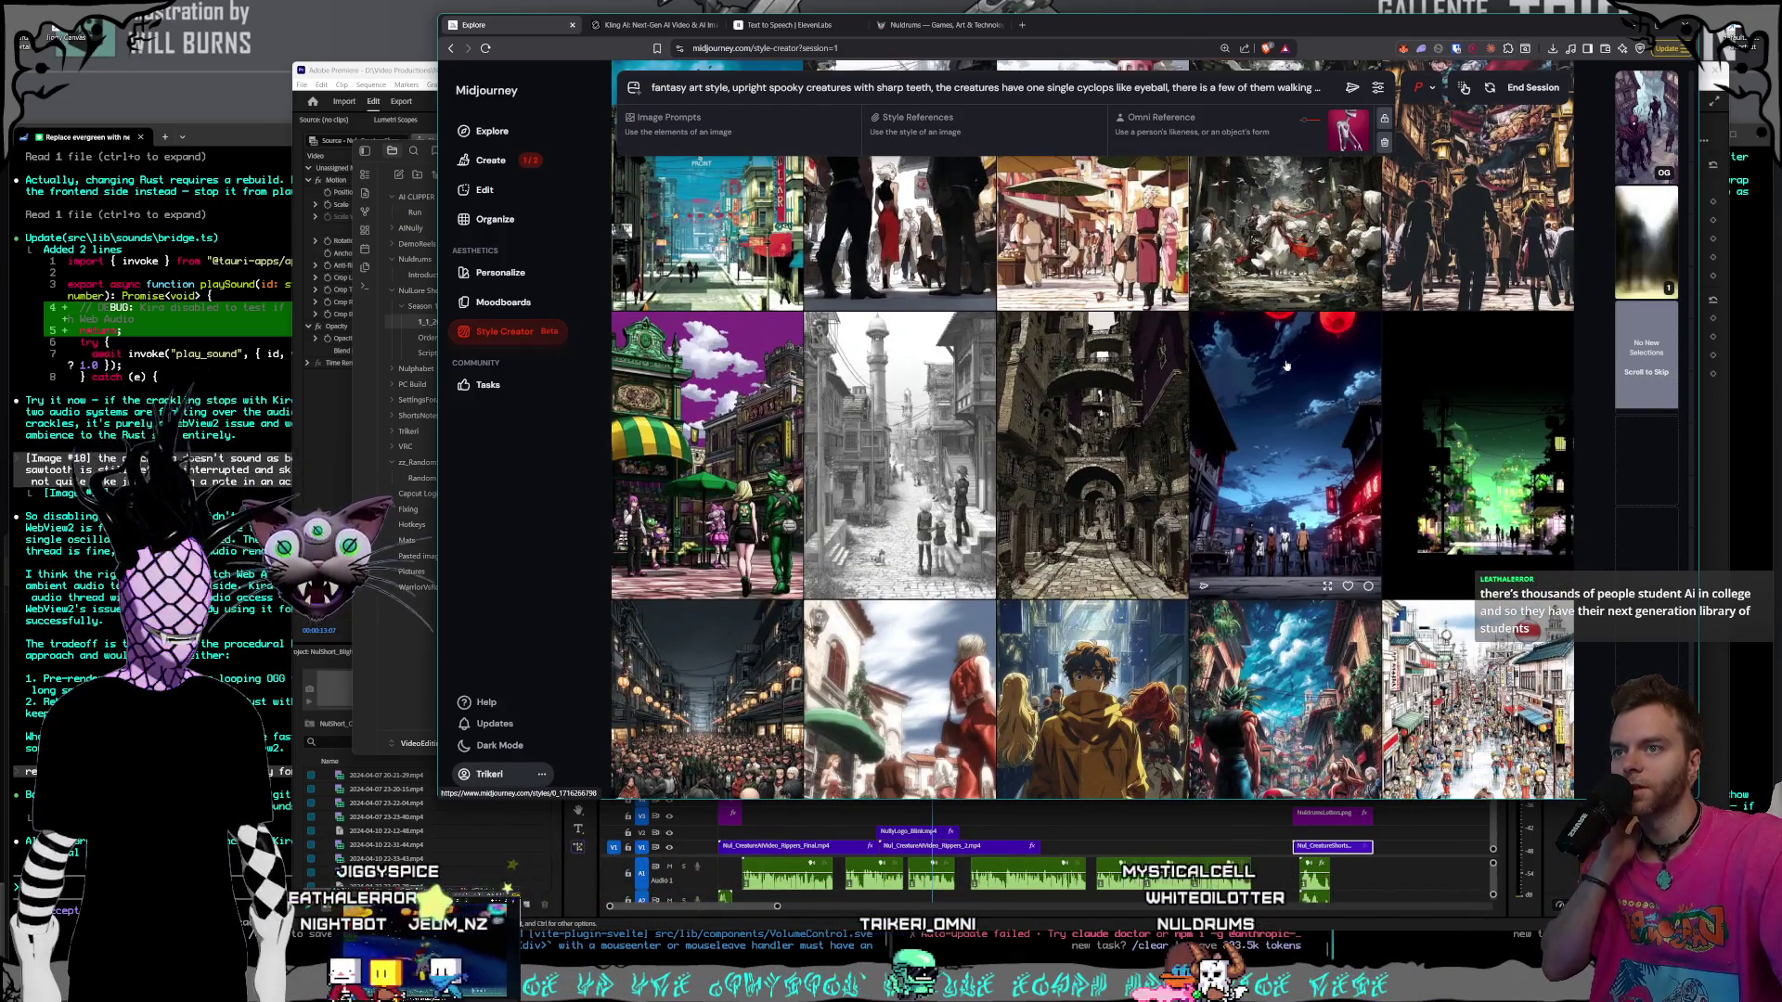
pyautogui.scroll(-2, 1286, 363)
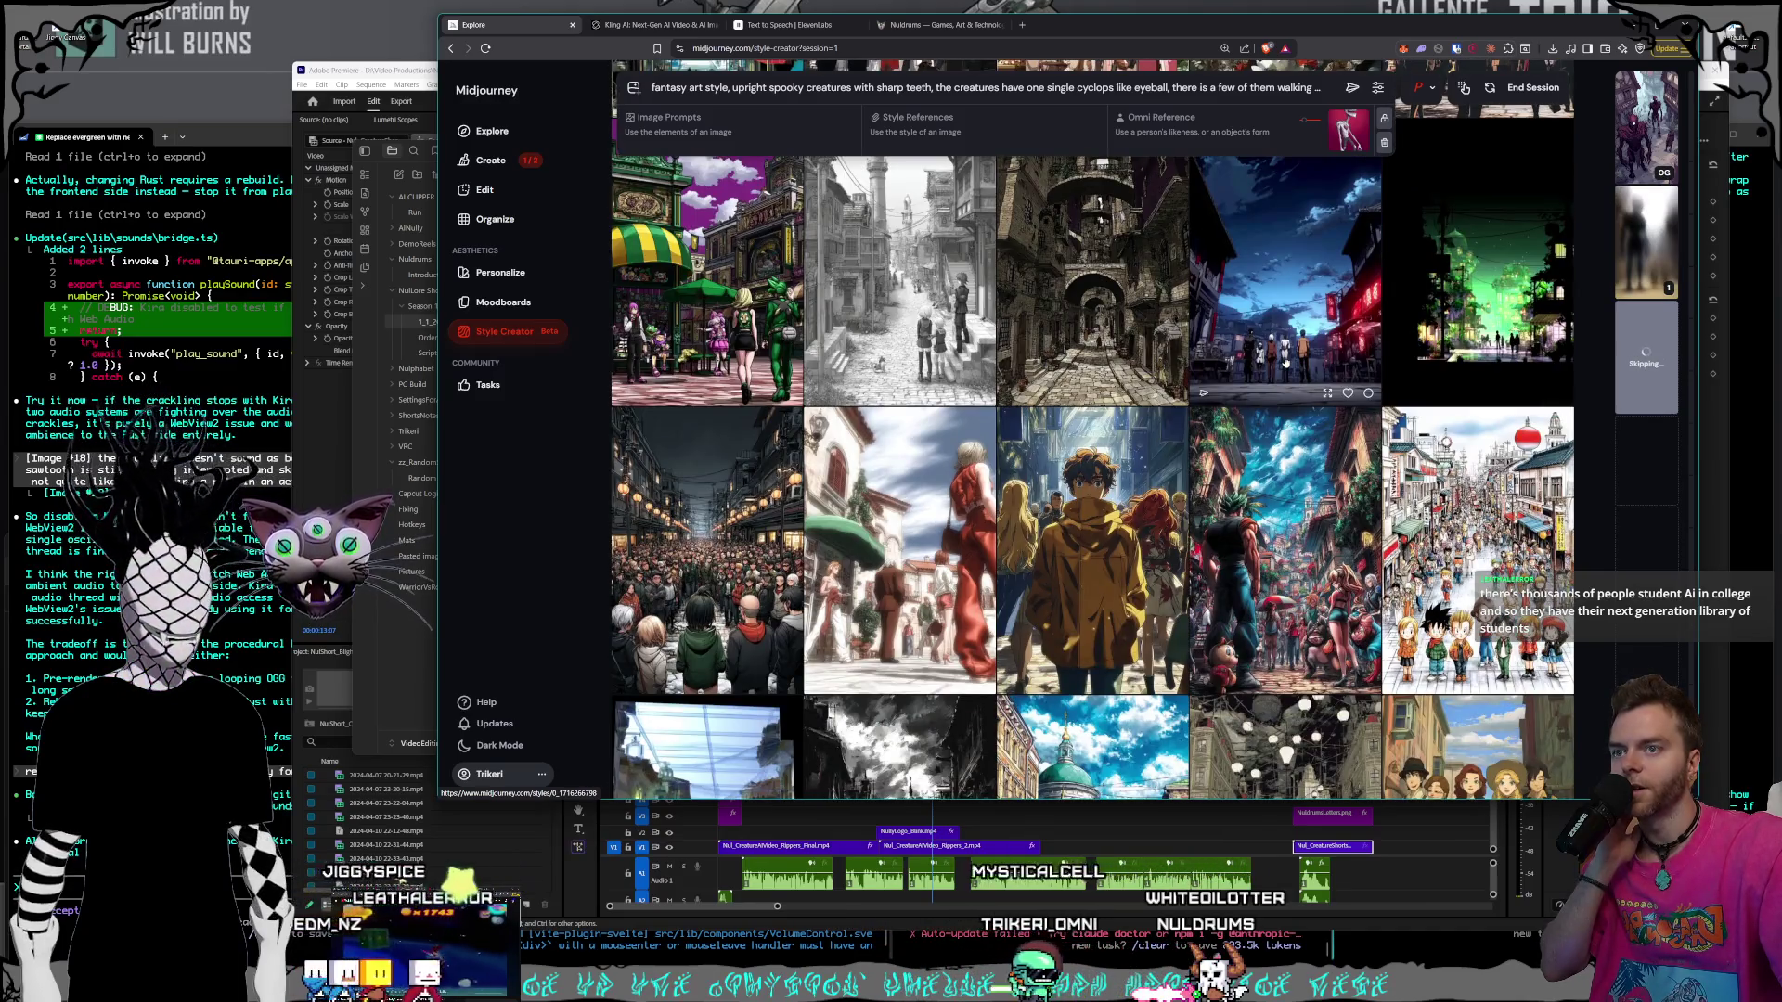
pyautogui.scroll(-2, 1286, 364)
pyautogui.scroll(-2, 1286, 364)
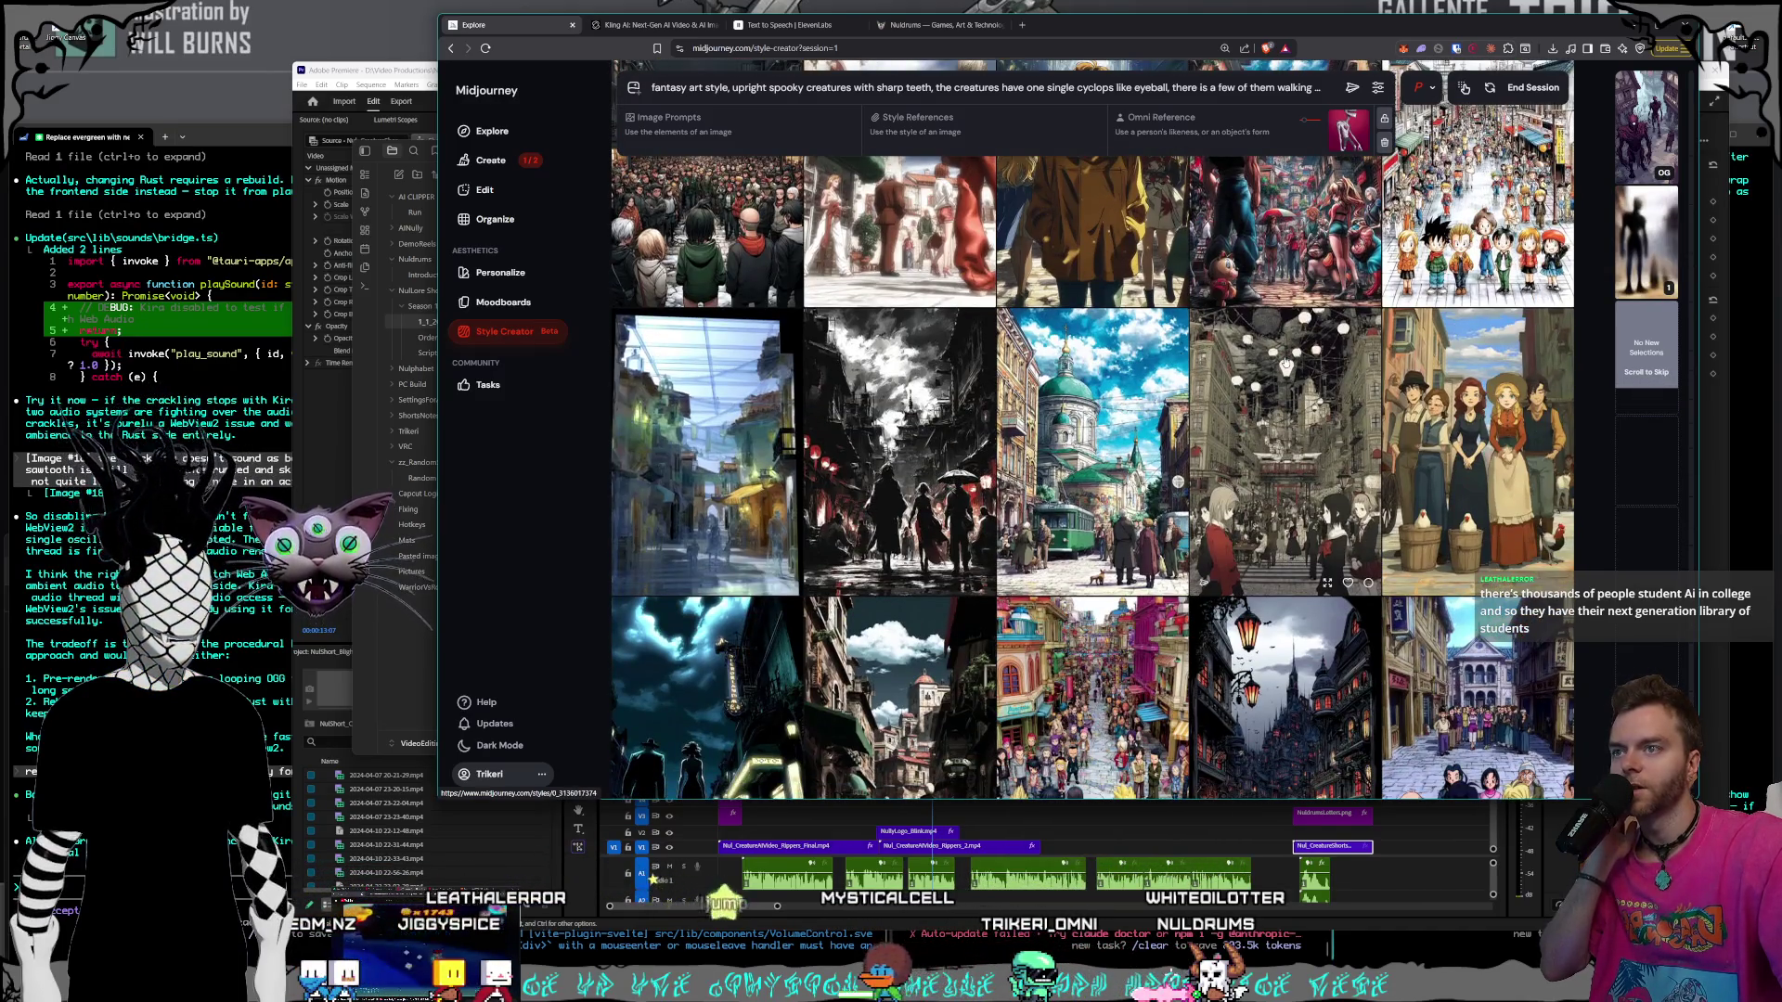
pyautogui.scroll(-1, 1286, 364)
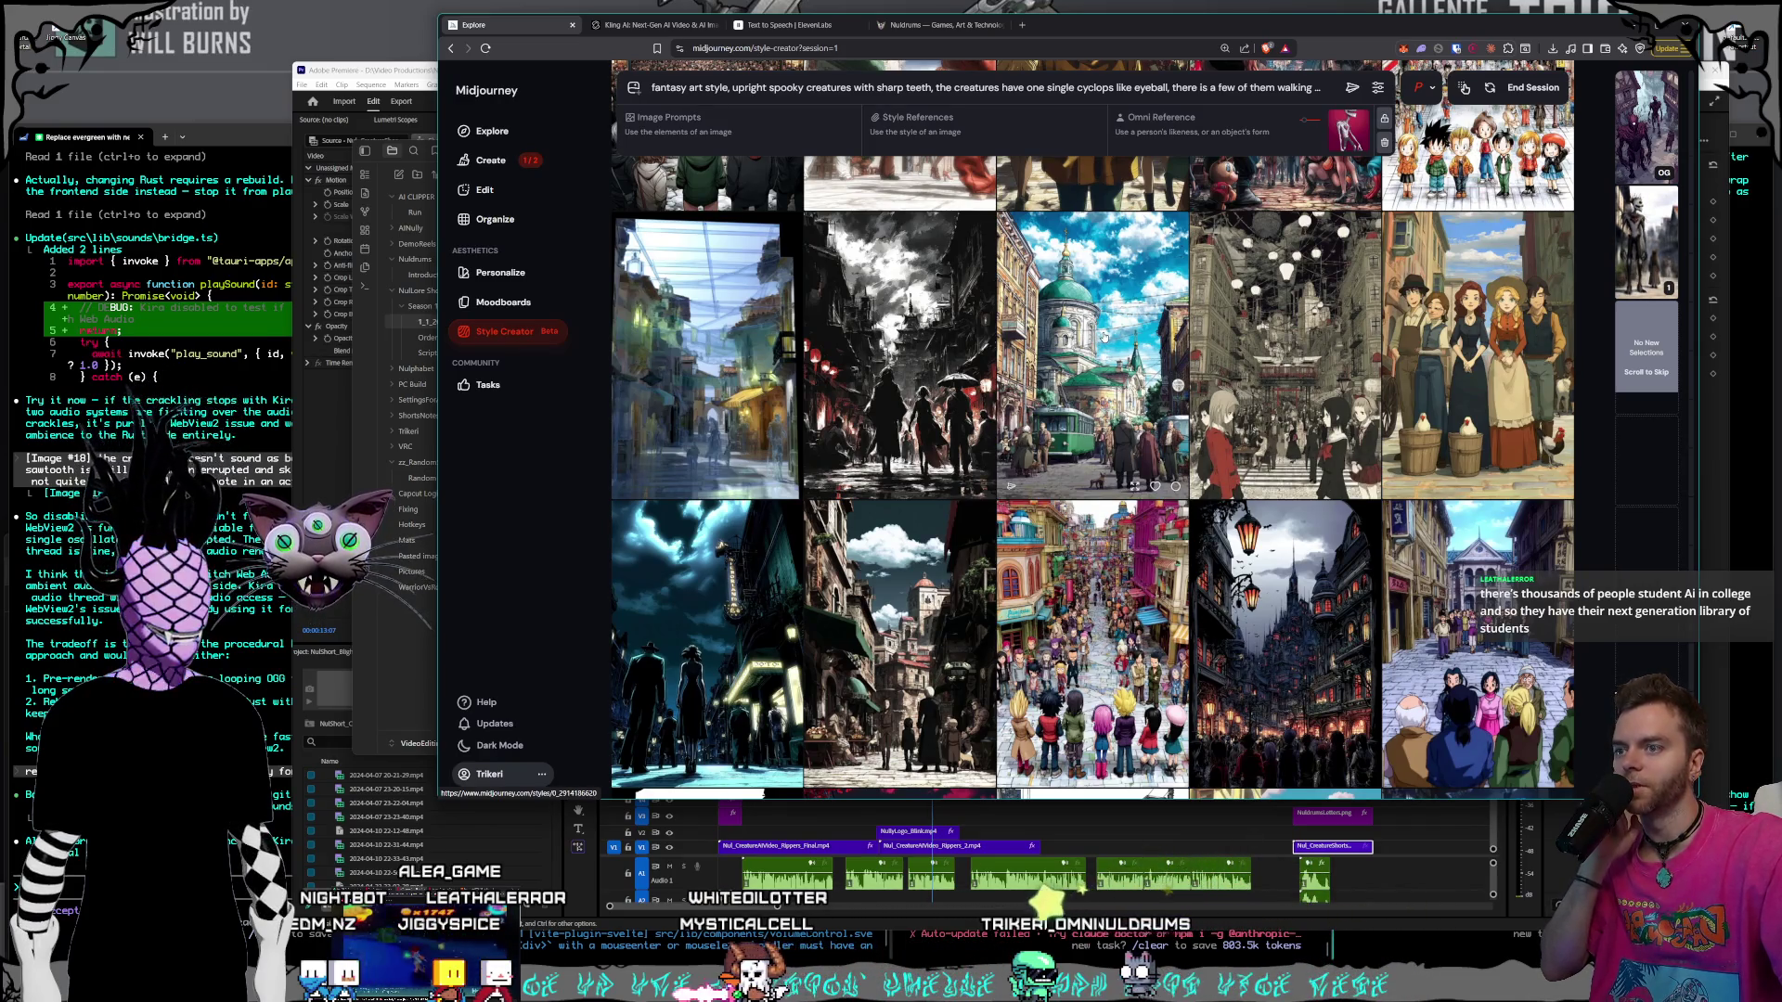
pyautogui.scroll(-1, 1103, 336)
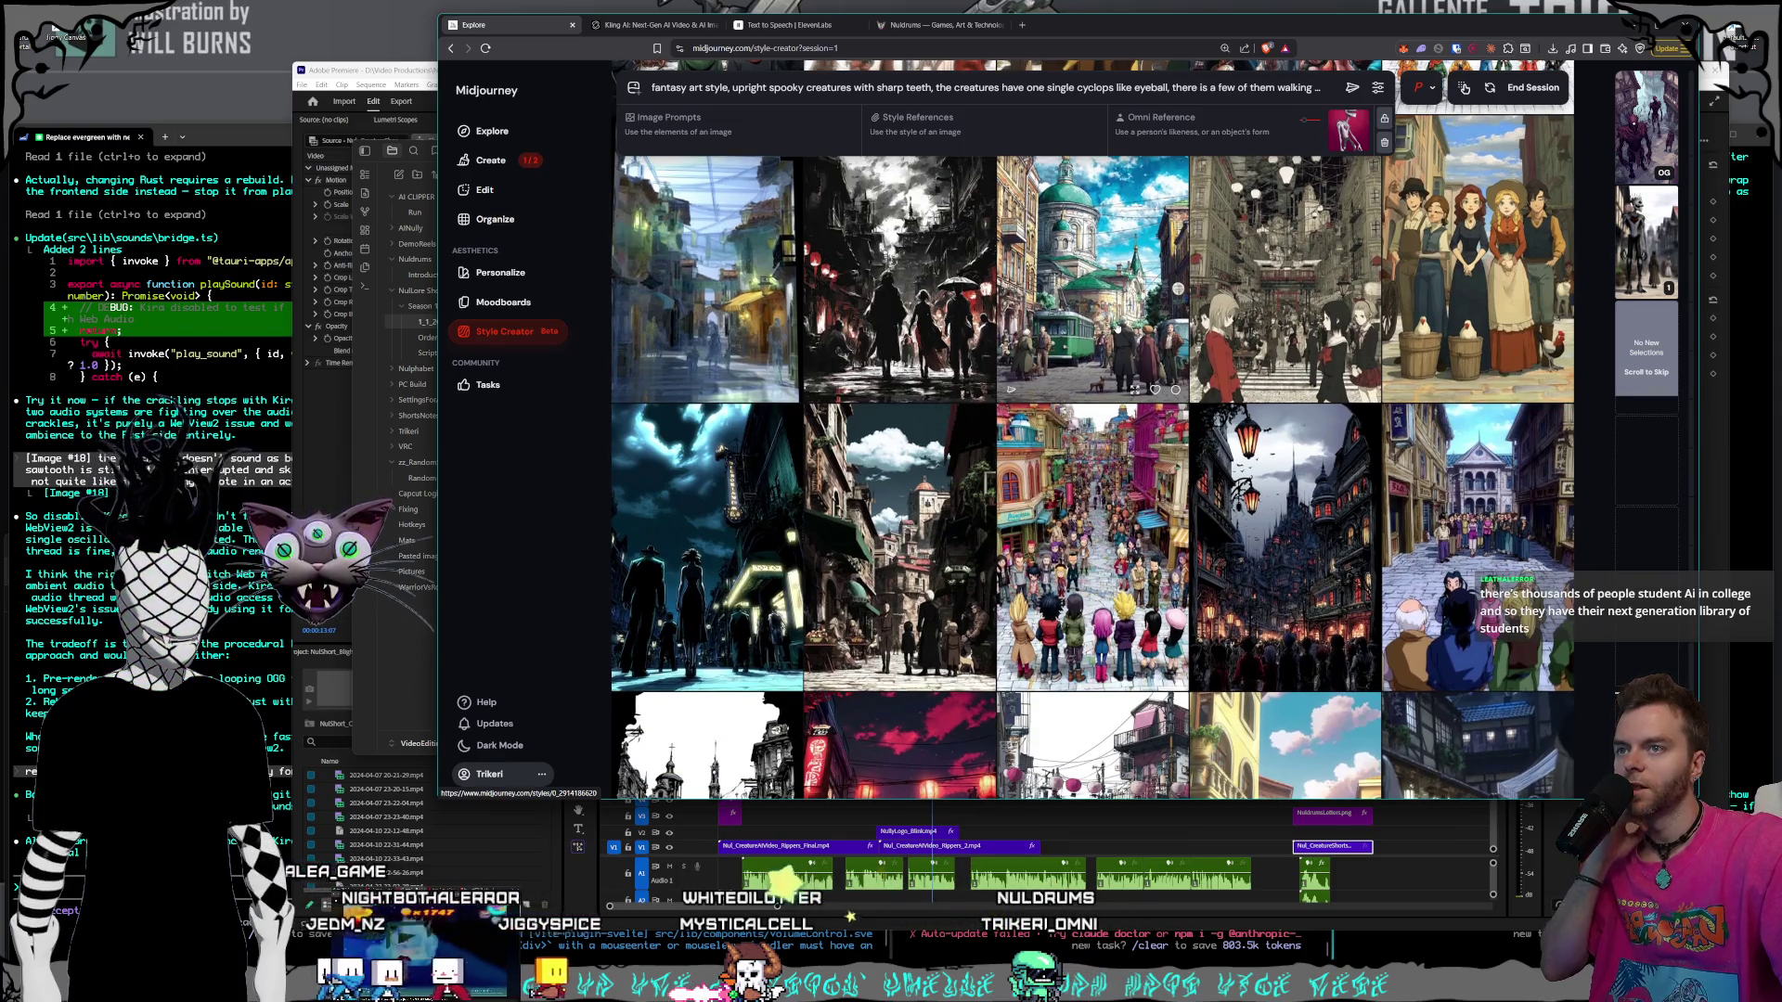
pyautogui.scroll(-1, 1118, 329)
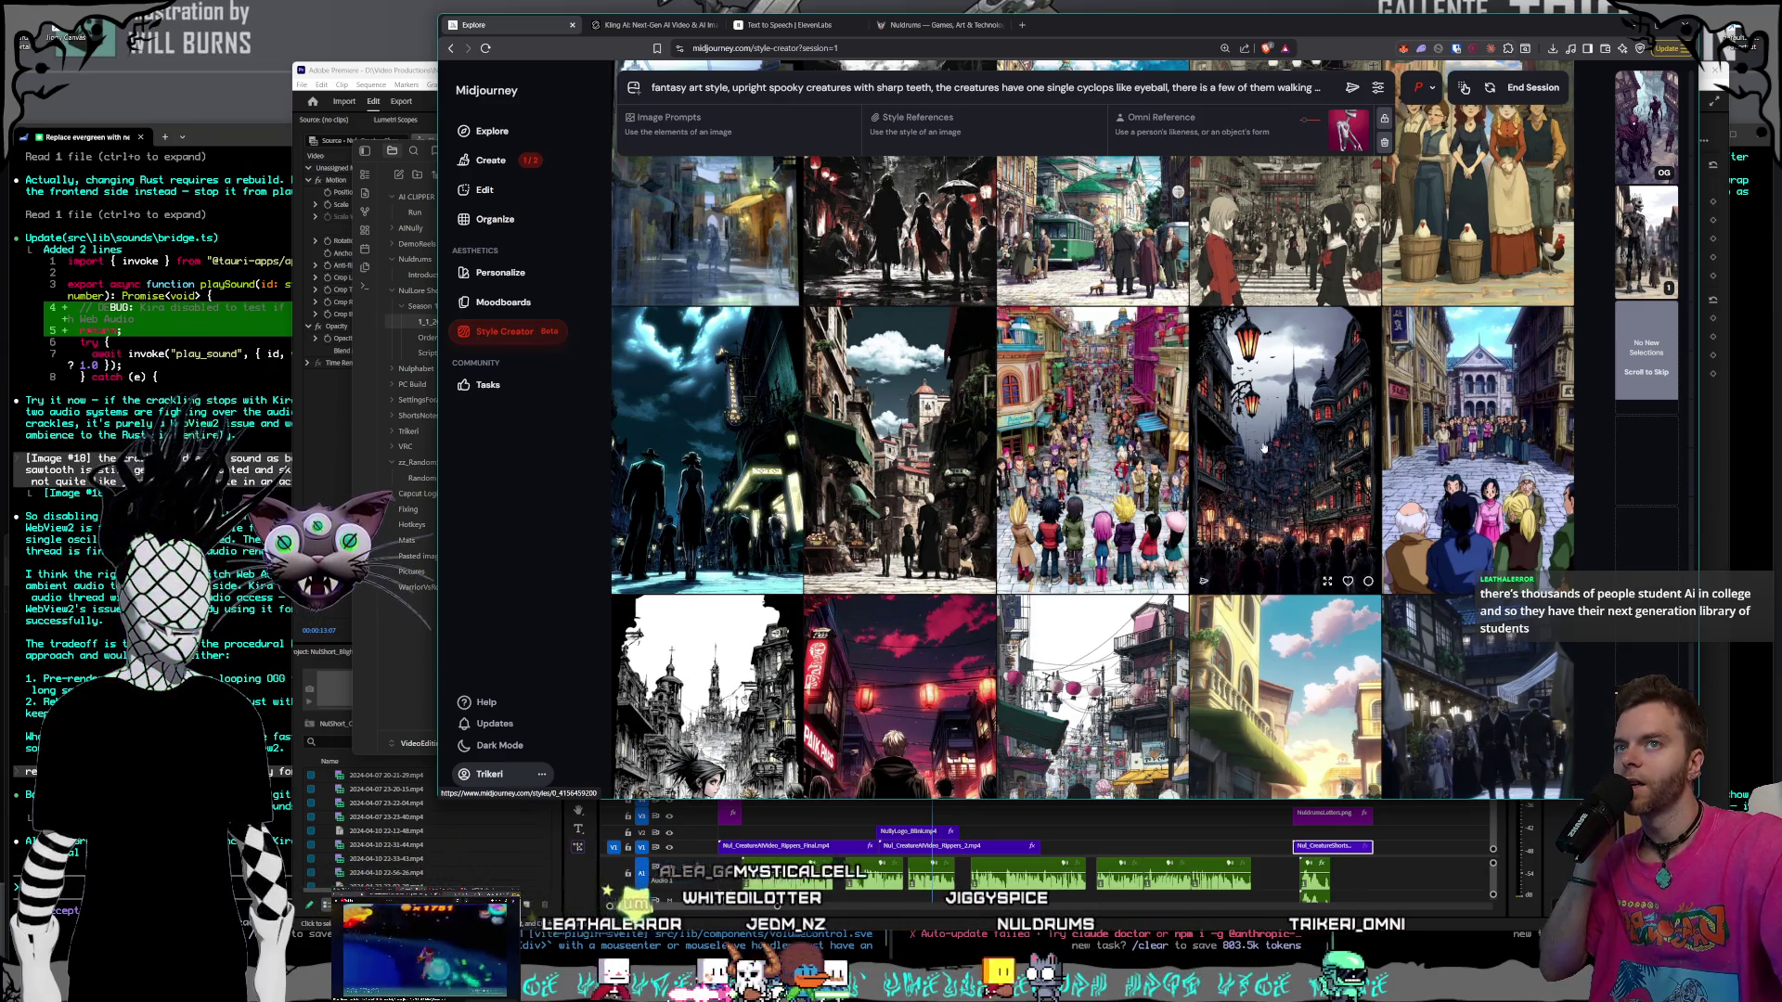
pyautogui.scroll(-5, 1268, 441)
pyautogui.scroll(-10, 1270, 431)
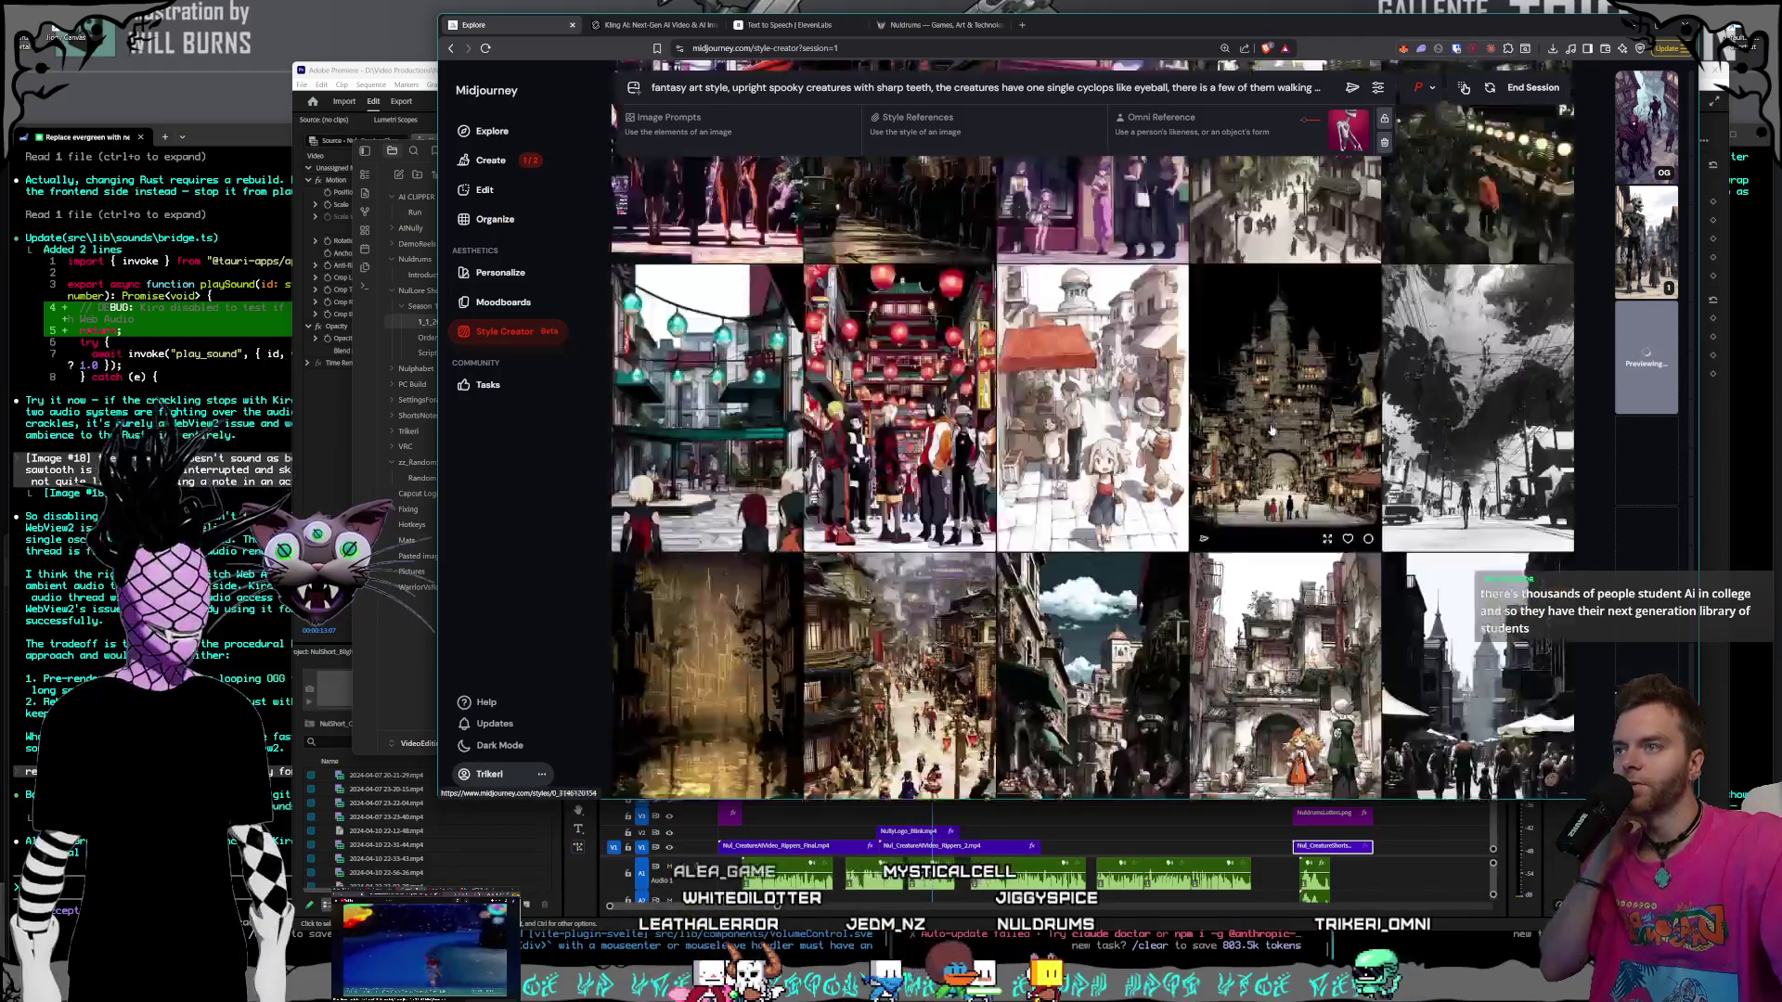
pyautogui.scroll(-5, 1272, 429)
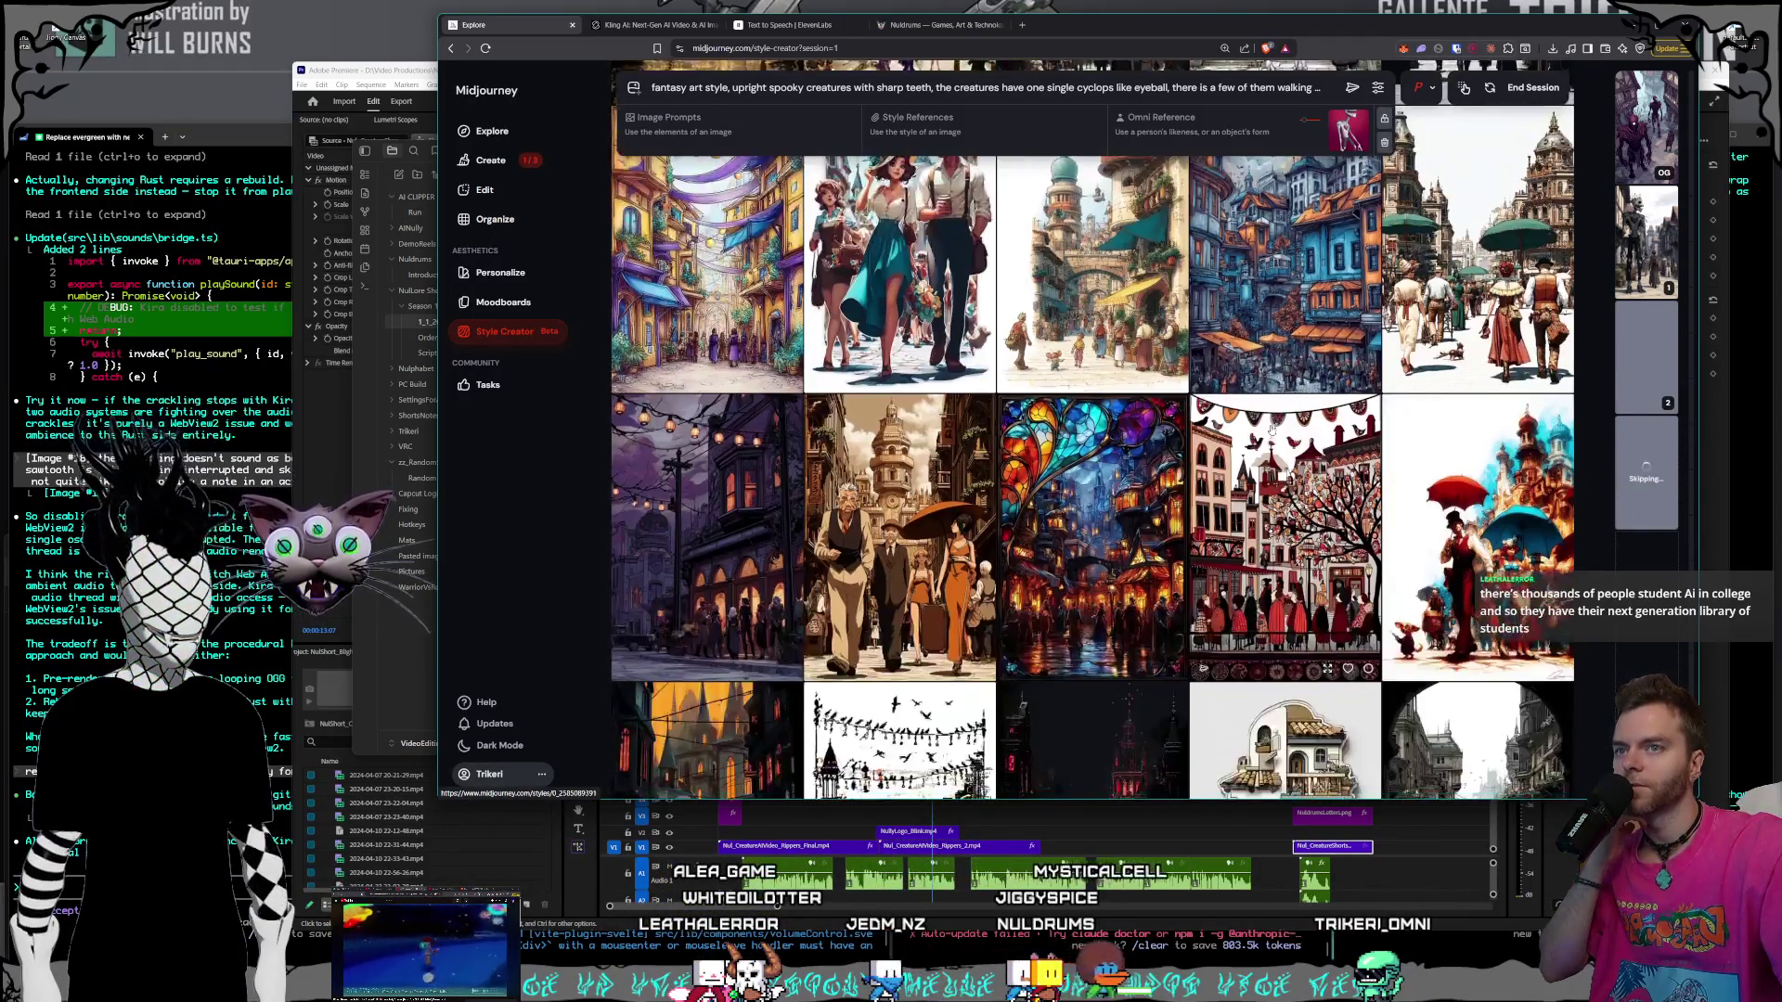
pyautogui.scroll(-3, 1272, 430)
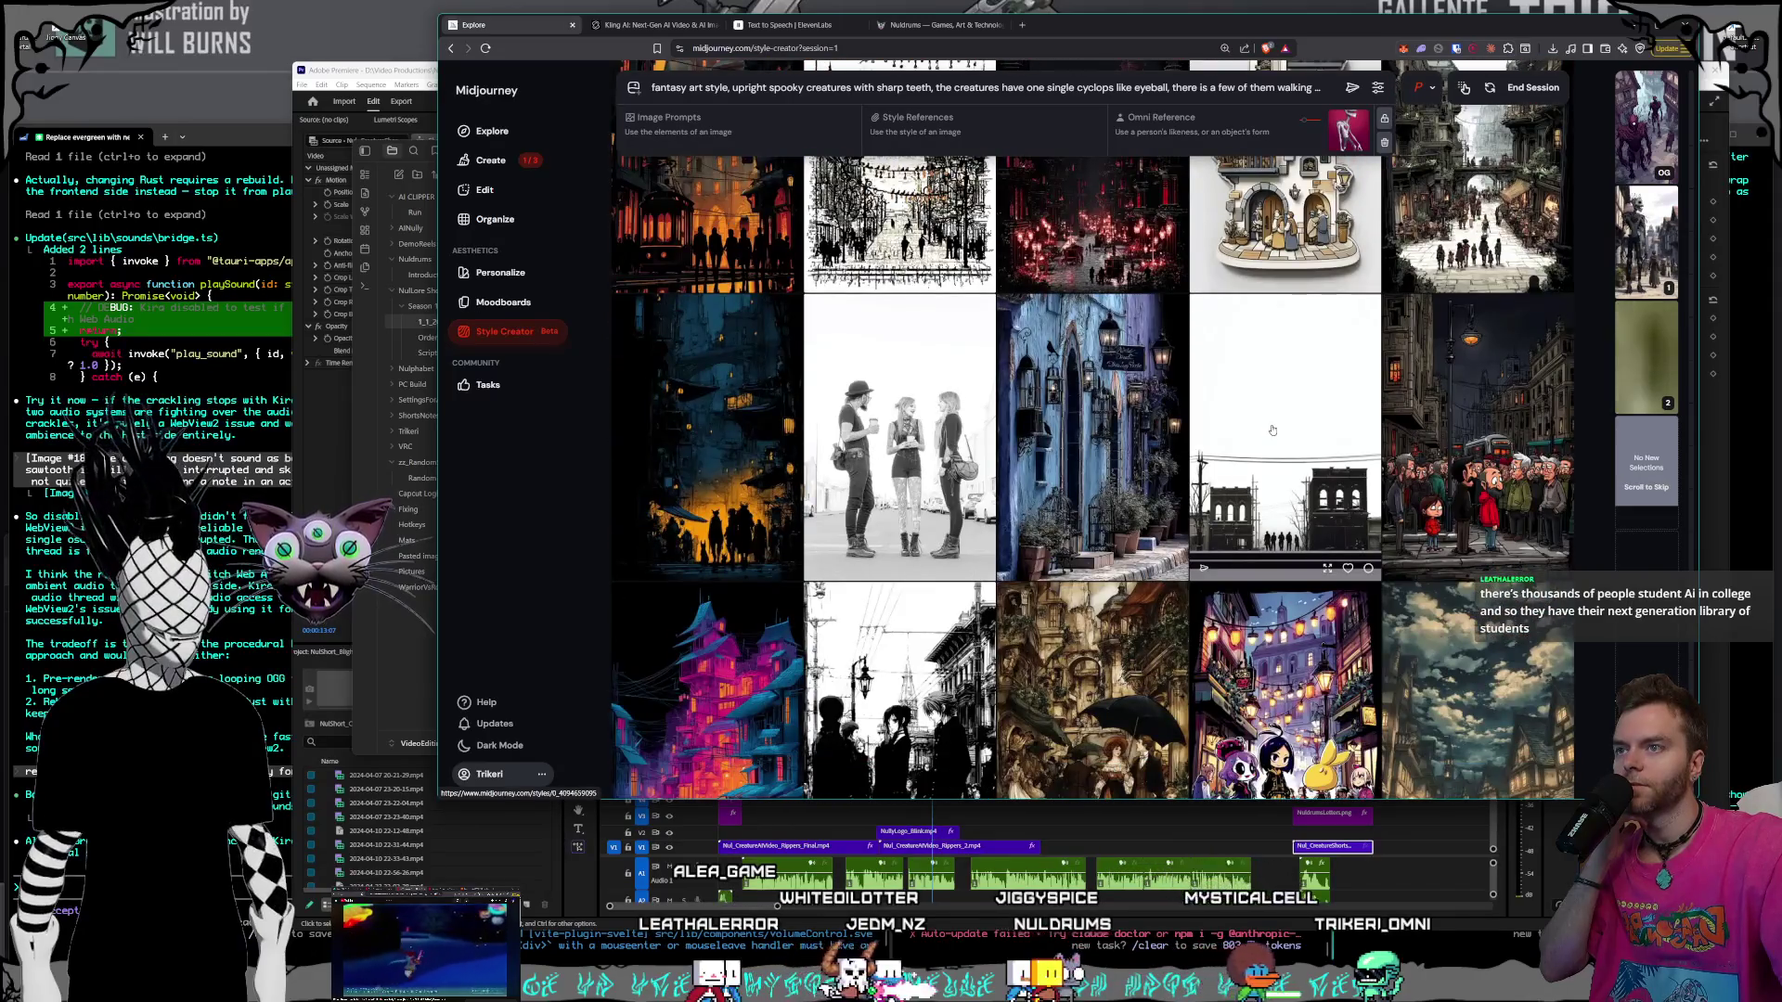
pyautogui.scroll(-5, 1272, 429)
pyautogui.scroll(-5, 1272, 430)
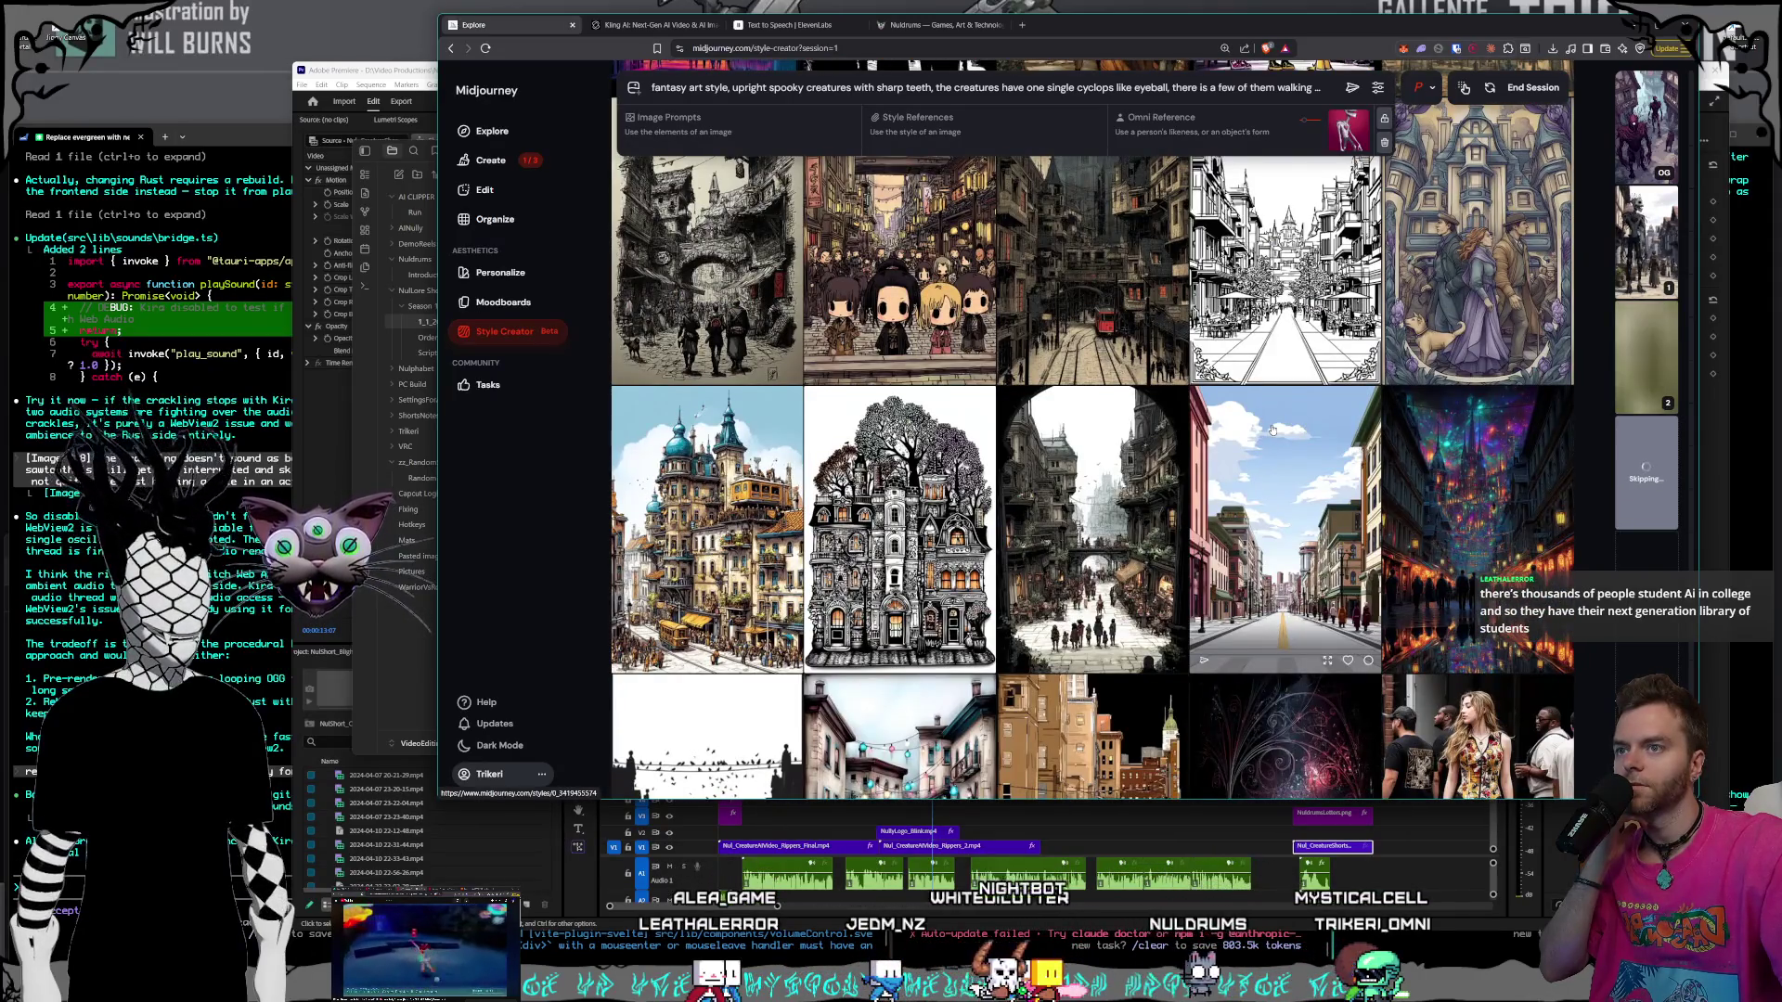
pyautogui.scroll(-1, 1273, 430)
pyautogui.scroll(-2, 1273, 430)
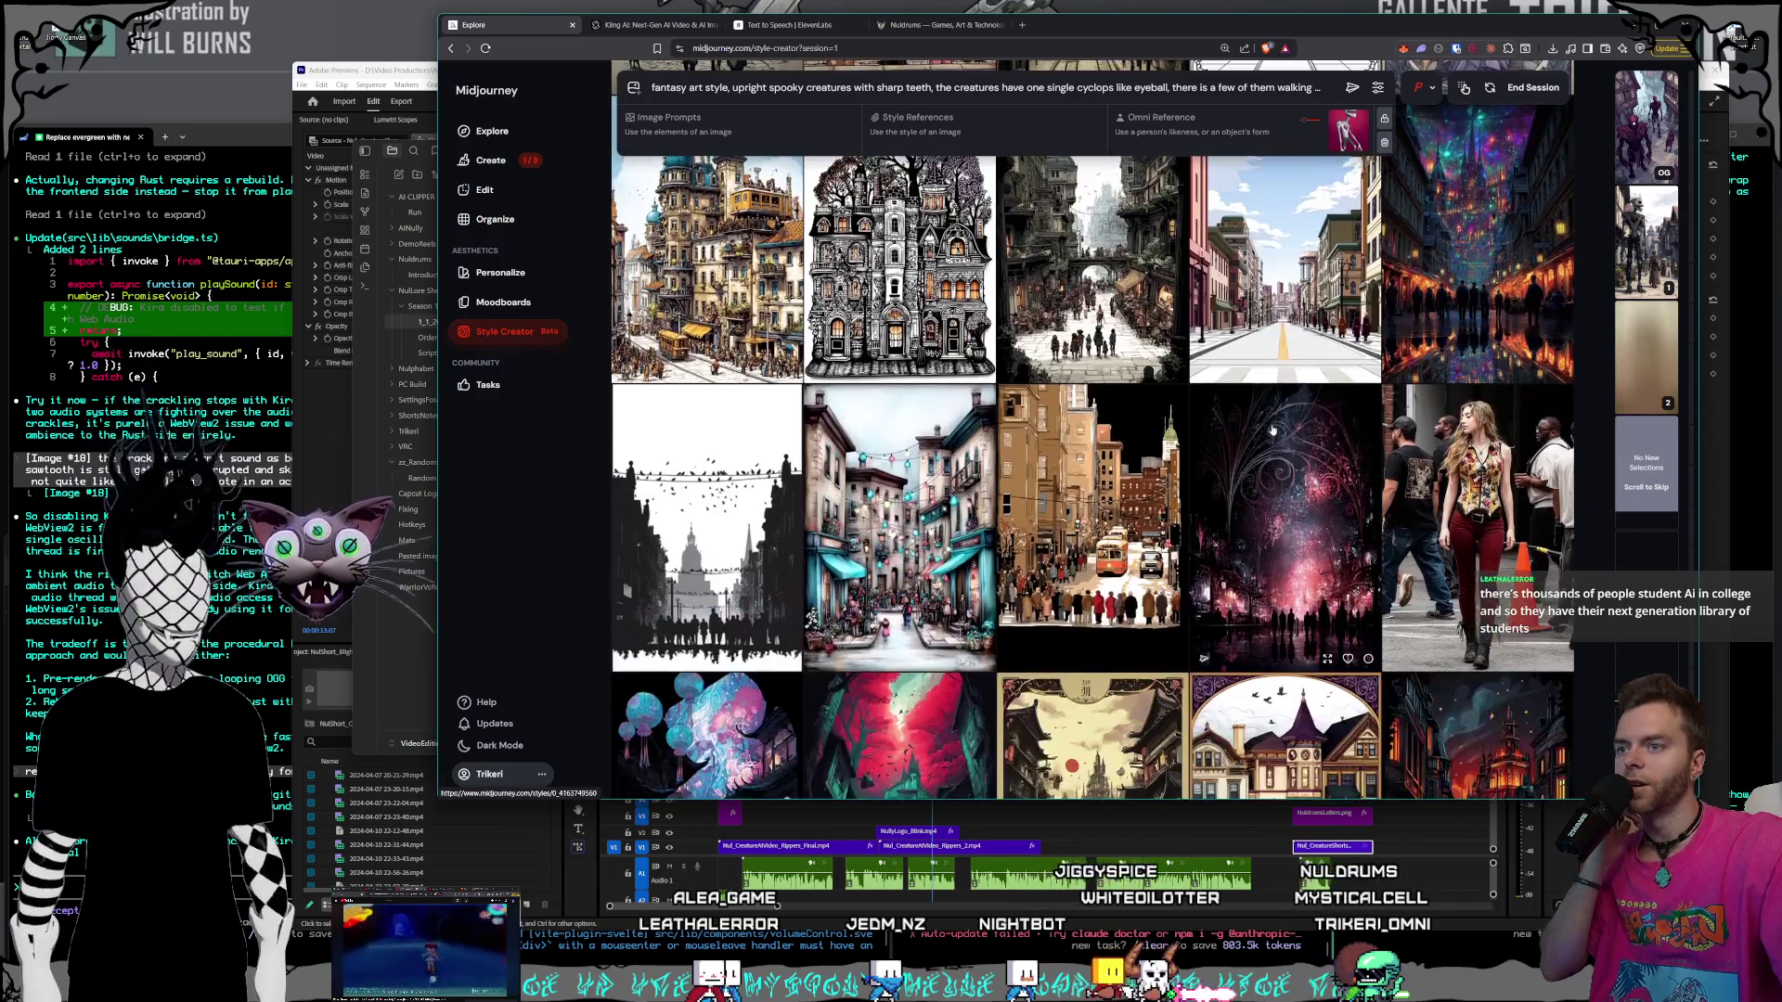
pyautogui.scroll(-2, 1272, 430)
pyautogui.scroll(-1, 1272, 430)
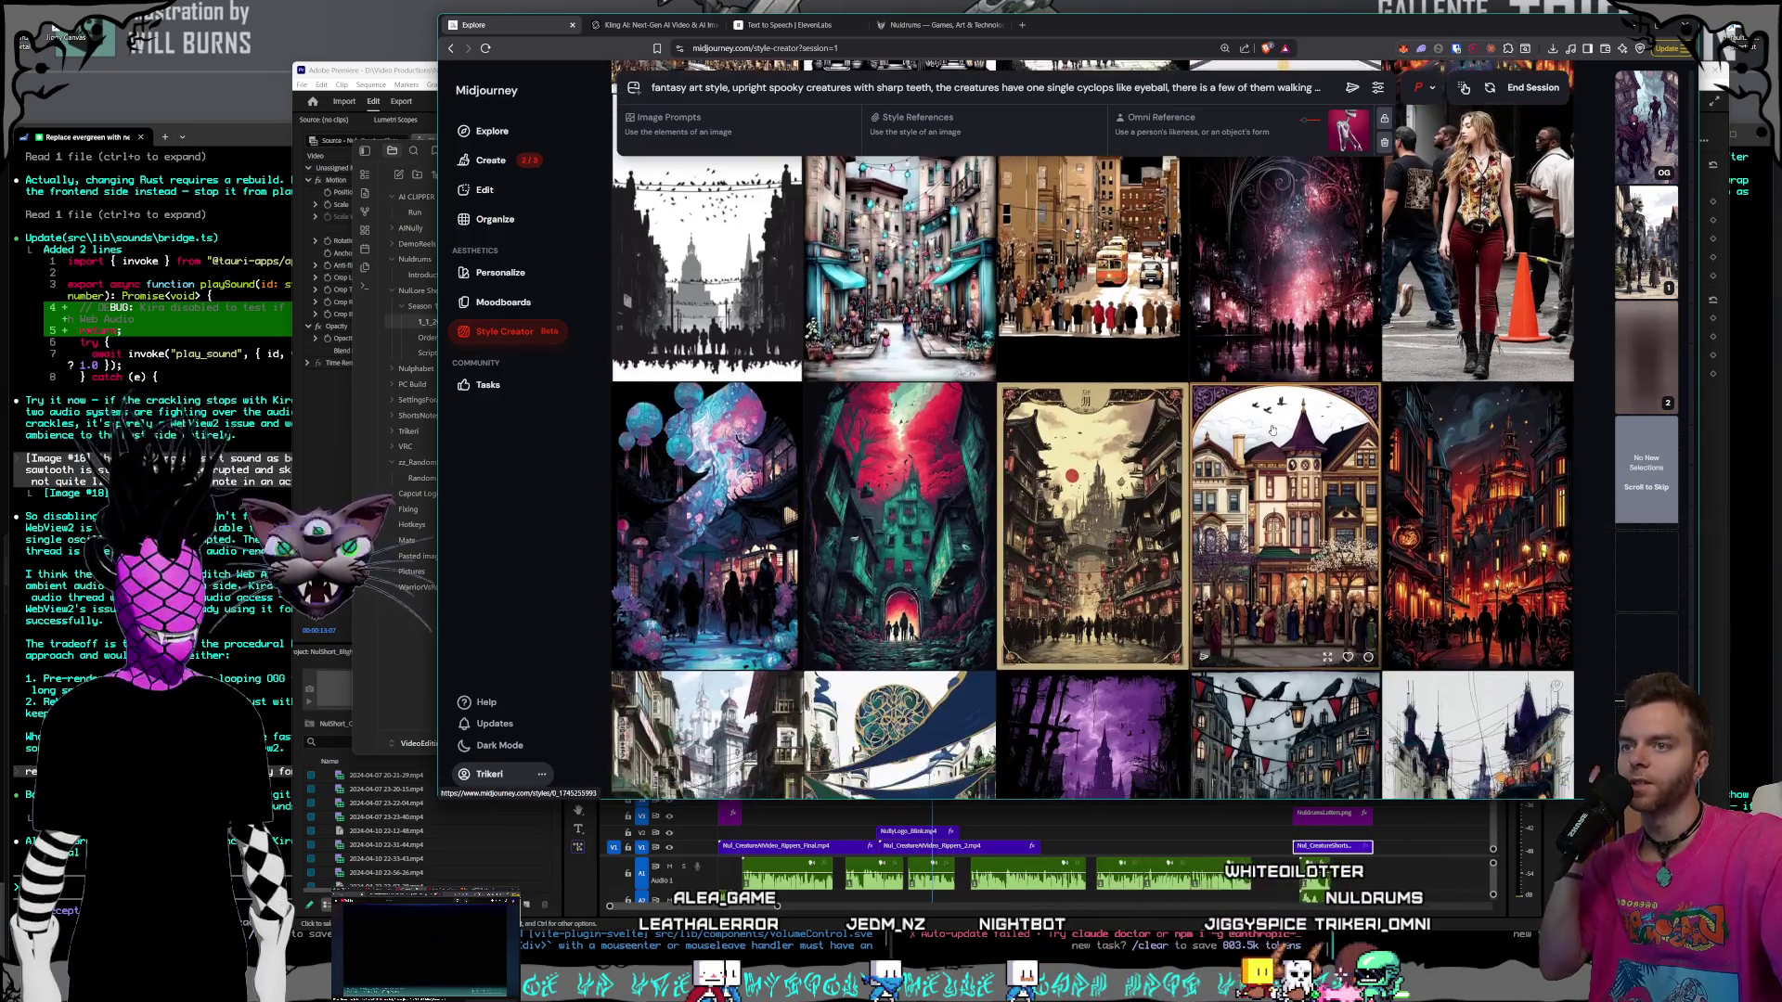
pyautogui.scroll(-2, 1272, 428)
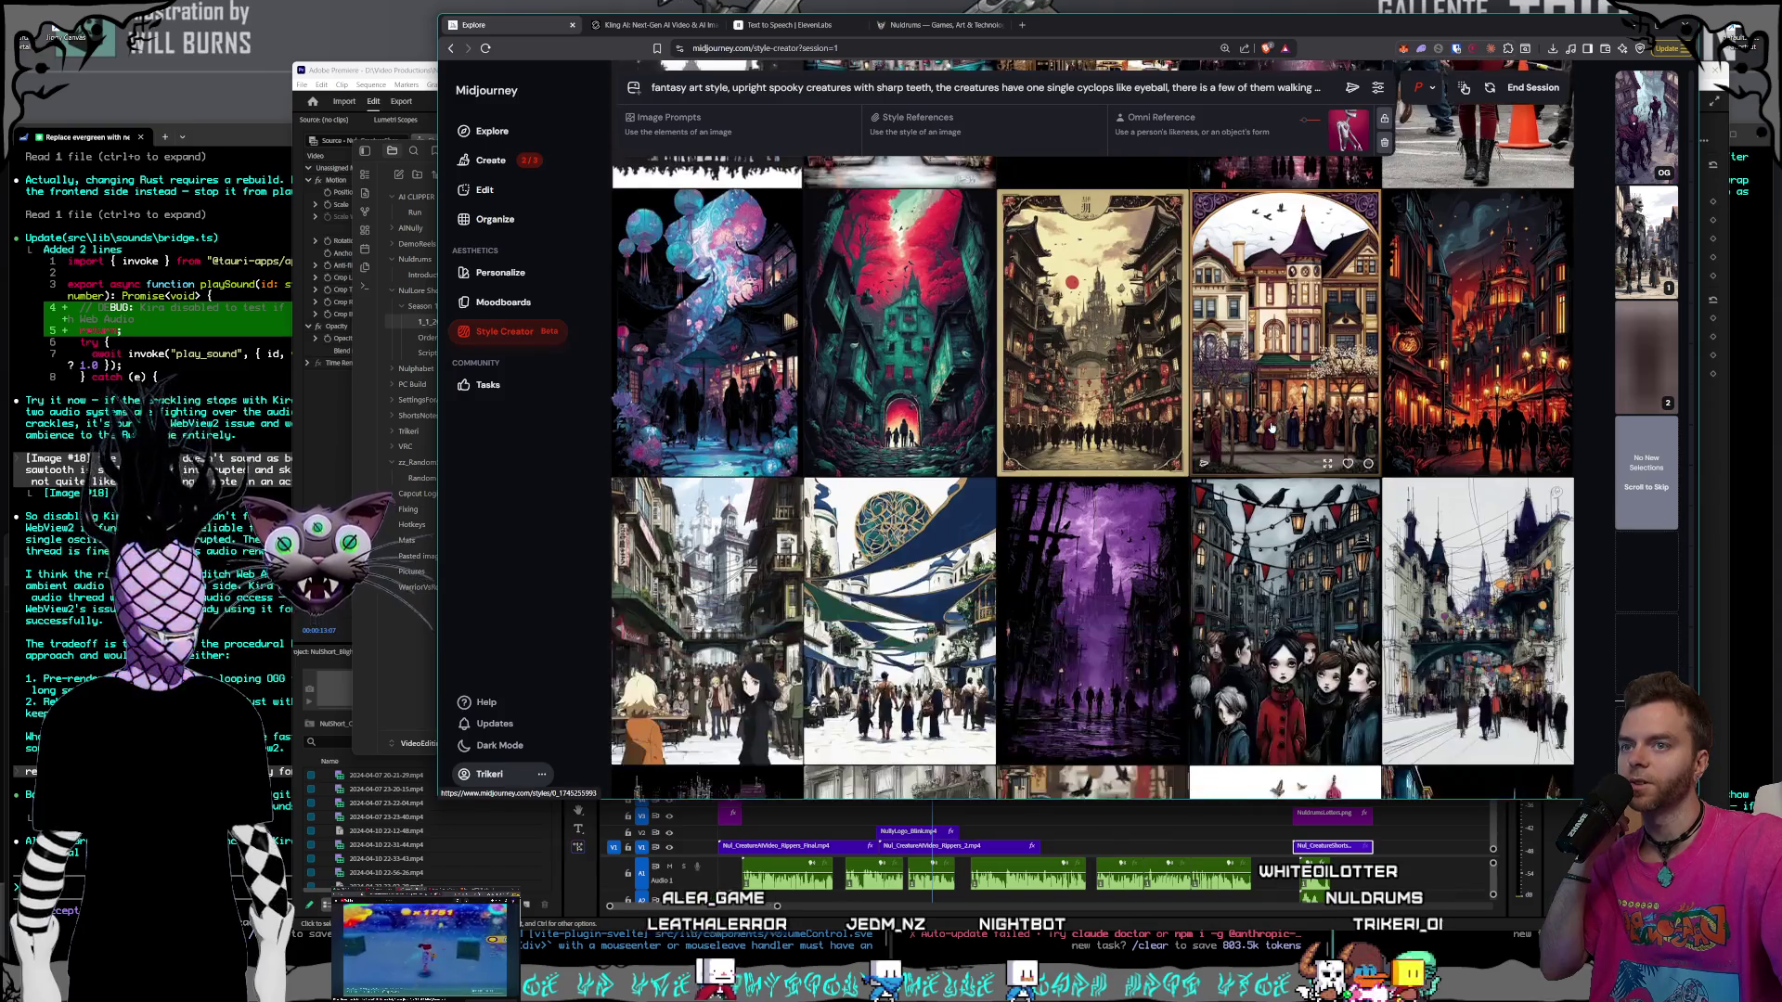
pyautogui.scroll(-3, 1273, 428)
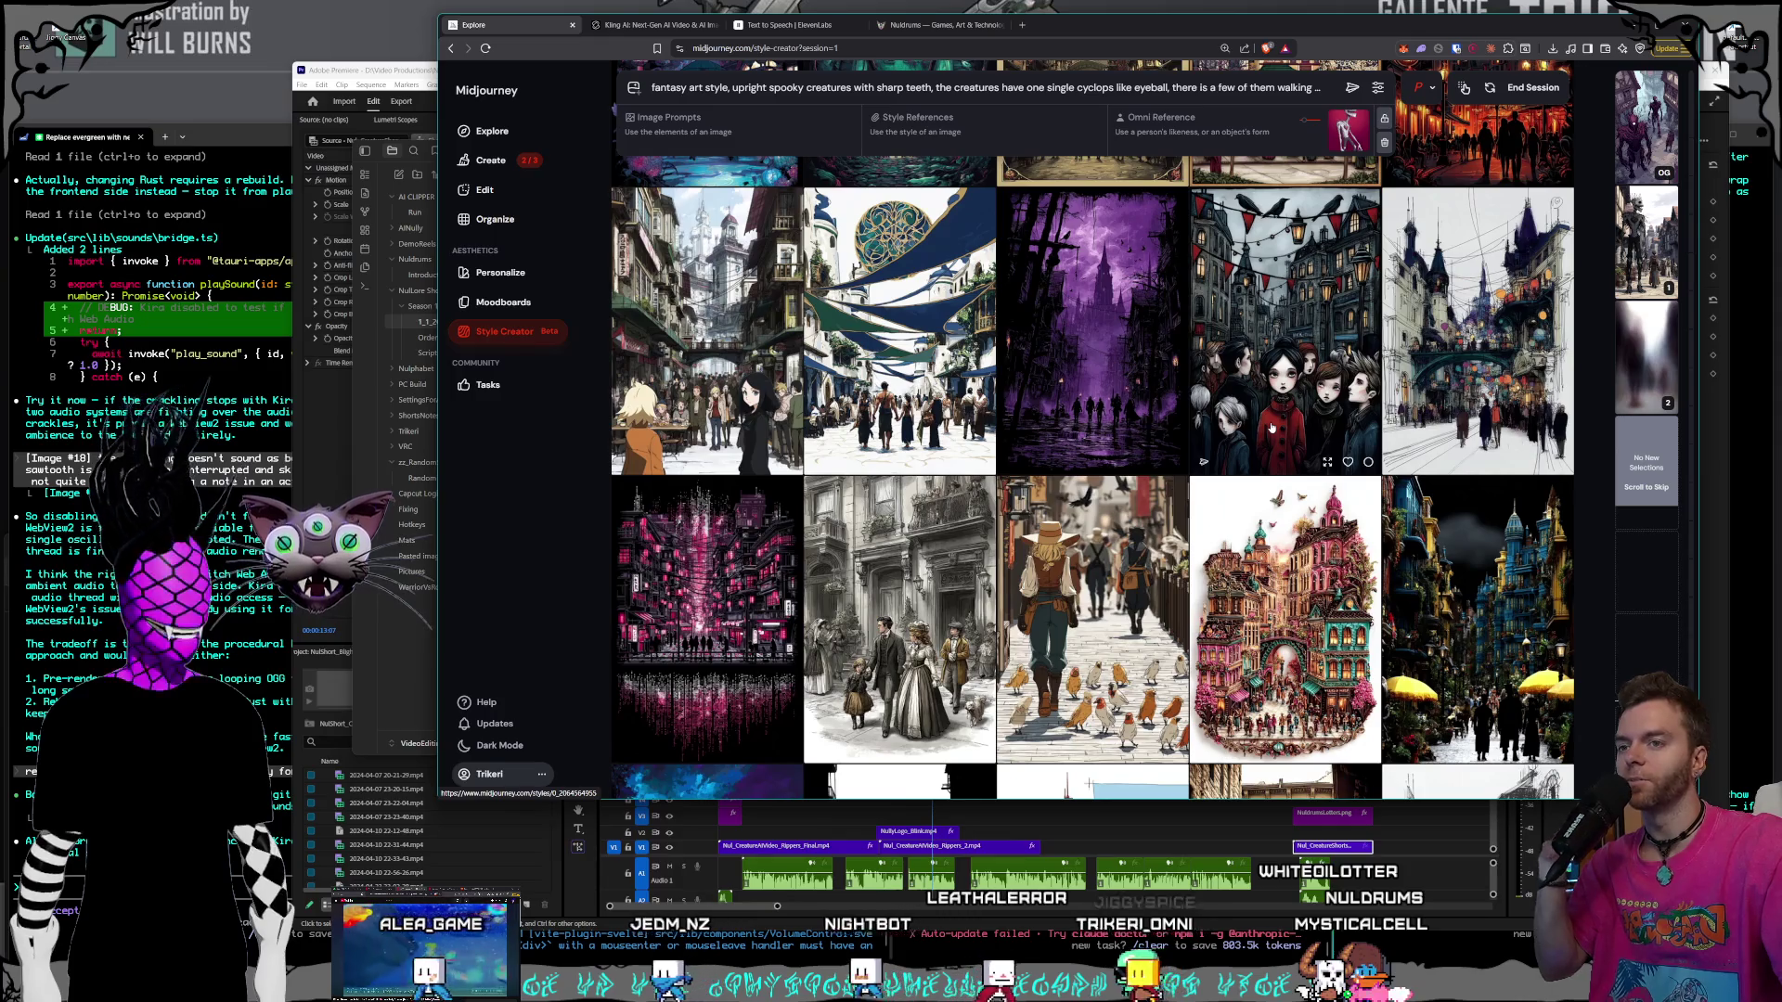
pyautogui.scroll(-2, 1272, 427)
pyautogui.scroll(-6, 1272, 428)
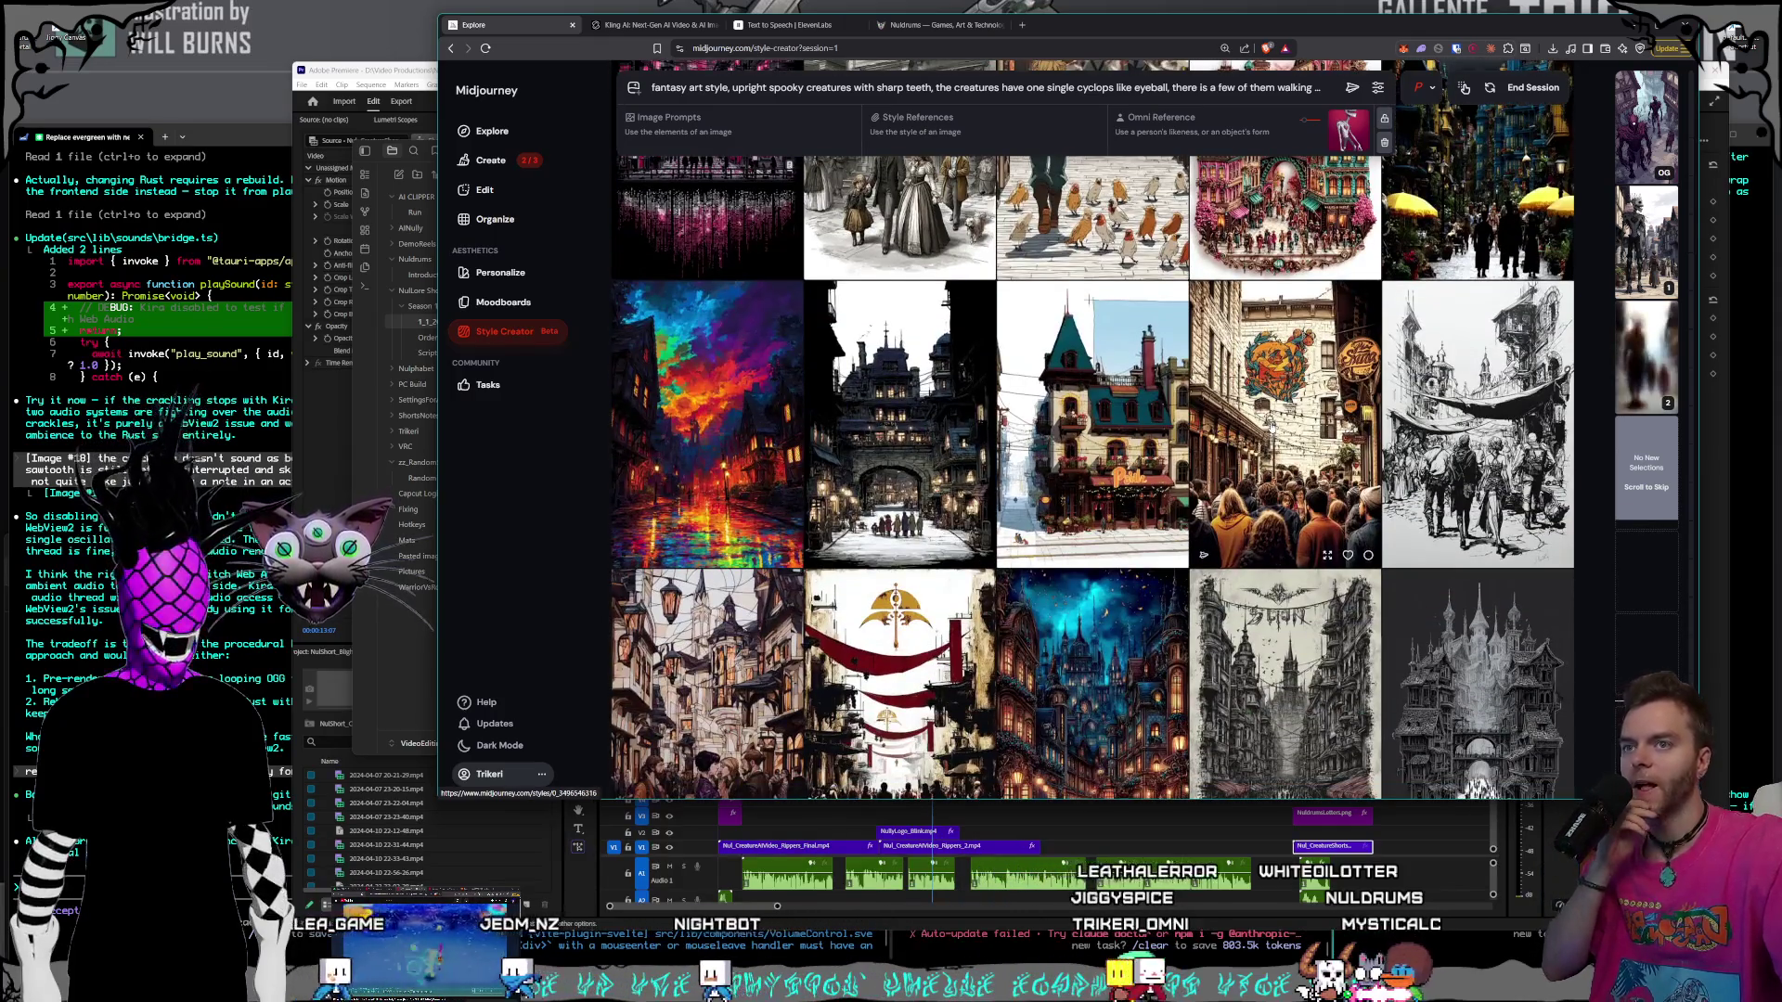
pyautogui.scroll(-4, 1267, 425)
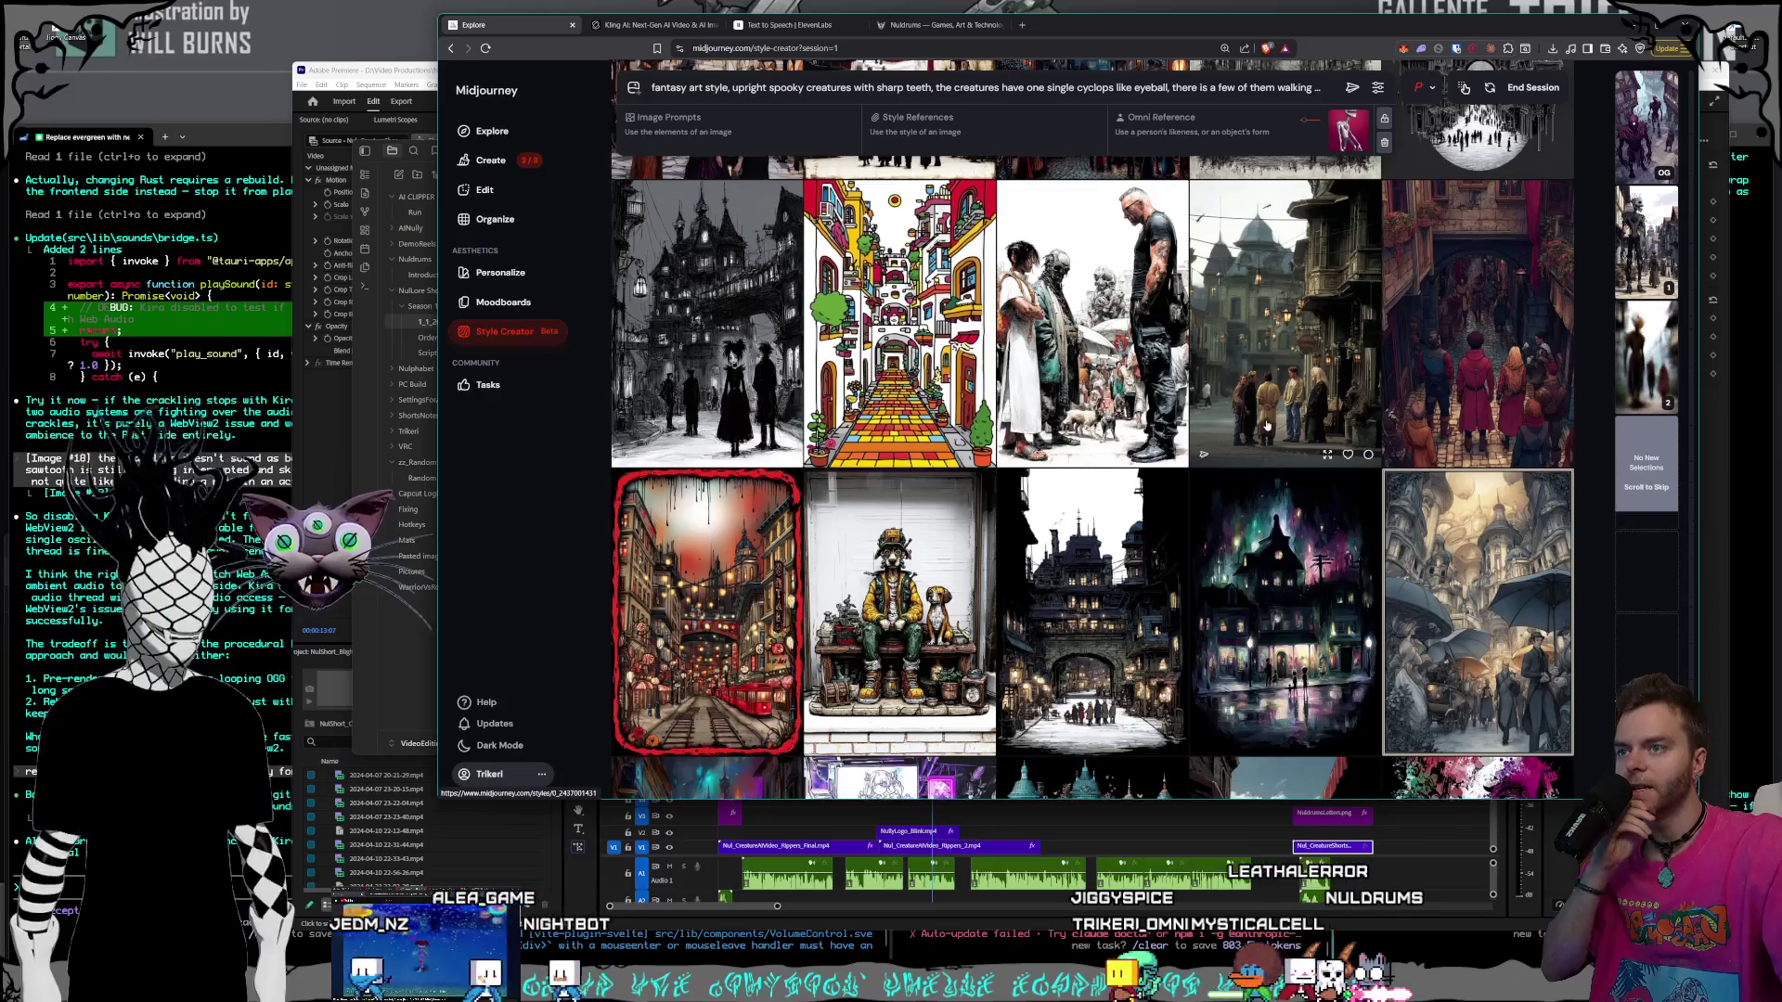
pyautogui.scroll(-3, 1267, 425)
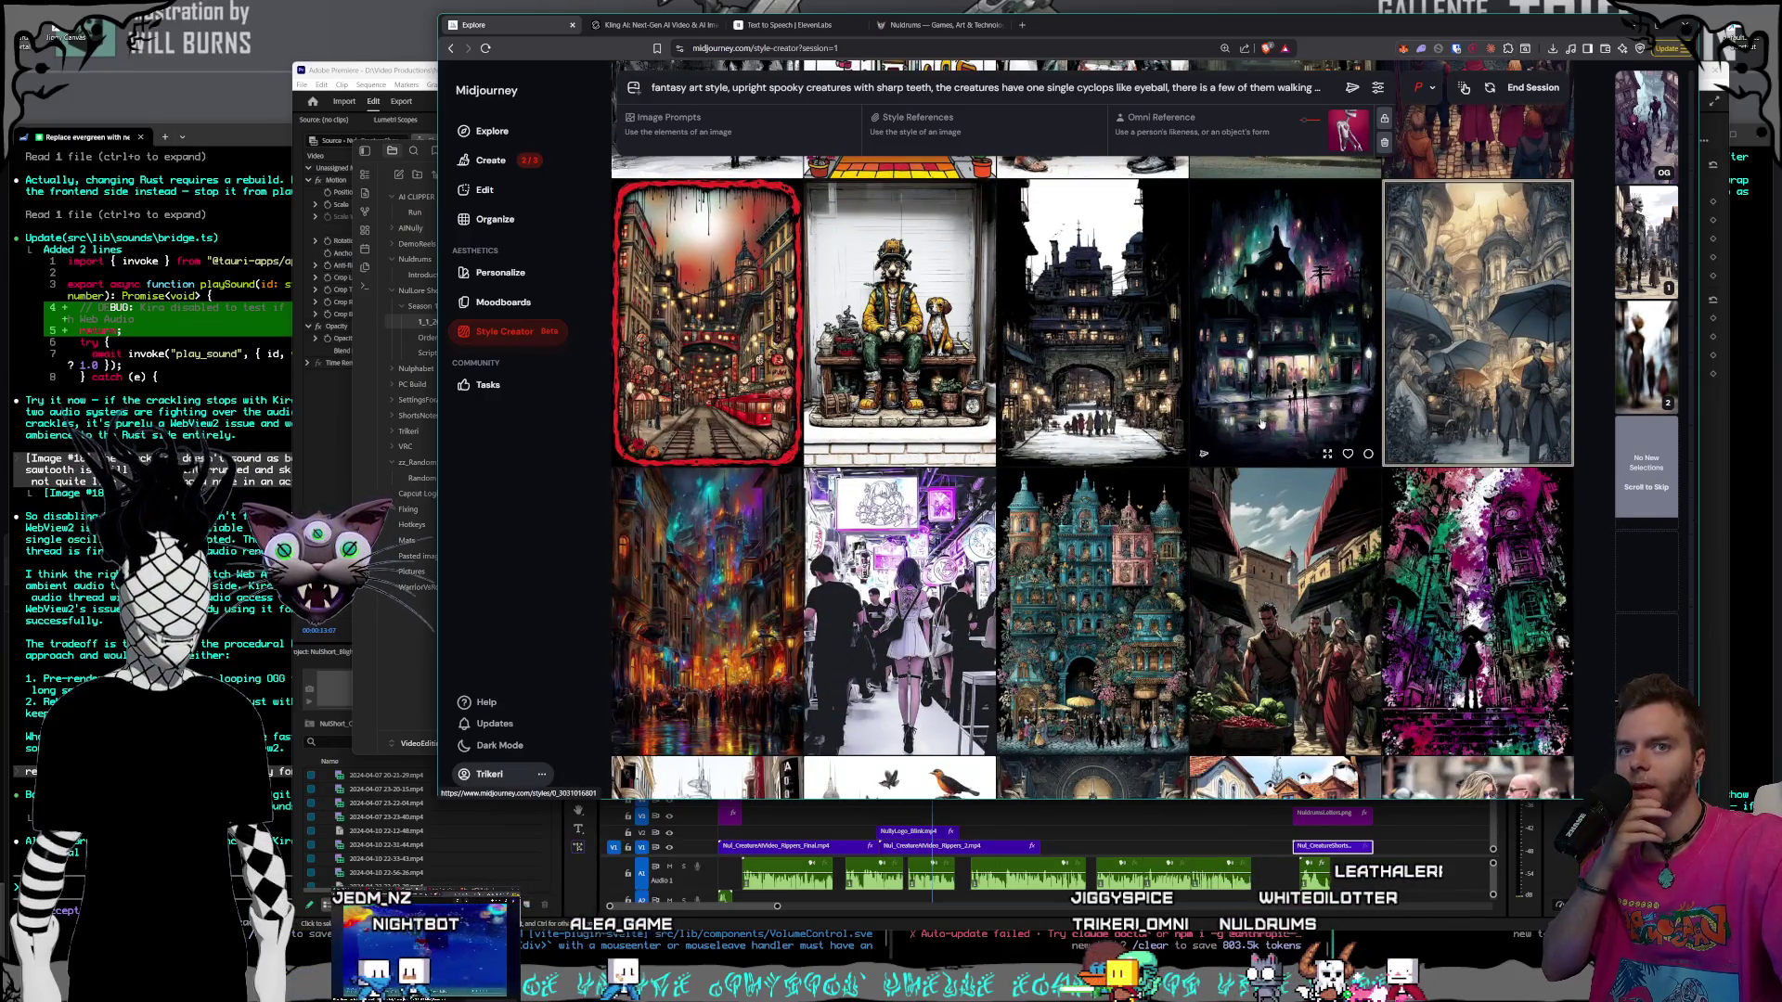
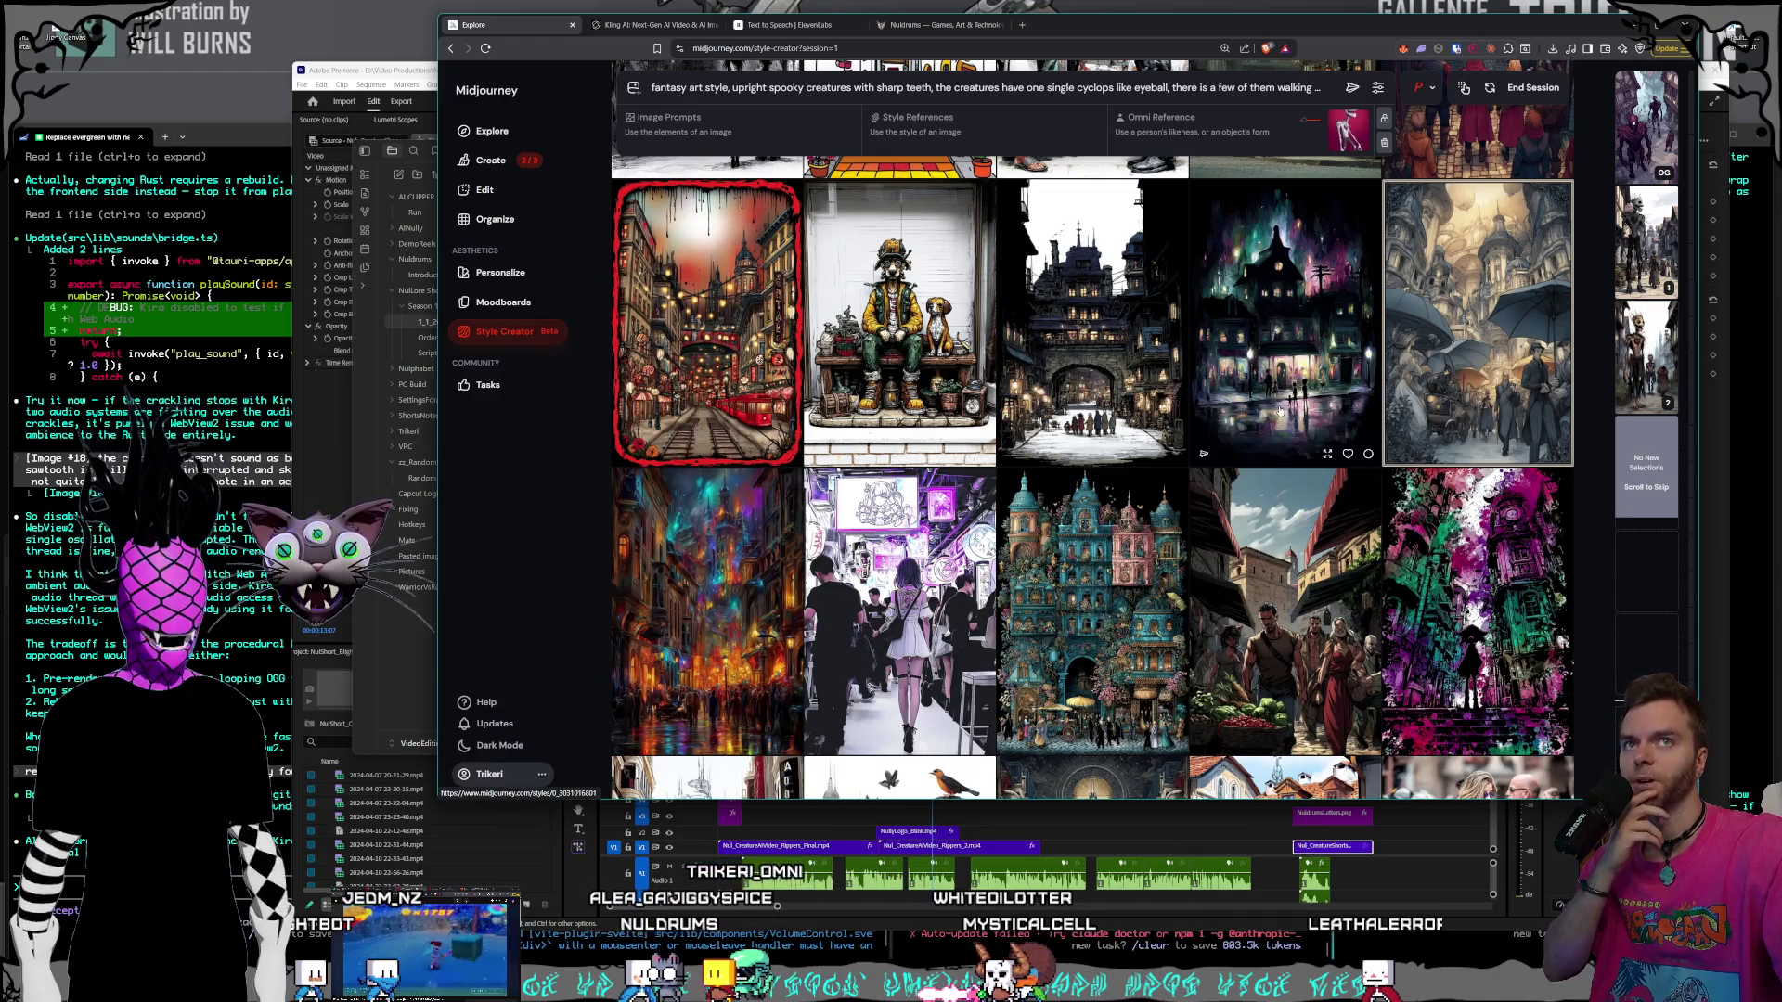
# - Browse the spooky street-scene grid and pick a dark street image as the preferred style
pyautogui.scroll(-5, 1272, 407)
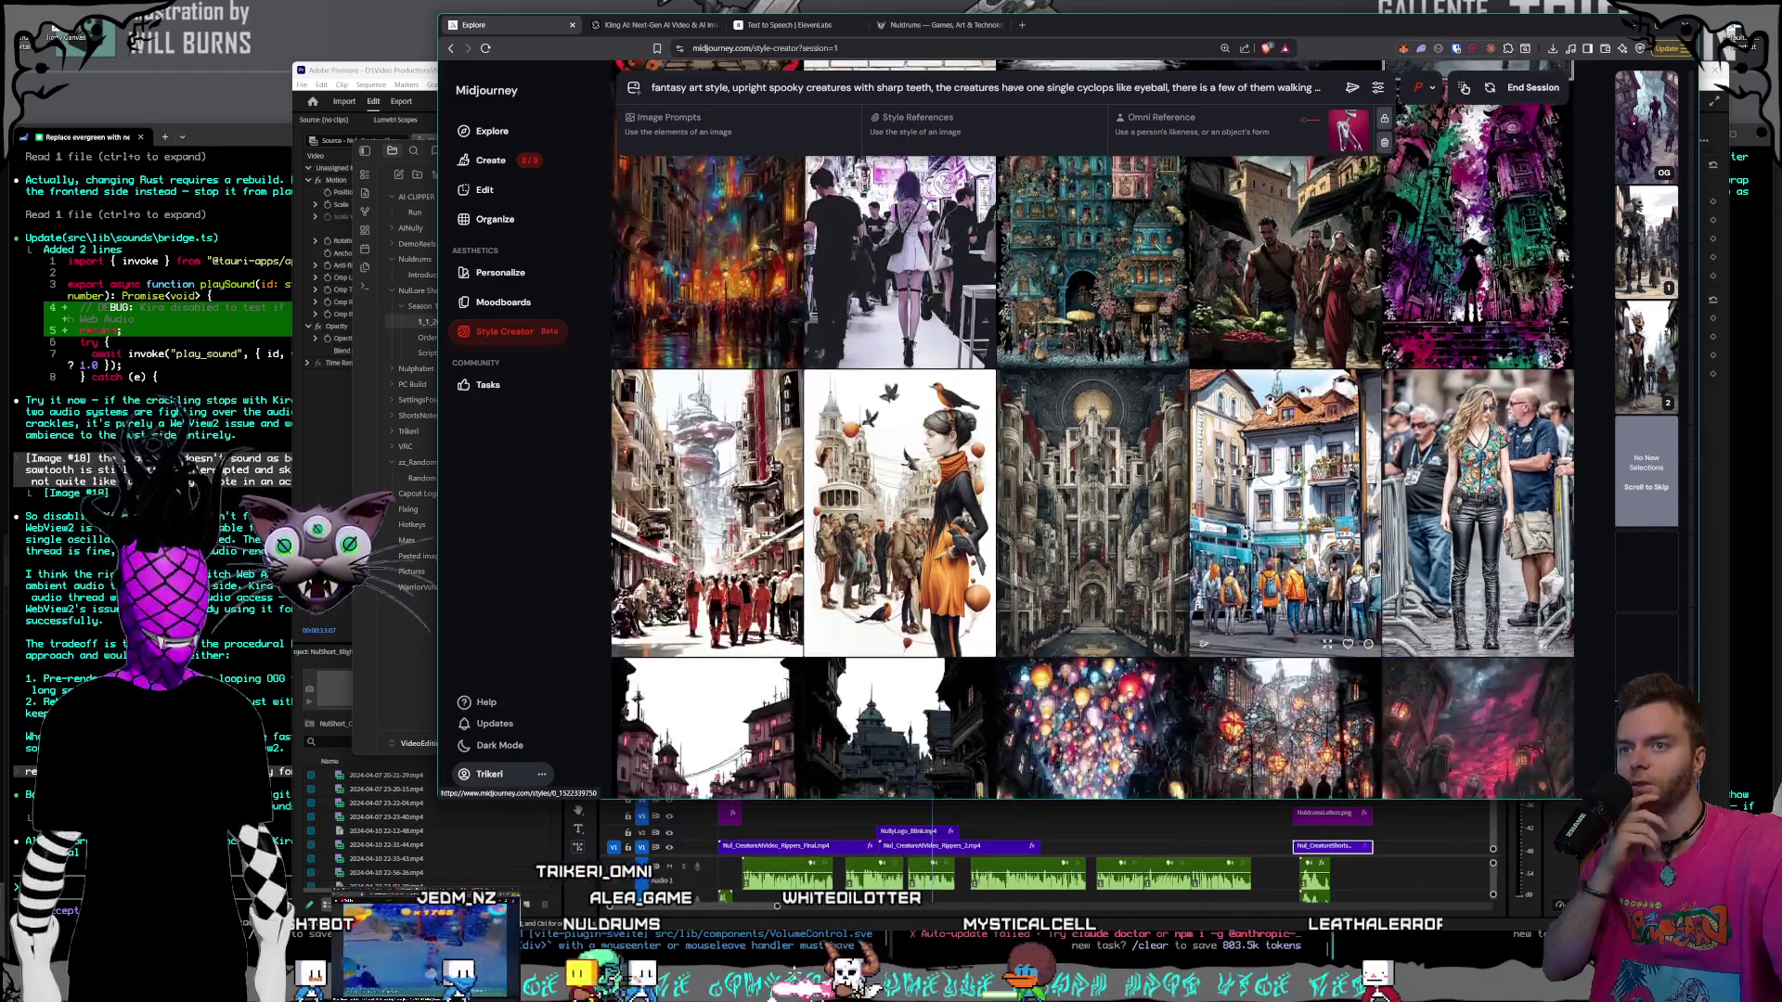
pyautogui.scroll(-4, 1268, 408)
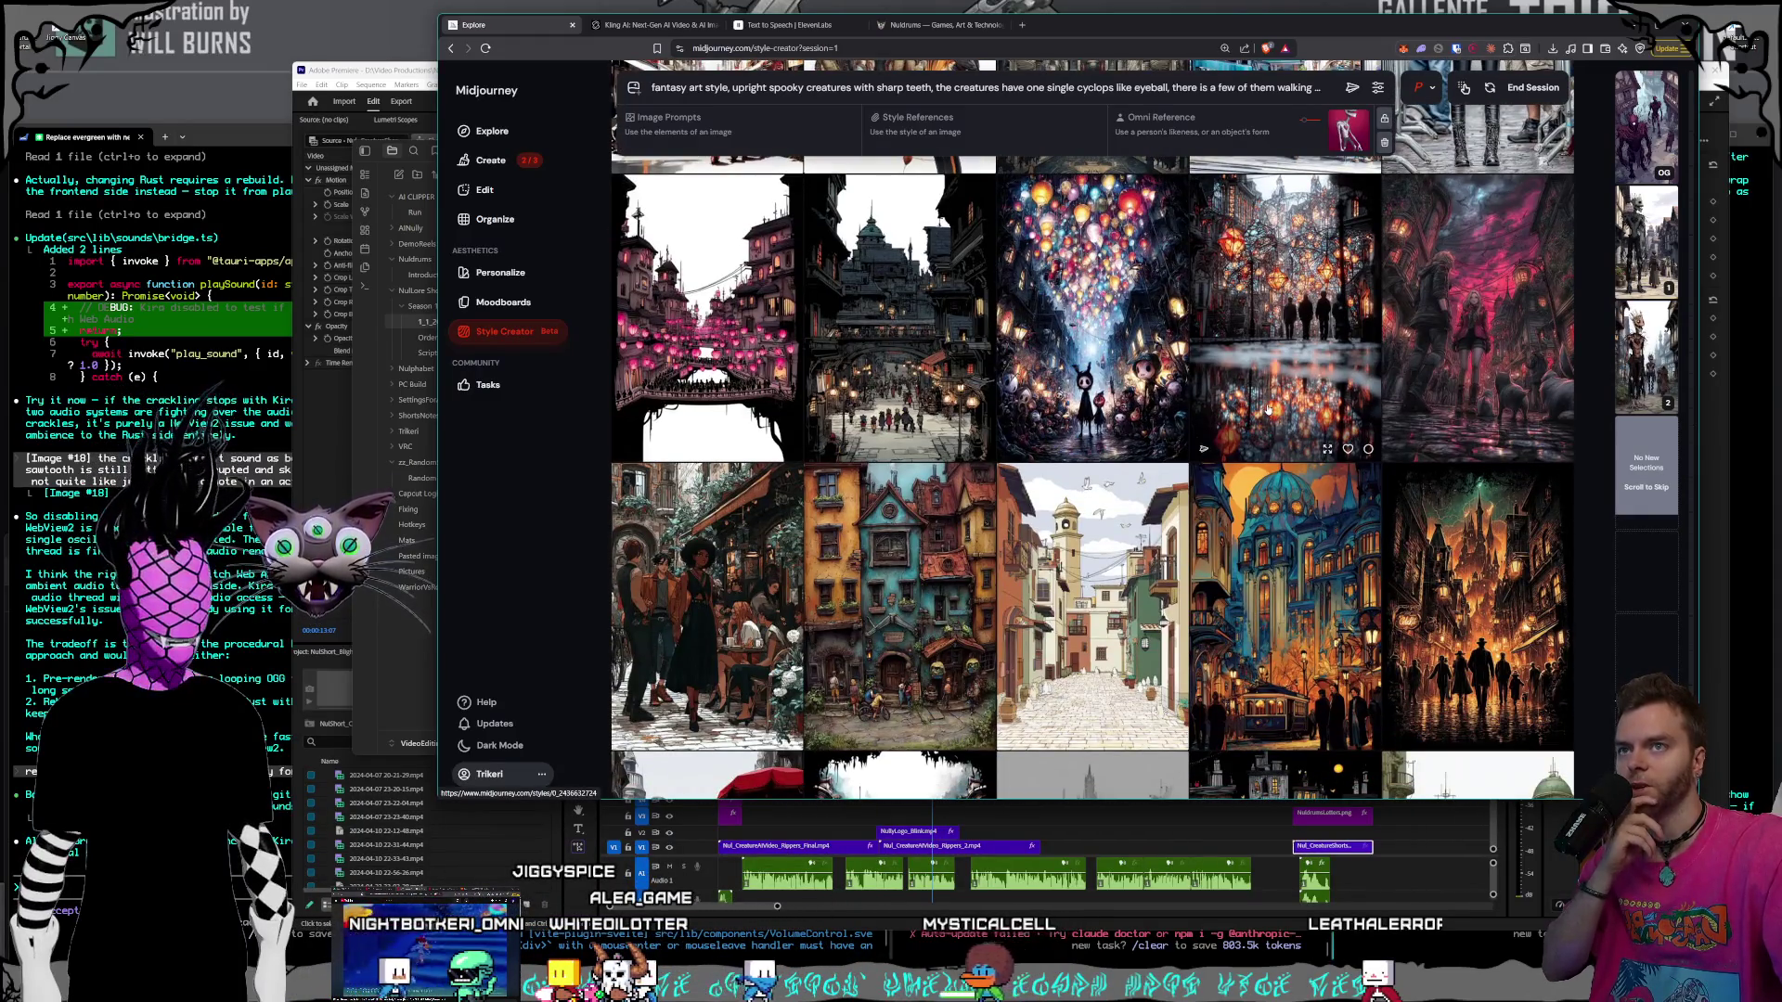
pyautogui.scroll(-2, 1267, 409)
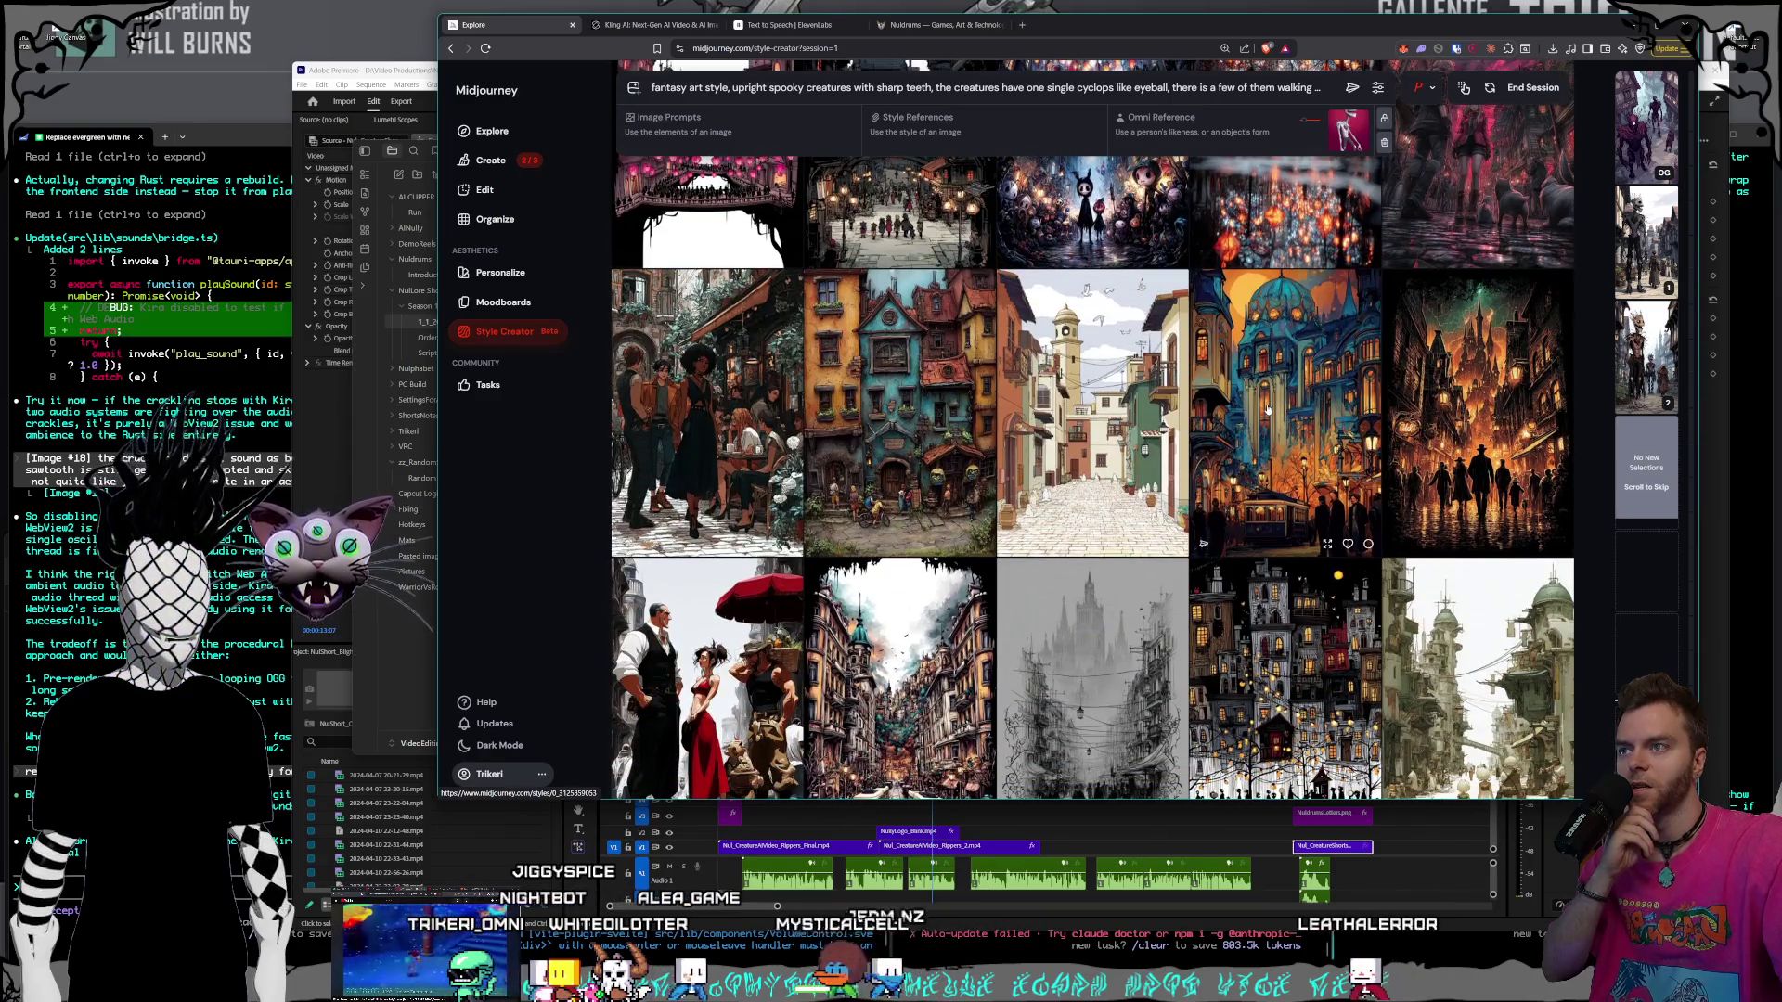
pyautogui.scroll(-2, 1267, 409)
pyautogui.scroll(-2, 1267, 410)
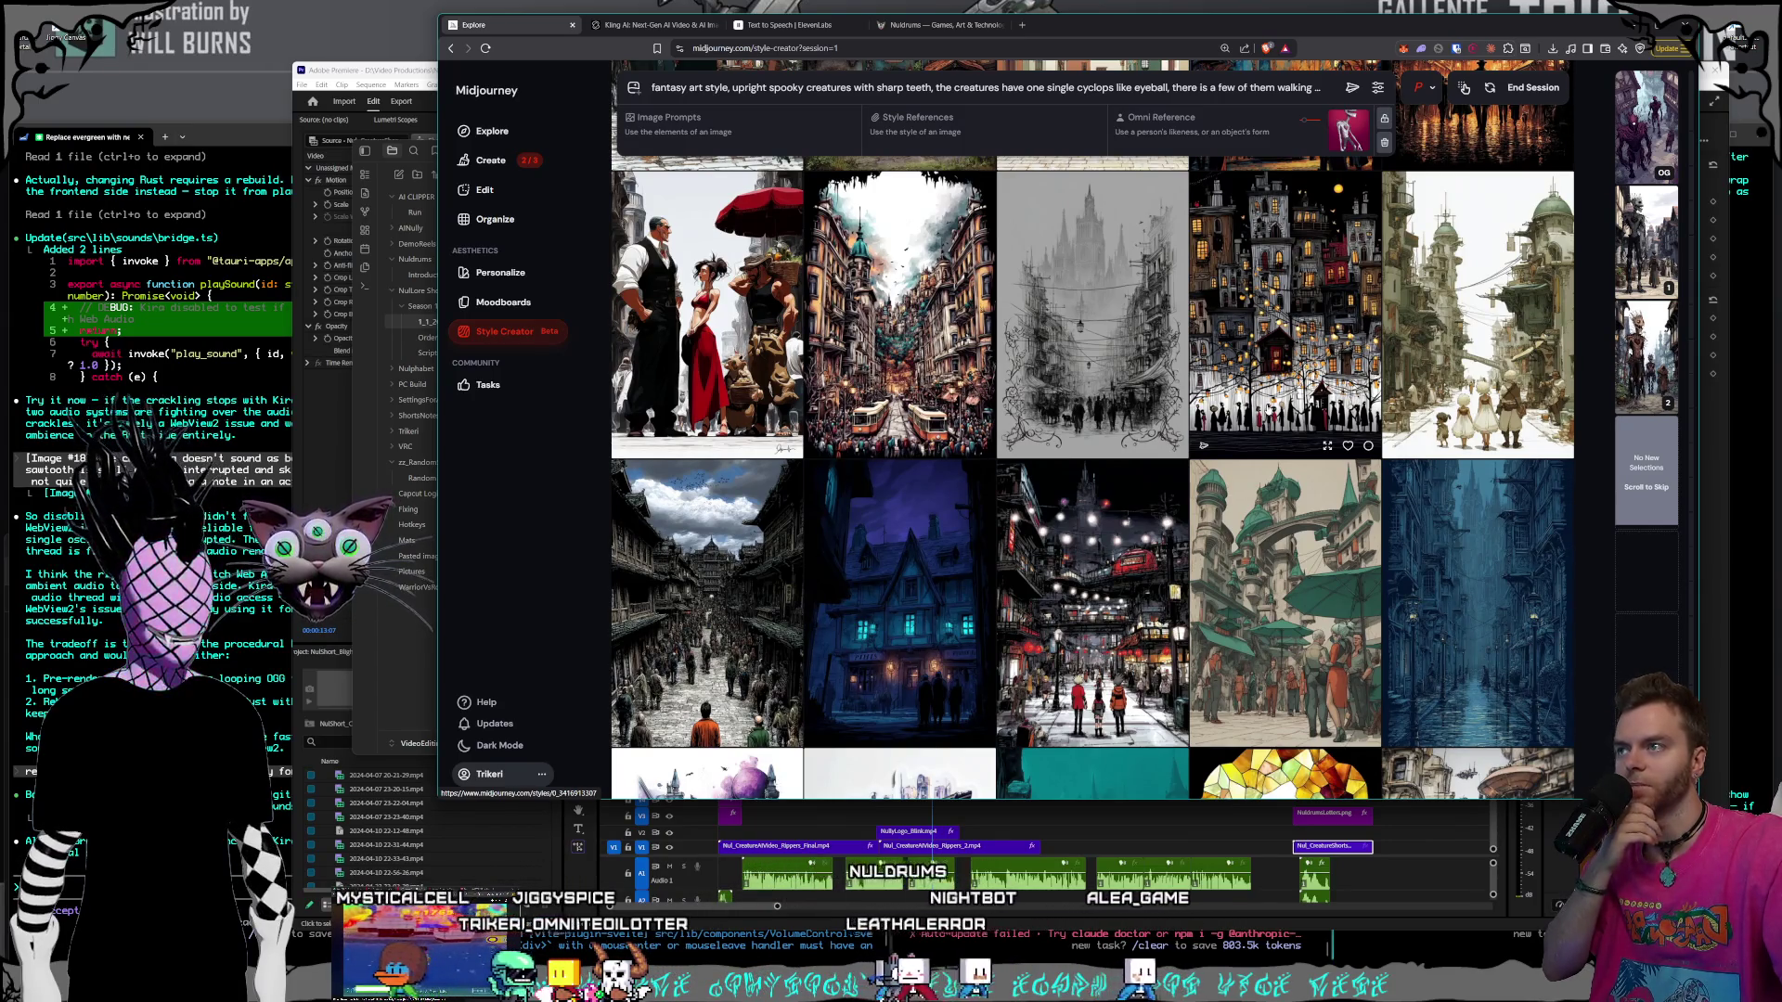
pyautogui.scroll(-5, 1268, 409)
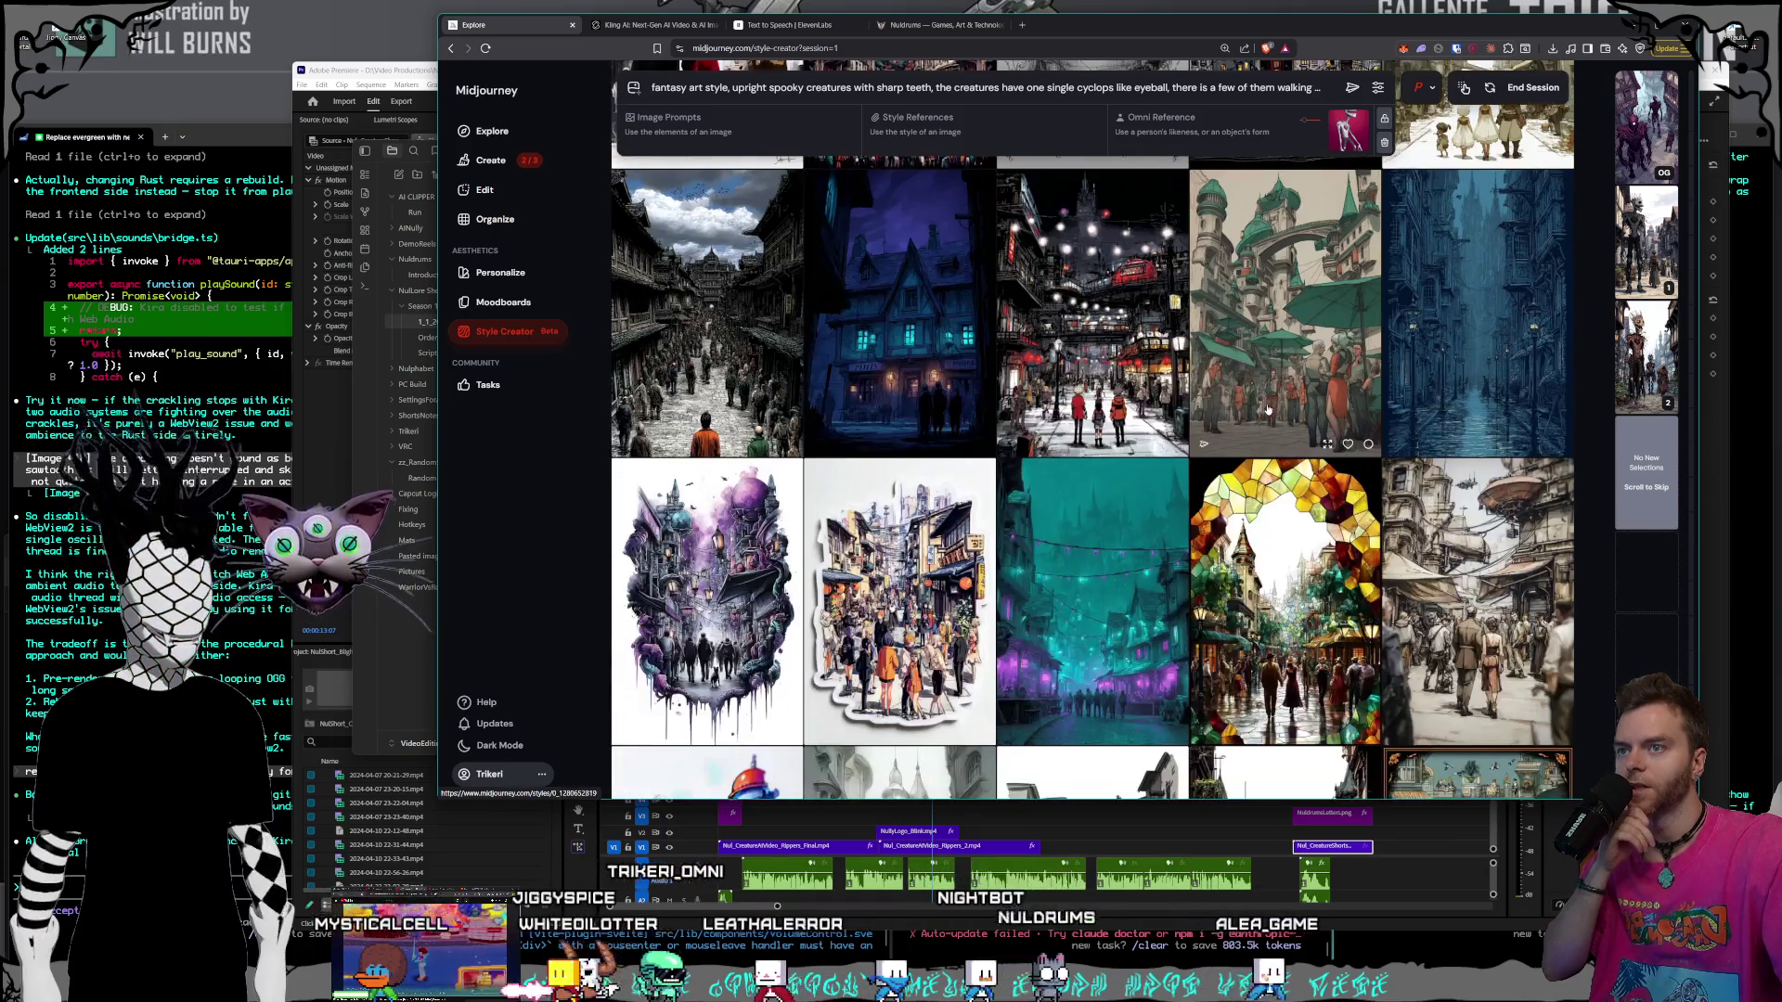
pyautogui.scroll(-2, 1268, 409)
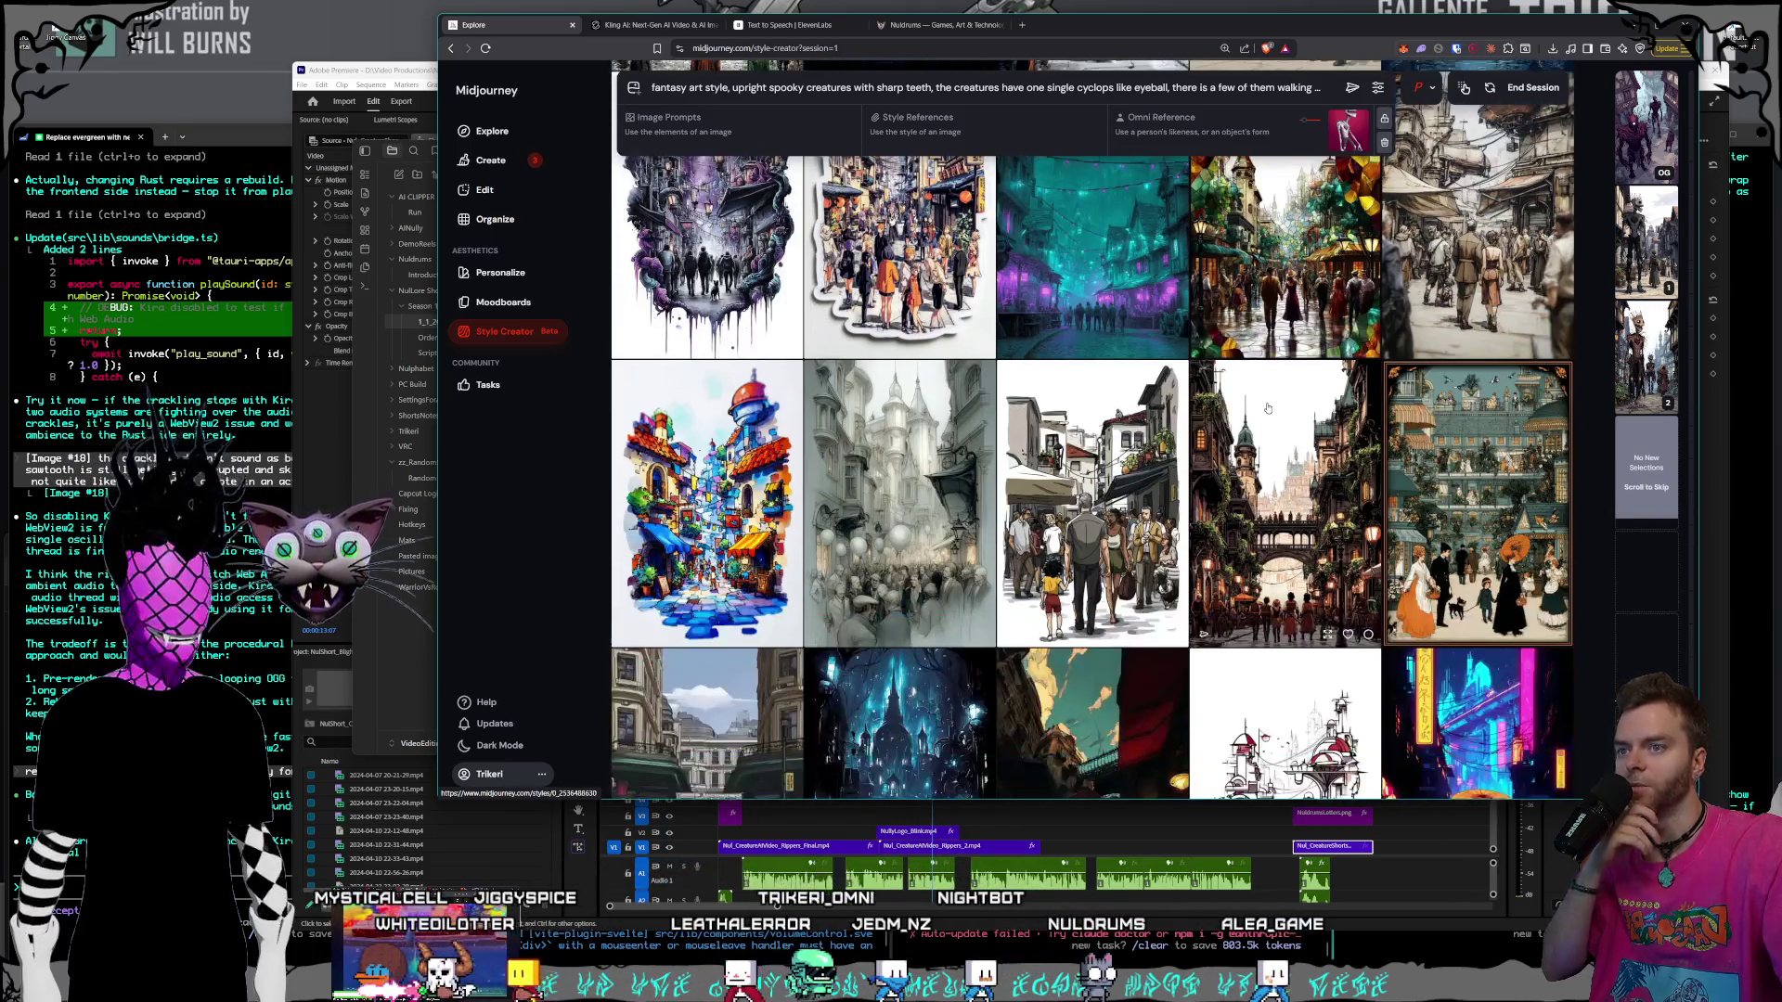
pyautogui.scroll(-3, 1268, 409)
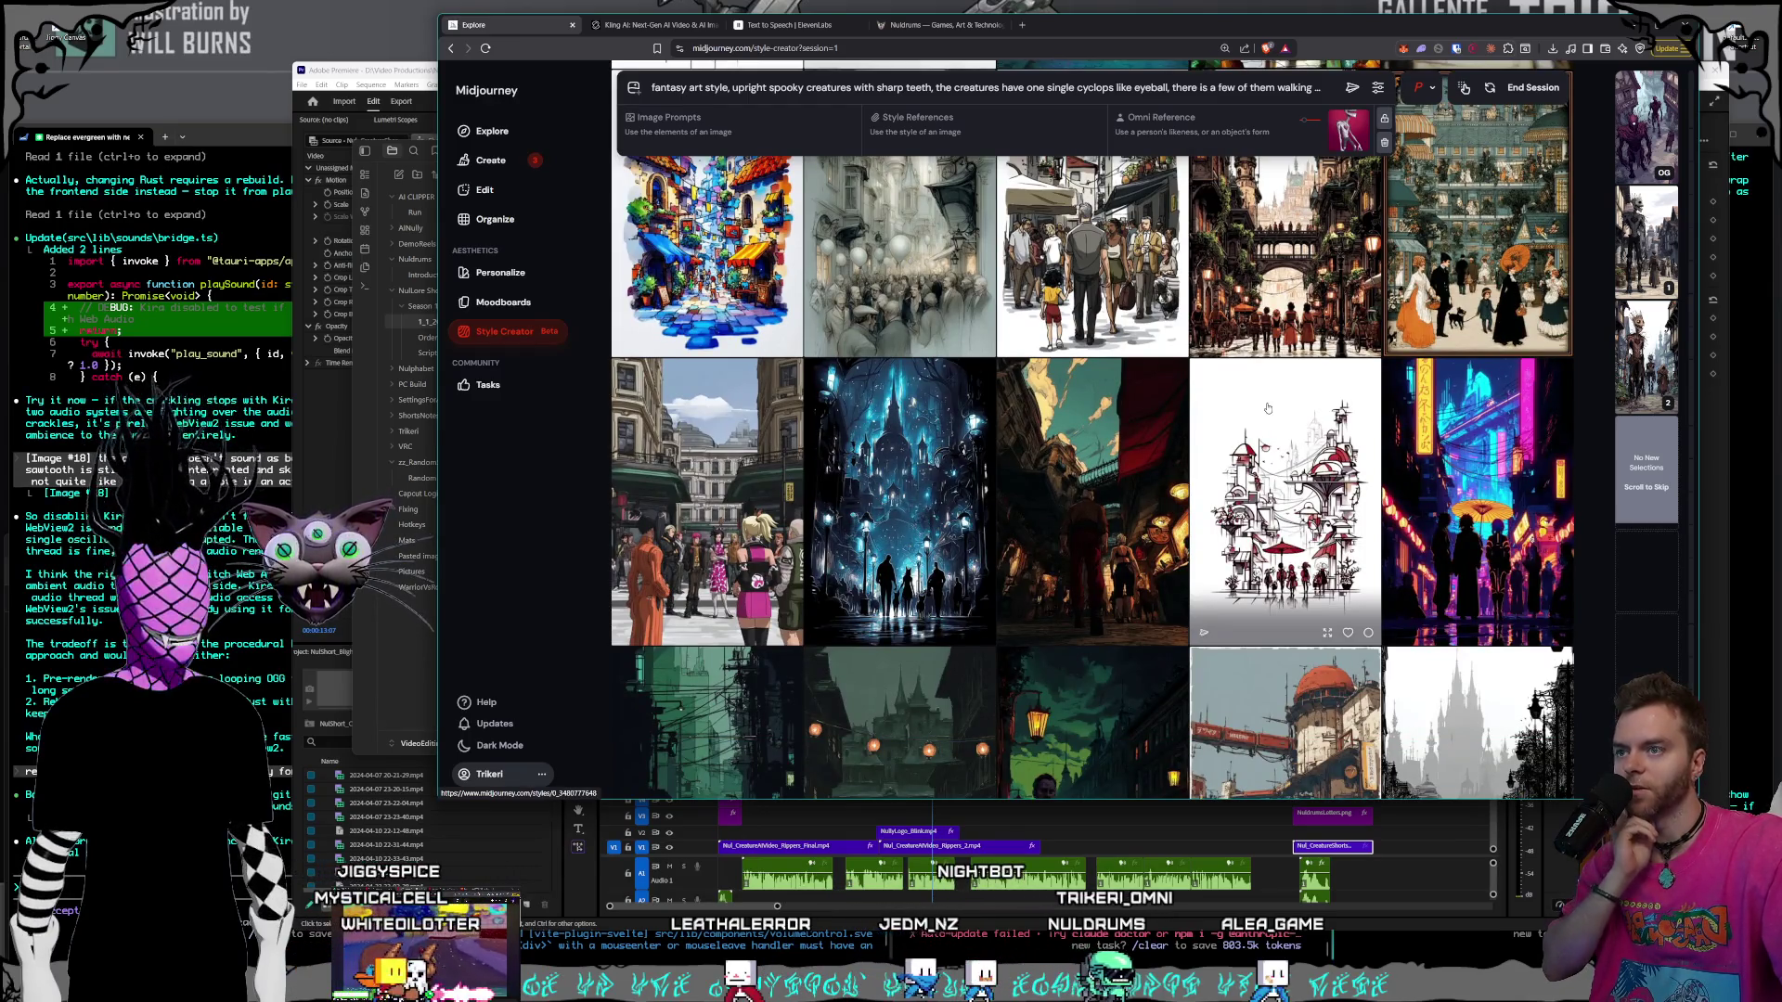
pyautogui.scroll(-1, 1267, 408)
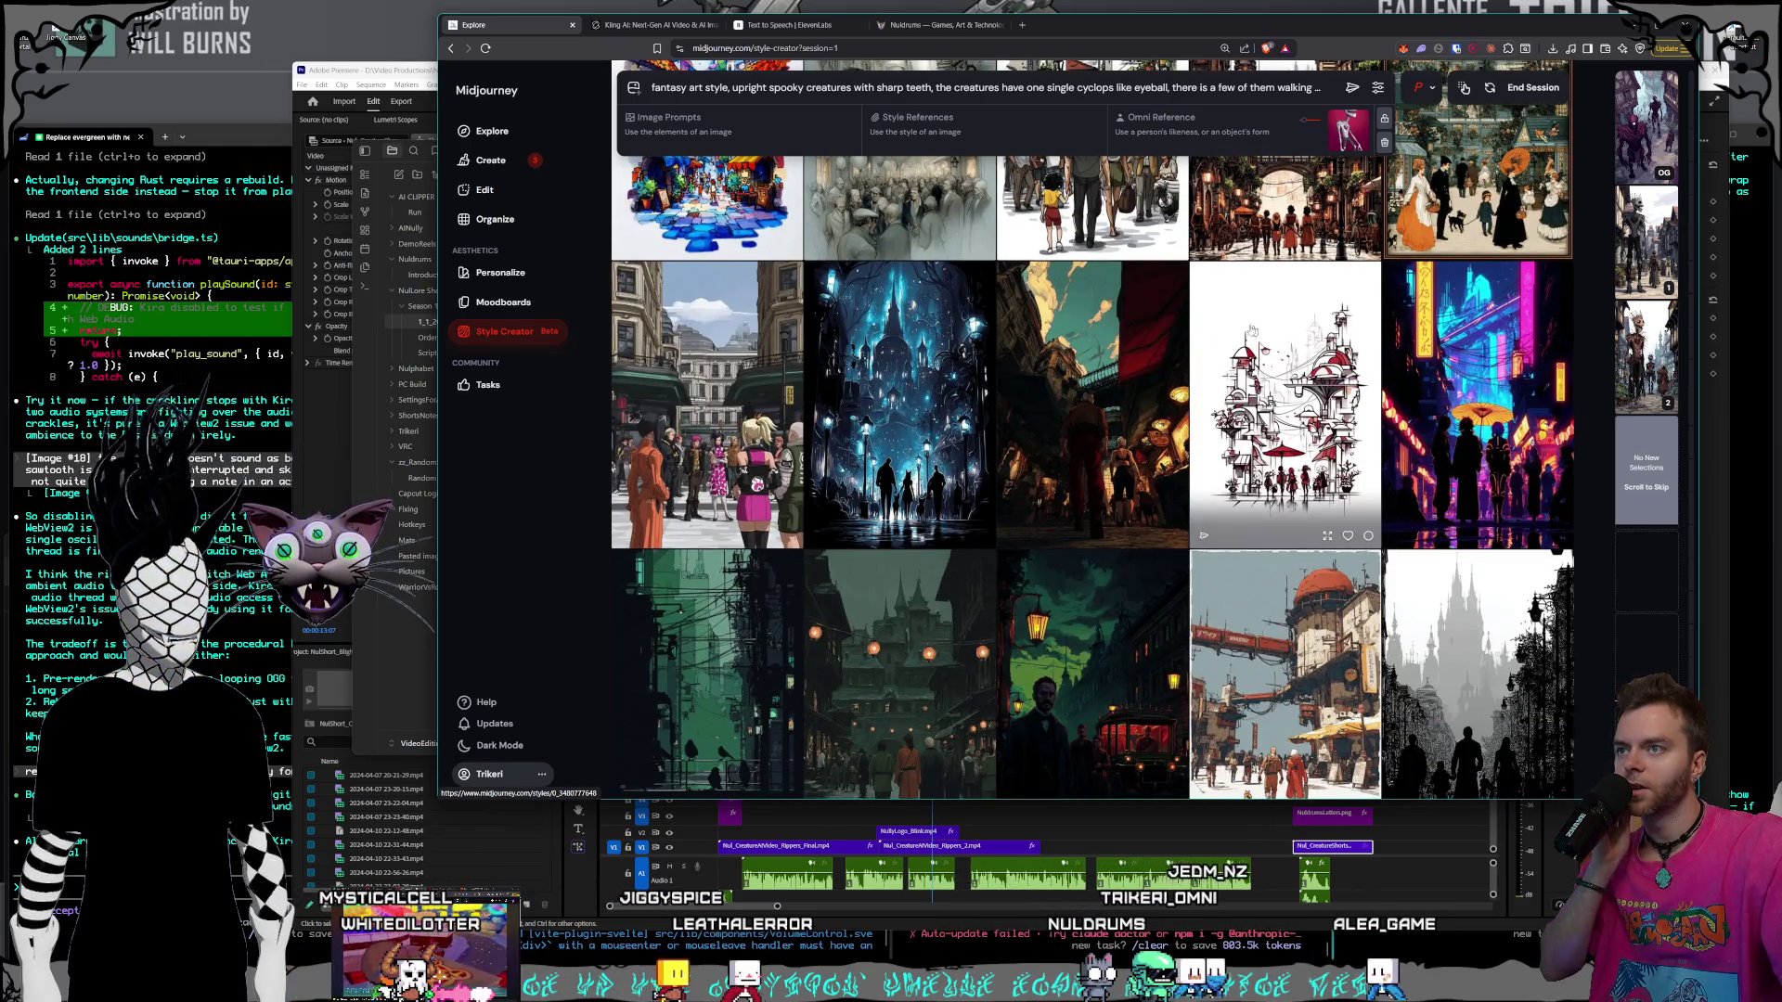
pyautogui.click(1124, 332)
# - Look through the round 3 street images and choose another one for the style
pyautogui.scroll(-2, 1257, 383)
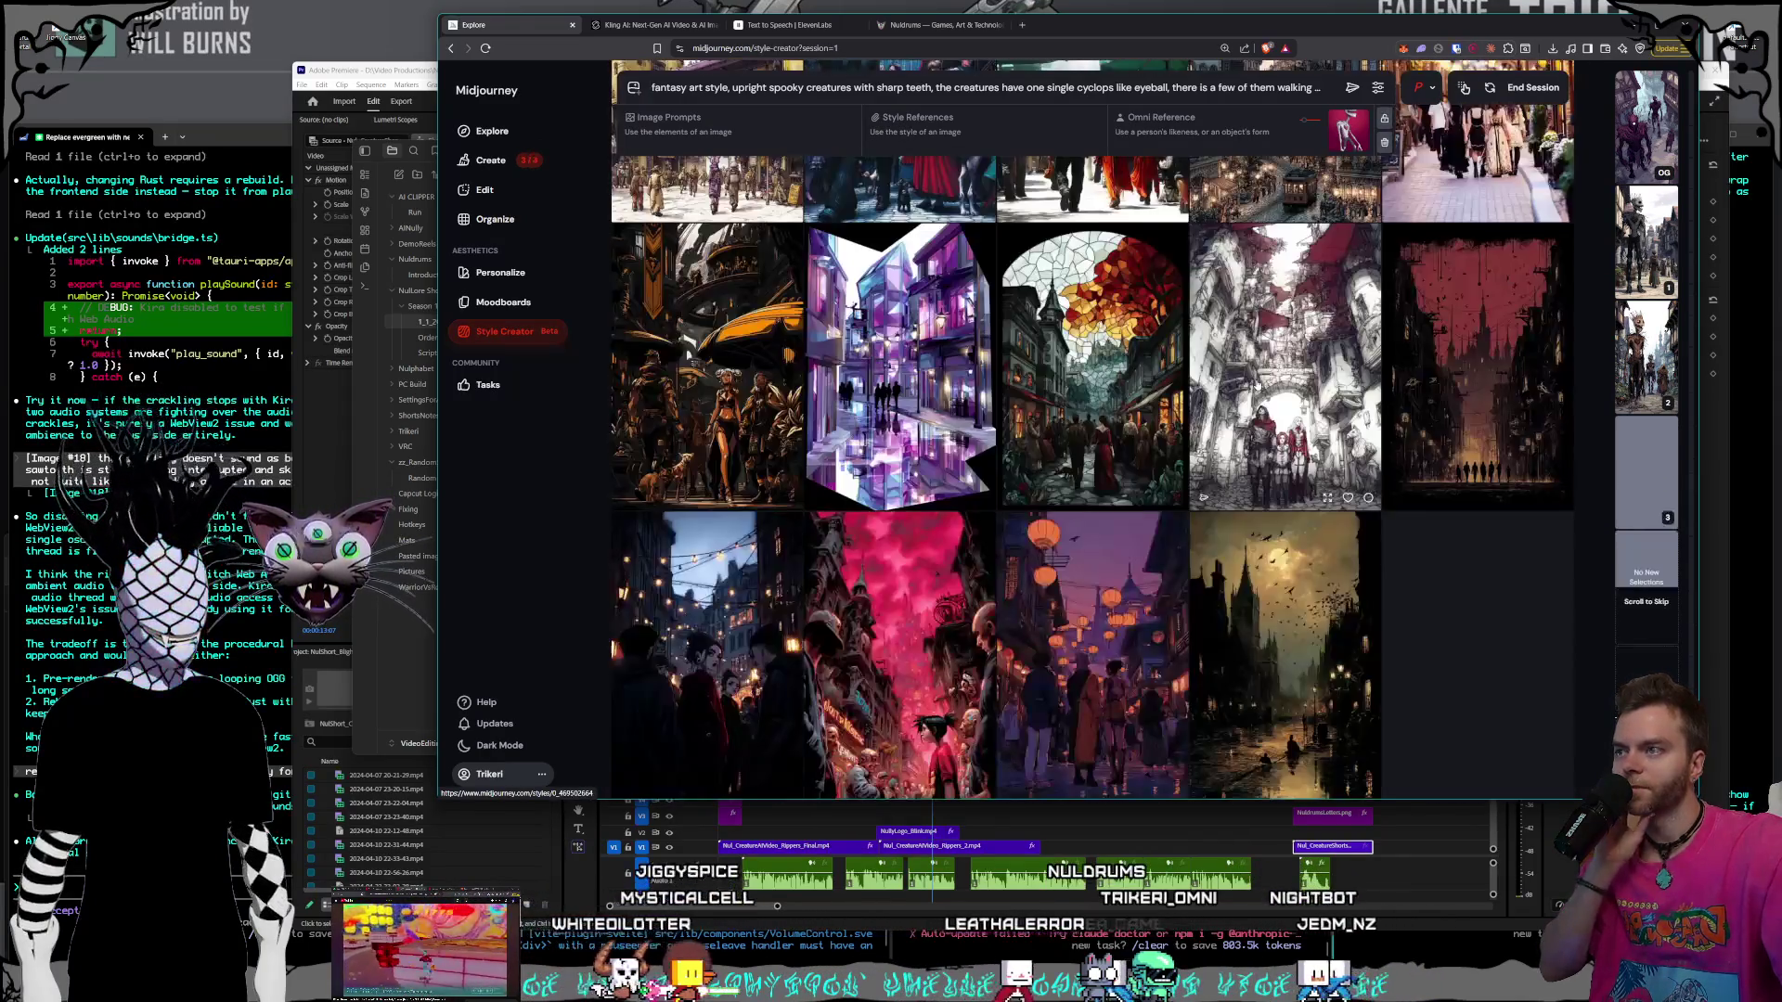
pyautogui.scroll(-3, 1255, 380)
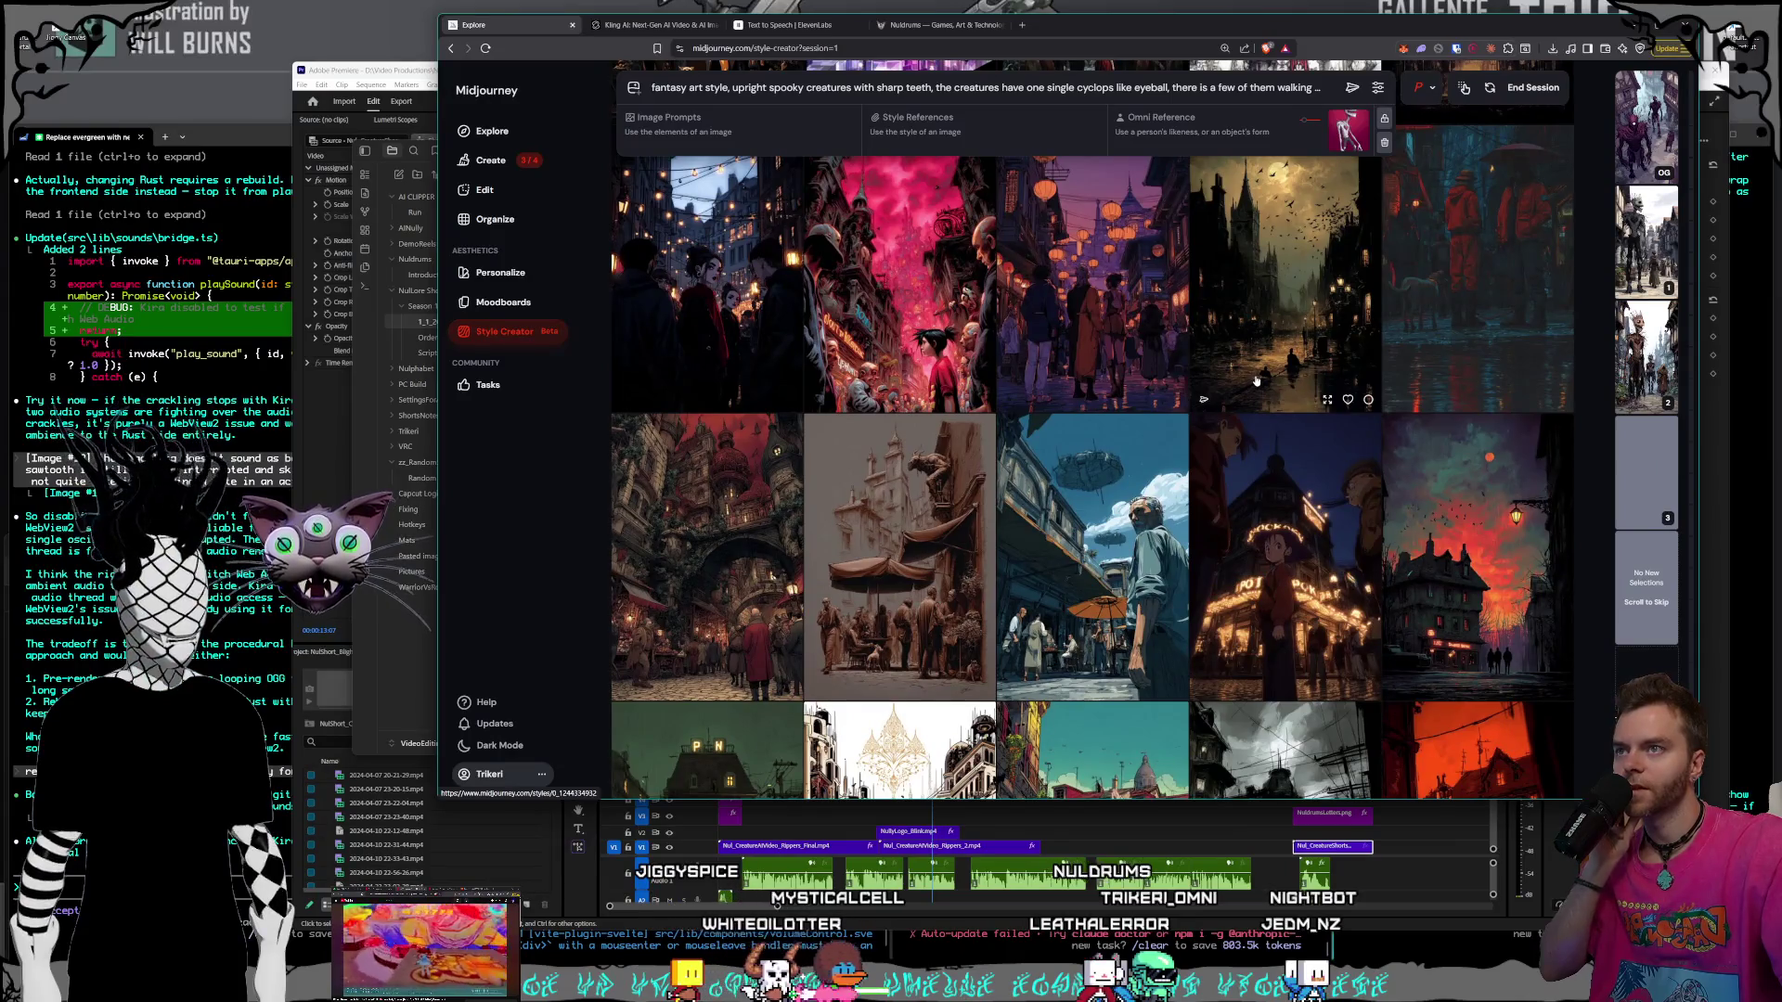
pyautogui.scroll(-5, 1256, 380)
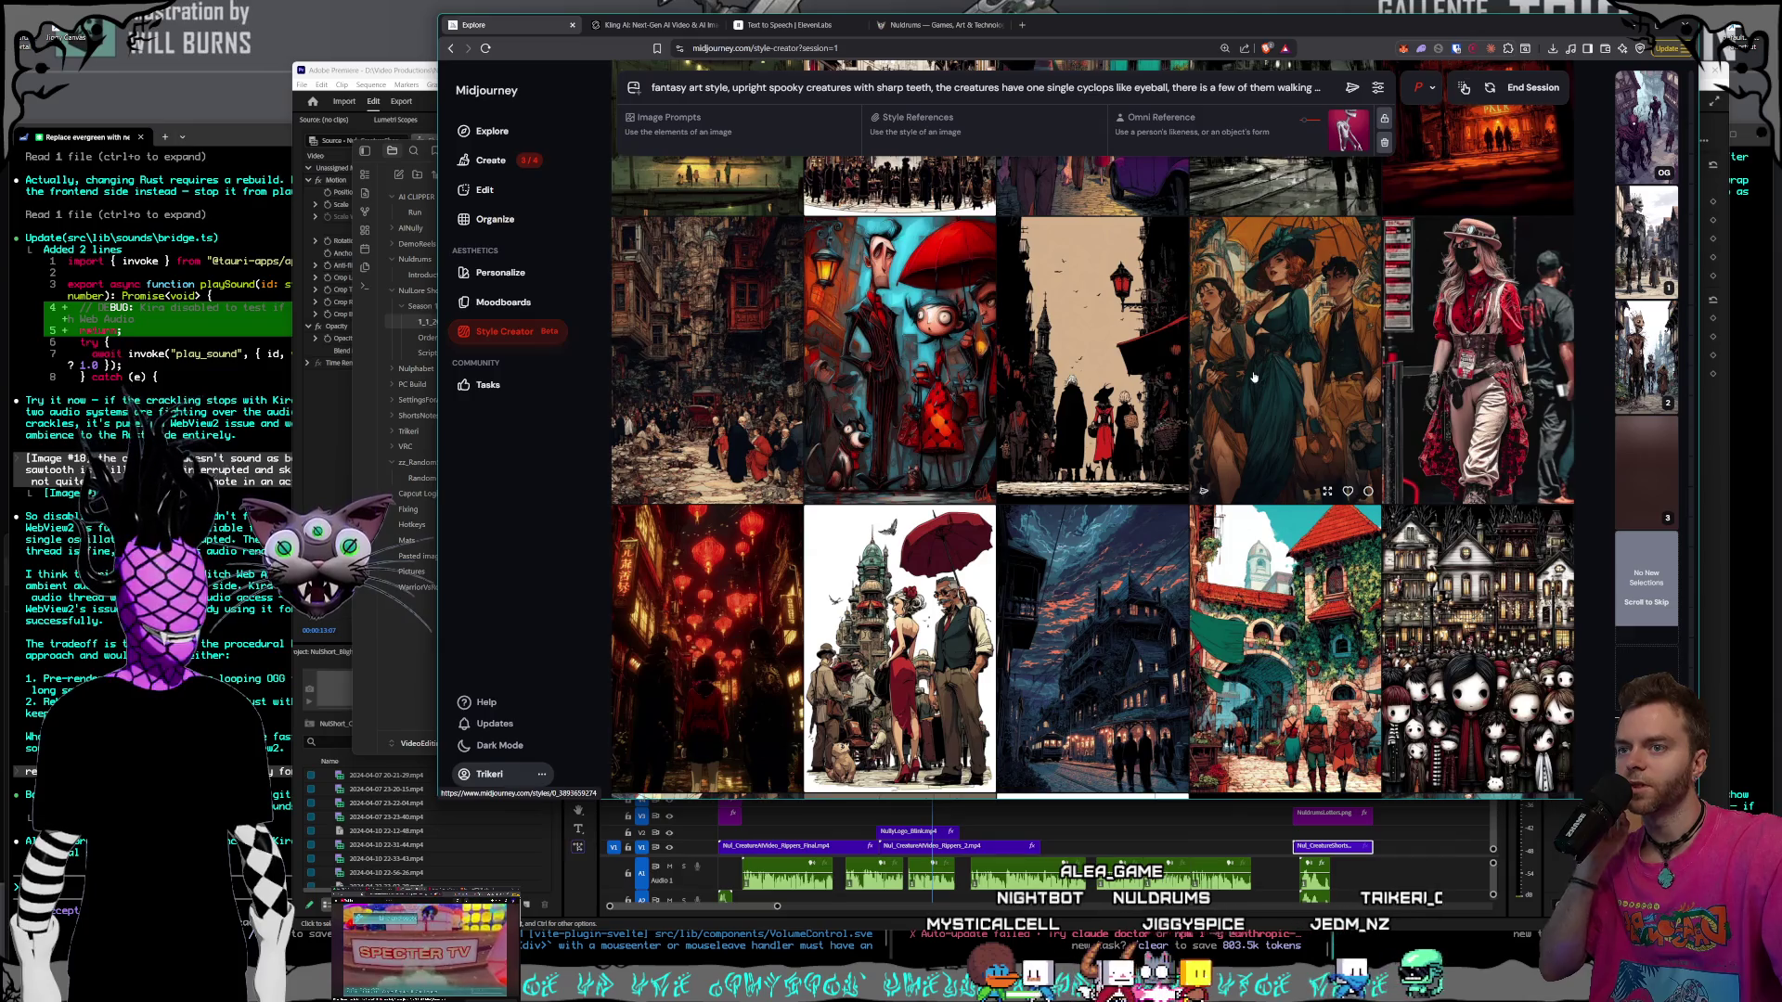
pyautogui.scroll(-3, 1254, 376)
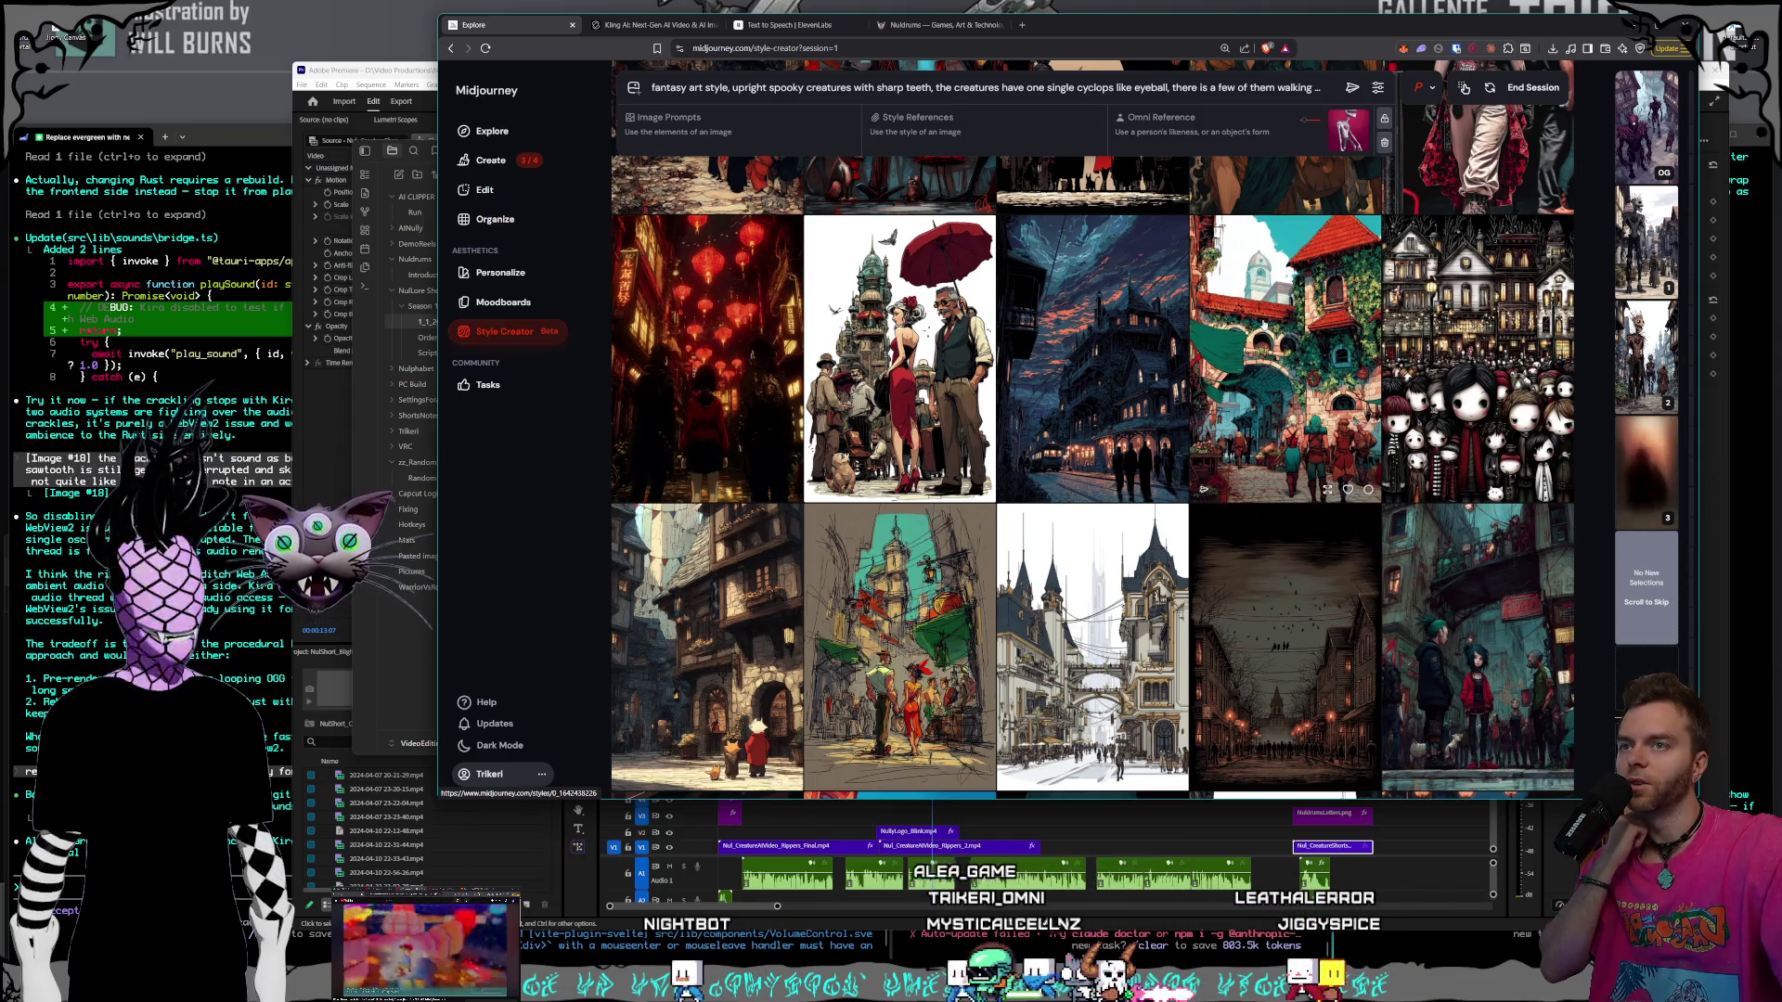
pyautogui.scroll(-5, 1264, 324)
pyautogui.scroll(-1, 1264, 324)
pyautogui.scroll(-4, 1263, 324)
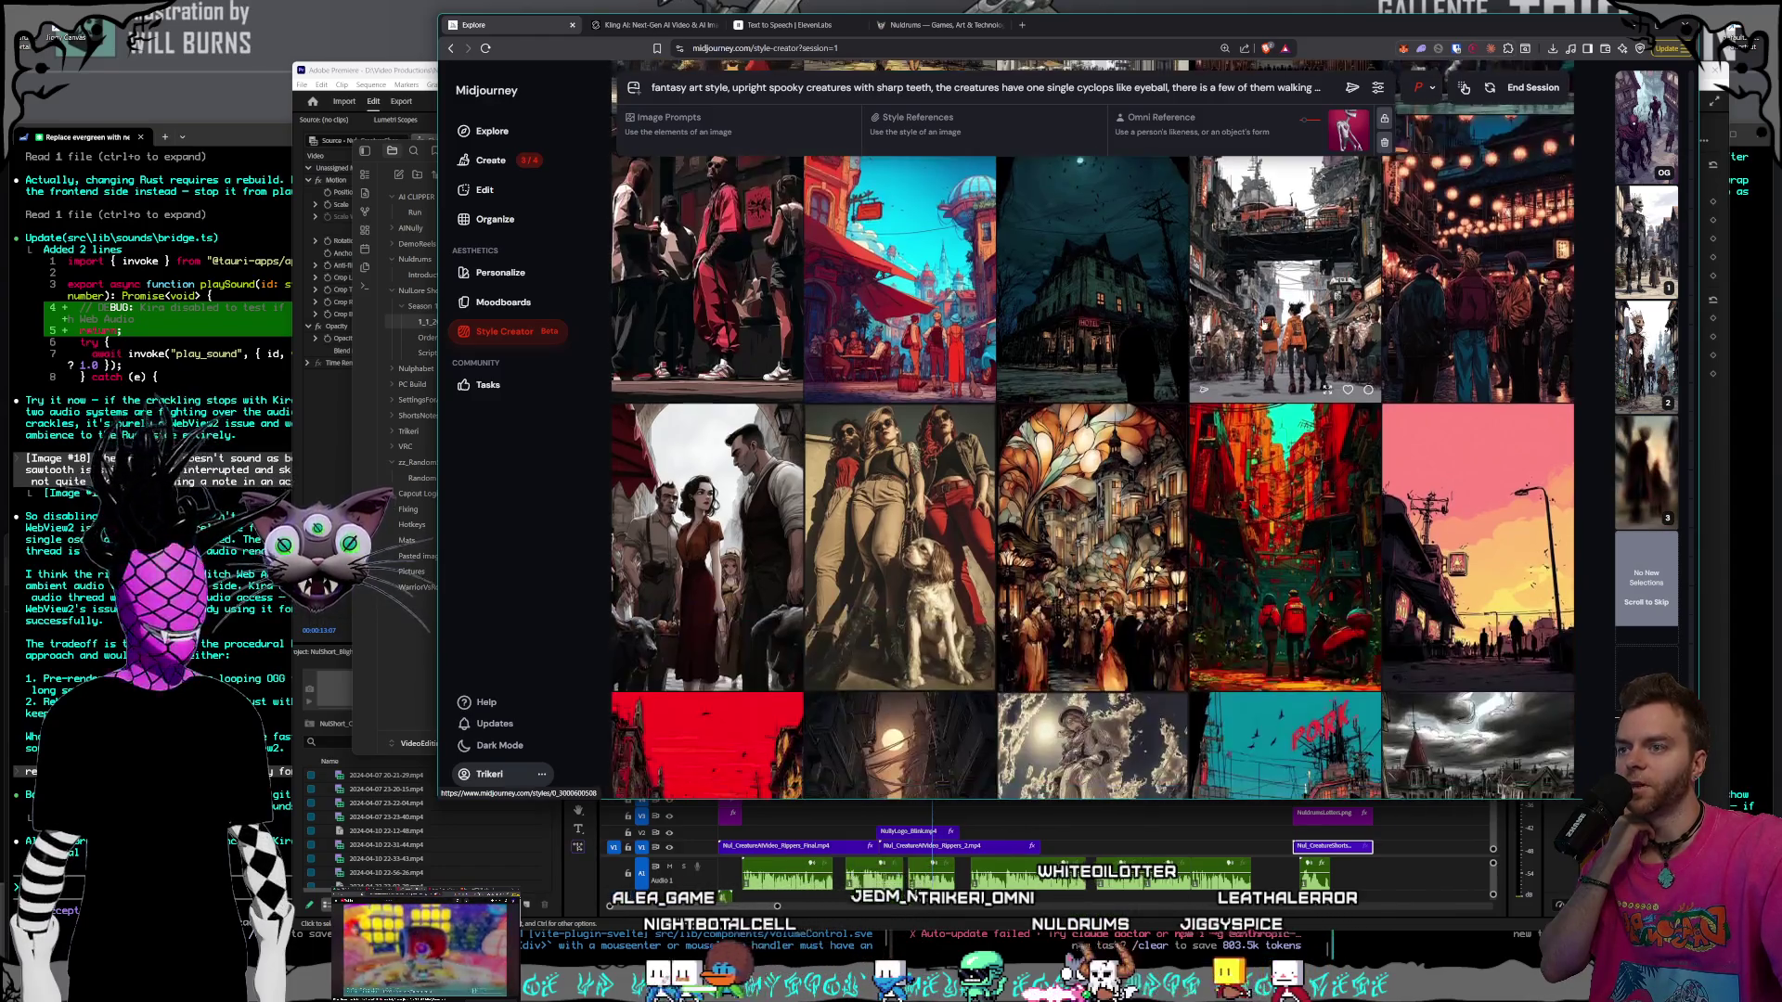
pyautogui.scroll(-5, 1264, 325)
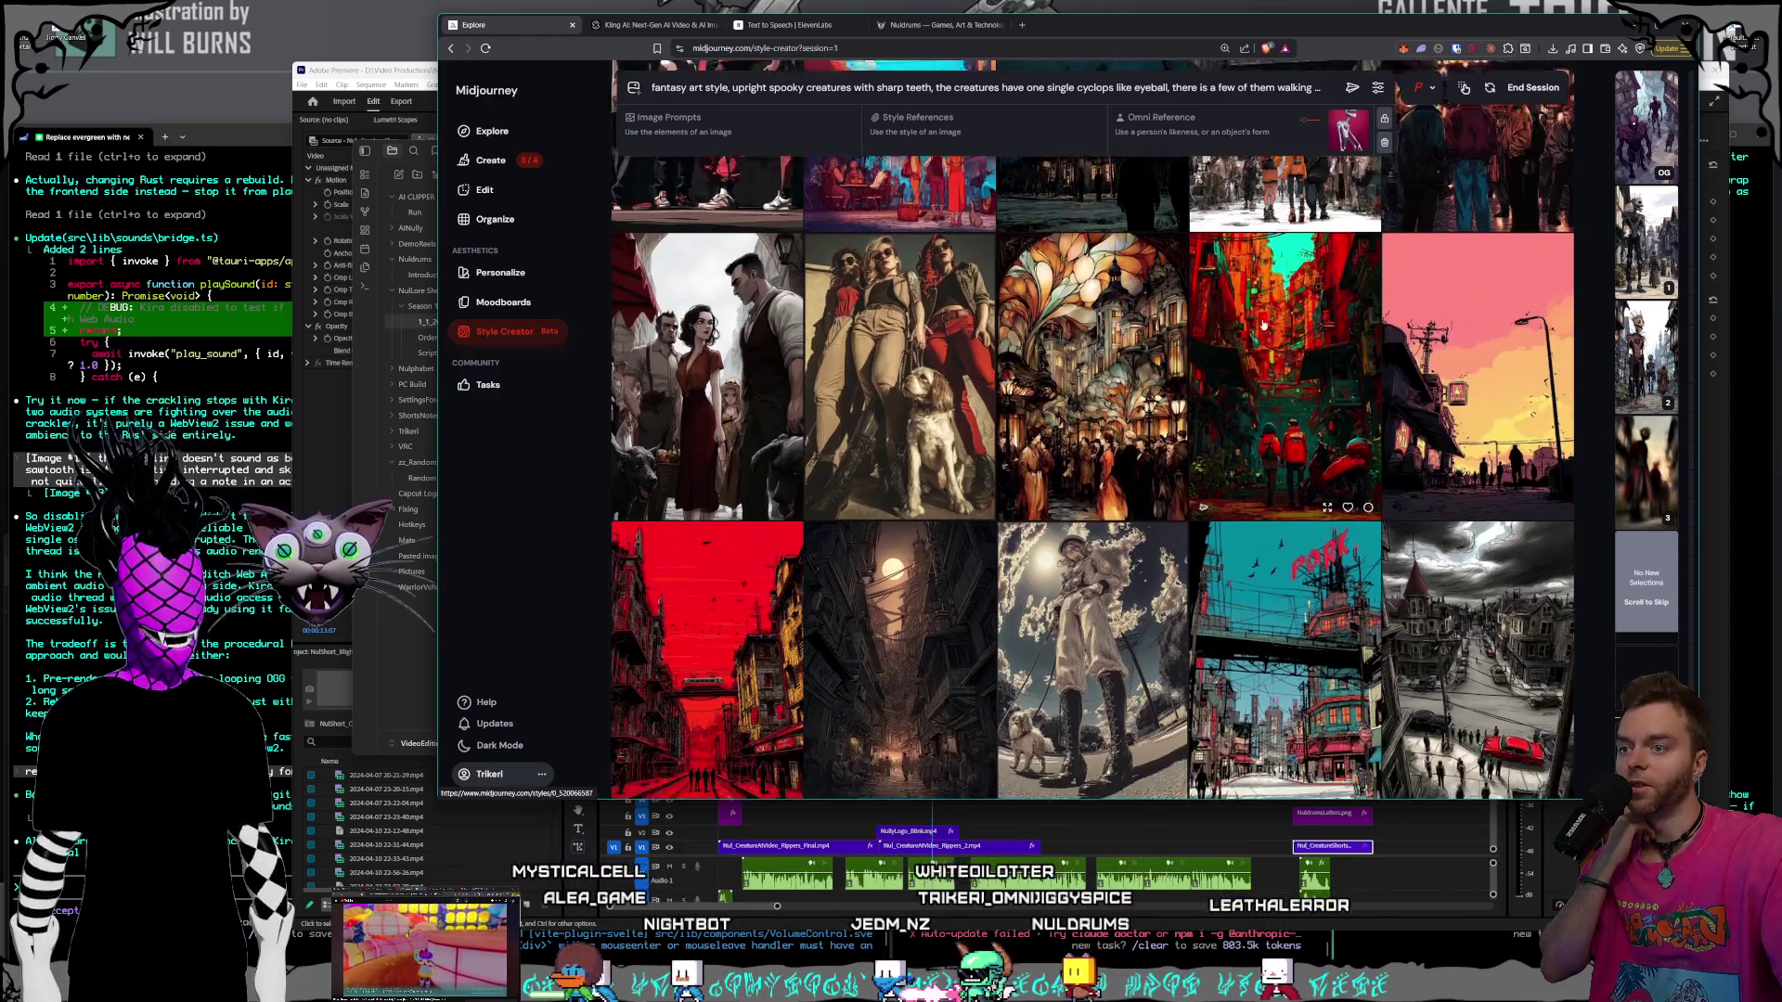
pyautogui.scroll(-5, 1264, 324)
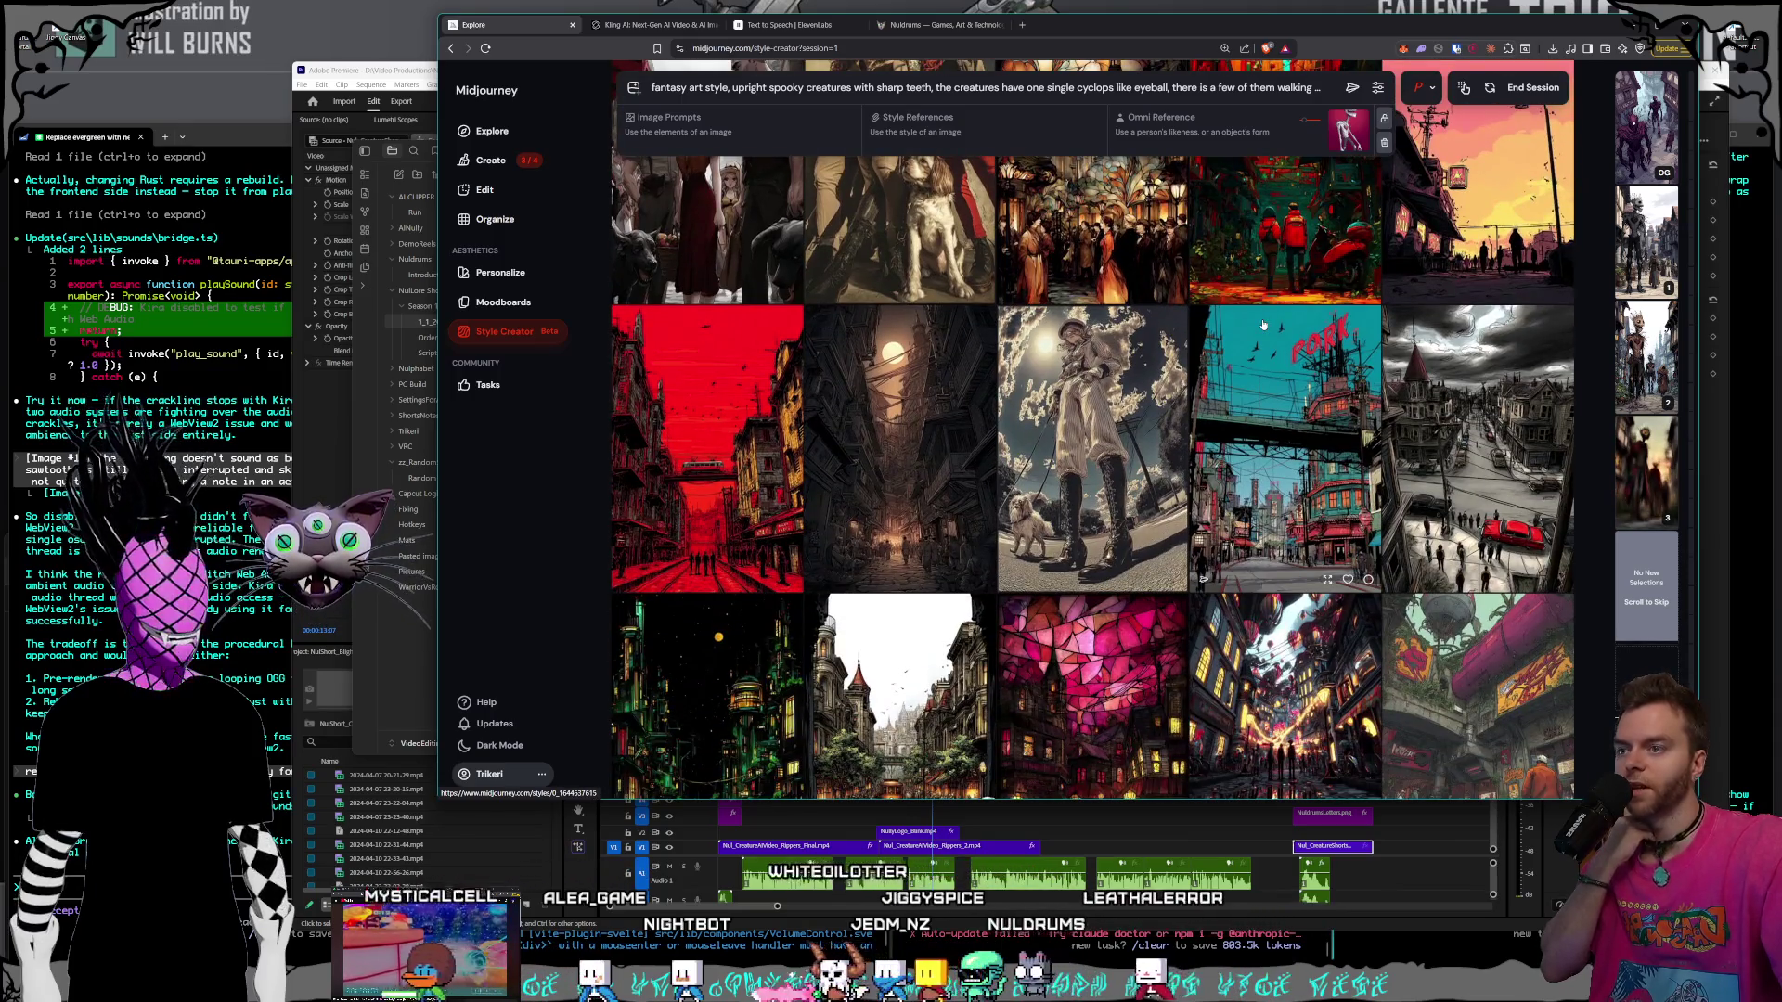
pyautogui.scroll(-4, 1262, 322)
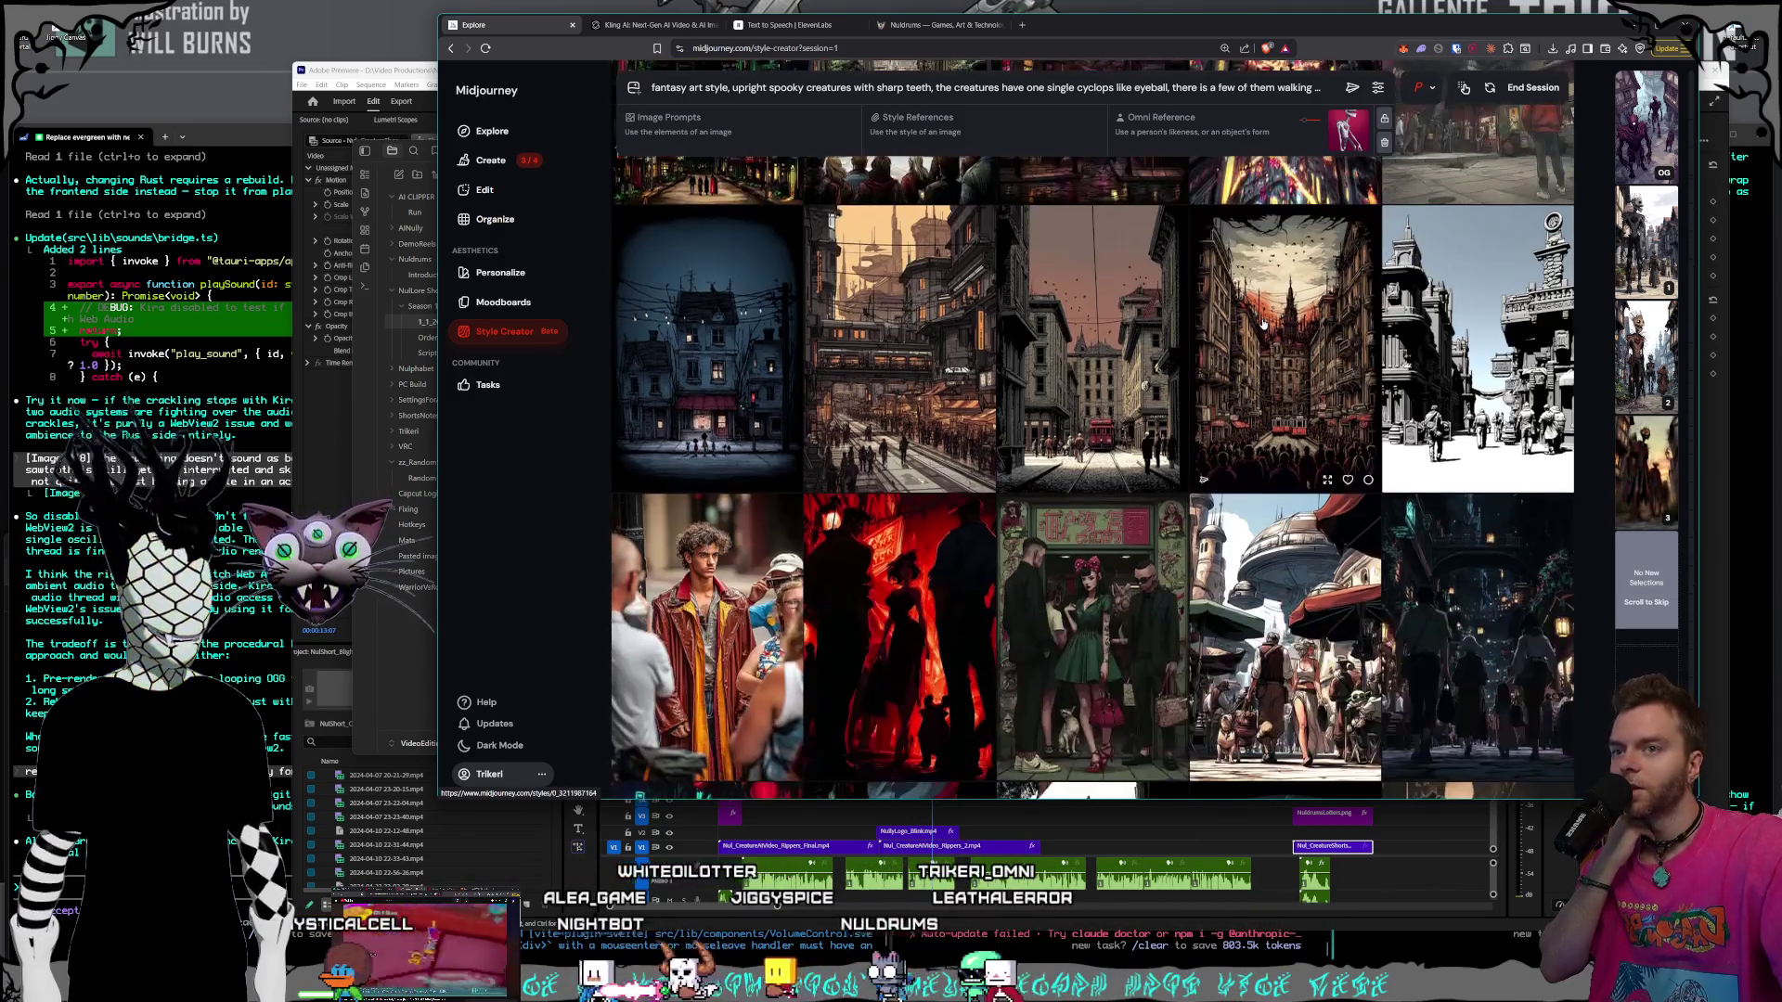
pyautogui.scroll(-5, 1262, 322)
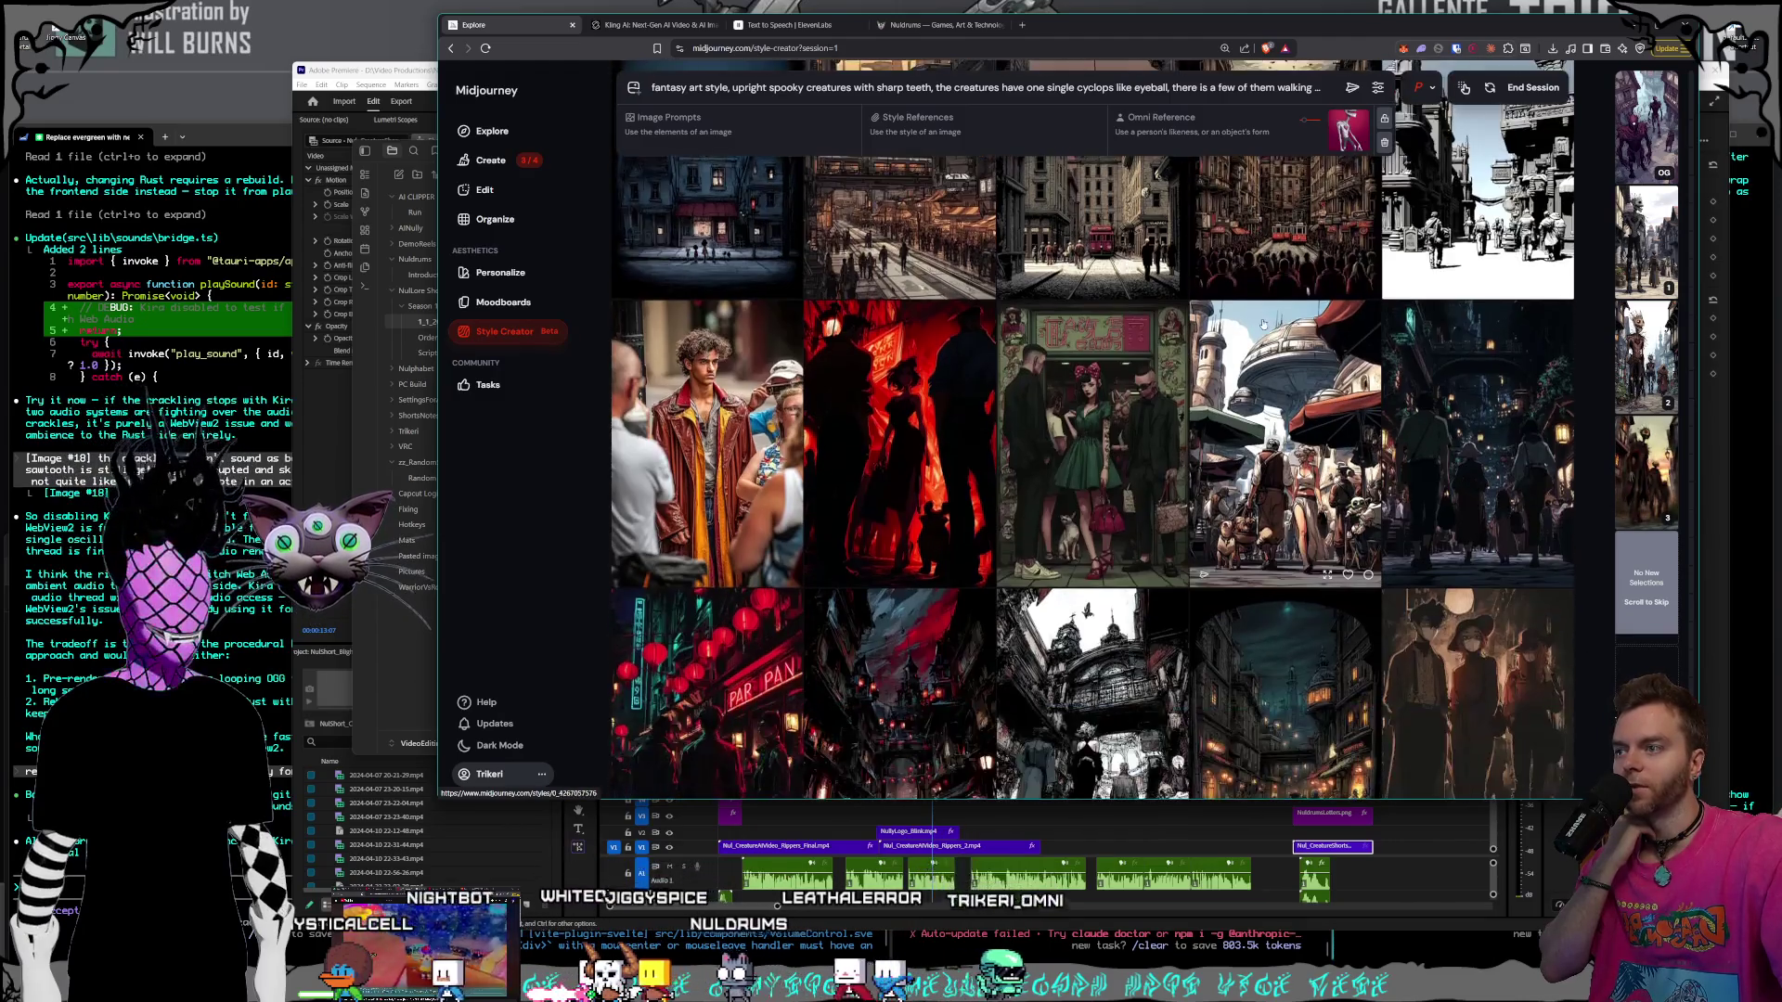
pyautogui.scroll(-1, 1262, 324)
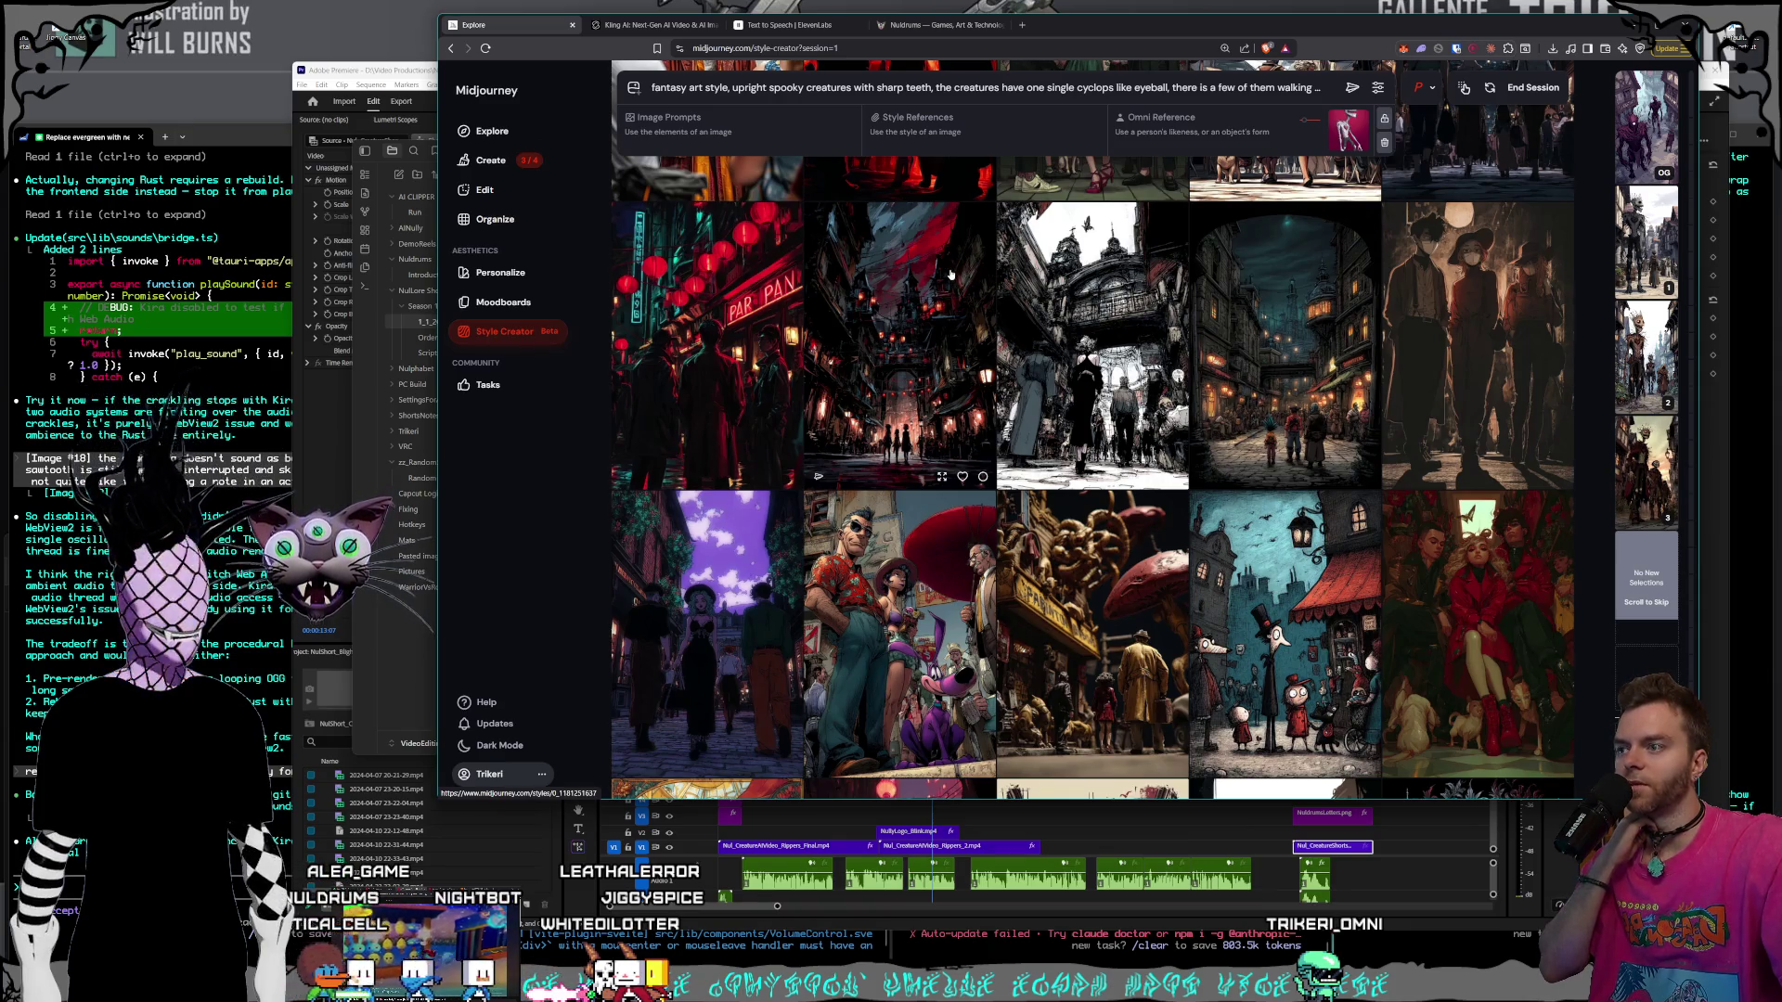
pyautogui.click(950, 275)
pyautogui.scroll(-10, 950, 275)
pyautogui.scroll(-4, 1136, 302)
pyautogui.scroll(3, 1136, 302)
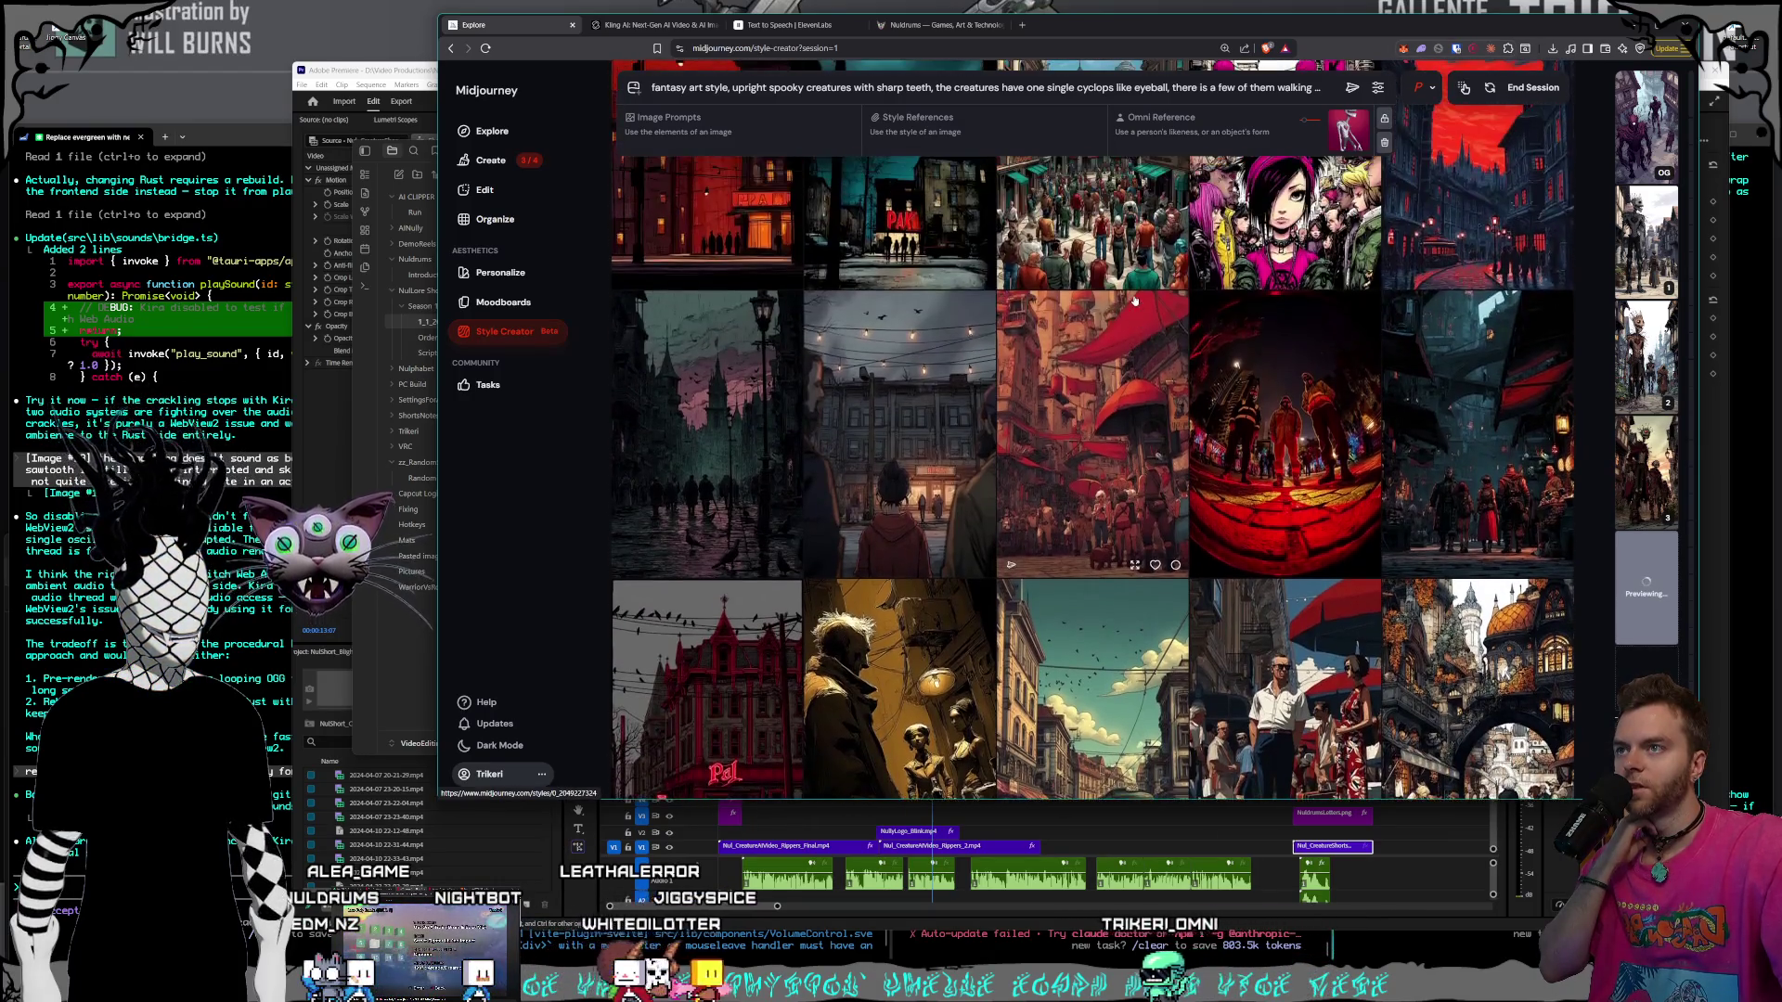
pyautogui.scroll(-5, 1136, 302)
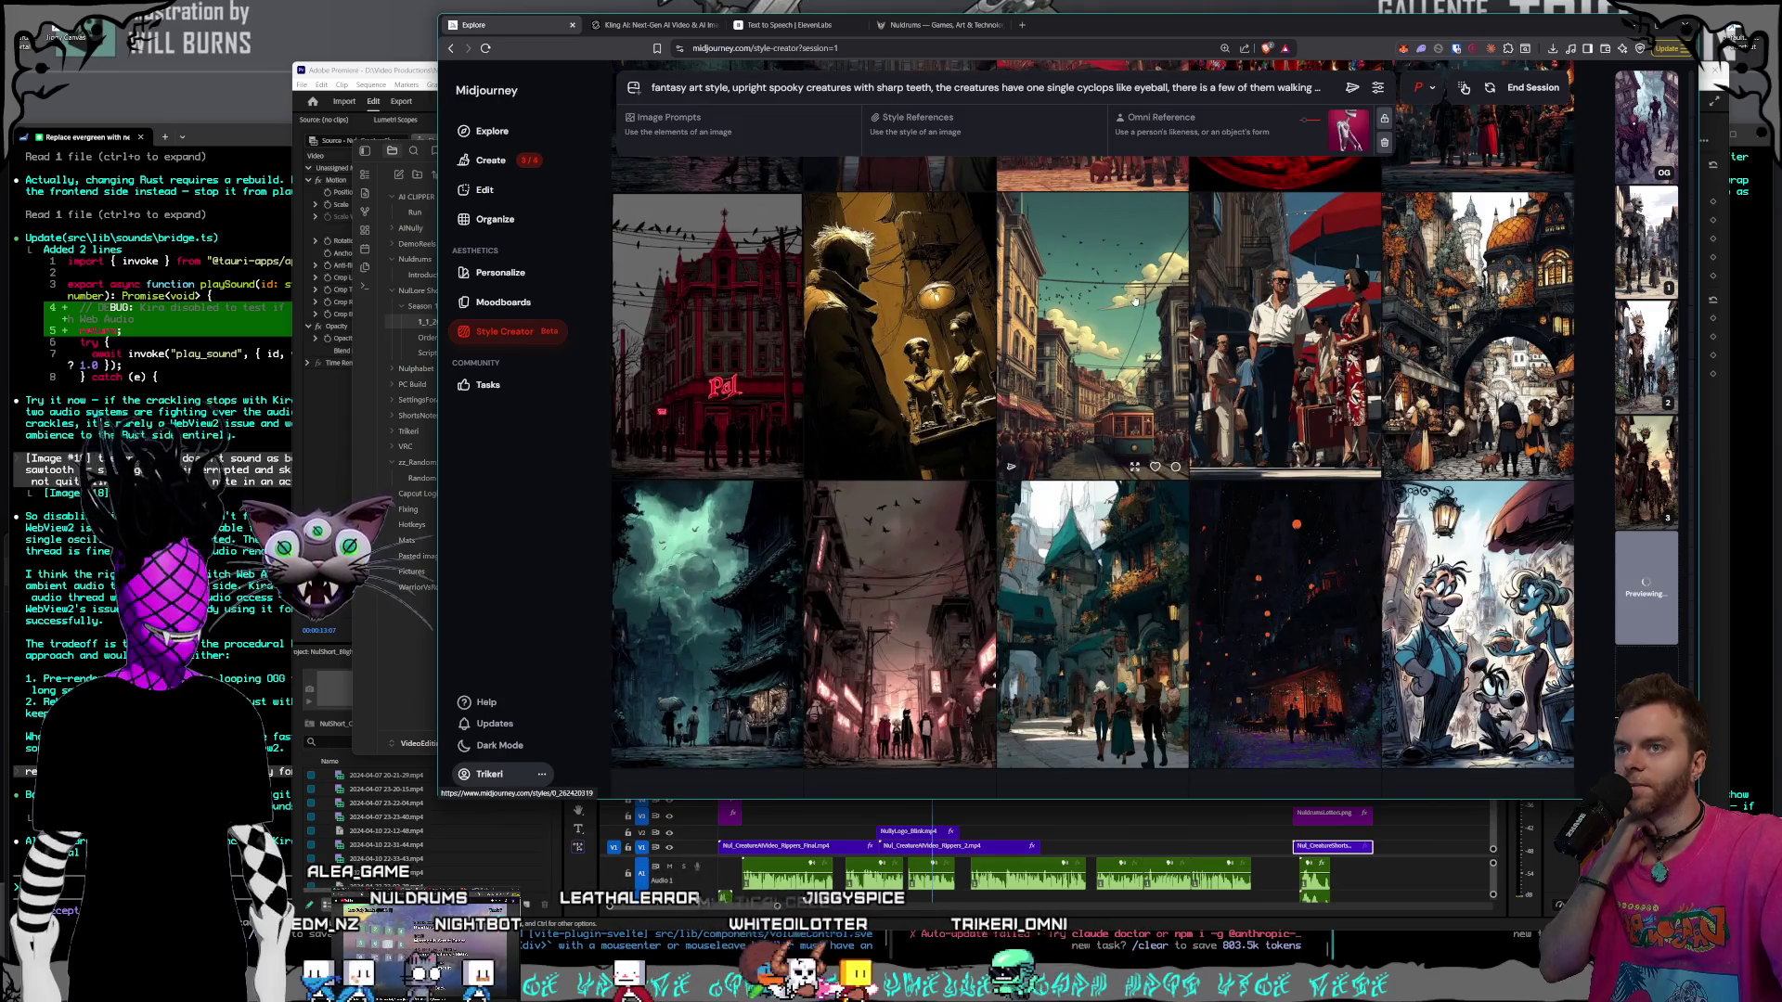
pyautogui.scroll(-2, 1134, 300)
pyautogui.scroll(-5, 1134, 300)
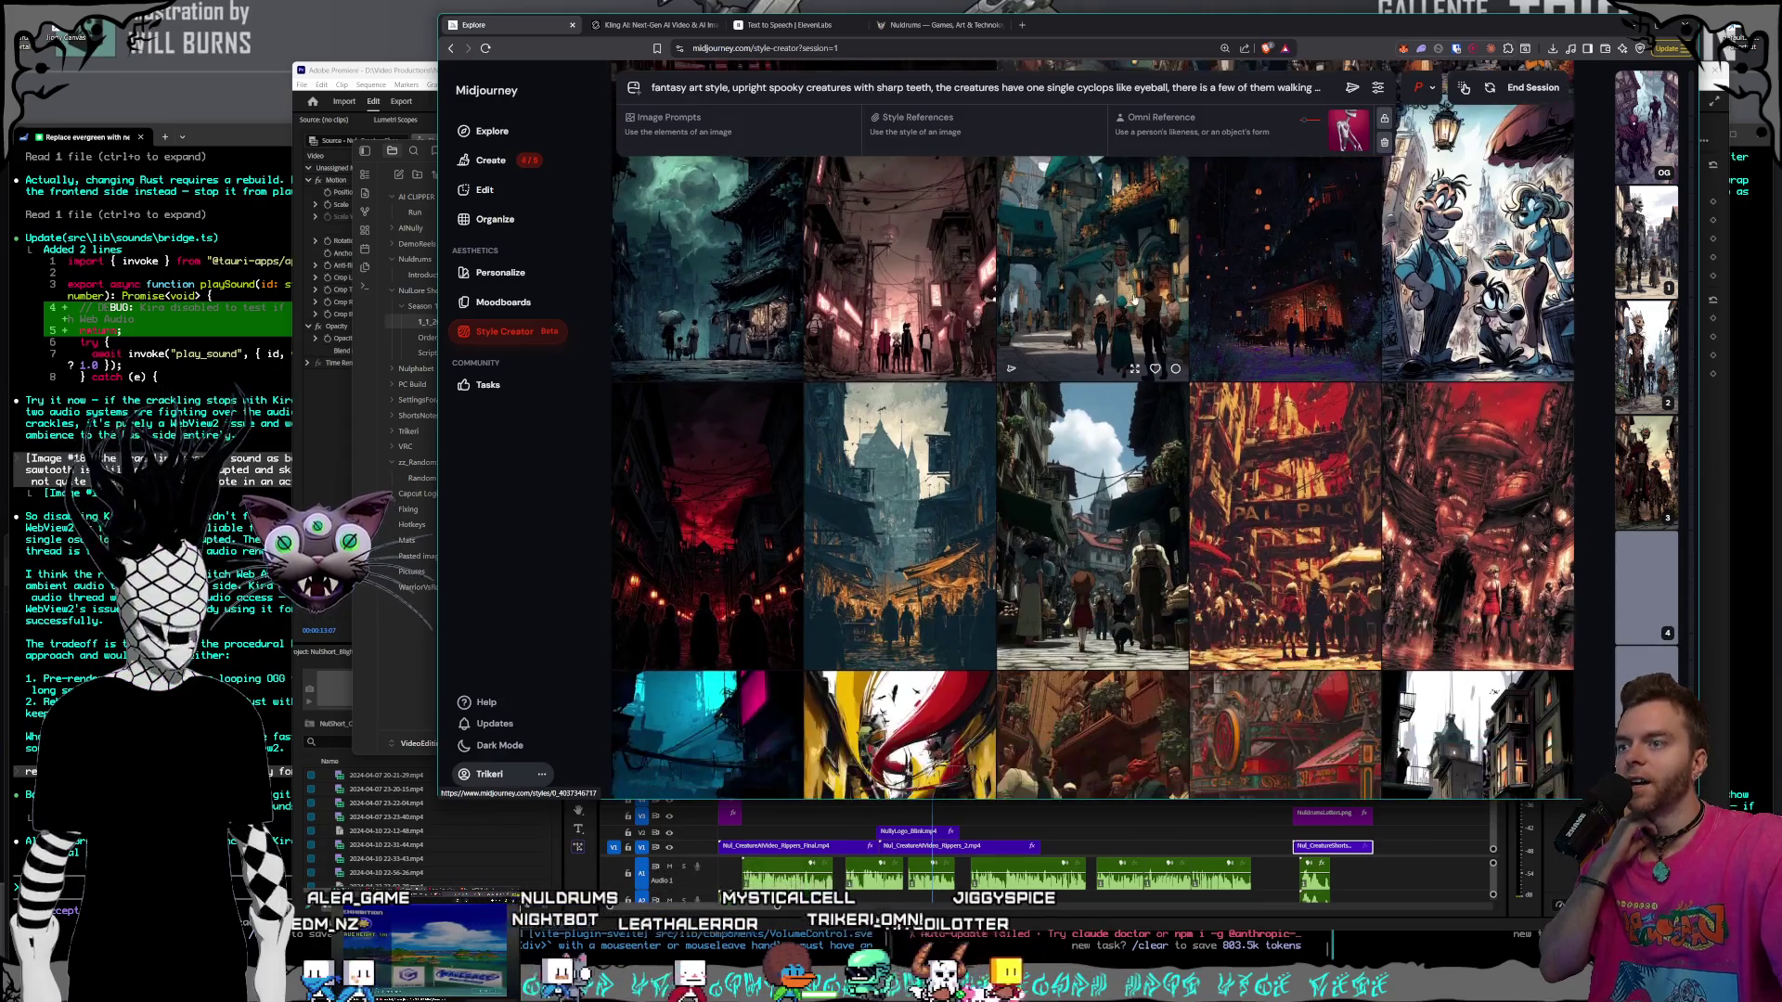
pyautogui.scroll(-10, 1134, 300)
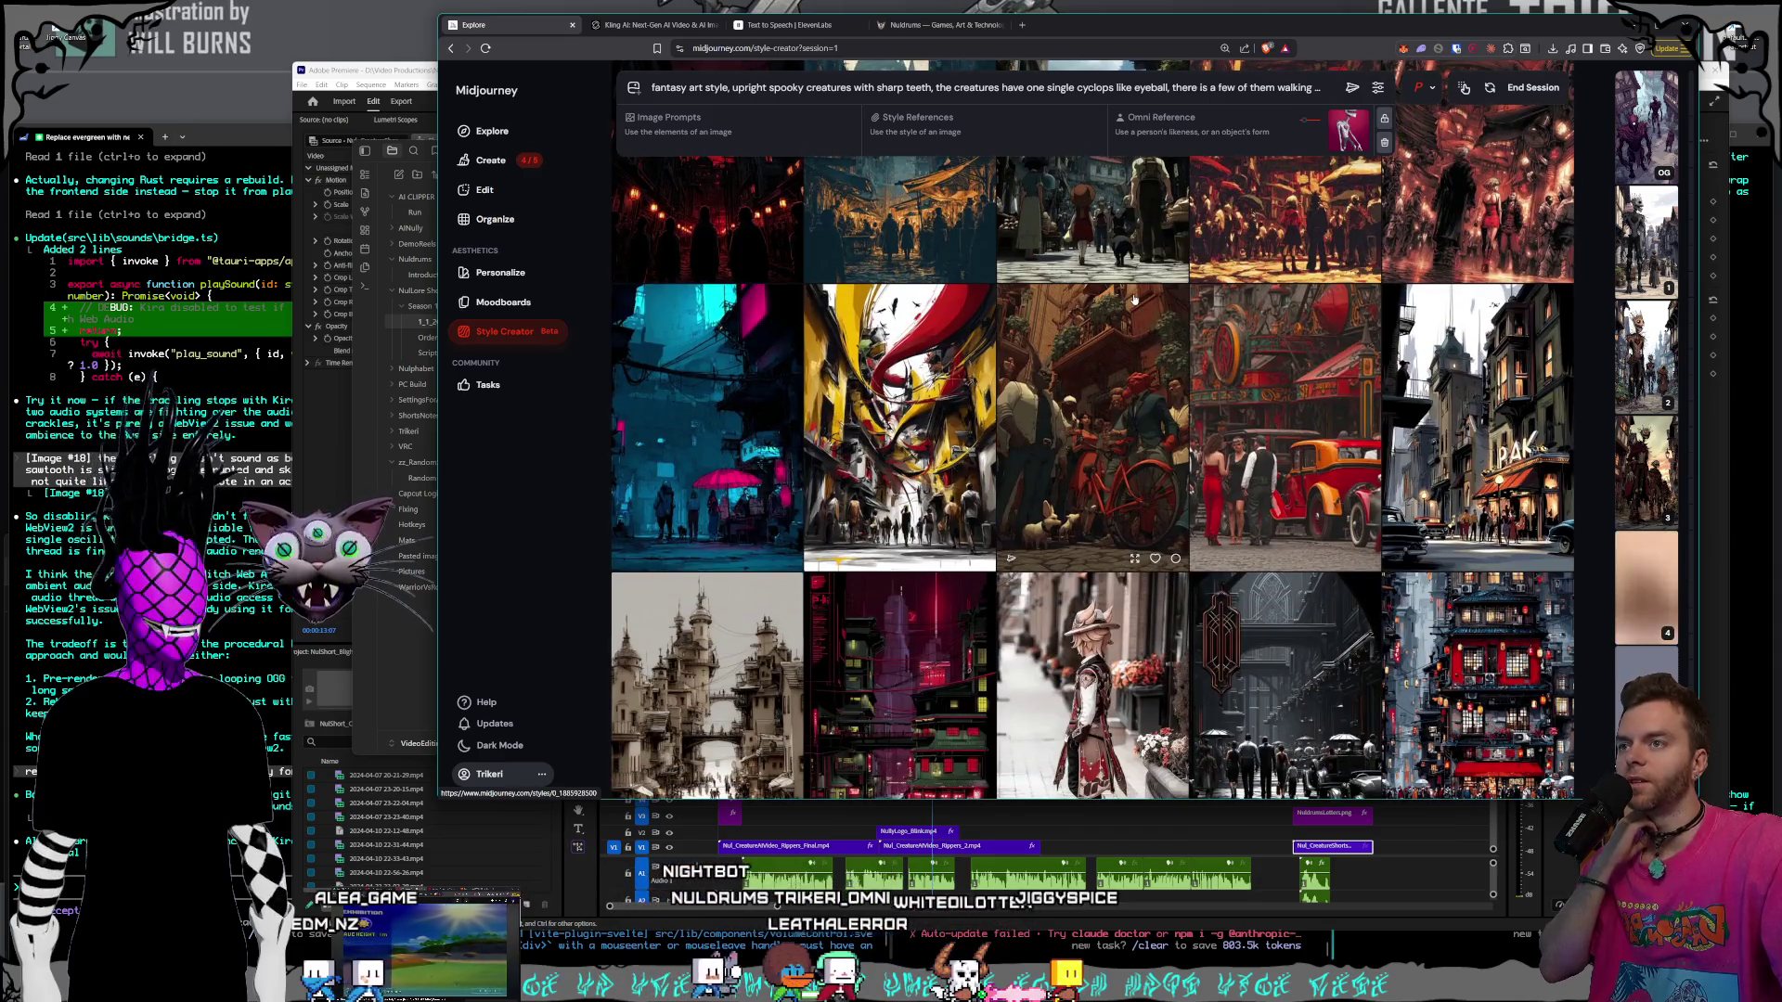
pyautogui.scroll(-2, 1134, 298)
pyautogui.scroll(-2, 1134, 297)
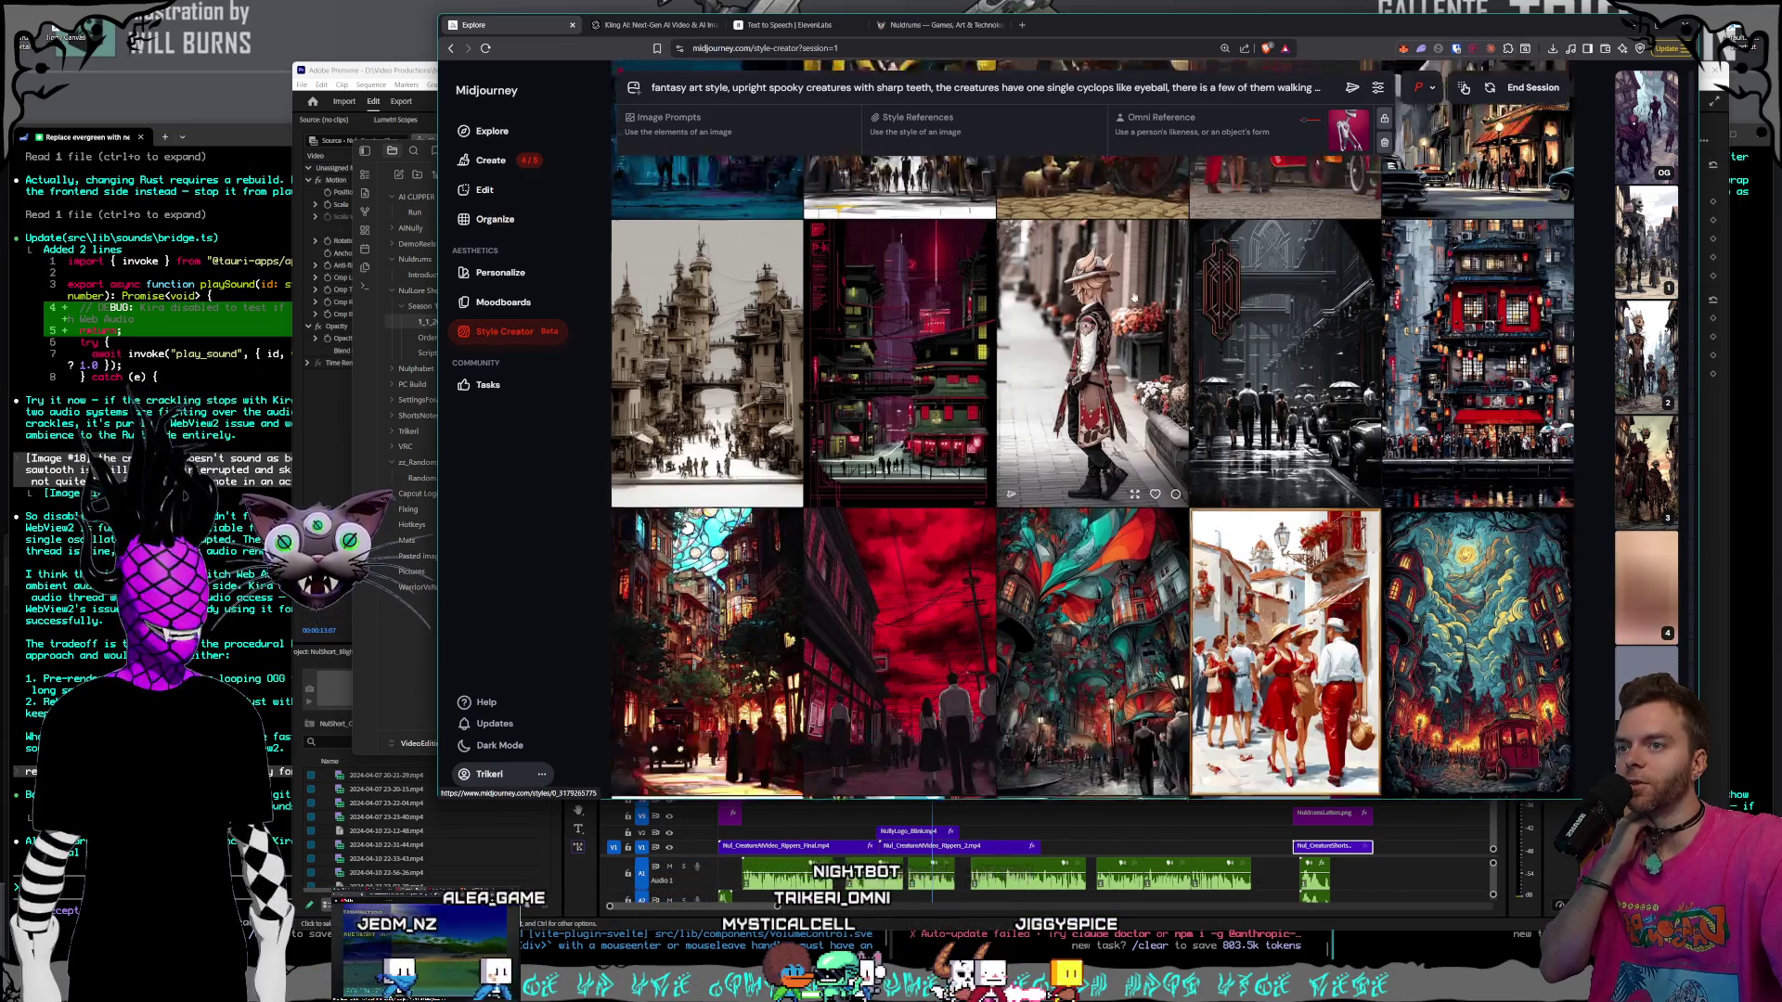
pyautogui.scroll(-2, 1134, 297)
pyautogui.scroll(-2, 1134, 297)
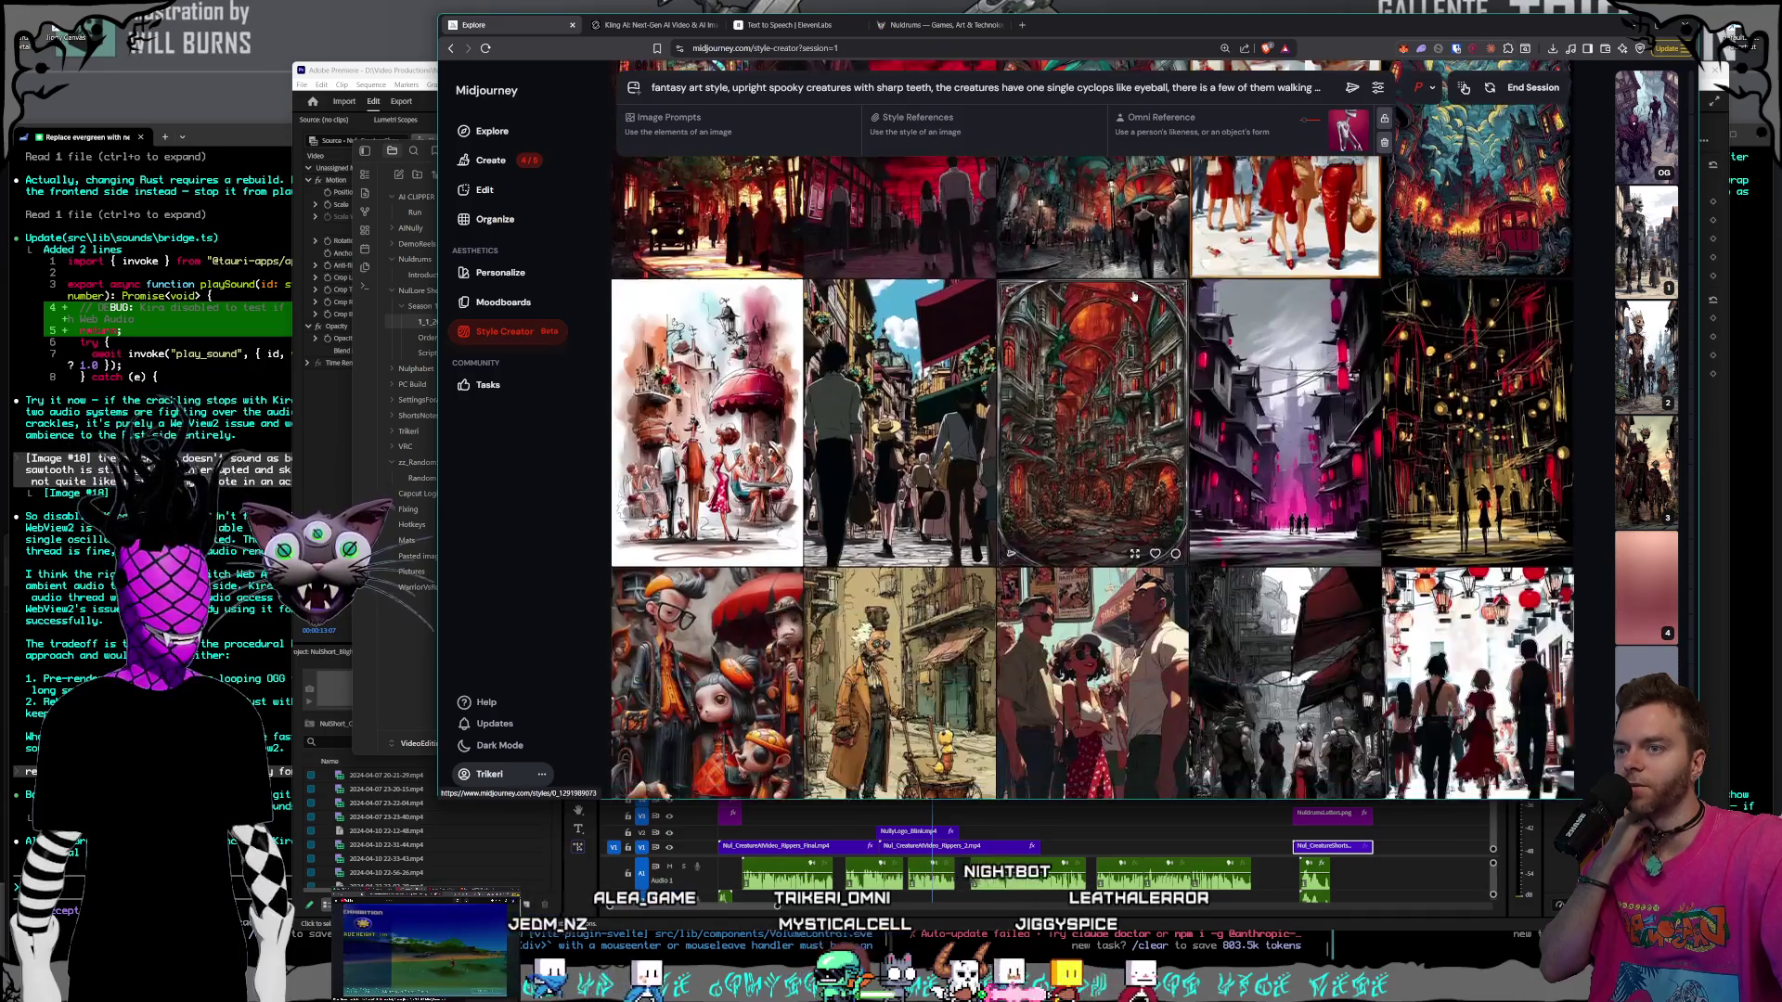
pyautogui.scroll(-2, 1134, 297)
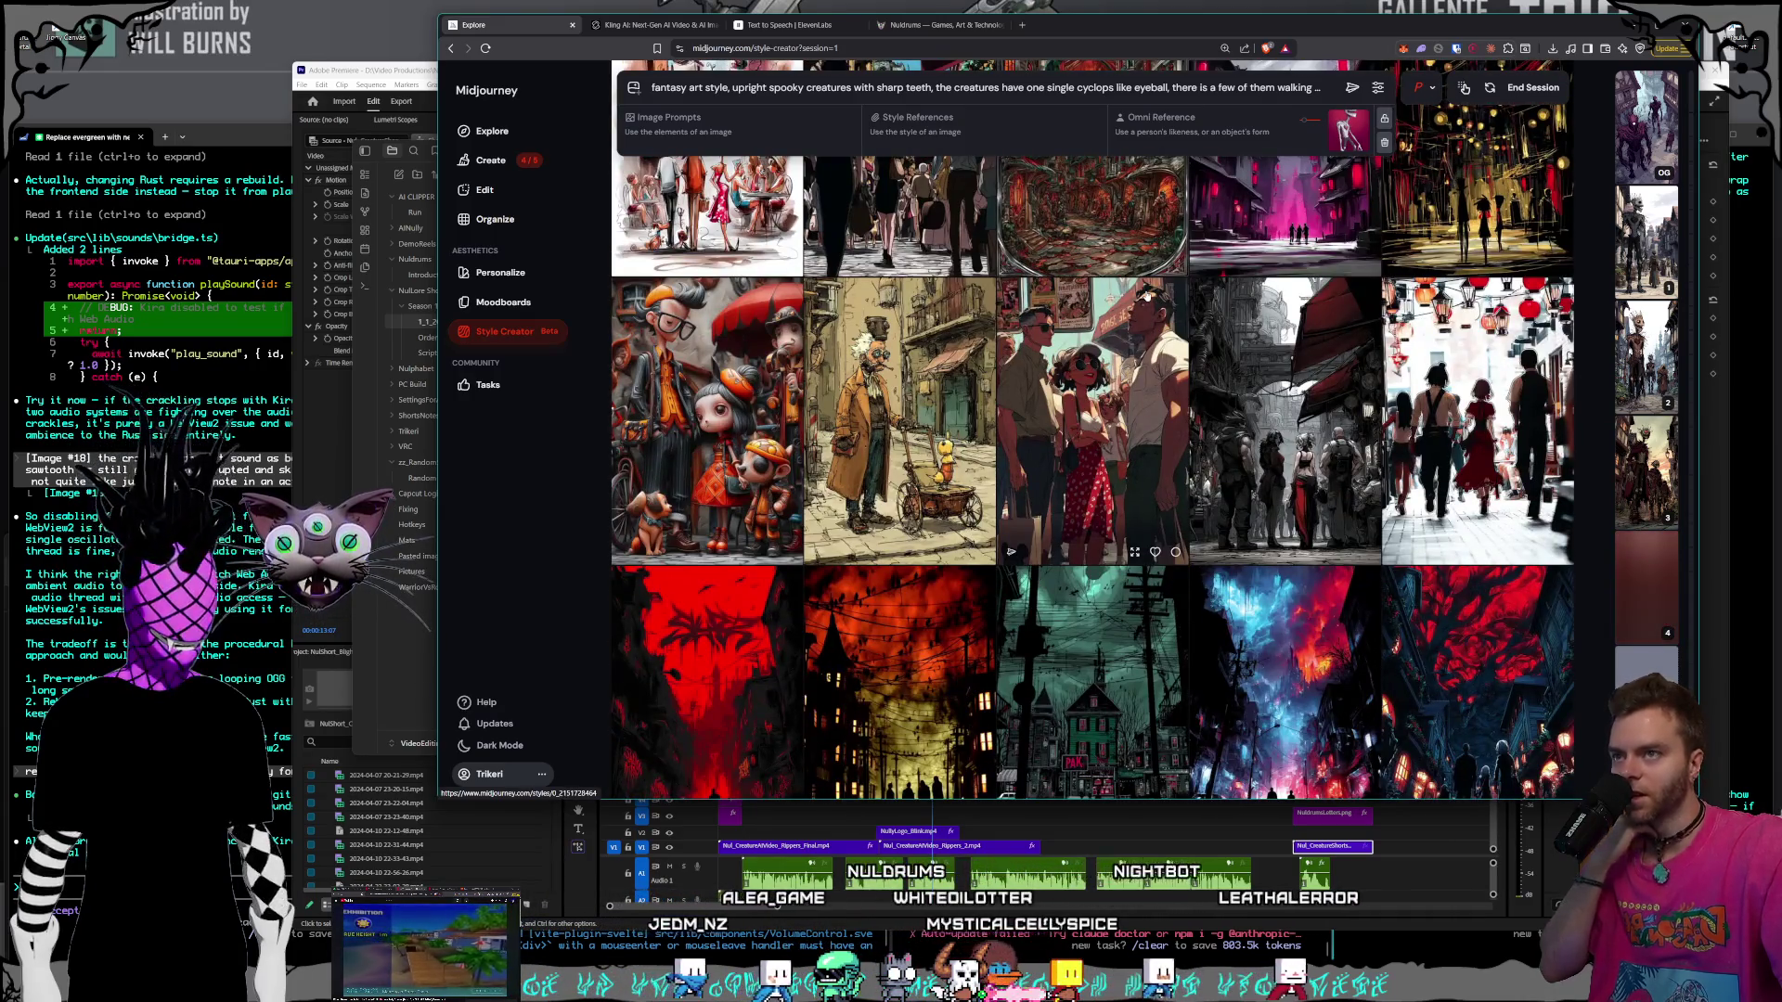
pyautogui.scroll(-4, 1146, 293)
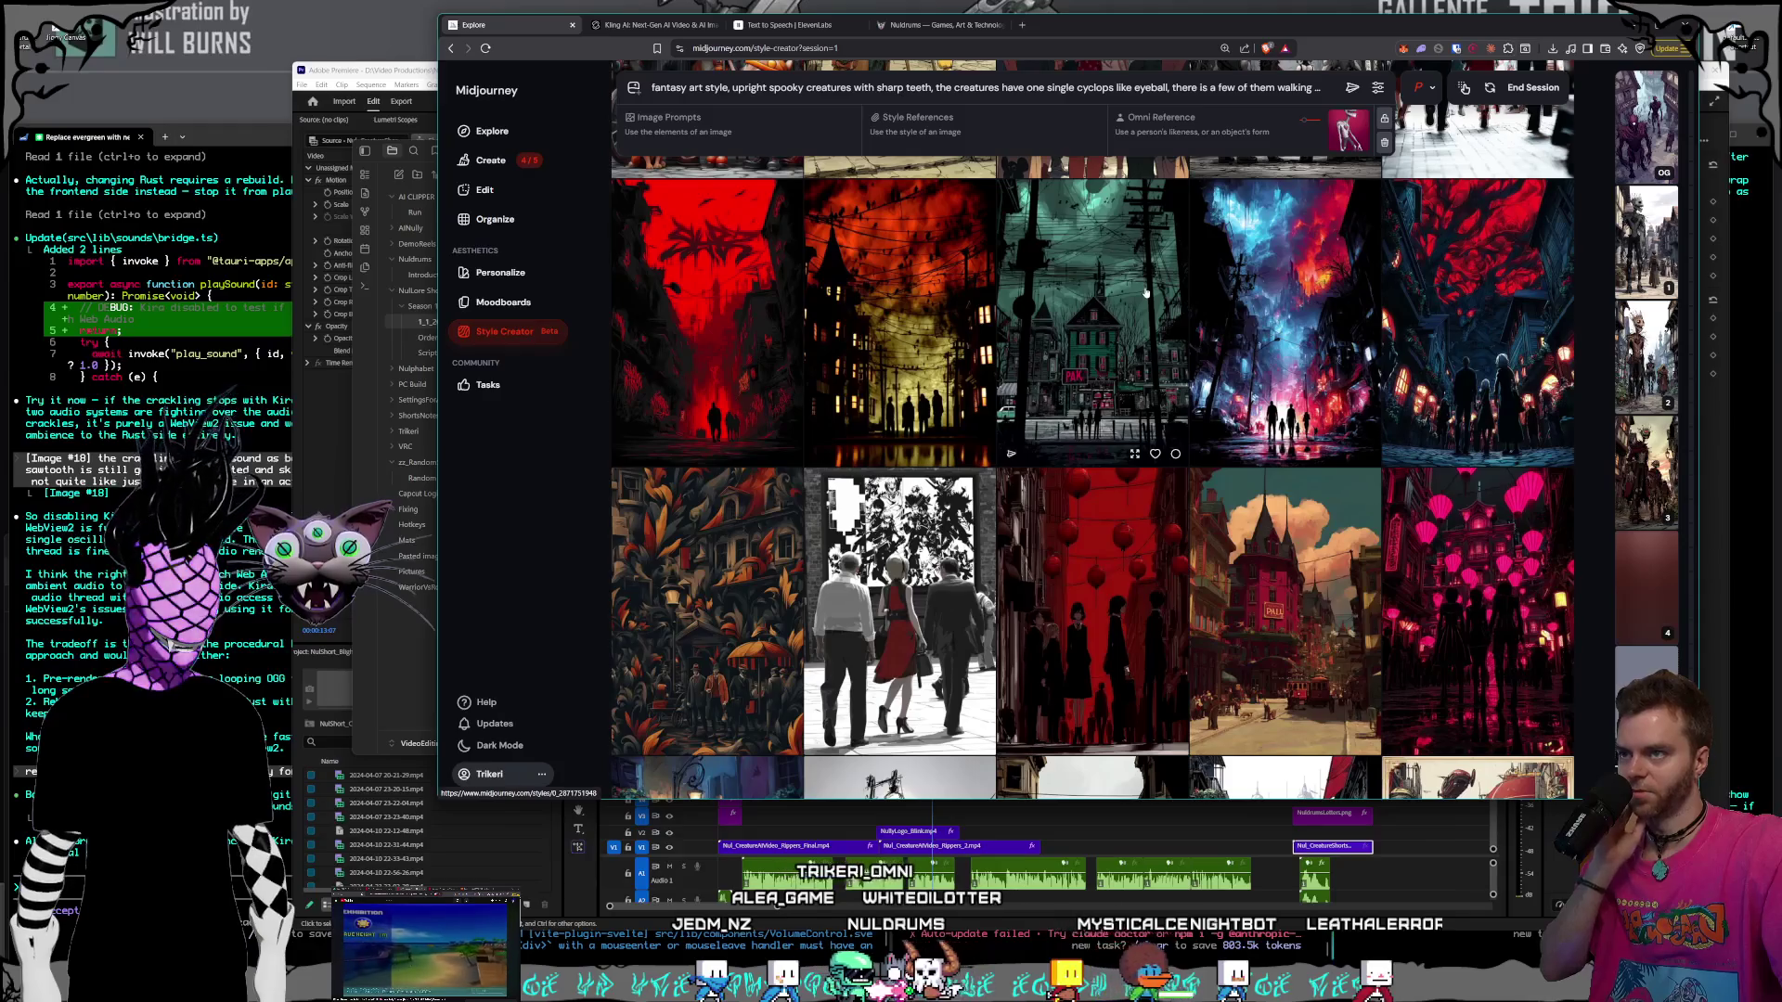
pyautogui.scroll(-3, 1146, 293)
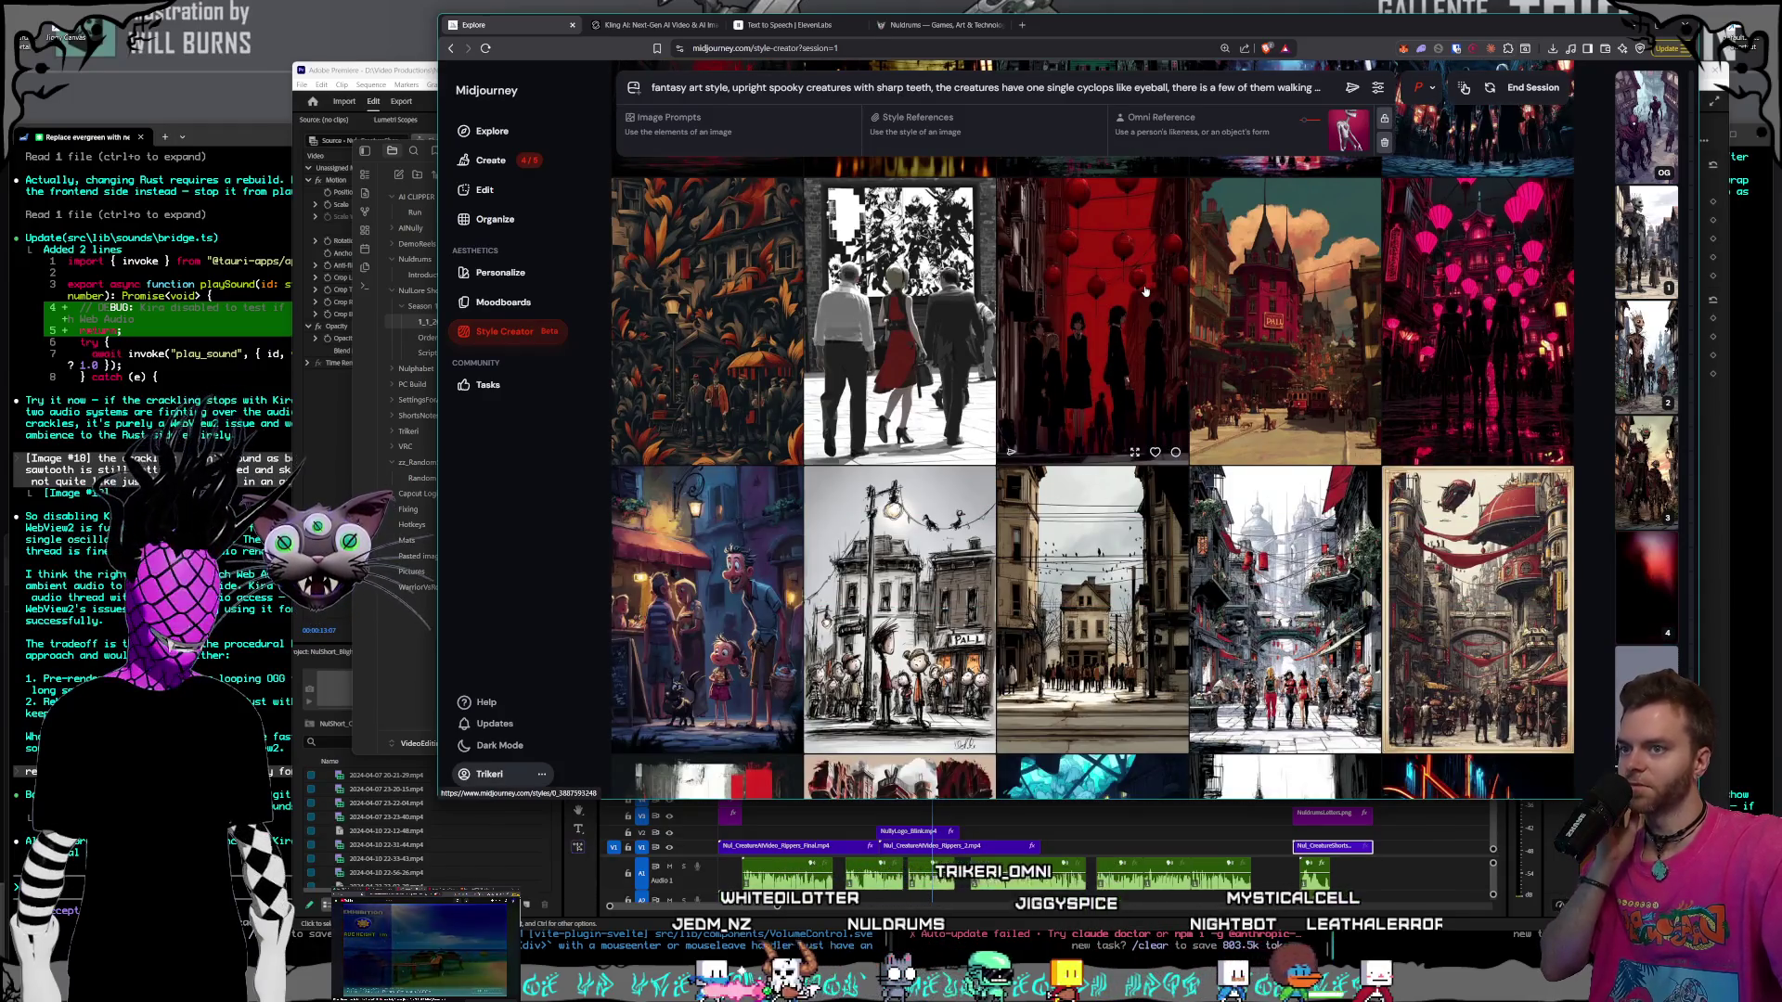
pyautogui.scroll(-3, 1146, 293)
pyautogui.scroll(-6, 1146, 294)
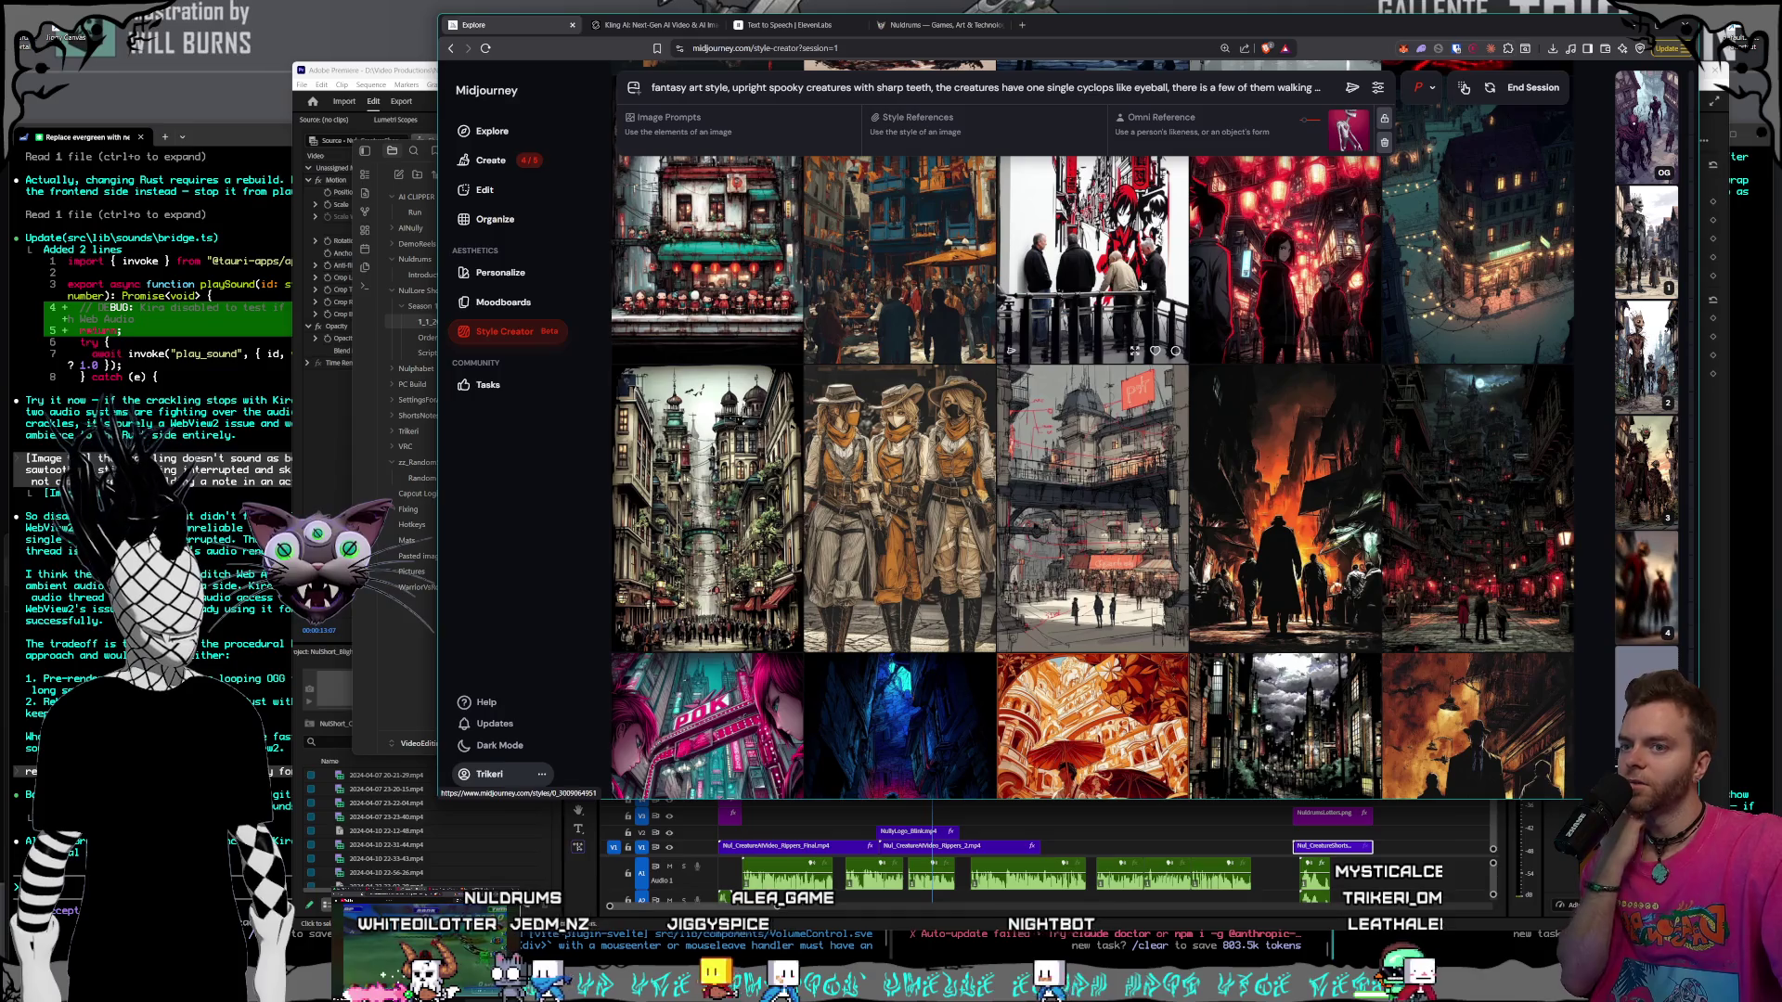
pyautogui.scroll(-3, 1144, 288)
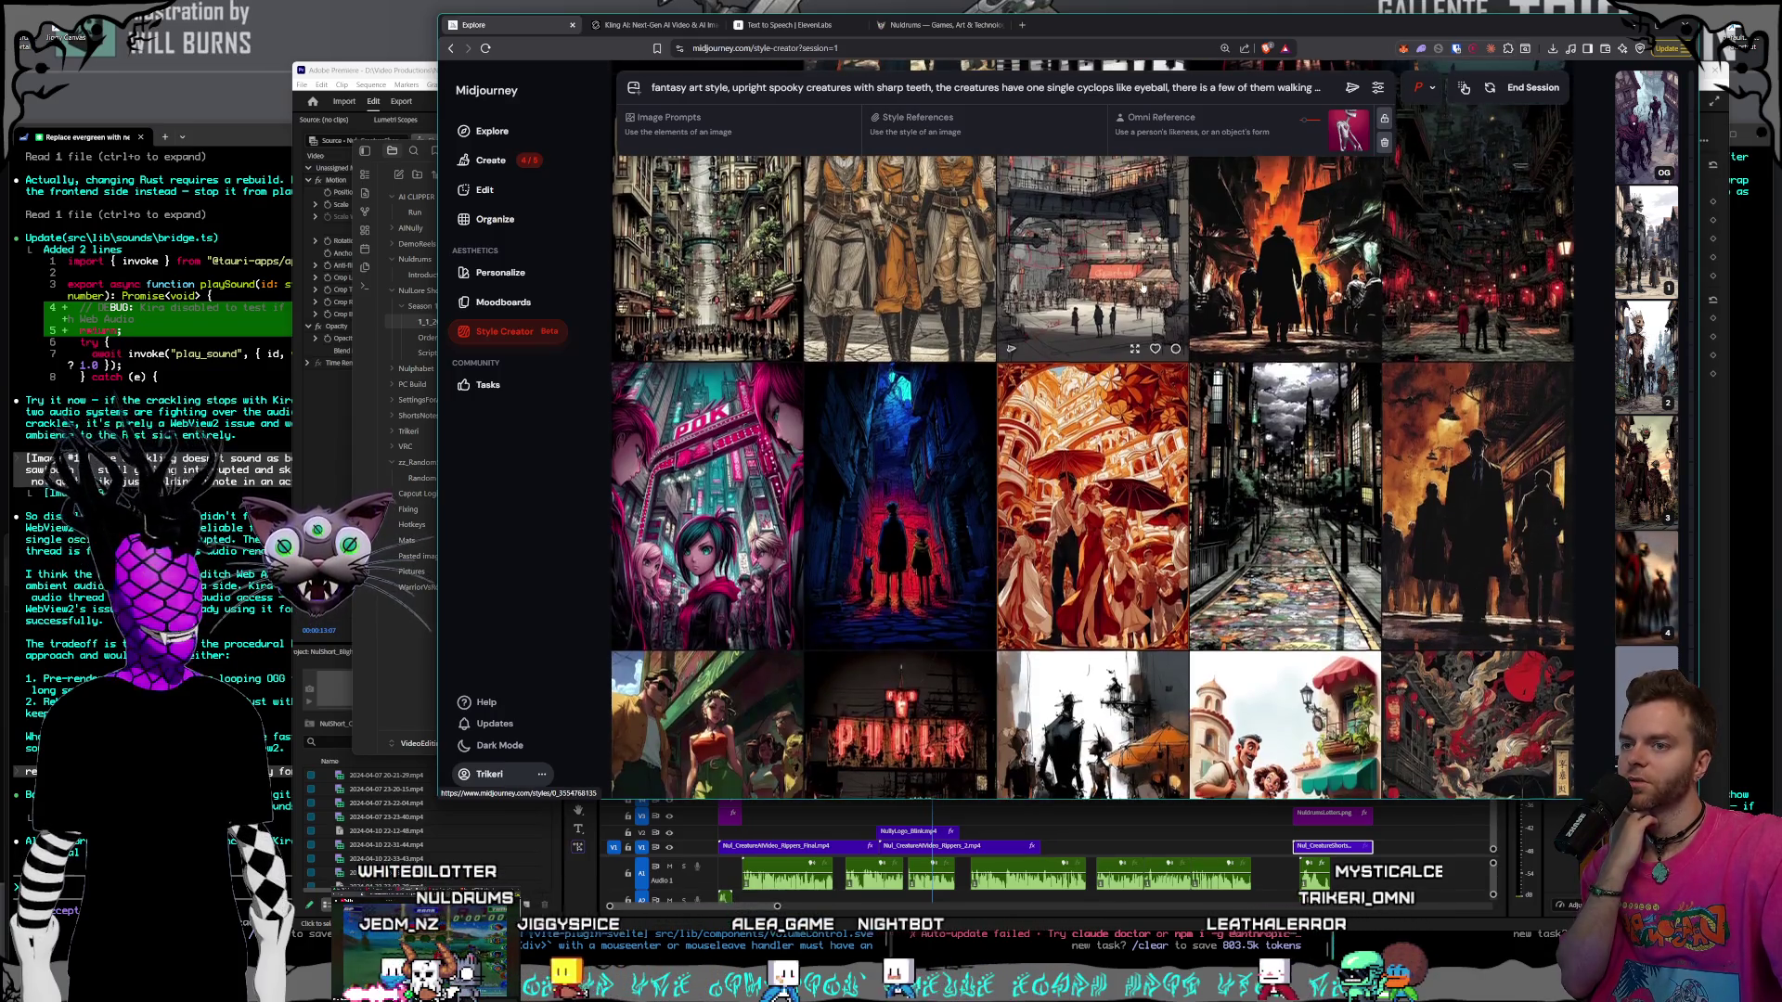
pyautogui.scroll(-4, 1143, 288)
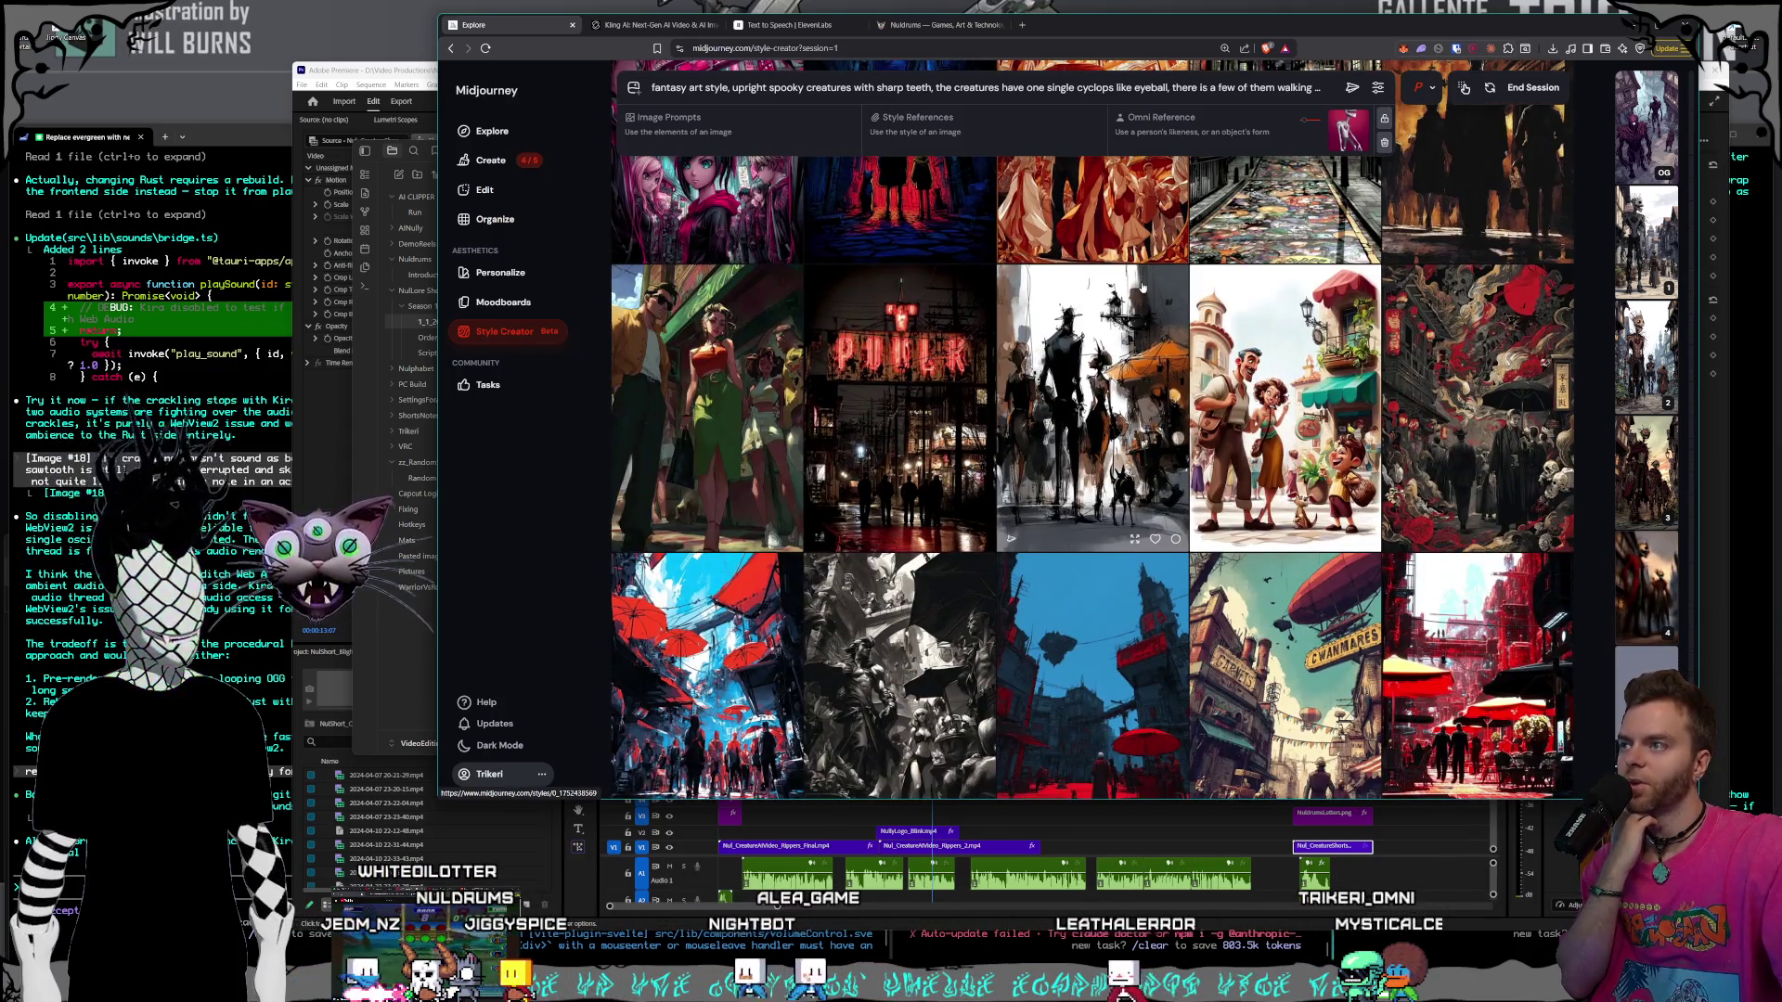
pyautogui.scroll(-2, 1143, 288)
pyautogui.scroll(-2, 1143, 287)
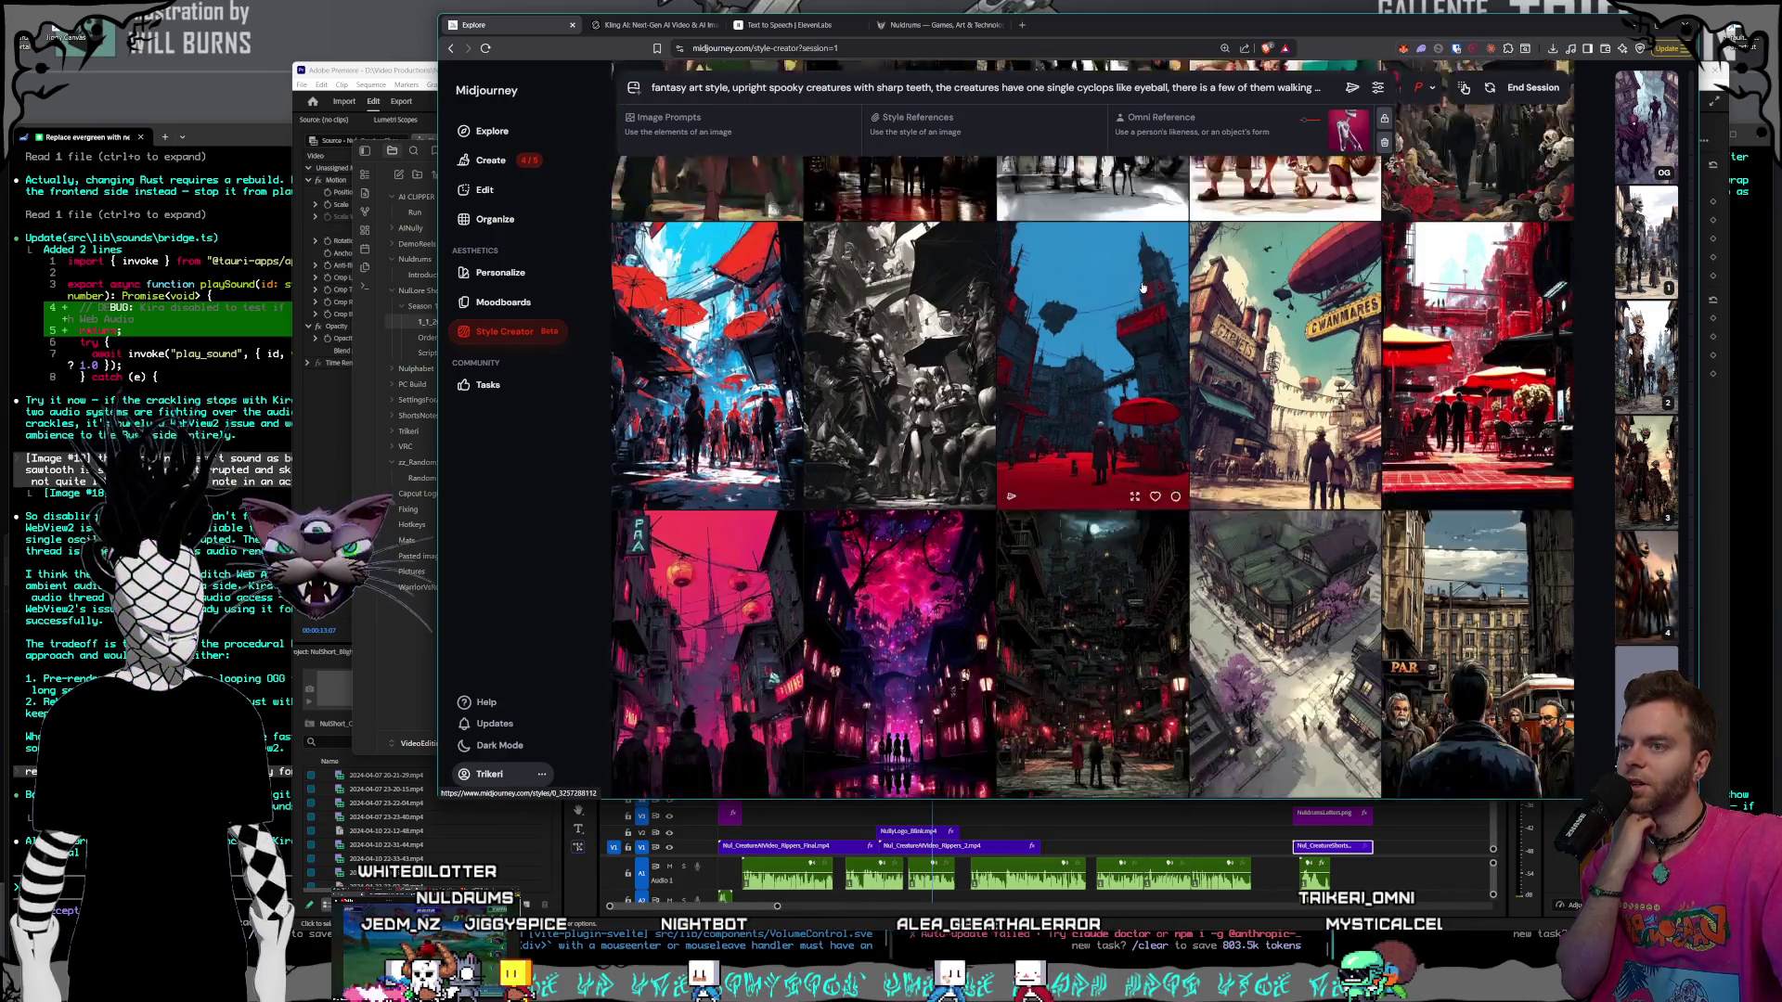
pyautogui.scroll(-2, 1143, 287)
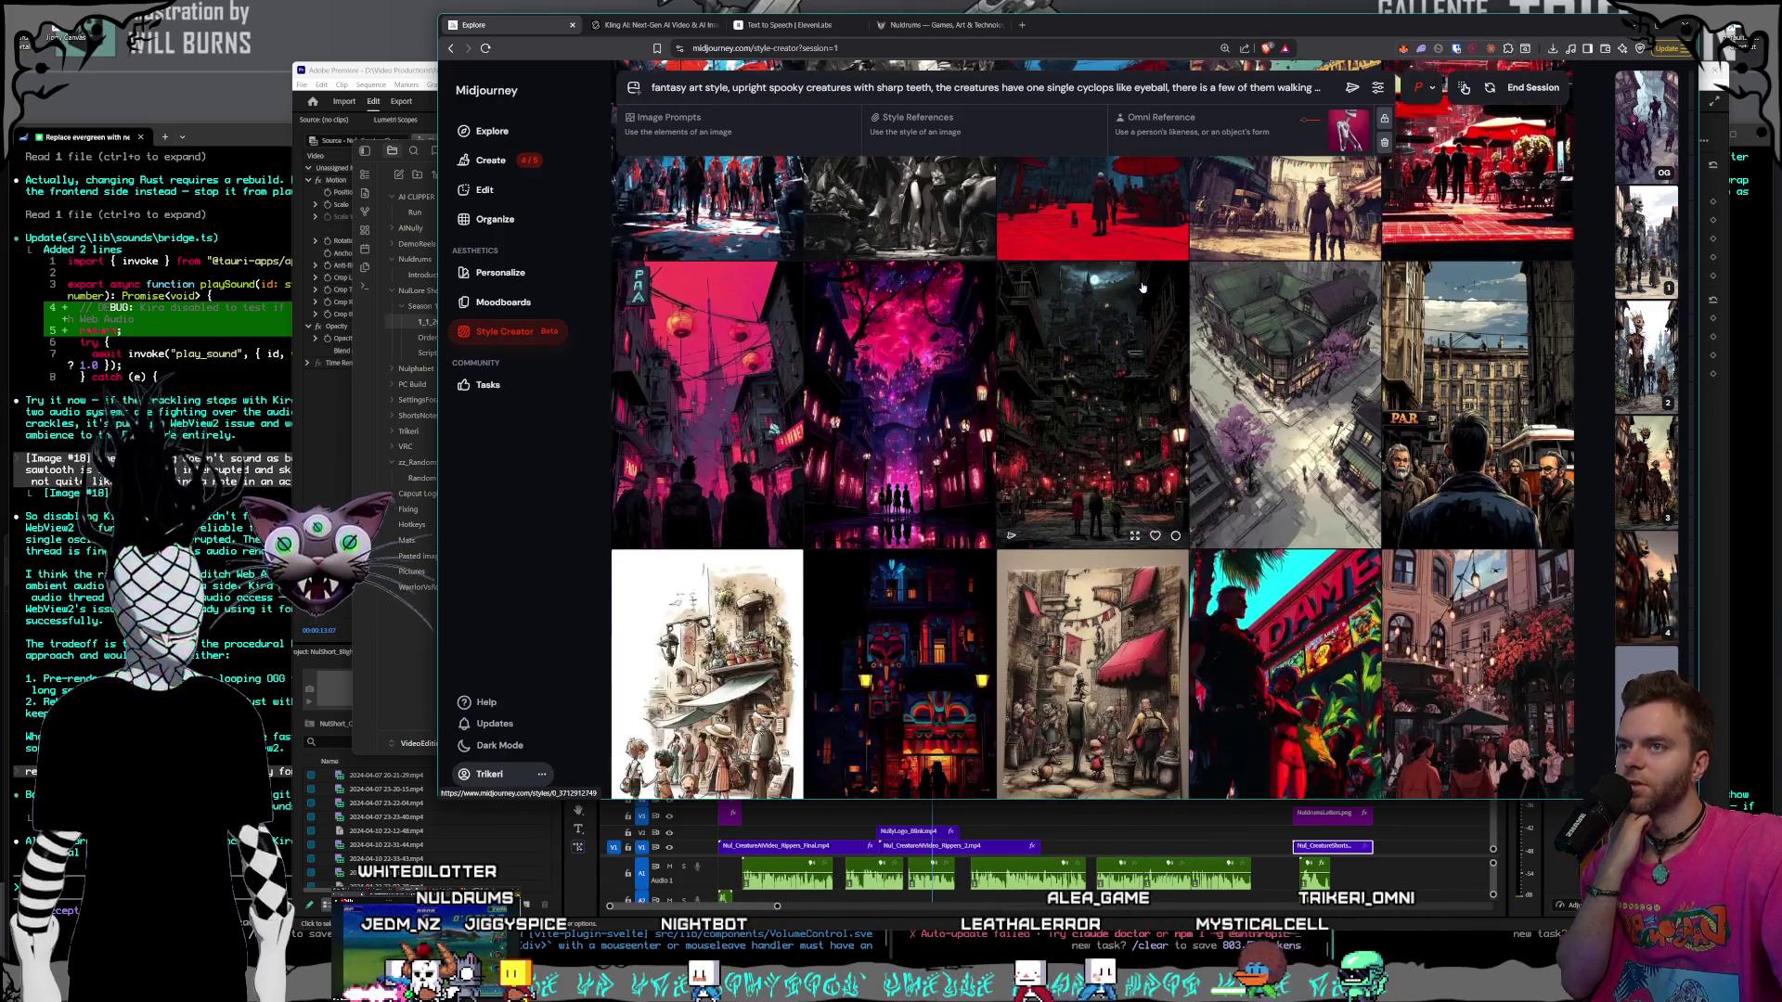
pyautogui.scroll(-3, 1142, 292)
pyautogui.scroll(-3, 1140, 297)
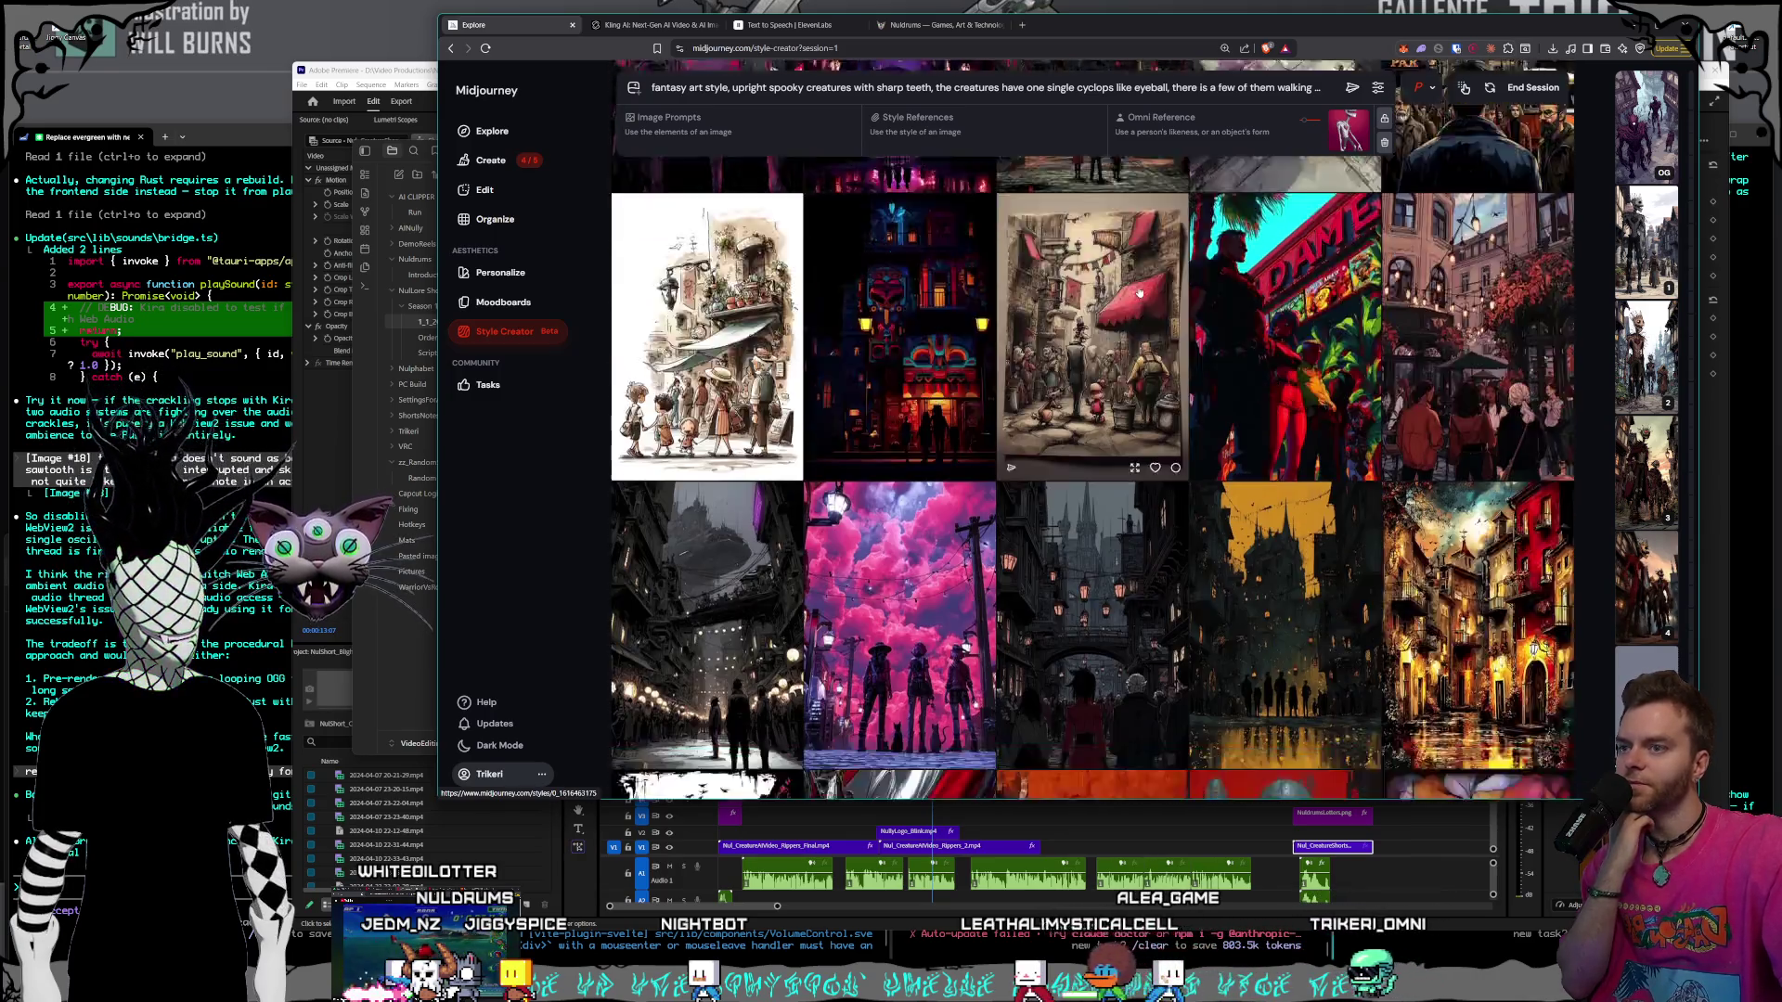
pyautogui.scroll(-3, 1139, 292)
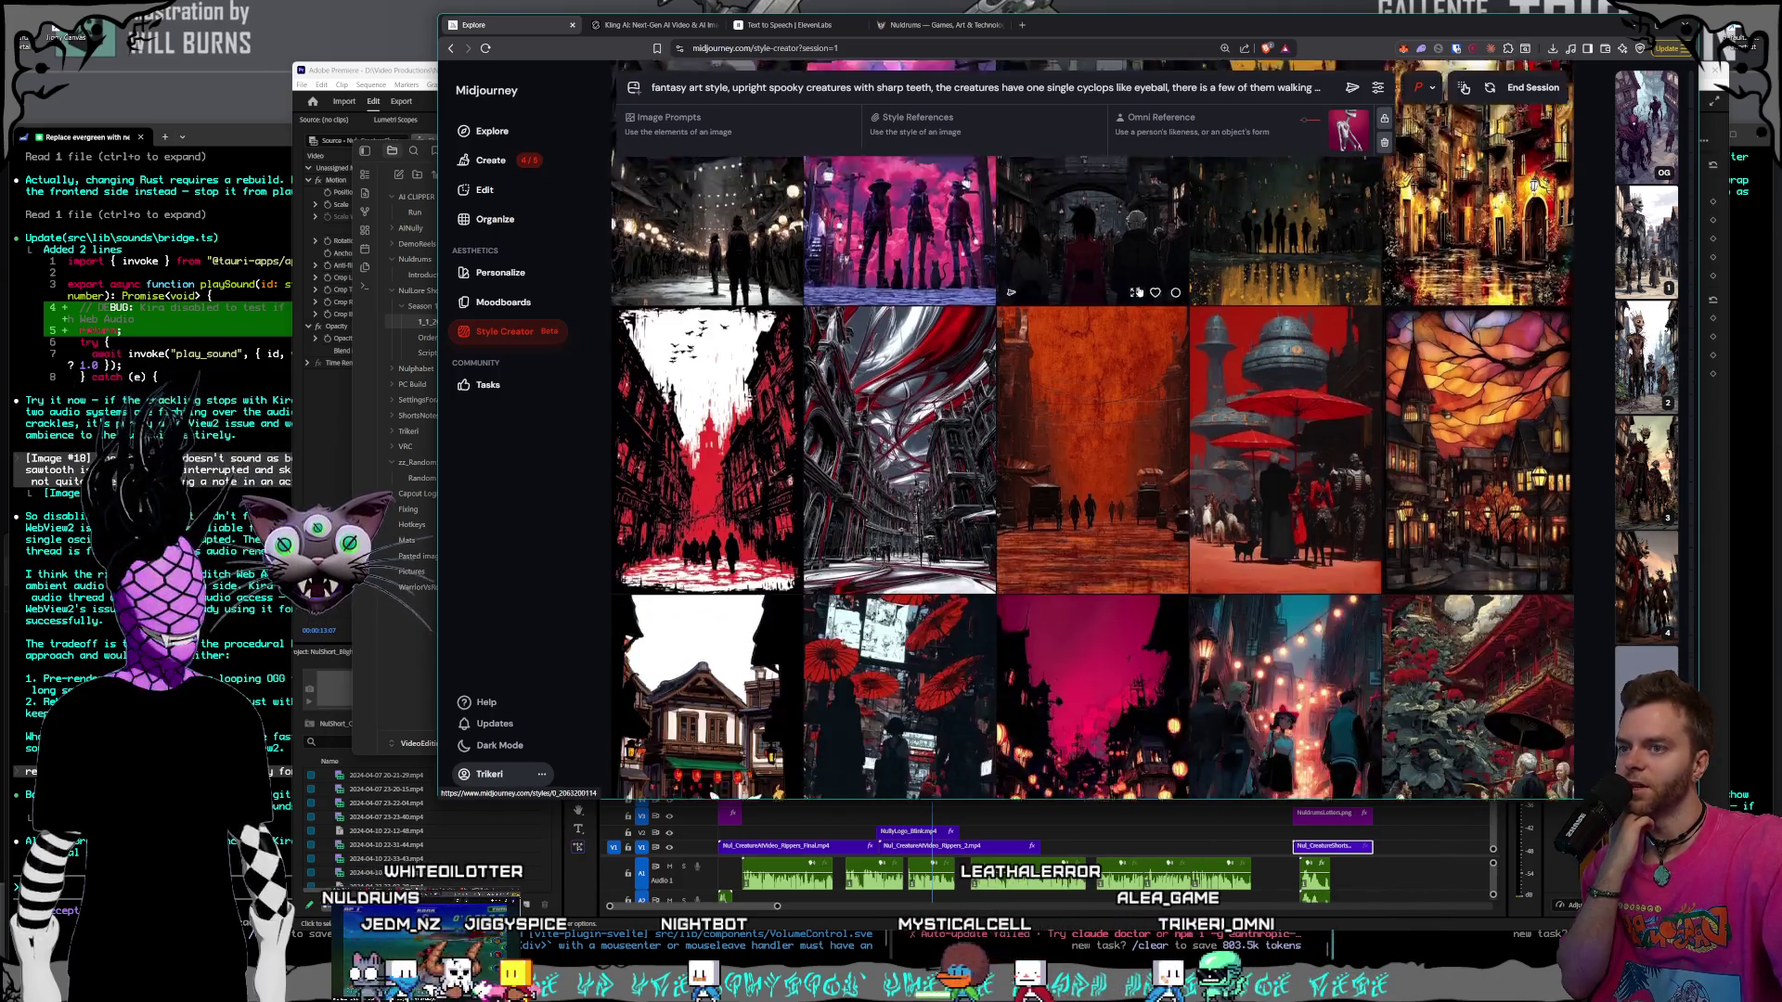
pyautogui.scroll(-2, 1139, 292)
pyautogui.scroll(-1, 1140, 292)
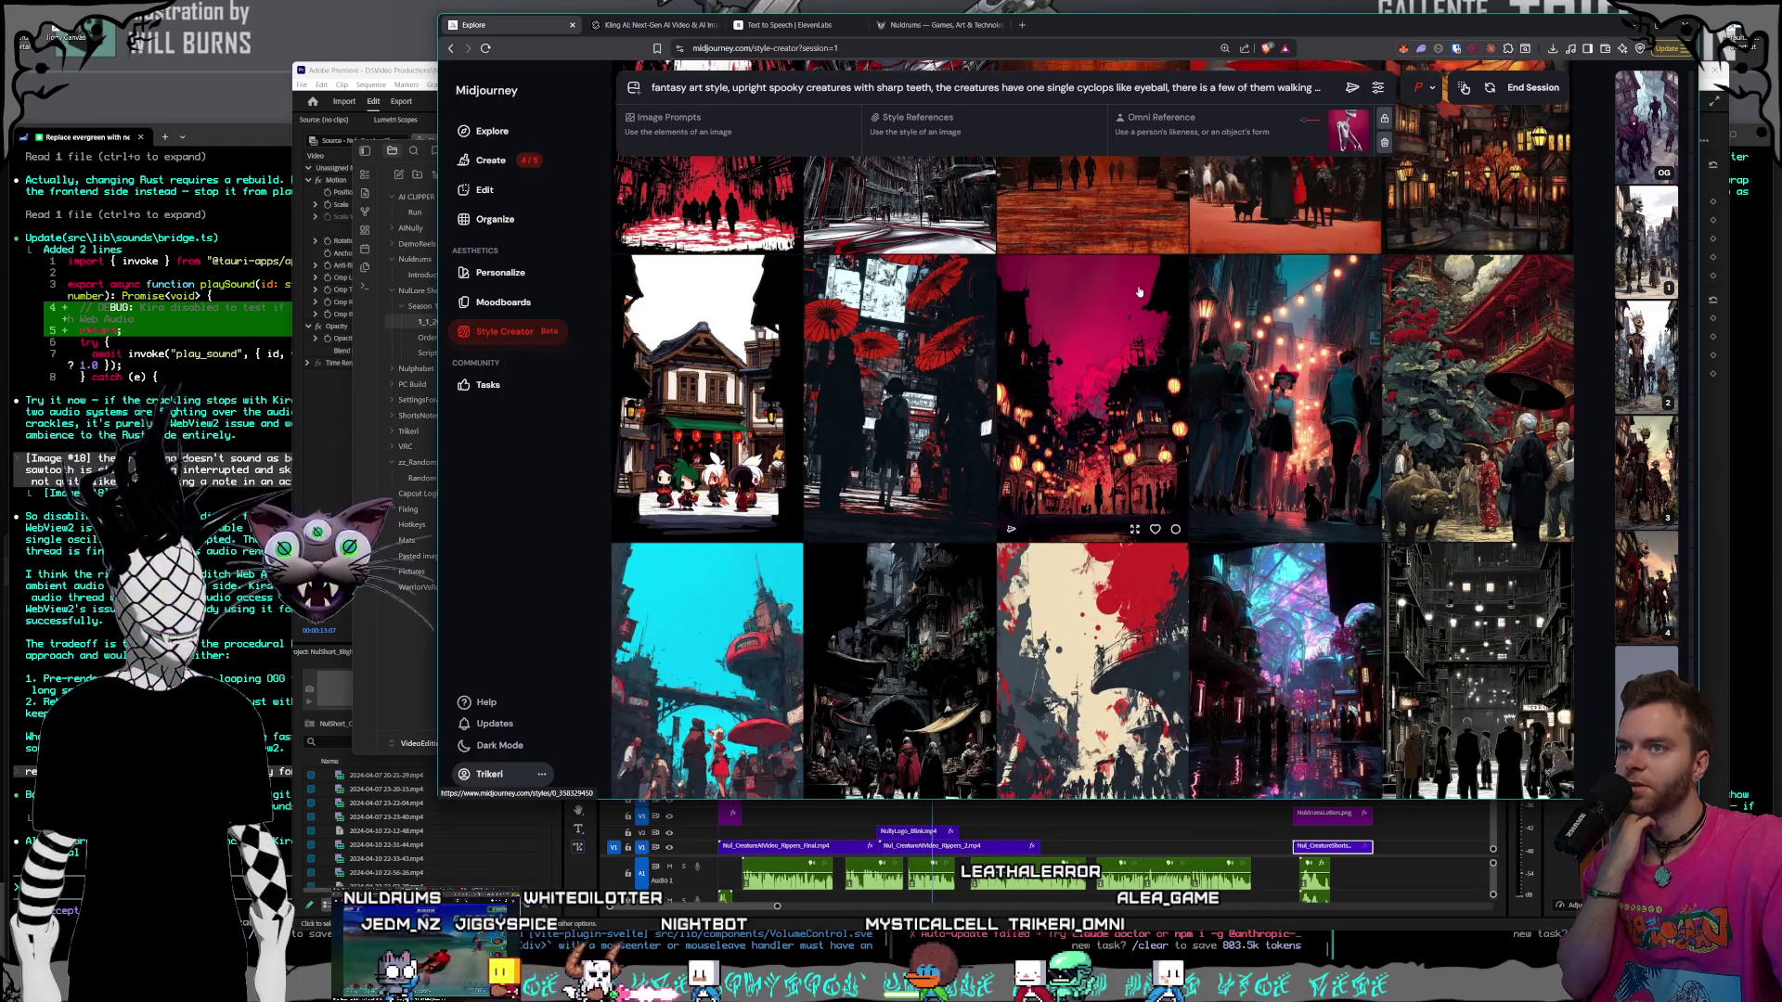
pyautogui.scroll(-2, 1139, 292)
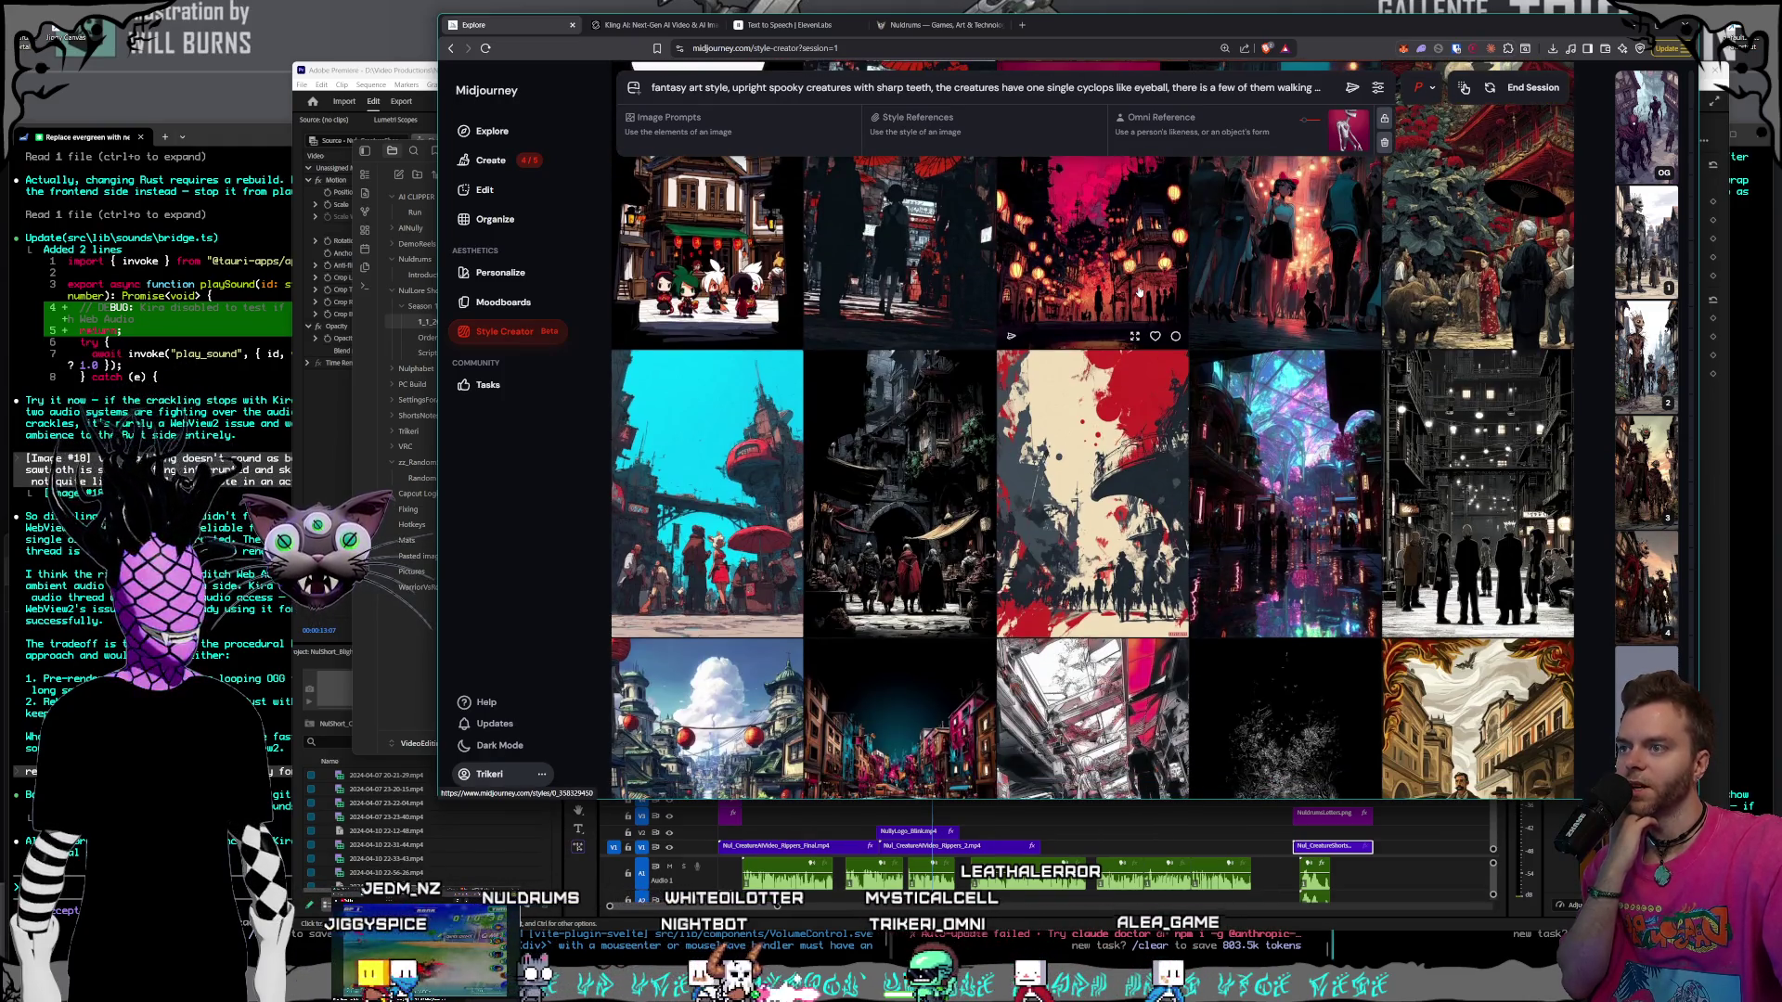
pyautogui.scroll(-3, 1138, 291)
pyautogui.scroll(-3, 1139, 292)
pyautogui.scroll(-3, 1141, 292)
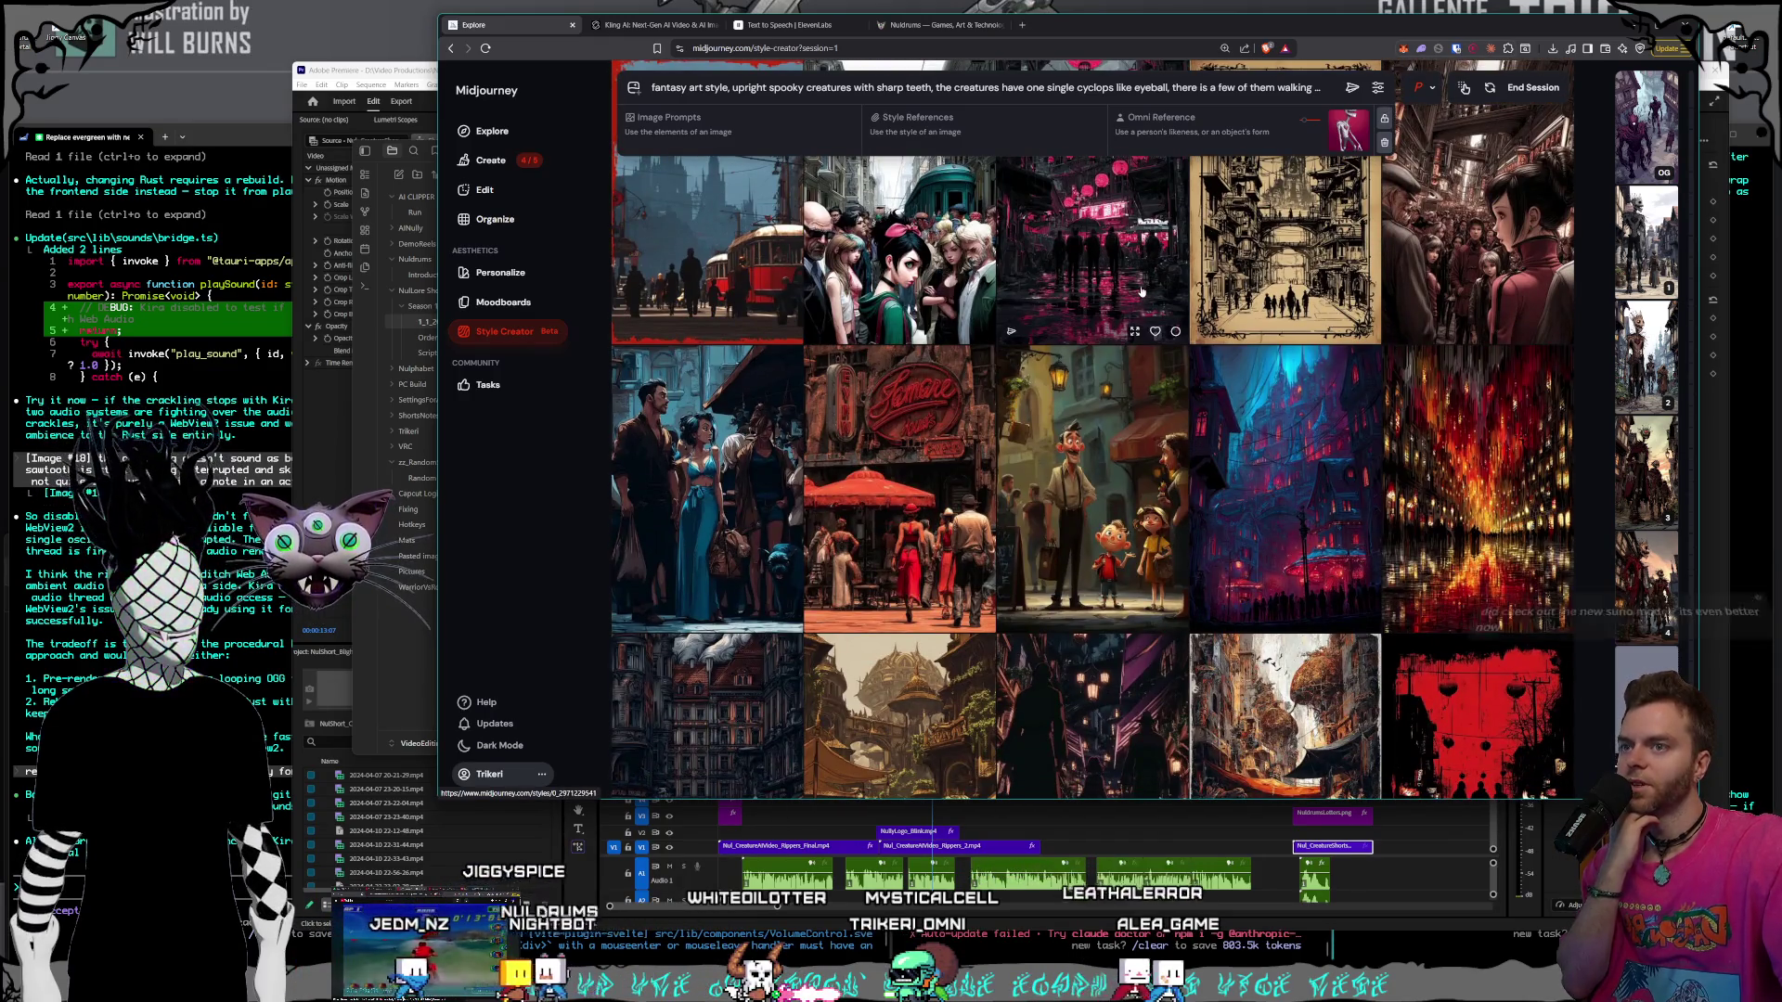
pyautogui.scroll(-2, 1141, 293)
pyautogui.scroll(-2, 1142, 292)
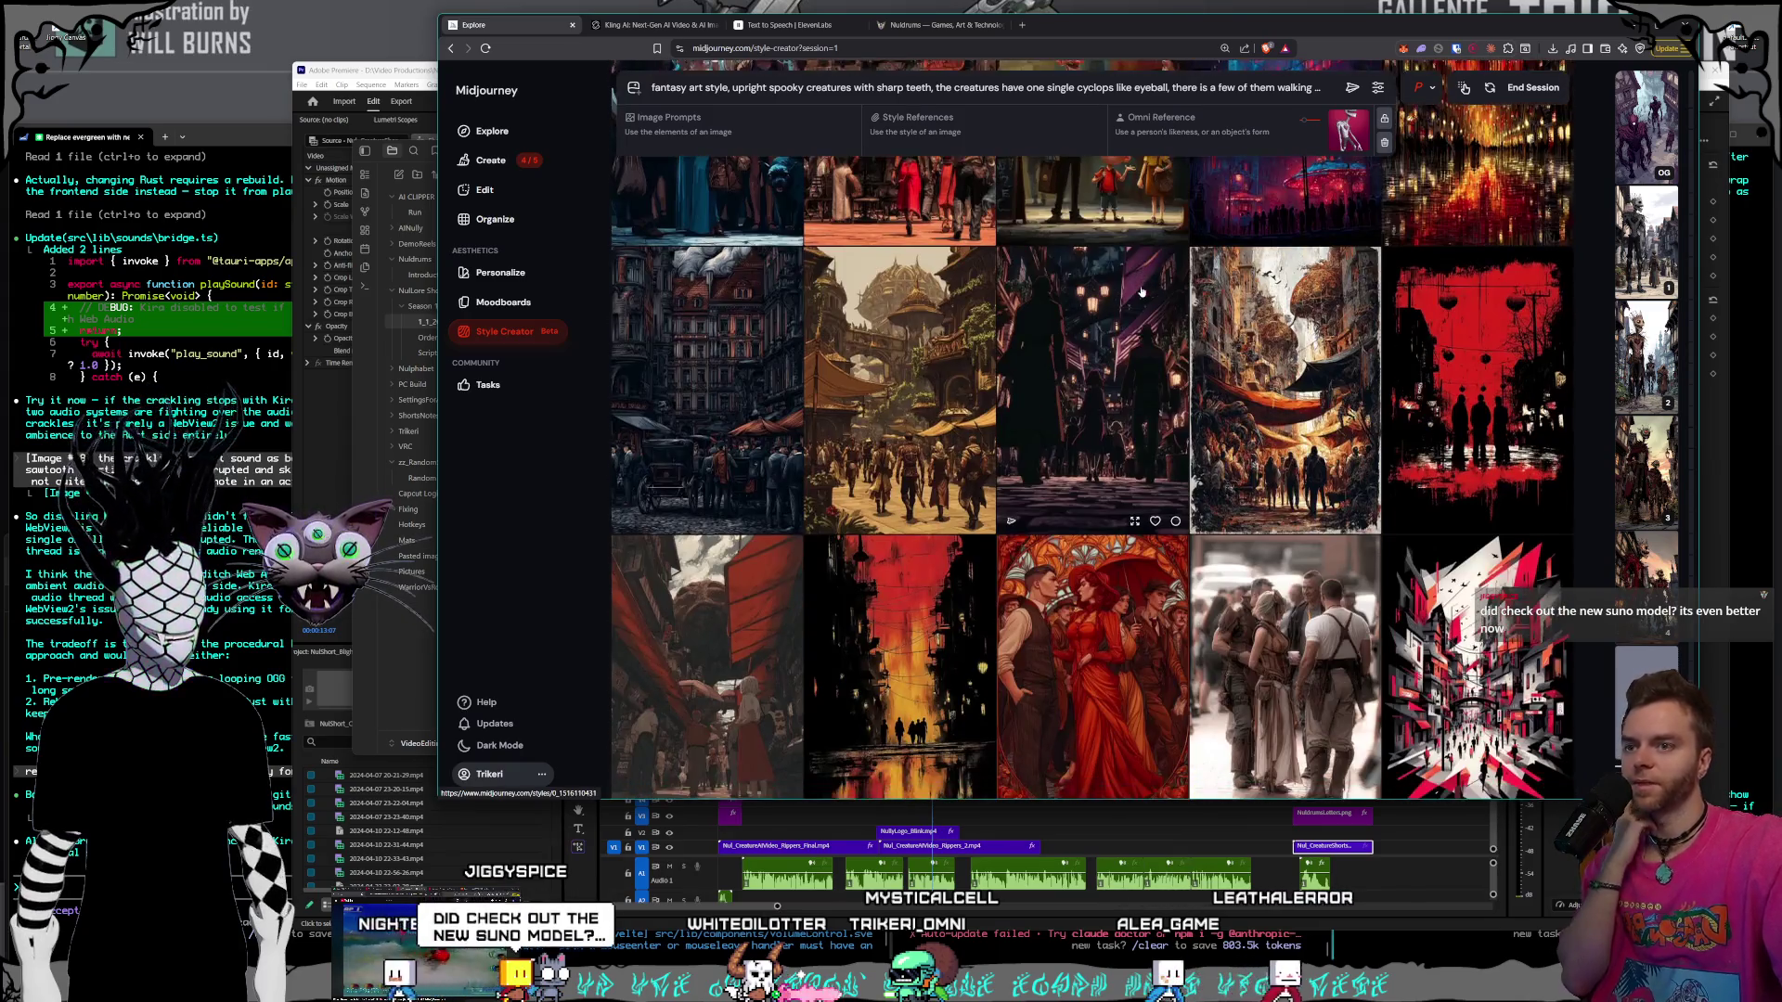
pyautogui.scroll(-3, 1141, 292)
pyautogui.scroll(-4, 1141, 292)
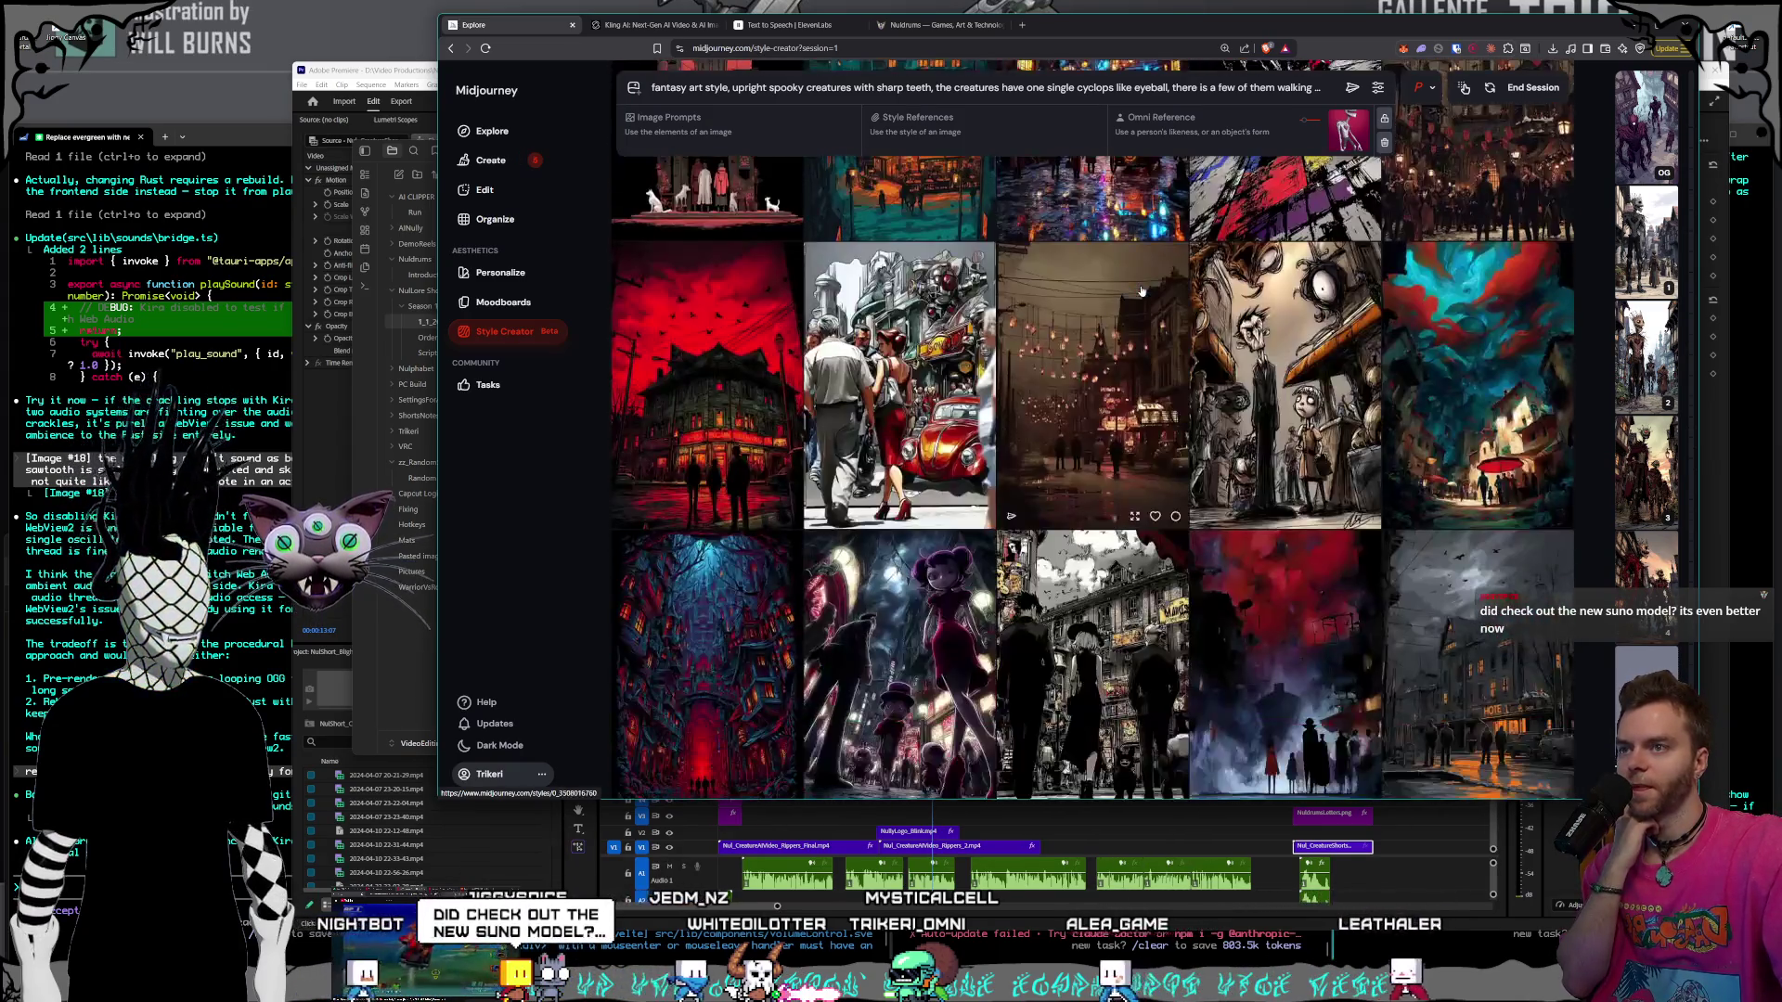
pyautogui.scroll(-1, 1141, 292)
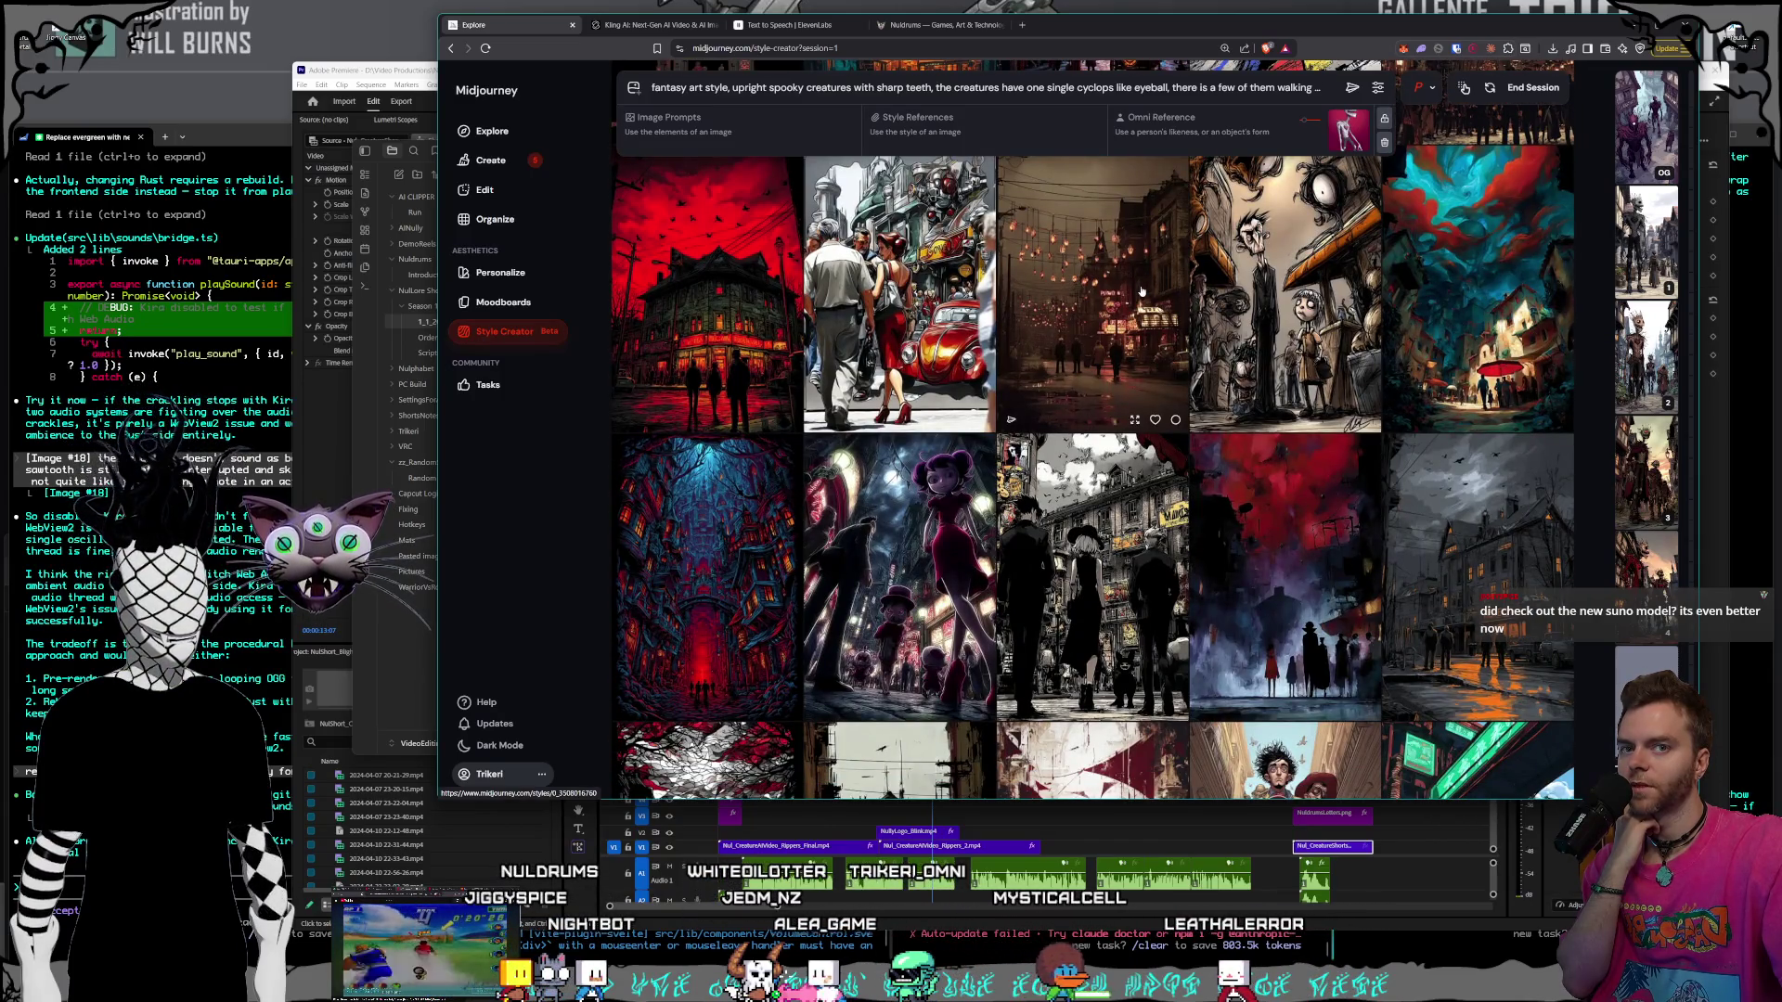
pyautogui.scroll(-3, 1141, 293)
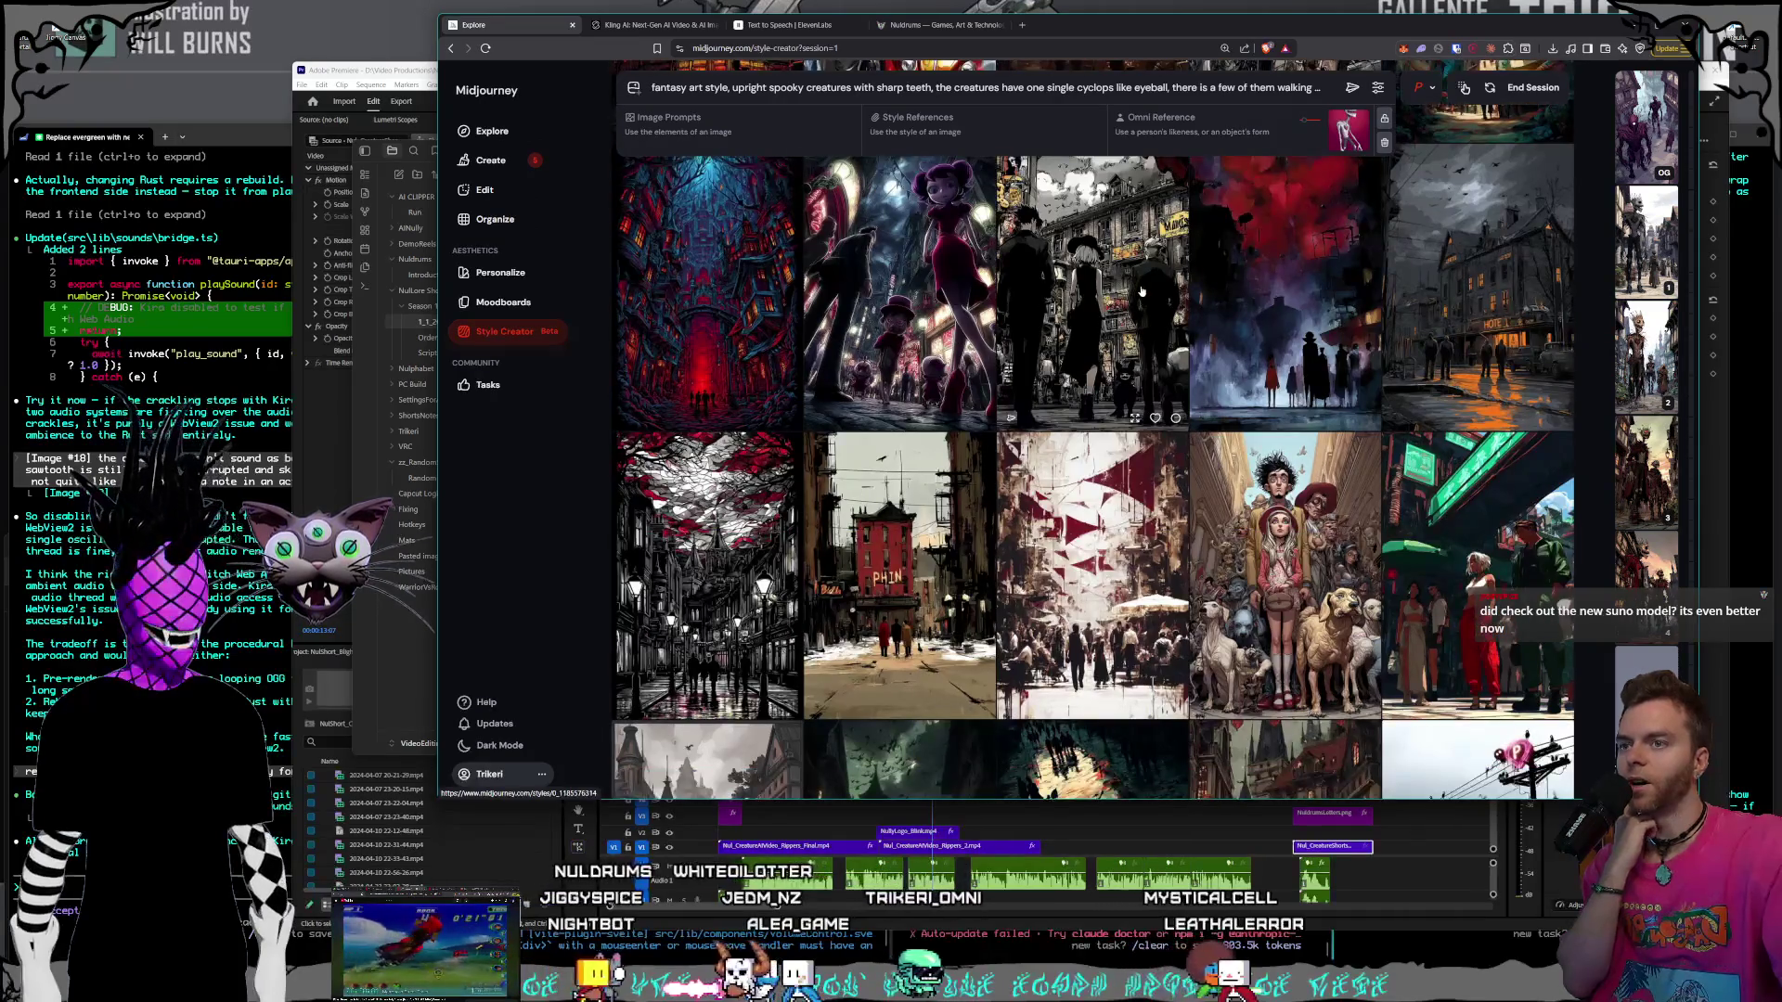
pyautogui.scroll(-3, 1142, 292)
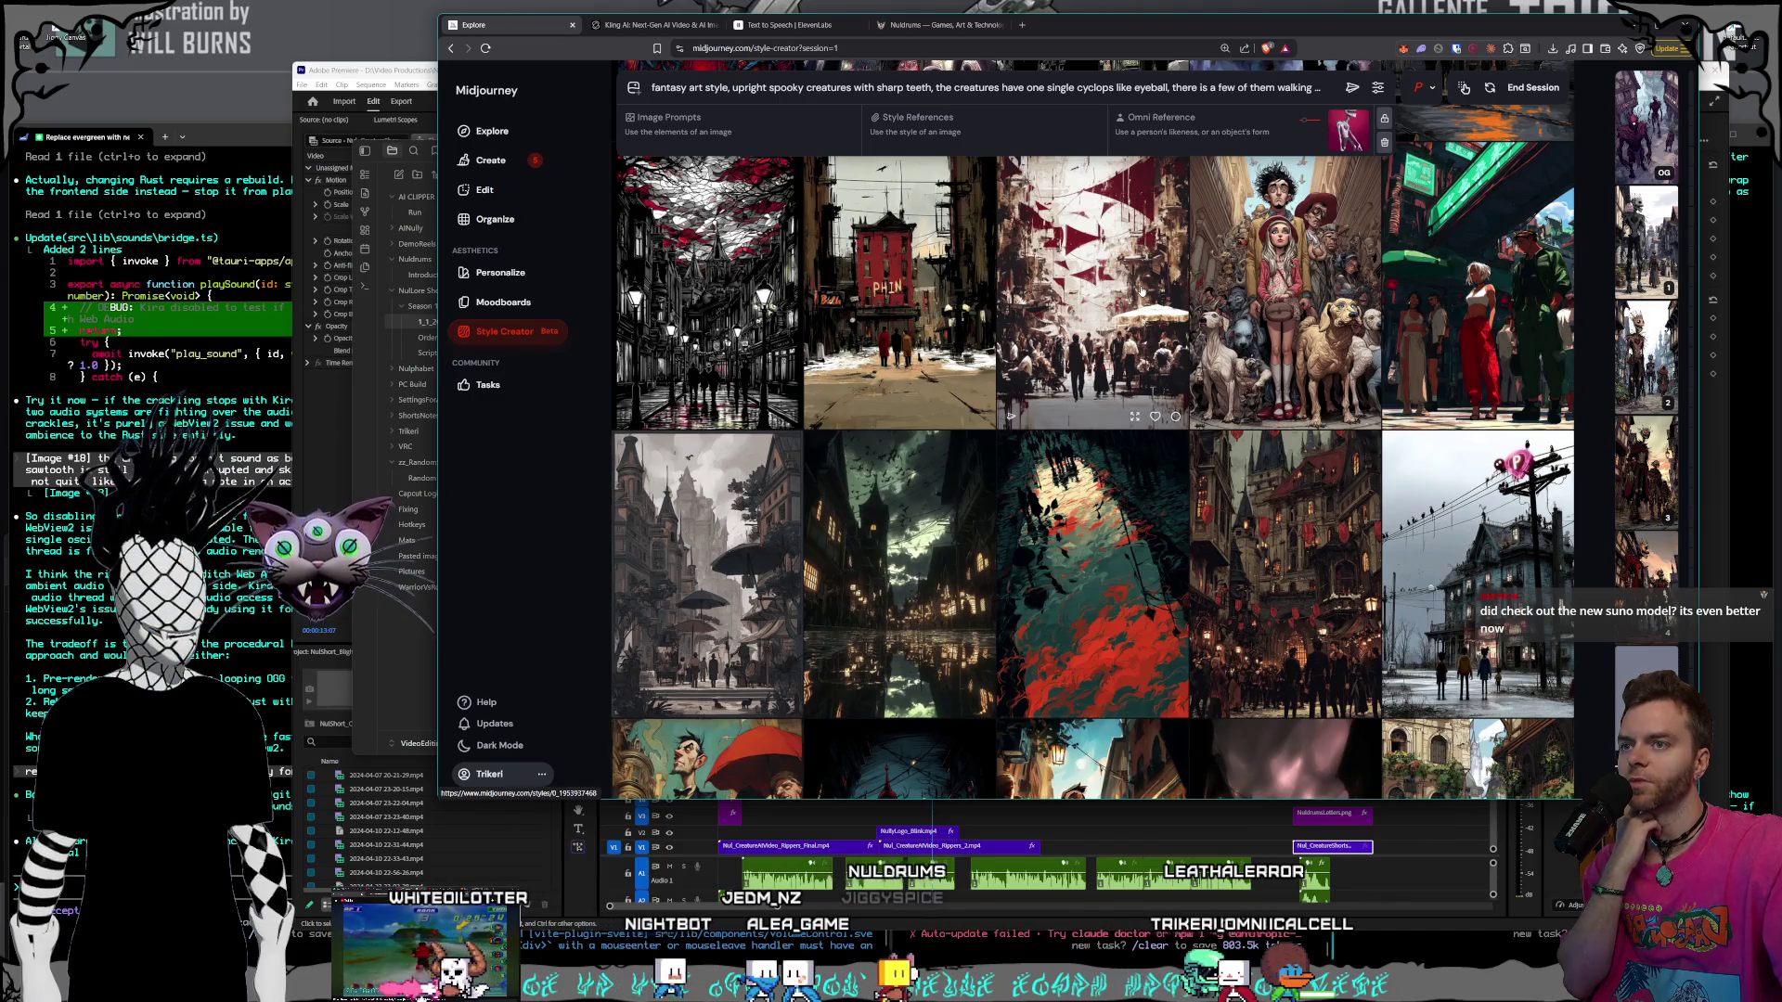
pyautogui.scroll(-3, 1140, 291)
pyautogui.scroll(-3, 1169, 334)
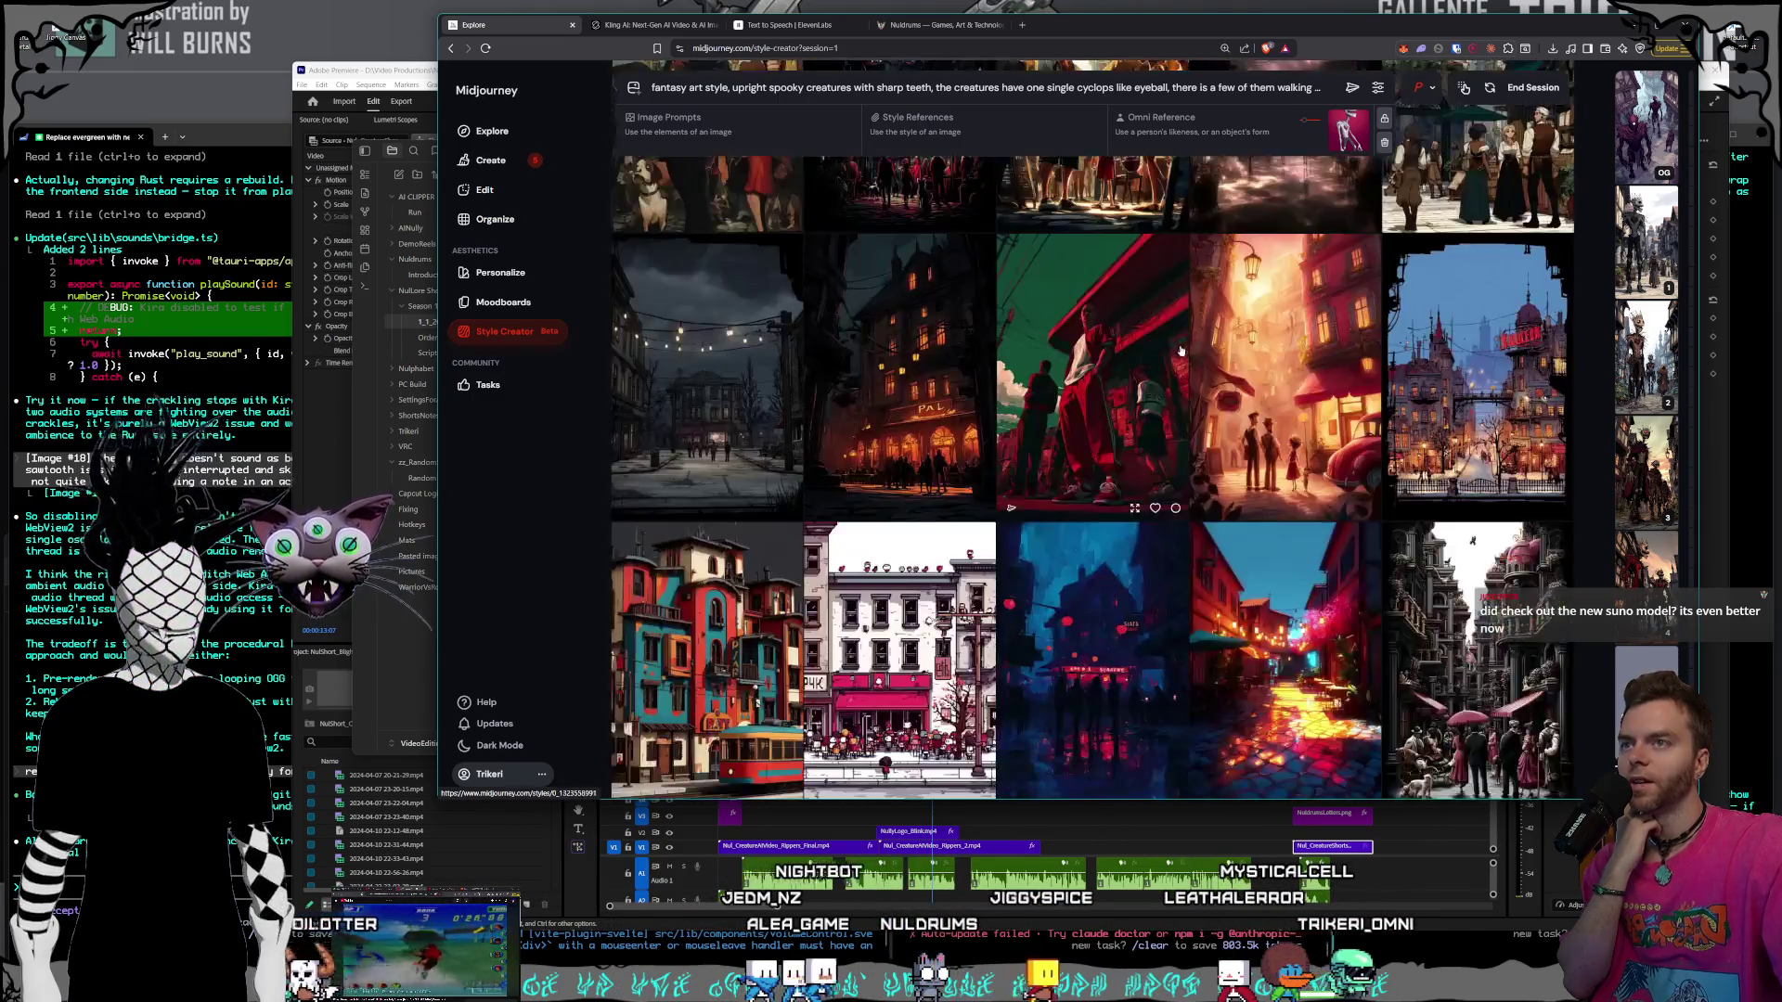
pyautogui.scroll(-6, 1180, 349)
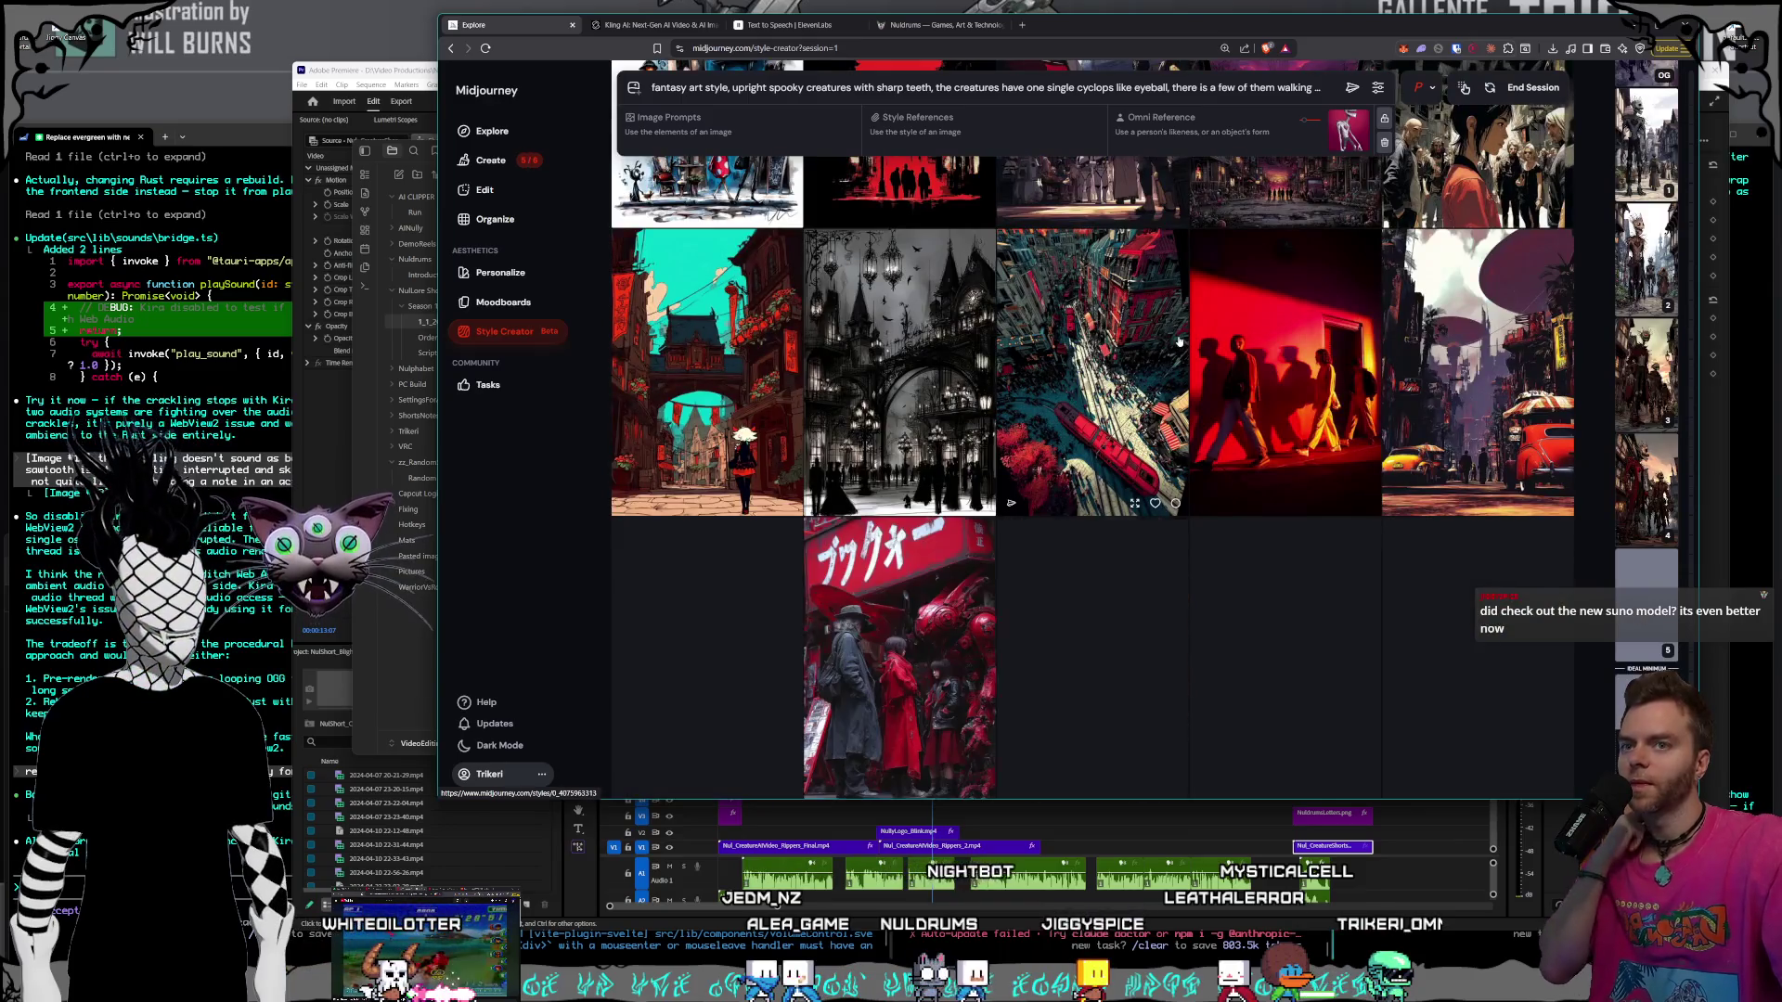
pyautogui.scroll(-3, 1178, 338)
pyautogui.scroll(-10, 1179, 338)
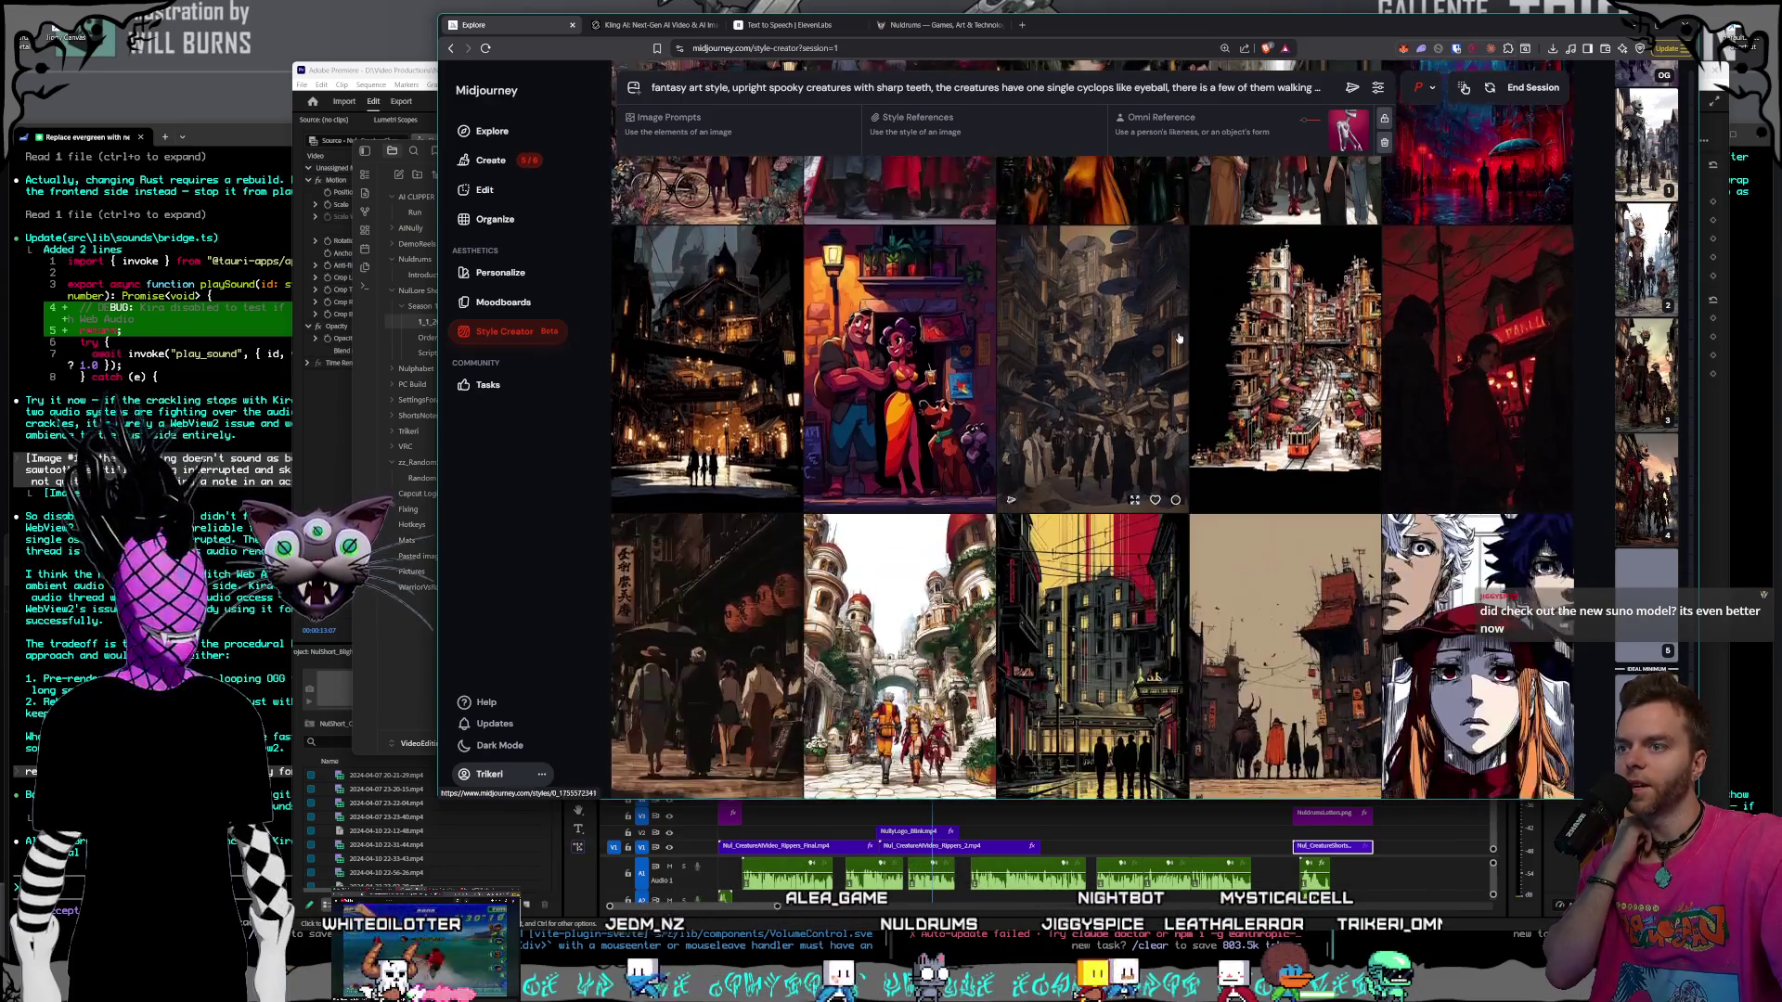
pyautogui.scroll(-3, 1178, 338)
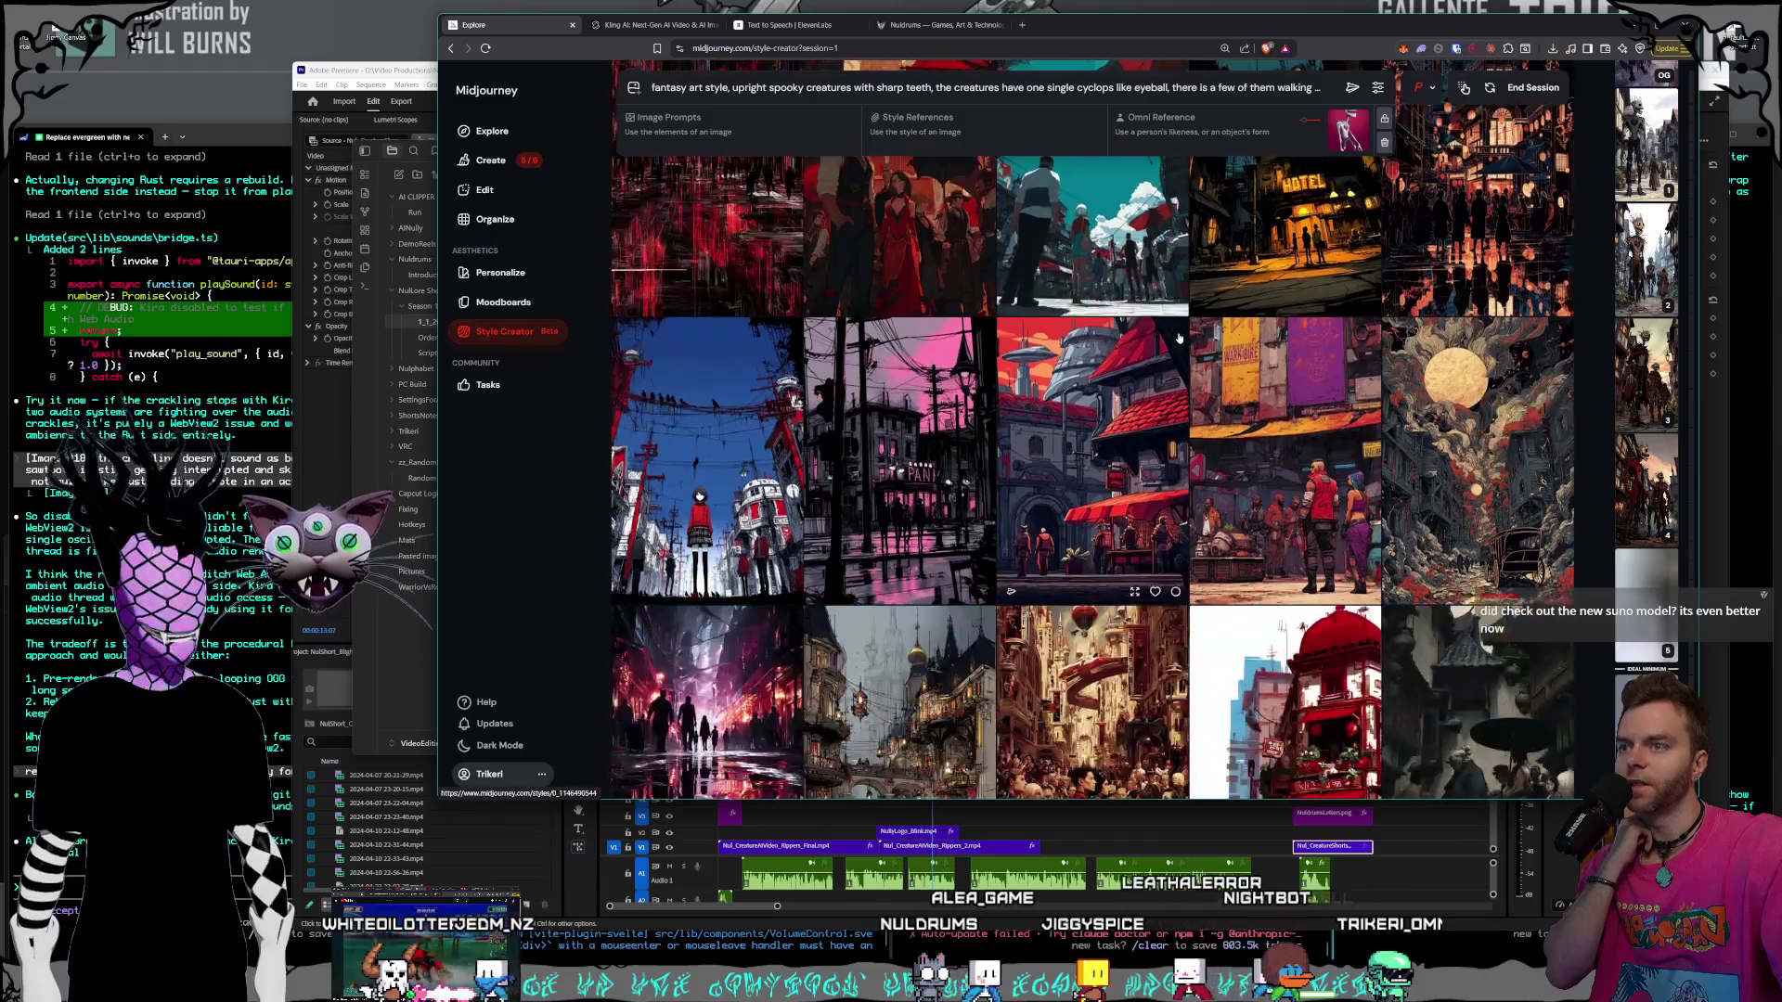
pyautogui.scroll(-5, 1179, 338)
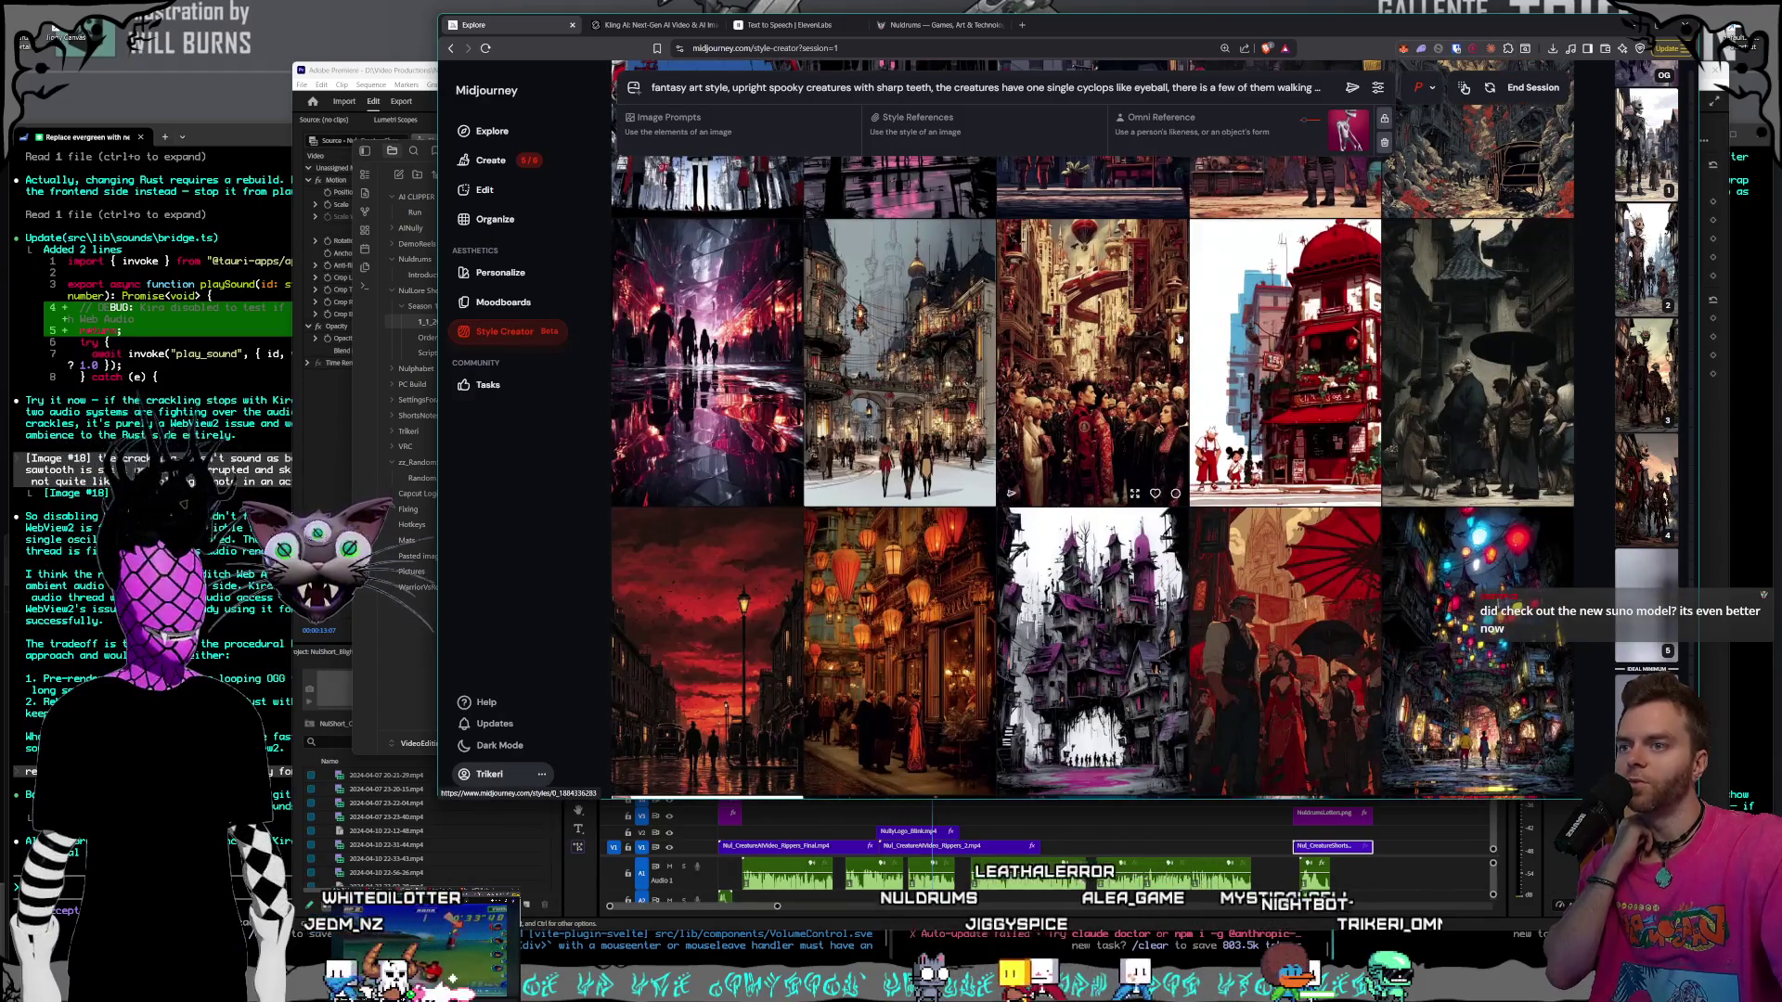
pyautogui.scroll(-4, 1179, 338)
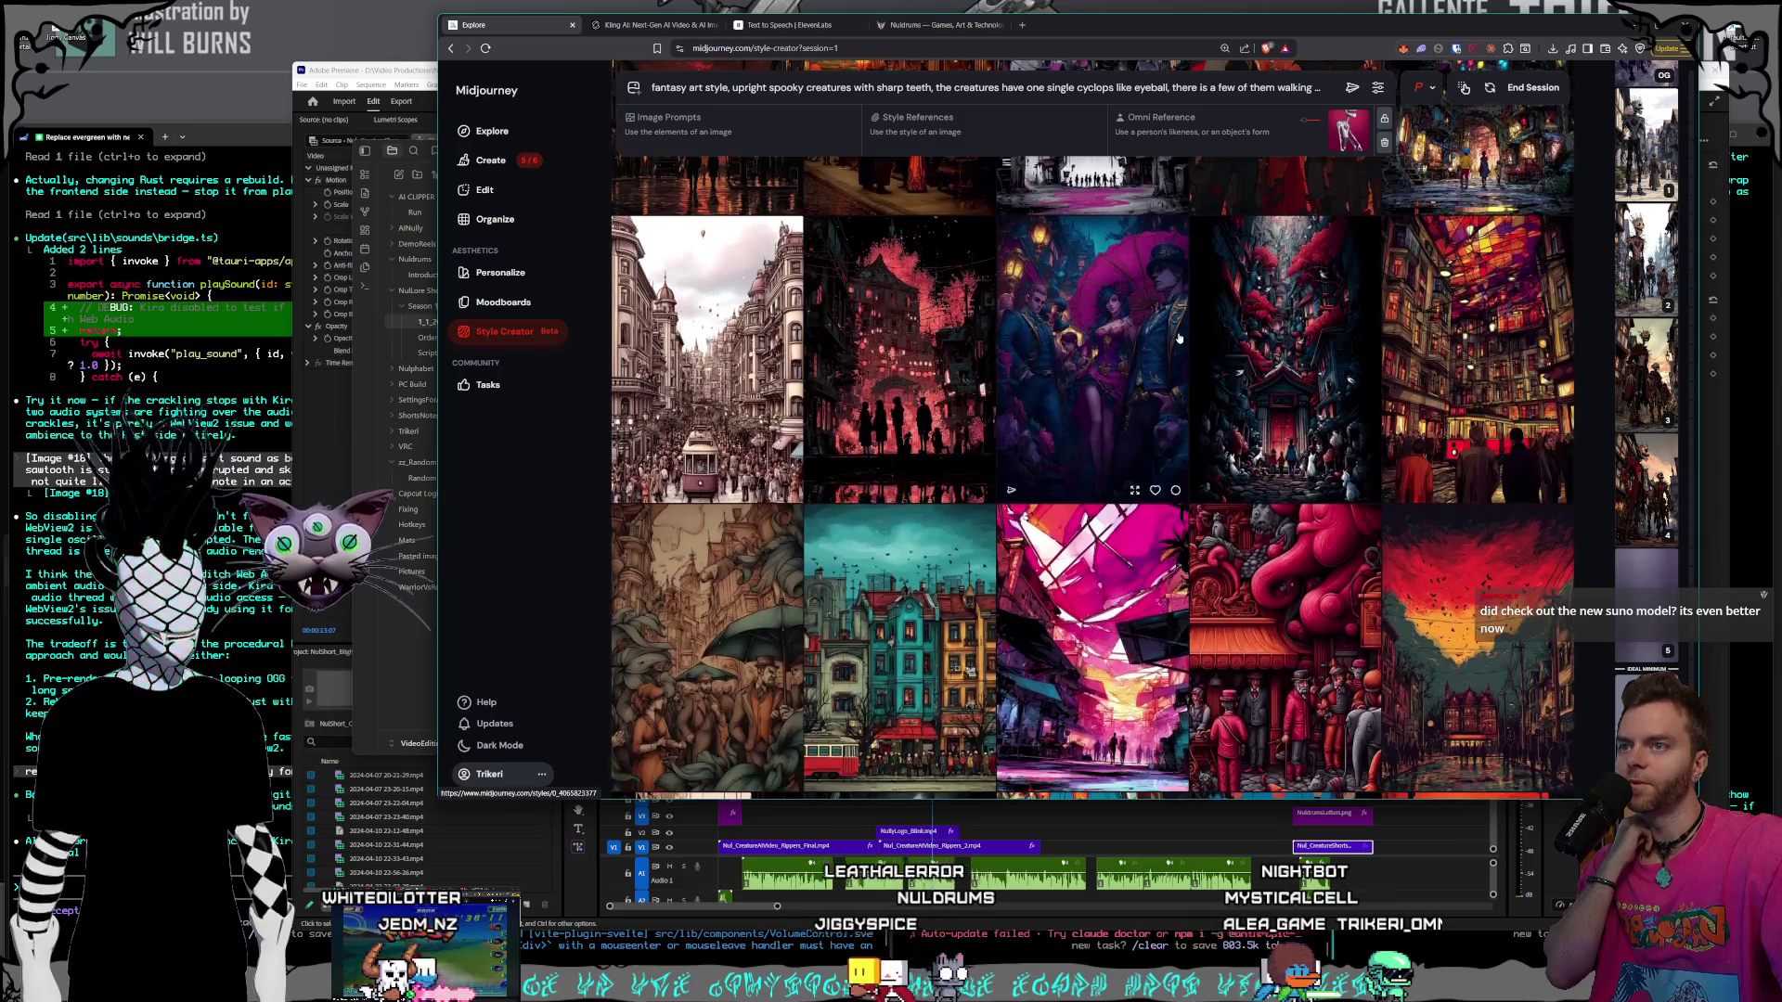
pyautogui.scroll(3, 1179, 338)
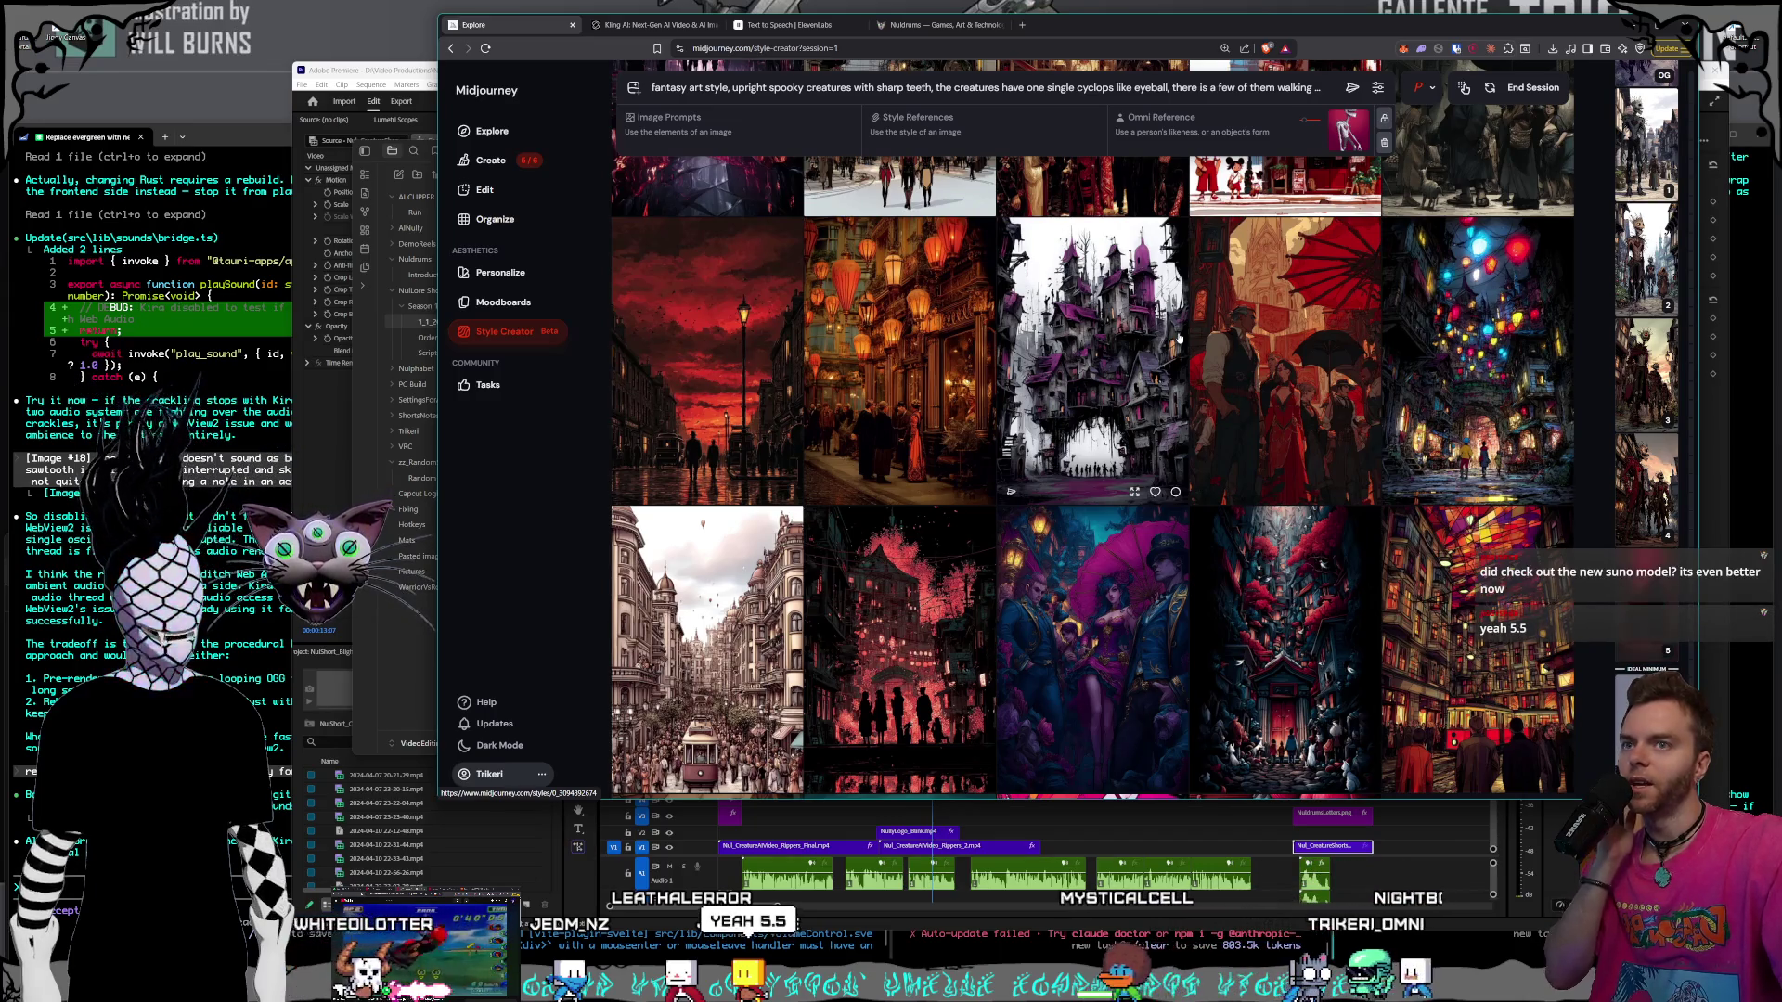
pyautogui.scroll(-3, 1179, 338)
pyautogui.scroll(-3, 1180, 337)
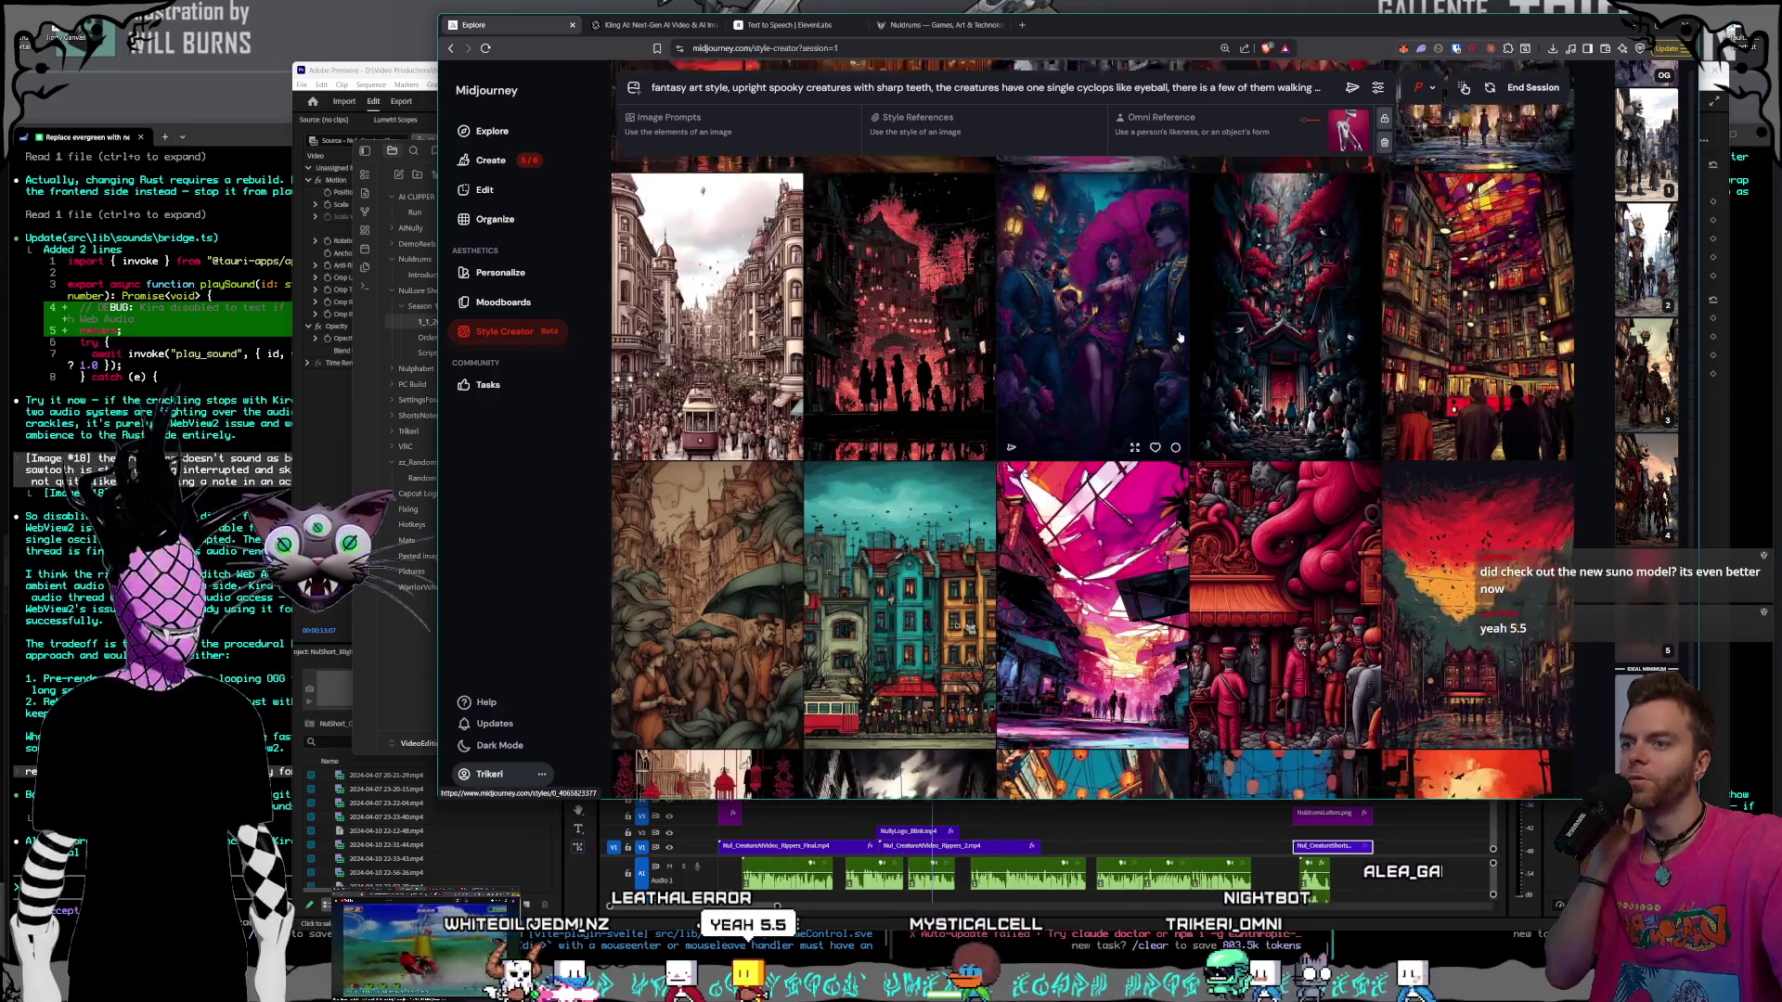
pyautogui.scroll(-3, 1179, 338)
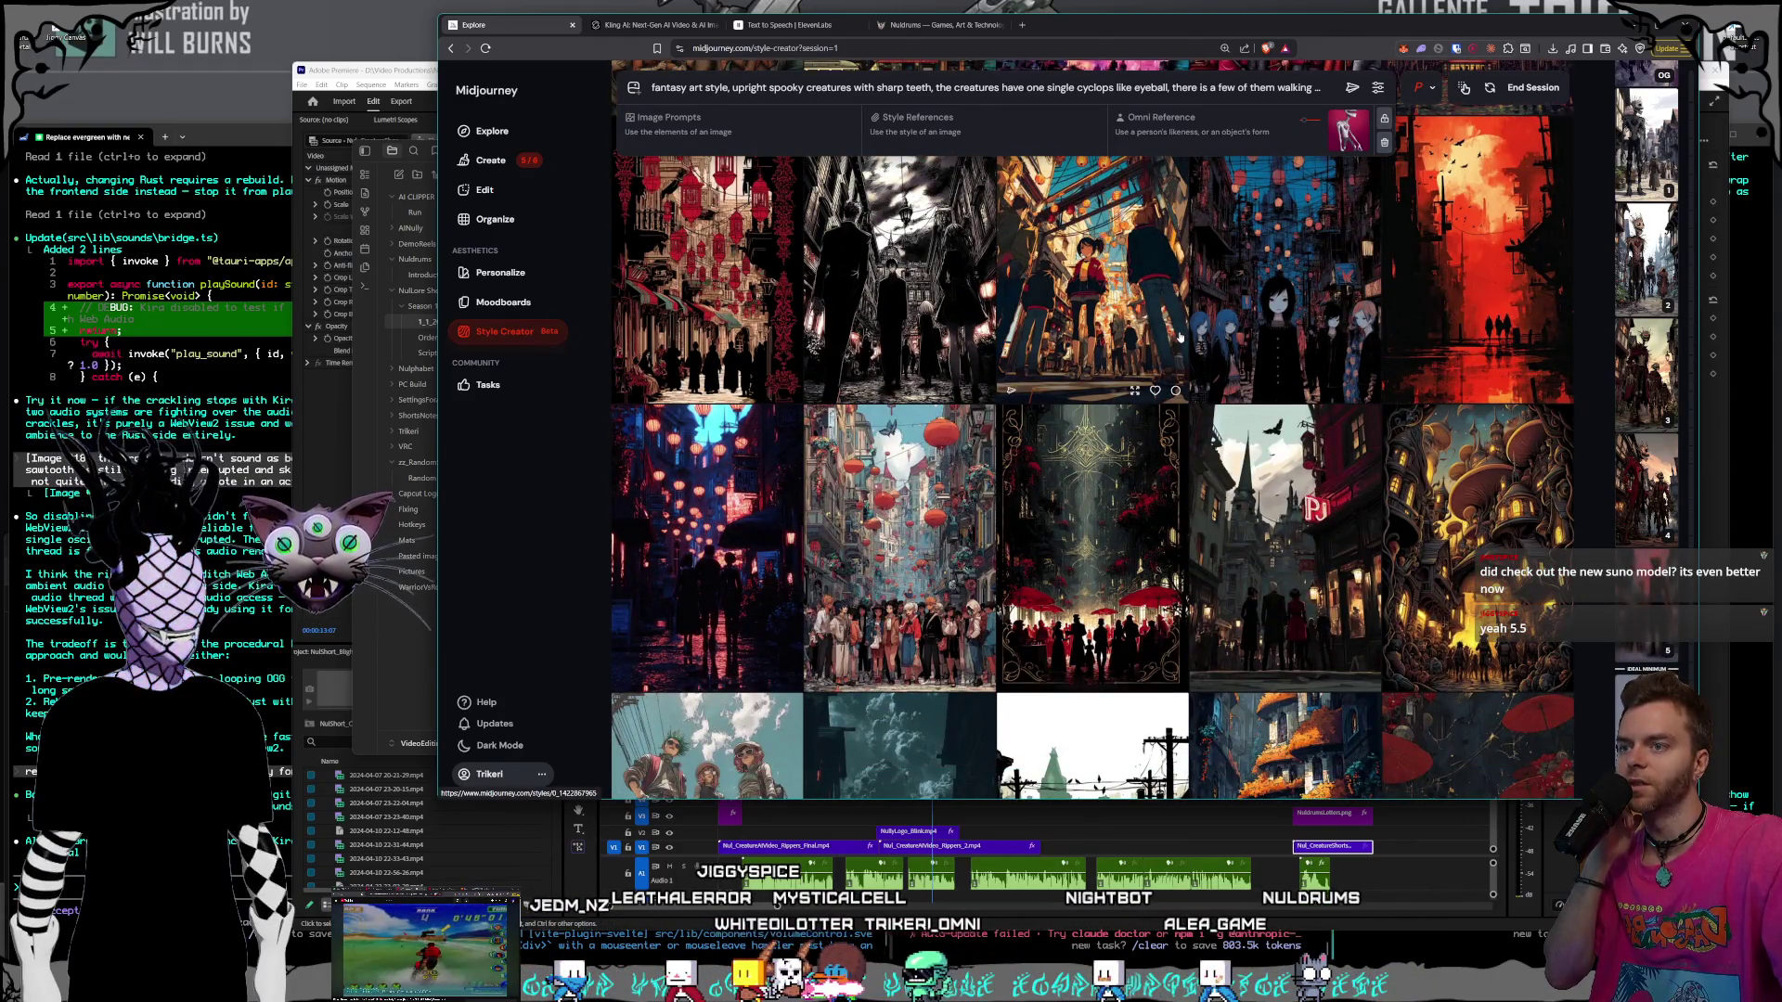
pyautogui.scroll(-1, 1179, 337)
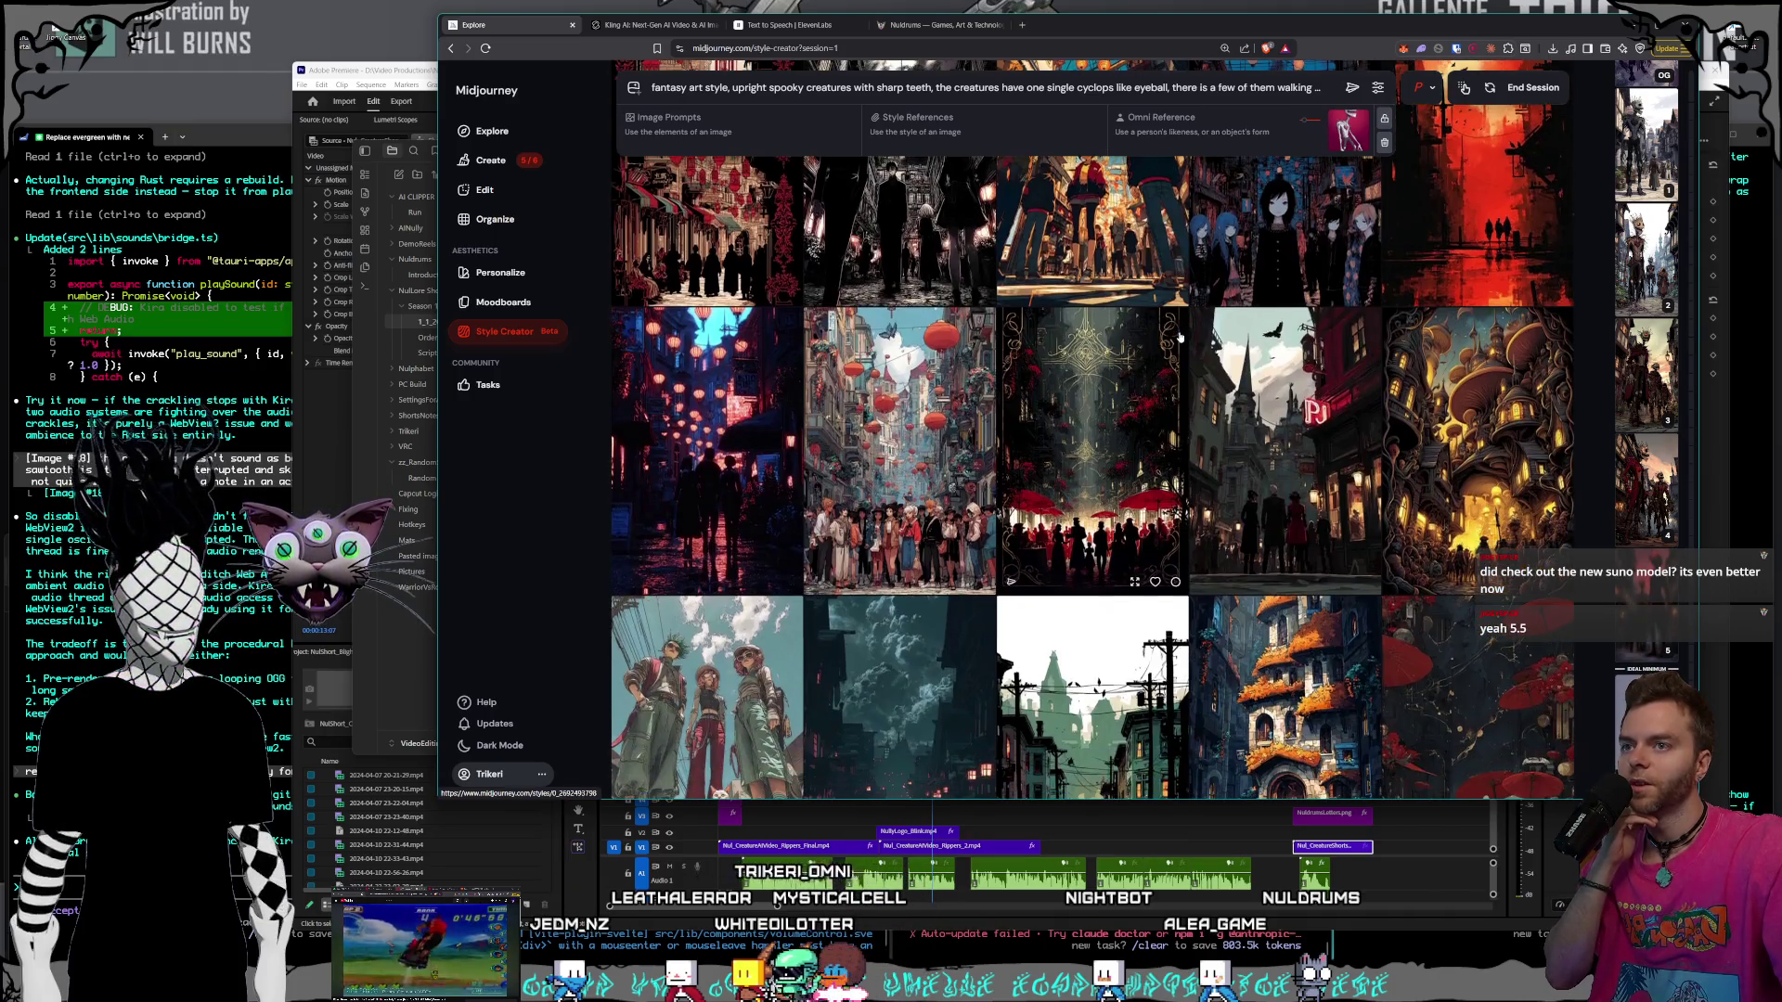
pyautogui.scroll(-3, 1288, 377)
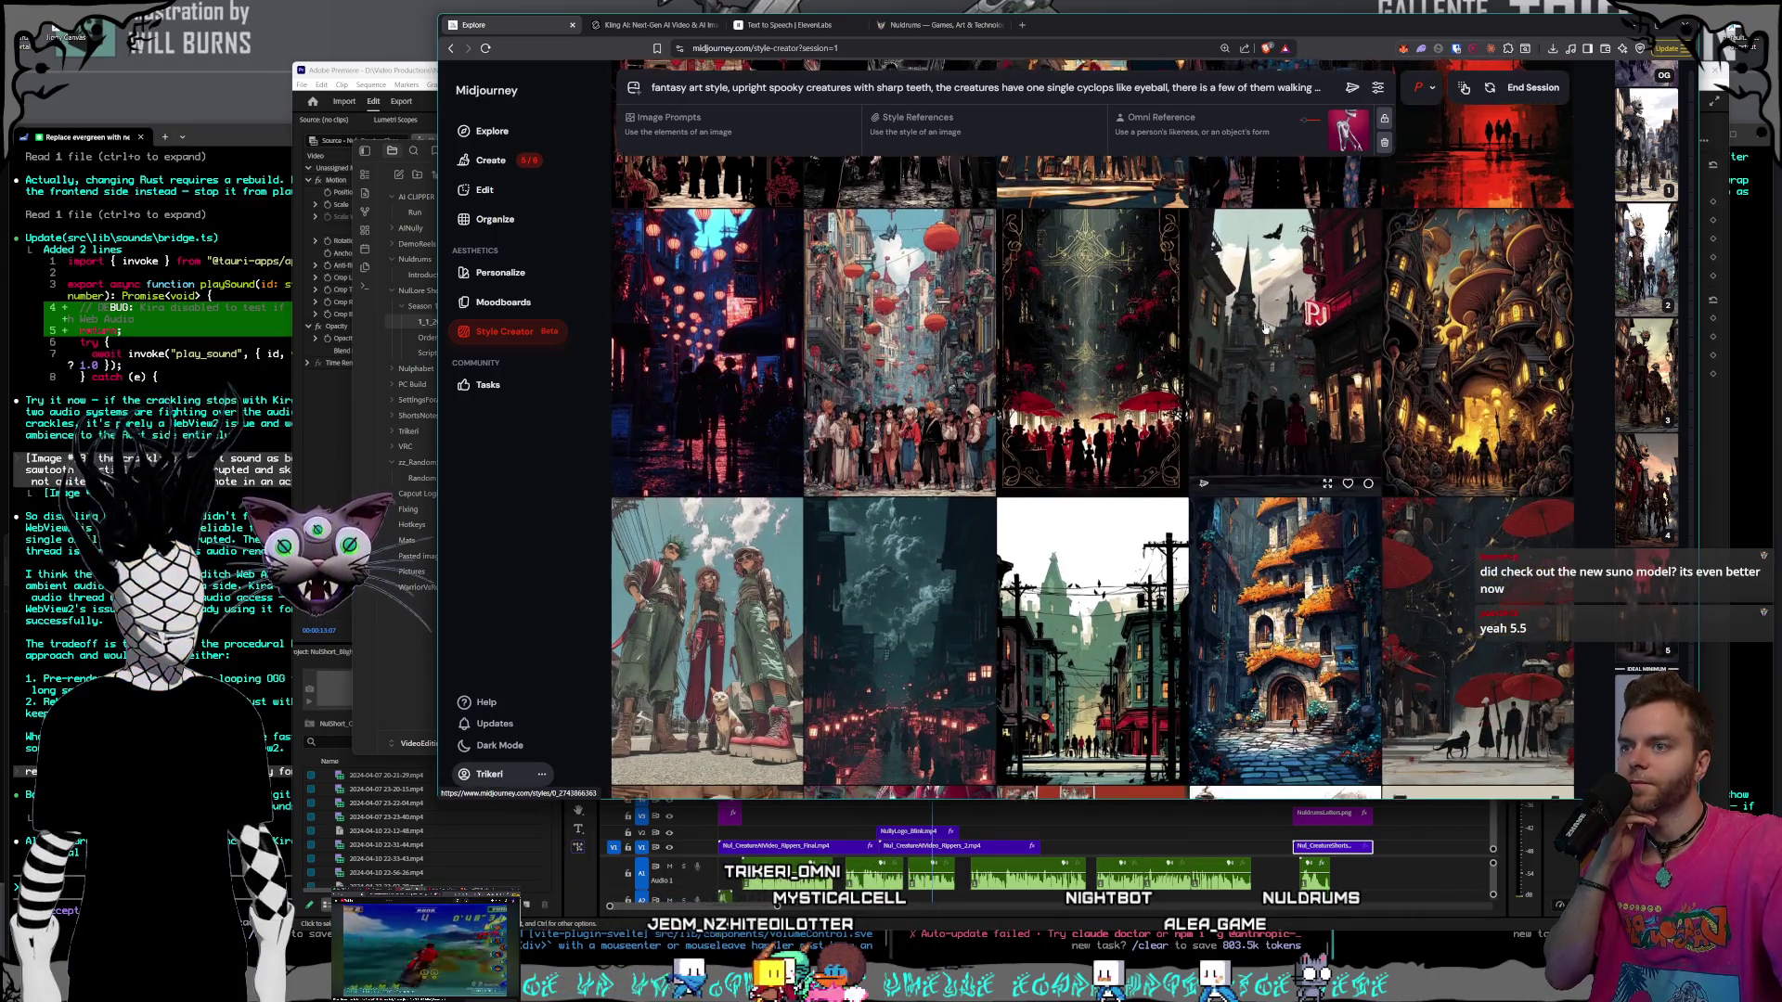
pyautogui.scroll(2, 1264, 329)
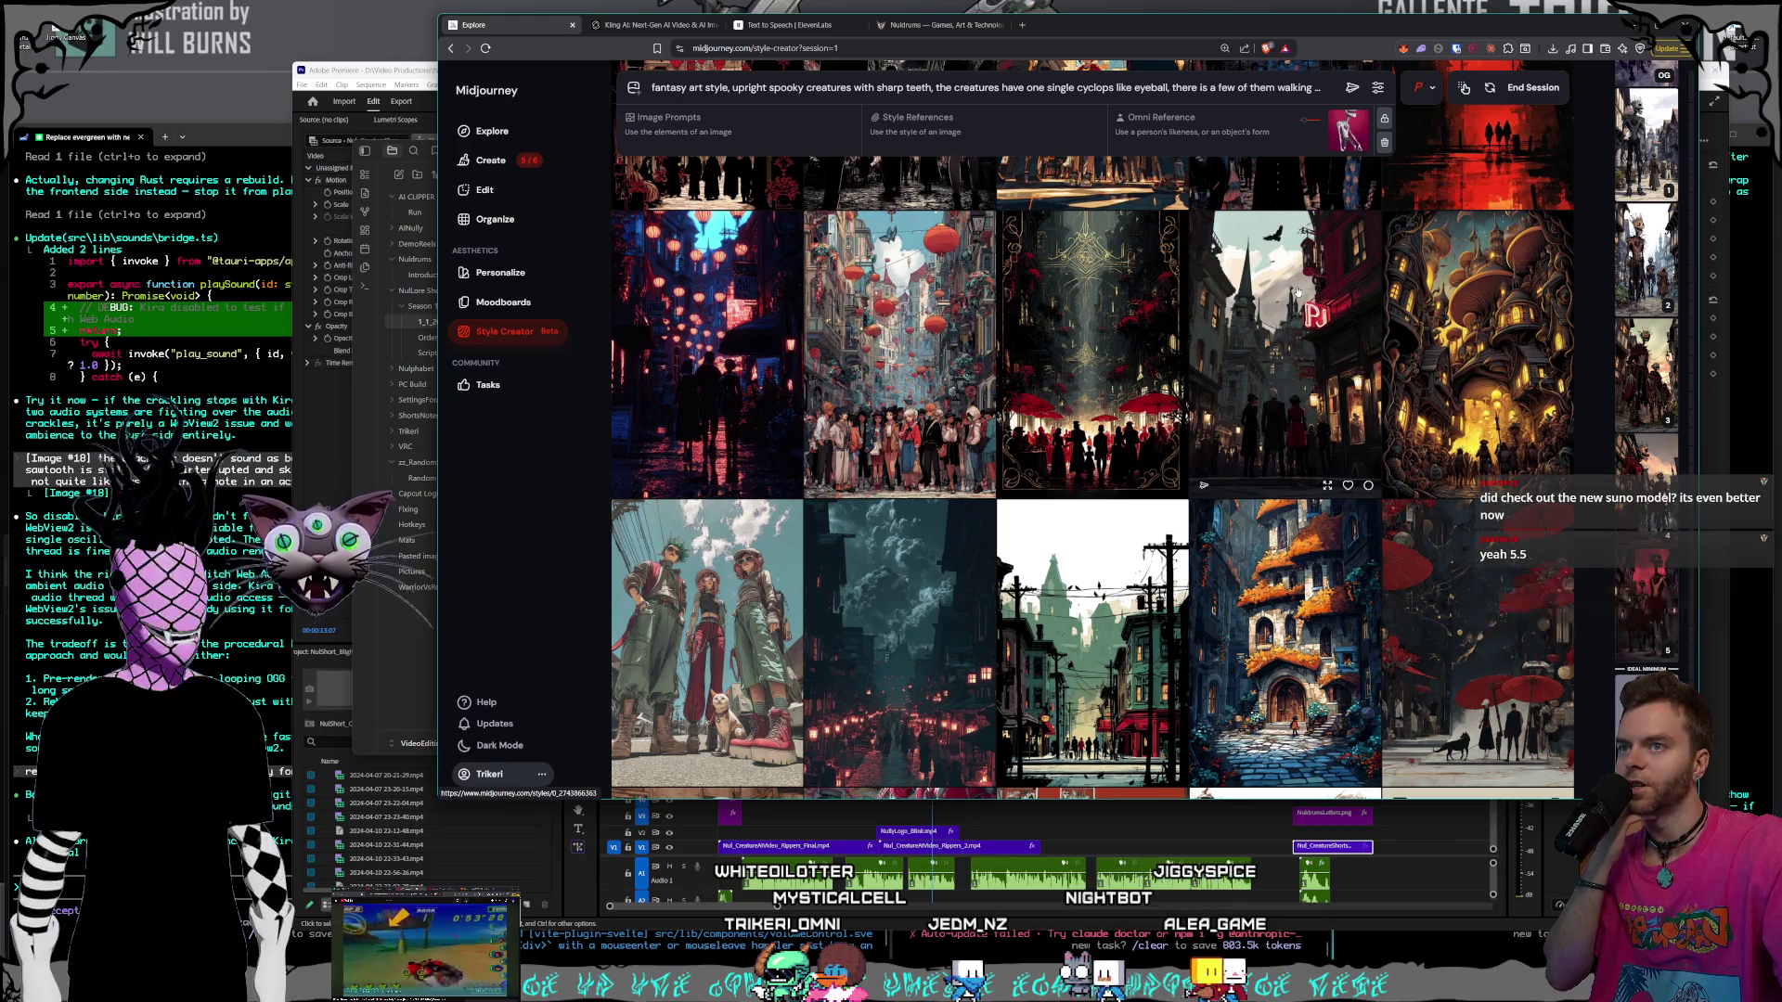
pyautogui.scroll(-10, 1296, 293)
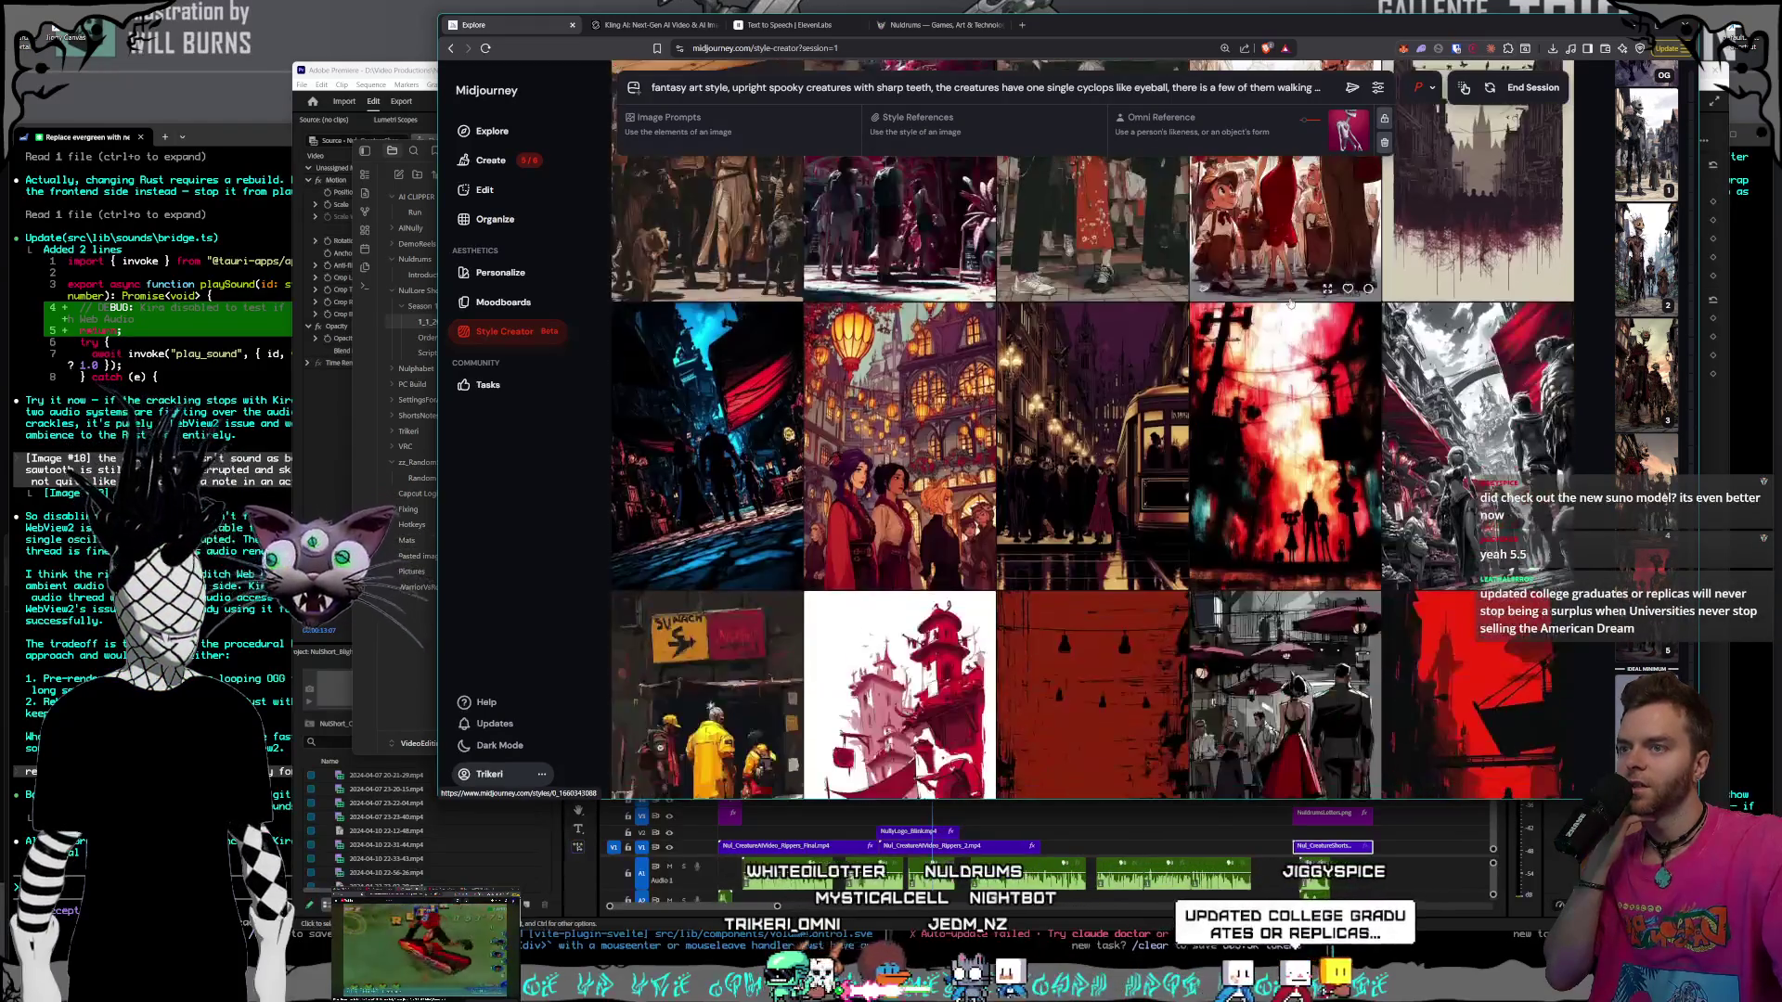
pyautogui.scroll(-5, 1288, 307)
pyautogui.scroll(-3, 1288, 307)
pyautogui.scroll(-10, 1288, 307)
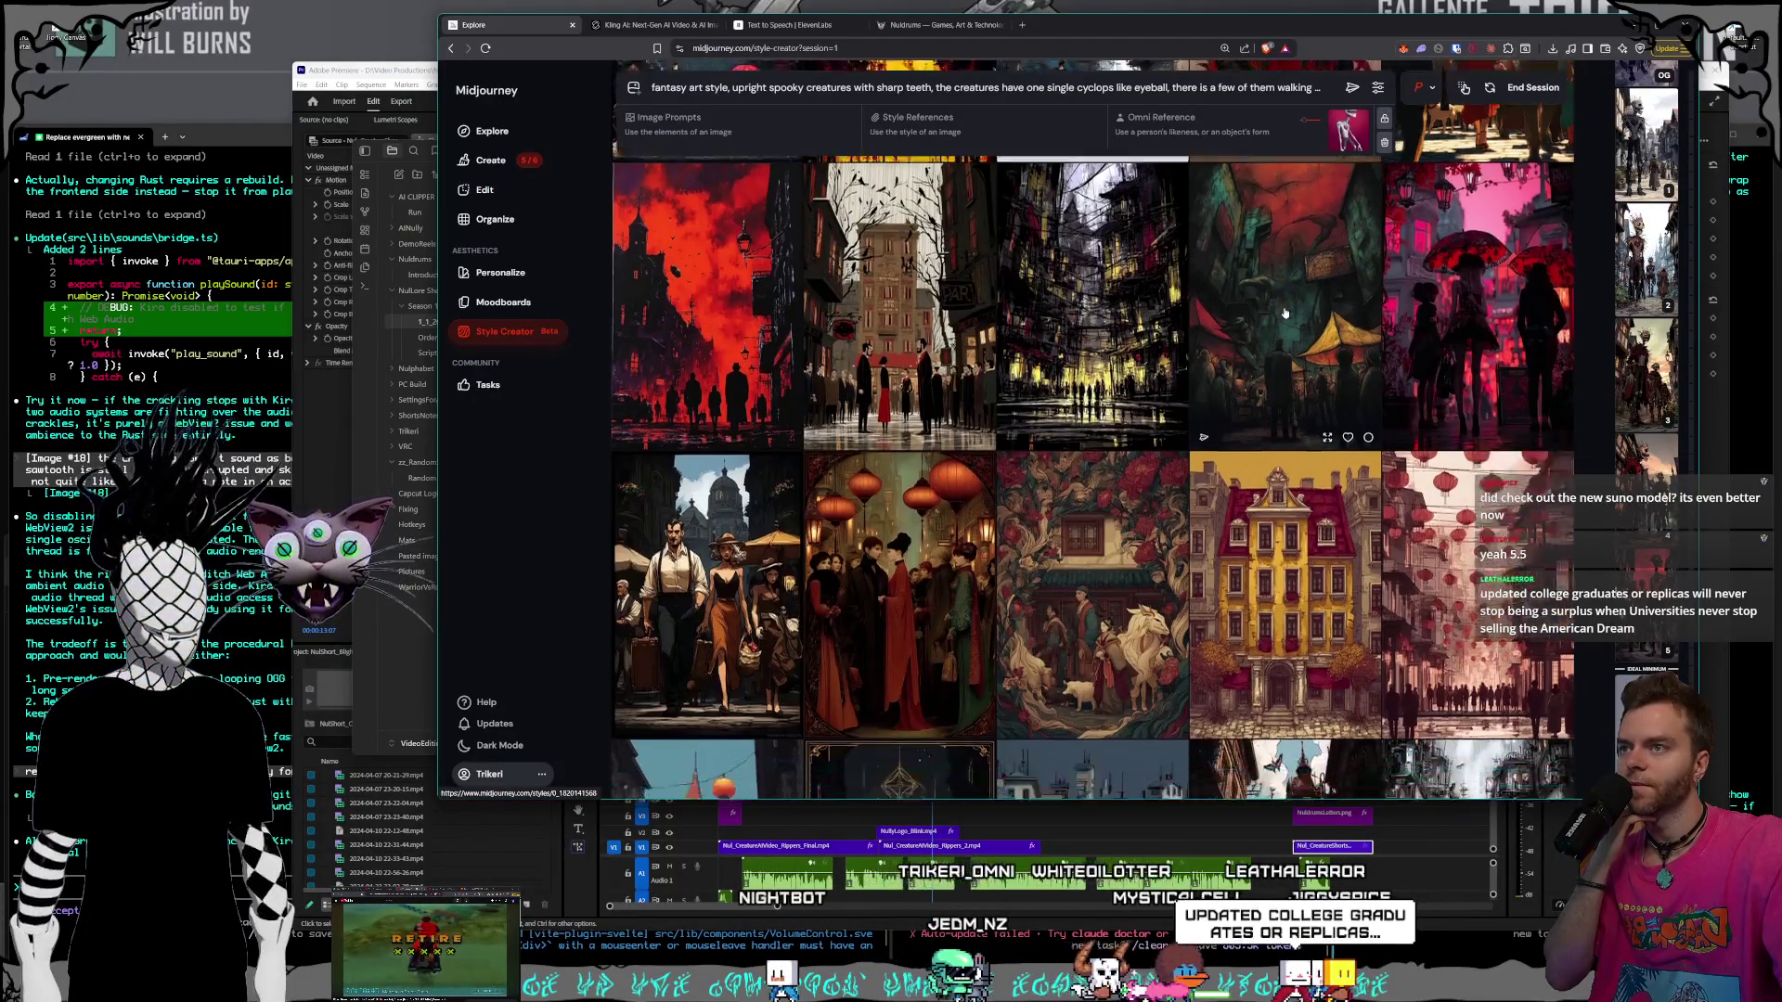
pyautogui.scroll(-3, 1285, 317)
pyautogui.scroll(2, 1285, 317)
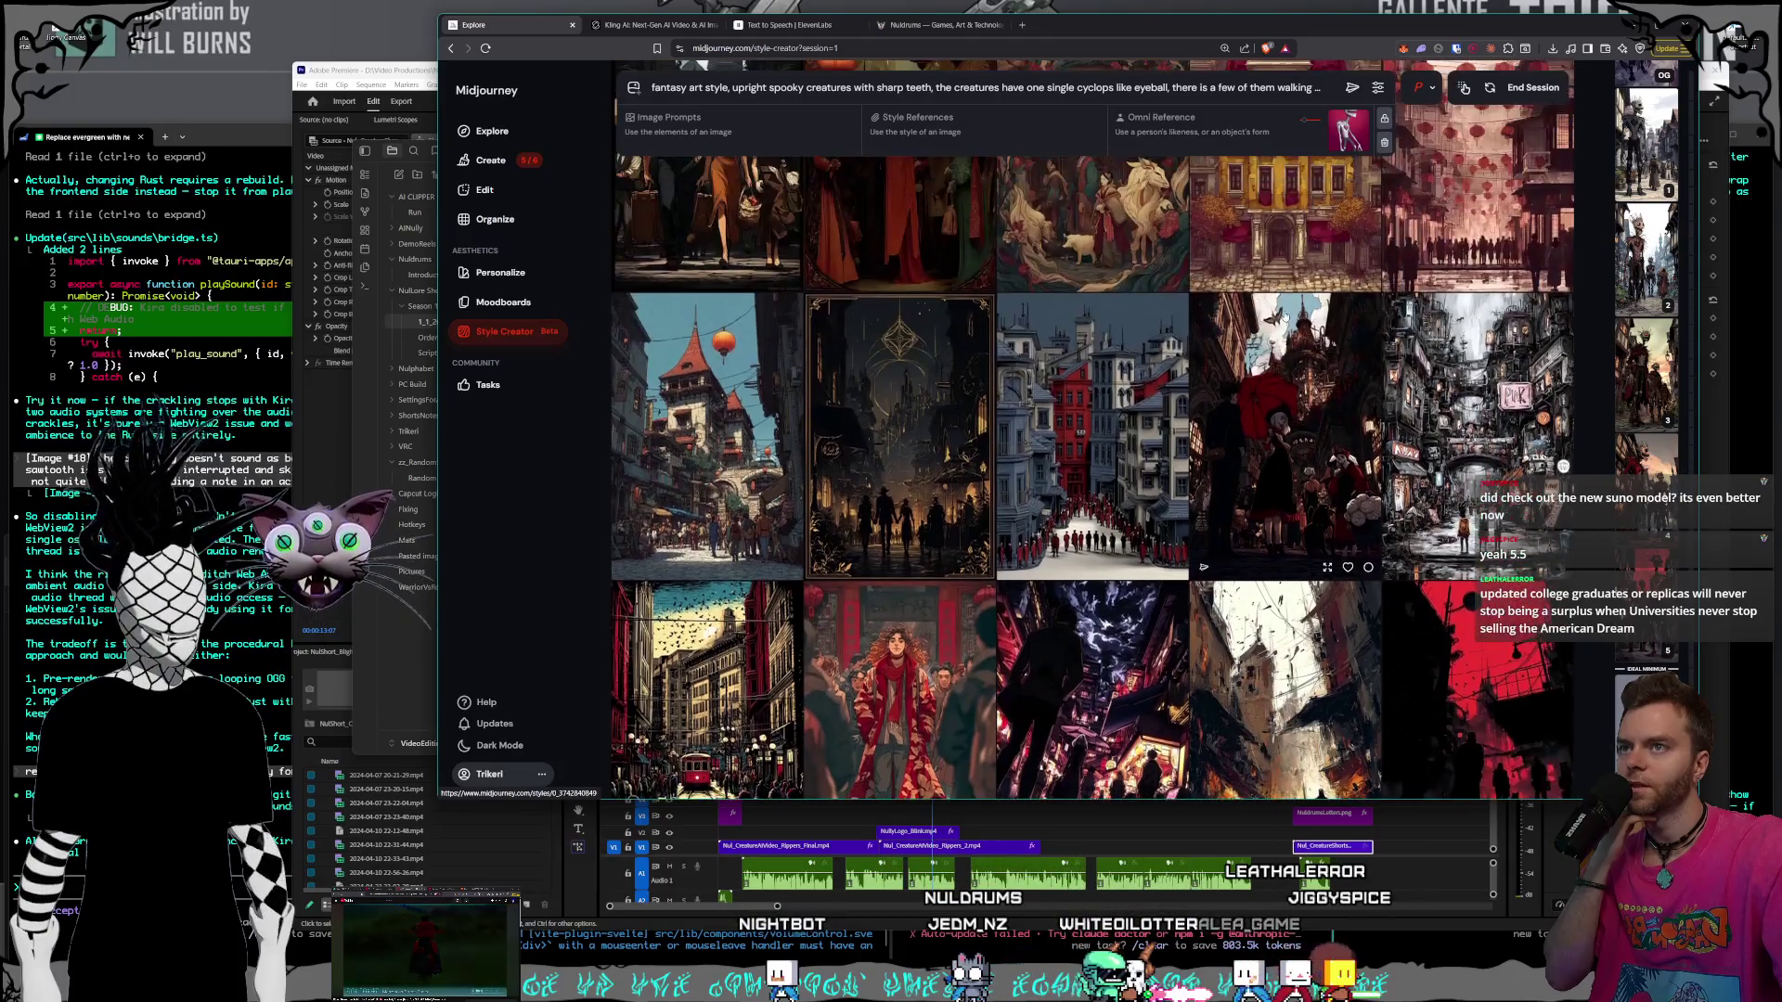
pyautogui.scroll(-3, 1281, 317)
pyautogui.scroll(-6, 1282, 316)
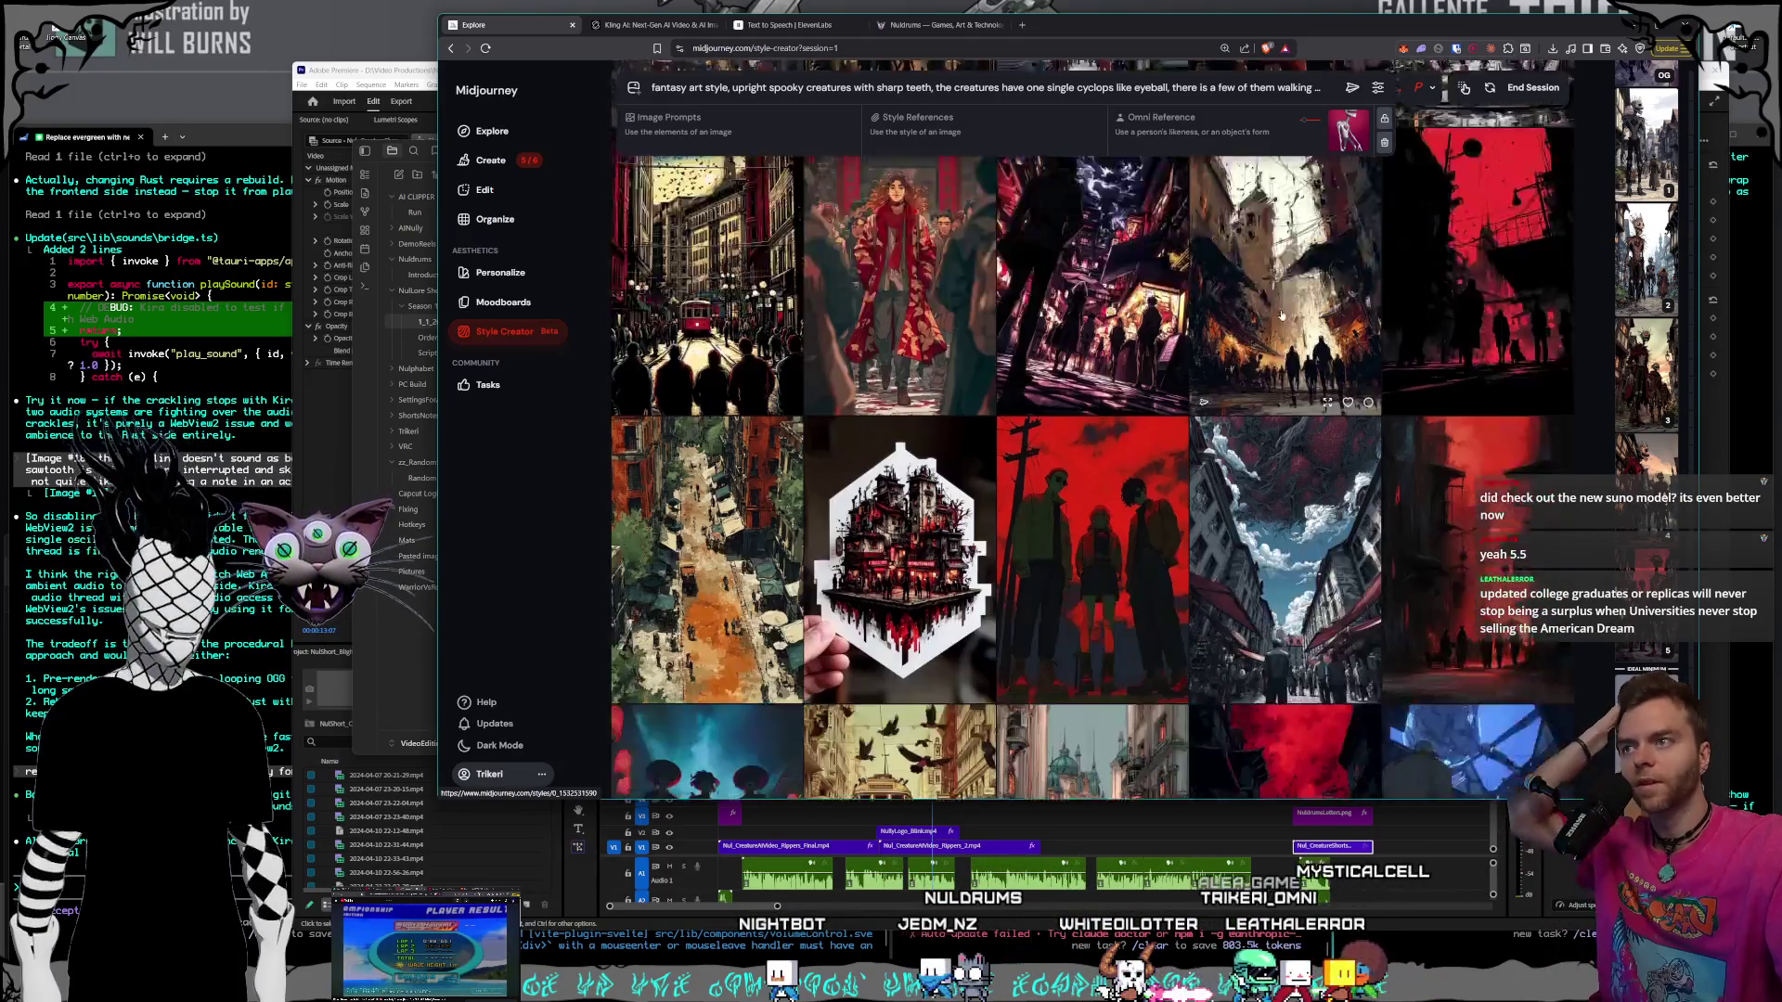
pyautogui.scroll(-6, 1281, 316)
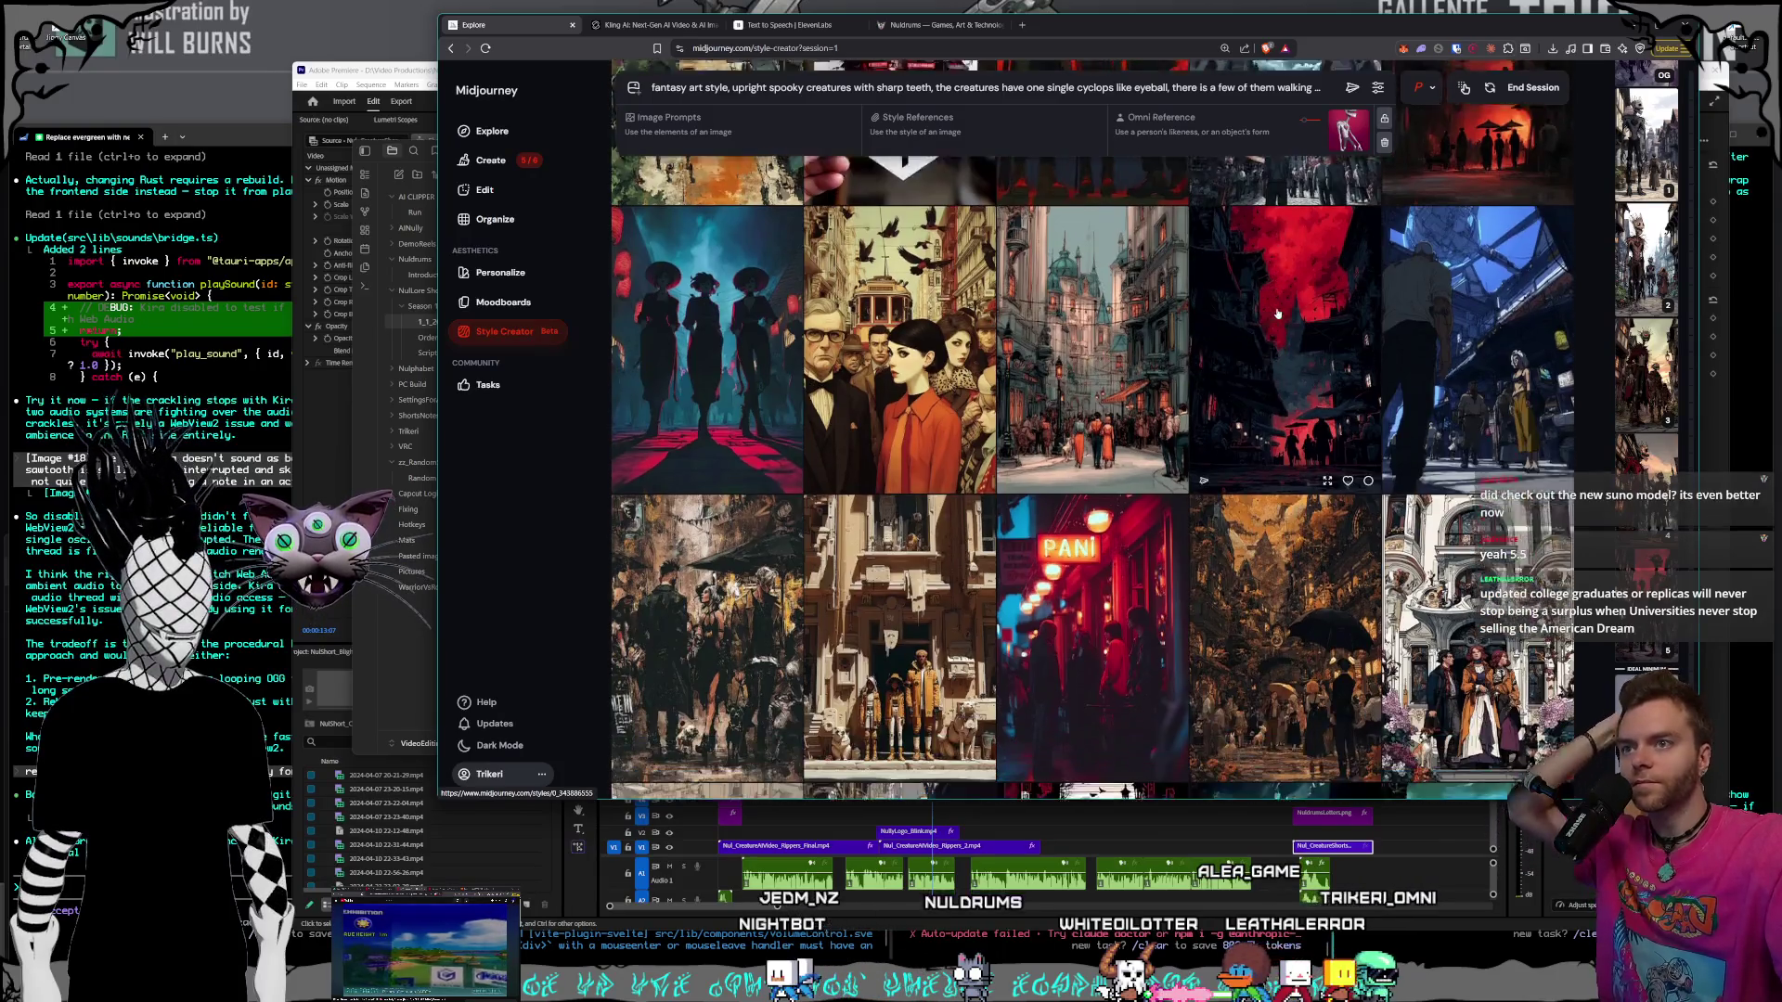
pyautogui.scroll(-2, 1266, 315)
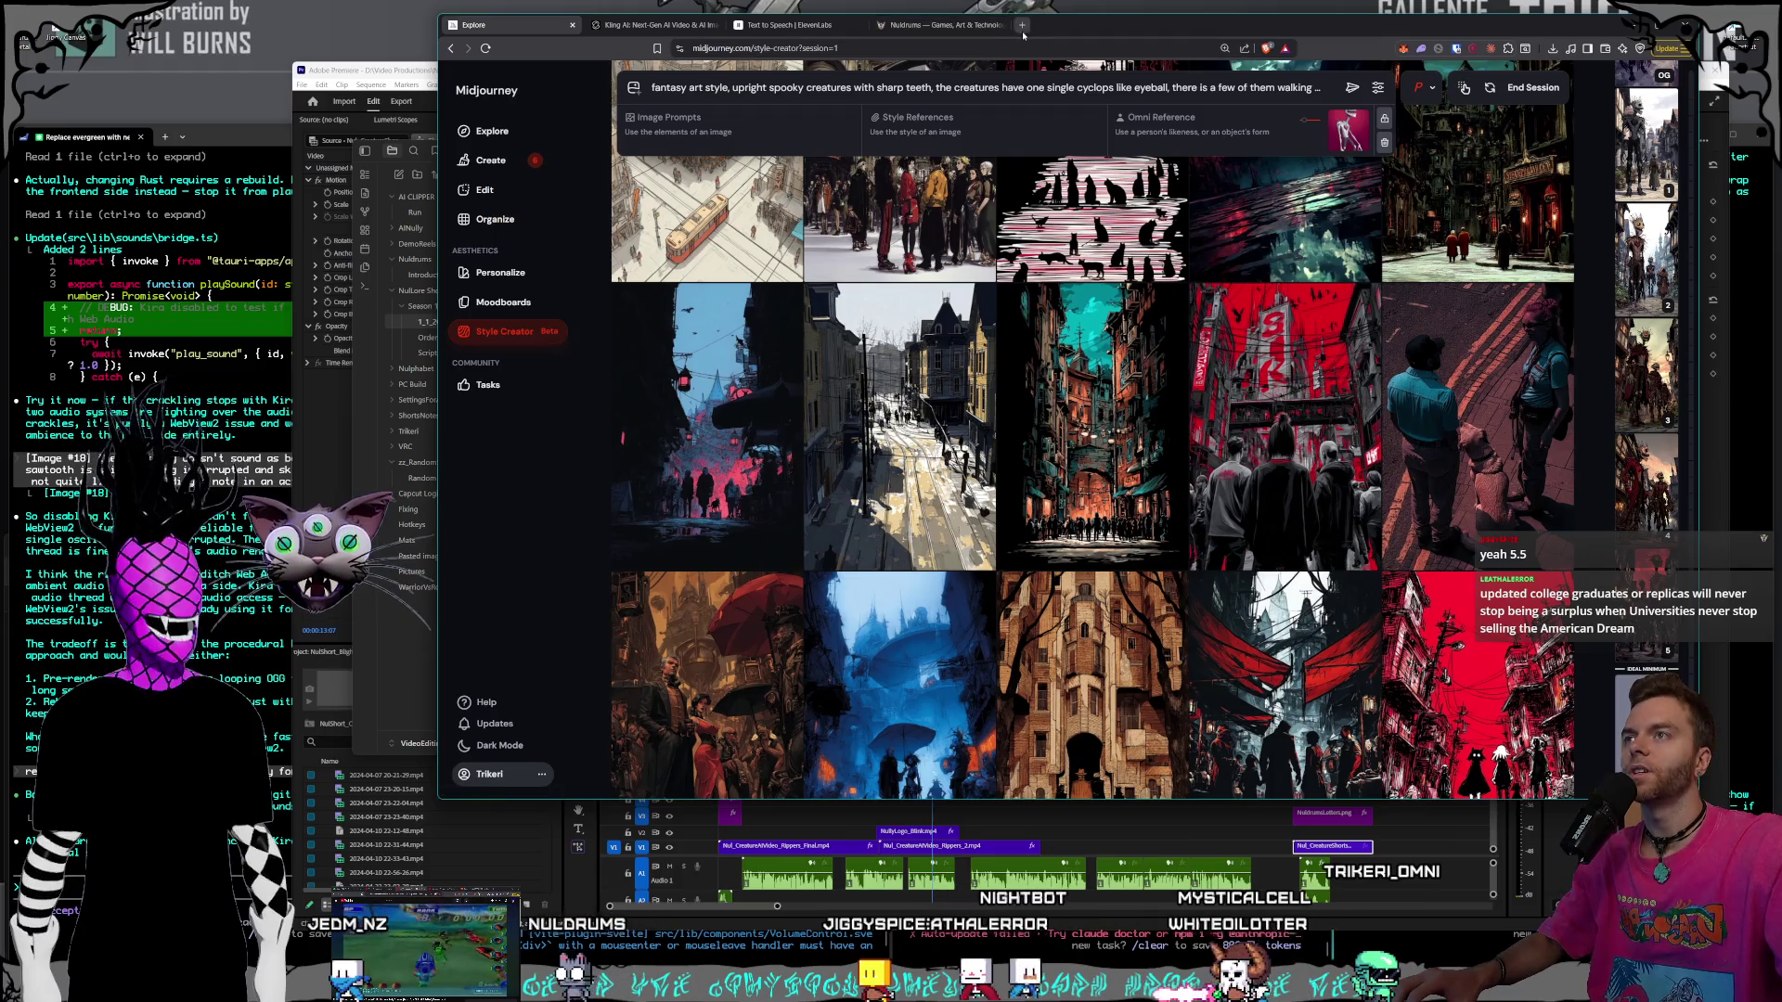
# - Load taalas.com in a new tab and skim down the homepage and back to the top
pyautogui.click(1023, 28)
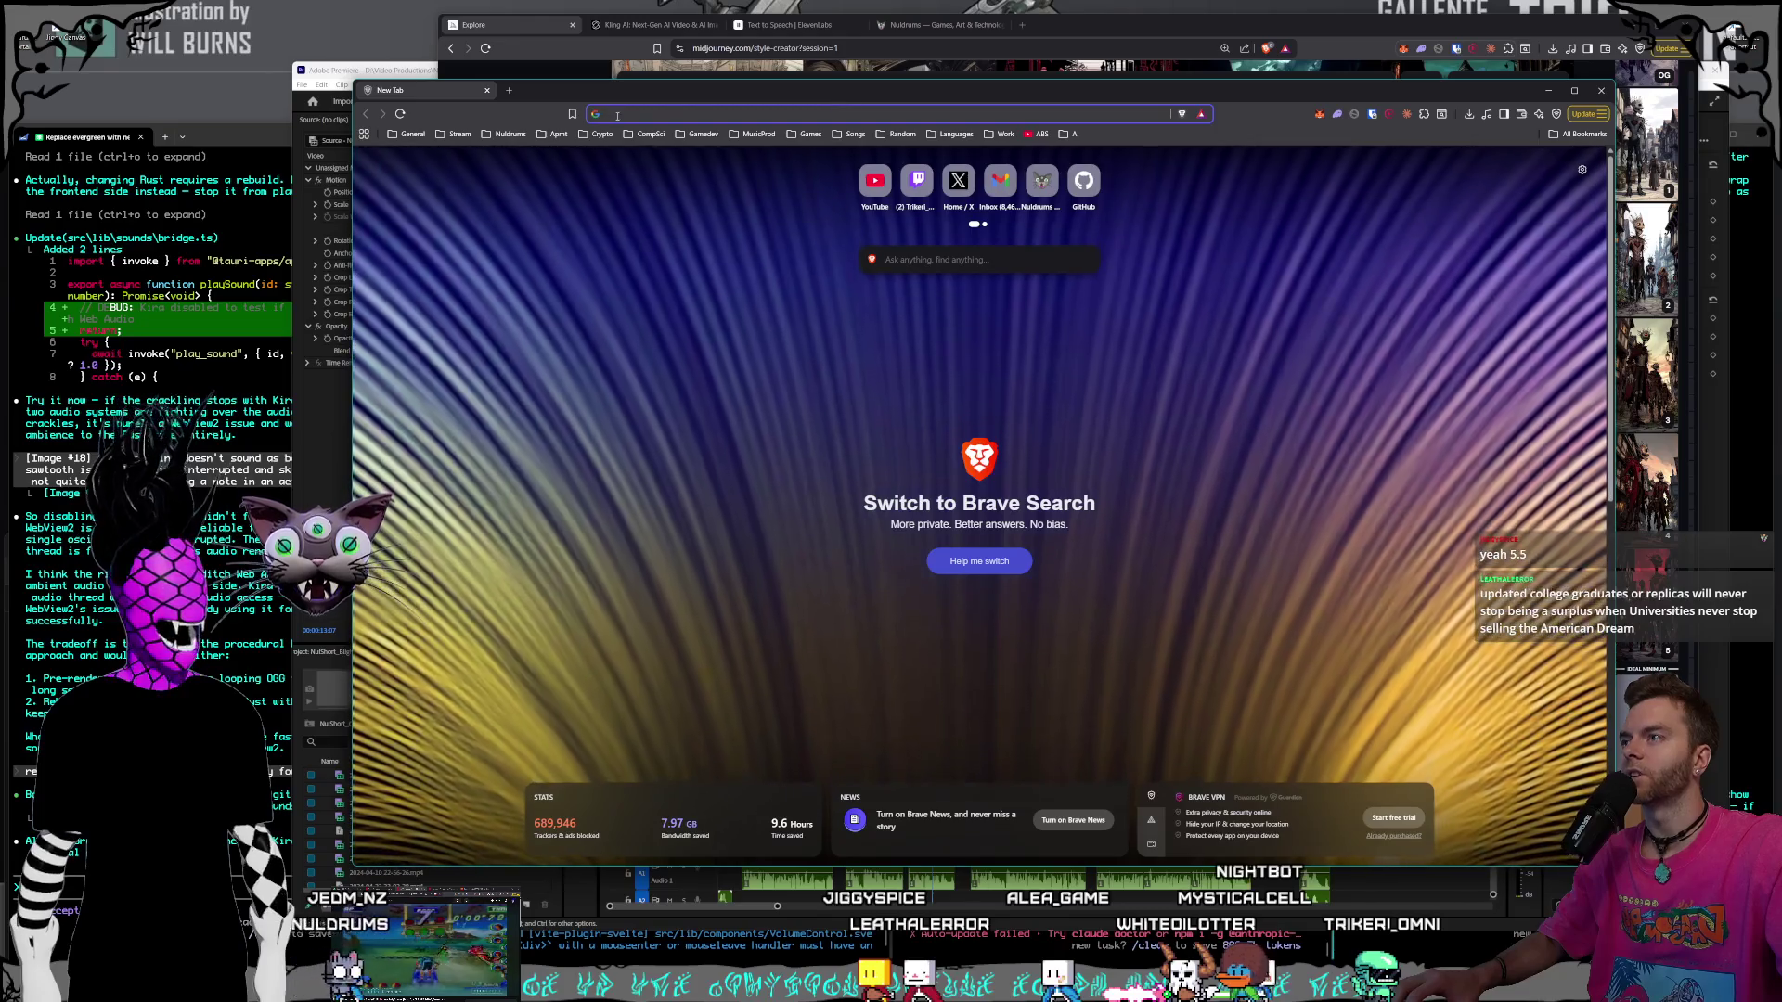
pyautogui.write('taa')
pyautogui.press('Return')
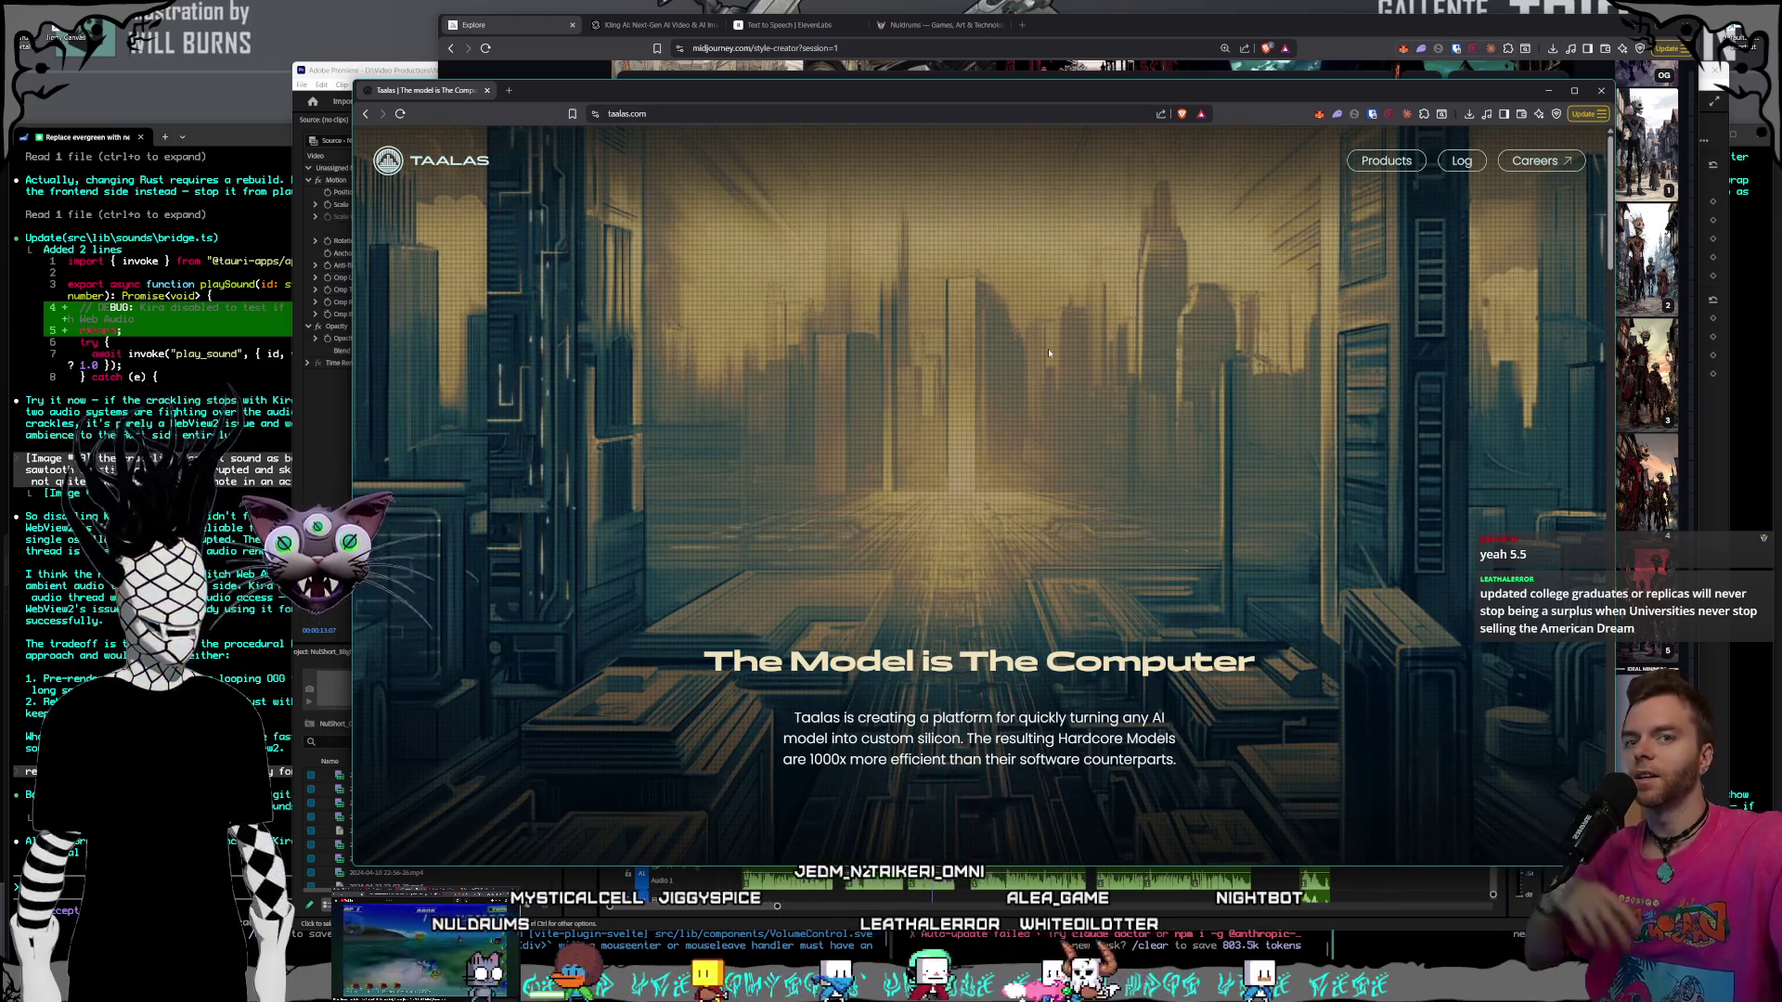
pyautogui.scroll(-5, 1027, 360)
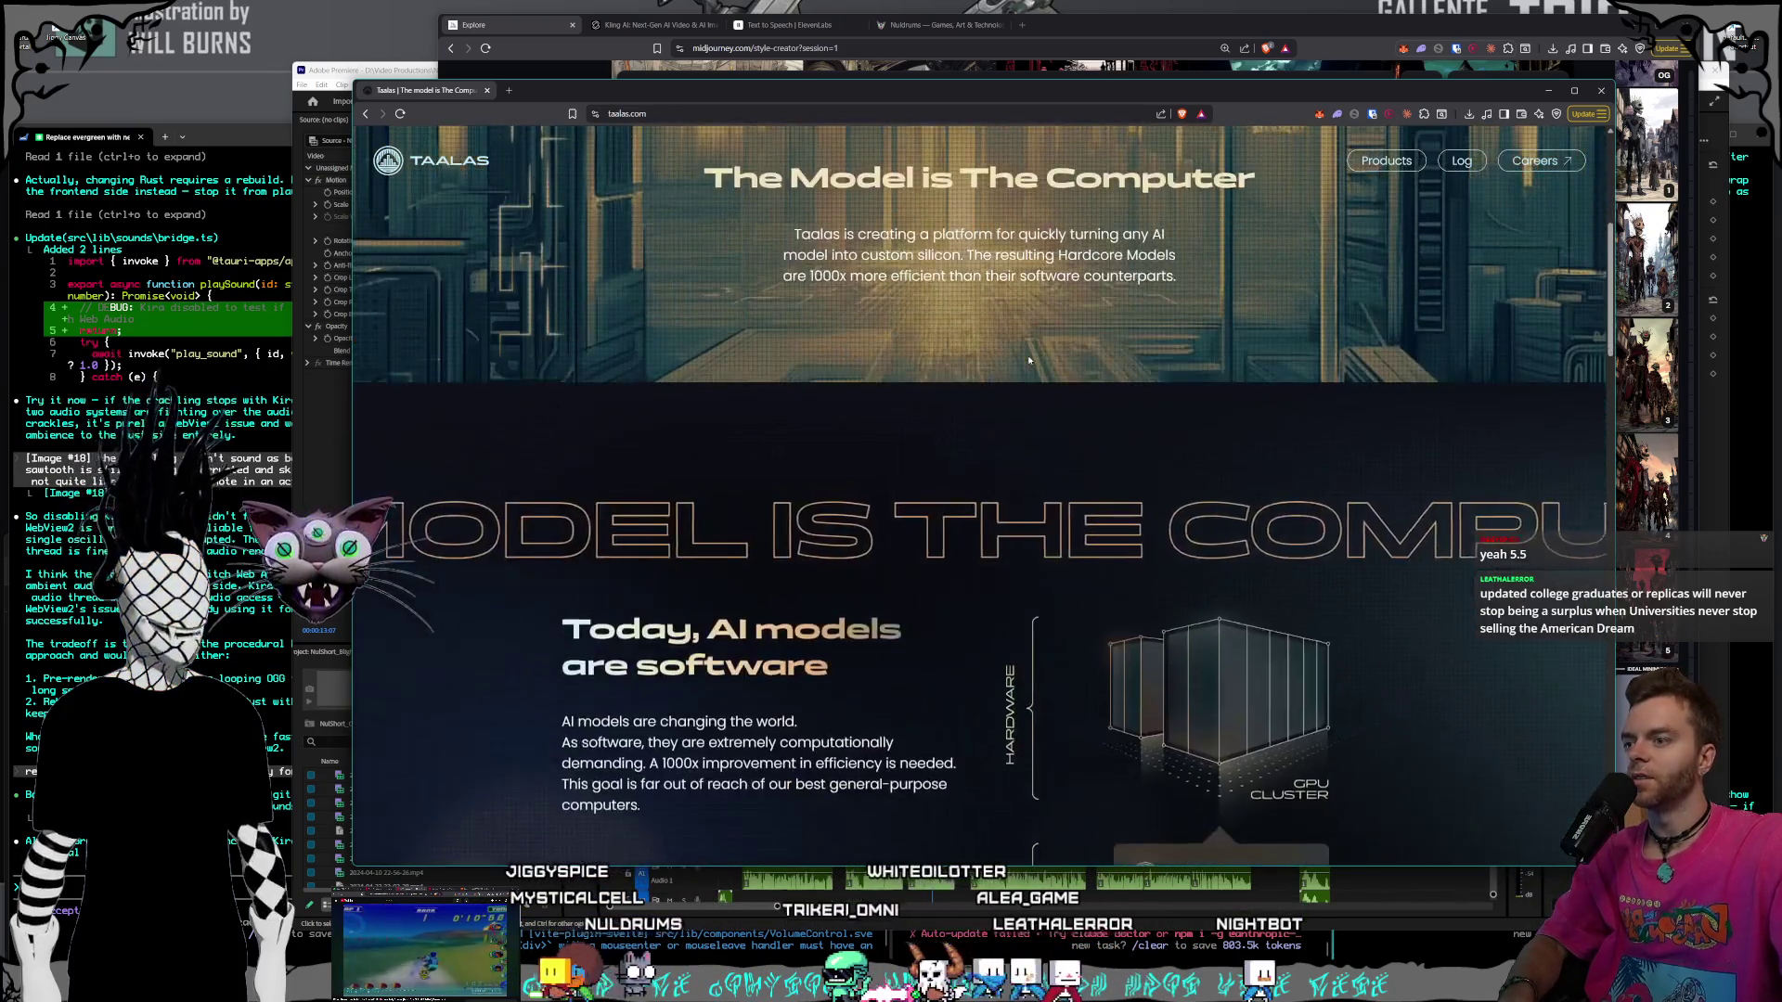
pyautogui.scroll(-3, 1028, 361)
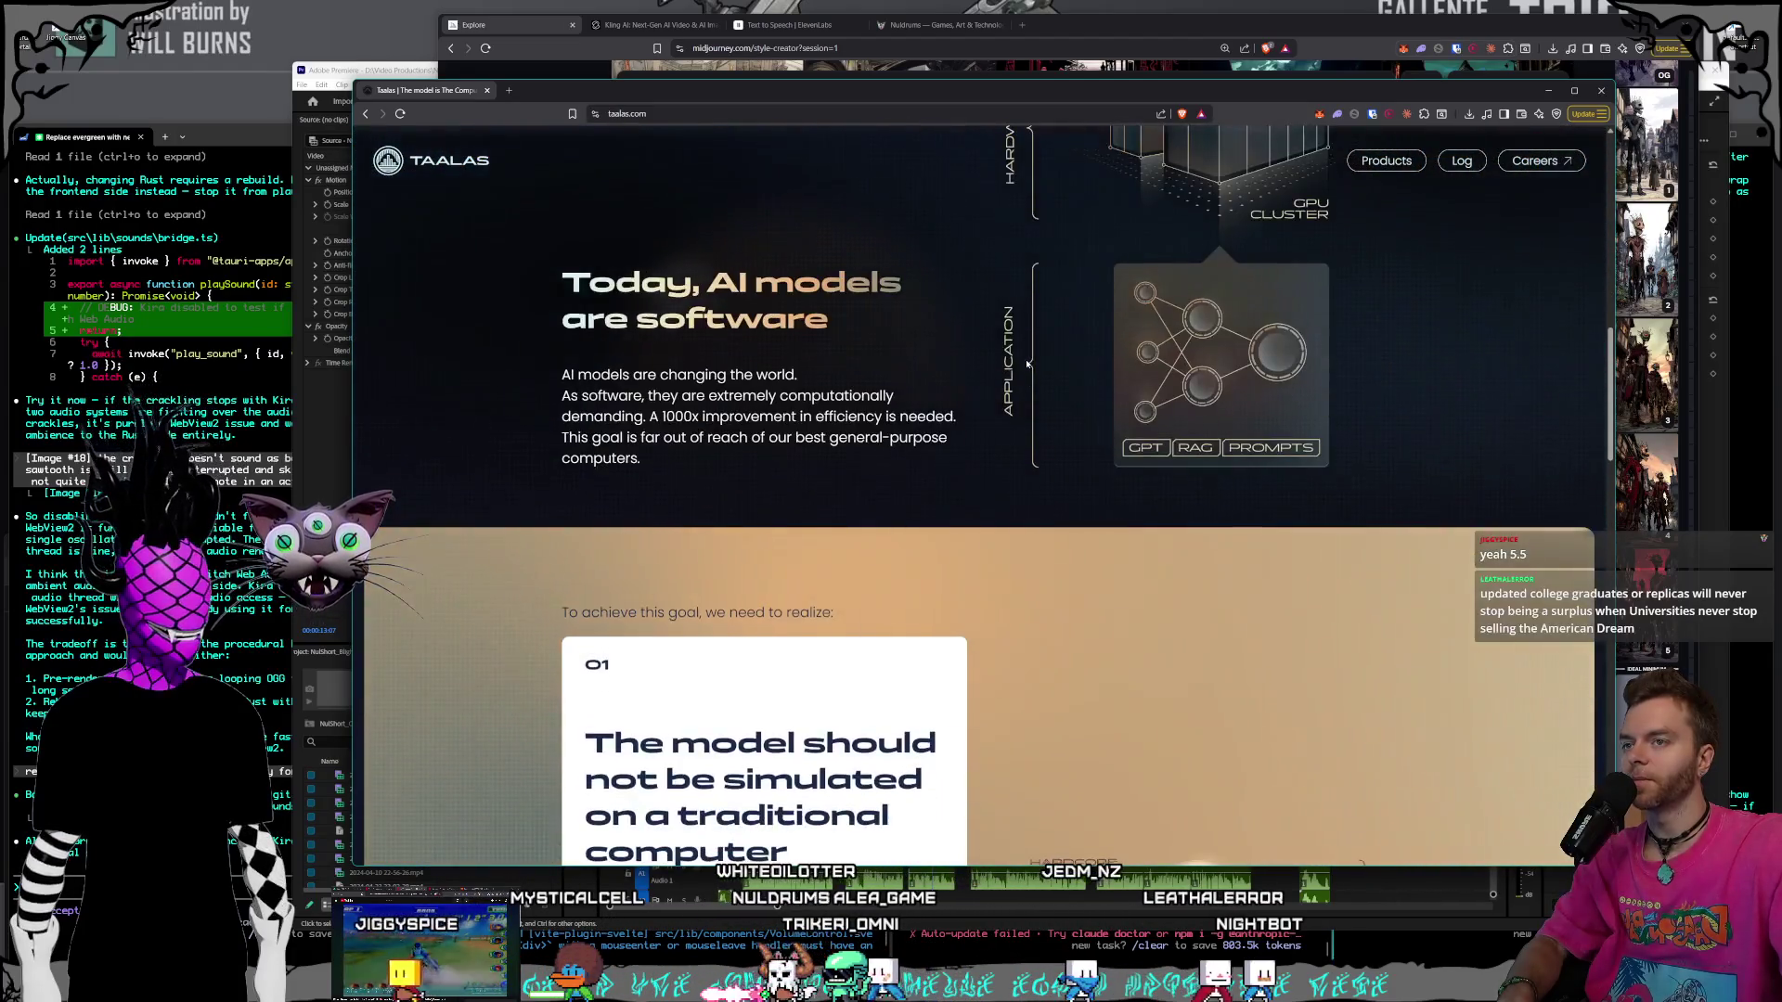
pyautogui.scroll(-5, 1226, 420)
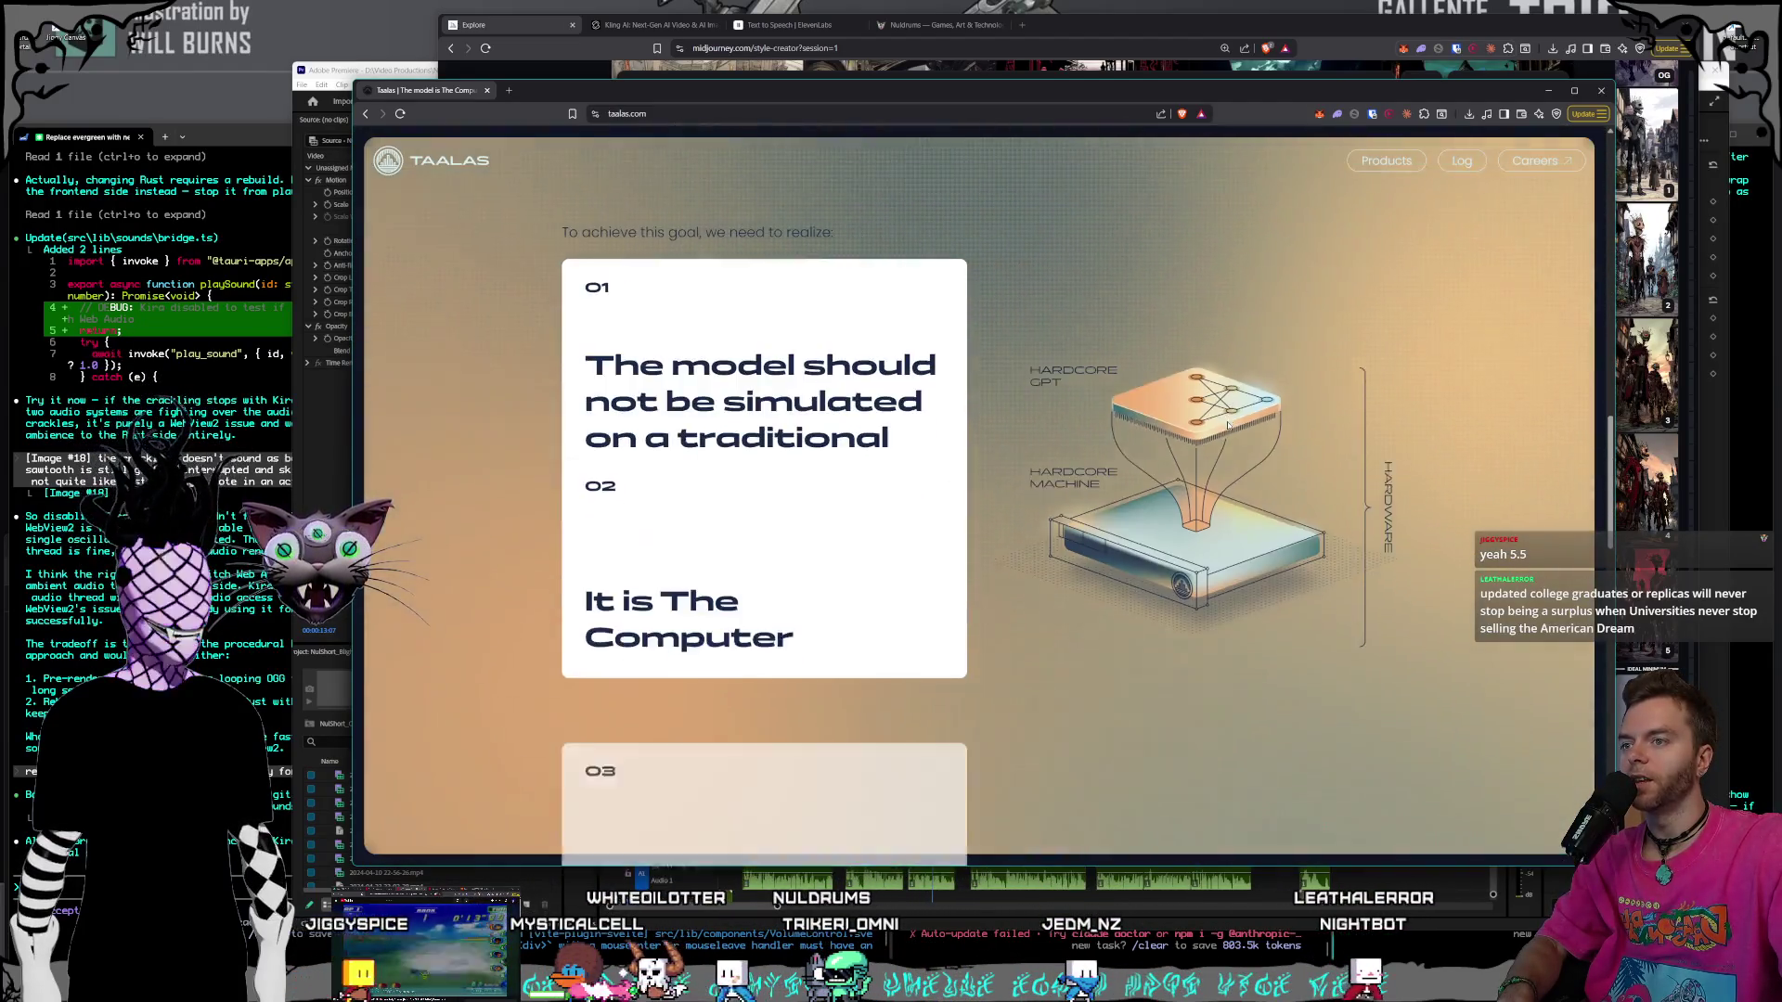
pyautogui.scroll(-5, 1218, 428)
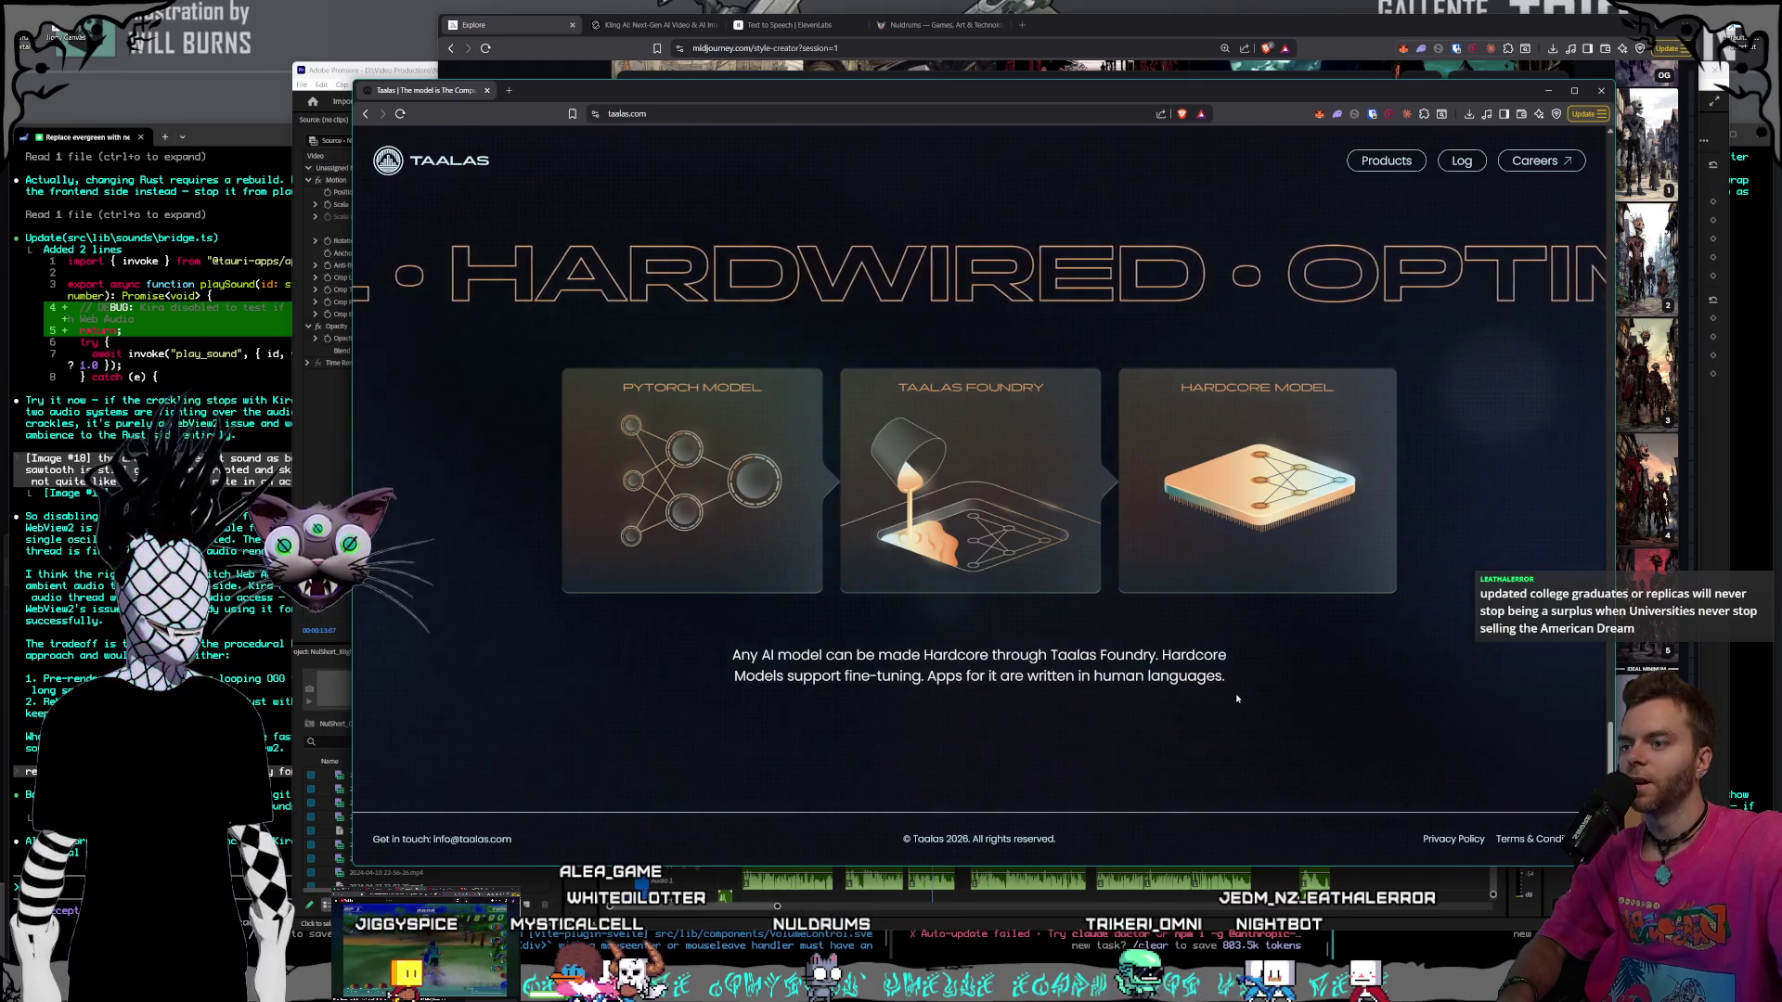
pyautogui.scroll(5, 1234, 693)
pyautogui.scroll(10, 1228, 669)
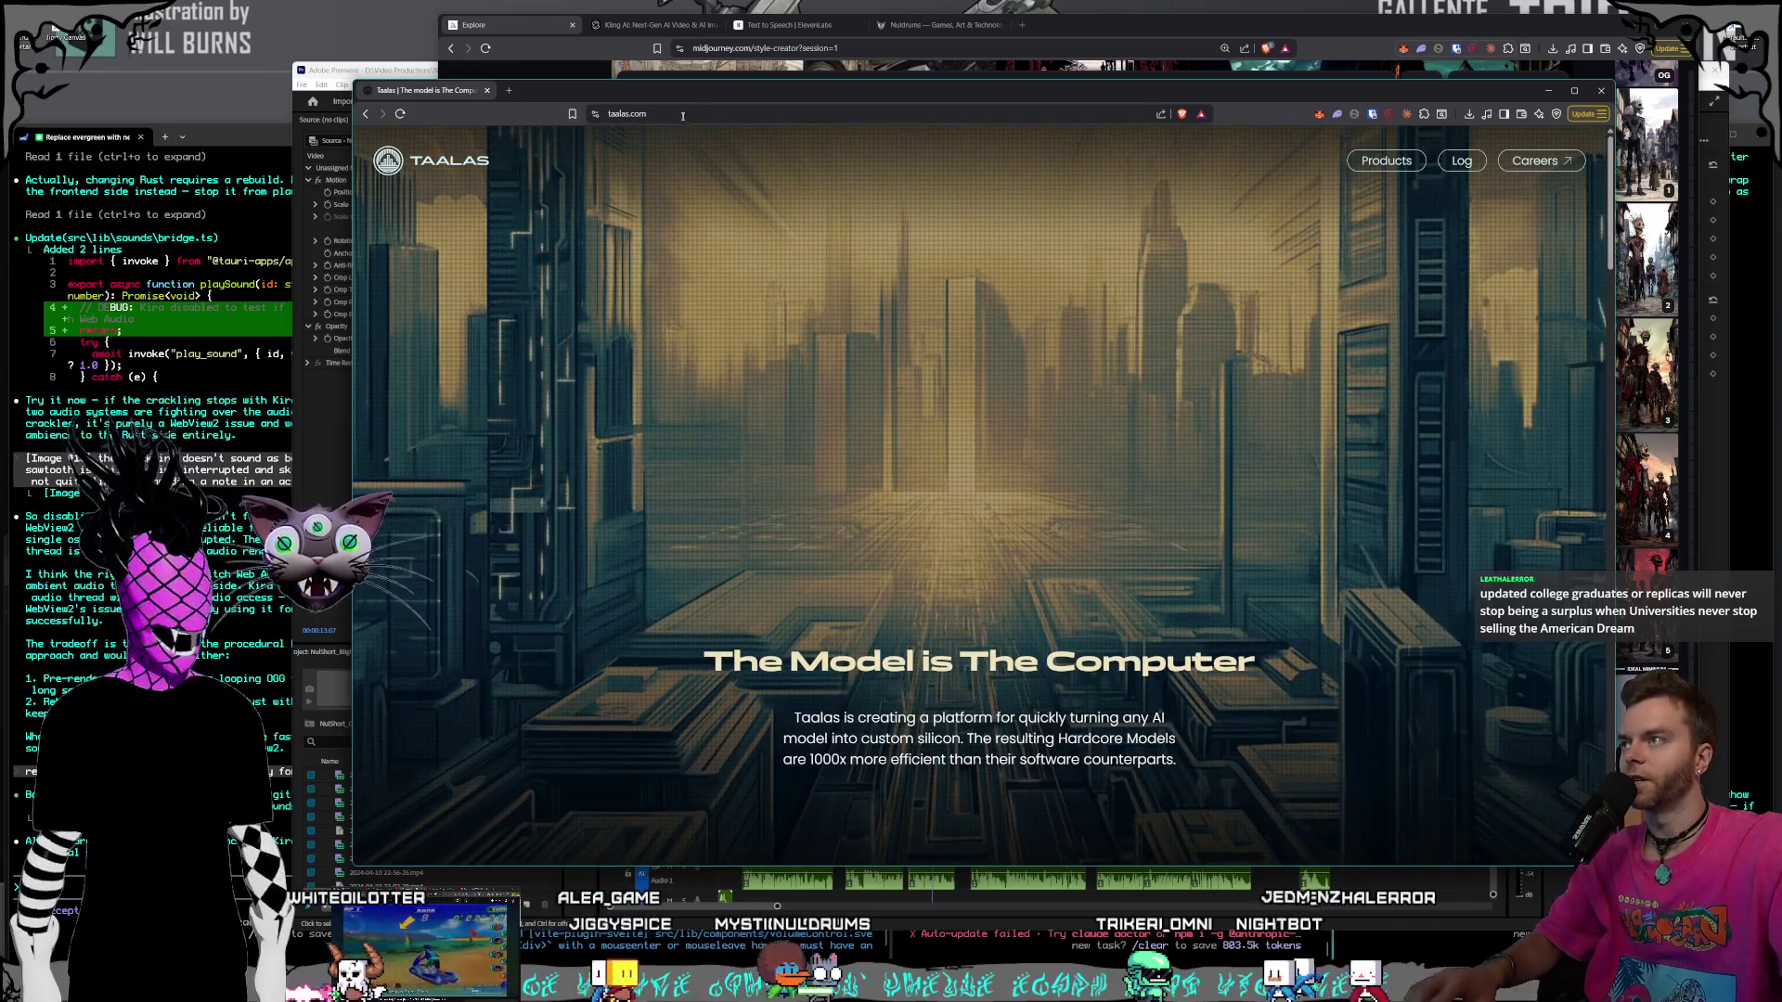
# - Go to chatjimmy.ai through the chat jimmy bookmark suggestion, then switch windows
pyautogui.hotkey('ctrl', 'l')
pyautogui.write('jimmy')
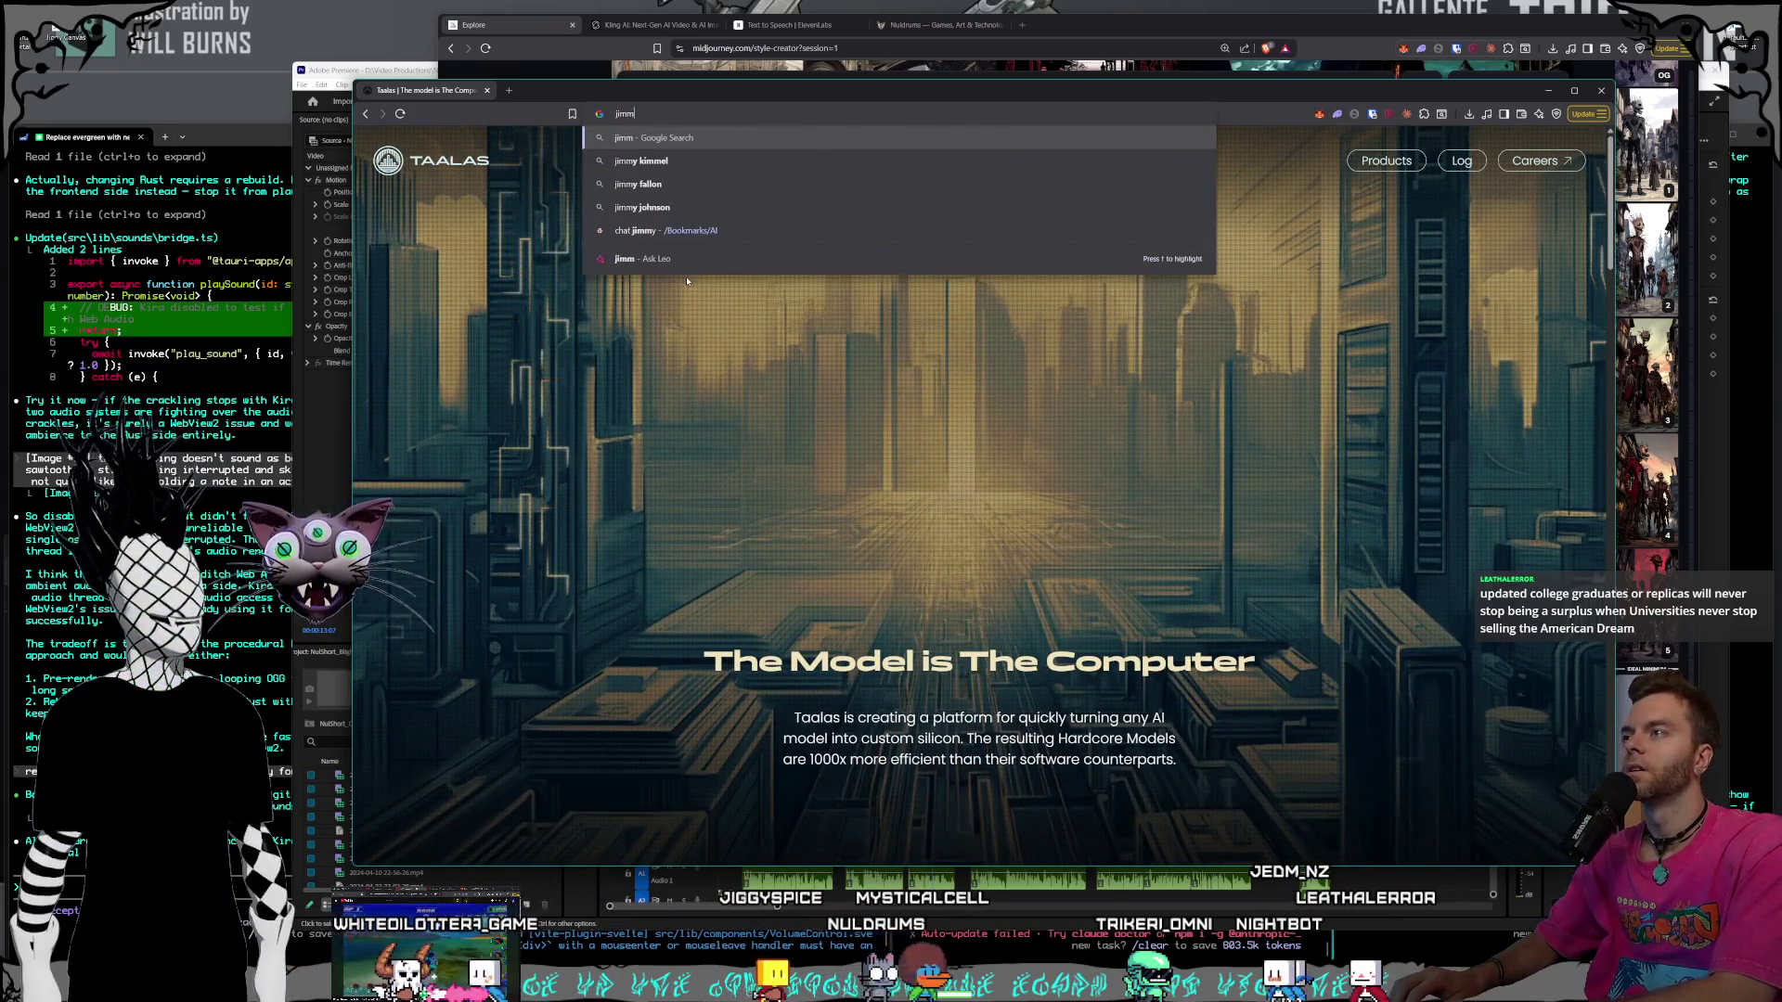
pyautogui.press('Down')
pyautogui.press('Down')
pyautogui.press('Down')
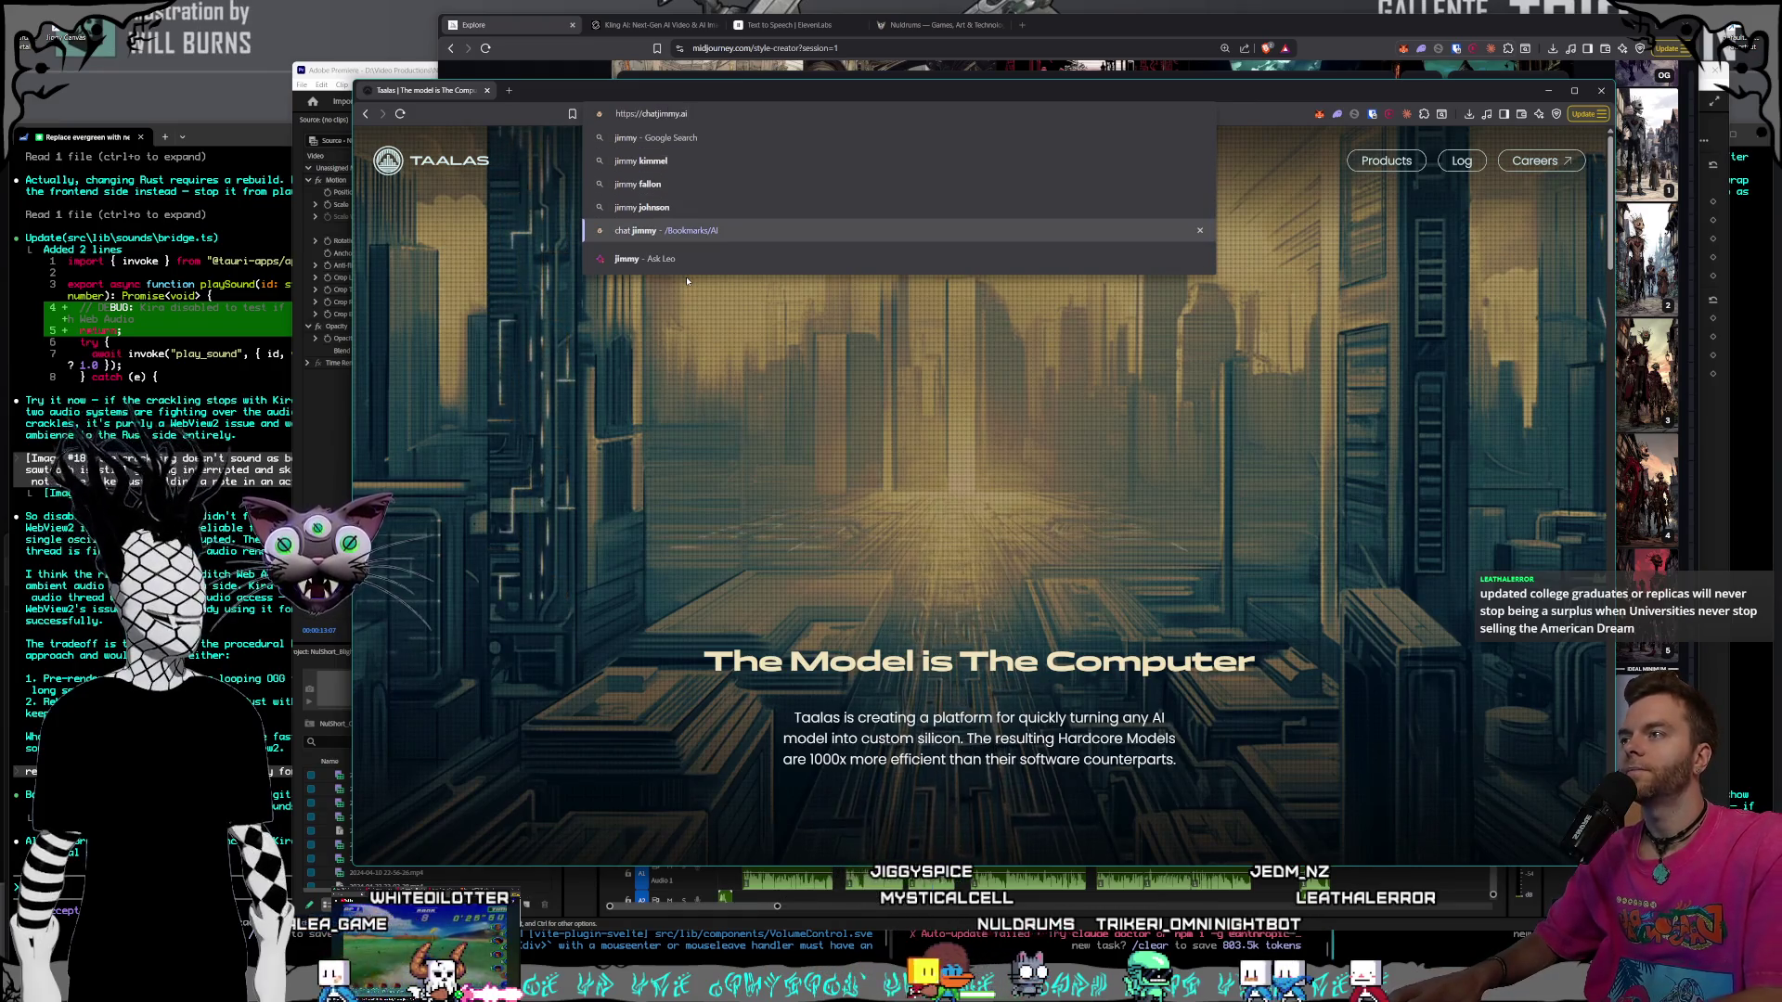
pyautogui.press('Return')
pyautogui.hotkey('ctrl', 'l')
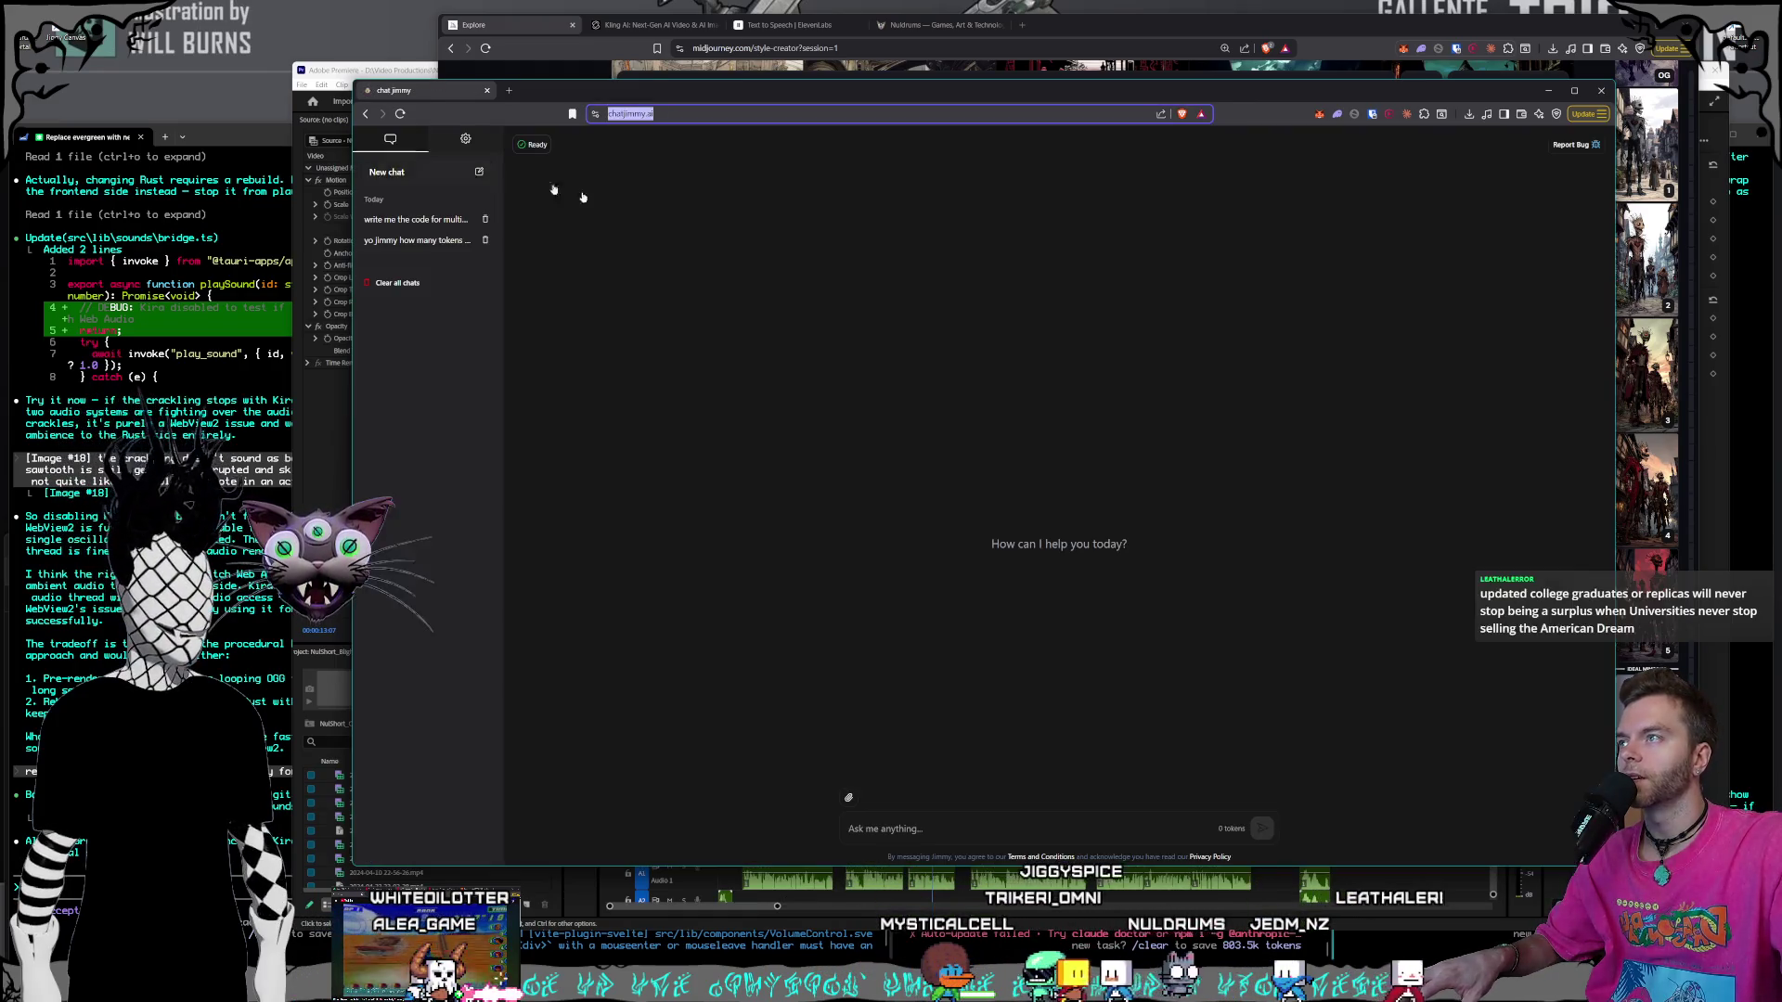
pyautogui.hotkey('alt', 'Tab')
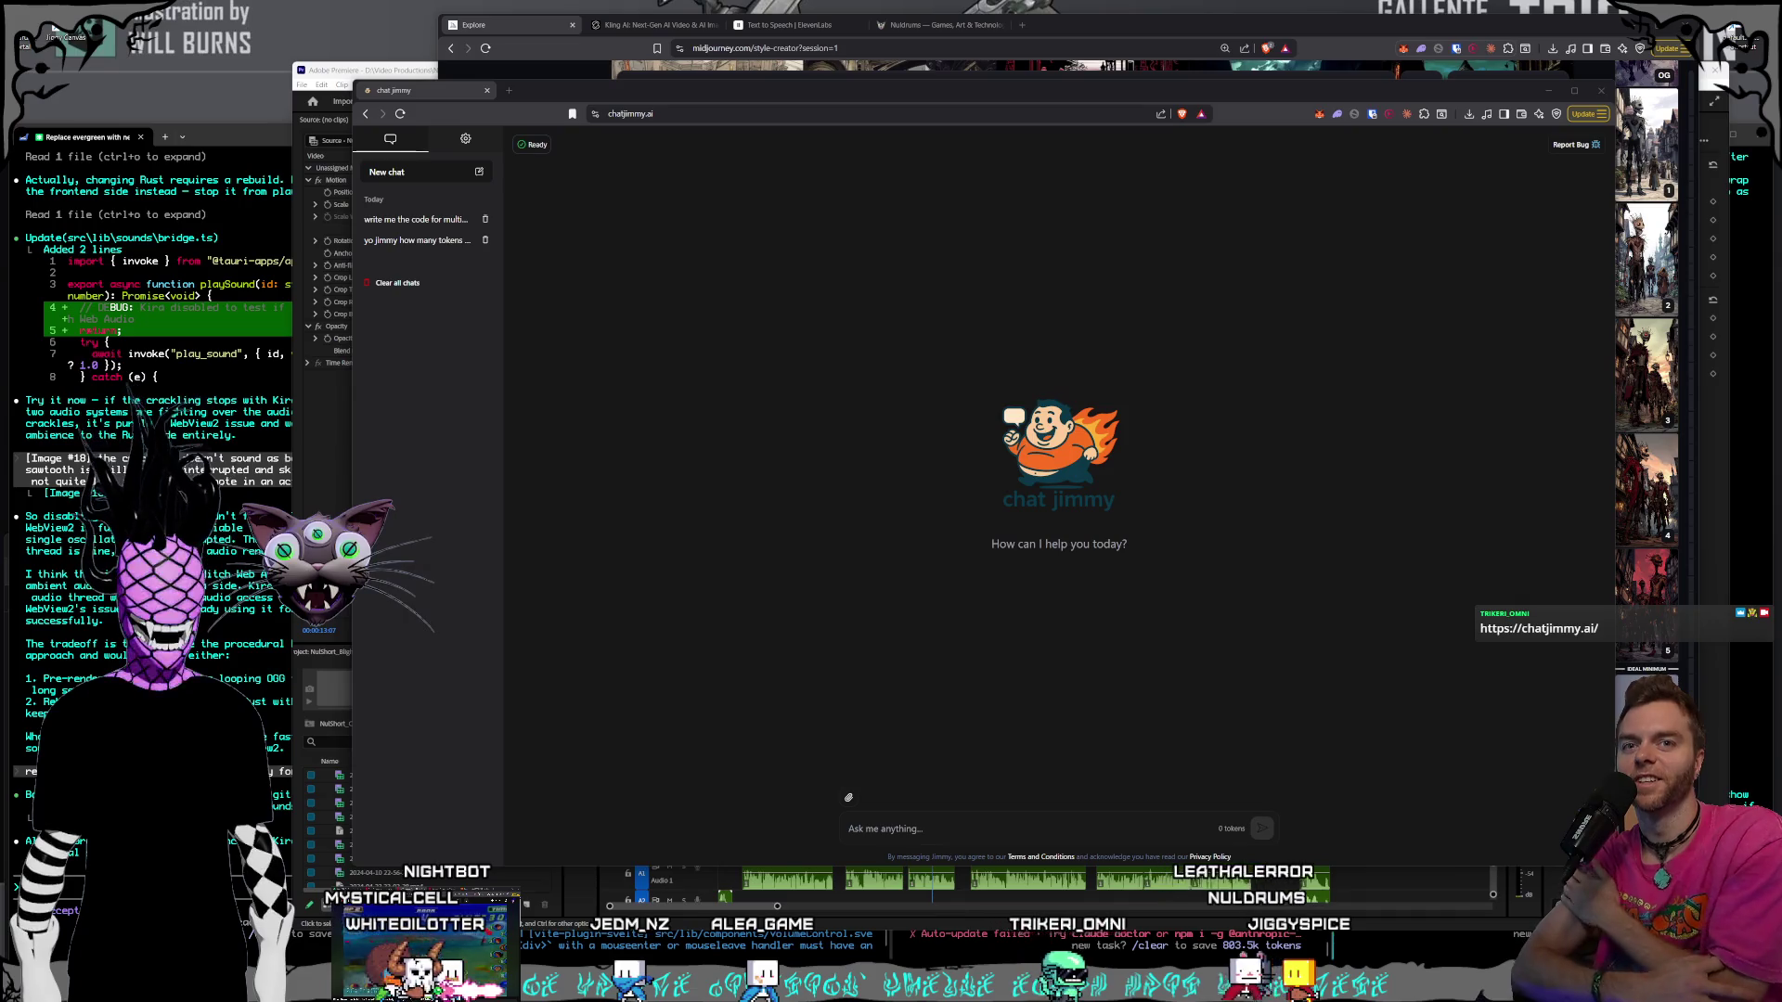
# - Ask chat jimmy for 50 suno music prompts, correcting the count from 20
pyautogui.click(989, 827)
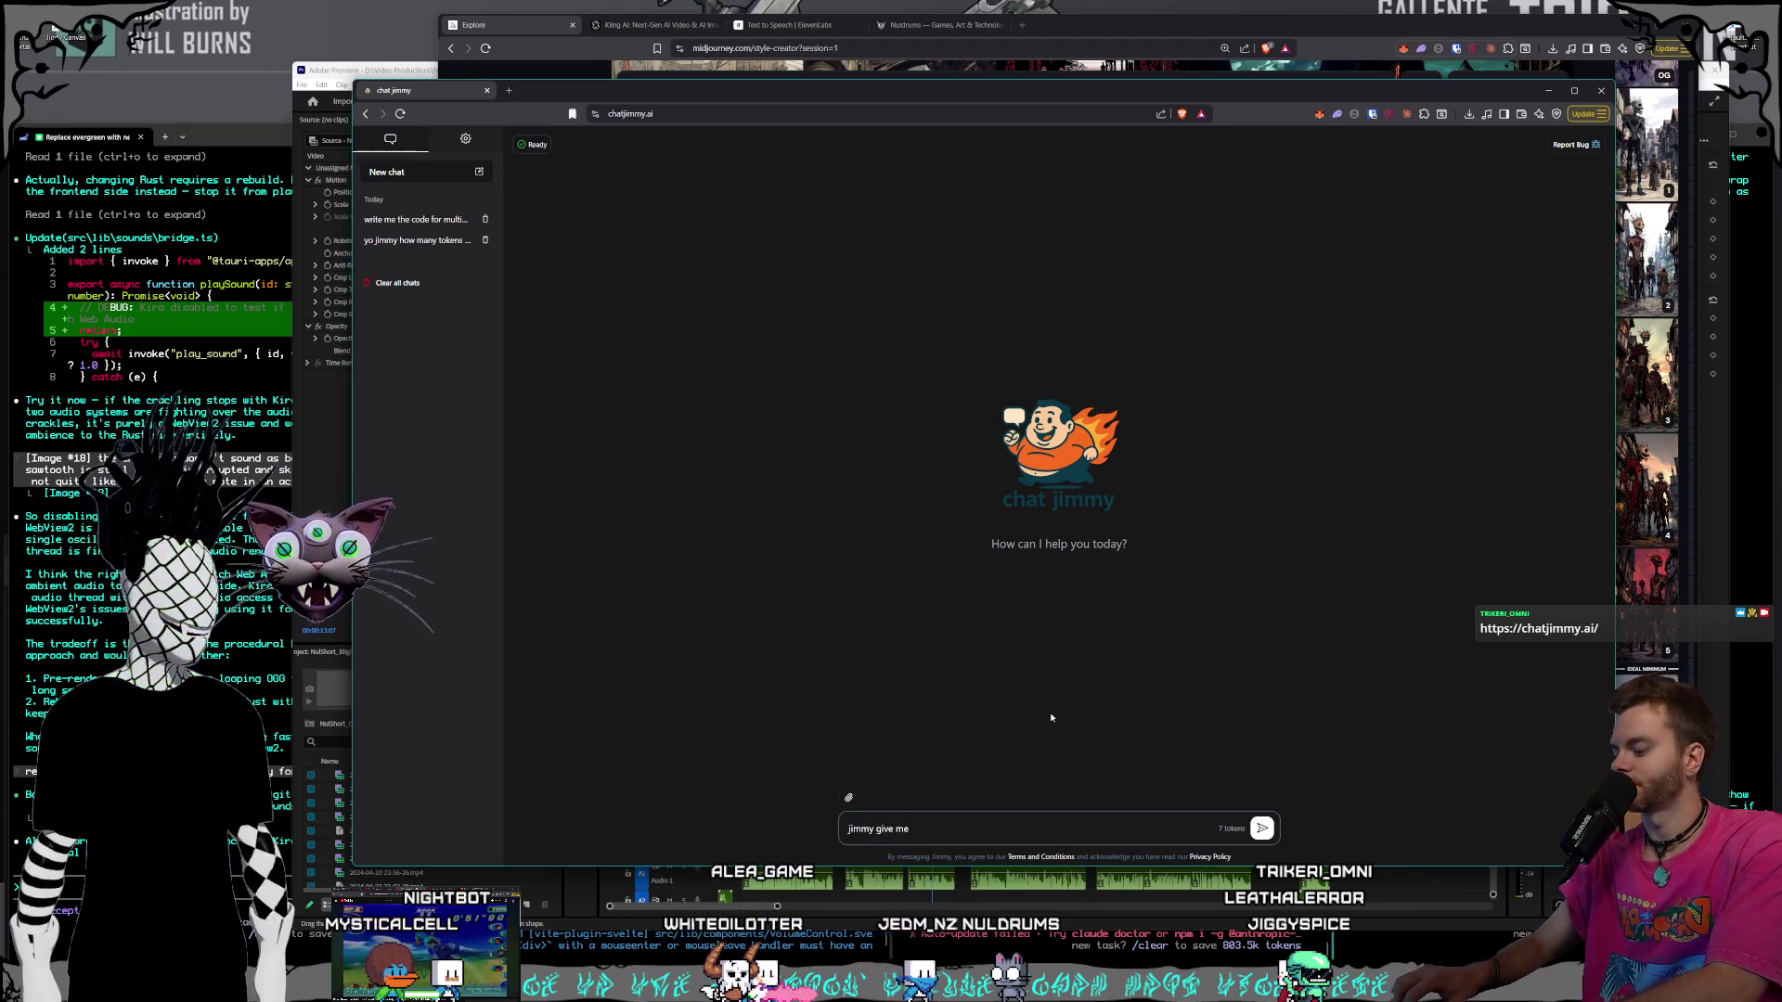
pyautogui.write('jimmy give me')
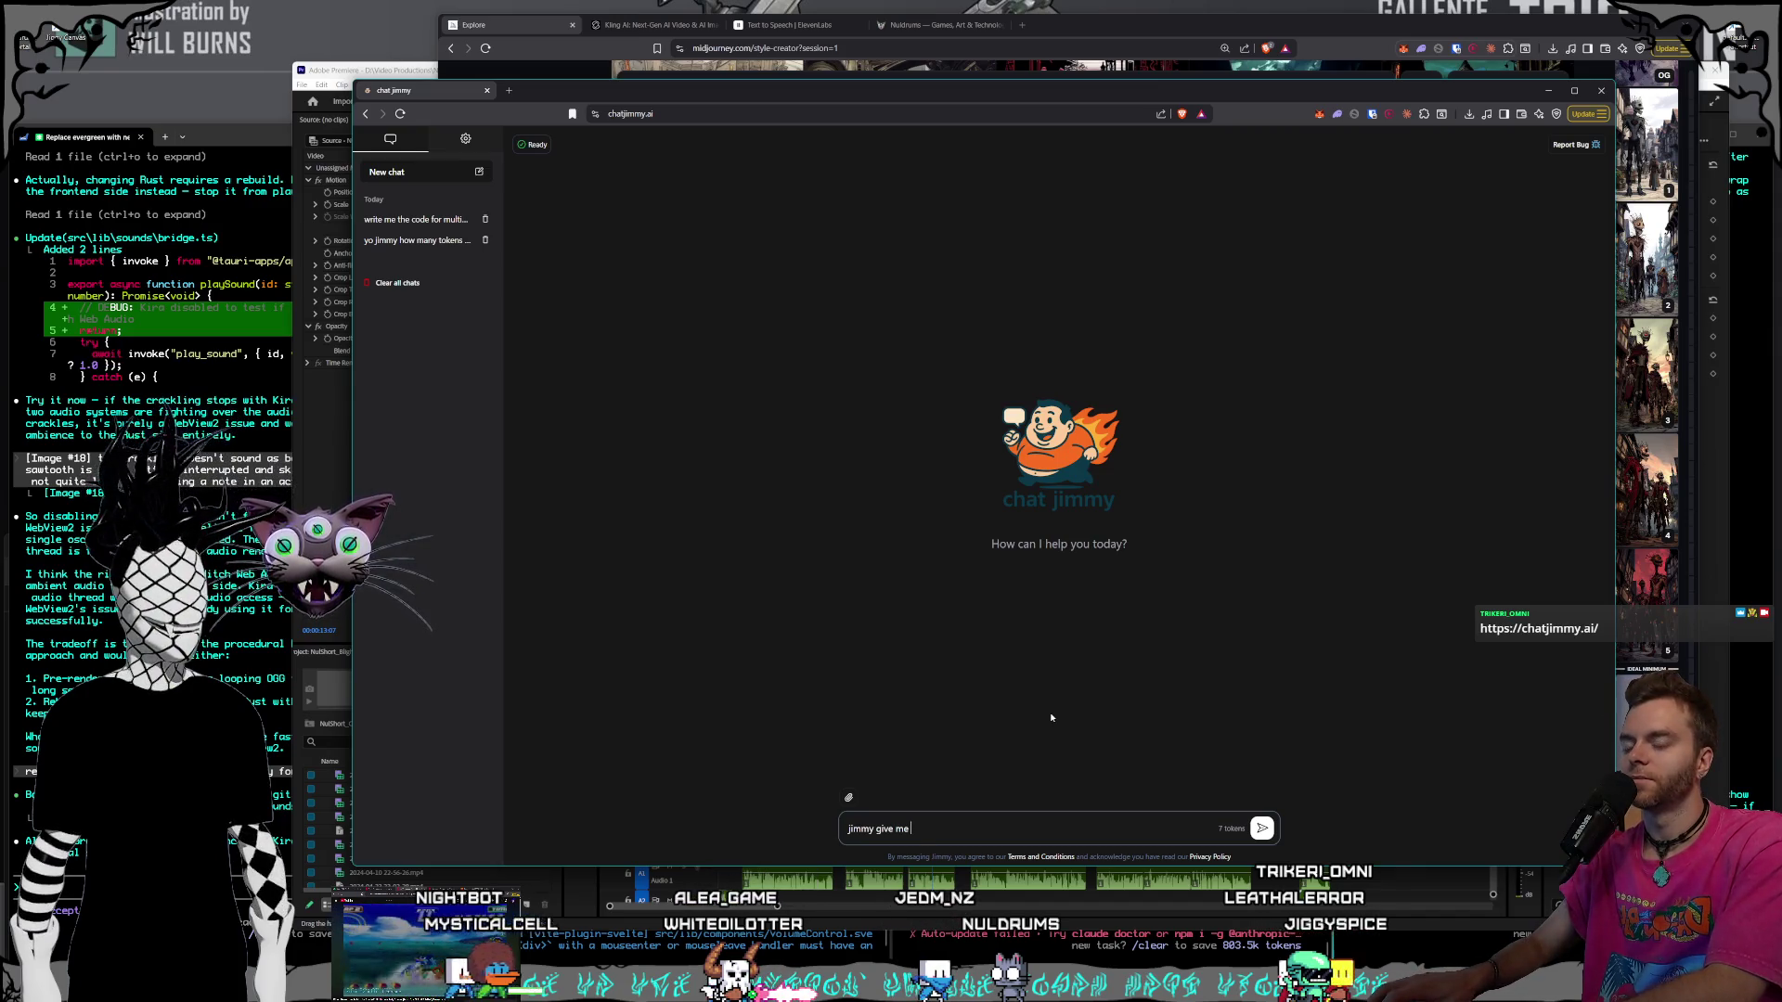
pyautogui.write('20 suno mu')
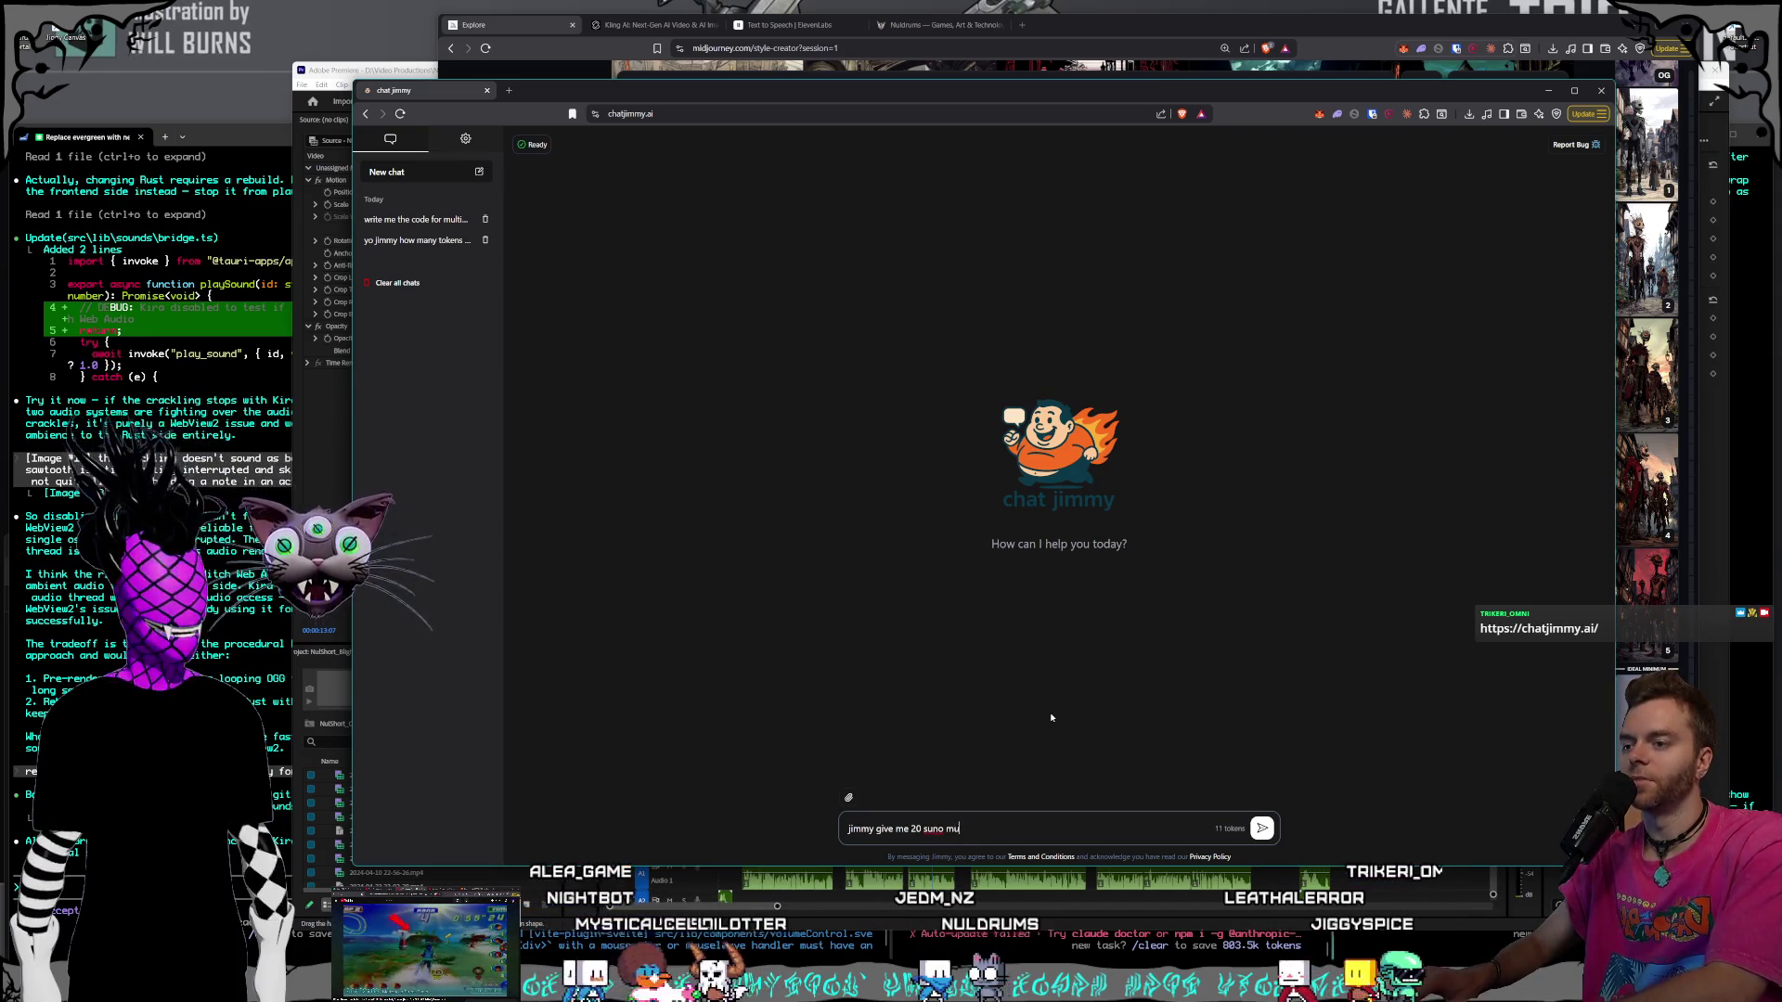
pyautogui.write('sic prompts')
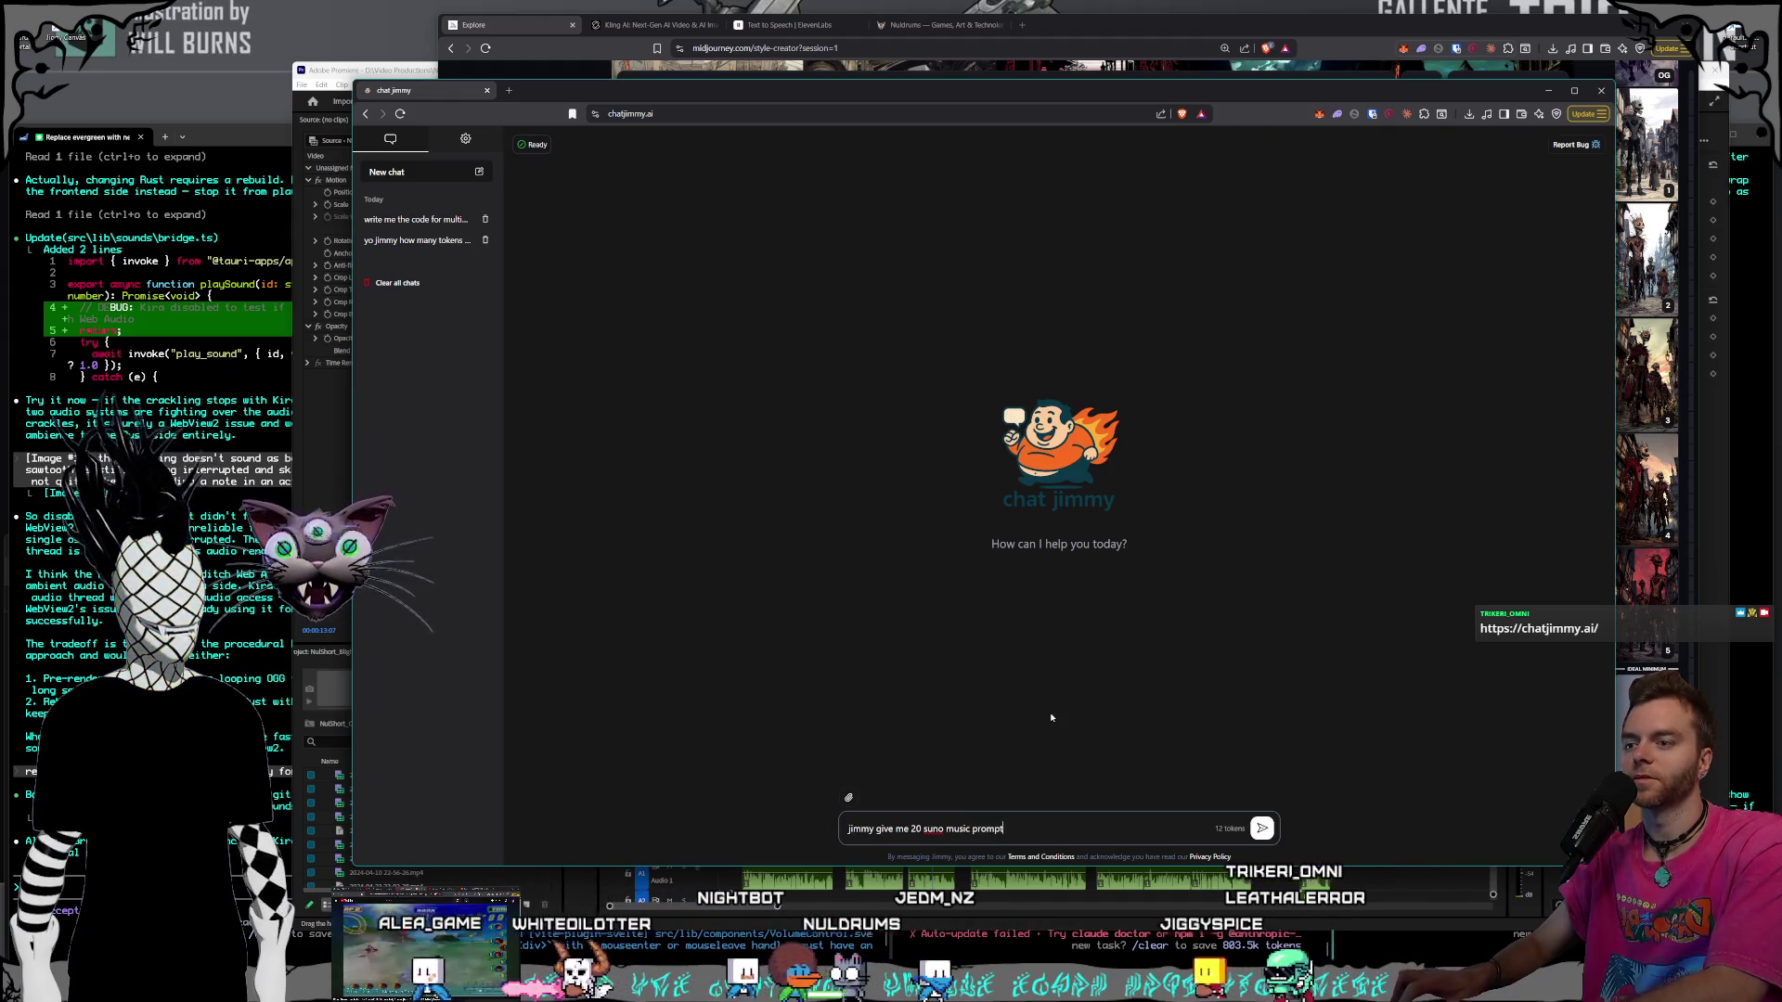
pyautogui.press('Left')
pyautogui.press('Left')
pyautogui.press('Left')
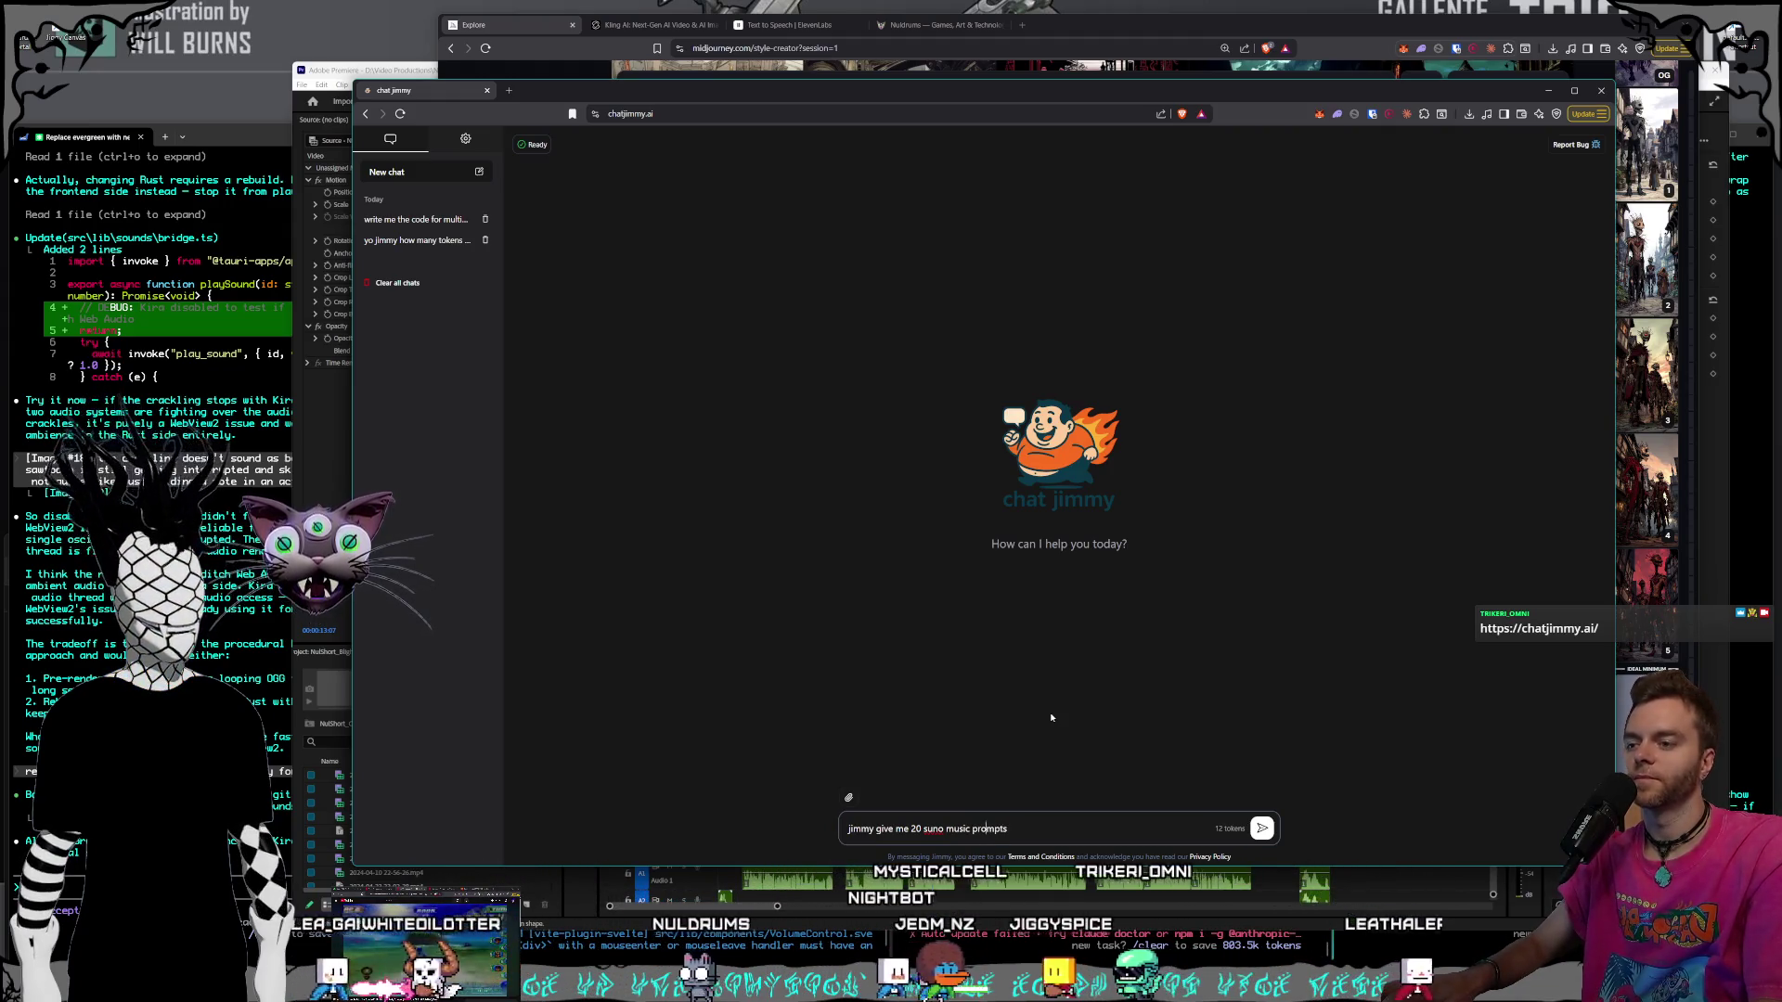
pyautogui.press('Left')
pyautogui.press('Left')
pyautogui.press('Left')
pyautogui.press('BackSpace')
pyautogui.write('5')
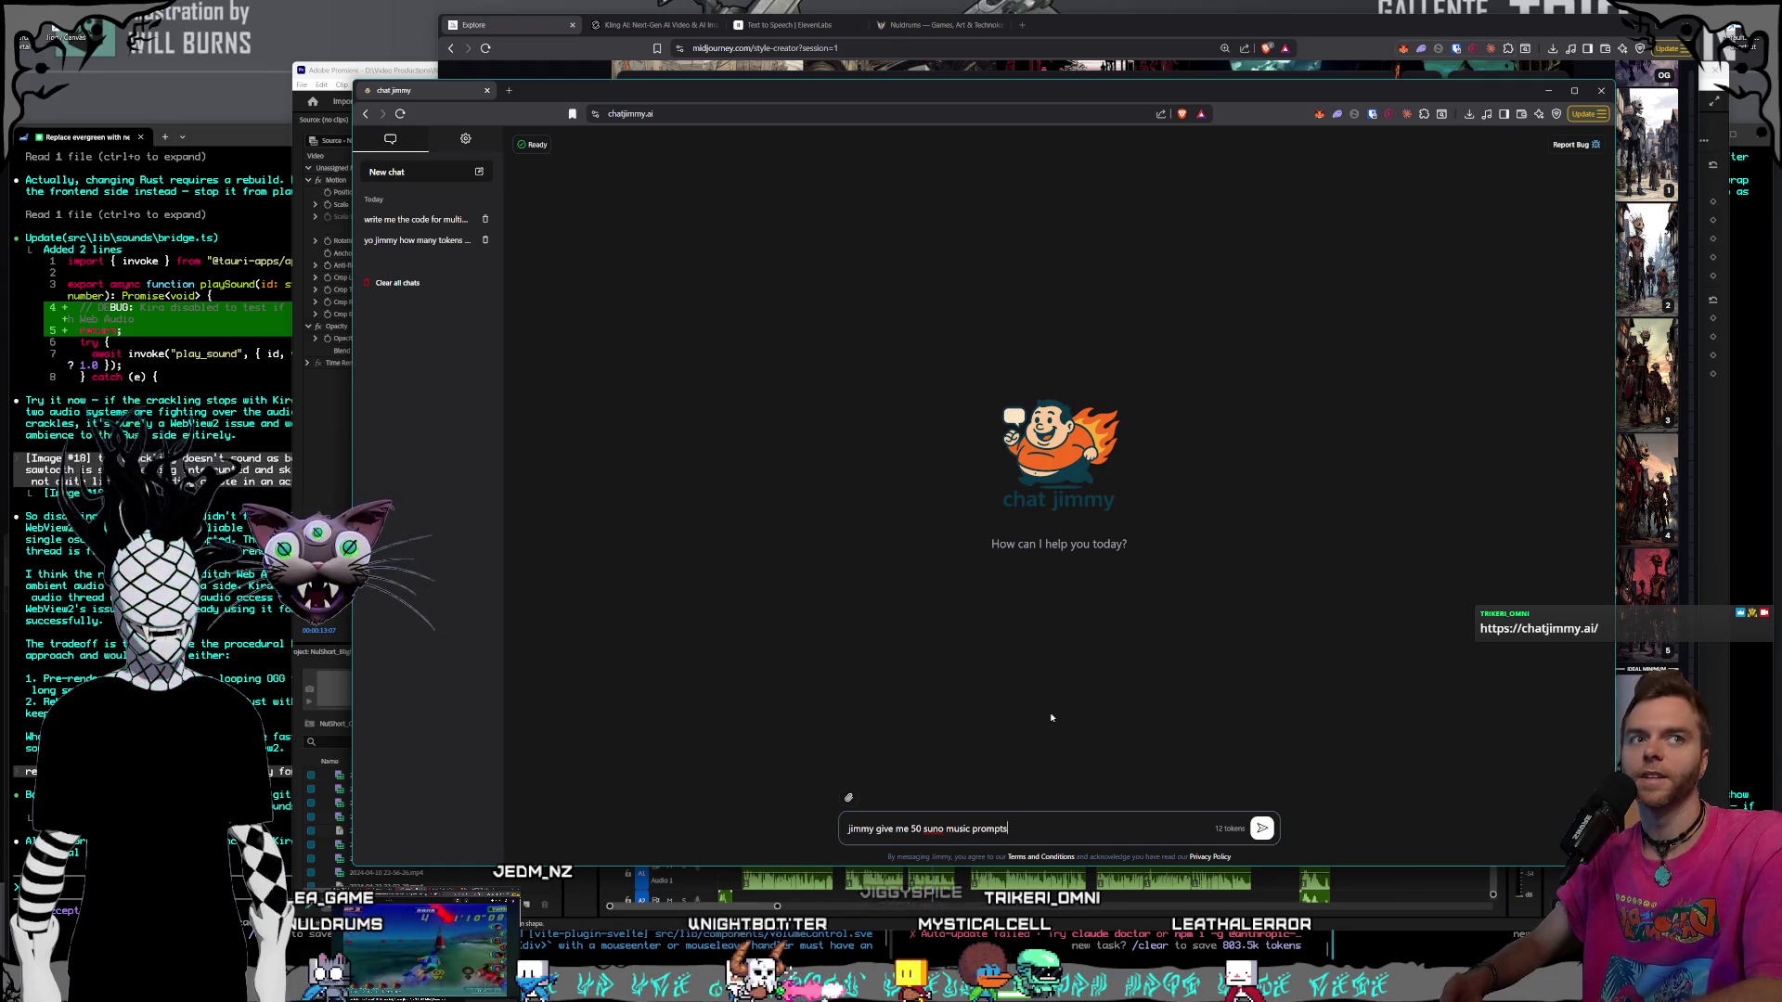
pyautogui.press('Return')
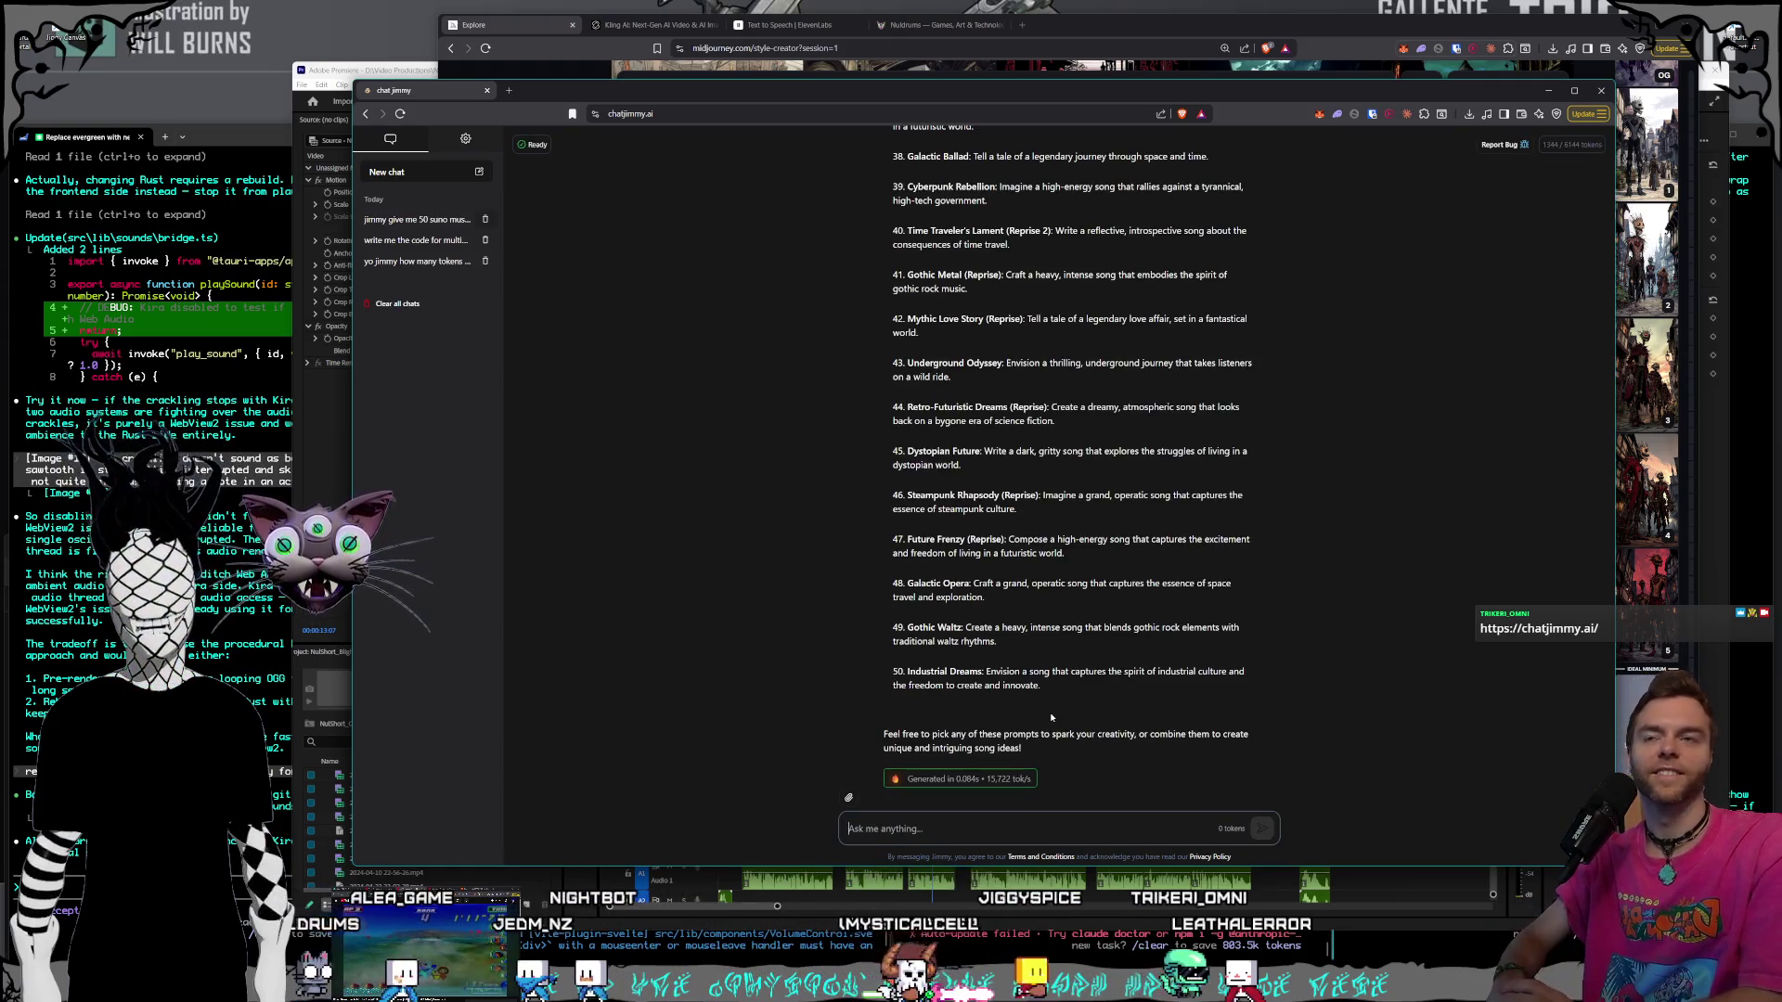